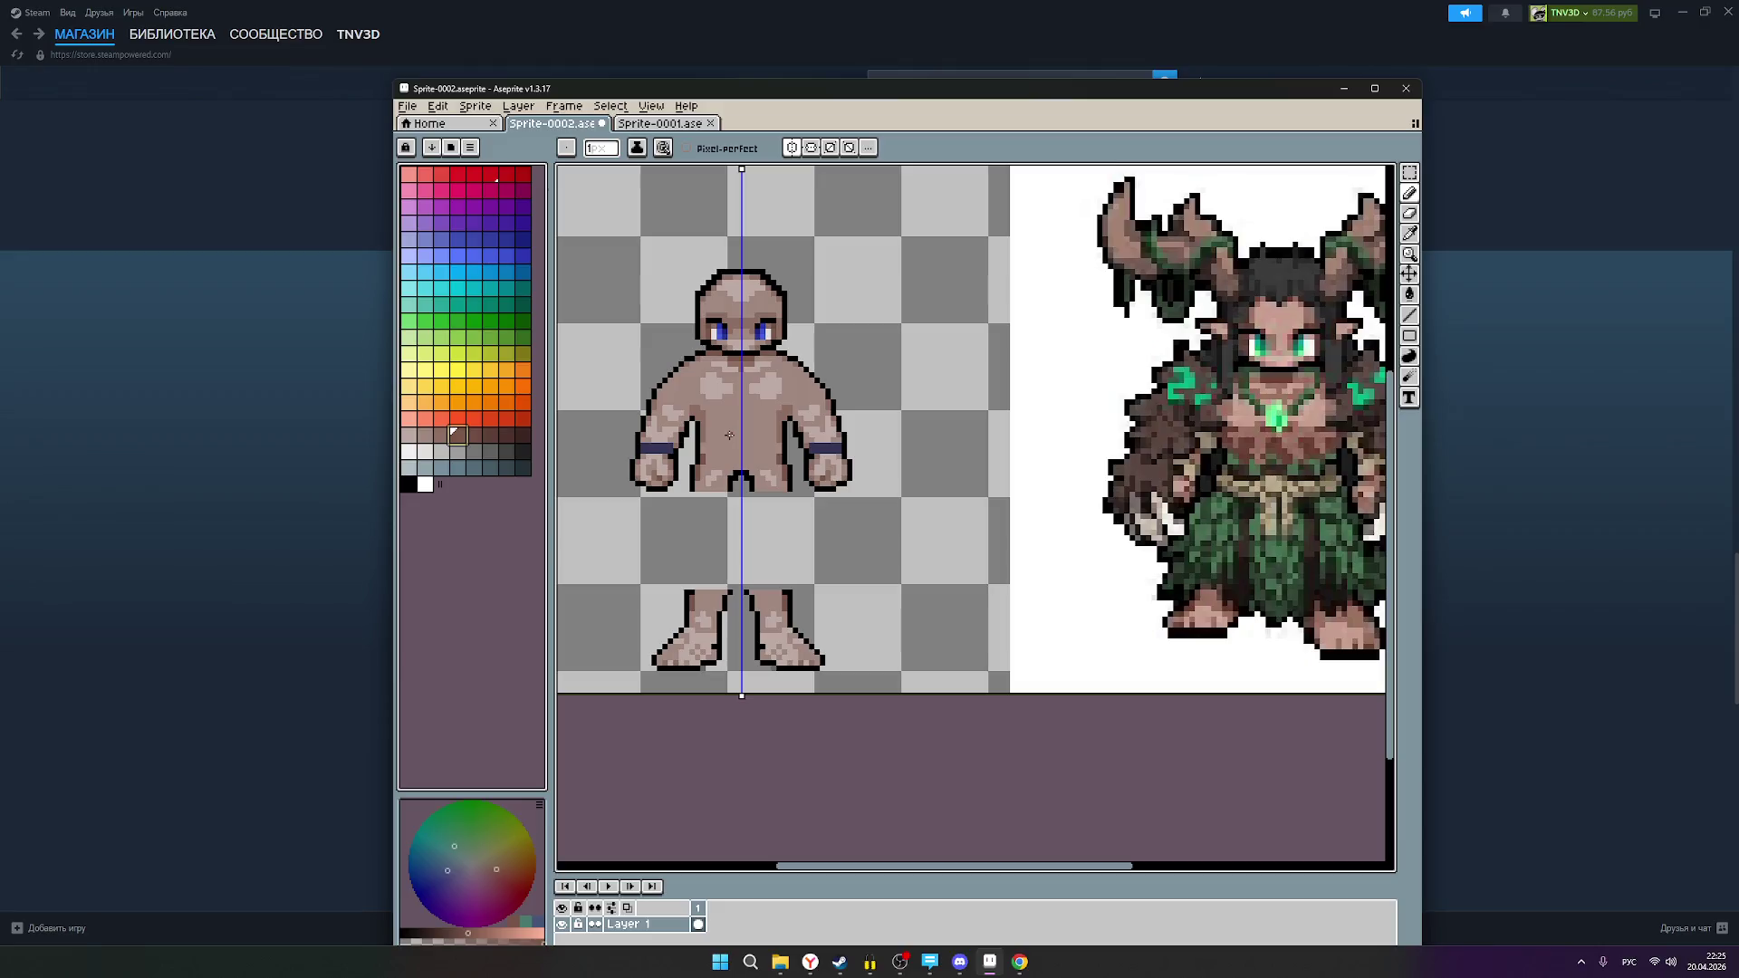
Step: Paint a light skin-tone stroke across the chibi's torso, then pick a brown skin shade
{"action": "left_click", "coordinate": [424, 435]}
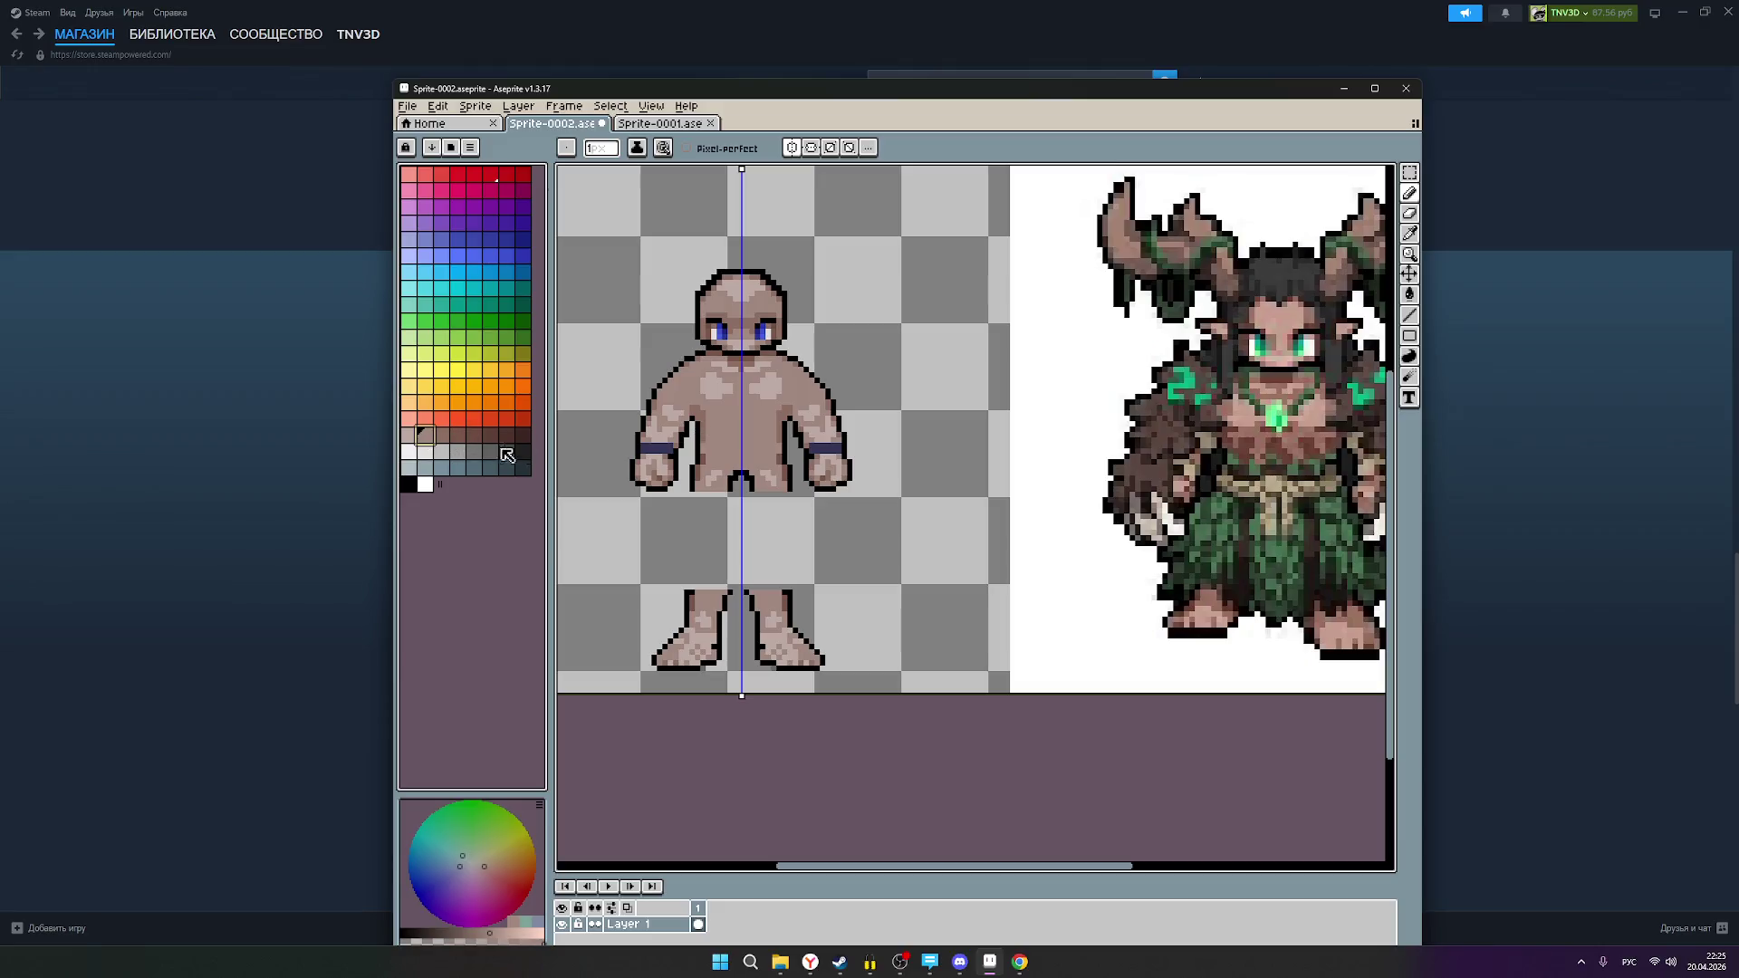
{"action": "left_click", "coordinate": [441, 436]}
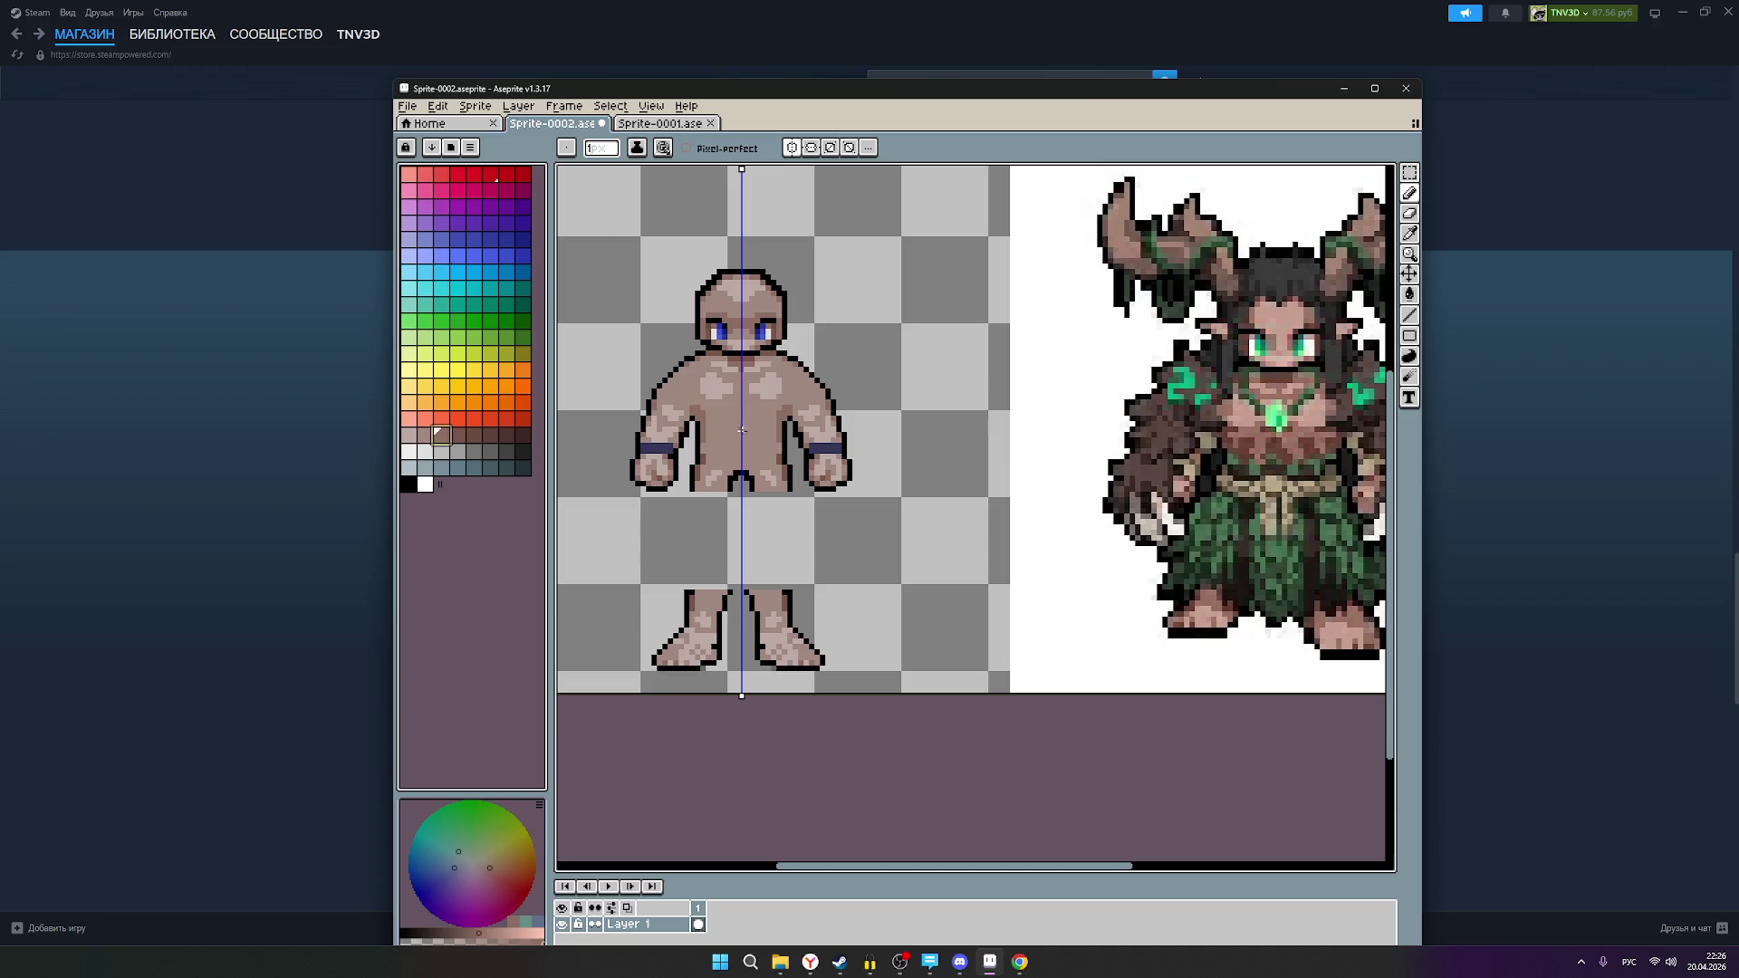
{"action": "left_click_drag", "start_coordinate": [734, 430], "coordinate": [775, 431]}
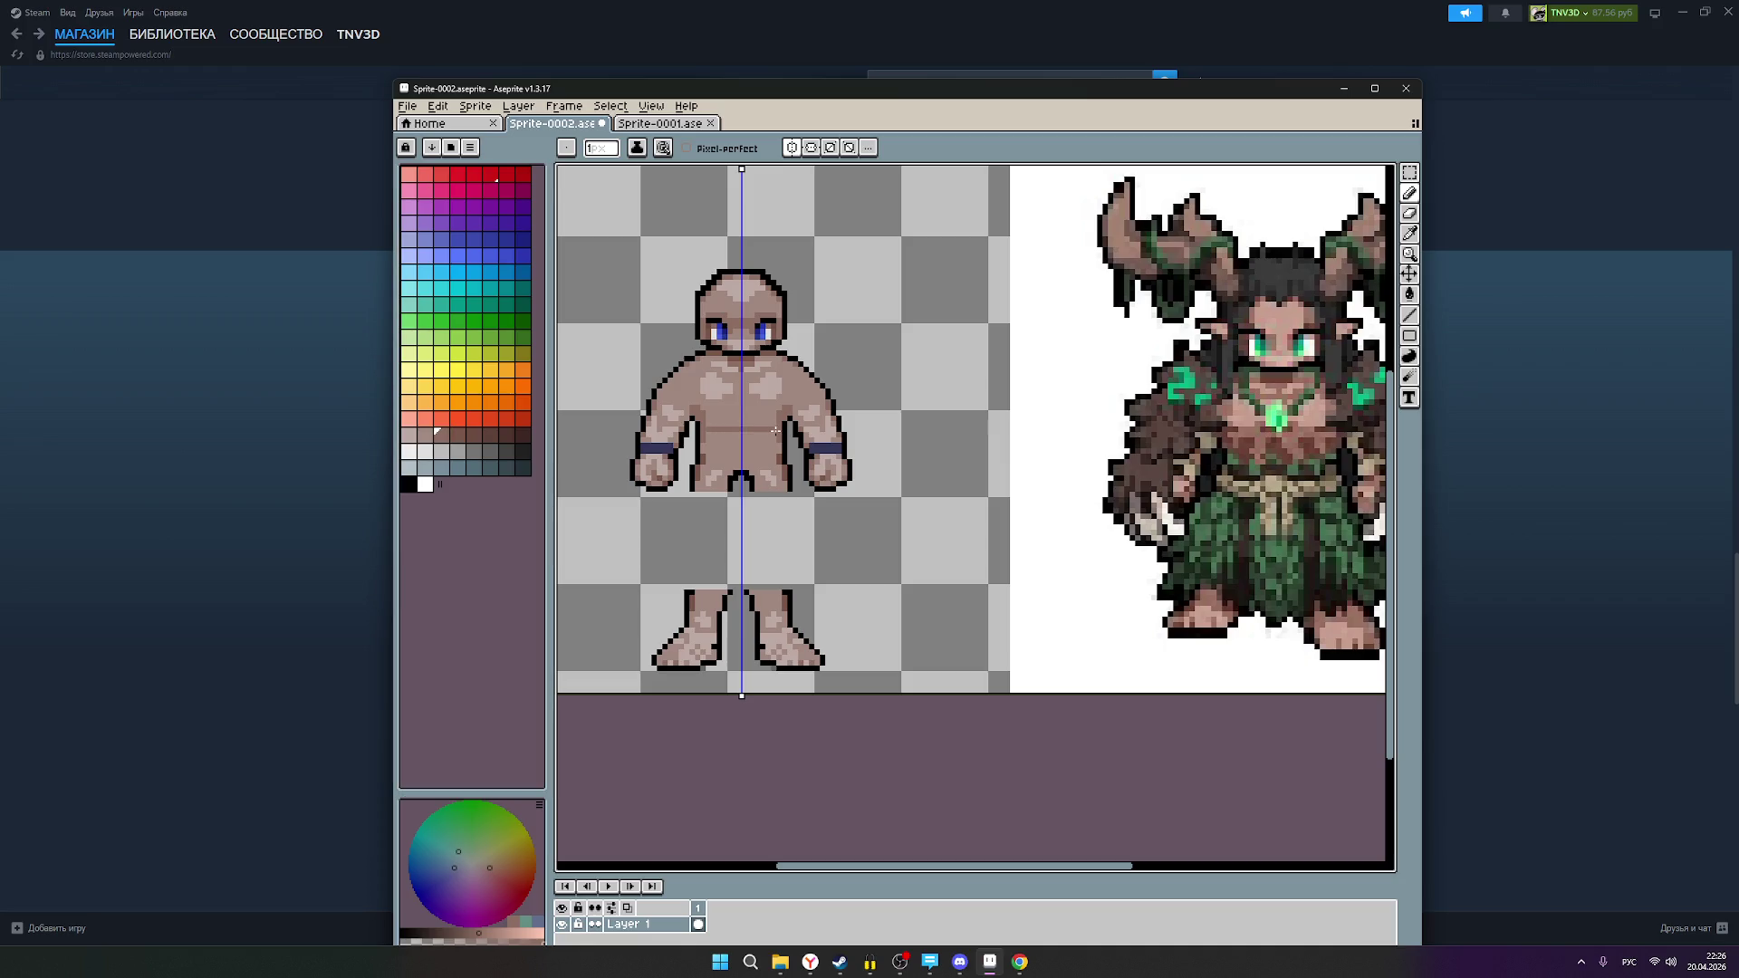
{"action": "left_click", "coordinate": [784, 457], "text": "alt"}
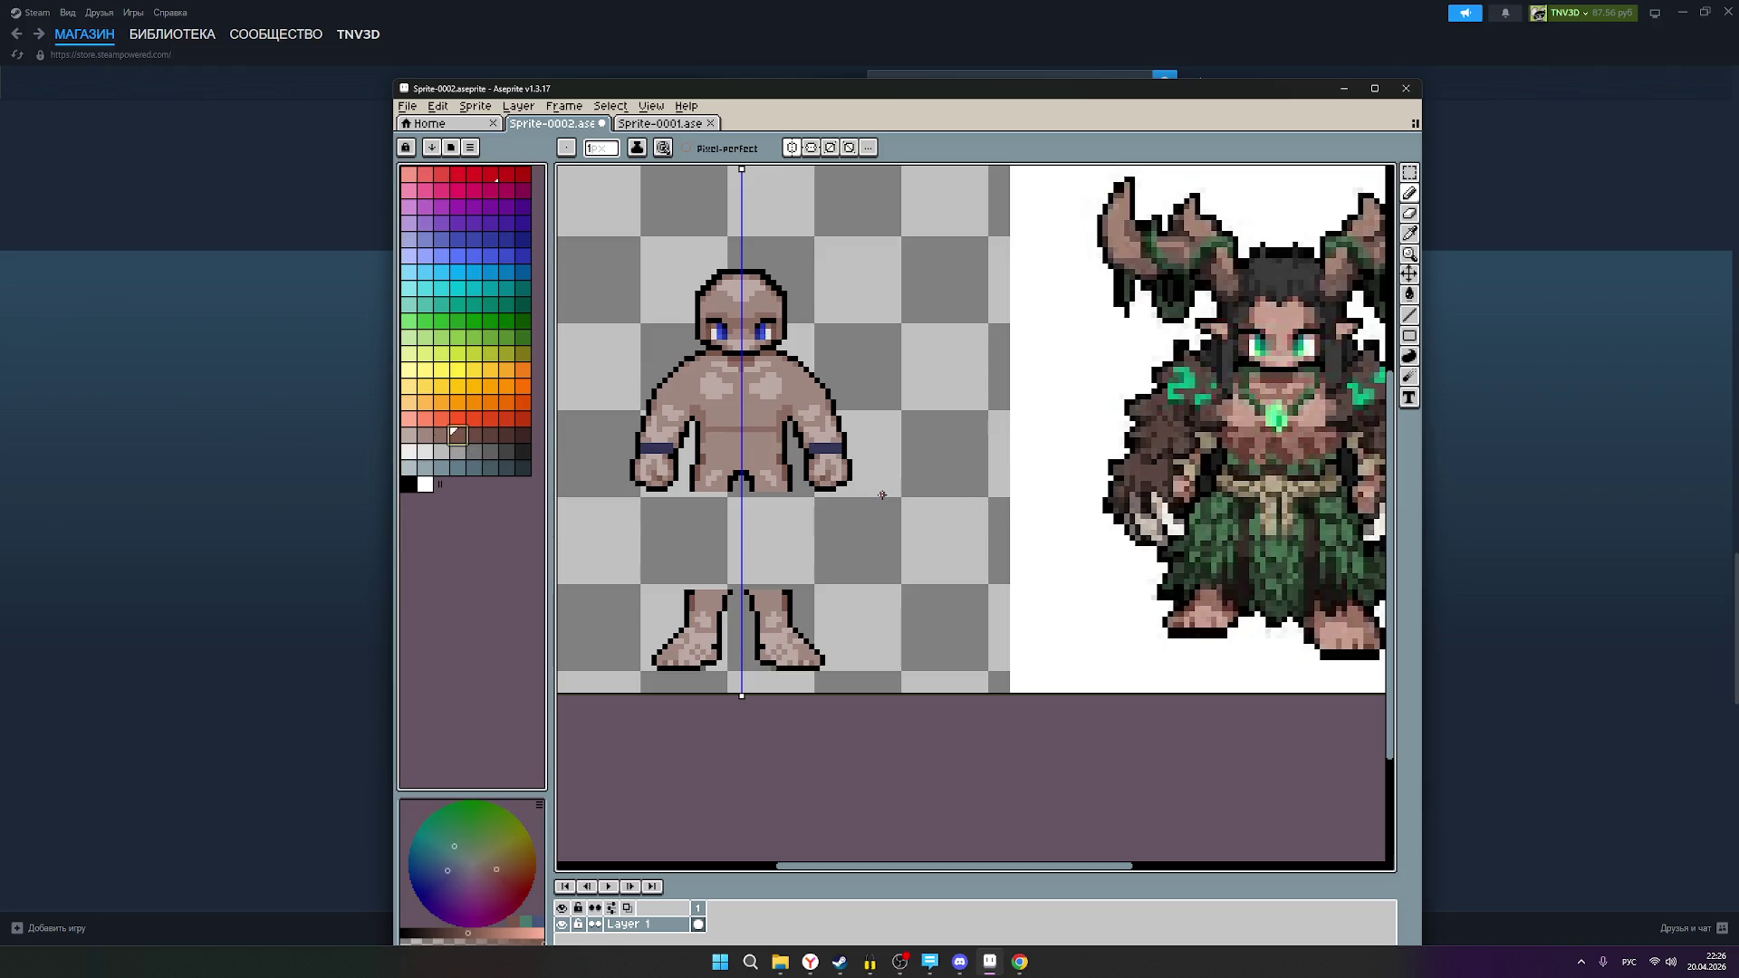
Step: Zoom in and out over the torso to compare, then make black the drawing colour
{"action": "scroll", "coordinate": [1314, 495], "scroll_direction": "down", "scroll_amount": 1}
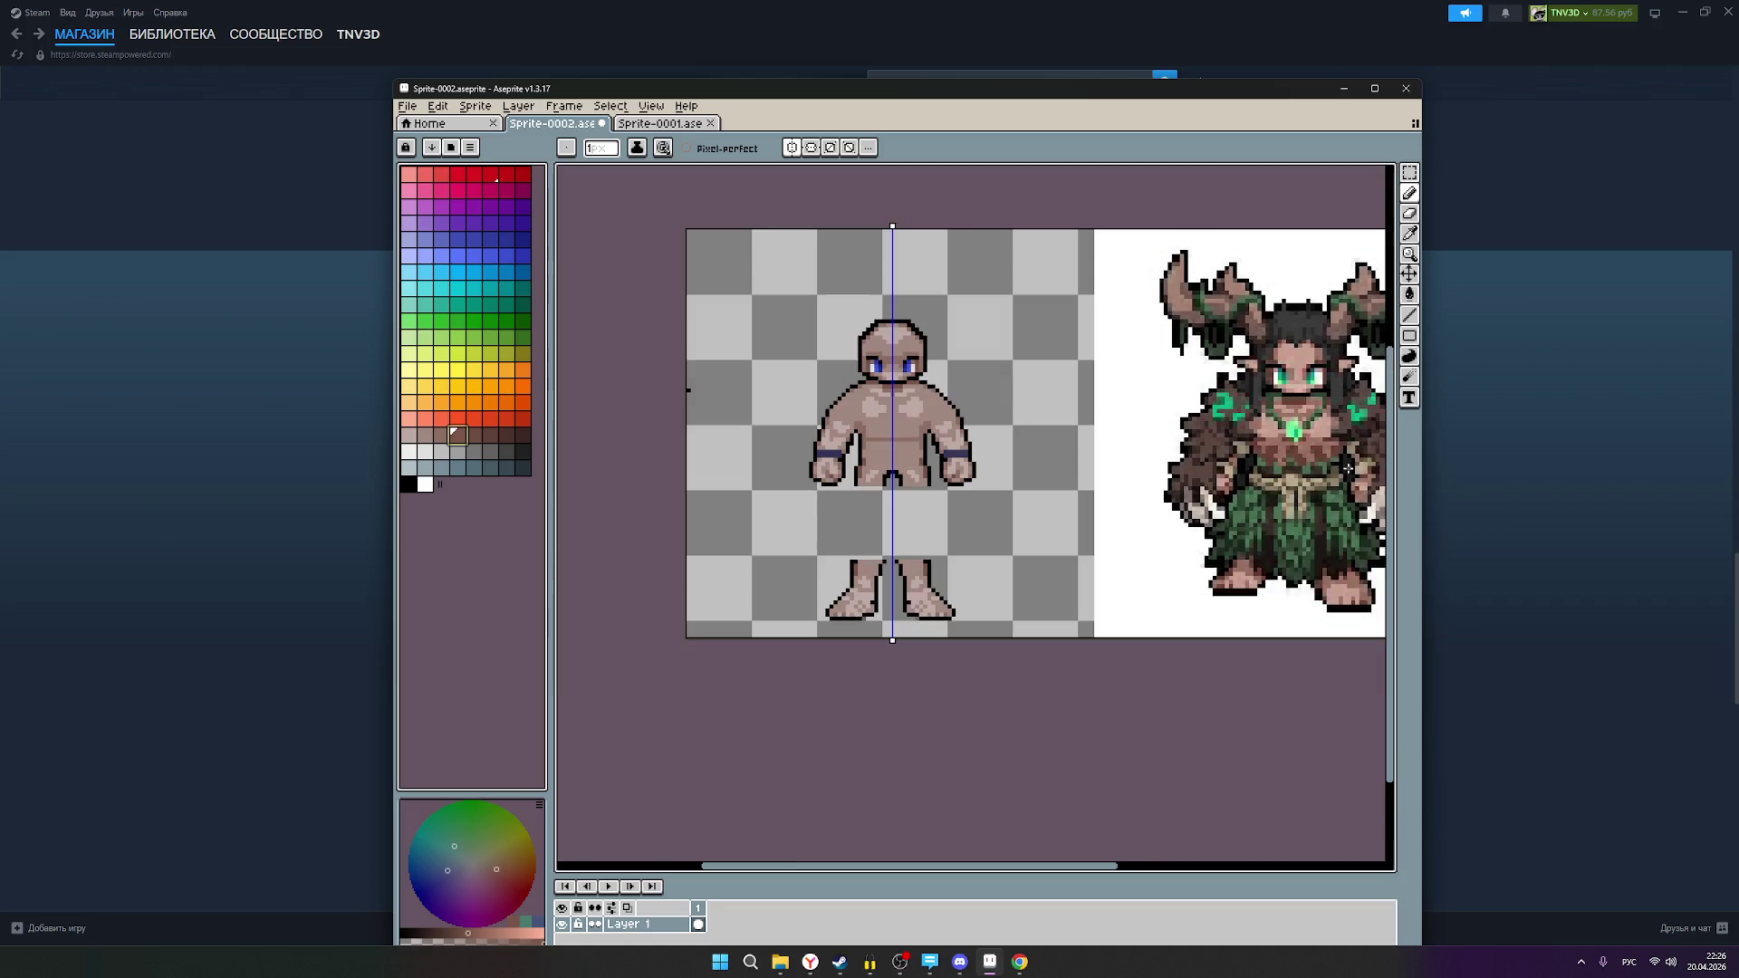
{"action": "scroll", "coordinate": [1347, 470], "scroll_direction": "up", "scroll_amount": 1}
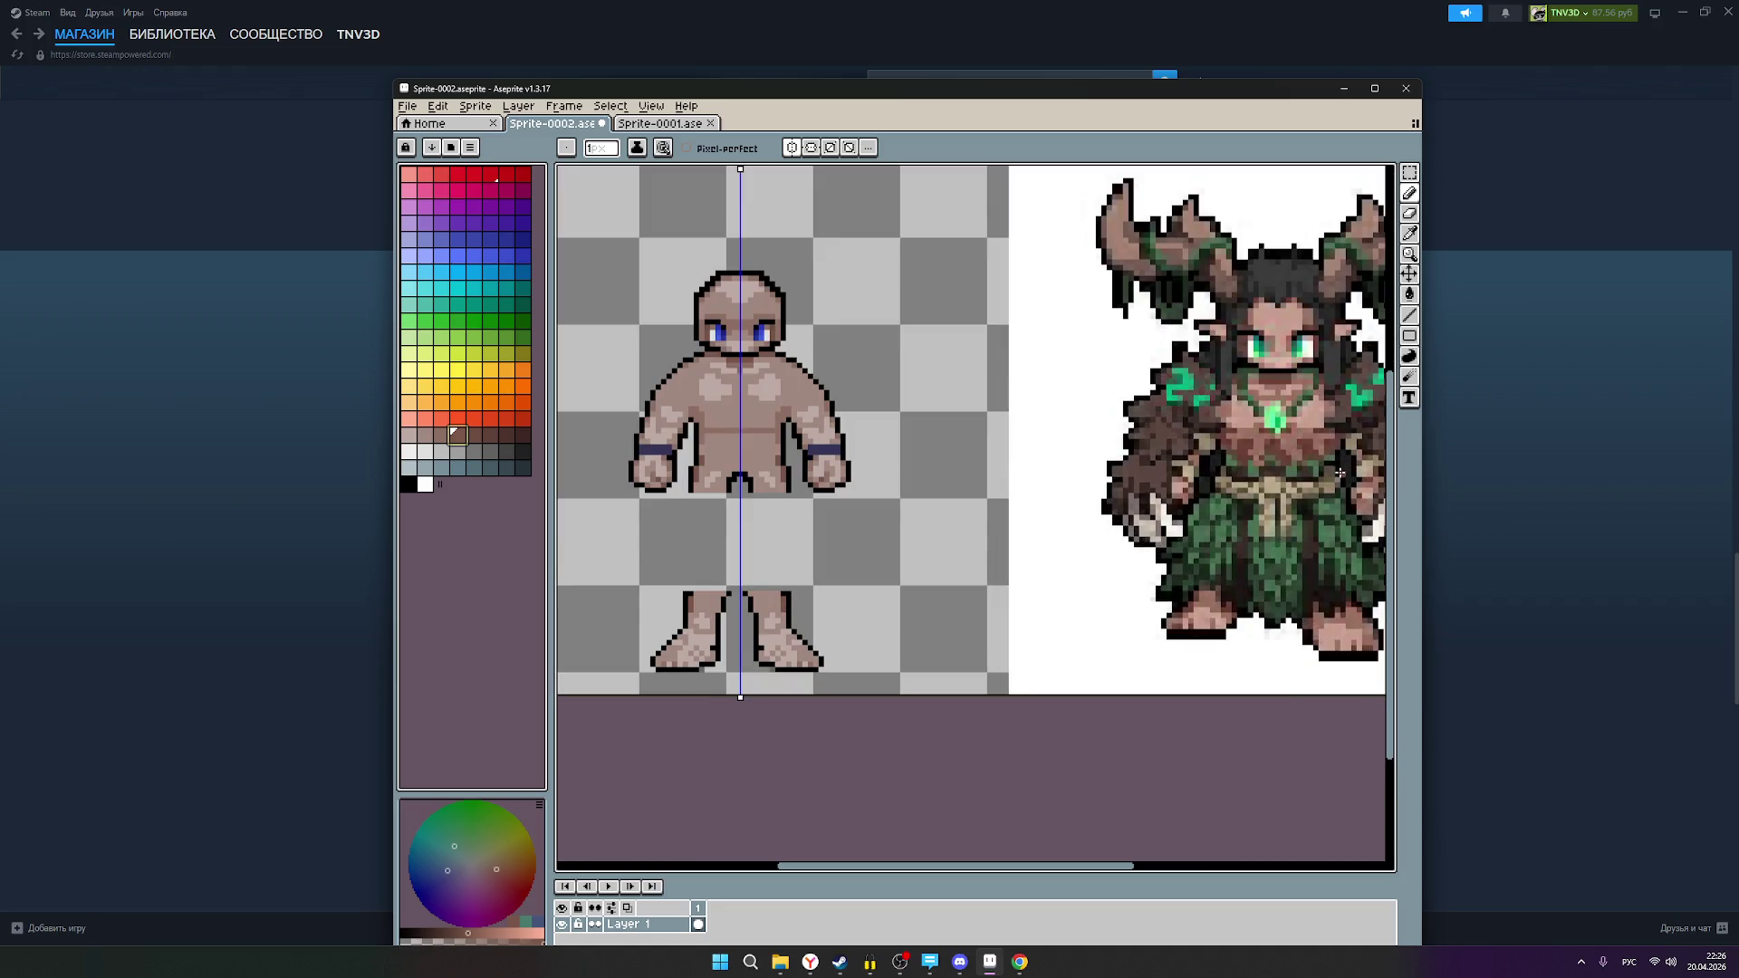
{"action": "scroll", "coordinate": [1344, 472], "scroll_direction": "down", "scroll_amount": 1}
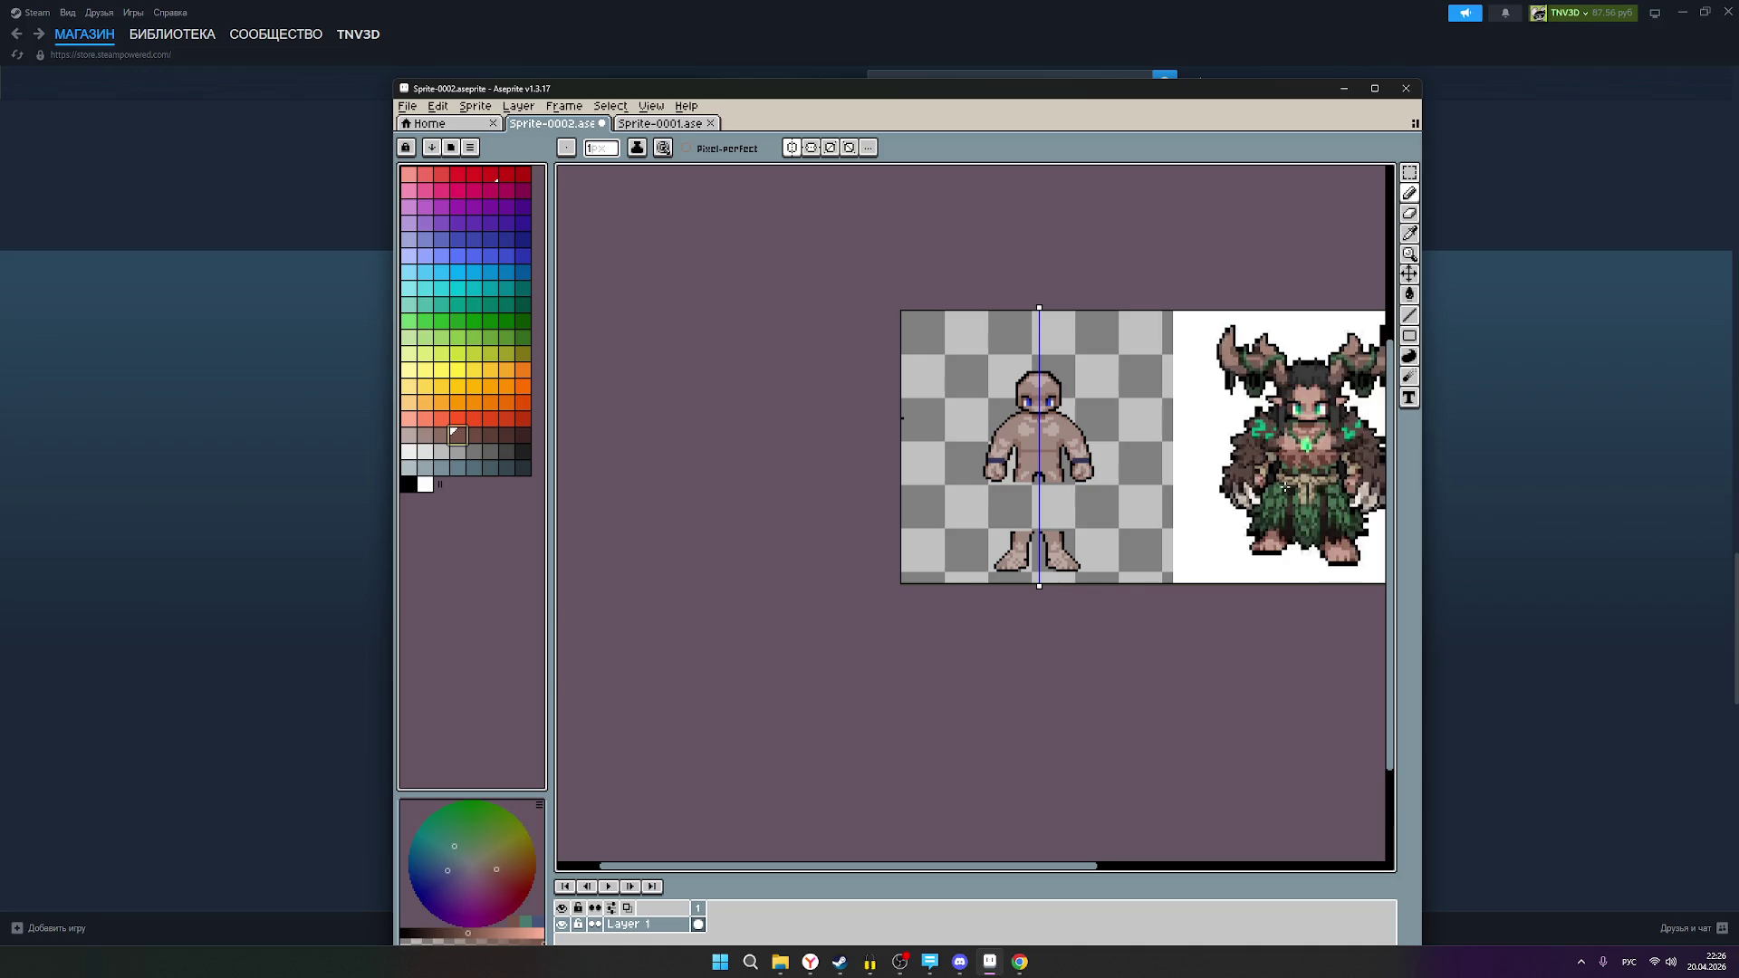
{"action": "scroll", "coordinate": [1347, 479], "scroll_direction": "up", "scroll_amount": 1}
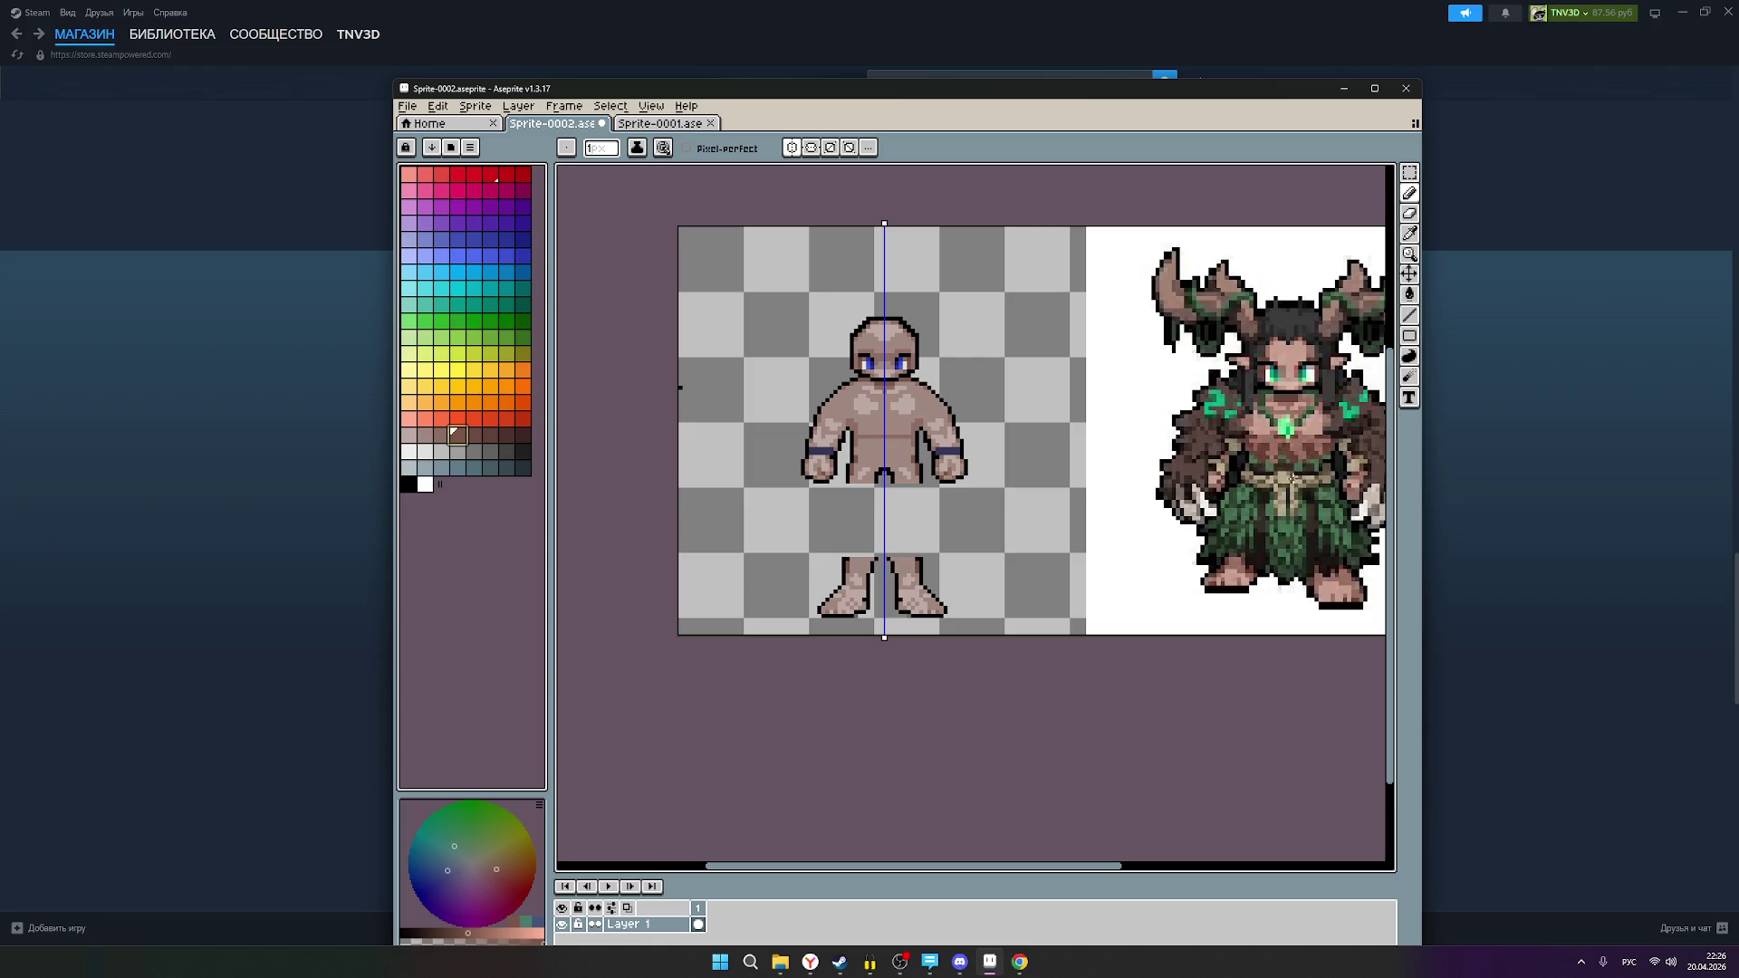
{"action": "scroll", "coordinate": [1321, 490], "scroll_direction": "down", "scroll_amount": 1}
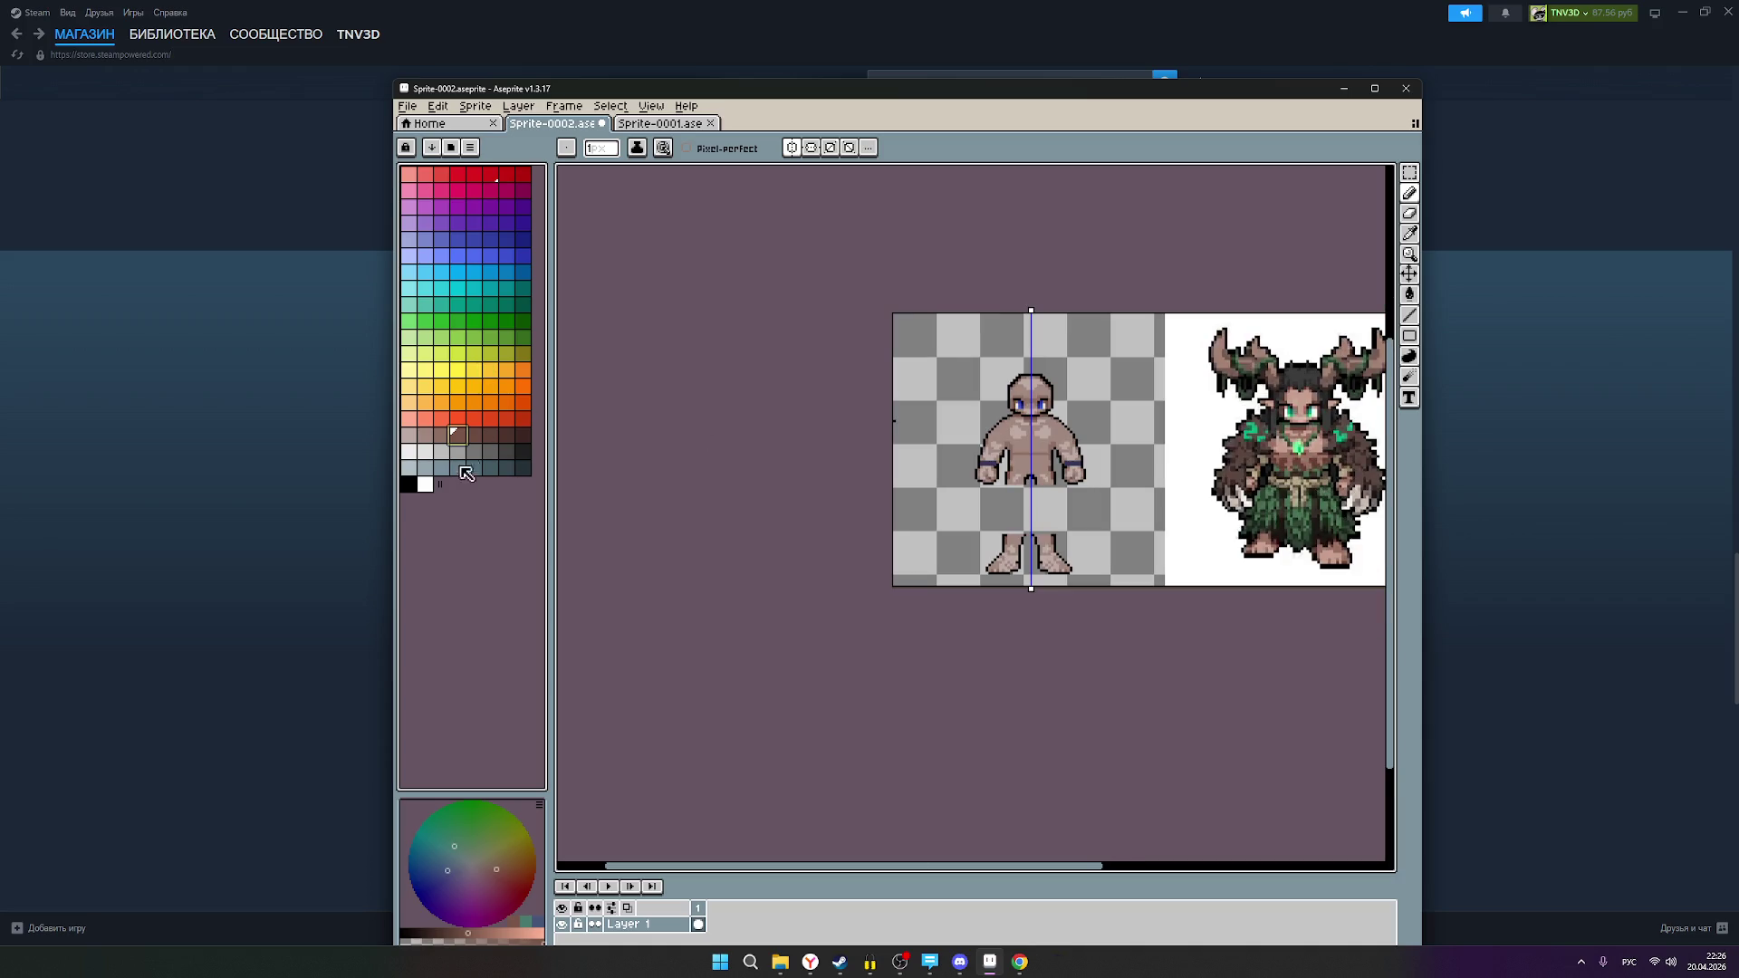
{"action": "left_click", "coordinate": [409, 484]}
{"action": "scroll", "coordinate": [1059, 480], "scroll_direction": "up", "scroll_amount": 1}
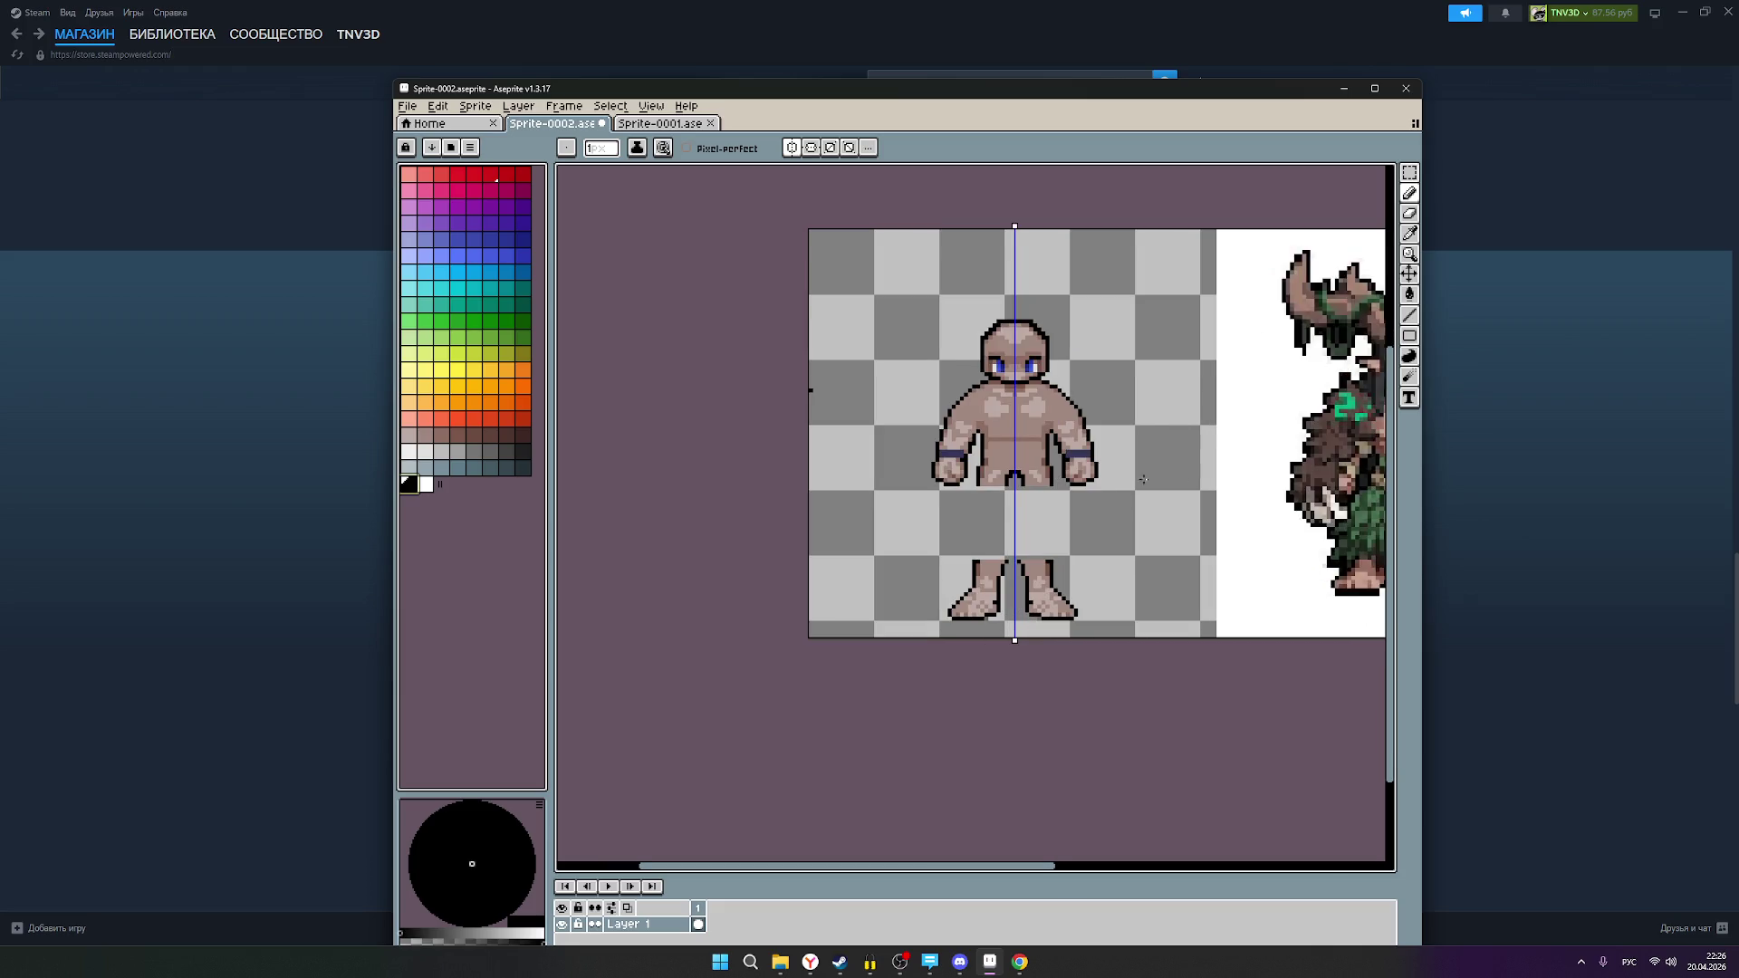
{"action": "scroll", "coordinate": [1110, 479], "scroll_direction": "right", "scroll_amount": 3}
{"action": "scroll", "coordinate": [1159, 486], "scroll_direction": "up", "scroll_amount": 1}
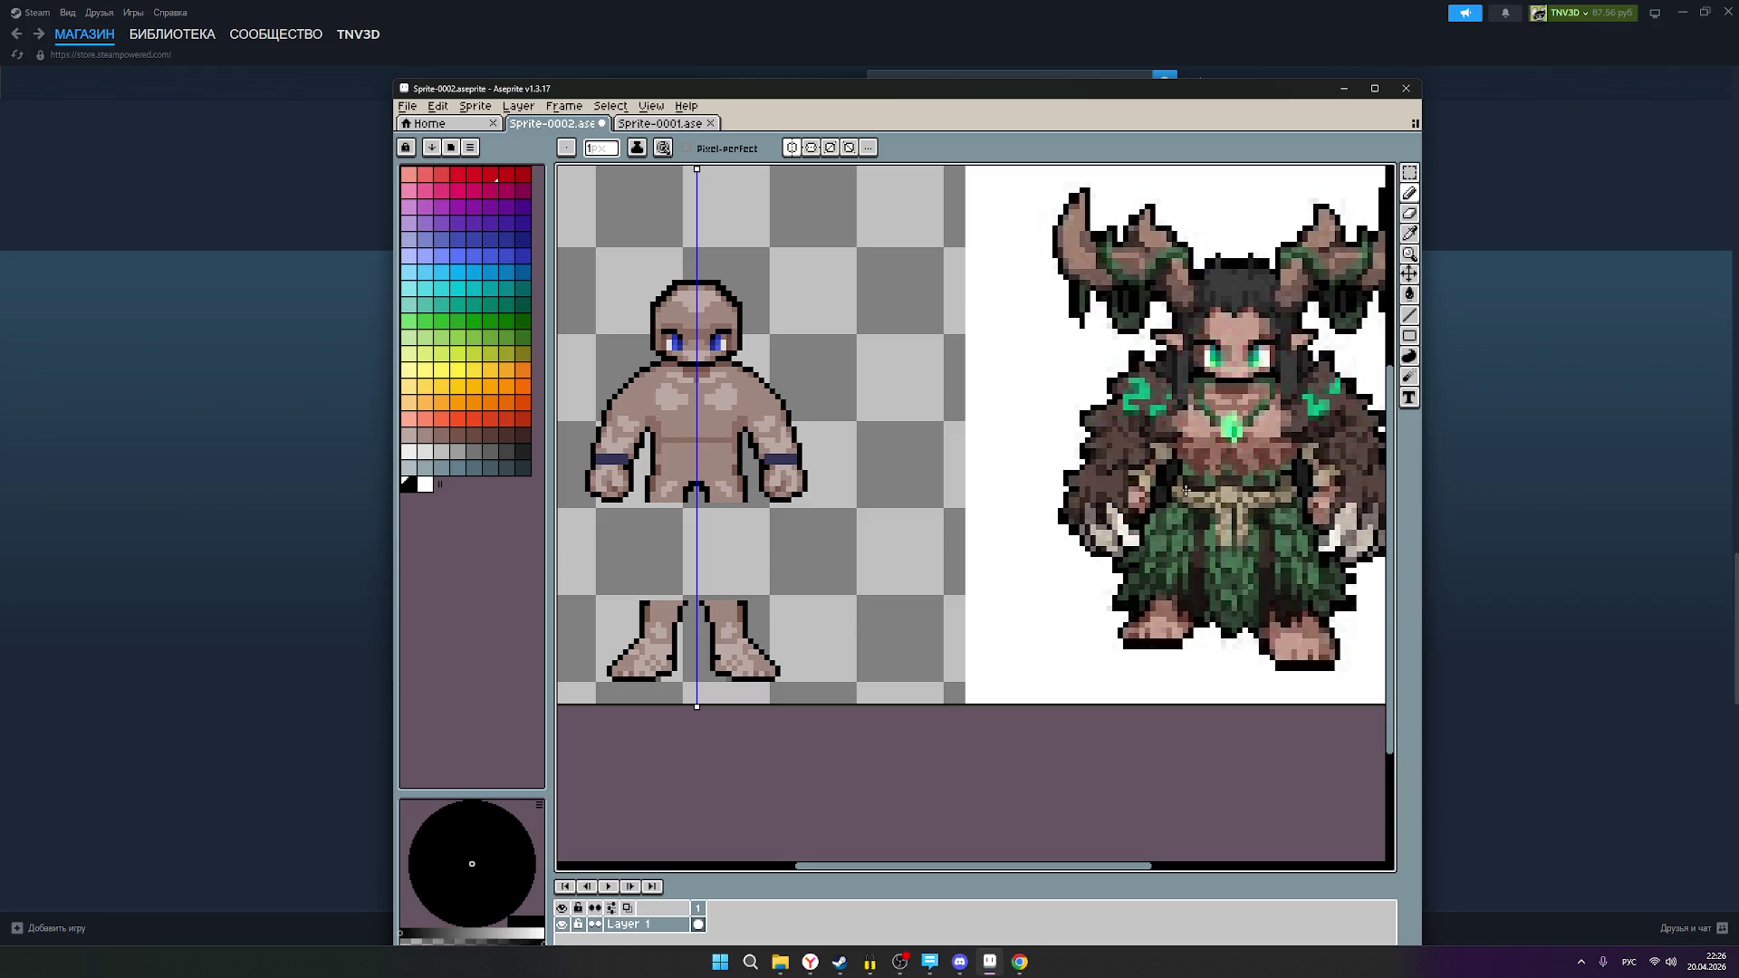
Step: Draw a black guide line at the reference's waist height, then undo it
{"action": "left_click_drag", "start_coordinate": [1185, 490], "coordinate": [719, 478]}
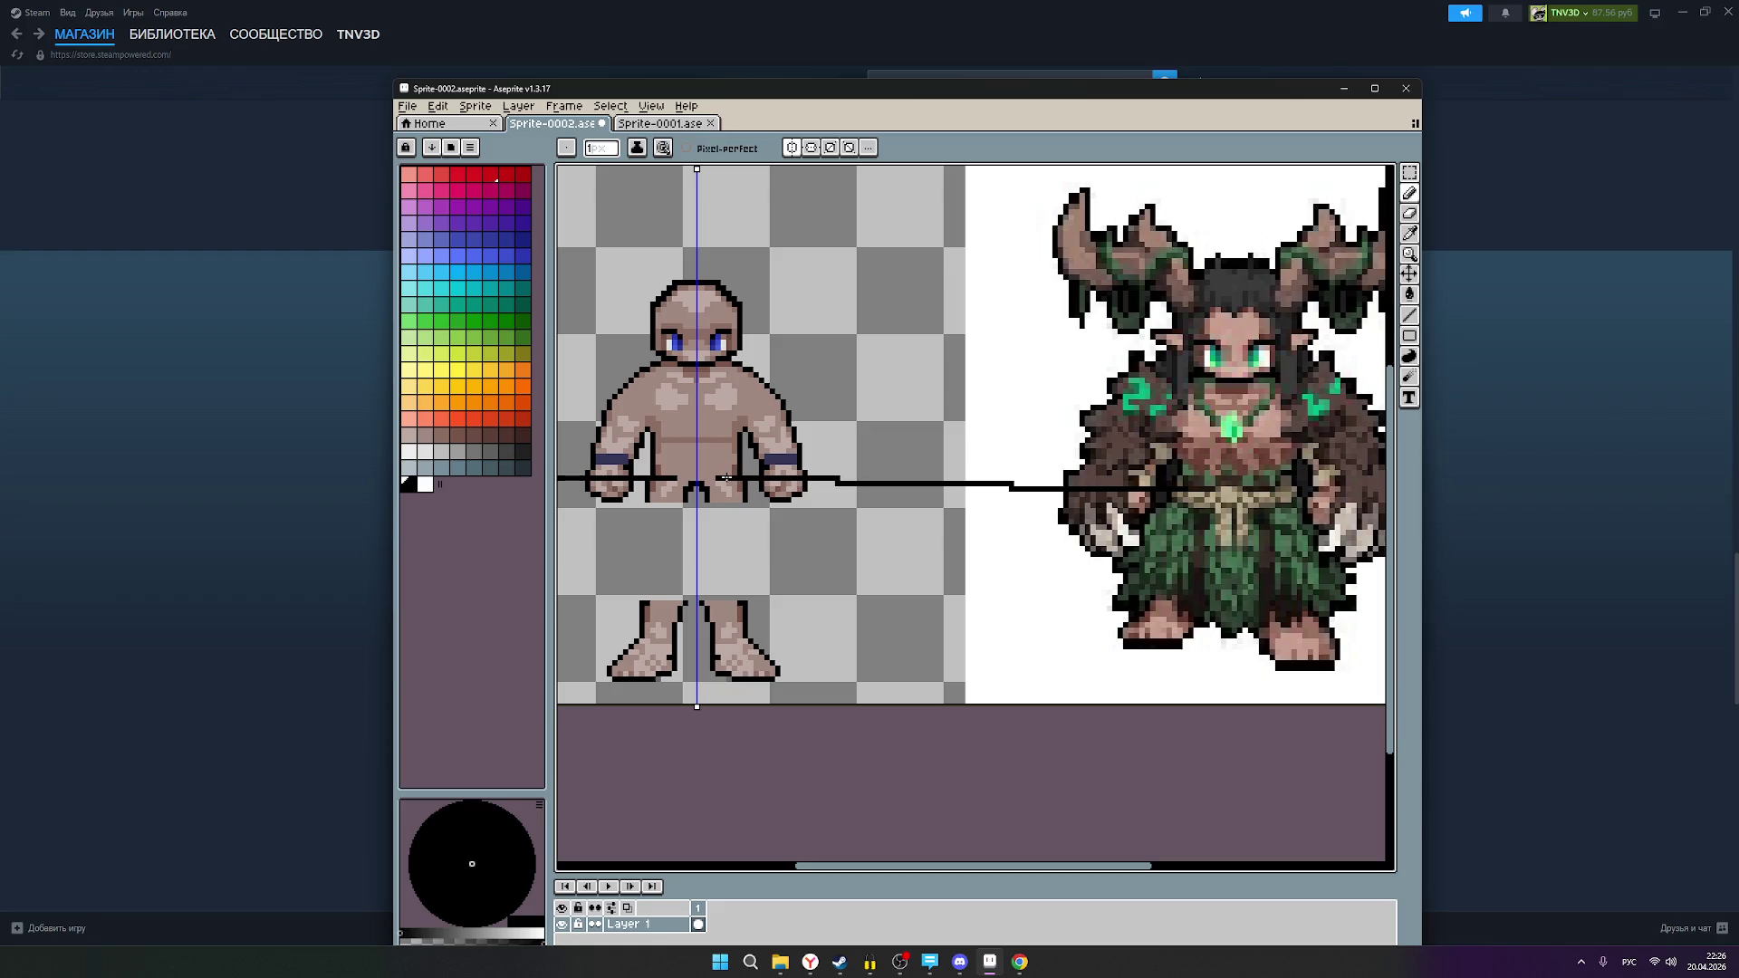
{"action": "left_click_drag", "start_coordinate": [1007, 489], "coordinate": [709, 487]}
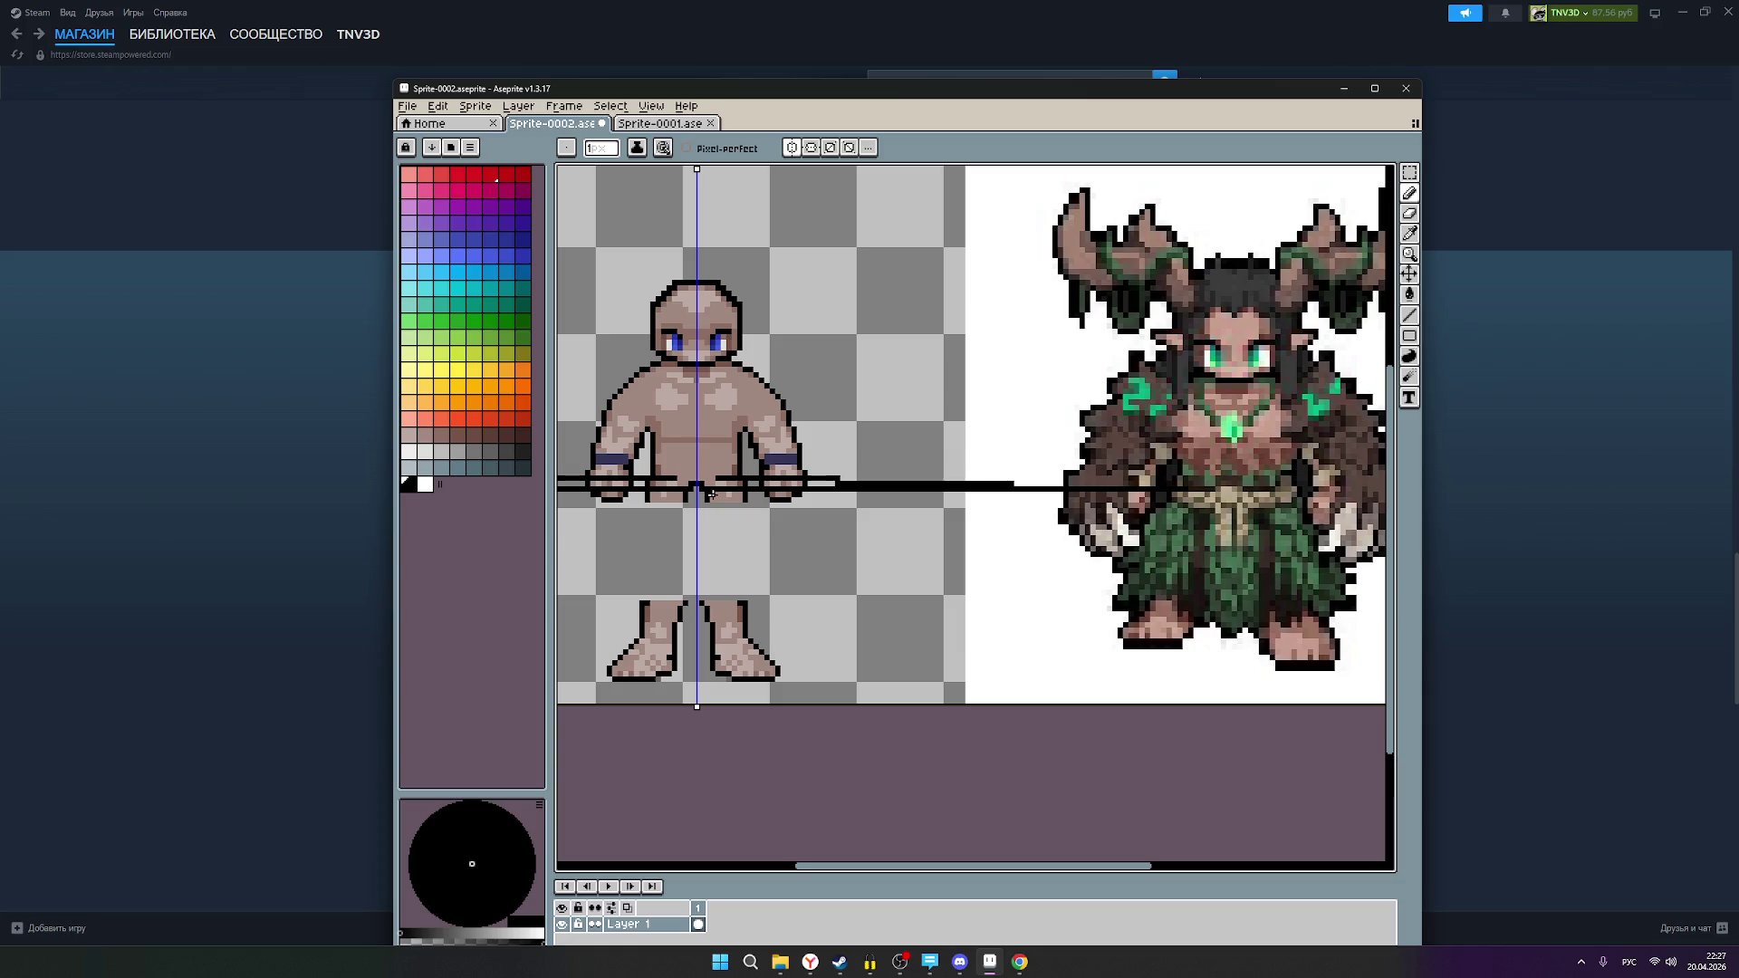
{"action": "key", "text": "ctrl+z"}
{"action": "key", "text": "ctrl+z"}
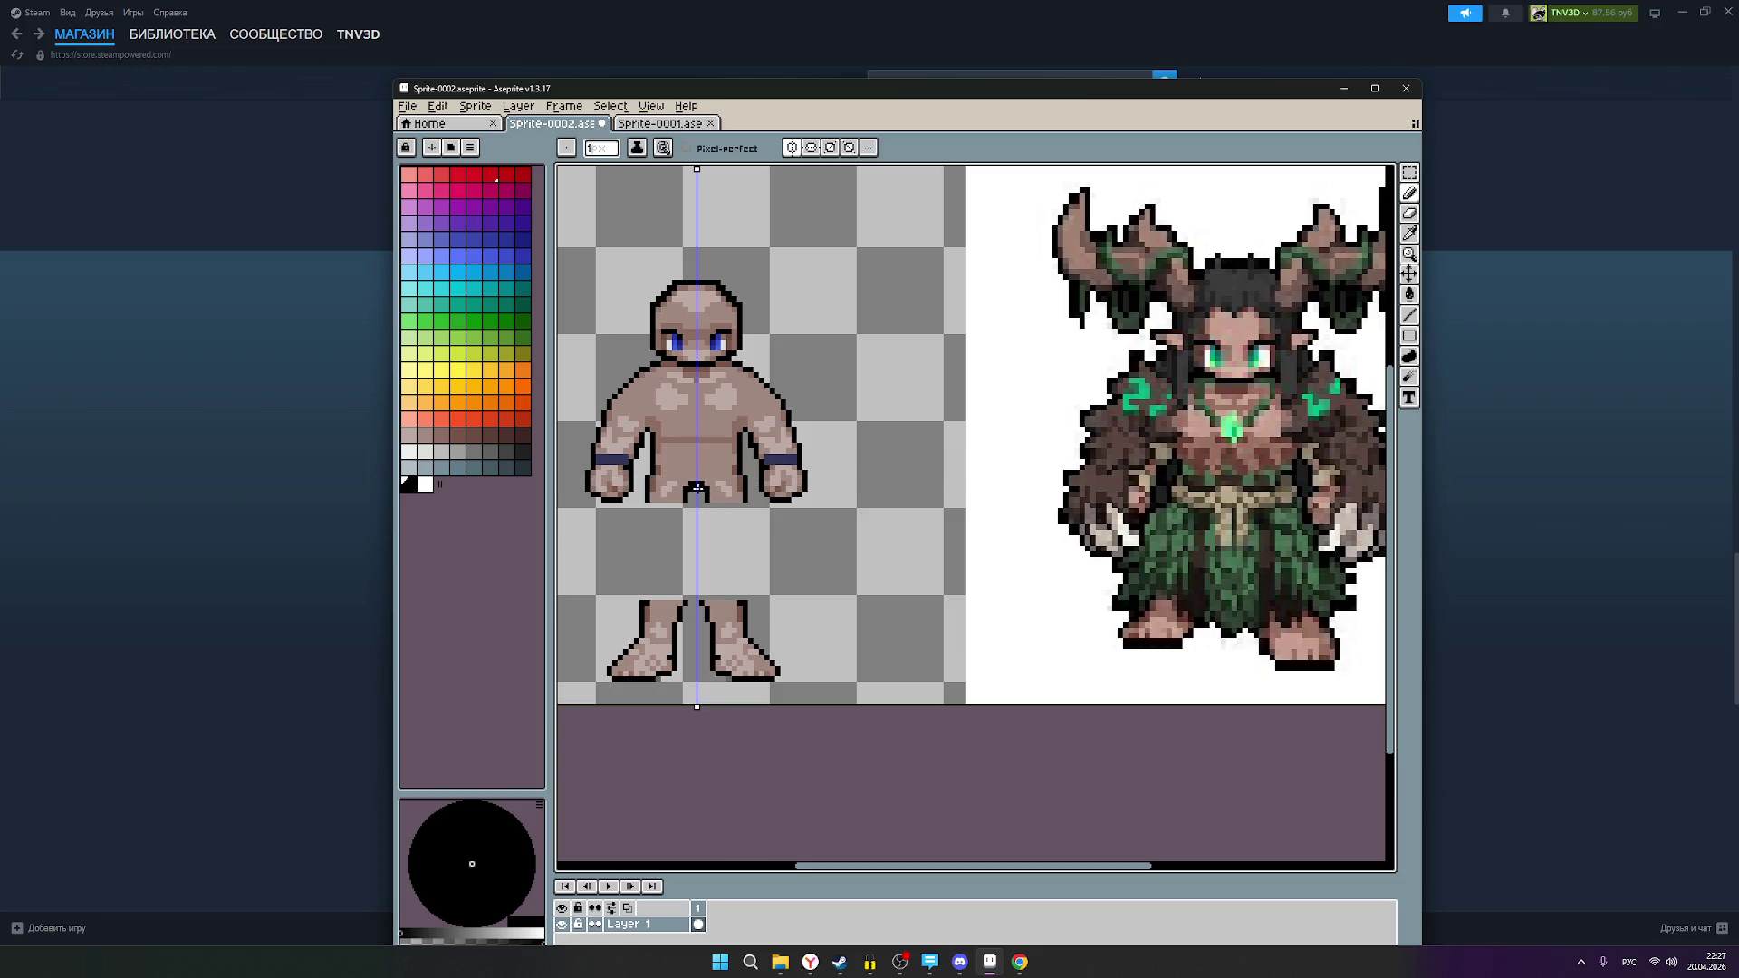
Step: Fill the notch at the chibi's crotch with skin colour
{"action": "left_click", "coordinate": [426, 438]}
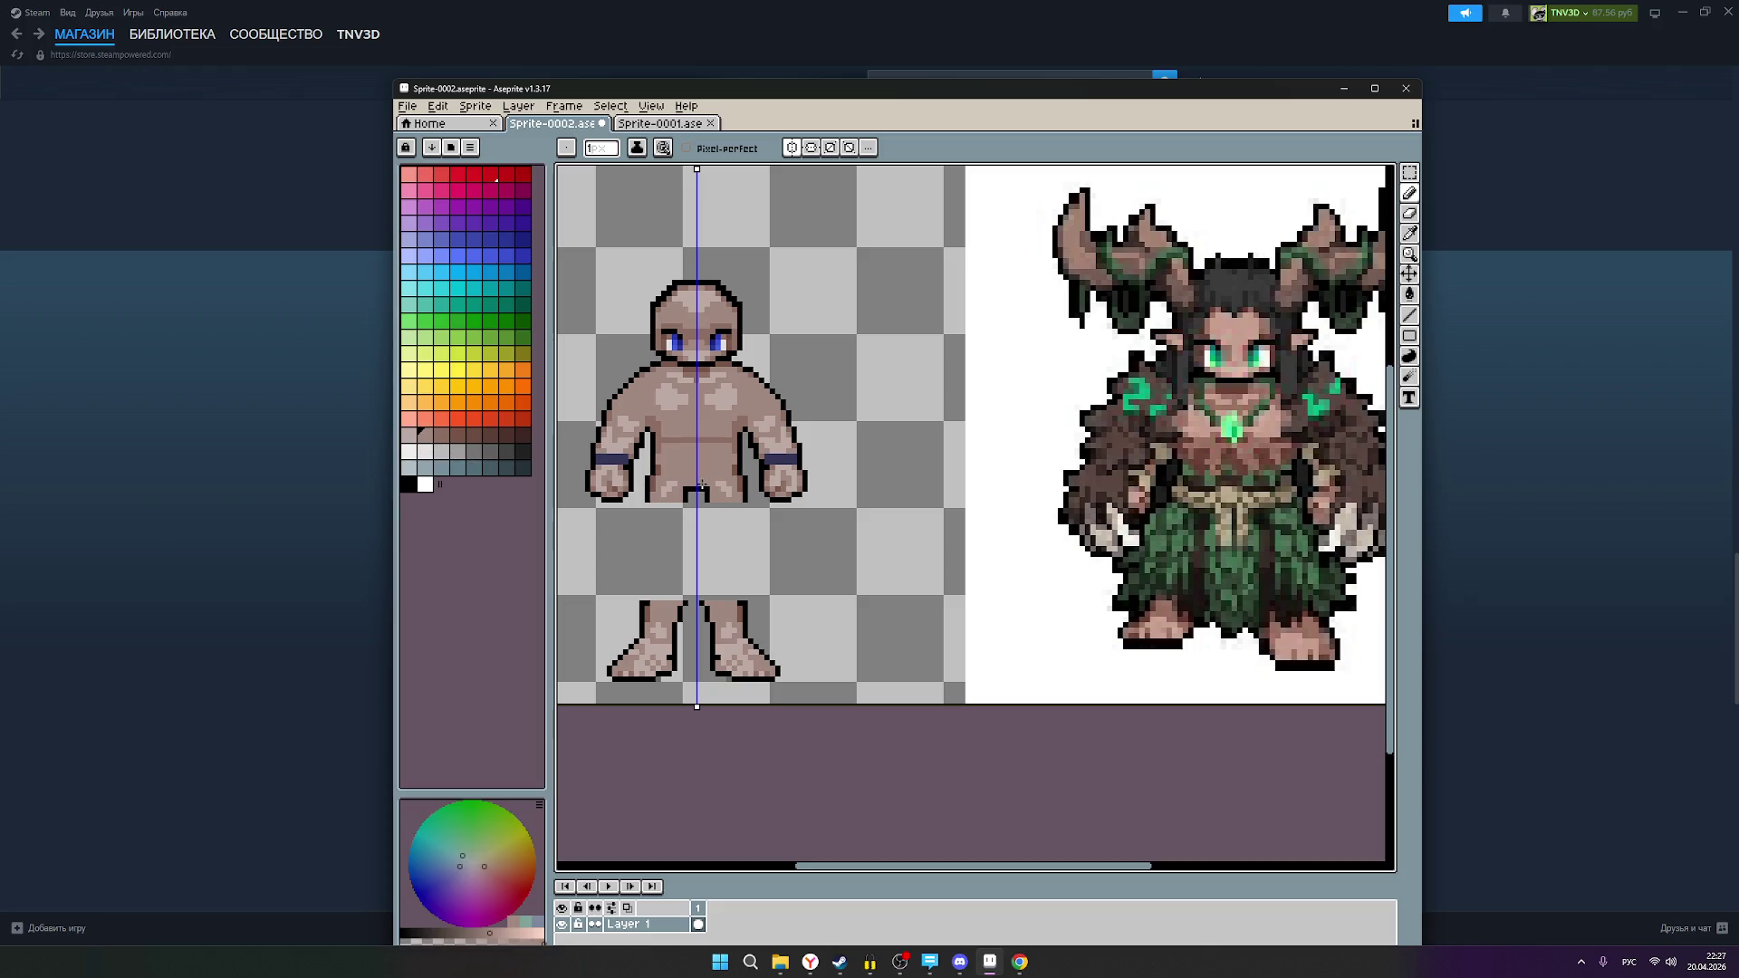
{"action": "scroll", "coordinate": [730, 469], "scroll_direction": "down", "scroll_amount": 2}
{"action": "scroll", "coordinate": [715, 464], "scroll_direction": "up", "scroll_amount": 2}
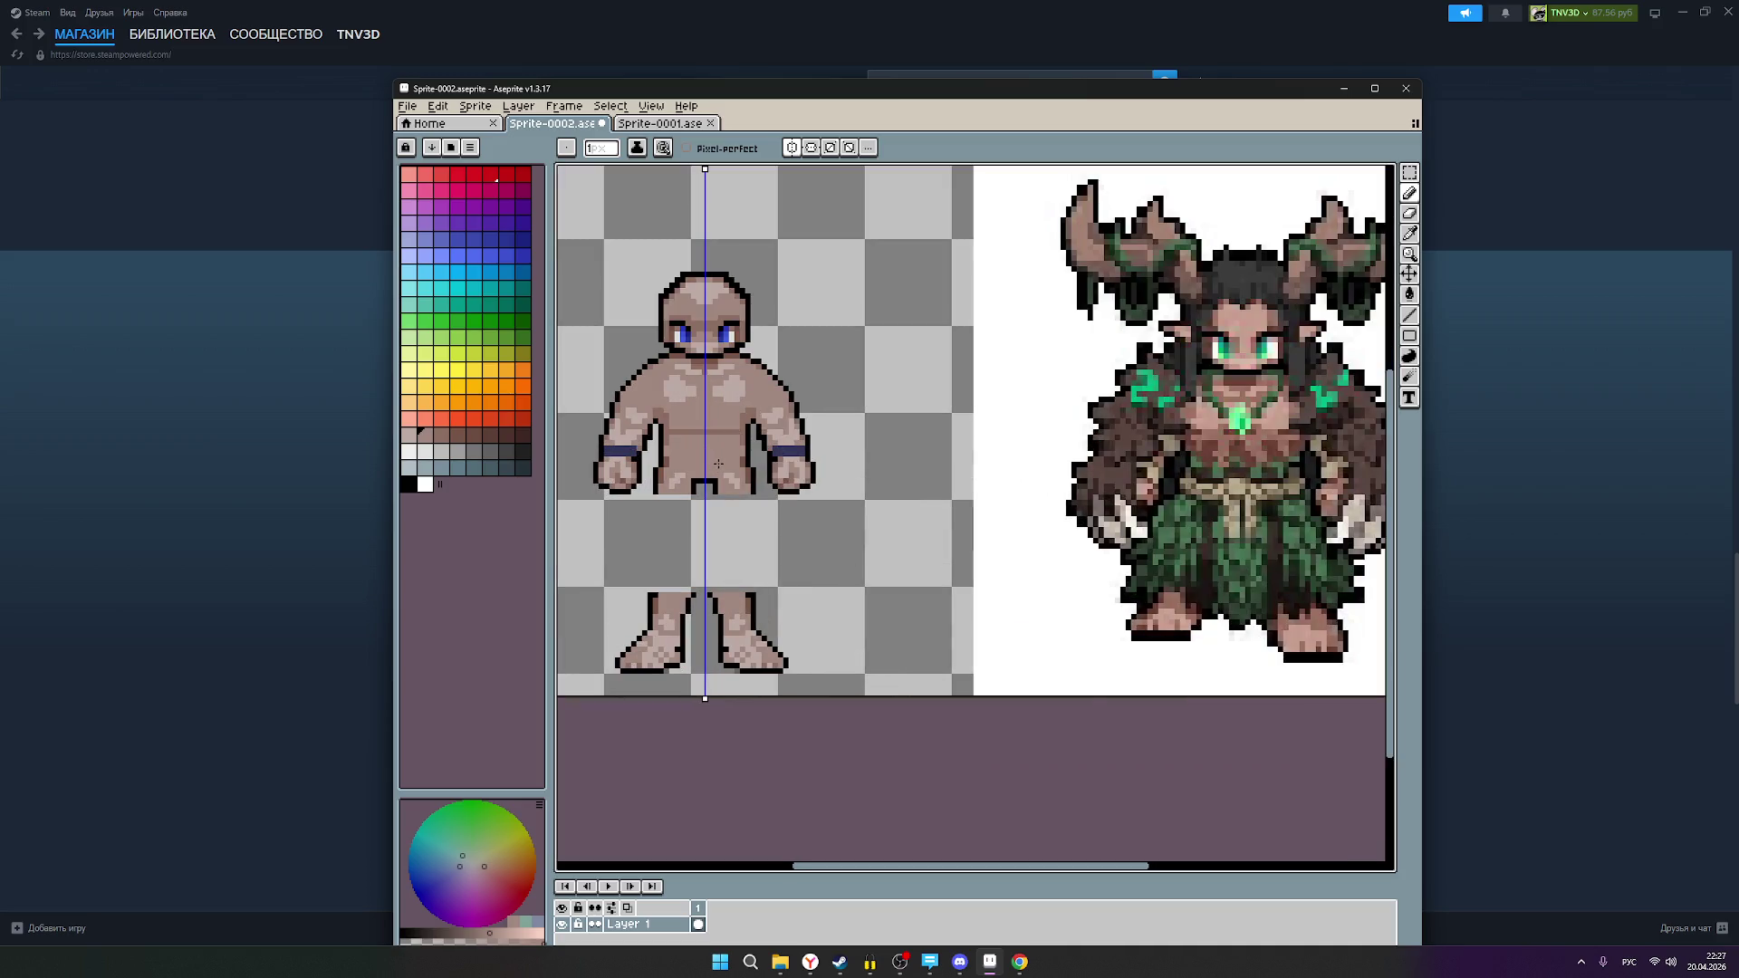
{"action": "left_click", "coordinate": [715, 485]}
Step: Draw a black waistline across the torso and erase the skin pixels beneath it
{"action": "left_click", "coordinate": [409, 484]}
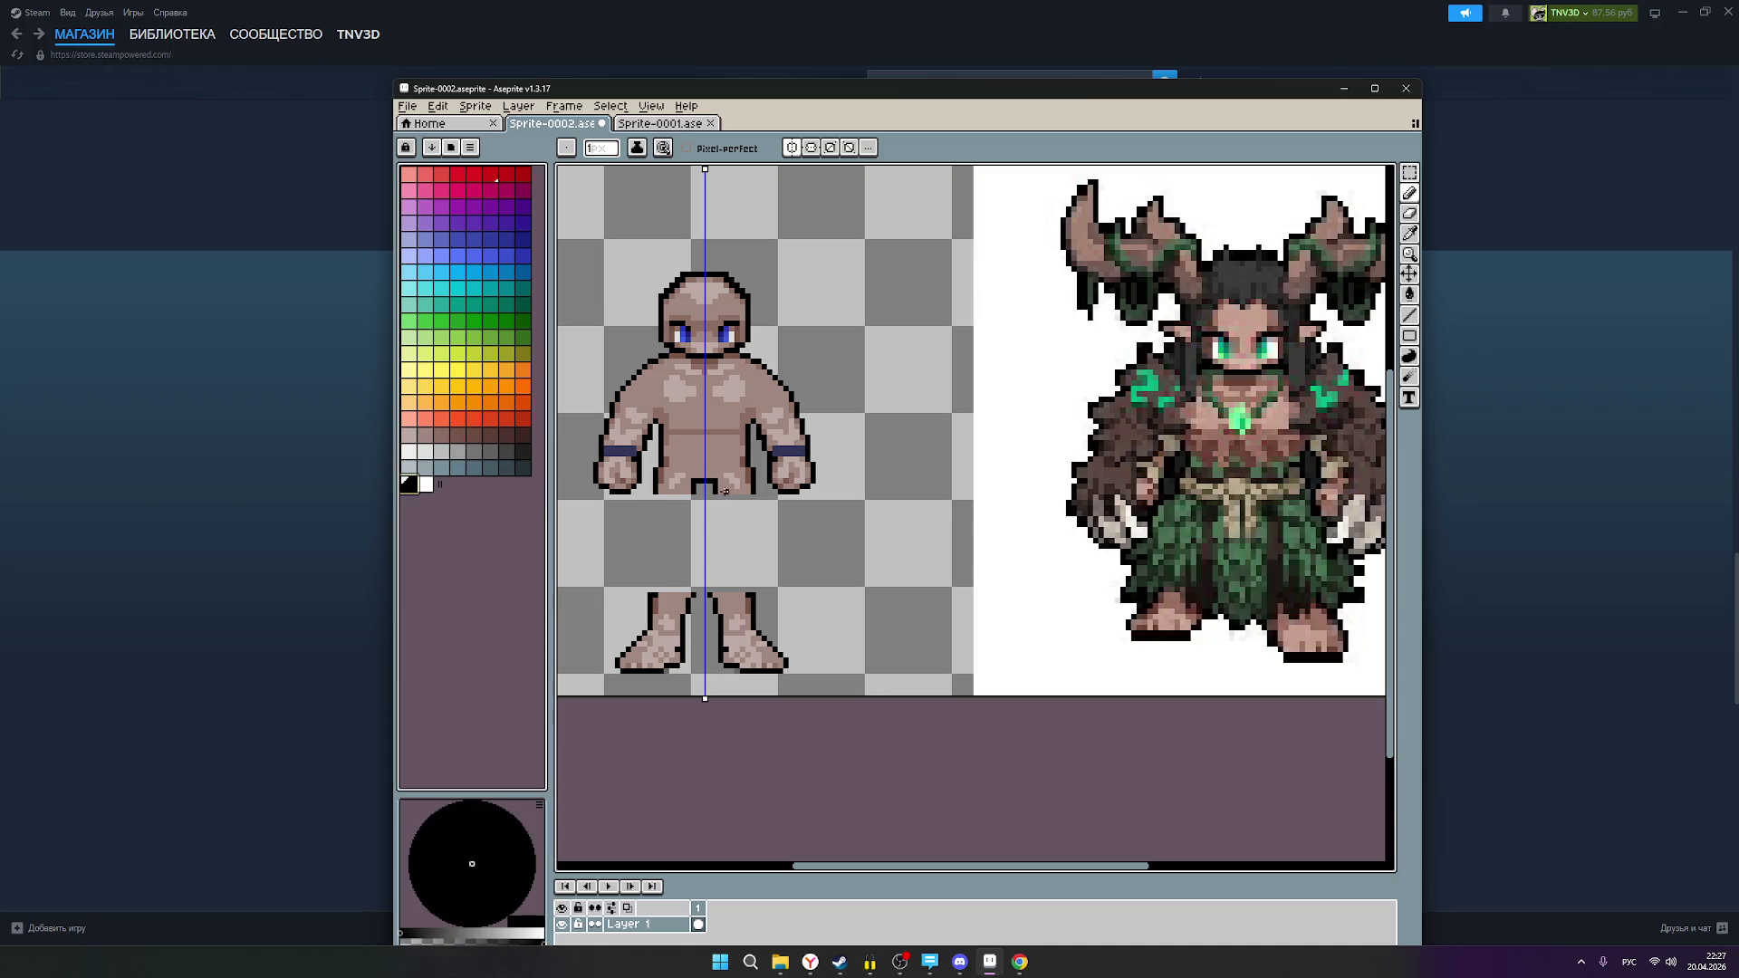
{"action": "left_click_drag", "start_coordinate": [656, 479], "coordinate": [750, 480]}
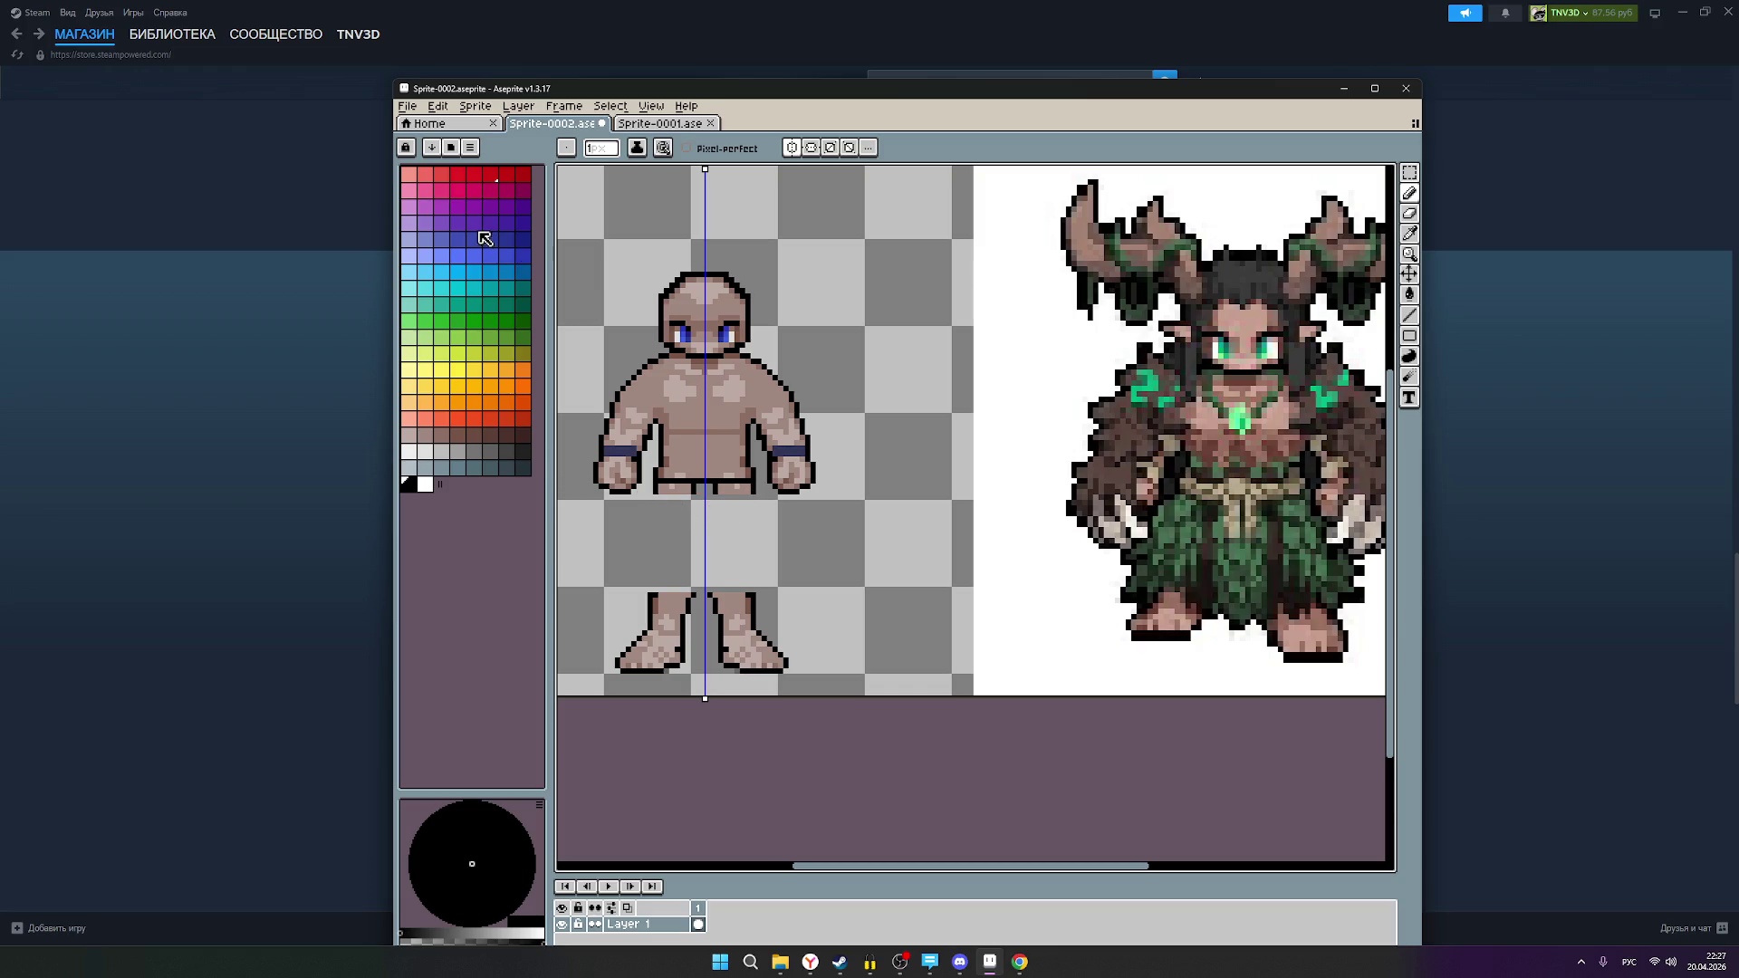
{"action": "left_click", "coordinate": [1411, 214]}
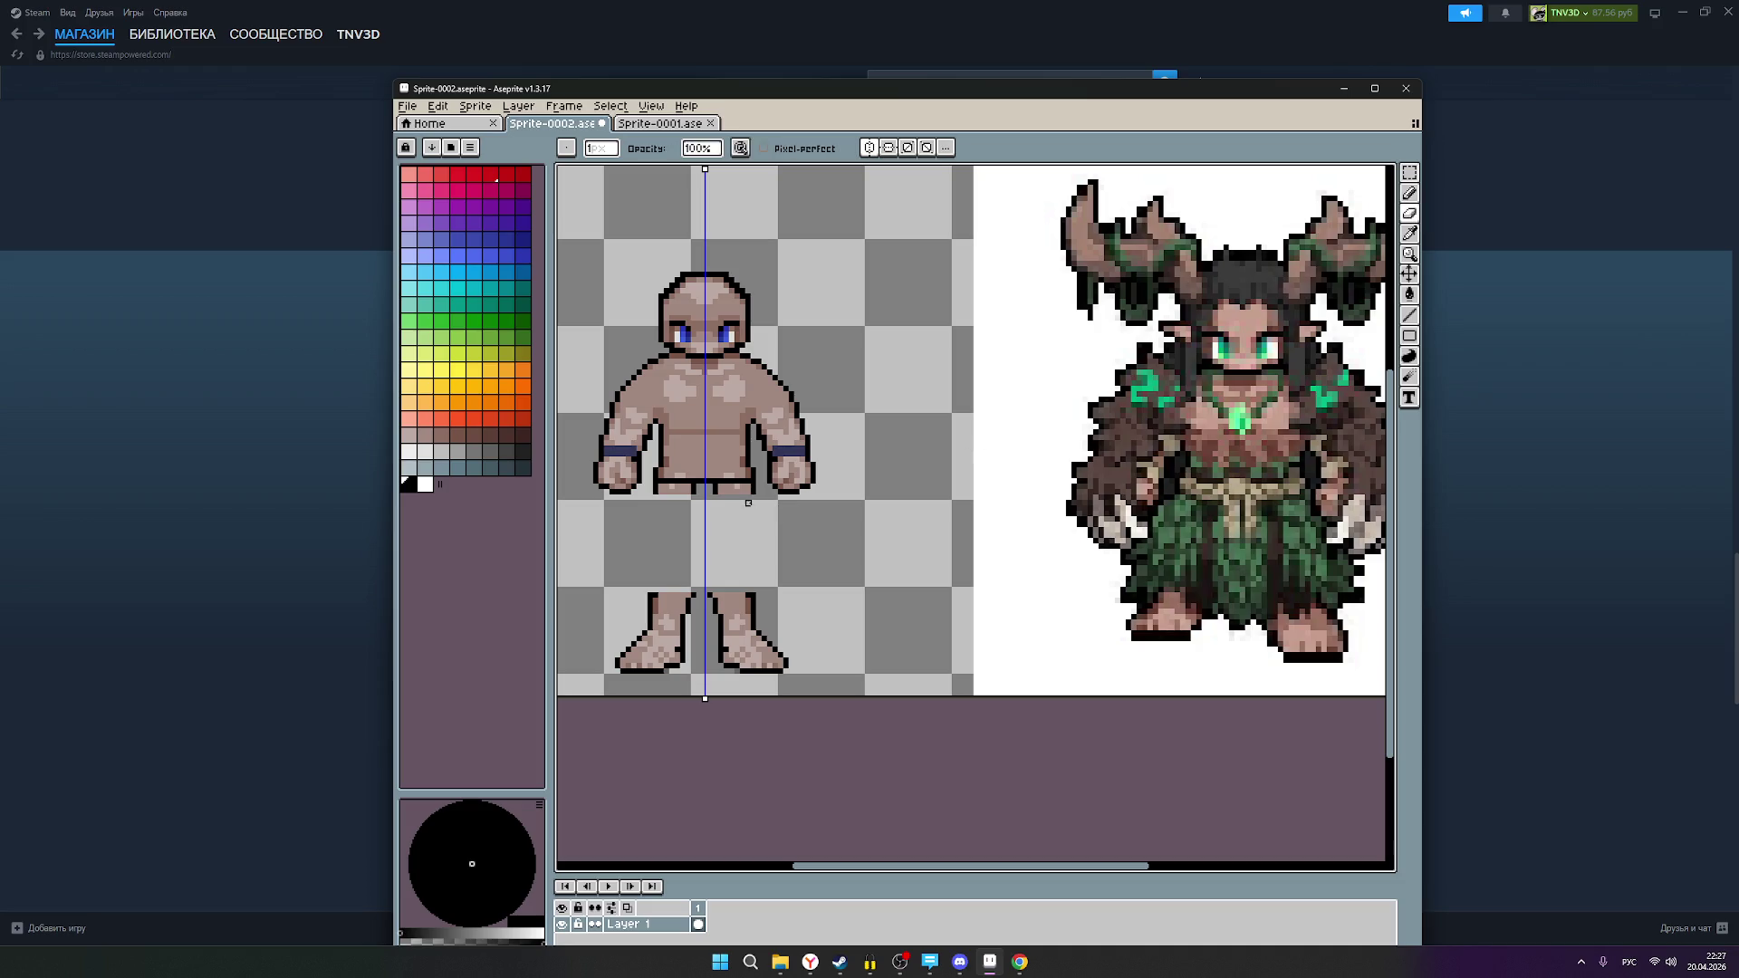
{"action": "mouse_move", "coordinate": [756, 494]}
{"action": "left_mouse_down"}
{"action": "mouse_move", "coordinate": [726, 486]}
{"action": "mouse_move", "coordinate": [753, 492]}
{"action": "left_mouse_up"}
{"action": "left_click", "coordinate": [725, 486]}
Step: Pick a brownish-grey colour, inspect the torso, and undo a stray grey stroke
{"action": "scroll", "coordinate": [862, 454], "scroll_direction": "down", "scroll_amount": 2}
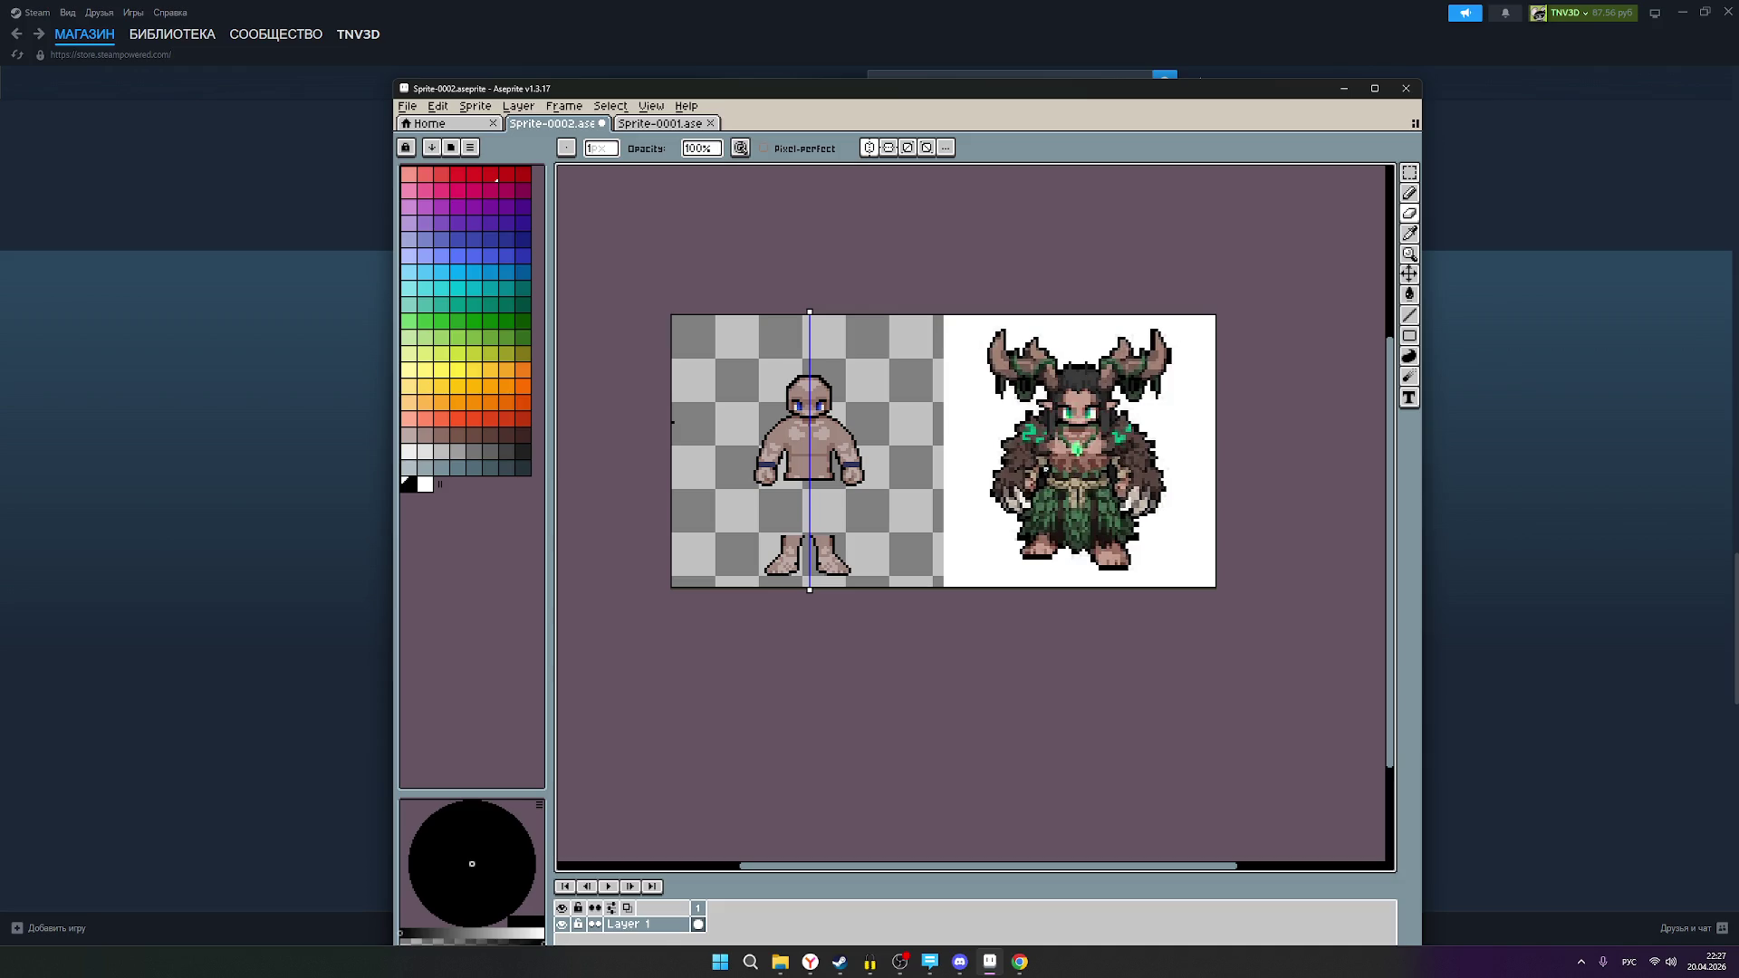
{"action": "left_click", "coordinate": [457, 437]}
{"action": "scroll", "coordinate": [807, 479], "scroll_direction": "up", "scroll_amount": 1}
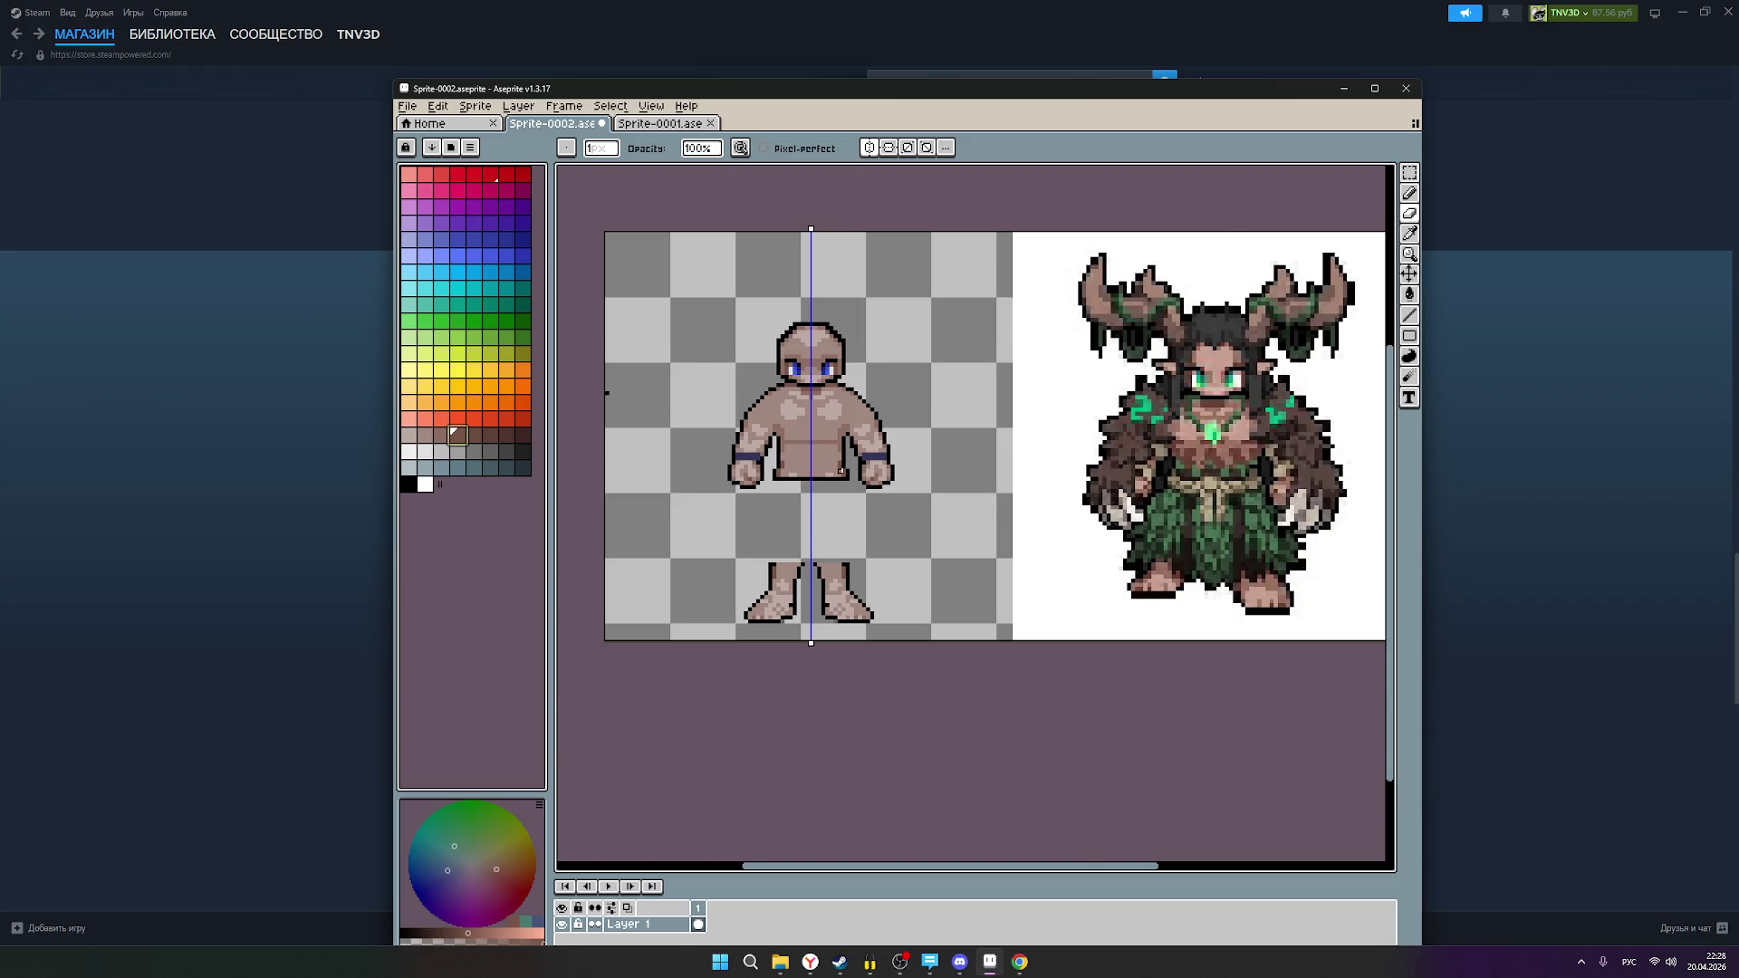
{"action": "scroll", "coordinate": [840, 470], "scroll_direction": "up", "scroll_amount": 2}
{"action": "scroll", "coordinate": [845, 464], "scroll_direction": "down", "scroll_amount": 1}
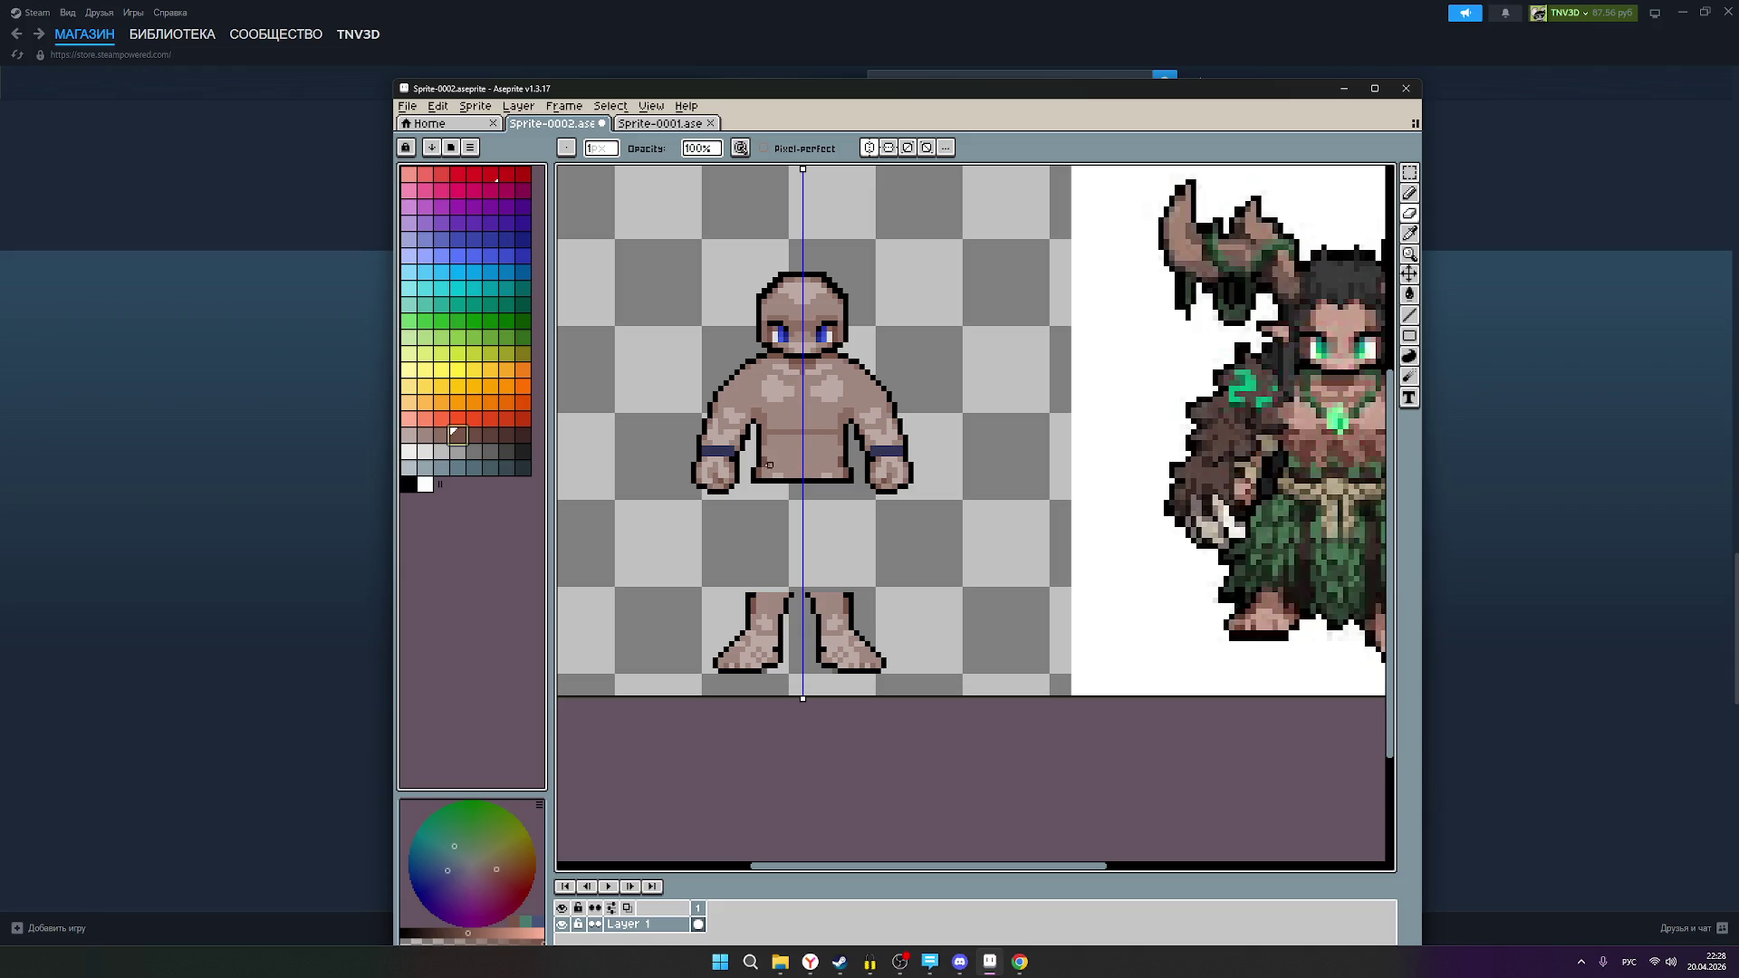
{"action": "scroll", "coordinate": [1045, 454], "scroll_direction": "down", "scroll_amount": 1}
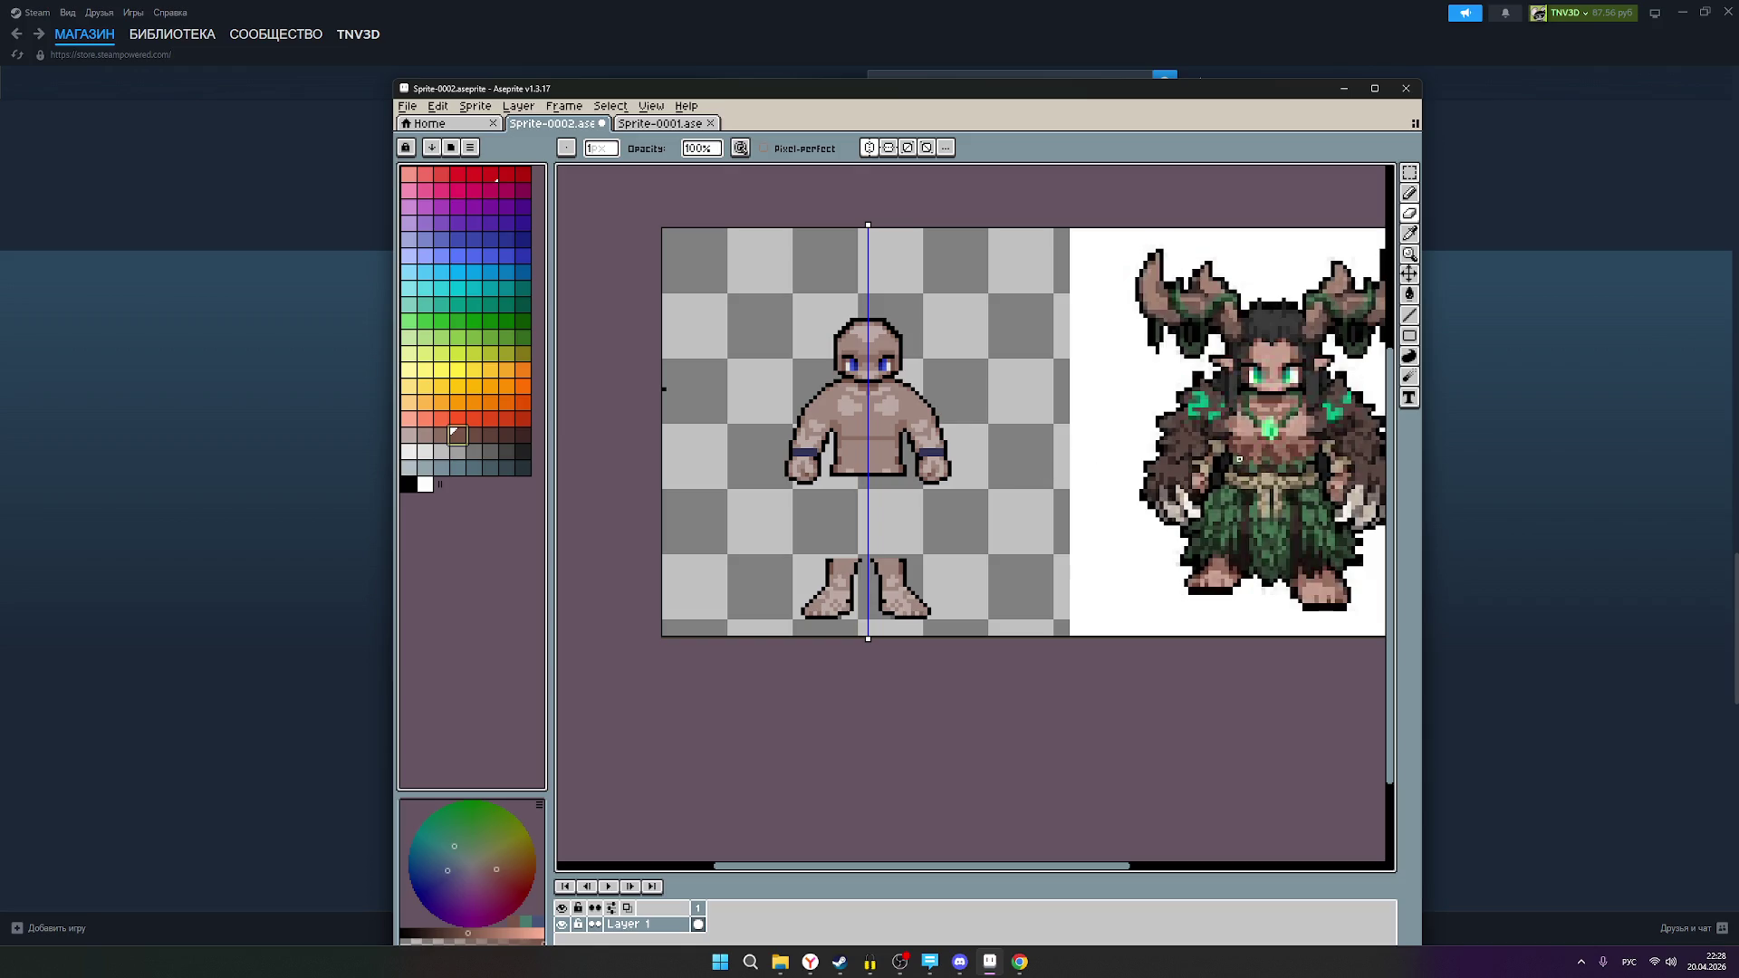
{"action": "scroll", "coordinate": [1238, 438], "scroll_direction": "up", "scroll_amount": 1}
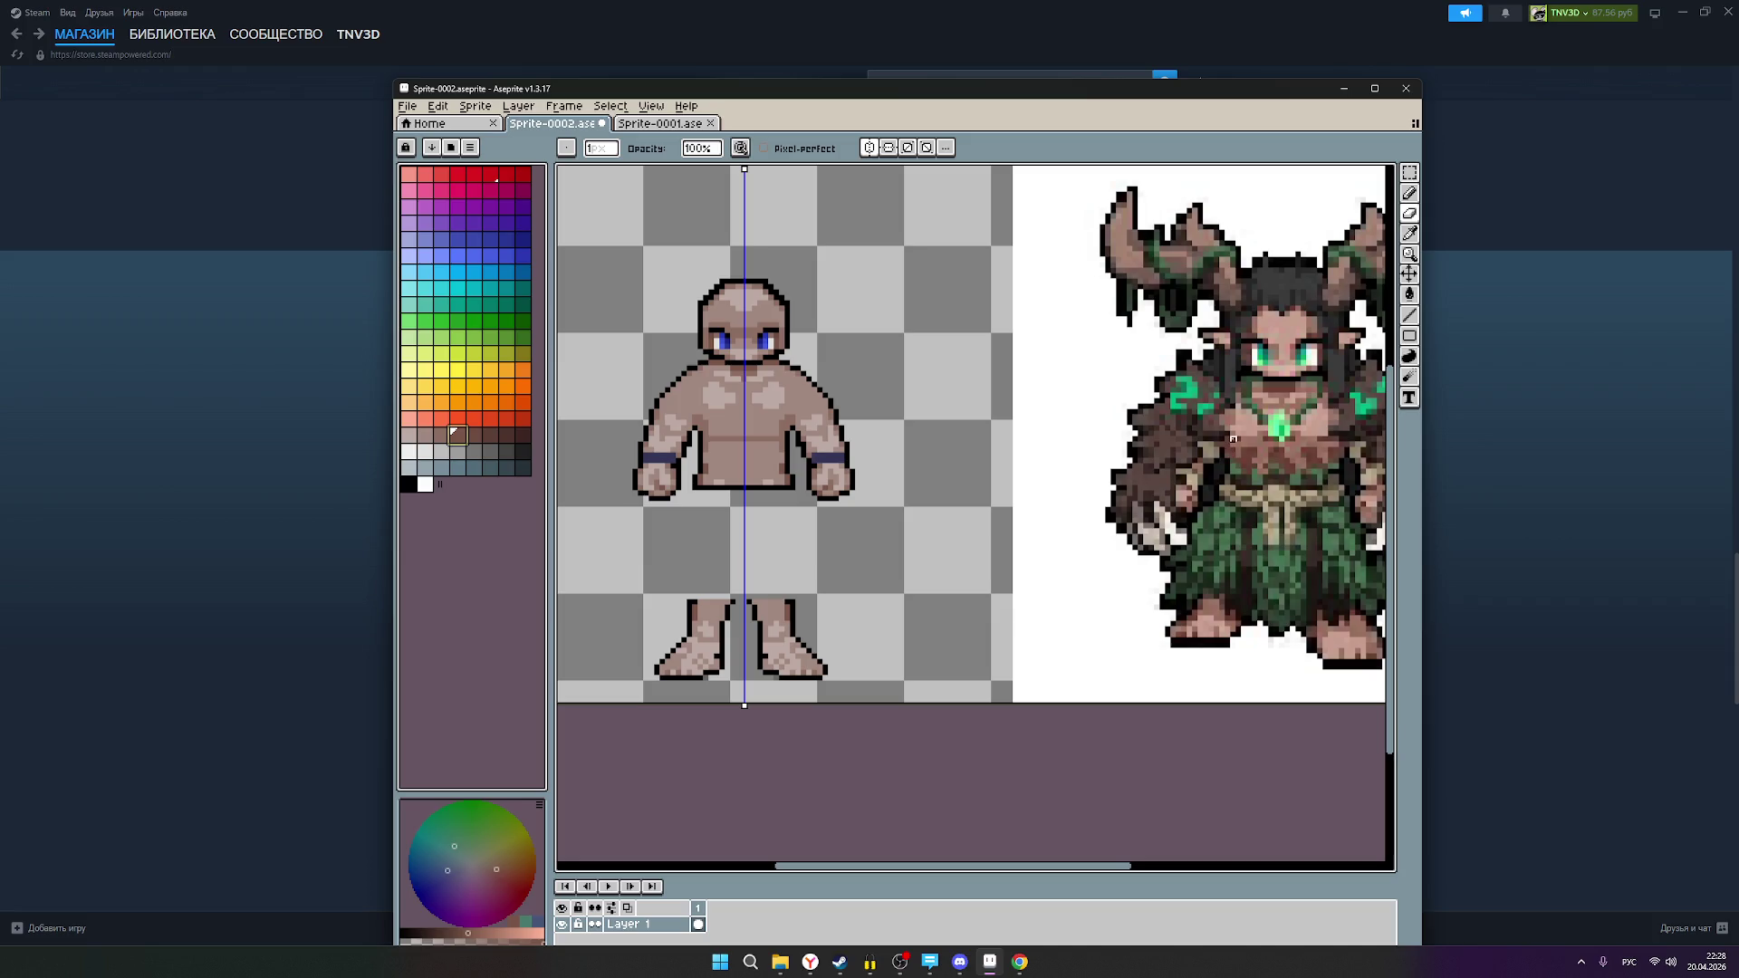
{"action": "left_click_drag", "start_coordinate": [1227, 438], "coordinate": [906, 445]}
{"action": "key", "text": "ctrl+z"}
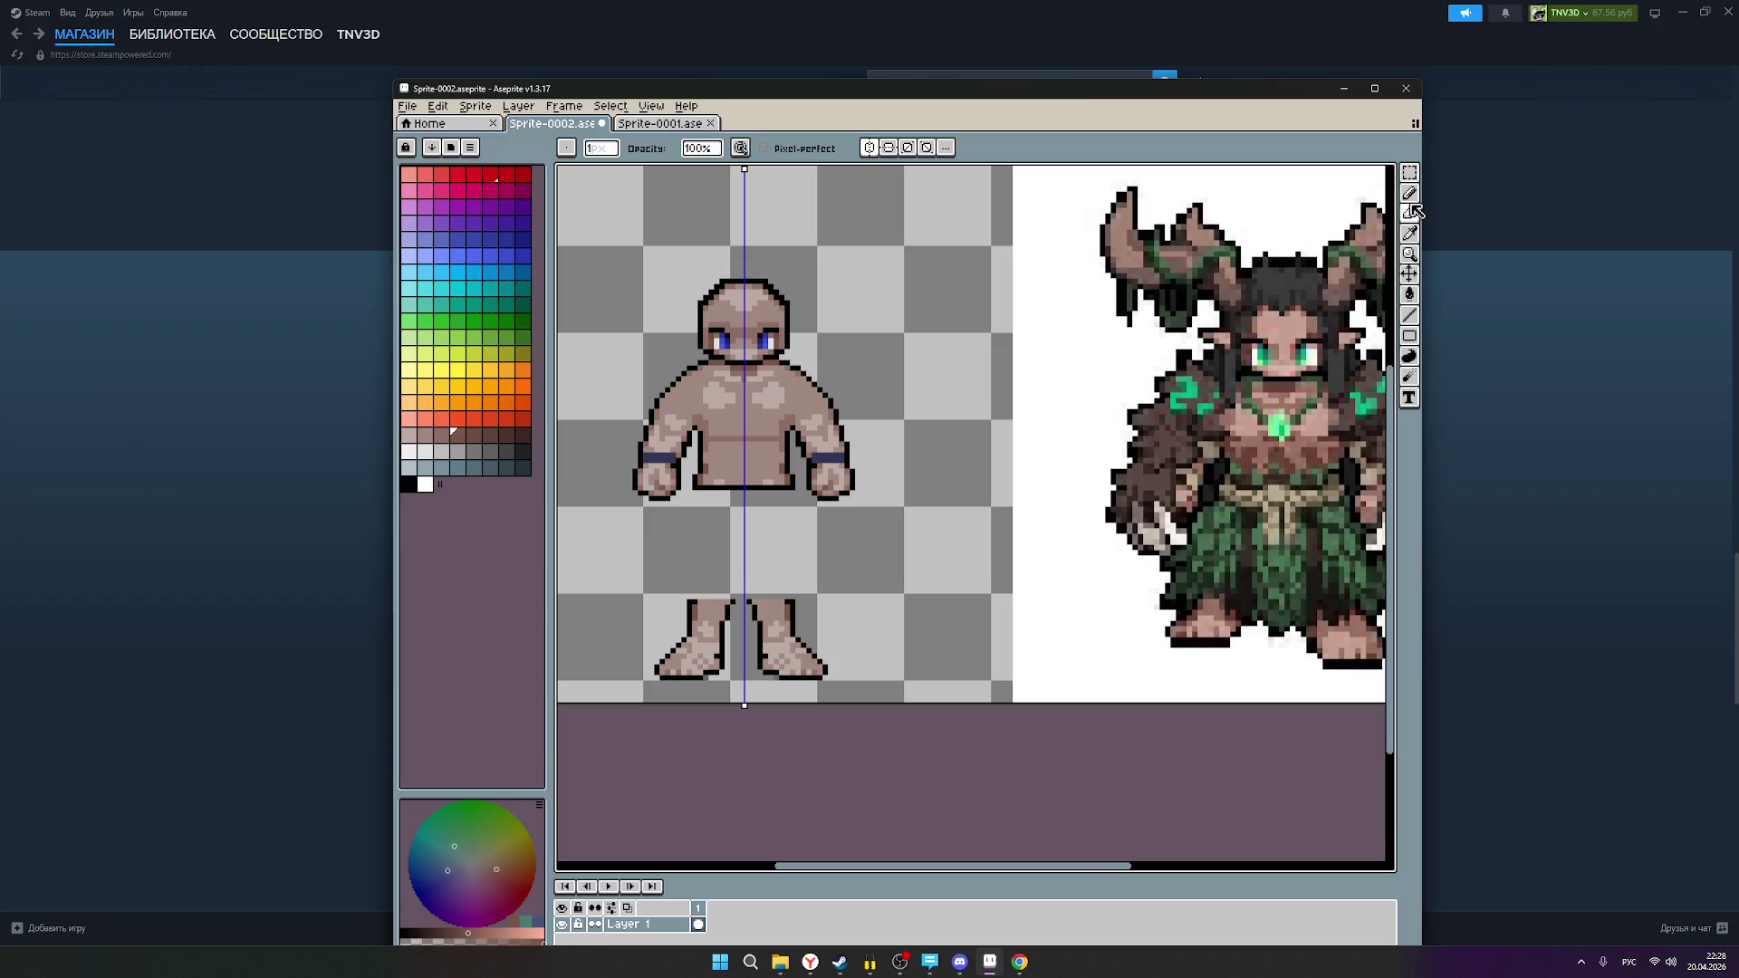
Step: Return to the Pencil tool and zoom over the waistline to check it
{"action": "left_click", "coordinate": [1409, 193]}
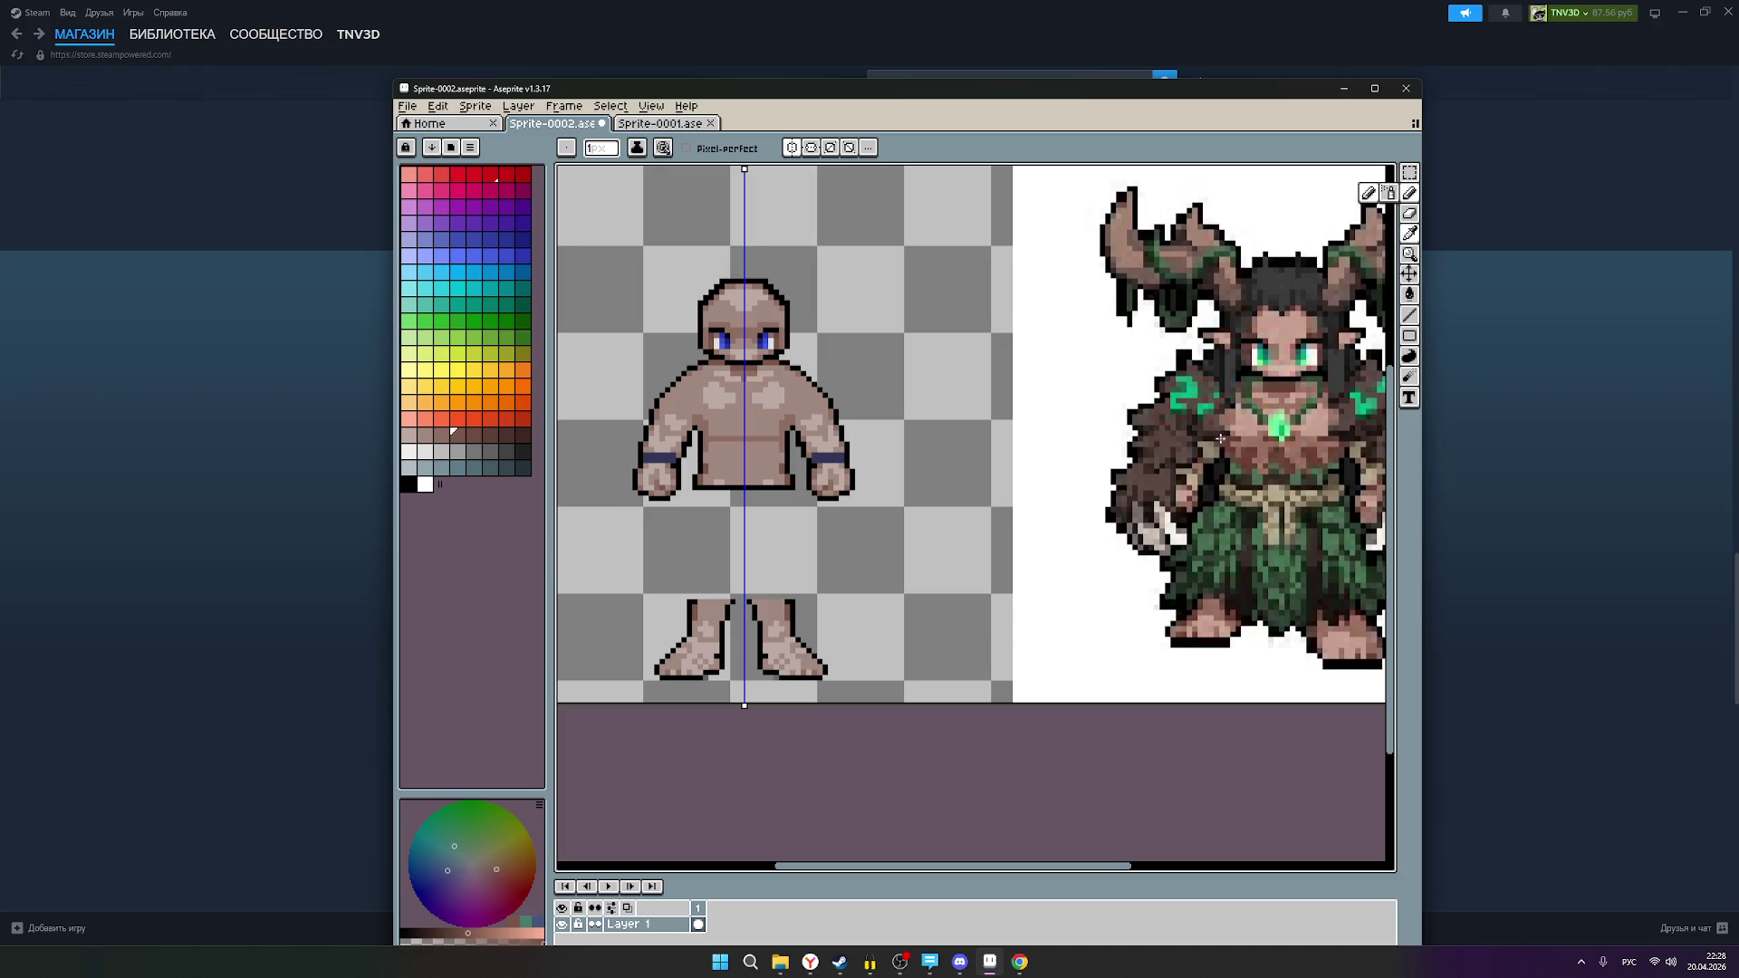
{"action": "scroll", "coordinate": [1220, 439], "scroll_direction": "up", "scroll_amount": 2}
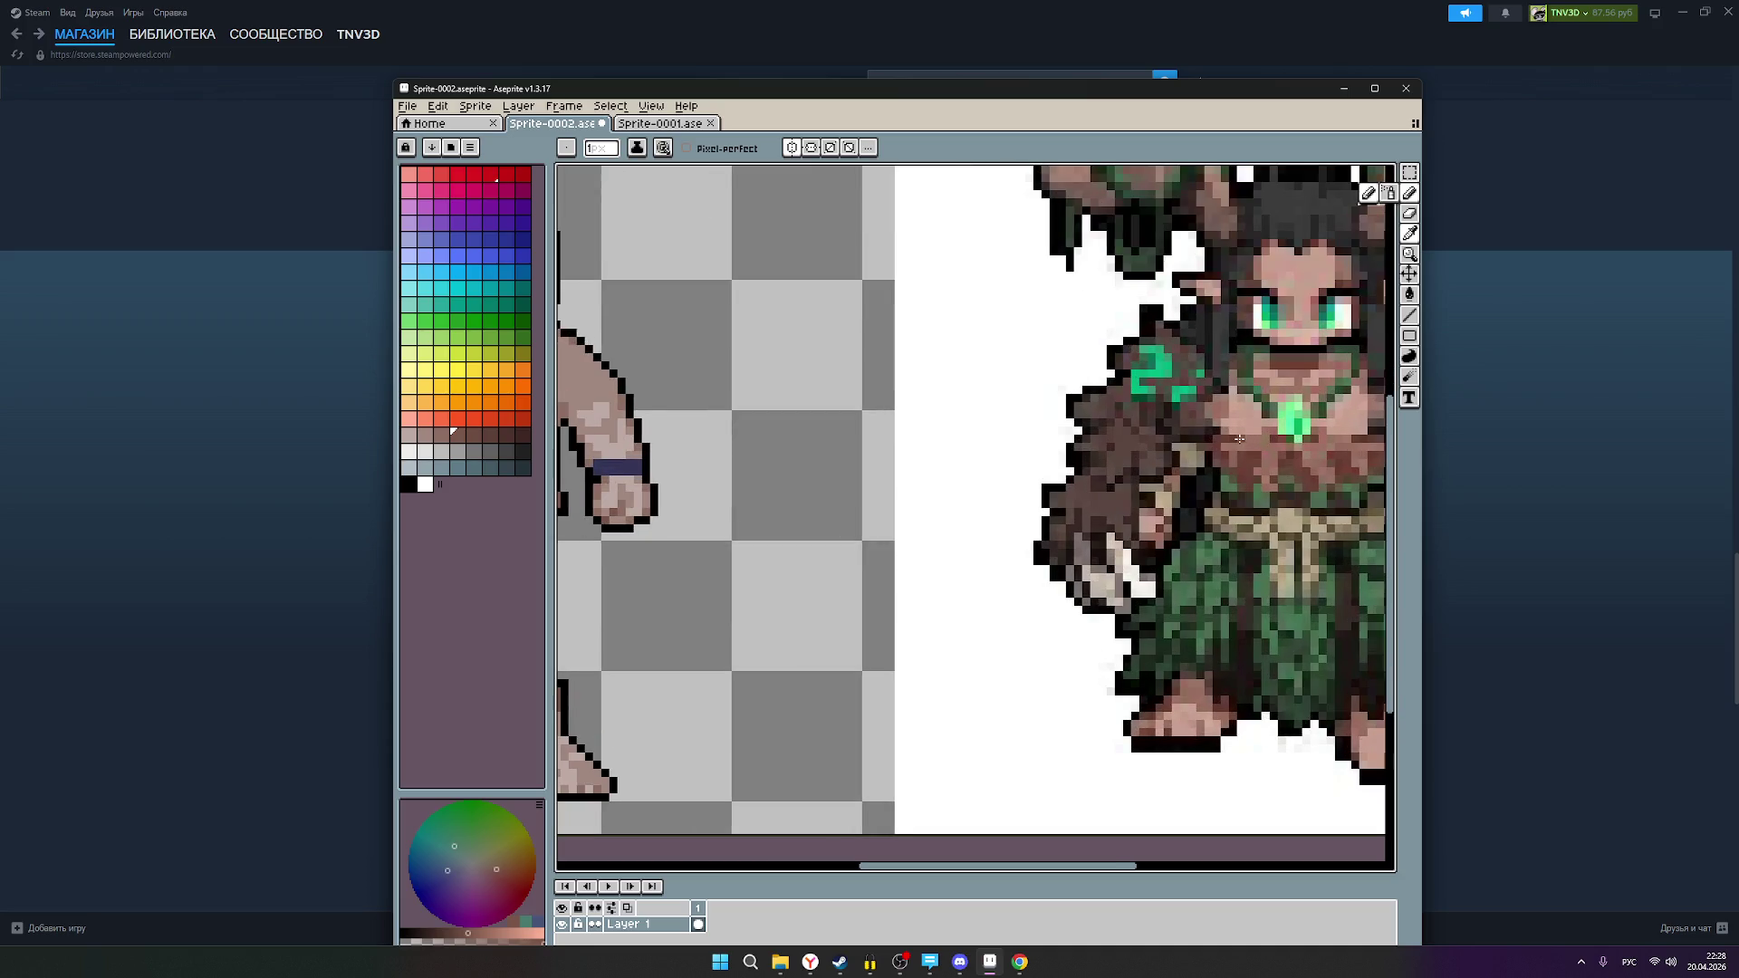
{"action": "scroll", "coordinate": [1206, 440], "scroll_direction": "down", "scroll_amount": 1}
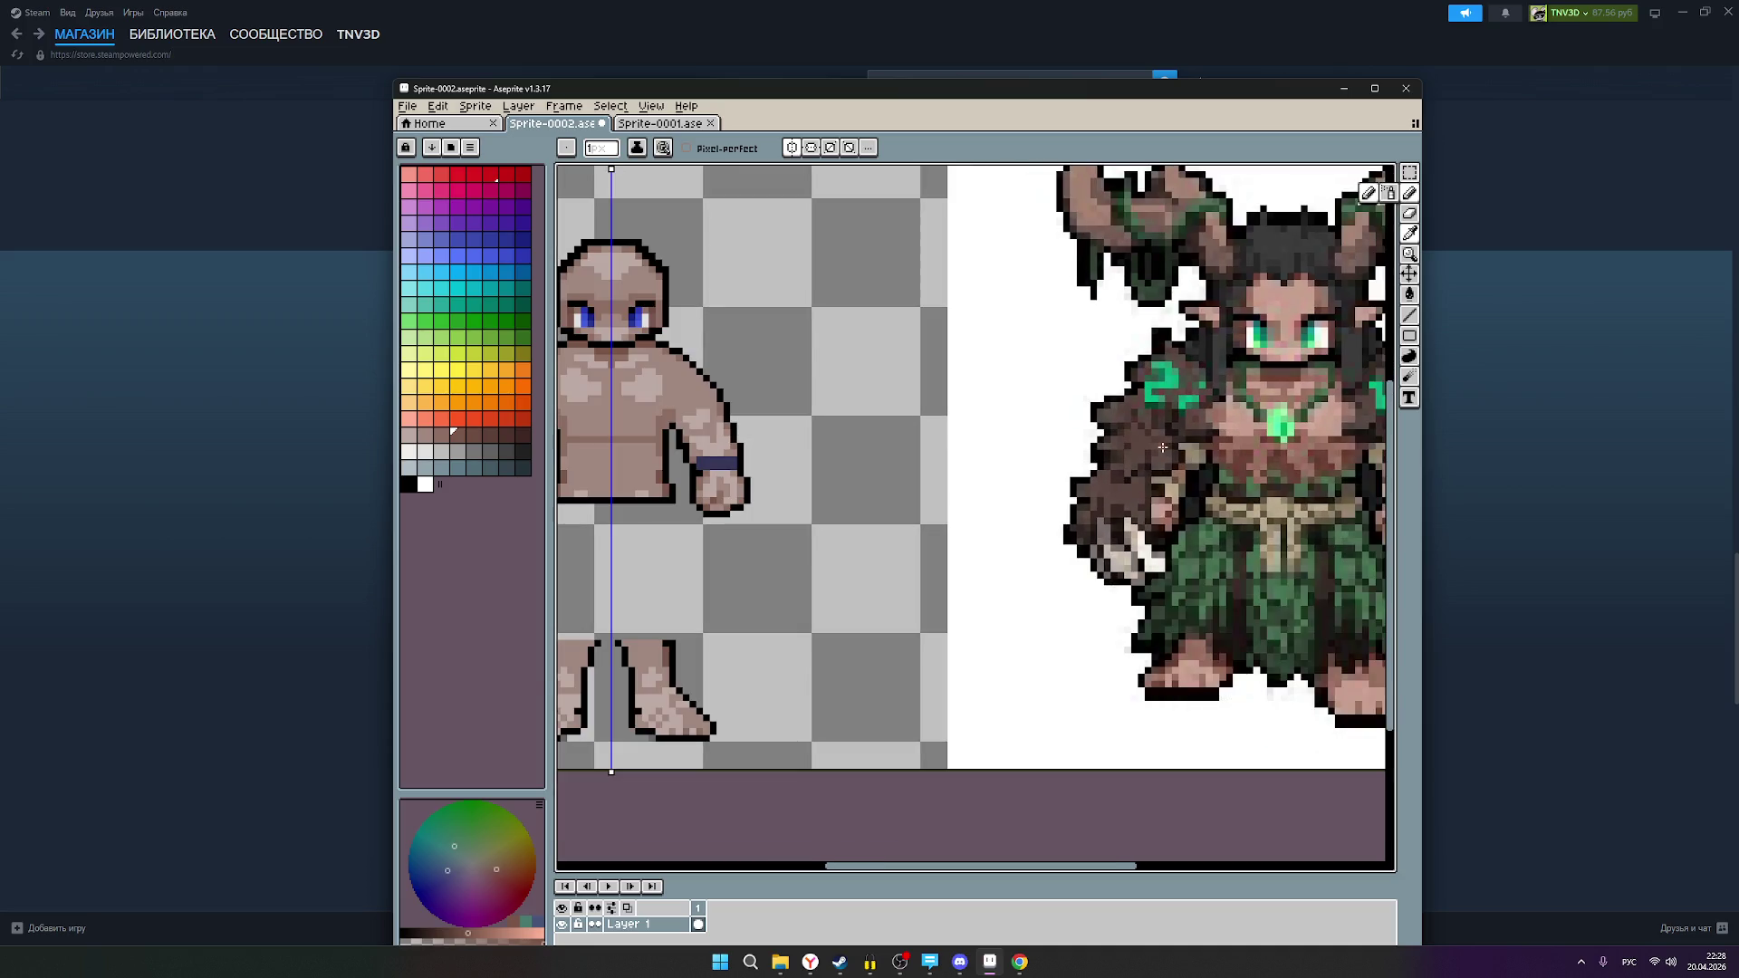
{"action": "scroll", "coordinate": [1162, 447], "scroll_direction": "down", "scroll_amount": 1}
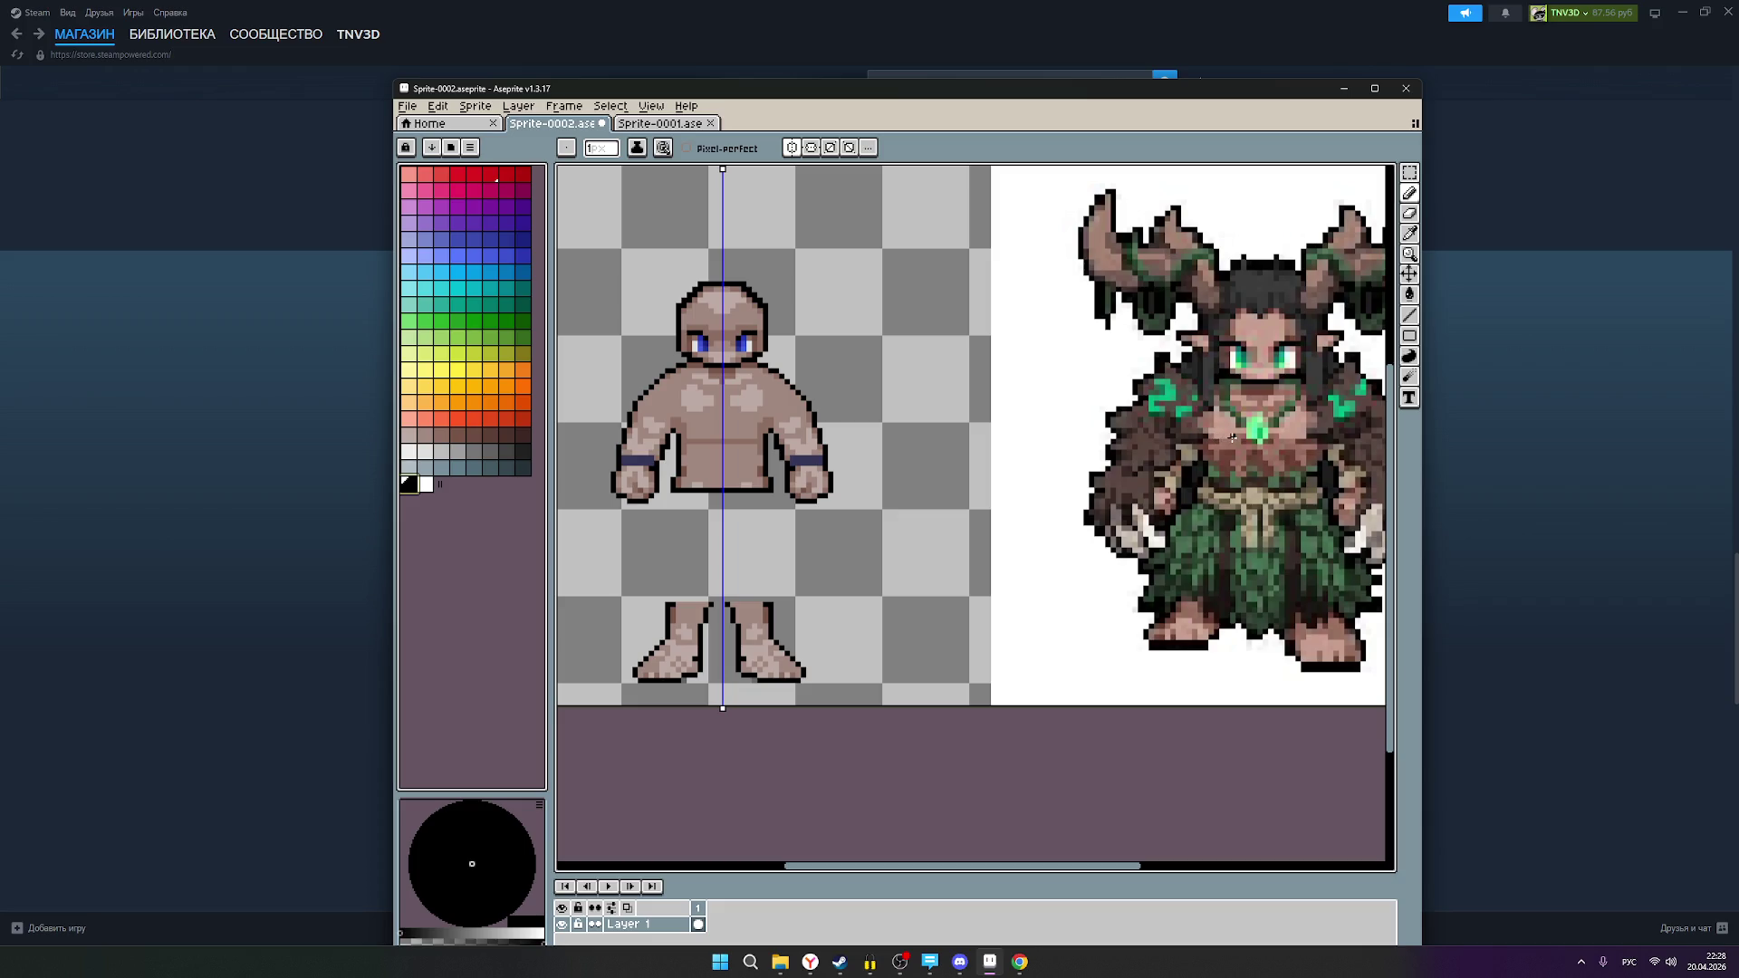
{"action": "left_click_drag", "start_coordinate": [1236, 437], "coordinate": [723, 437]}
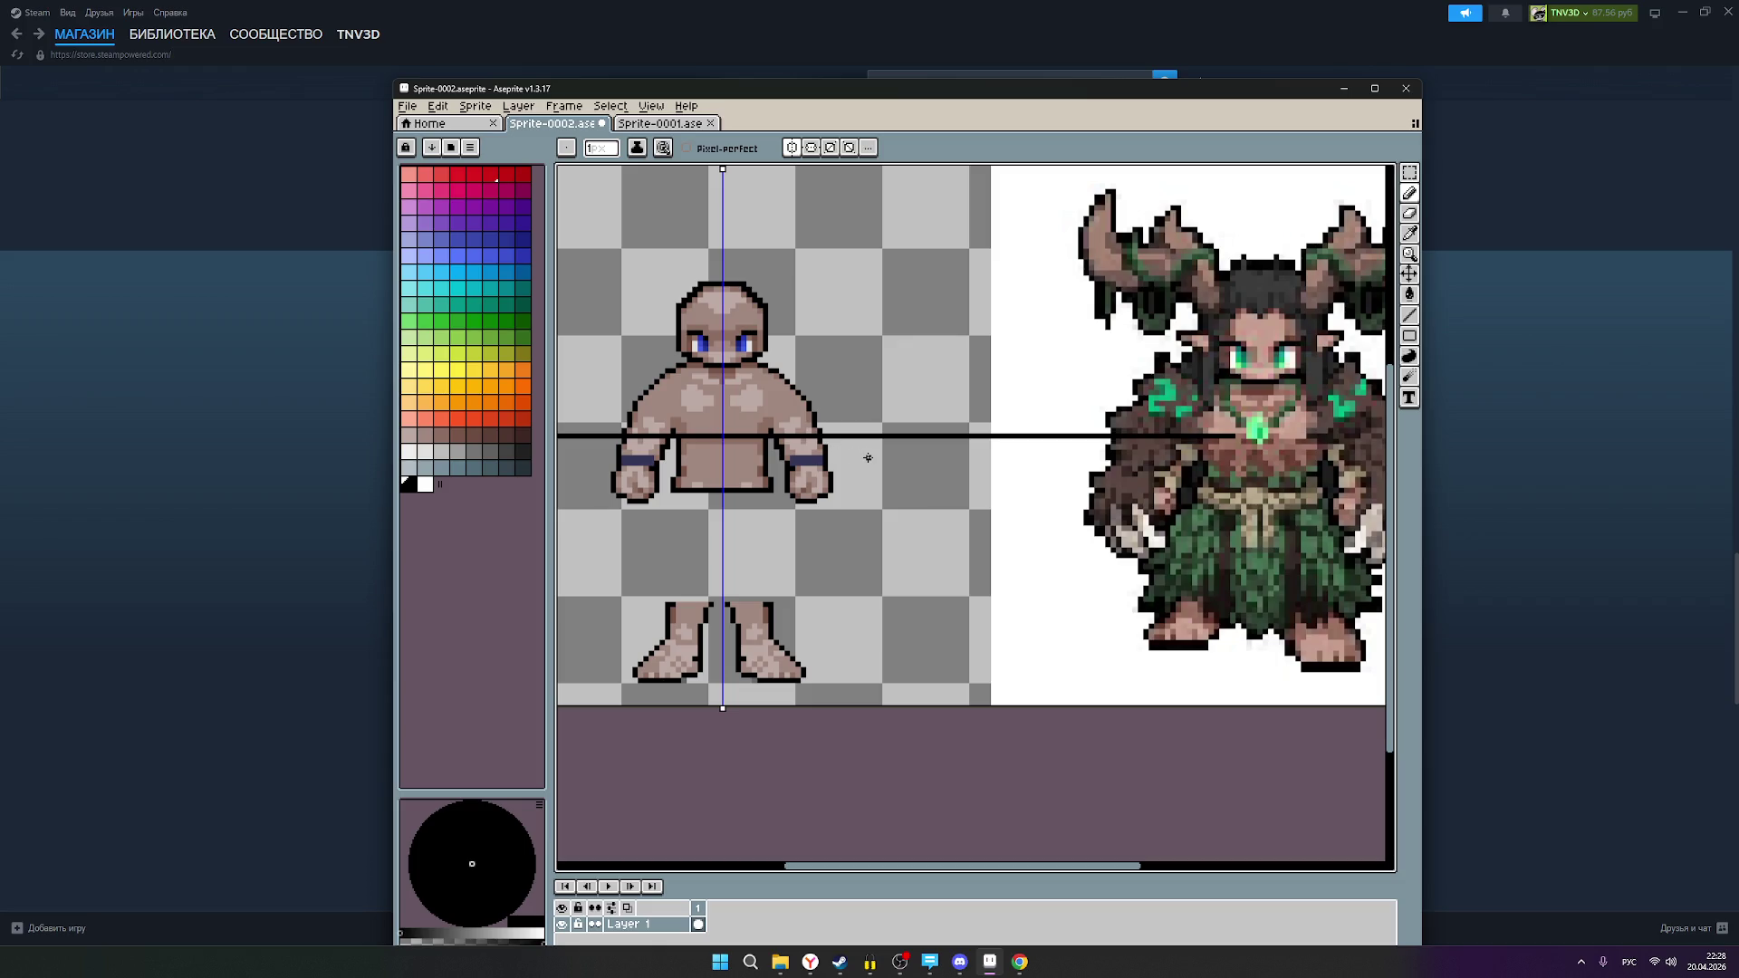
{"action": "key", "text": "ctrl+z"}
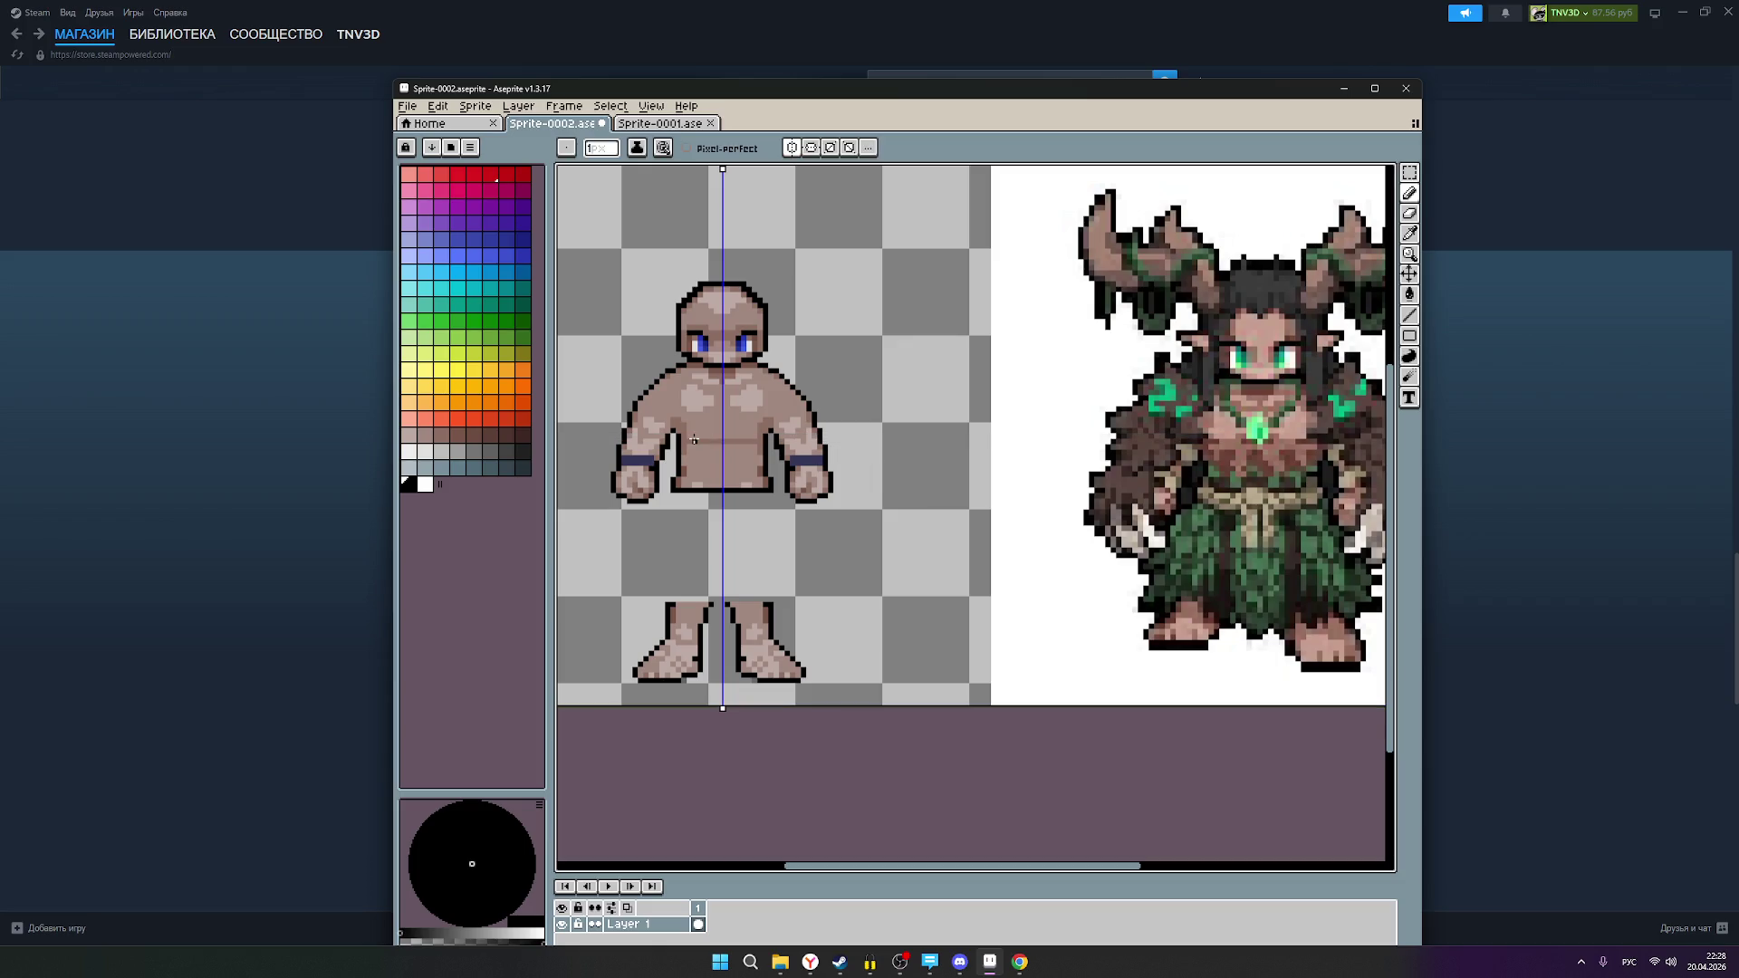
{"action": "scroll", "coordinate": [694, 441], "scroll_direction": "up", "scroll_amount": 1}
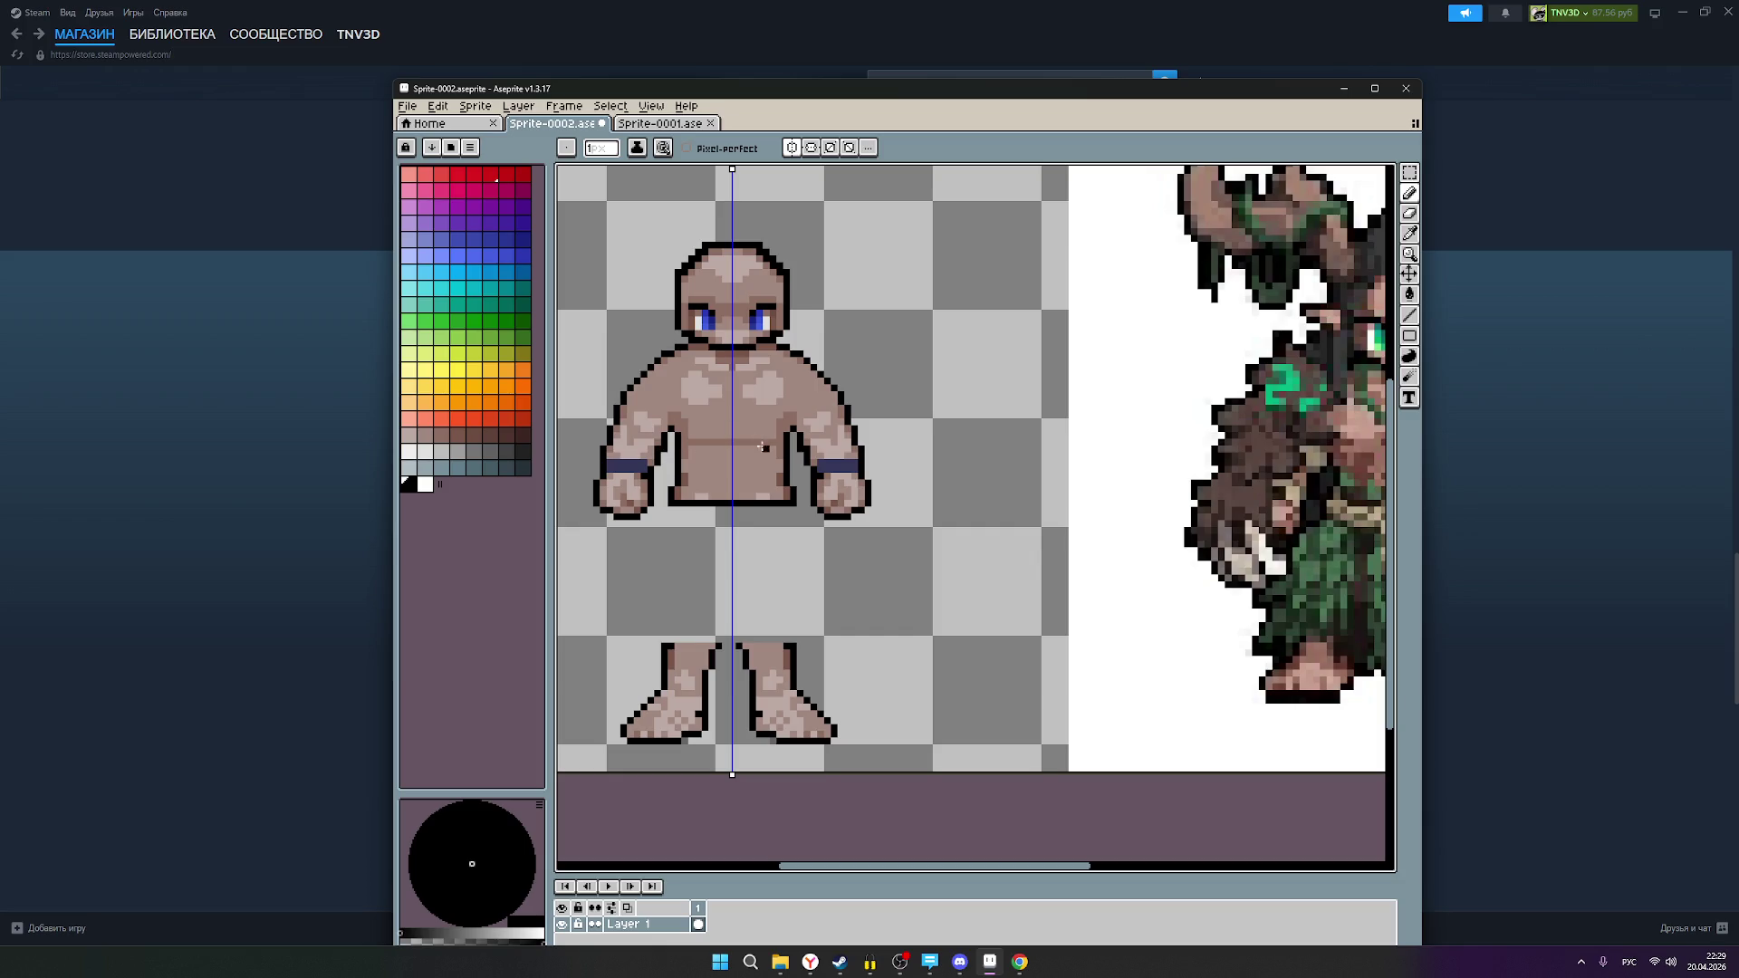
{"action": "scroll", "coordinate": [806, 446], "scroll_direction": "down", "scroll_amount": 1}
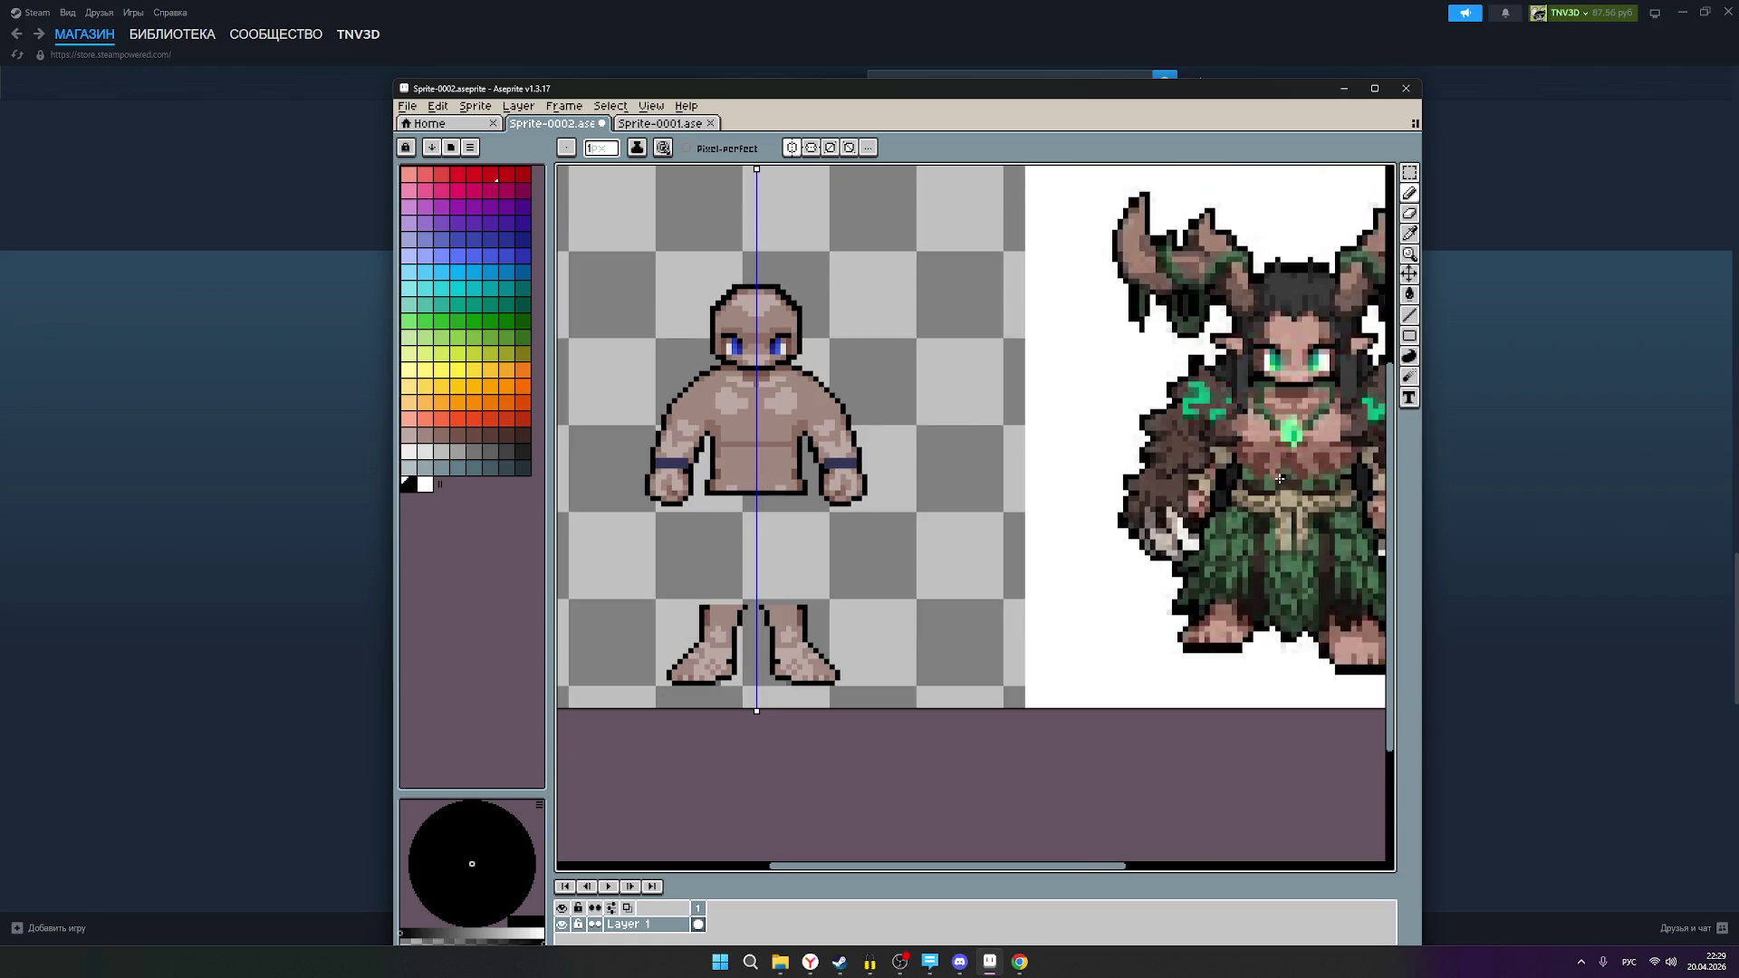
{"action": "left_click_drag", "start_coordinate": [1271, 477], "coordinate": [739, 466]}
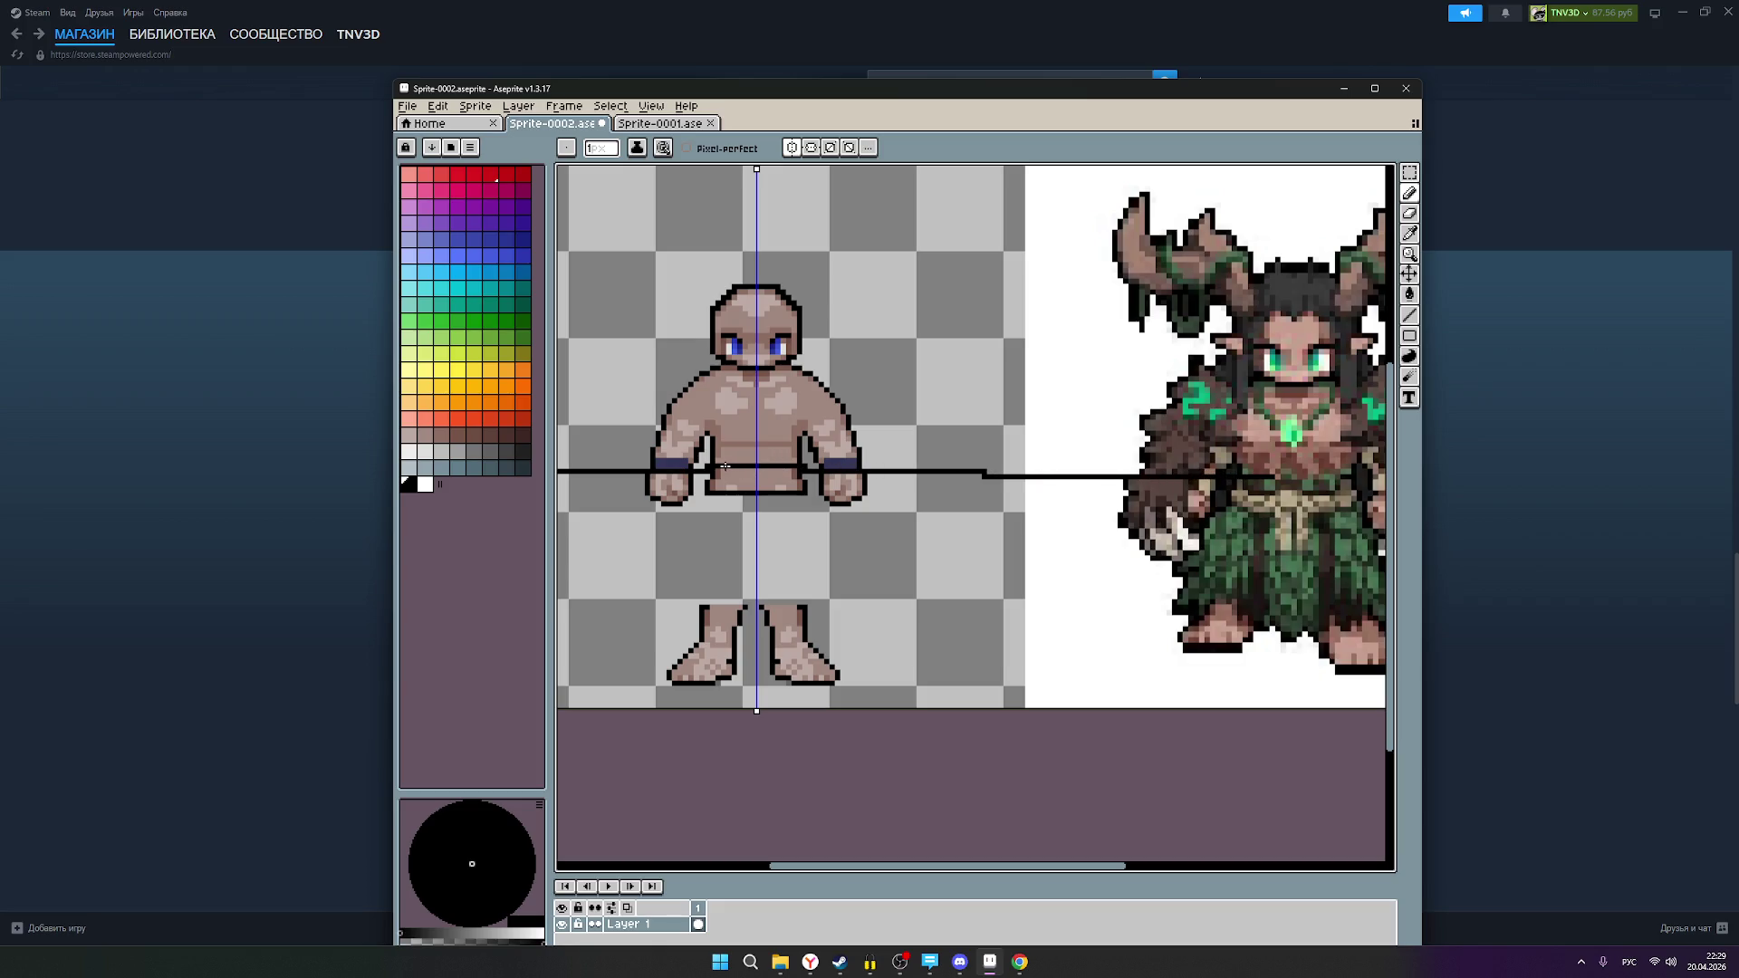
{"action": "left_click", "coordinate": [834, 468]}
{"action": "mouse_move", "coordinate": [943, 475]}
{"action": "left_mouse_down"}
{"action": "mouse_move", "coordinate": [979, 475]}
{"action": "mouse_move", "coordinate": [761, 470]}
{"action": "left_mouse_up"}
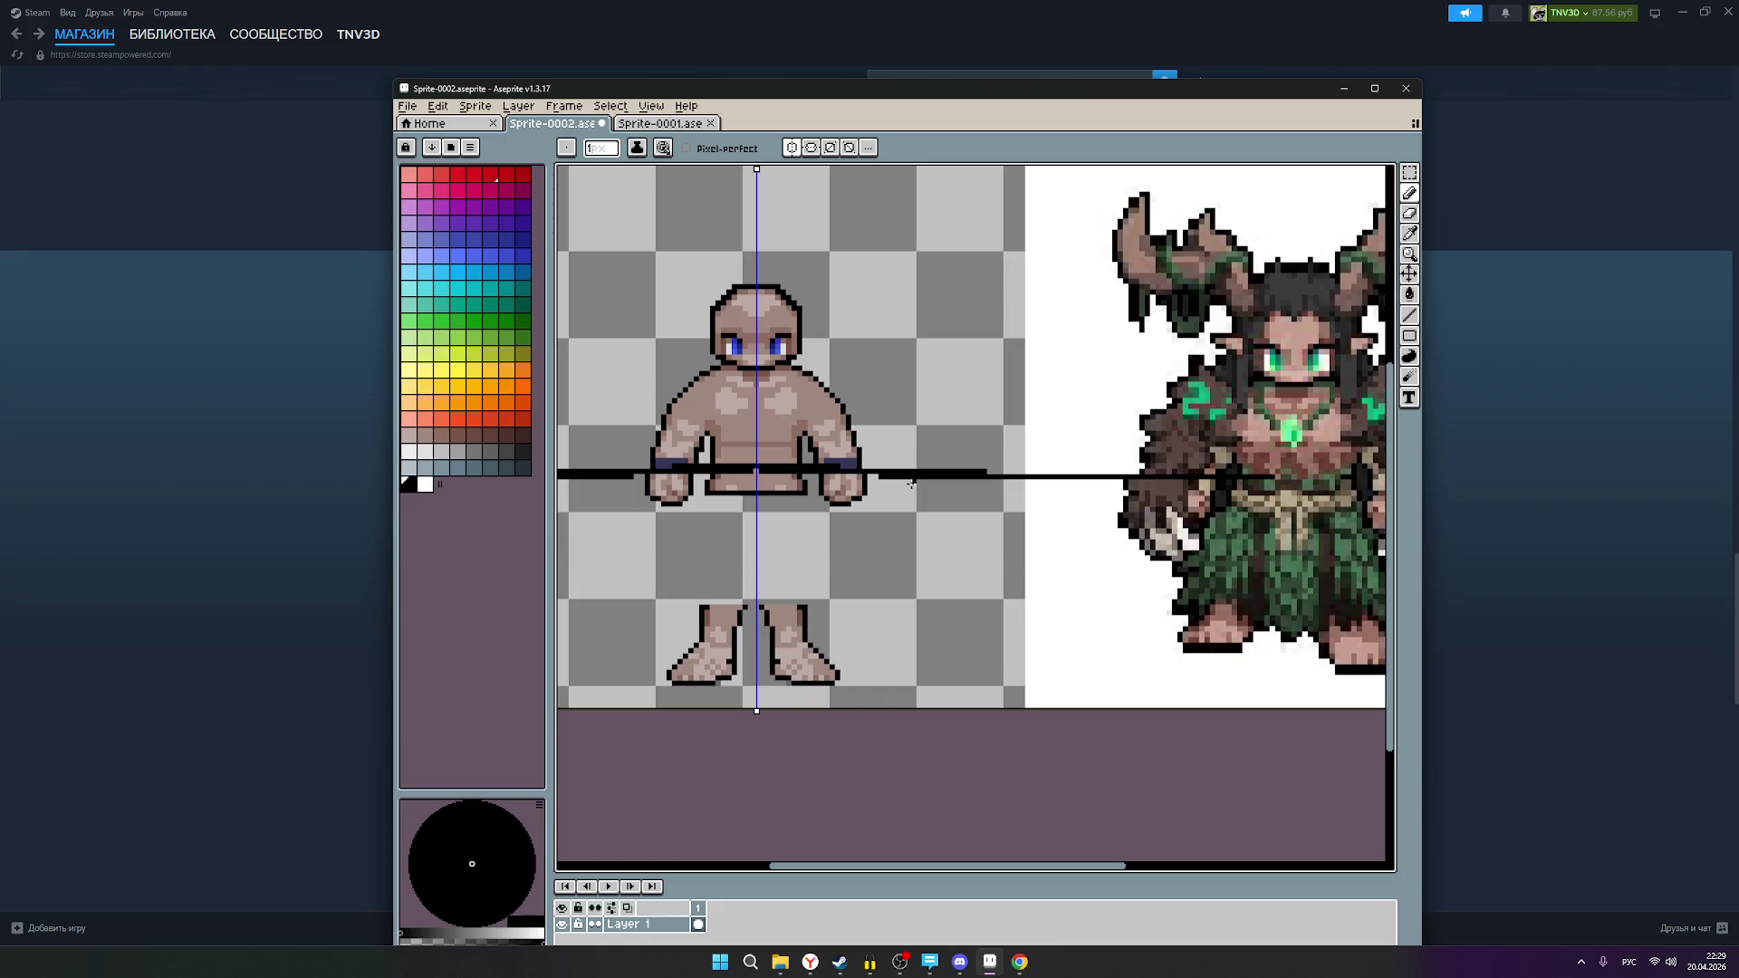
{"action": "key", "text": "ctrl+z"}
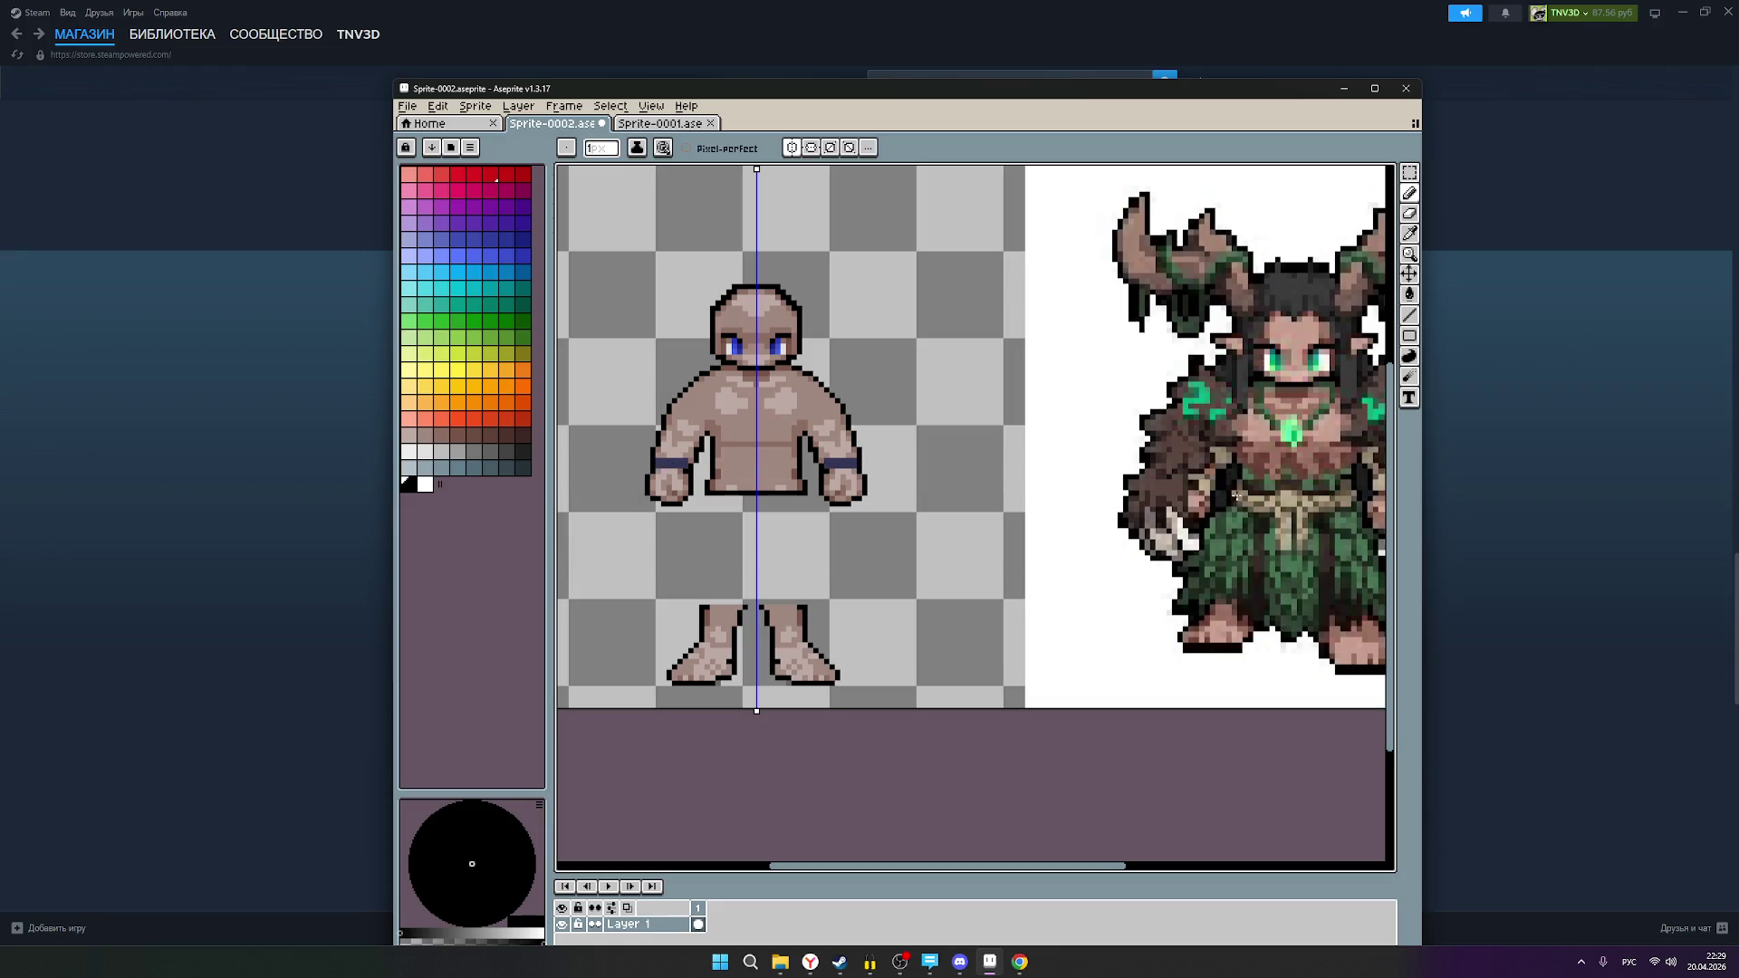
{"action": "left_click_drag", "start_coordinate": [1248, 494], "coordinate": [797, 496]}
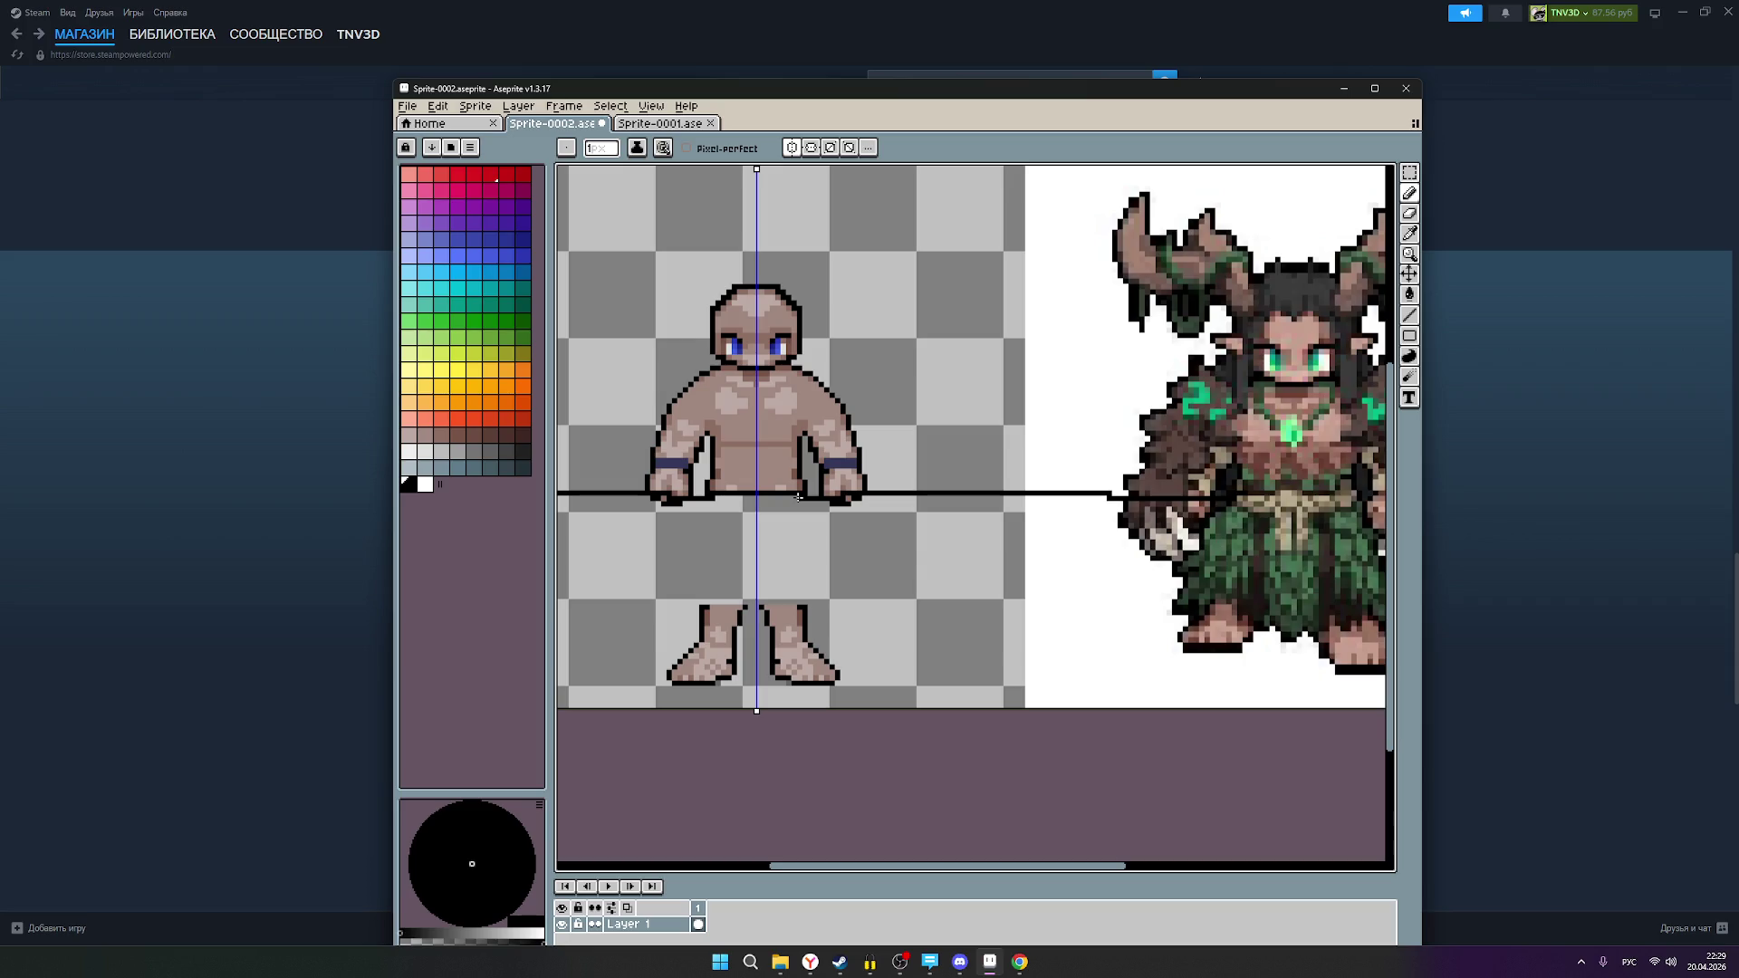
{"action": "key", "text": "ctrl+z"}
{"action": "key", "text": "ctrl+z"}
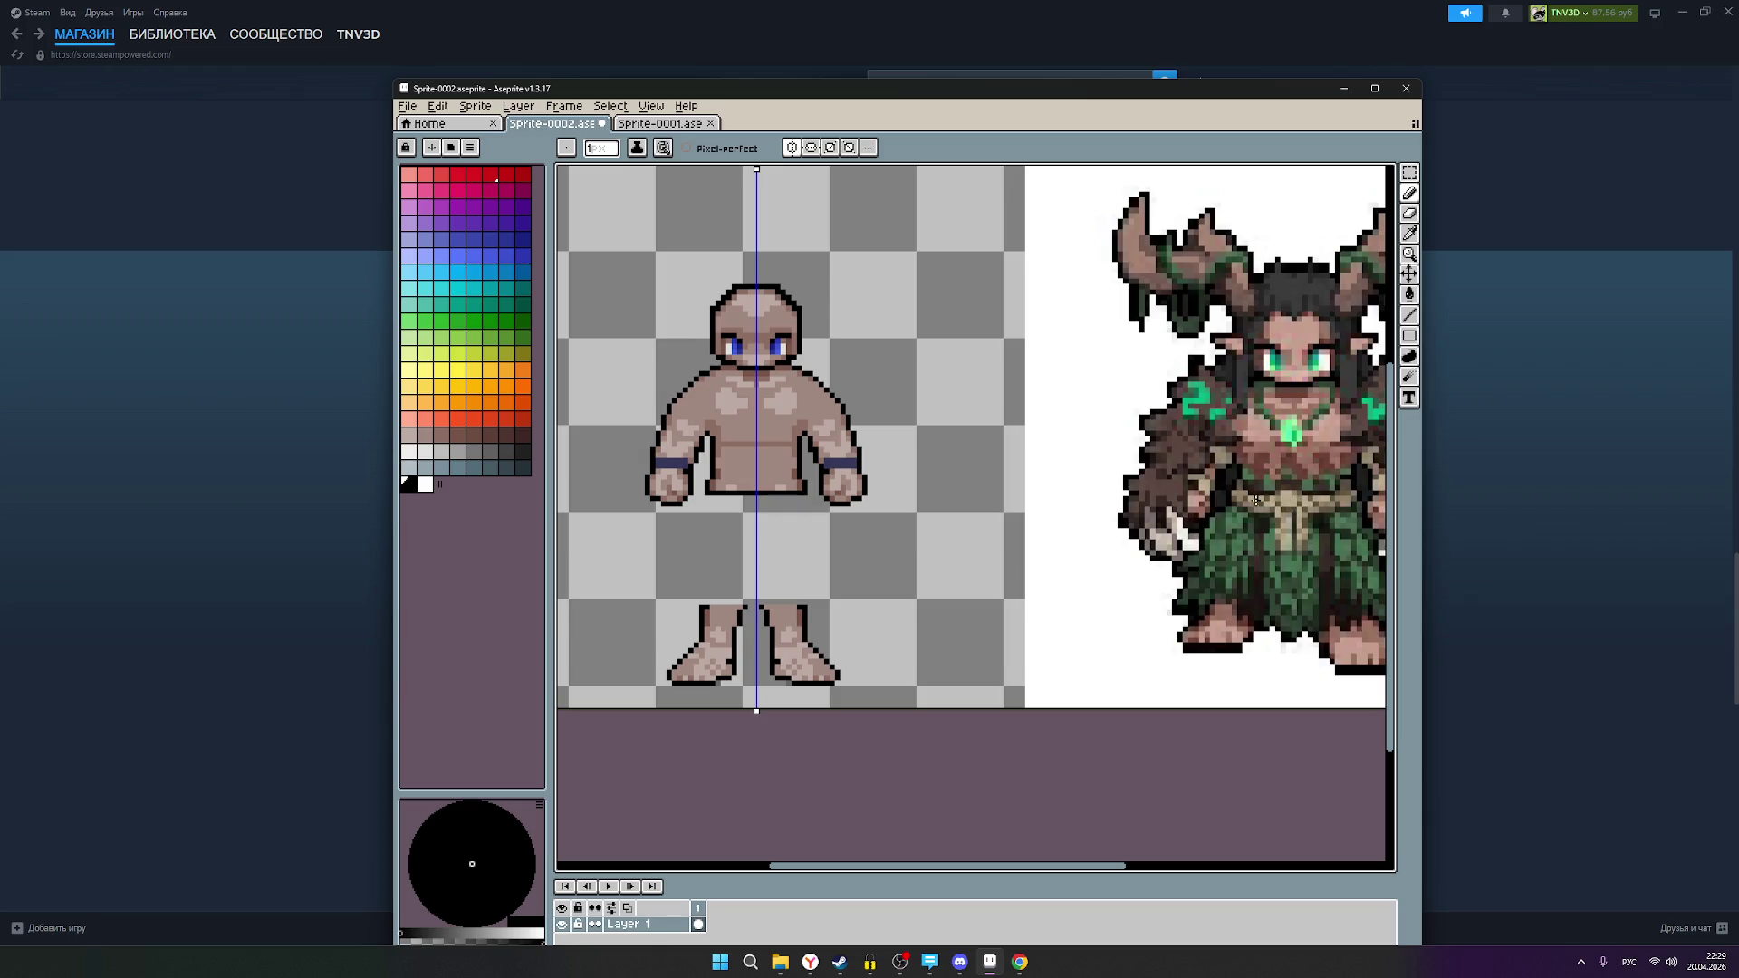
{"action": "scroll", "coordinate": [1316, 500], "scroll_direction": "down", "scroll_amount": 1}
{"action": "scroll", "coordinate": [1318, 500], "scroll_direction": "up", "scroll_amount": 1}
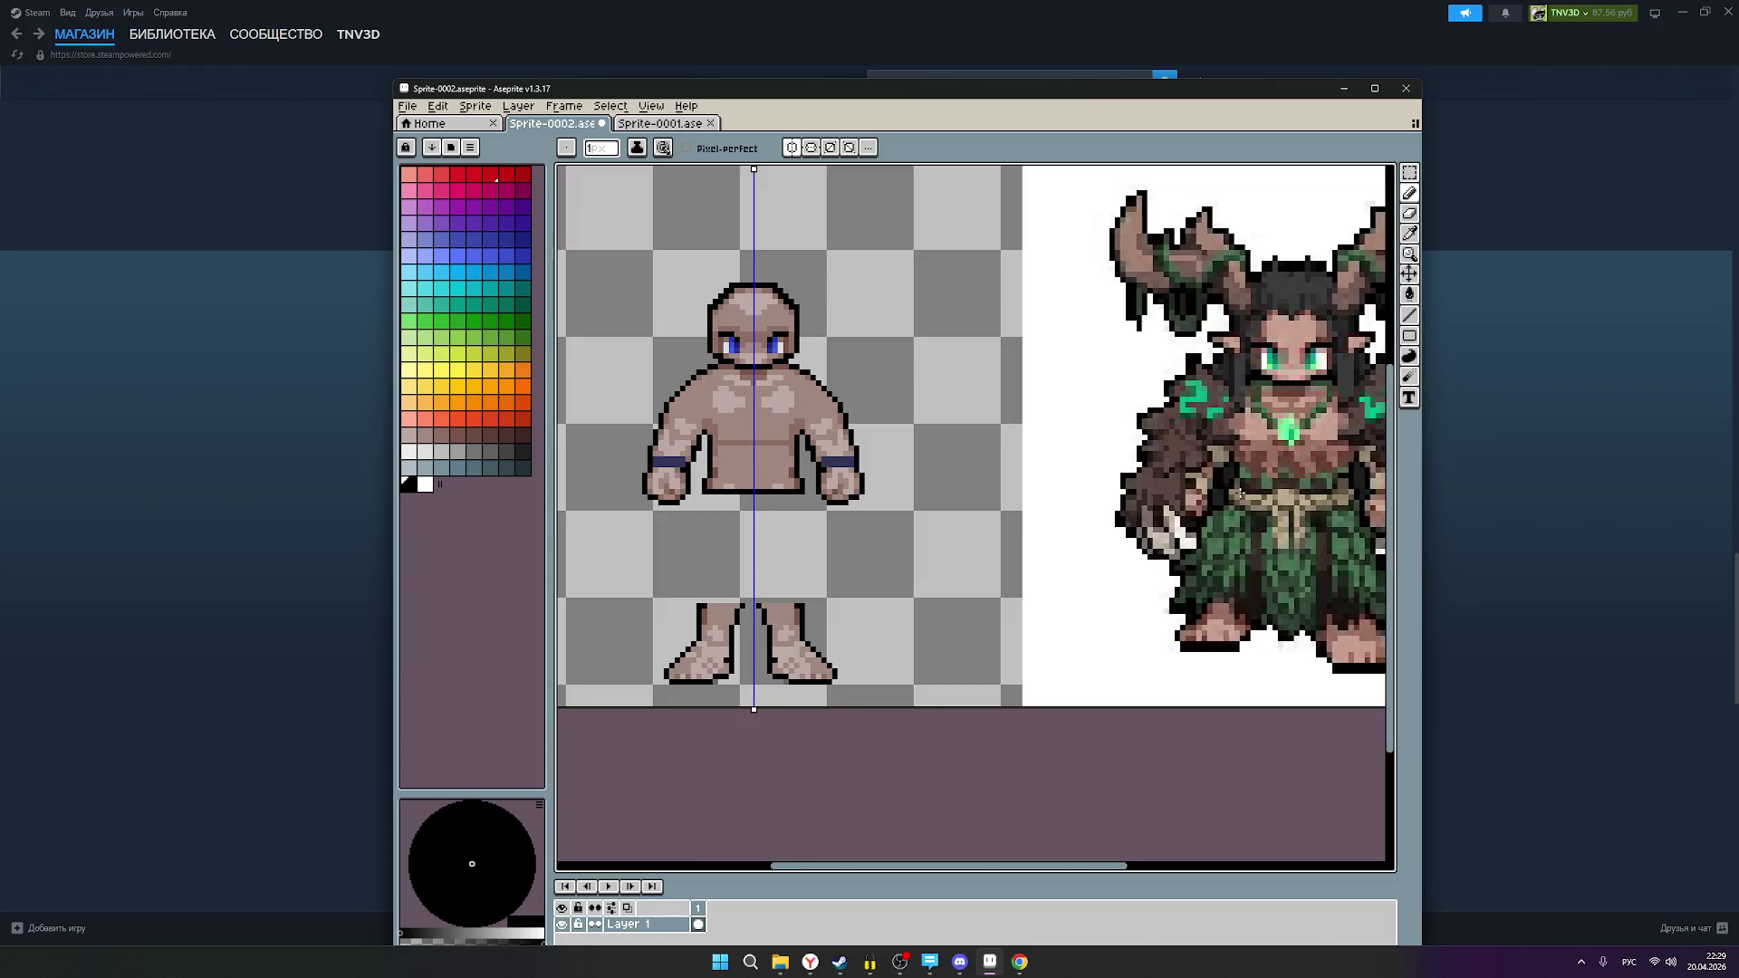
{"action": "scroll", "coordinate": [1289, 519], "scroll_direction": "down", "scroll_amount": 2}
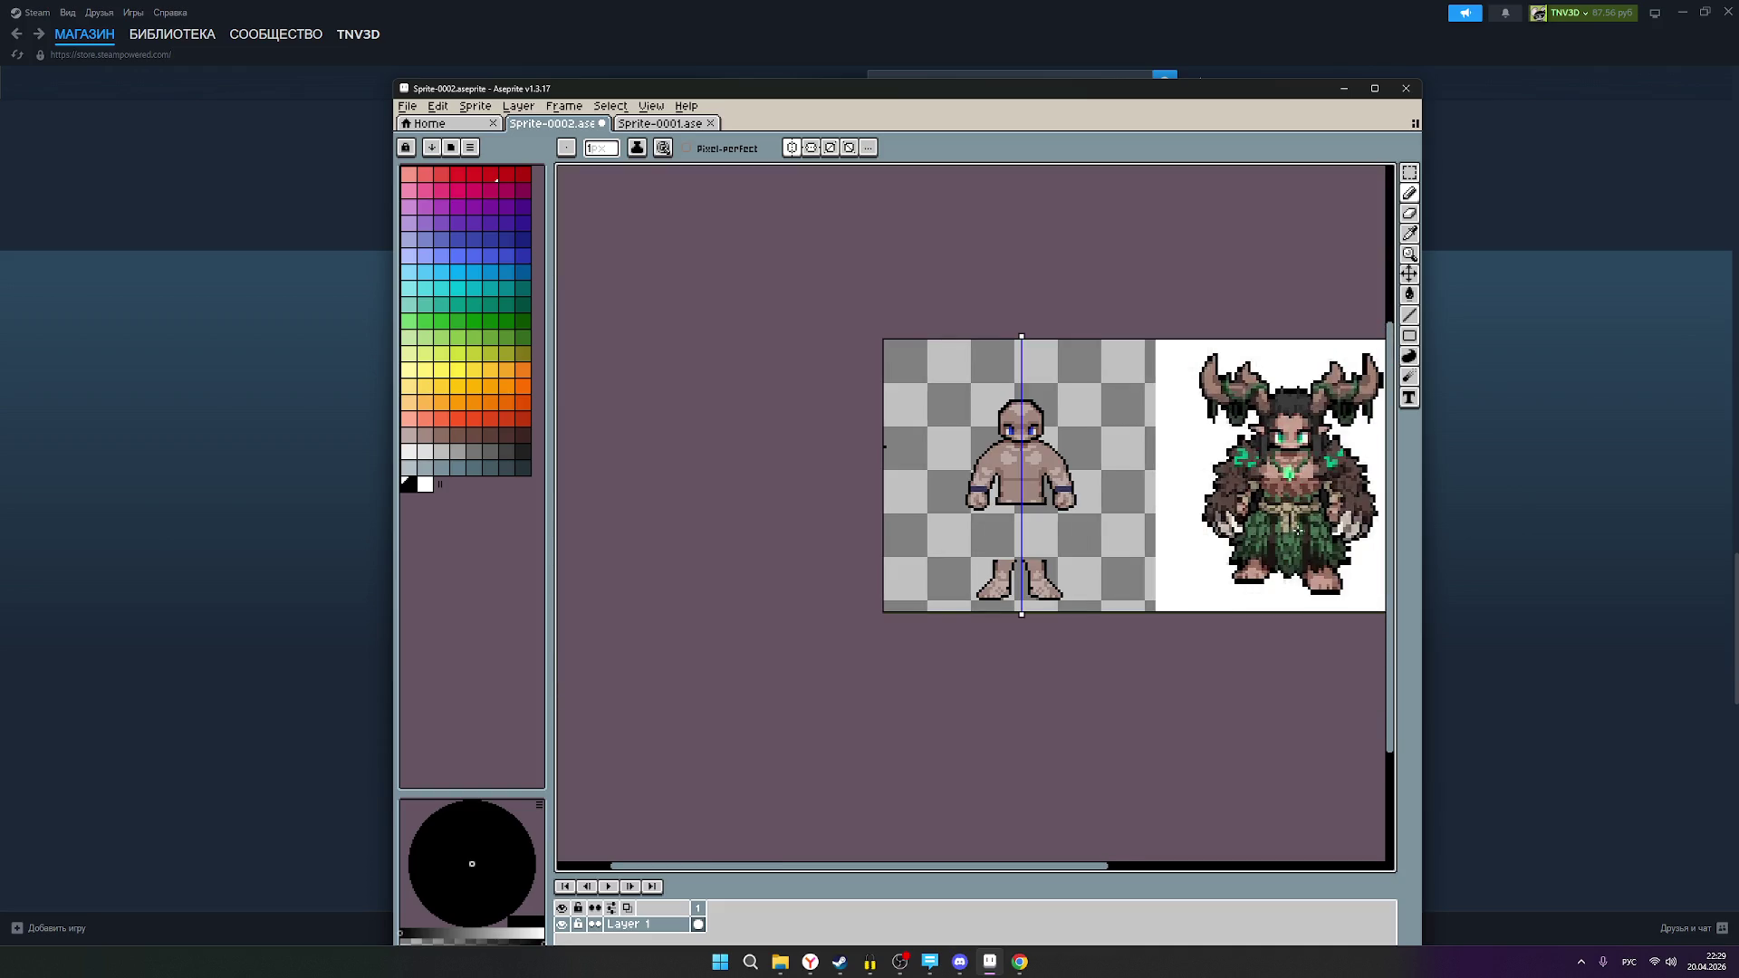
{"action": "scroll", "coordinate": [1340, 500], "scroll_direction": "up", "scroll_amount": 2}
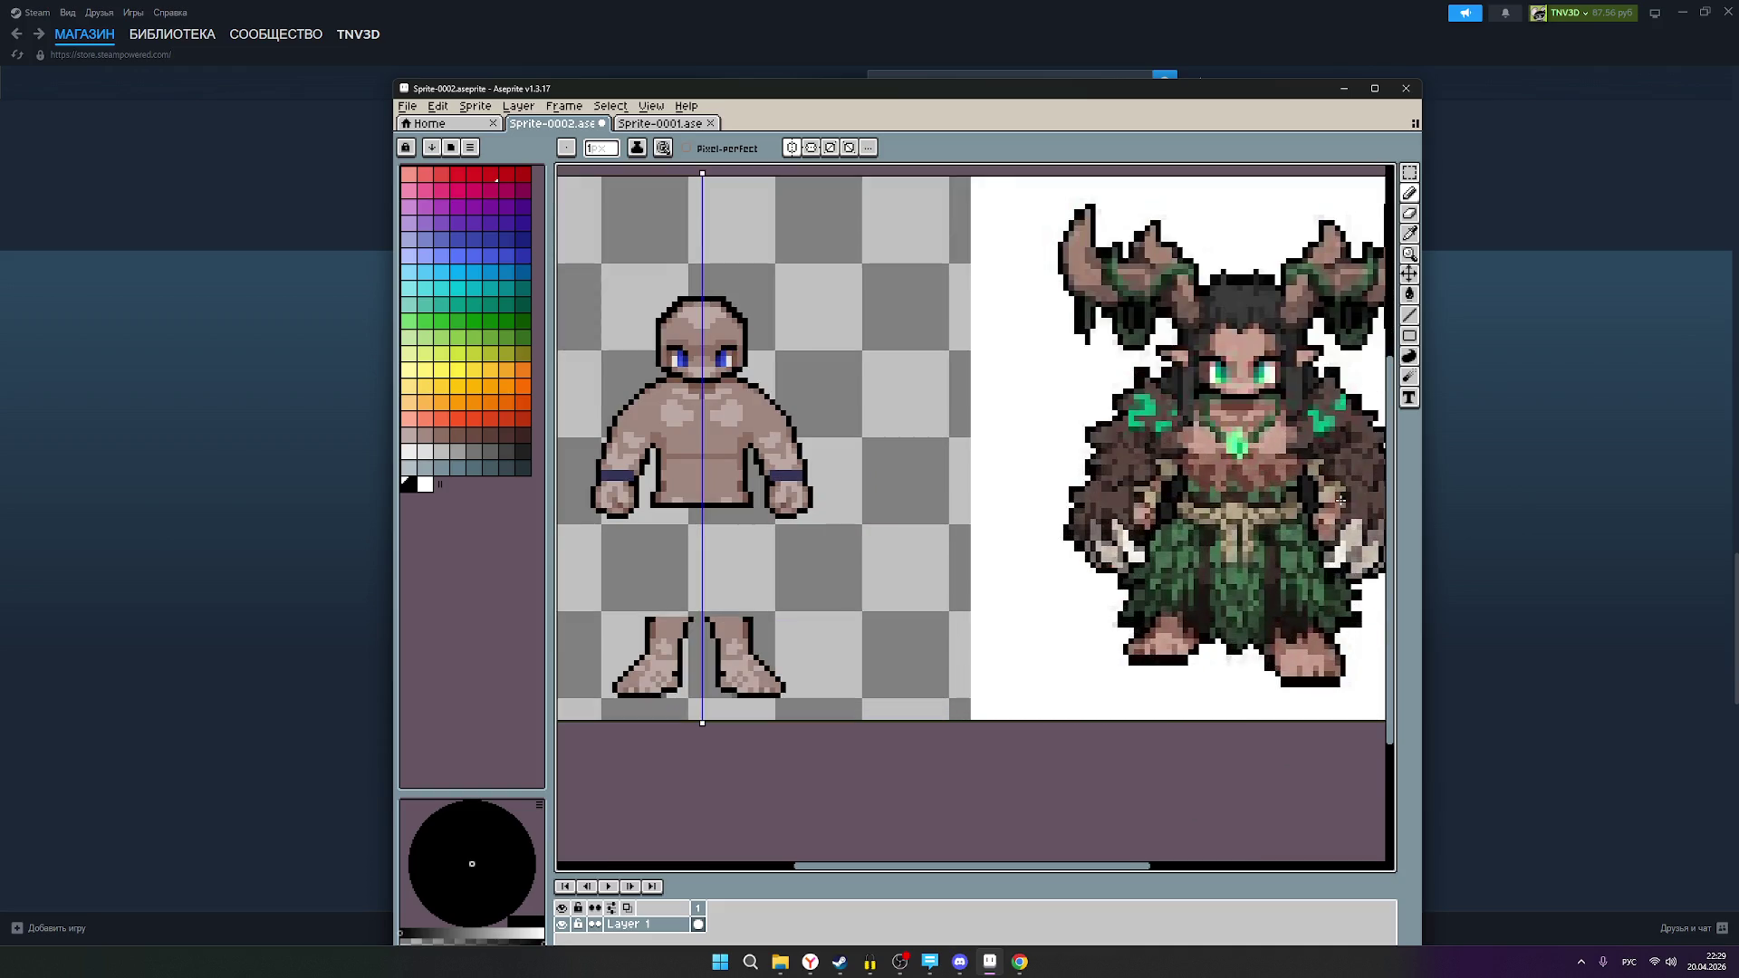
{"action": "scroll", "coordinate": [1340, 500], "scroll_direction": "up", "scroll_amount": 1}
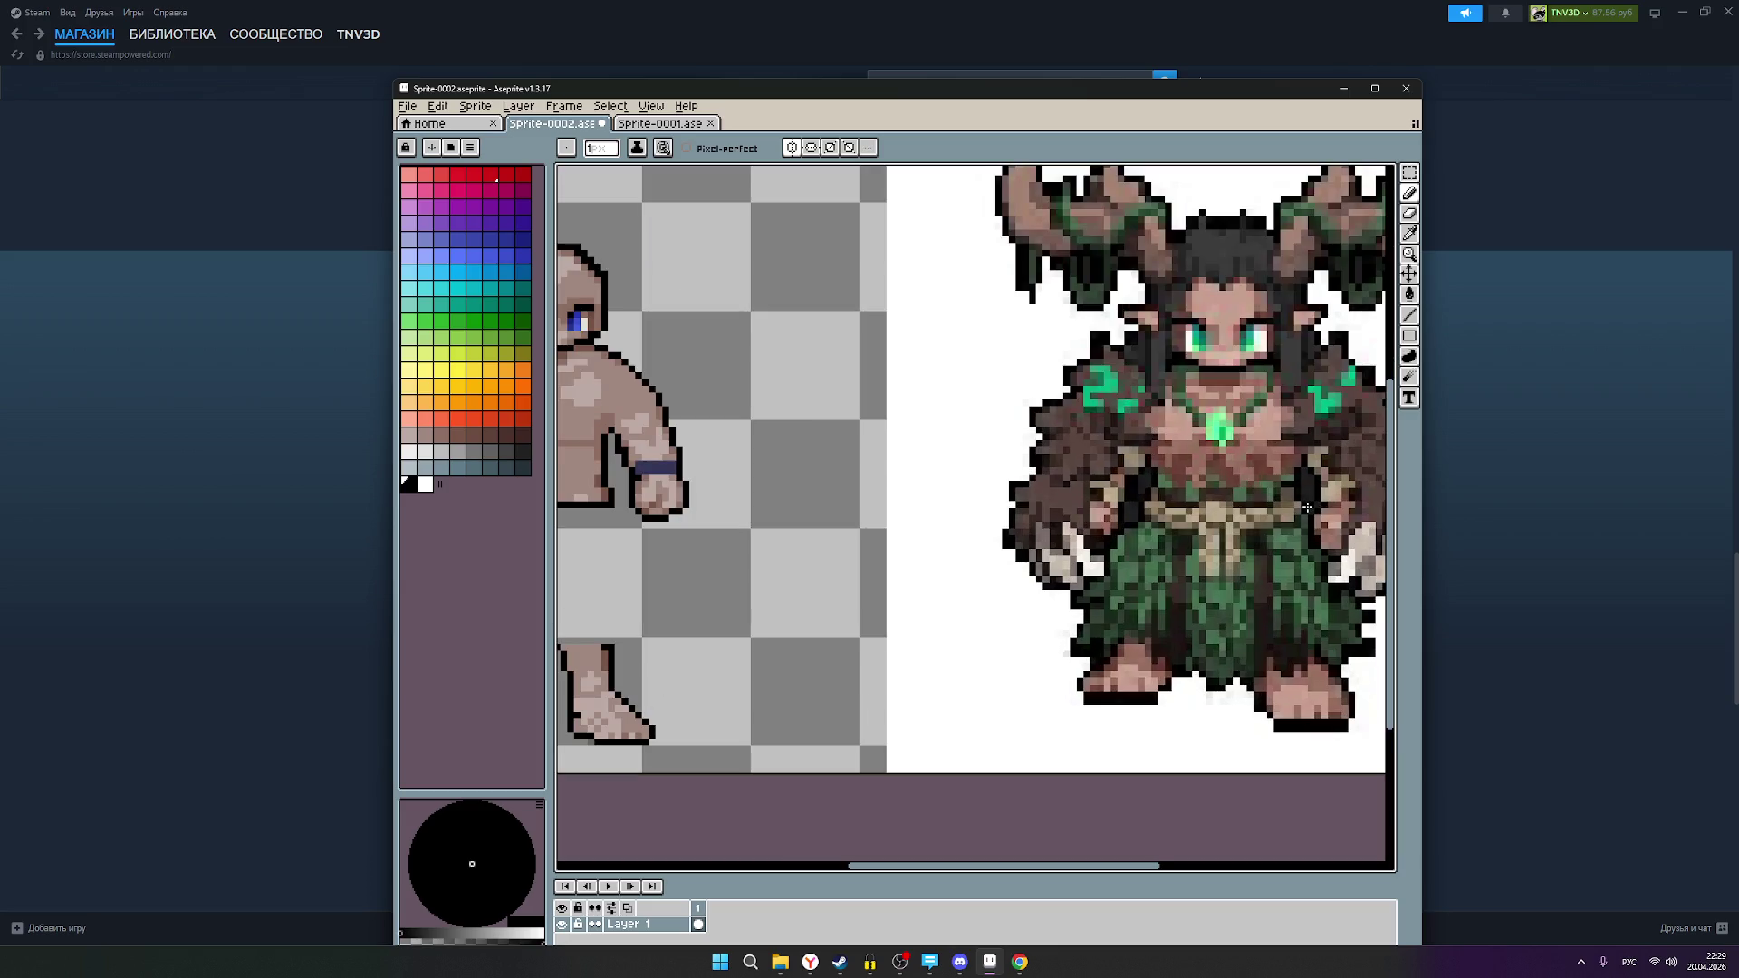
{"action": "scroll", "coordinate": [1307, 509], "scroll_direction": "down", "scroll_amount": 2}
{"action": "scroll", "coordinate": [1307, 509], "scroll_direction": "down", "scroll_amount": 1}
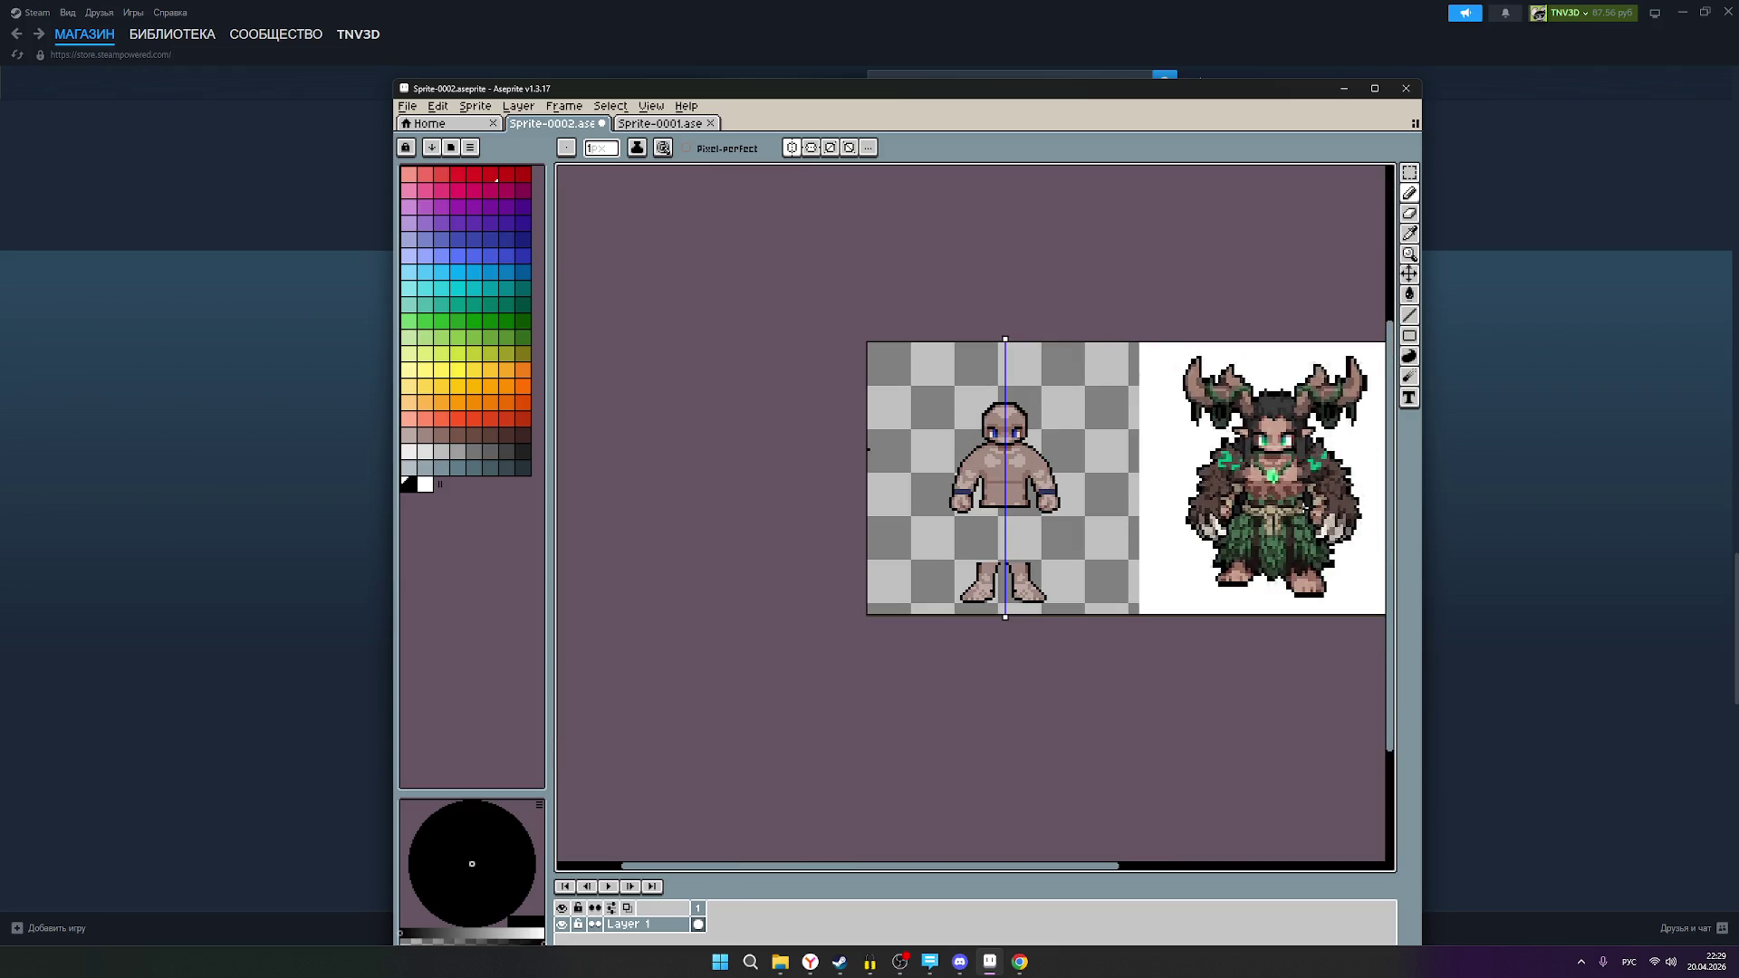
{"action": "left_click", "coordinate": [908, 963]}
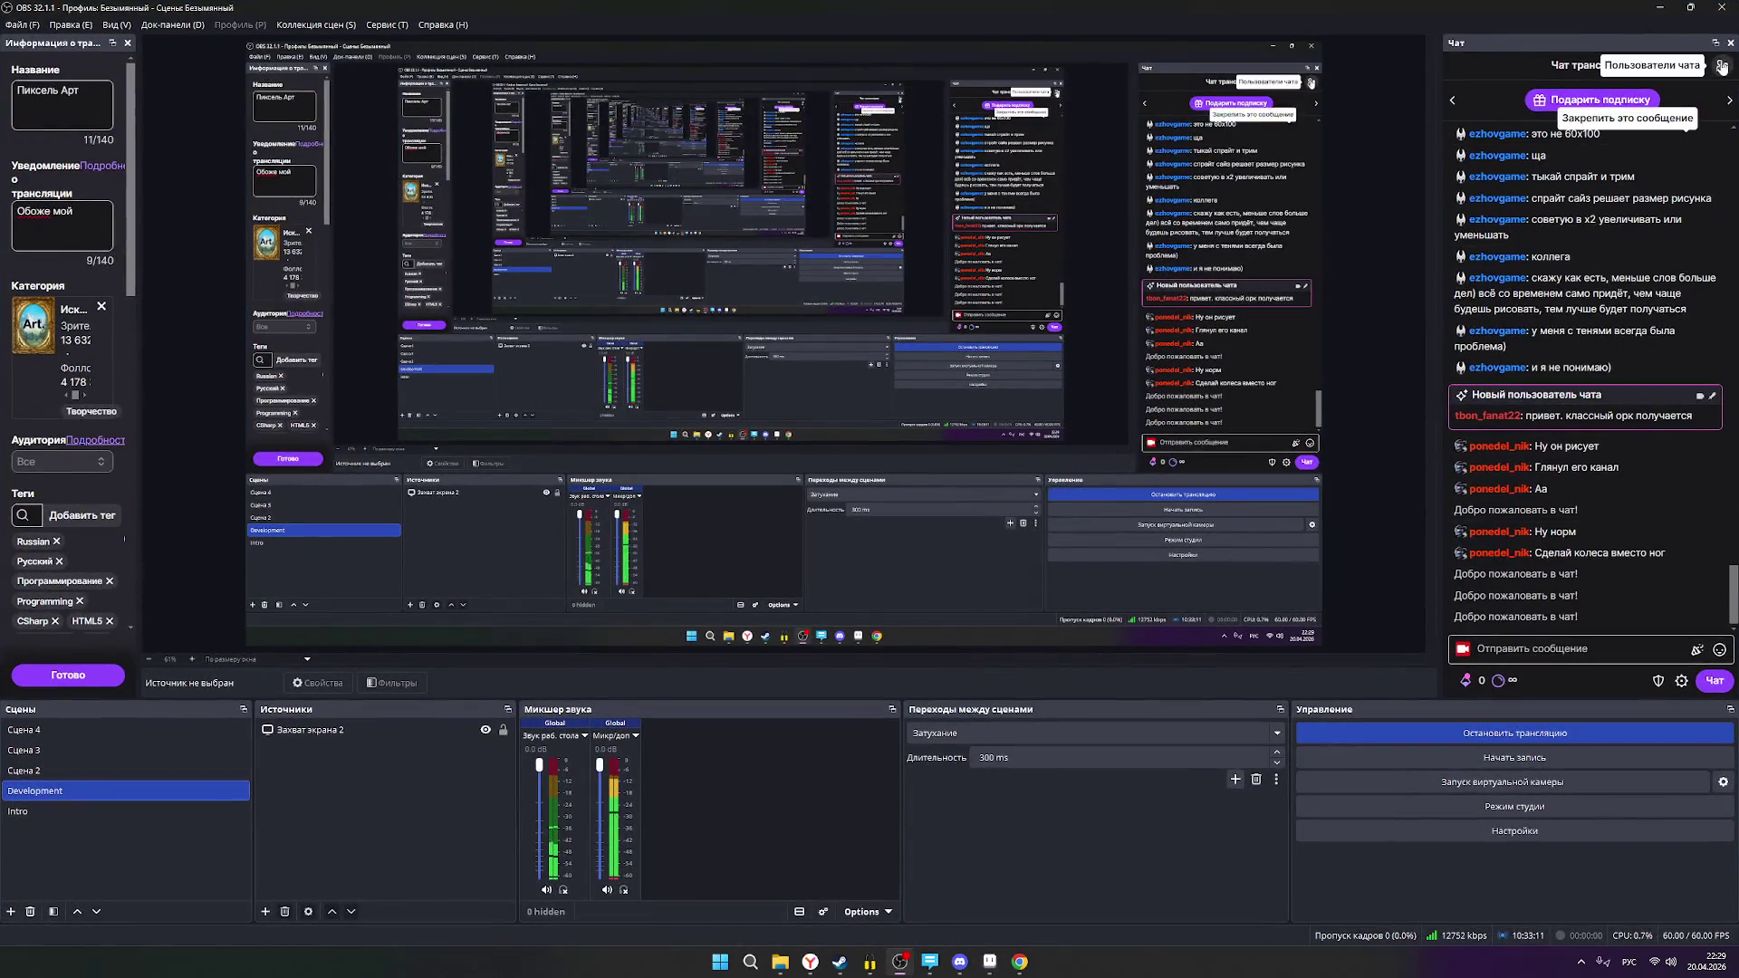
{"action": "left_click", "coordinate": [1720, 66]}
{"action": "left_click", "coordinate": [1720, 66]}
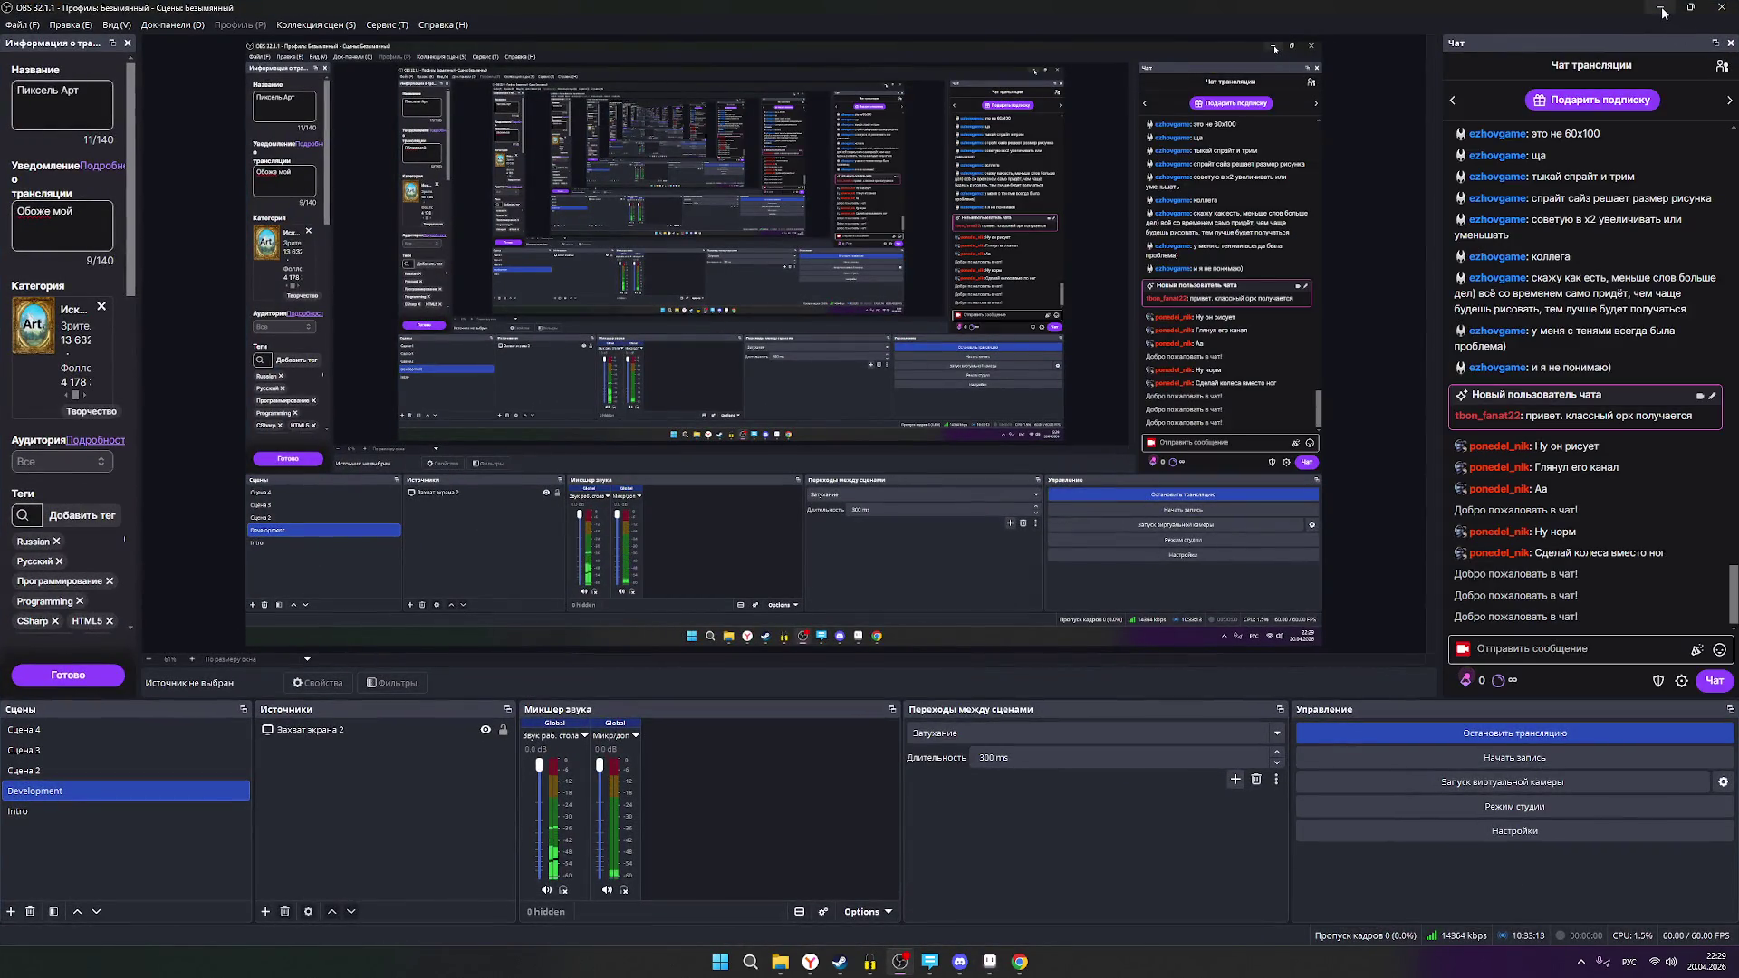
{"action": "left_click", "coordinate": [1663, 10]}
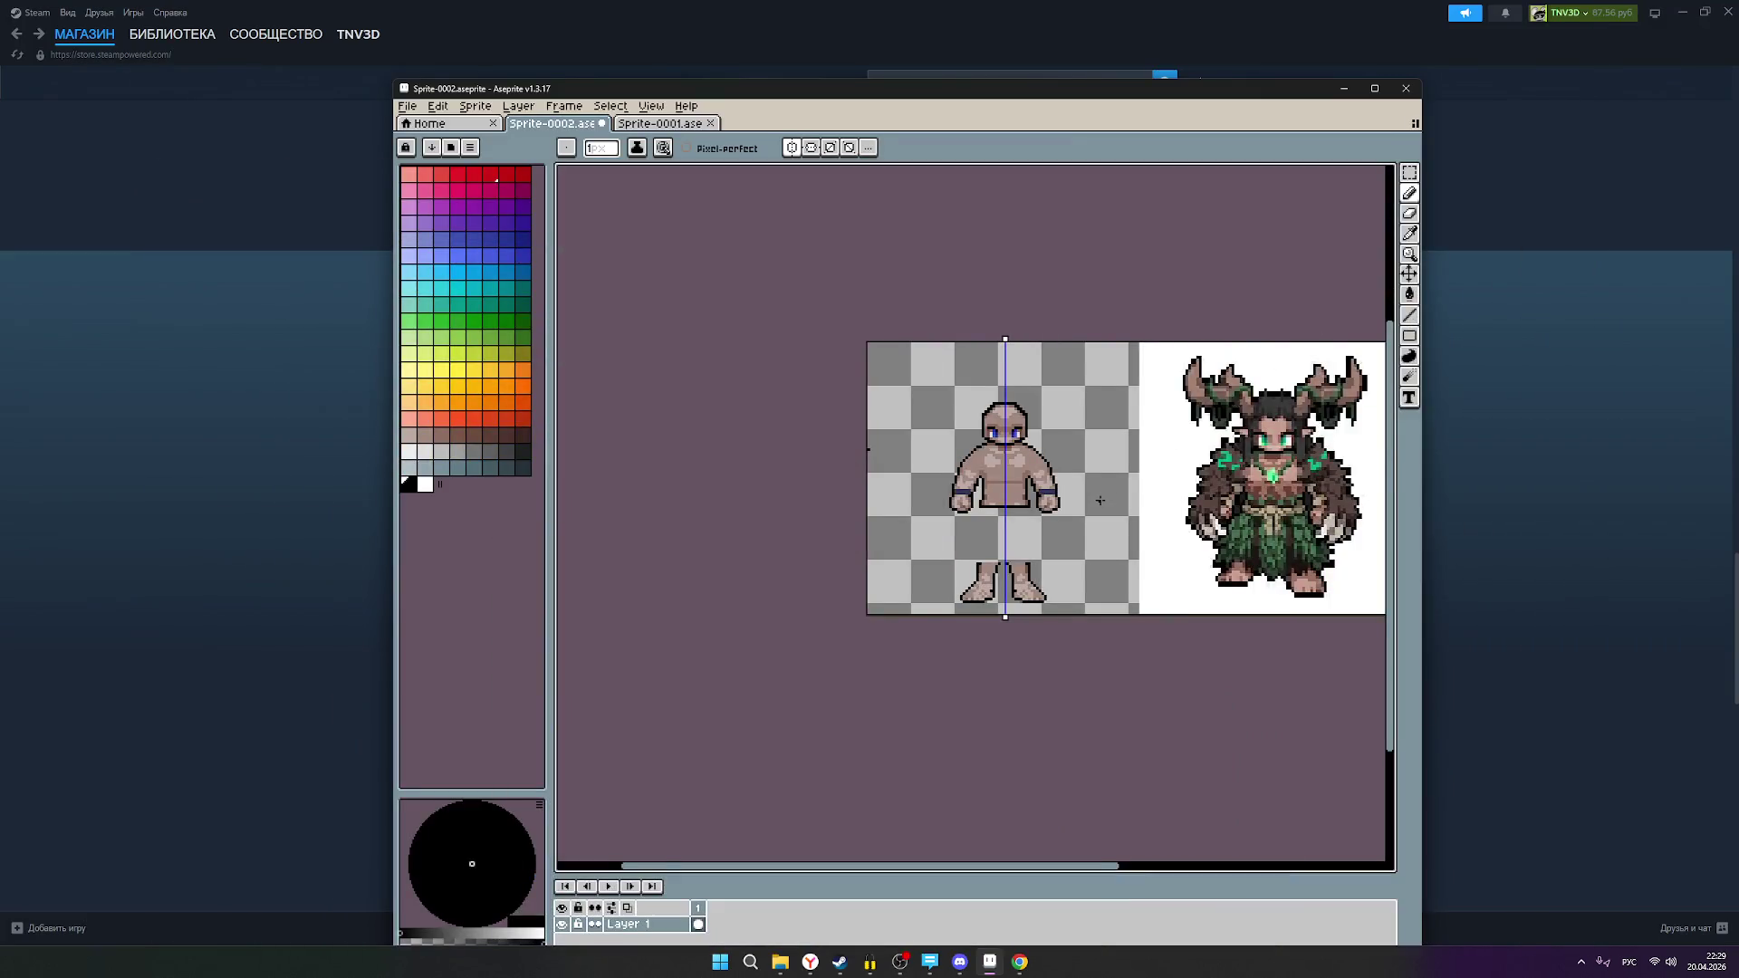
{"action": "scroll", "coordinate": [1099, 500], "scroll_direction": "up", "scroll_amount": 1}
{"action": "left_click_drag", "start_coordinate": [1050, 530], "coordinate": [903, 503]}
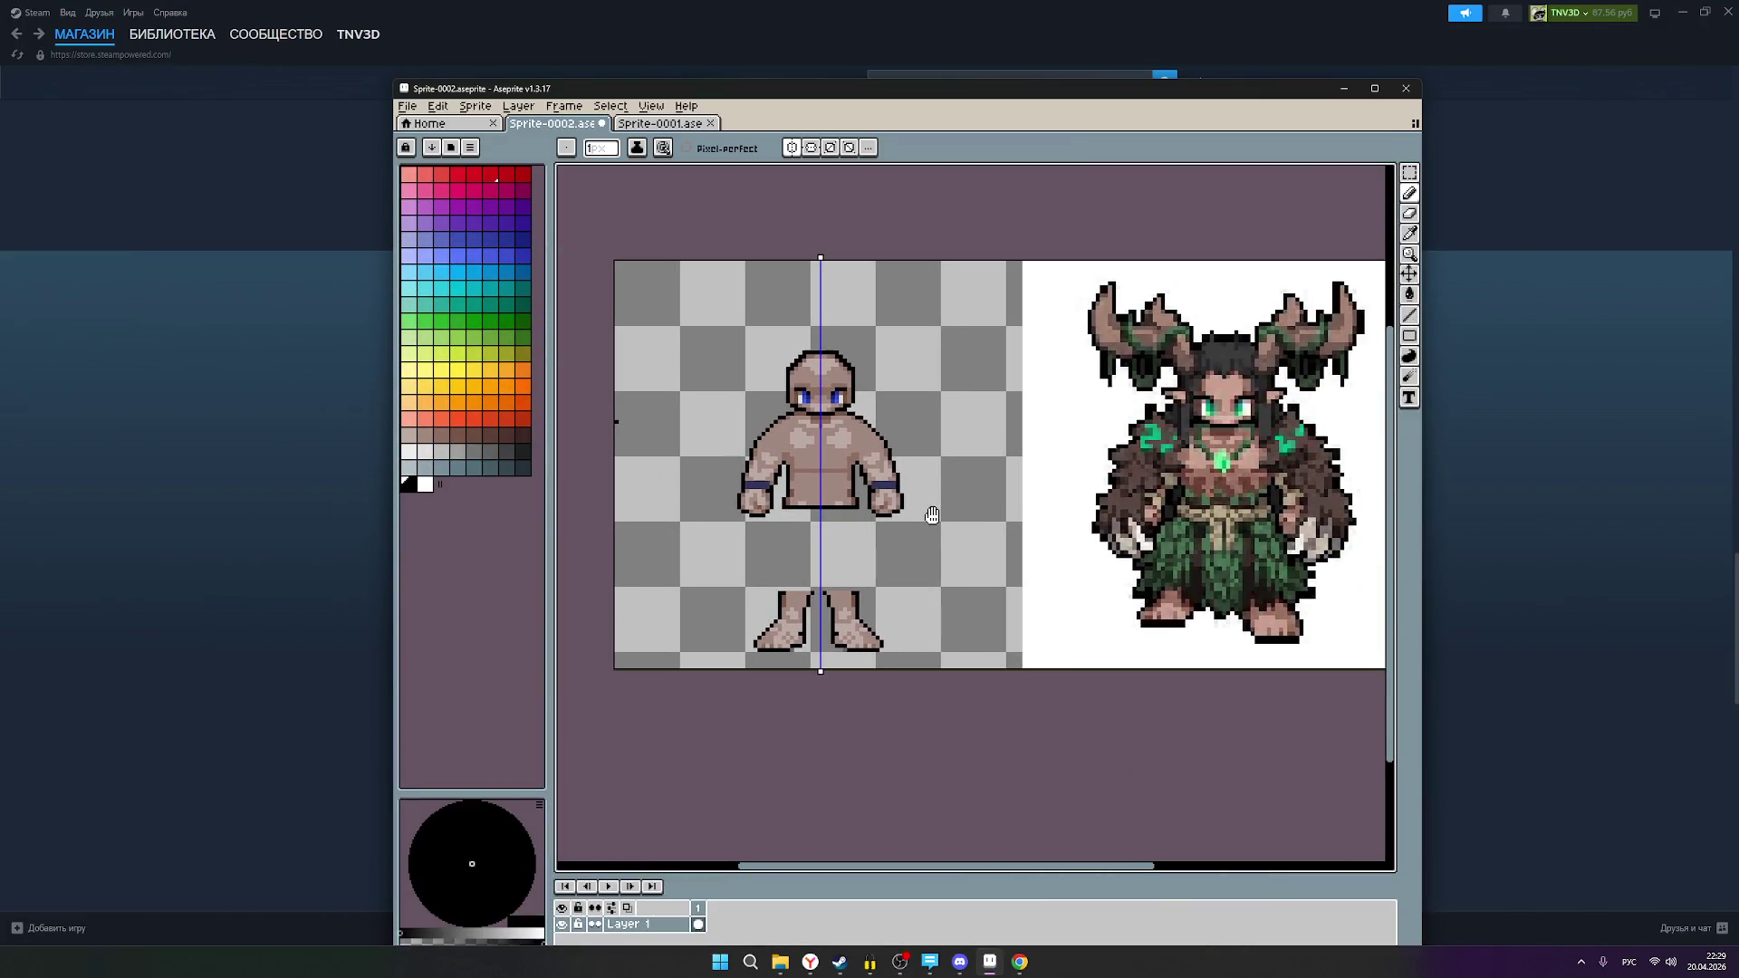
{"action": "scroll", "coordinate": [904, 502], "scroll_direction": "up", "scroll_amount": 1}
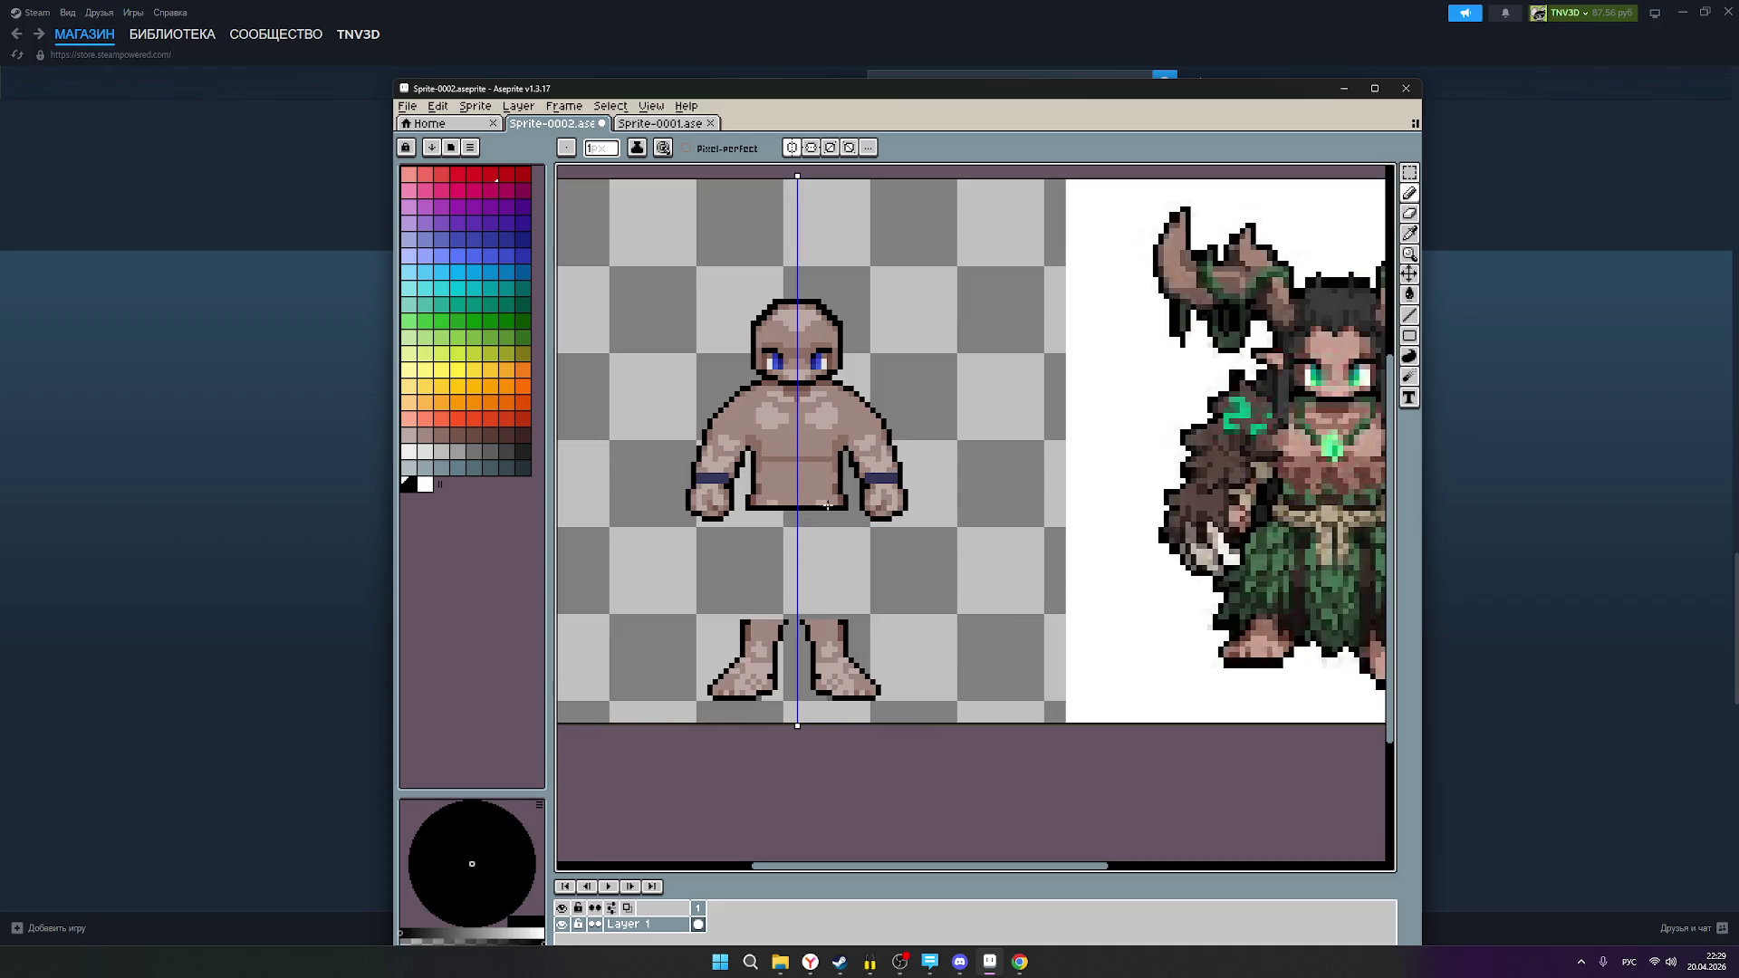
{"action": "left_click_drag", "start_coordinate": [935, 533], "coordinate": [886, 528]}
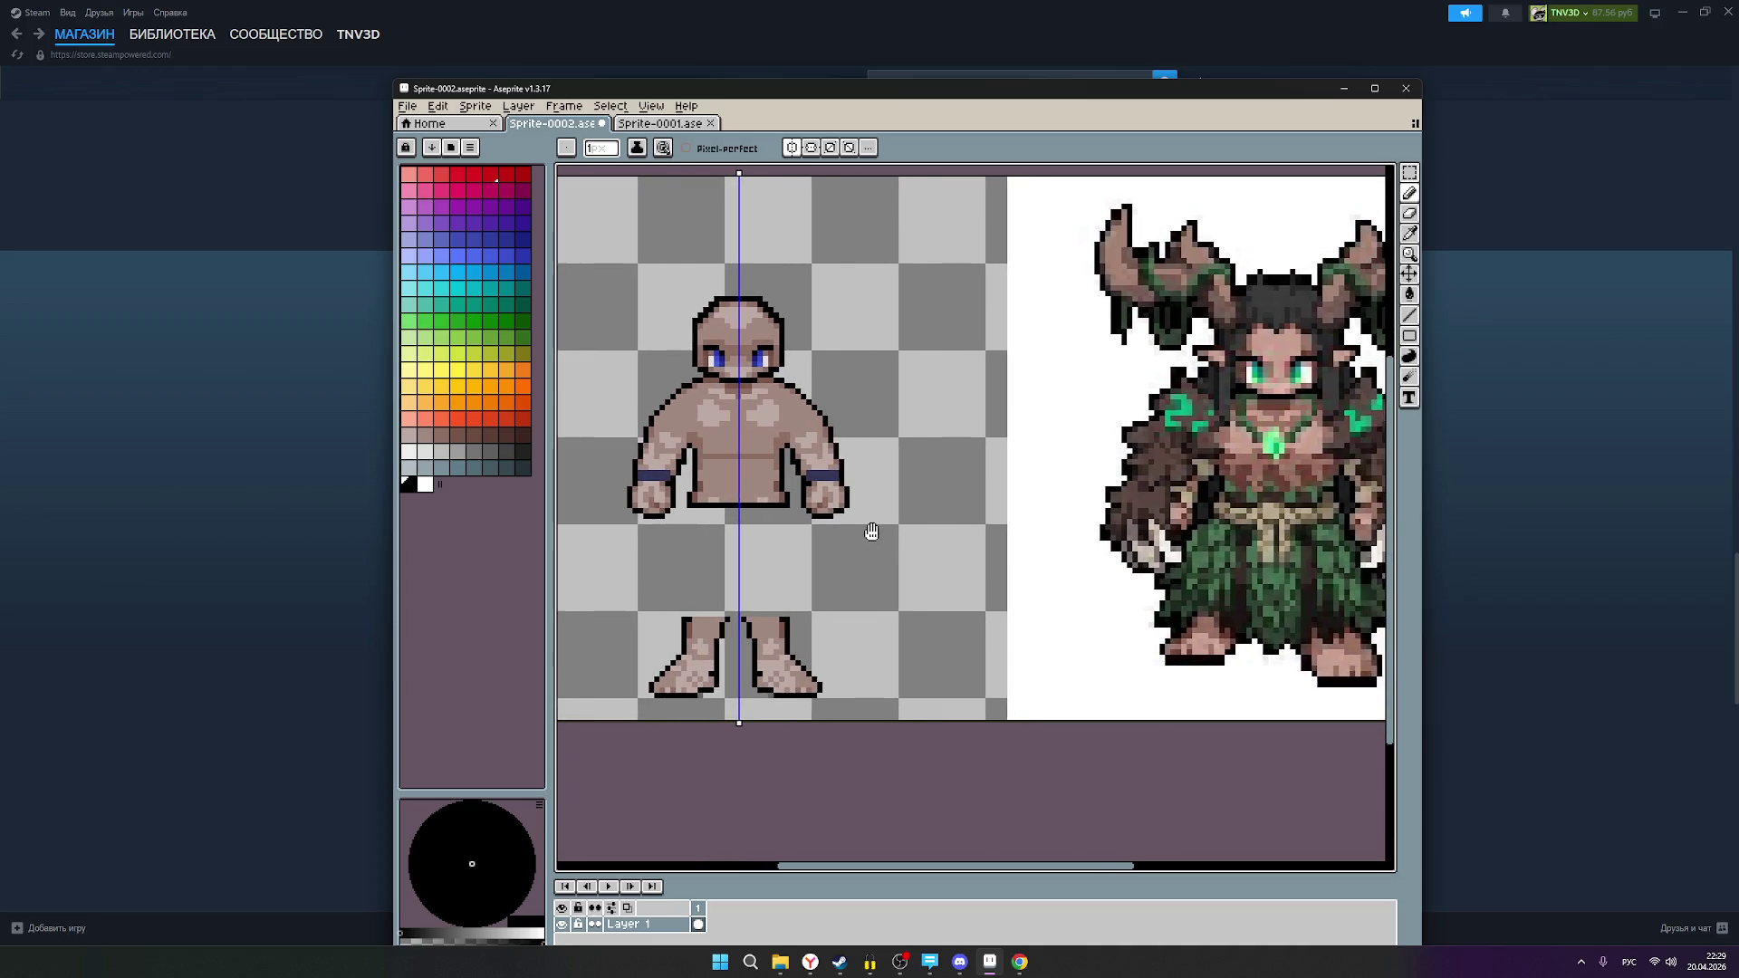
{"action": "scroll", "coordinate": [1115, 522], "scroll_direction": "down", "scroll_amount": 1}
{"action": "scroll", "coordinate": [1142, 523], "scroll_direction": "up", "scroll_amount": 1}
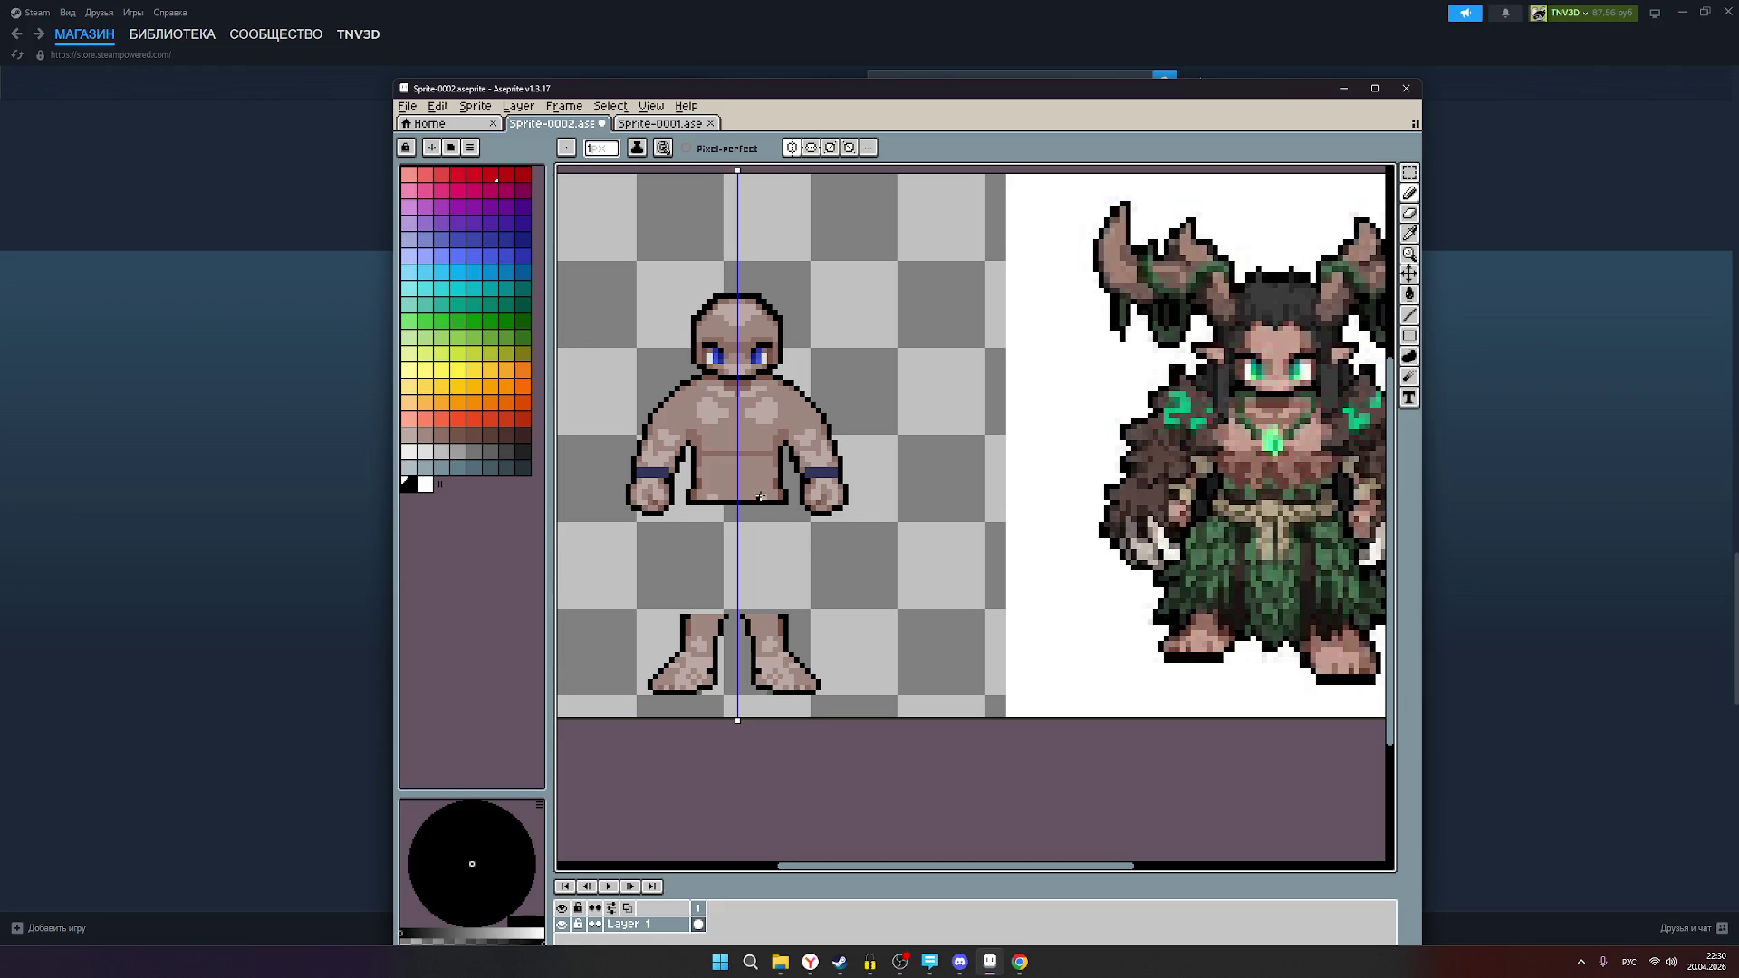
{"action": "left_click", "coordinate": [444, 437]}
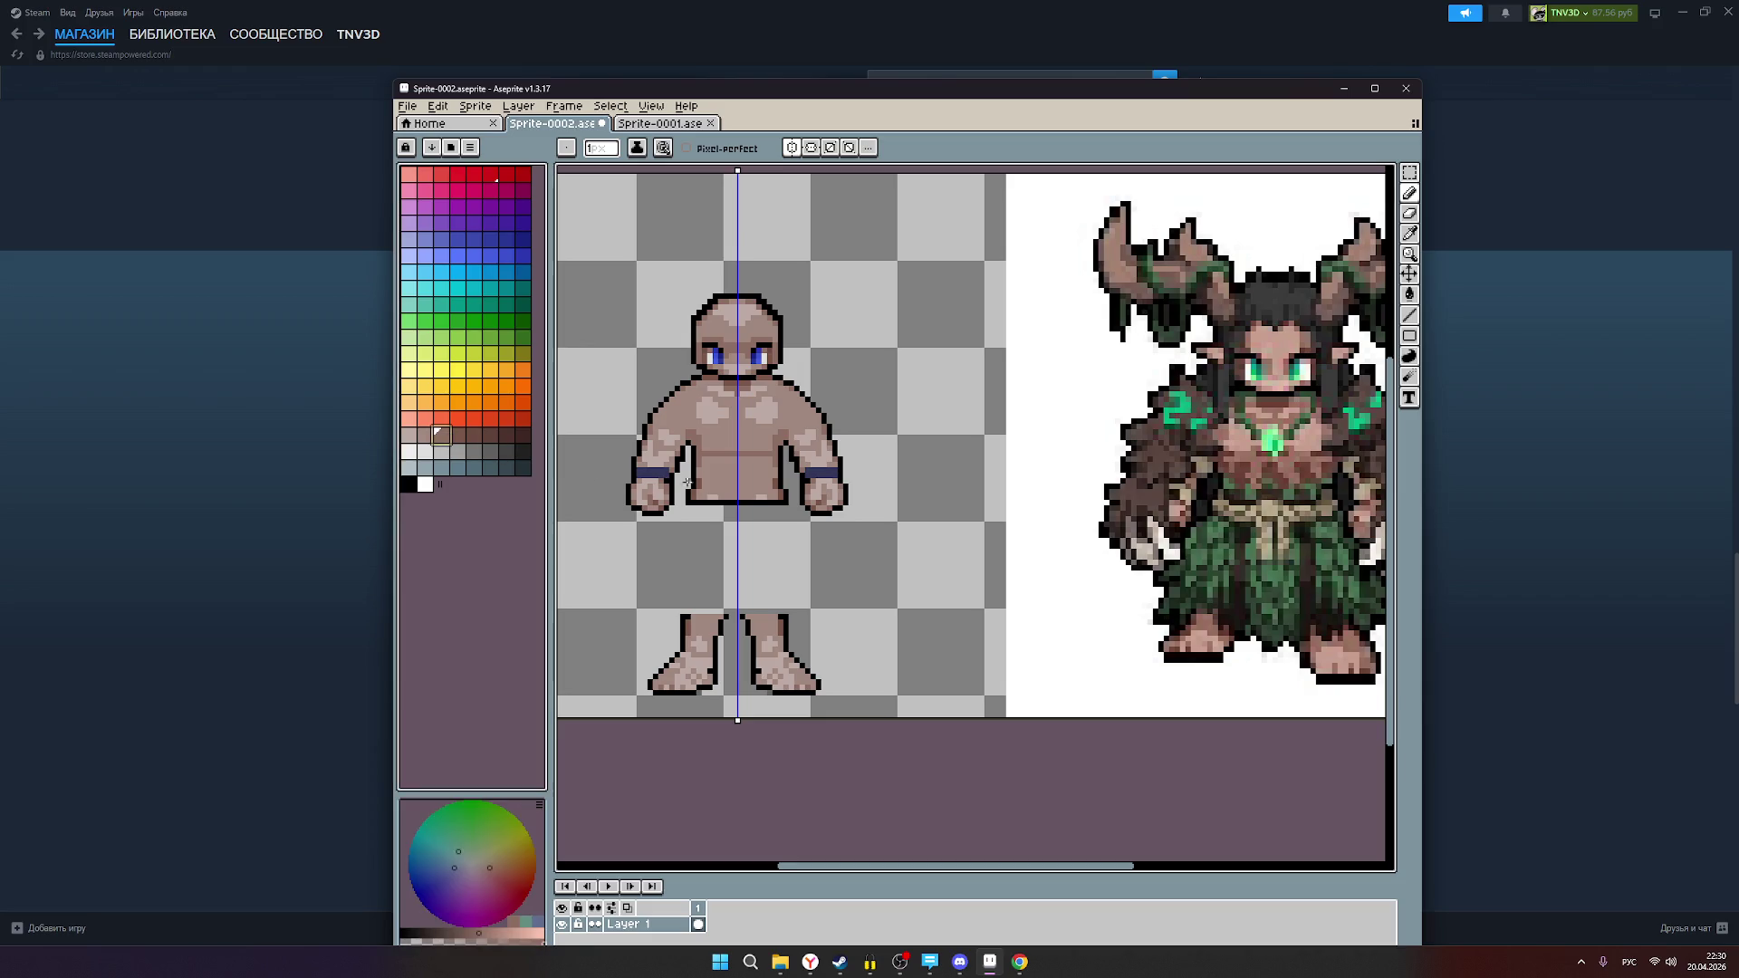
Step: Switch to the neighbouring brown-grey shade and mark the lower torso just above the waistline
{"action": "scroll", "coordinate": [758, 495], "scroll_direction": "up", "scroll_amount": 1}
{"action": "scroll", "coordinate": [758, 495], "scroll_direction": "down", "scroll_amount": 1}
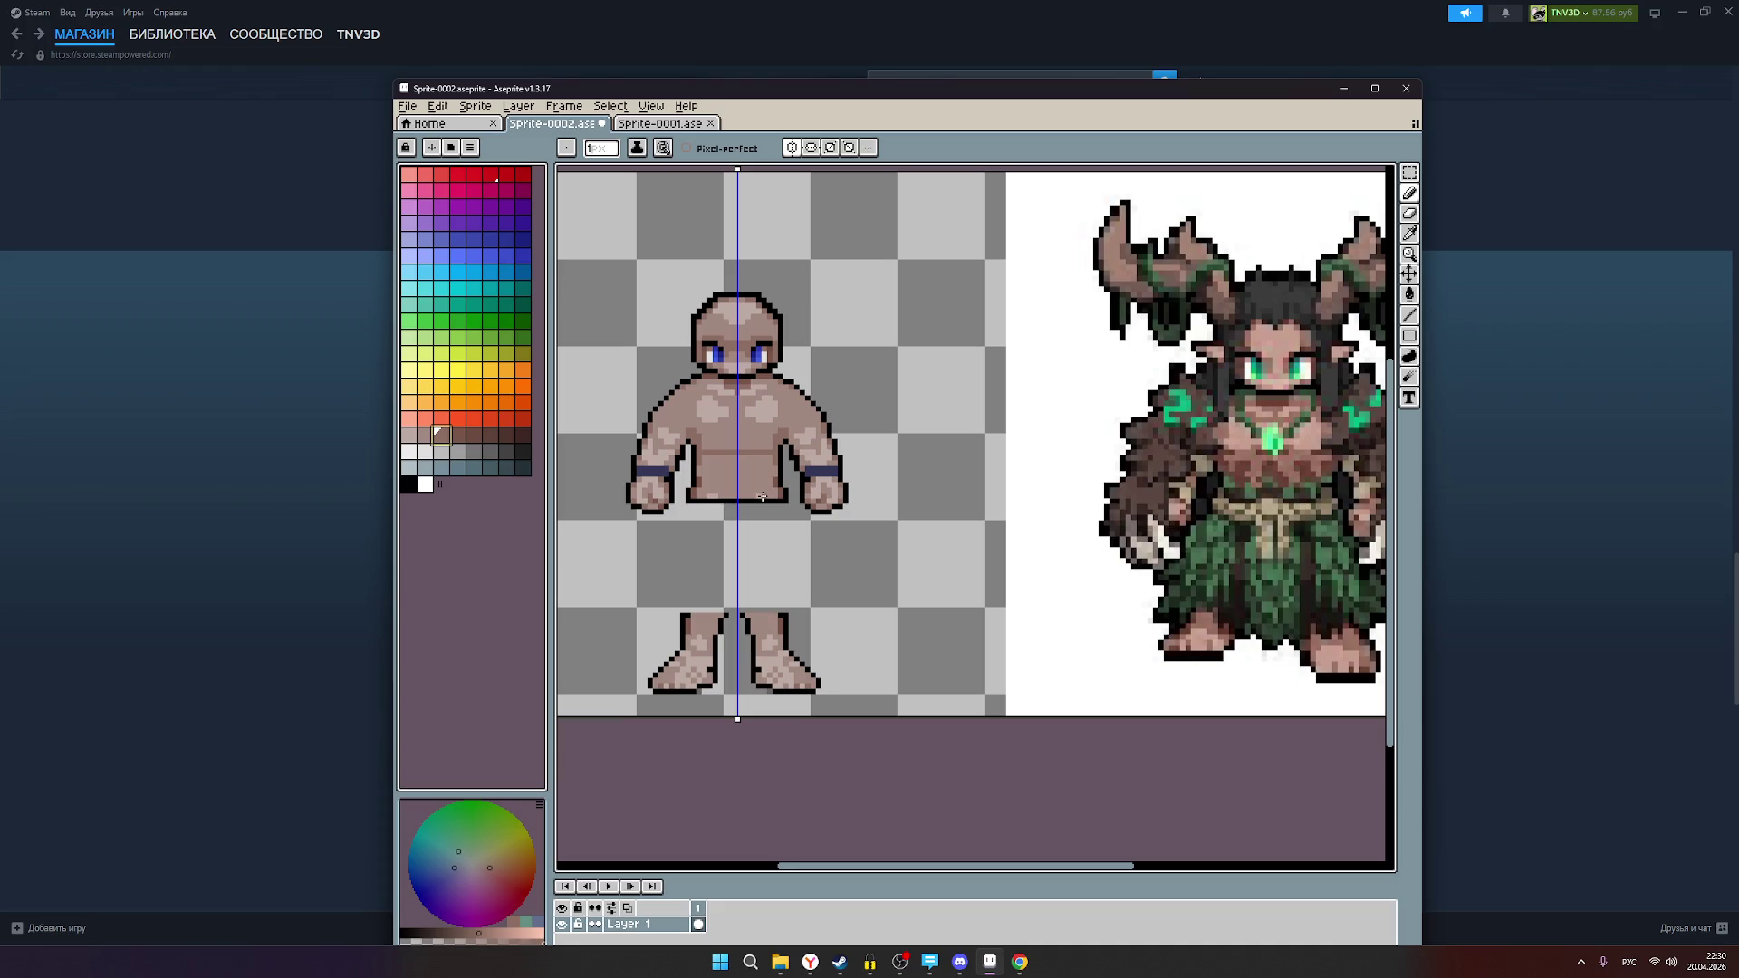
{"action": "left_click", "coordinate": [463, 439]}
{"action": "scroll", "coordinate": [725, 453], "scroll_direction": "up", "scroll_amount": 1}
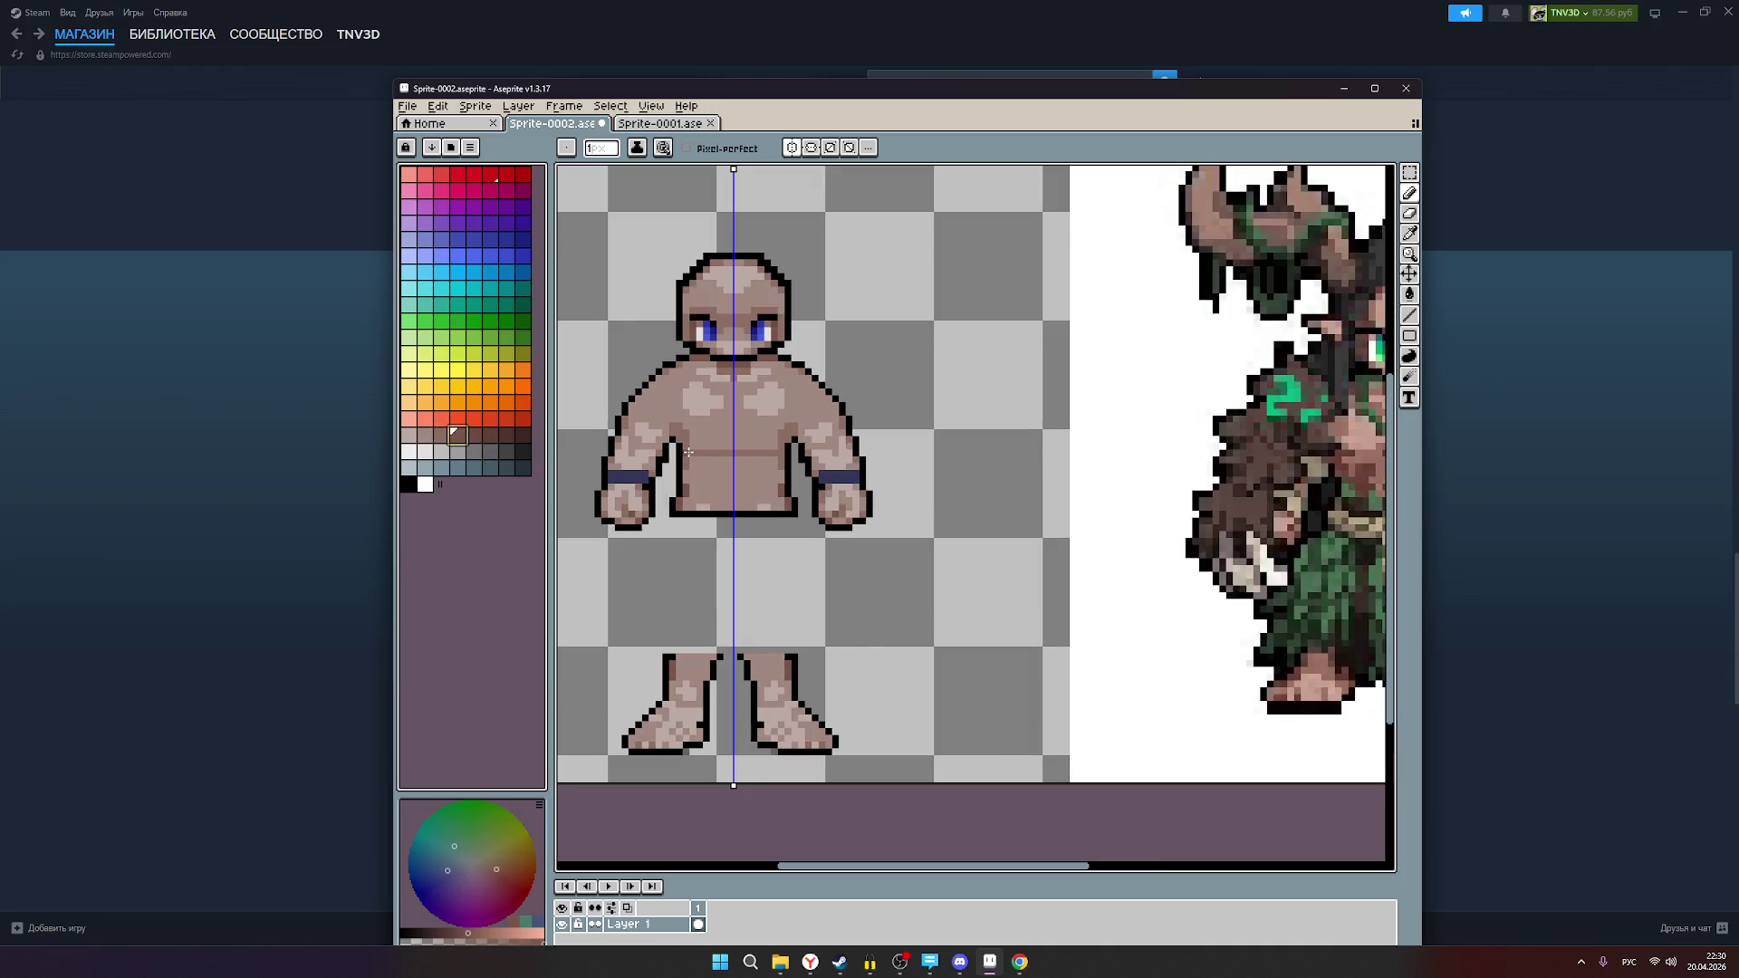
{"action": "scroll", "coordinate": [689, 452], "scroll_direction": "up", "scroll_amount": 1}
{"action": "scroll", "coordinate": [690, 453], "scroll_direction": "down", "scroll_amount": 1}
{"action": "scroll", "coordinate": [690, 455], "scroll_direction": "down", "scroll_amount": 1}
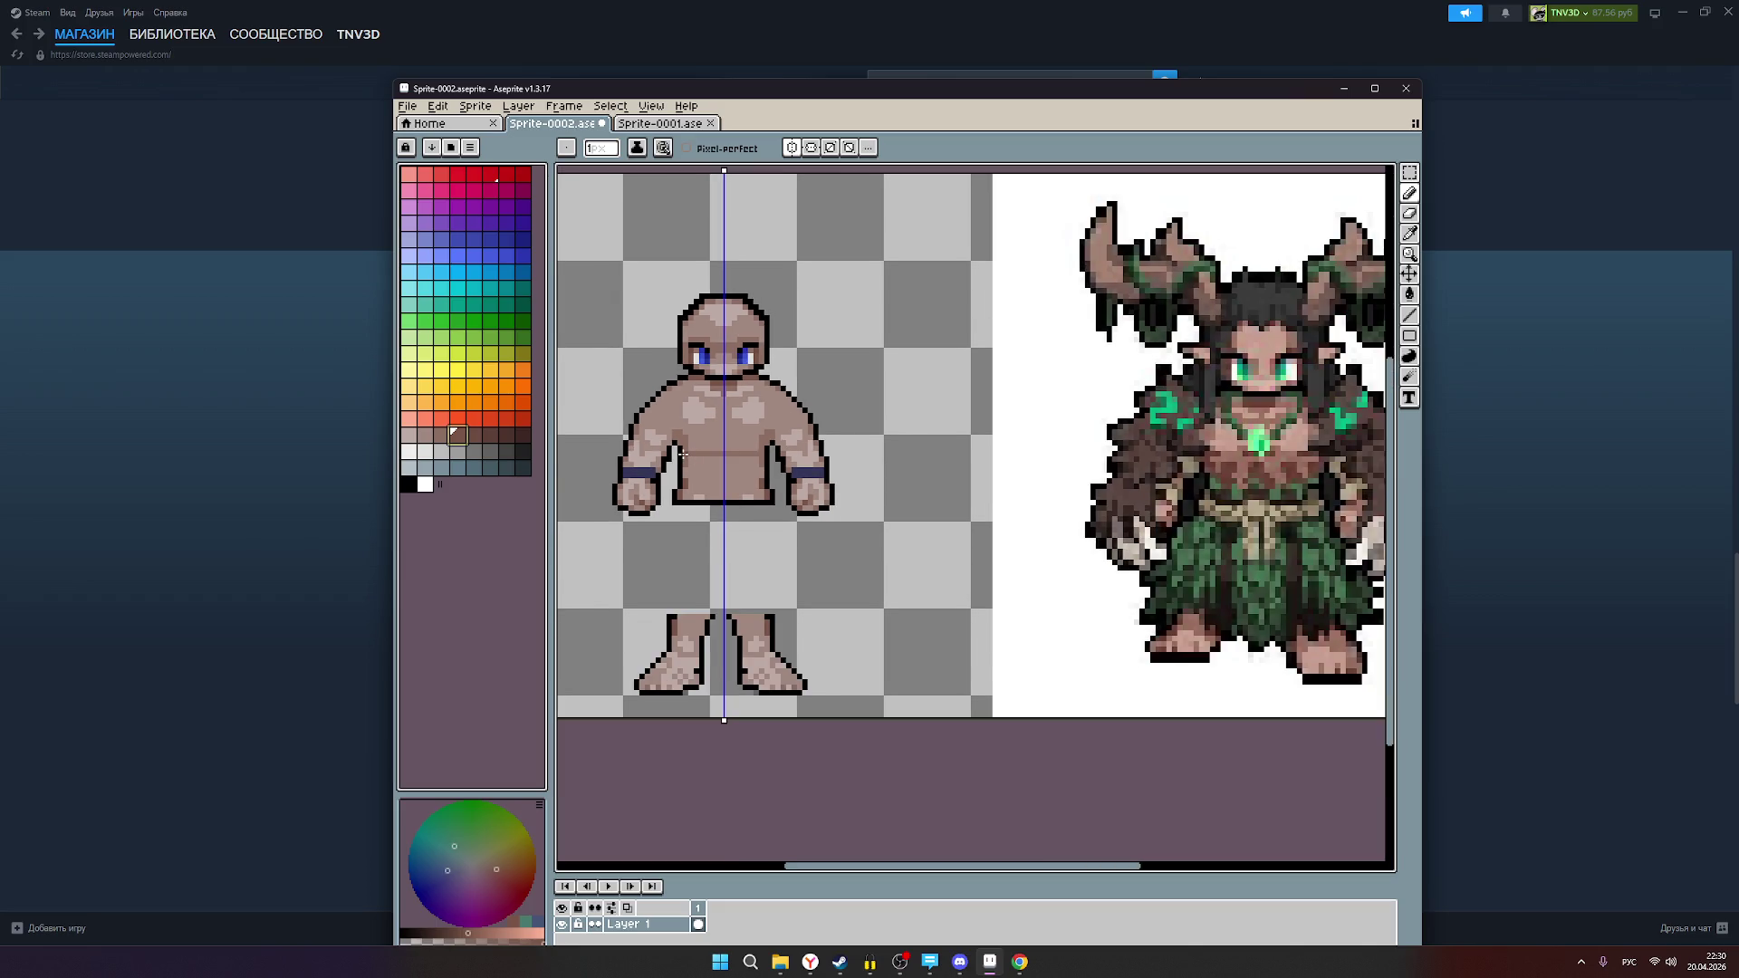
{"action": "left_click", "coordinate": [683, 453]}
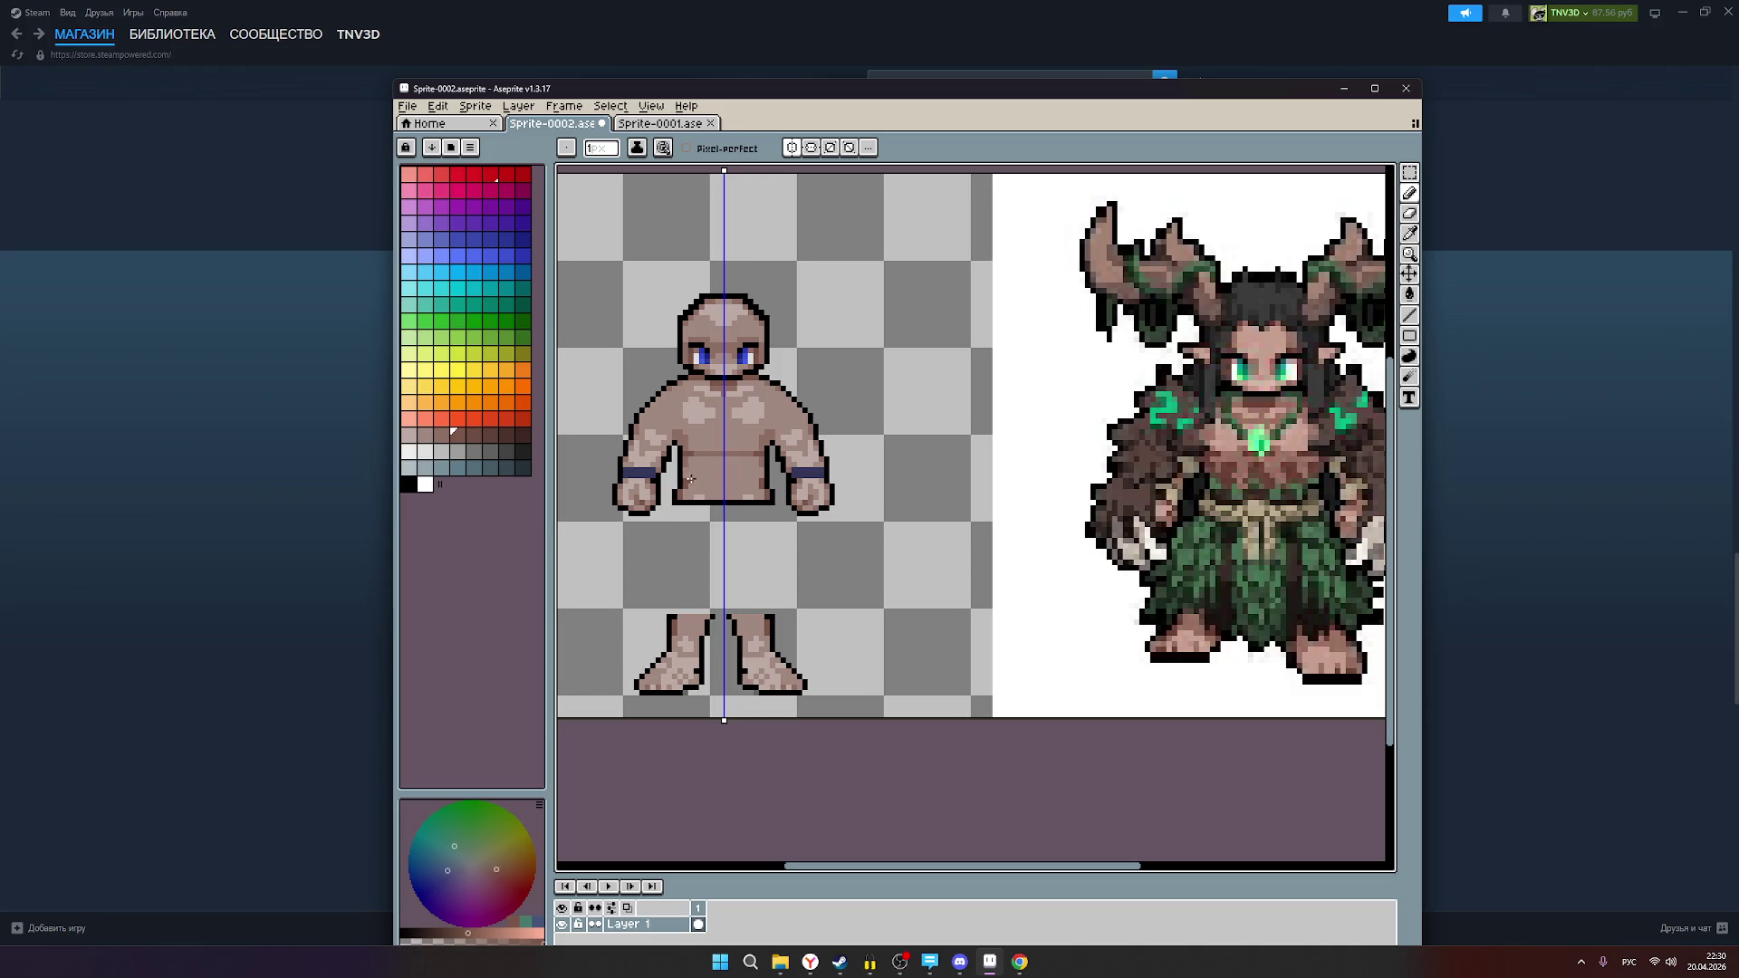
Step: Pan and zoom to bring the whole druid reference into view
{"action": "scroll", "coordinate": [685, 471], "scroll_direction": "up", "scroll_amount": 1}
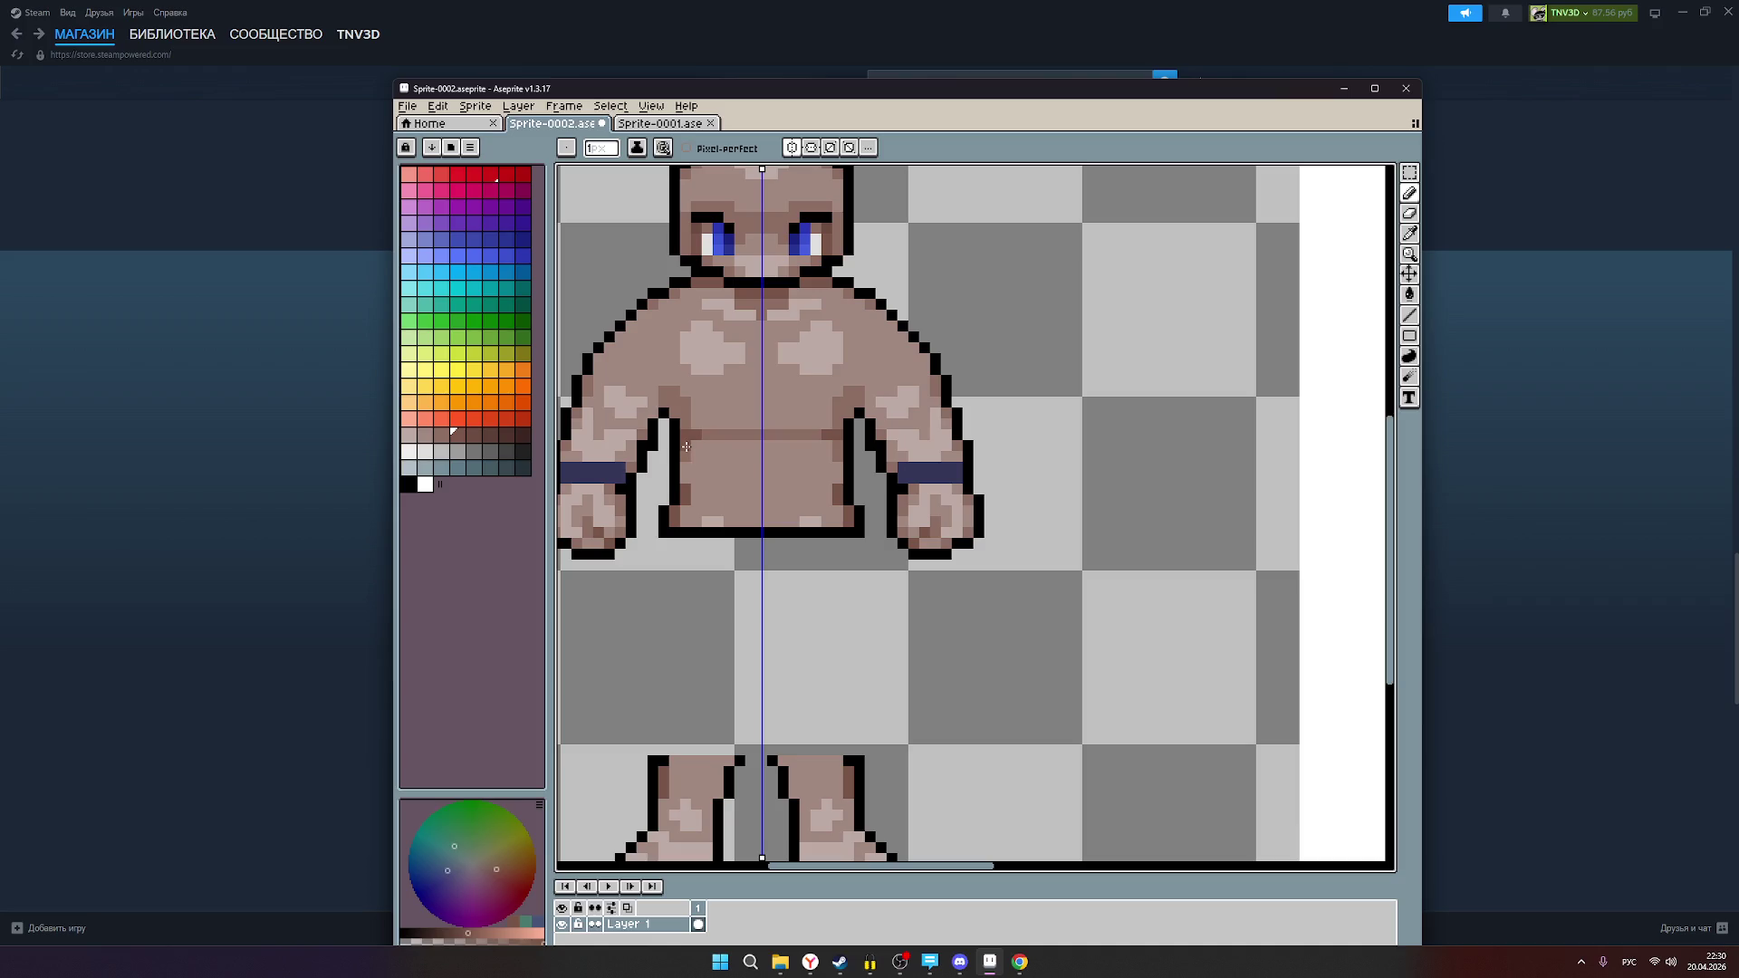
{"action": "scroll", "coordinate": [762, 469], "scroll_direction": "down", "scroll_amount": 1}
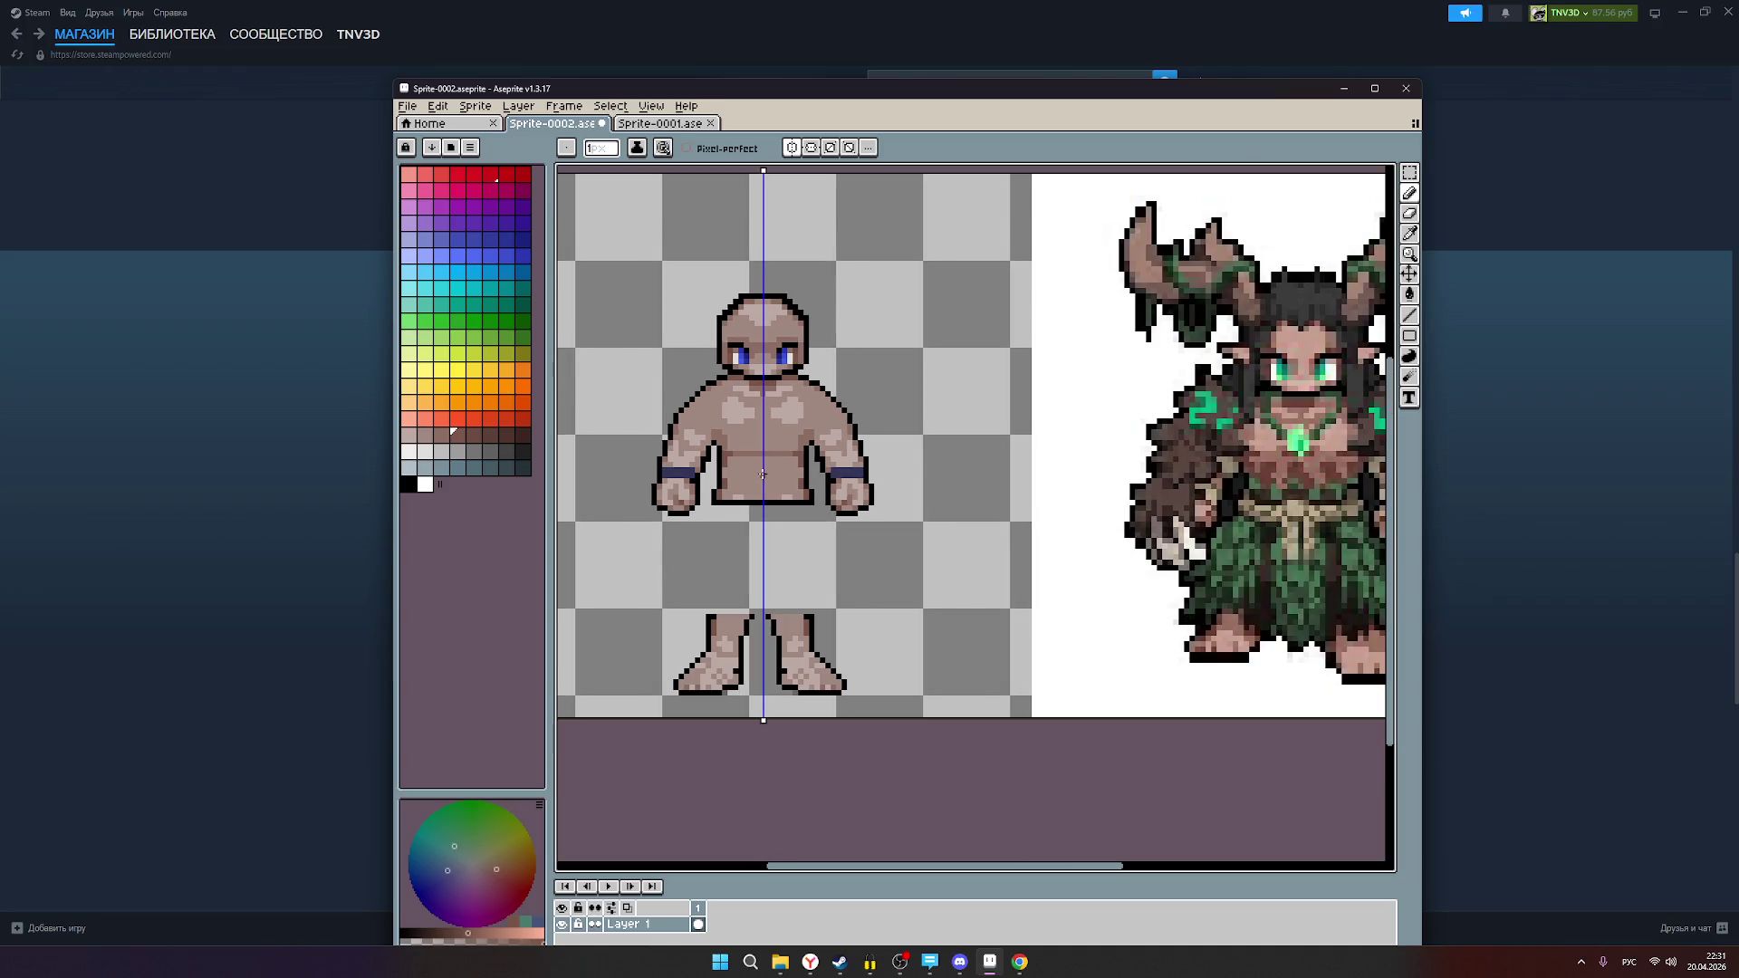
{"action": "scroll", "coordinate": [763, 473], "scroll_direction": "up", "scroll_amount": 1}
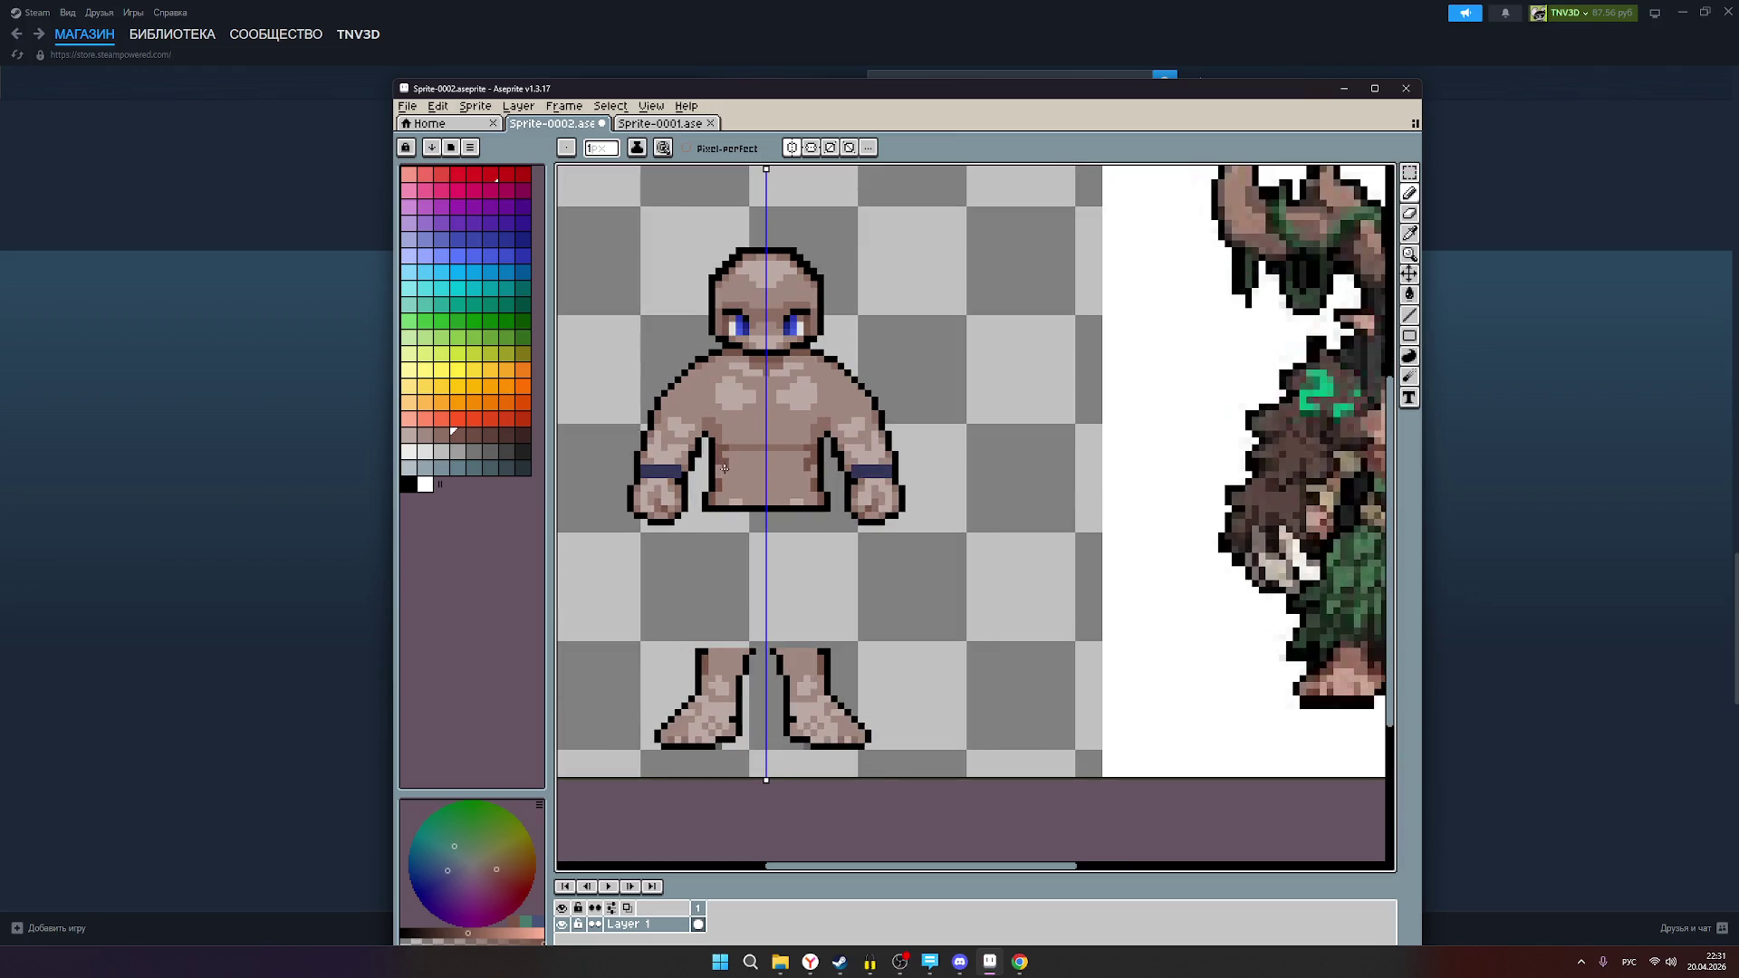
{"action": "left_click_drag", "start_coordinate": [845, 507], "coordinate": [681, 501]}
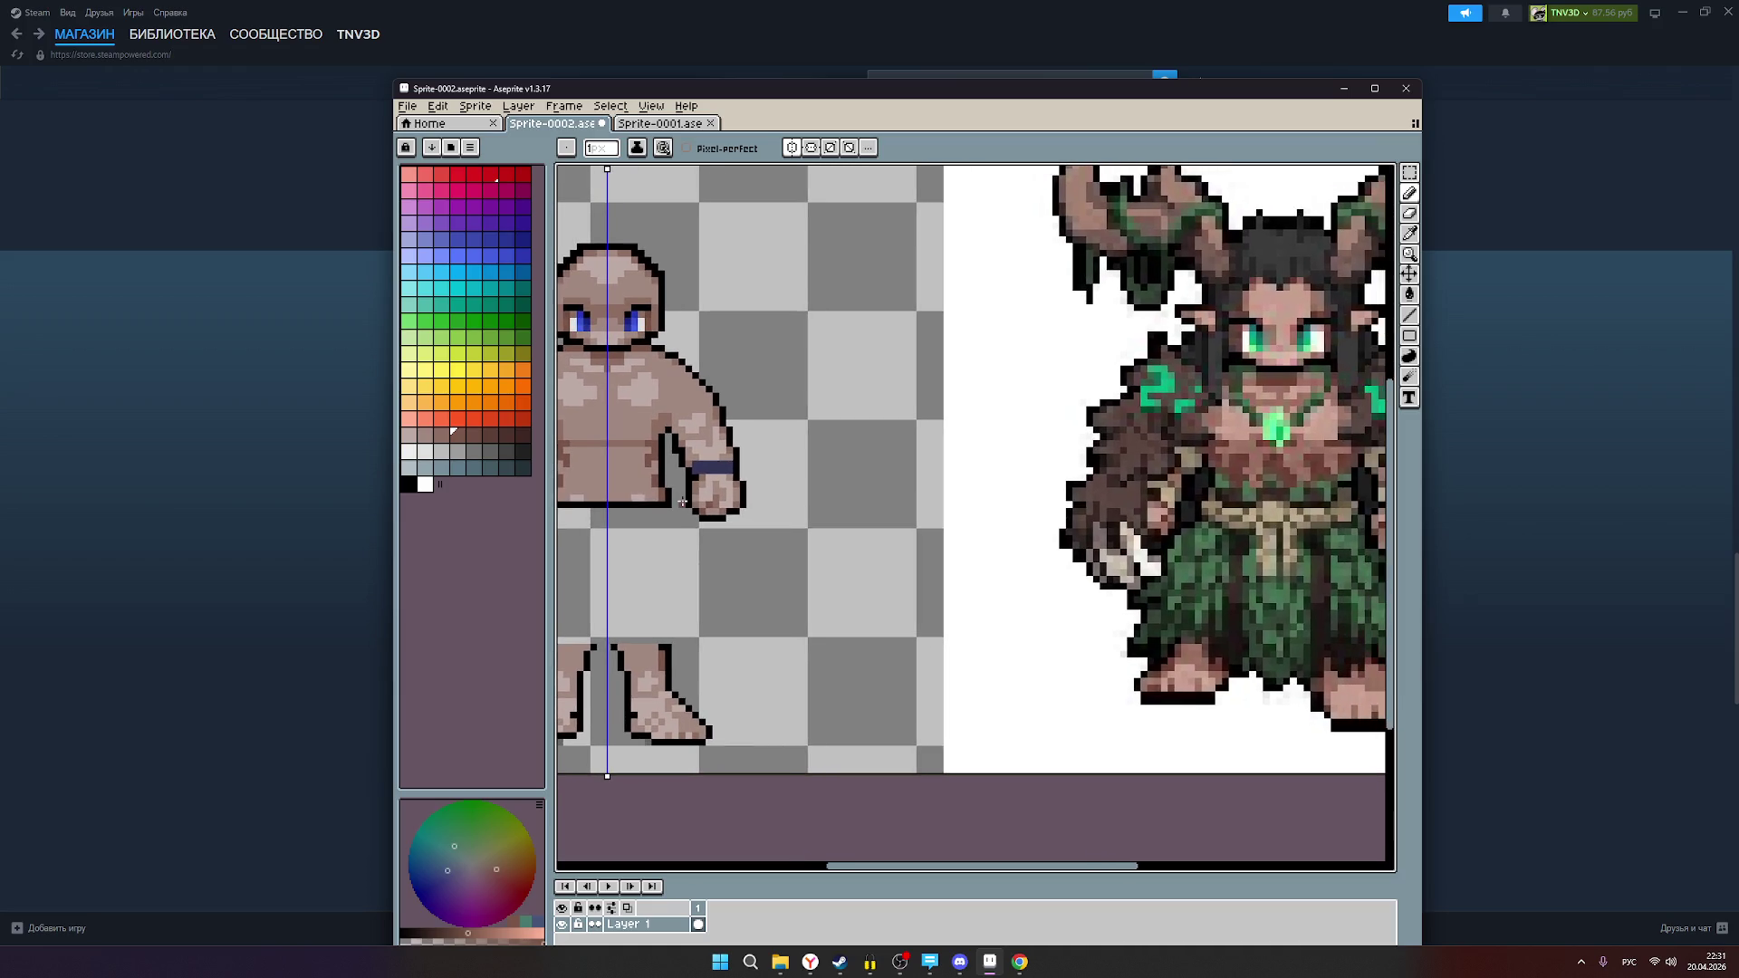
{"action": "scroll", "coordinate": [732, 498], "scroll_direction": "down", "scroll_amount": 1}
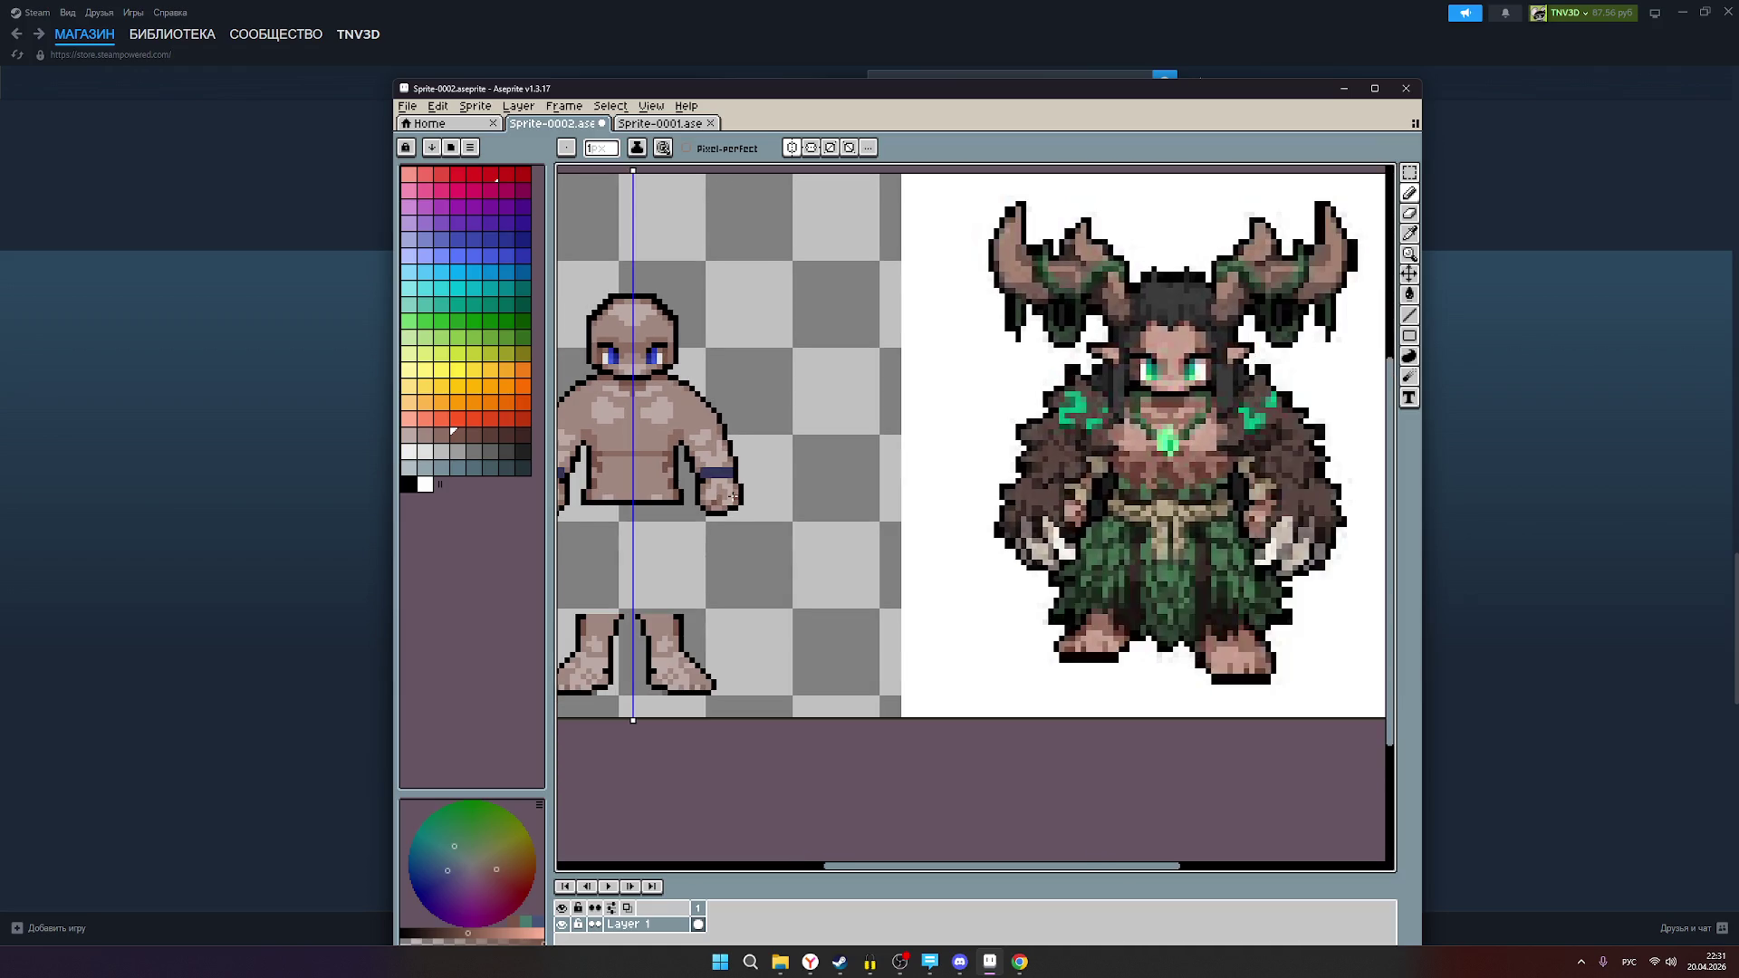
Step: Set black as the drawing colour and return to the Pencil tool
{"action": "left_click", "coordinate": [408, 485]}
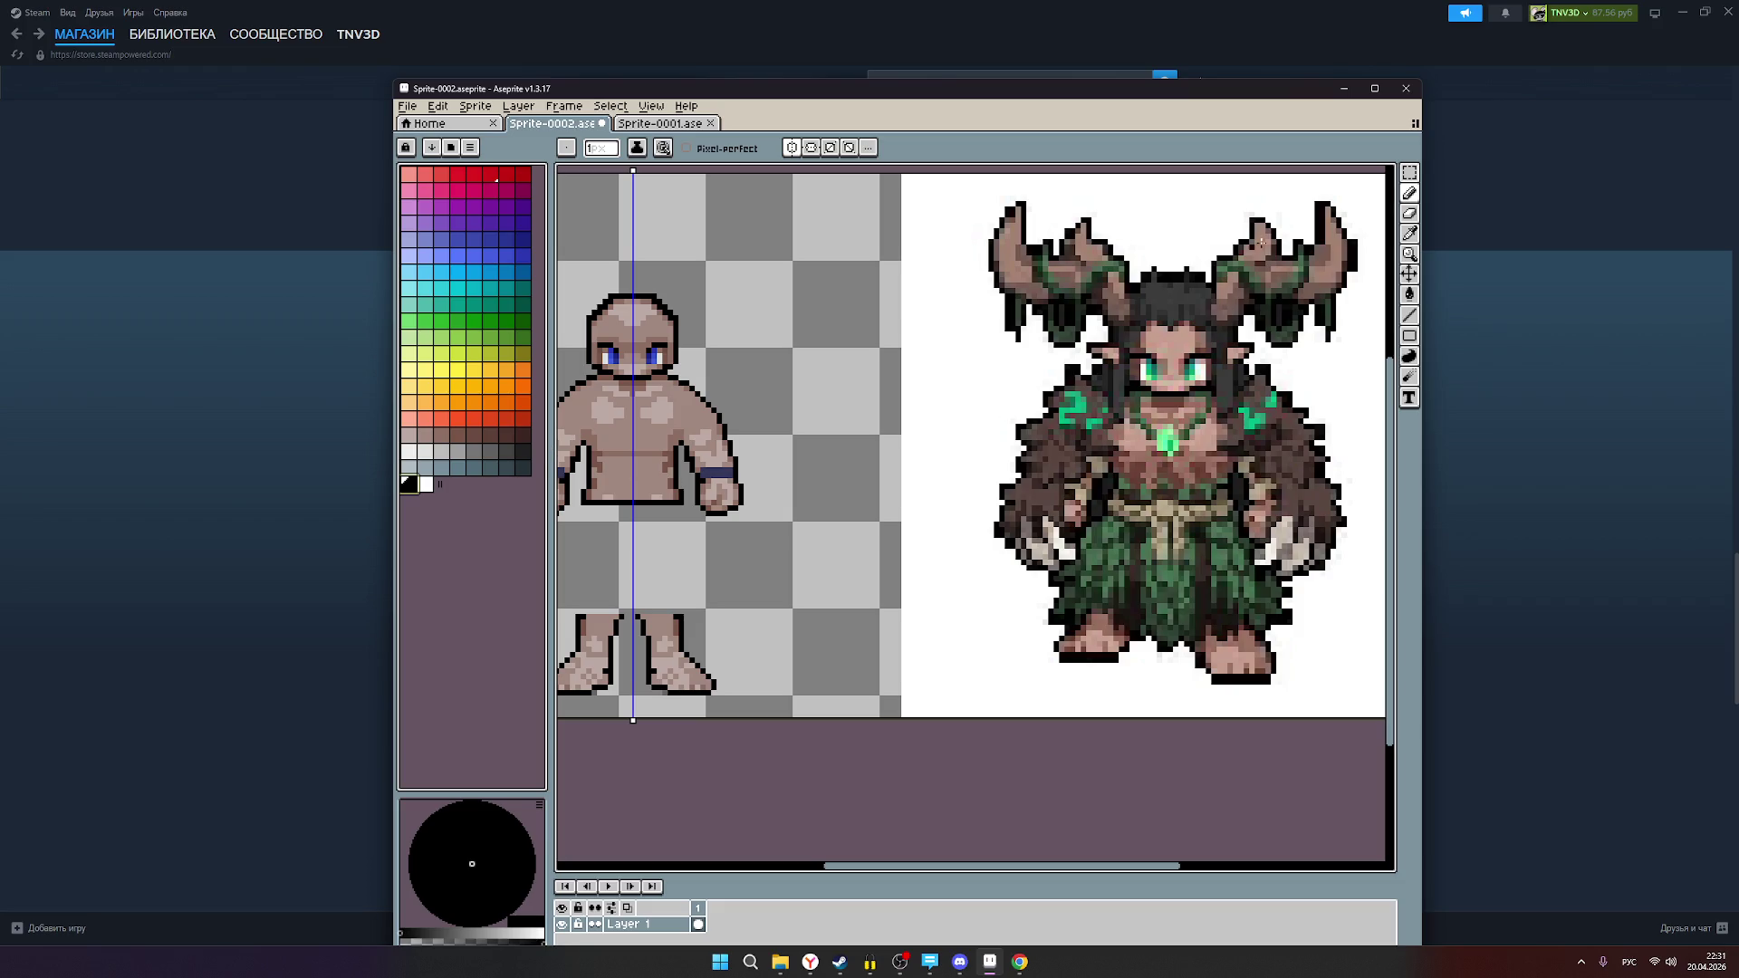
{"action": "left_click", "coordinate": [1406, 233]}
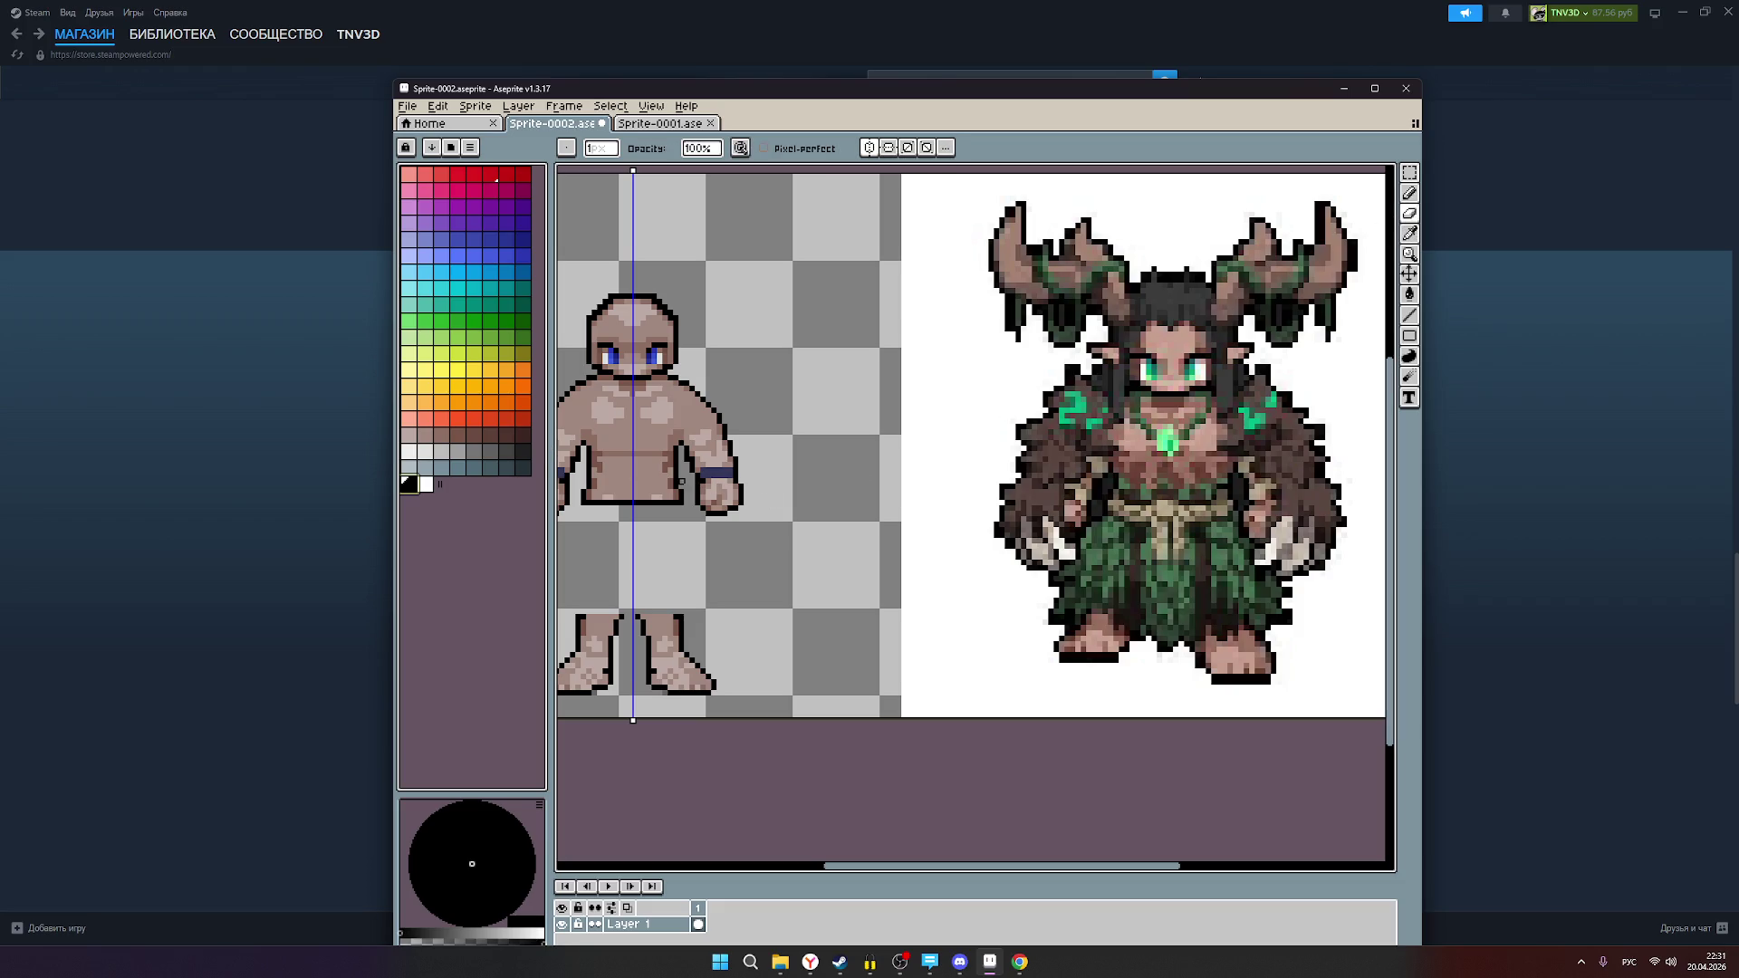
{"action": "left_click", "coordinate": [677, 486]}
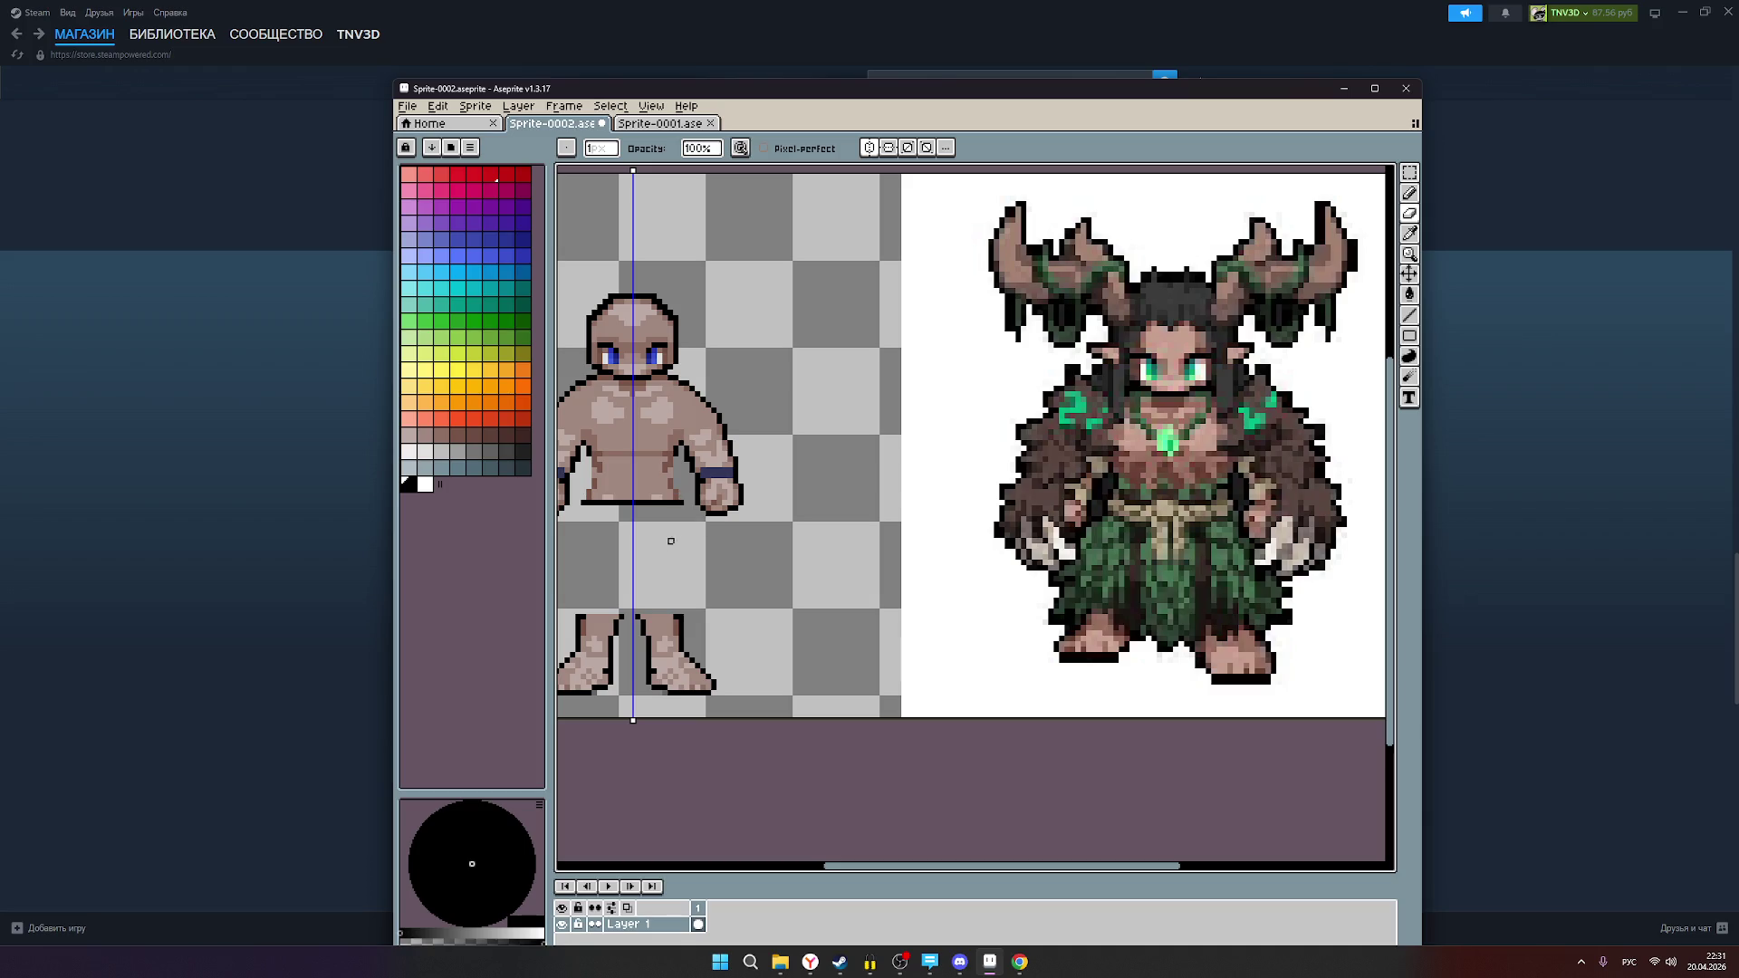
{"action": "left_click_drag", "start_coordinate": [665, 544], "coordinate": [730, 544]}
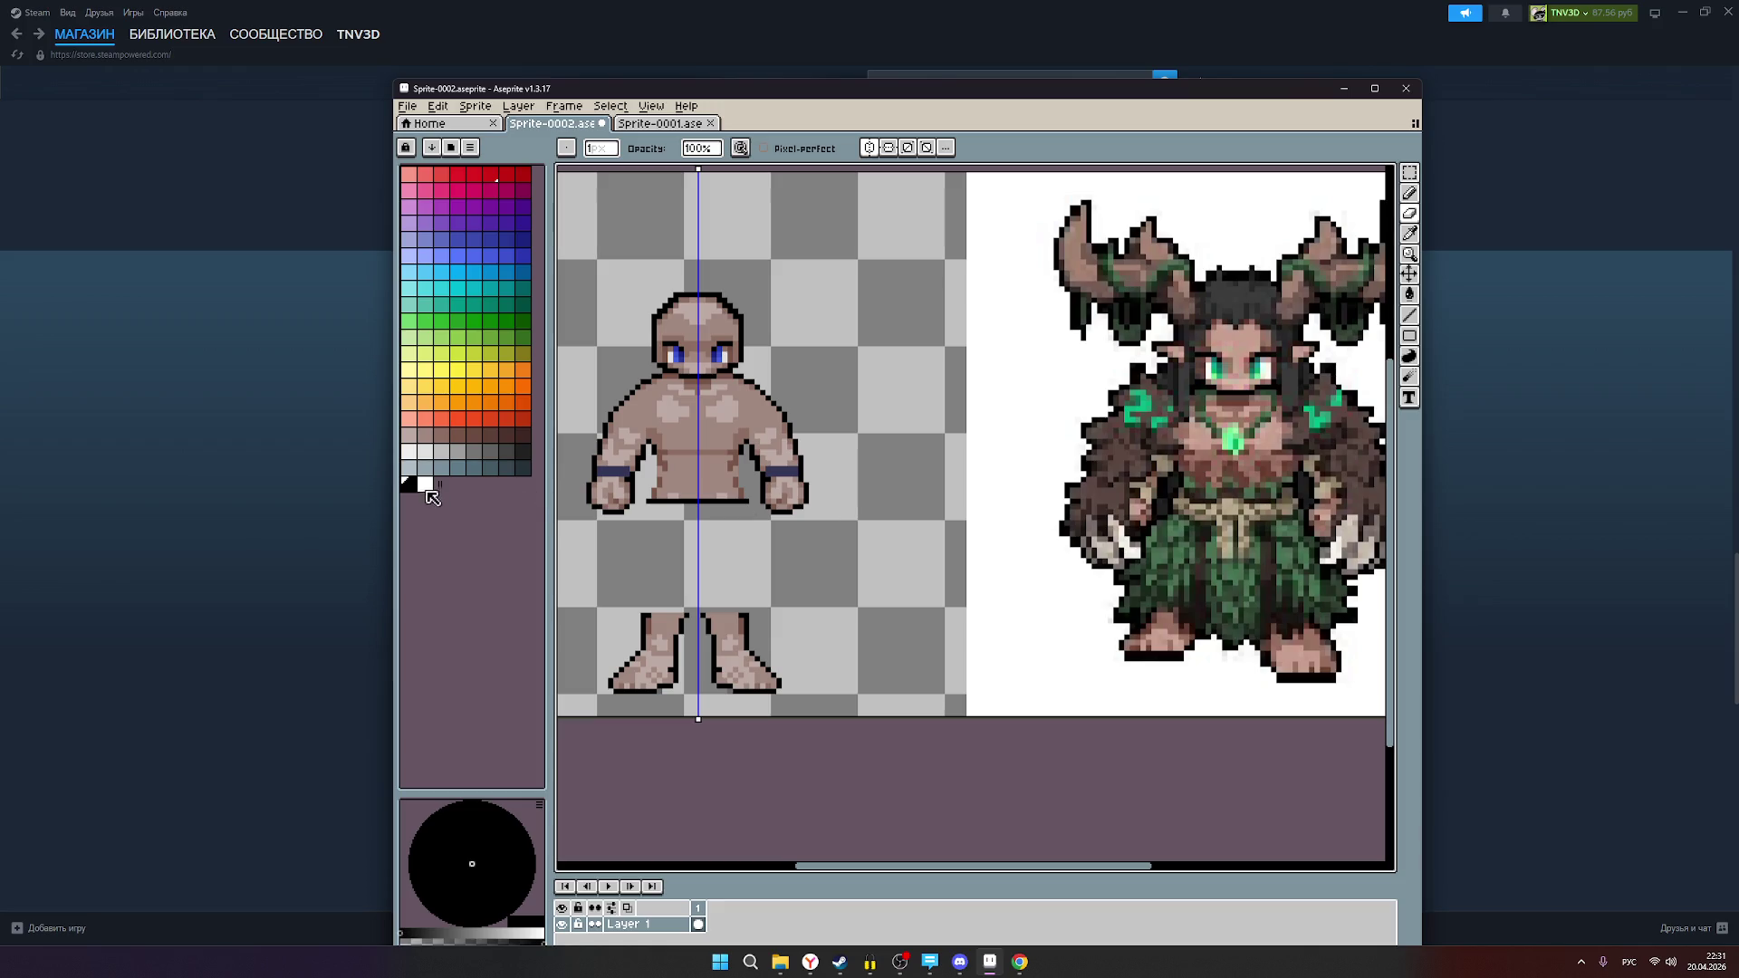
{"action": "left_click", "coordinate": [1410, 194]}
Step: Pan and zoom to compare the base body's waist with the druid reference
{"action": "scroll", "coordinate": [1210, 512], "scroll_direction": "up", "scroll_amount": 1}
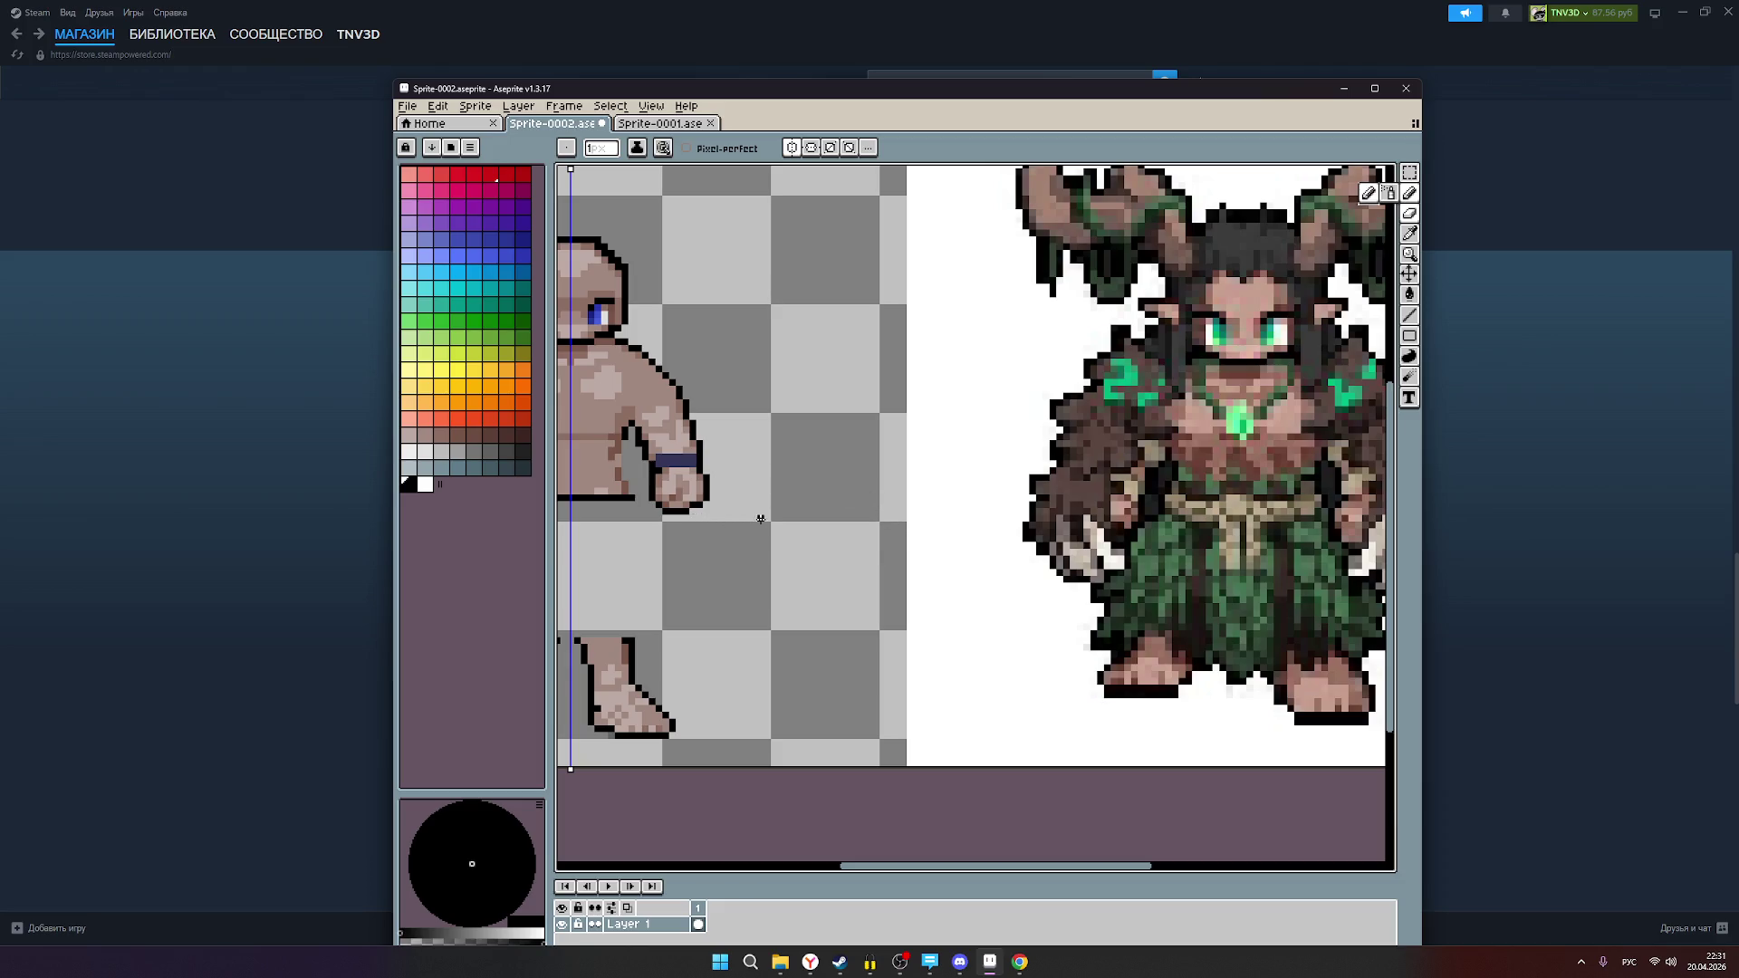
{"action": "scroll", "coordinate": [781, 517], "scroll_direction": "down", "scroll_amount": 2}
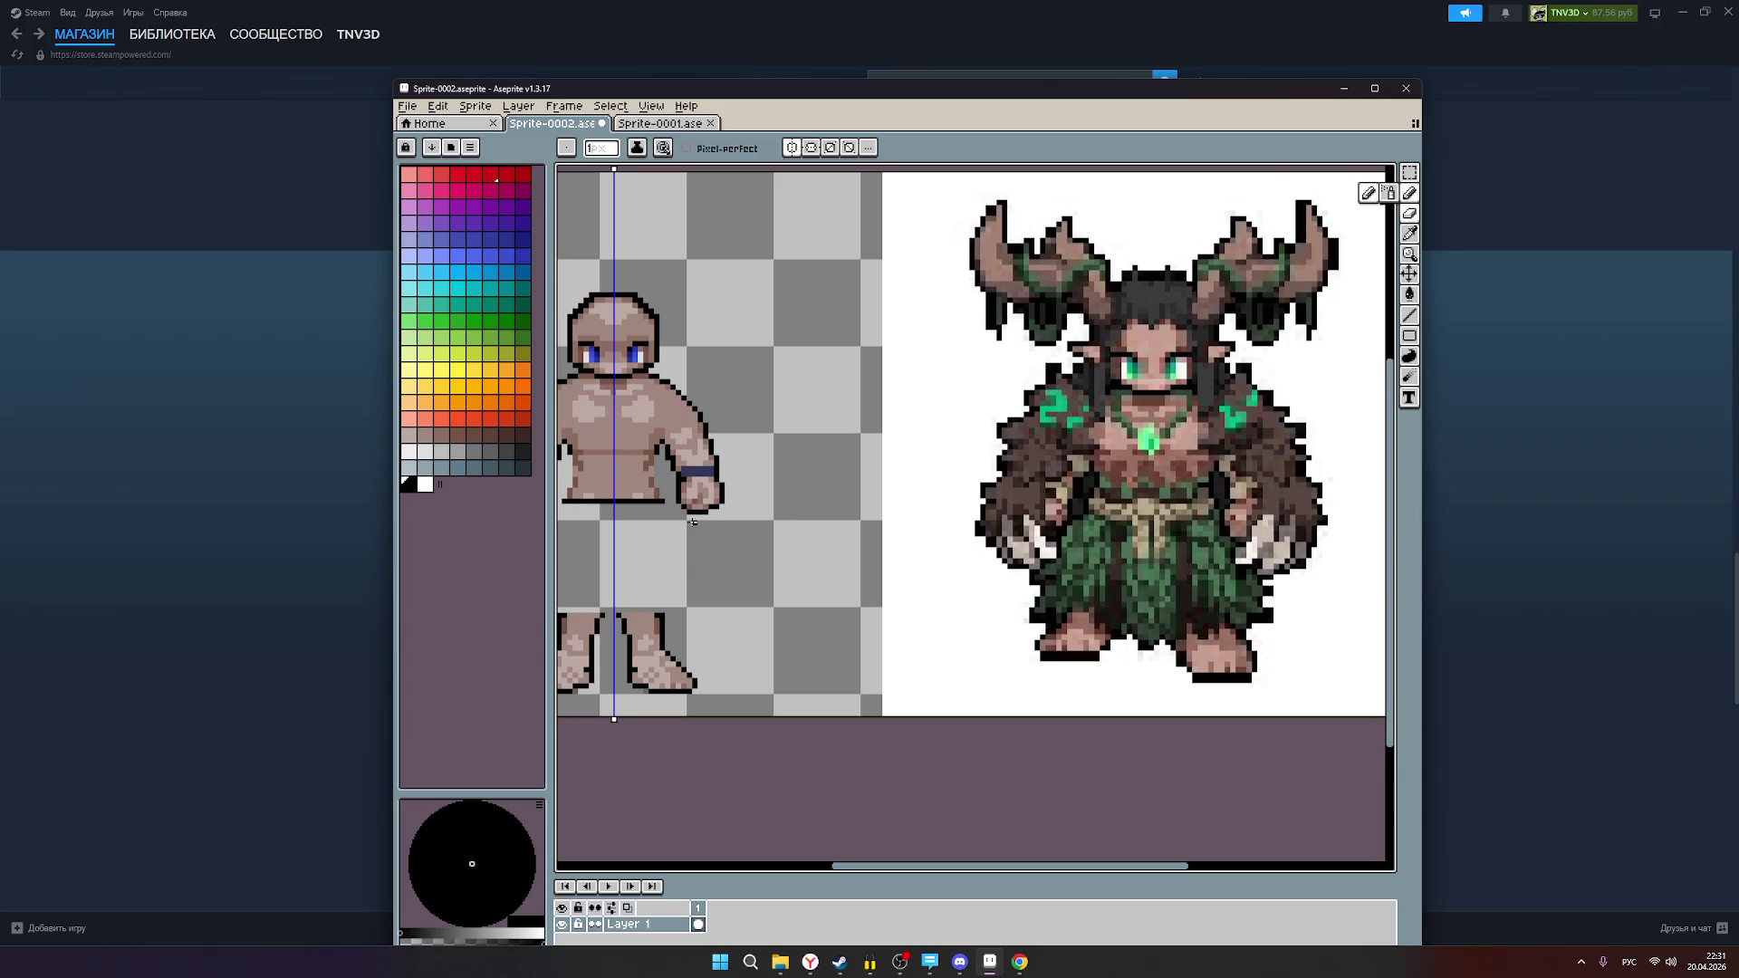
{"action": "scroll", "coordinate": [756, 515], "scroll_direction": "up", "scroll_amount": 2}
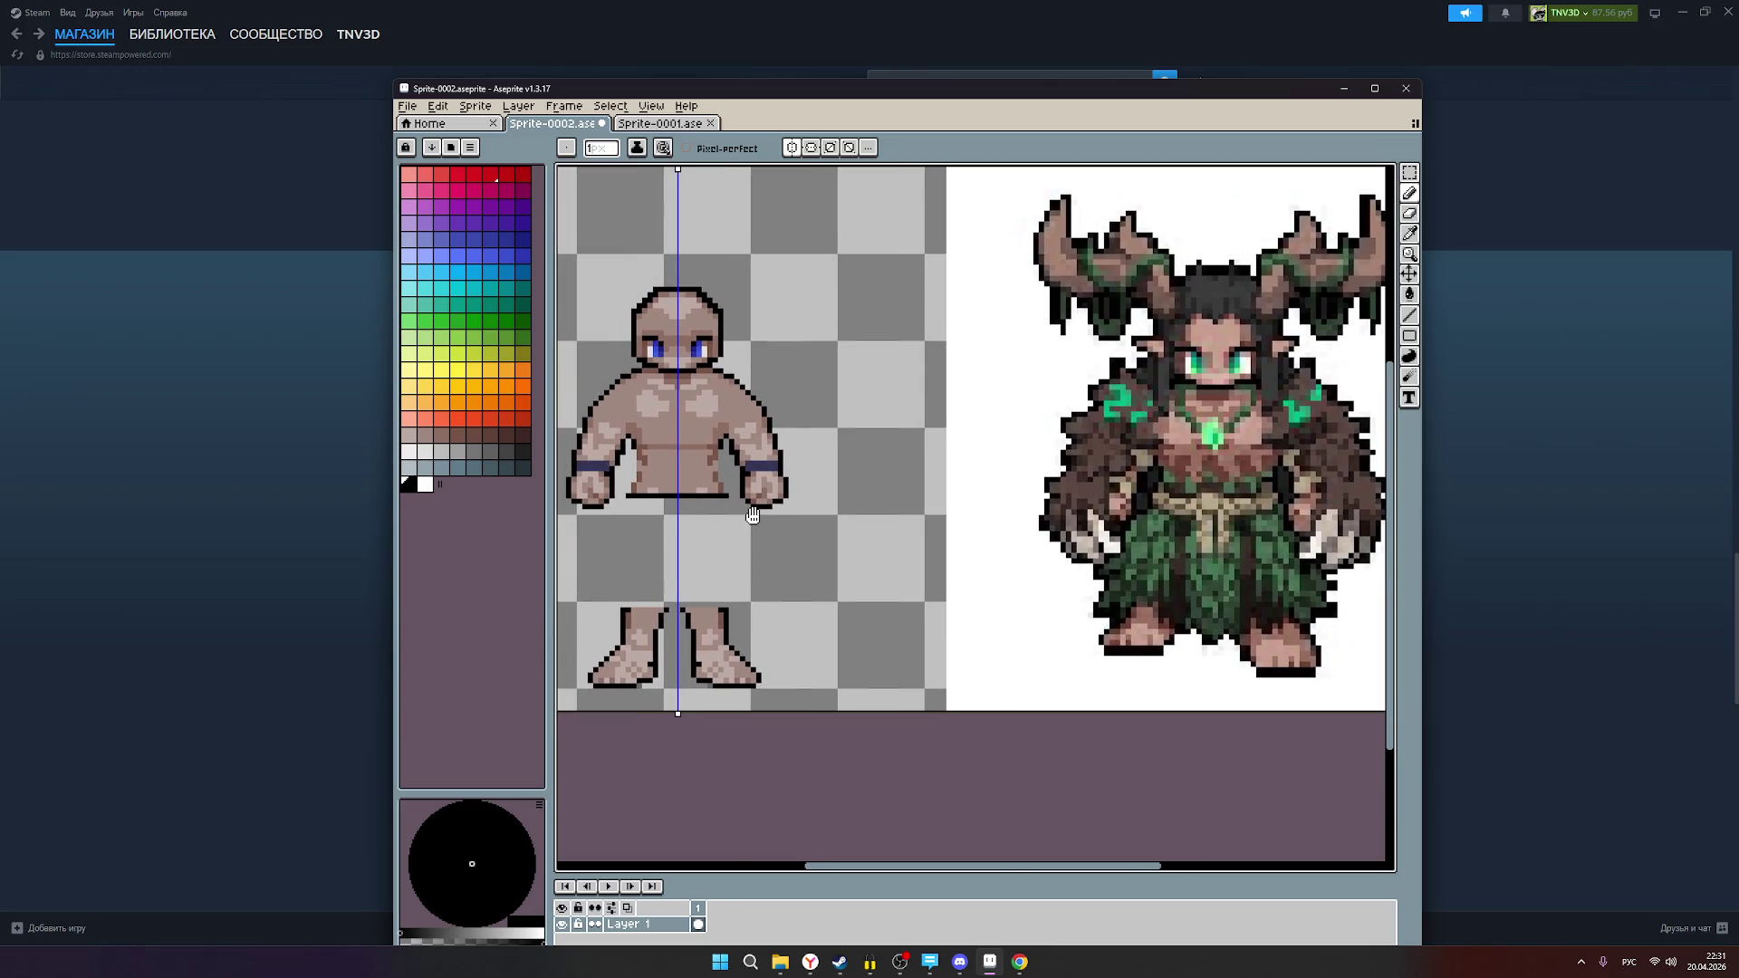
{"action": "scroll", "coordinate": [1177, 521], "scroll_direction": "up", "scroll_amount": 2}
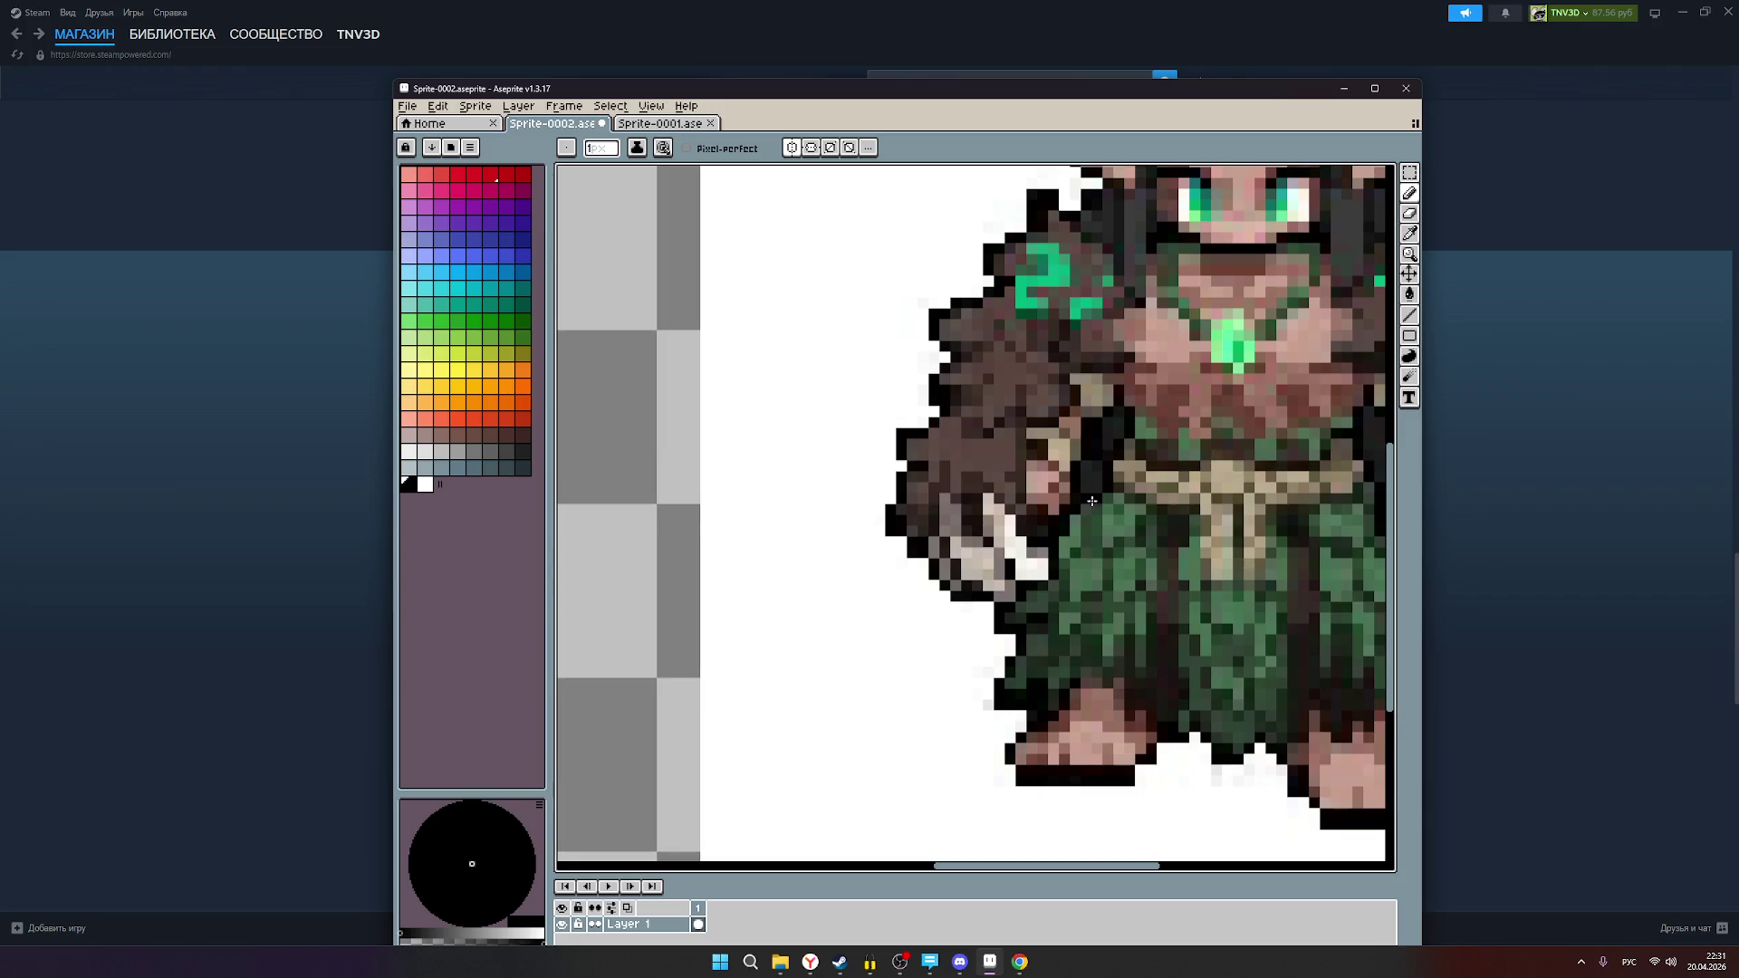
{"action": "scroll", "coordinate": [634, 527], "scroll_direction": "down", "scroll_amount": 1}
{"action": "scroll", "coordinate": [634, 527], "scroll_direction": "down", "scroll_amount": 1}
{"action": "left_click_drag", "start_coordinate": [674, 521], "coordinate": [997, 535]}
{"action": "scroll", "coordinate": [732, 503], "scroll_direction": "up", "scroll_amount": 2}
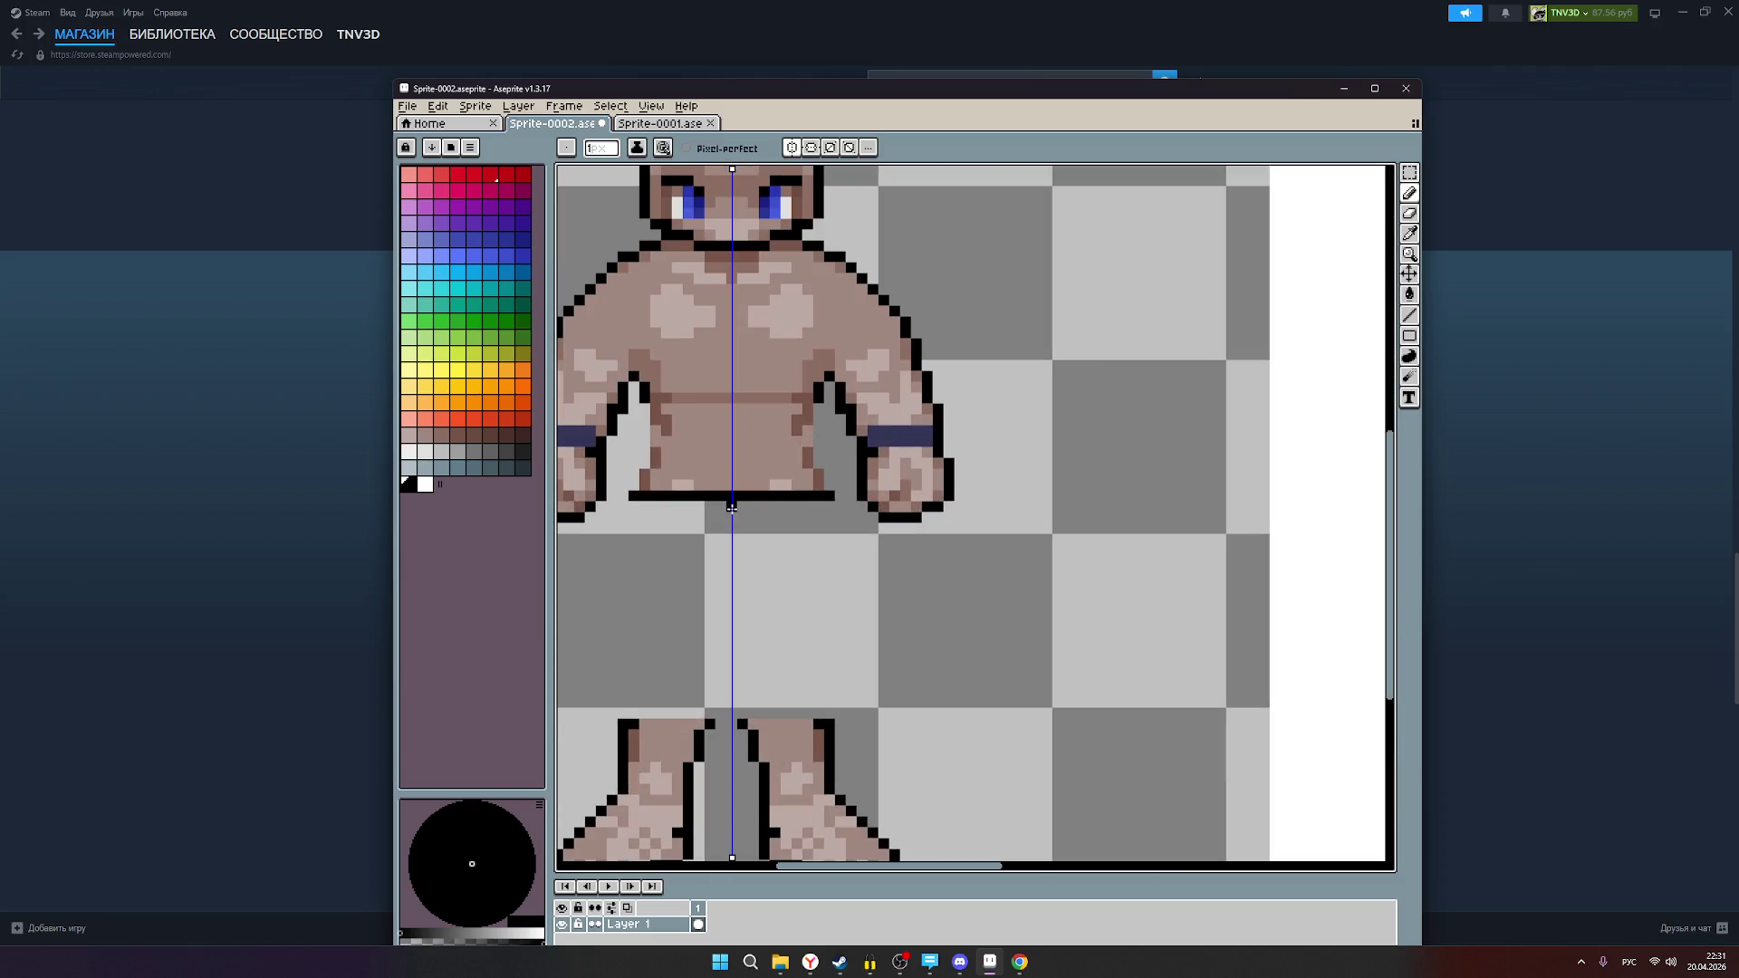
{"action": "scroll", "coordinate": [732, 505], "scroll_direction": "down", "scroll_amount": 3}
{"action": "scroll", "coordinate": [765, 512], "scroll_direction": "up", "scroll_amount": 2}
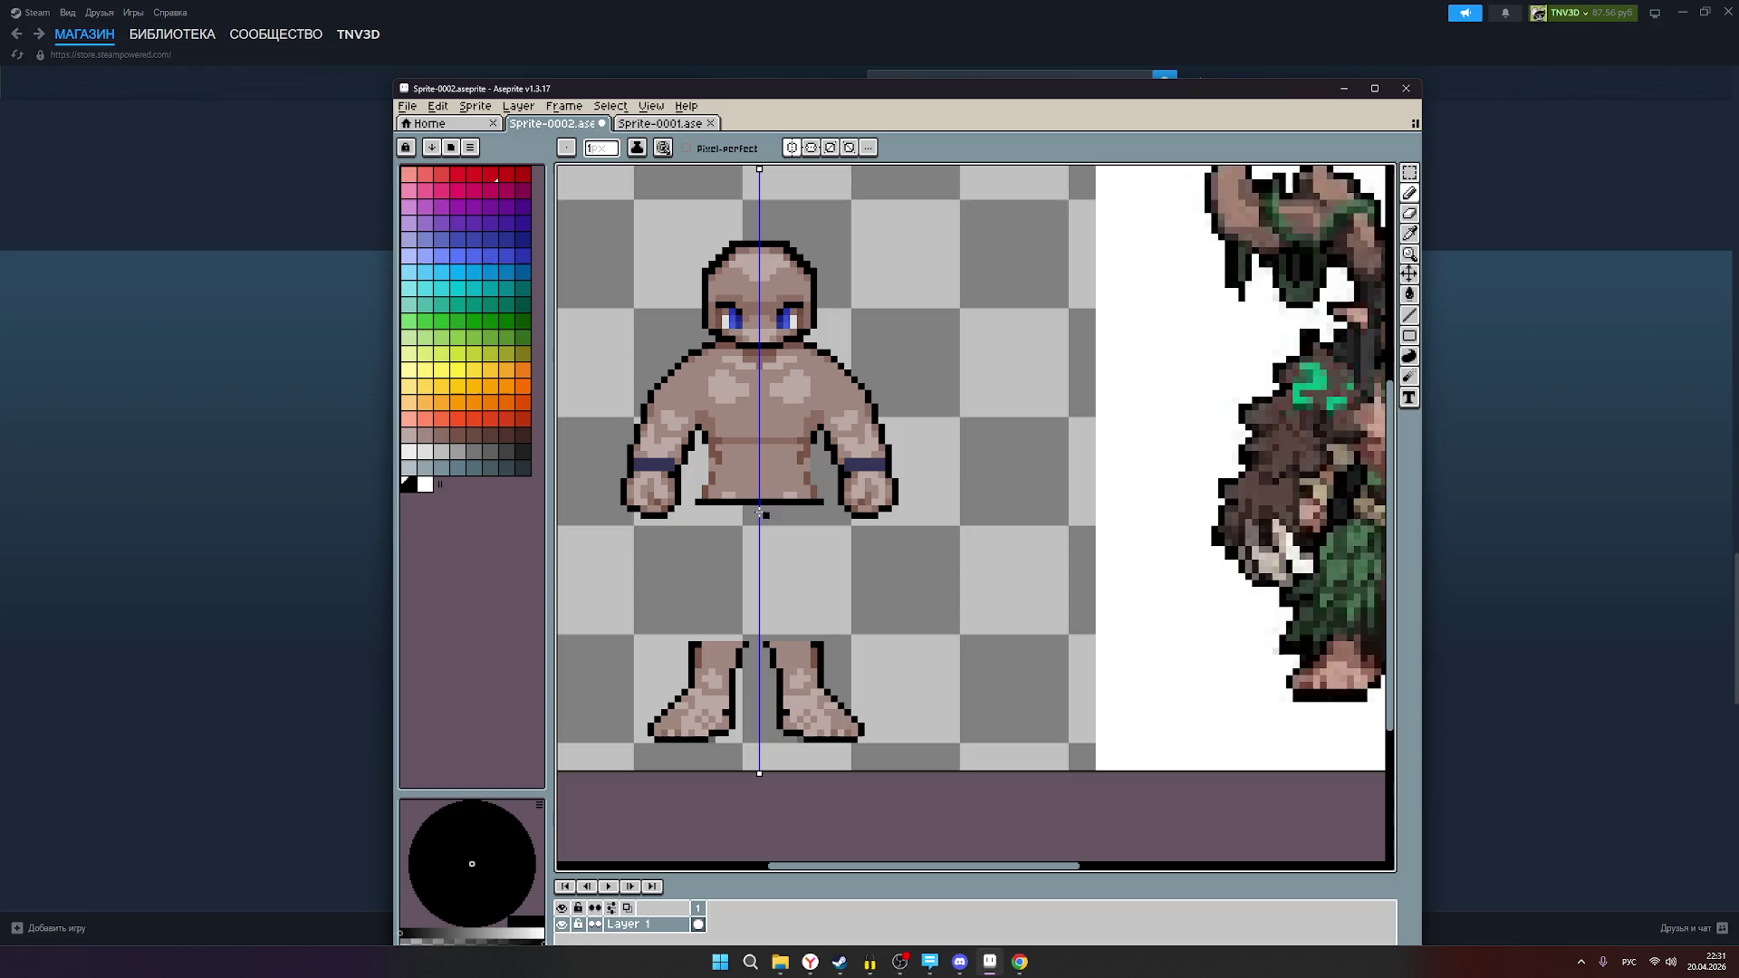
Step: Erase the left end of the torso's bottom black line, then go back to the Pencil
{"action": "left_click", "coordinate": [1414, 219]}
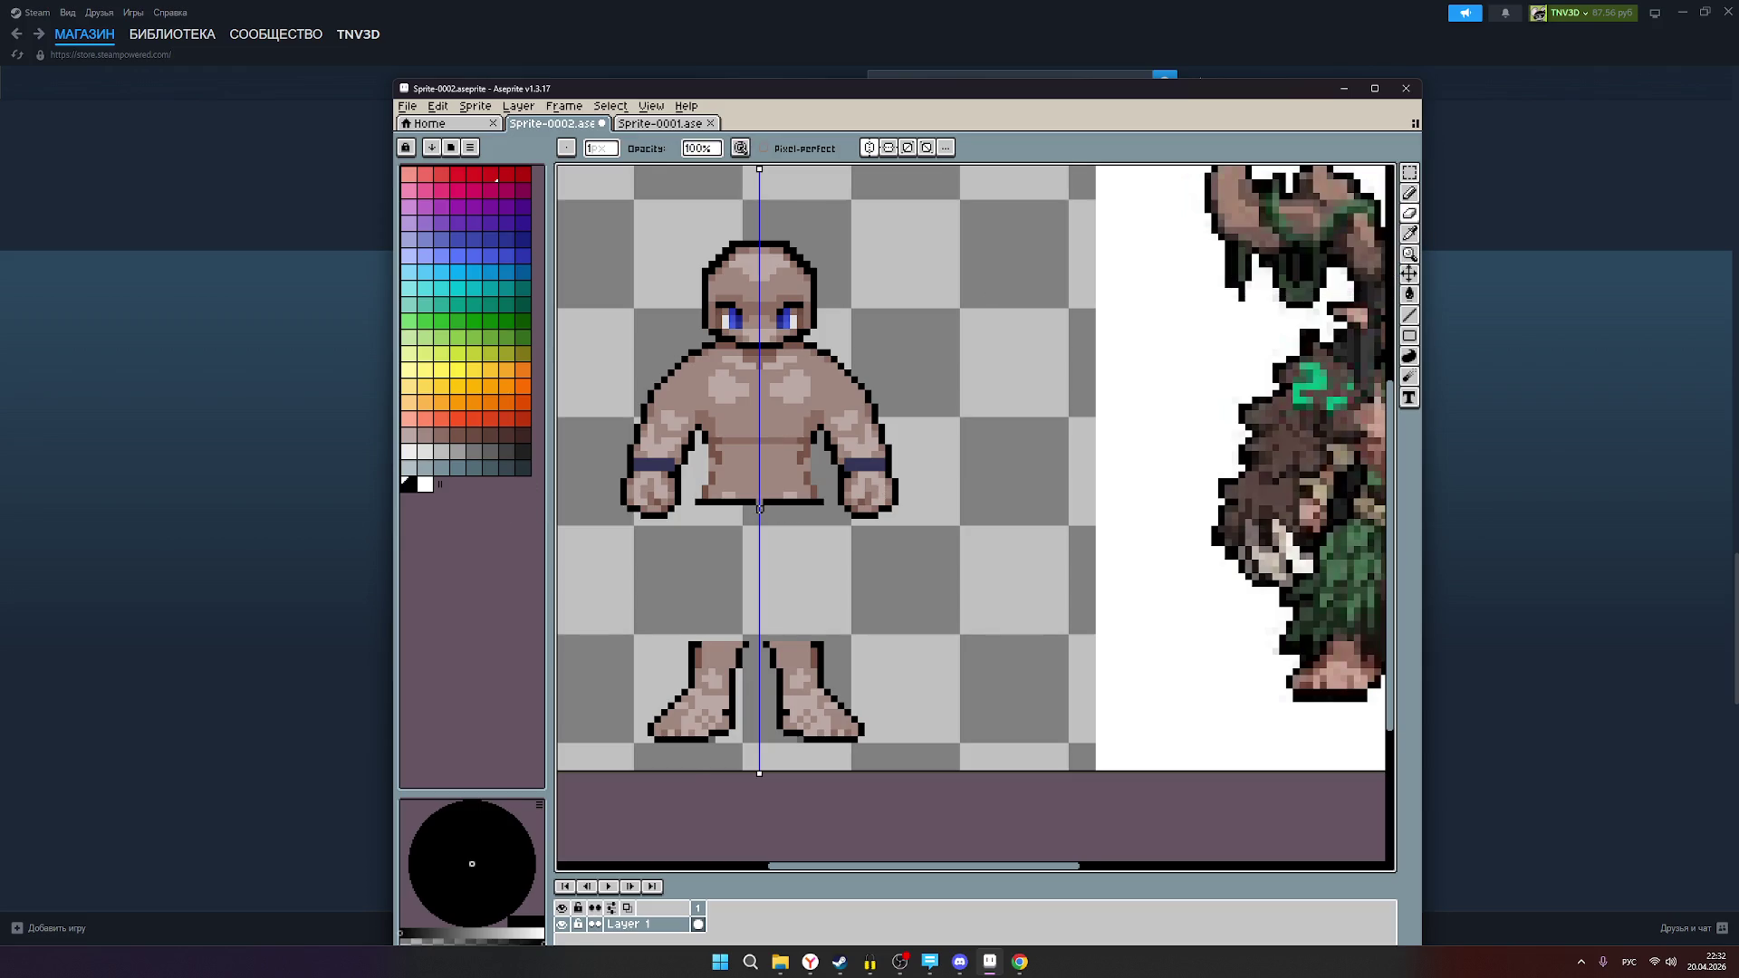
{"action": "scroll", "coordinate": [763, 507], "scroll_direction": "up", "scroll_amount": 1}
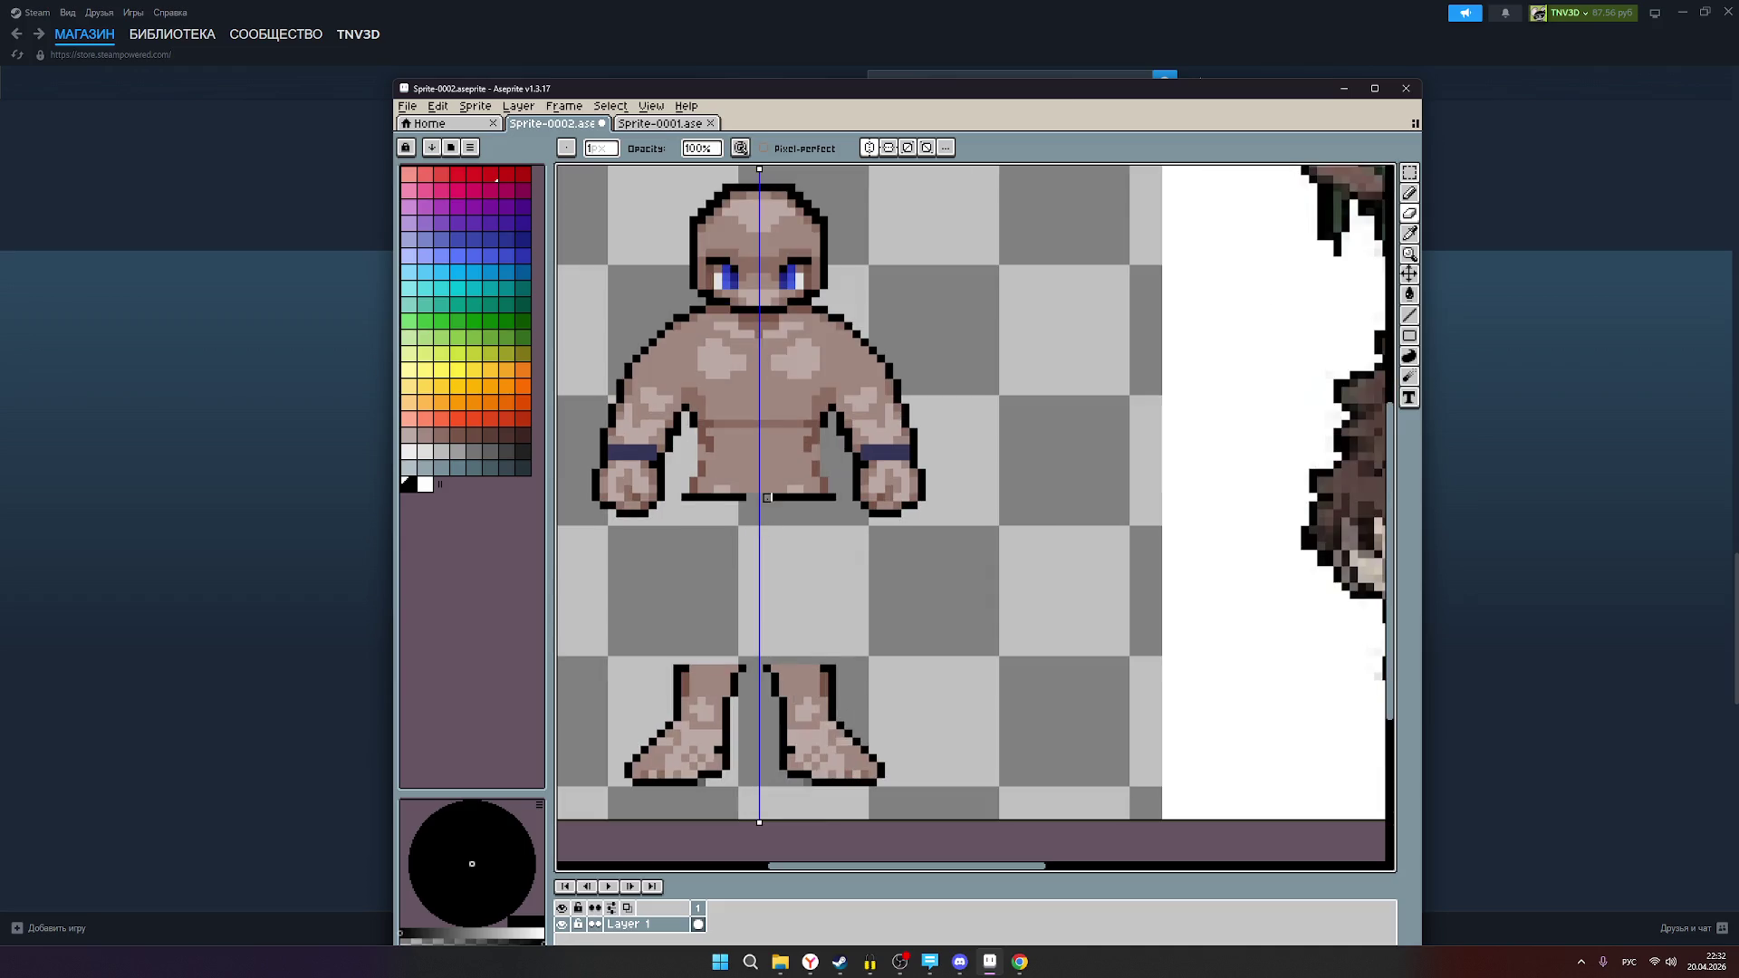
{"action": "scroll", "coordinate": [872, 555], "scroll_direction": "down", "scroll_amount": 1}
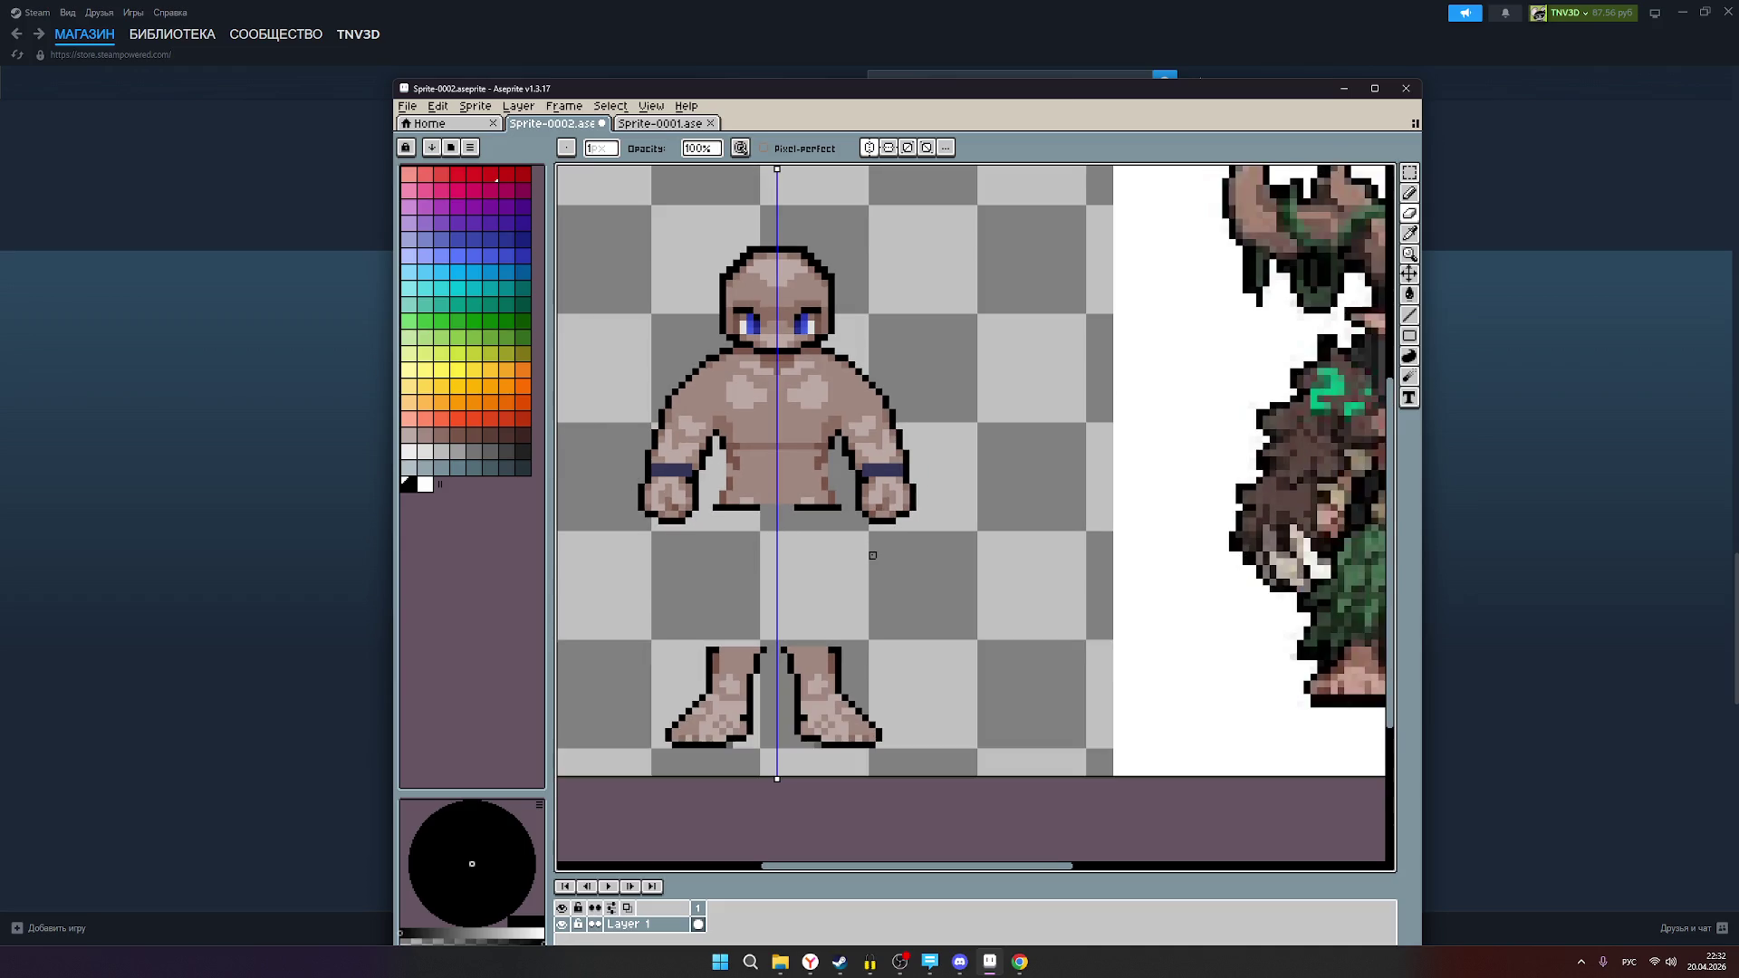
{"action": "scroll", "coordinate": [872, 555], "scroll_direction": "down", "scroll_amount": 1}
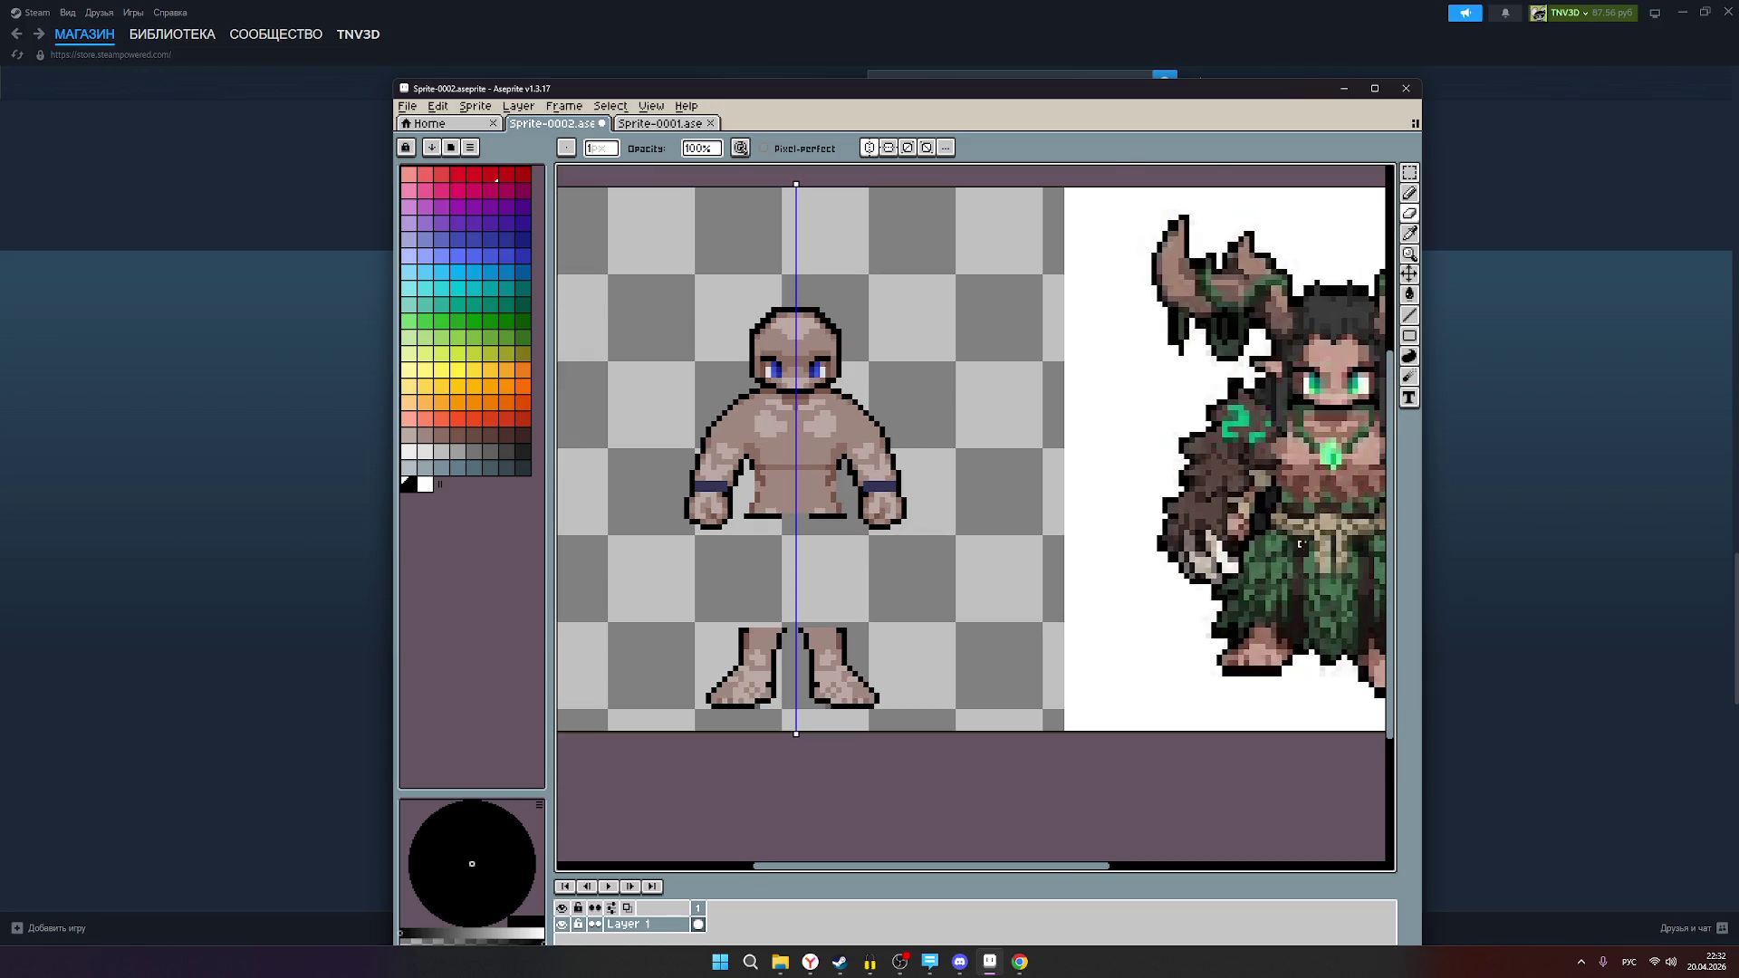
{"action": "scroll", "coordinate": [1283, 543], "scroll_direction": "up", "scroll_amount": 1}
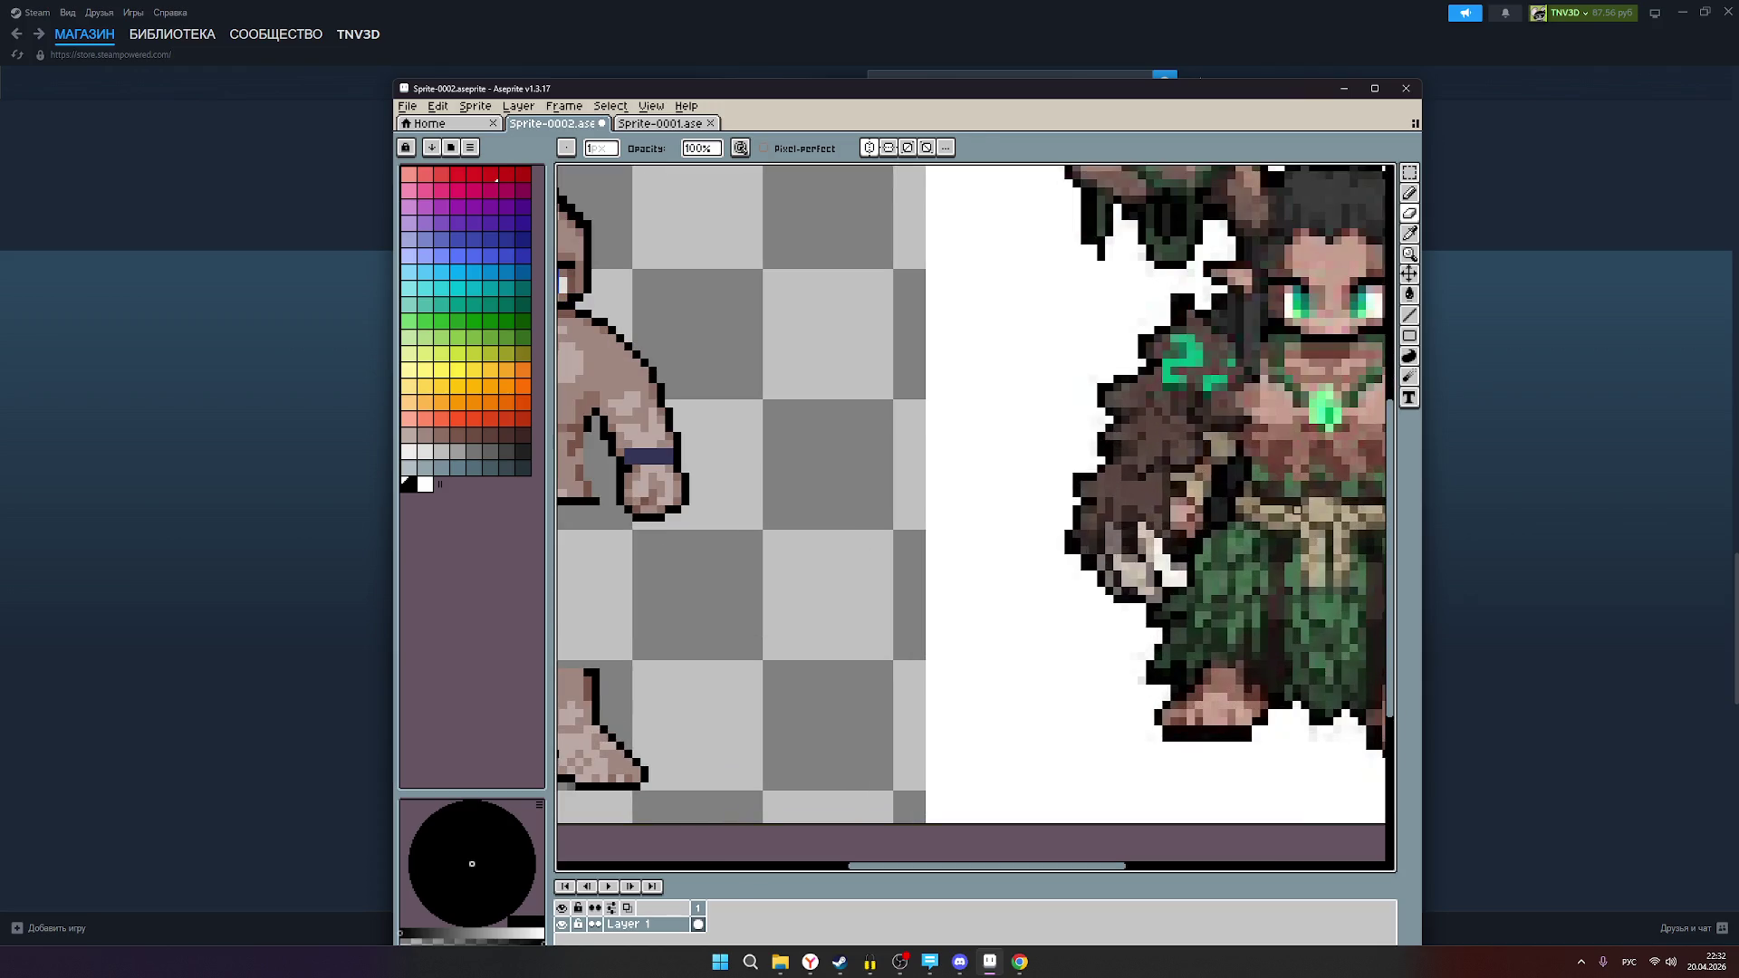
{"action": "scroll", "coordinate": [877, 552], "scroll_direction": "down", "scroll_amount": 2}
{"action": "scroll", "coordinate": [765, 533], "scroll_direction": "up", "scroll_amount": 2}
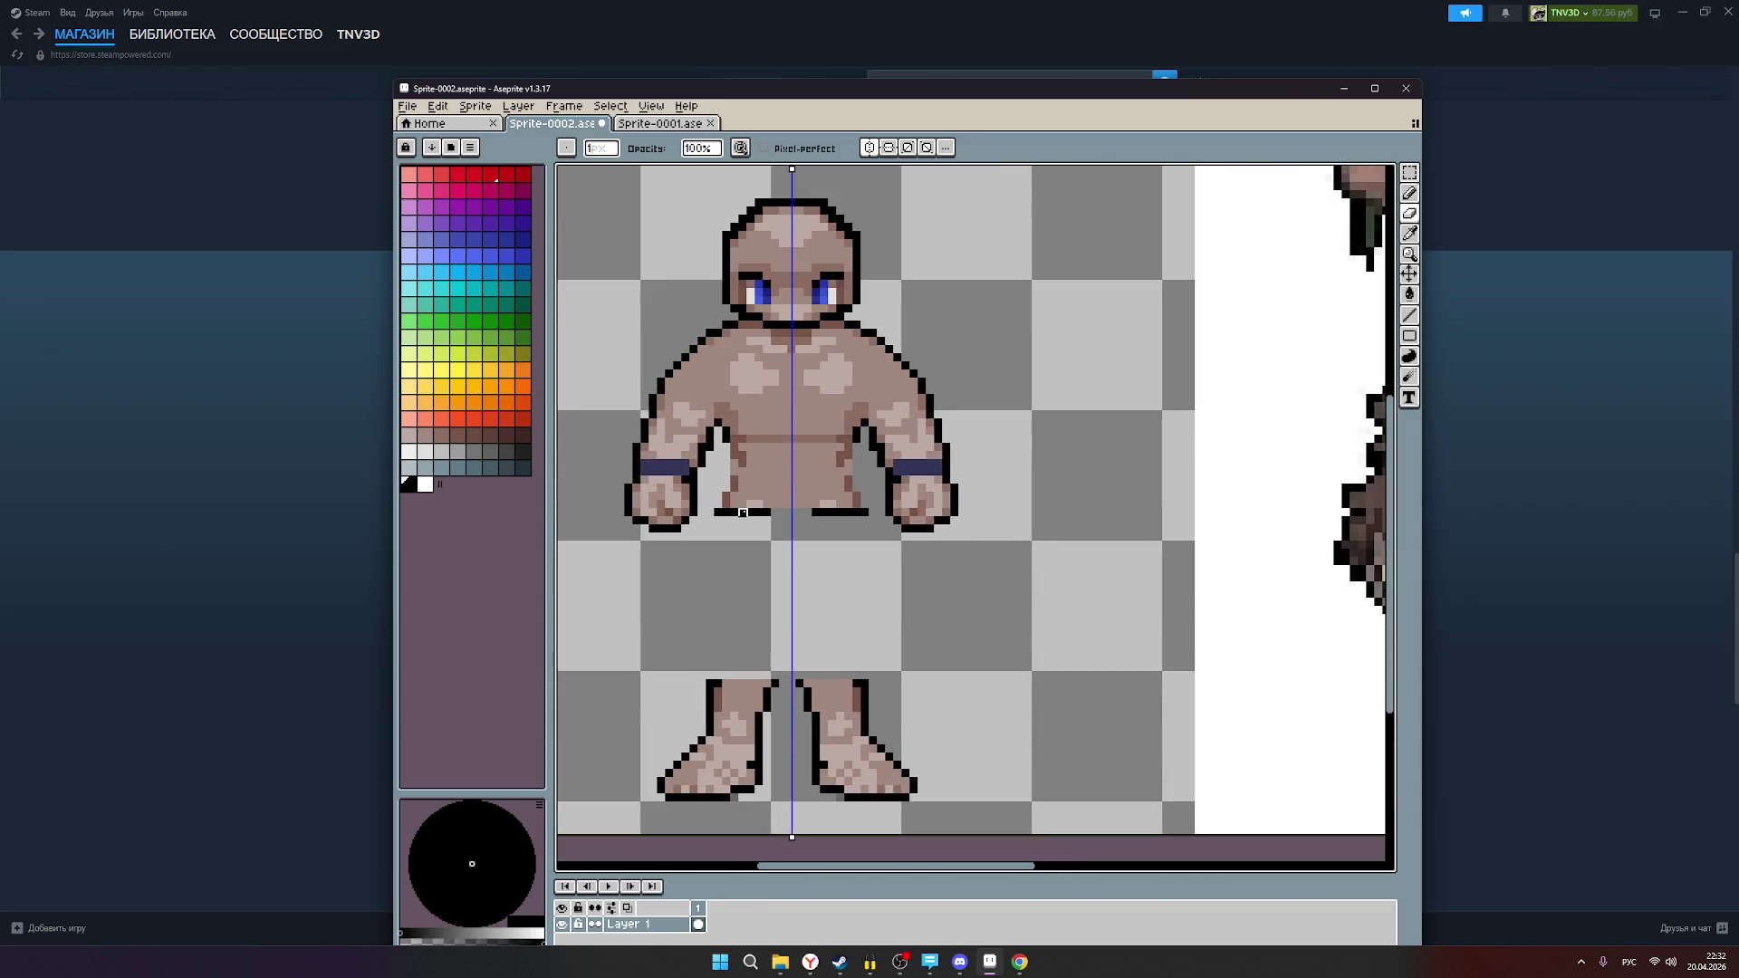
{"action": "left_click", "coordinate": [721, 513]}
{"action": "scroll", "coordinate": [847, 560], "scroll_direction": "down", "scroll_amount": 1}
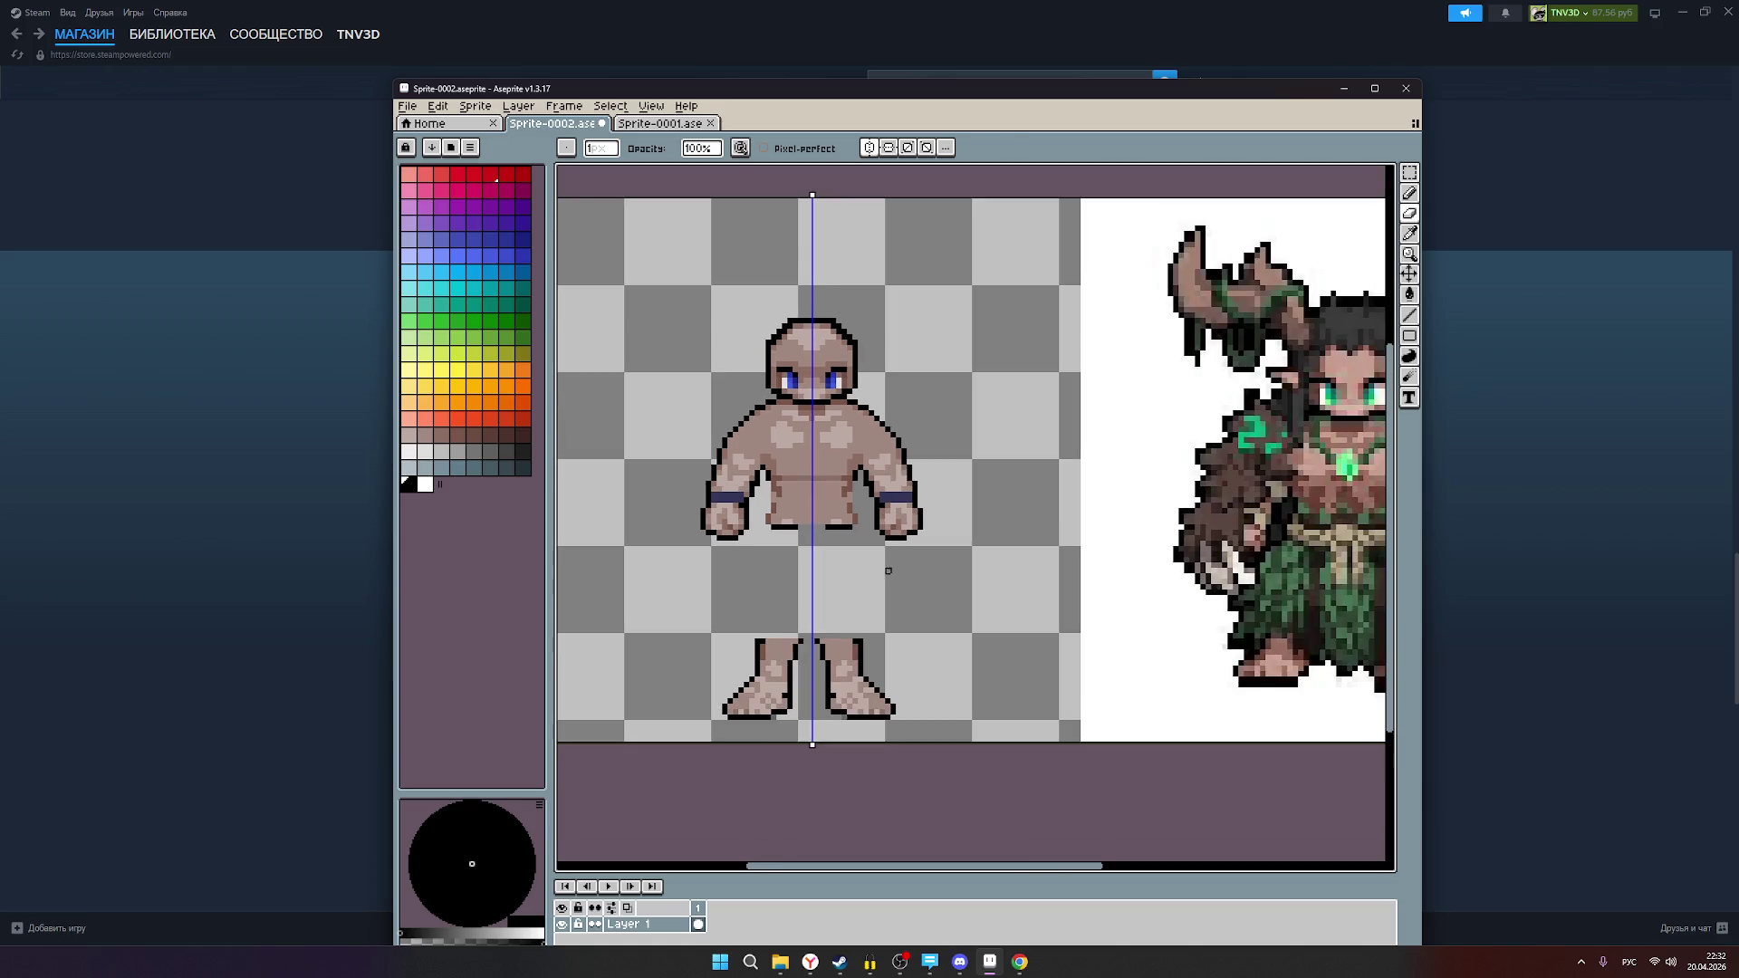
{"action": "scroll", "coordinate": [996, 584], "scroll_direction": "down", "scroll_amount": 1}
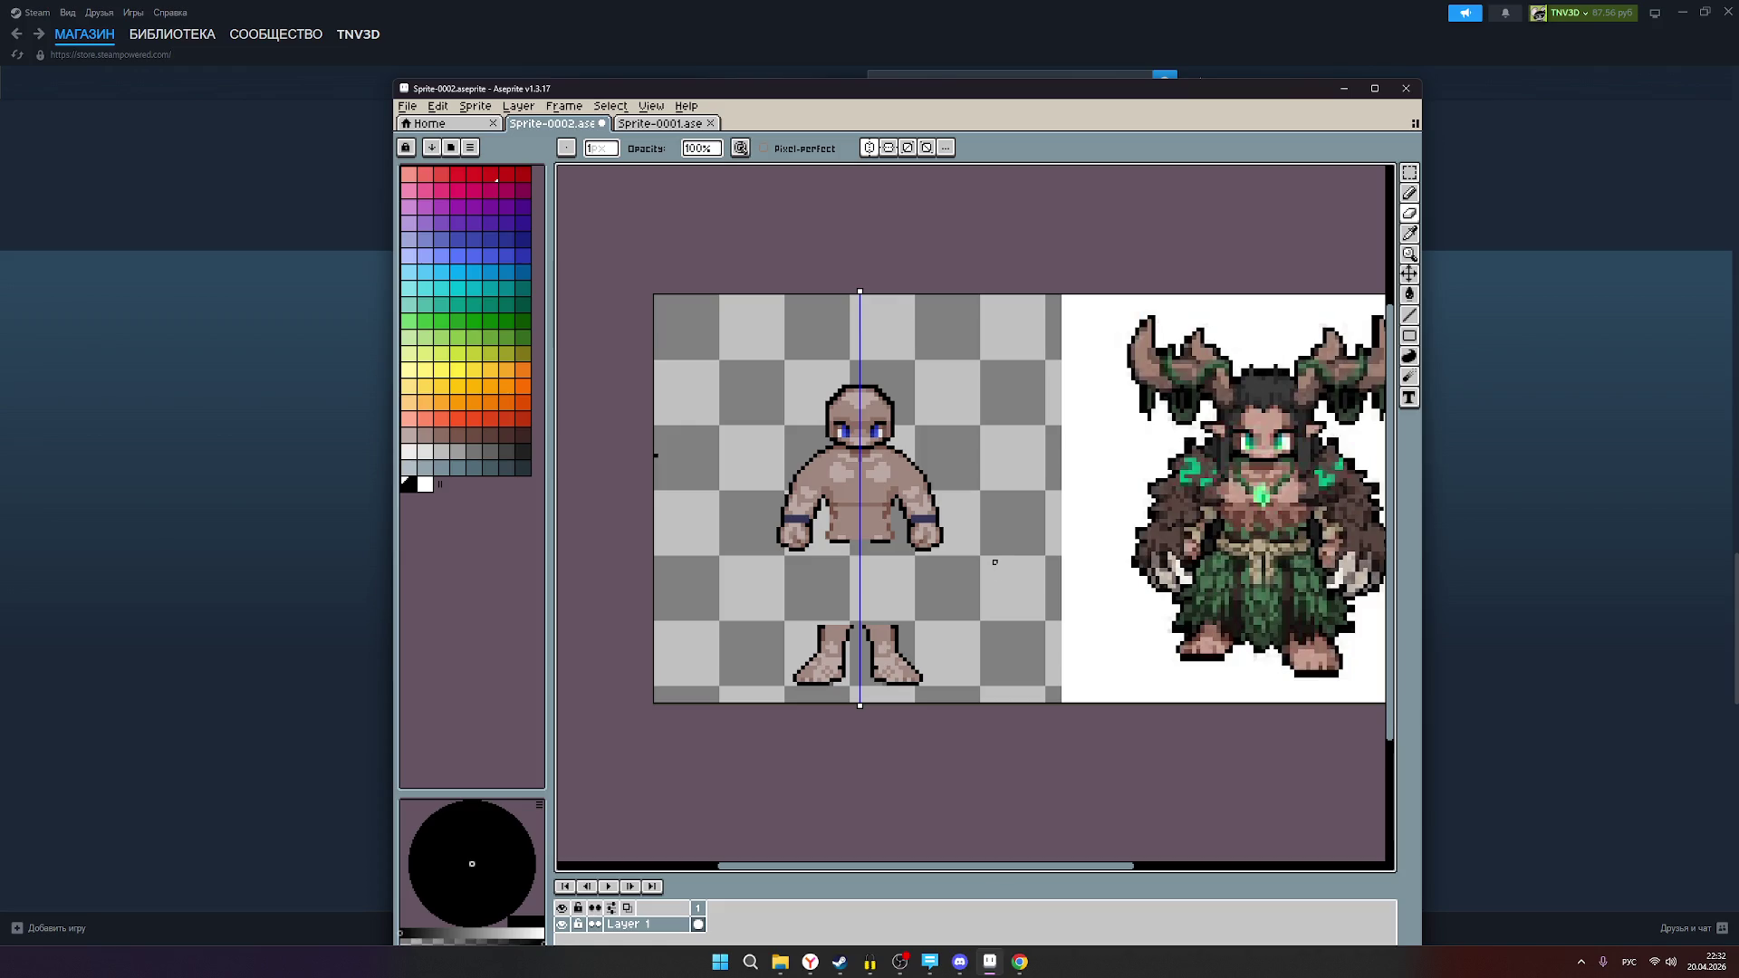
{"action": "left_click", "coordinate": [1409, 193]}
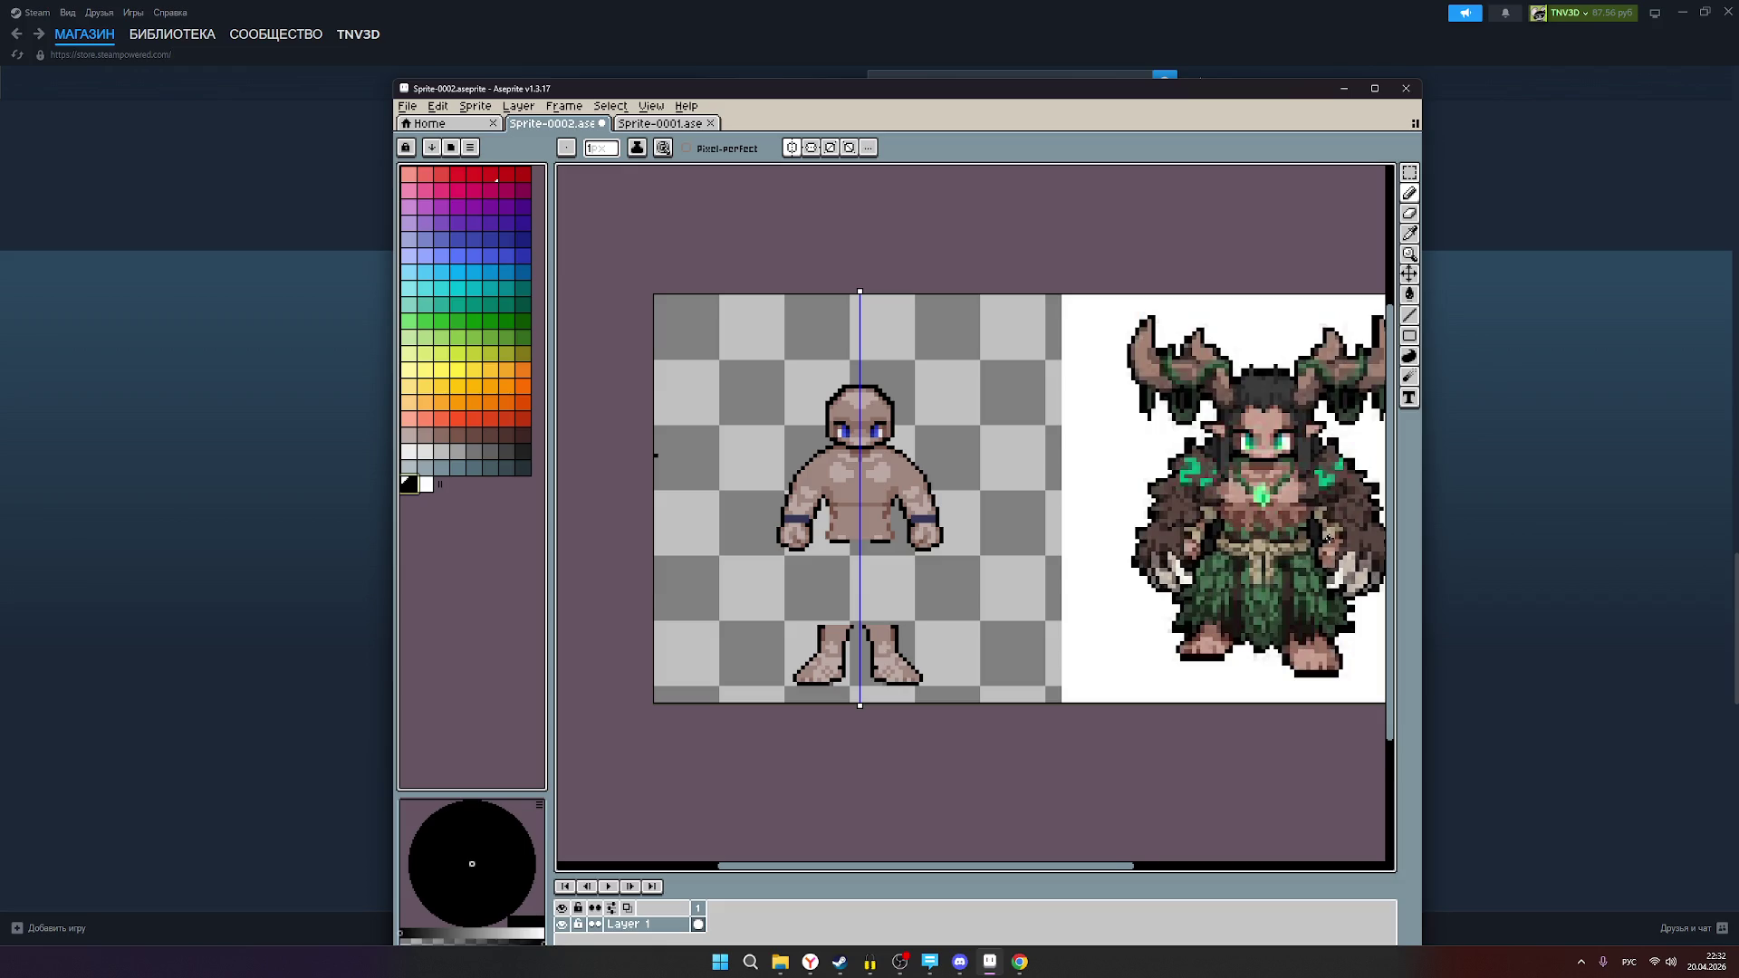
Step: Place a black pixel beside the arm outline near the hand and zoom out
{"action": "scroll", "coordinate": [1327, 538], "scroll_direction": "up", "scroll_amount": 2}
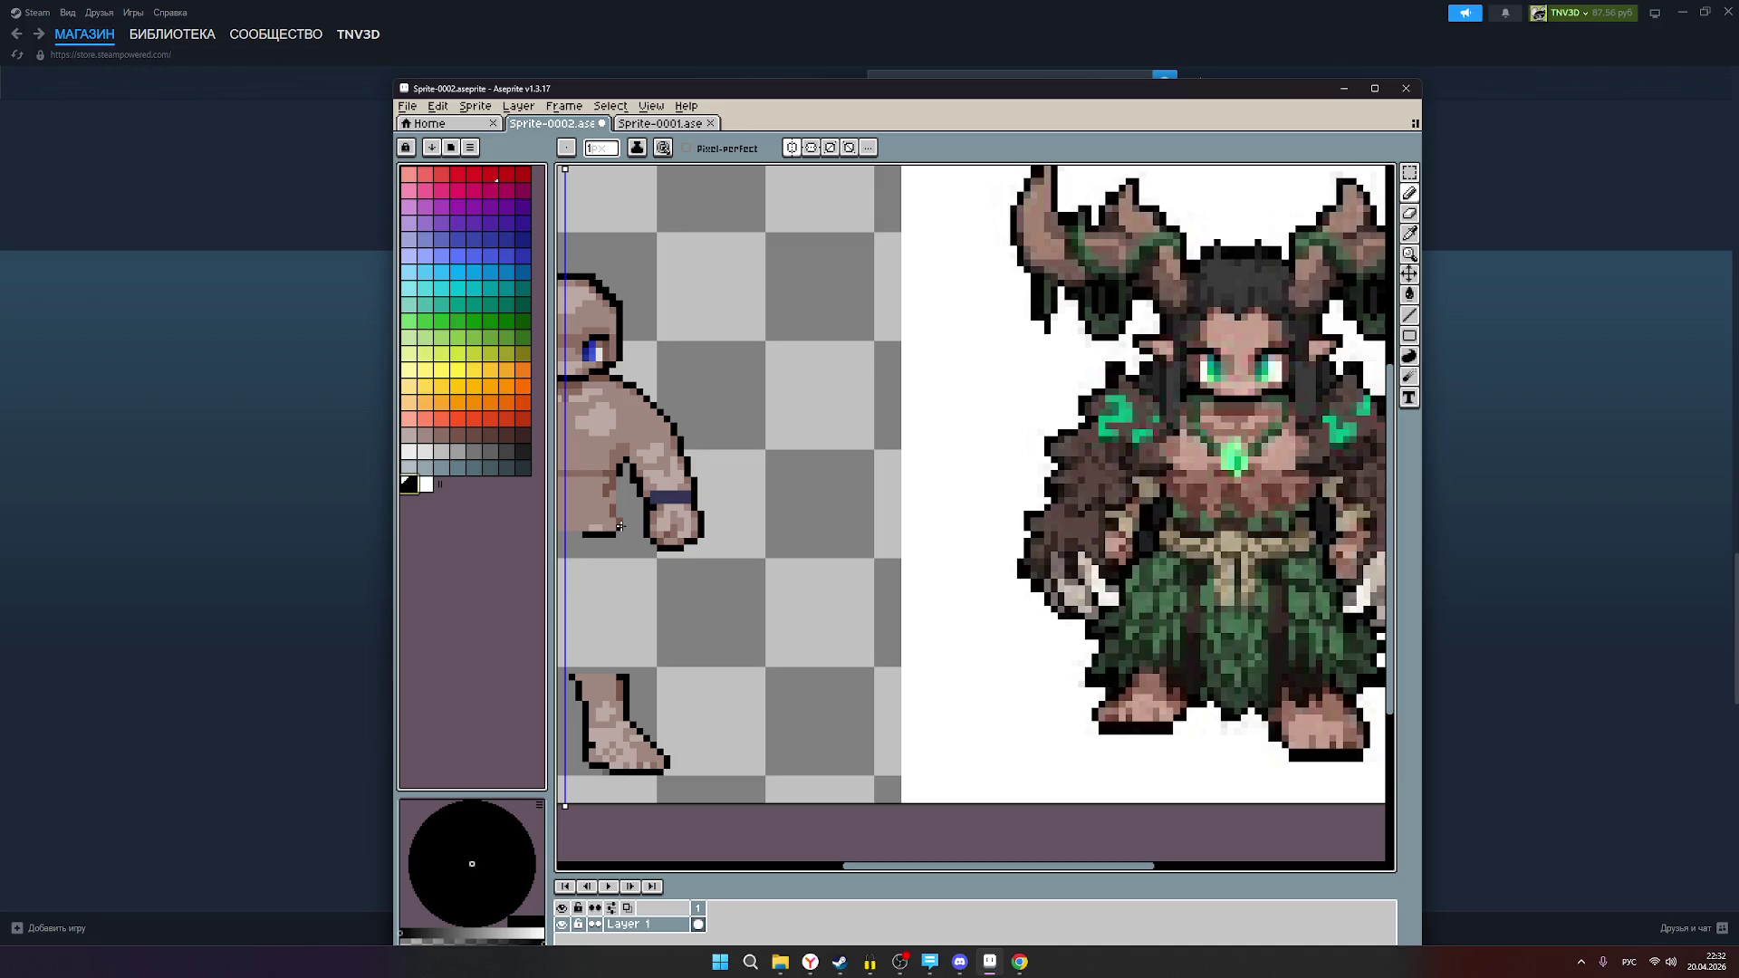
{"action": "left_click", "coordinate": [619, 523]}
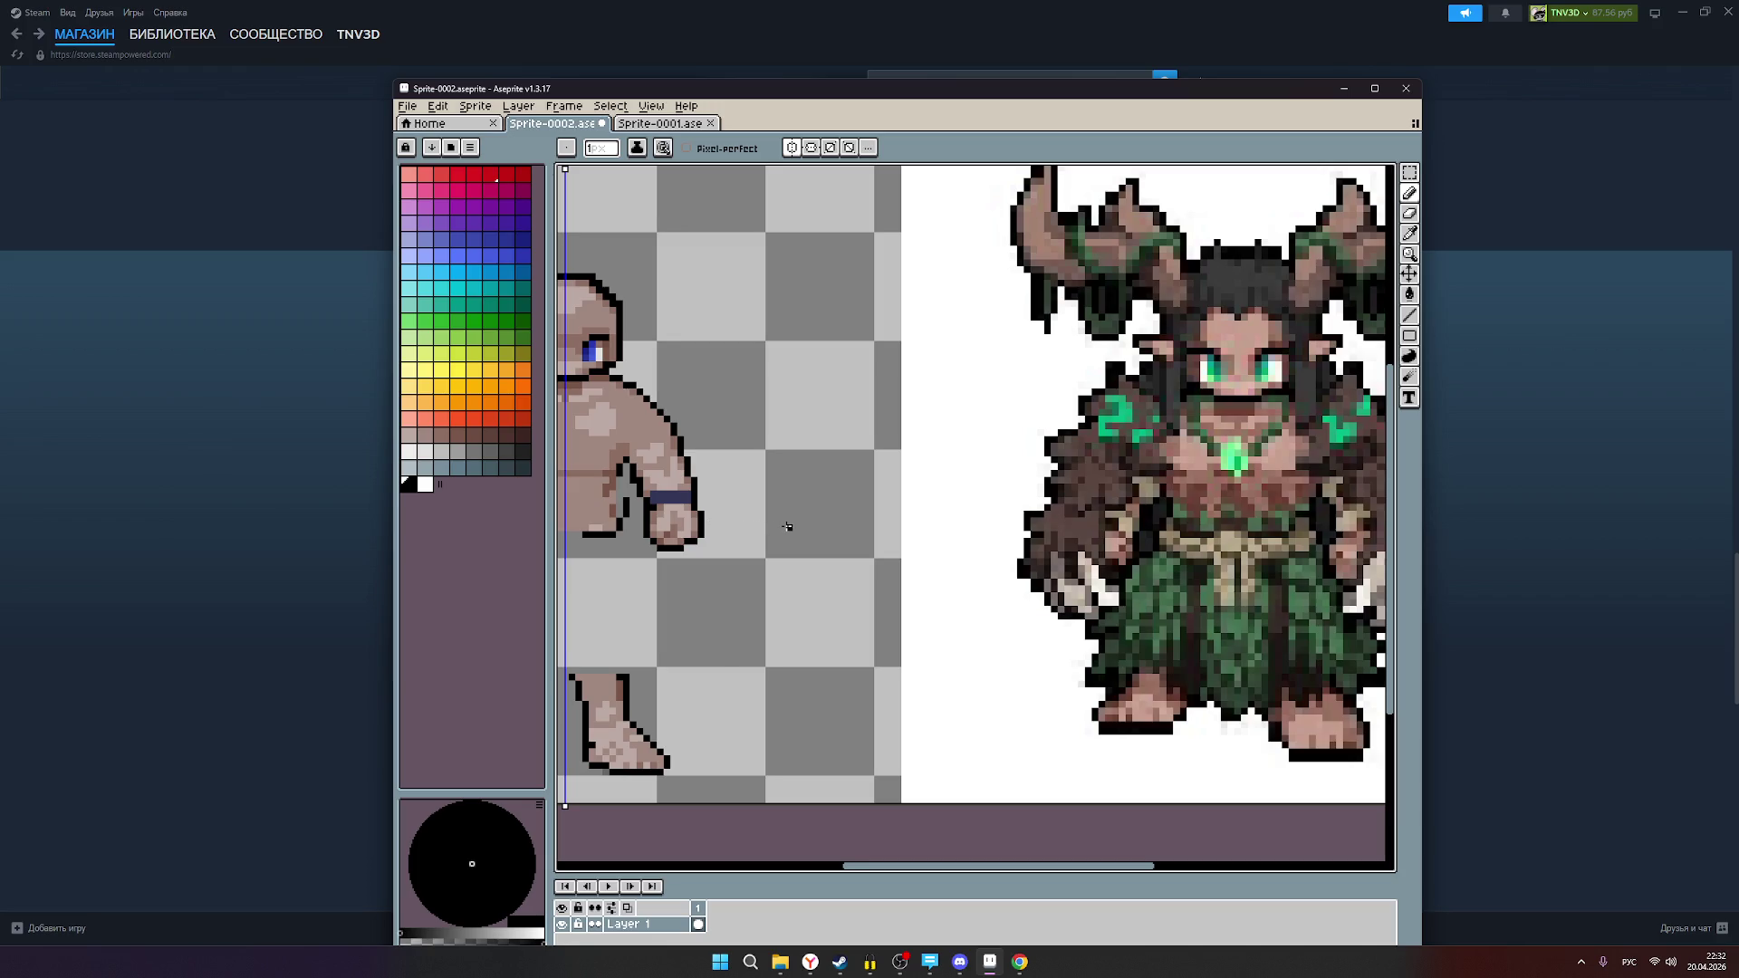
{"action": "scroll", "coordinate": [1189, 544], "scroll_direction": "down", "scroll_amount": 1}
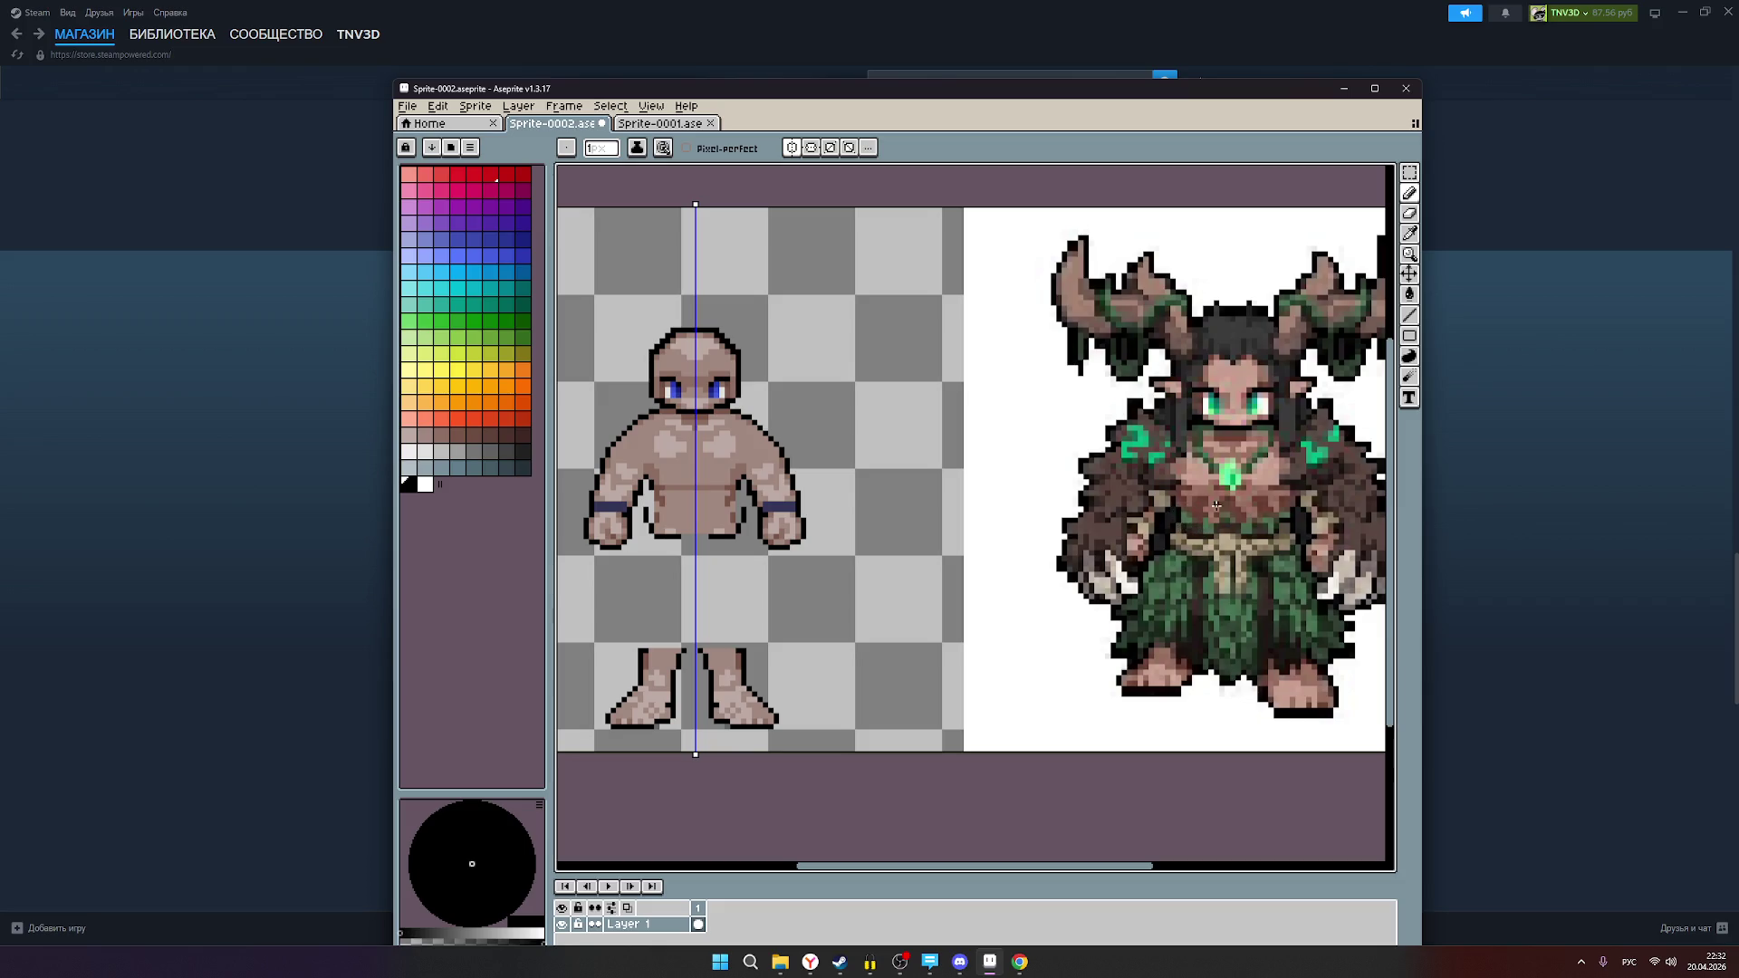
{"action": "scroll", "coordinate": [1209, 517], "scroll_direction": "up", "scroll_amount": 1}
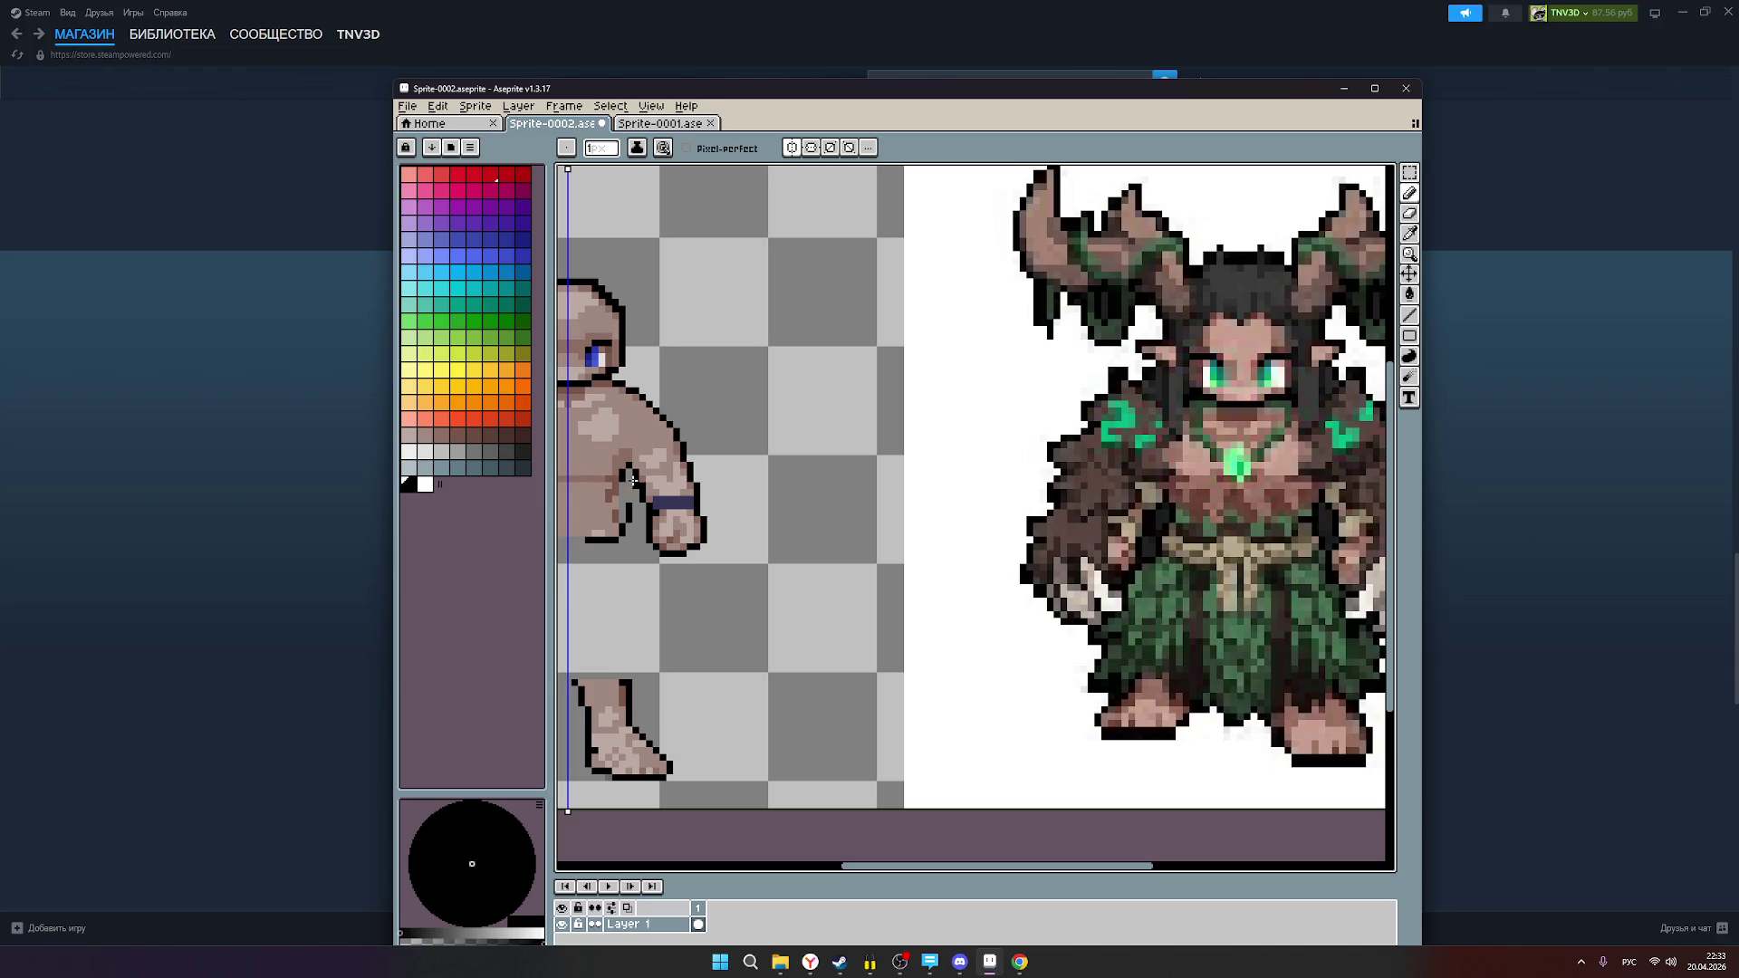
{"action": "scroll", "coordinate": [709, 501], "scroll_direction": "down", "scroll_amount": 1}
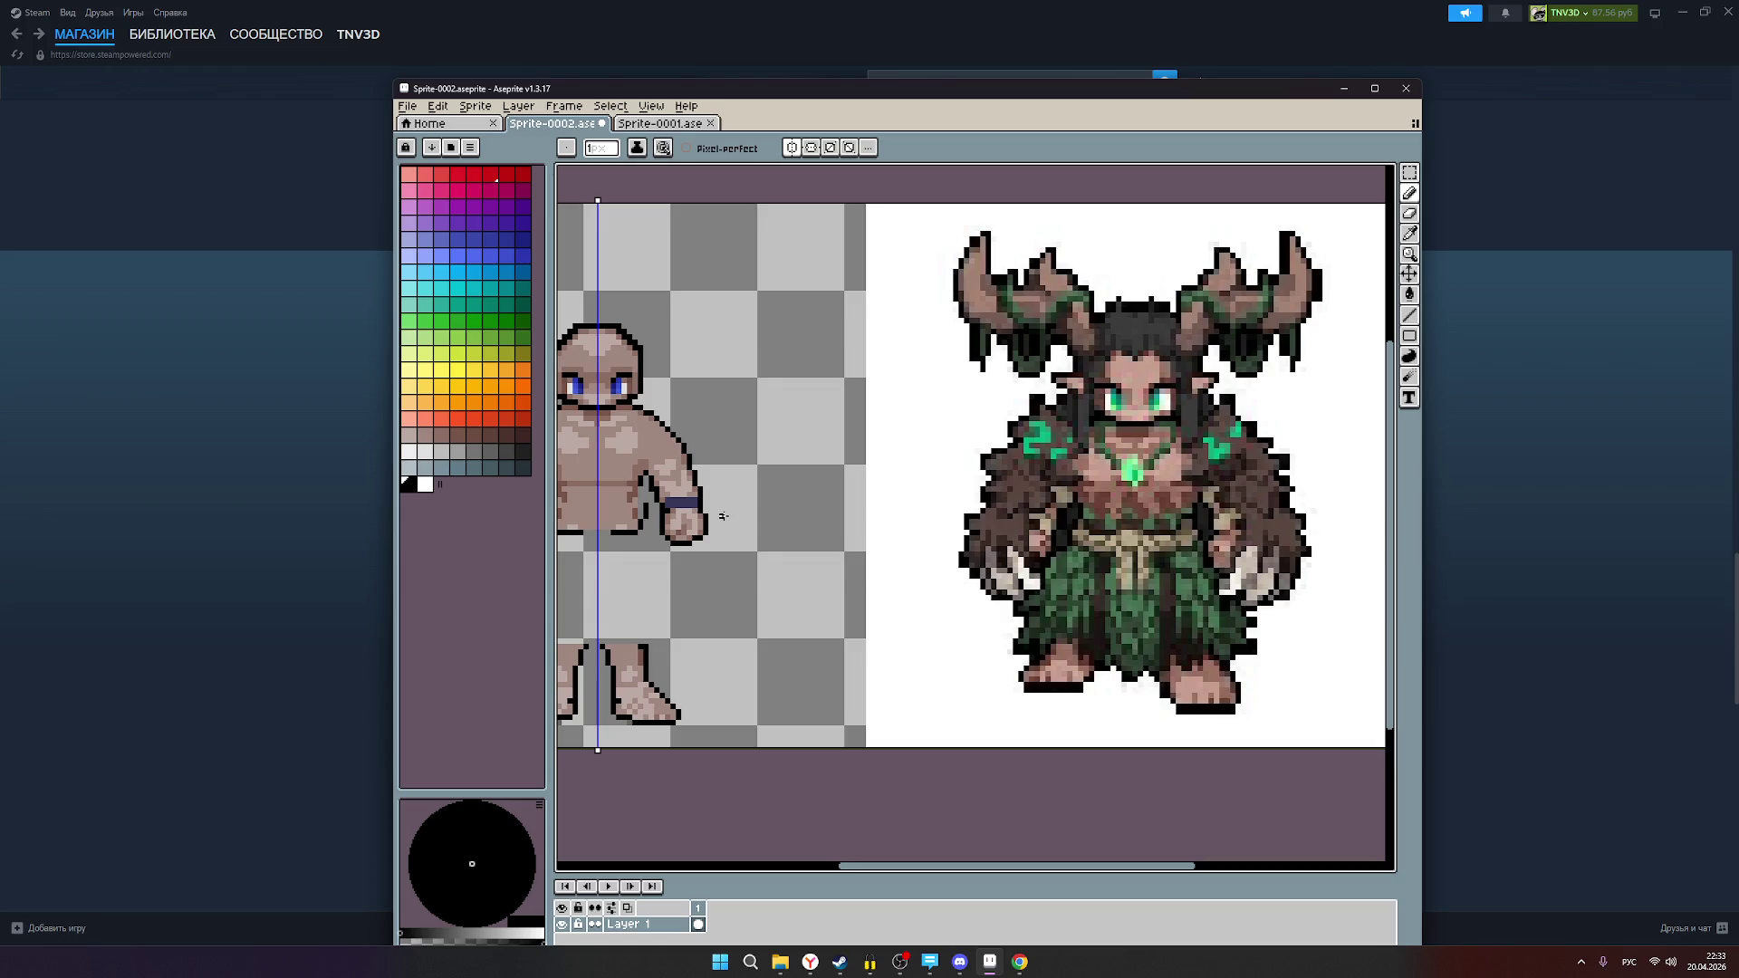
{"action": "scroll", "coordinate": [722, 516], "scroll_direction": "down", "scroll_amount": 3}
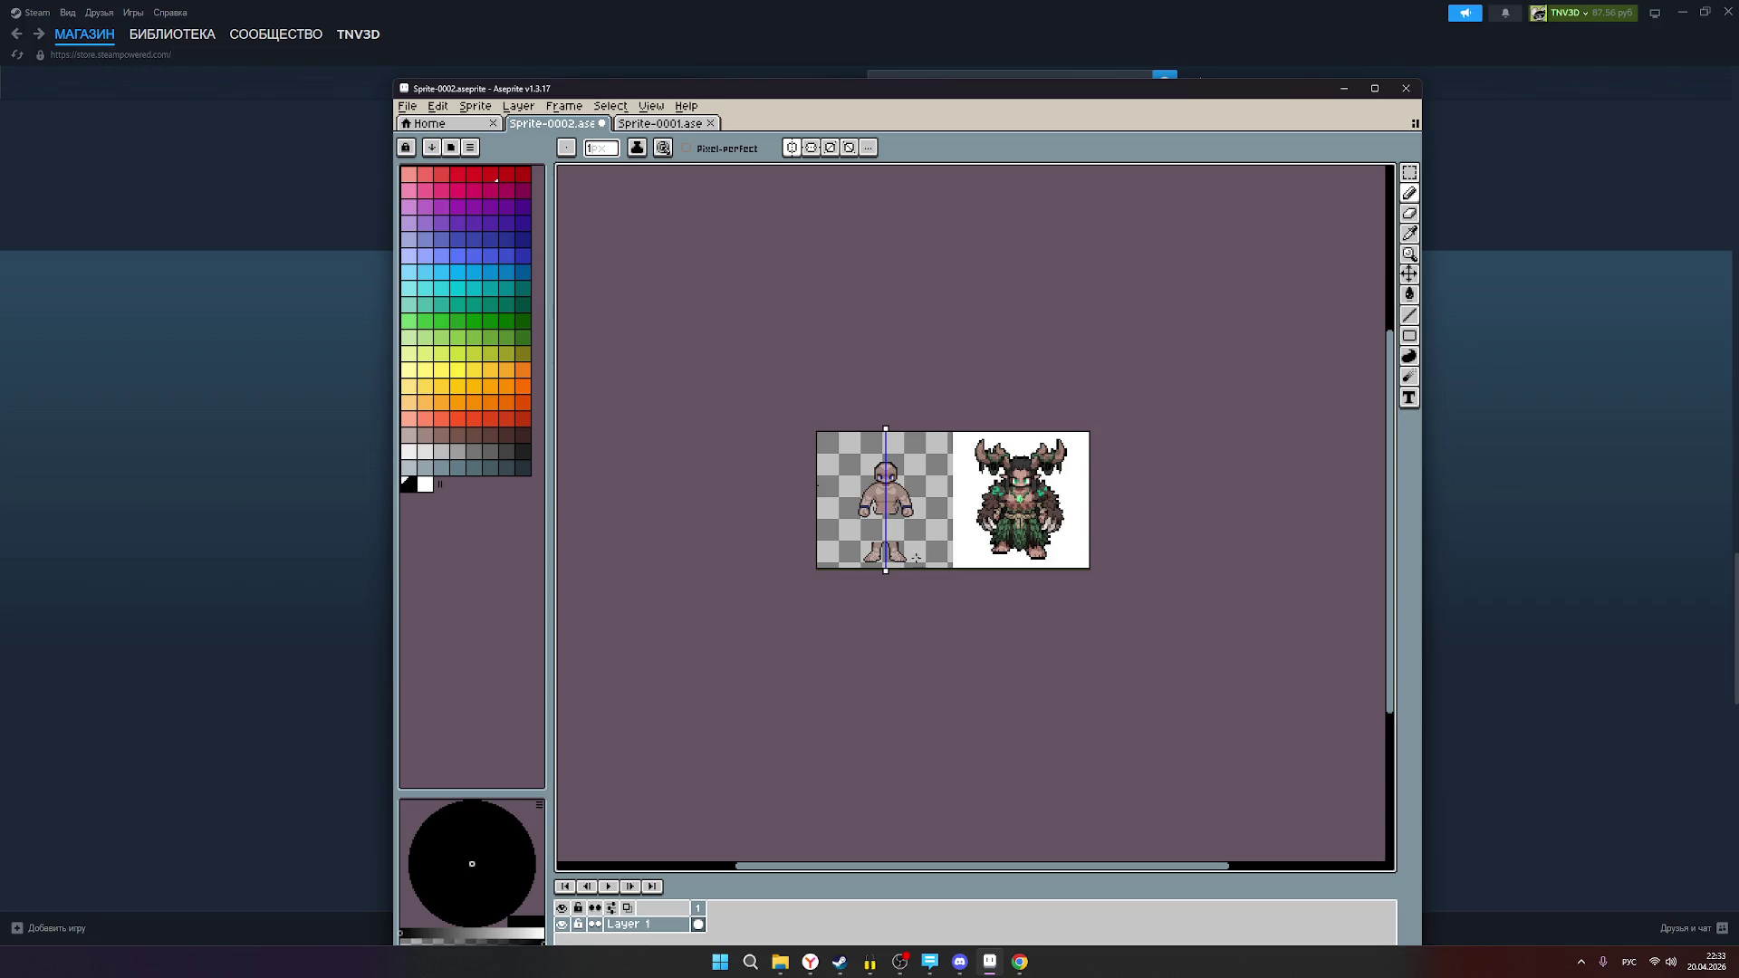
{"action": "scroll", "coordinate": [913, 556], "scroll_direction": "up", "scroll_amount": 1}
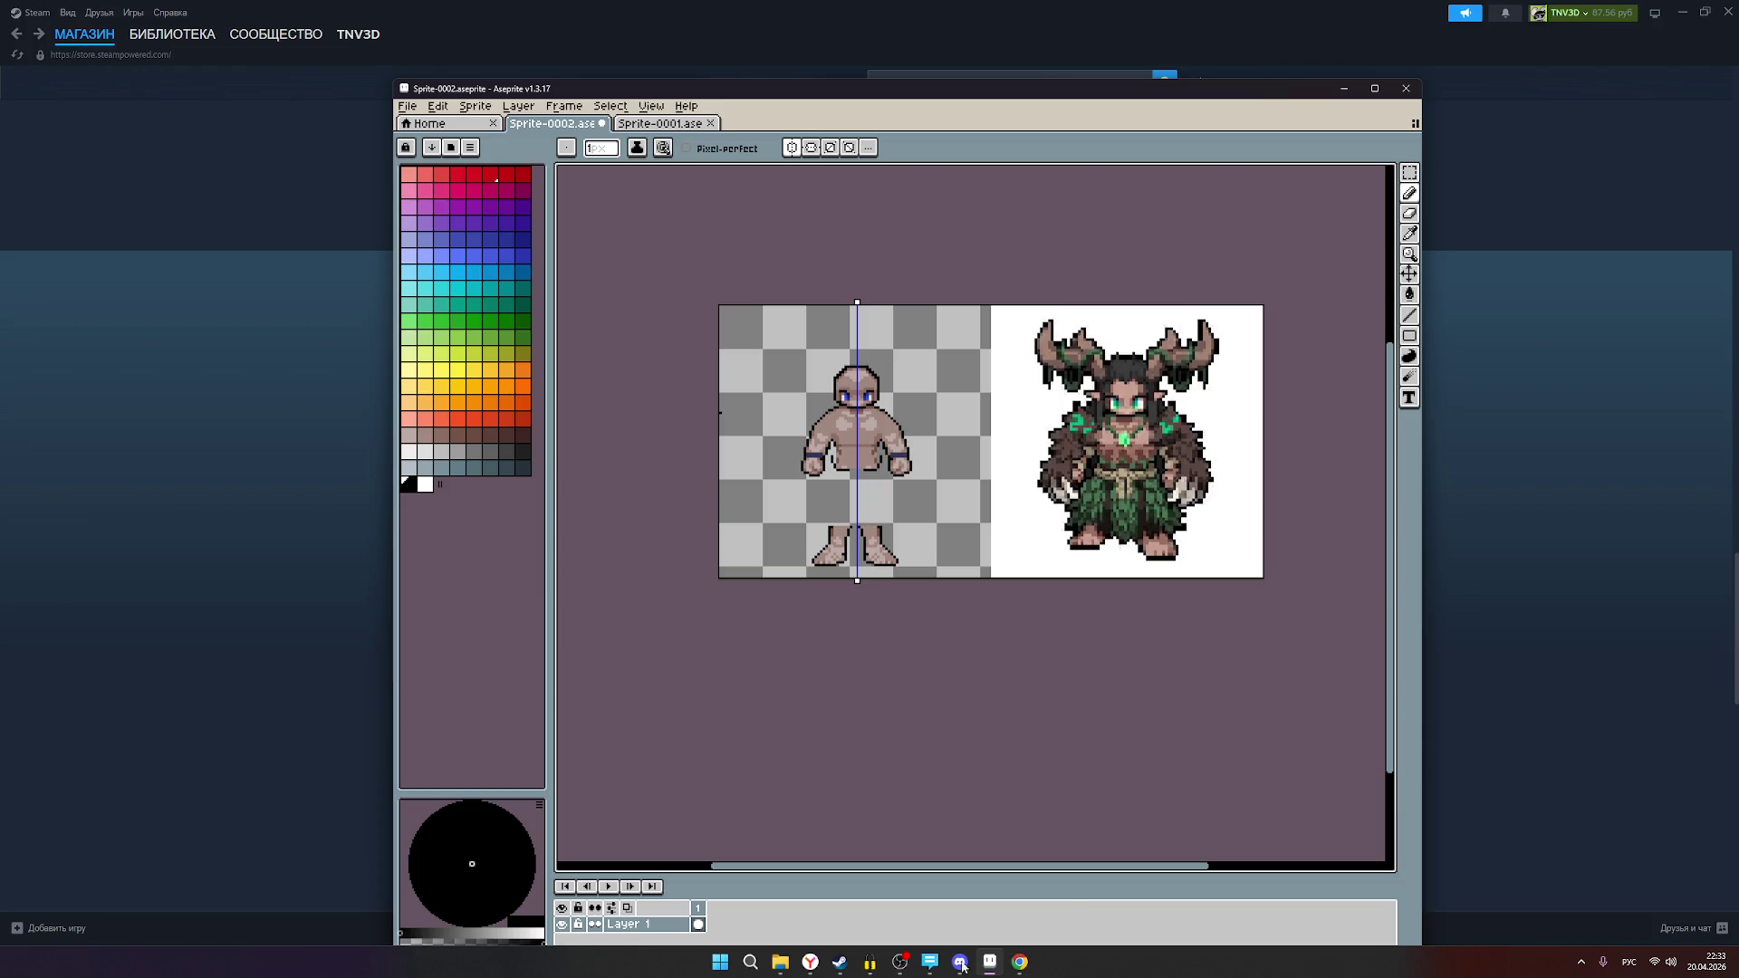
Step: Glance at the chat users list in OBS, then return to Aseprite
{"action": "left_click", "coordinate": [910, 967]}
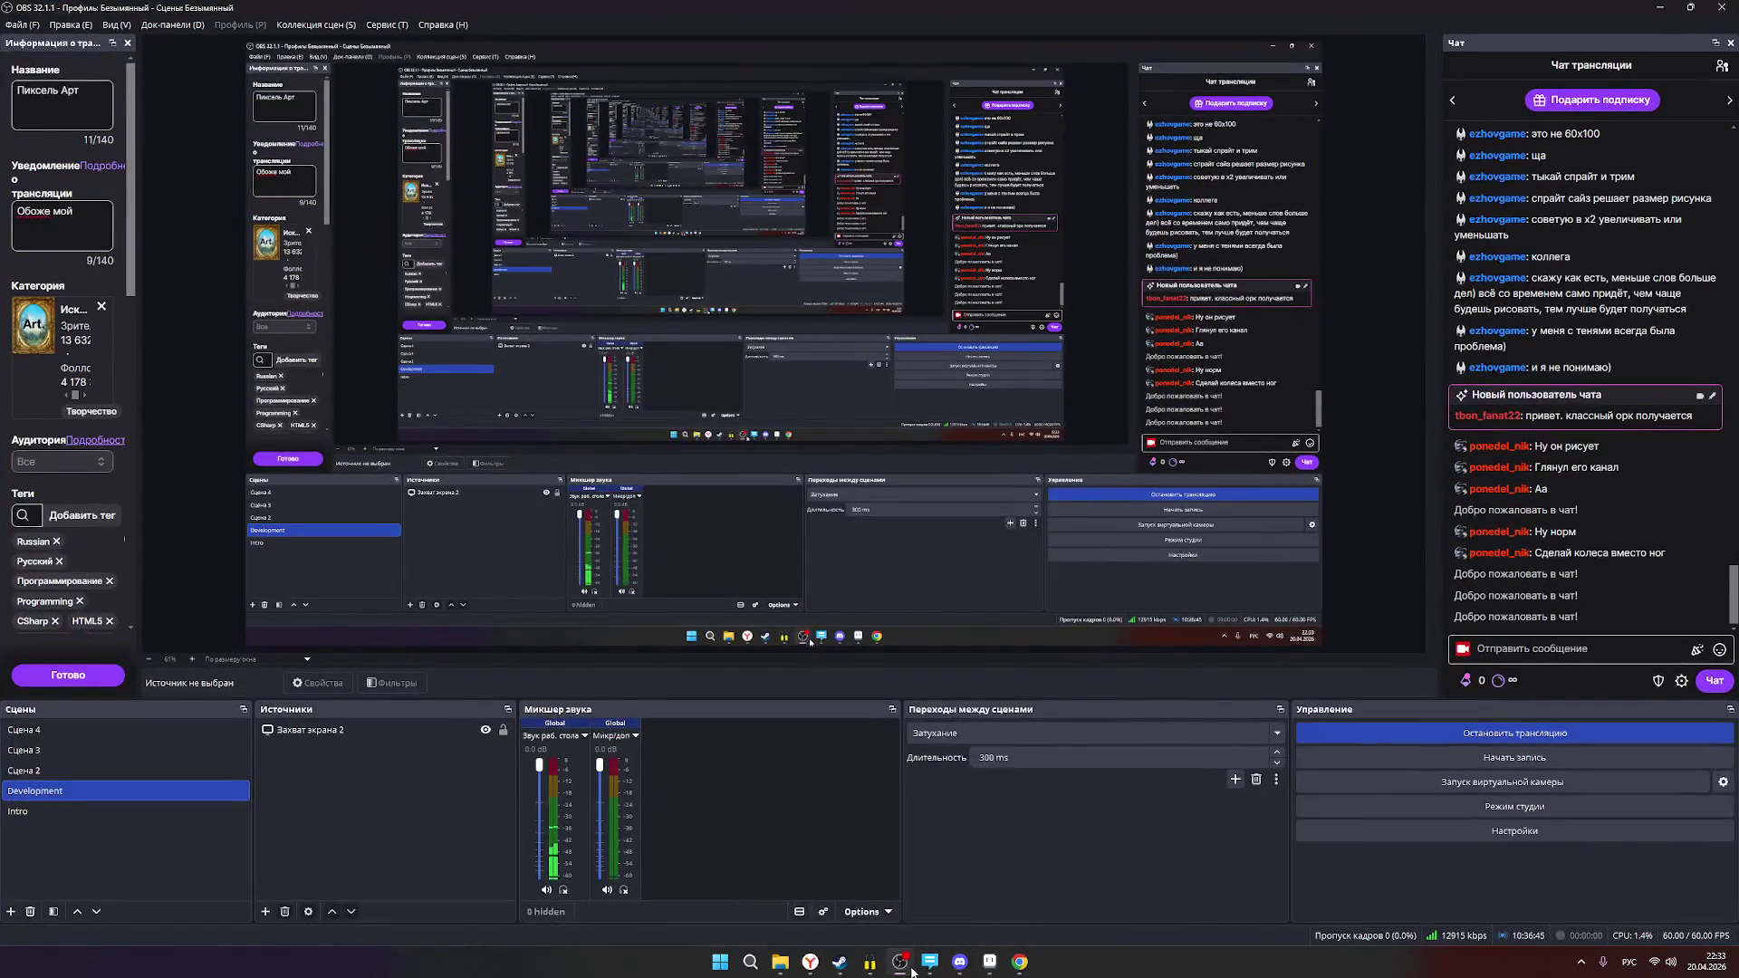
{"action": "left_click", "coordinate": [1723, 67]}
{"action": "left_click", "coordinate": [1722, 67]}
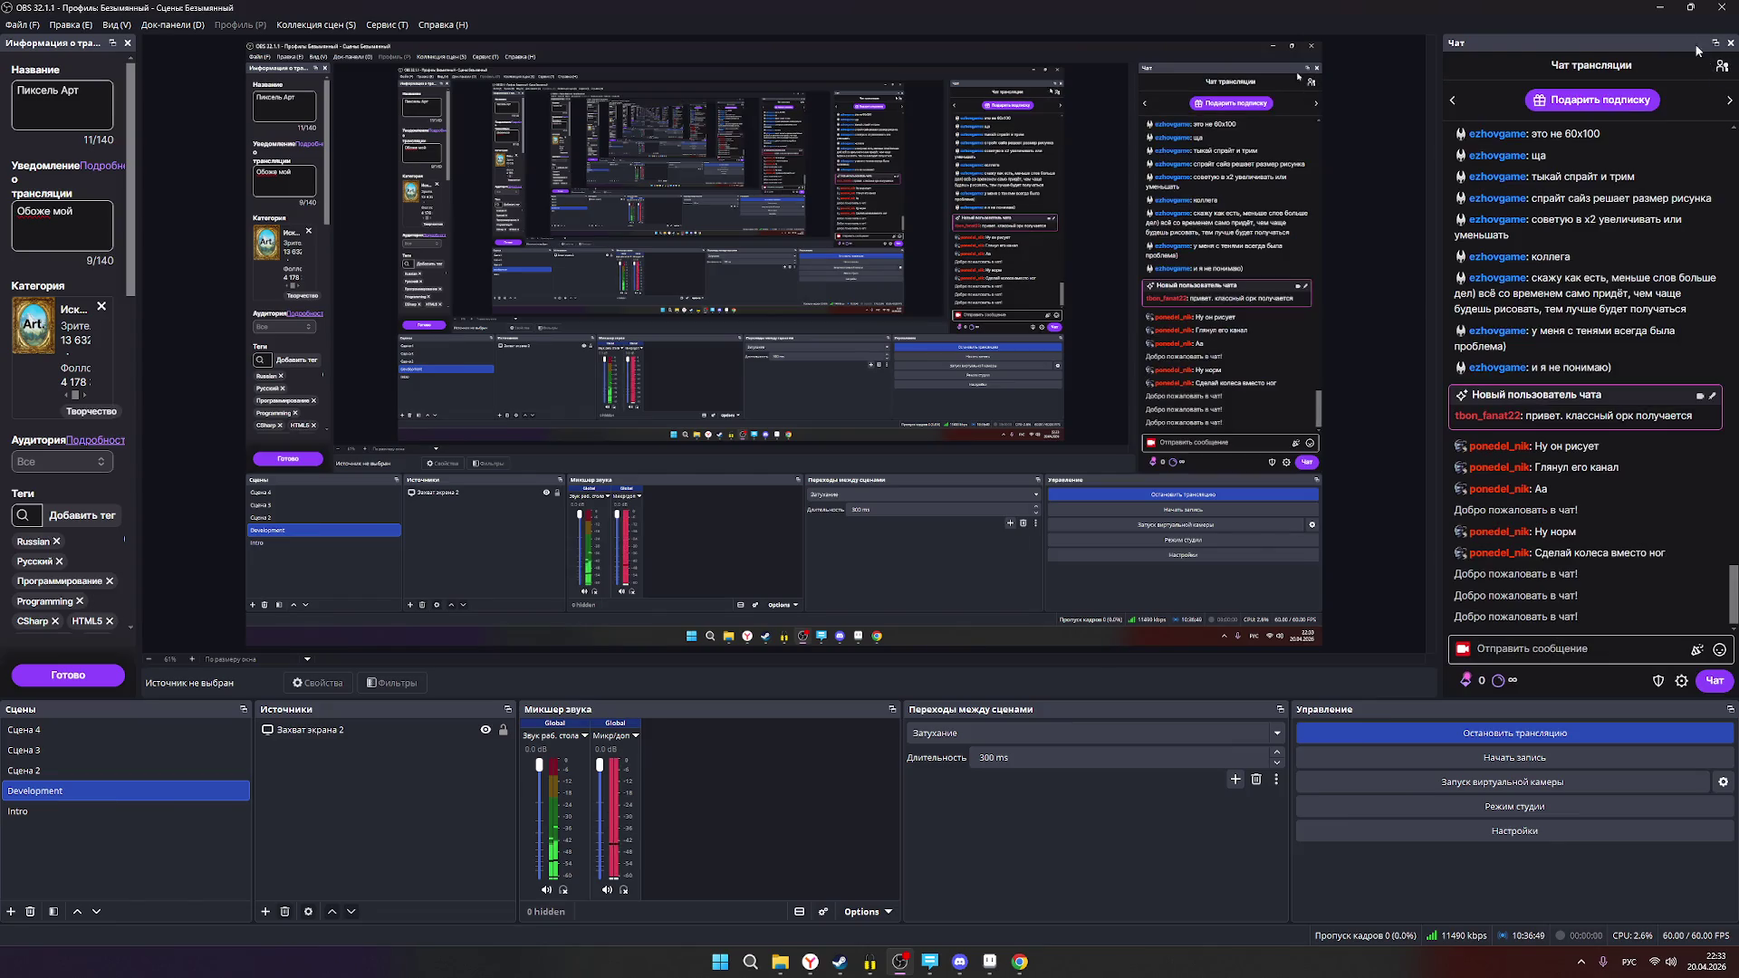
{"action": "key", "text": "alt+Tab"}
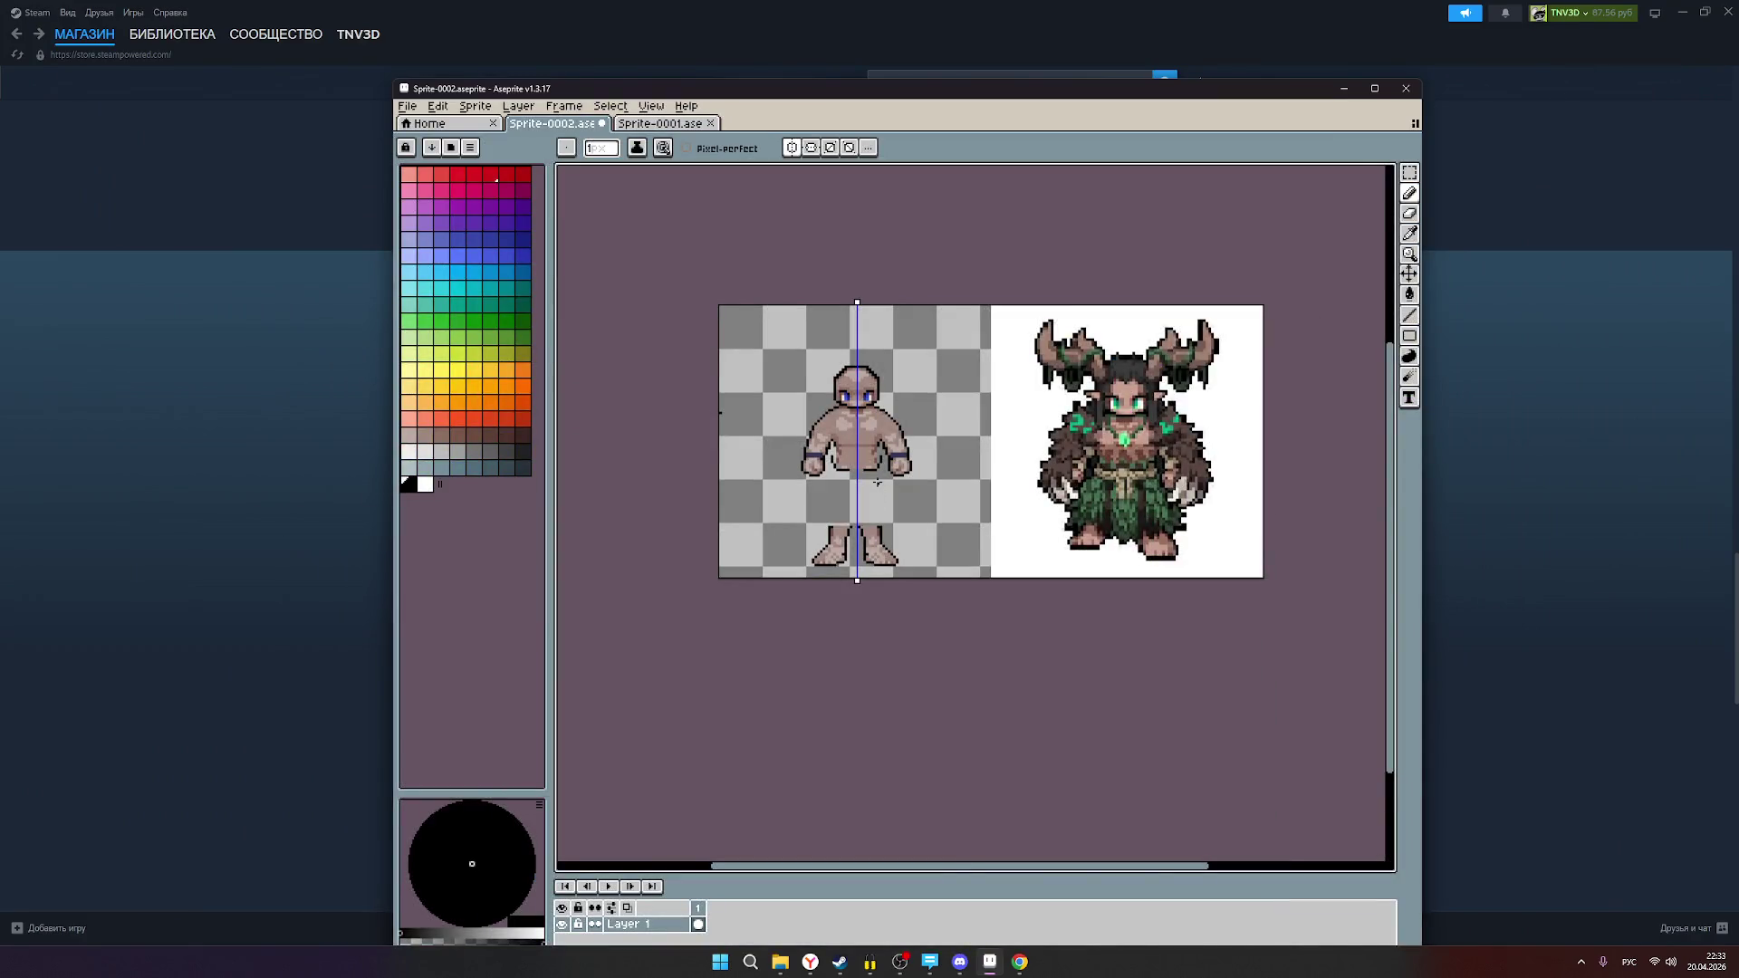
Step: Zoom in on the torso and take the Pencil with the greyish skin tone
{"action": "scroll", "coordinate": [876, 481], "scroll_direction": "up", "scroll_amount": 1}
{"action": "scroll", "coordinate": [1340, 543], "scroll_direction": "down", "scroll_amount": 1}
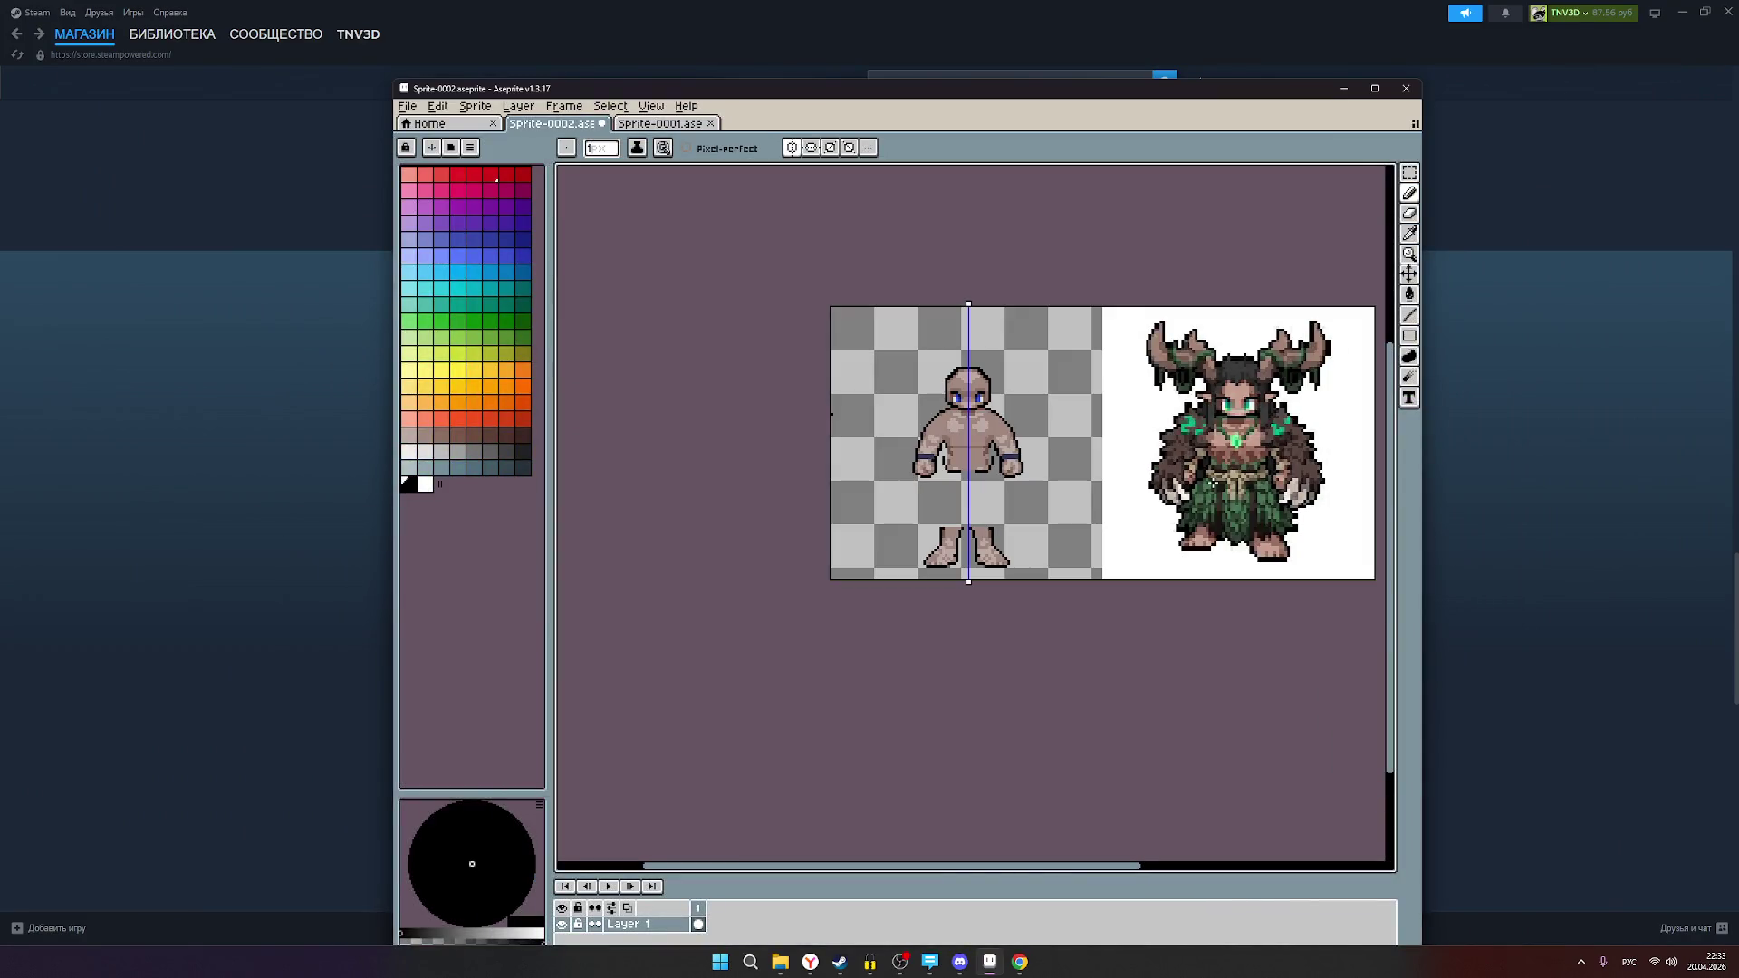
{"action": "scroll", "coordinate": [1210, 478], "scroll_direction": "down", "scroll_amount": 1}
{"action": "scroll", "coordinate": [1211, 478], "scroll_direction": "up", "scroll_amount": 1}
{"action": "scroll", "coordinate": [1032, 435], "scroll_direction": "up", "scroll_amount": 1}
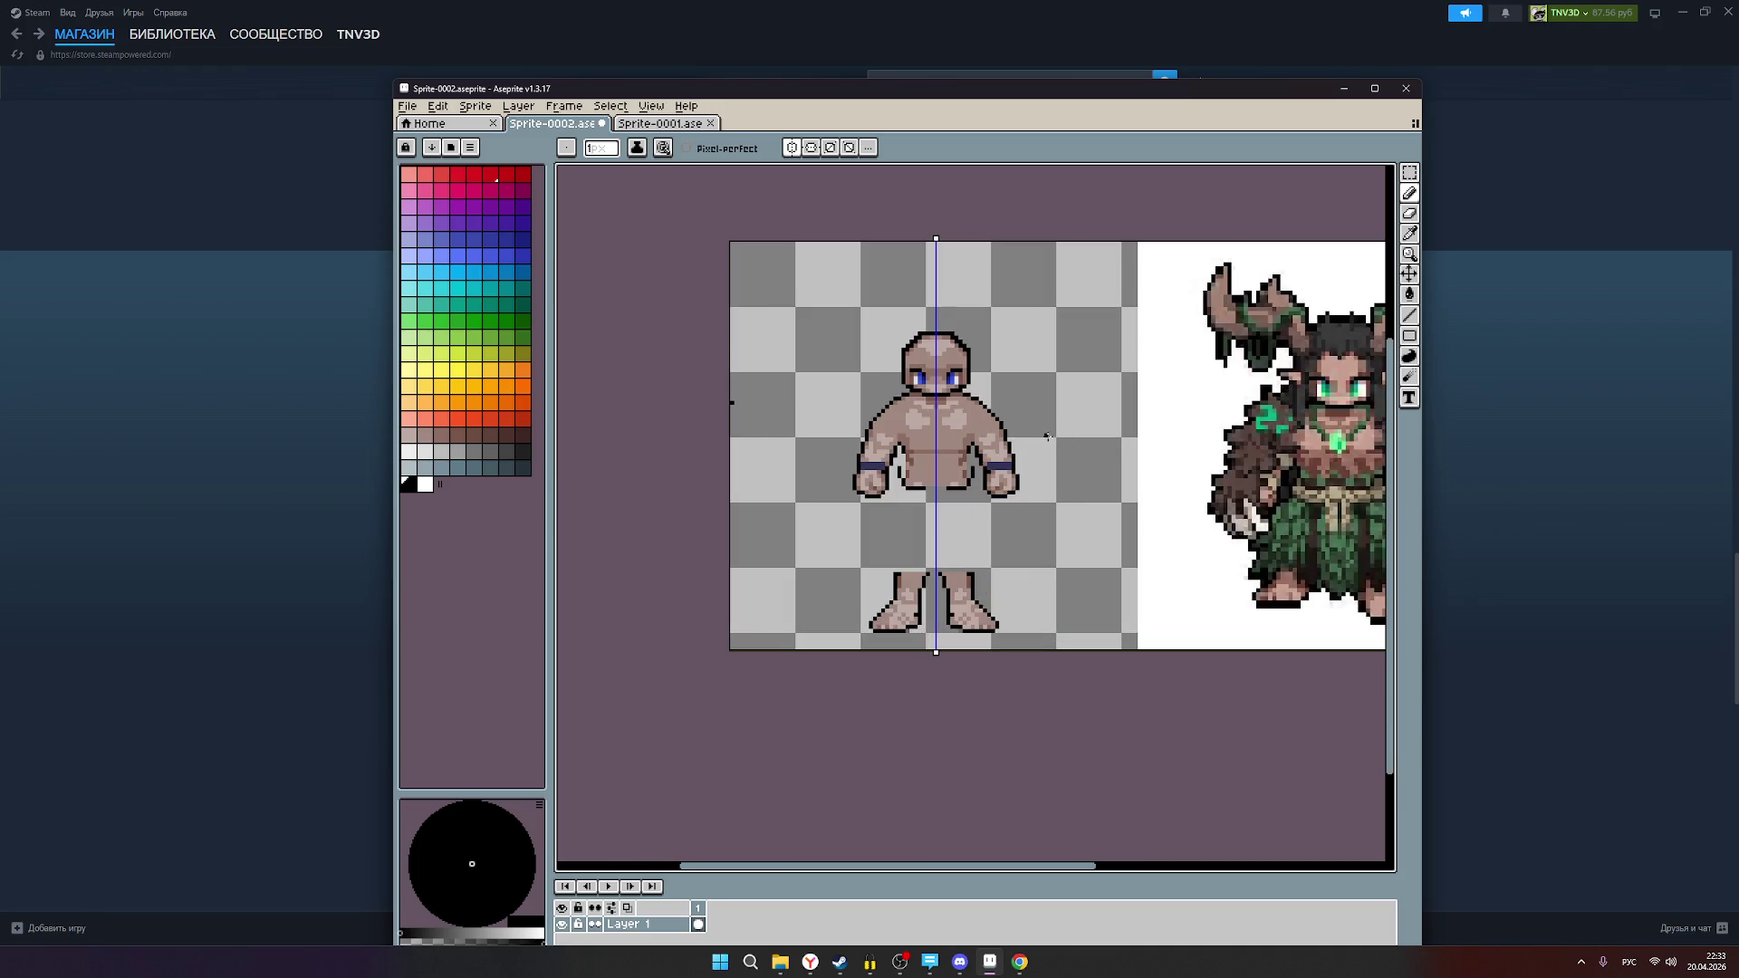
{"action": "scroll", "coordinate": [1116, 451], "scroll_direction": "down", "scroll_amount": 1}
{"action": "scroll", "coordinate": [1255, 443], "scroll_direction": "up", "scroll_amount": 1}
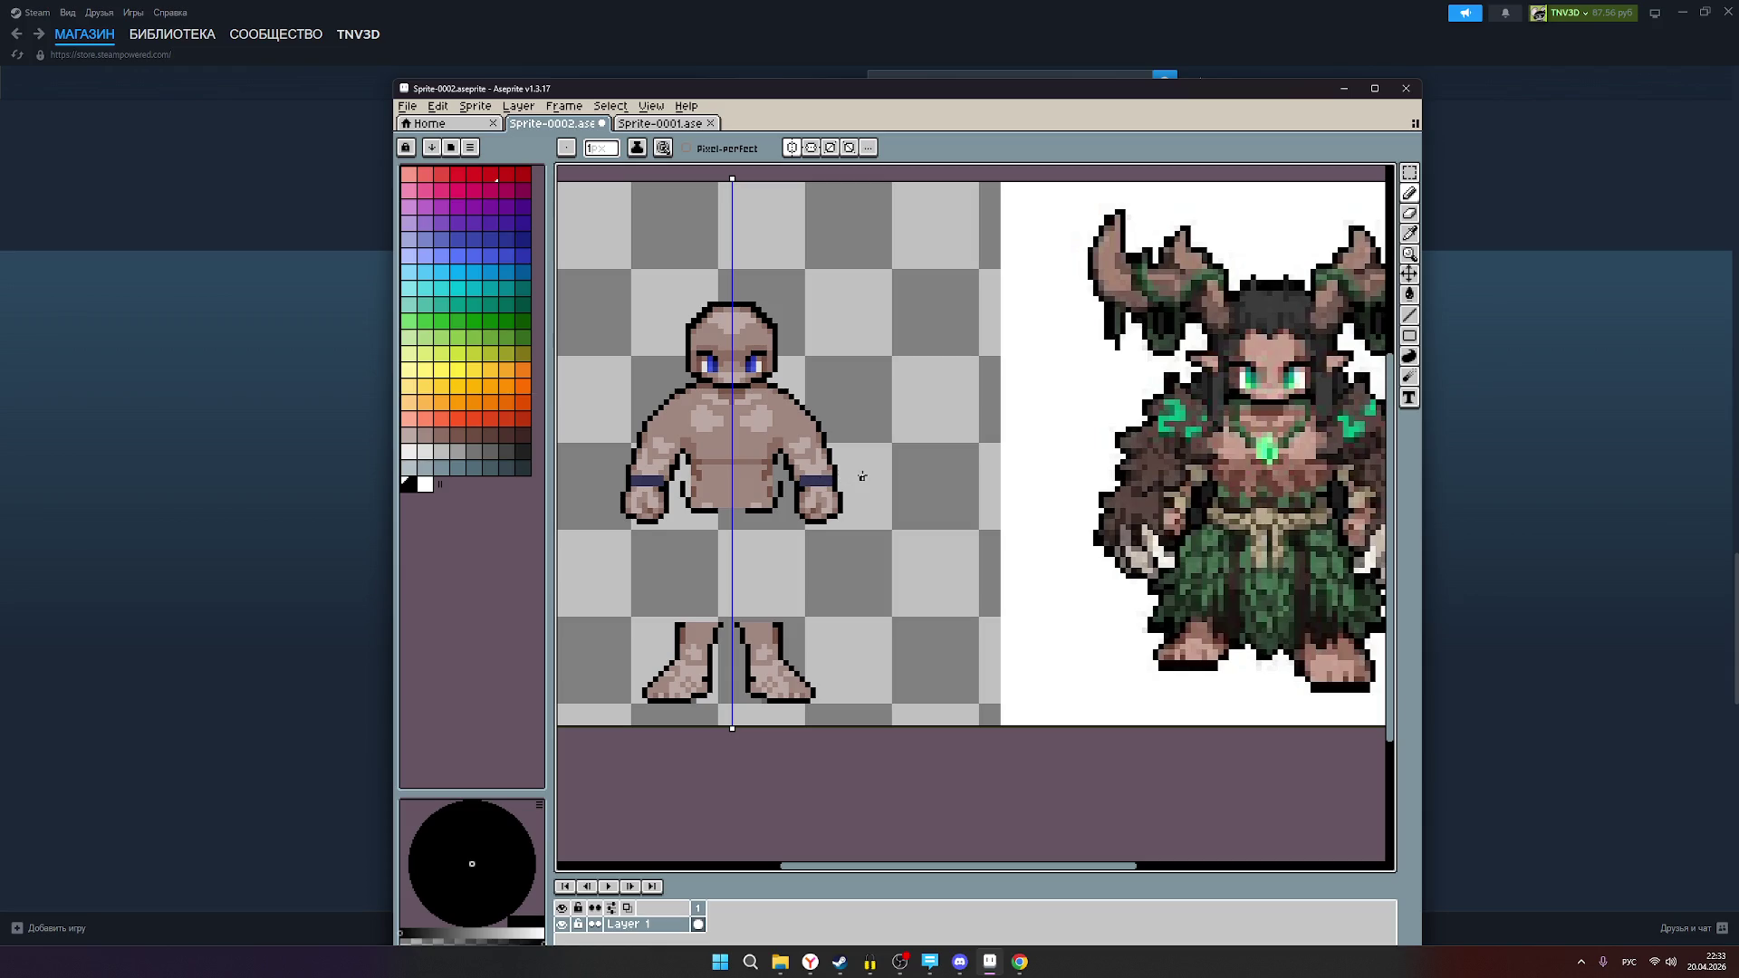
{"action": "scroll", "coordinate": [860, 478], "scroll_direction": "up", "scroll_amount": 1}
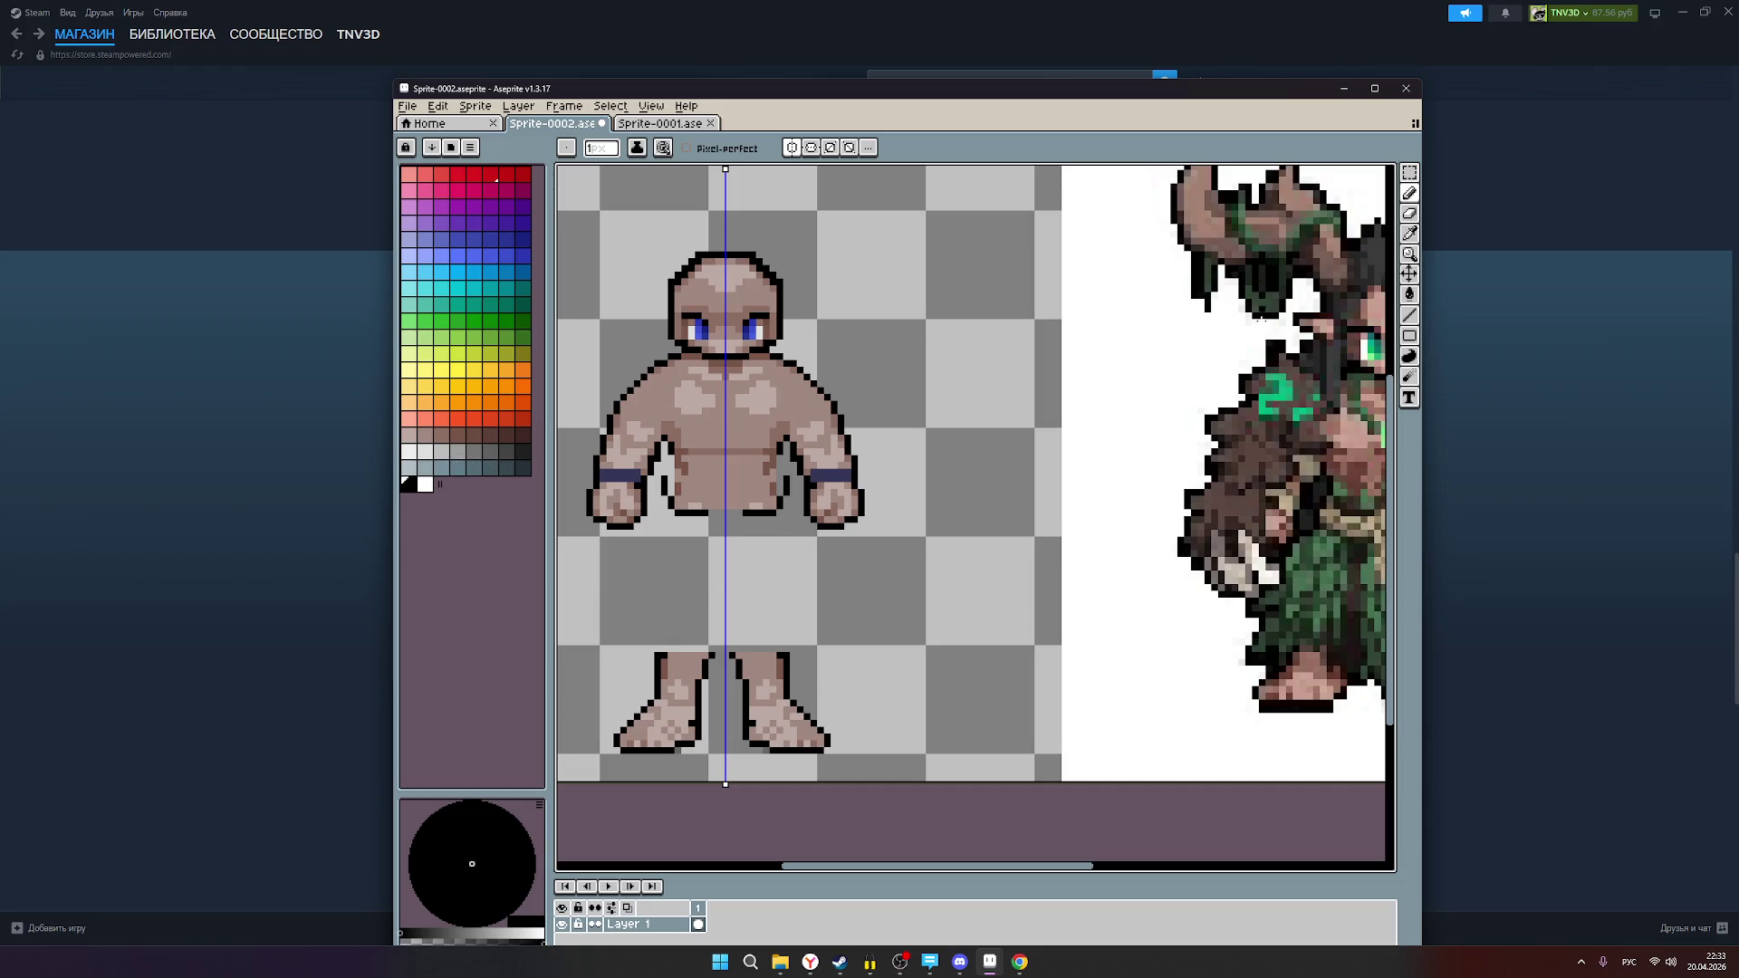
{"action": "left_click", "coordinate": [1414, 201]}
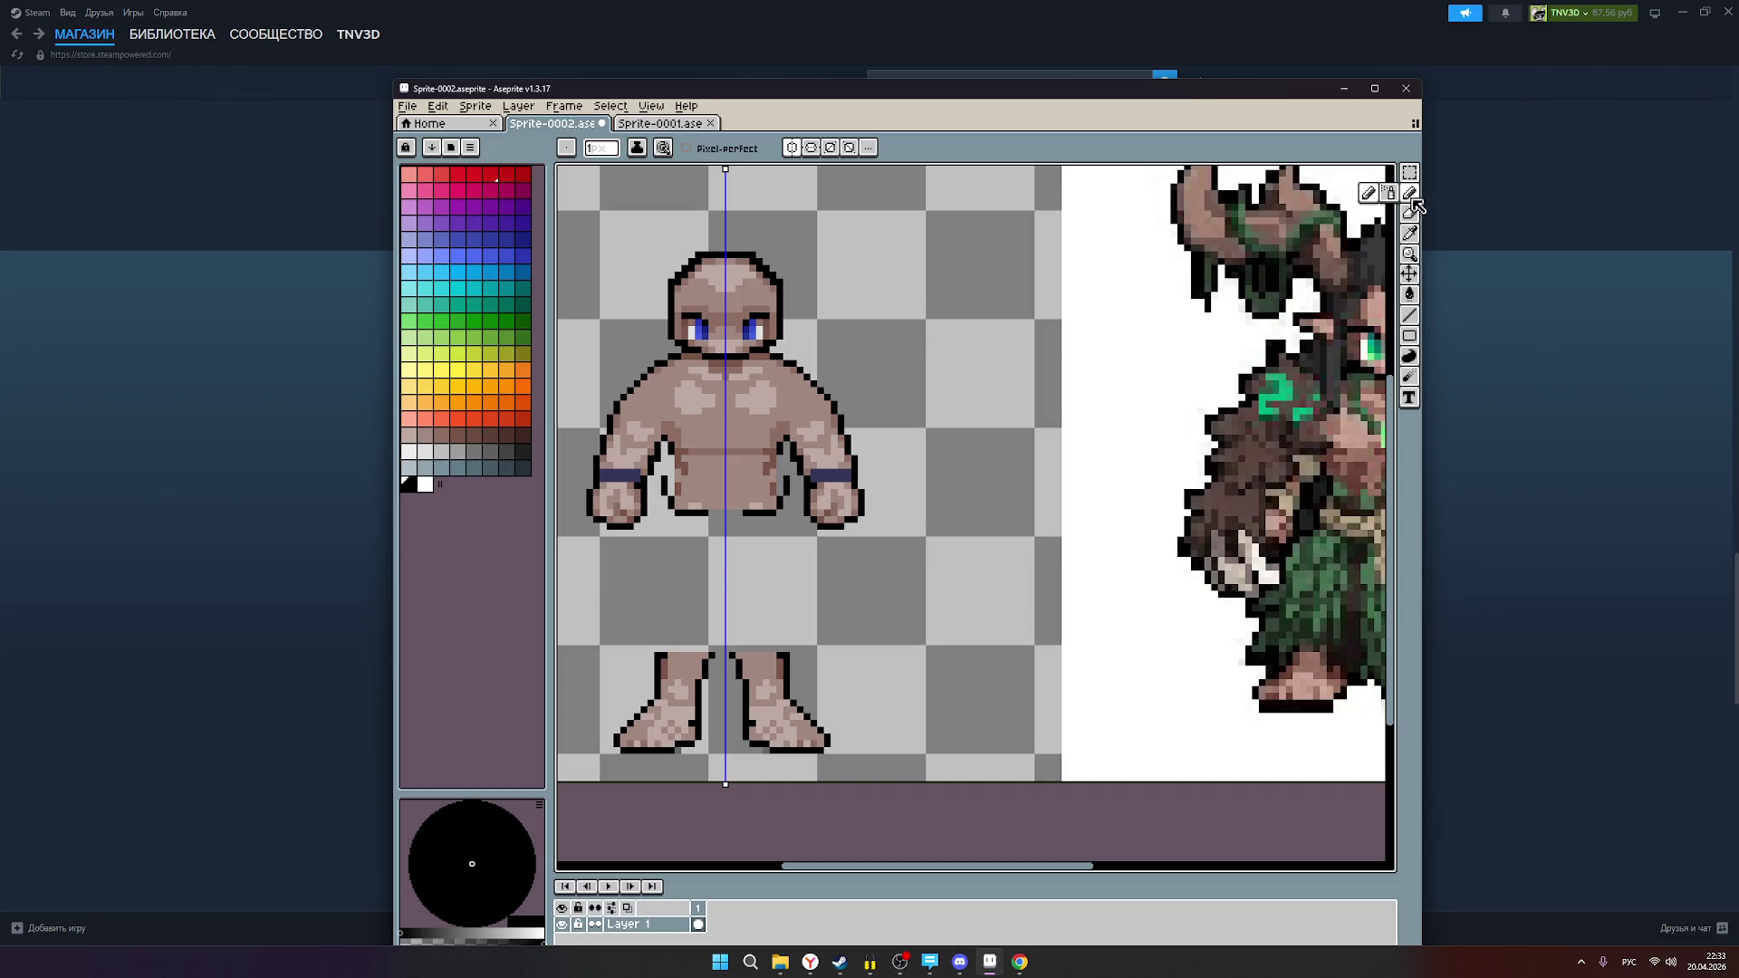
{"action": "left_click", "coordinate": [425, 436]}
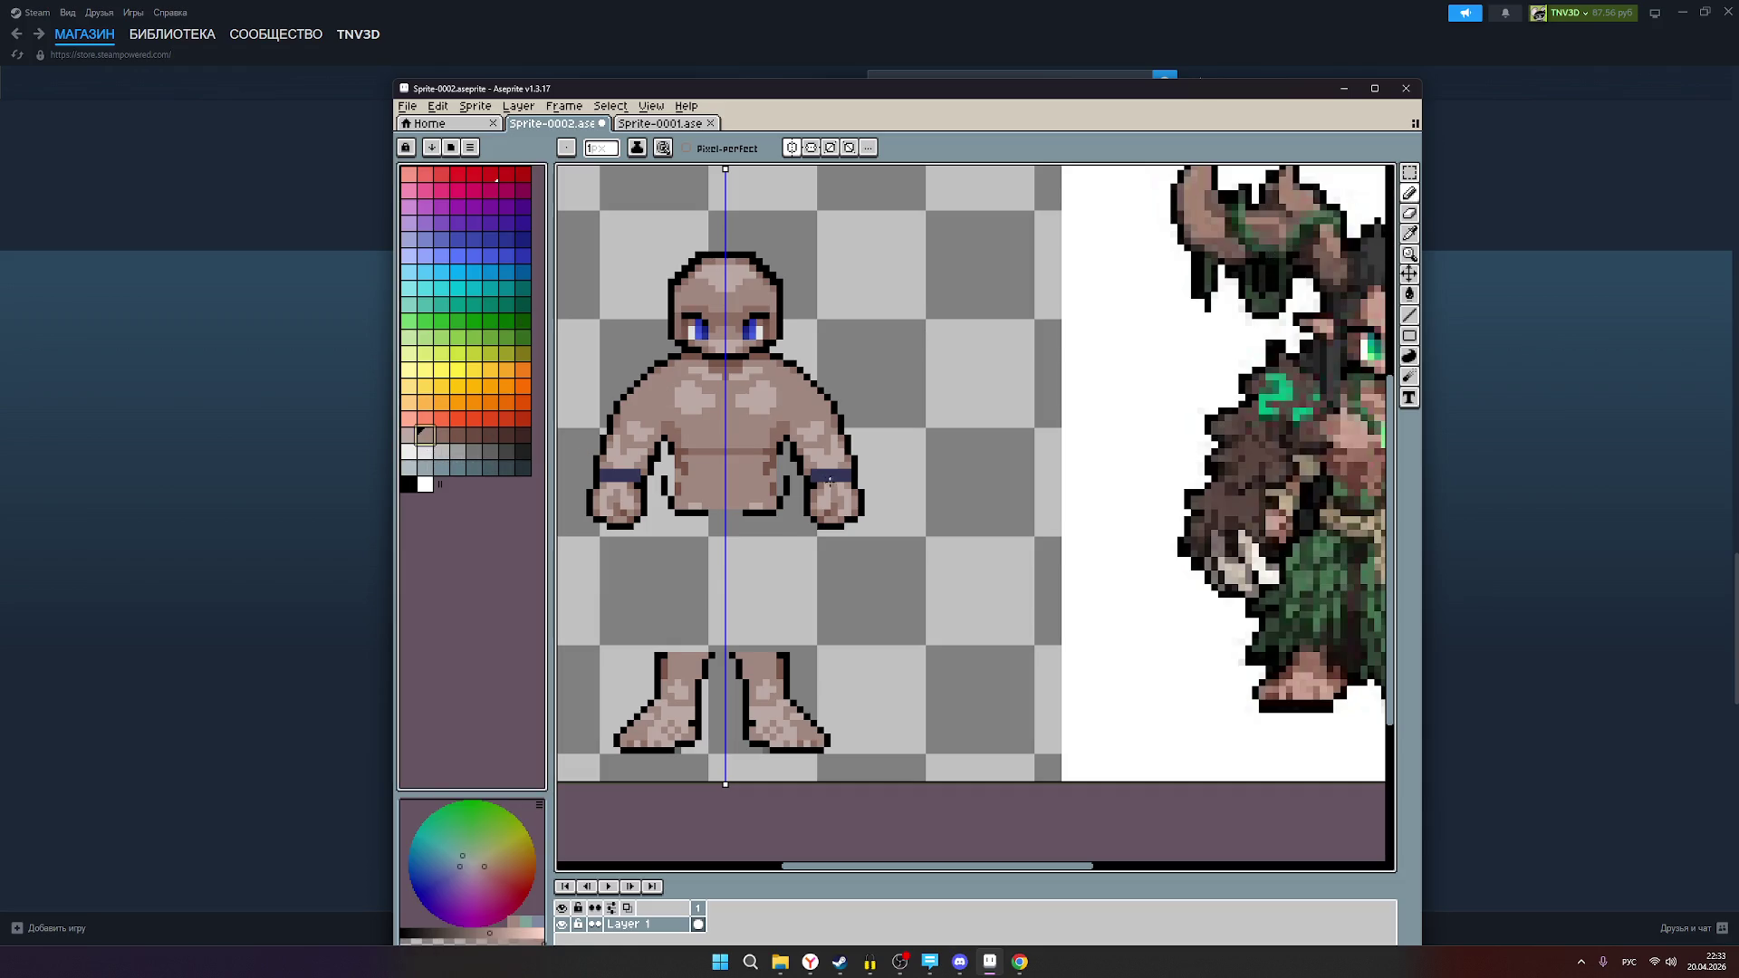
{"action": "left_click", "coordinate": [776, 489]}
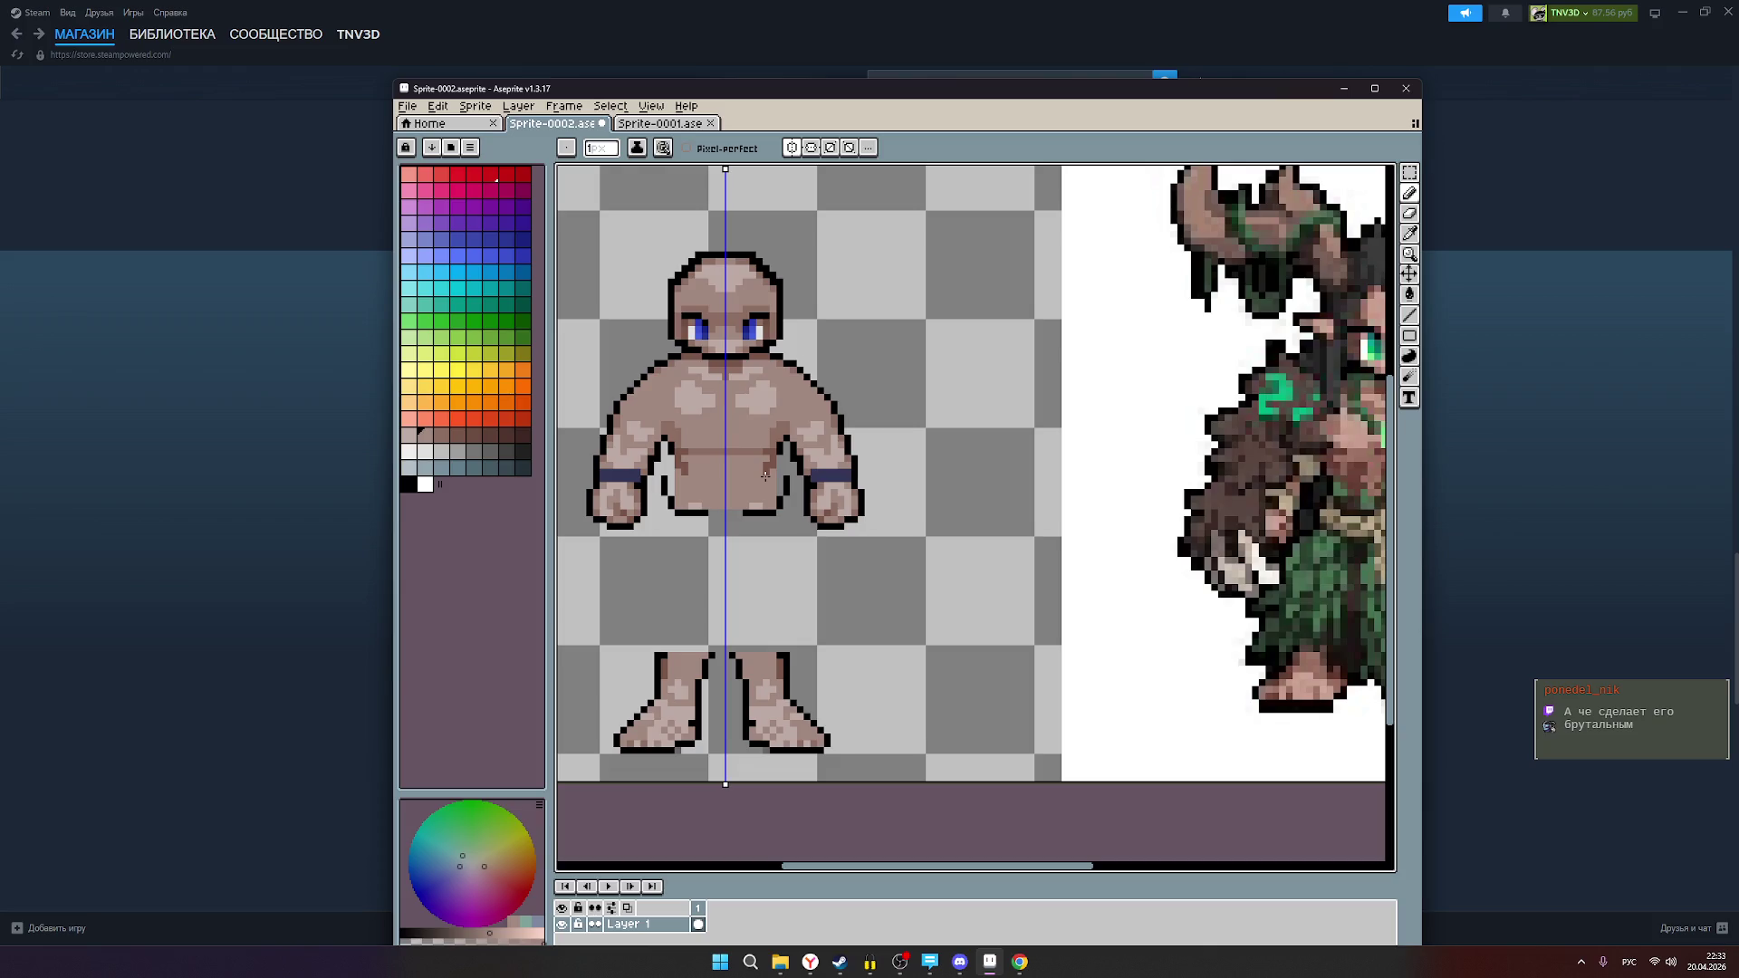
Step: Pan and zoom out to see the chibi body beside the druid reference
{"action": "scroll", "coordinate": [765, 474], "scroll_direction": "down", "scroll_amount": 1}
{"action": "left_click_drag", "start_coordinate": [1223, 470], "coordinate": [1019, 472]}
{"action": "scroll", "coordinate": [1141, 489], "scroll_direction": "down", "scroll_amount": 3}
{"action": "scroll", "coordinate": [1141, 489], "scroll_direction": "up", "scroll_amount": 1}
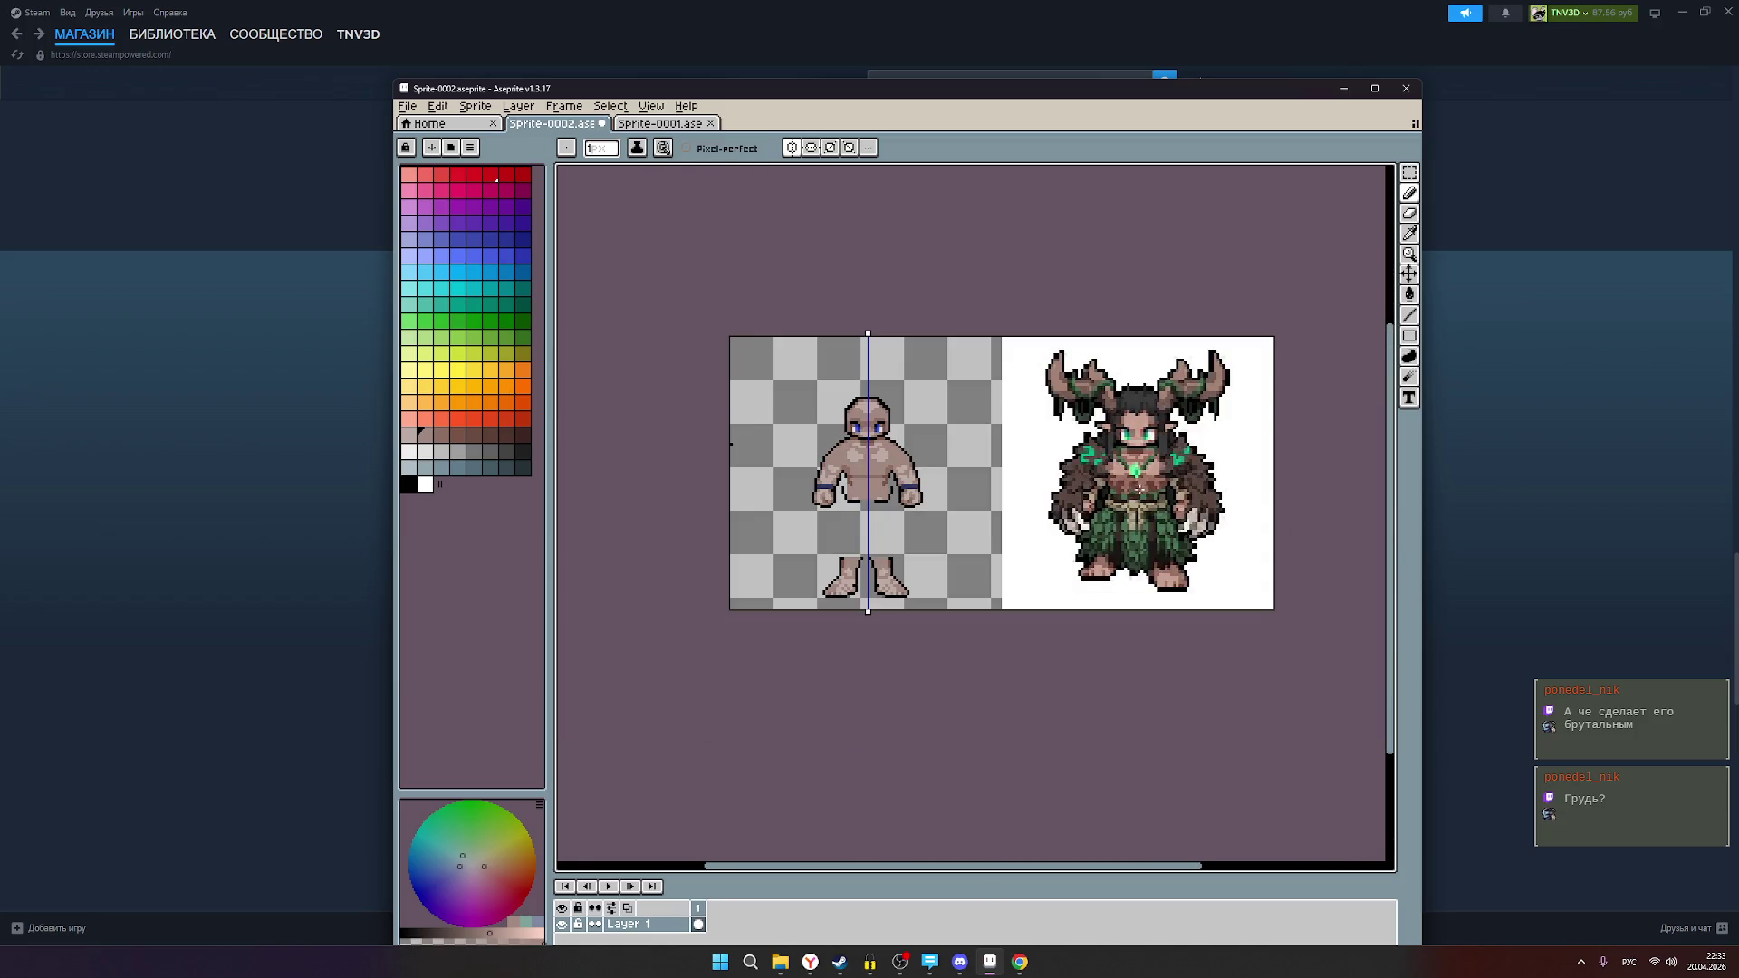
{"action": "scroll", "coordinate": [971, 518], "scroll_direction": "up", "scroll_amount": 1}
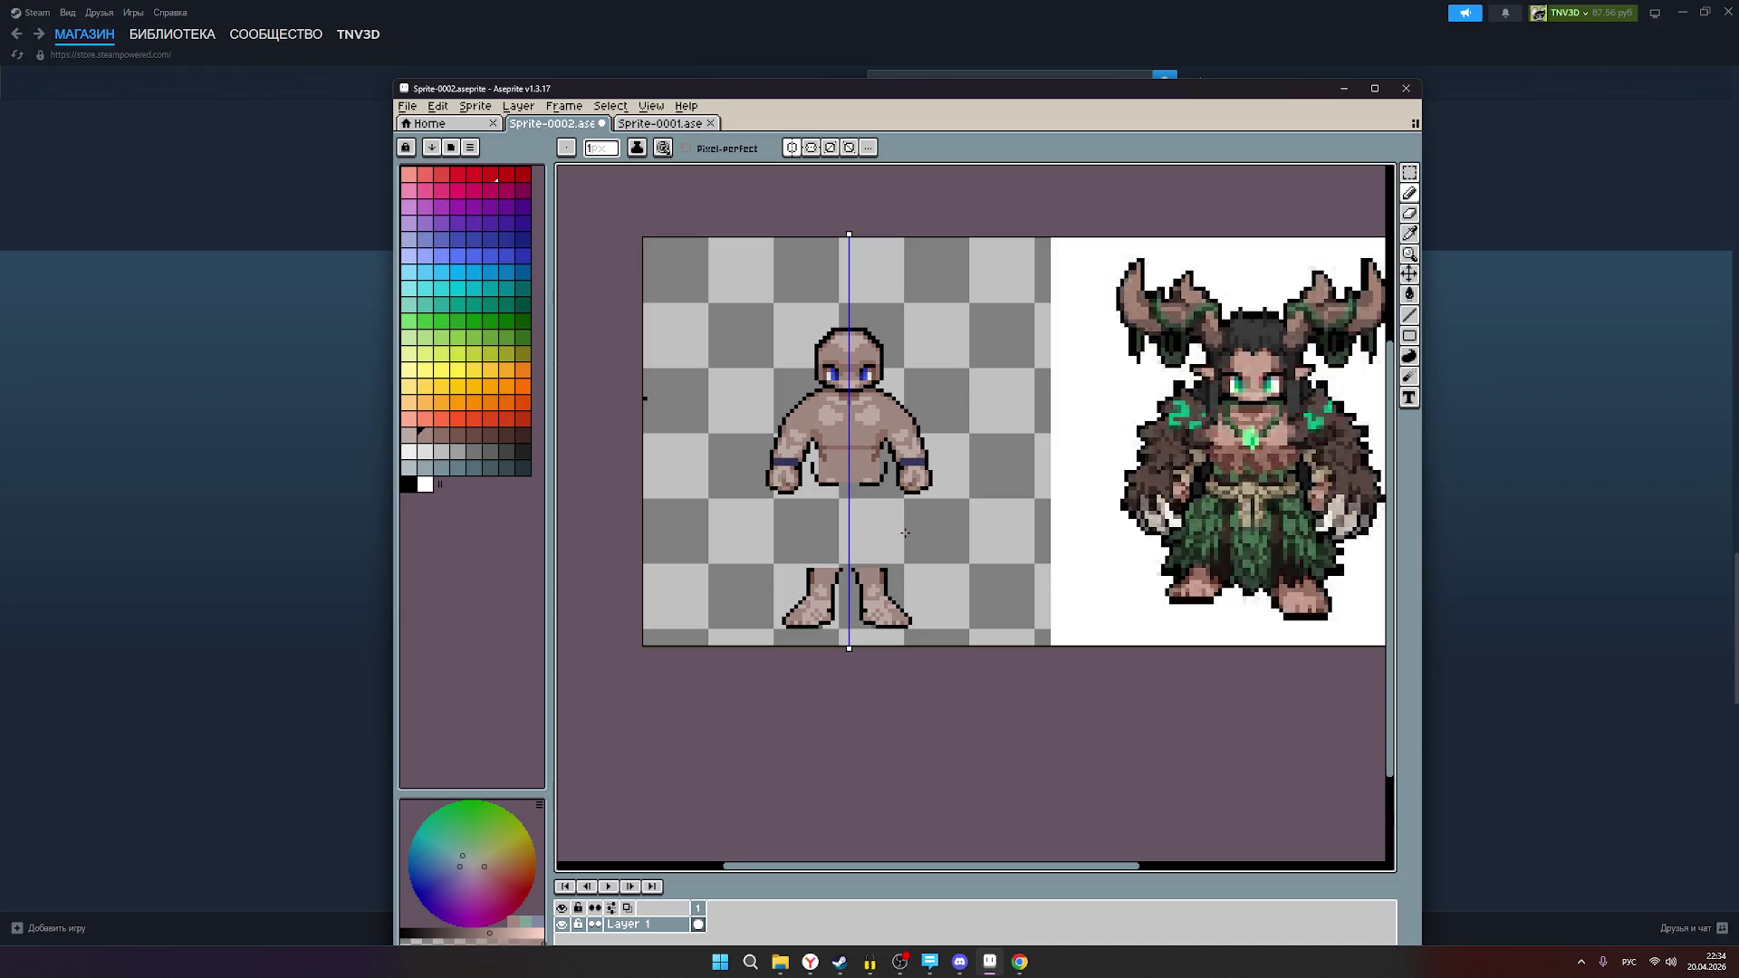
{"action": "scroll", "coordinate": [902, 531], "scroll_direction": "down", "scroll_amount": 3}
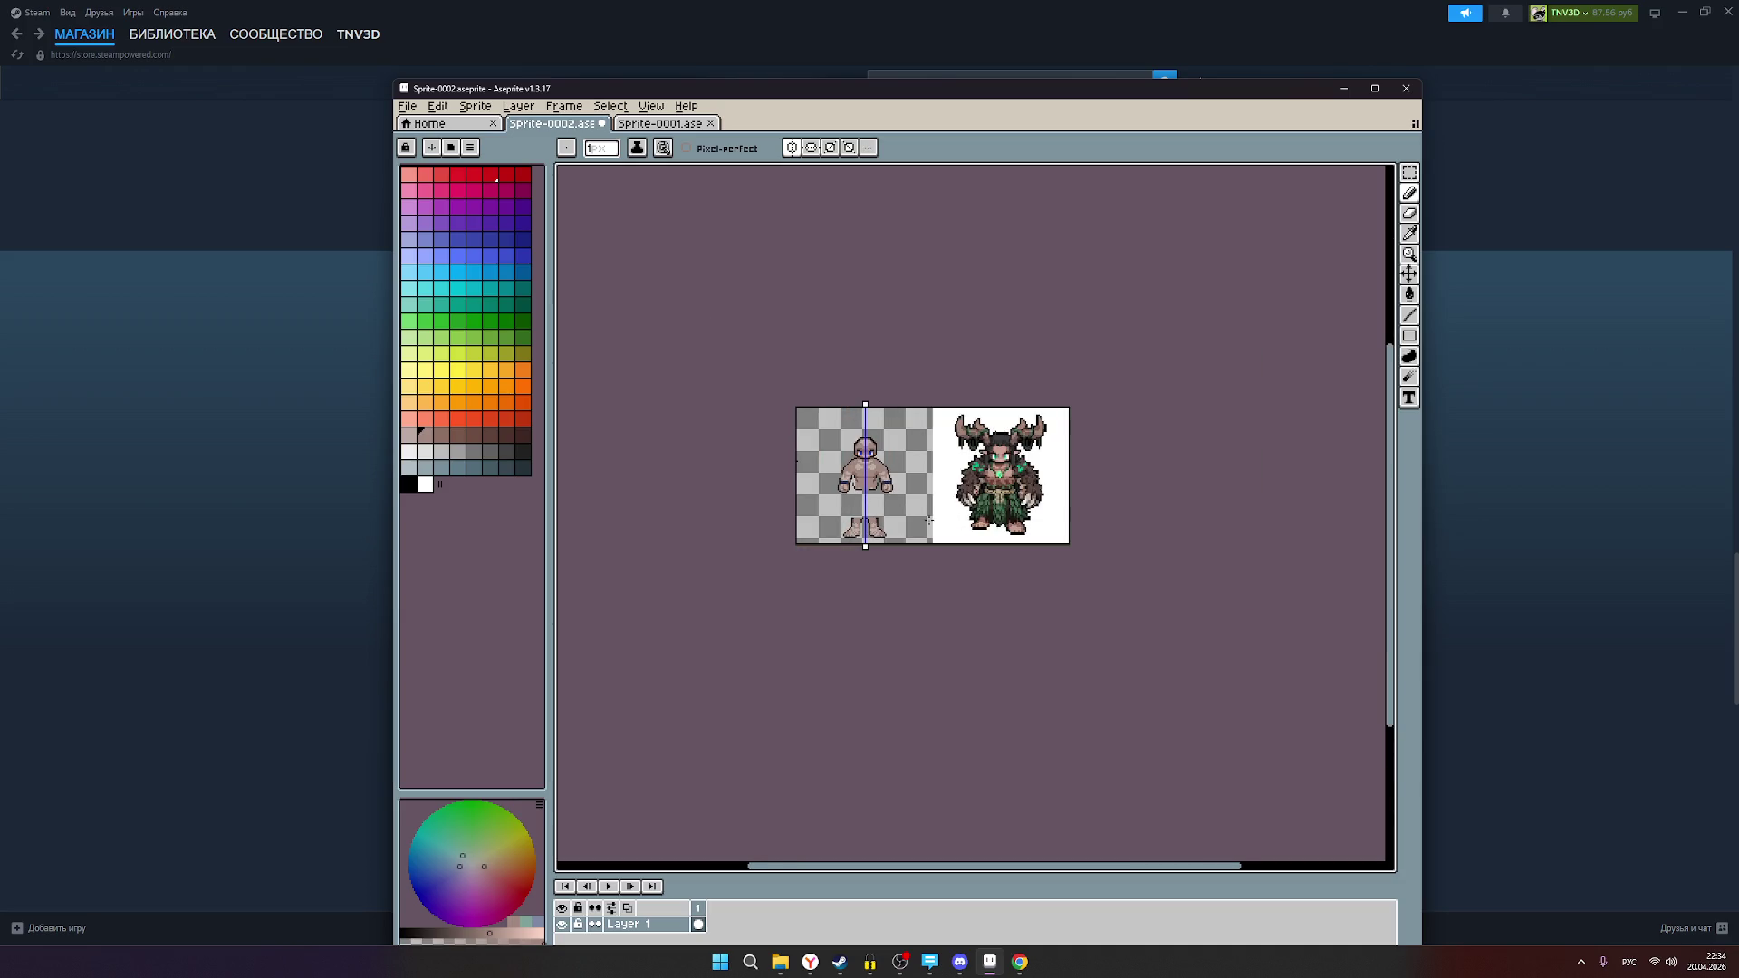
{"action": "scroll", "coordinate": [928, 520], "scroll_direction": "up", "scroll_amount": 2}
{"action": "scroll", "coordinate": [935, 522], "scroll_direction": "down", "scroll_amount": 2}
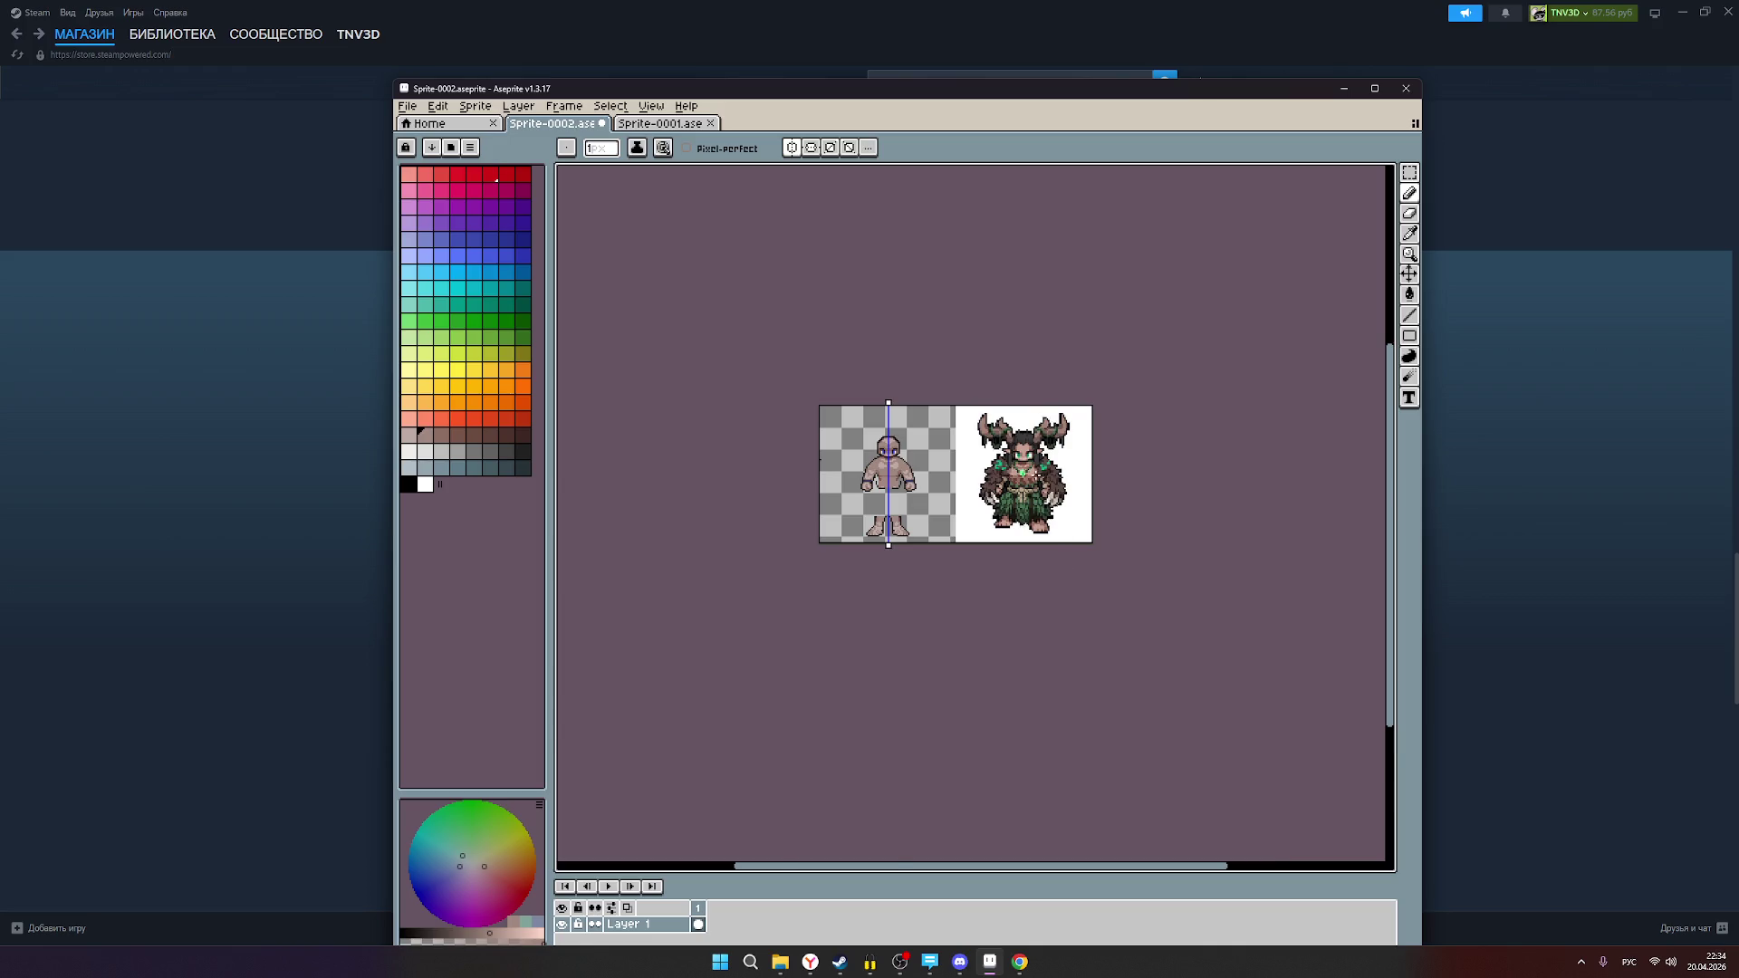
{"action": "scroll", "coordinate": [1038, 476], "scroll_direction": "up", "scroll_amount": 3}
{"action": "scroll", "coordinate": [1024, 499], "scroll_direction": "down", "scroll_amount": 2}
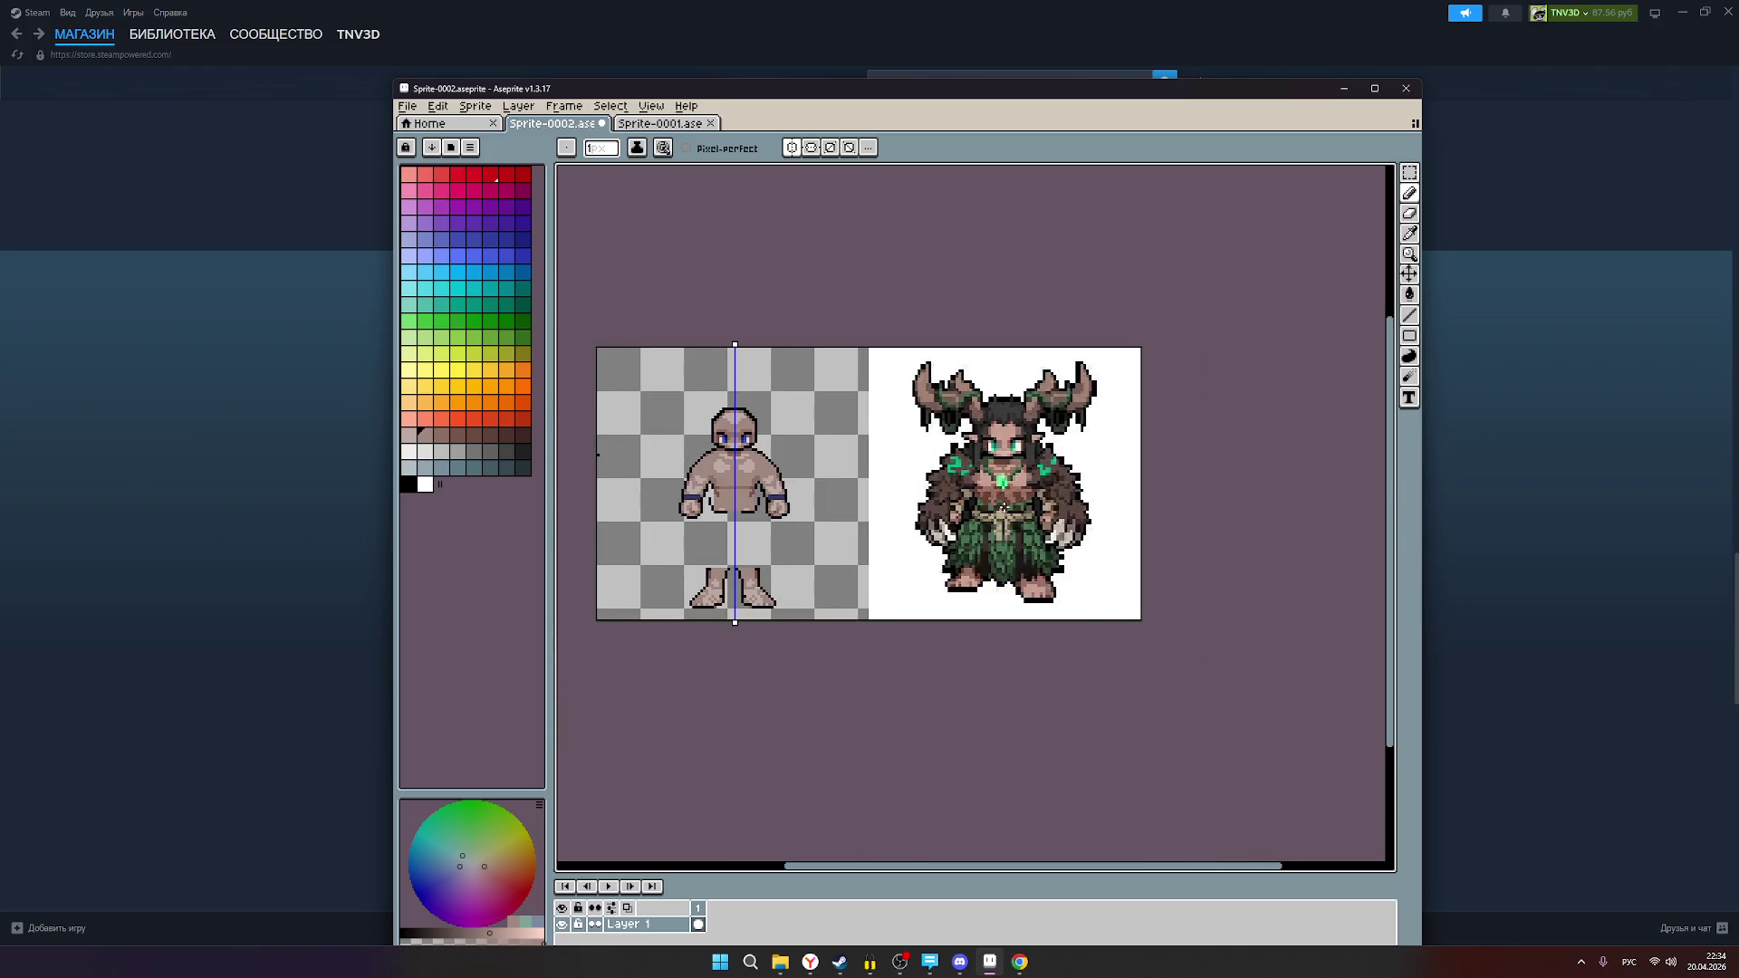
{"action": "scroll", "coordinate": [1002, 501], "scroll_direction": "up", "scroll_amount": 1}
{"action": "scroll", "coordinate": [1002, 494], "scroll_direction": "down", "scroll_amount": 2}
{"action": "scroll", "coordinate": [921, 509], "scroll_direction": "up", "scroll_amount": 2}
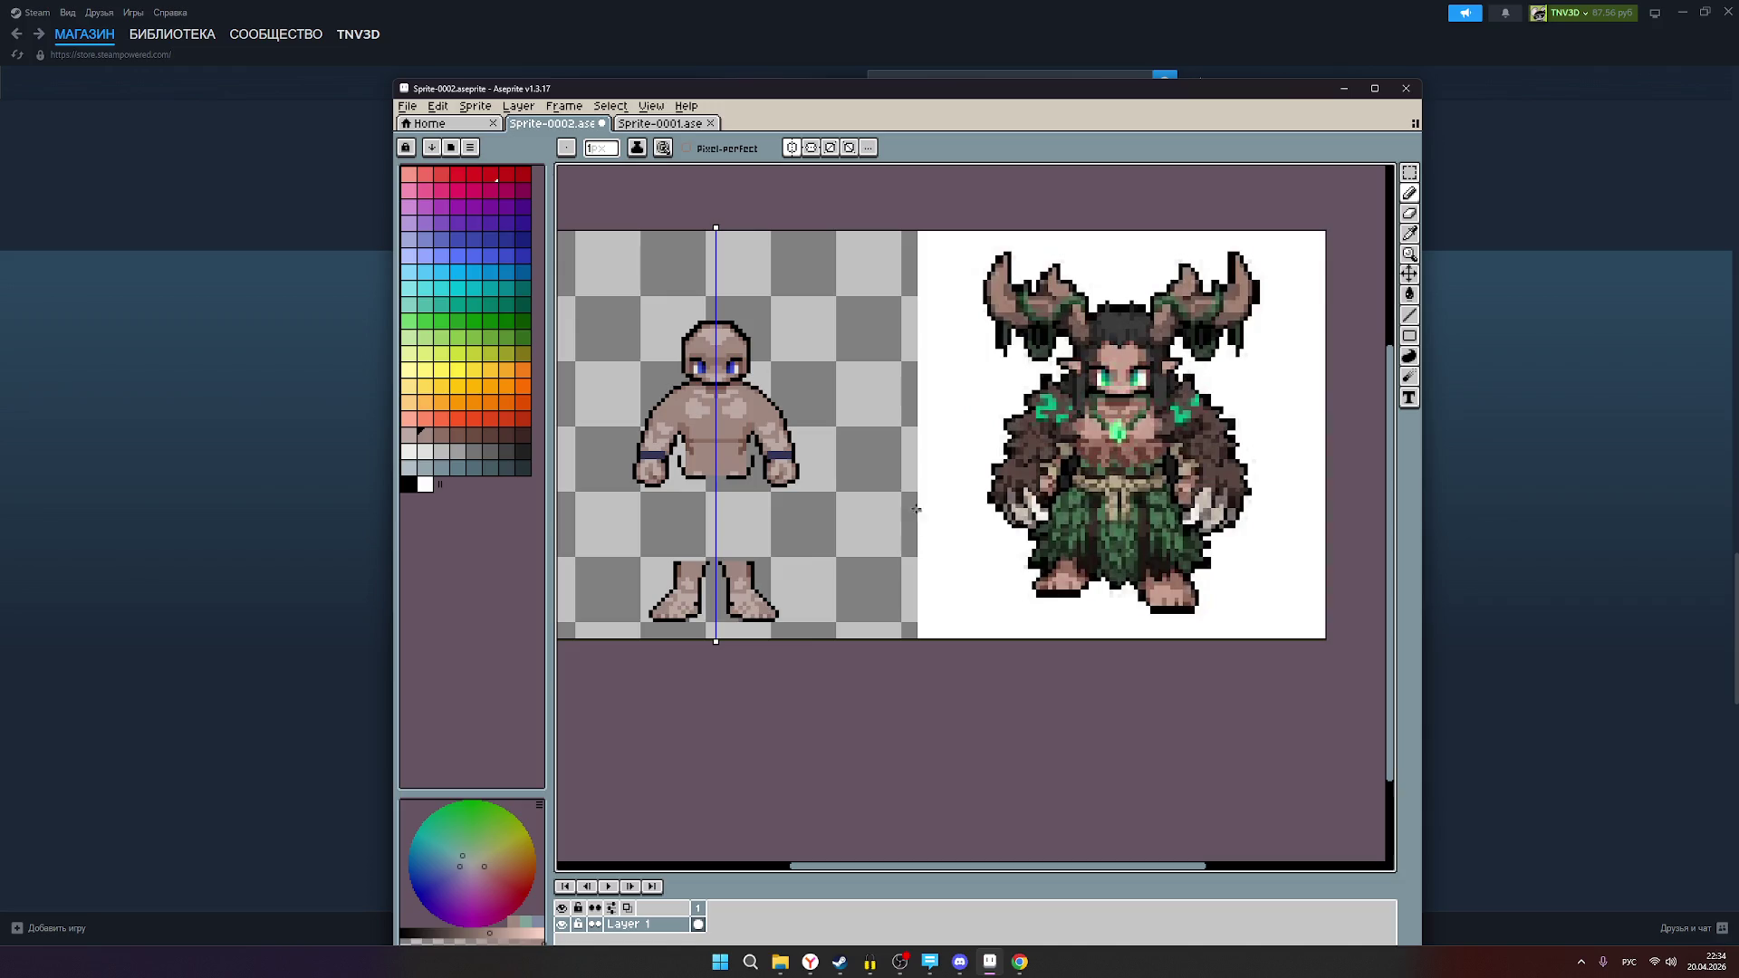
{"action": "scroll", "coordinate": [811, 500], "scroll_direction": "down", "scroll_amount": 1}
{"action": "scroll", "coordinate": [759, 459], "scroll_direction": "up", "scroll_amount": 1}
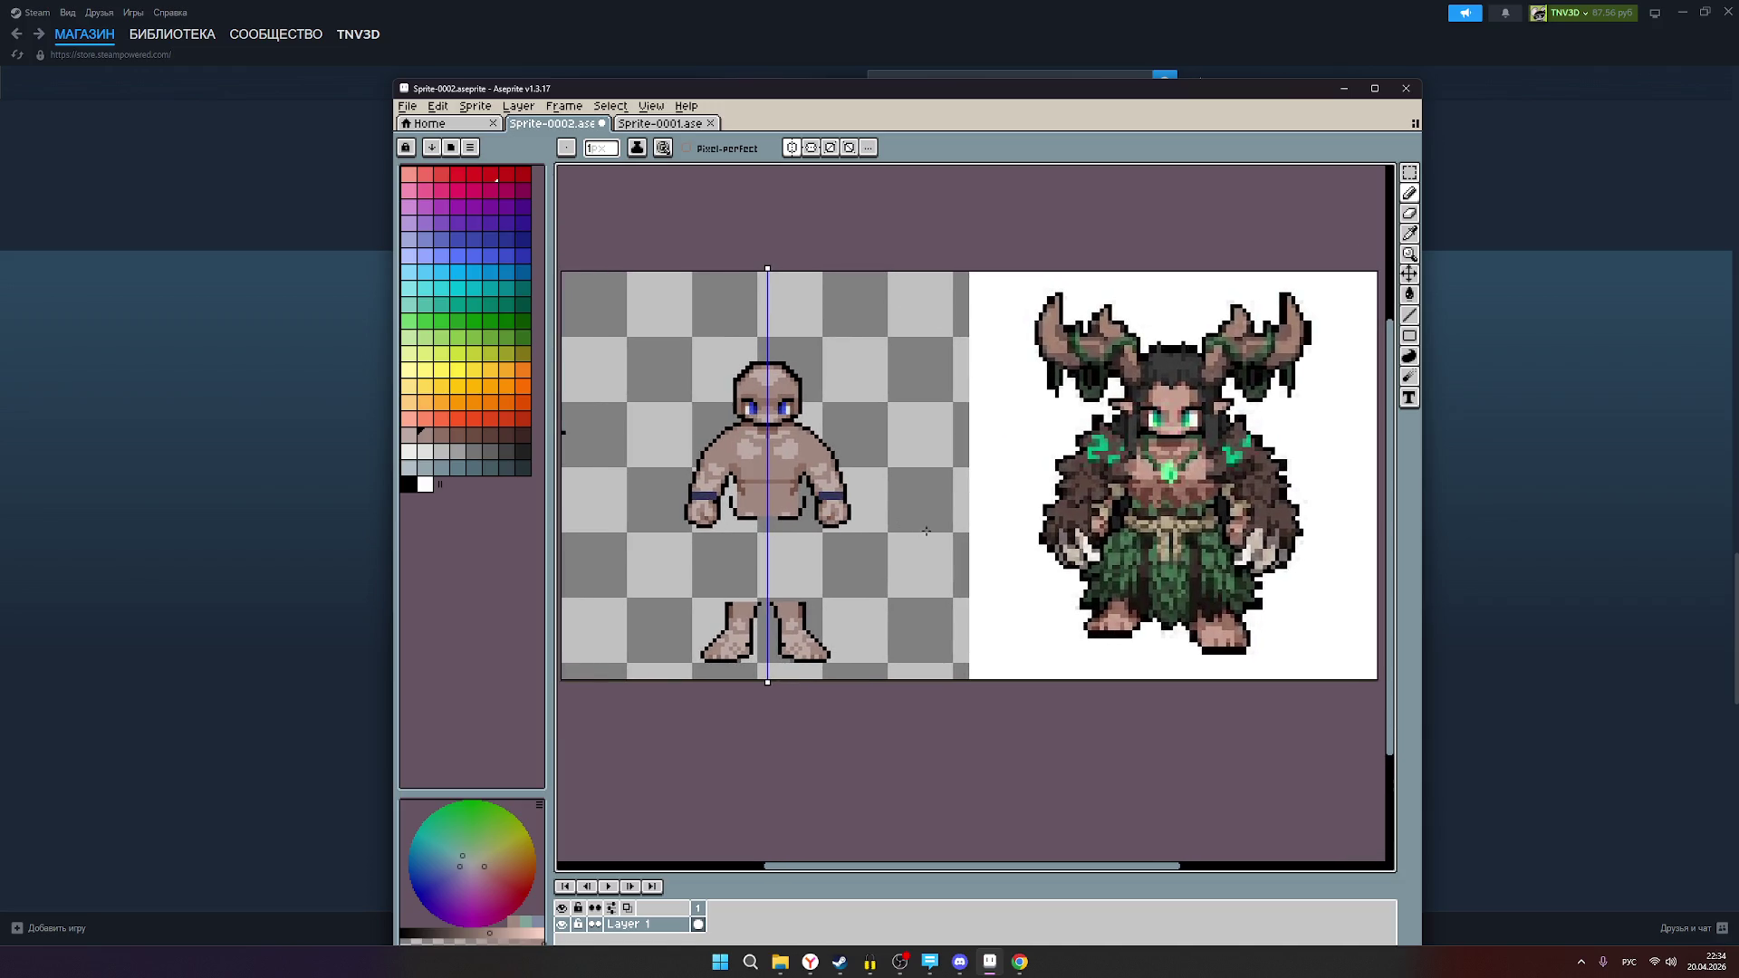
{"action": "scroll", "coordinate": [867, 545], "scroll_direction": "up", "scroll_amount": 1}
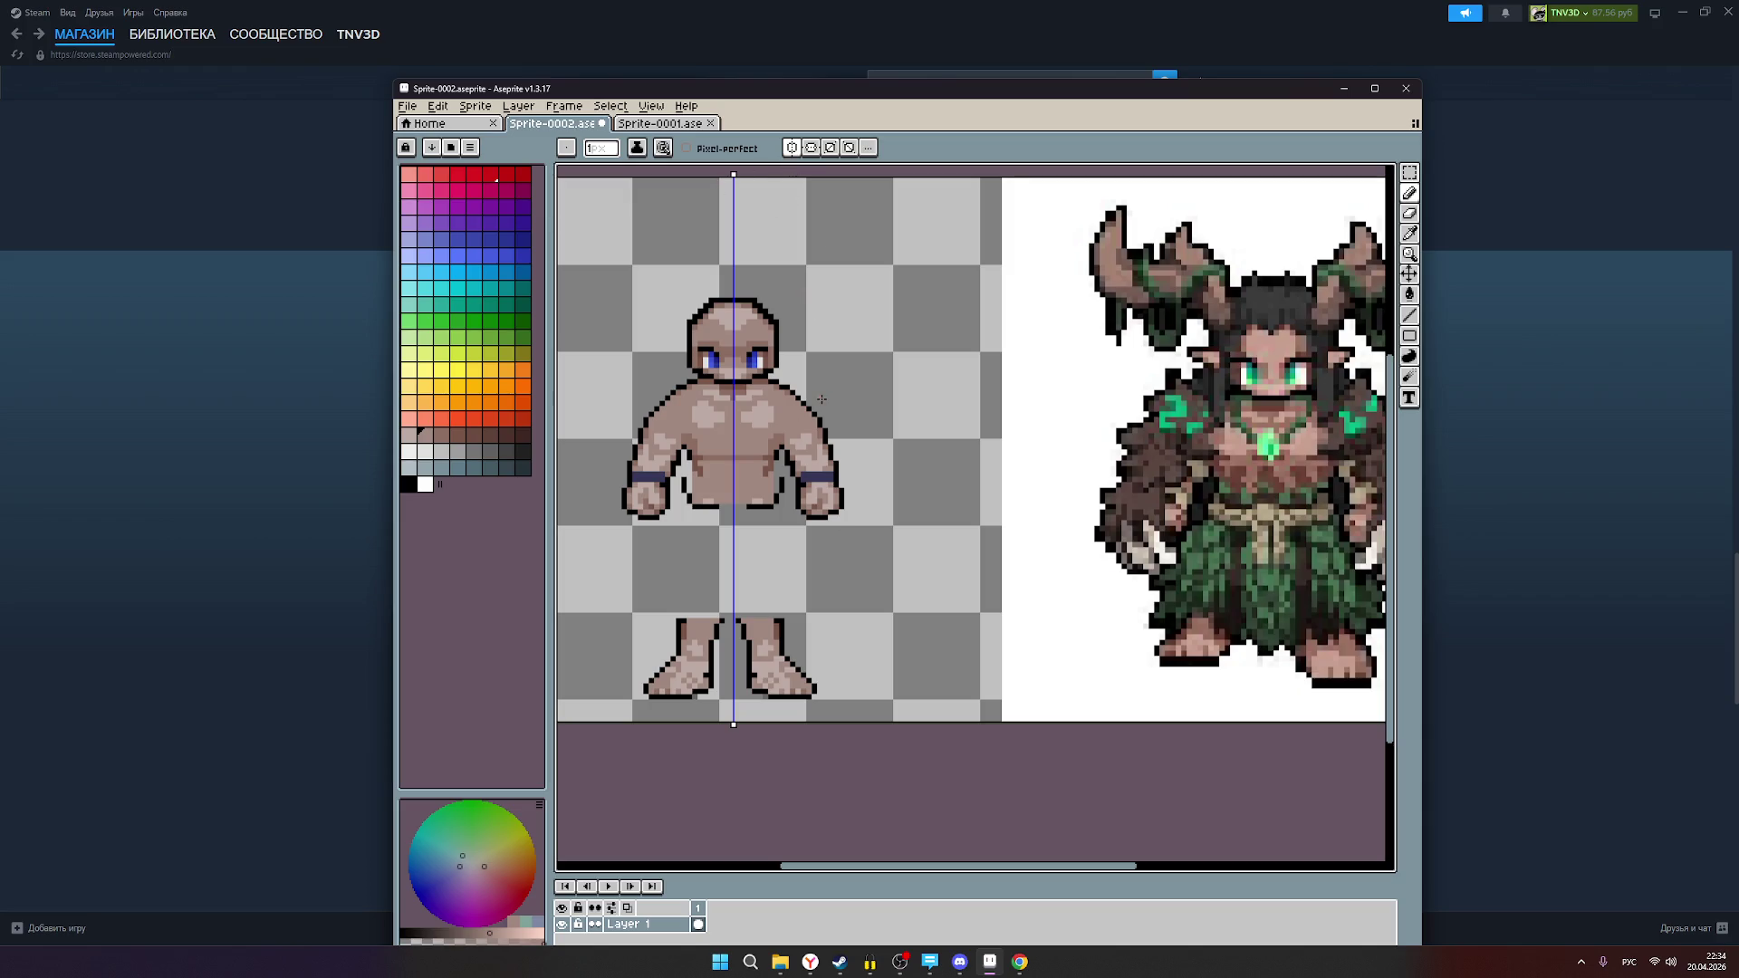
{"action": "scroll", "coordinate": [1220, 462], "scroll_direction": "down", "scroll_amount": 1}
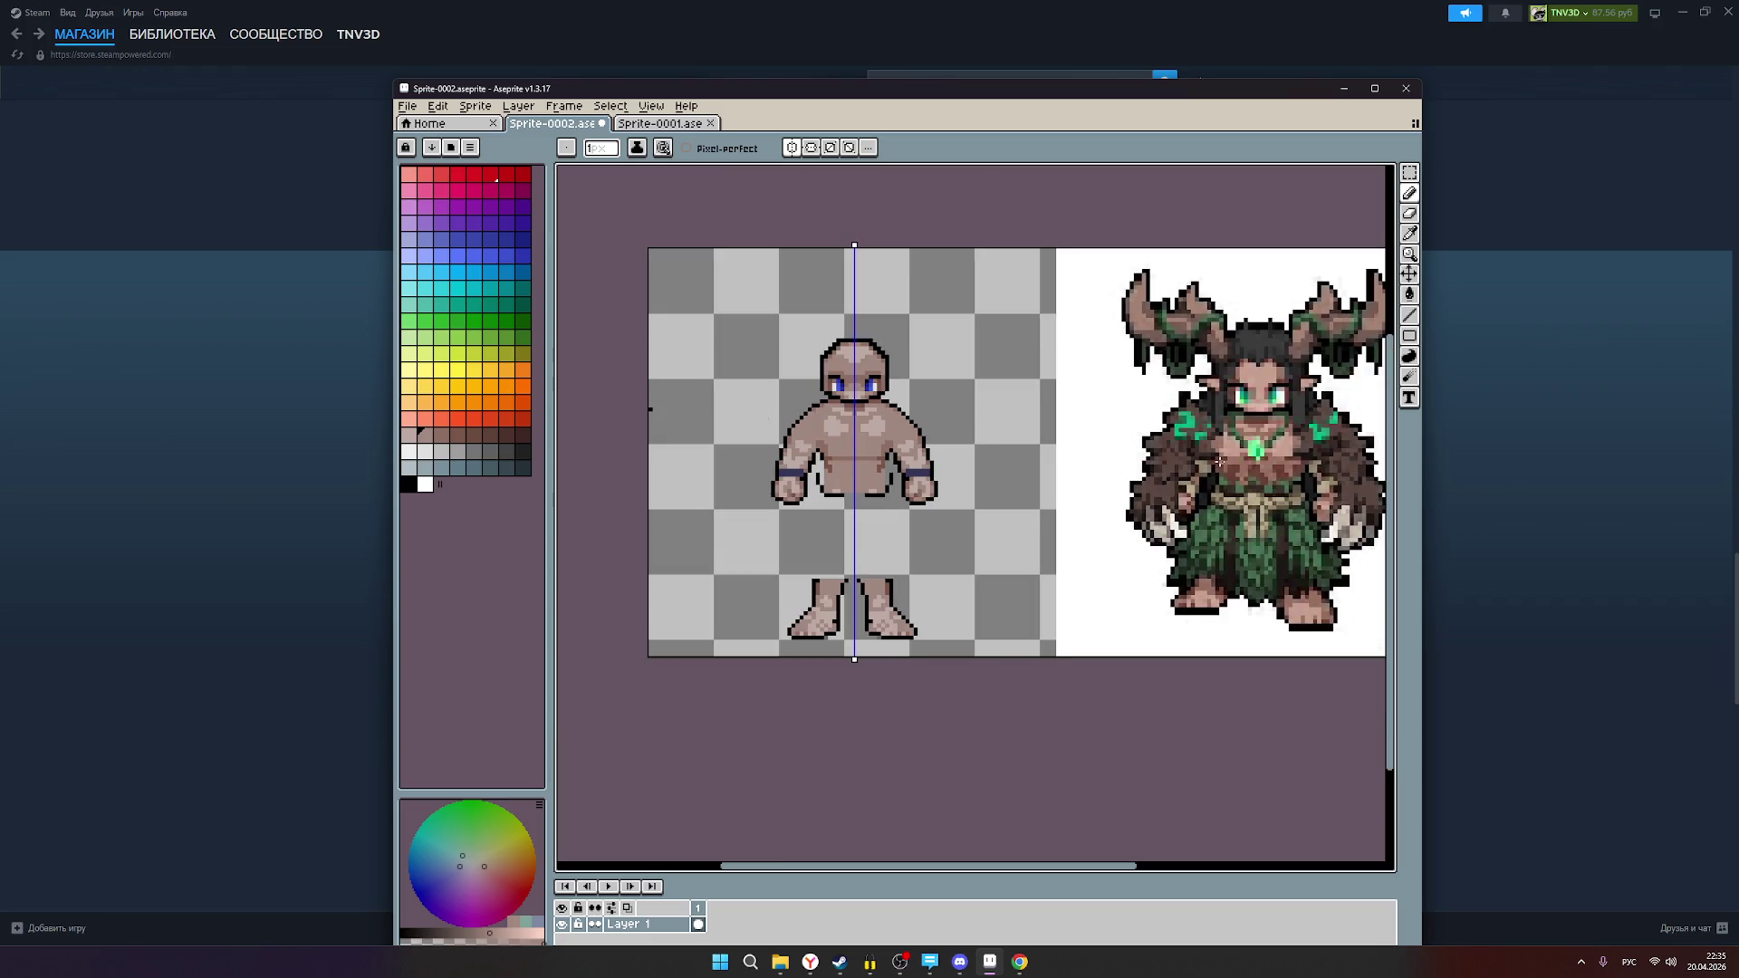
{"action": "scroll", "coordinate": [1220, 462], "scroll_direction": "up", "scroll_amount": 1}
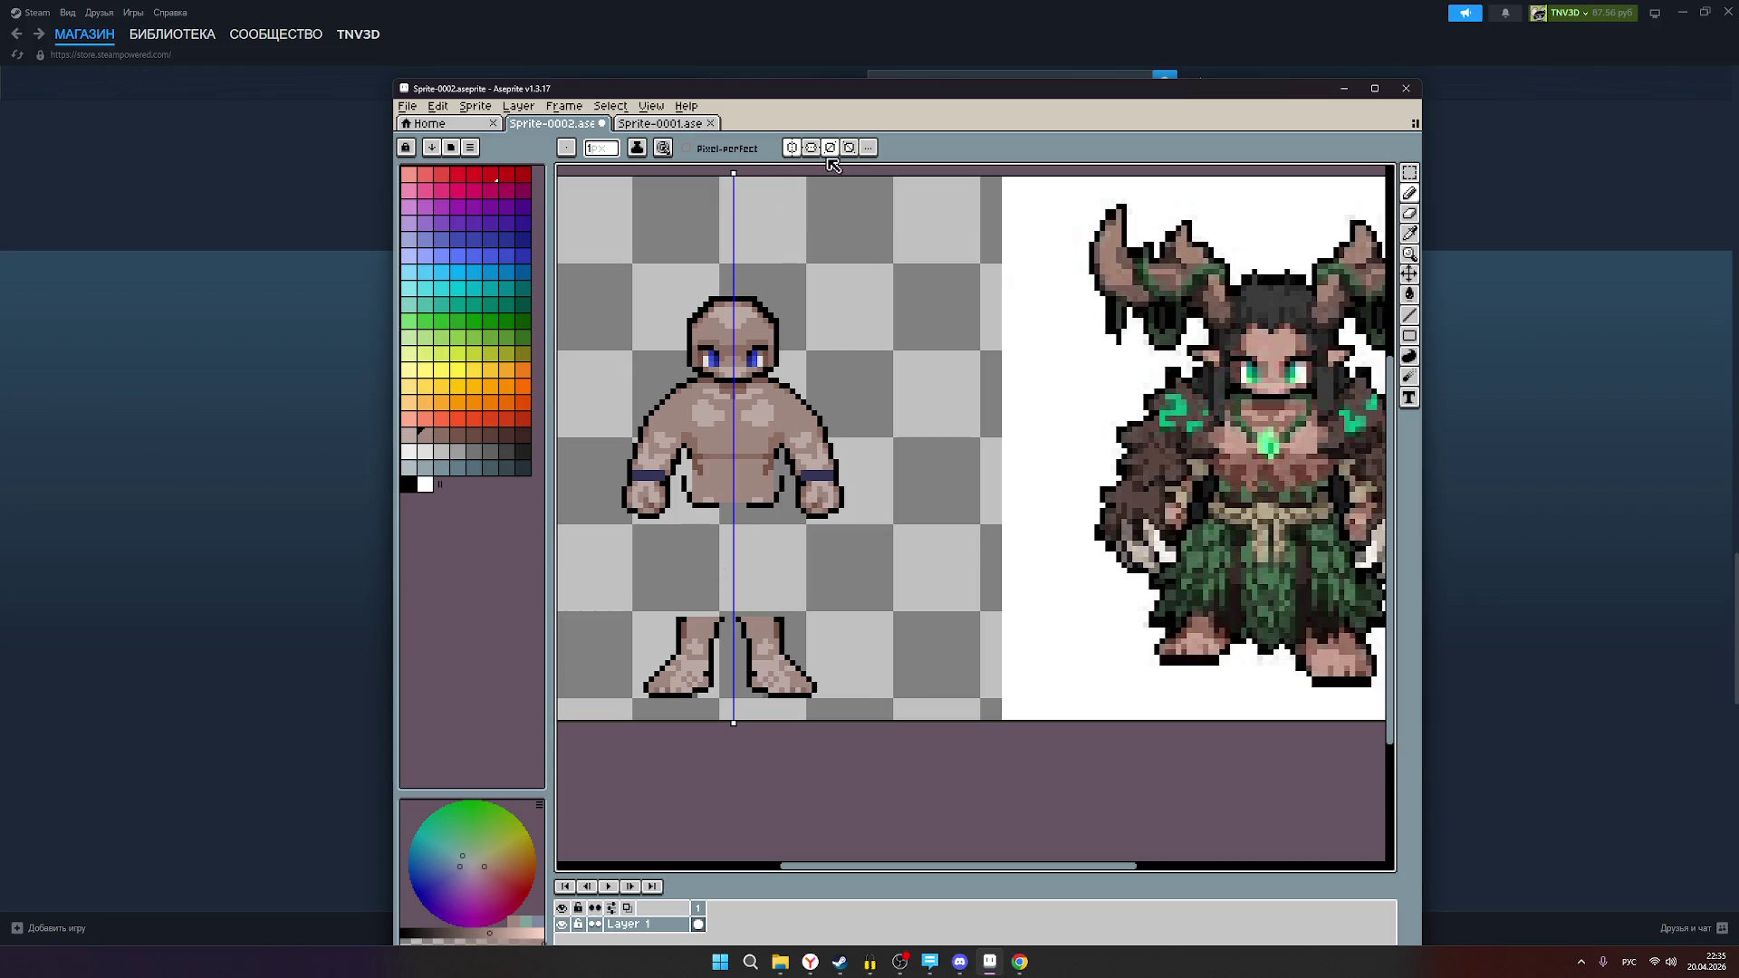
{"action": "left_click", "coordinate": [1410, 175]}
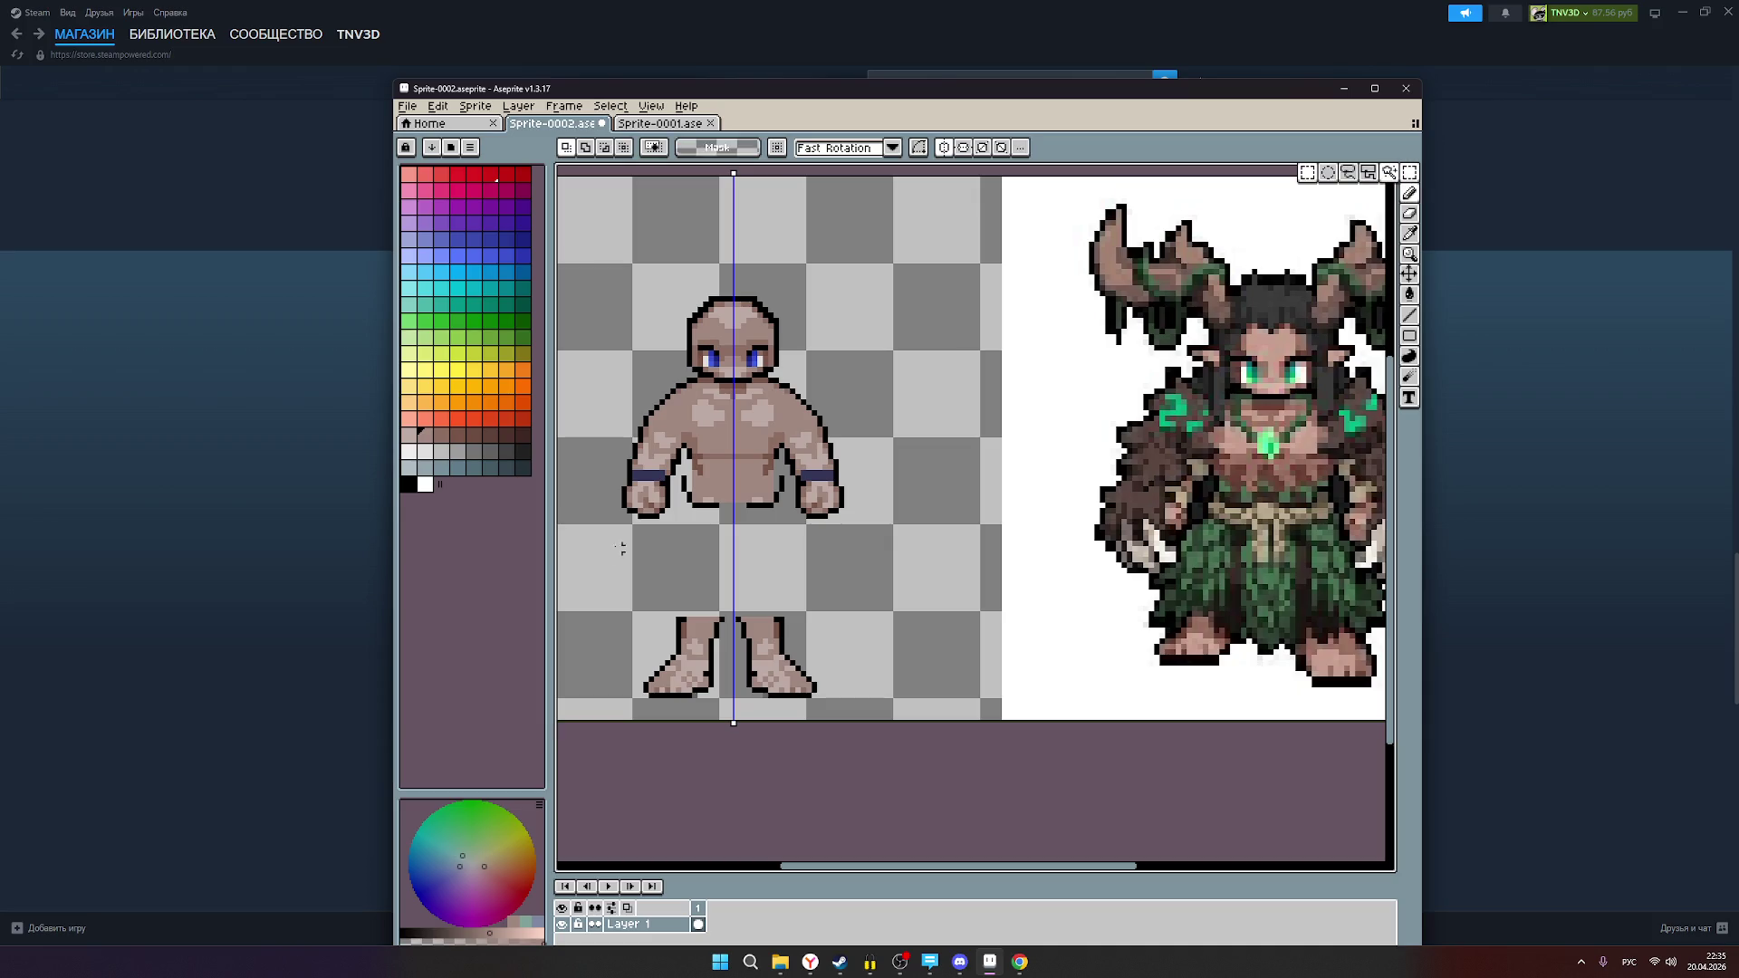
Step: Marquee-select the waist, nudge it into place, and lower the hip block toward the legs
{"action": "mouse_move", "coordinate": [677, 510]}
{"action": "left_mouse_down"}
{"action": "mouse_move", "coordinate": [788, 484]}
{"action": "mouse_move", "coordinate": [793, 461]}
{"action": "mouse_move", "coordinate": [741, 488]}
{"action": "left_mouse_up"}
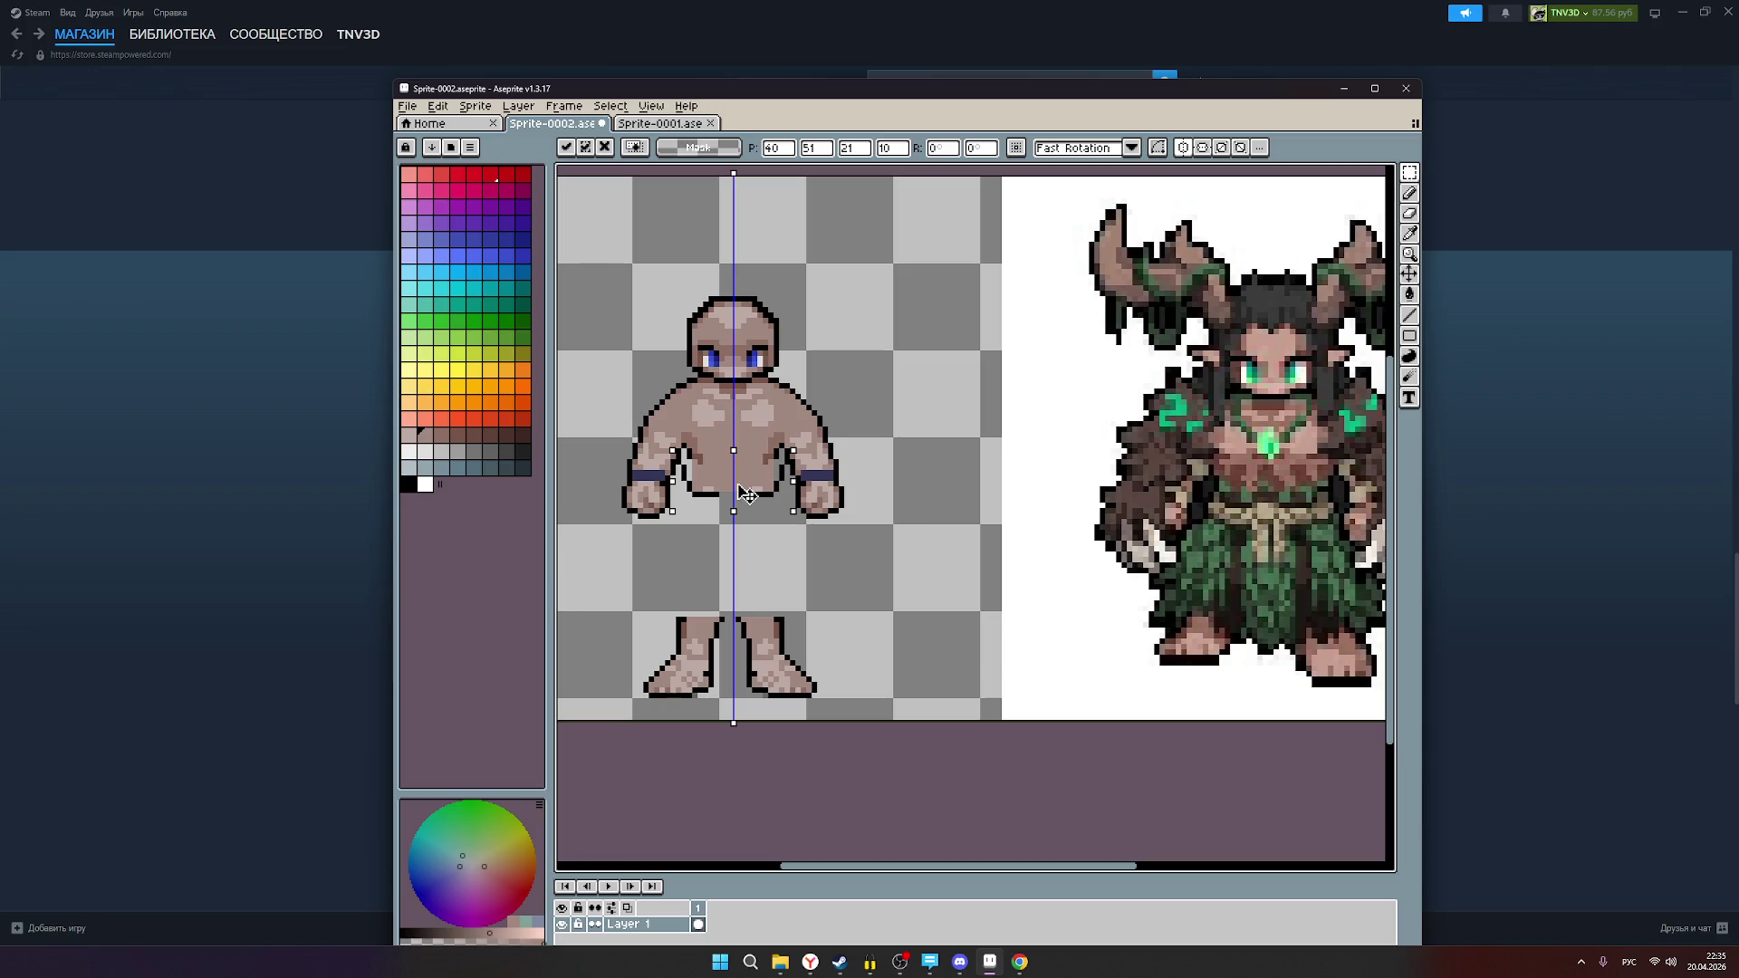
{"action": "left_click_drag", "start_coordinate": [739, 484], "coordinate": [739, 480]}
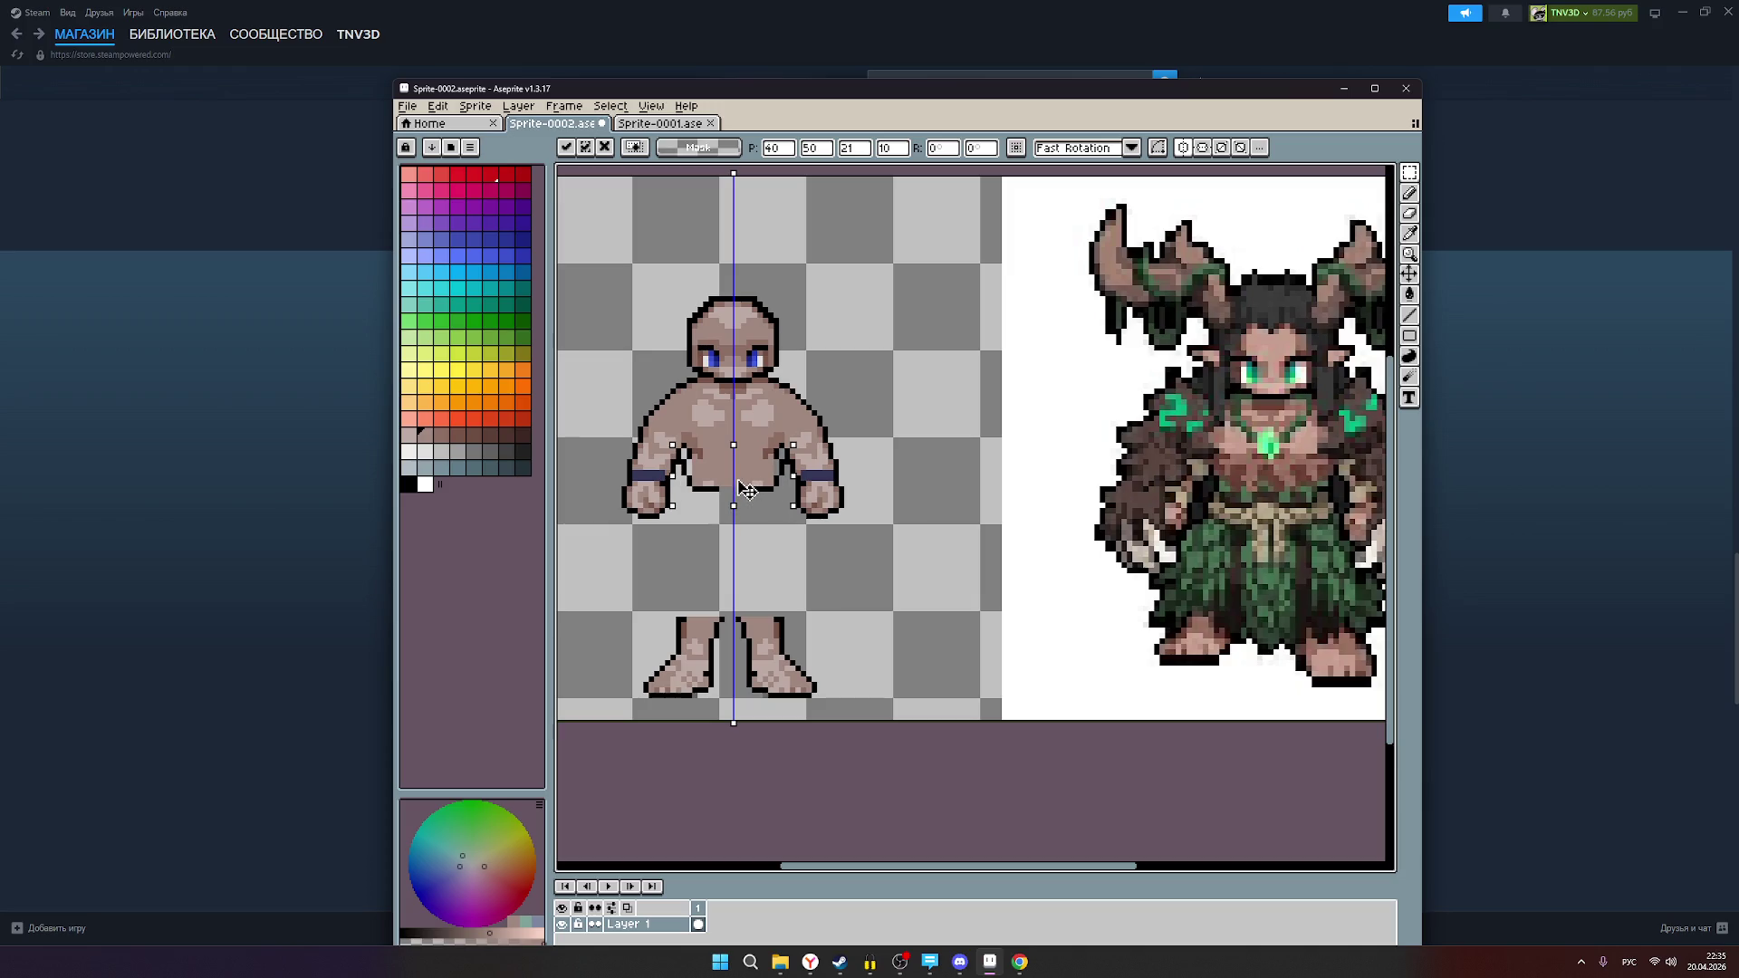
{"action": "key", "text": "Down"}
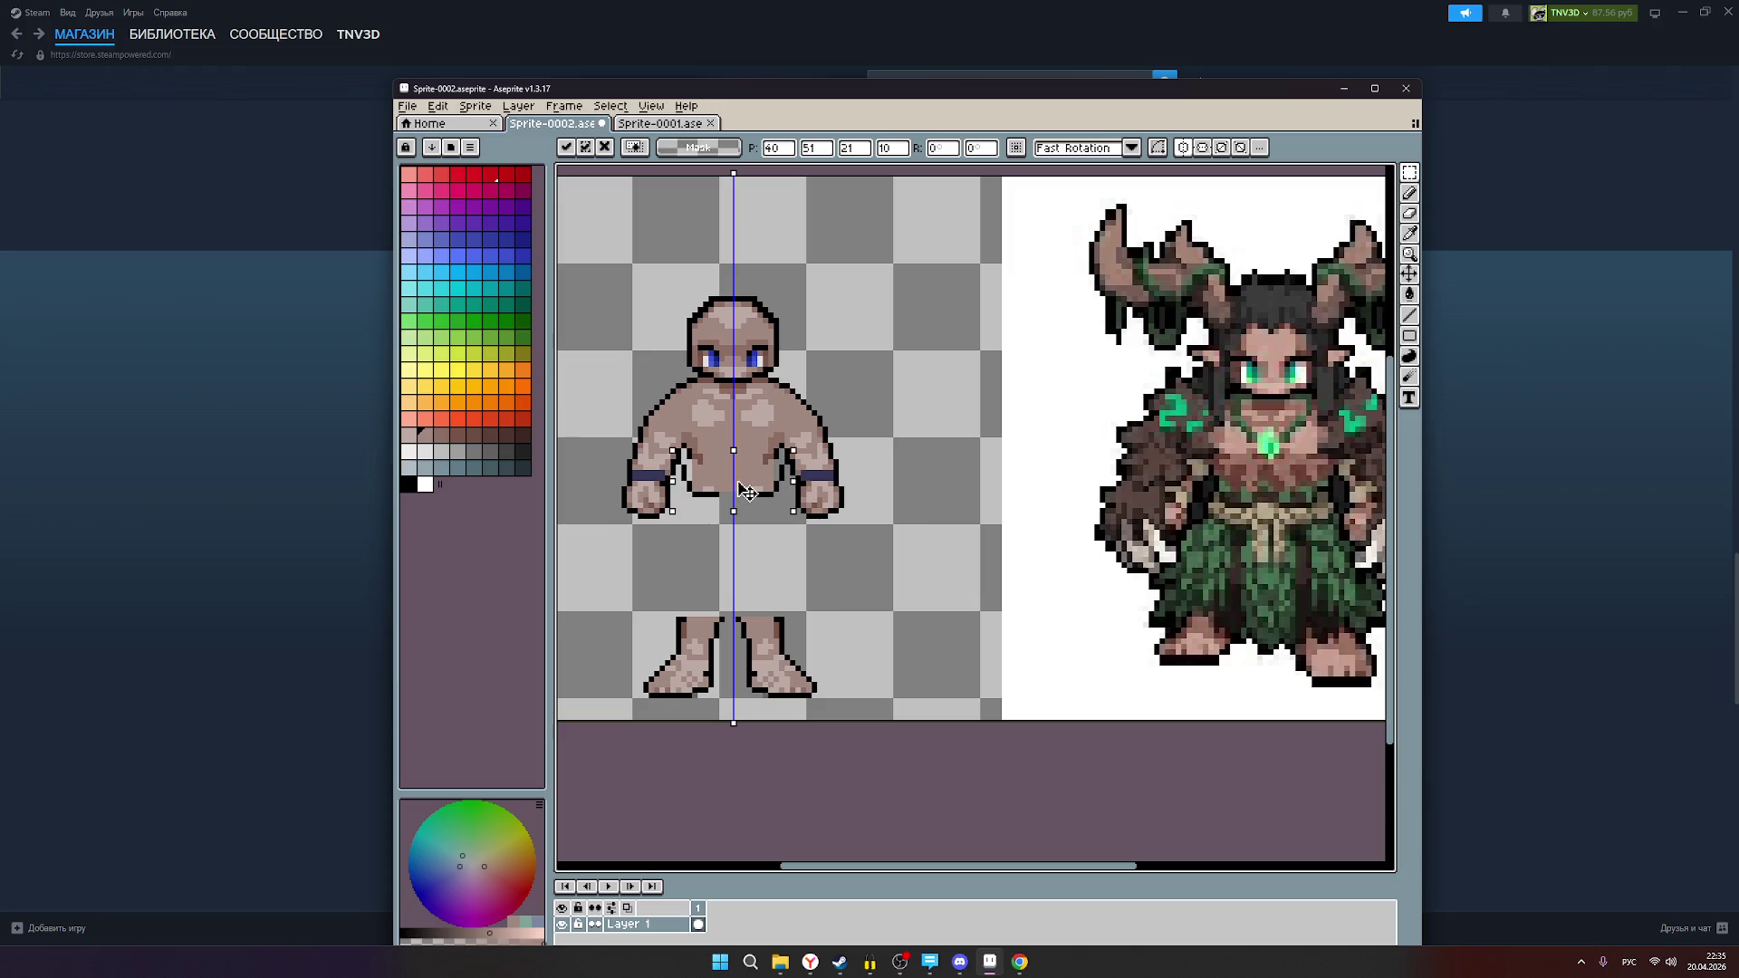
{"action": "key", "text": "Up"}
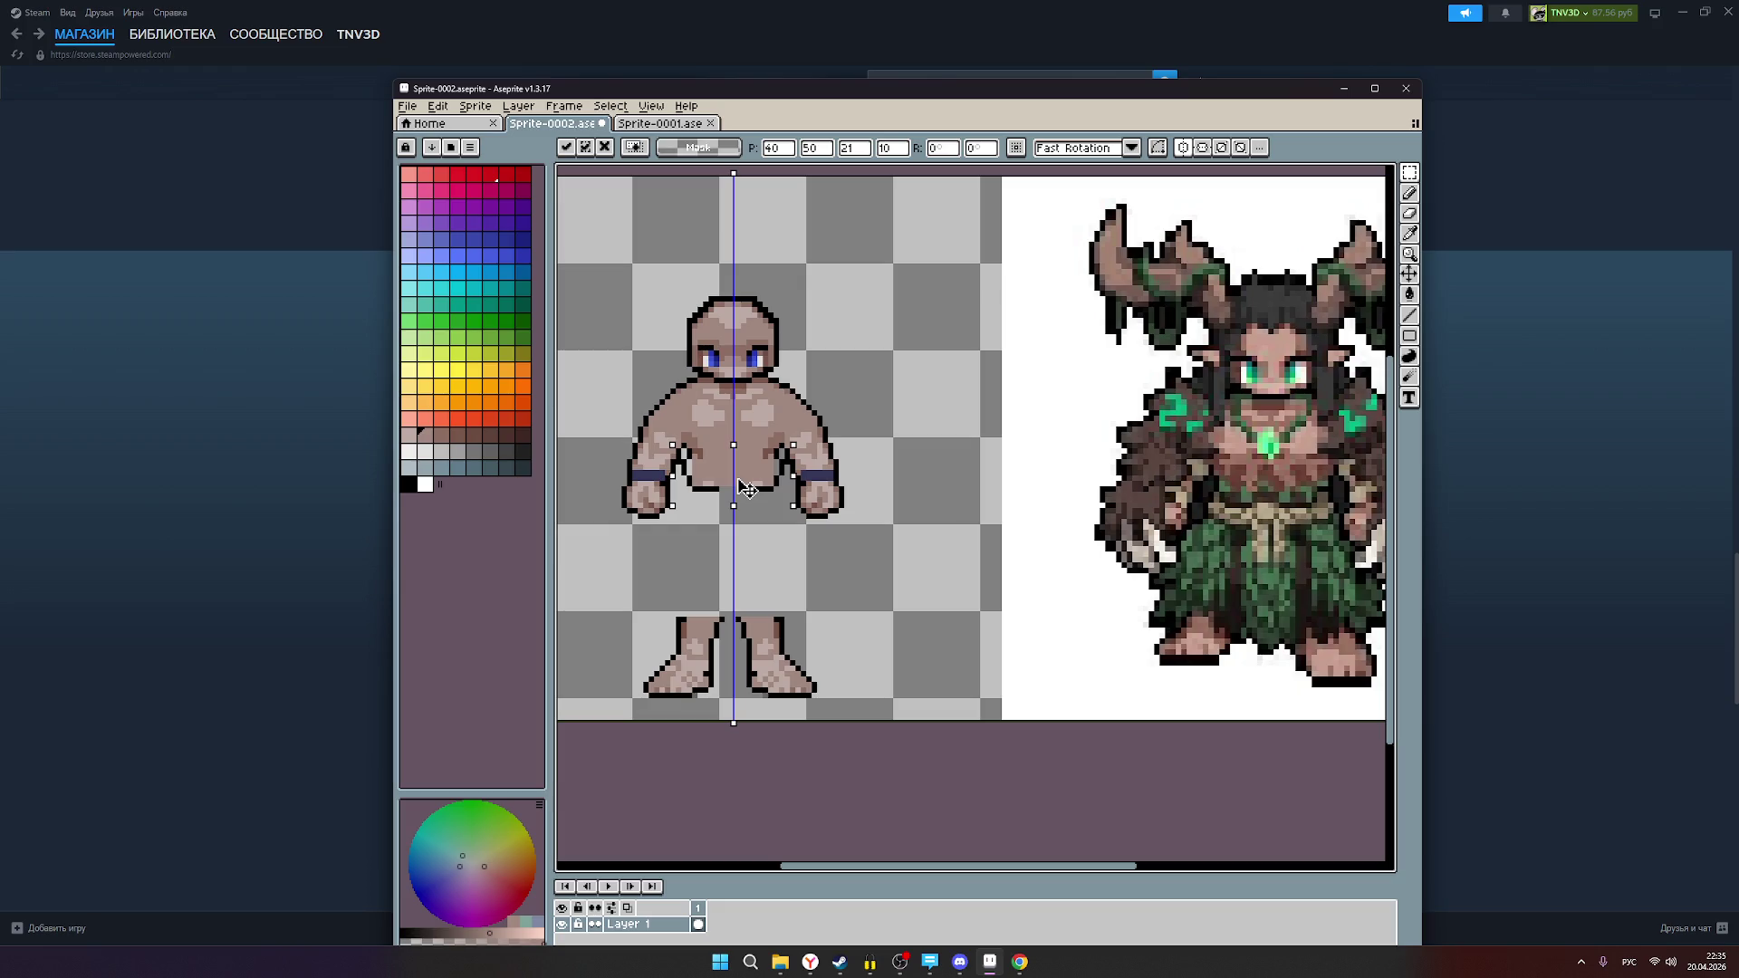
{"action": "scroll", "coordinate": [1302, 486], "scroll_direction": "up", "scroll_amount": 1}
{"action": "scroll", "coordinate": [1300, 472], "scroll_direction": "down", "scroll_amount": 1}
{"action": "scroll", "coordinate": [1295, 457], "scroll_direction": "up", "scroll_amount": 1}
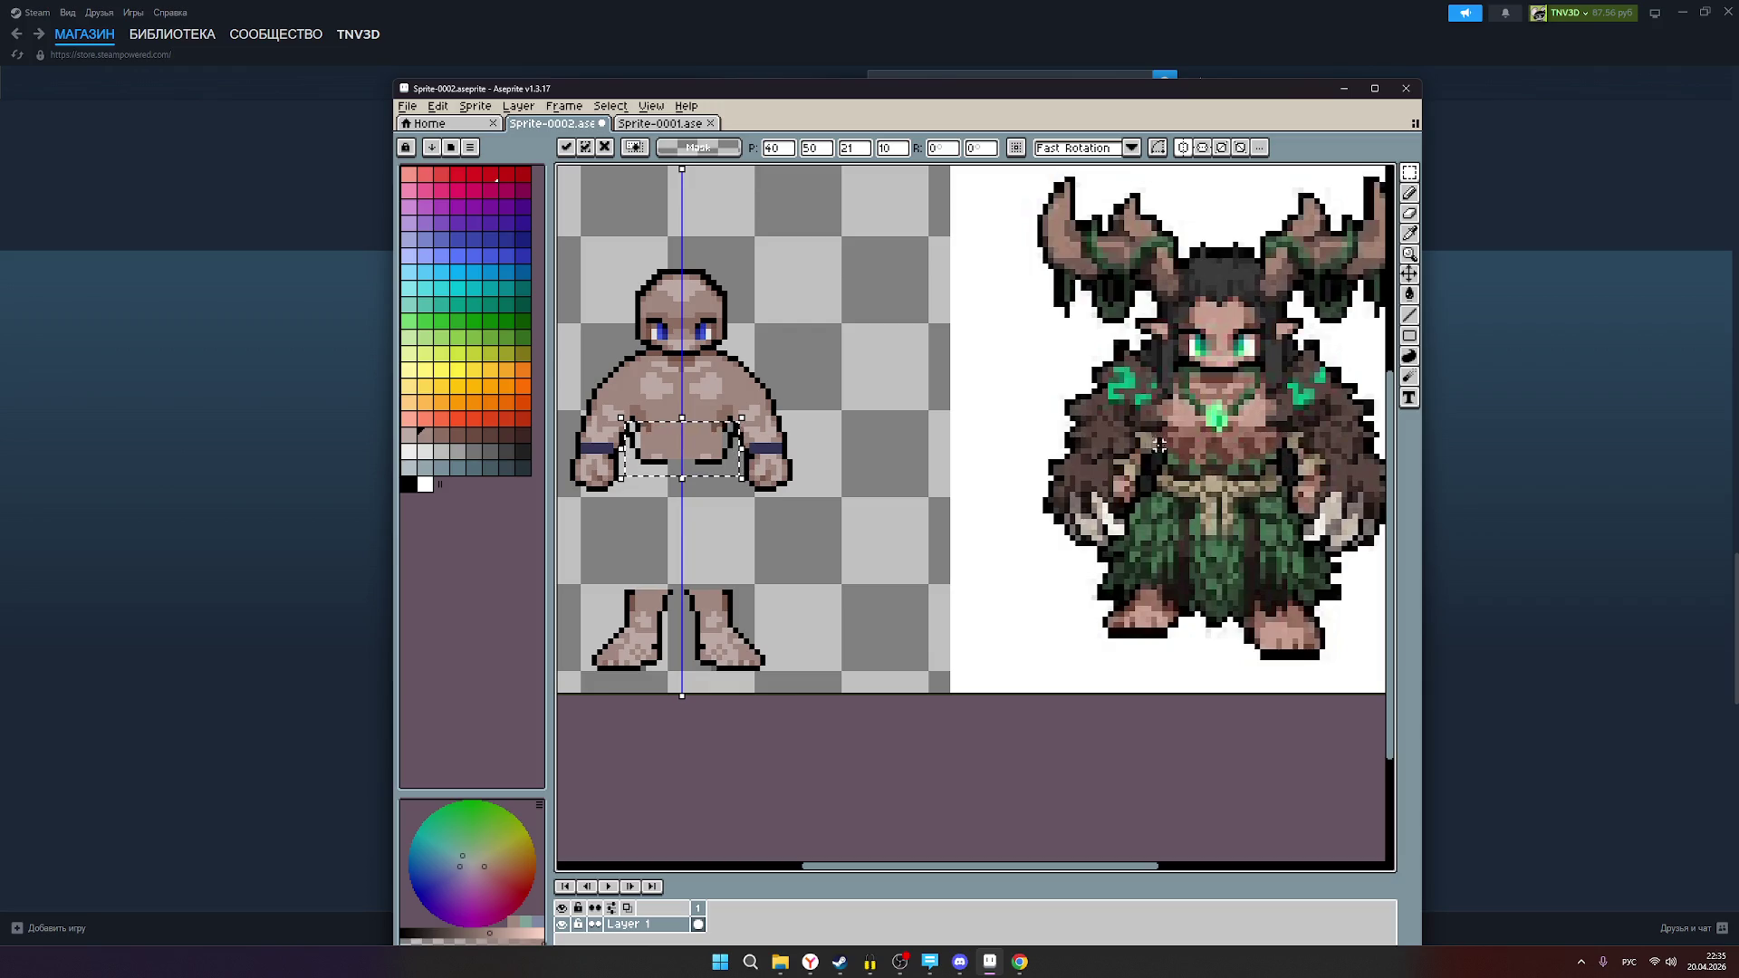
{"action": "left_click_drag", "start_coordinate": [700, 455], "coordinate": [700, 480]}
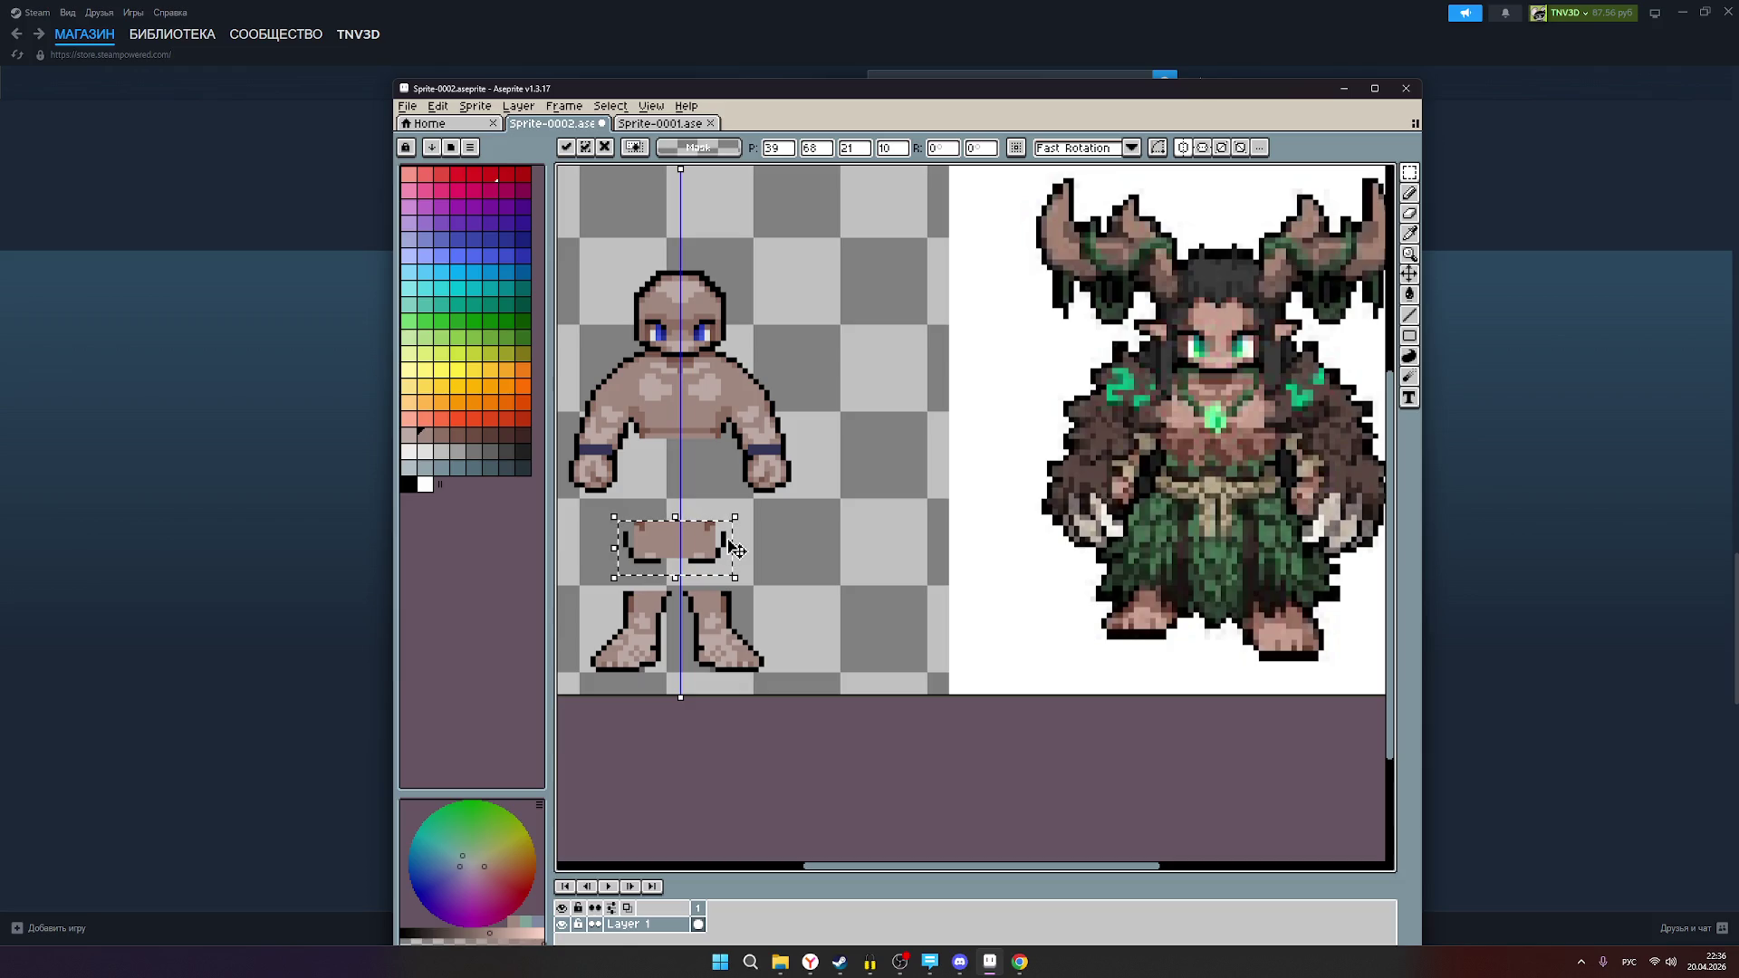
Step: Set the Pencil to black, then return to the Rectangular Marquee
{"action": "left_click", "coordinate": [1409, 193]}
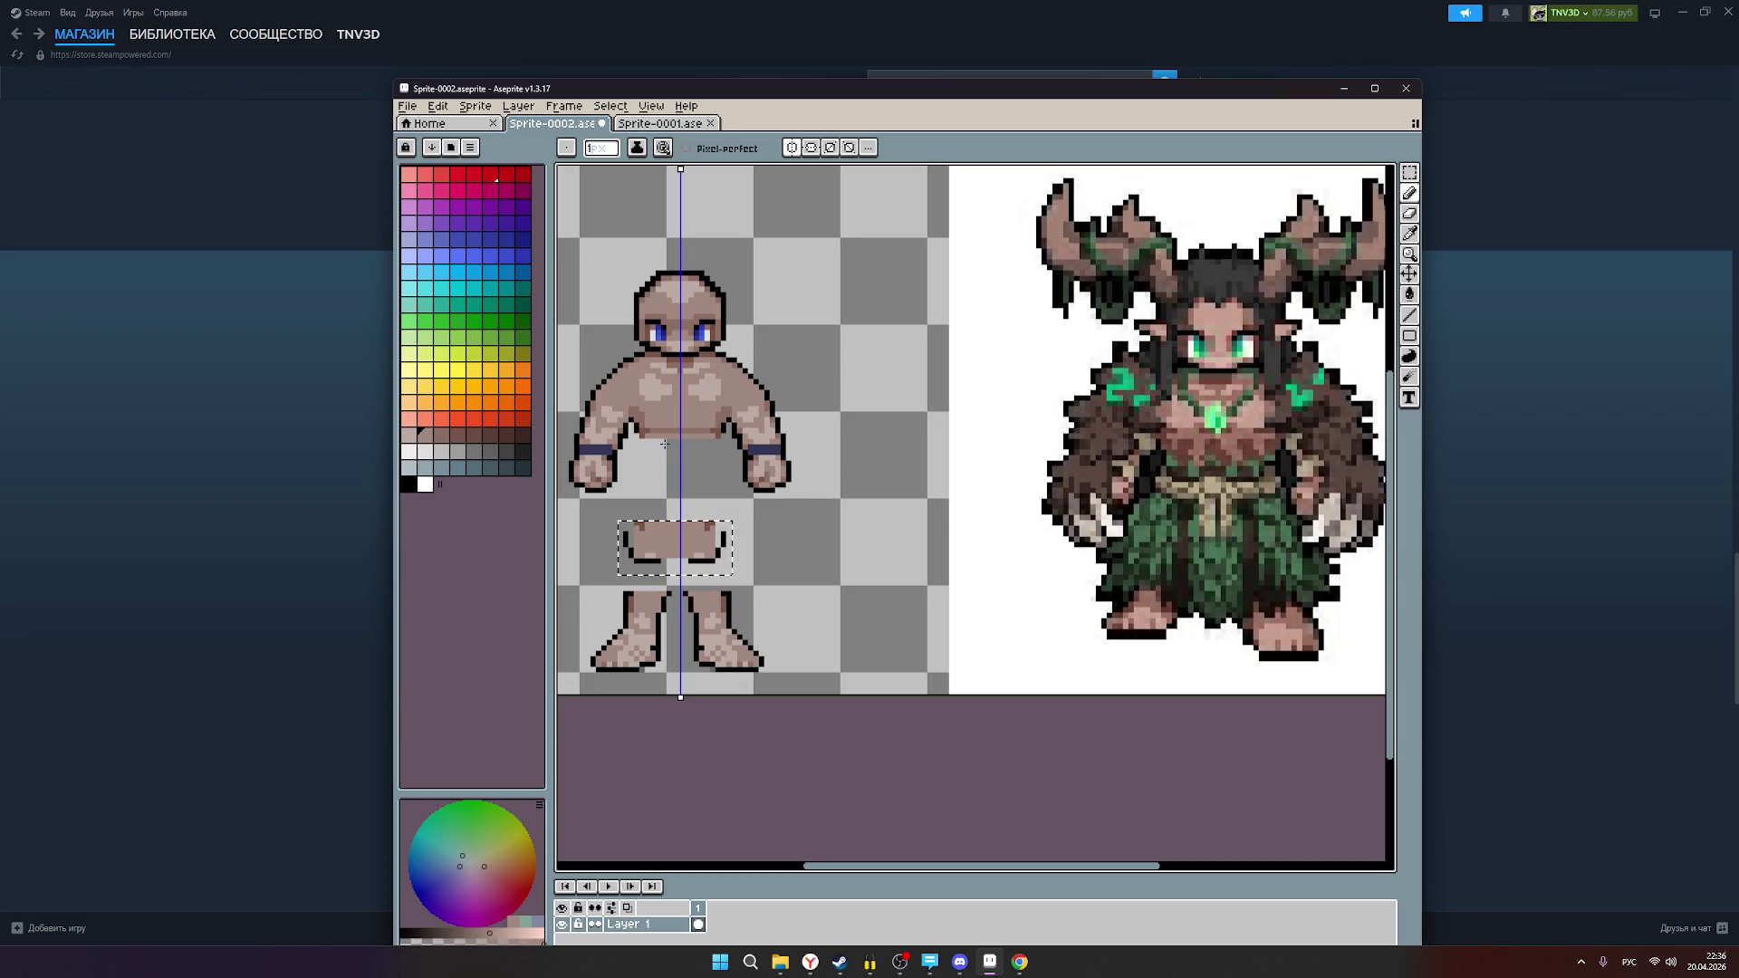
{"action": "left_click", "coordinate": [408, 483]}
{"action": "scroll", "coordinate": [725, 539], "scroll_direction": "up", "scroll_amount": 1}
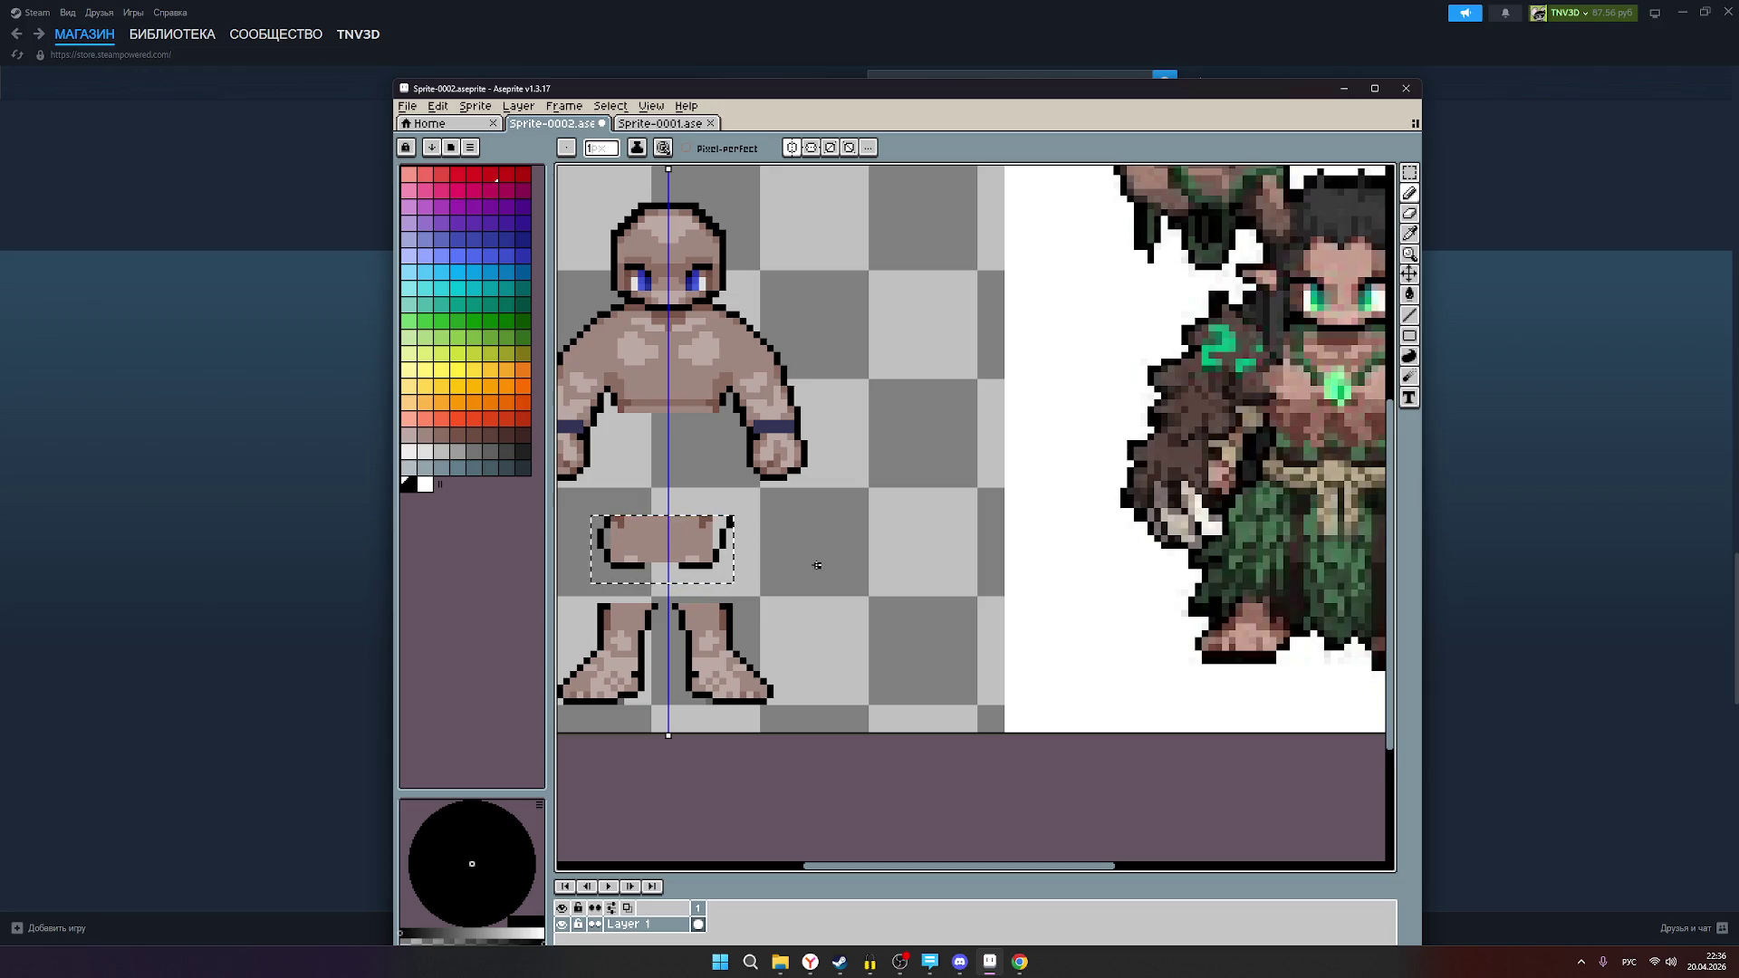
{"action": "key", "text": "ctrl"}
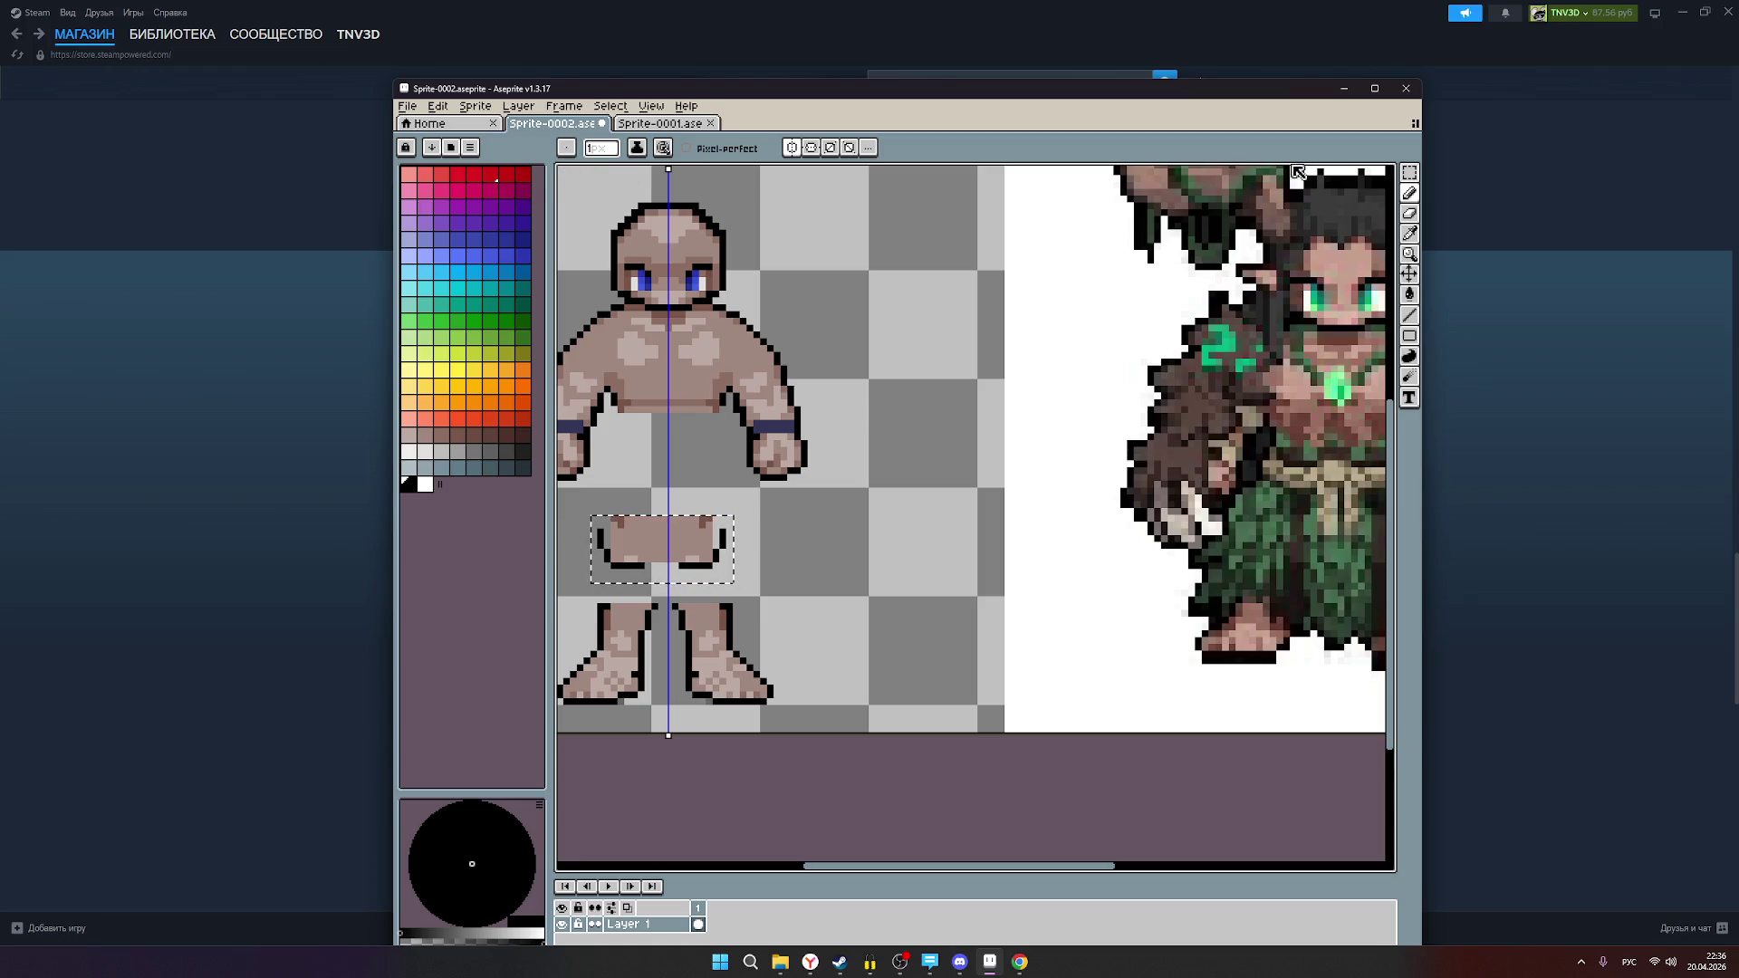
{"action": "left_click", "coordinate": [1411, 174]}
Step: Deselect, turn off symmetry, and outline the hip piece's right edge and top-left corner in black
{"action": "left_click", "coordinate": [858, 470]}
{"action": "scroll", "coordinate": [828, 484], "scroll_direction": "down", "scroll_amount": 1}
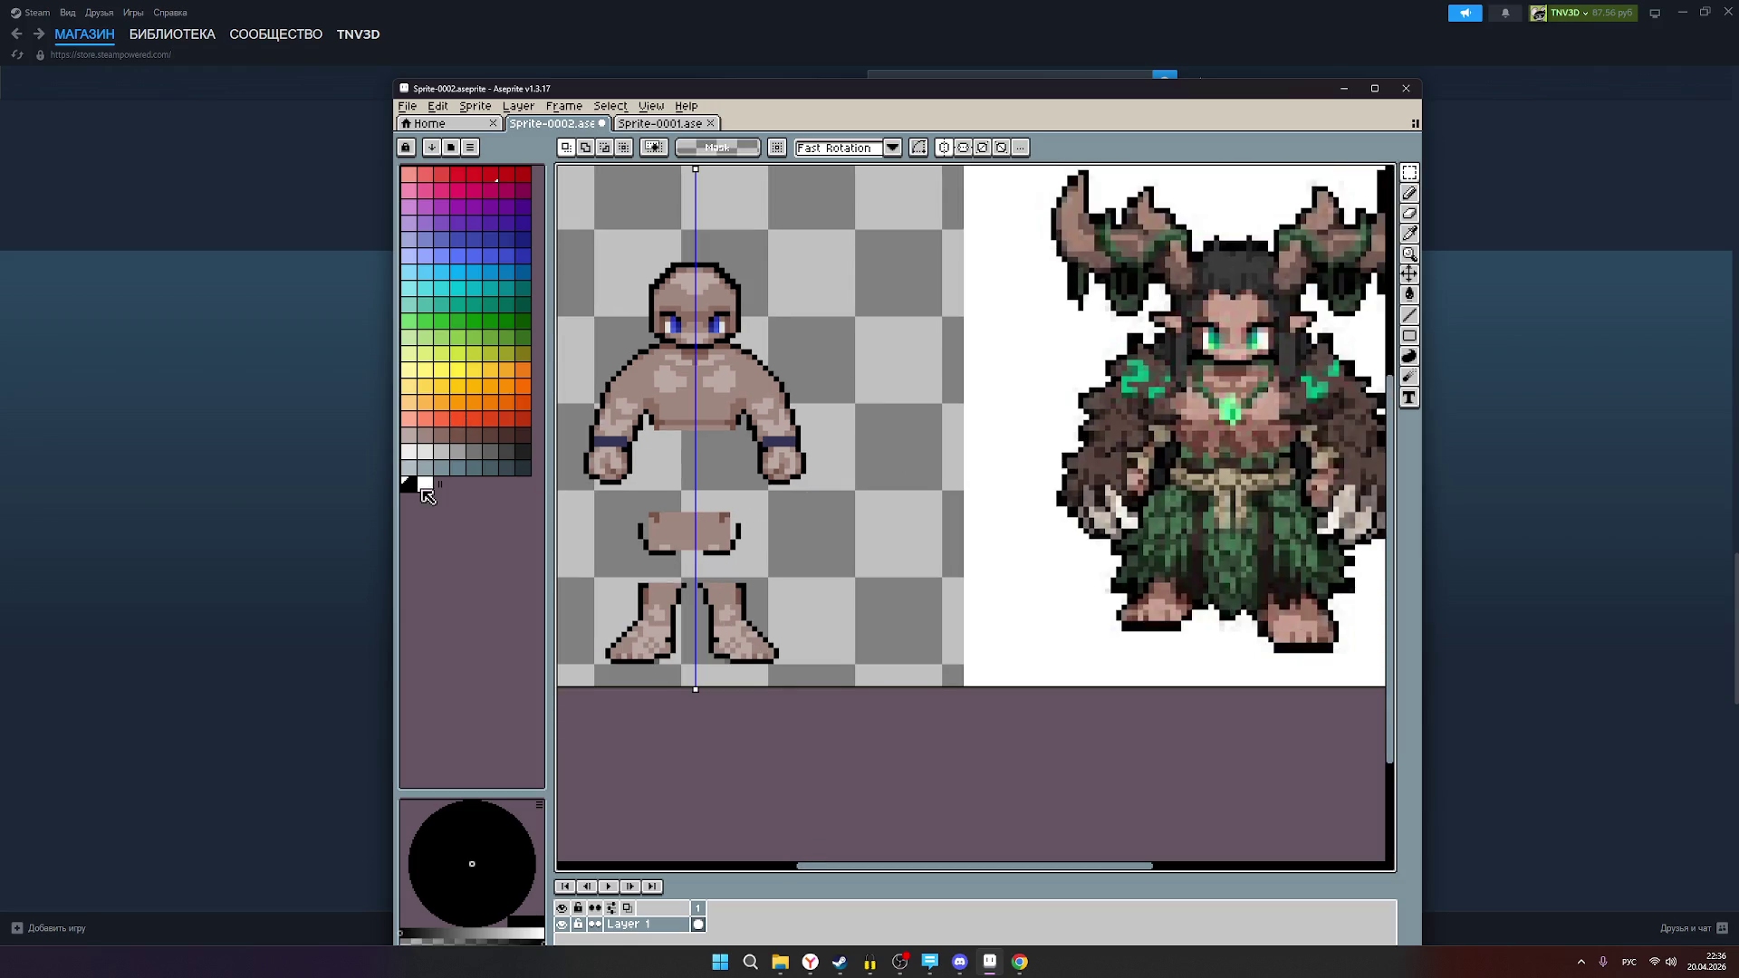
{"action": "left_click", "coordinate": [1409, 193]}
{"action": "scroll", "coordinate": [733, 532], "scroll_direction": "up", "scroll_amount": 1}
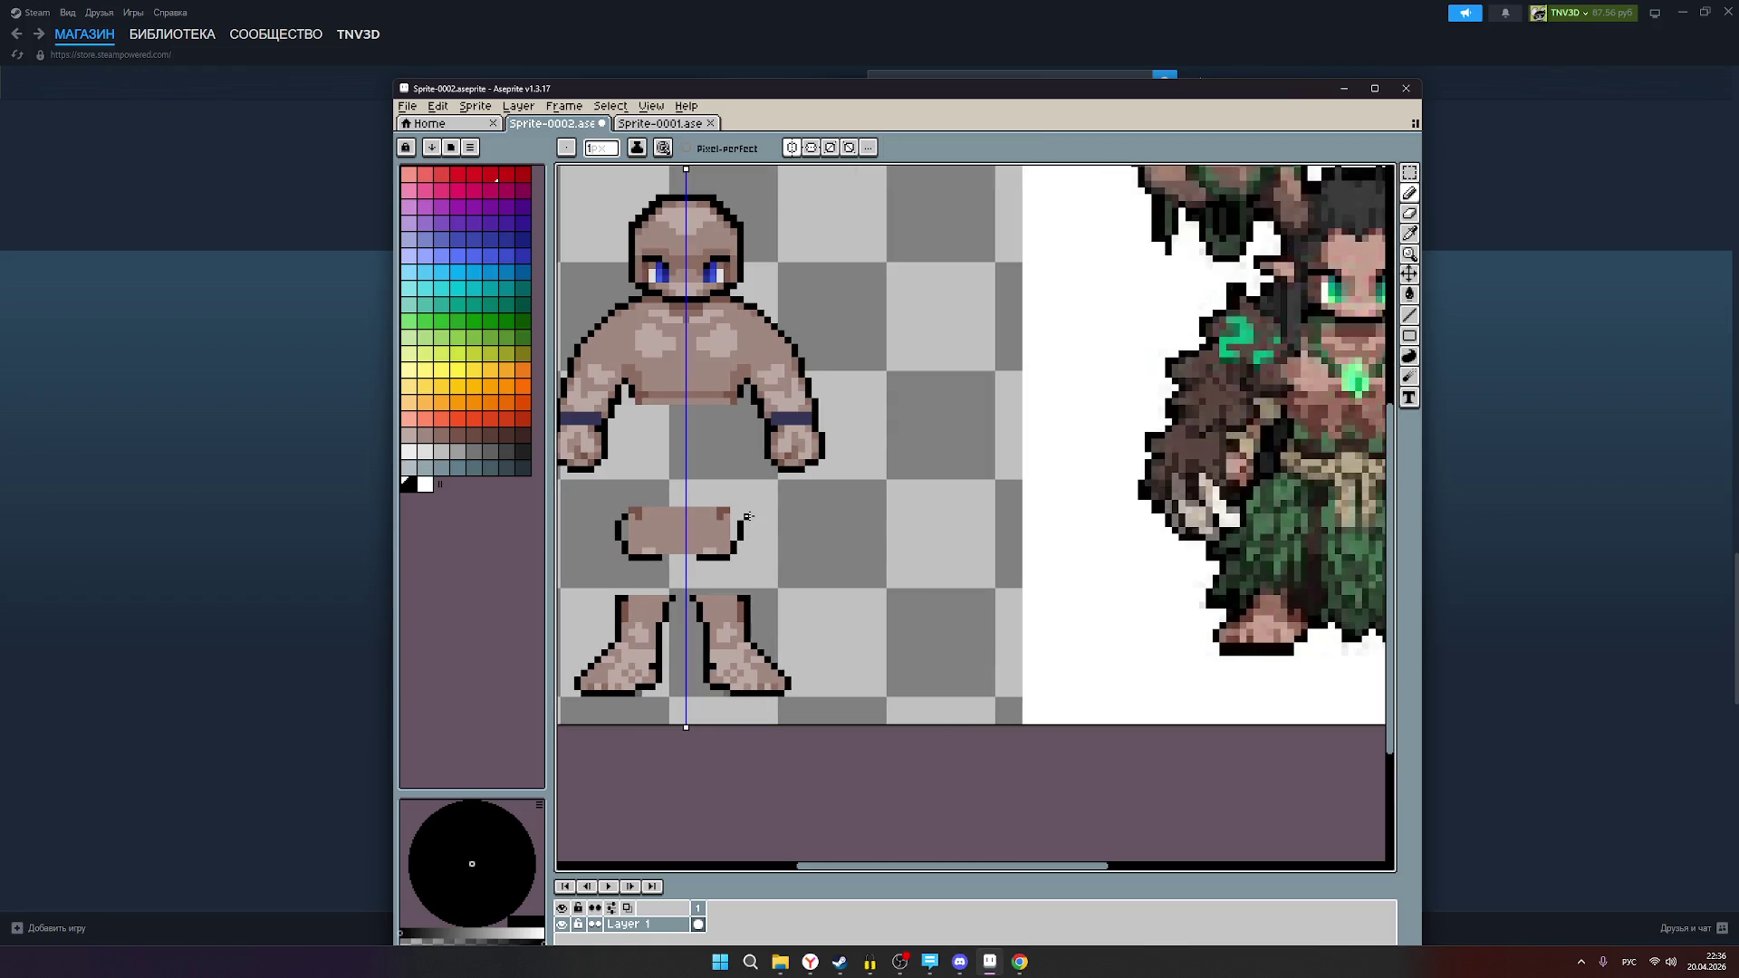
{"action": "left_click", "coordinate": [748, 514]}
{"action": "left_click", "coordinate": [791, 148]}
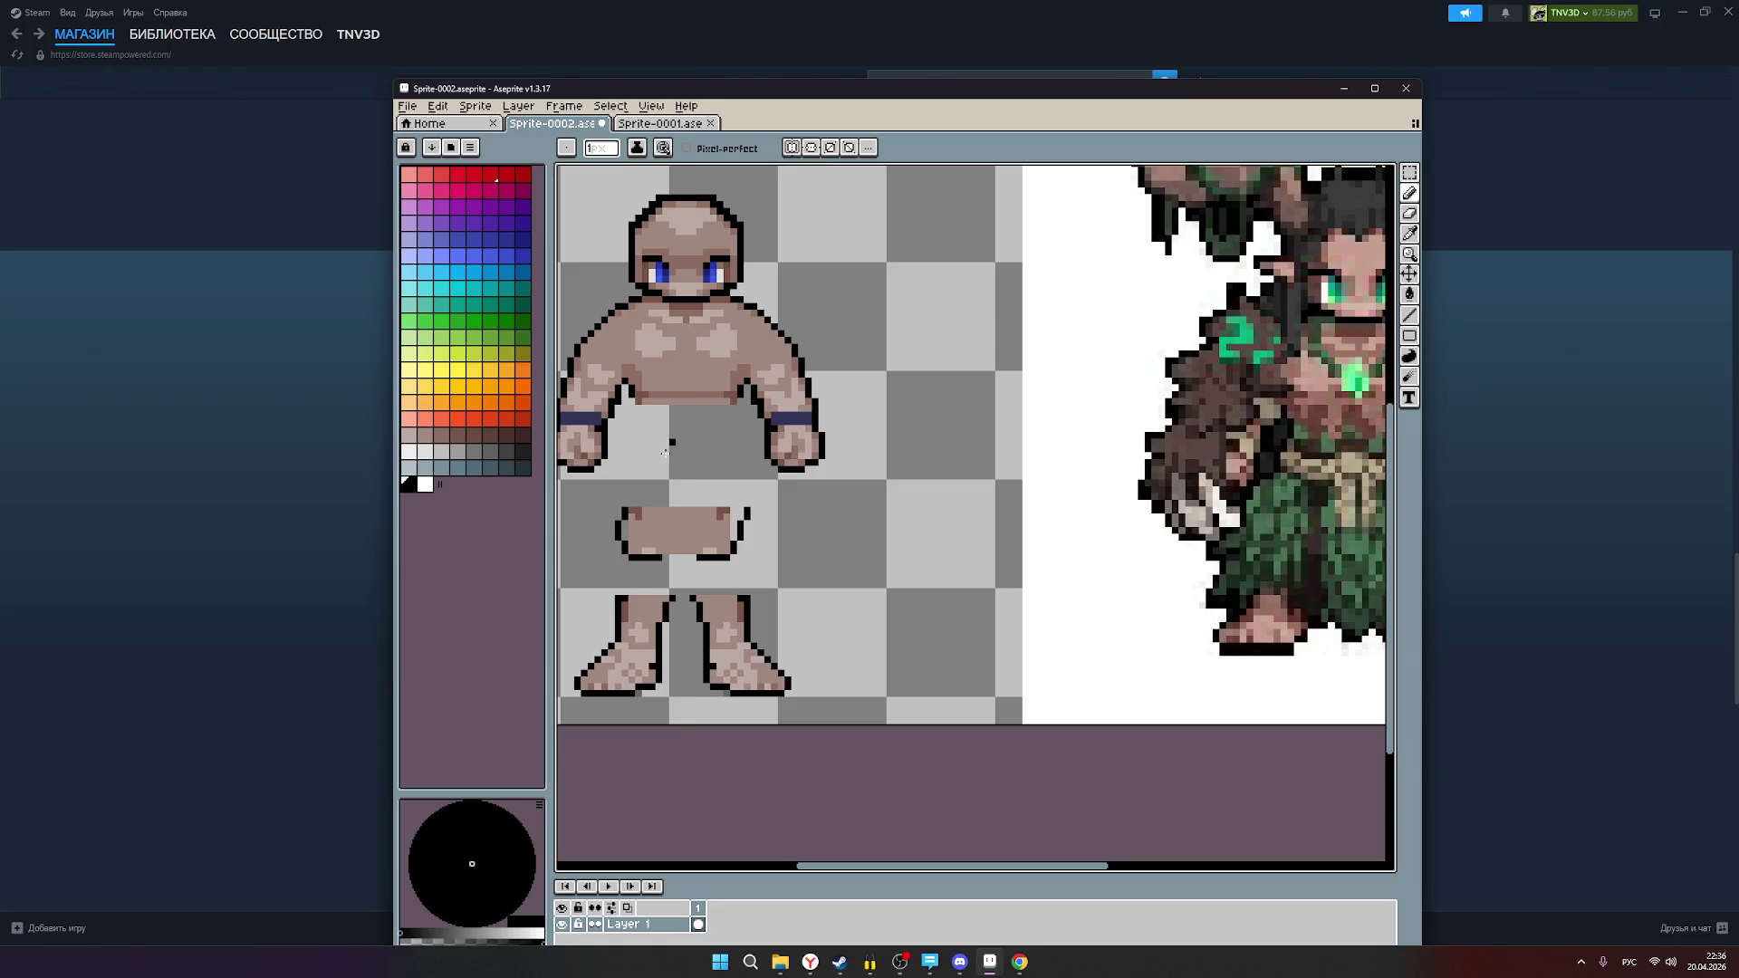
{"action": "left_click", "coordinate": [613, 513]}
Step: Switch to the Eraser and zoom in on the hip piece's outline
{"action": "left_click", "coordinate": [1409, 213]}
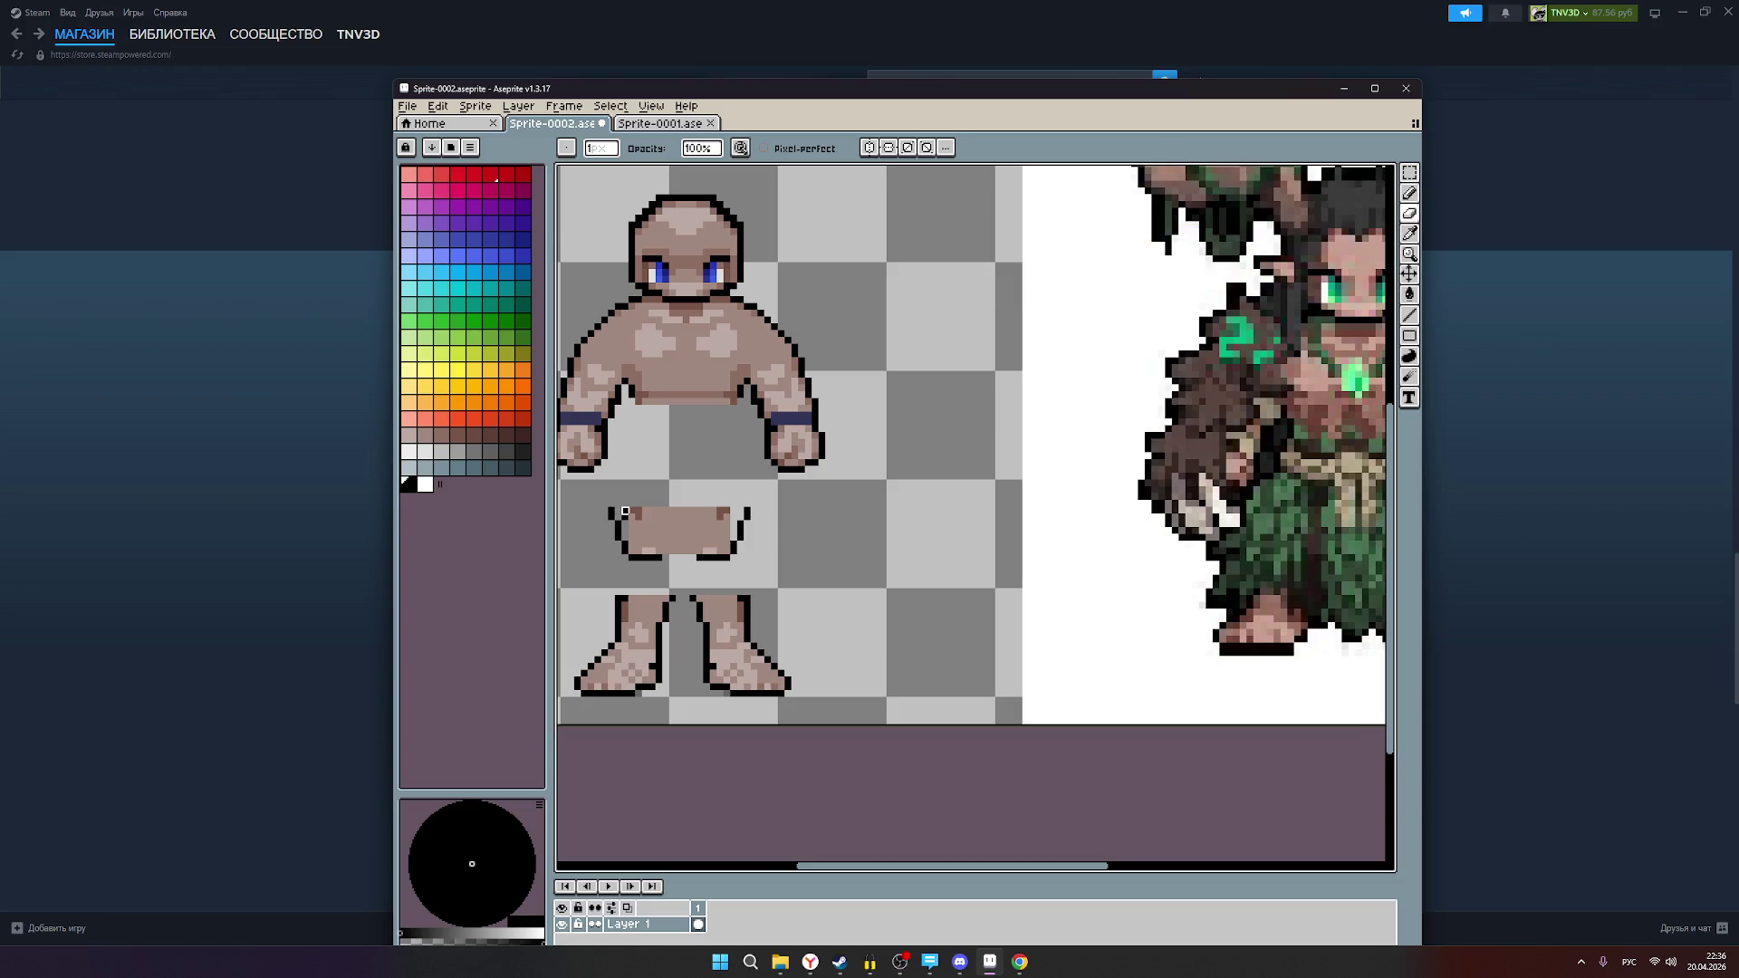
{"action": "scroll", "coordinate": [882, 511], "scroll_direction": "down", "scroll_amount": 1}
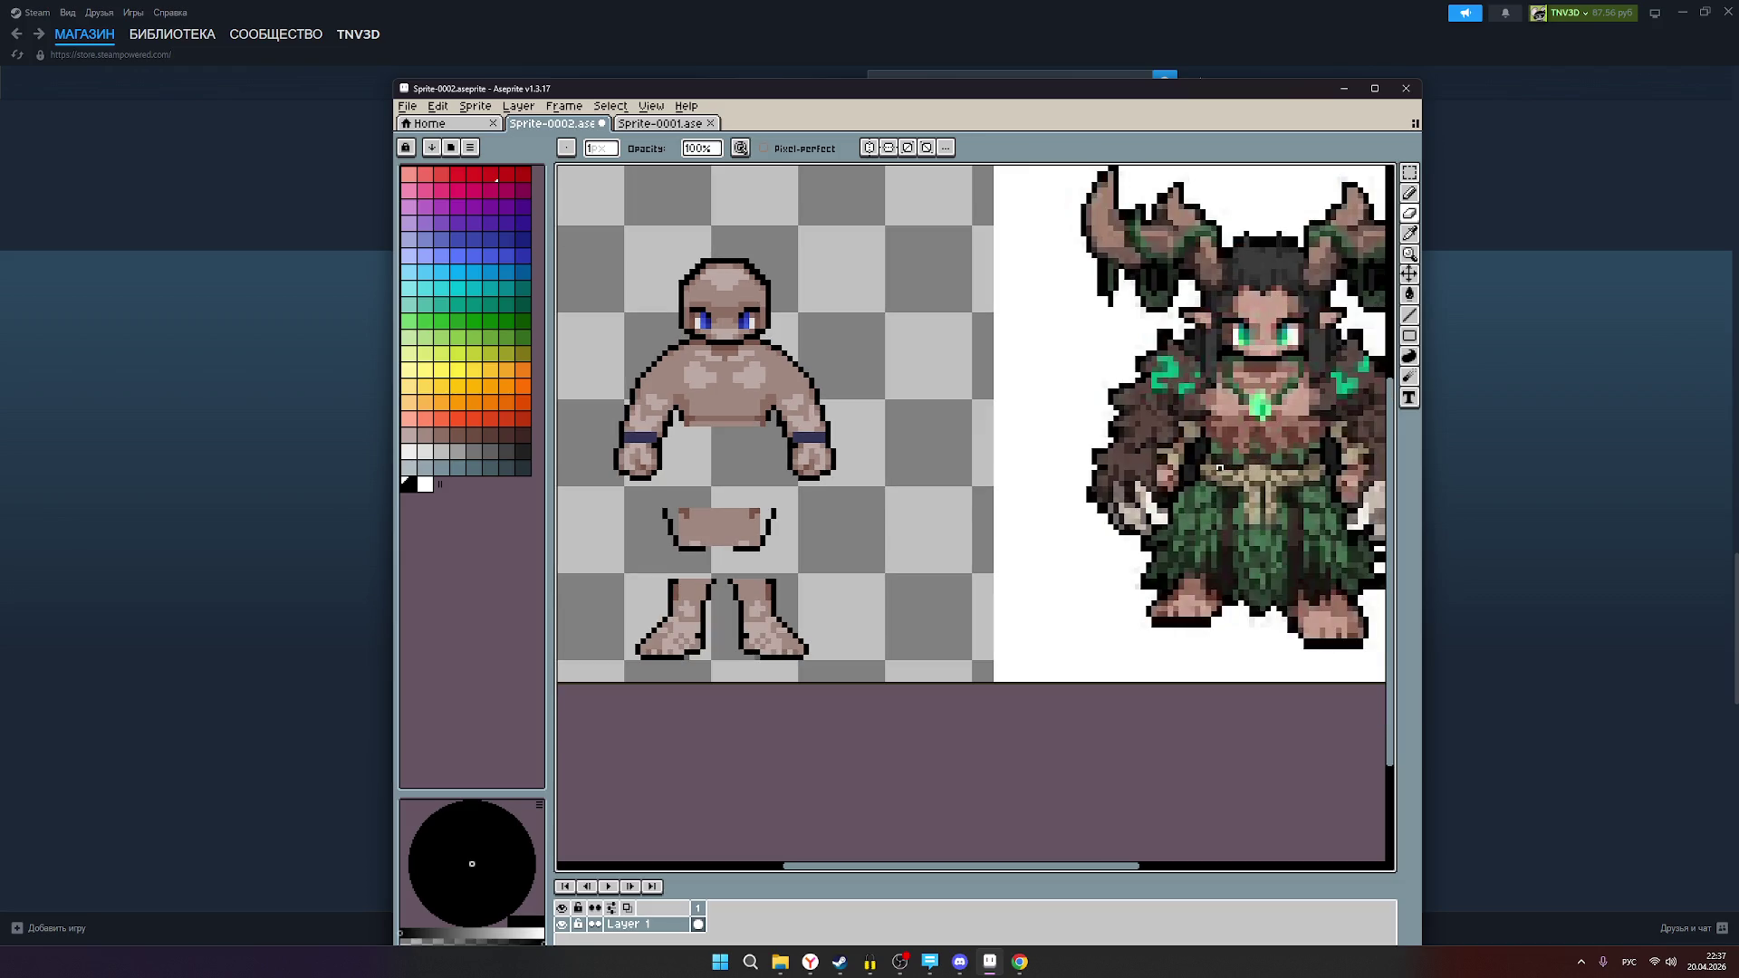
{"action": "scroll", "coordinate": [1212, 443], "scroll_direction": "up", "scroll_amount": 1}
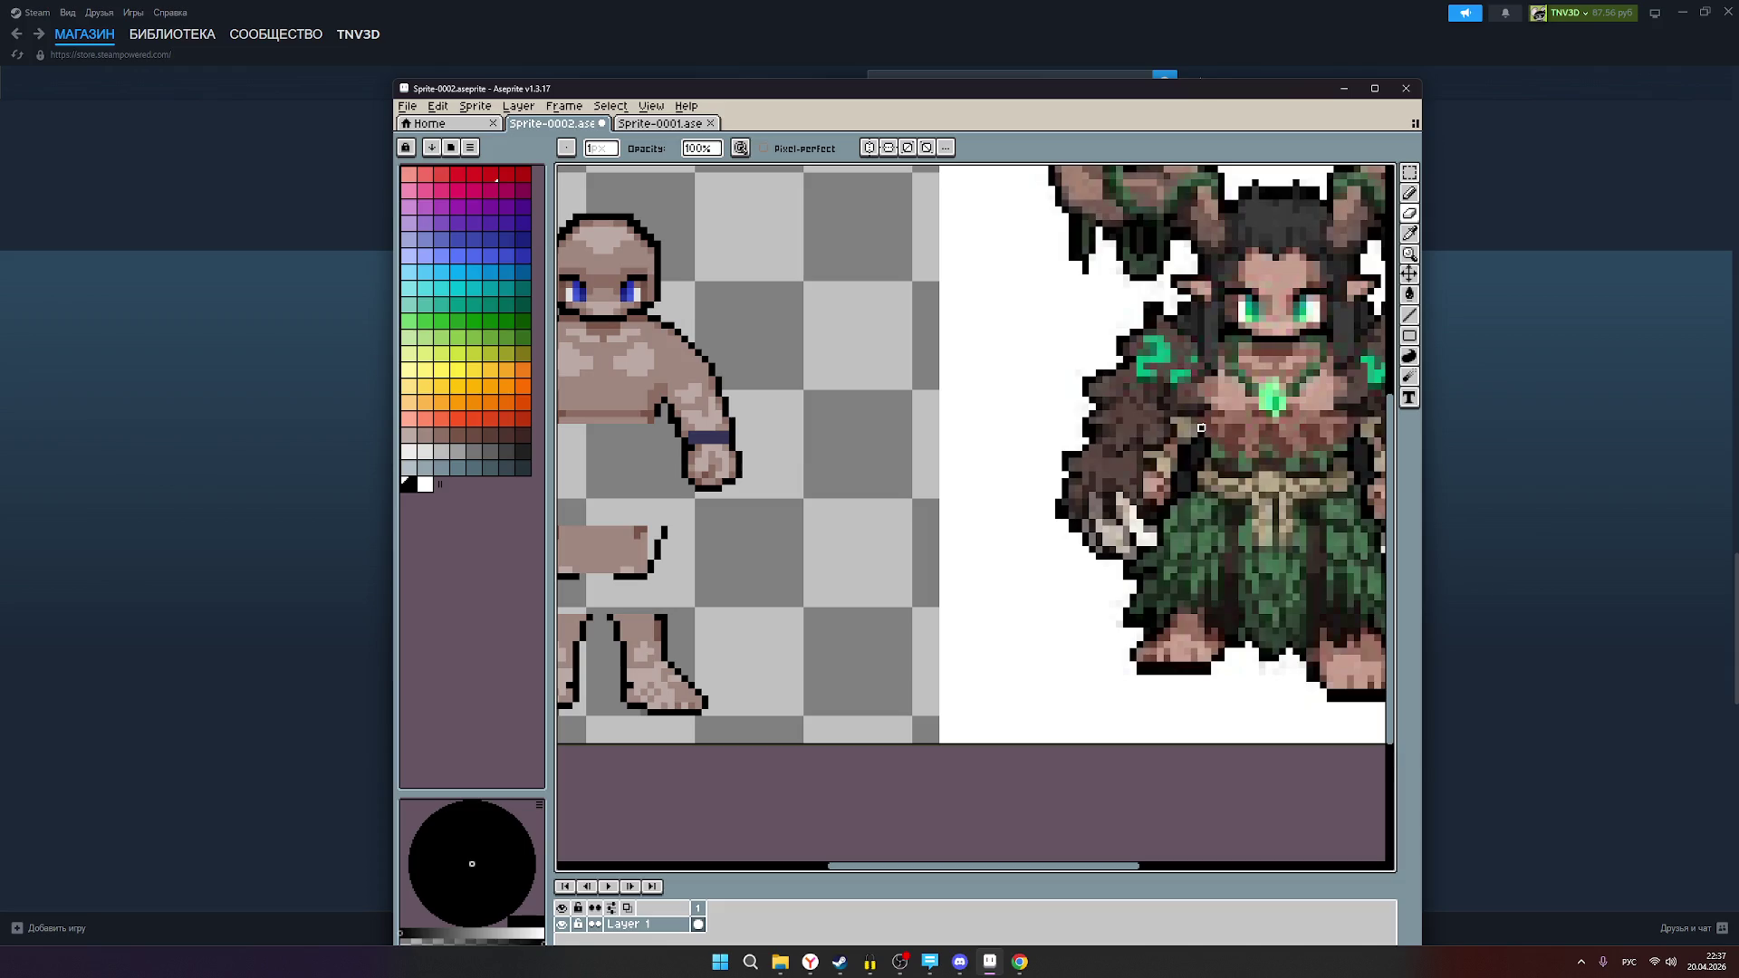
{"action": "scroll", "coordinate": [1227, 431], "scroll_direction": "down", "scroll_amount": 1}
{"action": "scroll", "coordinate": [1250, 440], "scroll_direction": "down", "scroll_amount": 1}
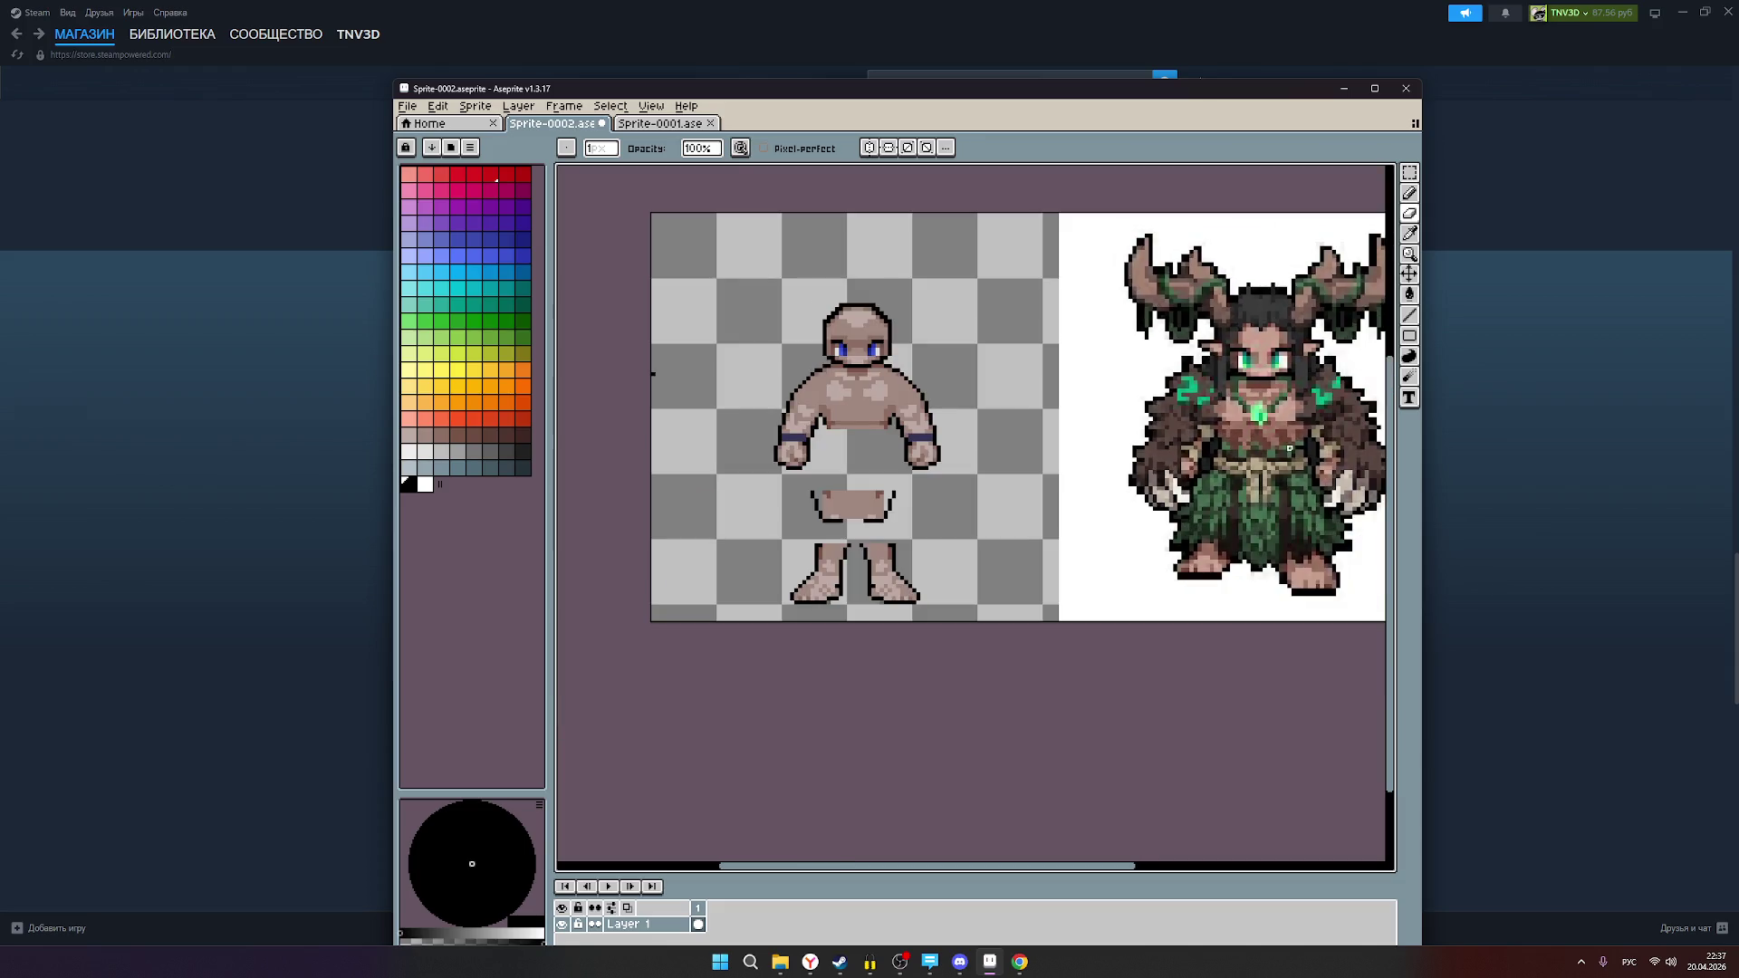
{"action": "scroll", "coordinate": [1310, 440], "scroll_direction": "up", "scroll_amount": 1}
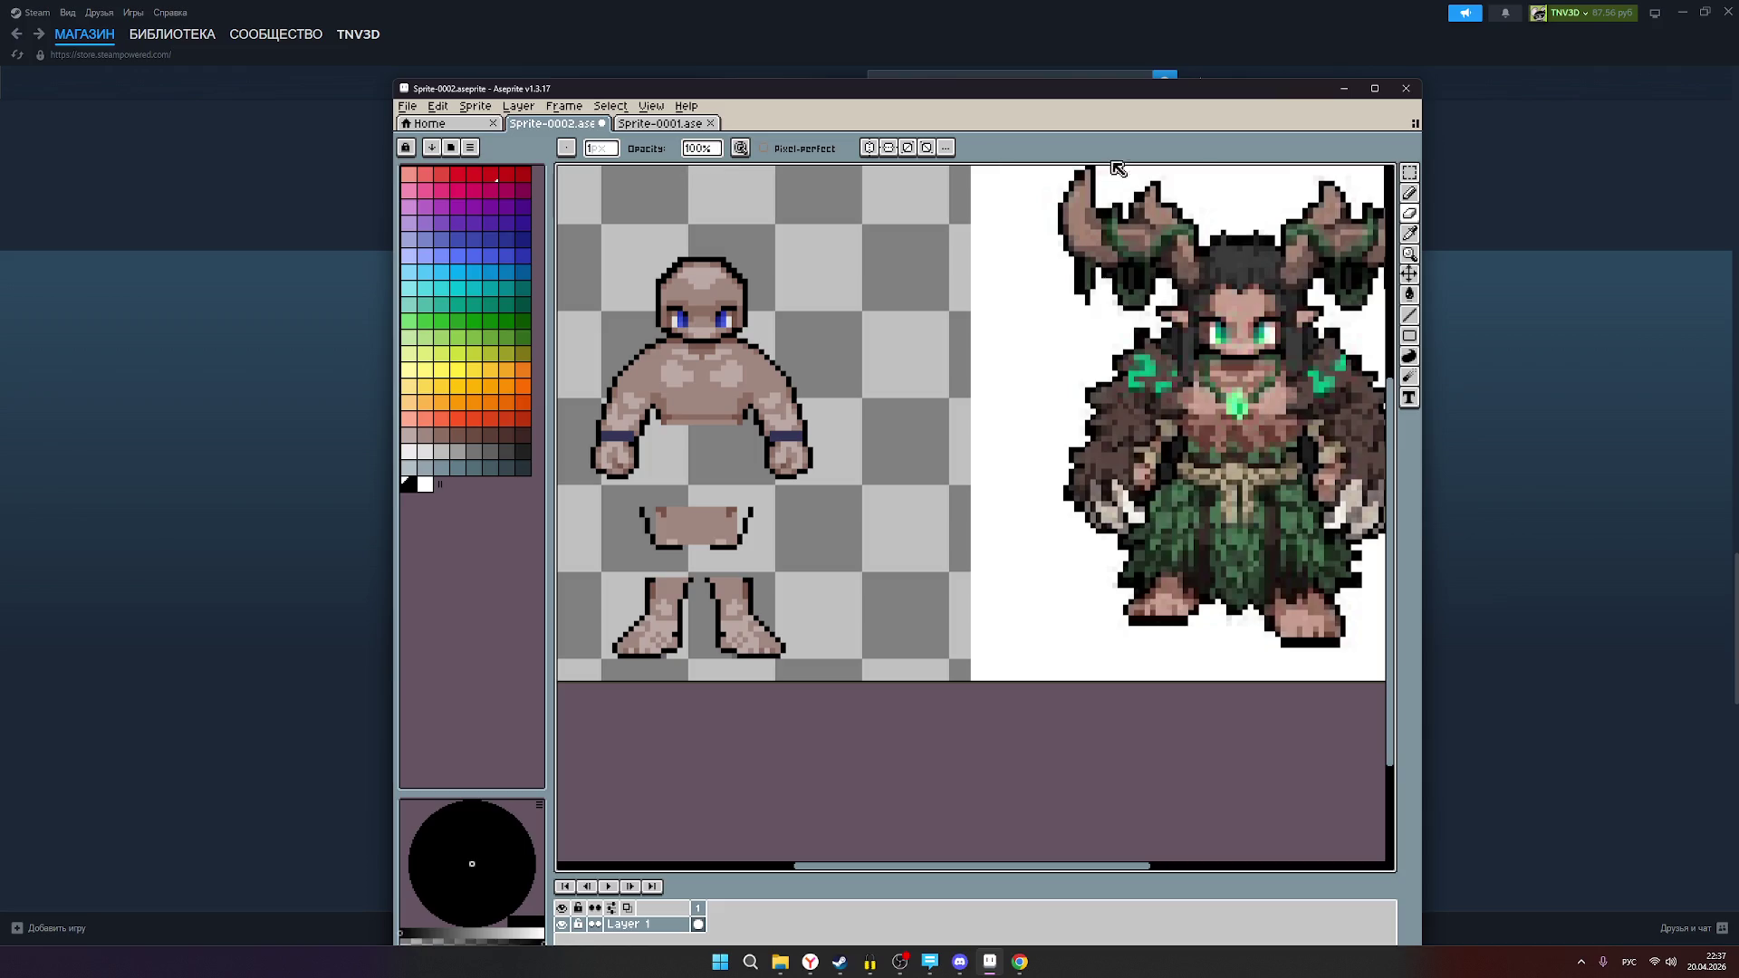
Step: Marquee-select the loose pelvis piece, drag it up under the torso, then nudge it slightly left and down
{"action": "left_click", "coordinate": [1409, 172]}
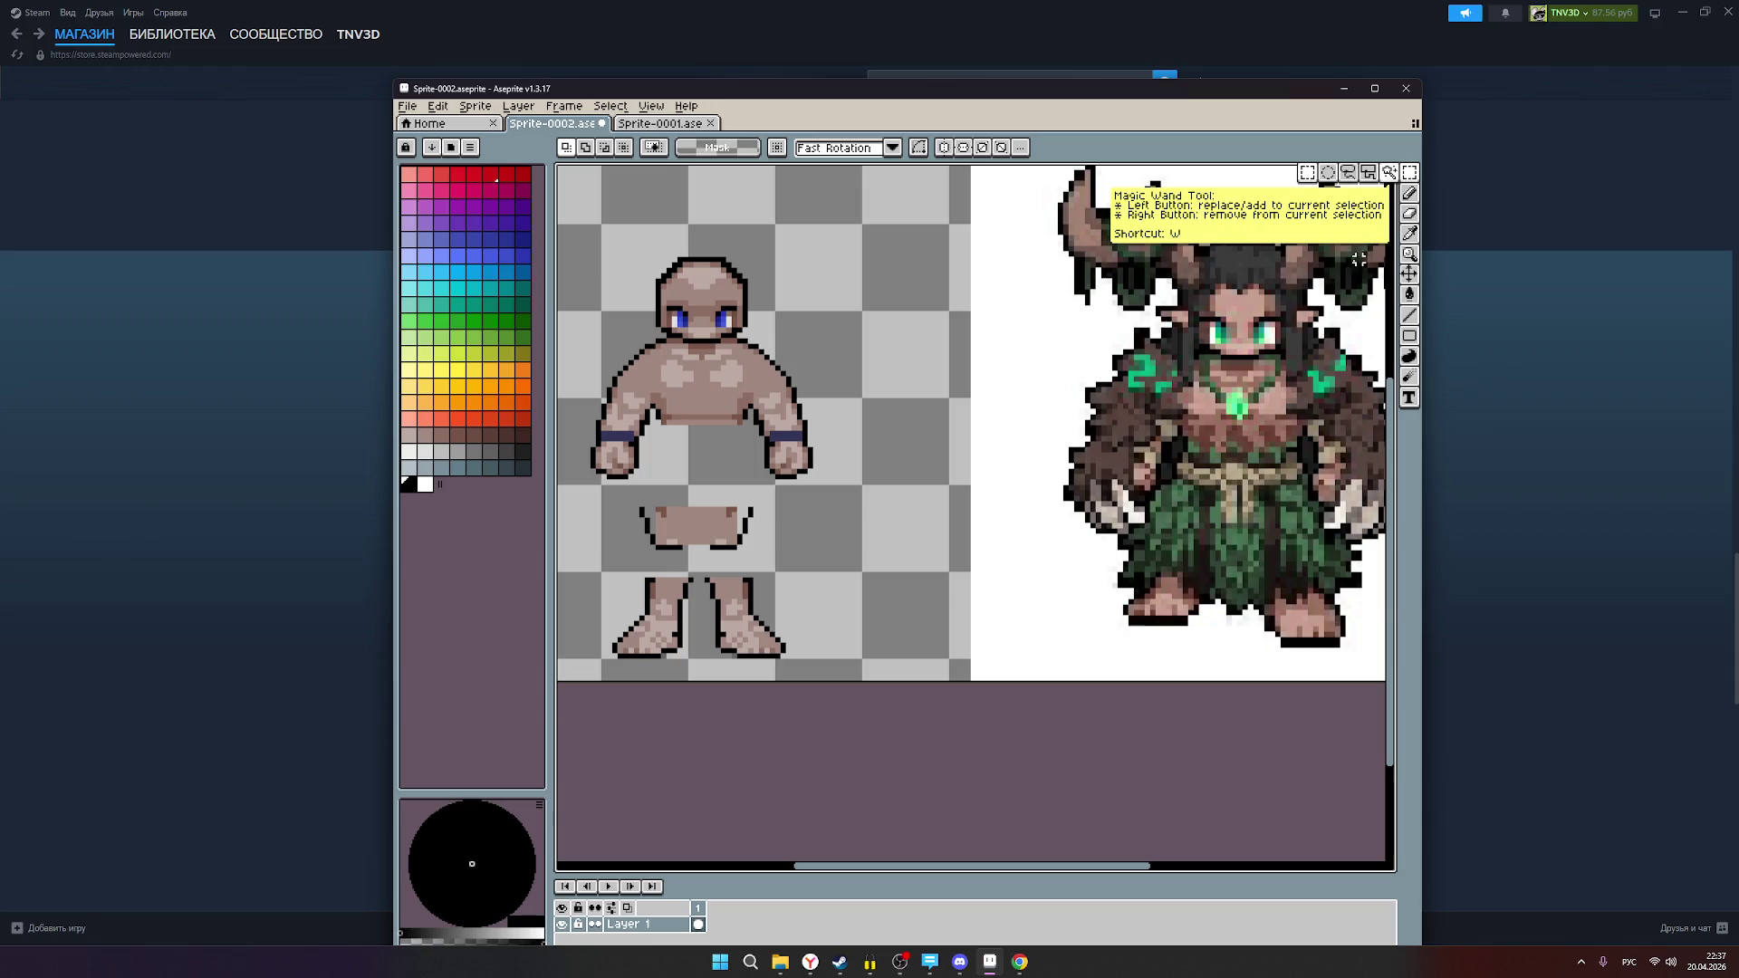
{"action": "mouse_move", "coordinate": [630, 564]}
{"action": "left_mouse_down"}
{"action": "mouse_move", "coordinate": [690, 501]}
{"action": "mouse_move", "coordinate": [765, 486]}
{"action": "left_mouse_up"}
{"action": "mouse_move", "coordinate": [697, 562]}
{"action": "left_mouse_down"}
{"action": "mouse_move", "coordinate": [697, 492]}
{"action": "mouse_move", "coordinate": [667, 450]}
{"action": "mouse_move", "coordinate": [710, 487]}
{"action": "mouse_move", "coordinate": [705, 507]}
{"action": "mouse_move", "coordinate": [694, 462]}
{"action": "mouse_move", "coordinate": [707, 488]}
{"action": "left_mouse_up"}
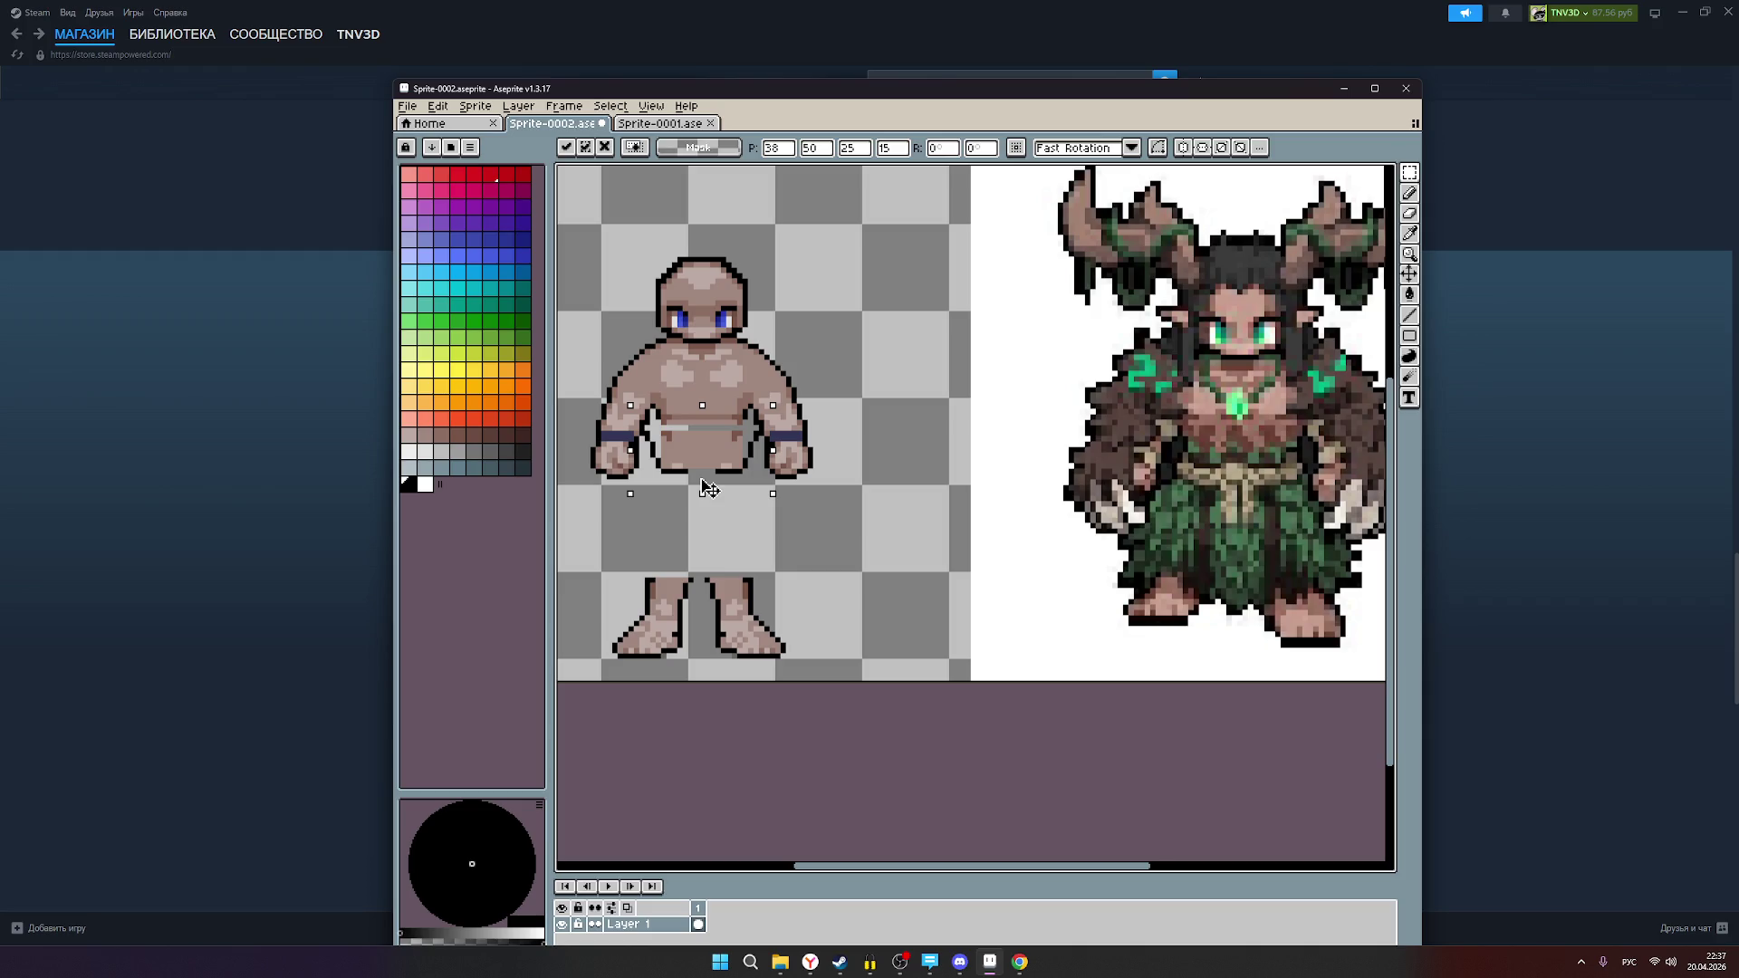
{"action": "left_click_drag", "start_coordinate": [702, 480], "coordinate": [709, 511]}
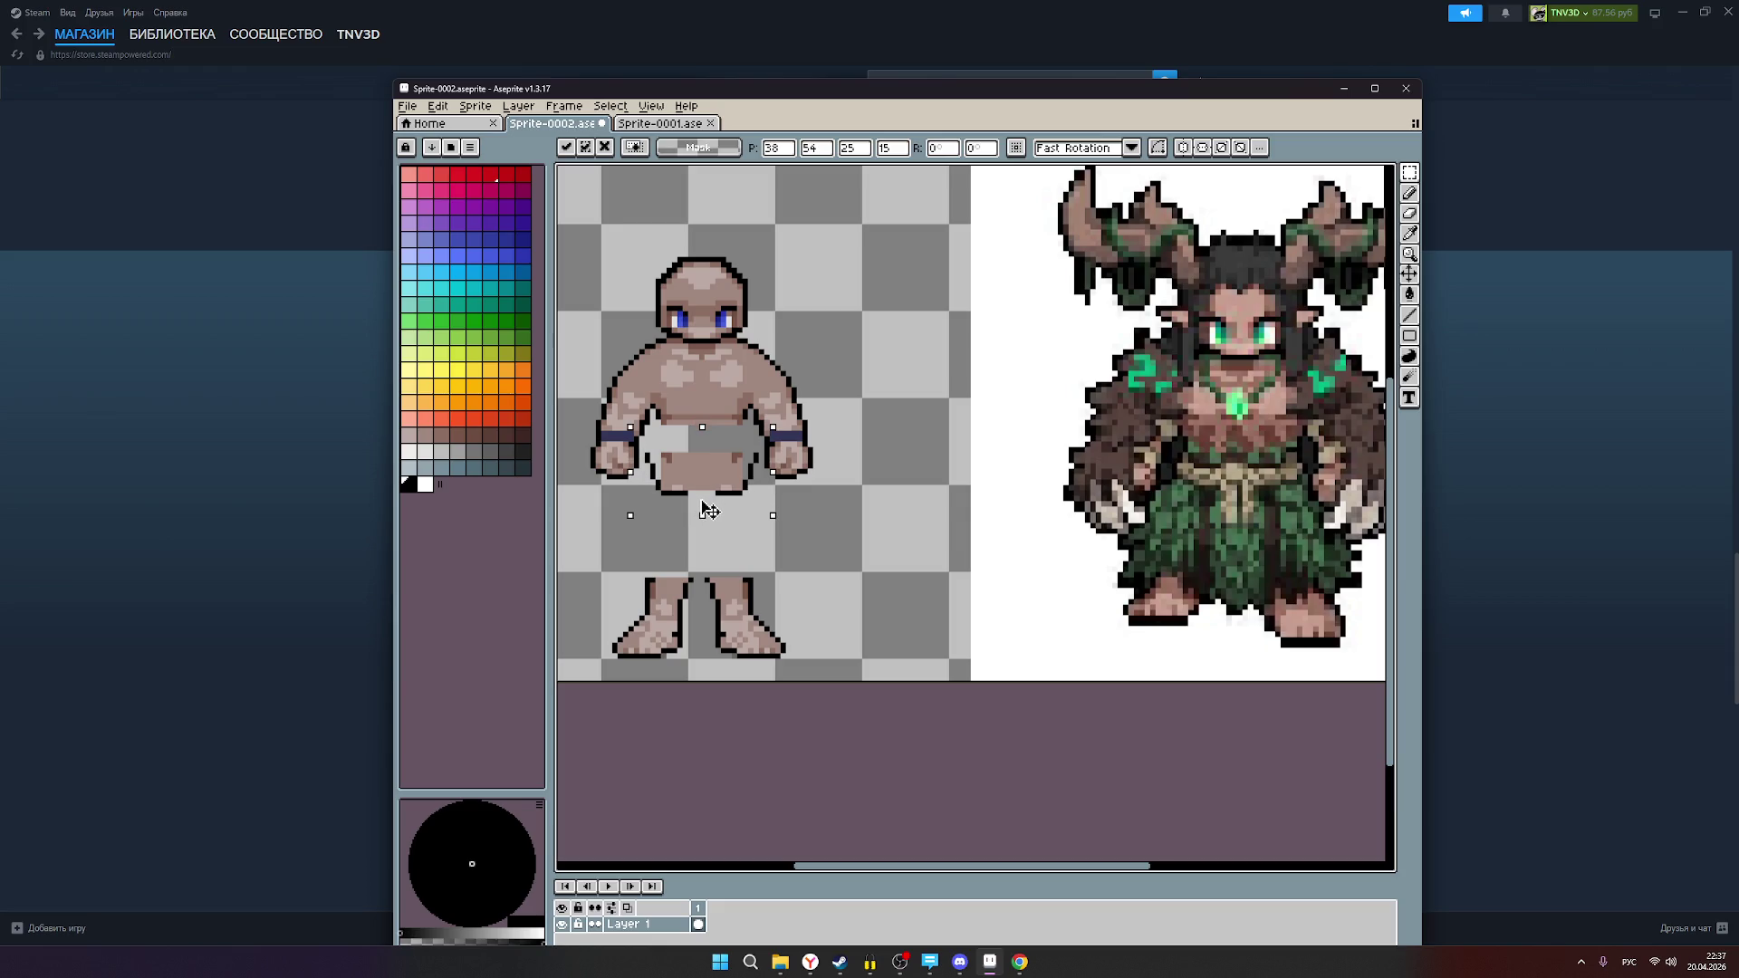
{"action": "scroll", "coordinate": [714, 407], "scroll_direction": "up", "scroll_amount": 2}
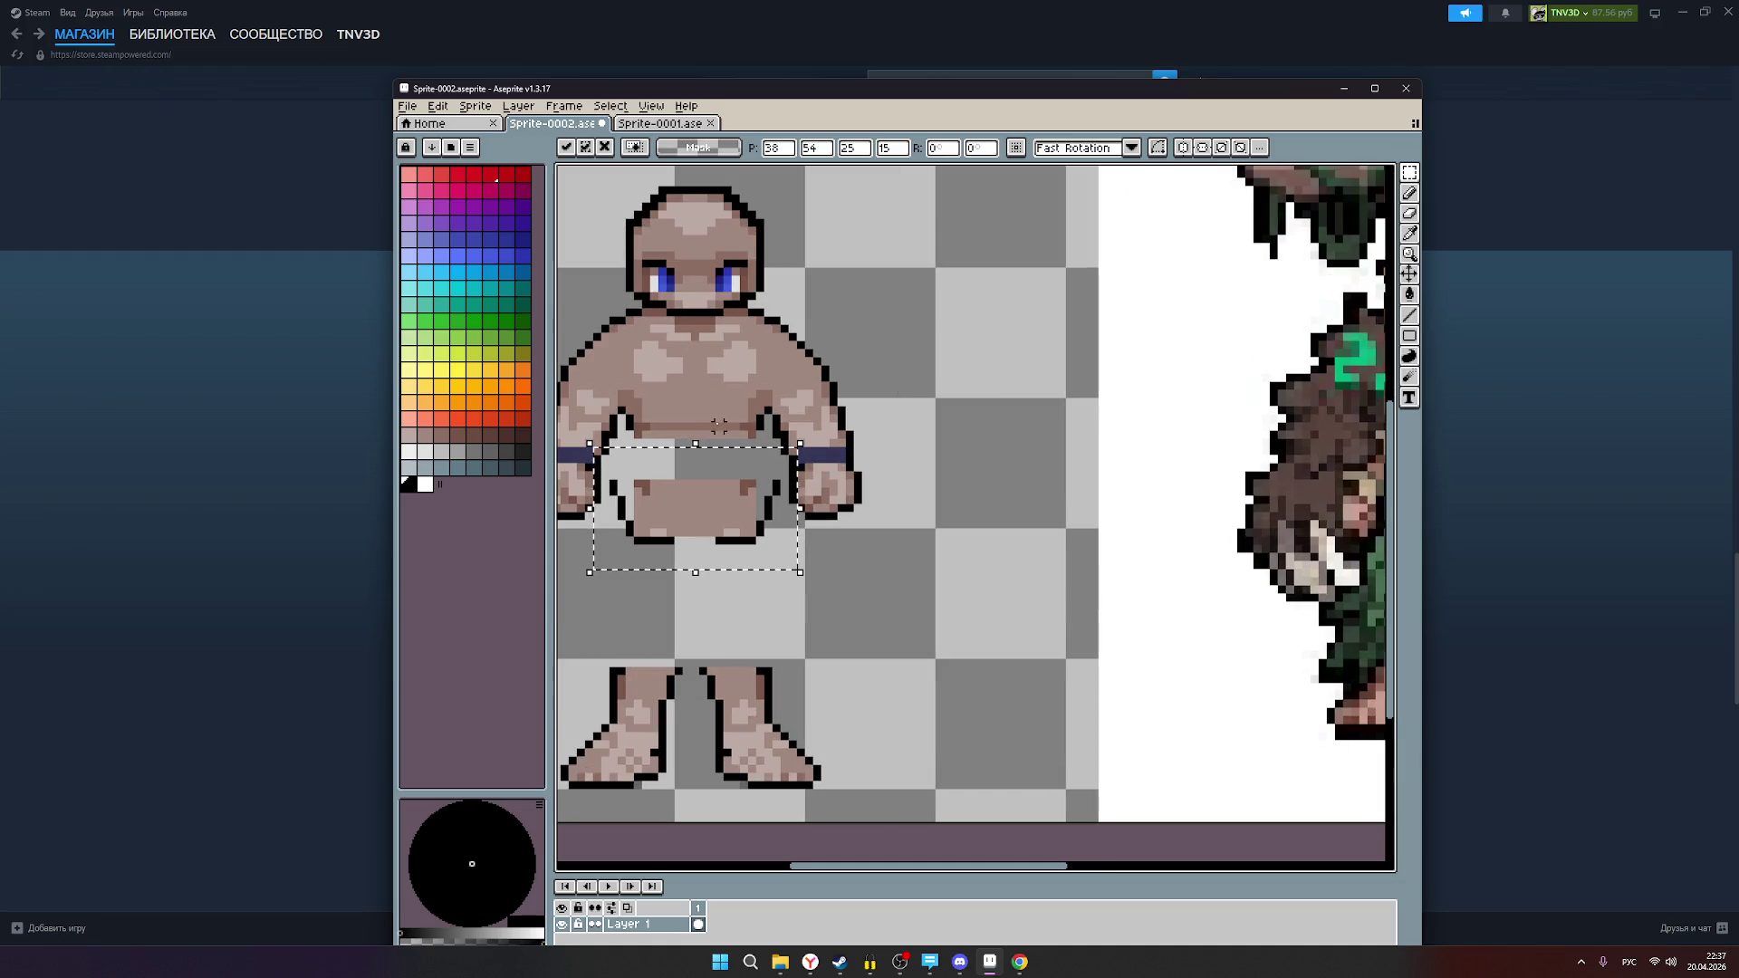
Step: Commit the pelvis placement, then try moving the belly piece down and cancel that move
{"action": "left_click", "coordinate": [1409, 194]}
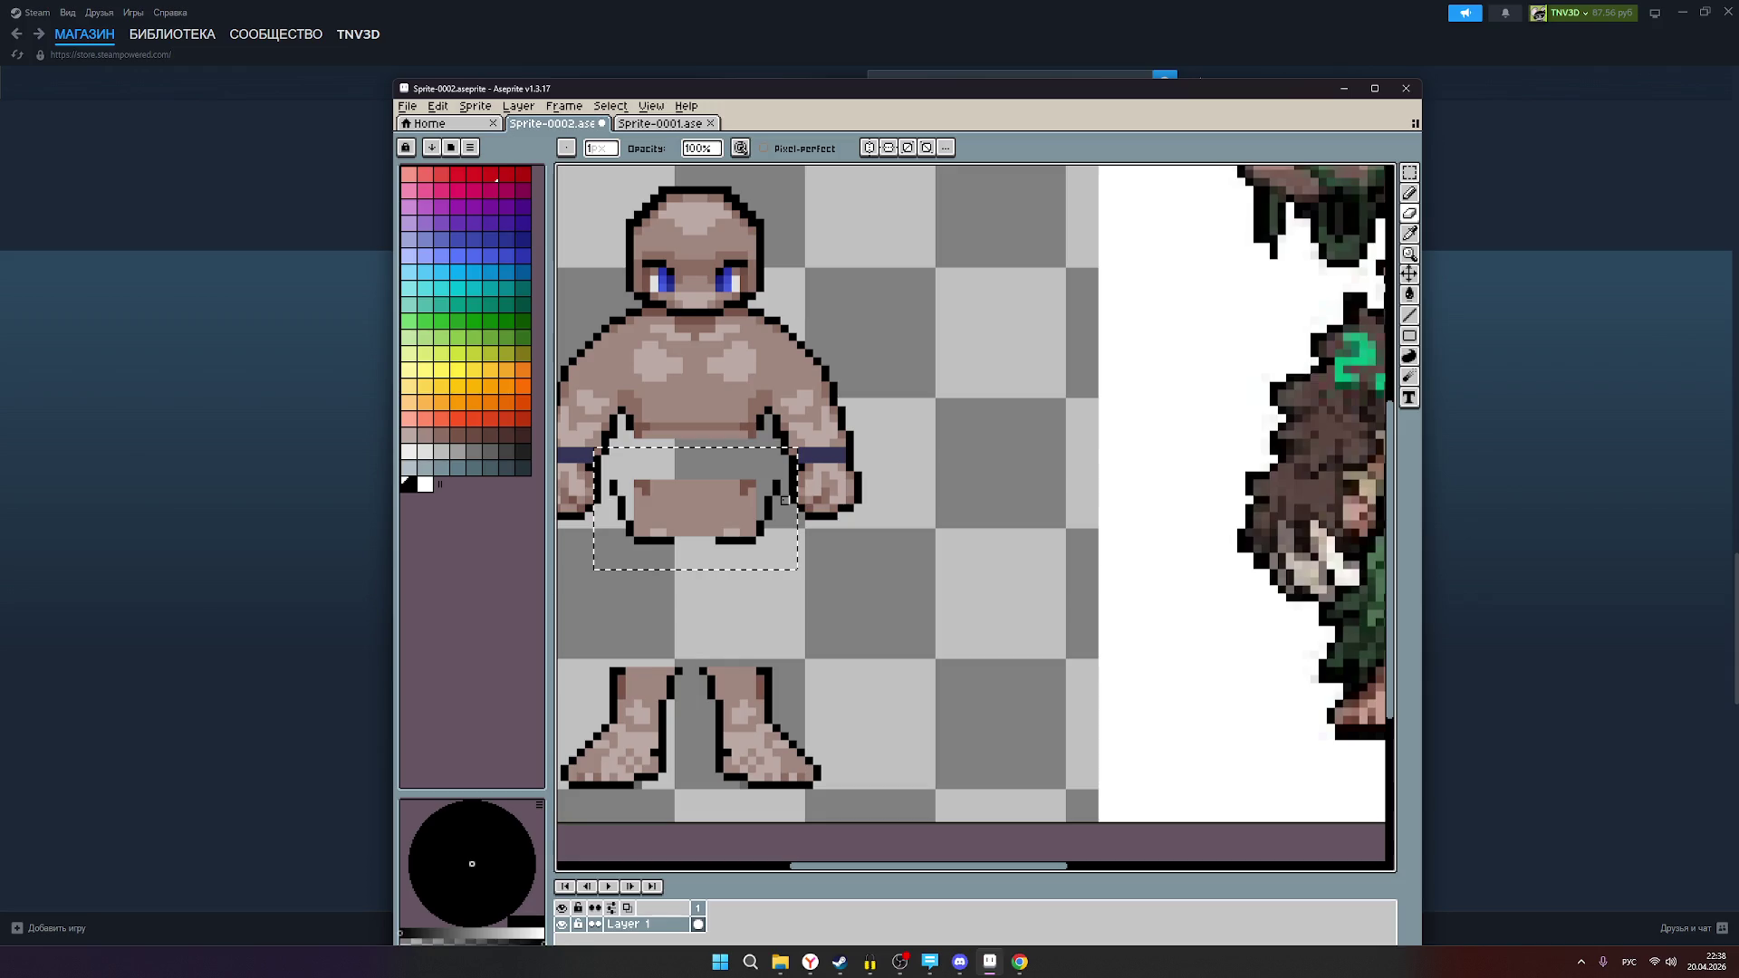
{"action": "left_click", "coordinate": [1409, 172]}
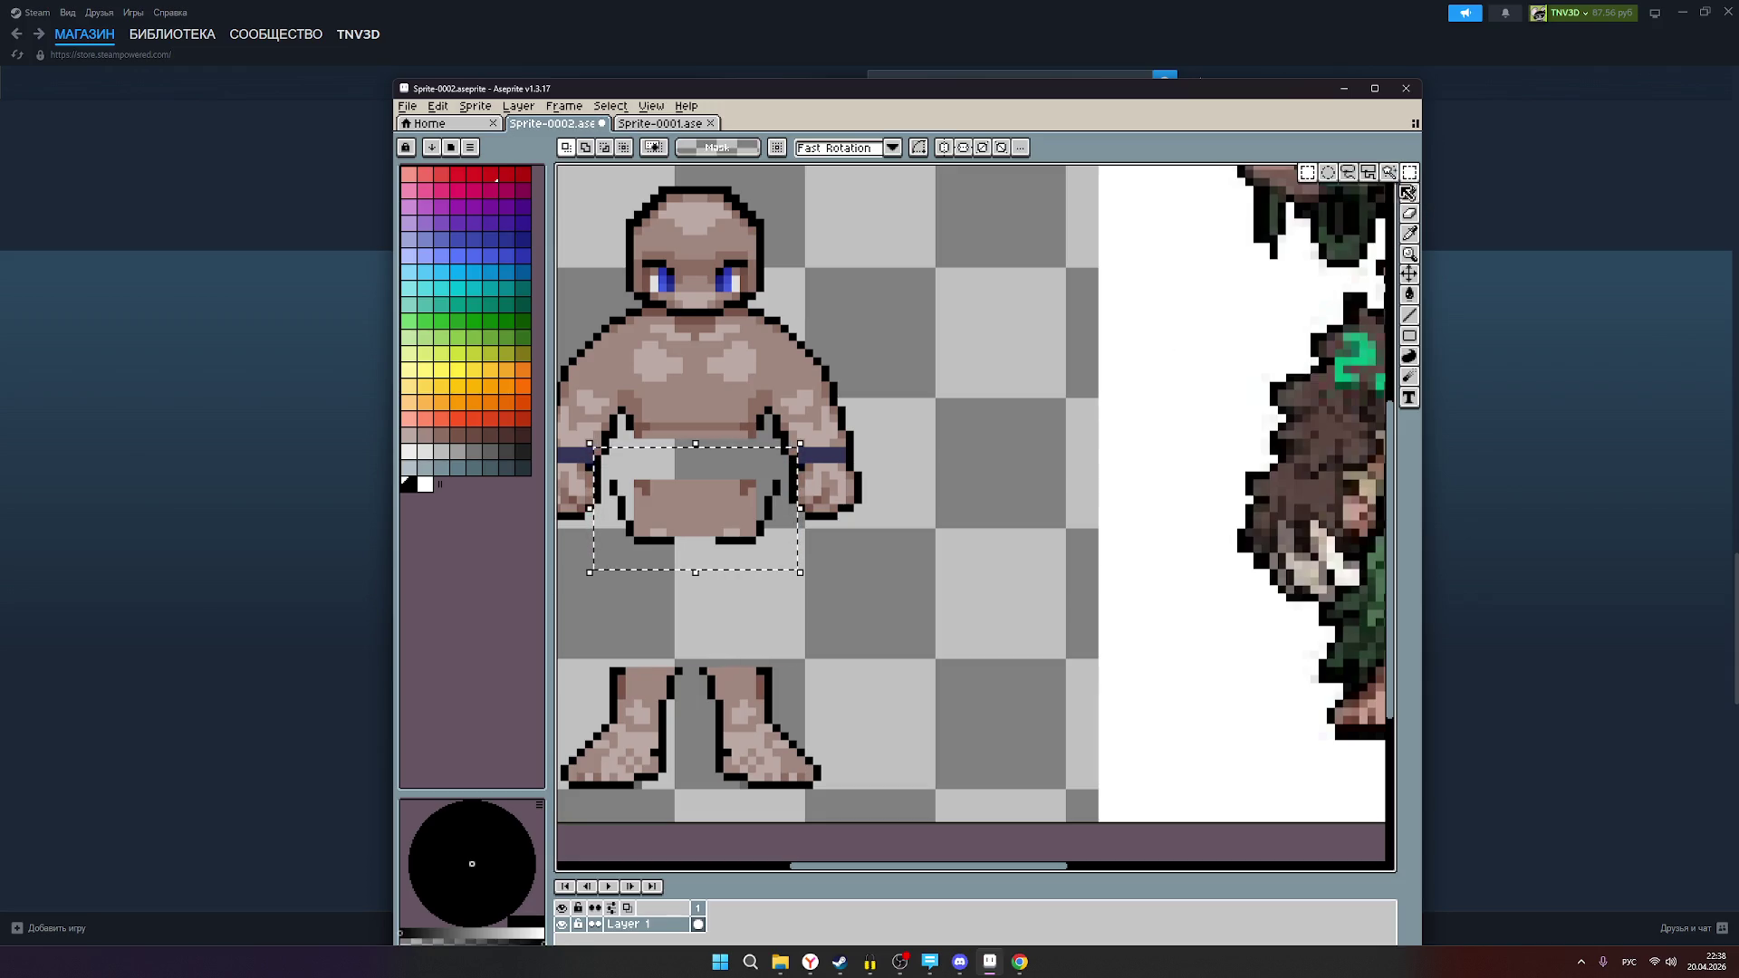
{"action": "left_click", "coordinate": [746, 512]}
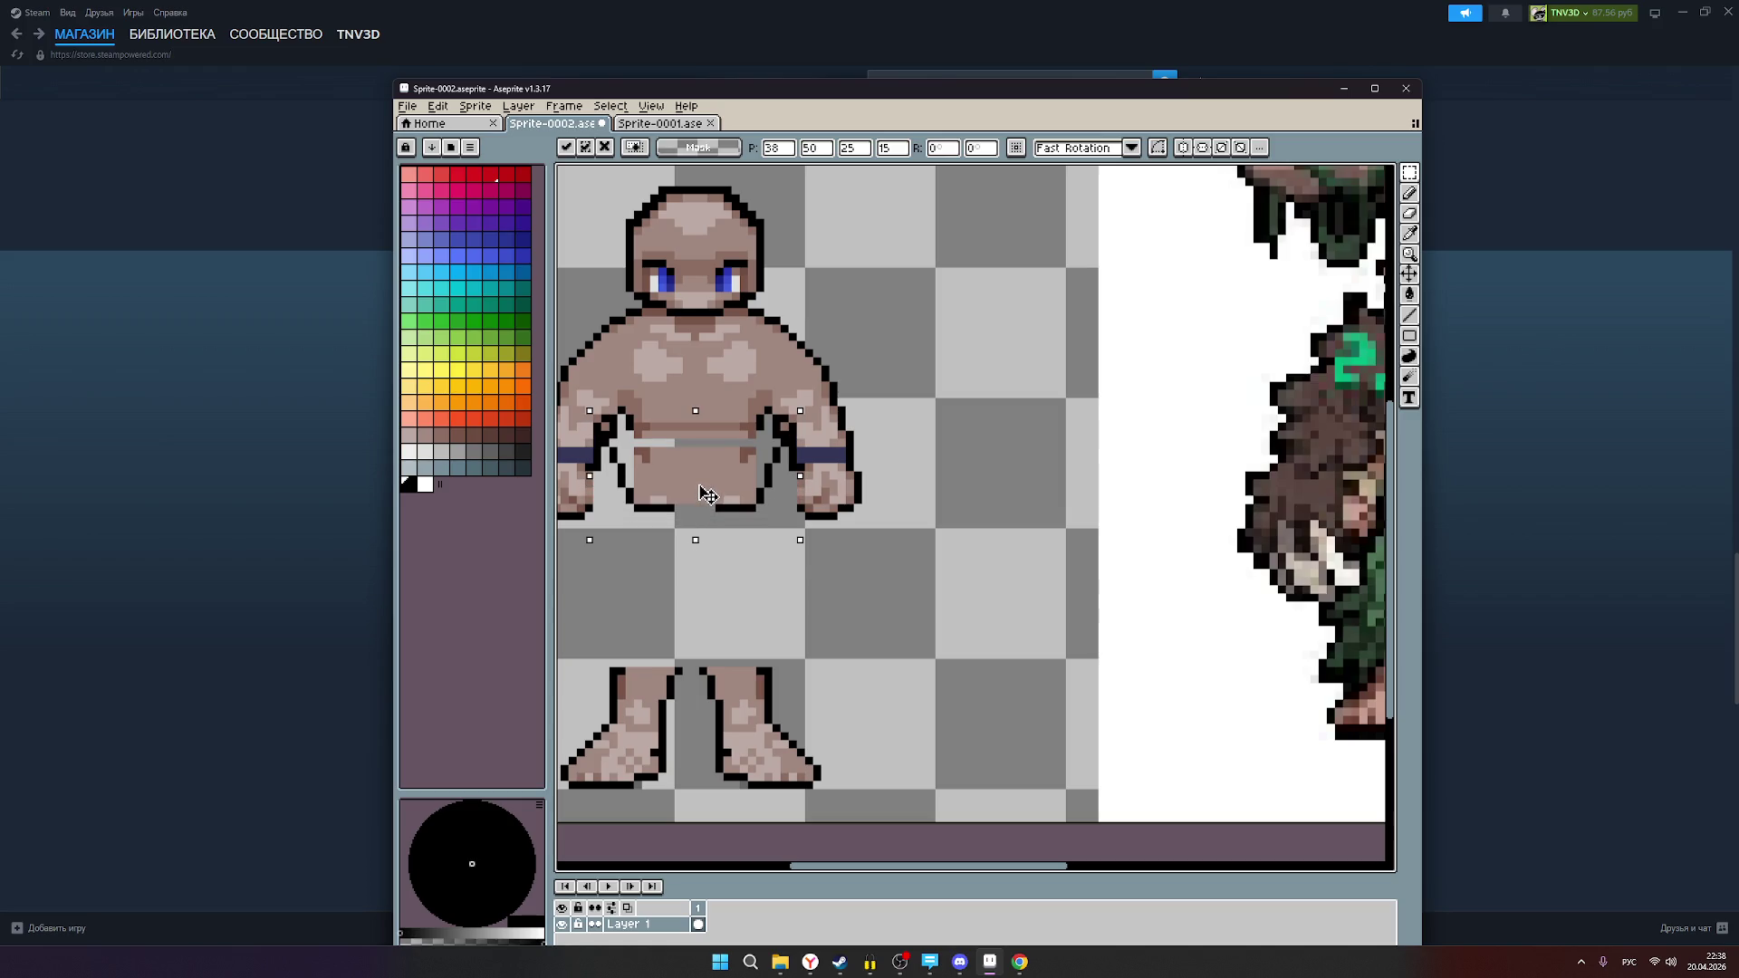
{"action": "key", "text": "Down"}
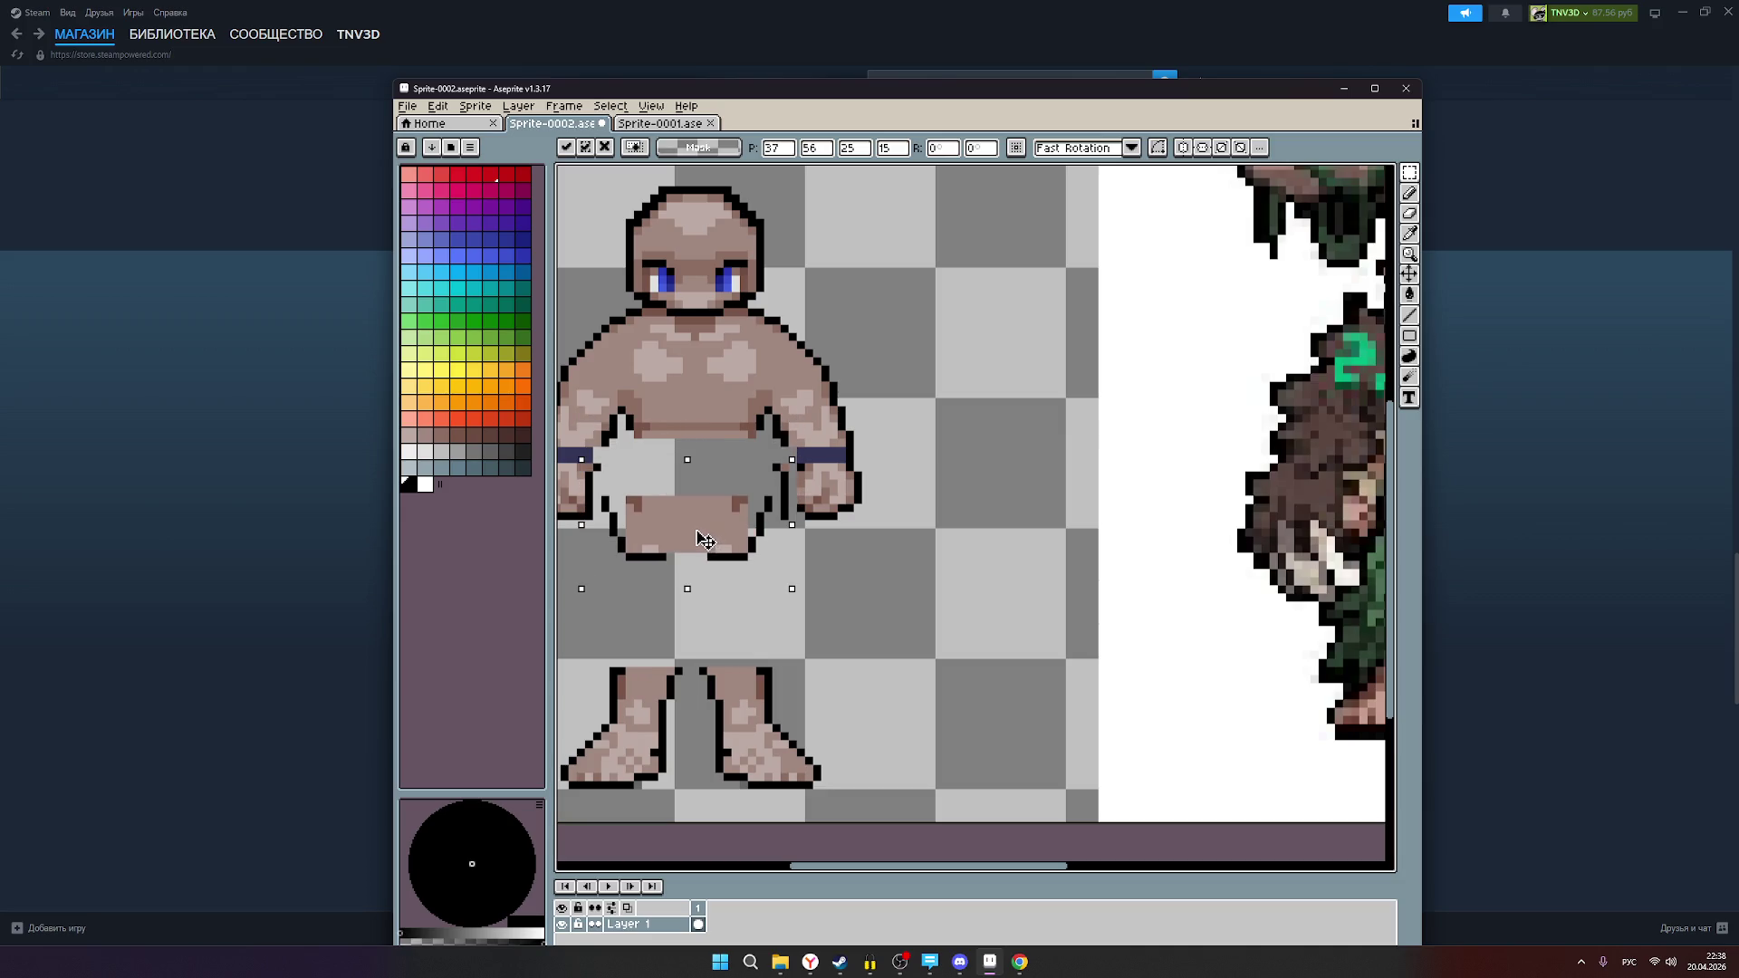
{"action": "left_click_drag", "start_coordinate": [711, 591], "coordinate": [708, 613]}
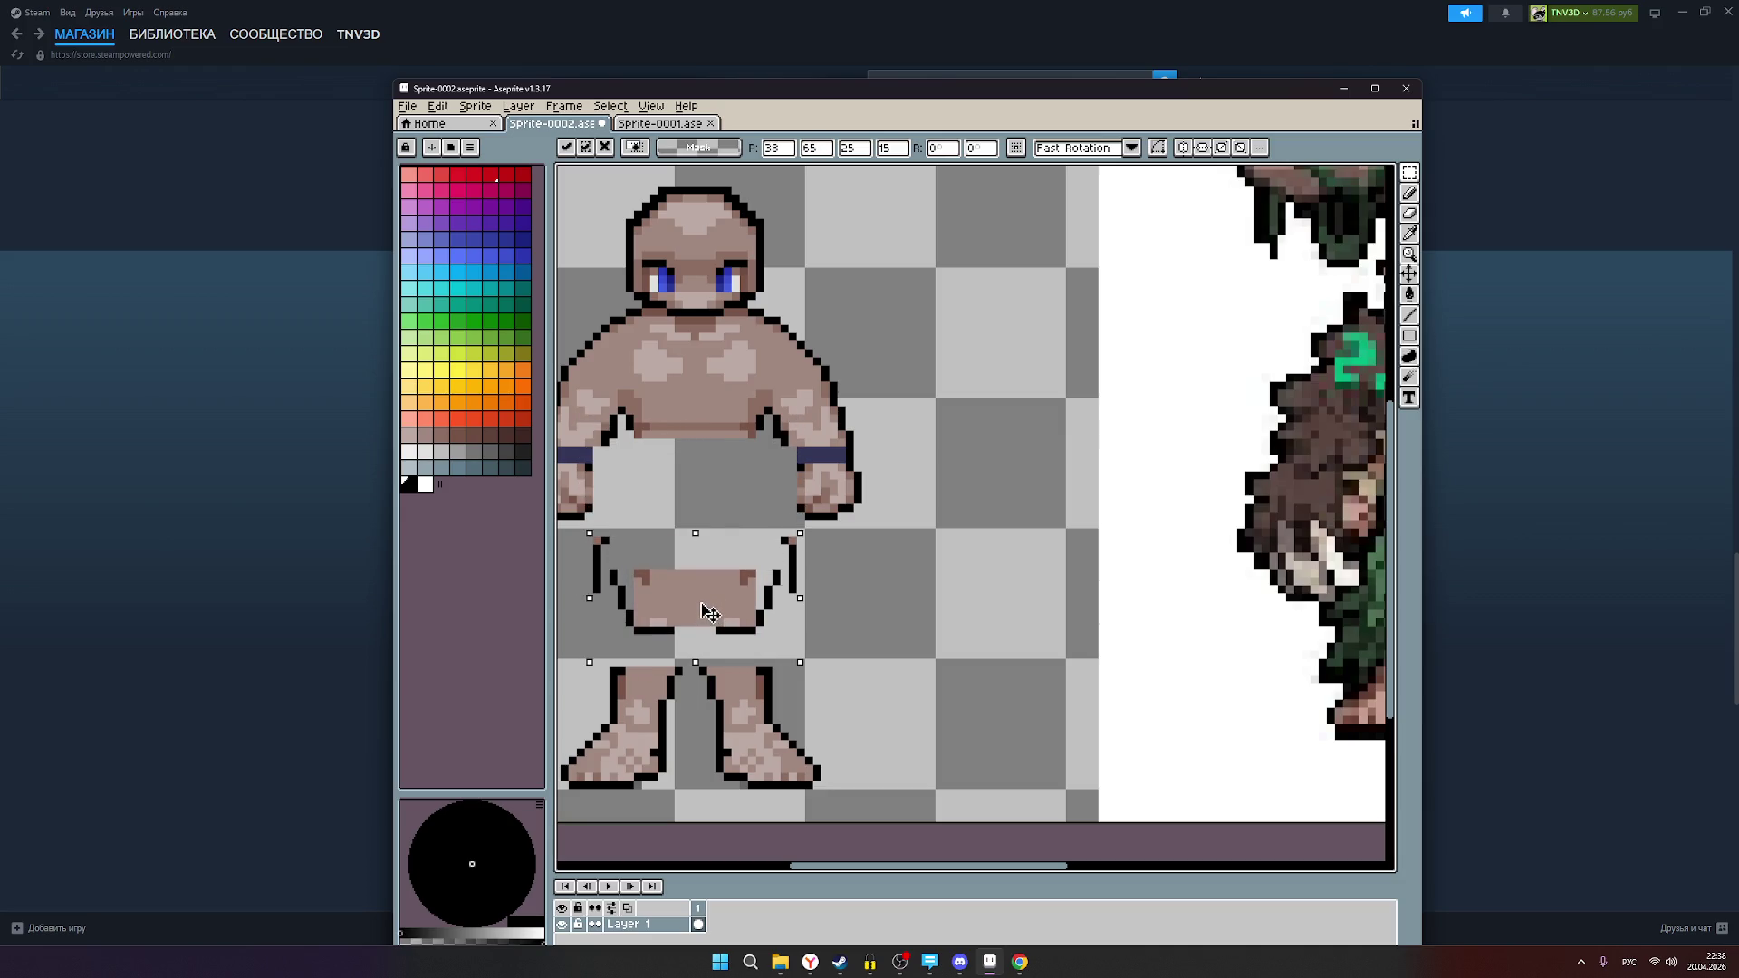
{"action": "key", "text": "Escape"}
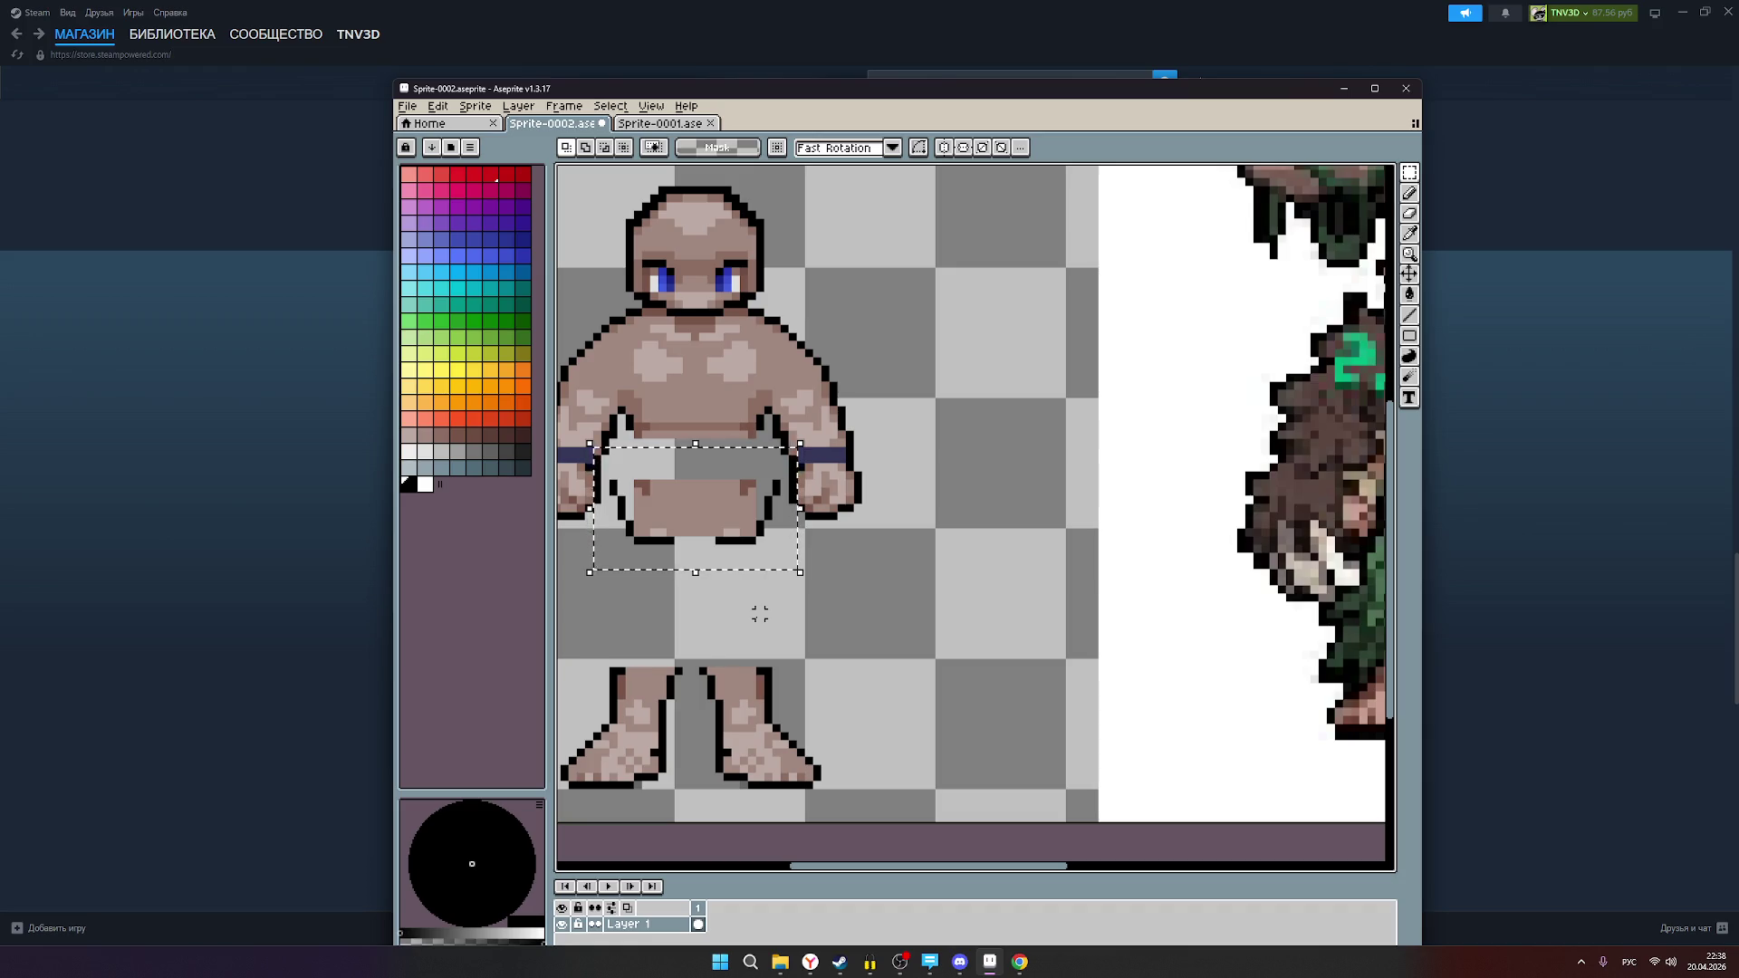
Step: Drag the belly piece down below the torso and reselect just the belly block
{"action": "left_click_drag", "start_coordinate": [767, 532], "coordinate": [760, 614]}
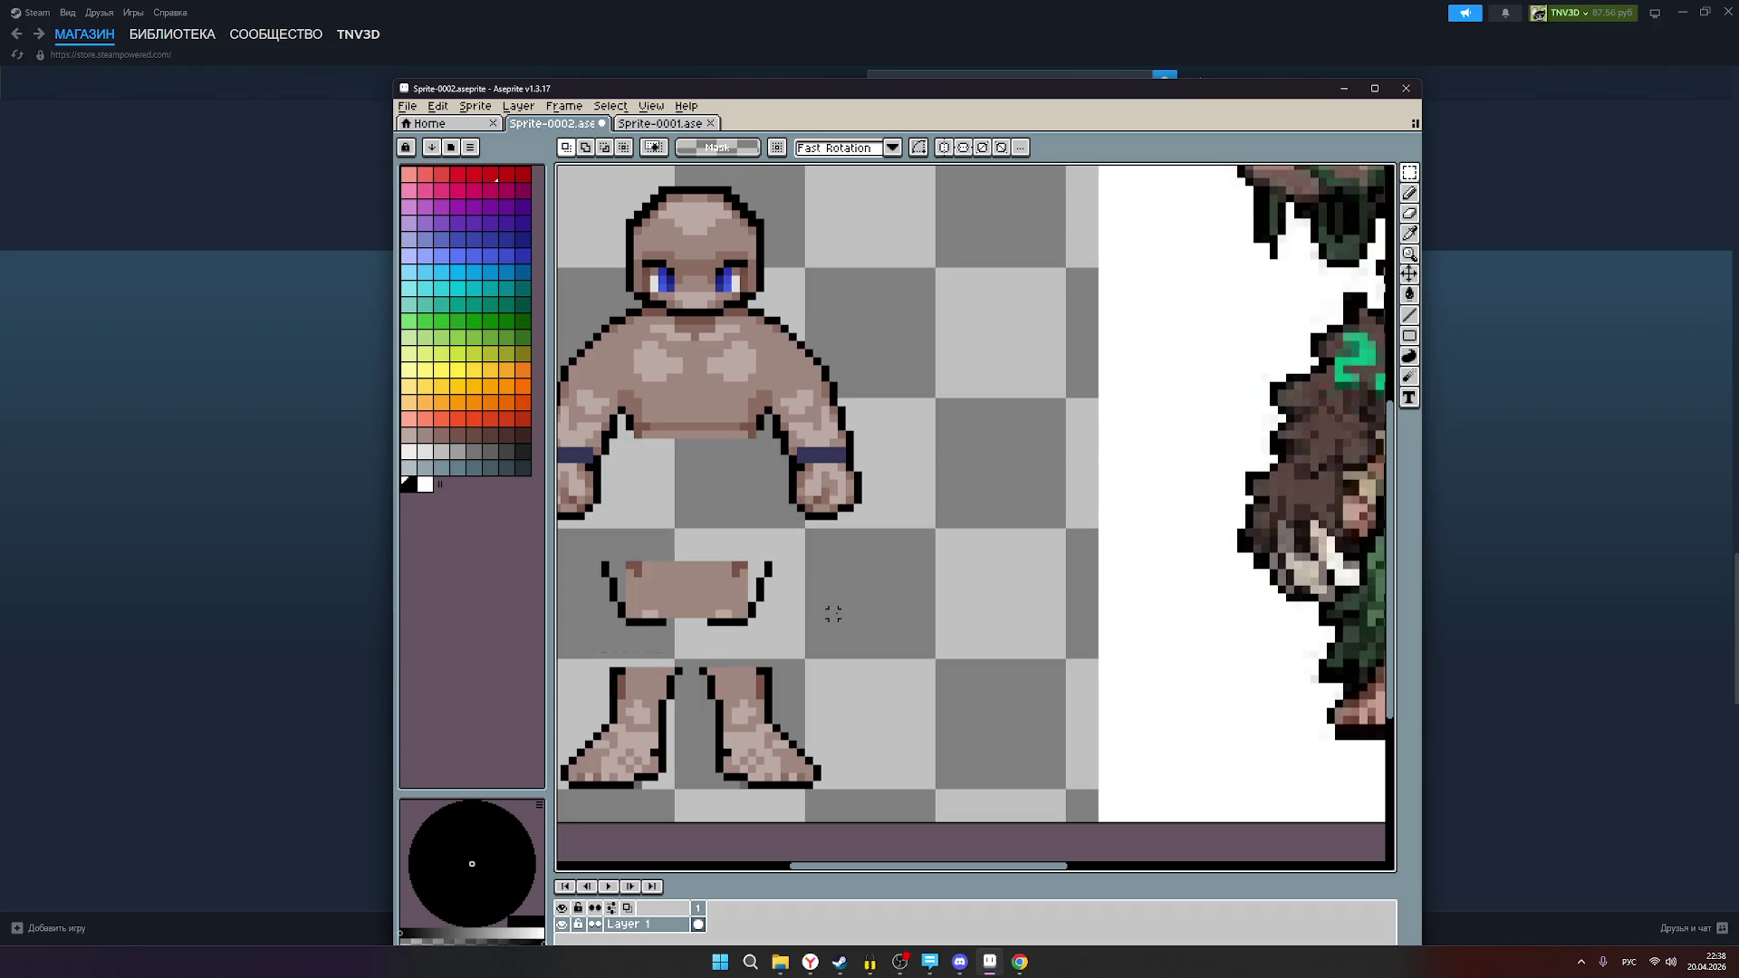
{"action": "scroll", "coordinate": [770, 620], "scroll_direction": "left", "scroll_amount": 1}
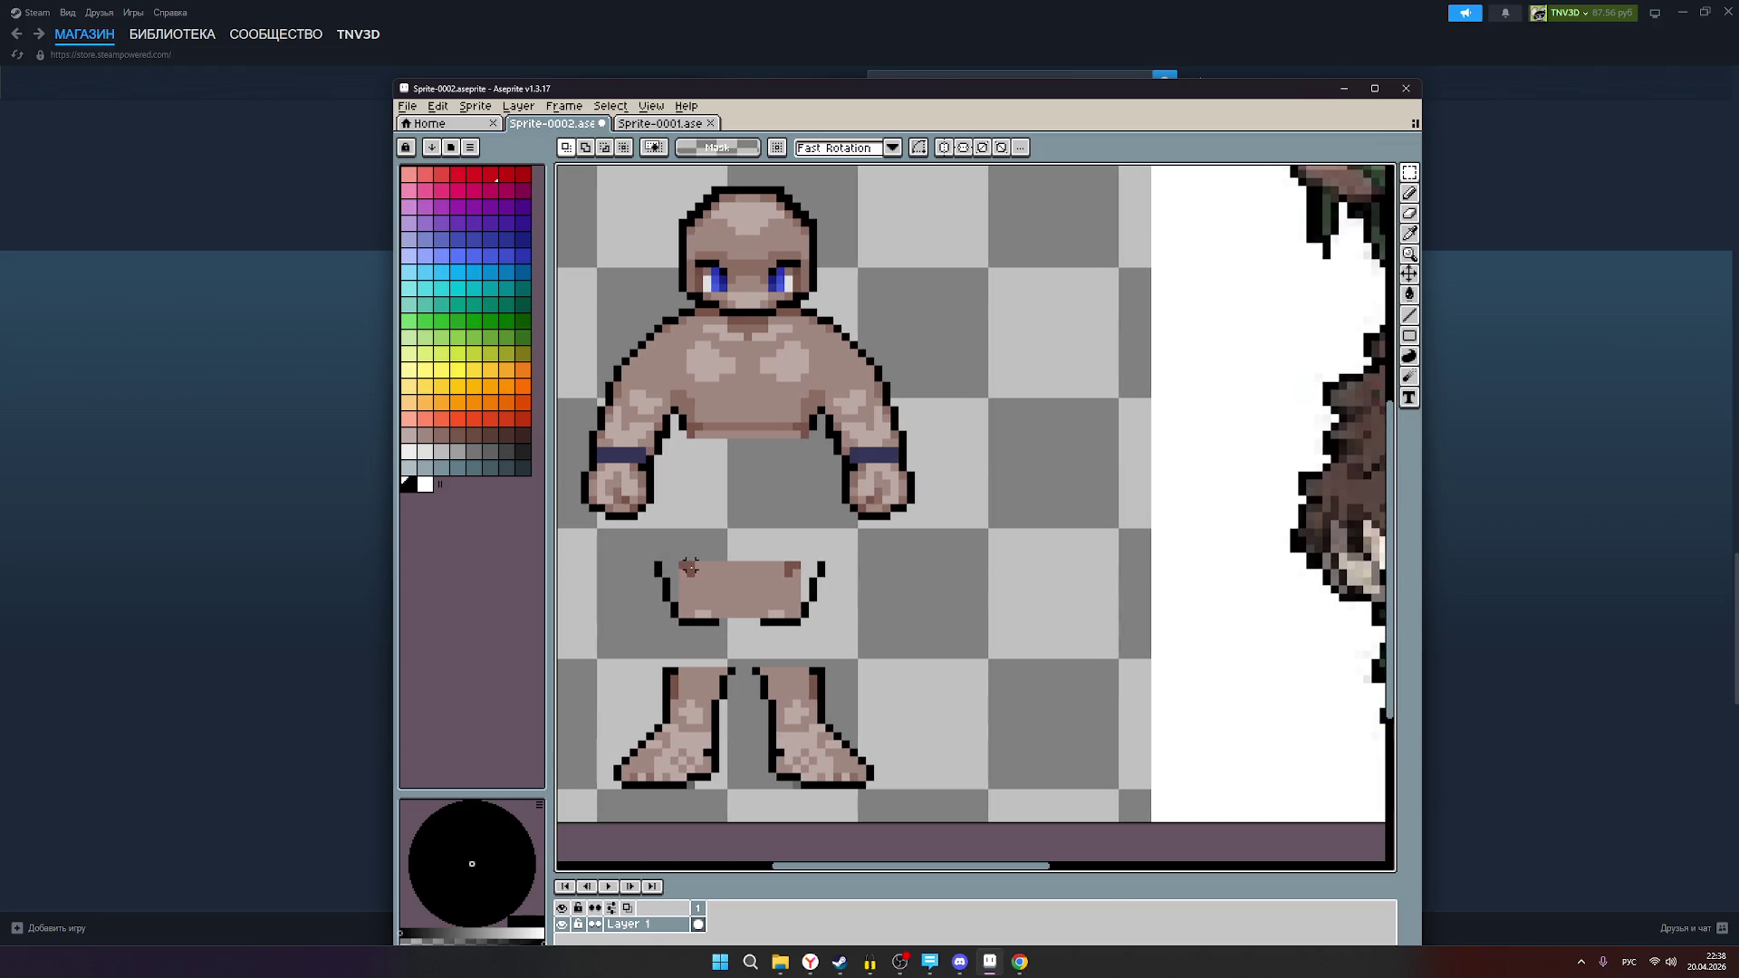
{"action": "mouse_move", "coordinate": [654, 555]}
{"action": "left_mouse_down"}
{"action": "mouse_move", "coordinate": [806, 580]}
{"action": "mouse_move", "coordinate": [819, 622]}
{"action": "mouse_move", "coordinate": [758, 568]}
{"action": "mouse_move", "coordinate": [765, 505]}
{"action": "left_mouse_up"}
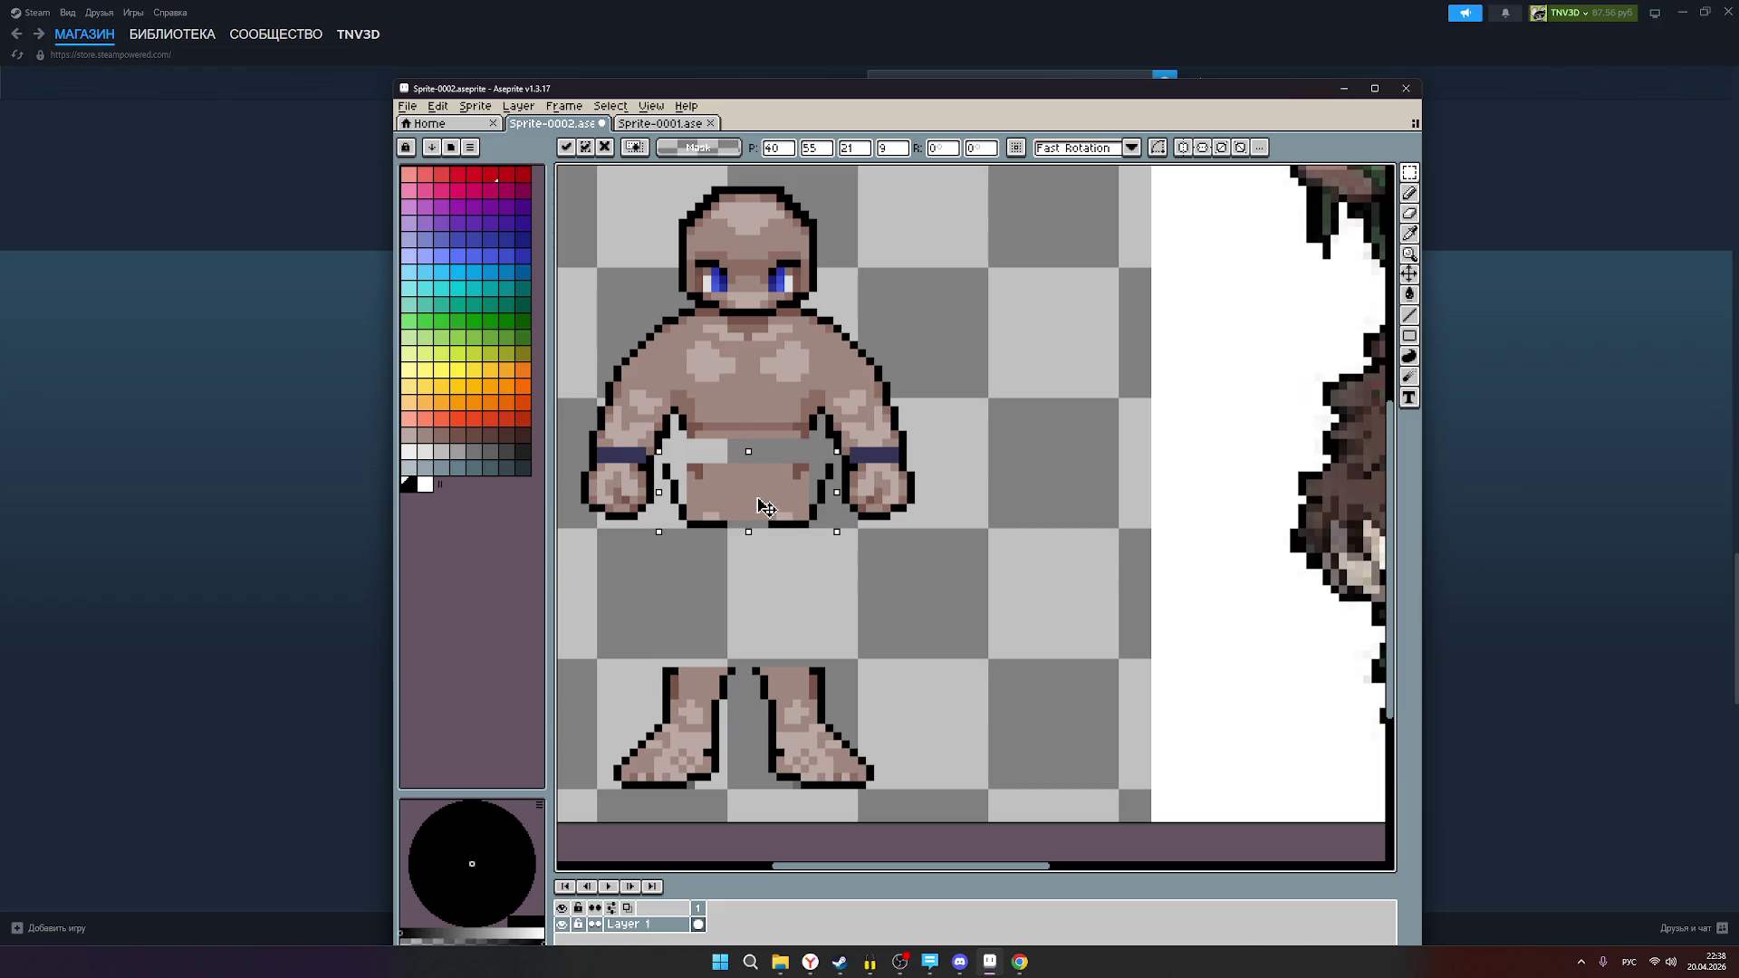
Step: Nudge the belly block until it sits one pixel higher at P 40,54, then drop it in place
{"action": "left_click_drag", "start_coordinate": [765, 507], "coordinate": [765, 503]}
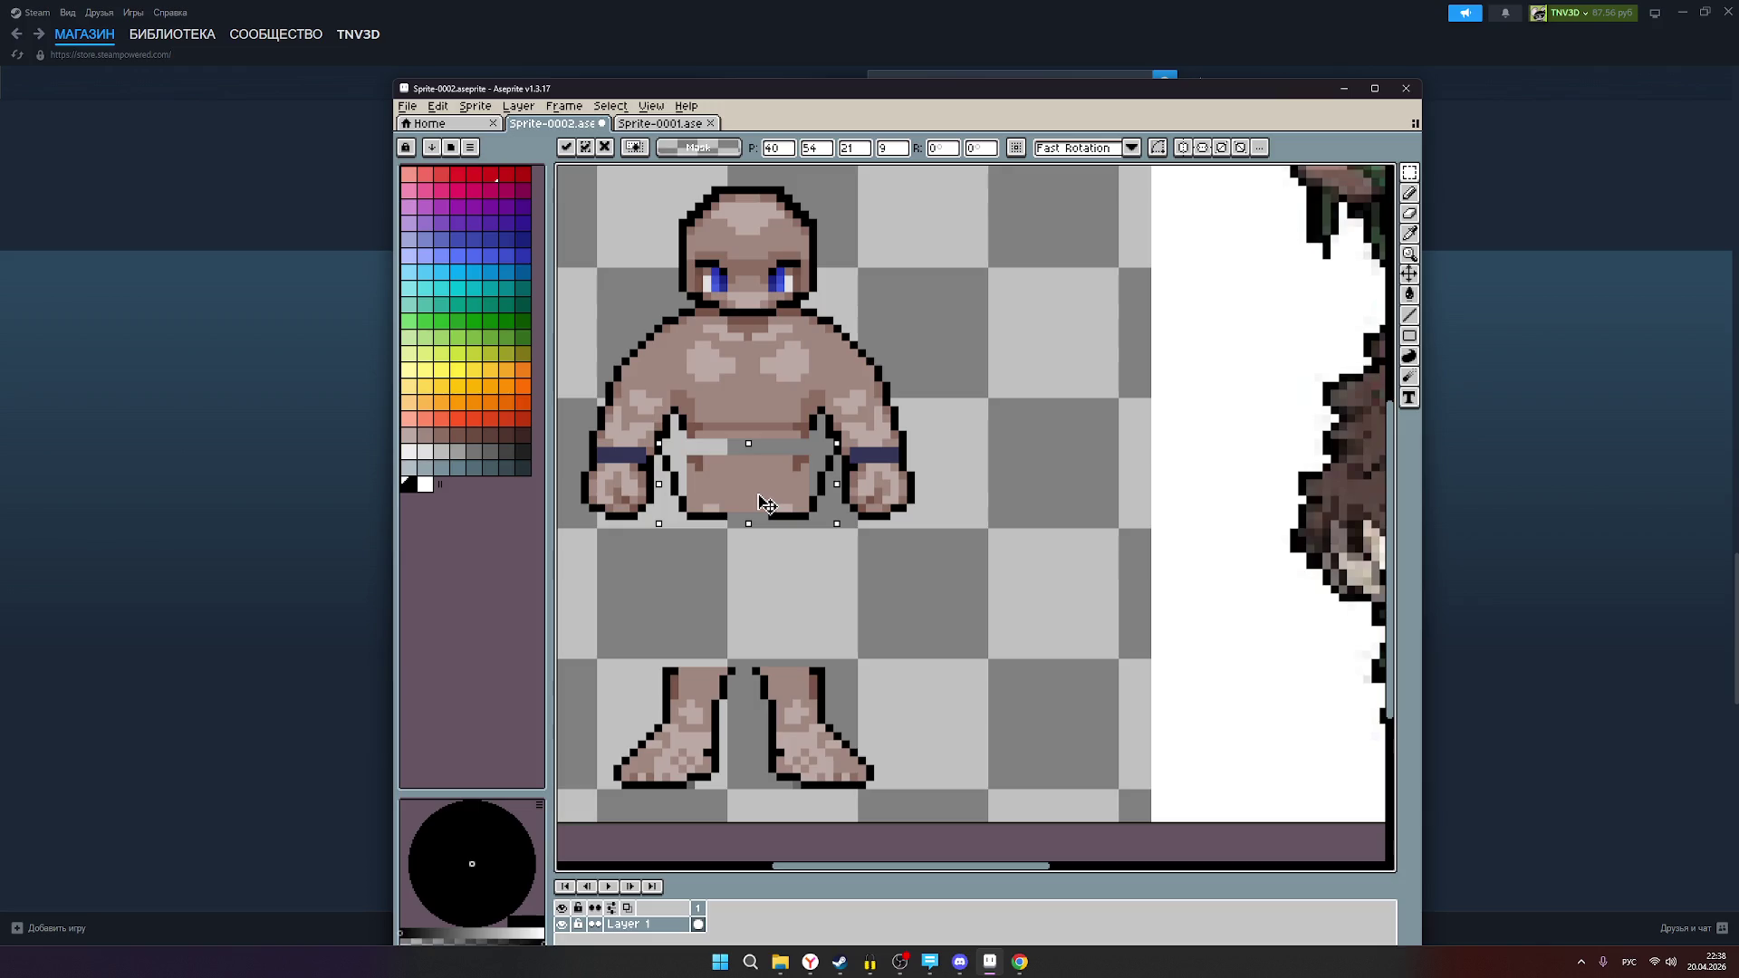
{"action": "left_click_drag", "start_coordinate": [767, 504], "coordinate": [765, 508]}
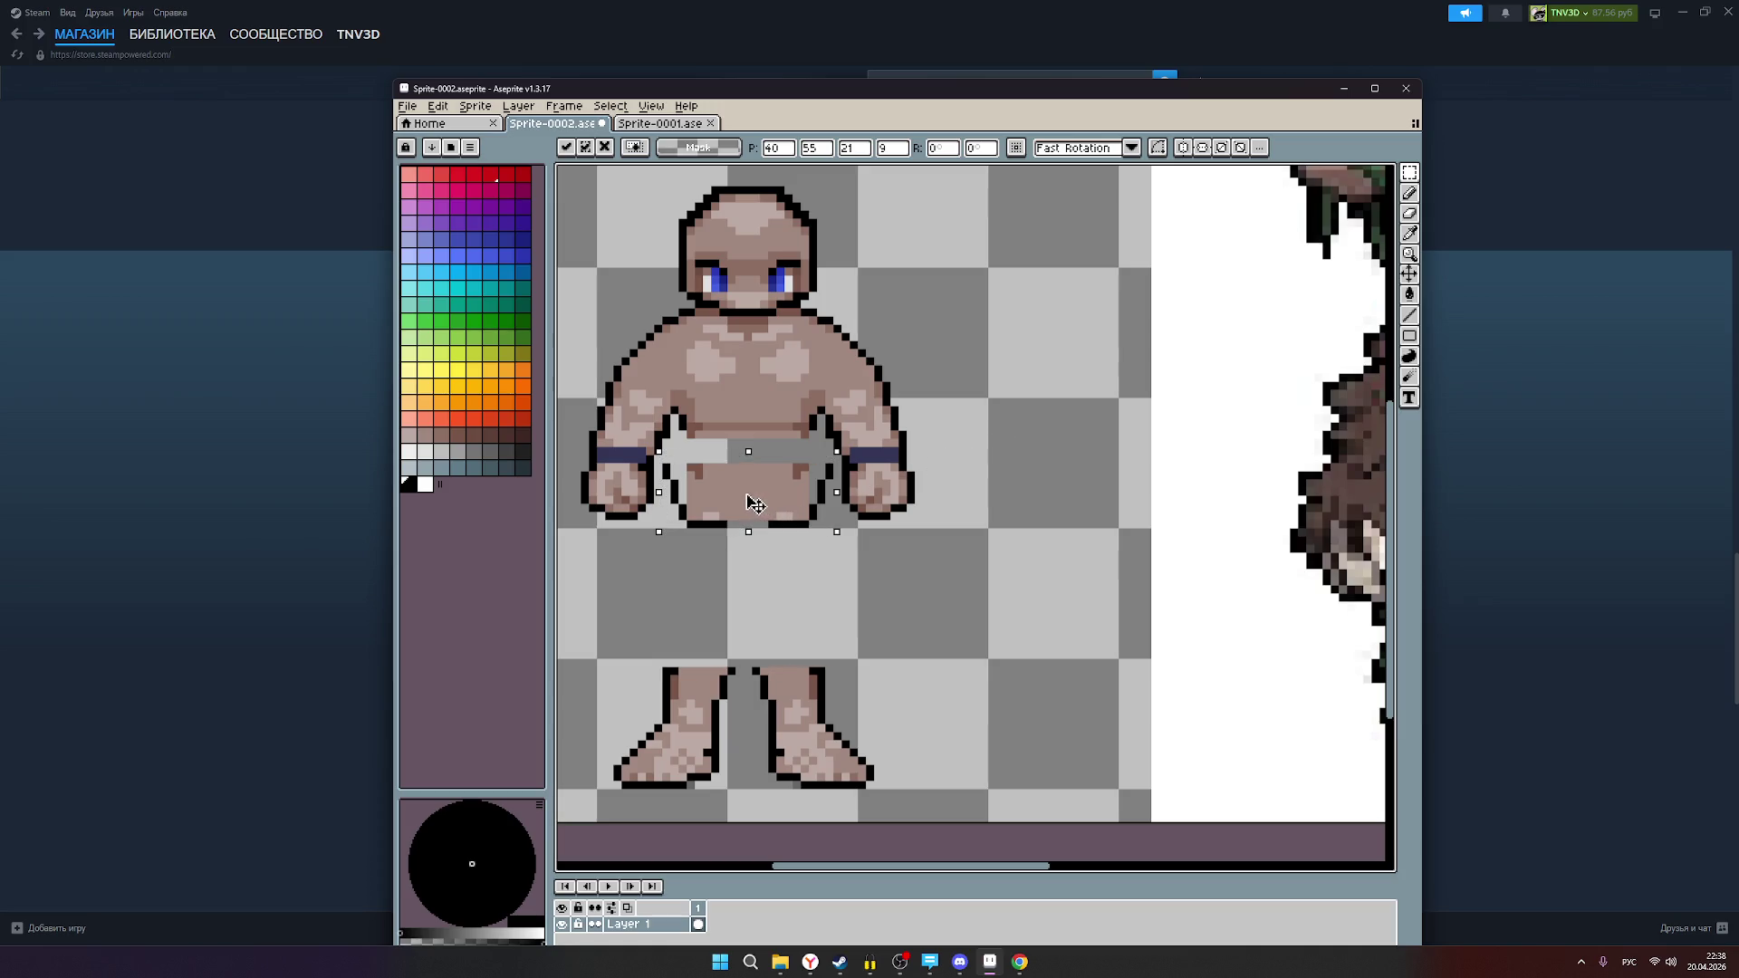
{"action": "left_click_drag", "start_coordinate": [750, 490], "coordinate": [756, 496]}
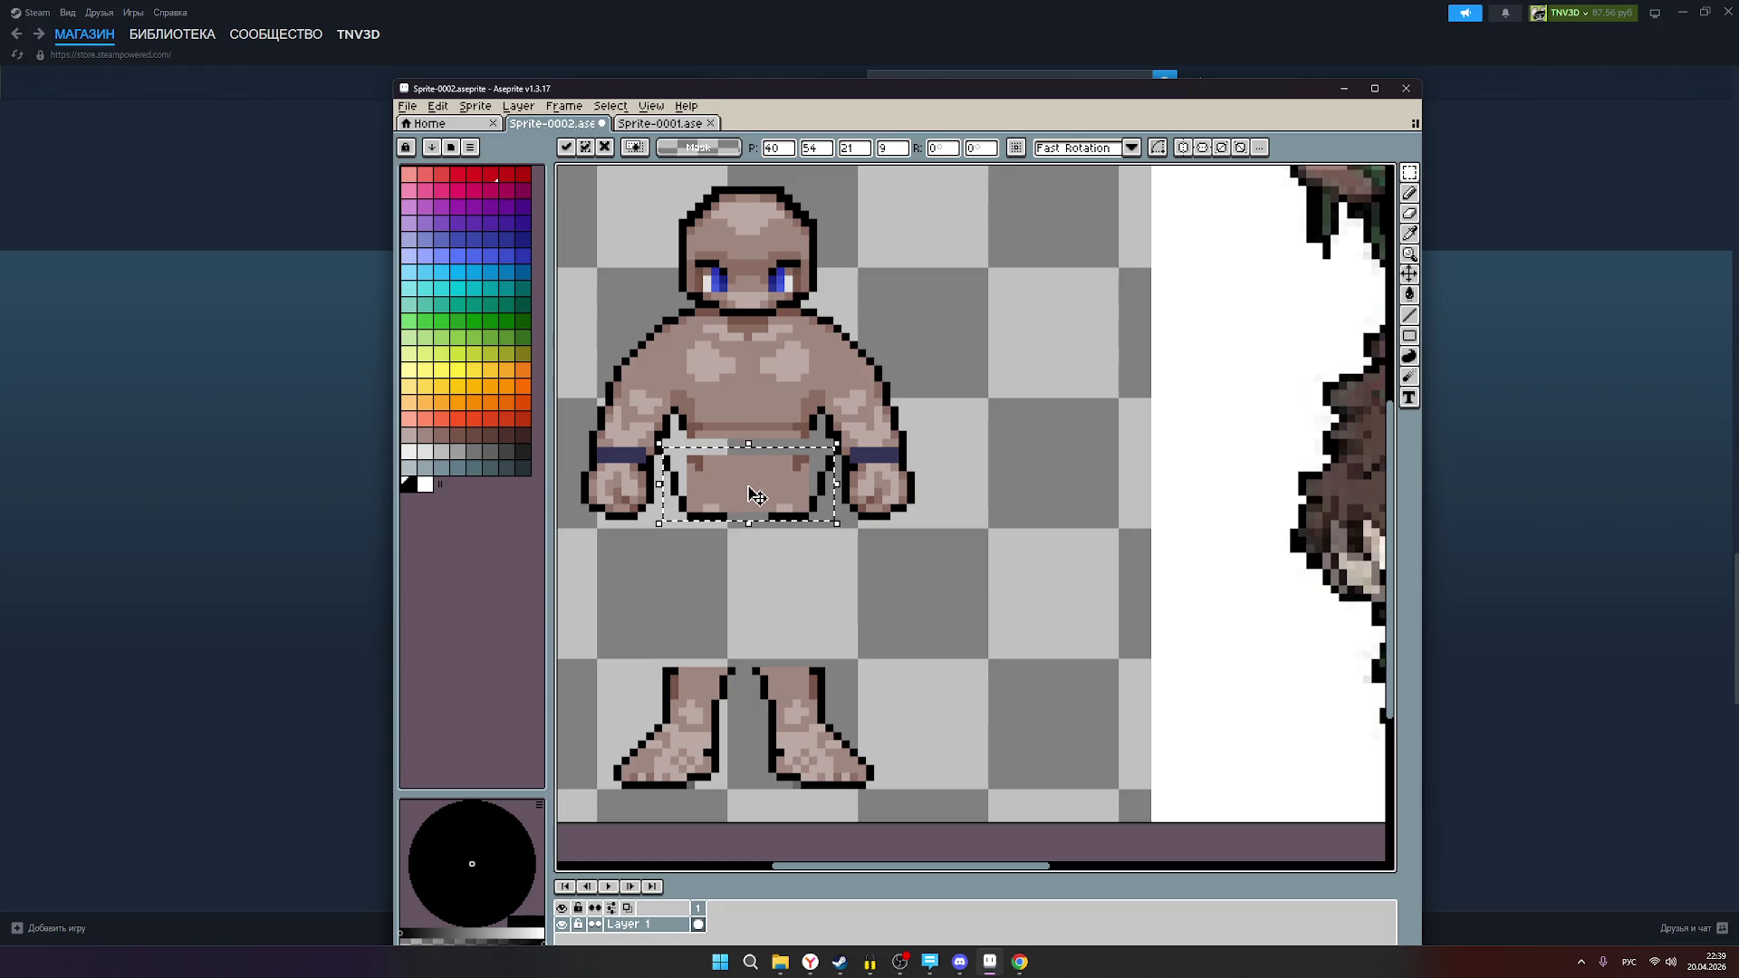
{"action": "left_click", "coordinate": [968, 554]}
{"action": "scroll", "coordinate": [1023, 499], "scroll_direction": "down", "scroll_amount": 1}
{"action": "scroll", "coordinate": [1023, 499], "scroll_direction": "down", "scroll_amount": 2}
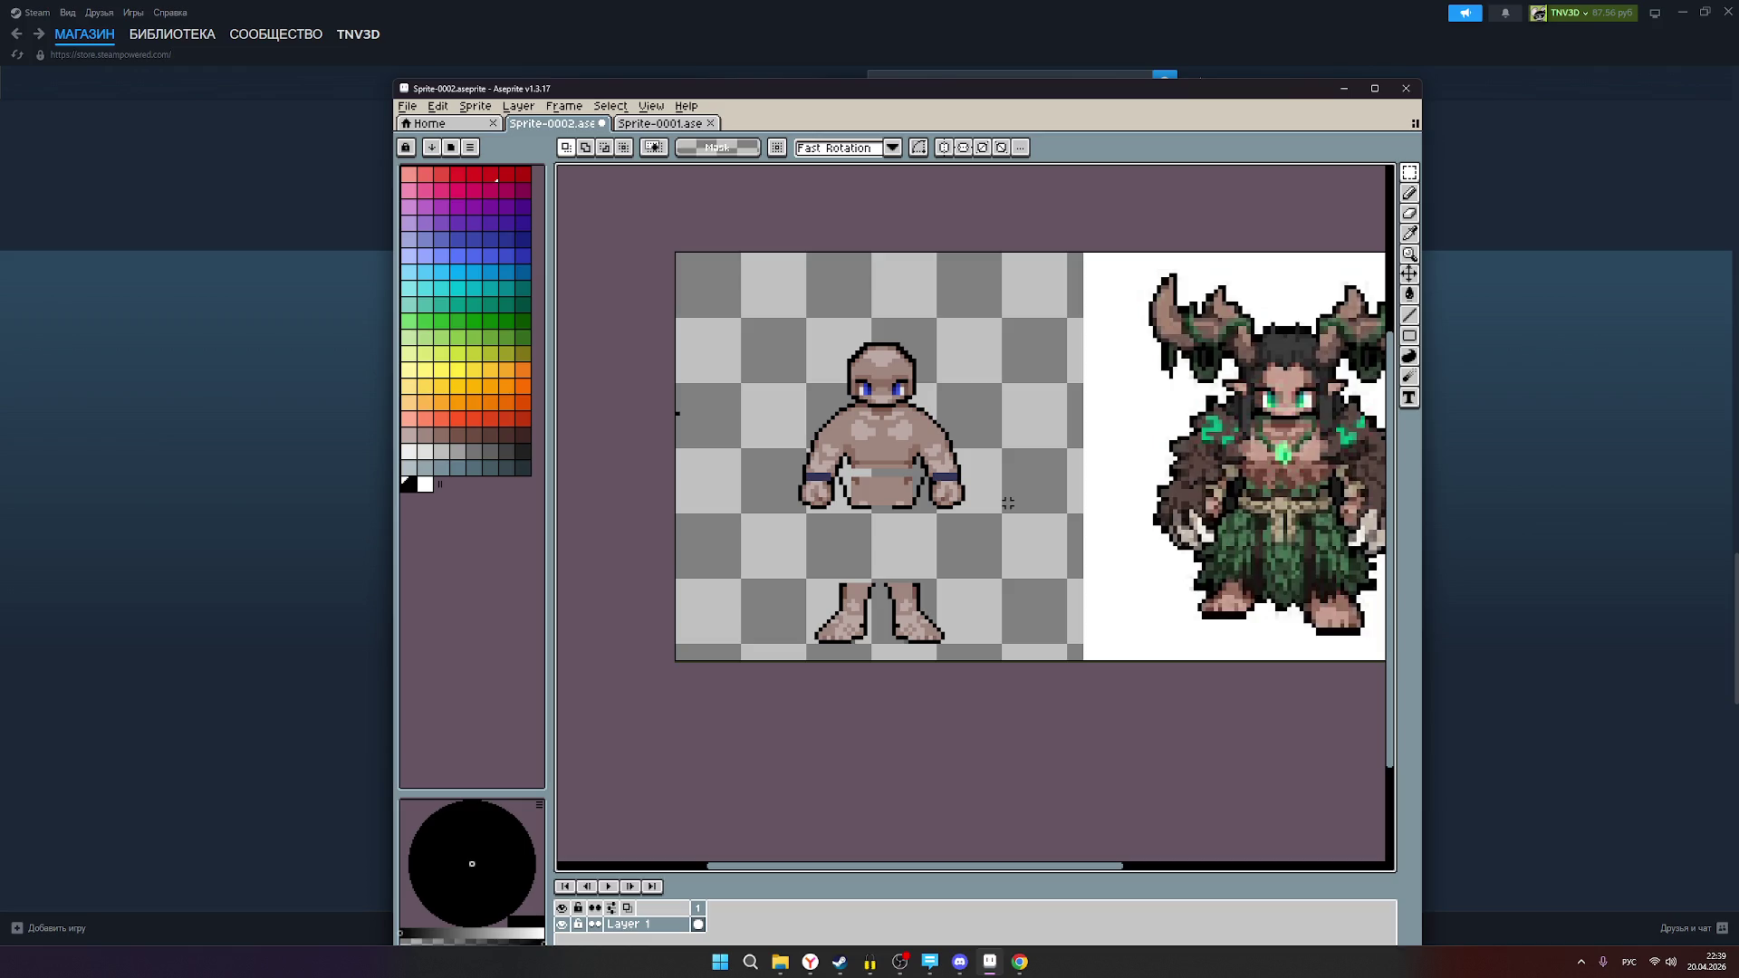
{"action": "scroll", "coordinate": [880, 480], "scroll_direction": "up", "scroll_amount": 1}
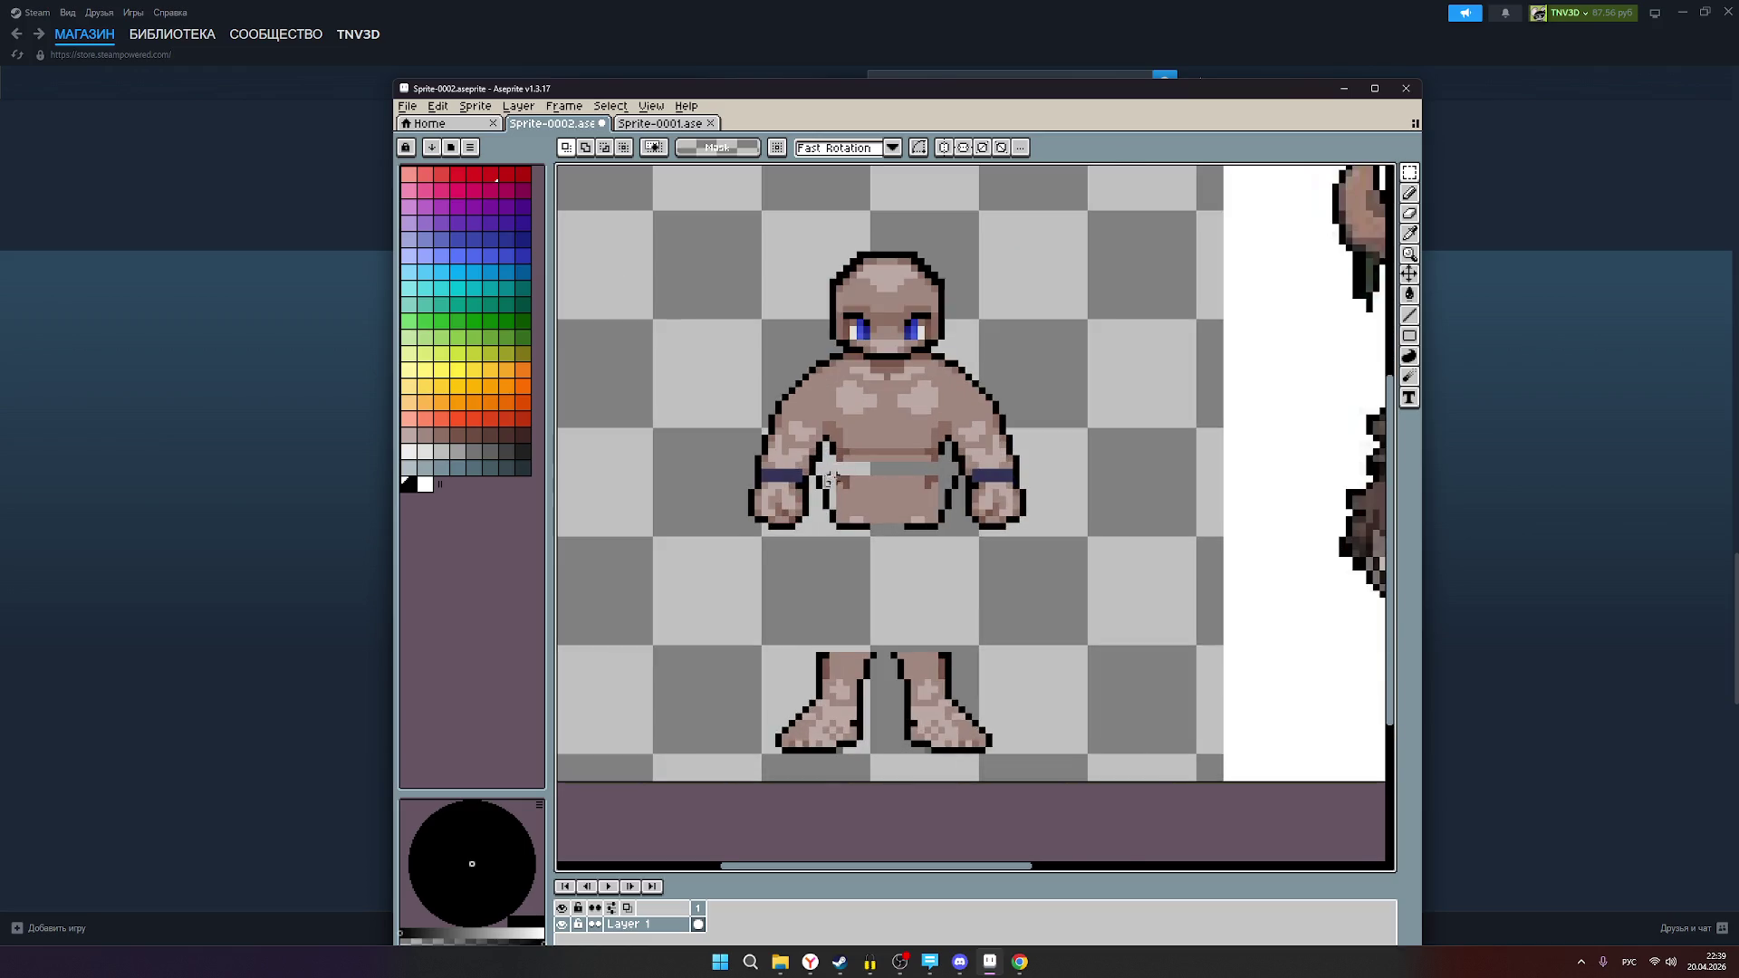
{"action": "scroll", "coordinate": [842, 479], "scroll_direction": "down", "scroll_amount": 1}
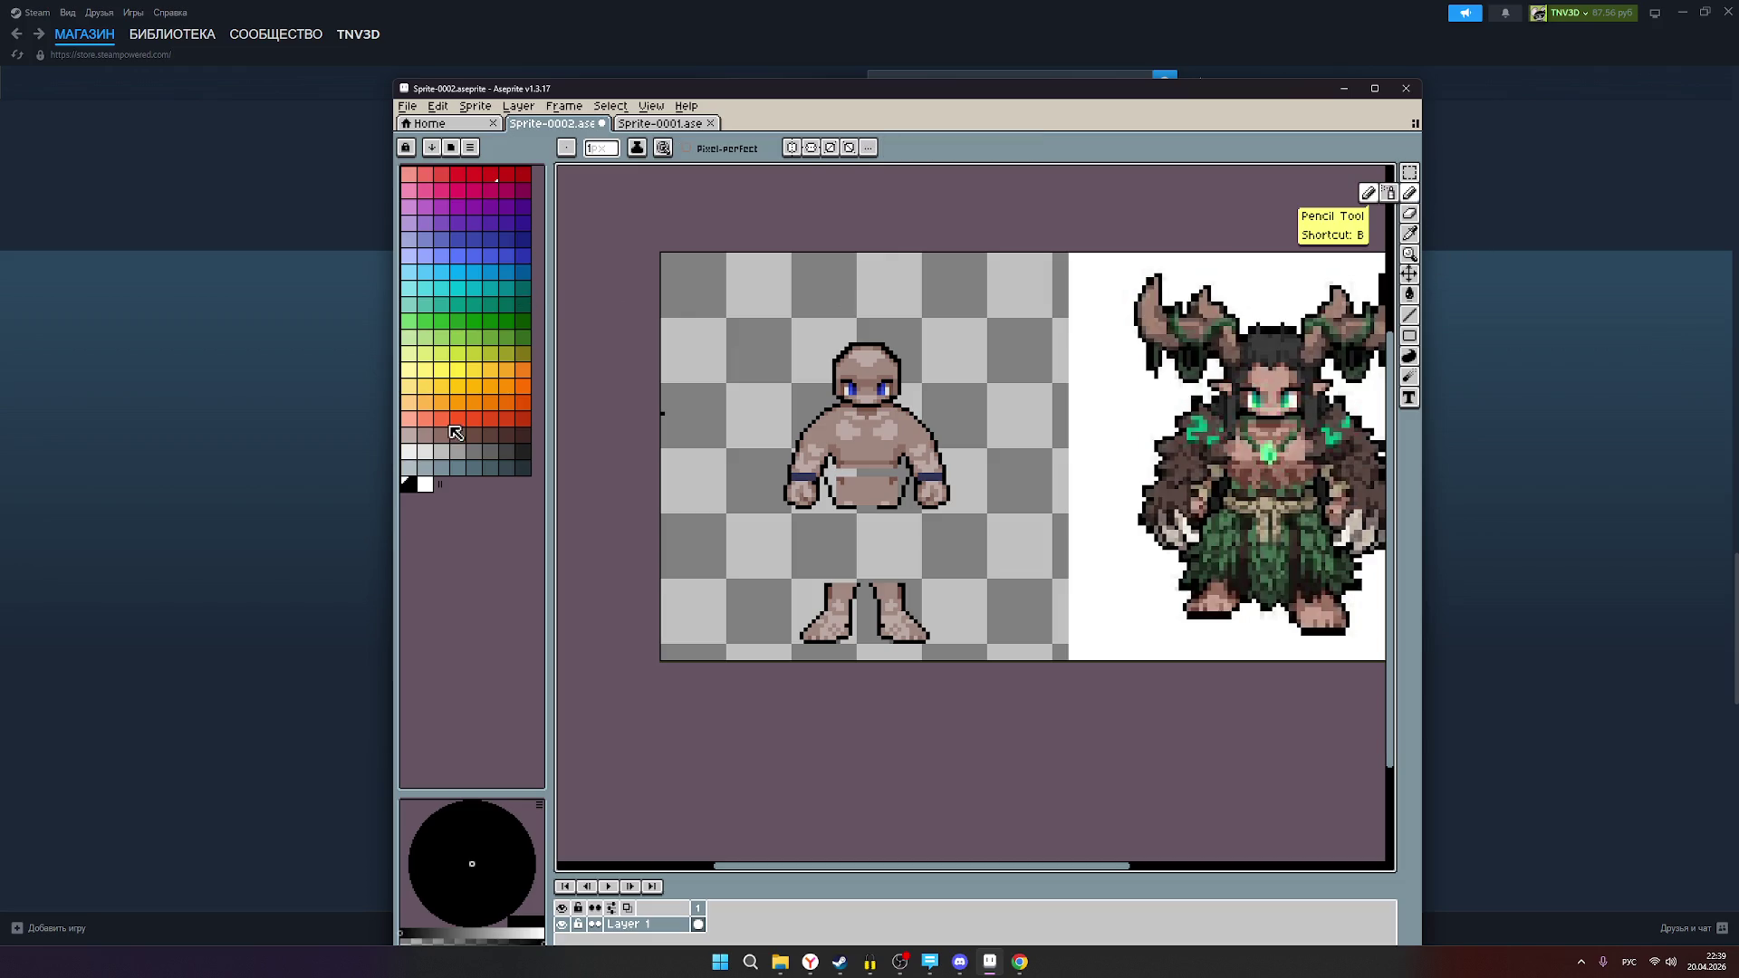
Step: Paint over the grey gap beside the waist in the grey-brown skin tone with the Pencil
{"action": "left_click", "coordinate": [425, 435]}
{"action": "scroll", "coordinate": [860, 482], "scroll_direction": "up", "scroll_amount": 2}
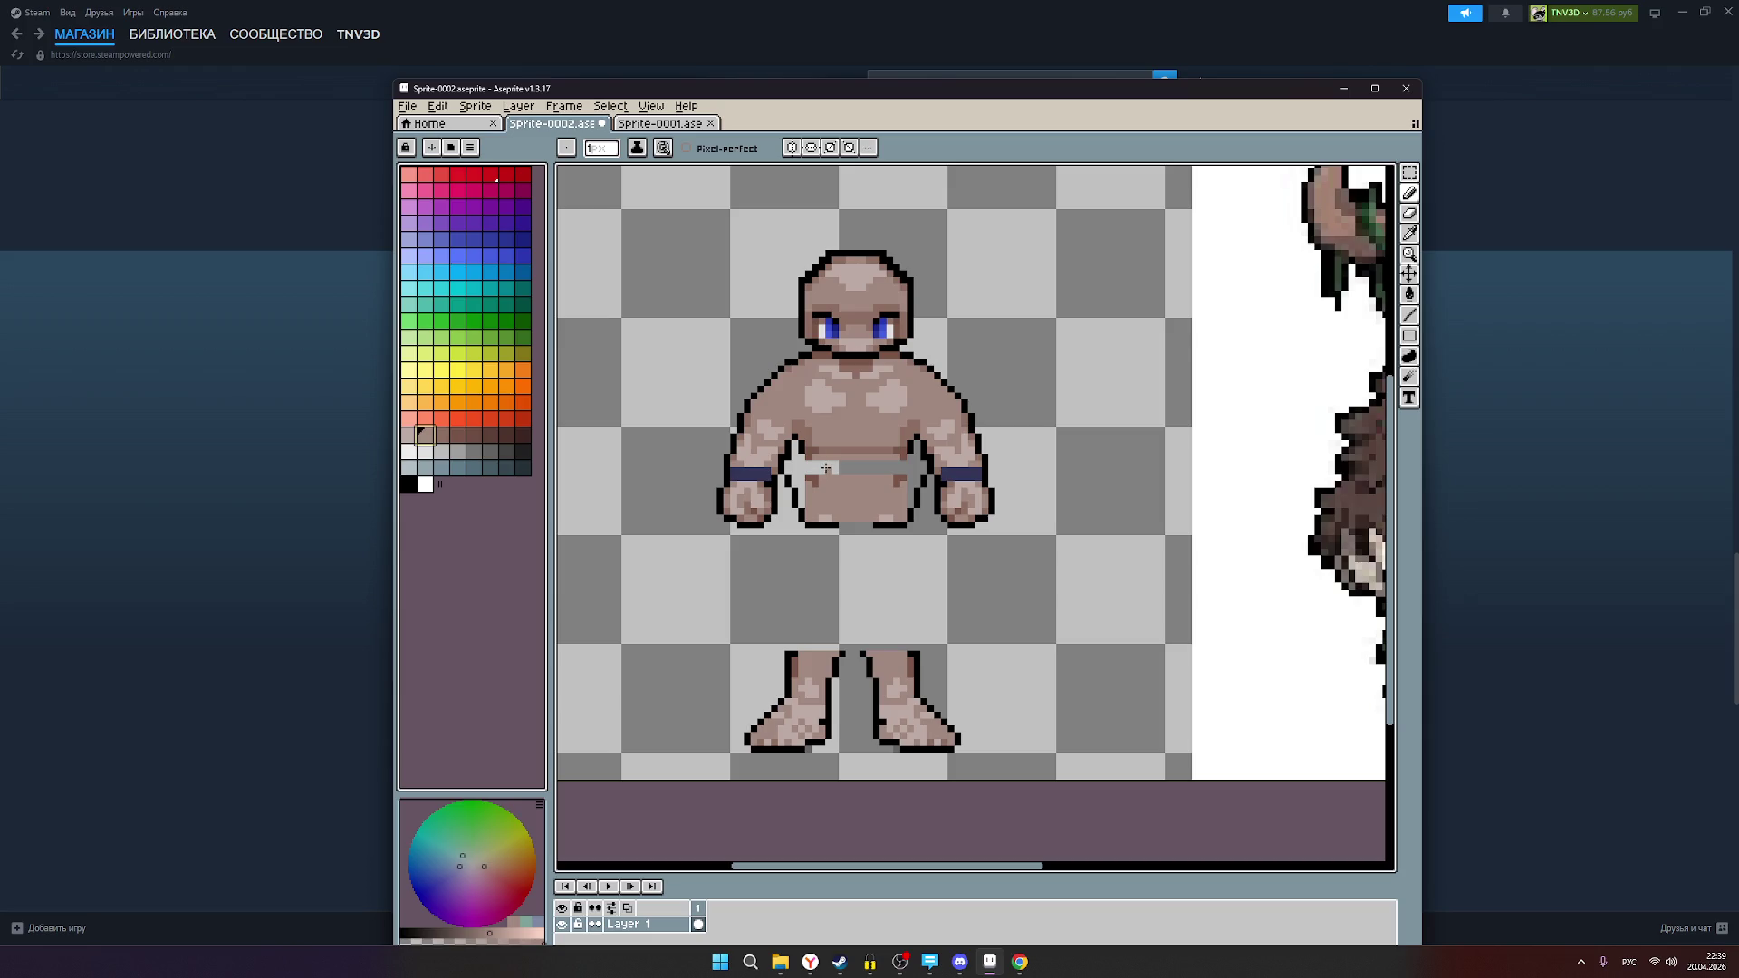
{"action": "scroll", "coordinate": [829, 473], "scroll_direction": "up", "scroll_amount": 1}
{"action": "scroll", "coordinate": [858, 478], "scroll_direction": "down", "scroll_amount": 3}
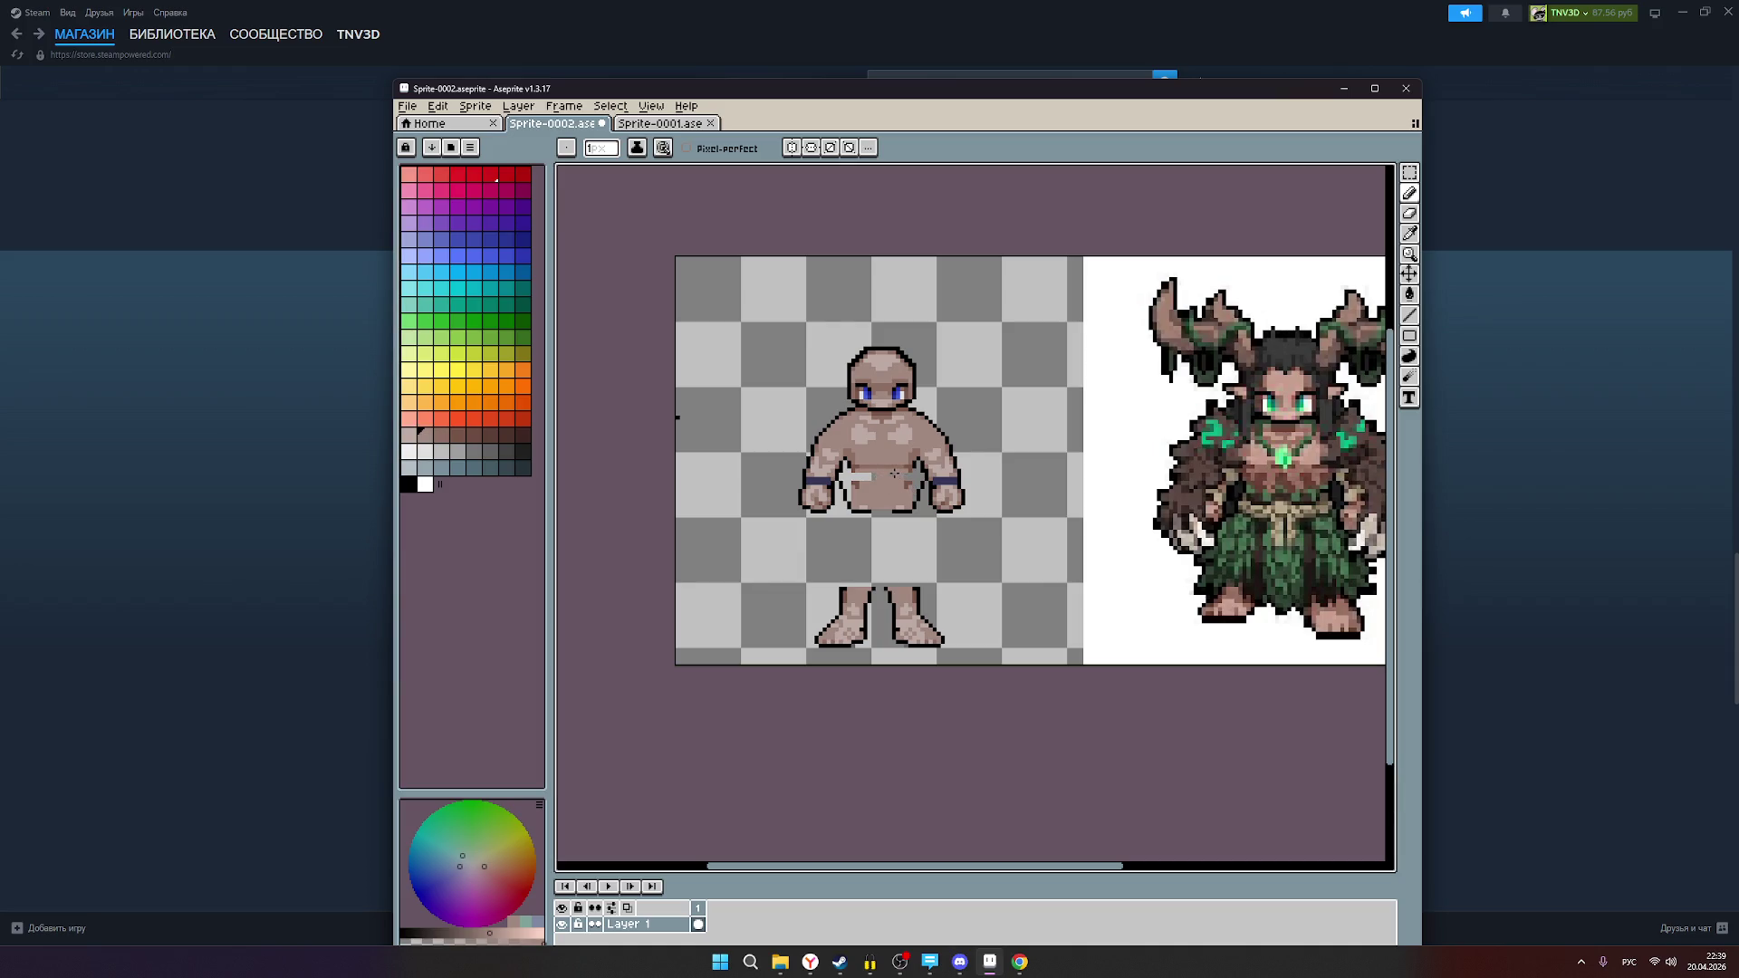
{"action": "scroll", "coordinate": [896, 482], "scroll_direction": "up", "scroll_amount": 1}
{"action": "scroll", "coordinate": [905, 494], "scroll_direction": "up", "scroll_amount": 1}
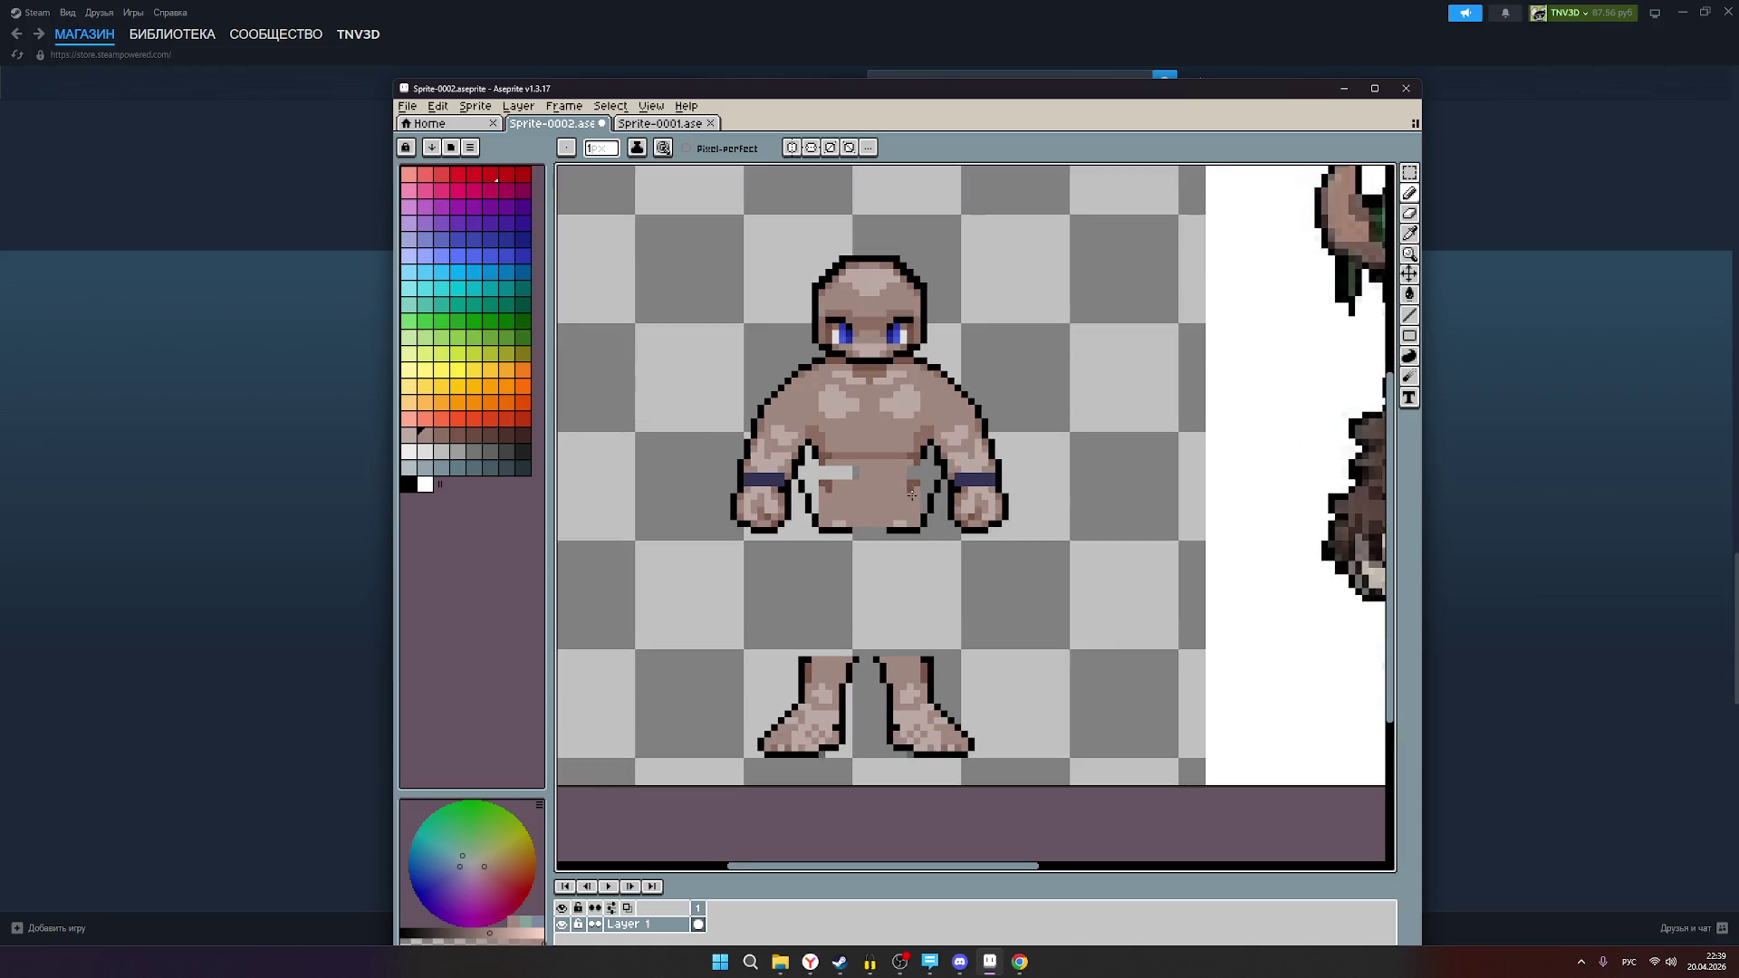
{"action": "scroll", "coordinate": [983, 510], "scroll_direction": "down", "scroll_amount": 1}
{"action": "scroll", "coordinate": [982, 510], "scroll_direction": "down", "scroll_amount": 1}
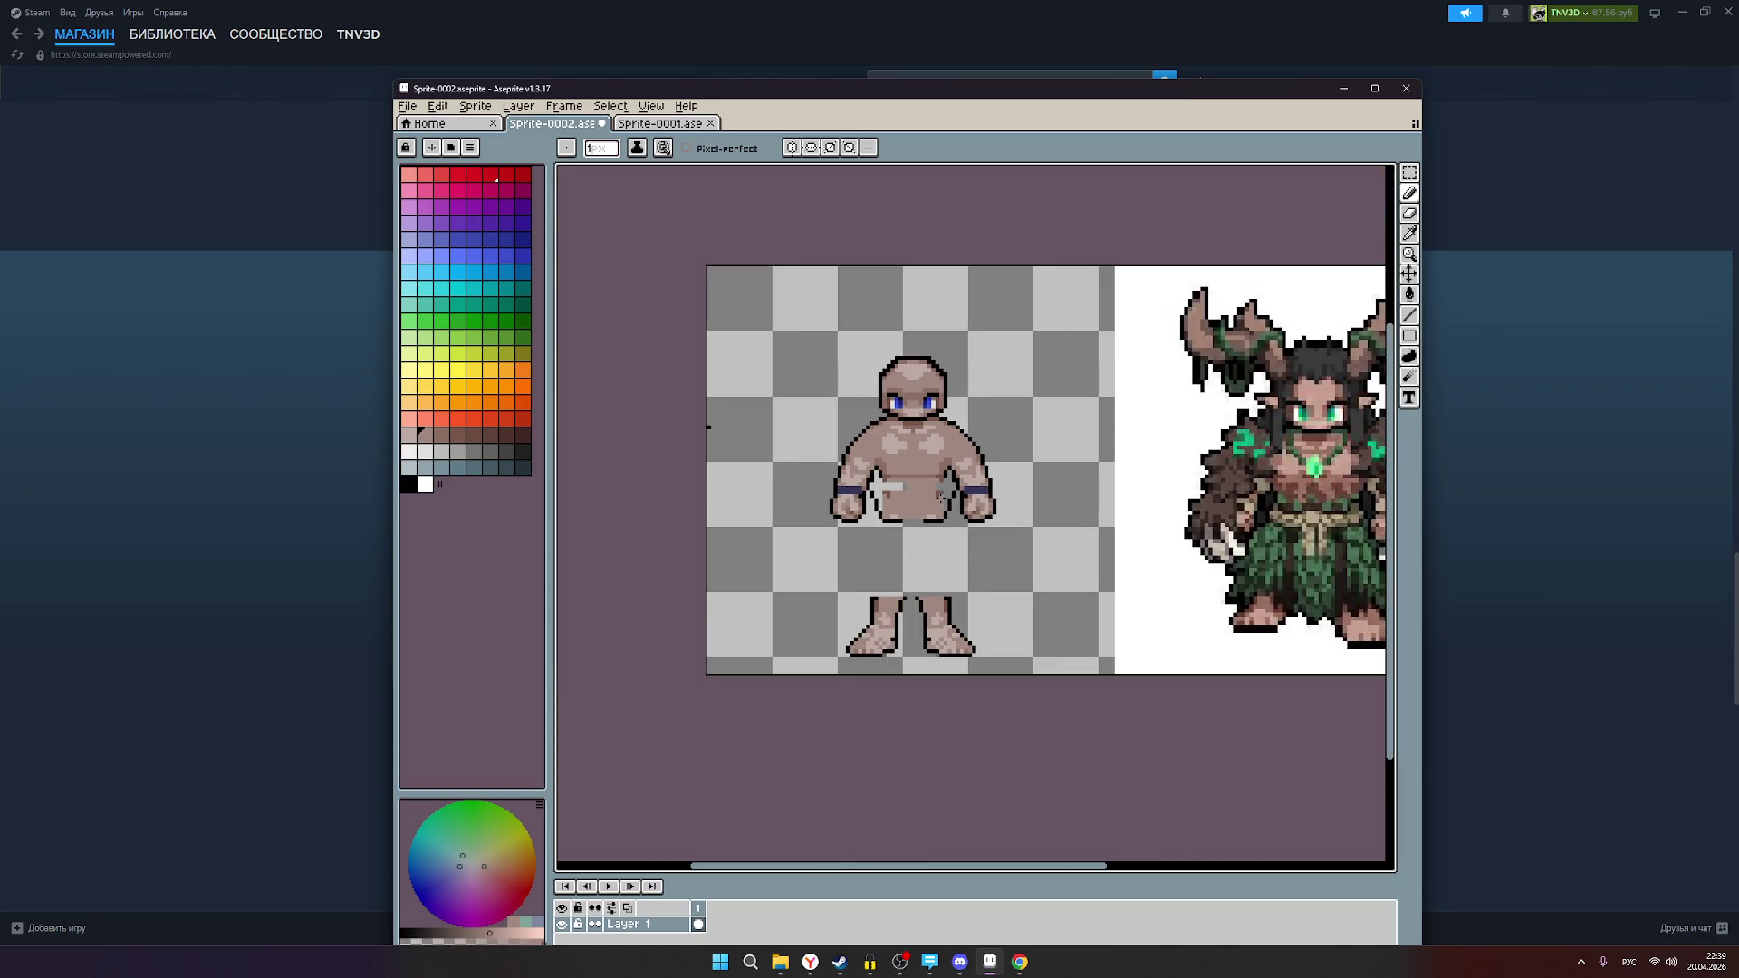
{"action": "scroll", "coordinate": [940, 497], "scroll_direction": "up", "scroll_amount": 1}
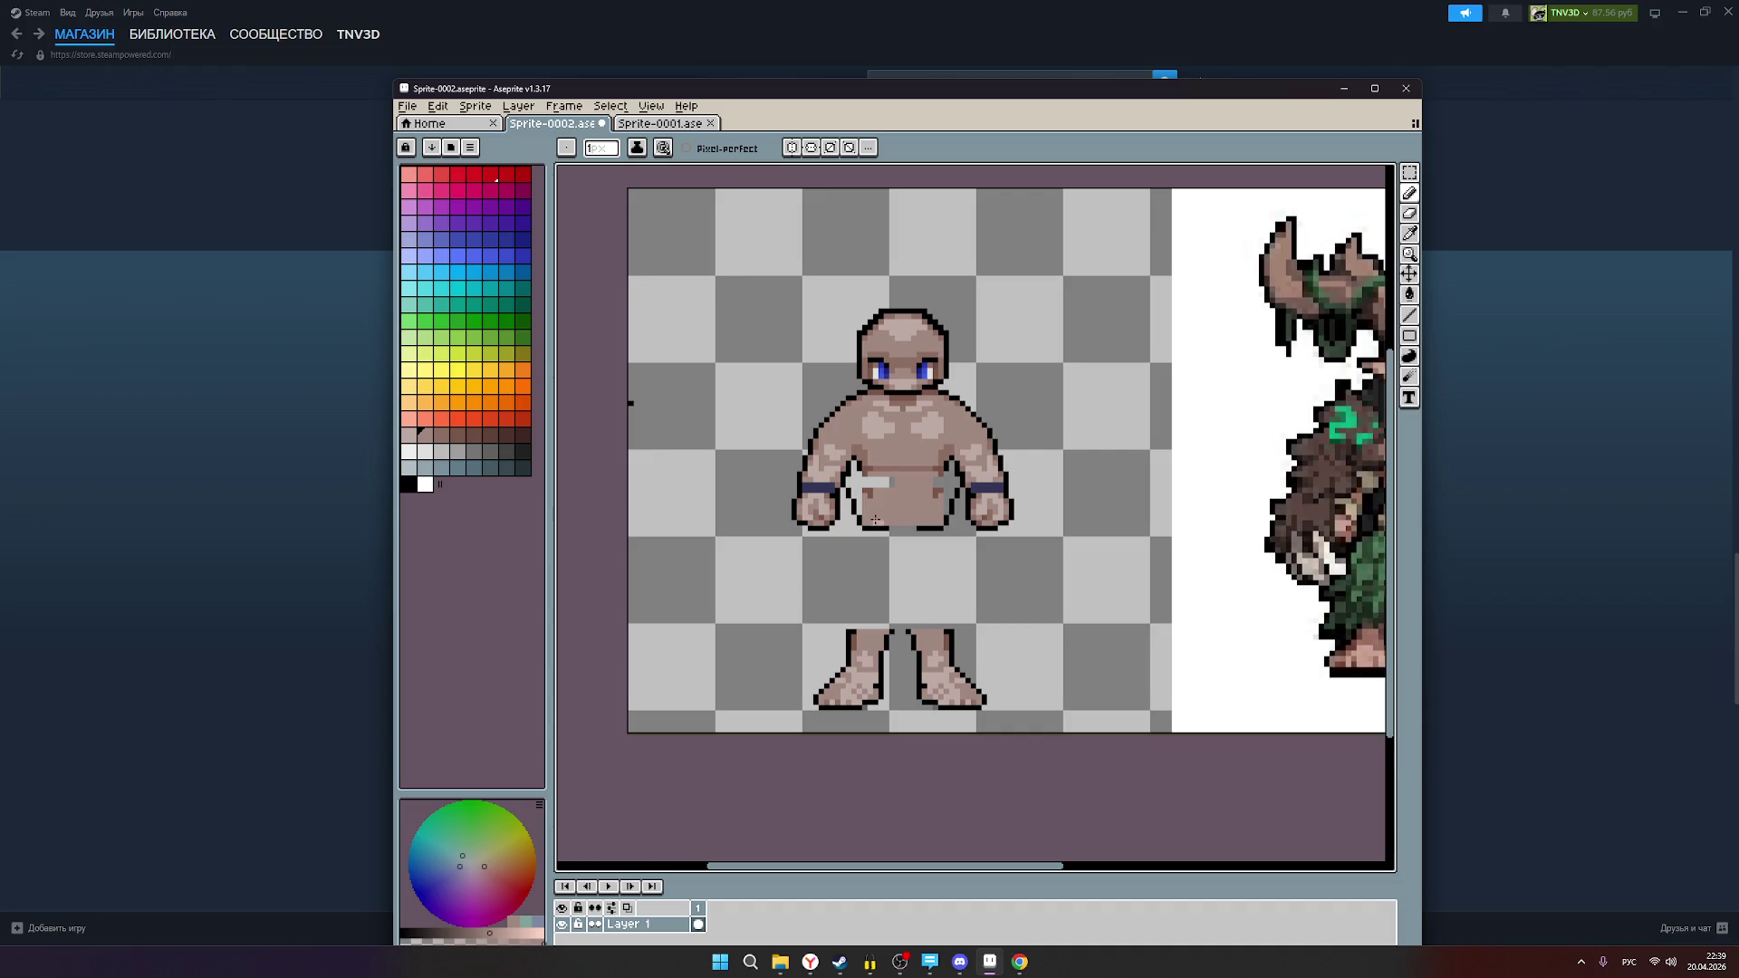
{"action": "scroll", "coordinate": [879, 522], "scroll_direction": "up", "scroll_amount": 1}
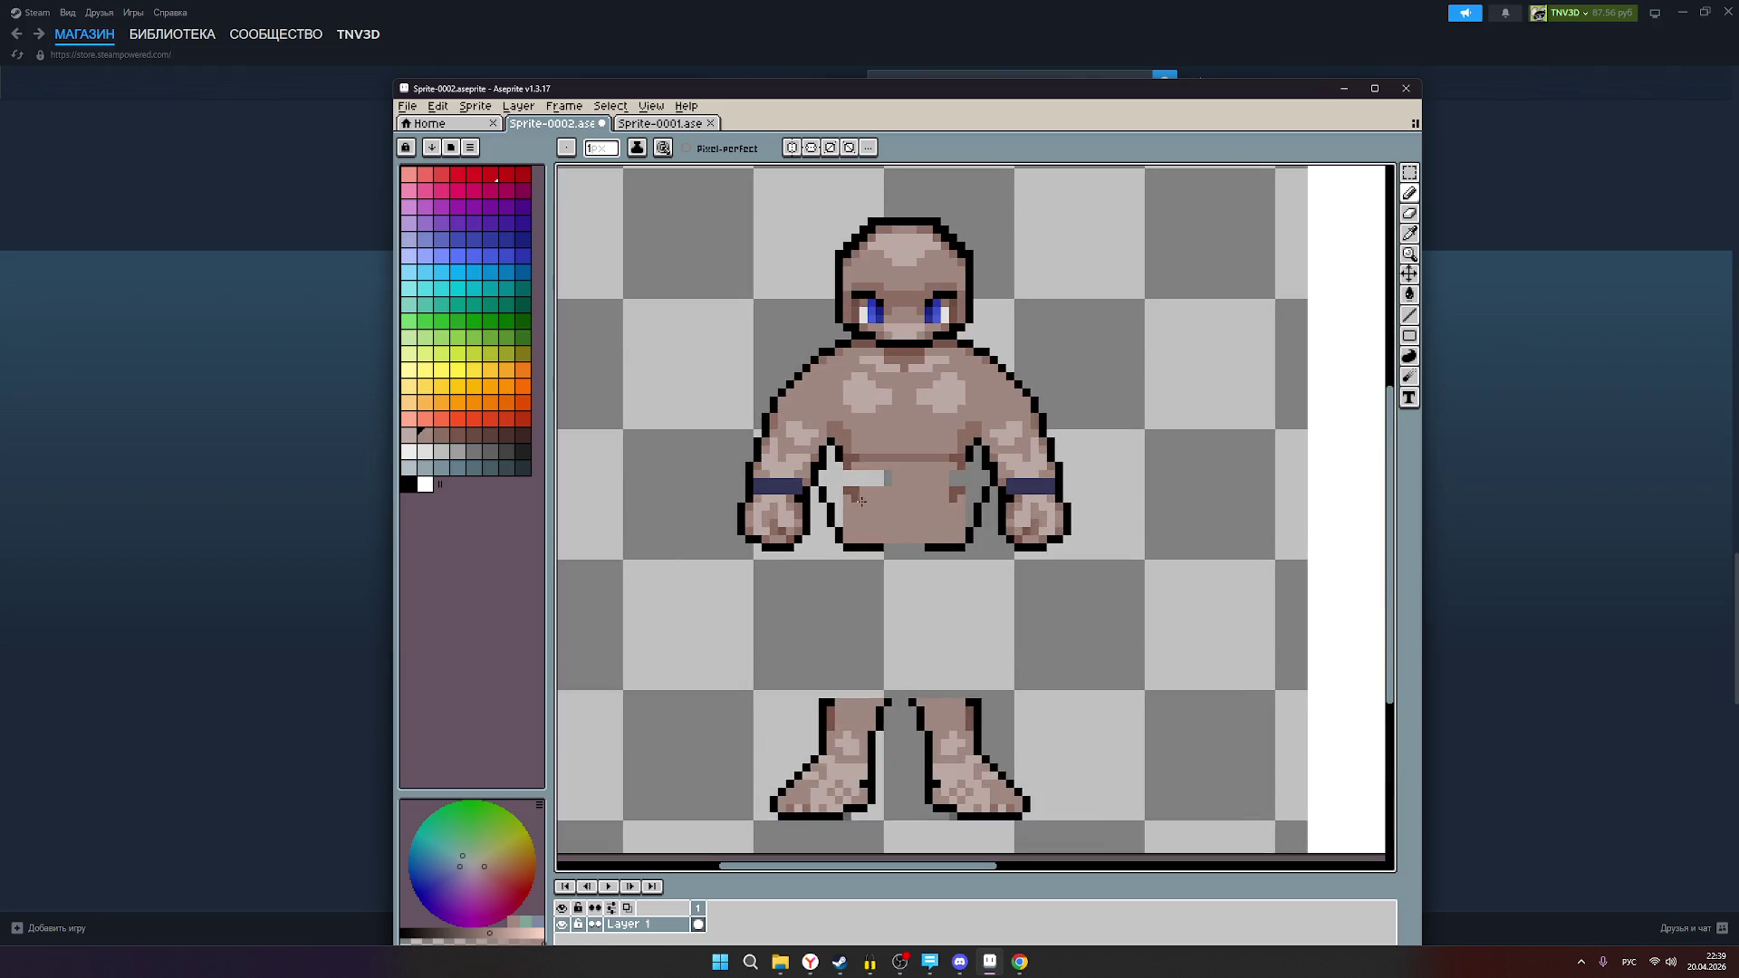
{"action": "mouse_move", "coordinate": [880, 484]}
{"action": "left_mouse_down"}
{"action": "mouse_move", "coordinate": [842, 524]}
{"action": "mouse_move", "coordinate": [831, 491]}
{"action": "left_mouse_up"}
Step: Turn on vertical mirror symmetry in the pencil options bar
{"action": "left_click", "coordinate": [791, 147]}
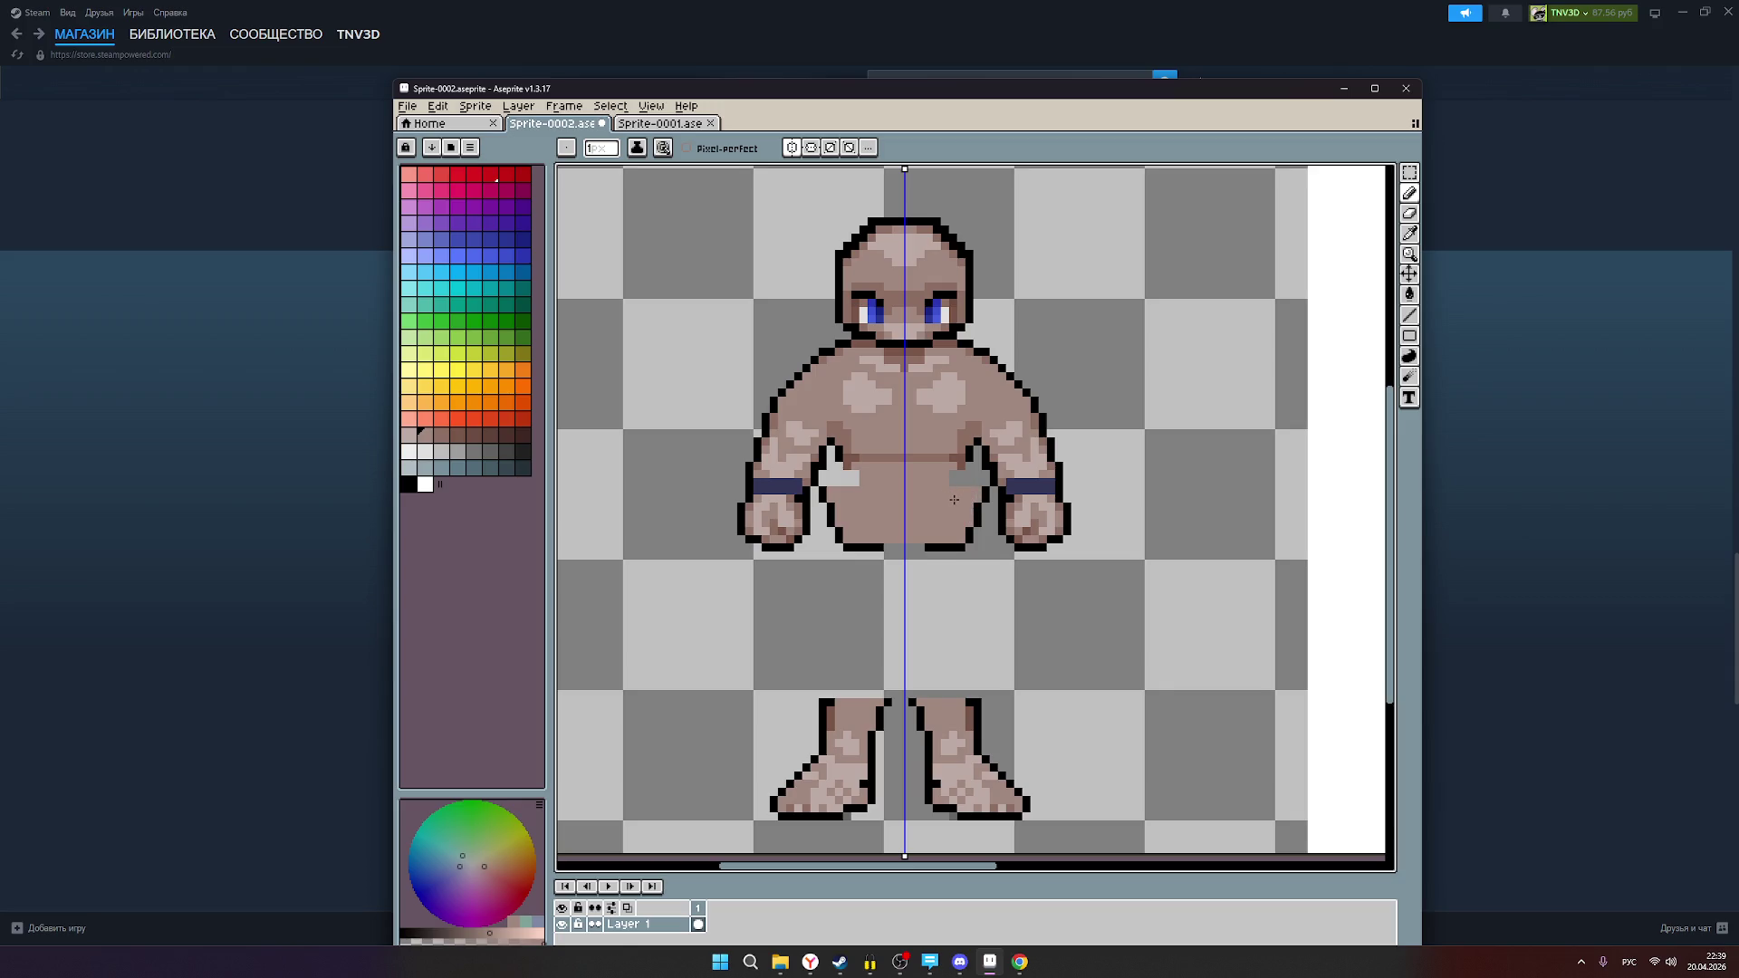
{"action": "scroll", "coordinate": [952, 498], "scroll_direction": "down", "scroll_amount": 1}
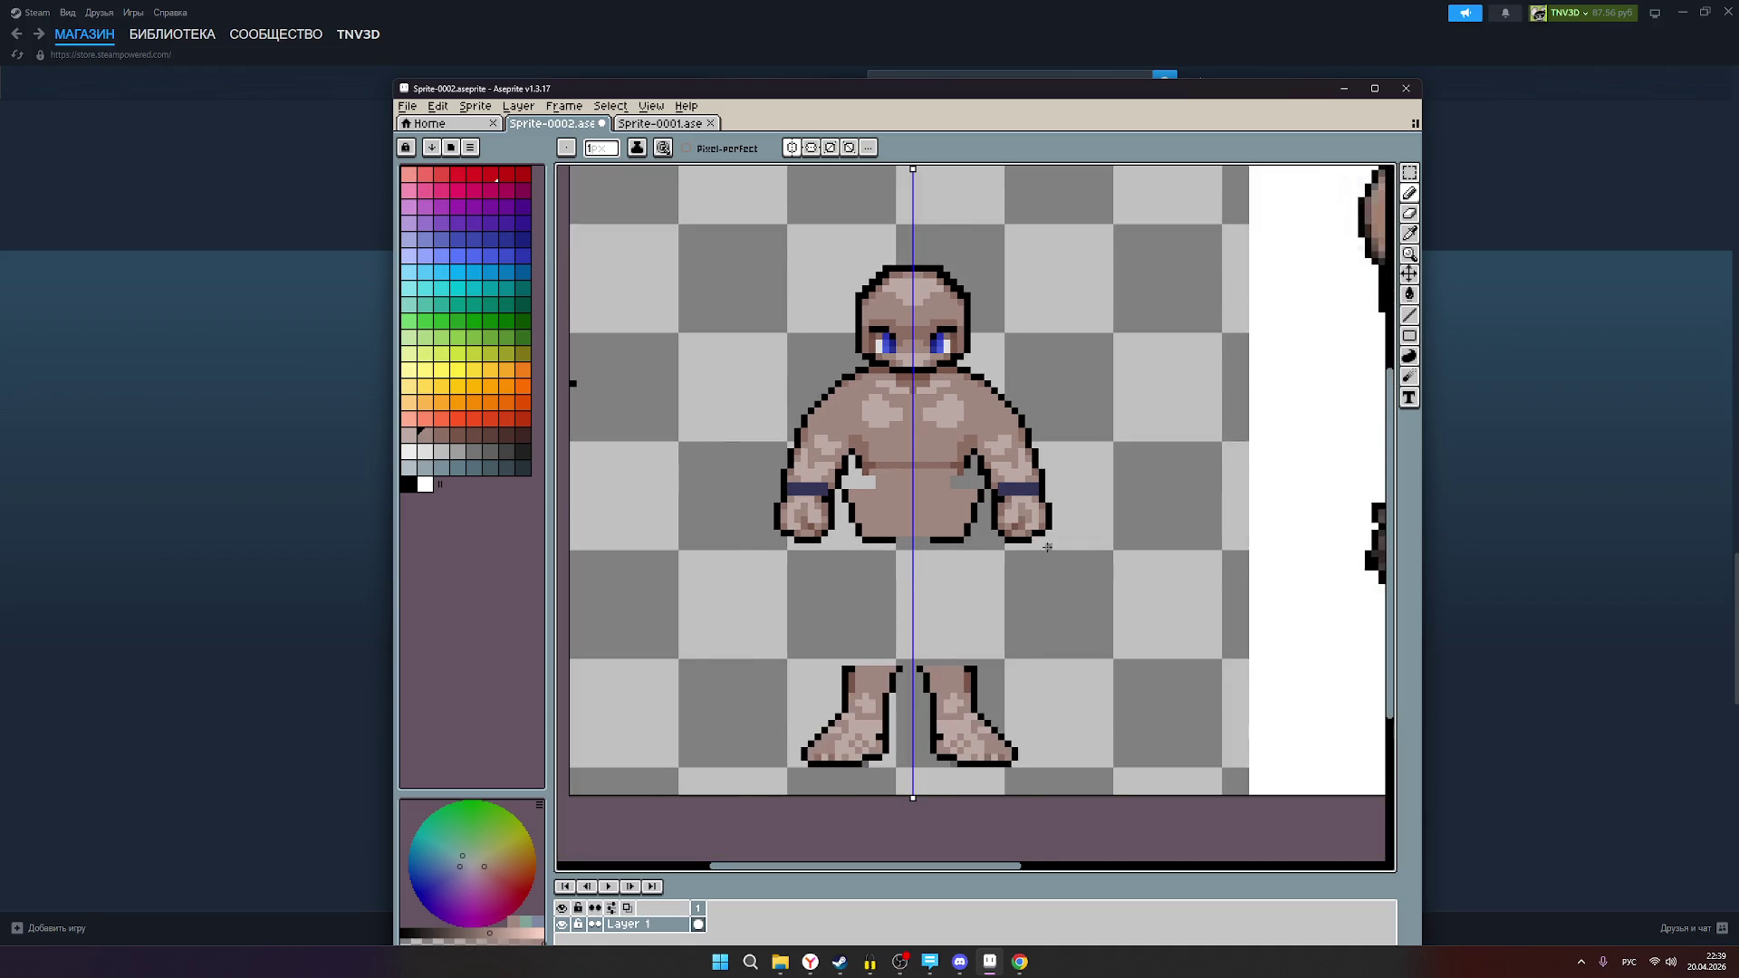
{"action": "scroll", "coordinate": [1024, 532], "scroll_direction": "down", "scroll_amount": 1}
Step: Pan between the reference character and the whole base sprite to compare them
{"action": "left_click_drag", "start_coordinate": [1104, 535], "coordinate": [871, 532]}
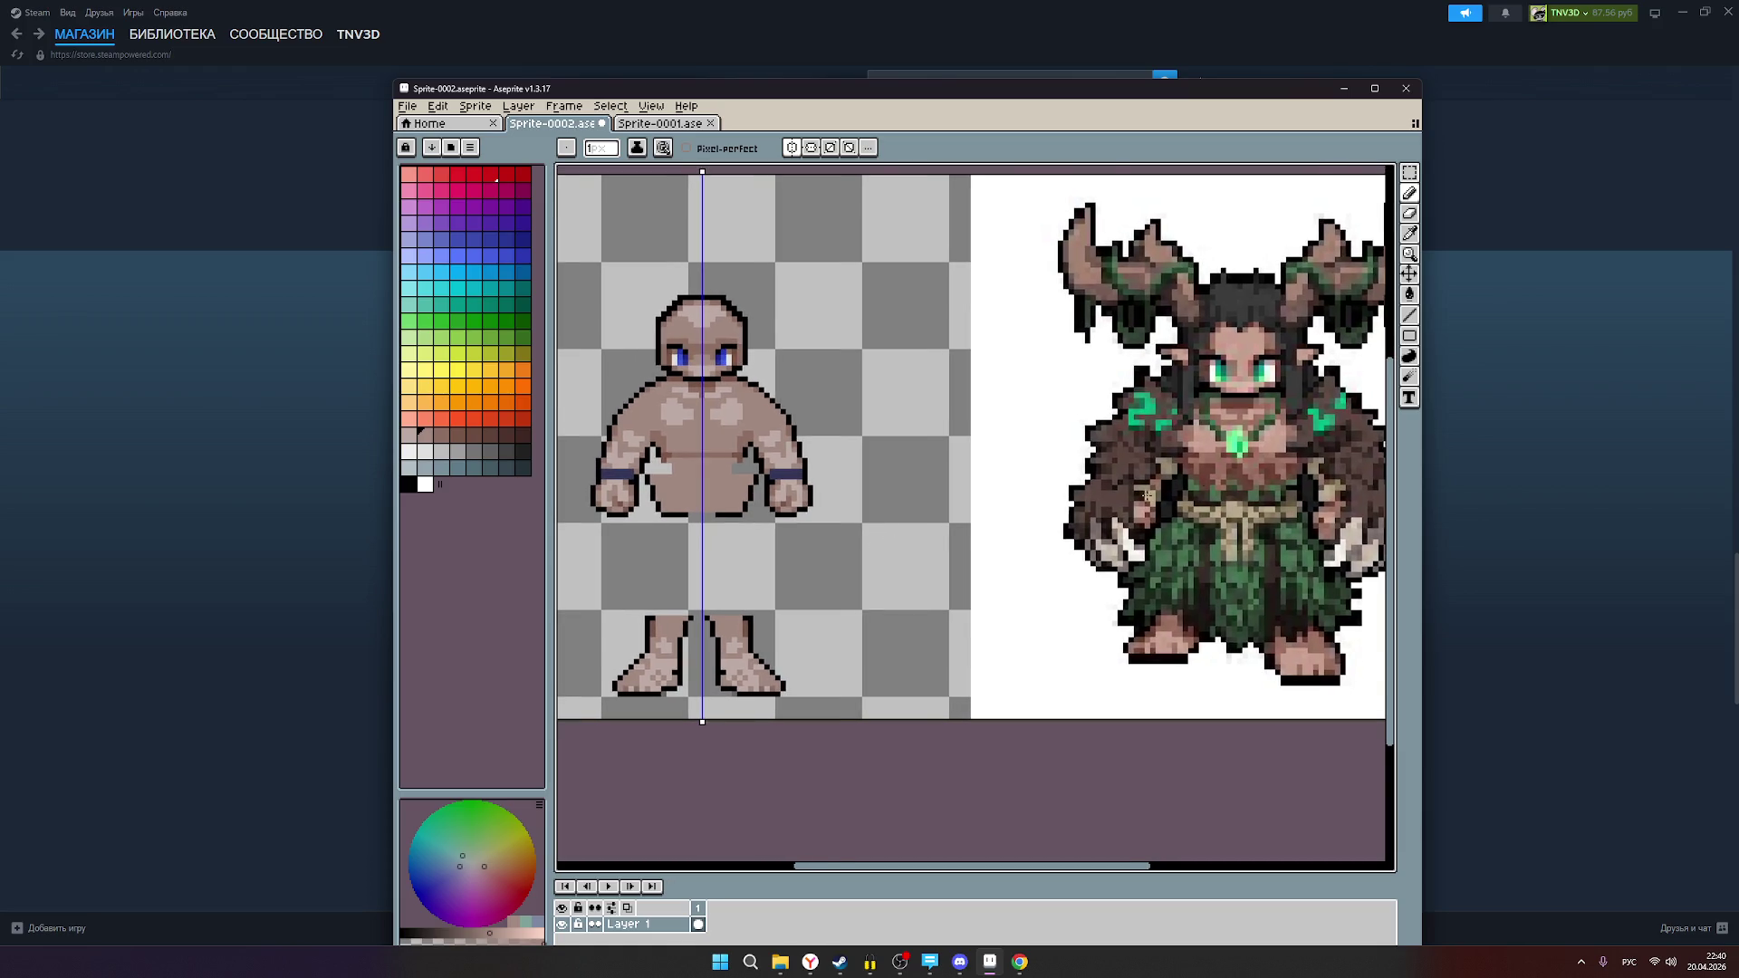
{"action": "scroll", "coordinate": [1202, 463], "scroll_direction": "up", "scroll_amount": 1}
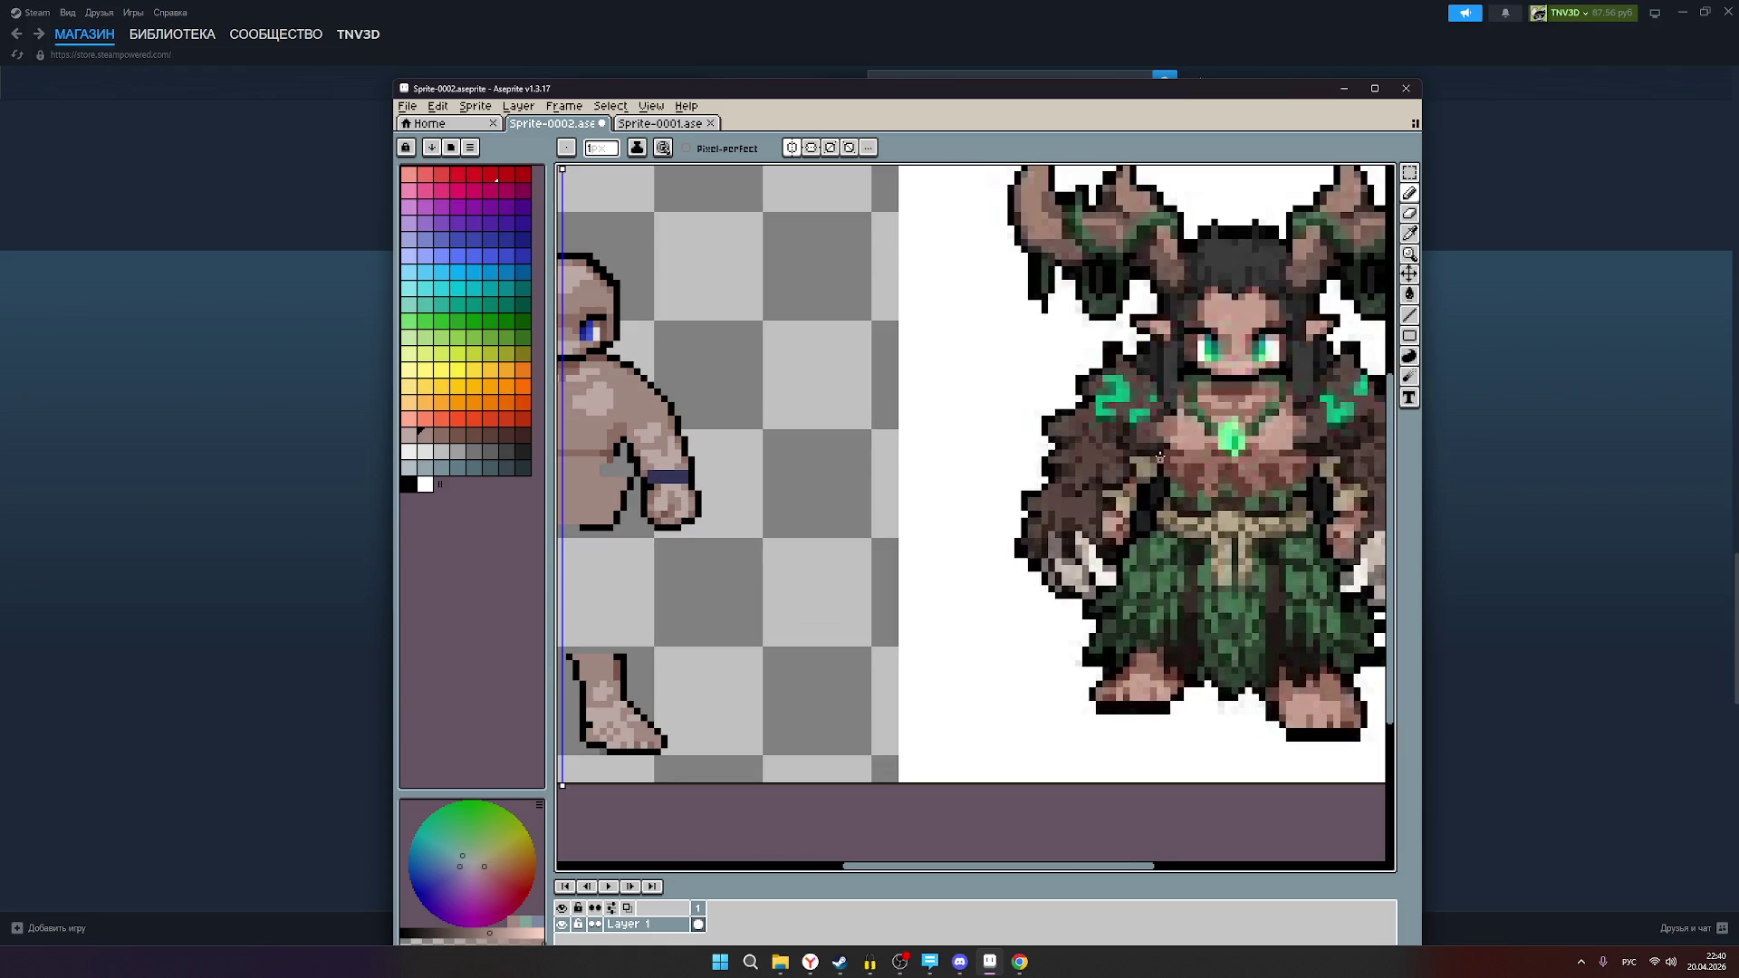
{"action": "mouse_move", "coordinate": [715, 489]}
{"action": "left_mouse_down"}
{"action": "mouse_move", "coordinate": [860, 498]}
{"action": "mouse_move", "coordinate": [742, 537]}
{"action": "left_mouse_up"}
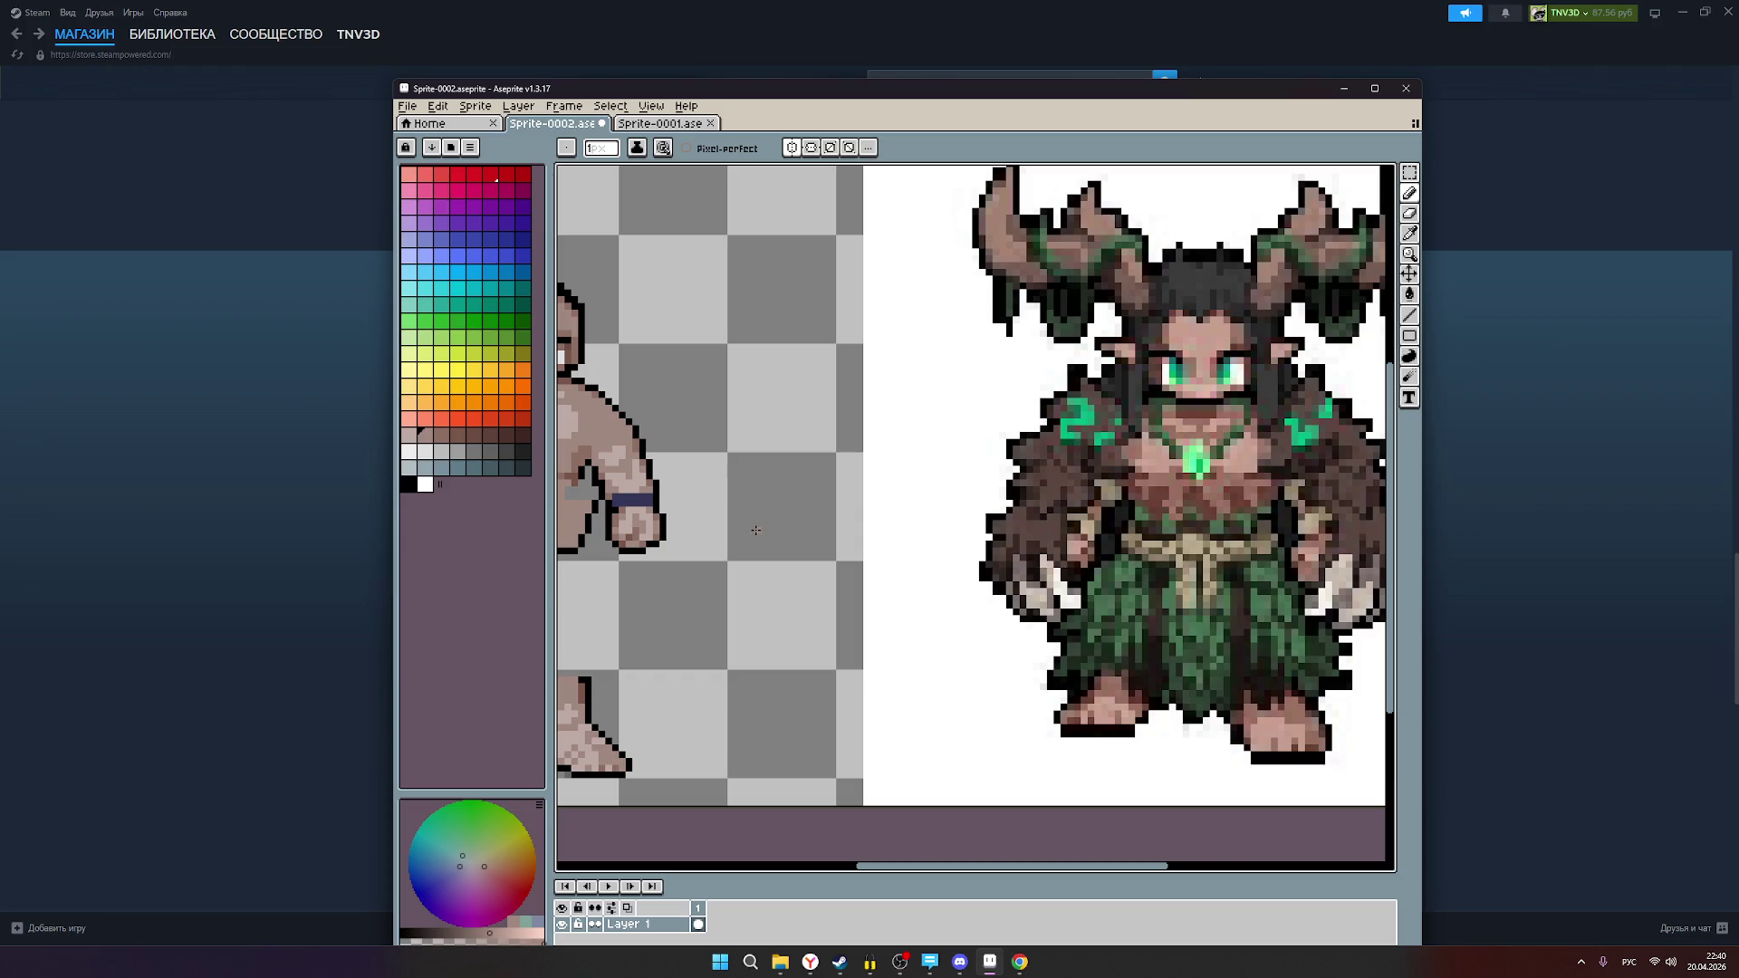
{"action": "left_click_drag", "start_coordinate": [770, 532], "coordinate": [1024, 538]}
{"action": "scroll", "coordinate": [823, 510], "scroll_direction": "up", "scroll_amount": 2}
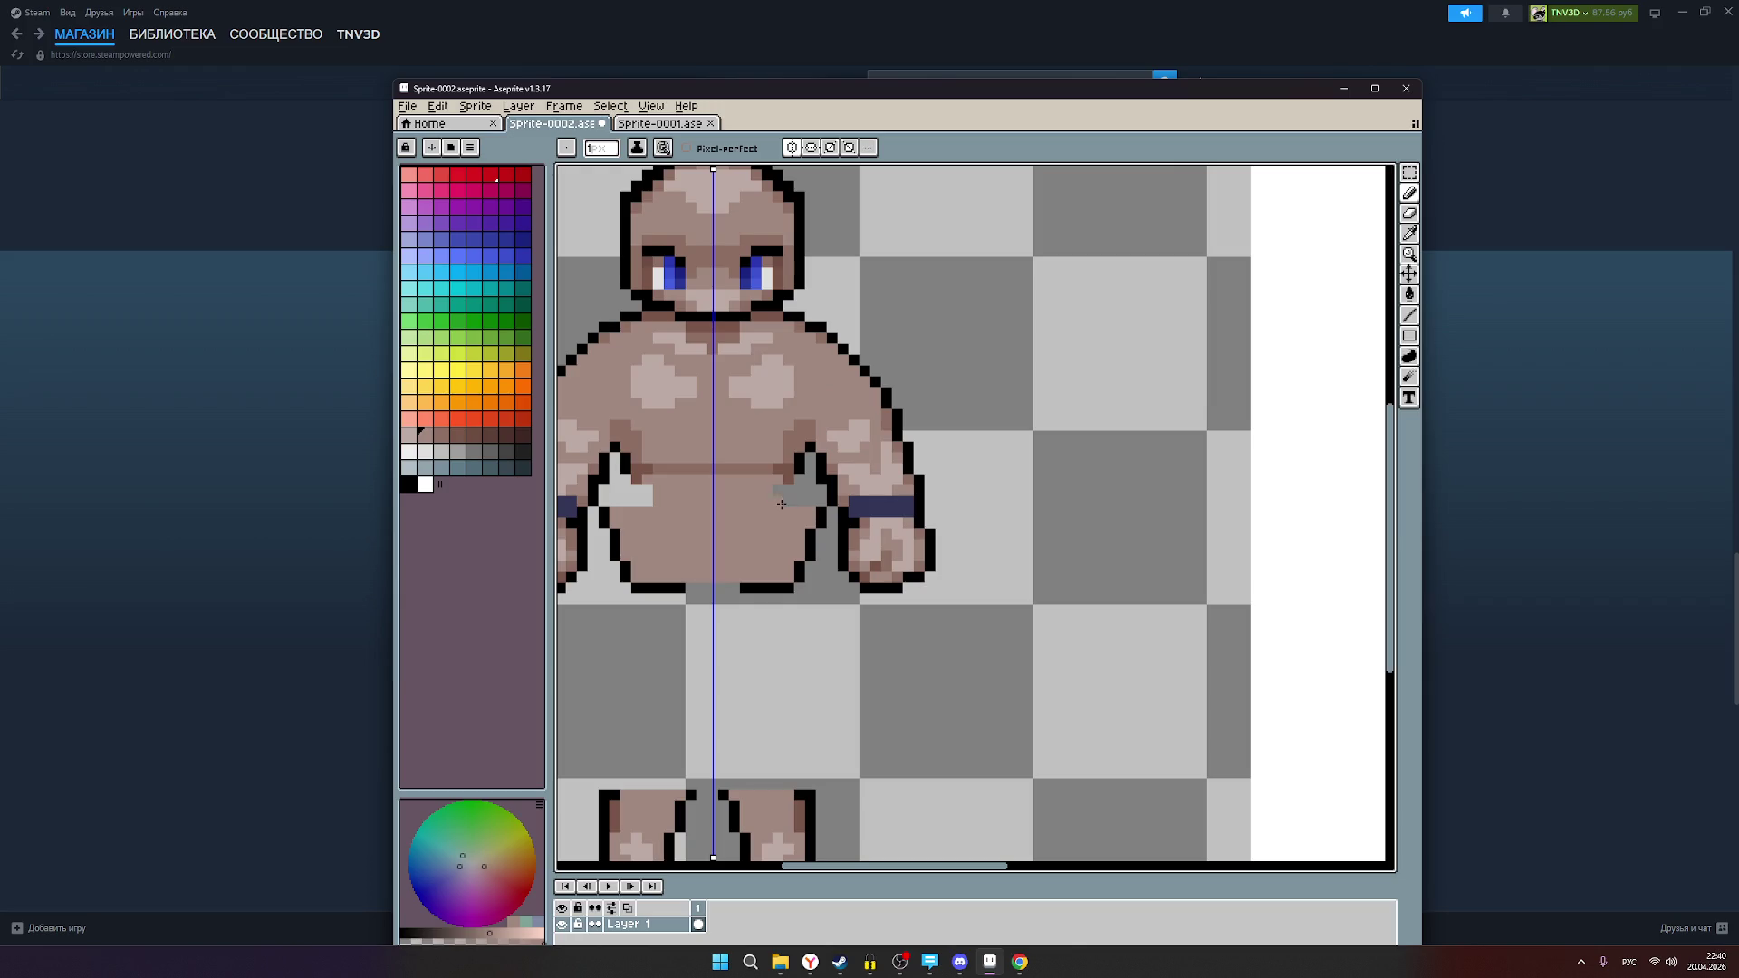
Step: Paste the dryad reference image onto the canvas and pan to show the whole base body
{"action": "key", "text": "ctrl+v"}
{"action": "scroll", "coordinate": [897, 535], "scroll_direction": "down", "scroll_amount": 2}
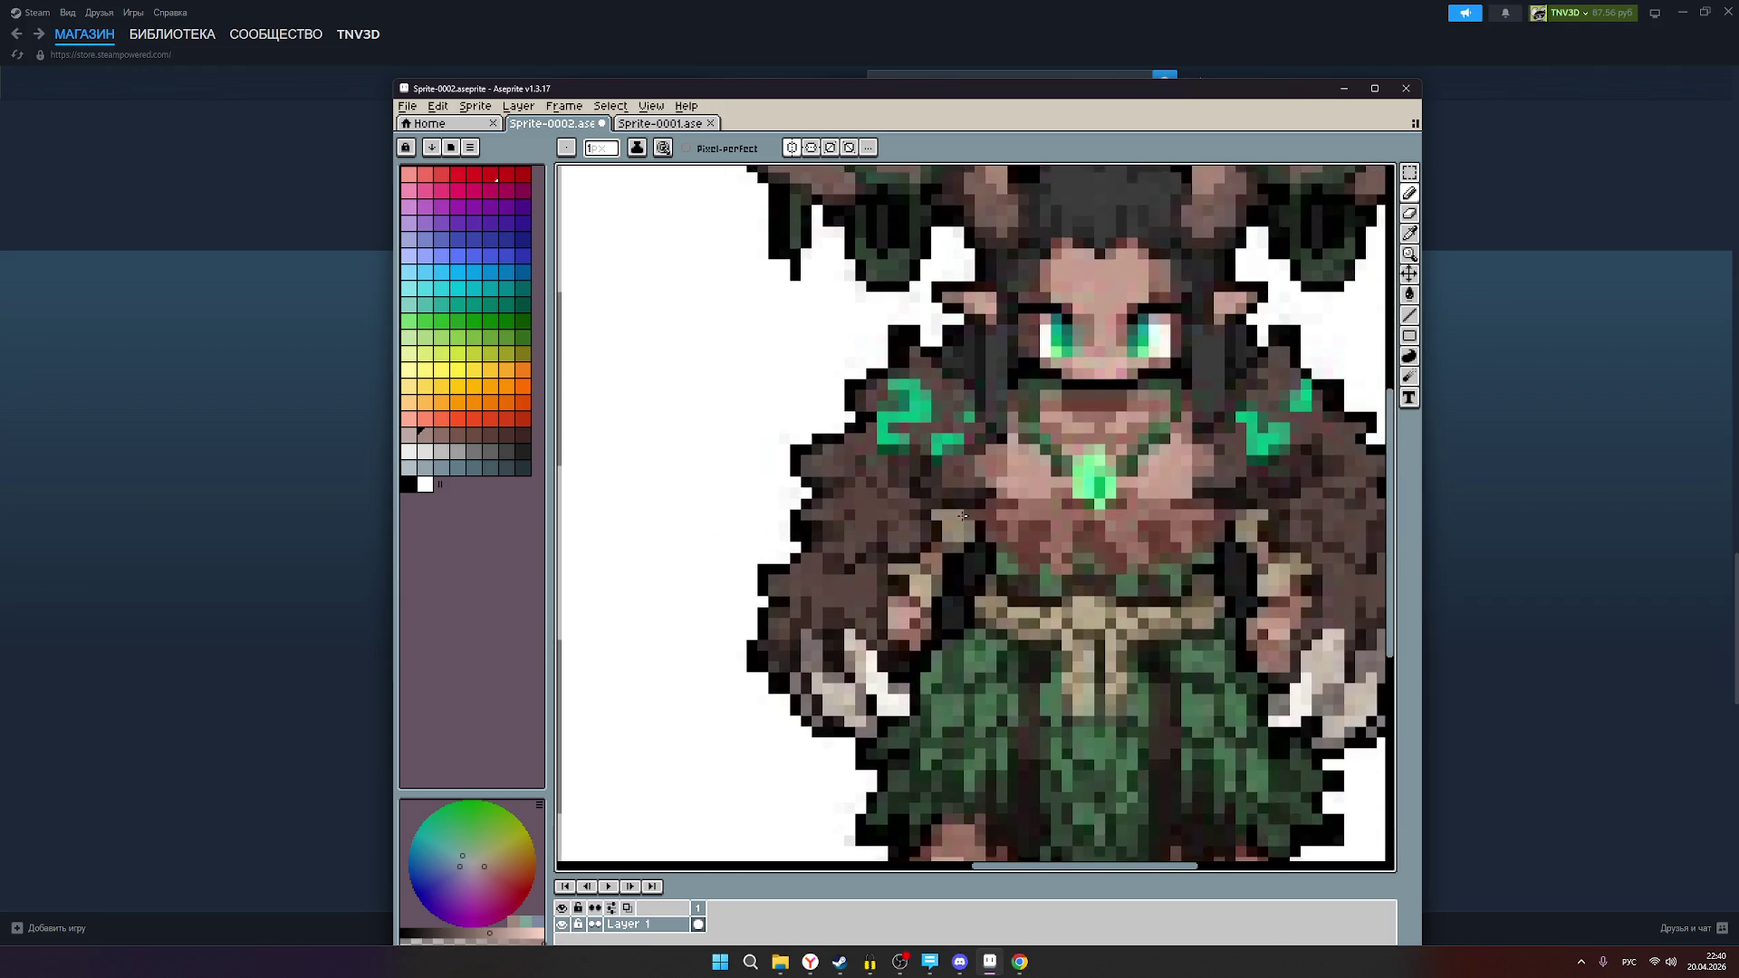
{"action": "scroll", "coordinate": [1007, 515], "scroll_direction": "down", "scroll_amount": 1}
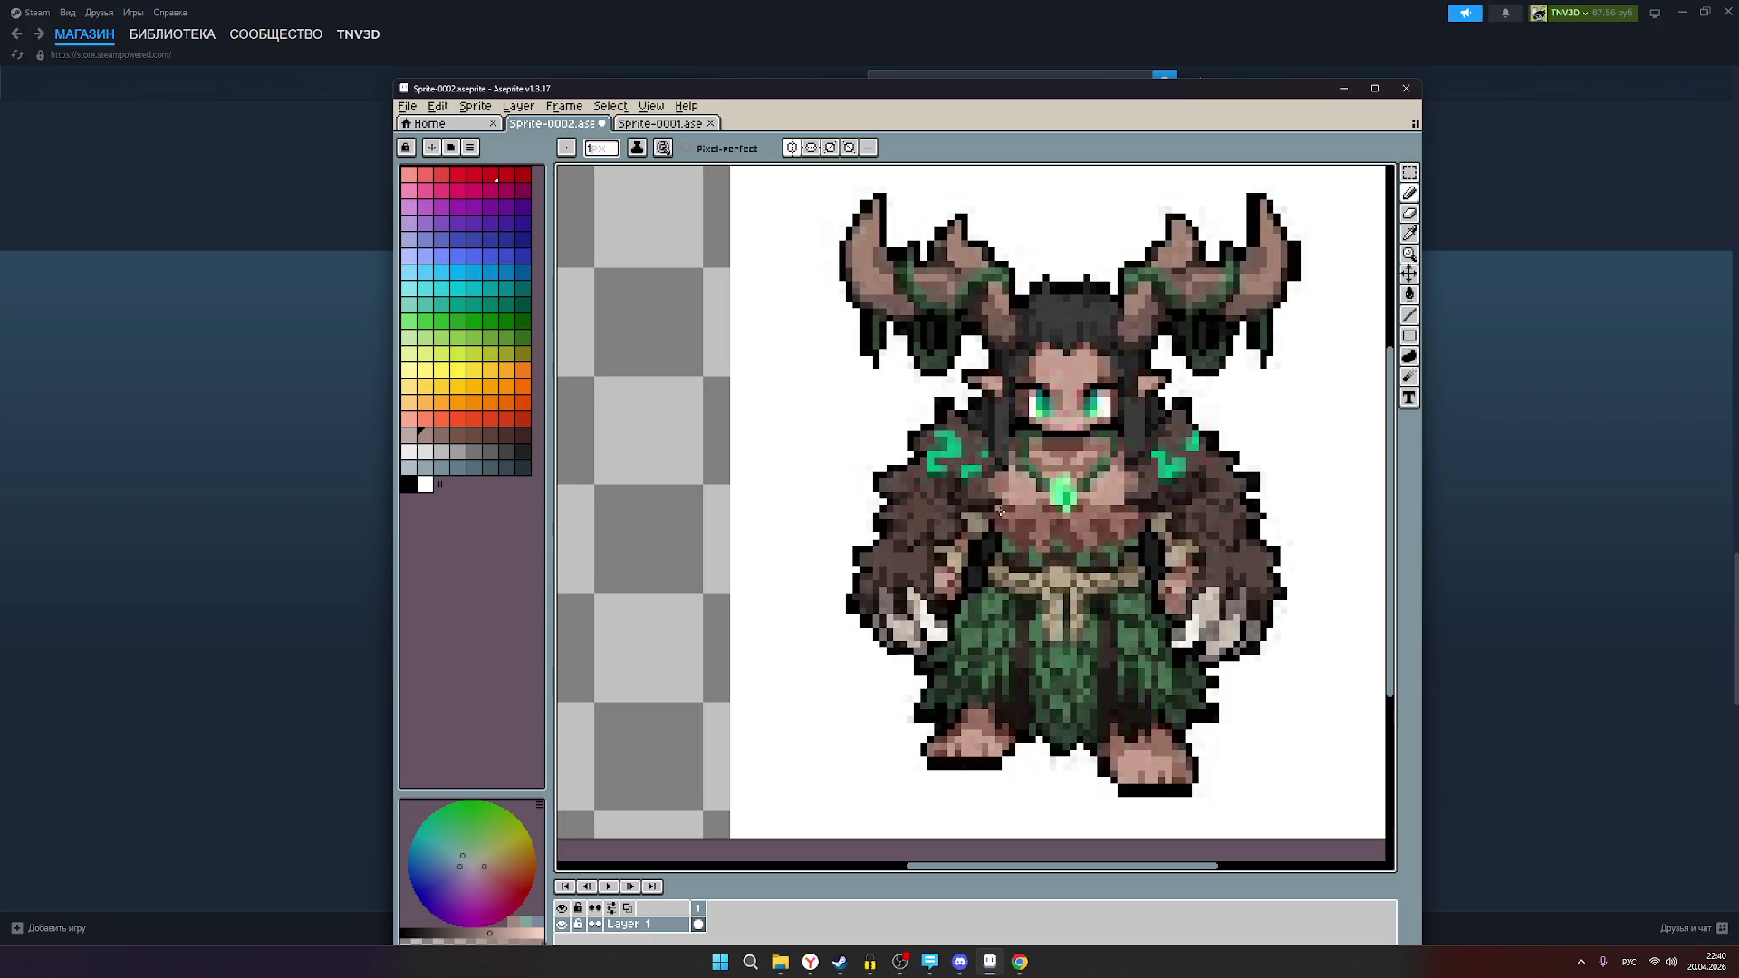
{"action": "scroll", "coordinate": [906, 529], "scroll_direction": "left", "scroll_amount": 5}
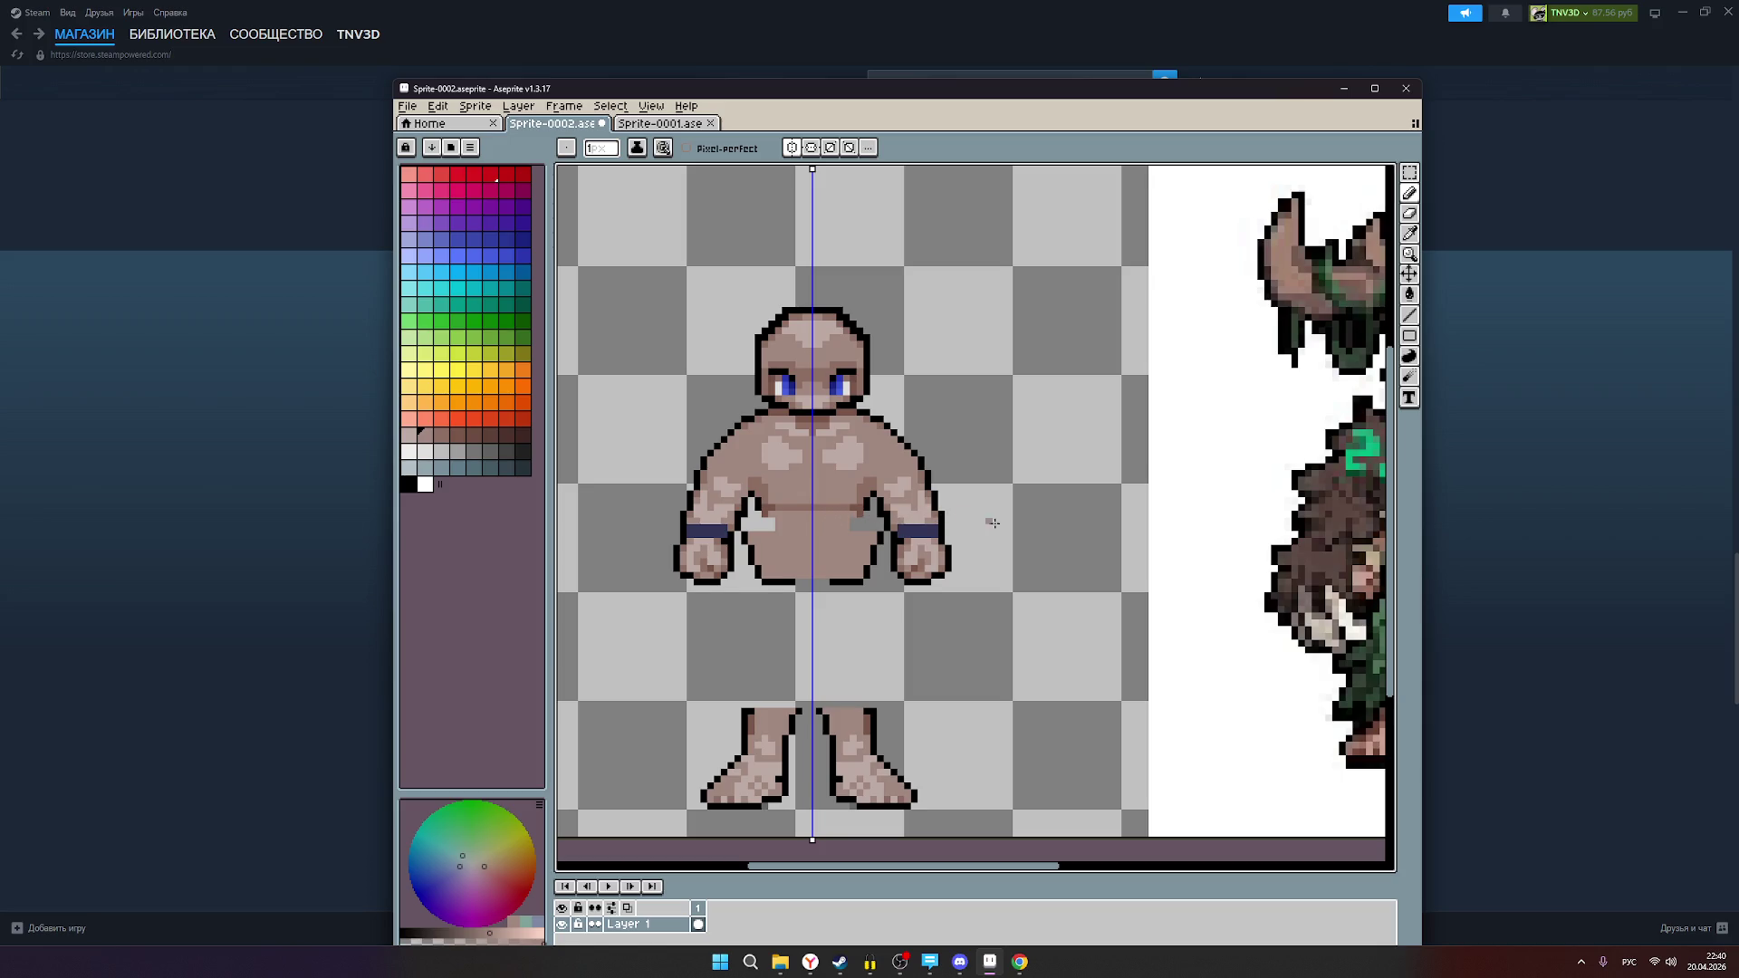
{"action": "scroll", "coordinate": [918, 549], "scroll_direction": "right", "scroll_amount": 2}
{"action": "scroll", "coordinate": [918, 550], "scroll_direction": "right", "scroll_amount": 2}
{"action": "scroll", "coordinate": [924, 546], "scroll_direction": "left", "scroll_amount": 2}
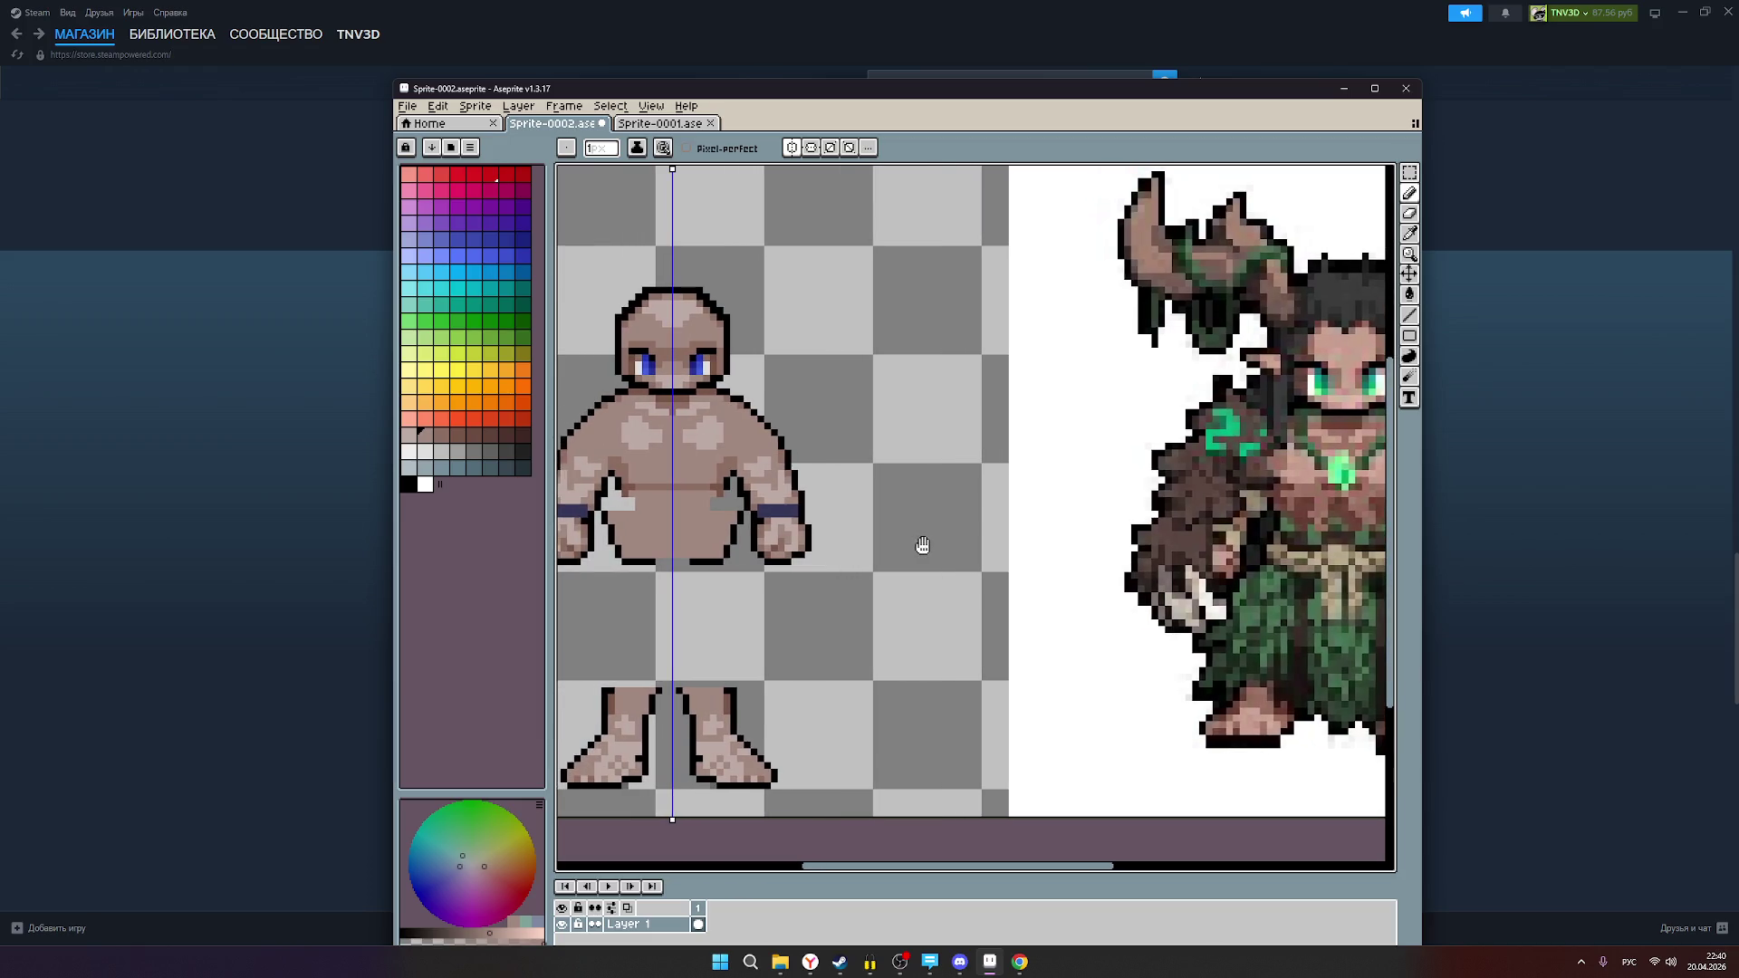
{"action": "left_click_drag", "start_coordinate": [924, 544], "coordinate": [949, 546]}
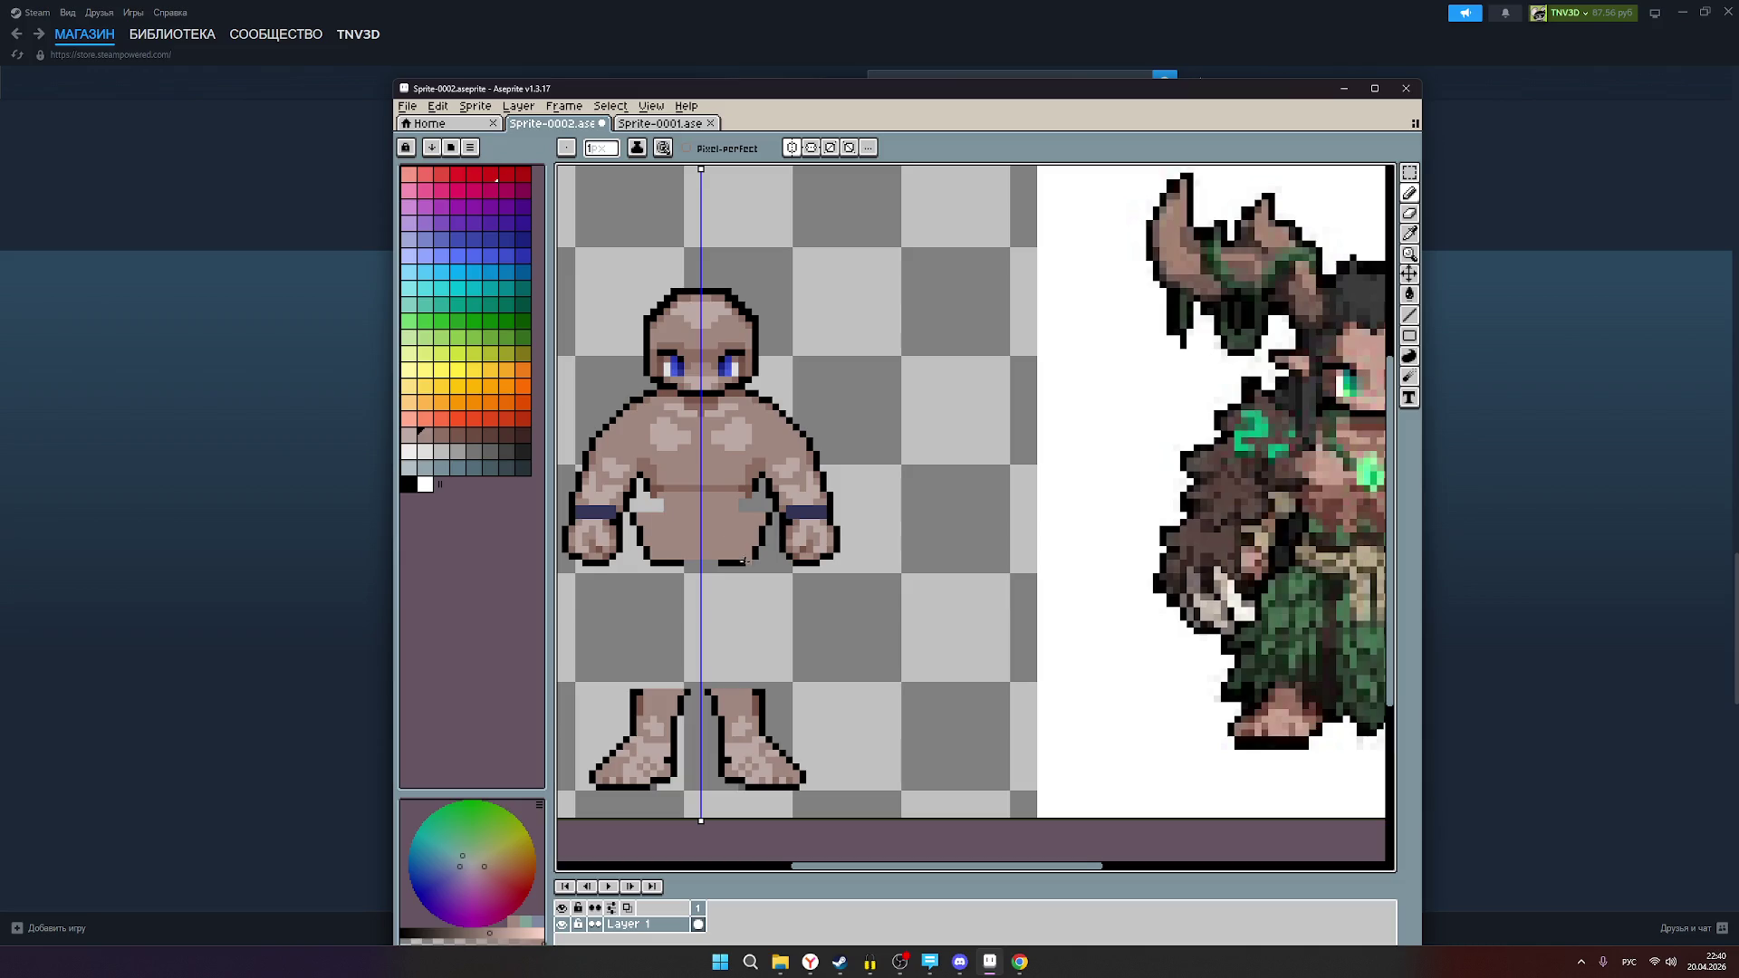
Step: Zoom and pan until the whole druid reference is visible beside the base body
{"action": "scroll", "coordinate": [939, 554], "scroll_direction": "down", "scroll_amount": 1}
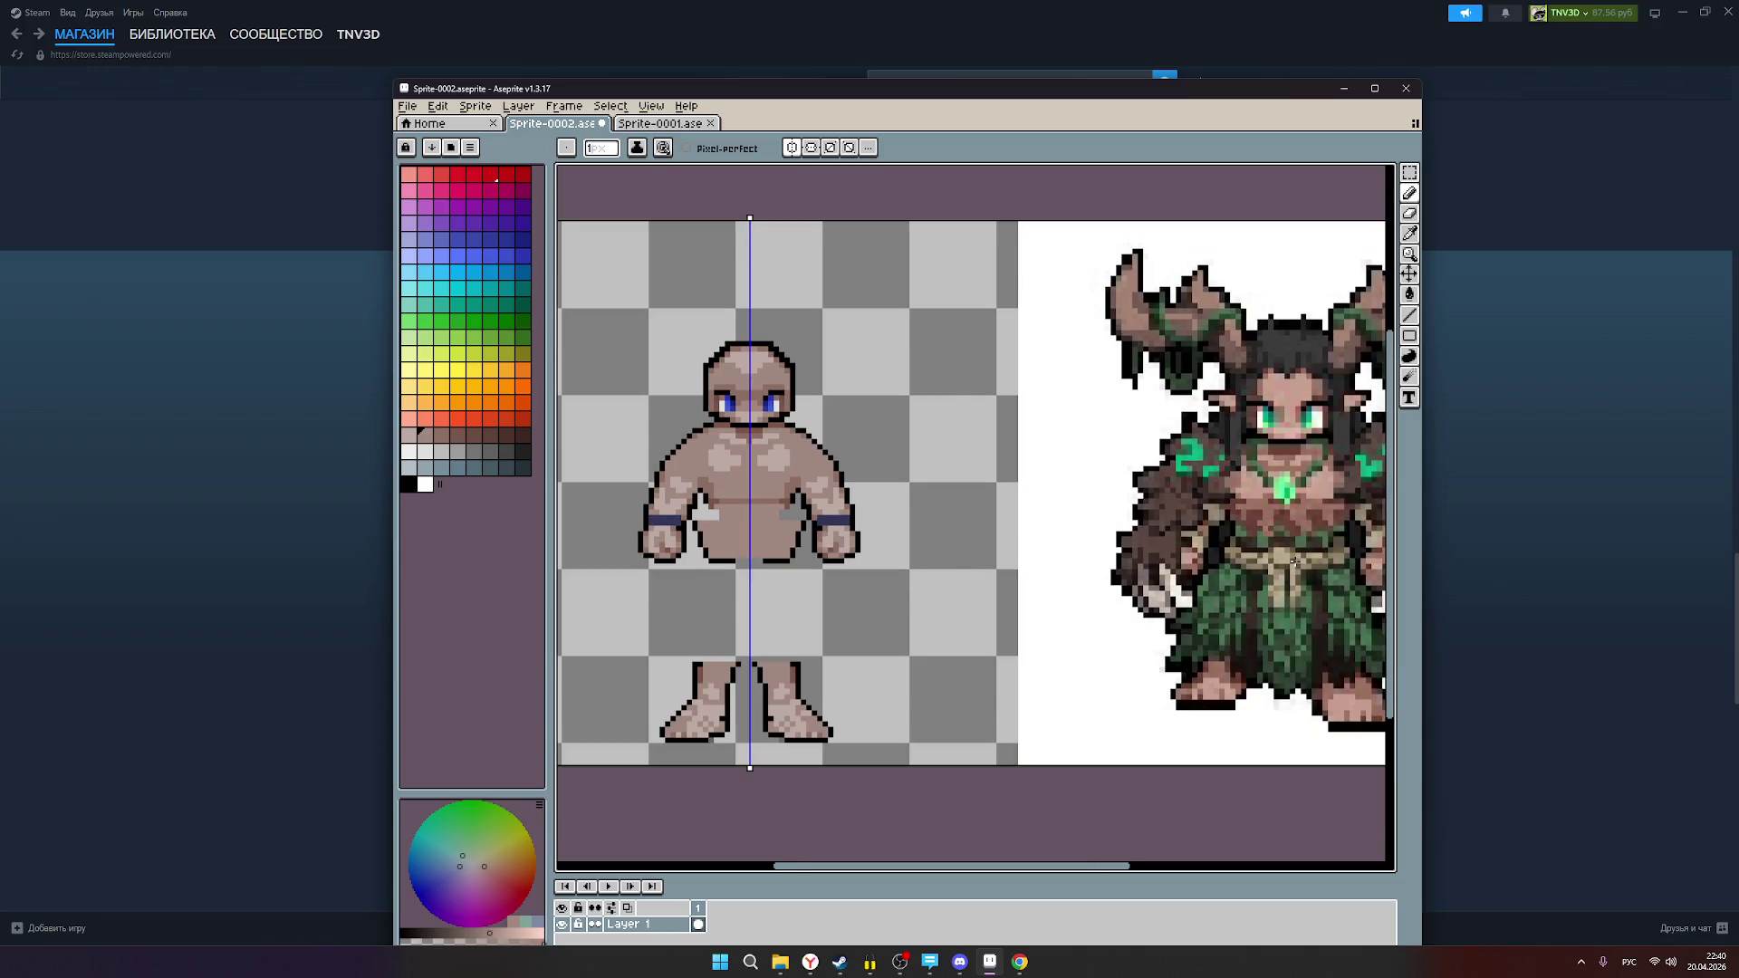
{"action": "scroll", "coordinate": [1293, 561], "scroll_direction": "down", "scroll_amount": 1}
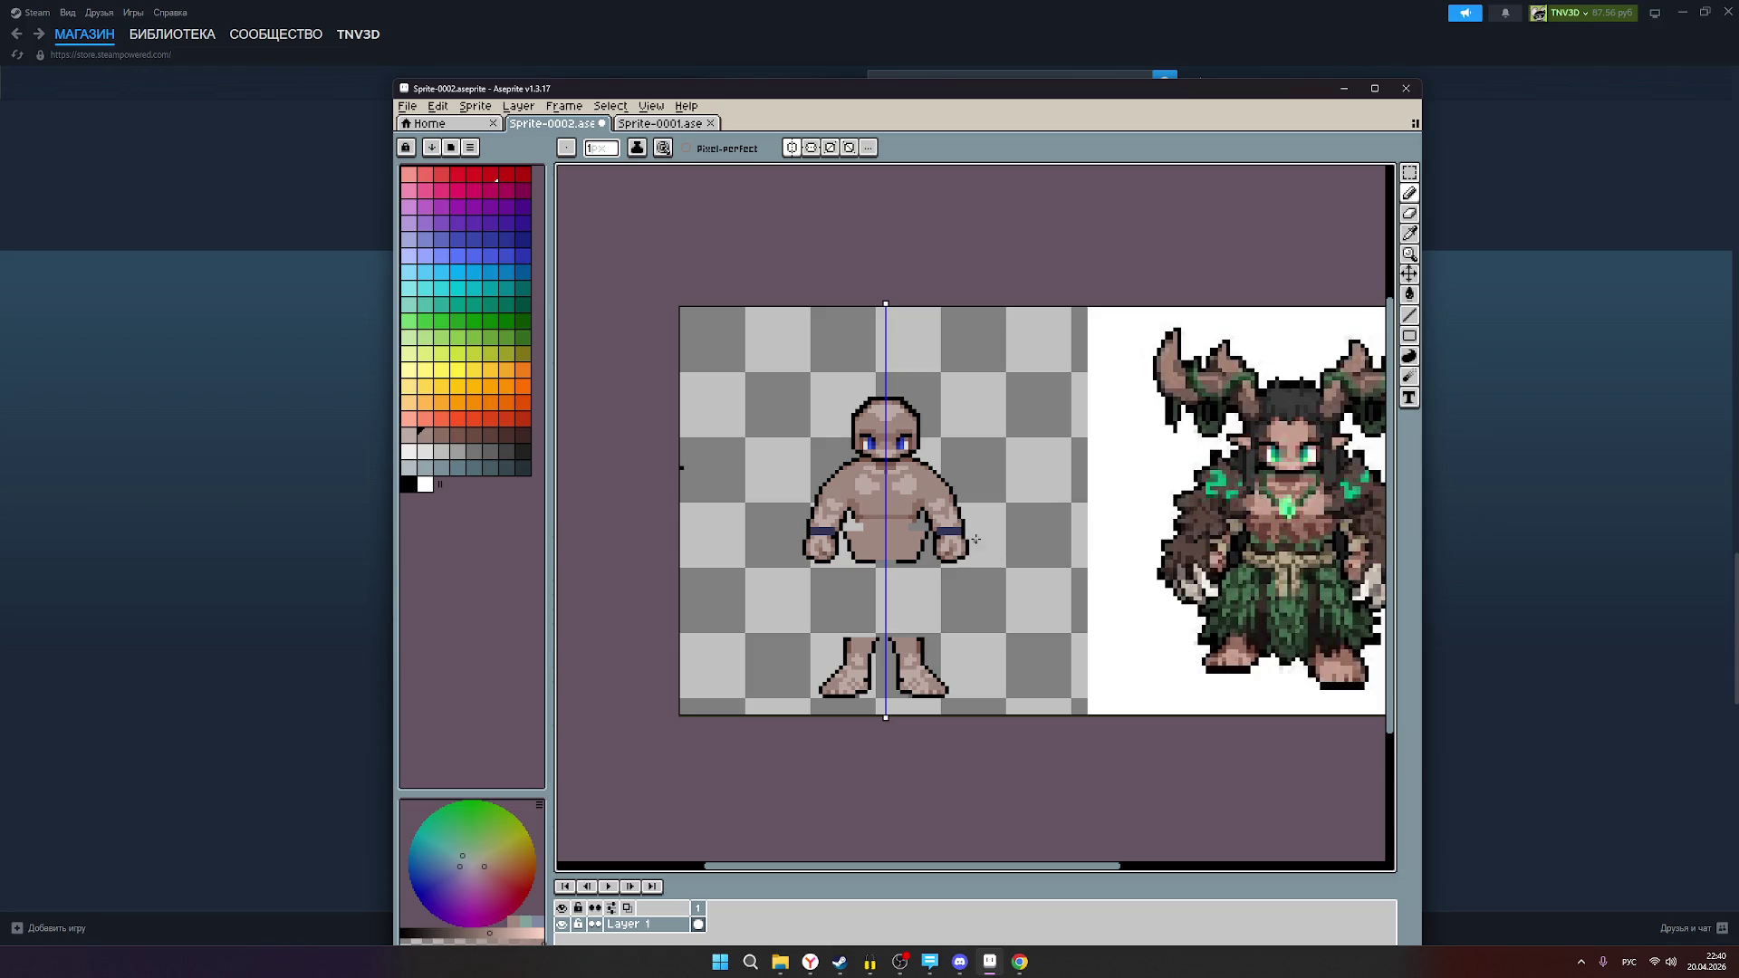
{"action": "scroll", "coordinate": [1009, 526], "scroll_direction": "up", "scroll_amount": 1}
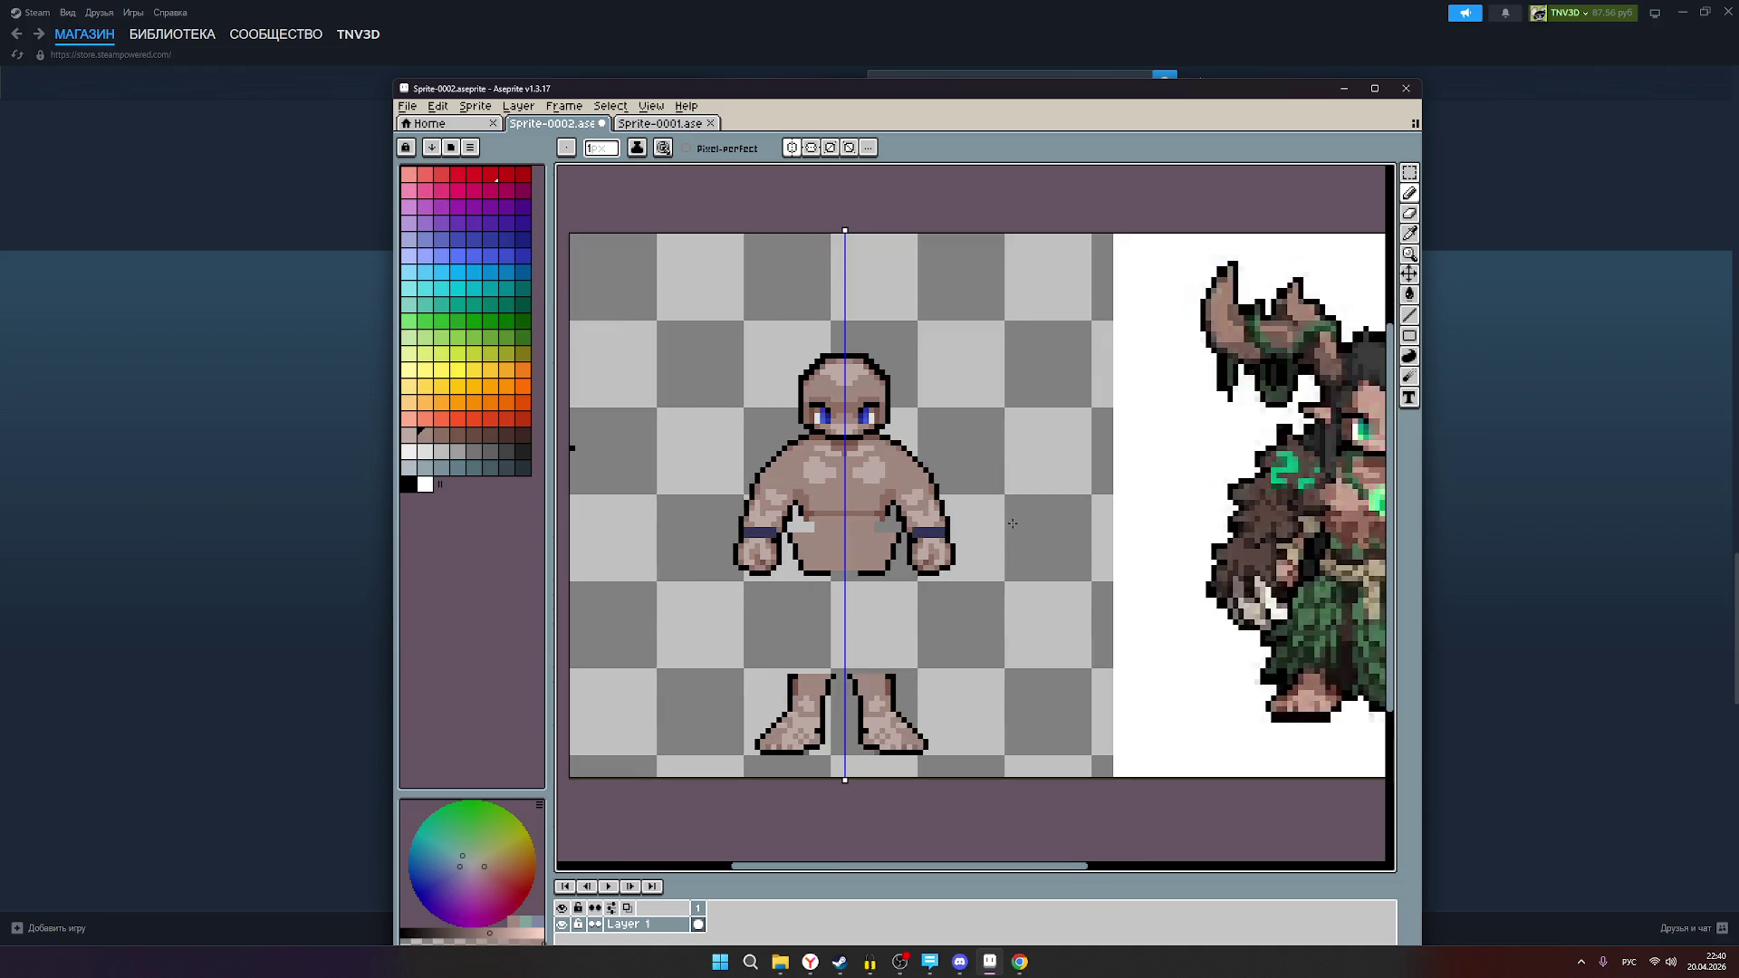
{"action": "scroll", "coordinate": [1014, 522], "scroll_direction": "down", "scroll_amount": 1}
{"action": "scroll", "coordinate": [1030, 519], "scroll_direction": "down", "scroll_amount": 1}
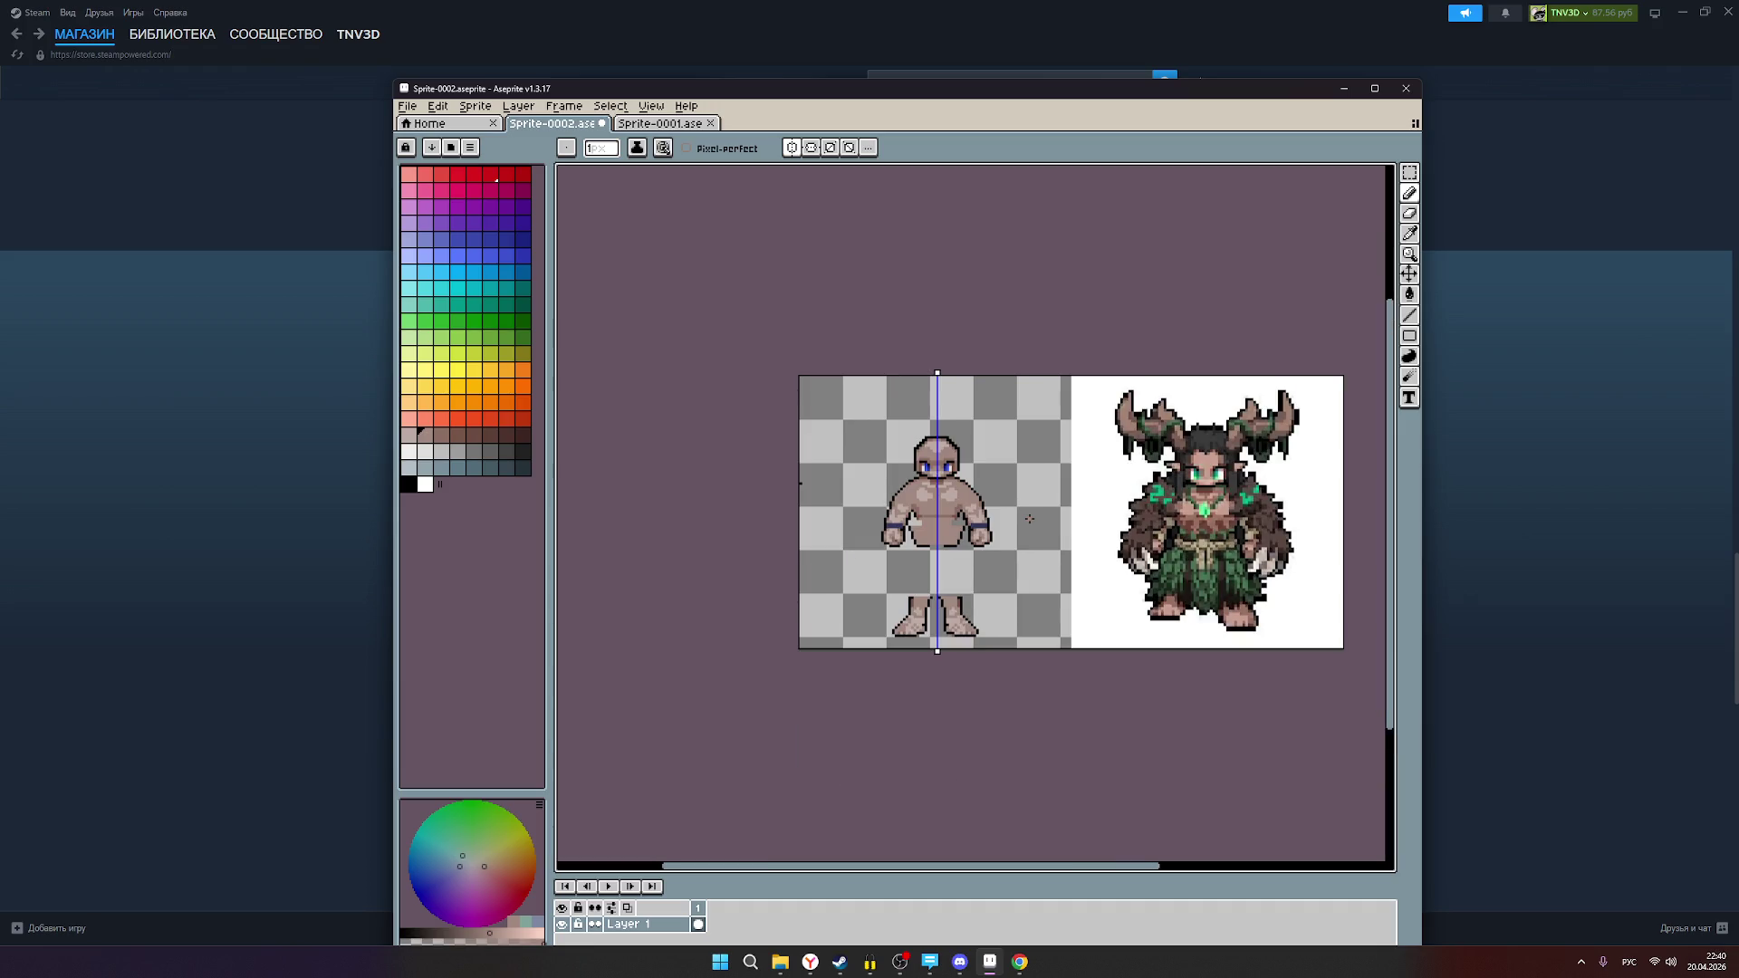
{"action": "scroll", "coordinate": [1030, 516], "scroll_direction": "up", "scroll_amount": 1}
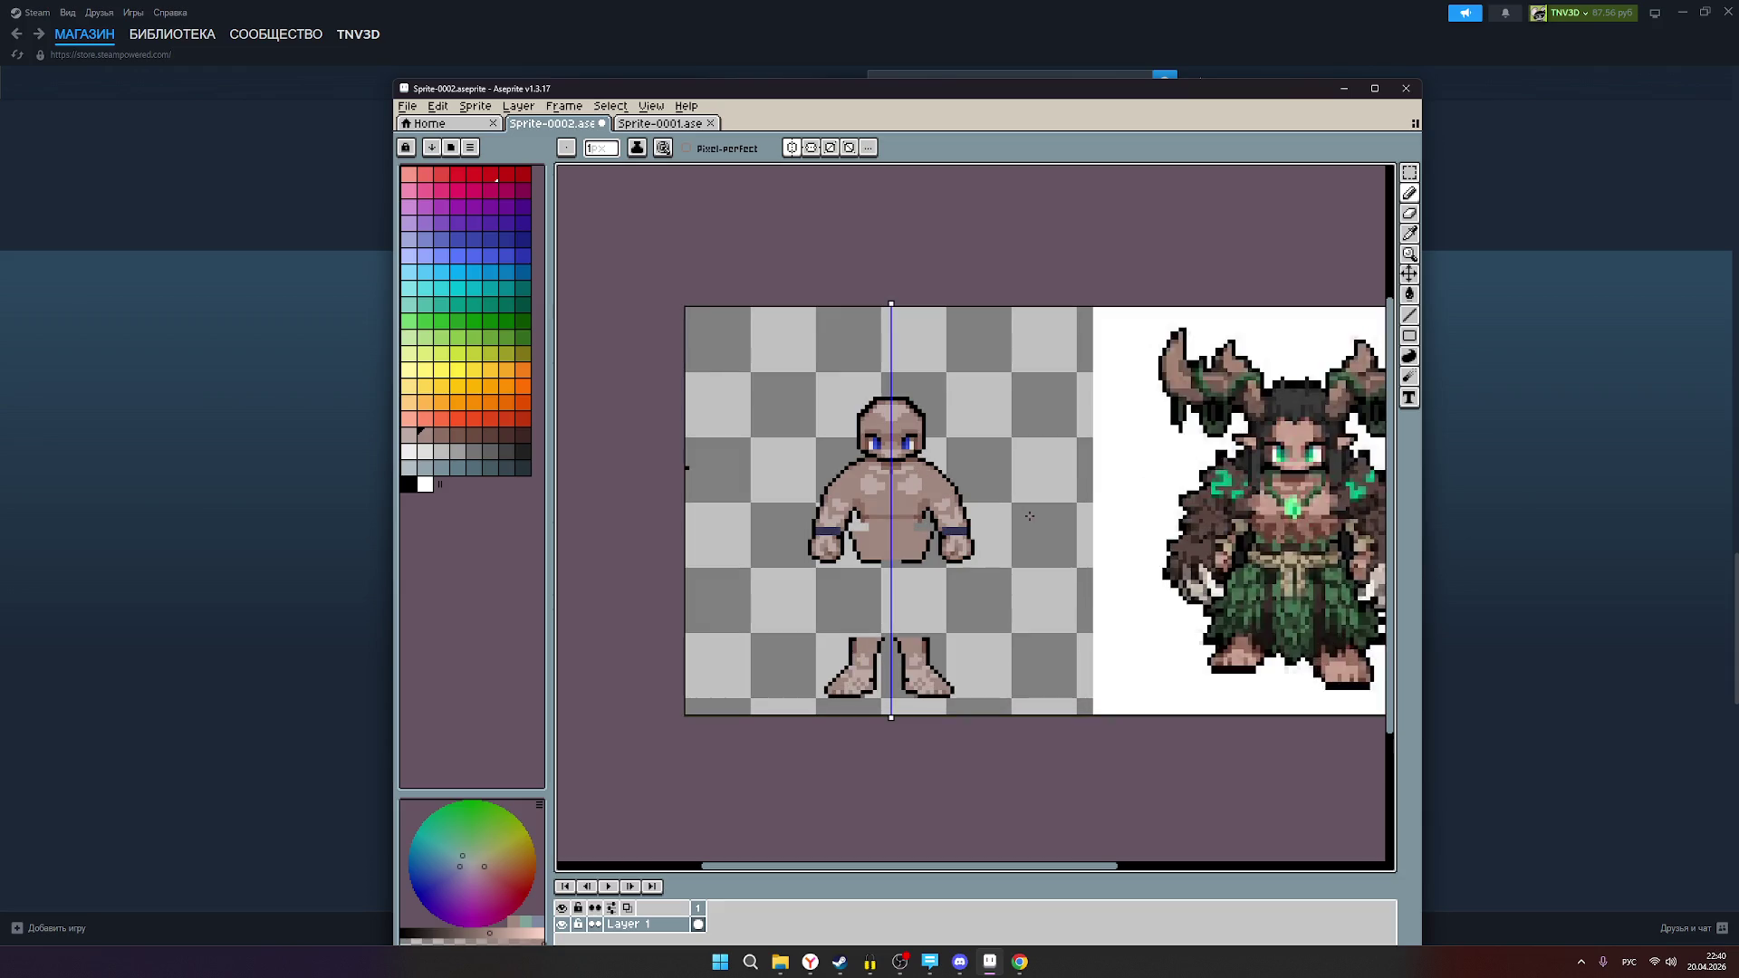
{"action": "scroll", "coordinate": [1029, 516], "scroll_direction": "down", "scroll_amount": 1}
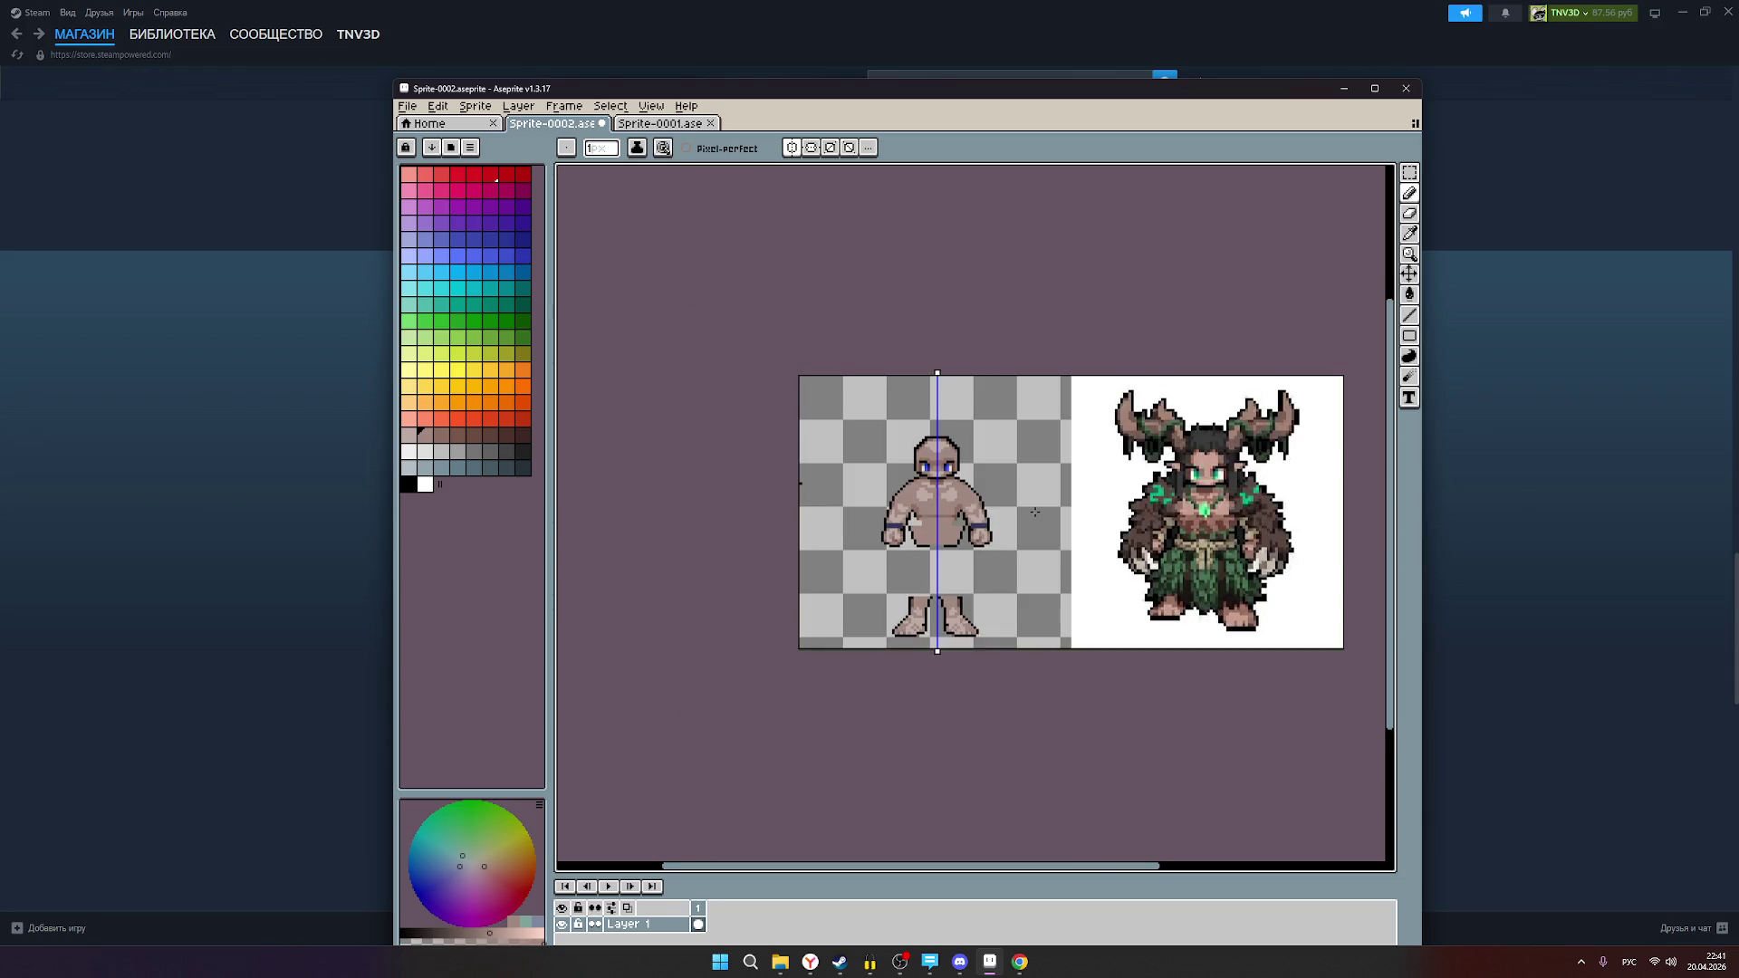
{"action": "scroll", "coordinate": [1032, 514], "scroll_direction": "up", "scroll_amount": 1}
{"action": "left_click_drag", "start_coordinate": [1034, 513], "coordinate": [953, 512]}
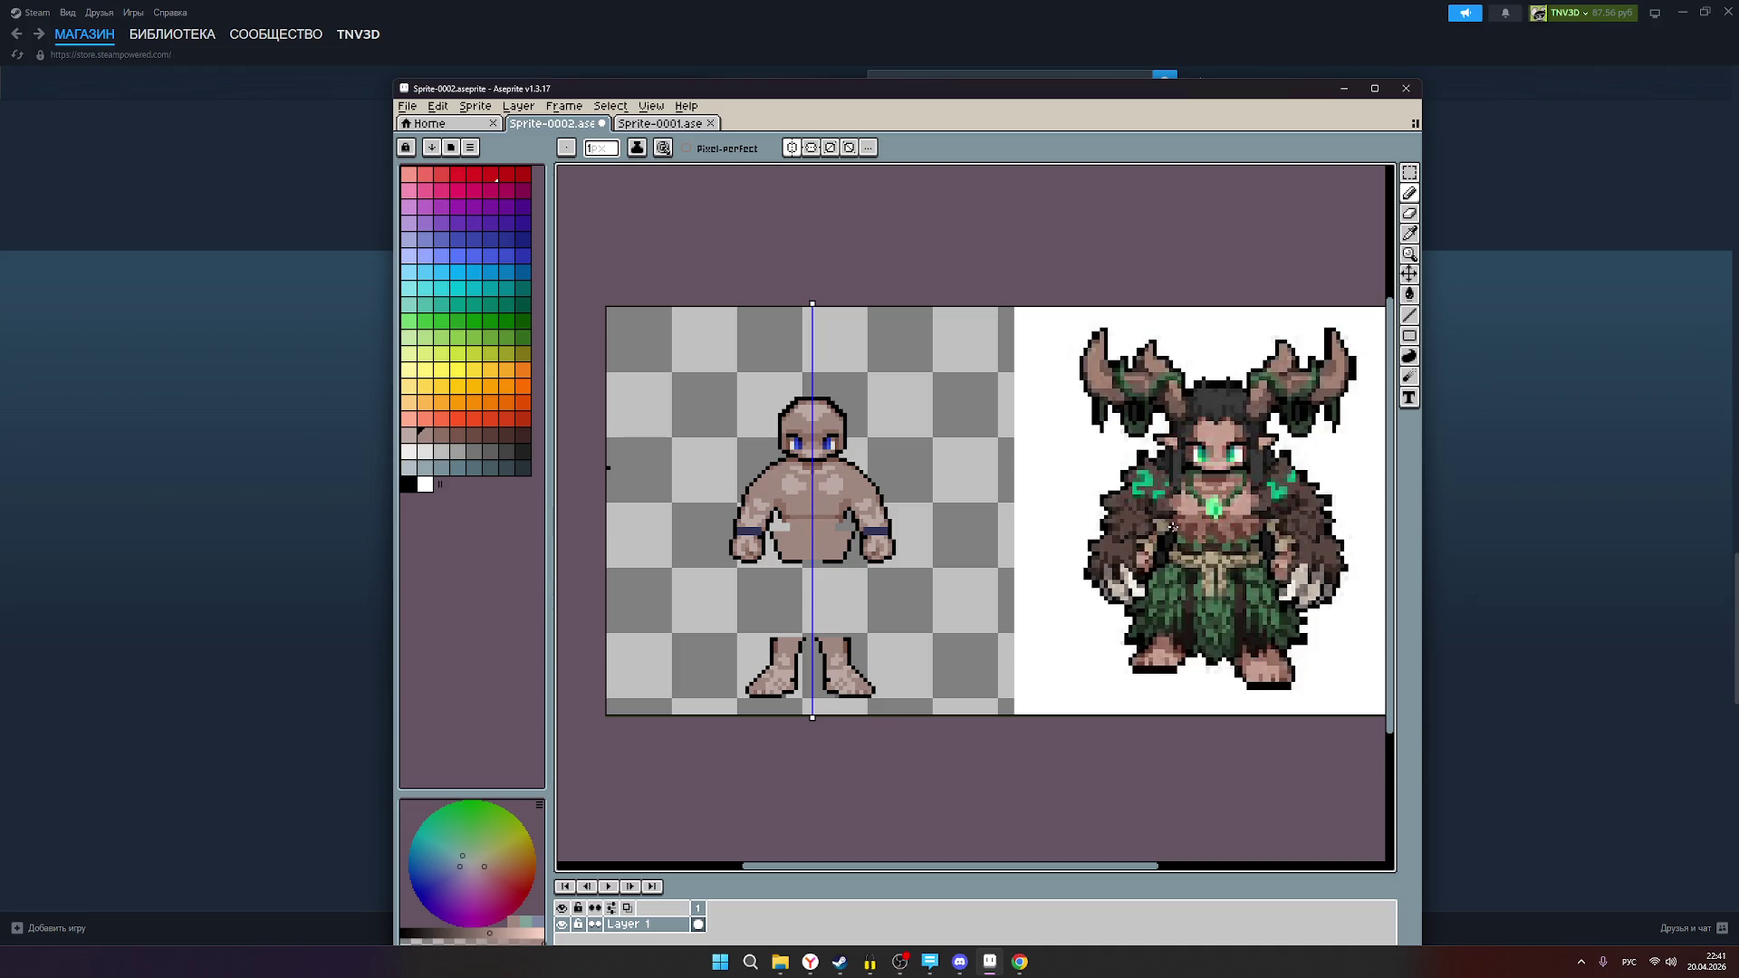
{"action": "scroll", "coordinate": [851, 536], "scroll_direction": "up", "scroll_amount": 1}
{"action": "scroll", "coordinate": [869, 477], "scroll_direction": "up", "scroll_amount": 1}
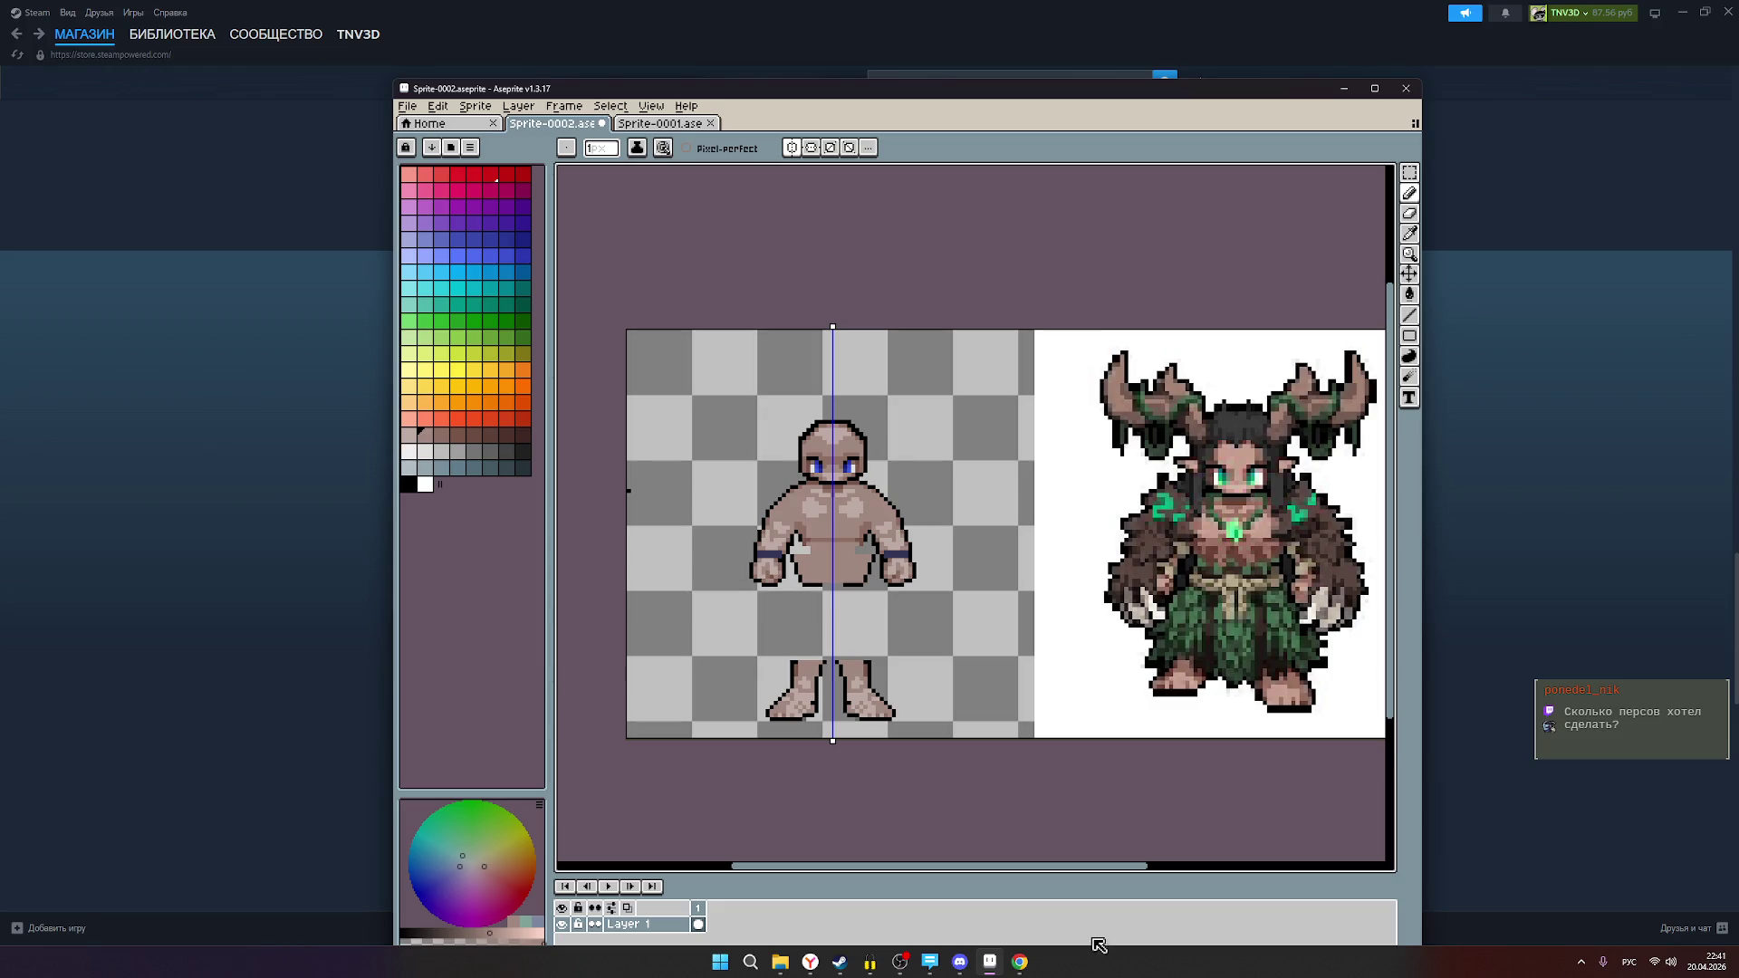
{"action": "left_click", "coordinate": [907, 969]}
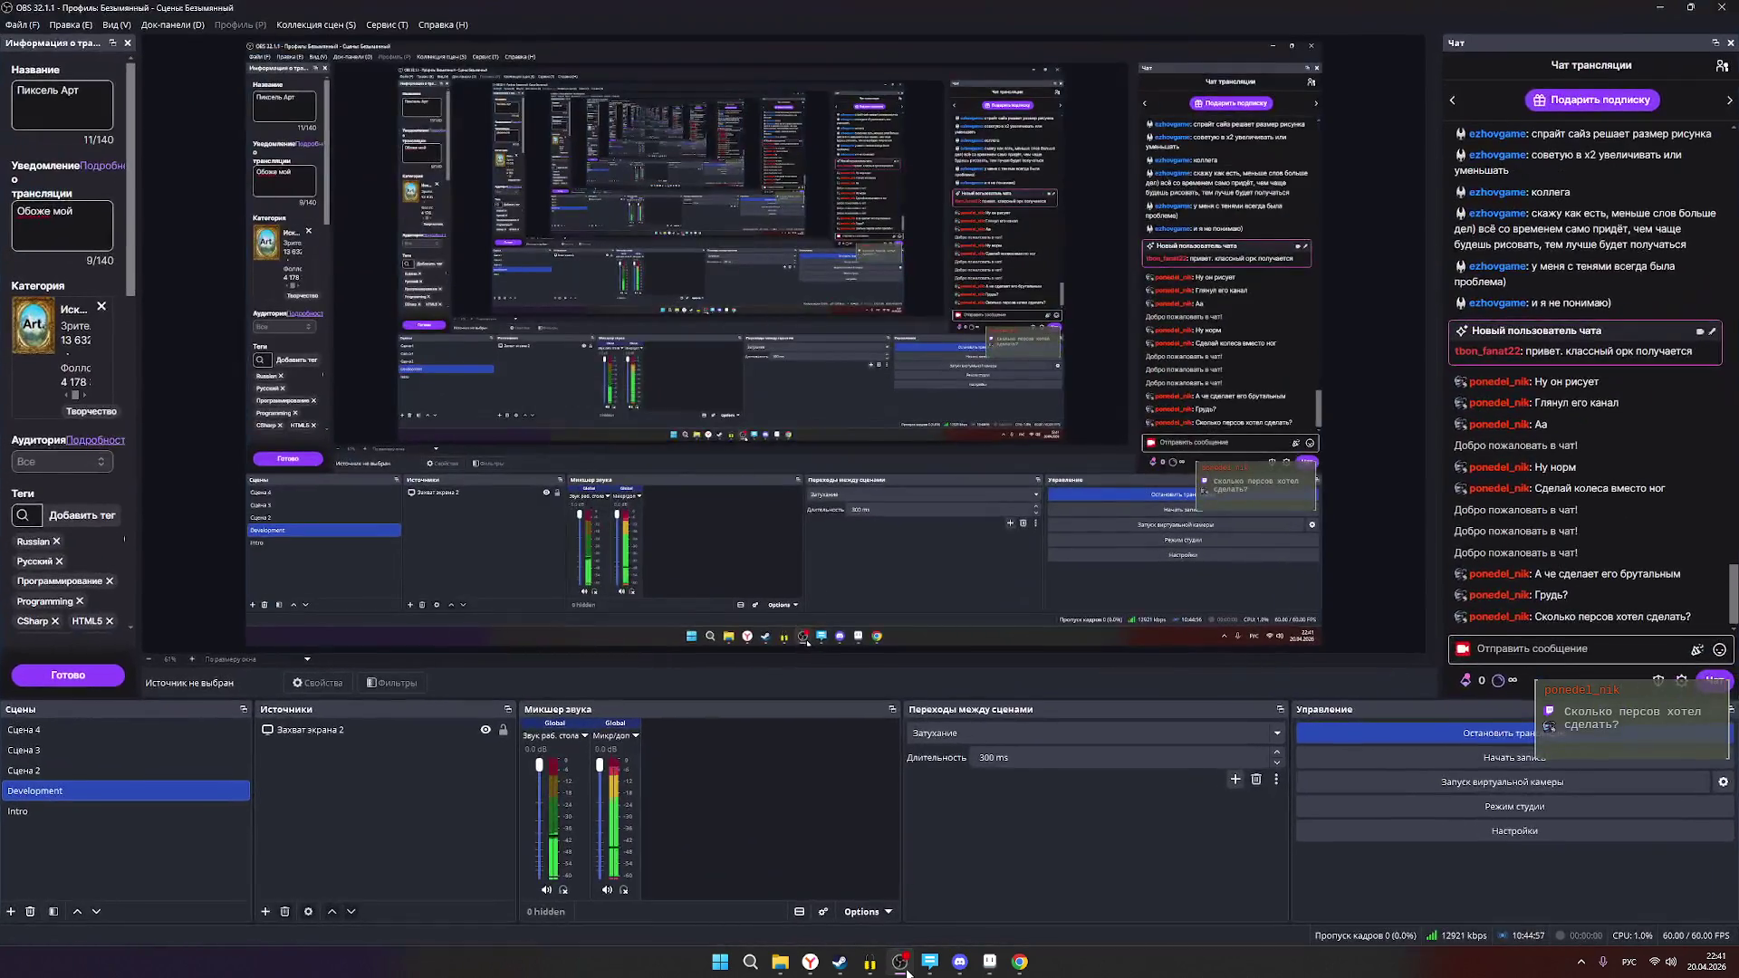
{"action": "left_click", "coordinate": [1721, 67]}
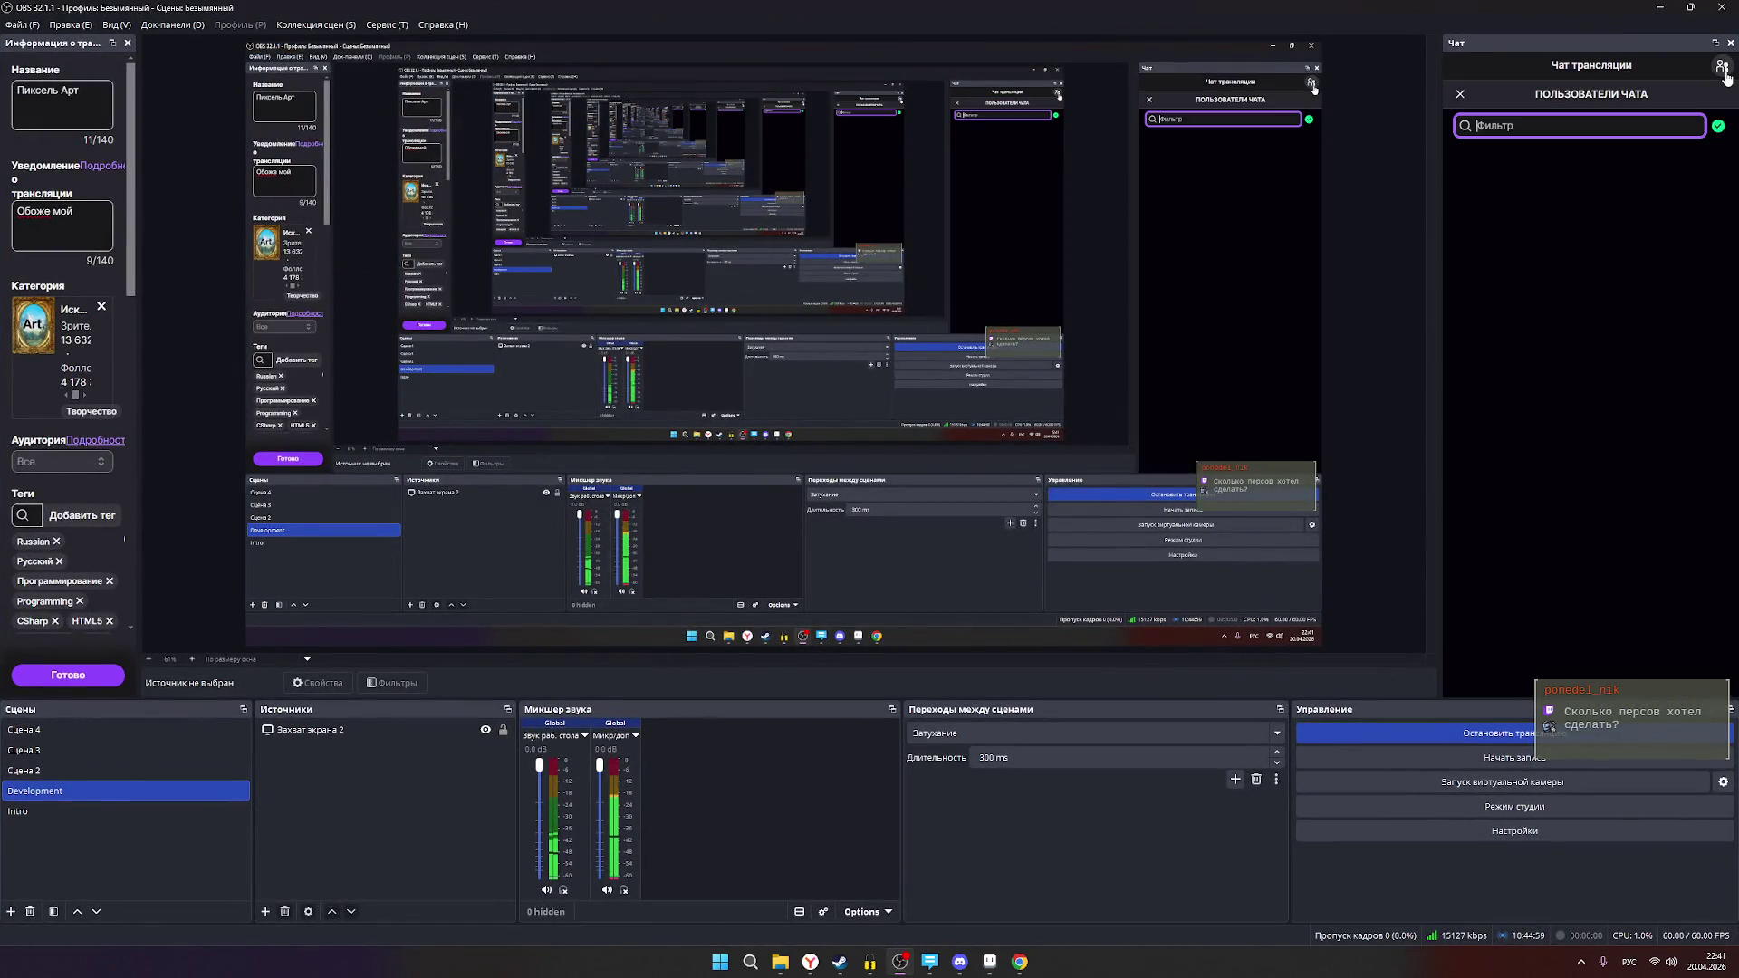
{"action": "left_click", "coordinate": [1721, 67]}
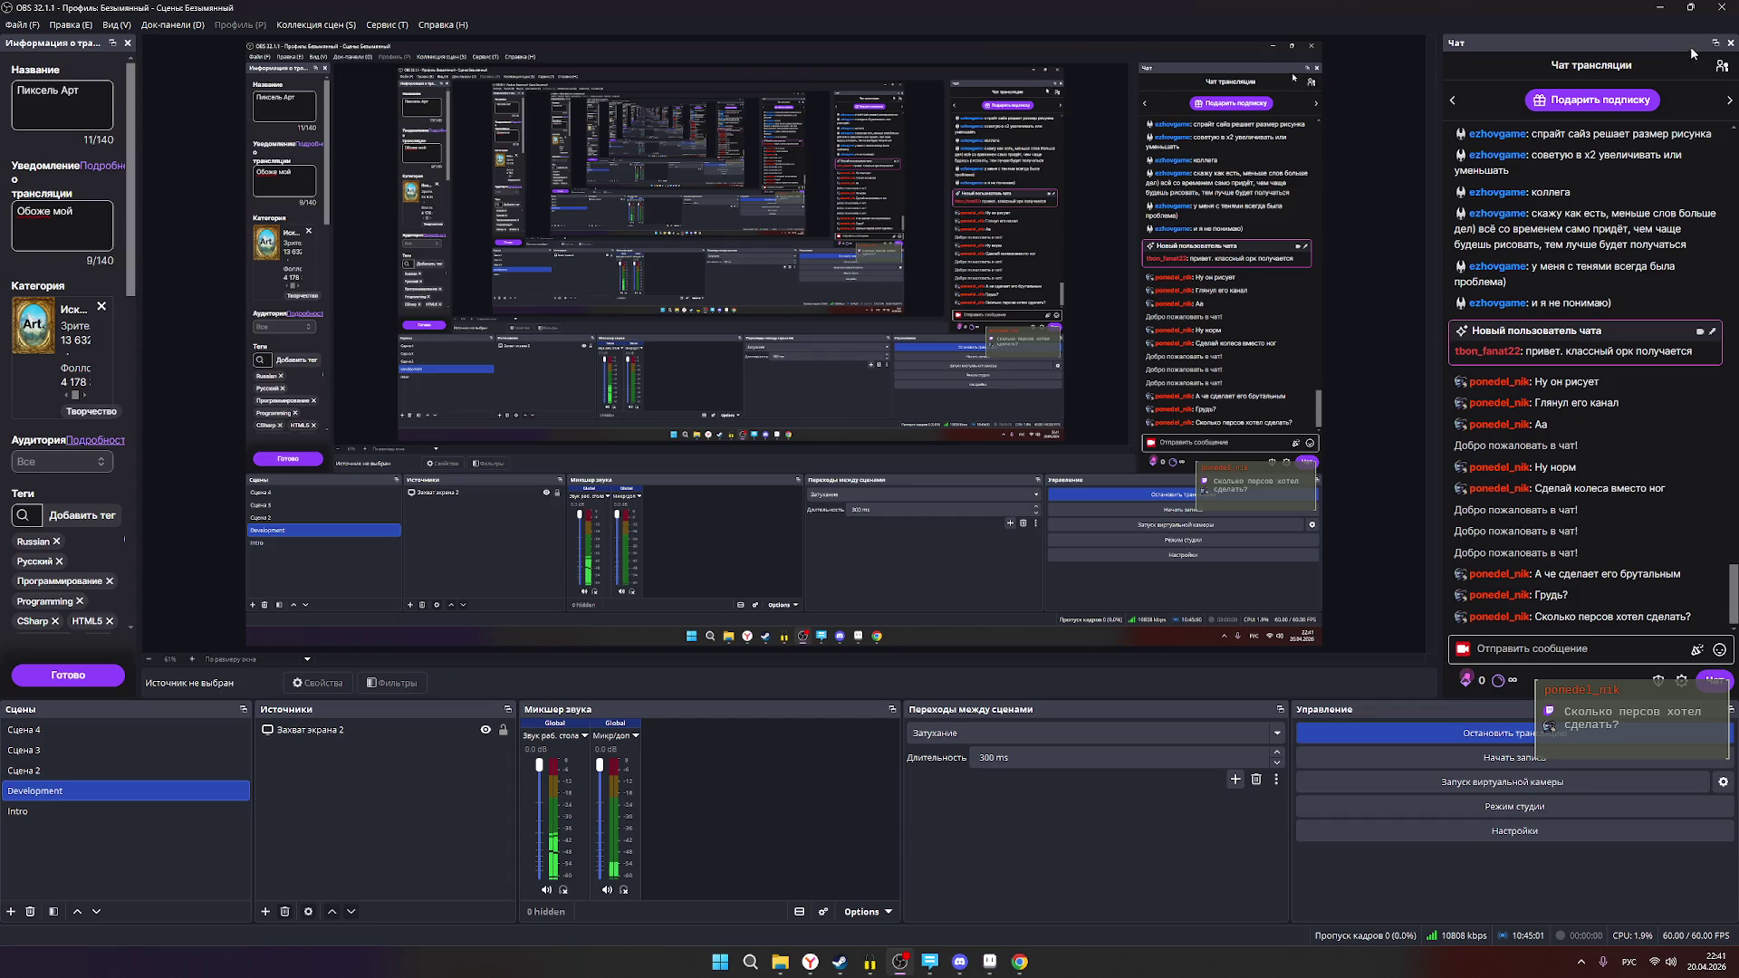
{"action": "left_click", "coordinate": [1660, 8]}
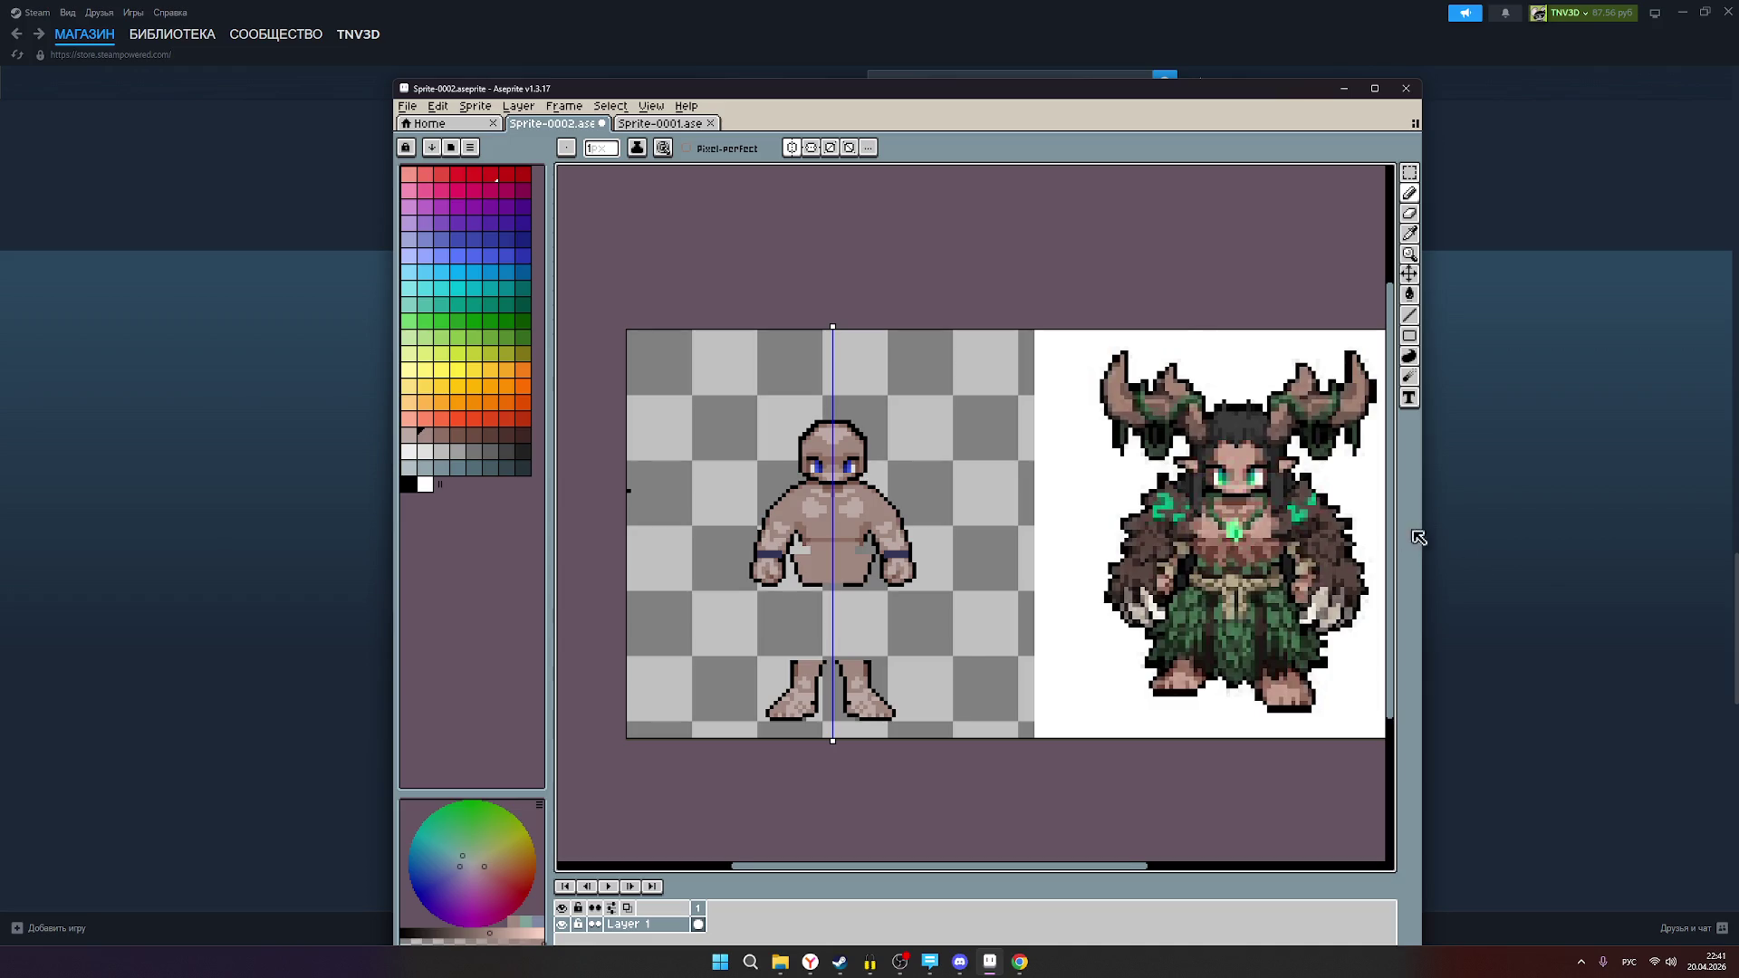
Step: Zoom in close on the chibi base body's torso
{"action": "scroll", "coordinate": [1272, 571], "scroll_direction": "down", "scroll_amount": 2}
{"action": "scroll", "coordinate": [1272, 570], "scroll_direction": "up", "scroll_amount": 1}
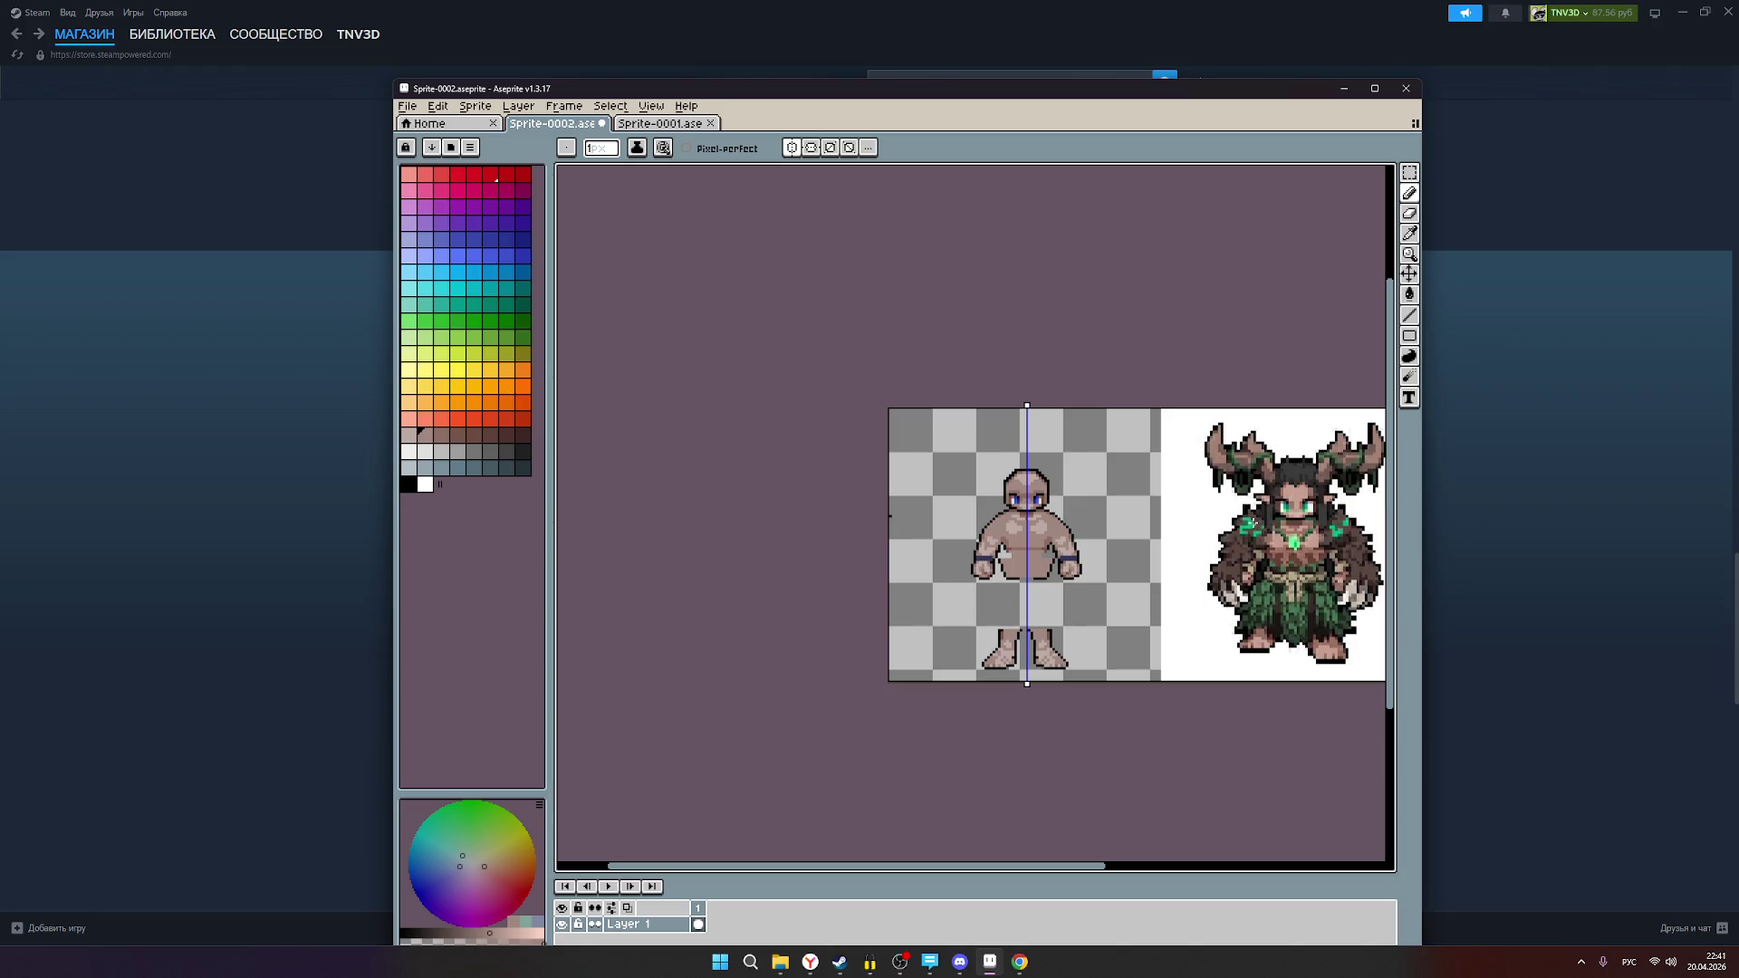
{"action": "scroll", "coordinate": [1274, 512], "scroll_direction": "up", "scroll_amount": 1}
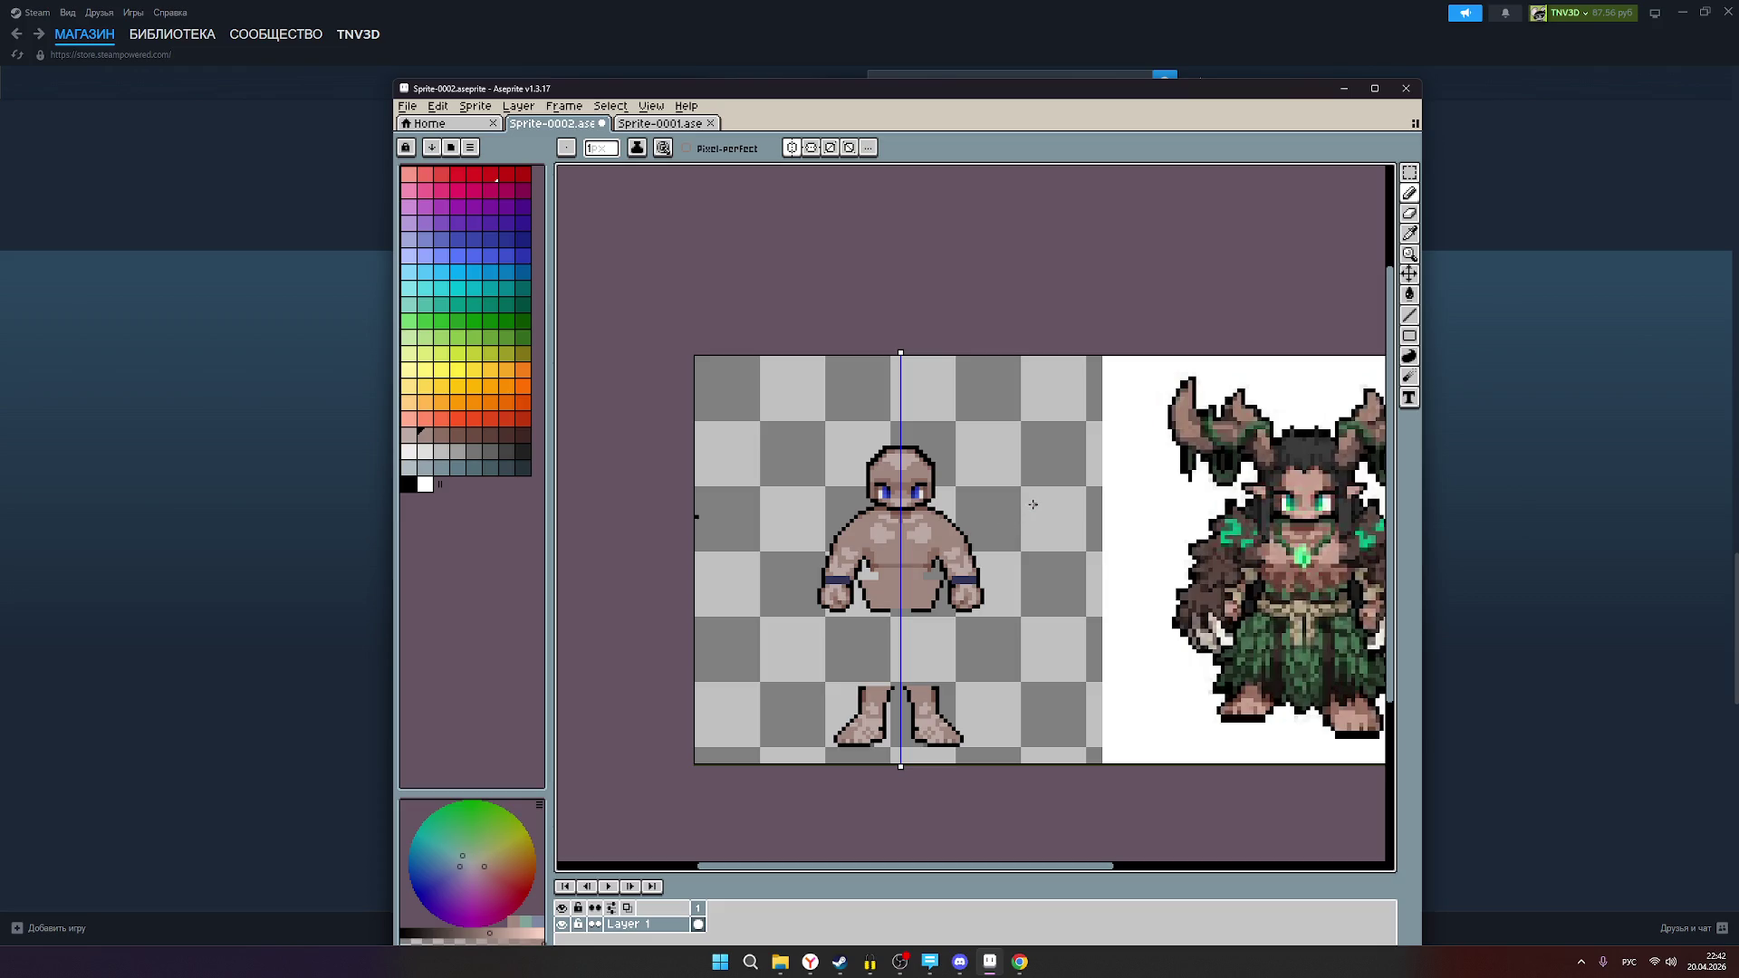
{"action": "scroll", "coordinate": [1037, 505], "scroll_direction": "down", "scroll_amount": 1}
{"action": "scroll", "coordinate": [1065, 510], "scroll_direction": "up", "scroll_amount": 1}
{"action": "scroll", "coordinate": [1064, 513], "scroll_direction": "down", "scroll_amount": 1}
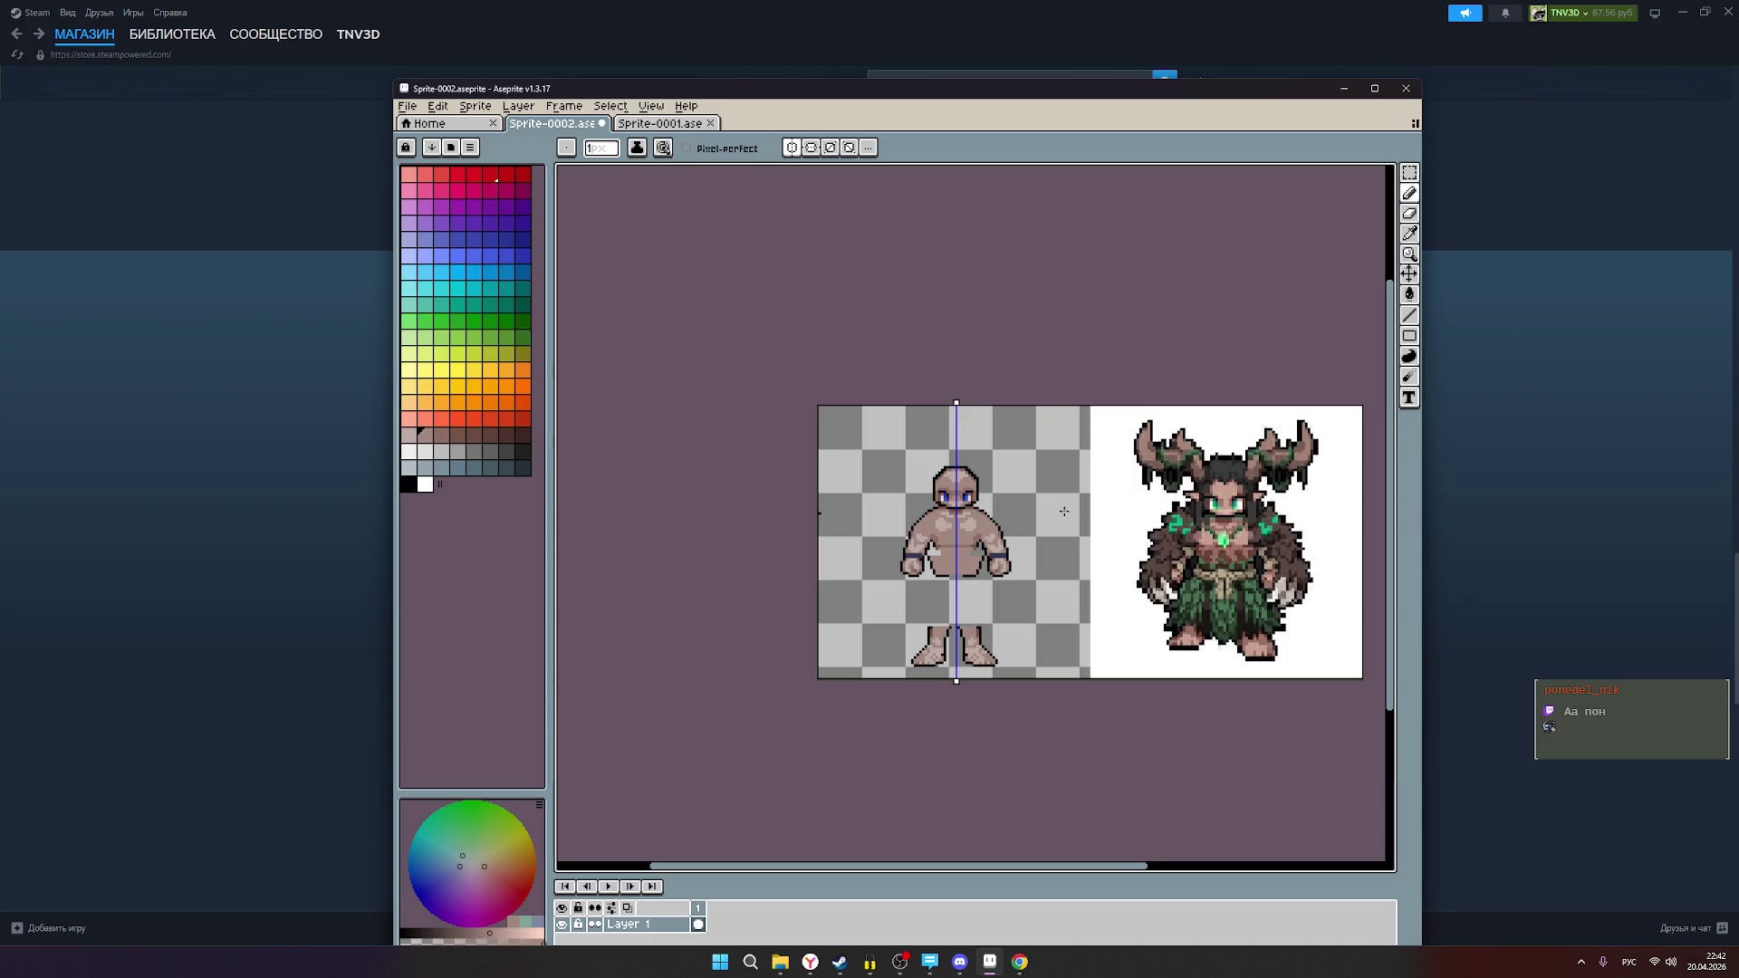
{"action": "scroll", "coordinate": [1011, 516], "scroll_direction": "up", "scroll_amount": 1}
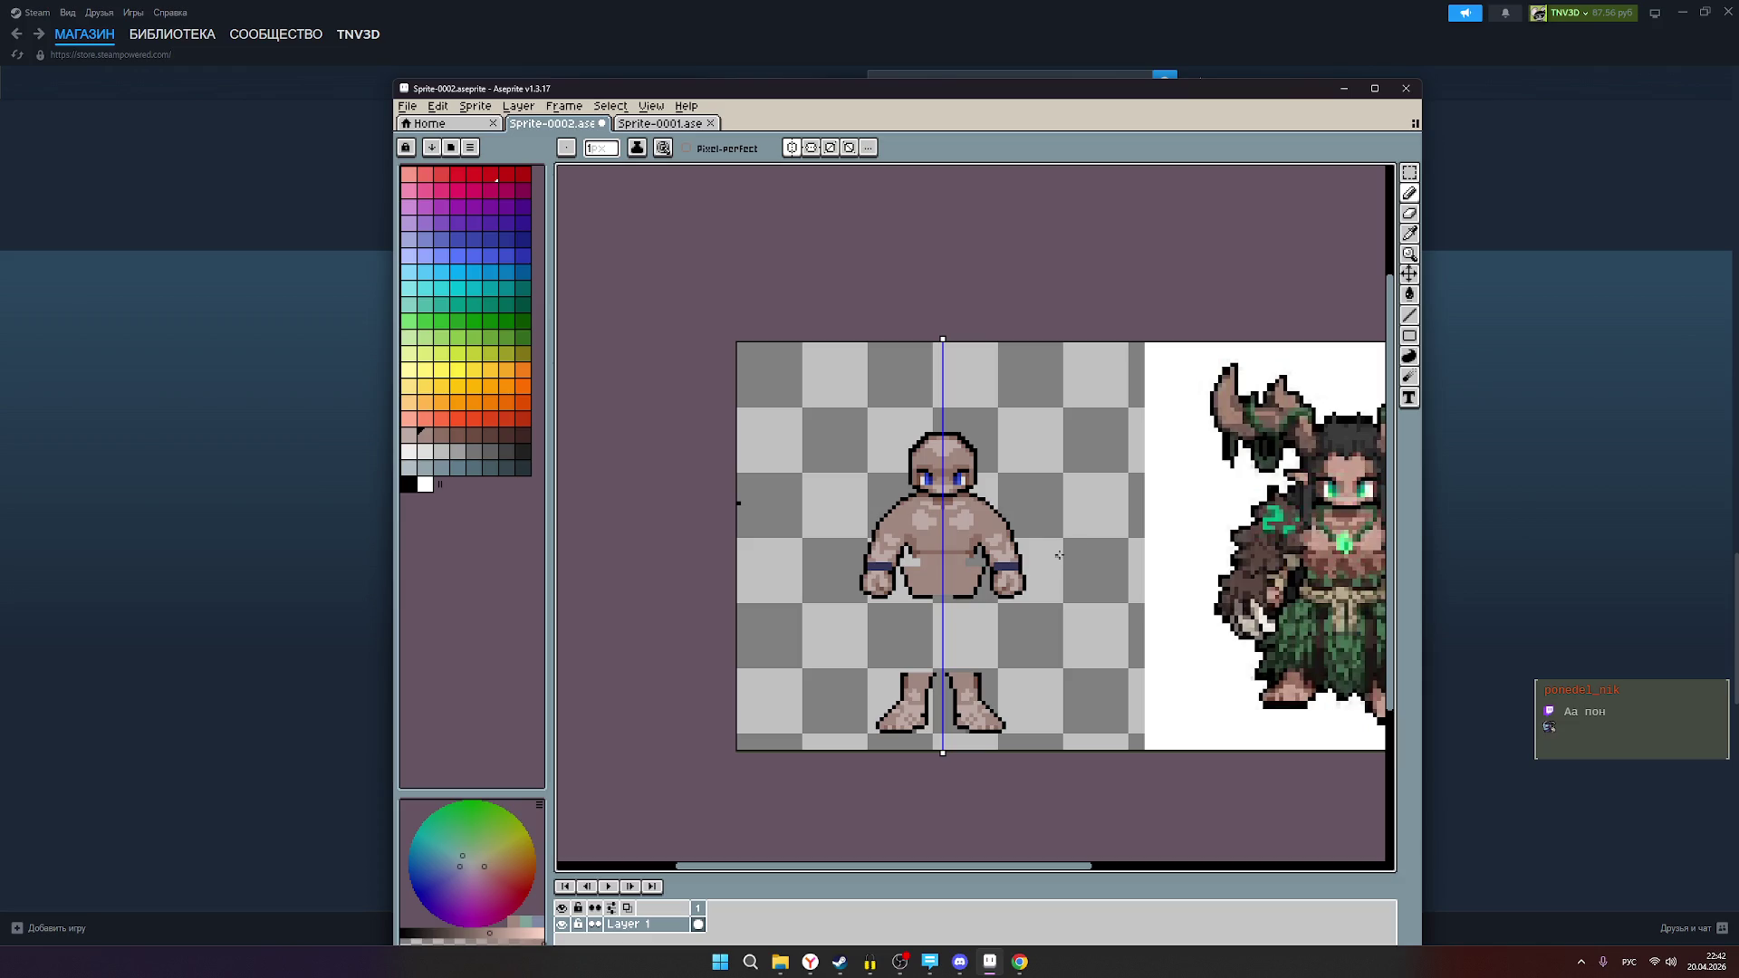
{"action": "scroll", "coordinate": [1058, 550], "scroll_direction": "up", "scroll_amount": 1}
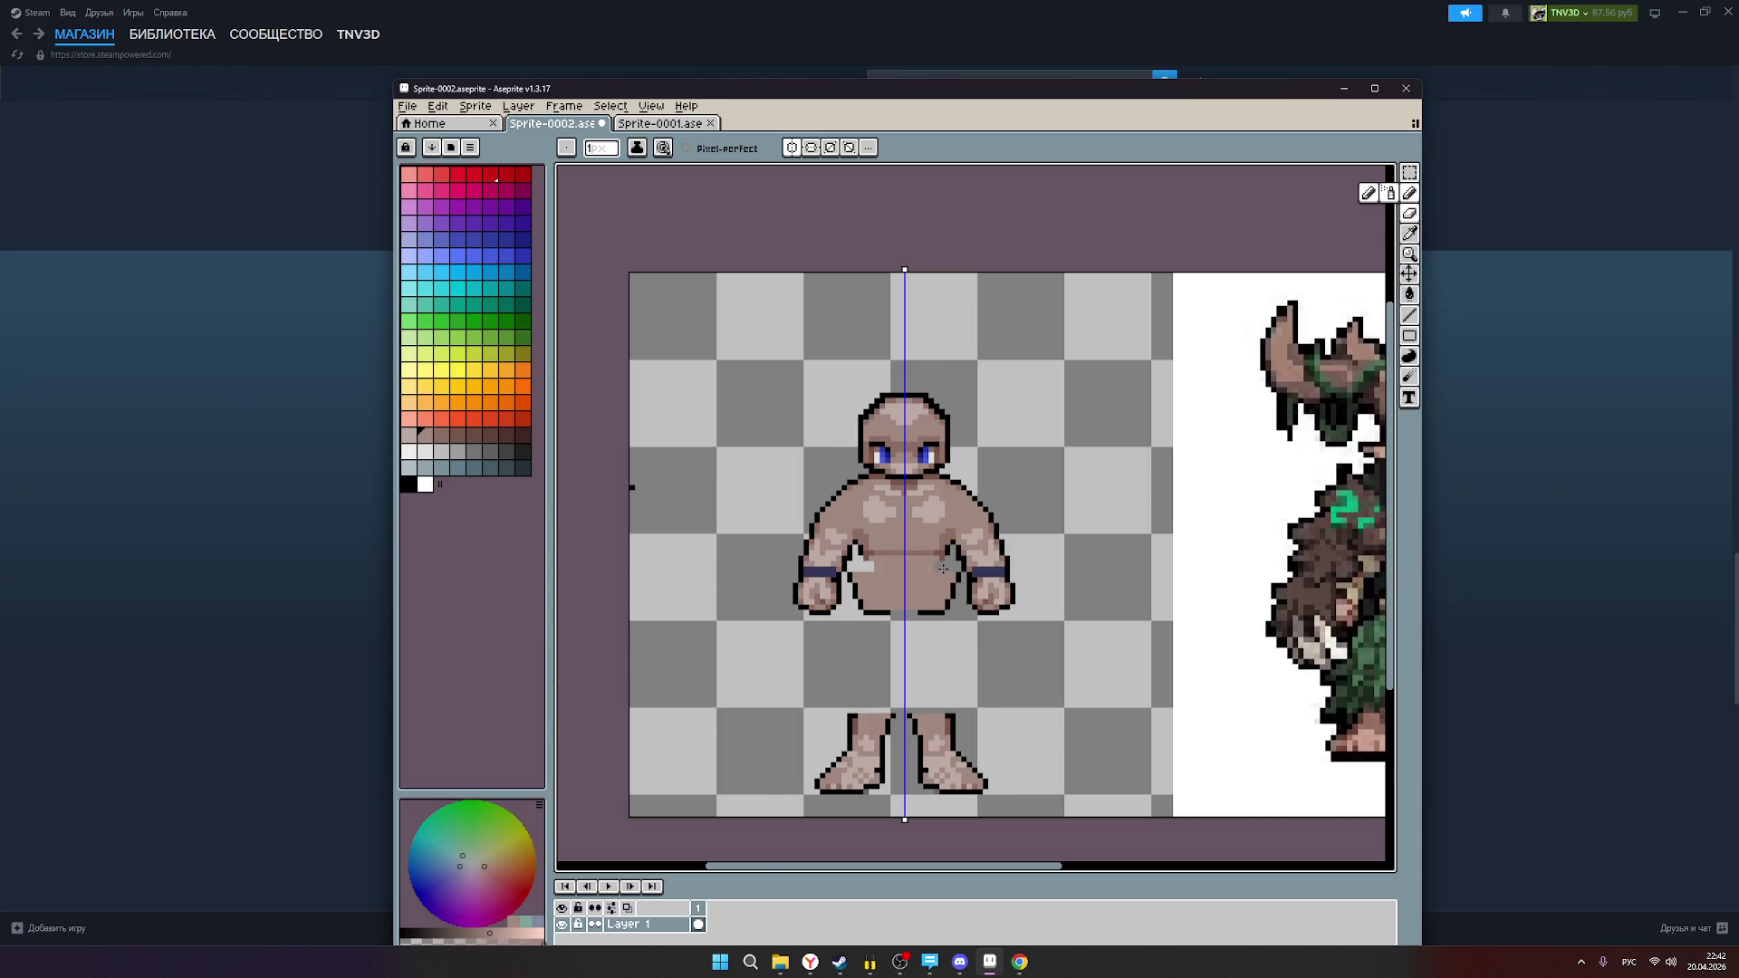
{"action": "scroll", "coordinate": [937, 568], "scroll_direction": "up", "scroll_amount": 1}
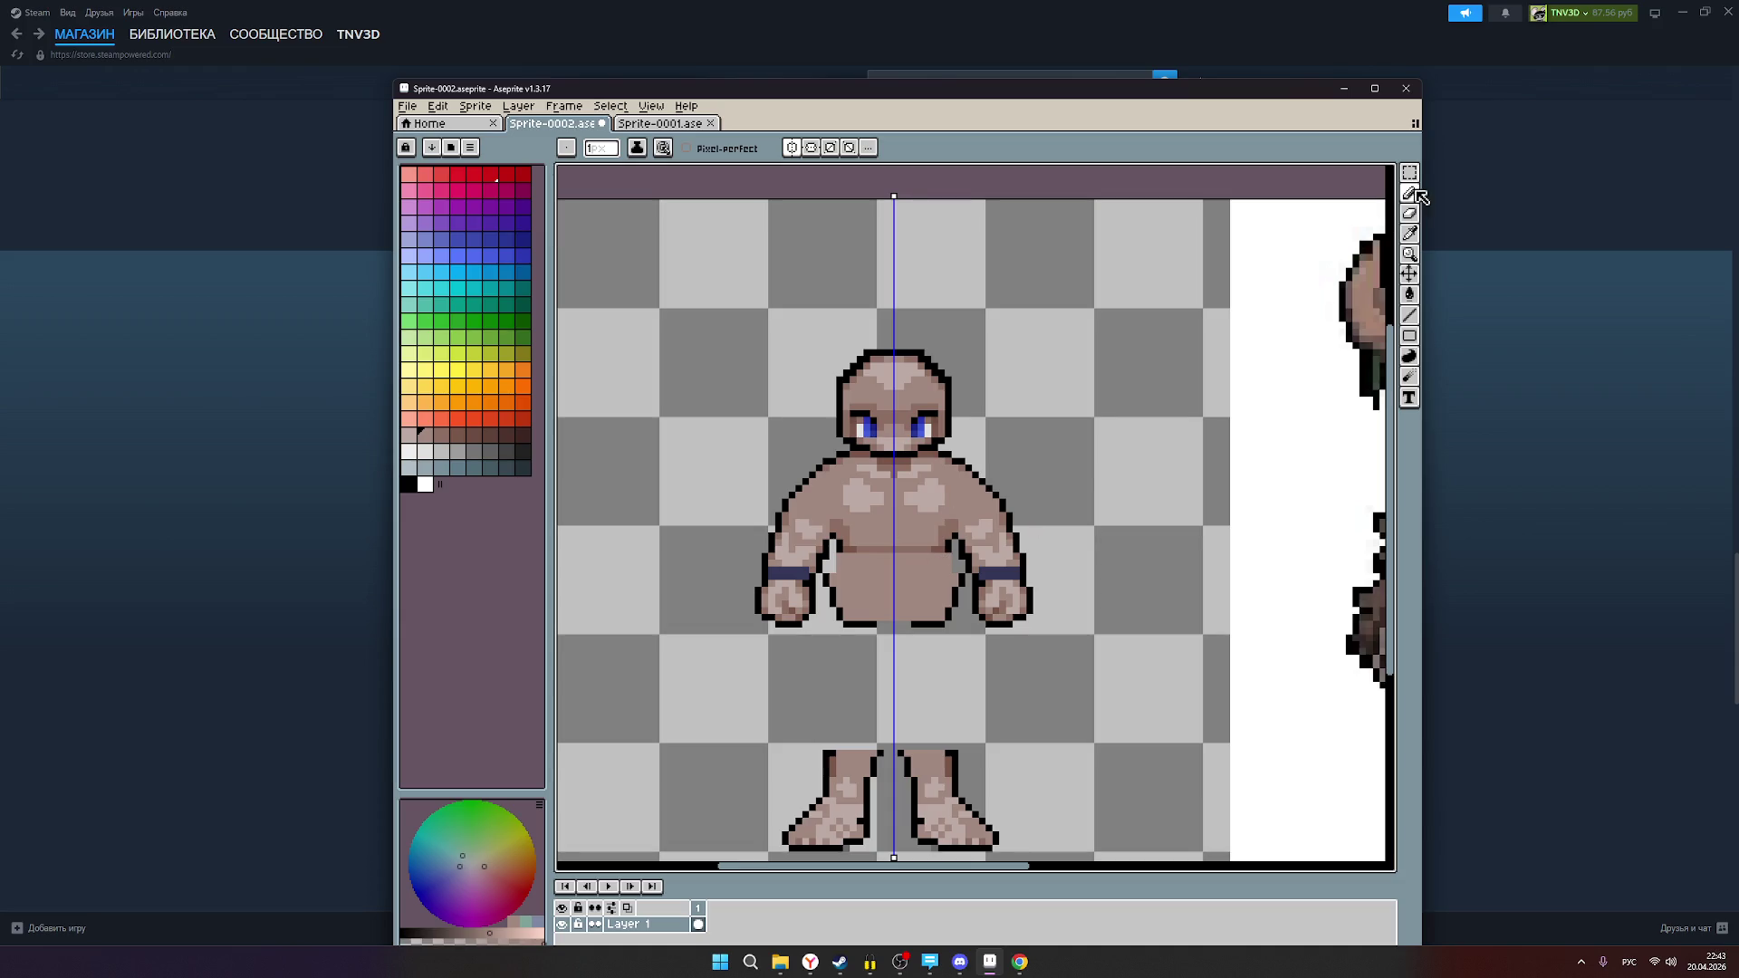
Step: Select the base body's lower torso and shift it up one pixel, then about four pixels down
{"action": "left_click", "coordinate": [1409, 172]}
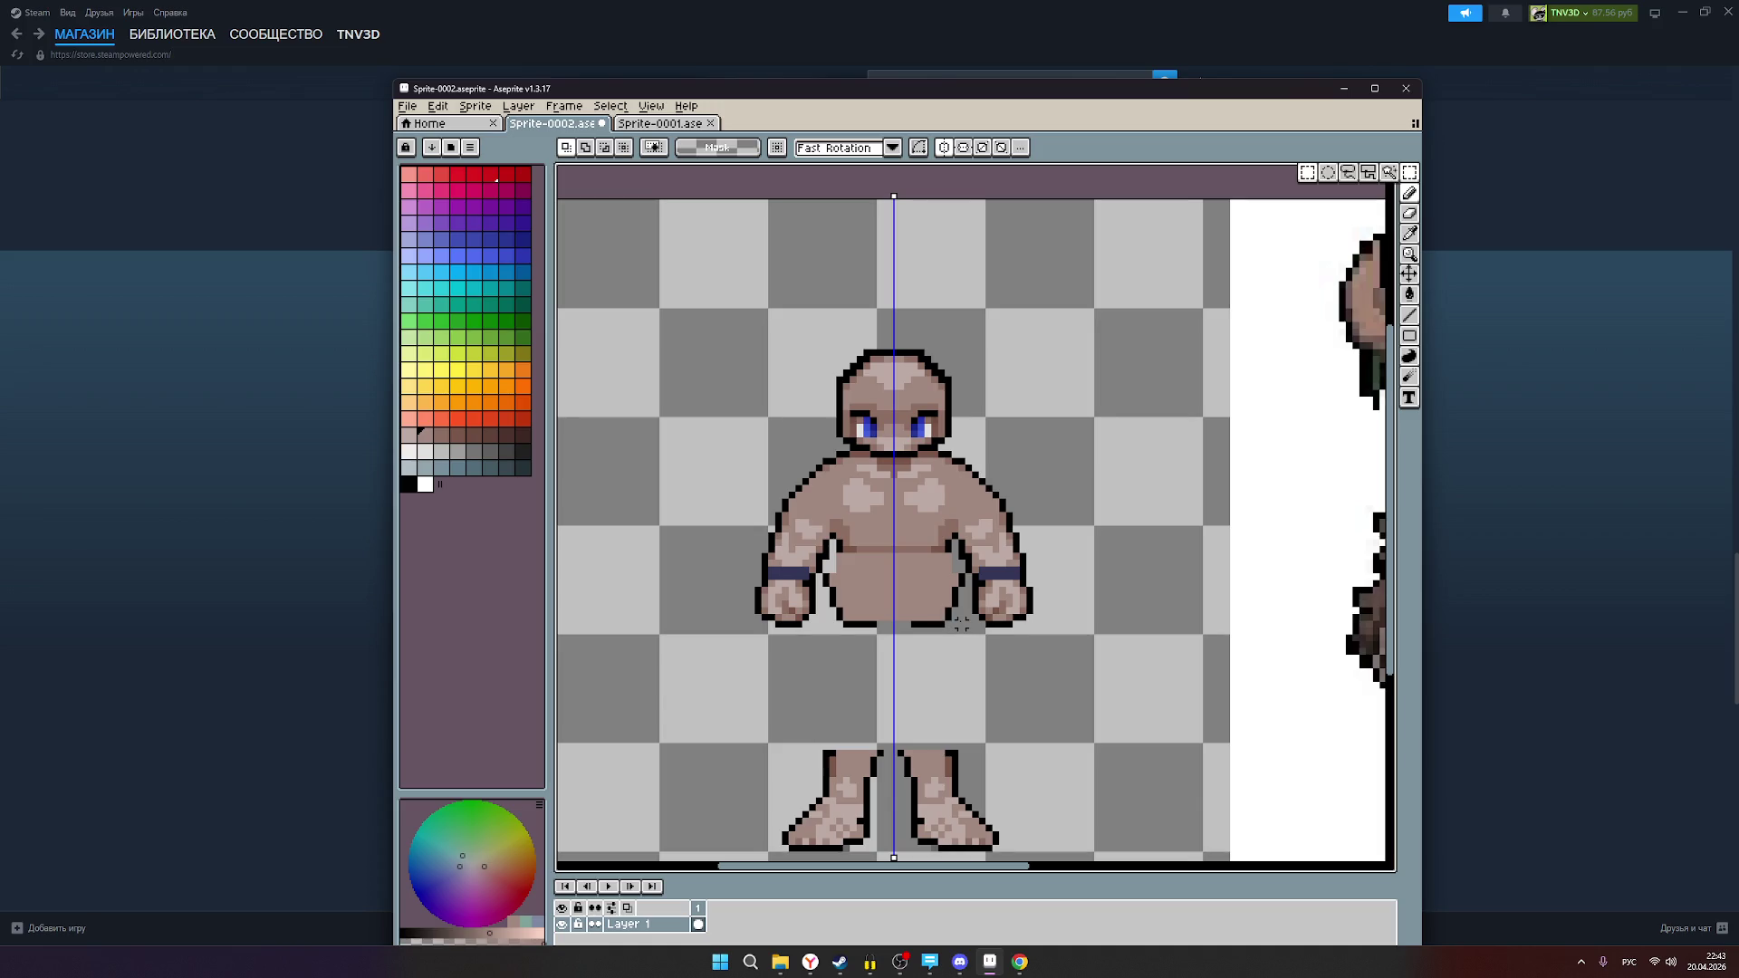
{"action": "mouse_move", "coordinate": [960, 623]}
{"action": "left_mouse_down"}
{"action": "mouse_move", "coordinate": [824, 607]}
{"action": "mouse_move", "coordinate": [826, 578]}
{"action": "left_mouse_up"}
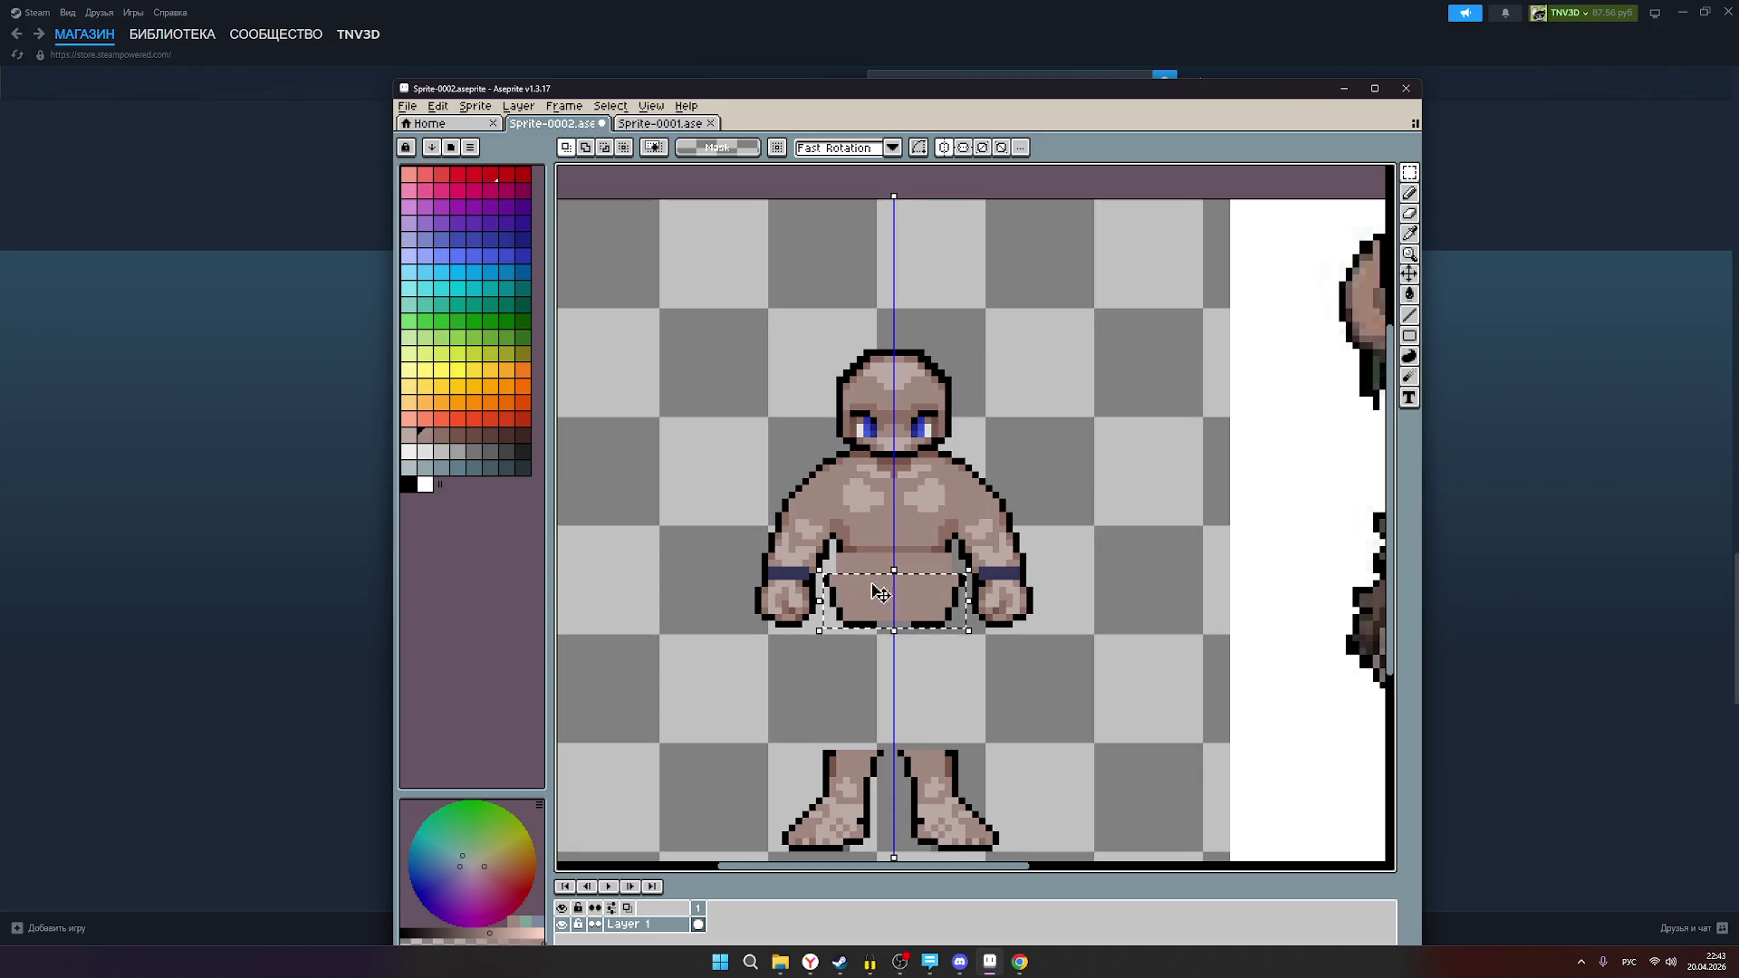
{"action": "left_click", "coordinate": [912, 607]}
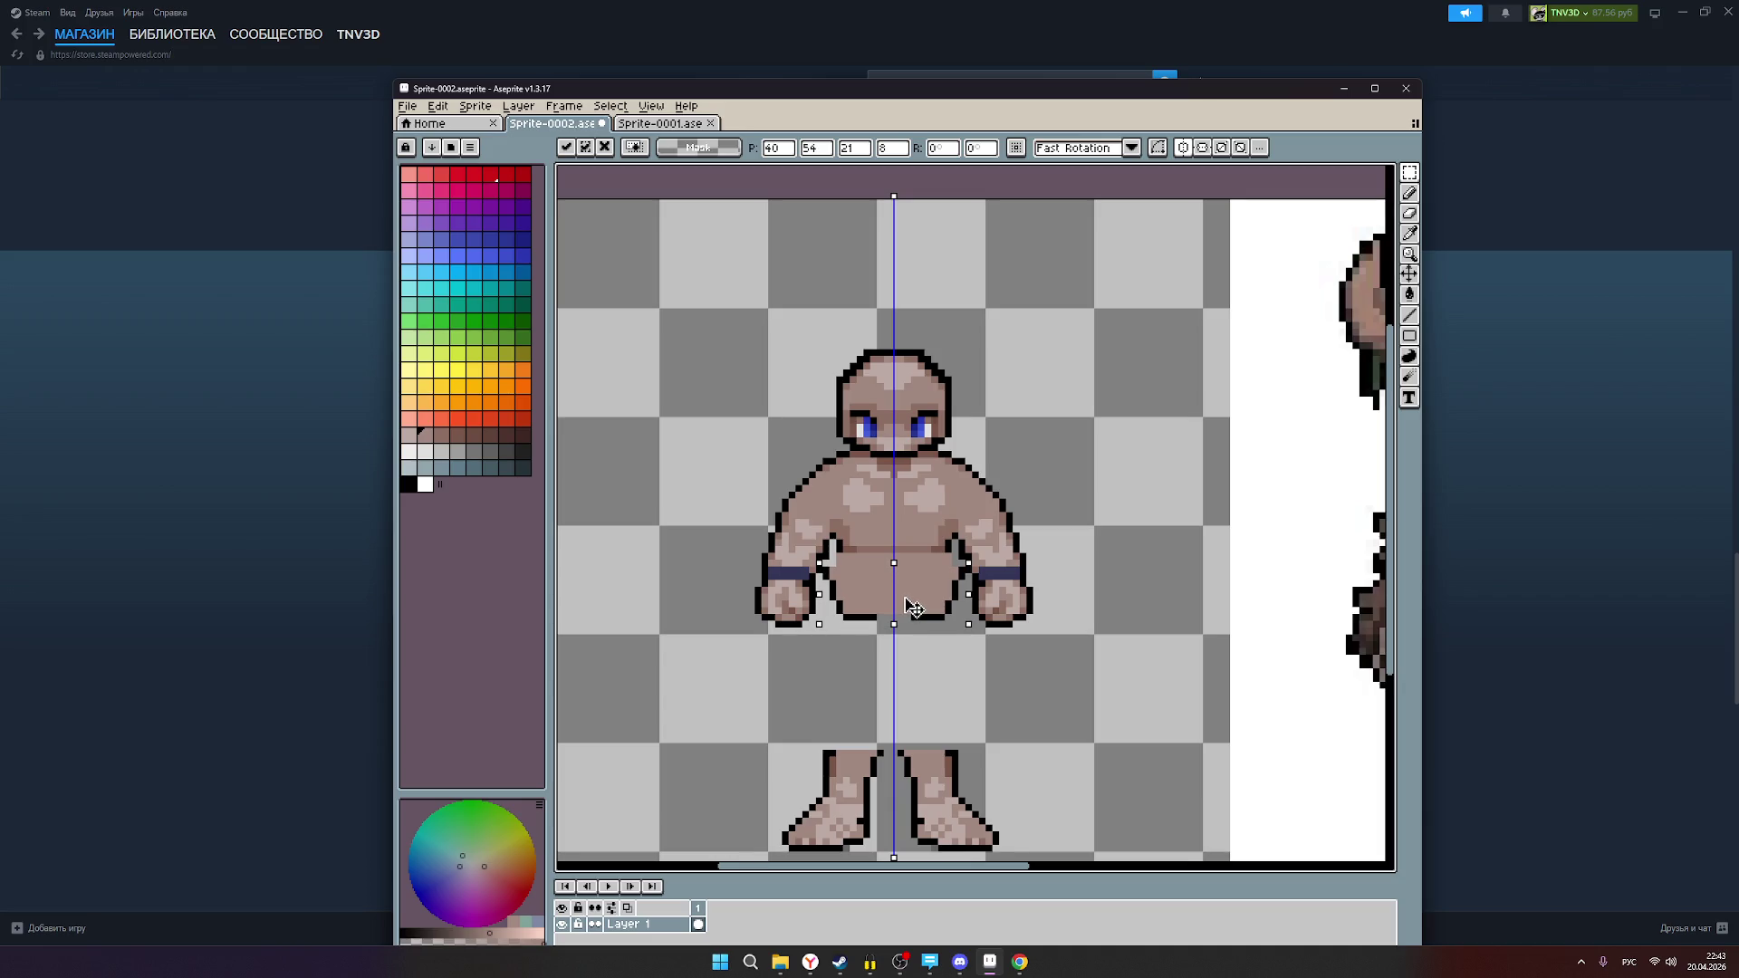
{"action": "left_click_drag", "start_coordinate": [905, 599], "coordinate": [906, 591]}
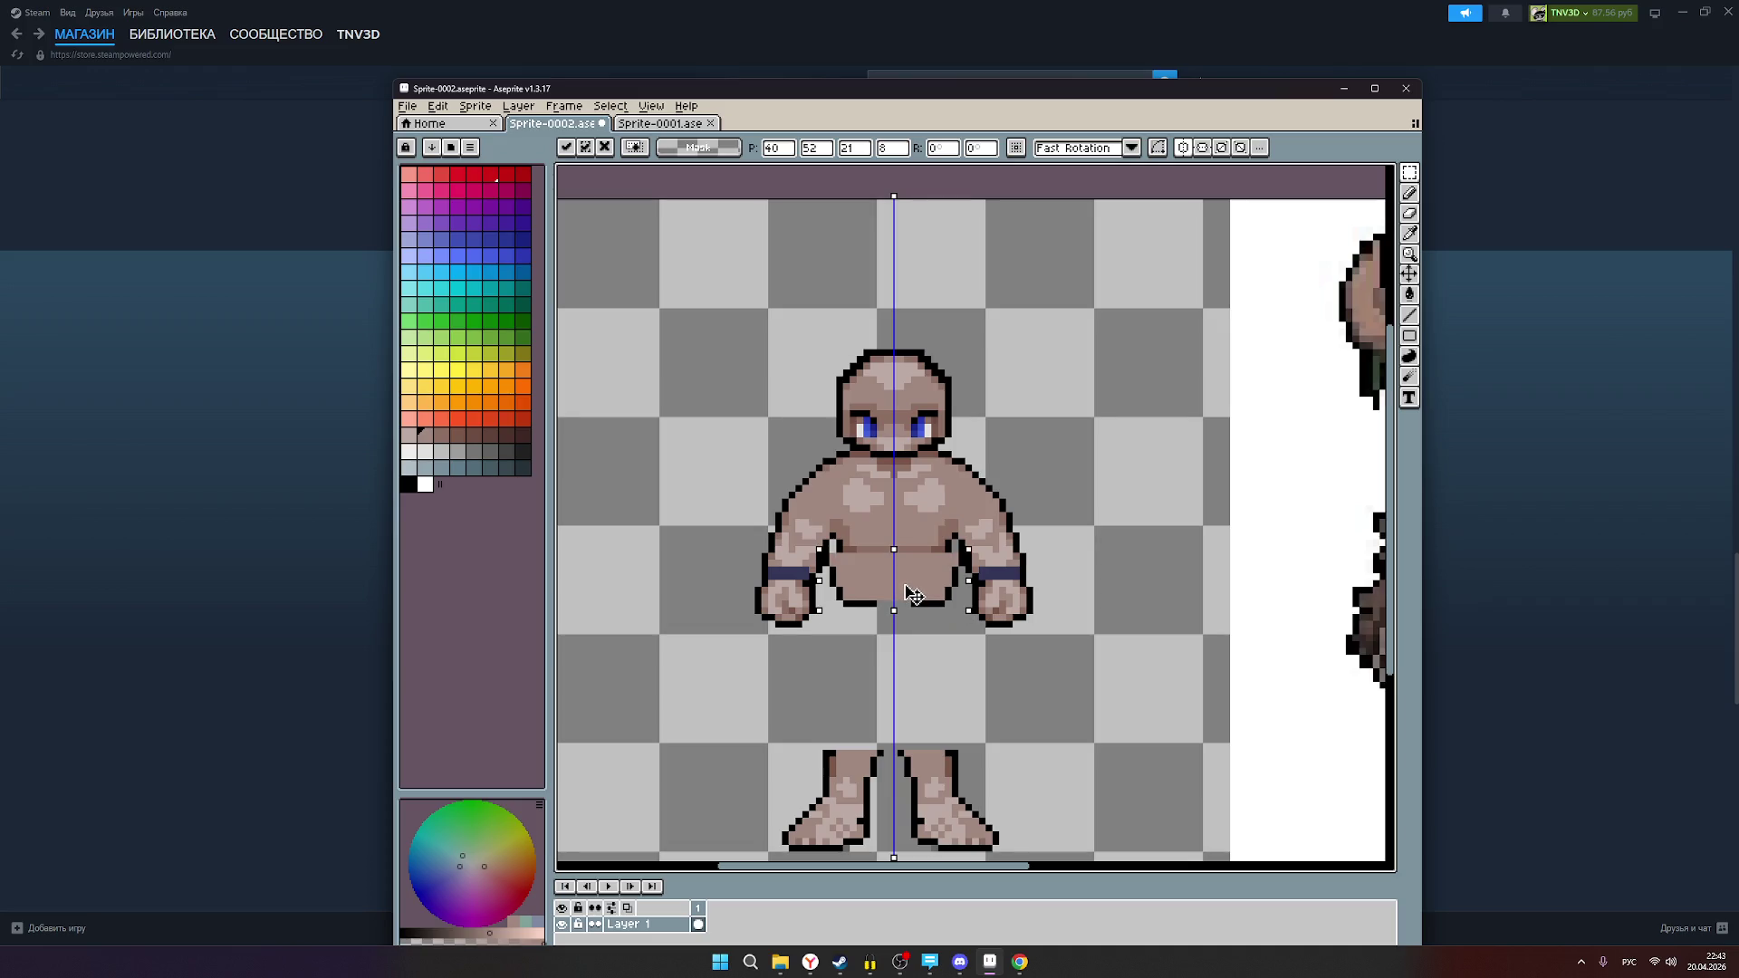
{"action": "left_click_drag", "start_coordinate": [906, 598], "coordinate": [908, 626]}
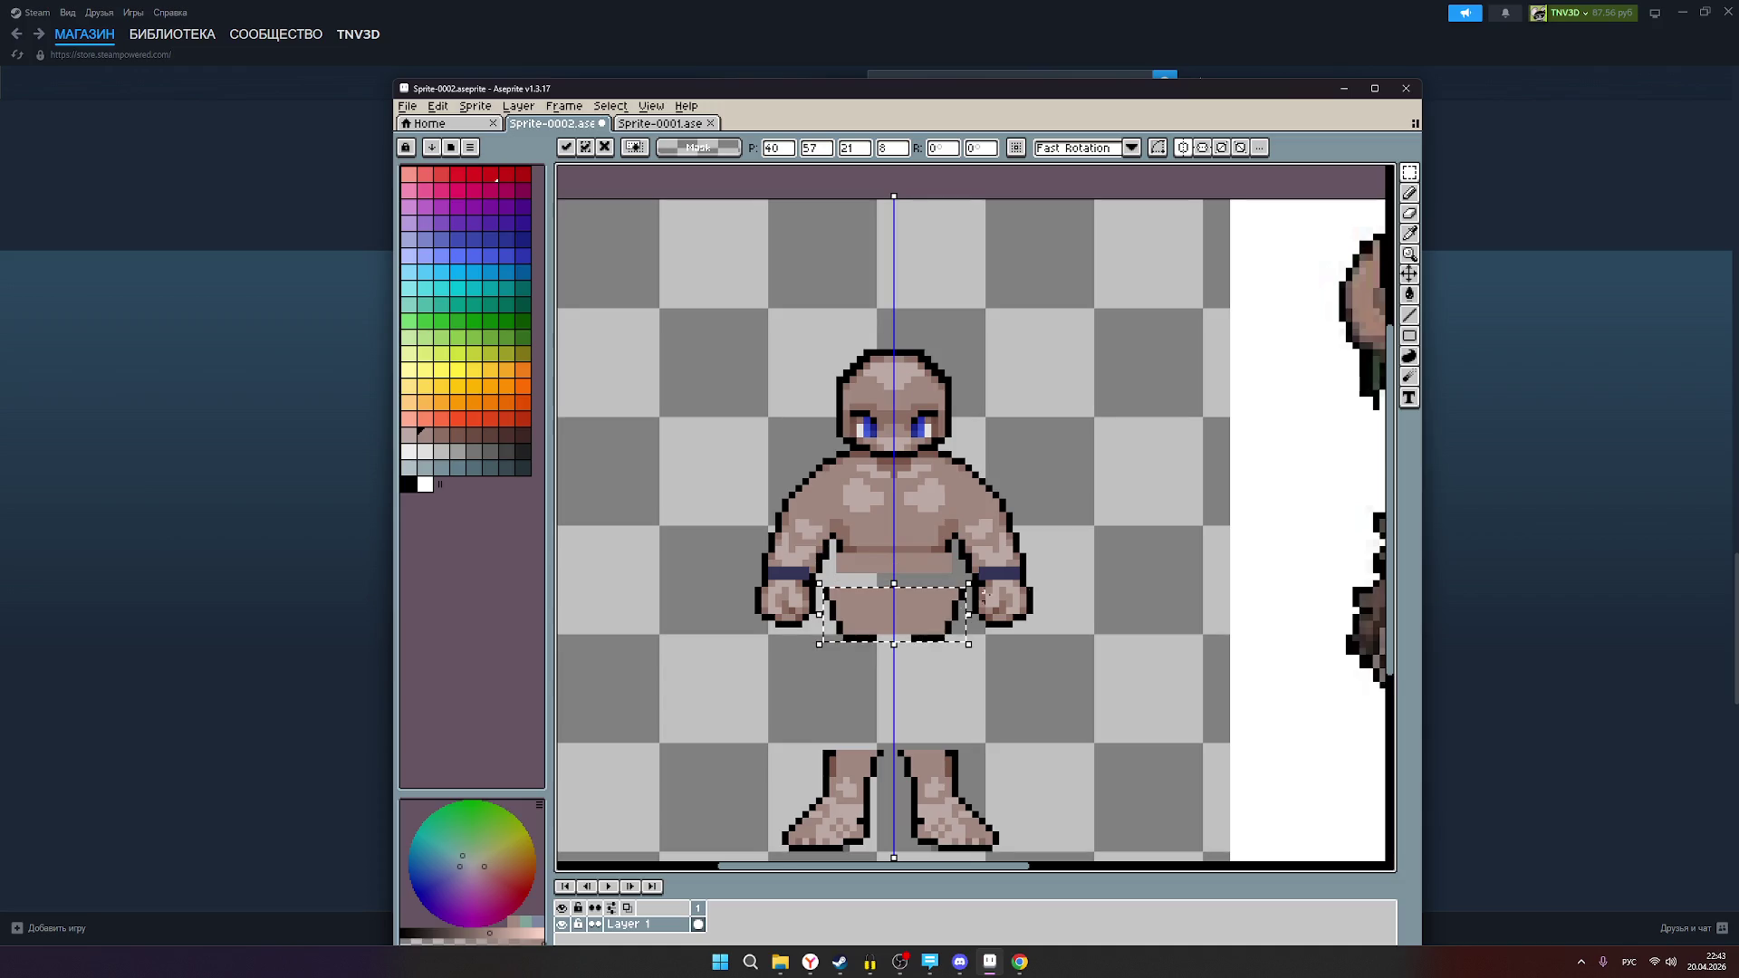
Step: Lay the lower torso piece over the druid's waist to compare, then shift it back left
{"action": "scroll", "coordinate": [912, 630], "scroll_direction": "down", "scroll_amount": 2}
{"action": "scroll", "coordinate": [794, 616], "scroll_direction": "up", "scroll_amount": 1}
{"action": "mouse_move", "coordinate": [763, 627]}
{"action": "left_mouse_down"}
{"action": "mouse_move", "coordinate": [1159, 593]}
{"action": "mouse_move", "coordinate": [1161, 612]}
{"action": "left_mouse_up"}
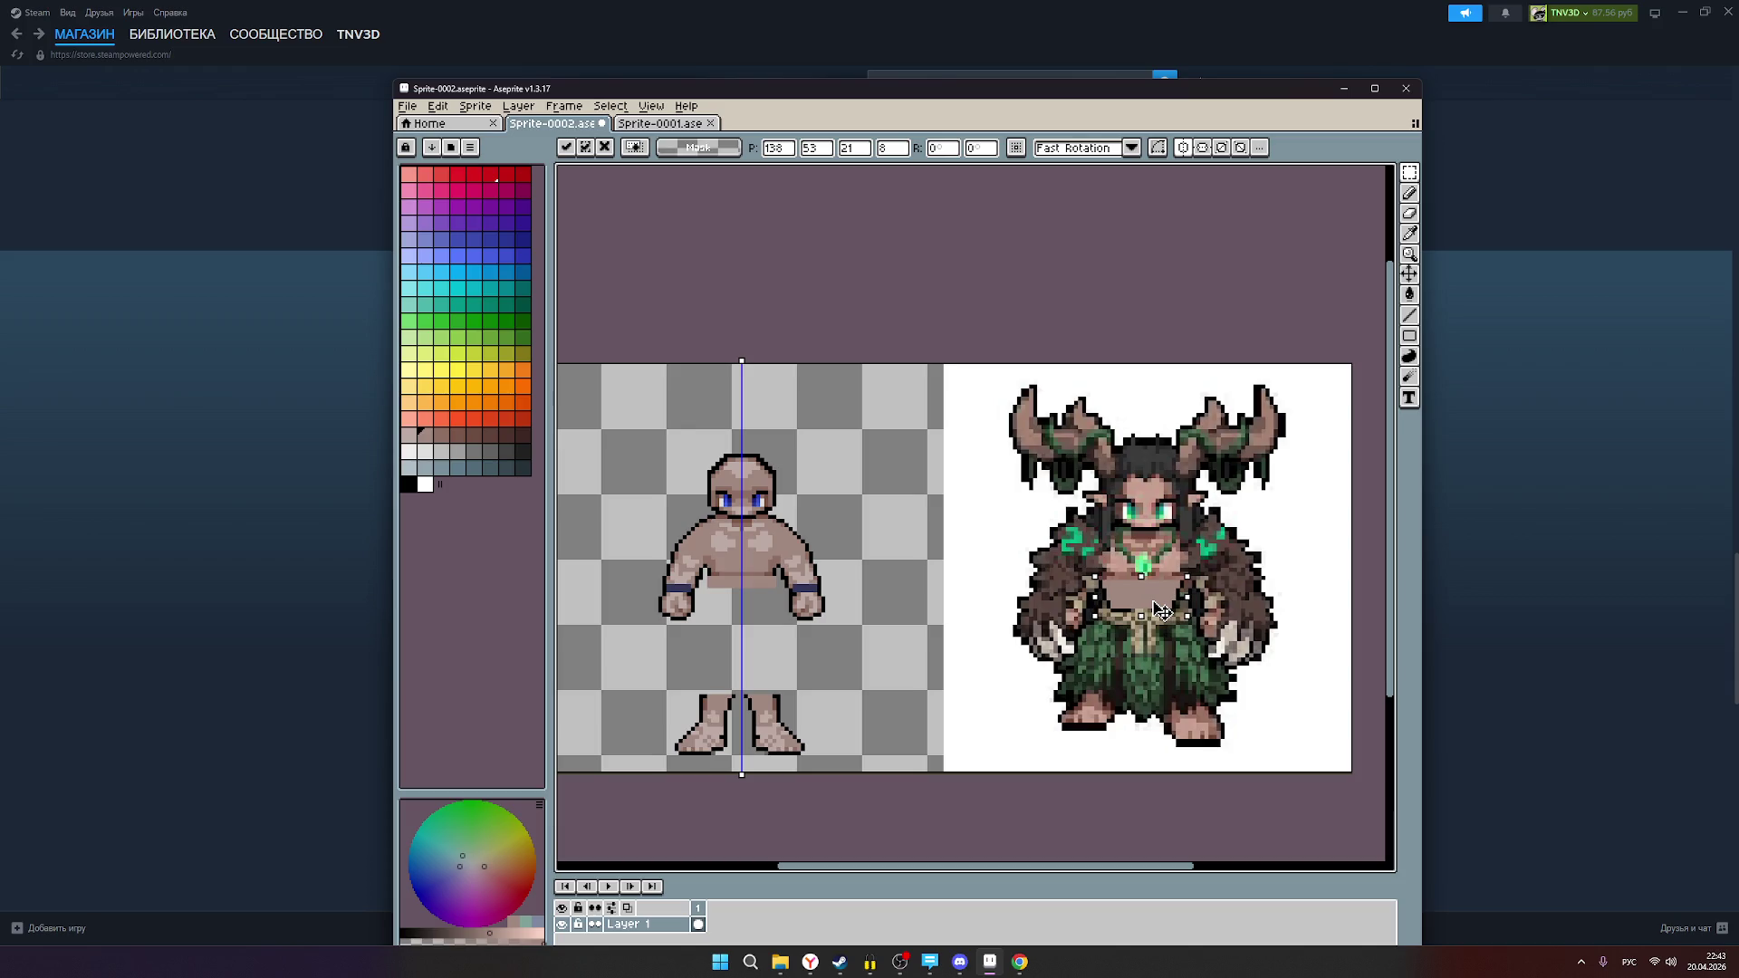
{"action": "mouse_move", "coordinate": [1162, 613]}
{"action": "left_mouse_down"}
{"action": "mouse_move", "coordinate": [874, 656]}
{"action": "mouse_move", "coordinate": [856, 677]}
{"action": "left_mouse_up"}
Step: Draw a skin-coloured row of pixels across the top edge of the detached pelvis piece with the Pencil
{"action": "scroll", "coordinate": [822, 643], "scroll_direction": "up", "scroll_amount": 2}
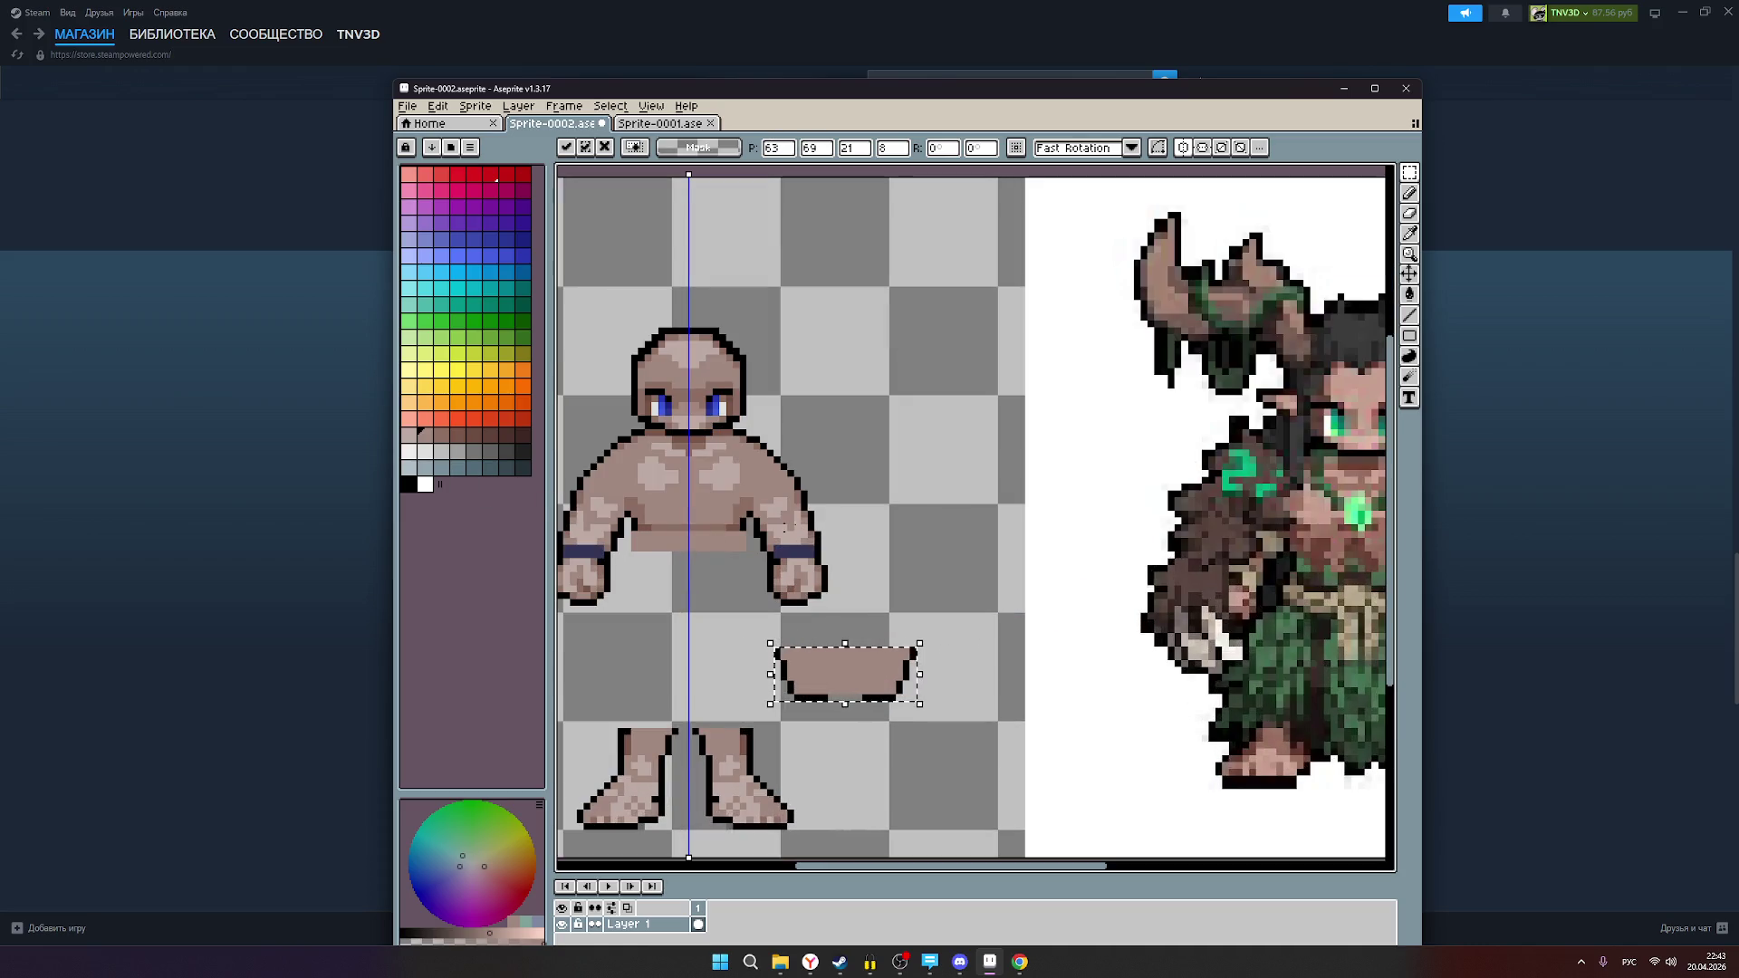
{"action": "left_click", "coordinate": [1413, 201]}
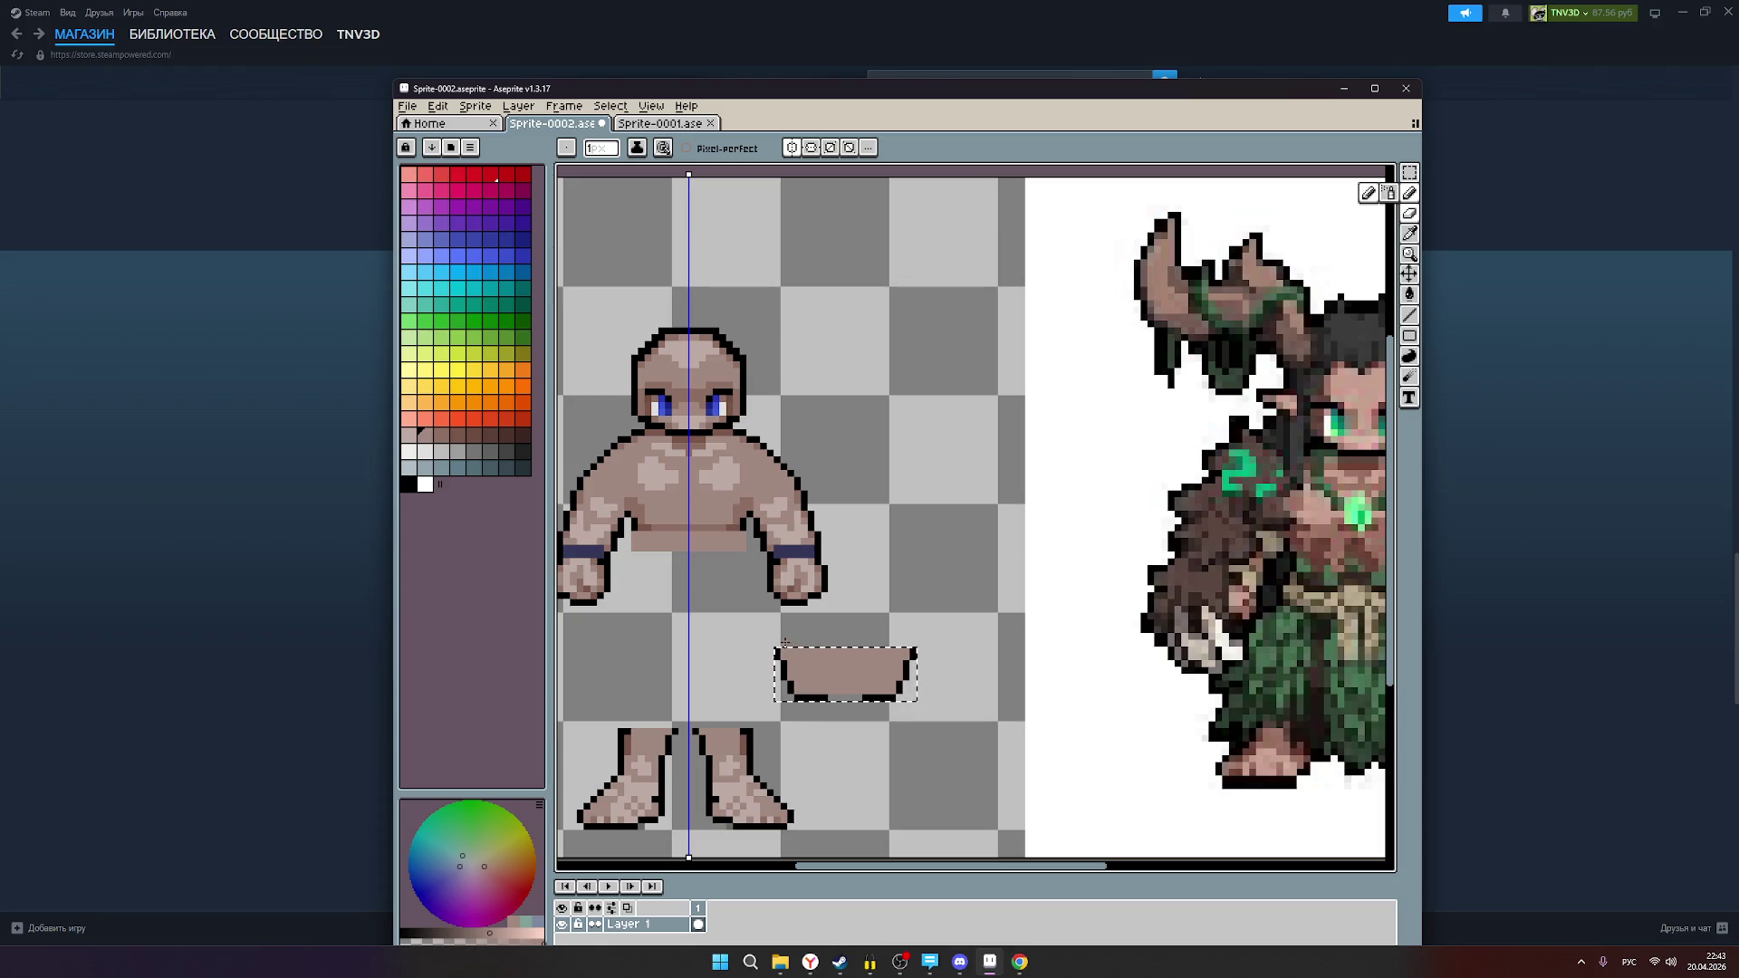
{"action": "left_click", "coordinate": [1409, 172]}
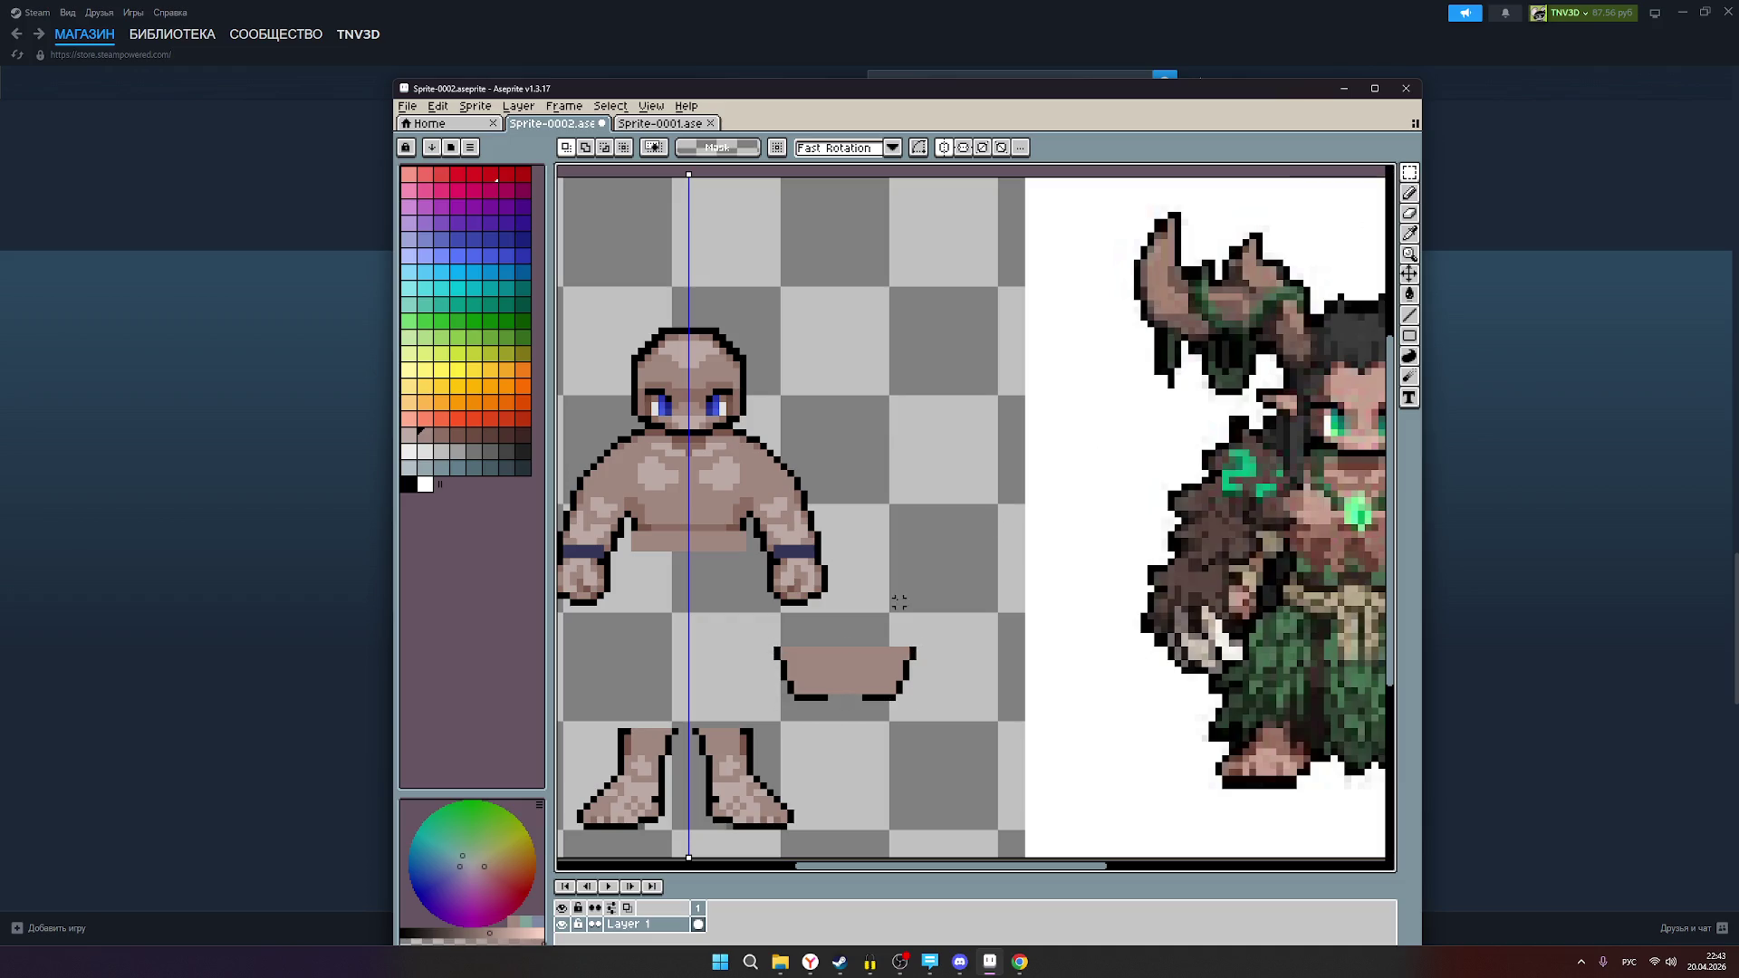
{"action": "left_click", "coordinate": [1409, 193]}
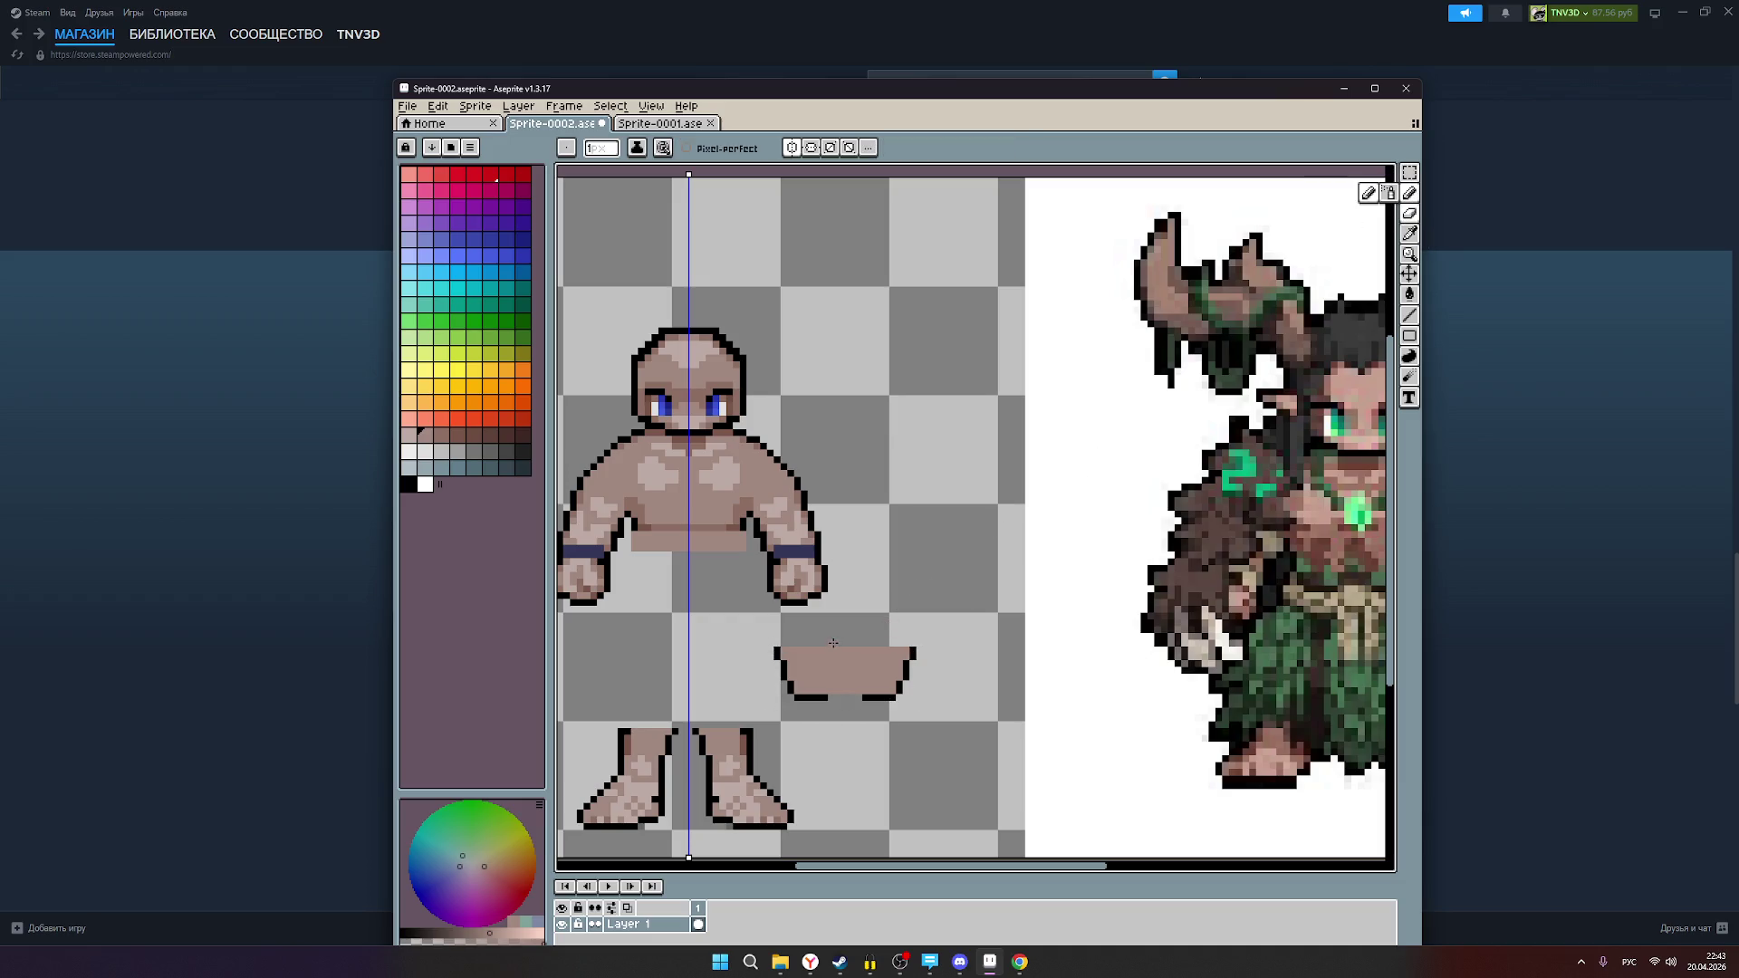
{"action": "scroll", "coordinate": [806, 642], "scroll_direction": "down", "scroll_amount": 2}
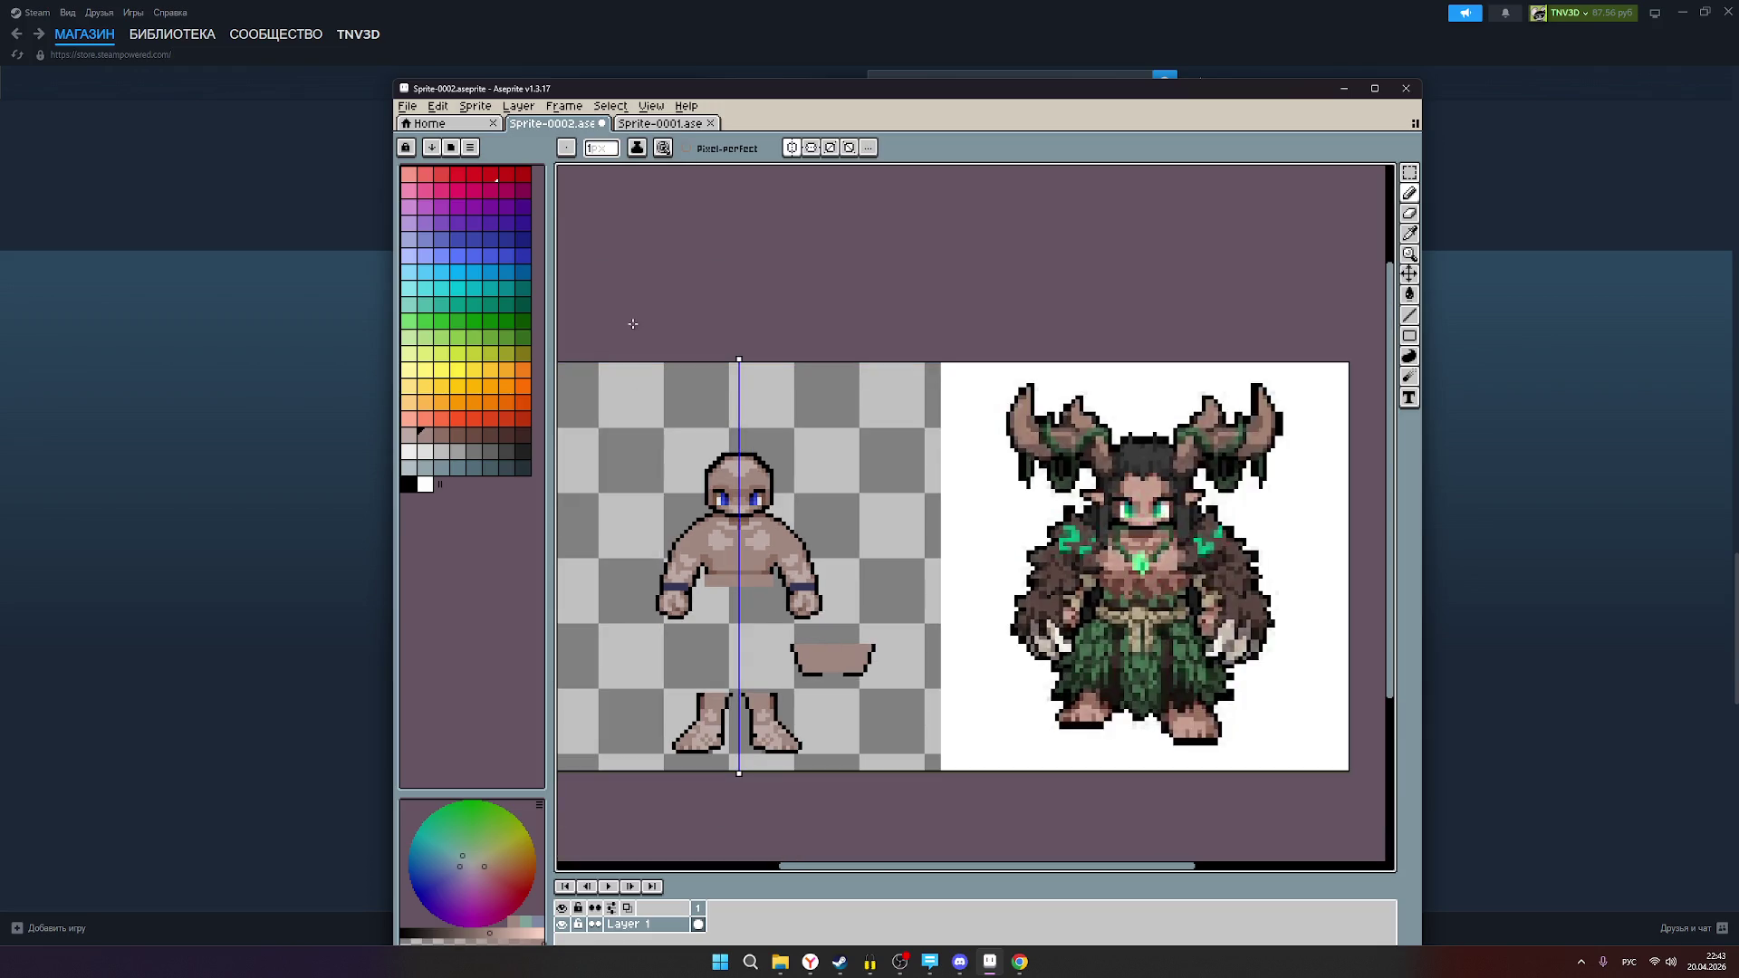
{"action": "scroll", "coordinate": [871, 690], "scroll_direction": "up", "scroll_amount": 2}
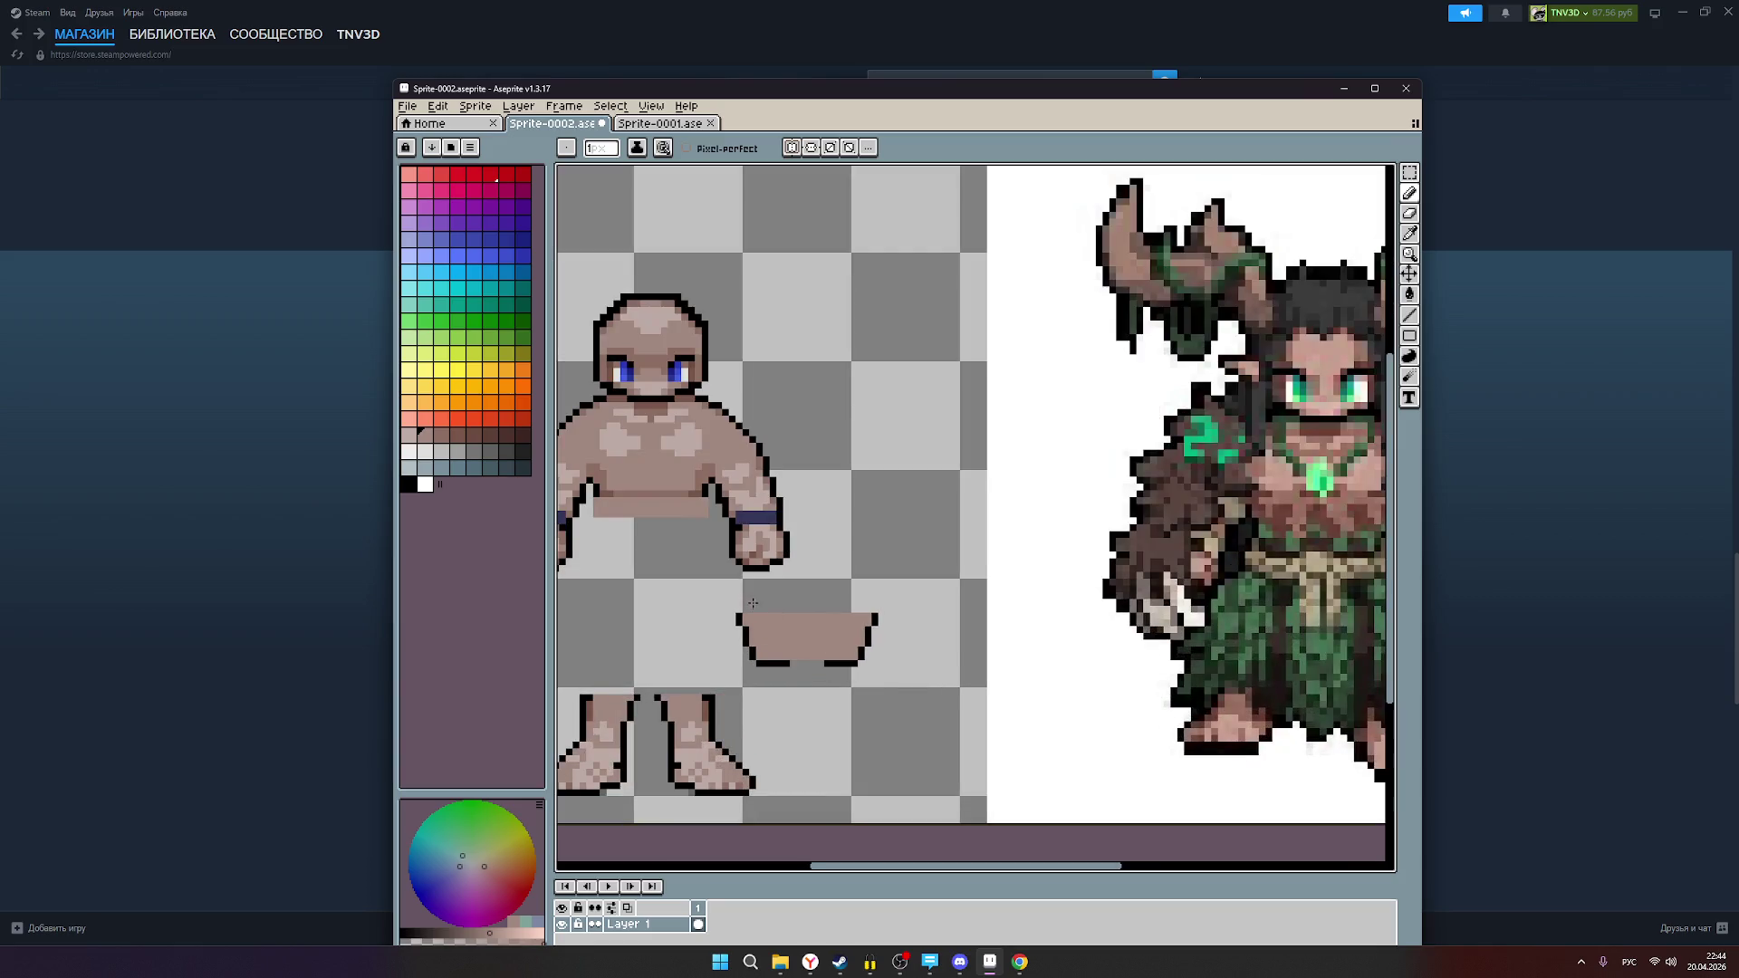
{"action": "scroll", "coordinate": [746, 604], "scroll_direction": "up", "scroll_amount": 1}
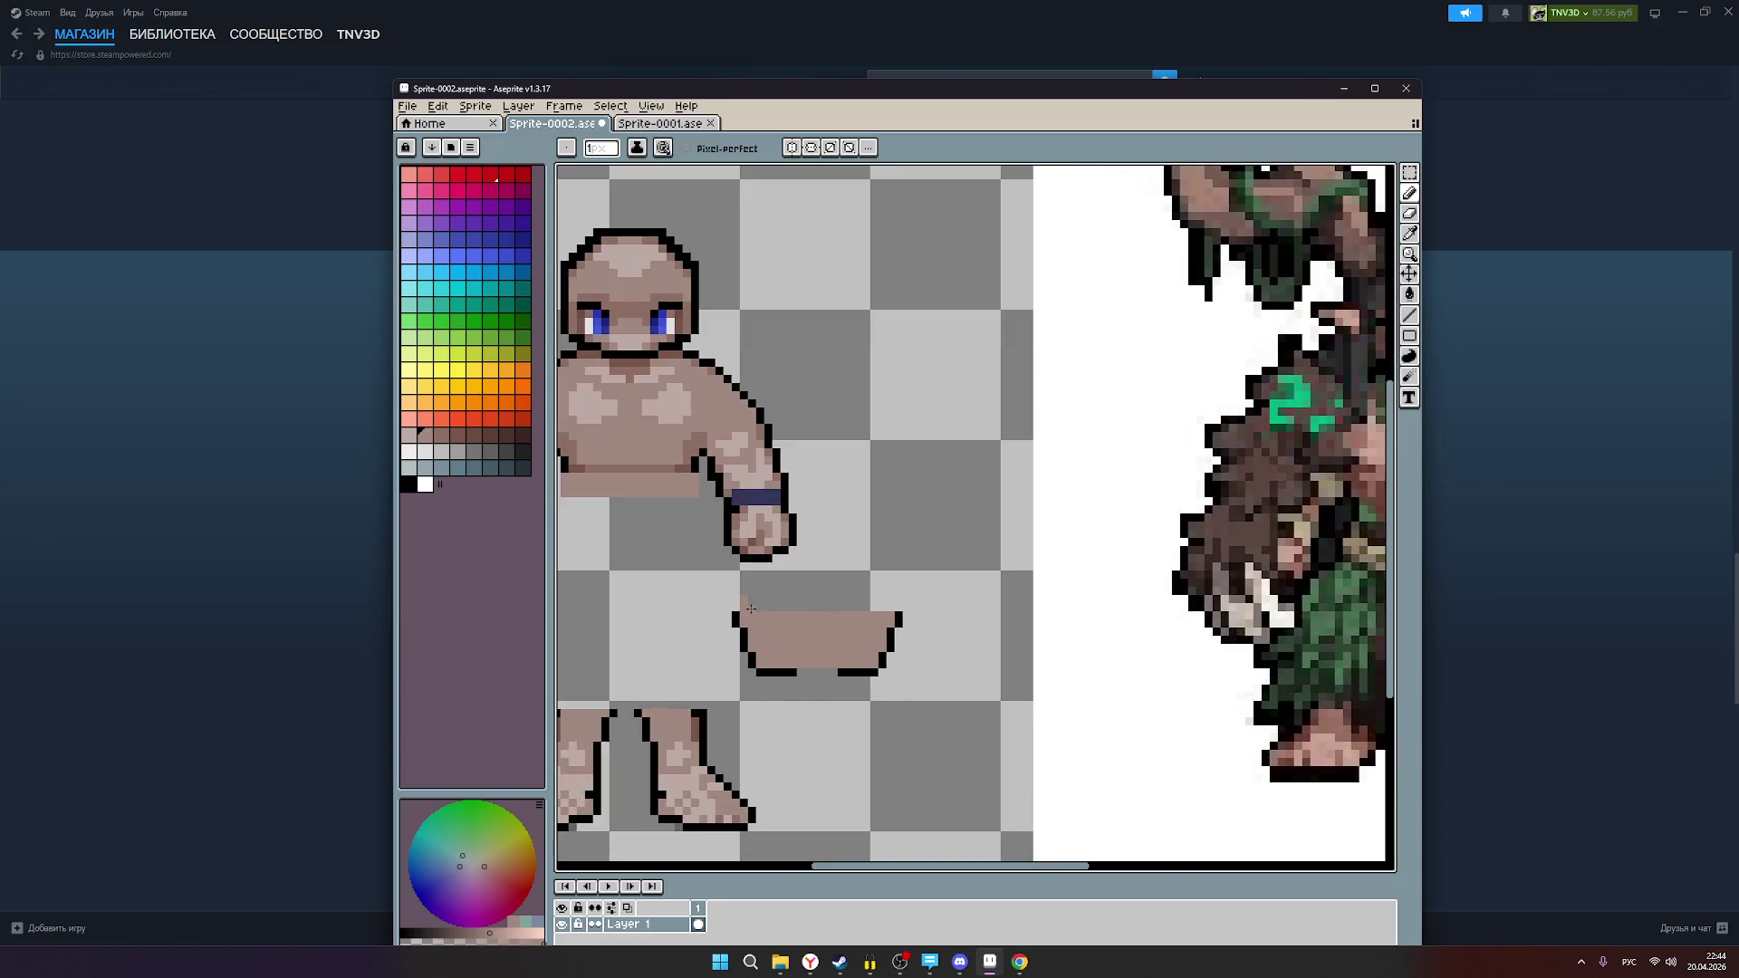
{"action": "mouse_move", "coordinate": [747, 604]}
{"action": "left_mouse_down"}
{"action": "mouse_move", "coordinate": [884, 609]}
{"action": "mouse_move", "coordinate": [745, 604]}
{"action": "left_mouse_up"}
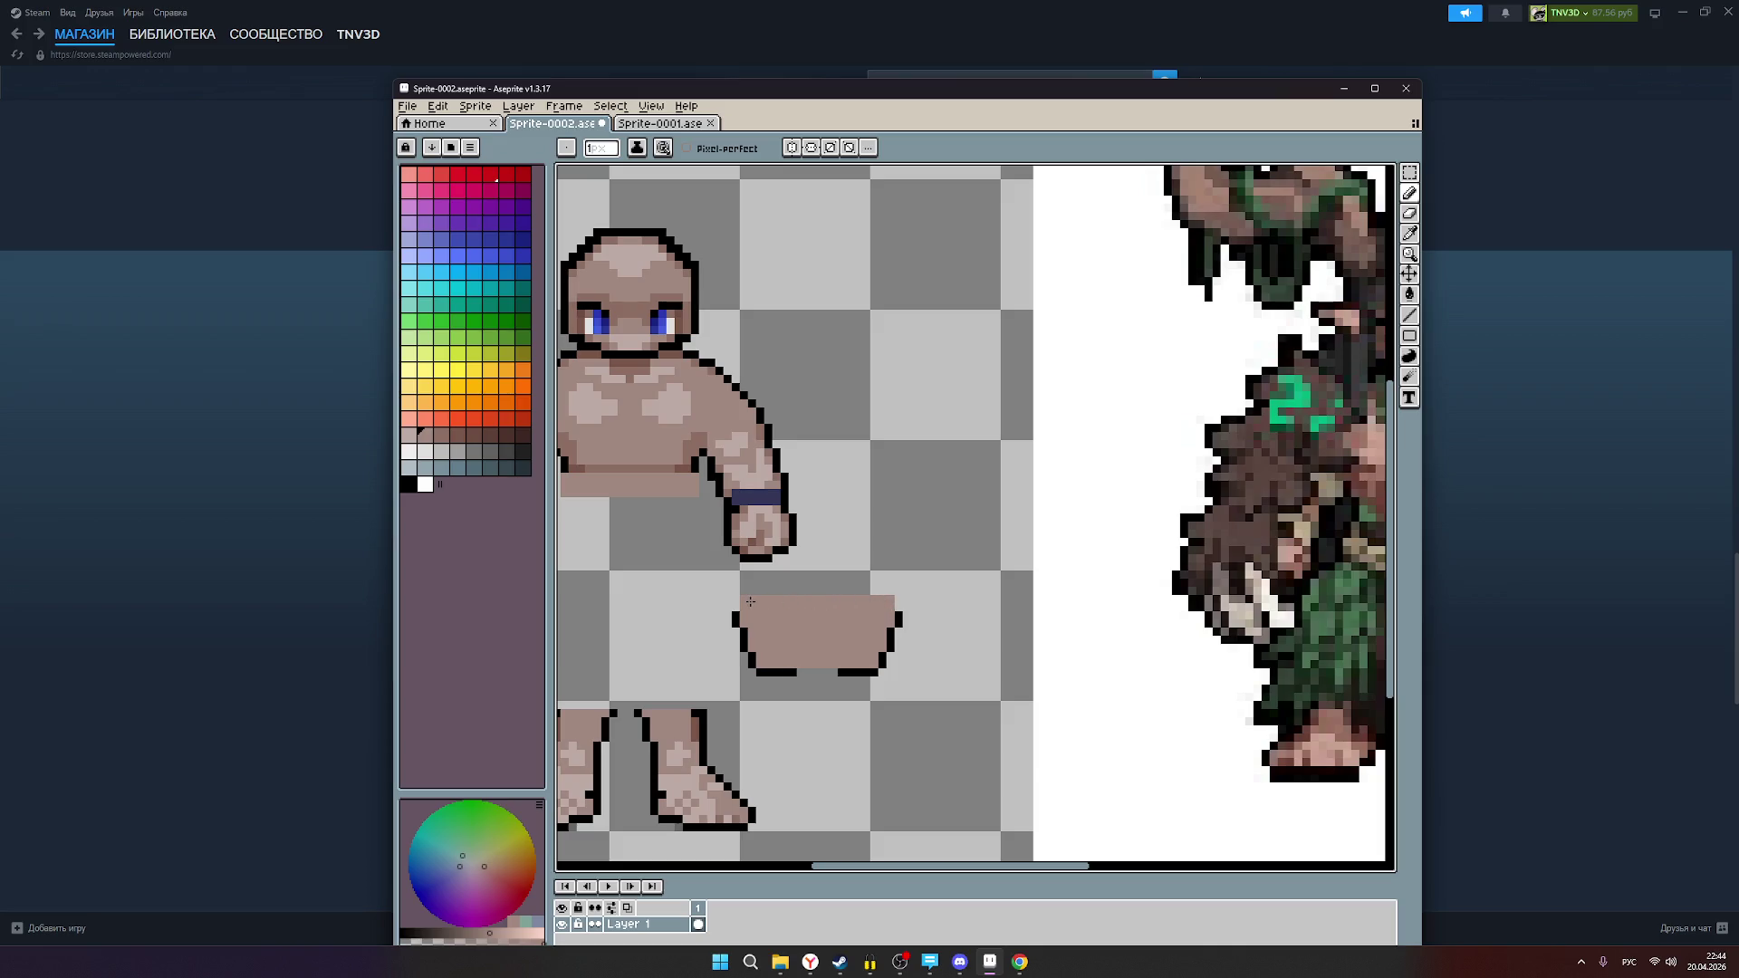
{"action": "scroll", "coordinate": [865, 622], "scroll_direction": "down", "scroll_amount": 1}
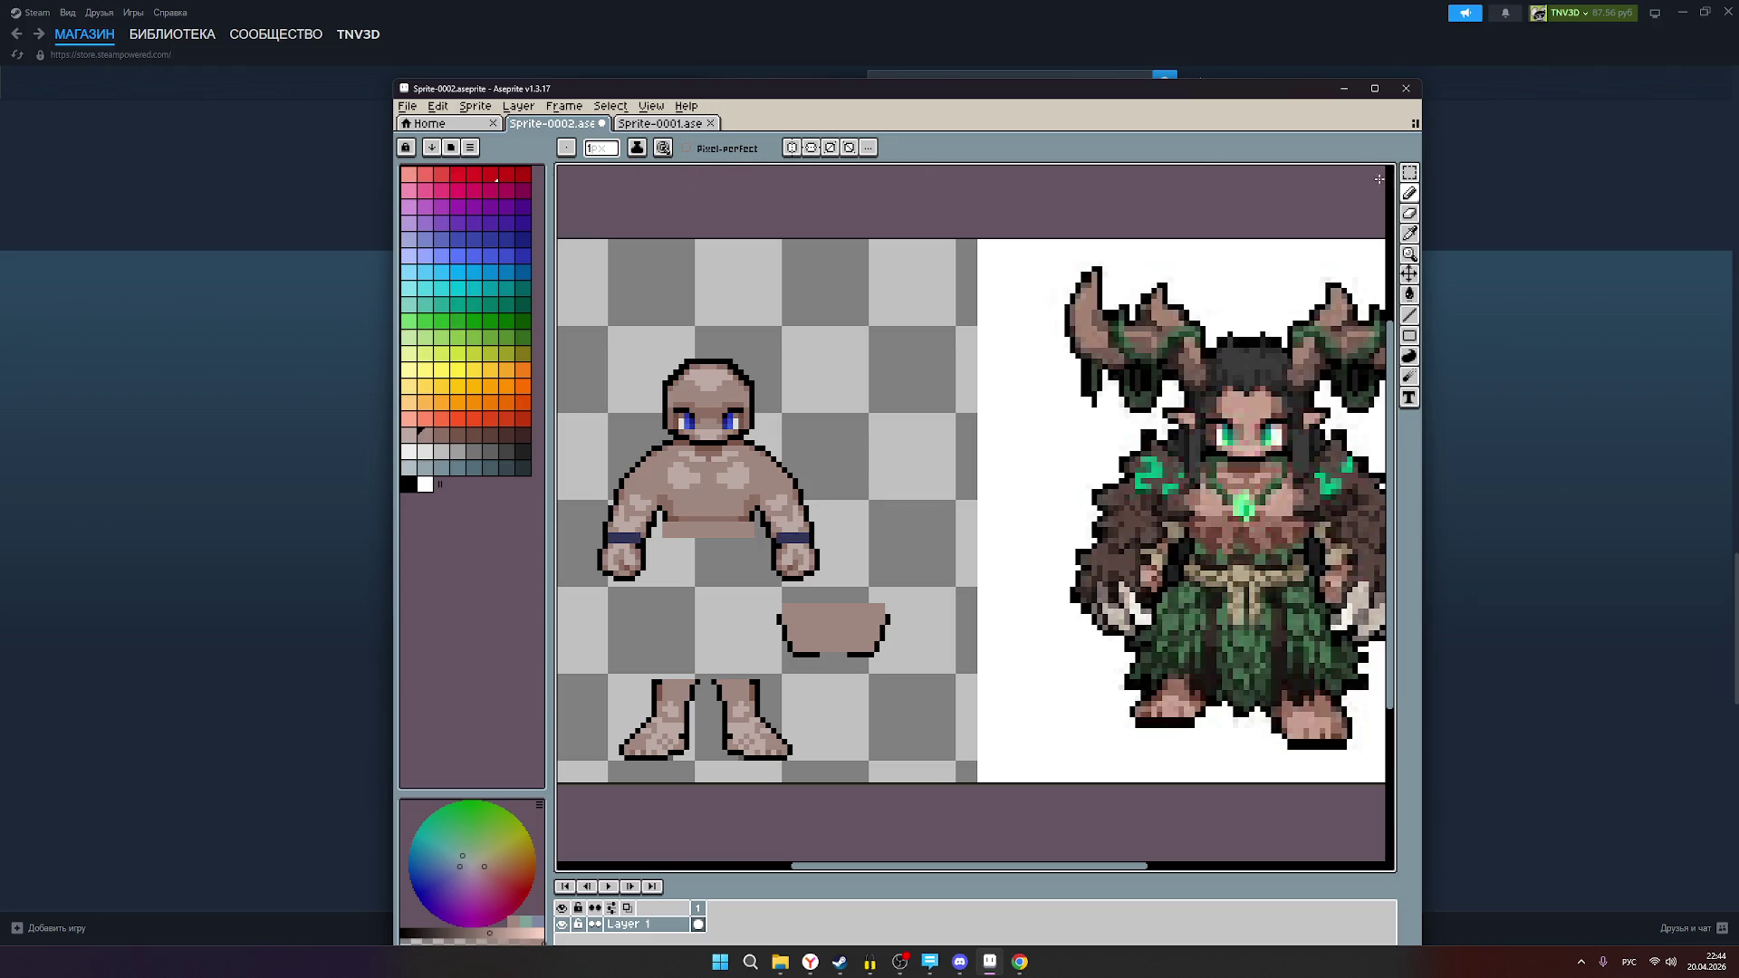
Step: Select the detached pelvis piece, move it up against the torso's bottom, and commit with Enter
{"action": "left_click", "coordinate": [1409, 172]}
{"action": "left_click_drag", "start_coordinate": [762, 664], "coordinate": [897, 586]}
{"action": "left_click", "coordinate": [908, 702]}
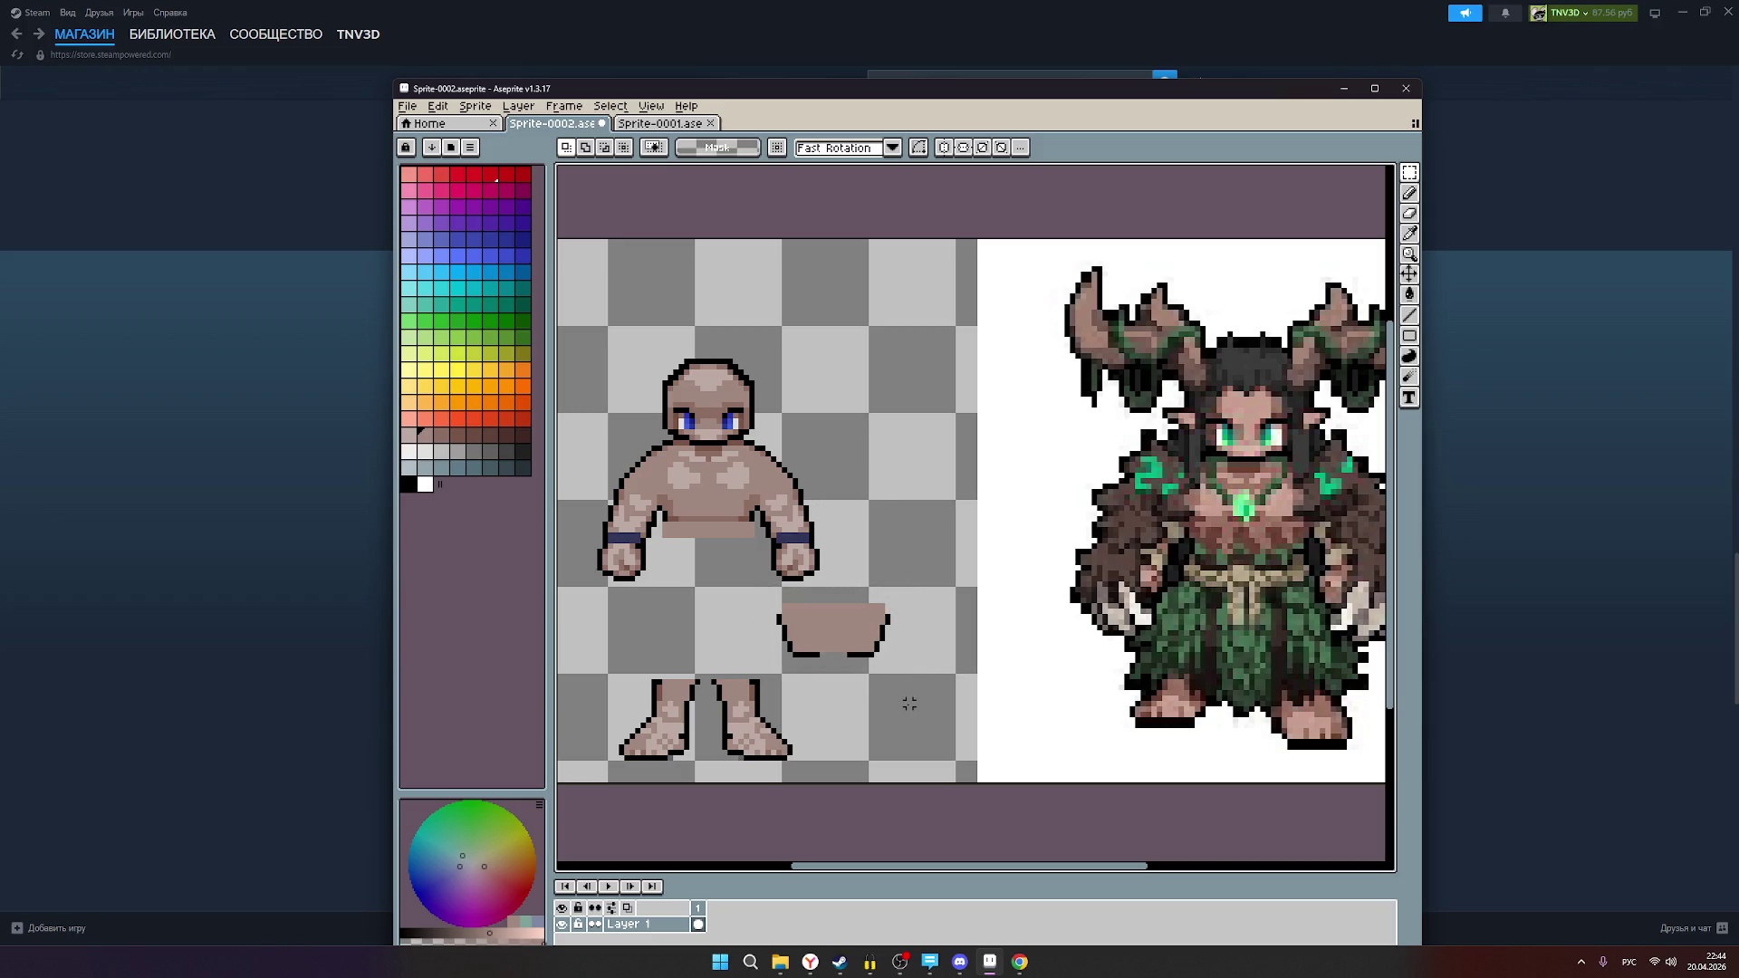
{"action": "mouse_move", "coordinate": [886, 657]}
{"action": "left_mouse_down"}
{"action": "mouse_move", "coordinate": [876, 609]}
{"action": "mouse_move", "coordinate": [815, 656]}
{"action": "mouse_move", "coordinate": [779, 634]}
{"action": "mouse_move", "coordinate": [777, 605]}
{"action": "mouse_move", "coordinate": [893, 660]}
{"action": "mouse_move", "coordinate": [728, 601]}
{"action": "mouse_move", "coordinate": [723, 569]}
{"action": "left_mouse_up"}
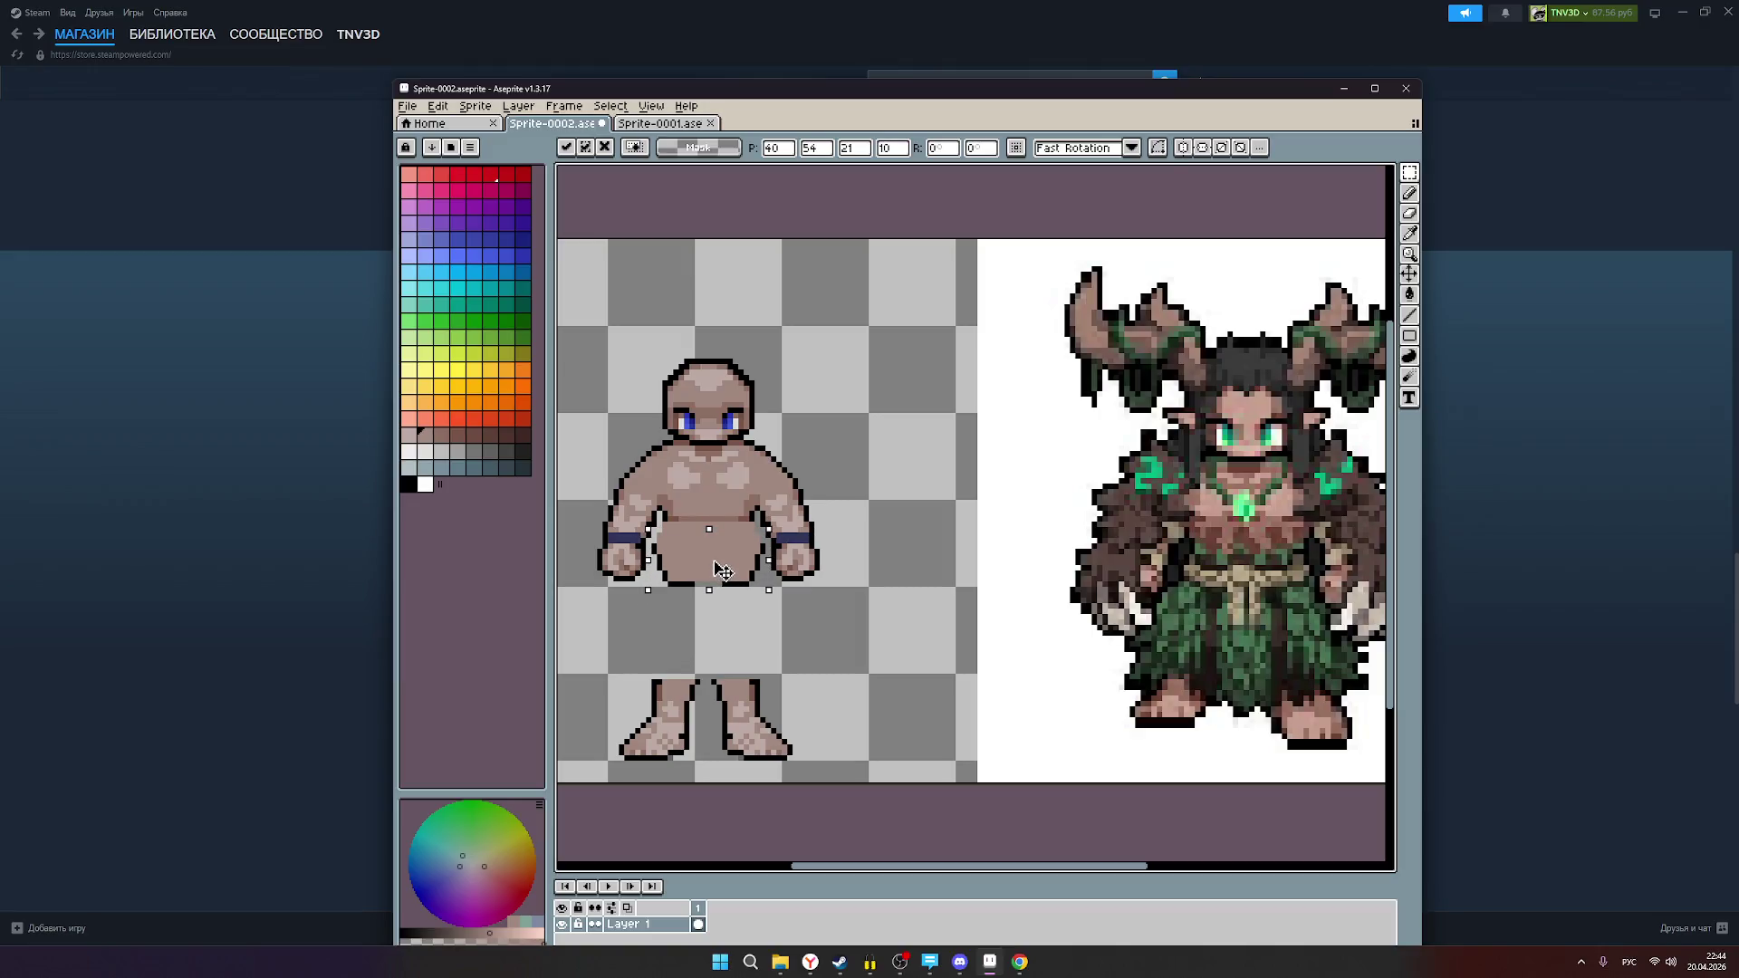
{"action": "left_click_drag", "start_coordinate": [722, 565], "coordinate": [723, 562]}
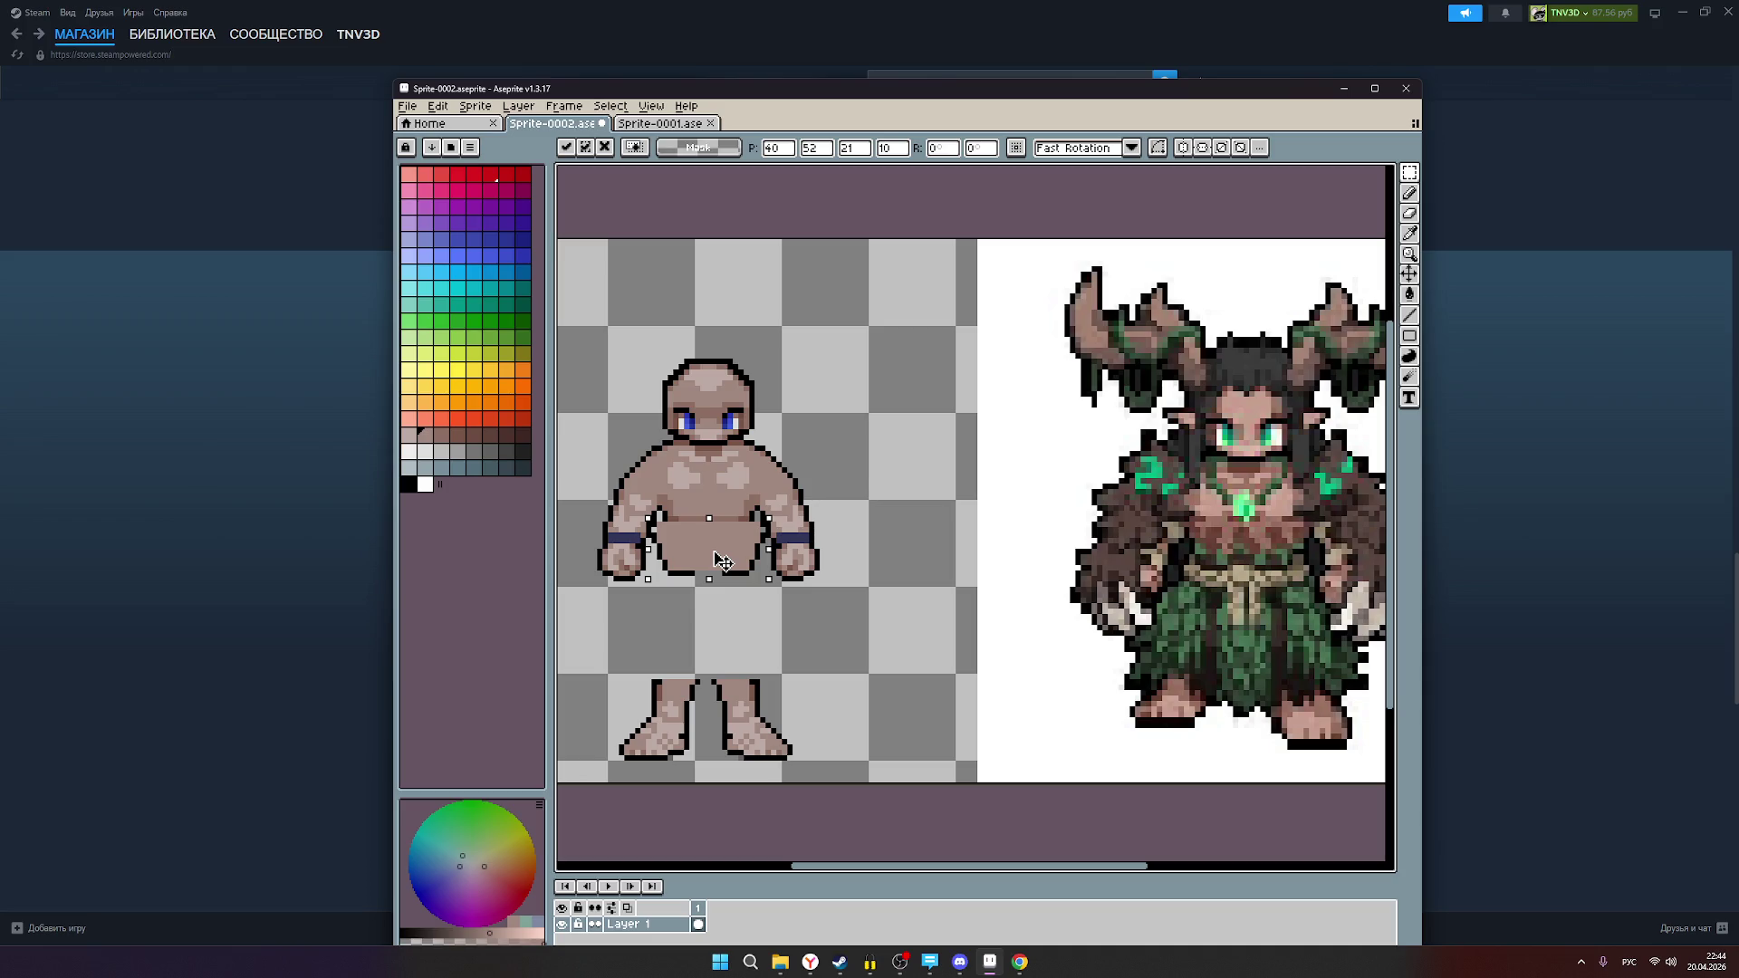
{"action": "mouse_move", "coordinate": [721, 559]}
{"action": "left_mouse_down"}
{"action": "mouse_move", "coordinate": [788, 523]}
{"action": "mouse_move", "coordinate": [879, 523]}
{"action": "mouse_move", "coordinate": [811, 534]}
{"action": "mouse_move", "coordinate": [885, 579]}
{"action": "mouse_move", "coordinate": [900, 654]}
{"action": "mouse_move", "coordinate": [734, 605]}
{"action": "mouse_move", "coordinate": [711, 577]}
{"action": "mouse_move", "coordinate": [710, 600]}
{"action": "left_mouse_up"}
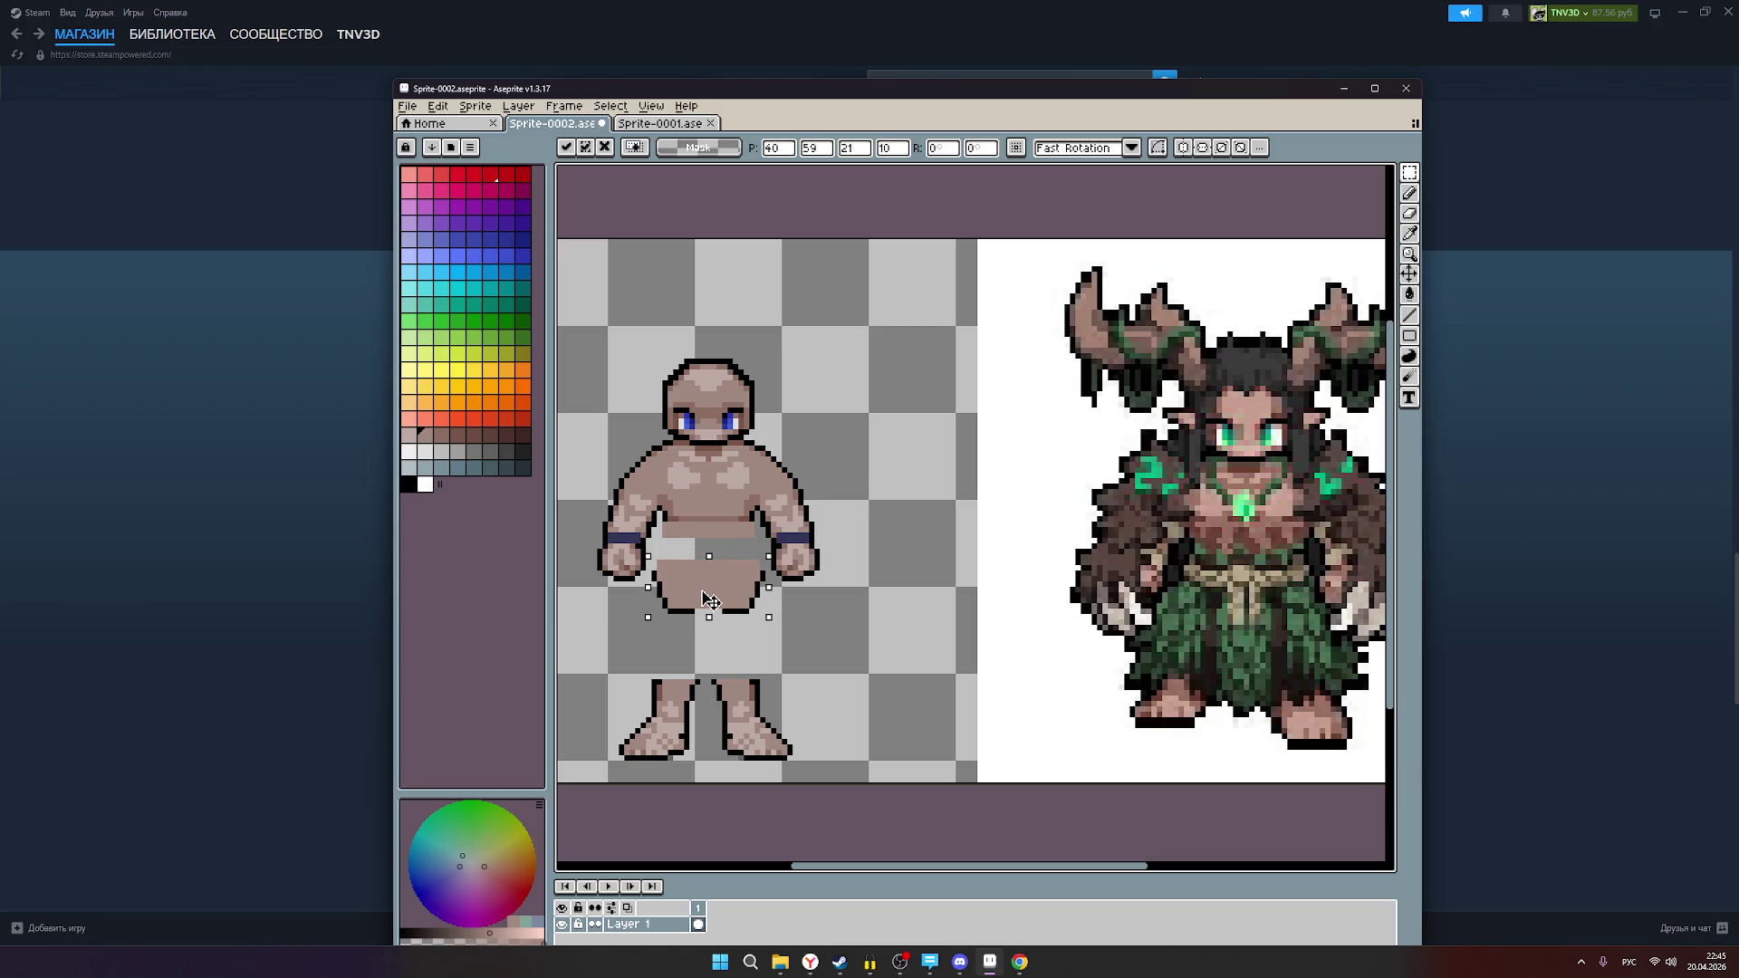
{"action": "key", "text": "Return"}
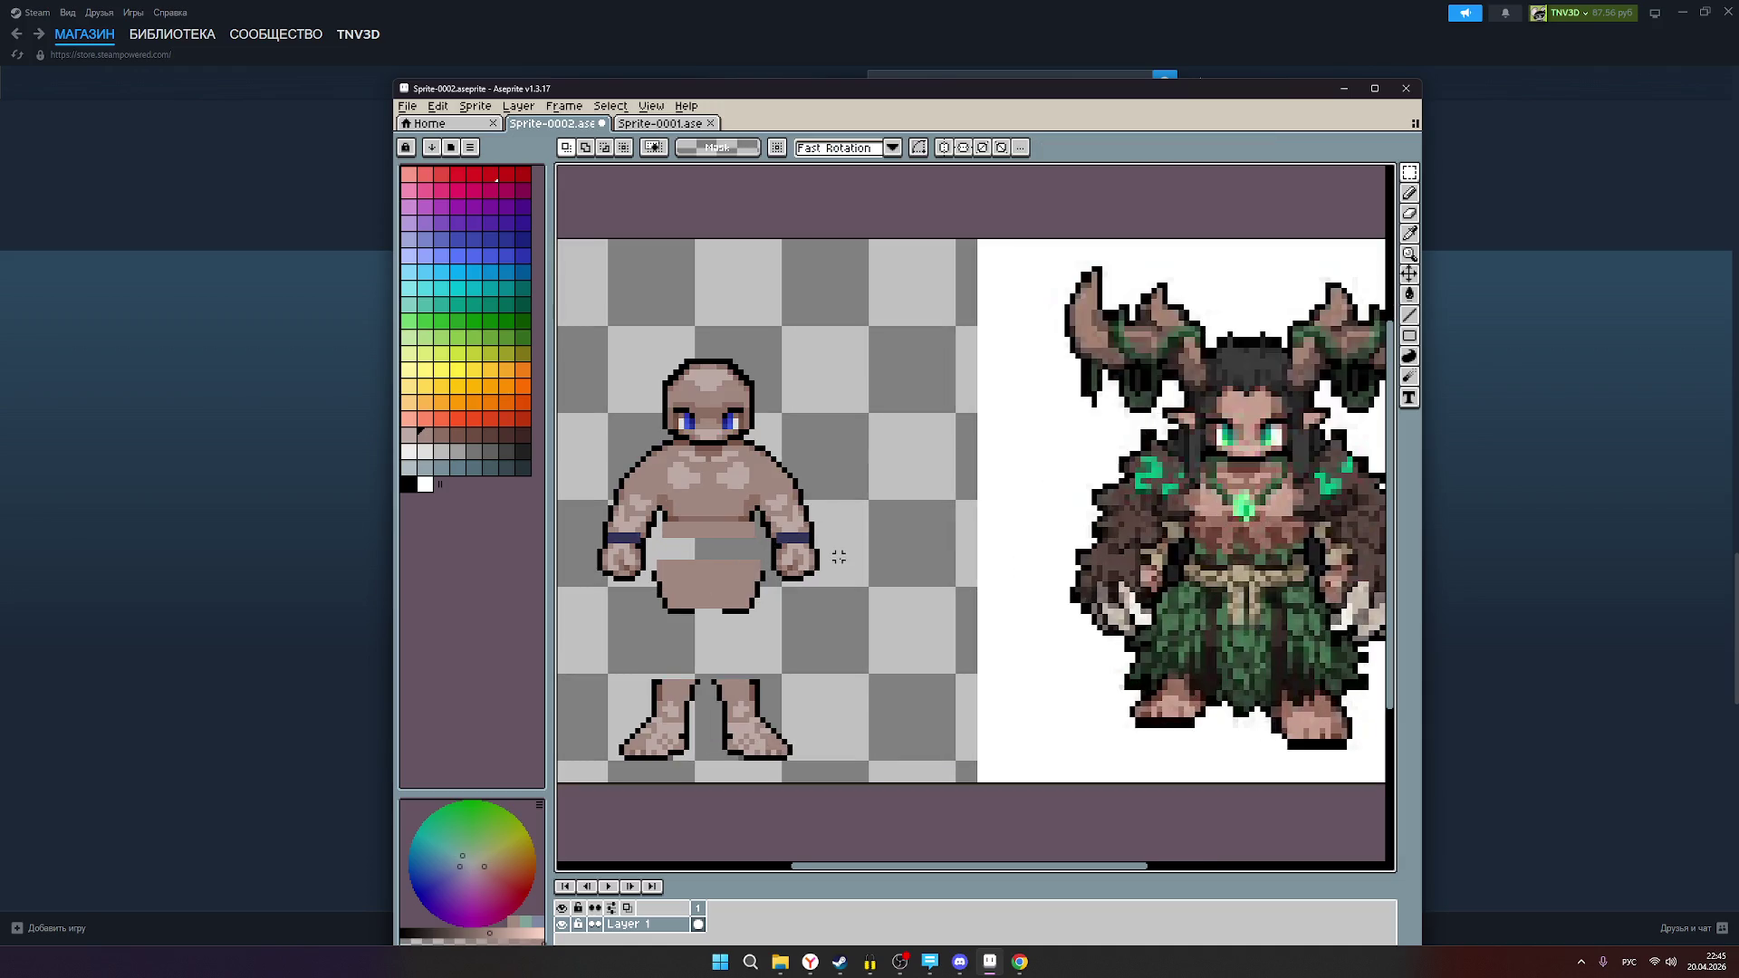
{"action": "scroll", "coordinate": [838, 557], "scroll_direction": "down", "scroll_amount": 1}
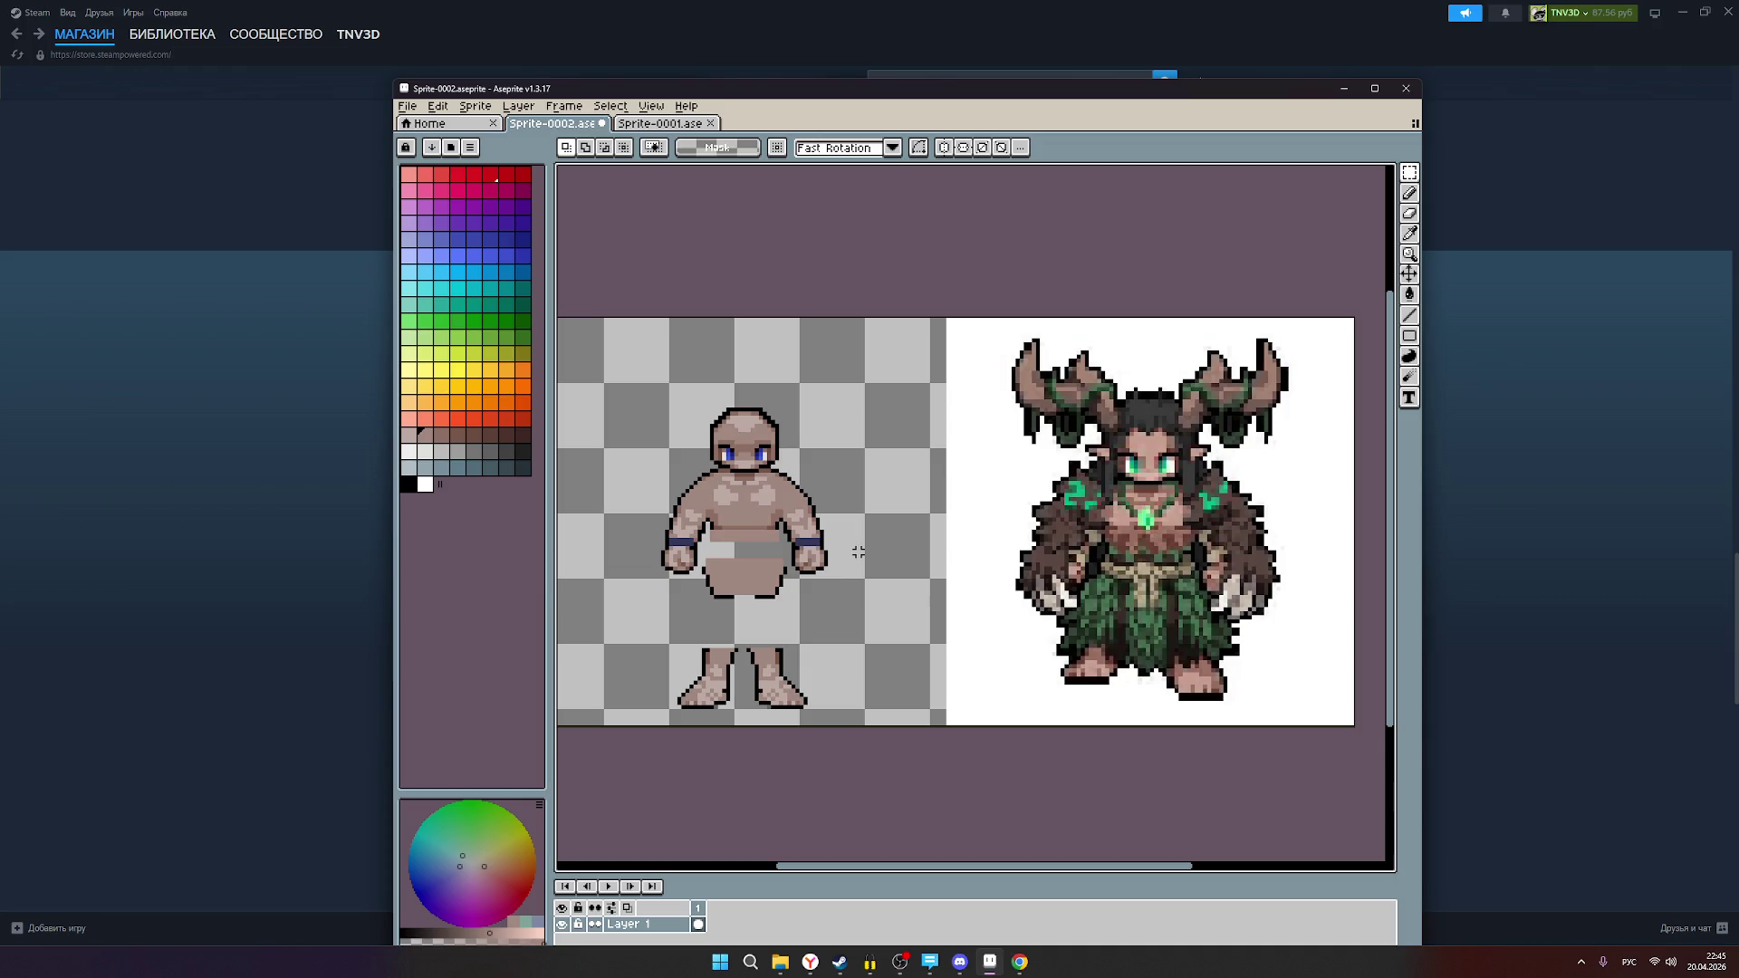
Step: Draw a horizontal pencil belt line across the chibi's waist and pick a new palette colour
{"action": "scroll", "coordinate": [856, 548], "scroll_direction": "up", "scroll_amount": 1}
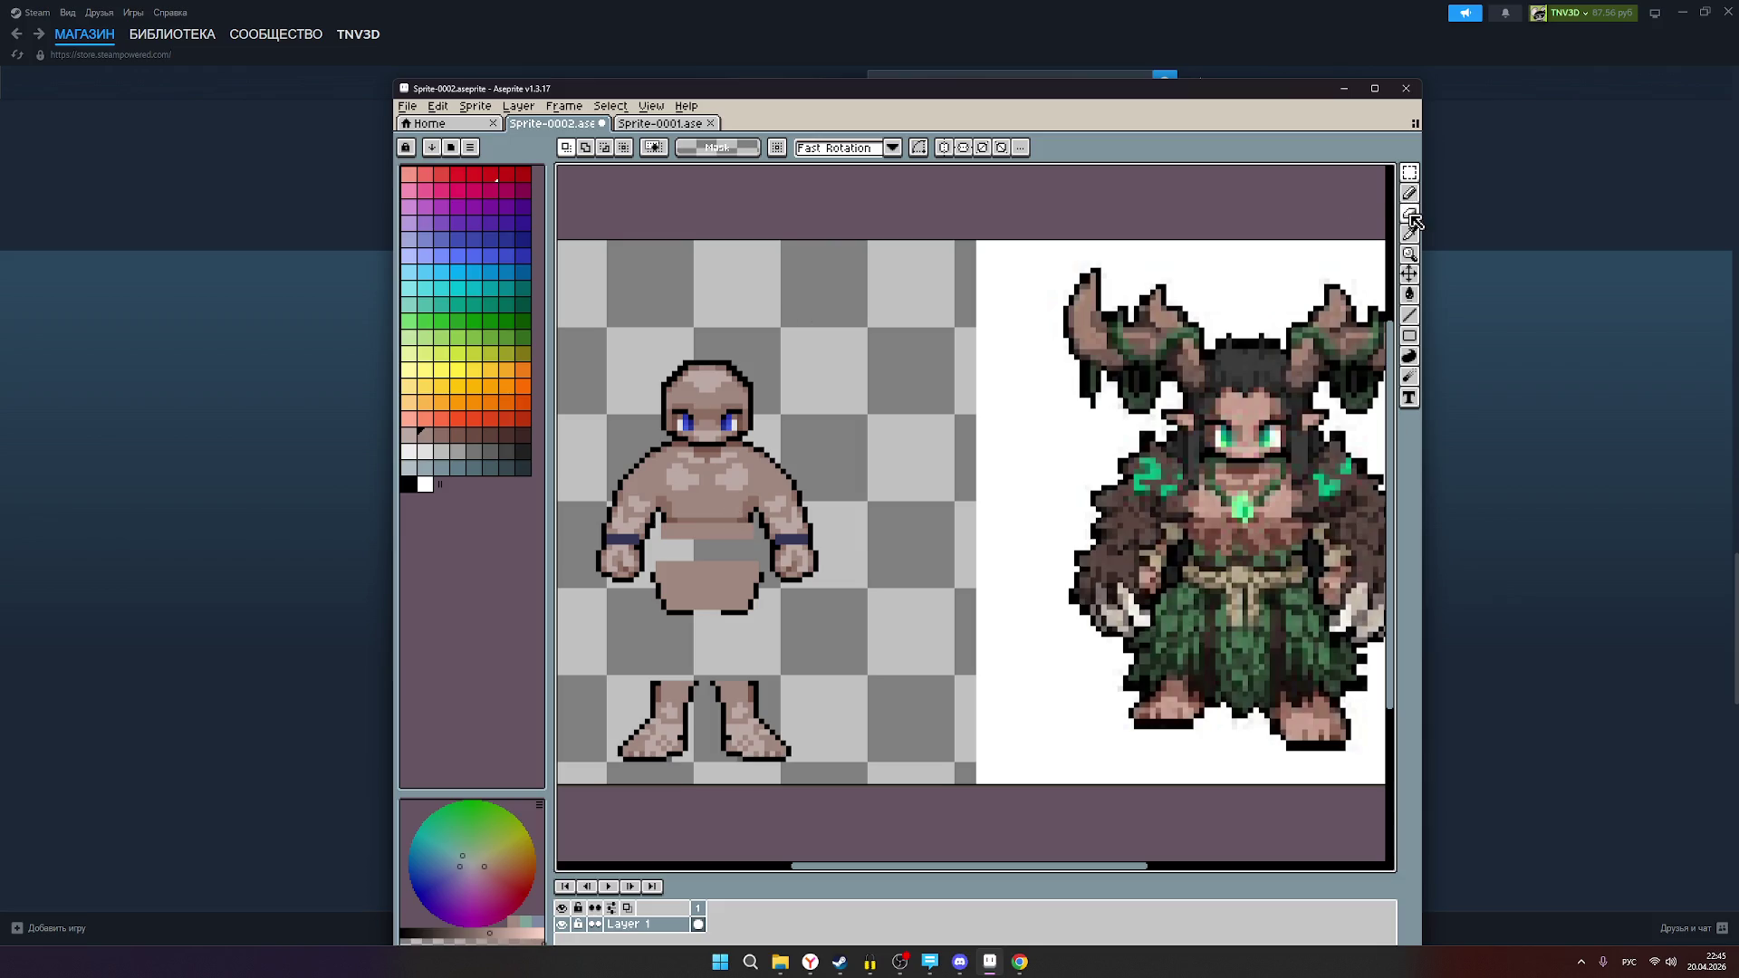
{"action": "key", "text": "b"}
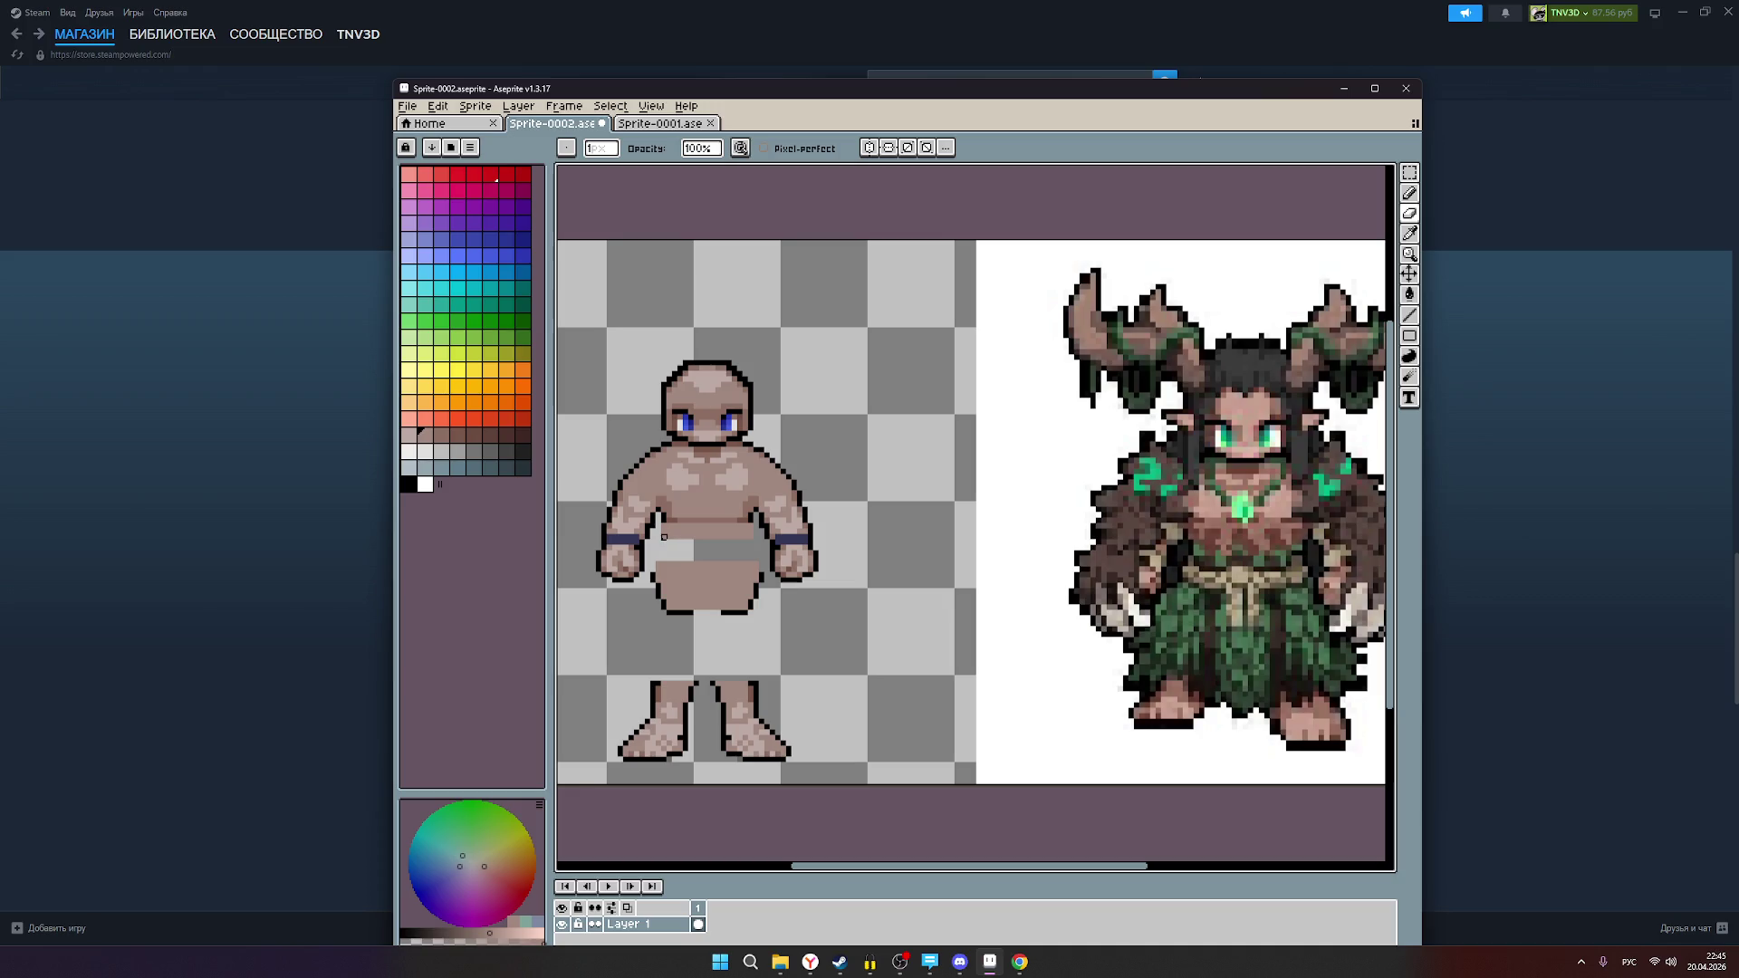
{"action": "left_click_drag", "start_coordinate": [663, 531], "coordinate": [750, 532]}
{"action": "left_click", "coordinate": [441, 434]}
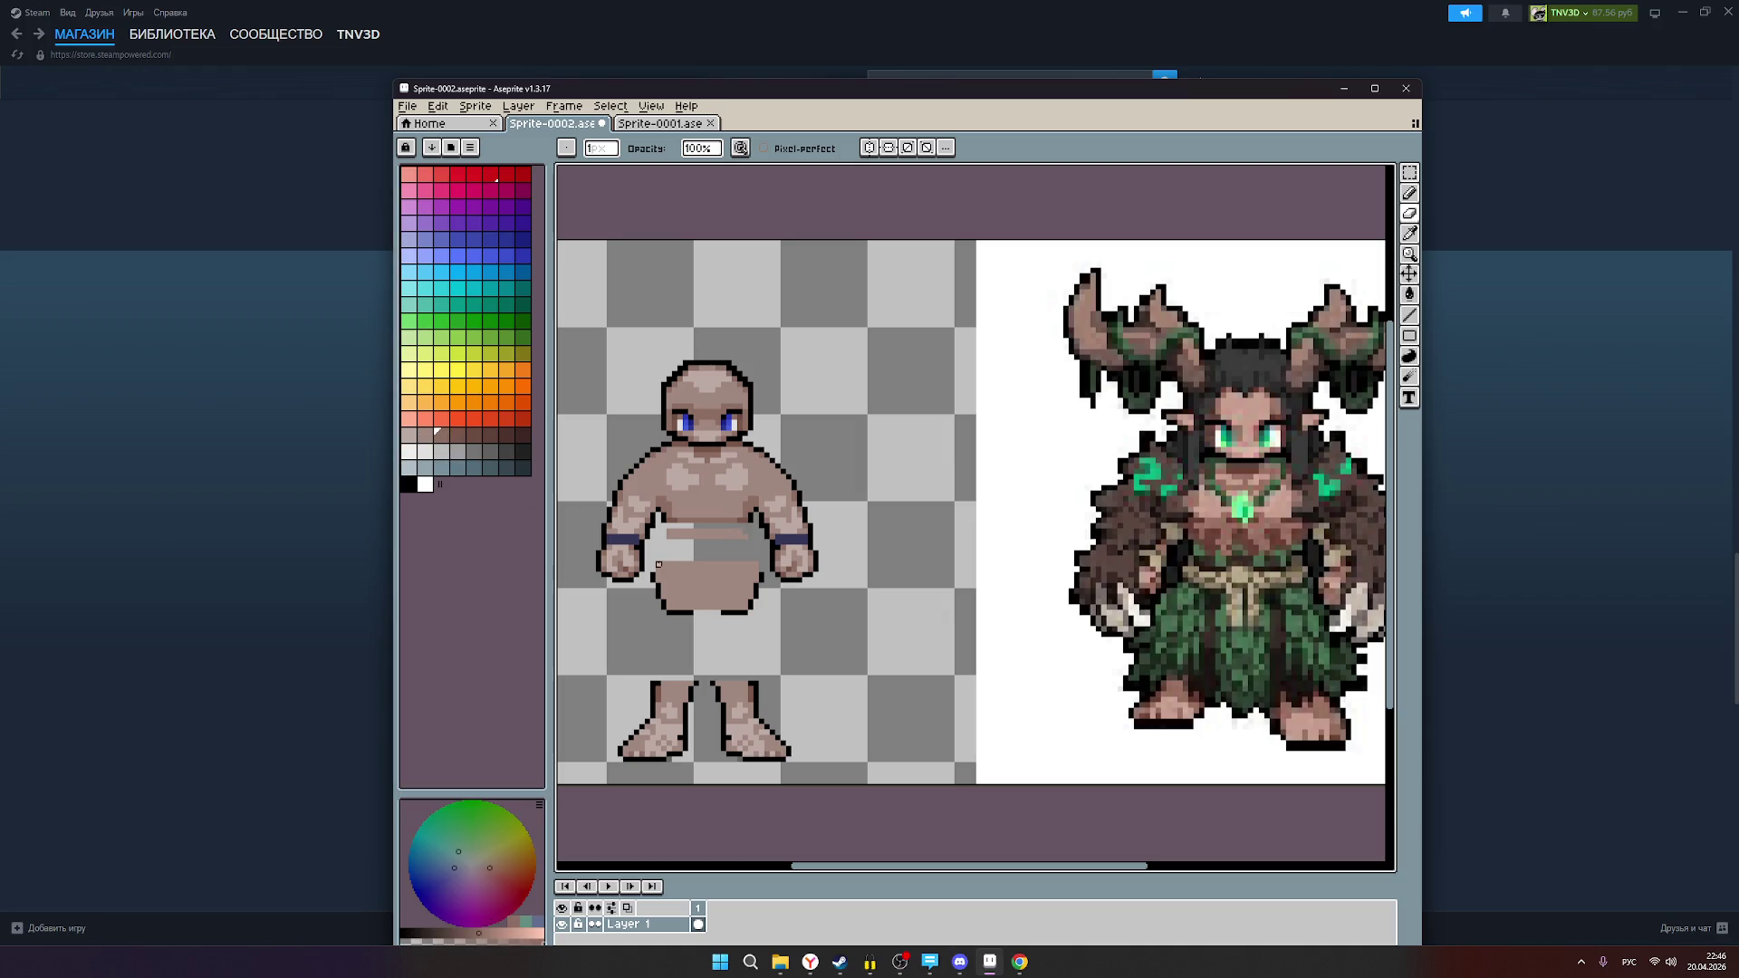
Step: Spray a darker brown edge along the top of the belt
{"action": "key", "text": "shift+b"}
{"action": "left_click", "coordinate": [456, 436]}
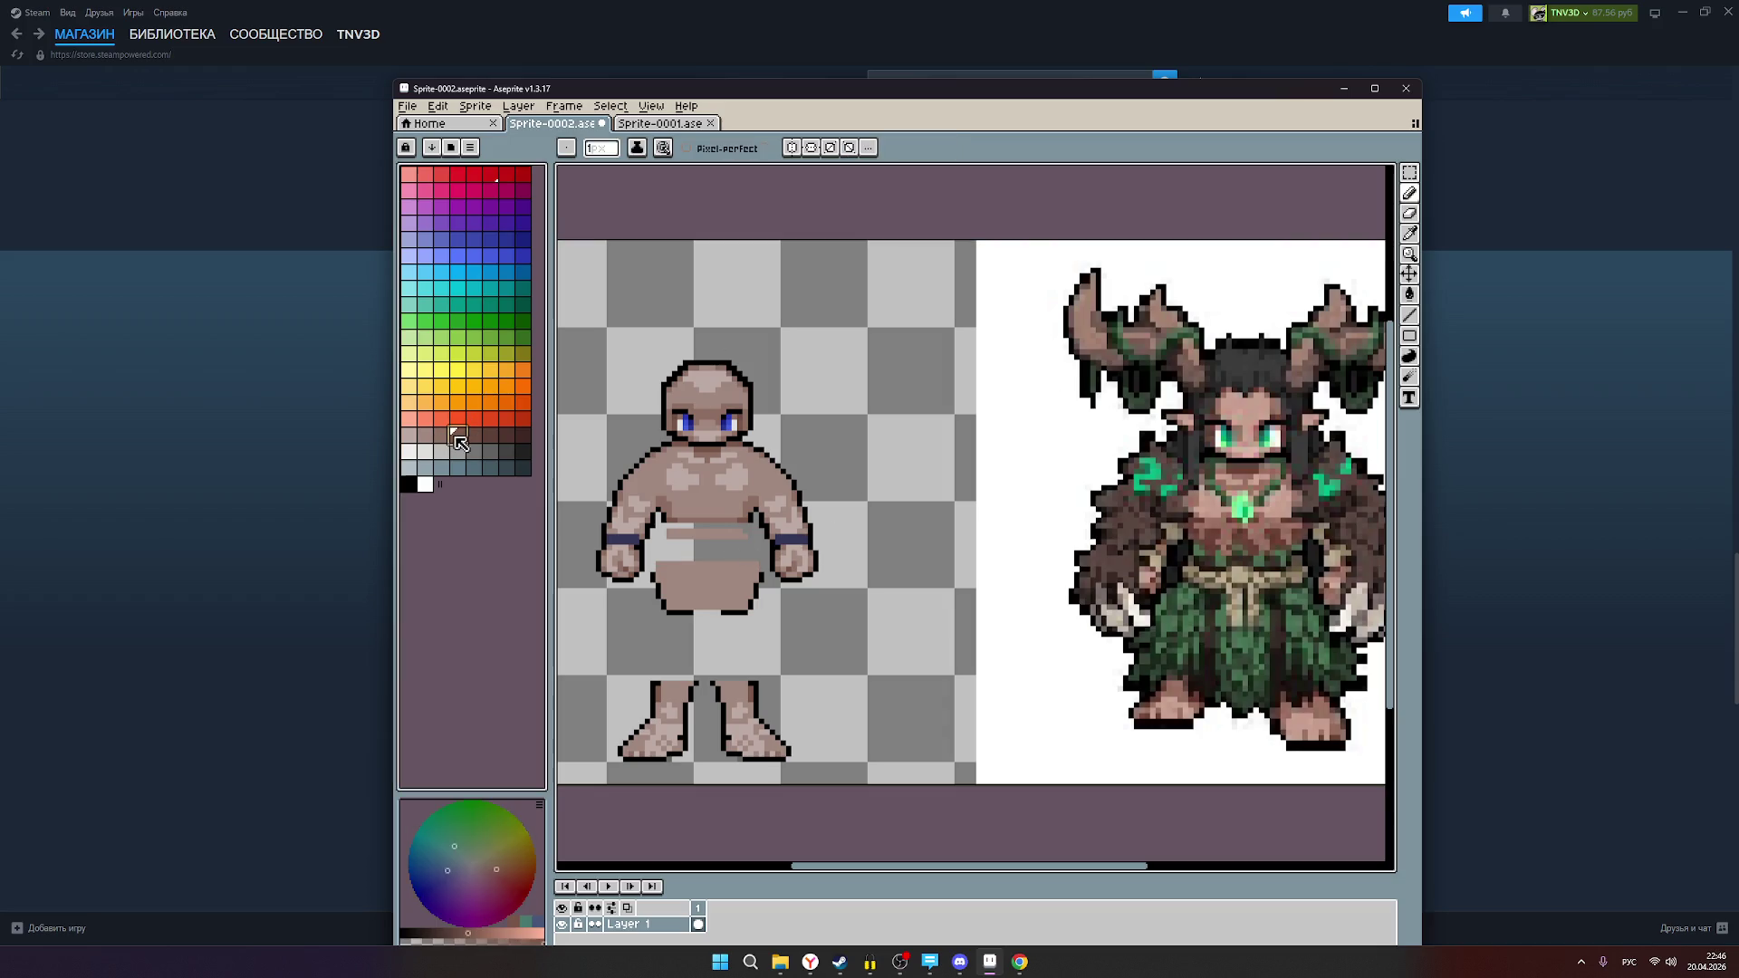
{"action": "mouse_move", "coordinate": [658, 565]}
{"action": "left_mouse_down"}
{"action": "mouse_move", "coordinate": [755, 566]}
{"action": "mouse_move", "coordinate": [664, 566]}
{"action": "left_mouse_up"}
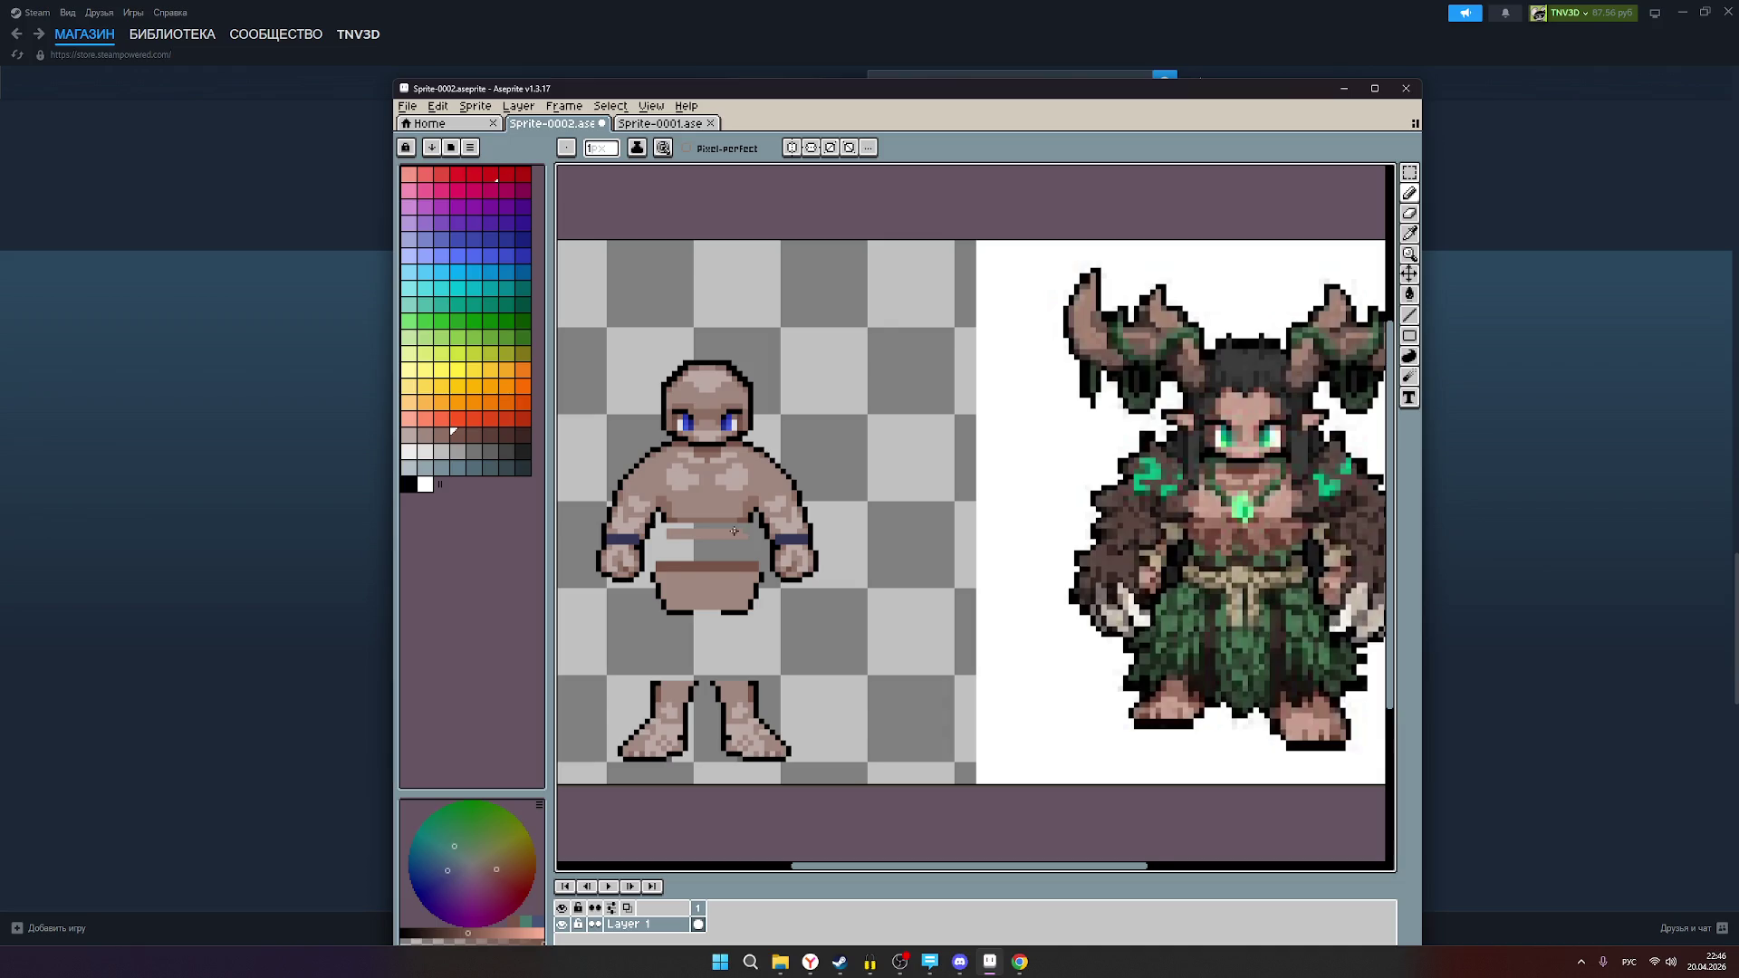
Step: Erase the pale band across the bottom of the torso
{"action": "scroll", "coordinate": [735, 529], "scroll_direction": "up", "scroll_amount": 1}
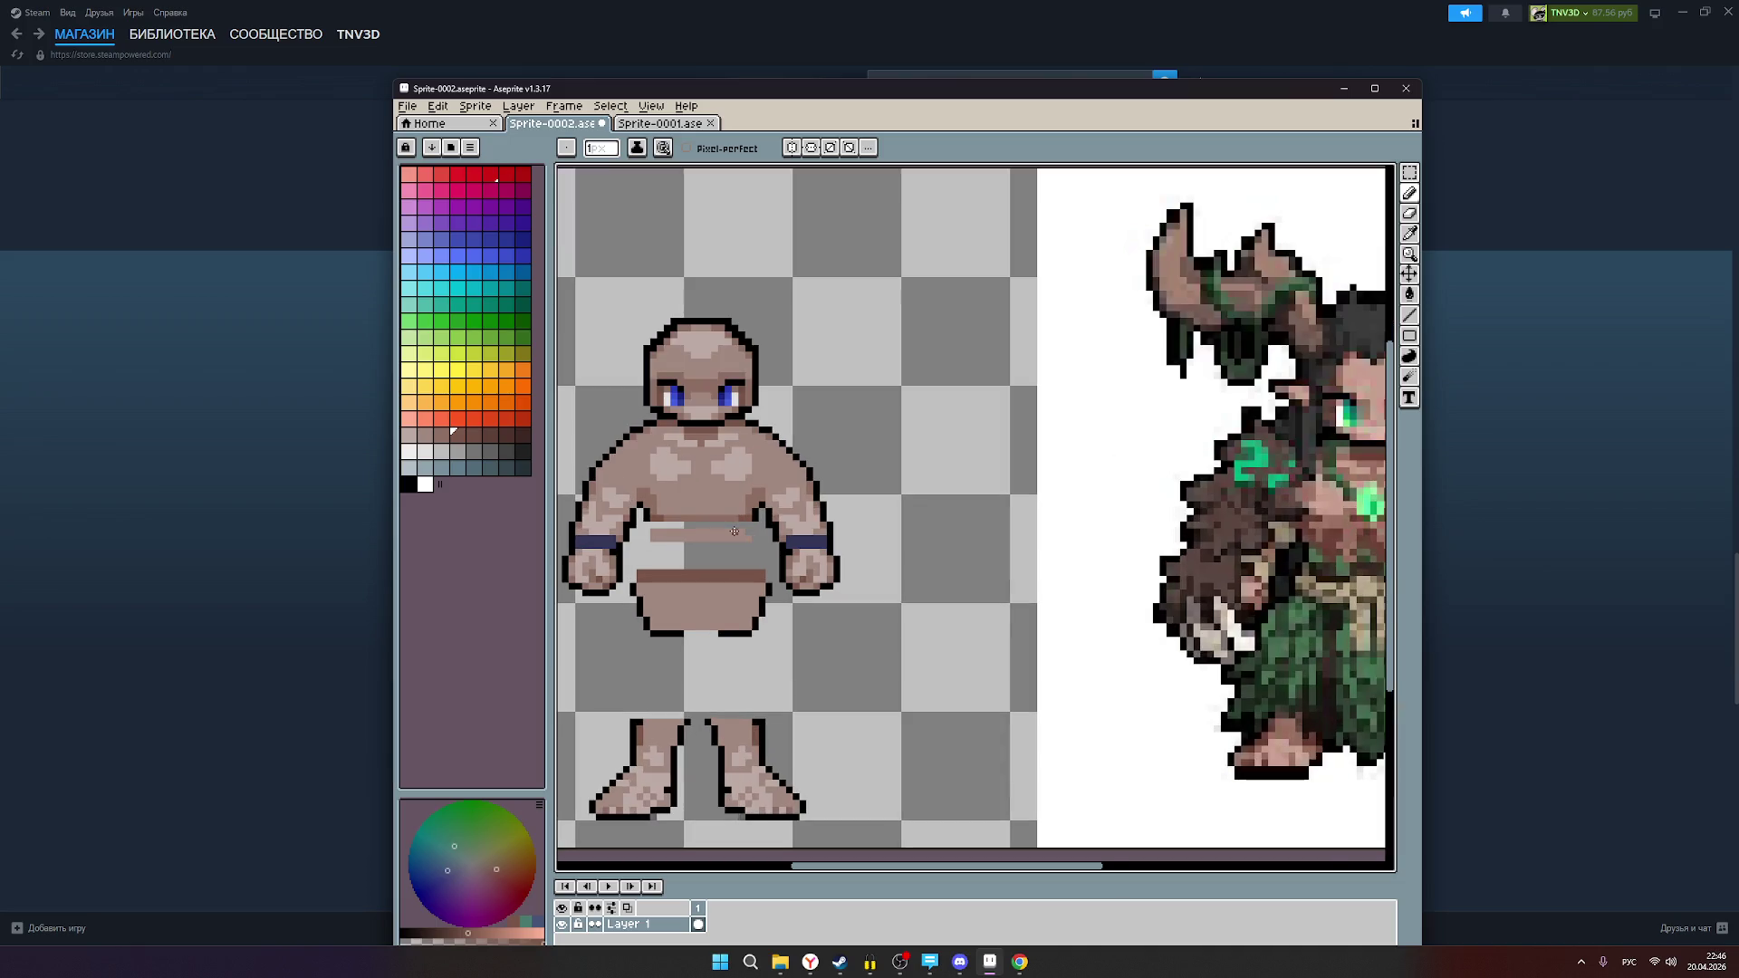
{"action": "left_click", "coordinate": [1409, 214]}
{"action": "mouse_move", "coordinate": [654, 539]}
{"action": "left_mouse_down"}
{"action": "mouse_move", "coordinate": [748, 534]}
{"action": "mouse_move", "coordinate": [657, 538]}
{"action": "left_mouse_up"}
{"action": "scroll", "coordinate": [945, 605], "scroll_direction": "down", "scroll_amount": 1}
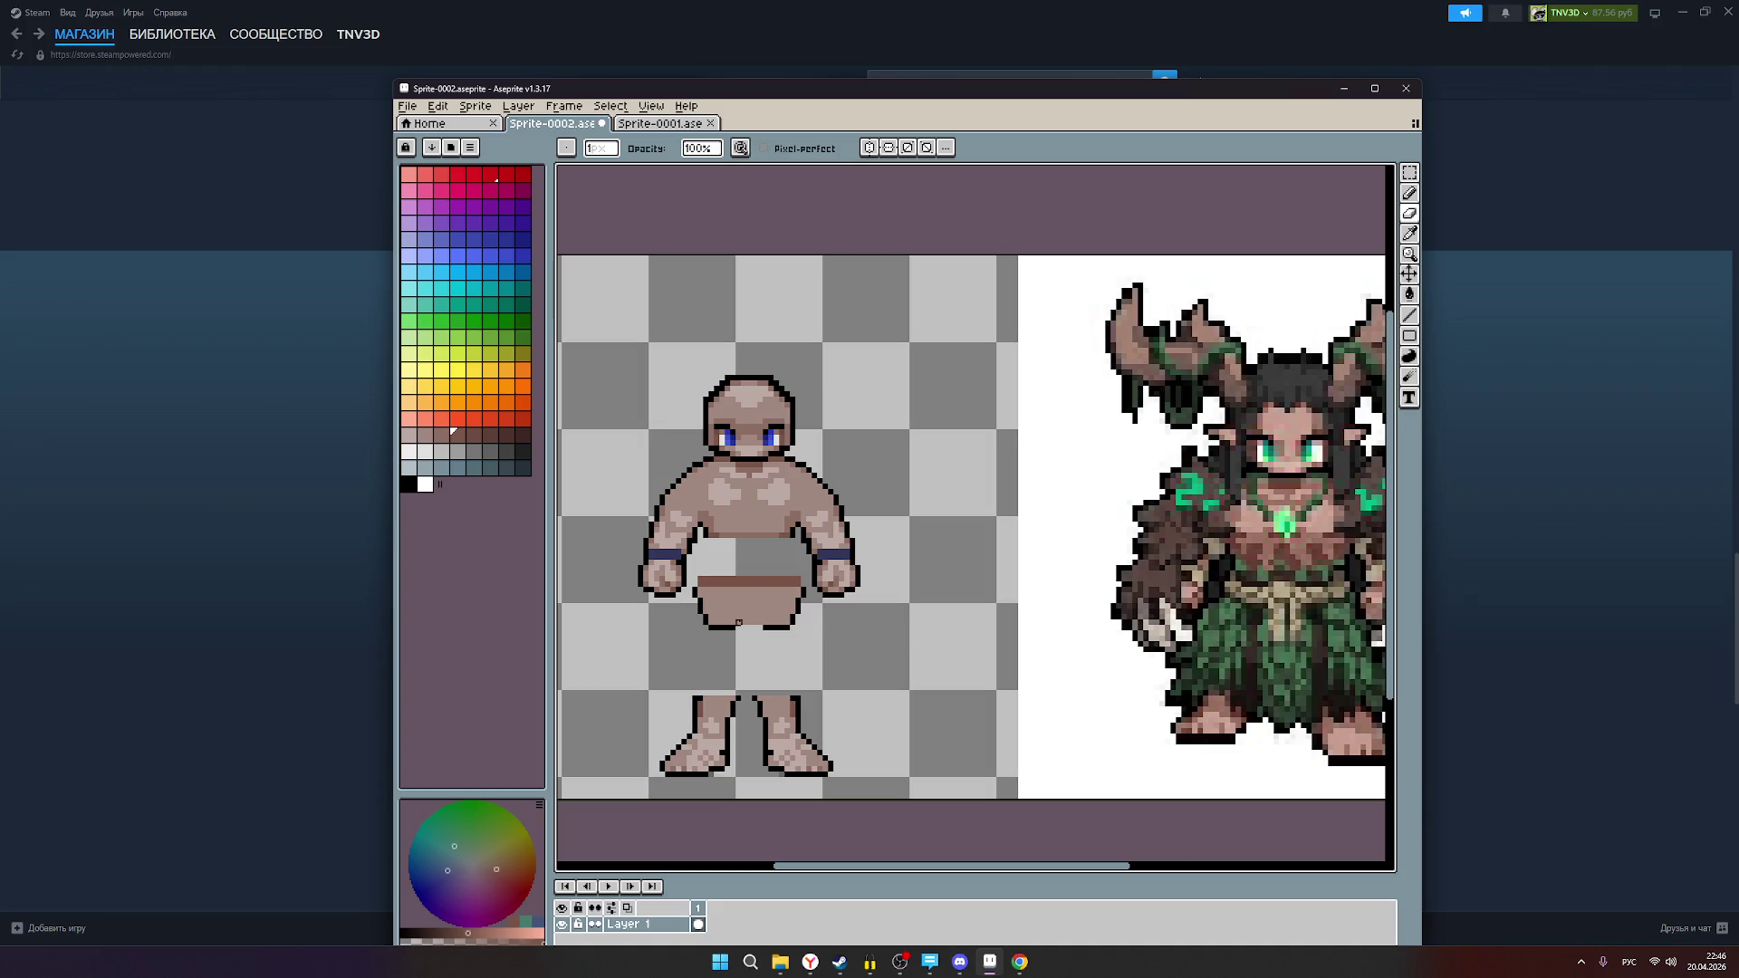
{"action": "left_click", "coordinate": [1409, 173]}
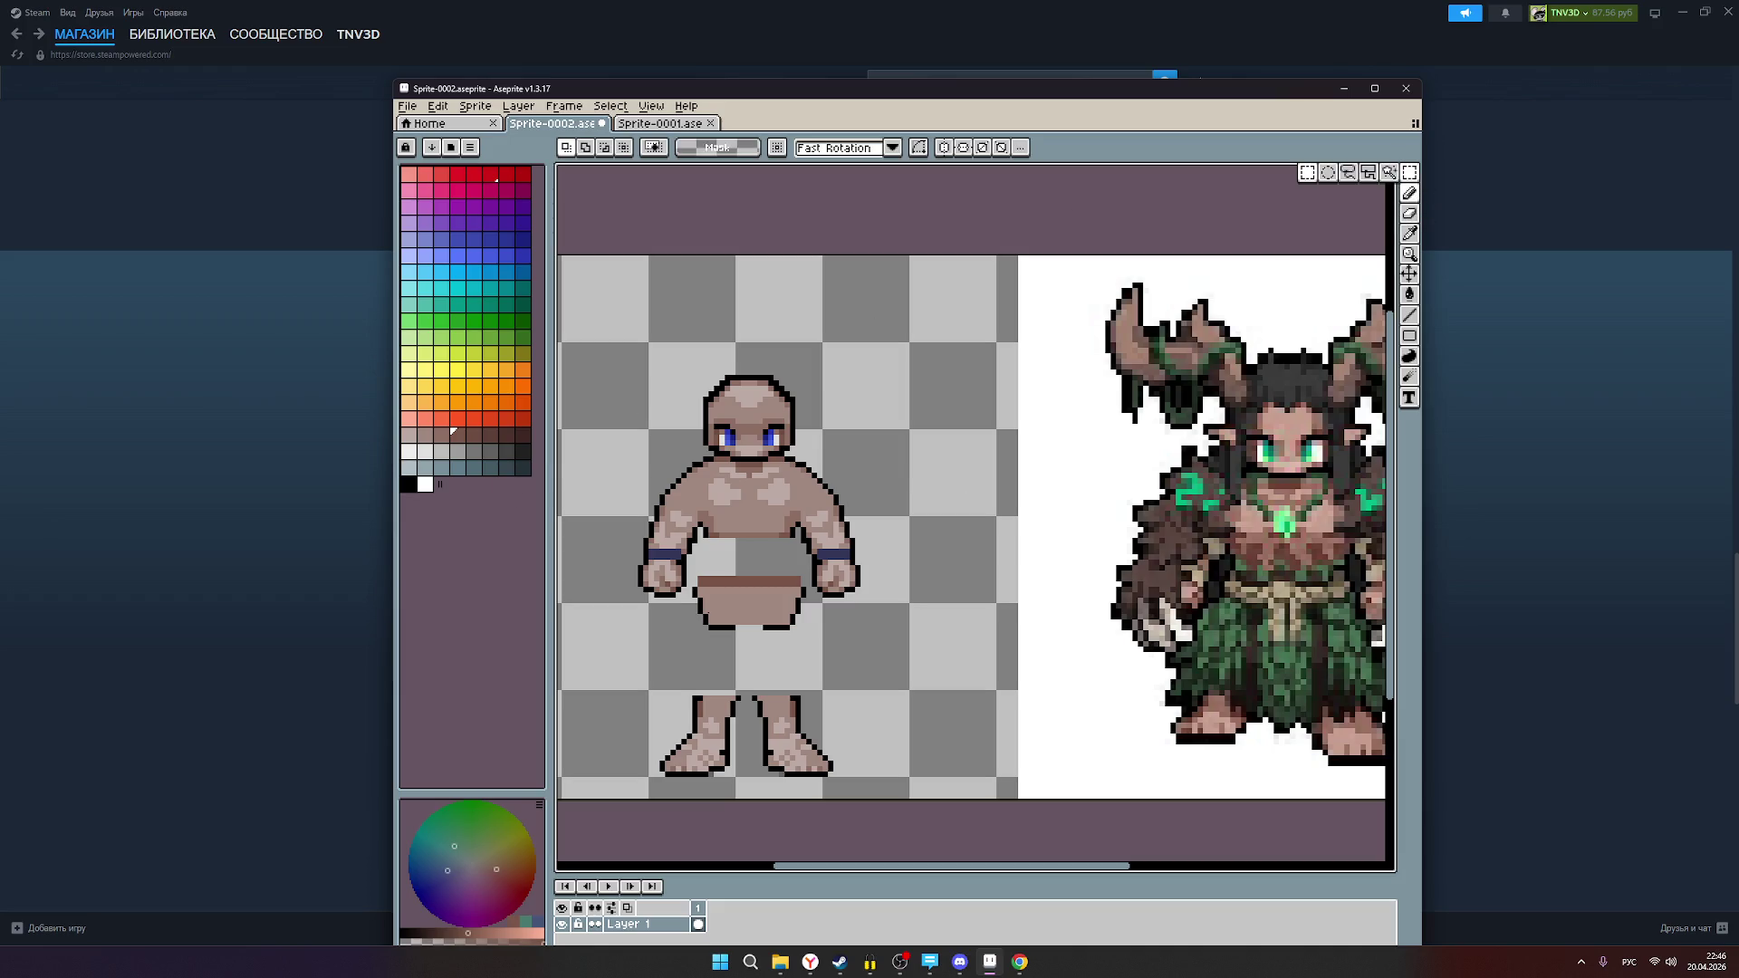
Step: Select the waist-and-belt block and move it up several pixels to overlap the torso's bottom
{"action": "mouse_move", "coordinate": [689, 629]}
{"action": "left_mouse_down"}
{"action": "mouse_move", "coordinate": [724, 577]}
{"action": "mouse_move", "coordinate": [810, 572]}
{"action": "mouse_move", "coordinate": [768, 607]}
{"action": "mouse_move", "coordinate": [768, 586]}
{"action": "left_mouse_up"}
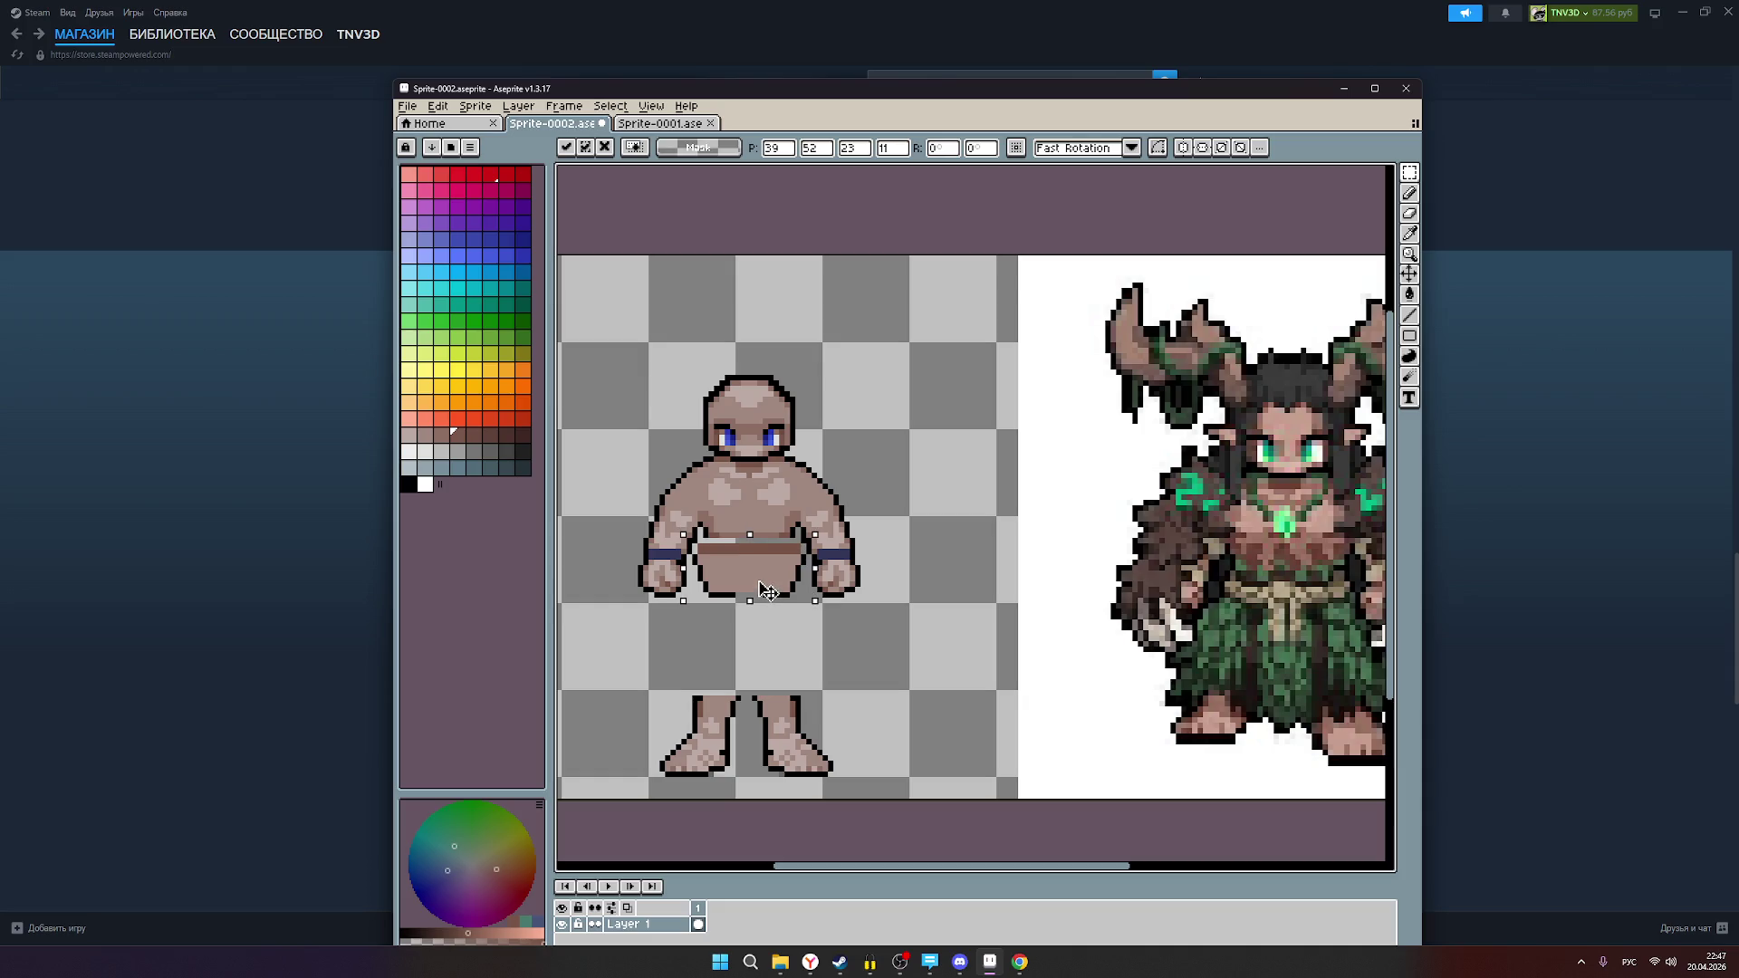
{"action": "key", "text": "Down"}
{"action": "key", "text": "Up"}
{"action": "key", "text": "Down"}
{"action": "key", "text": "Up"}
{"action": "key", "text": "Up"}
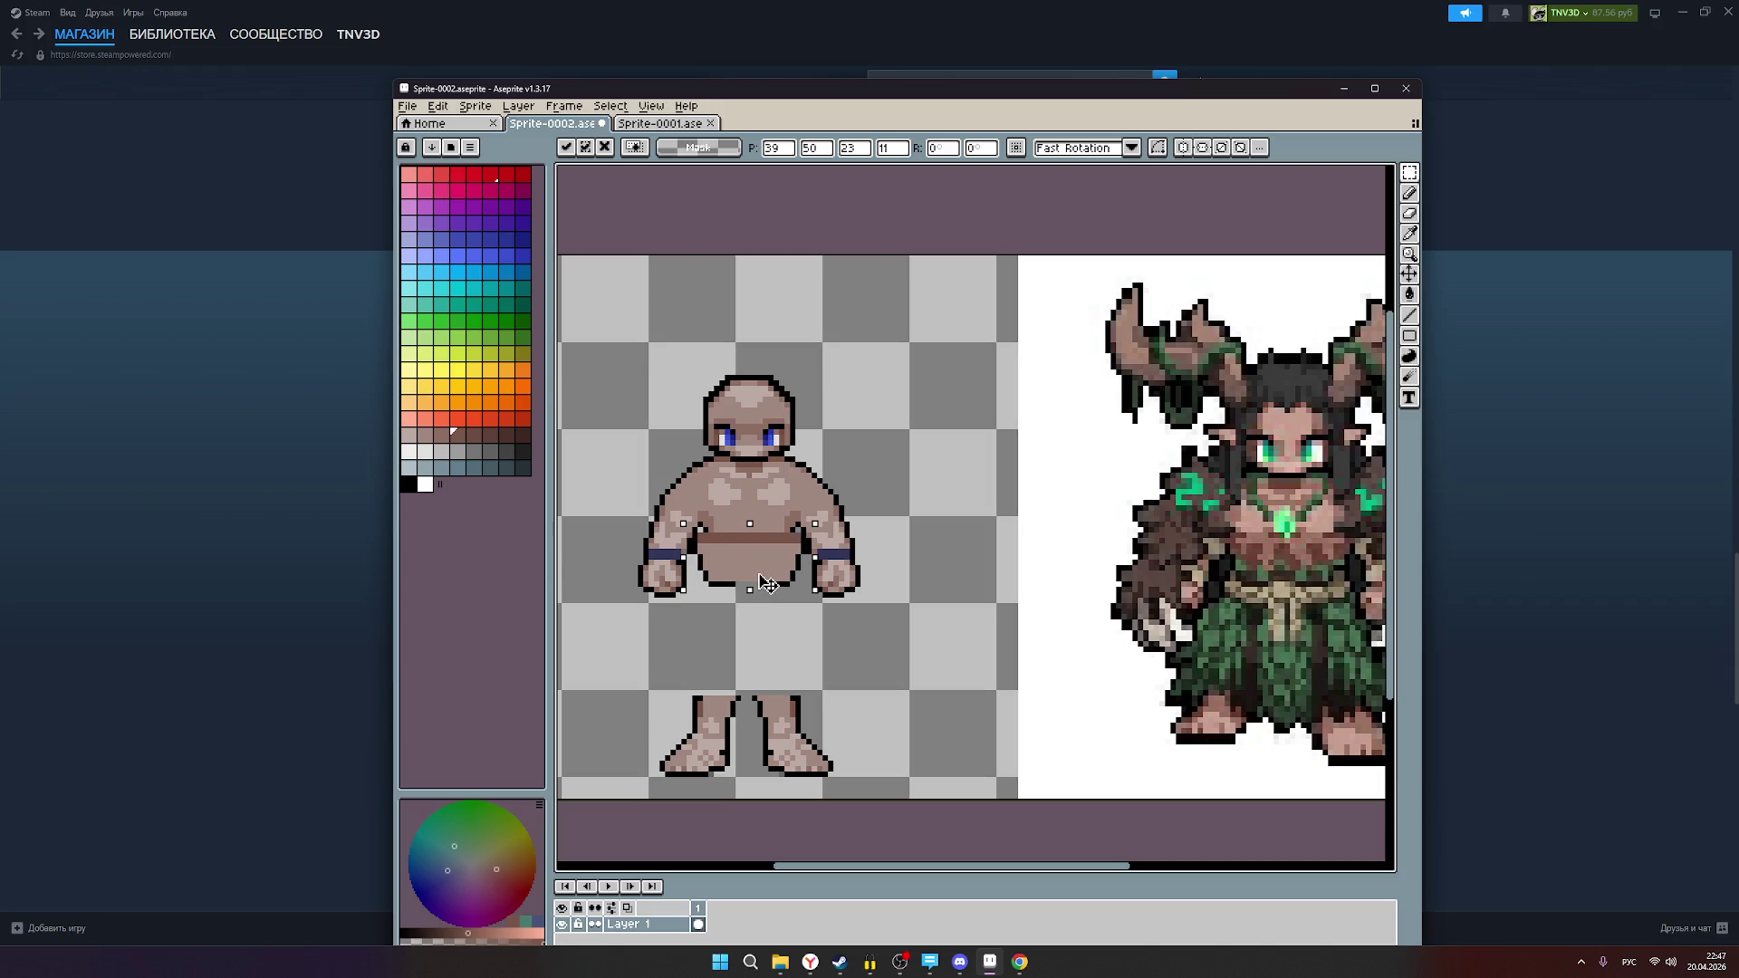
{"action": "left_click_drag", "start_coordinate": [768, 584], "coordinate": [770, 555]}
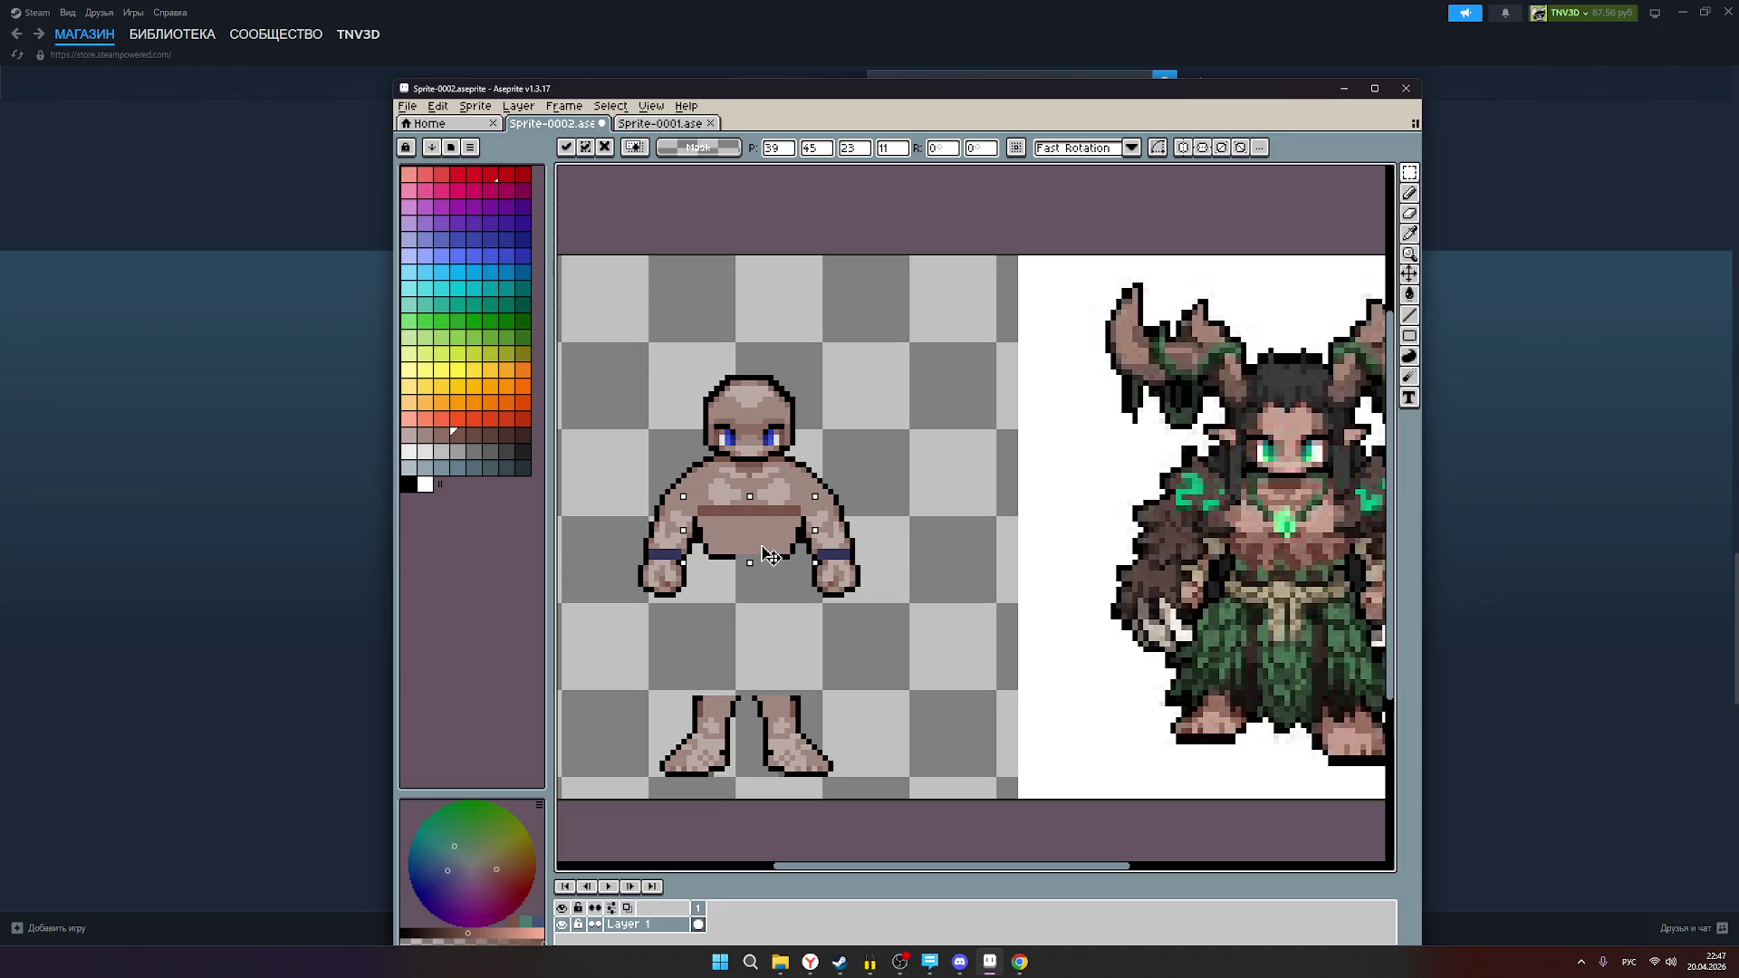
{"action": "left_click_drag", "start_coordinate": [759, 548], "coordinate": [759, 551]}
{"action": "scroll", "coordinate": [885, 599], "scroll_direction": "down", "scroll_amount": 1}
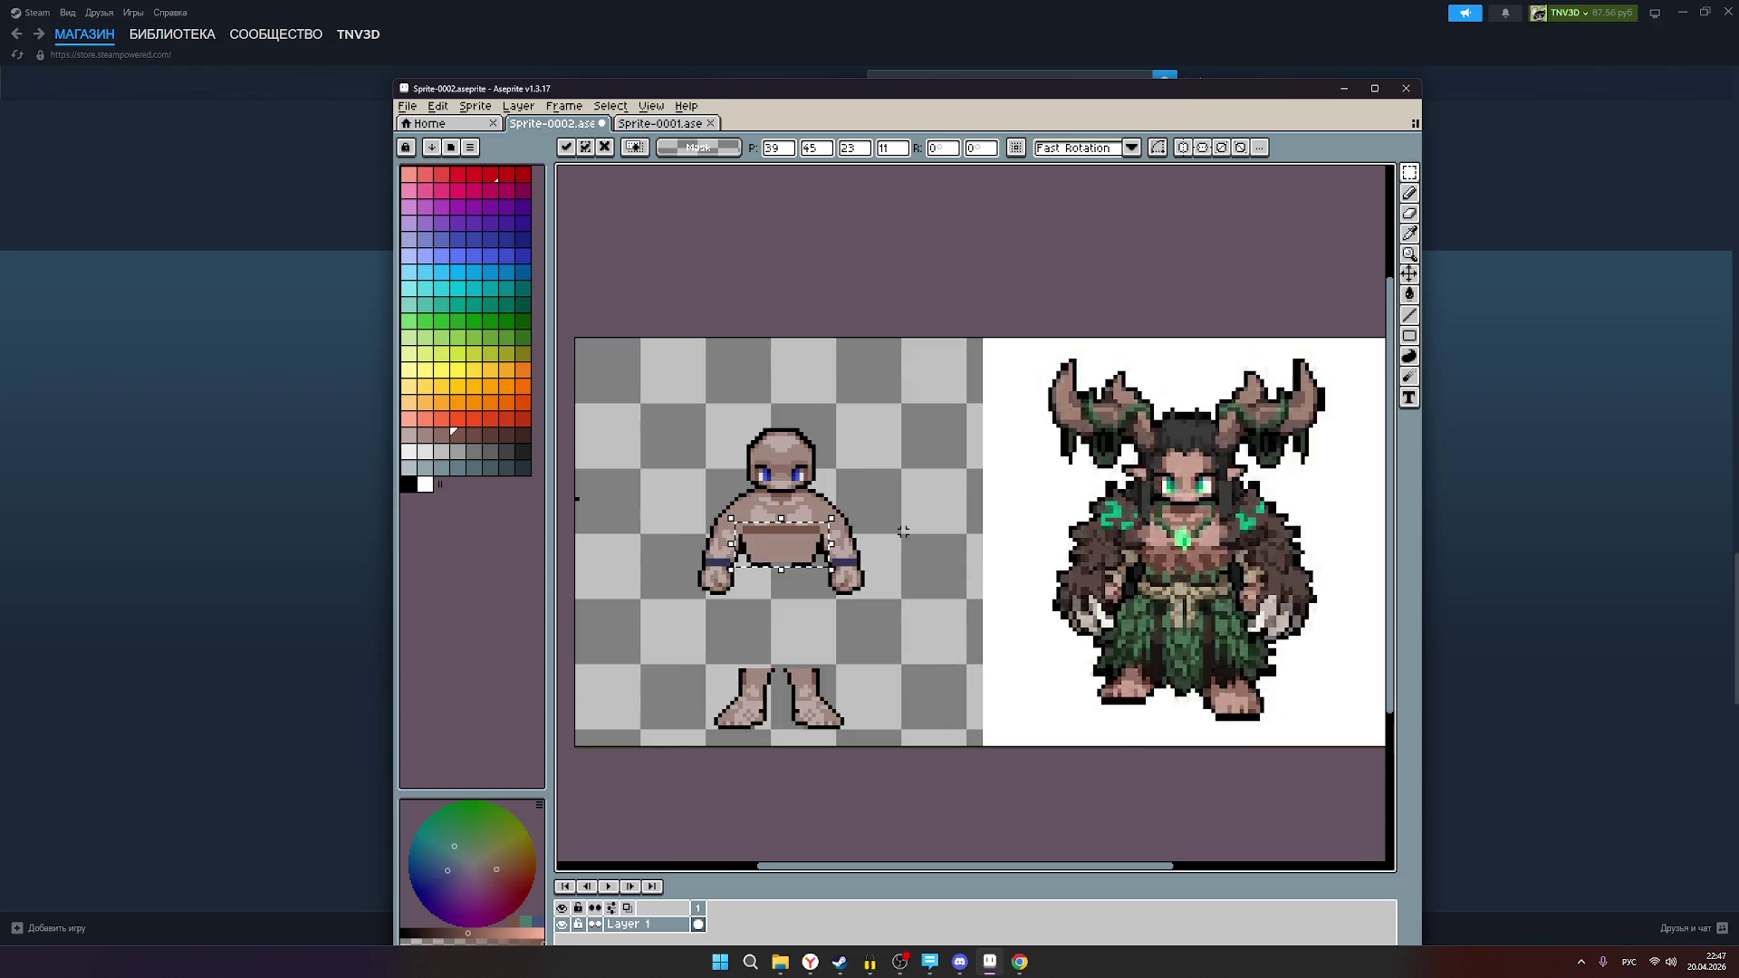
Step: Compare the floating waist block over the reference druid's waist, then return it below the chibi's arms
{"action": "scroll", "coordinate": [903, 532], "scroll_direction": "up", "scroll_amount": 1}
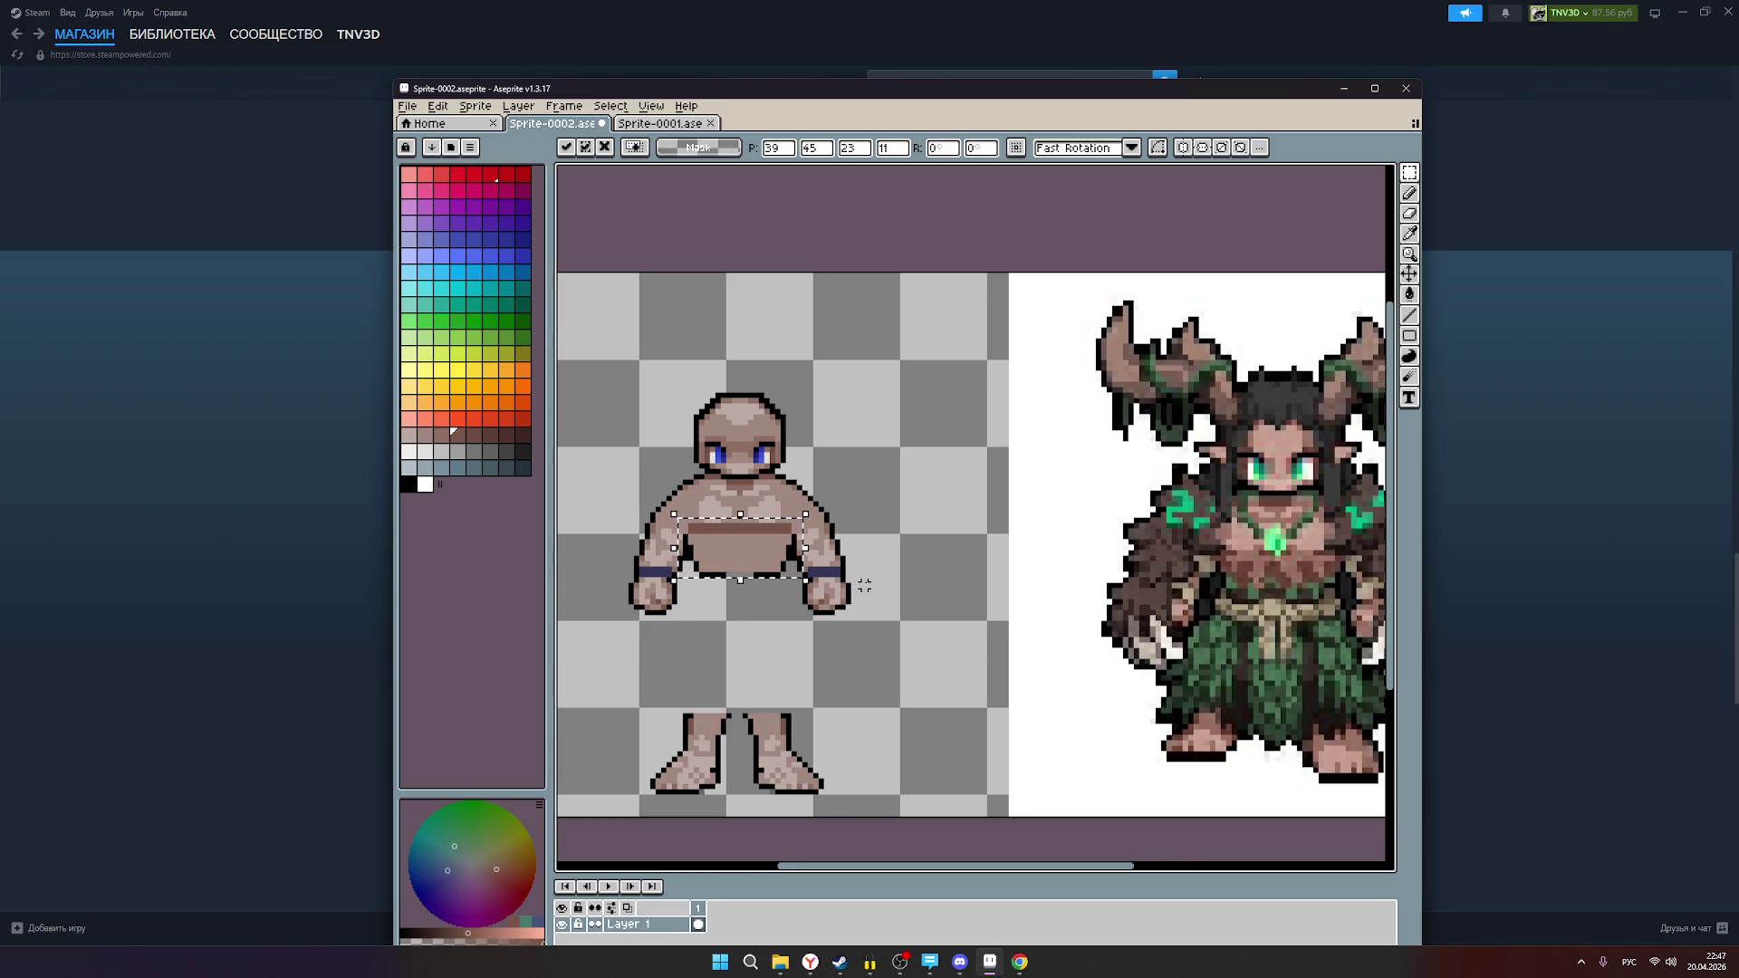
{"action": "scroll", "coordinate": [864, 586], "scroll_direction": "down", "scroll_amount": 1}
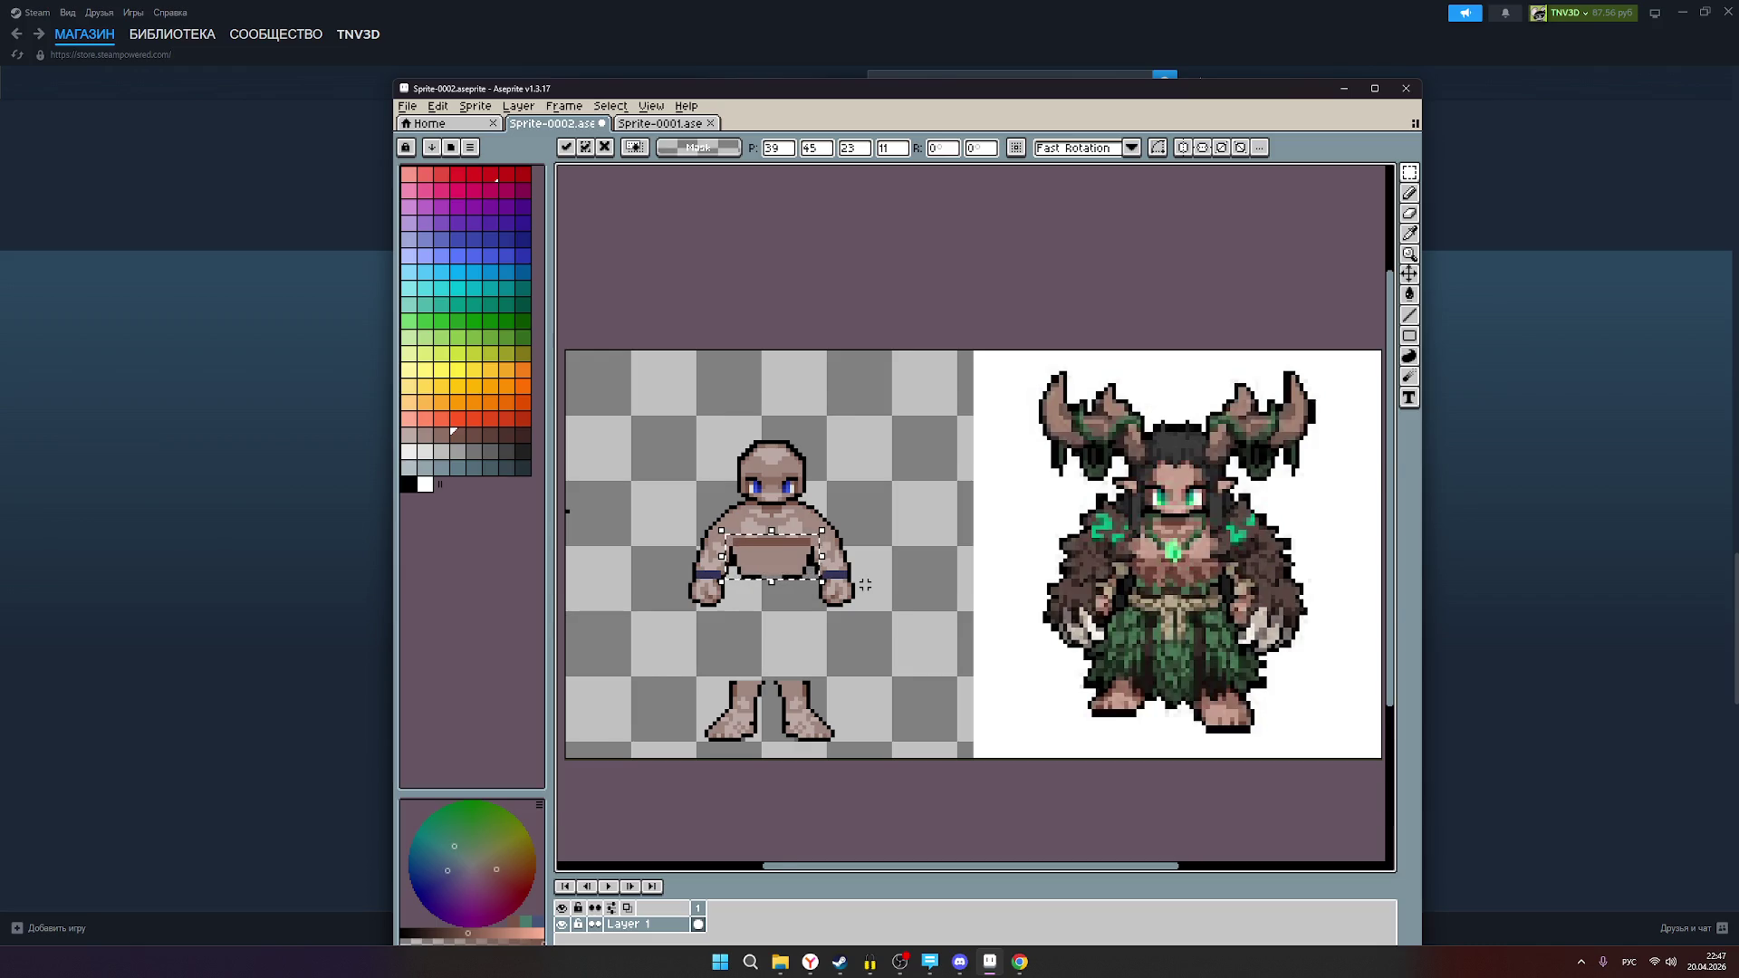
{"action": "scroll", "coordinate": [865, 585], "scroll_direction": "up", "scroll_amount": 1}
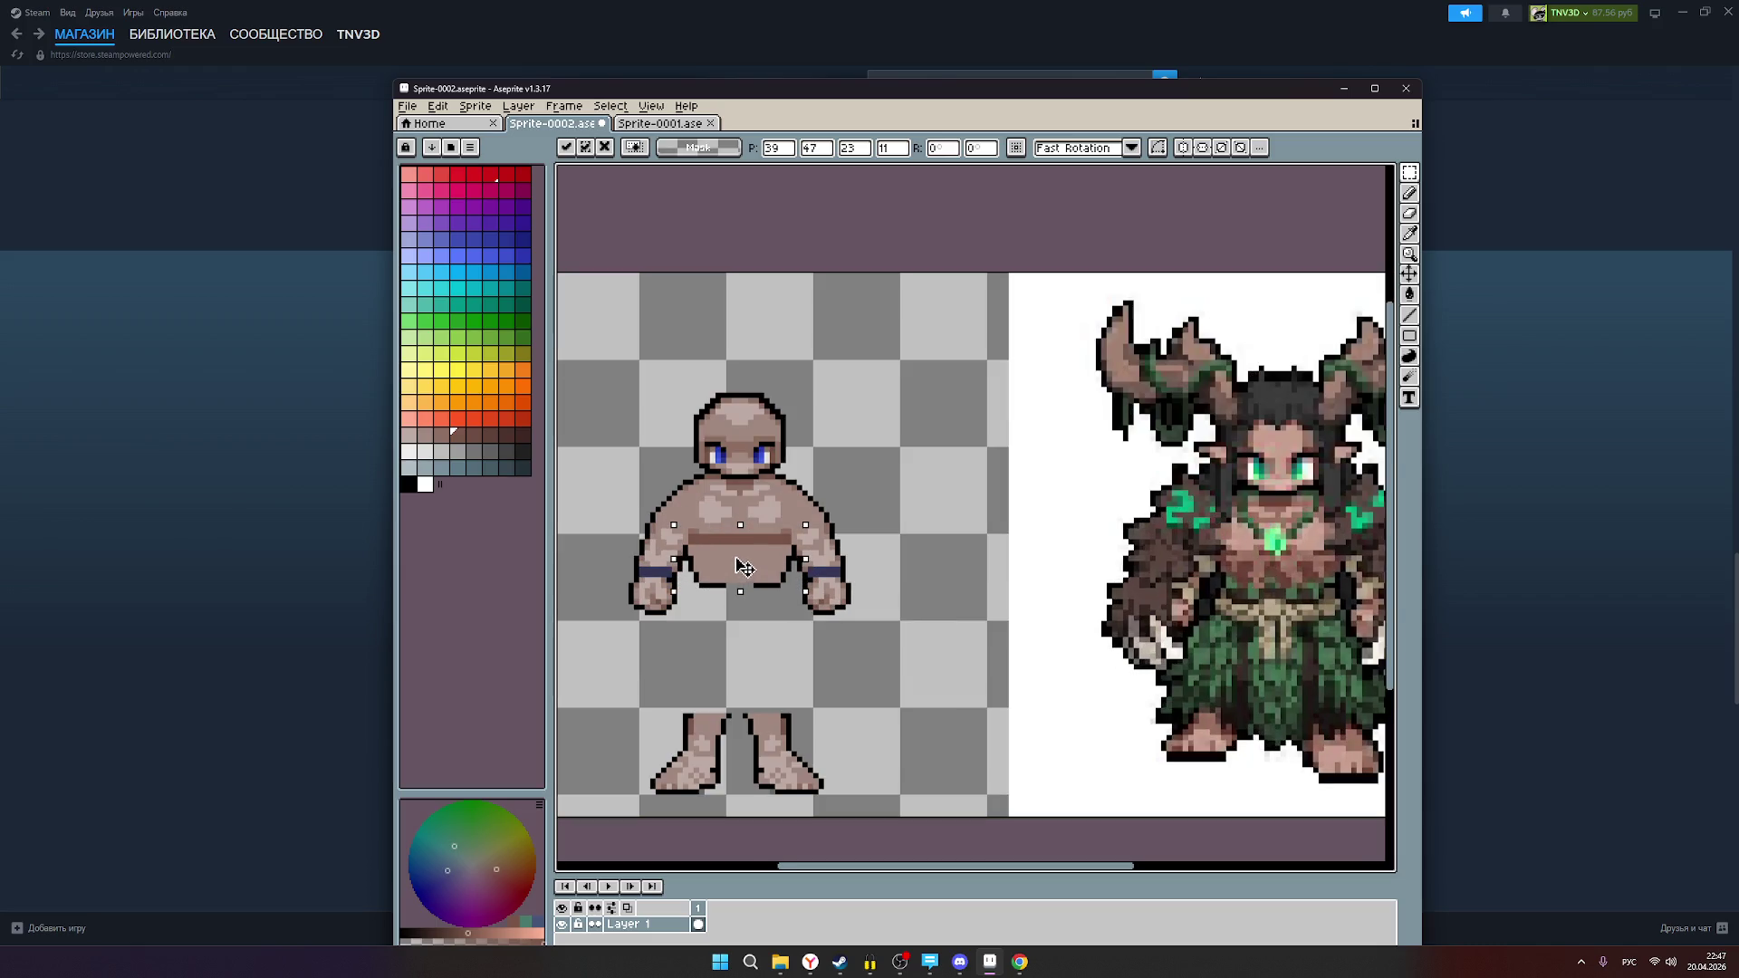
{"action": "left_click_drag", "start_coordinate": [742, 554], "coordinate": [735, 553]}
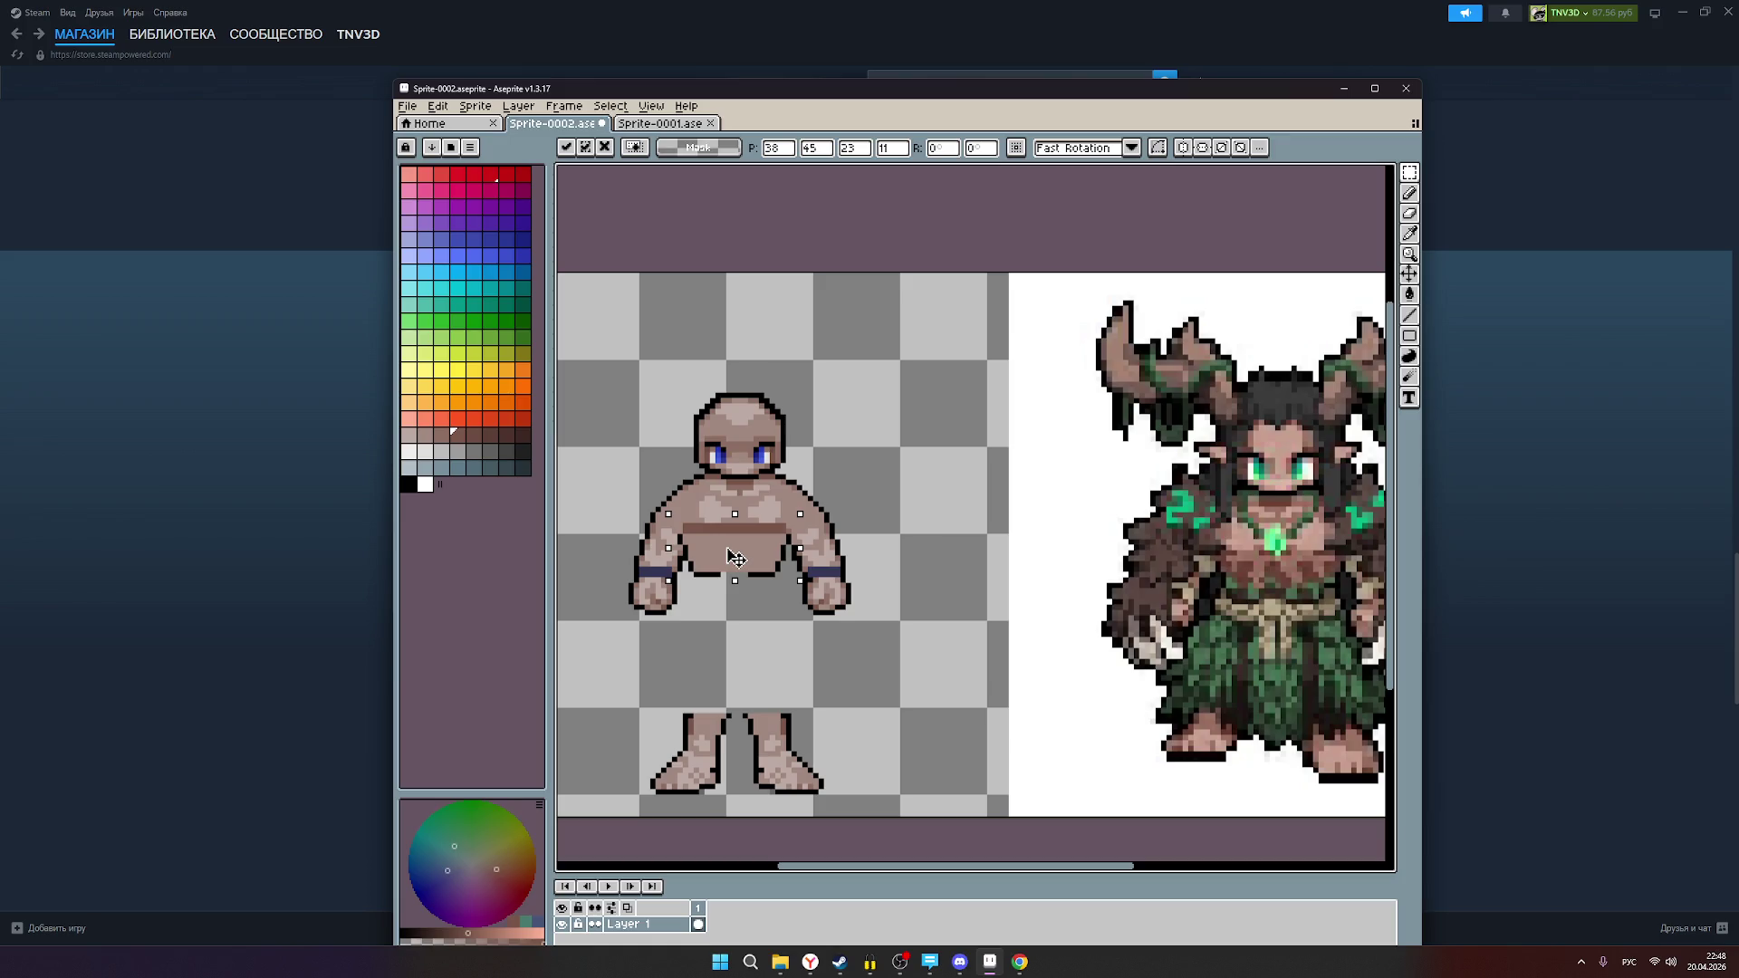
{"action": "left_click_drag", "start_coordinate": [734, 557], "coordinate": [740, 559]}
{"action": "left_click_drag", "start_coordinate": [729, 548], "coordinate": [732, 548]}
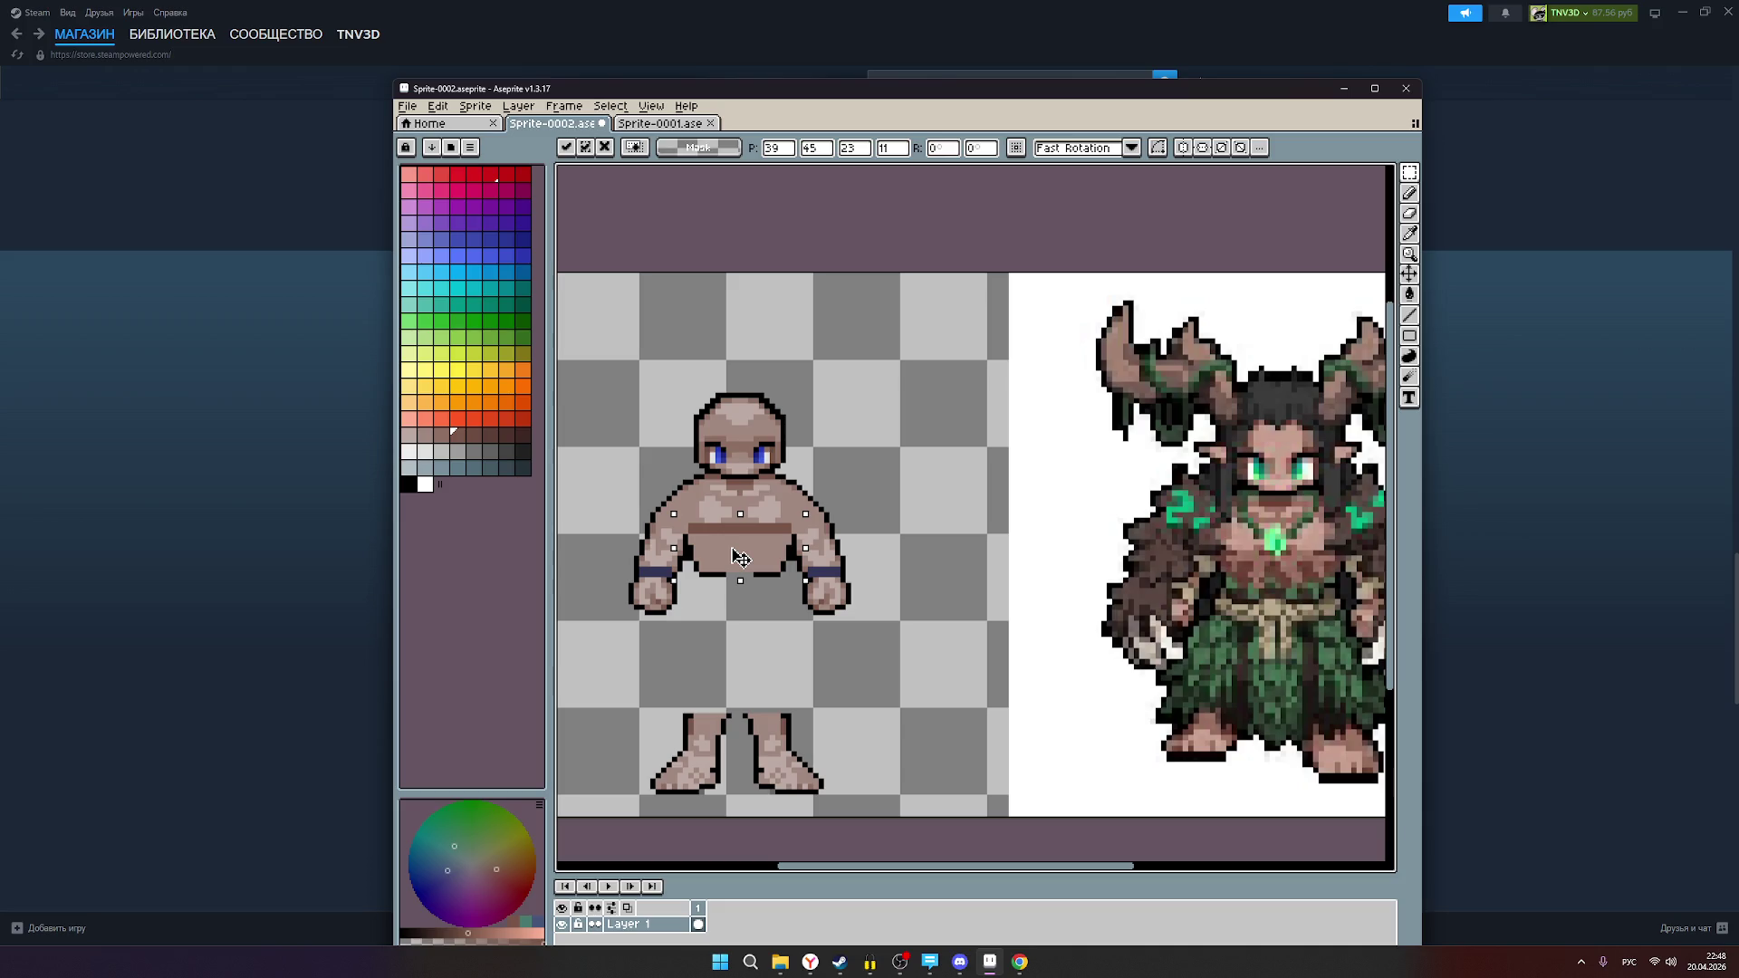
{"action": "mouse_move", "coordinate": [735, 555]}
{"action": "left_mouse_down"}
{"action": "mouse_move", "coordinate": [741, 651]}
{"action": "mouse_move", "coordinate": [740, 587]}
{"action": "mouse_move", "coordinate": [1139, 659]}
{"action": "mouse_move", "coordinate": [1283, 625]}
{"action": "mouse_move", "coordinate": [1278, 583]}
{"action": "left_mouse_up"}
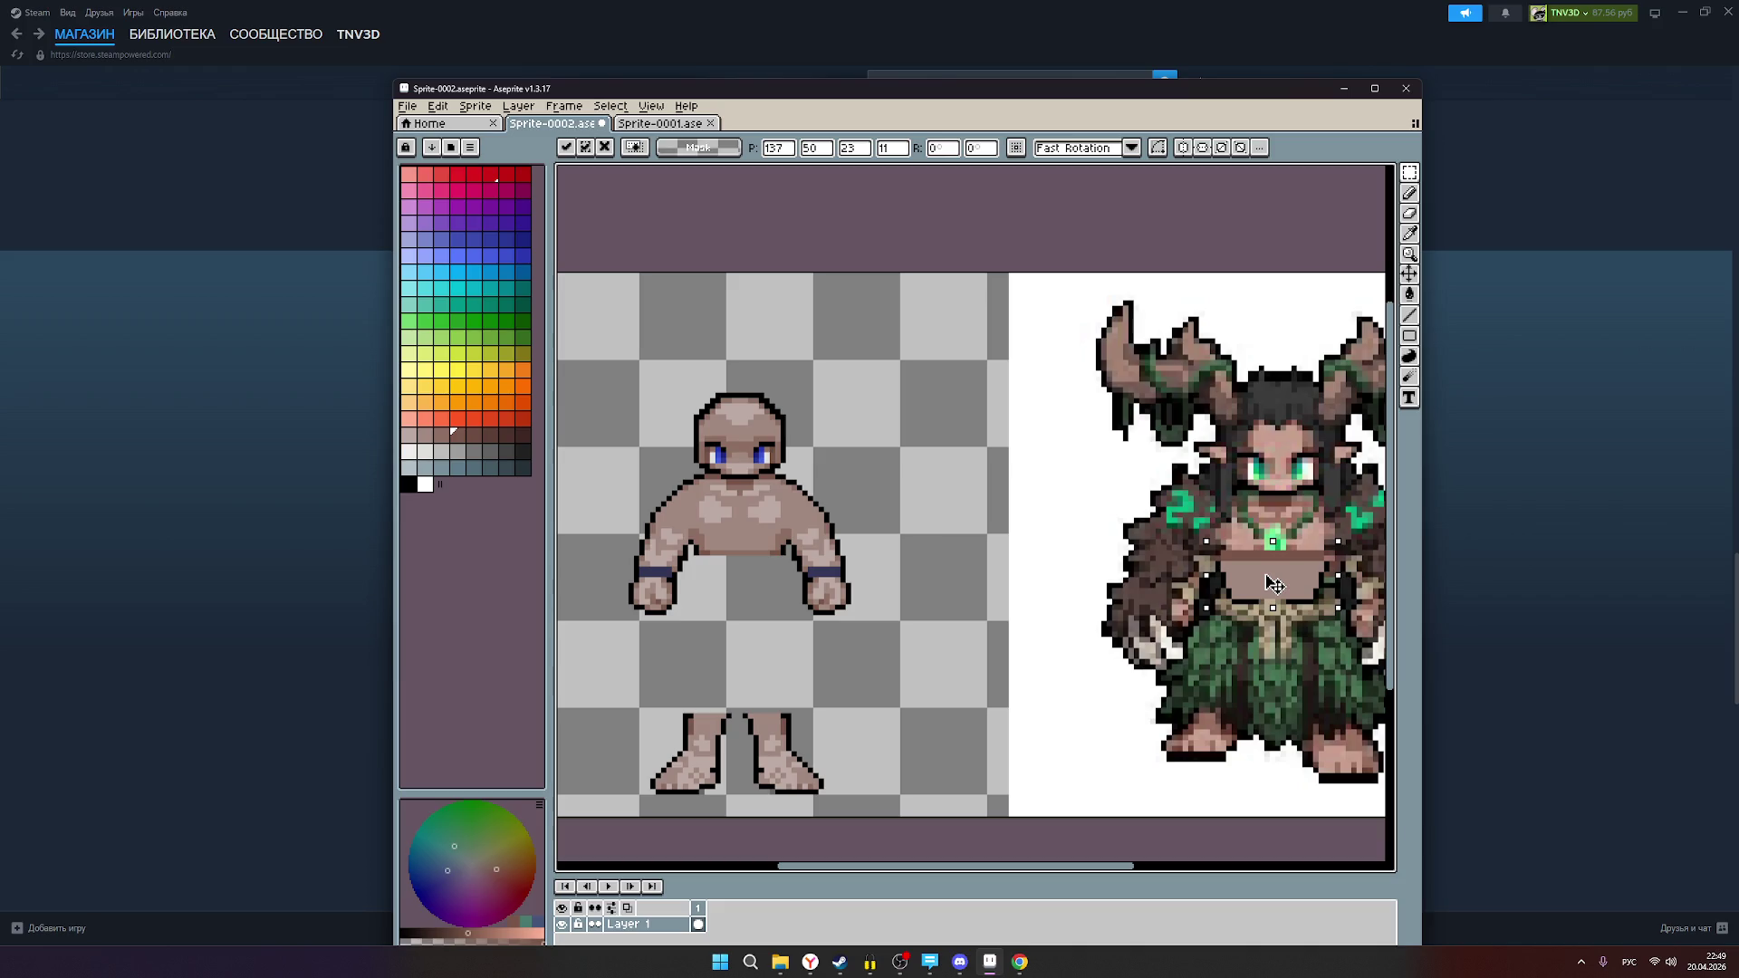
{"action": "mouse_move", "coordinate": [1274, 584]}
{"action": "left_mouse_down"}
{"action": "mouse_move", "coordinate": [1105, 634]}
{"action": "mouse_move", "coordinate": [780, 661]}
{"action": "left_mouse_up"}
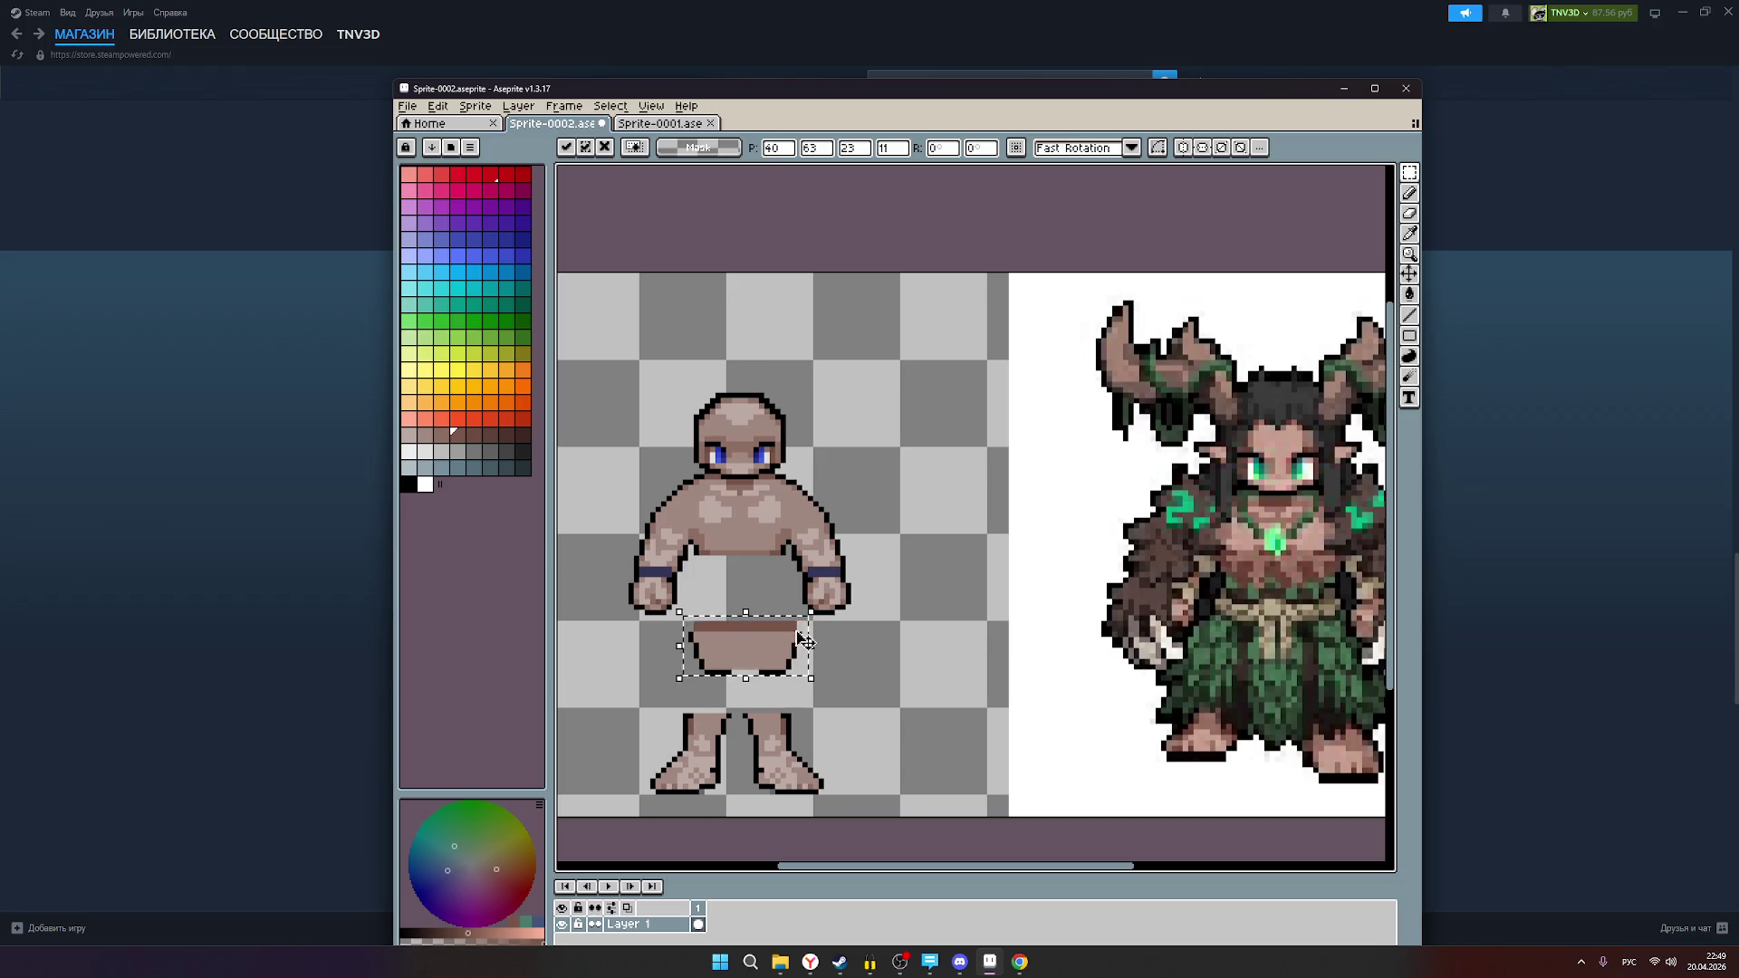
Step: Commit the hips piece in place and switch to the Pencil
{"action": "key", "text": "ctrl+d"}
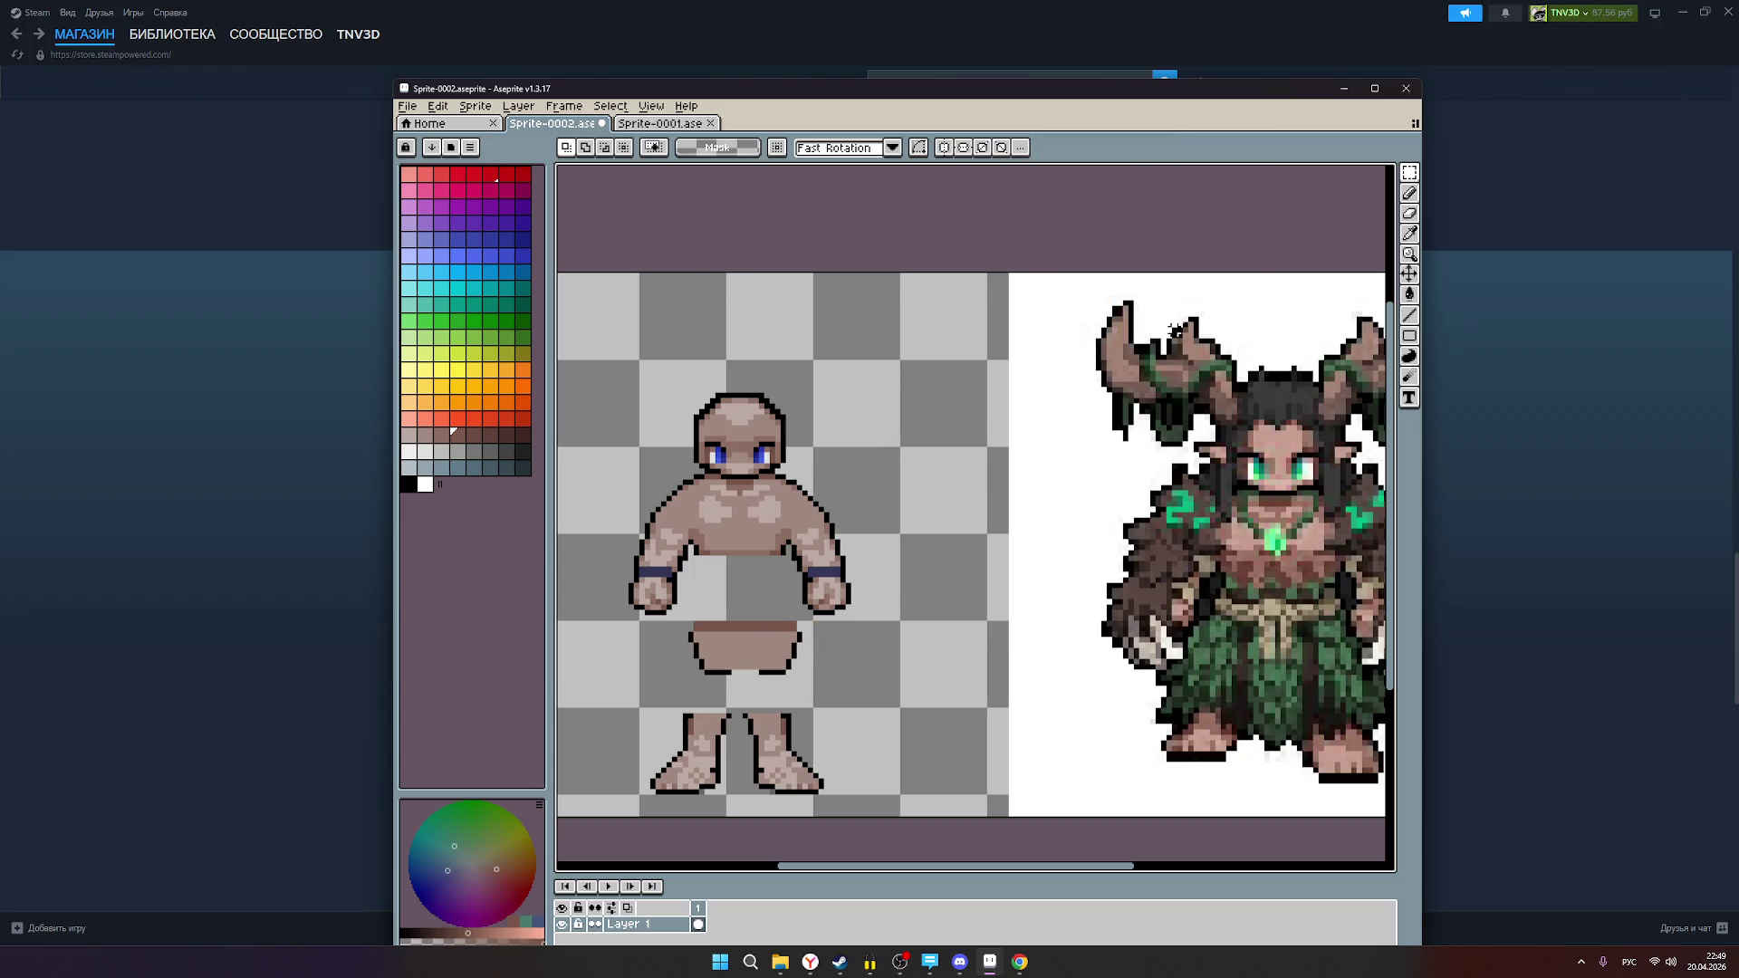
{"action": "left_click", "coordinate": [1409, 192]}
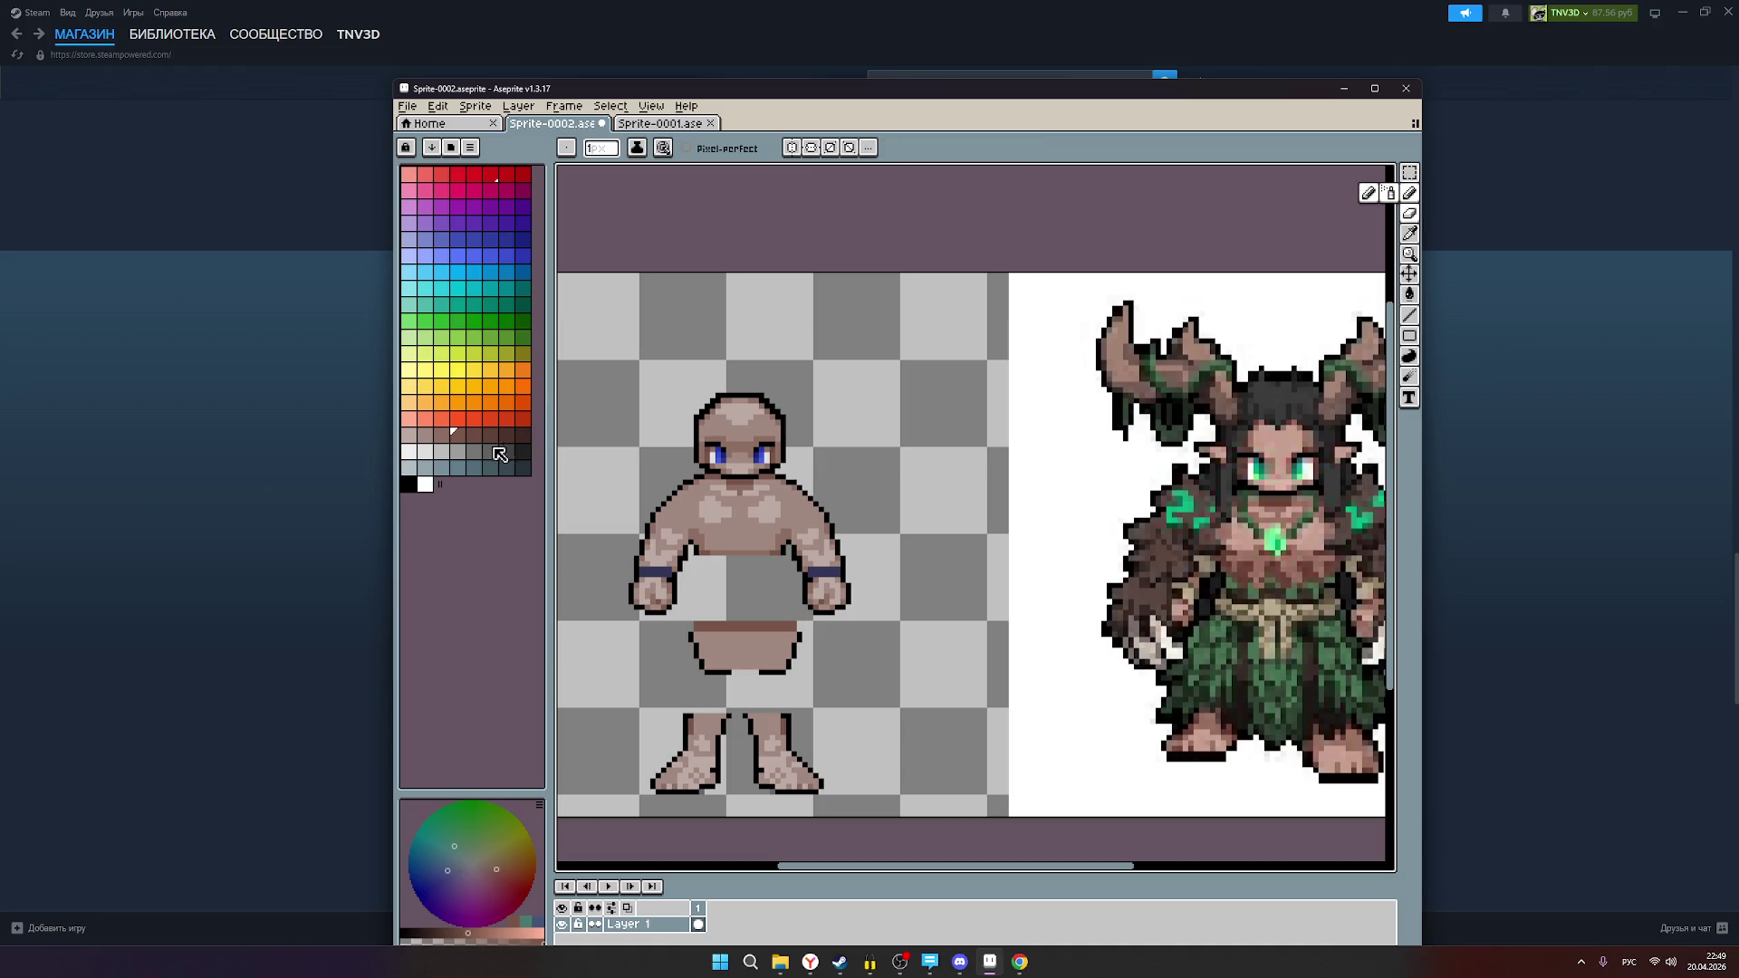
{"action": "scroll", "coordinate": [774, 636], "scroll_direction": "up", "scroll_amount": 1}
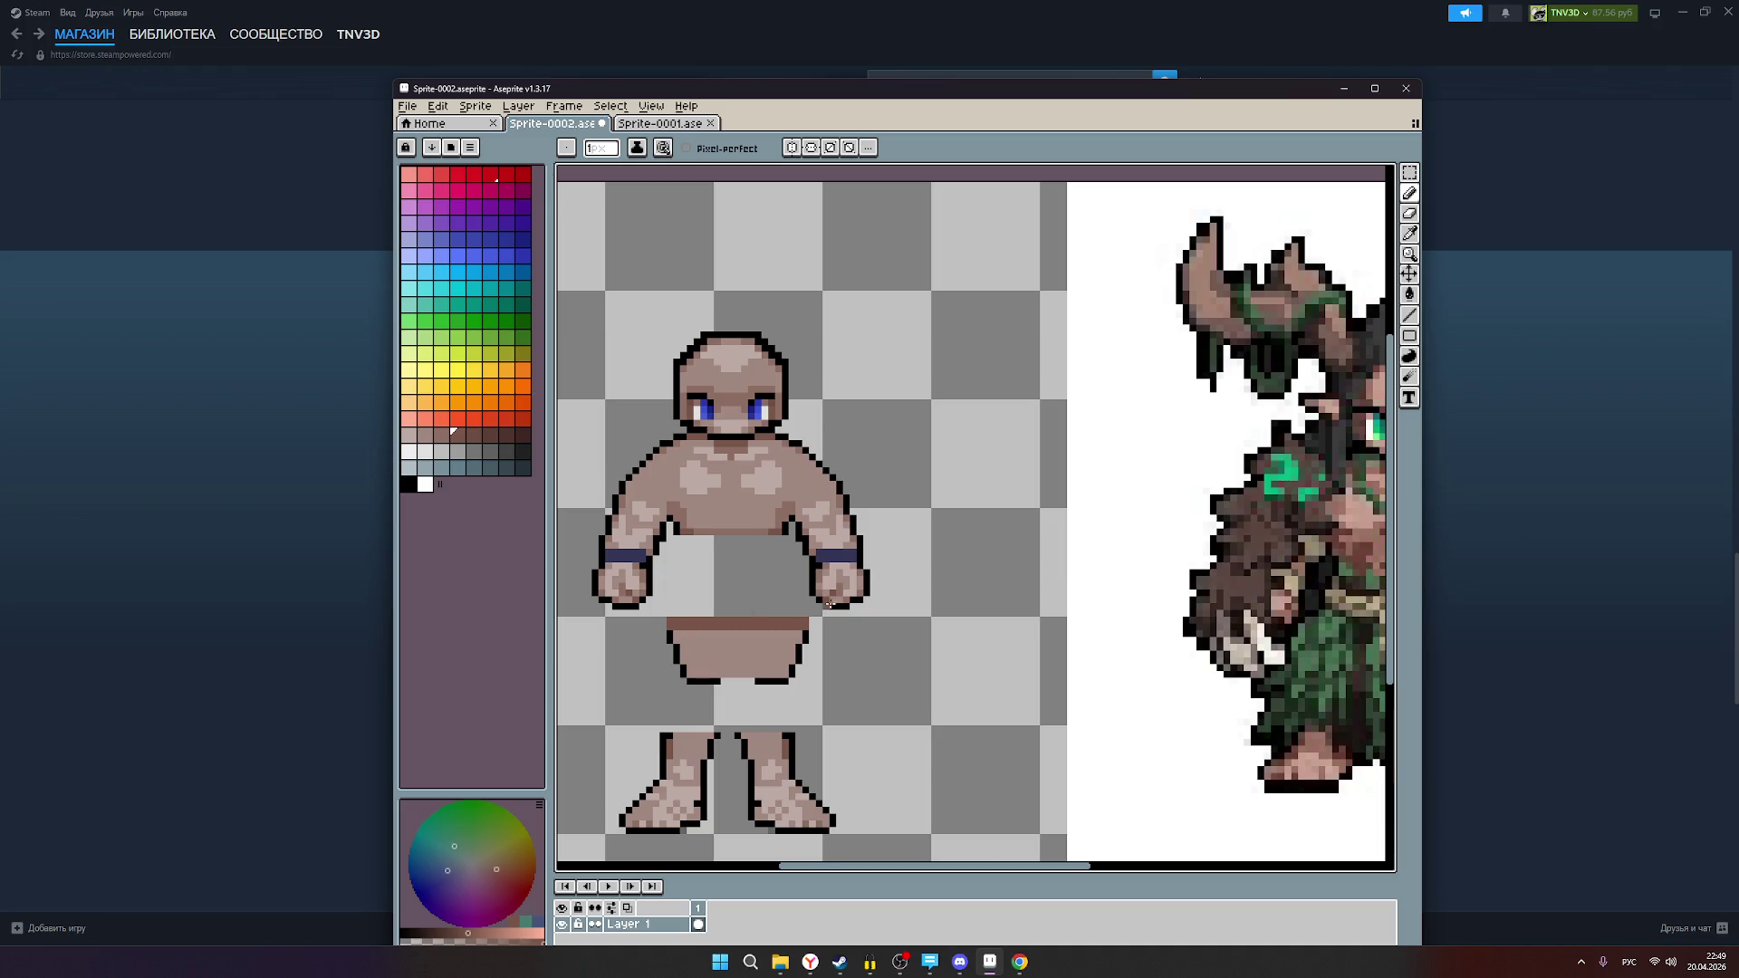
{"action": "scroll", "coordinate": [814, 605], "scroll_direction": "down", "scroll_amount": 2}
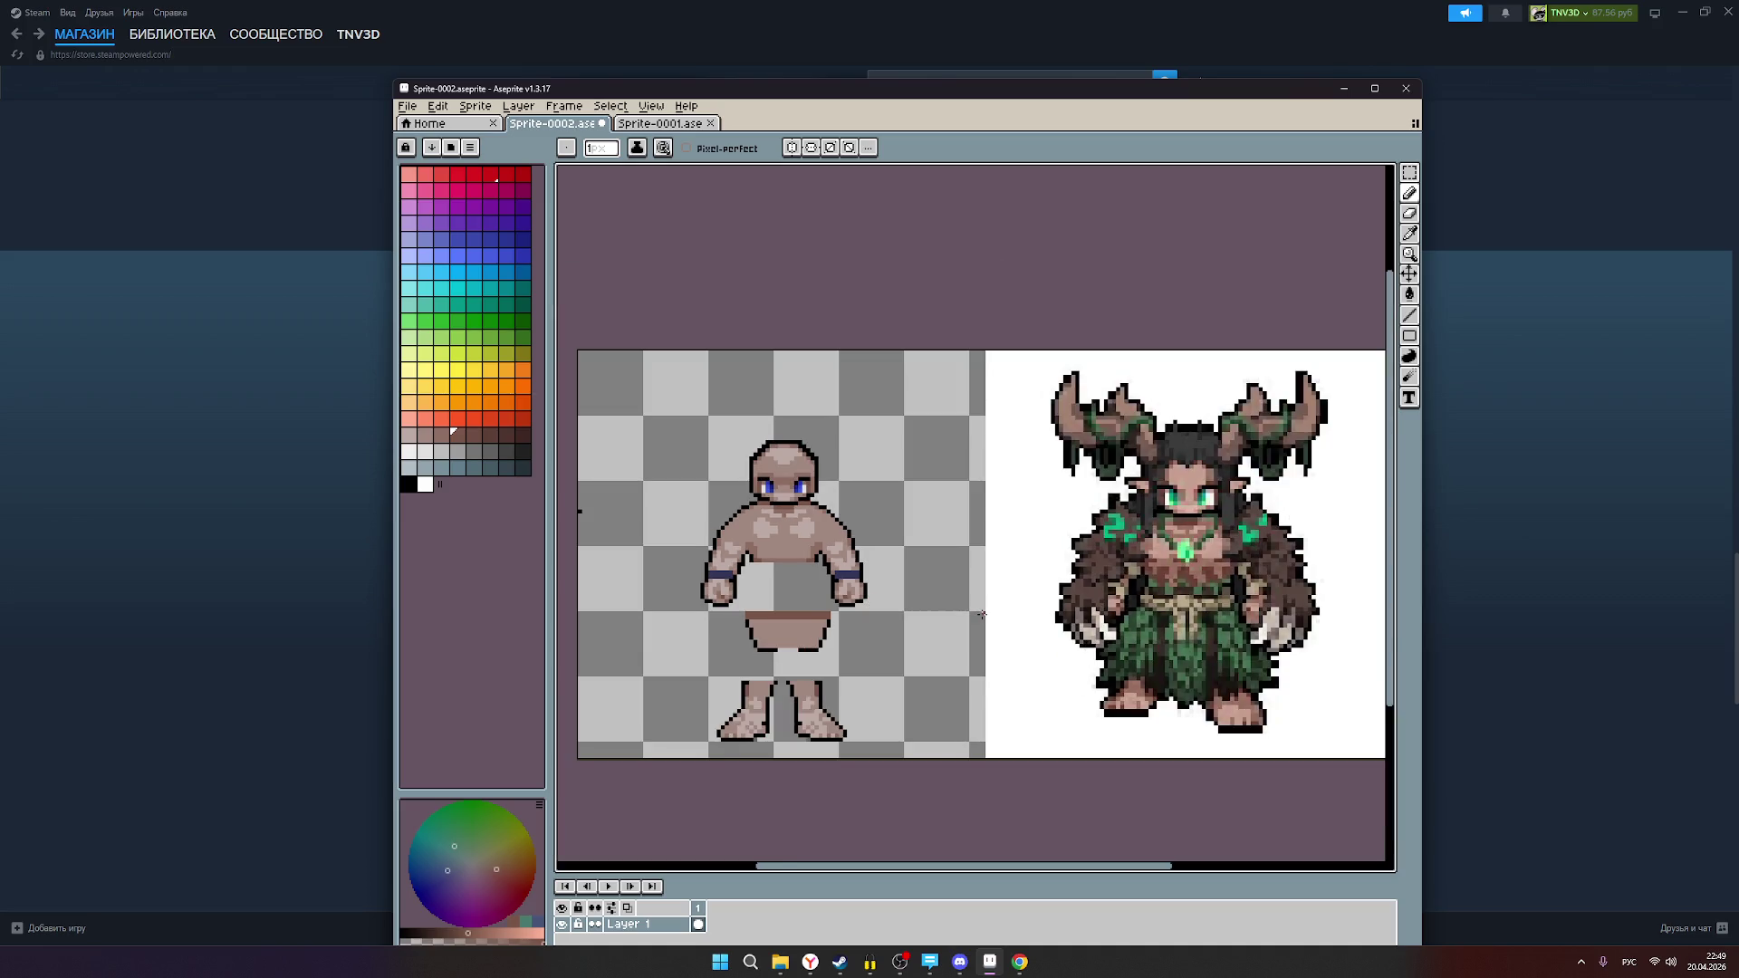
{"action": "scroll", "coordinate": [982, 614], "scroll_direction": "up", "scroll_amount": 1}
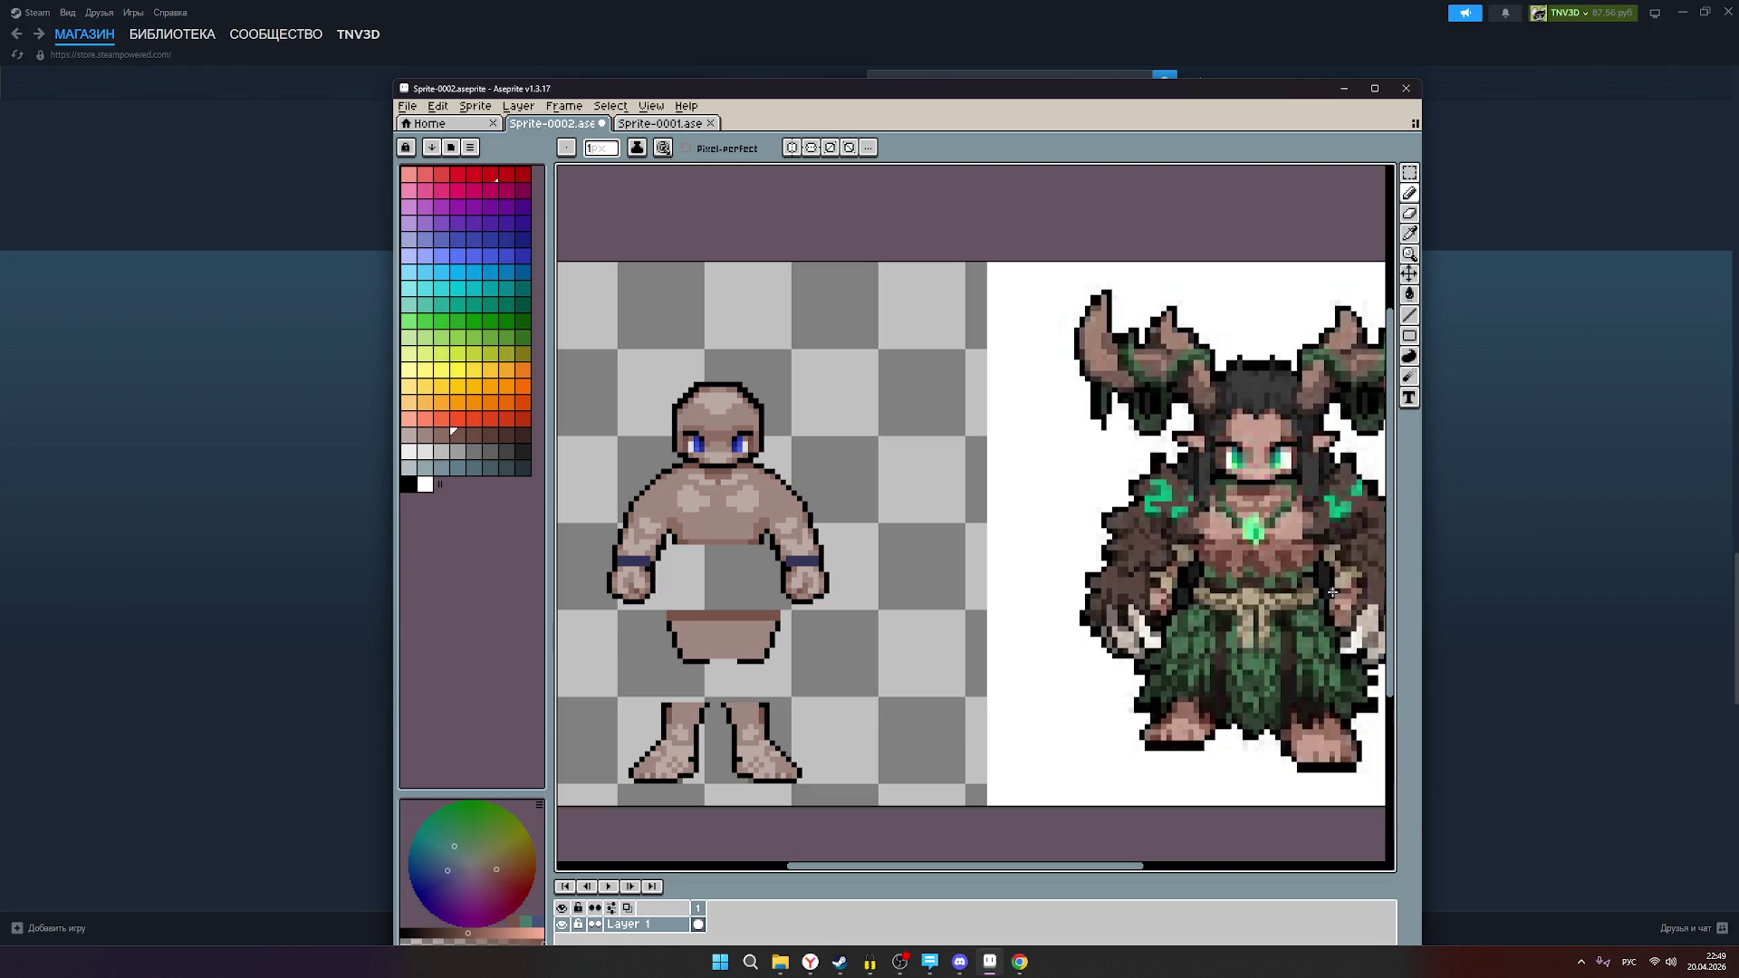
{"action": "scroll", "coordinate": [1281, 610], "scroll_direction": "down", "scroll_amount": 1}
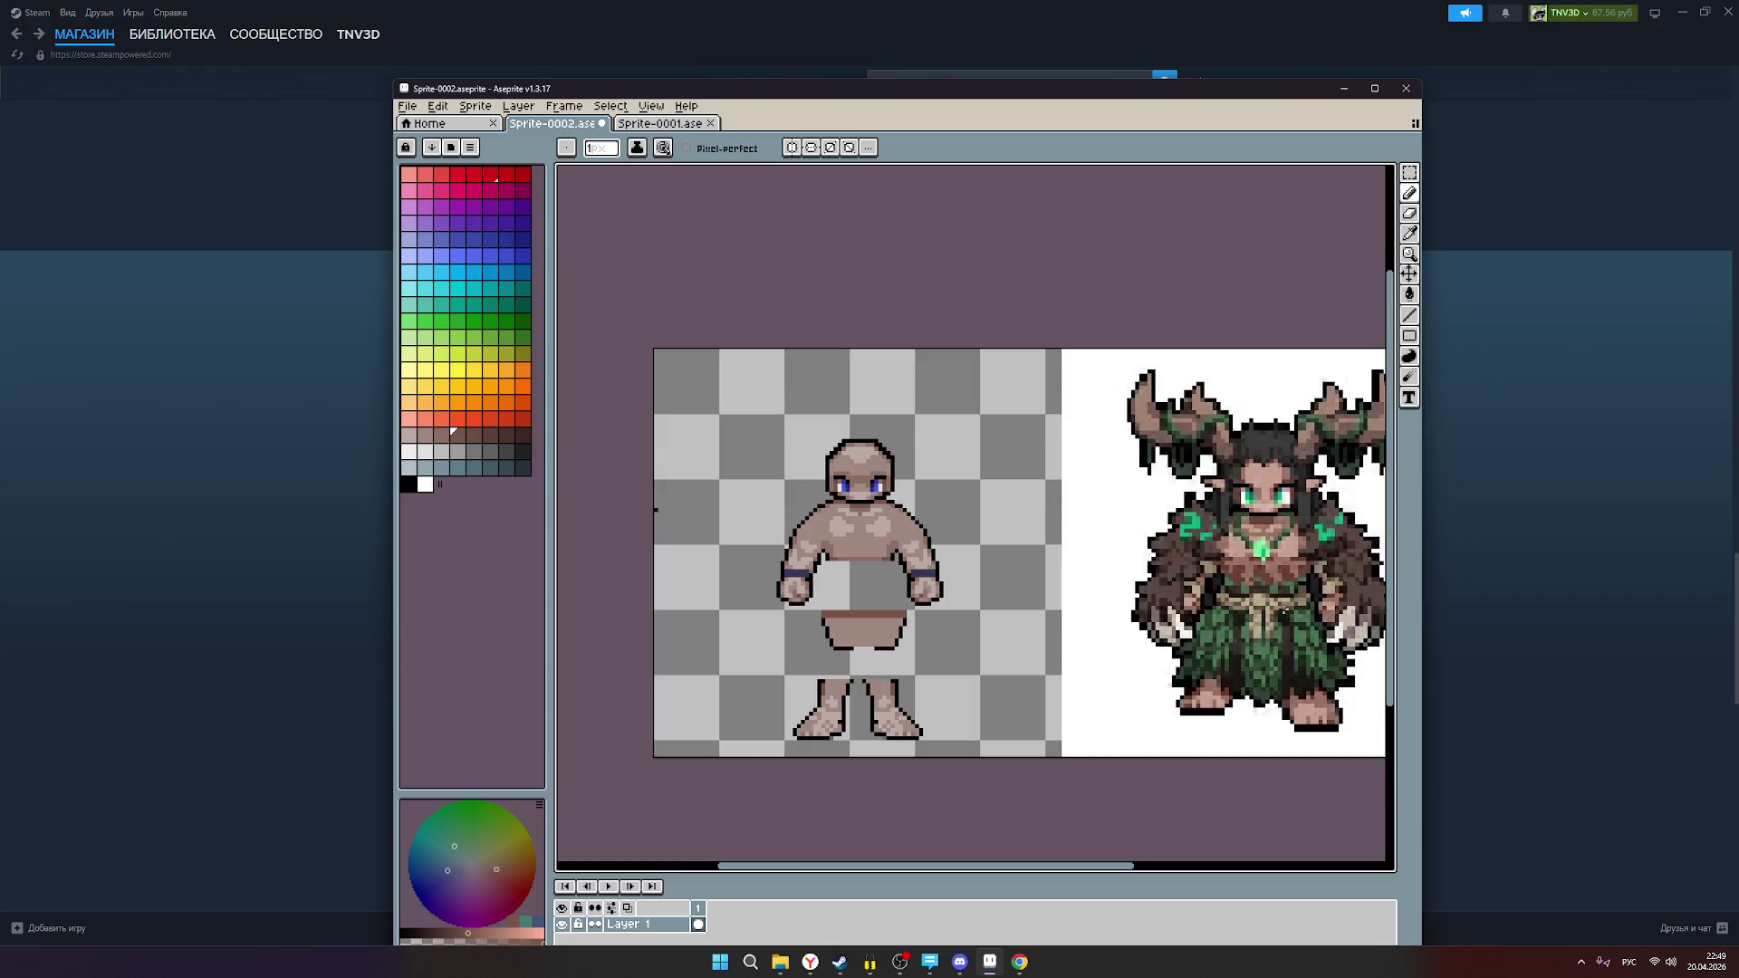
{"action": "scroll", "coordinate": [1316, 578], "scroll_direction": "up", "scroll_amount": 1}
{"action": "scroll", "coordinate": [1314, 573], "scroll_direction": "up", "scroll_amount": 1}
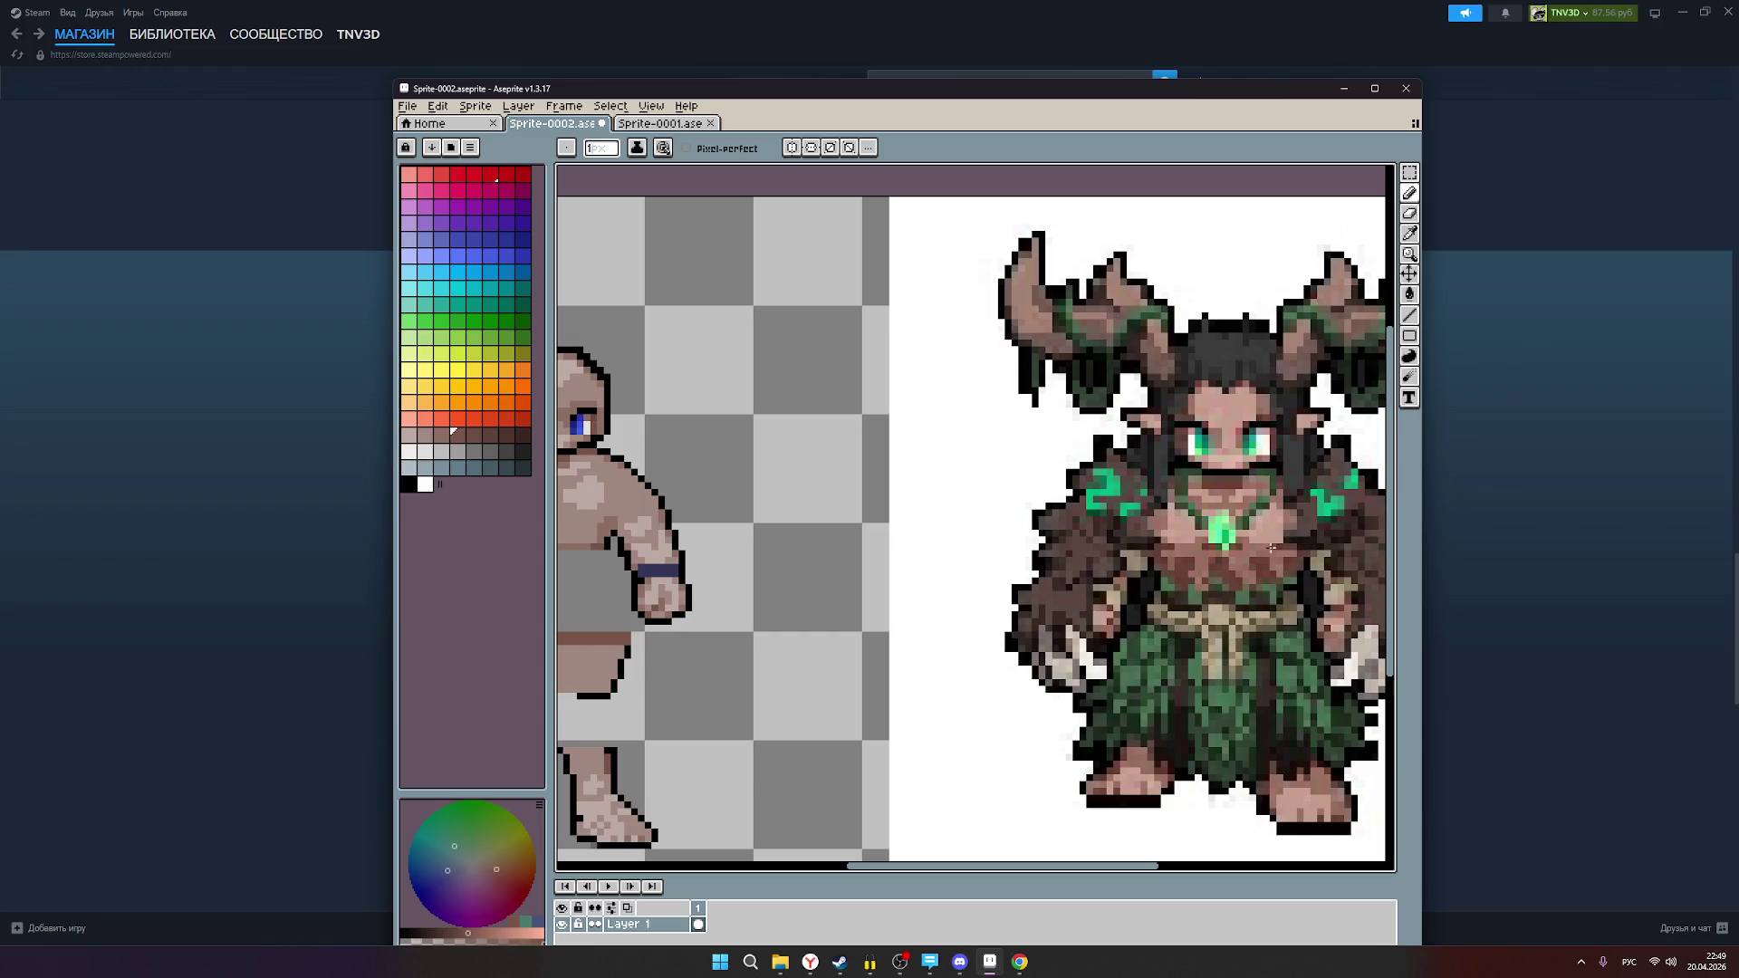
Step: Zoom and pan so both the chibi and the reference appear larger
{"action": "key", "text": "ctrl"}
{"action": "key", "text": "ctrl"}
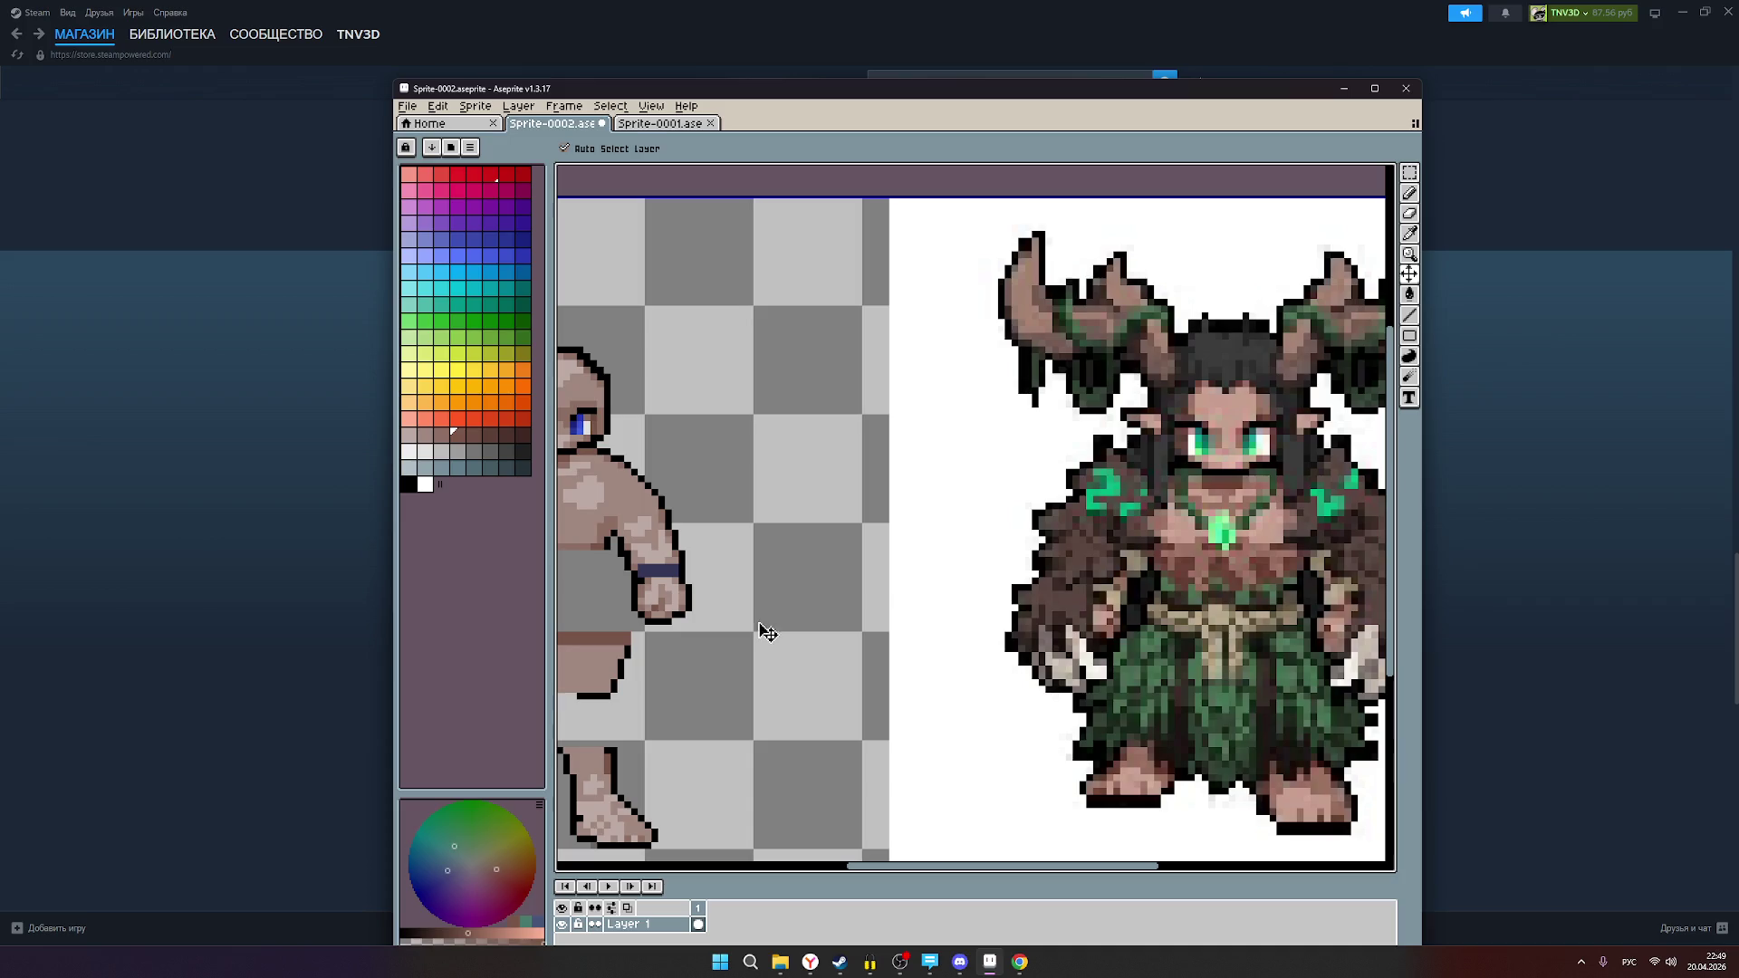
{"action": "key", "text": "ctrl"}
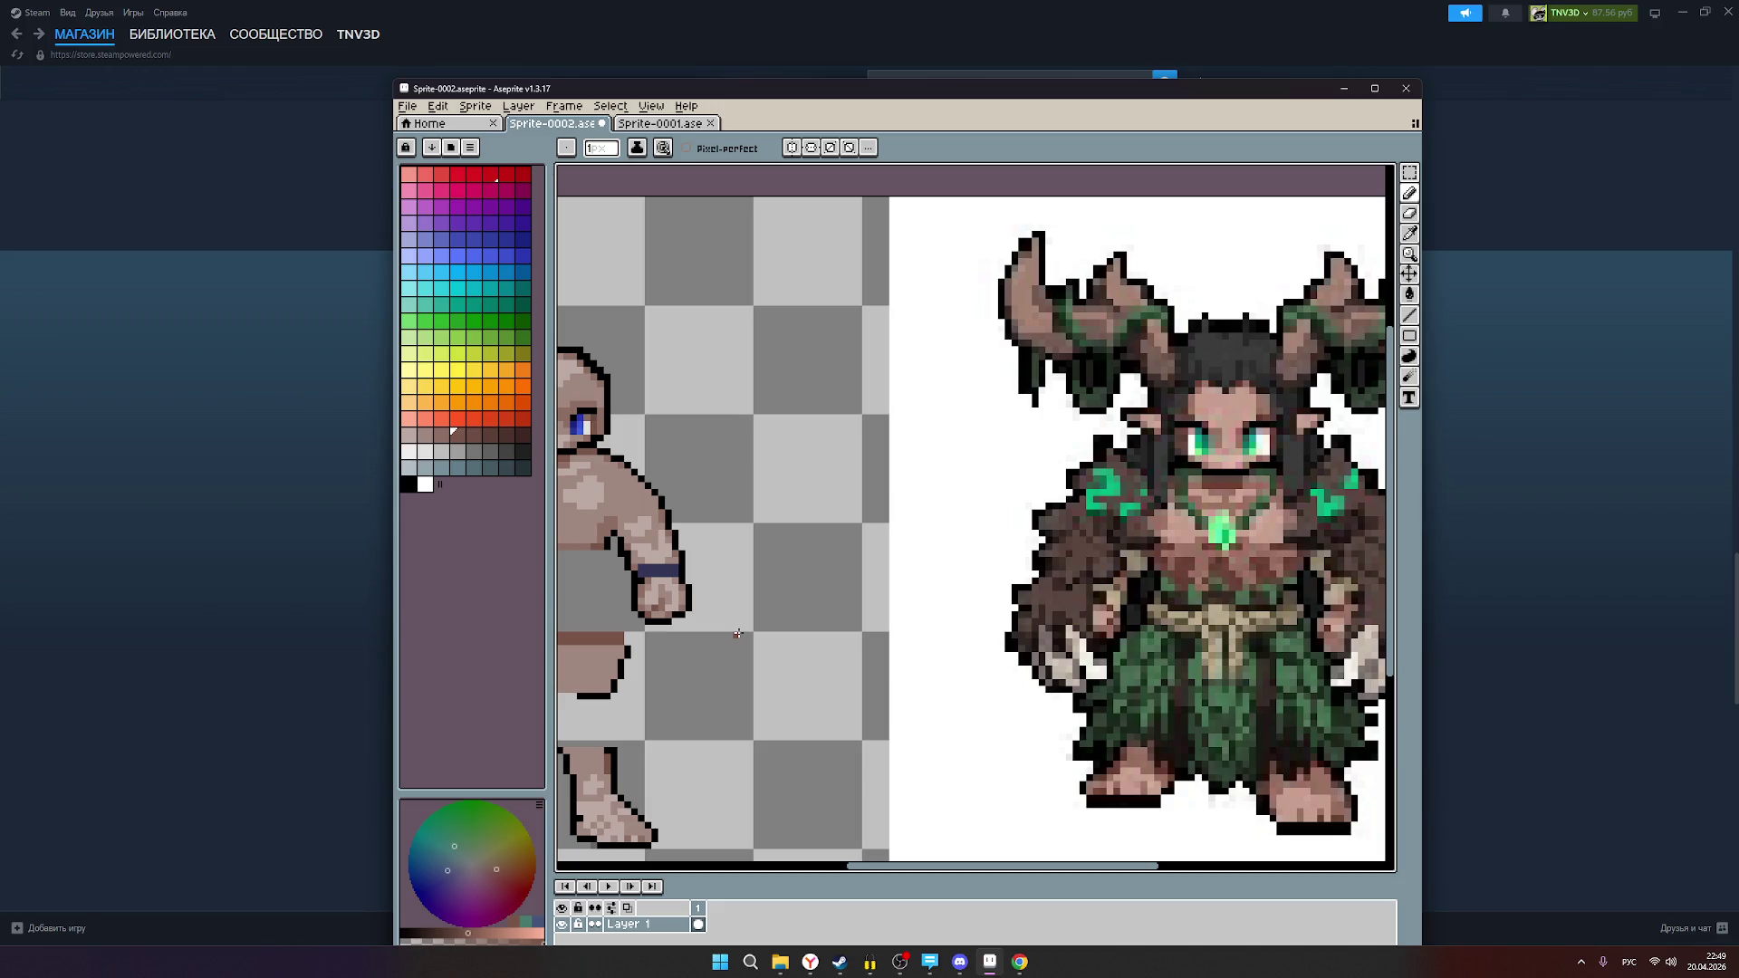
{"action": "scroll", "coordinate": [747, 626], "scroll_direction": "down", "scroll_amount": 2}
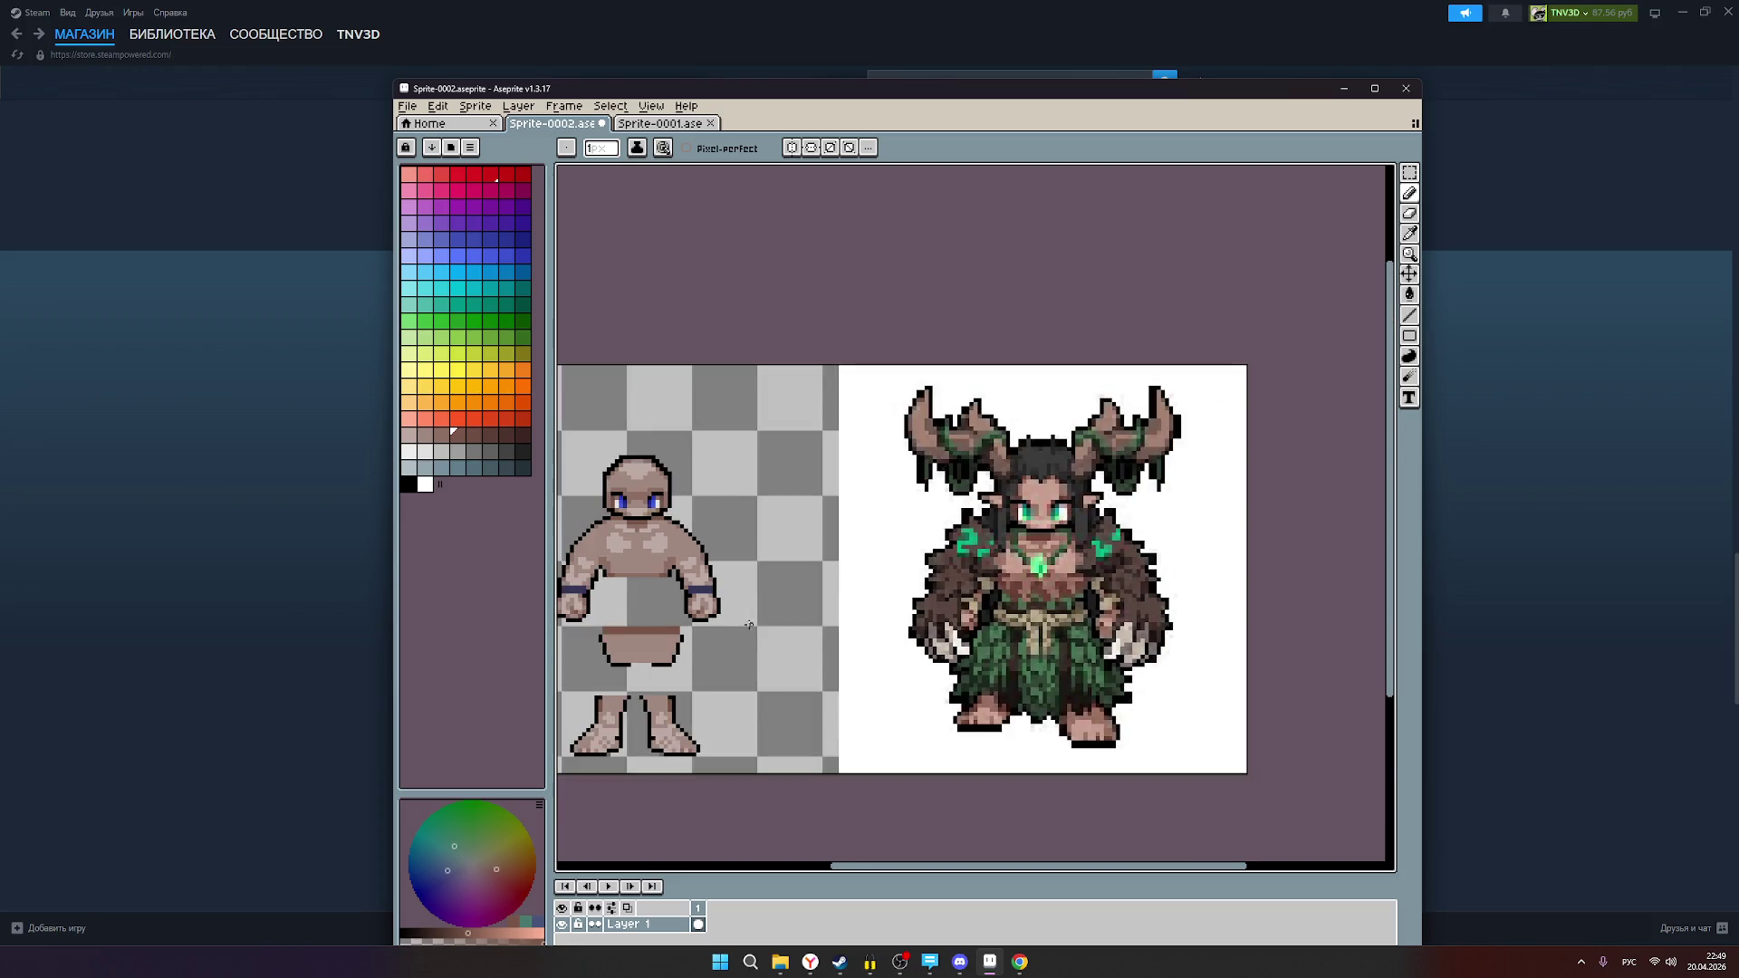
{"action": "scroll", "coordinate": [691, 642], "scroll_direction": "up", "scroll_amount": 1}
{"action": "mouse_move", "coordinate": [697, 641]}
{"action": "left_mouse_down"}
{"action": "mouse_move", "coordinate": [820, 594]}
{"action": "mouse_move", "coordinate": [782, 602]}
{"action": "mouse_move", "coordinate": [799, 599]}
{"action": "left_mouse_up"}
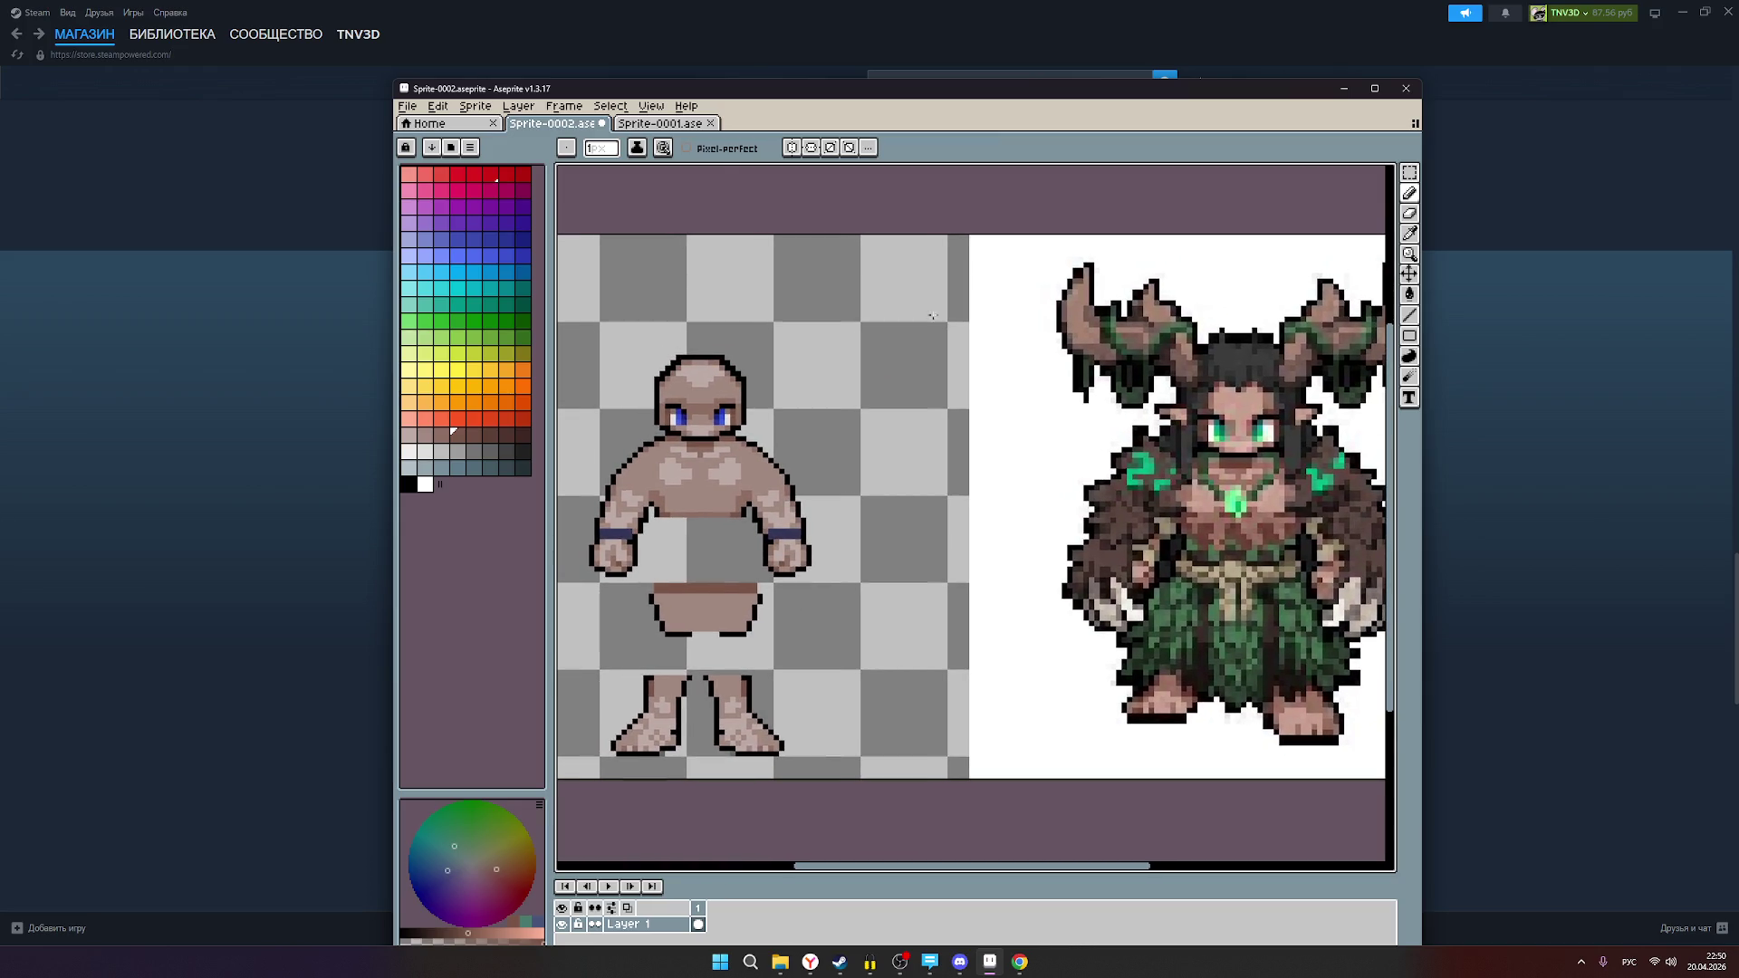
Step: Test the hips piece against the torso bottom, then move it back below the body
{"action": "left_click", "coordinate": [1411, 179]}
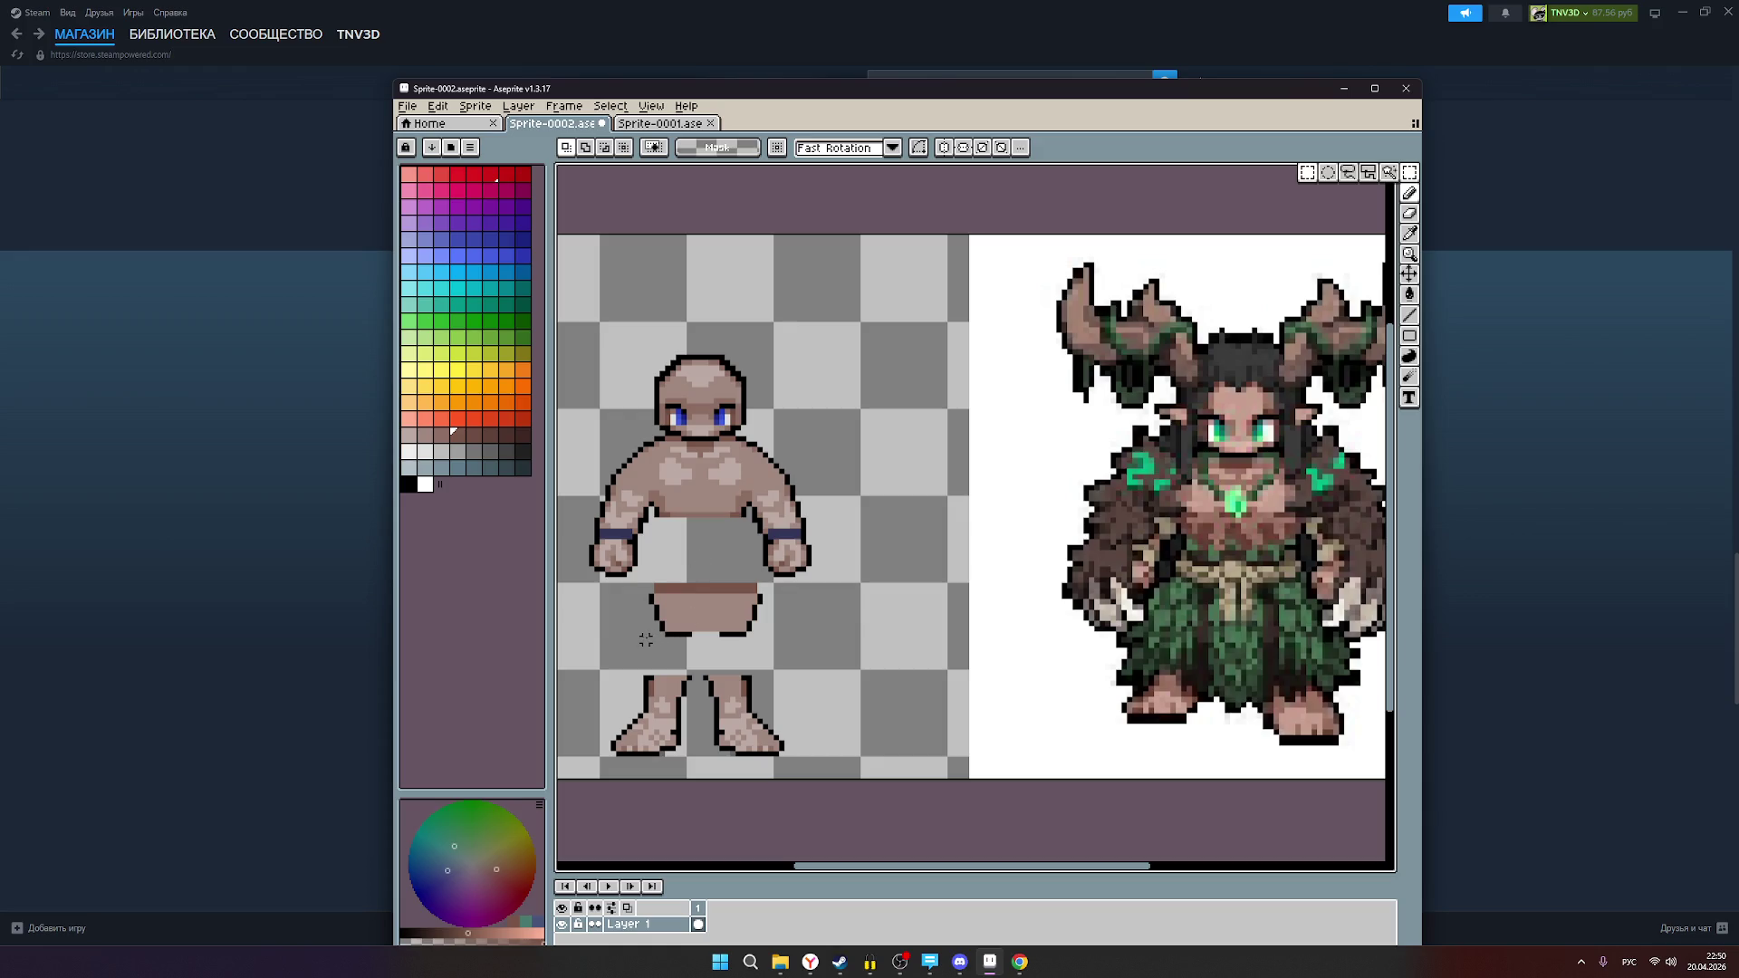
{"action": "mouse_move", "coordinate": [657, 638]}
{"action": "left_mouse_down"}
{"action": "mouse_move", "coordinate": [653, 595]}
{"action": "mouse_move", "coordinate": [766, 585]}
{"action": "mouse_move", "coordinate": [715, 584]}
{"action": "mouse_move", "coordinate": [713, 532]}
{"action": "left_mouse_up"}
{"action": "left_click", "coordinate": [718, 623]}
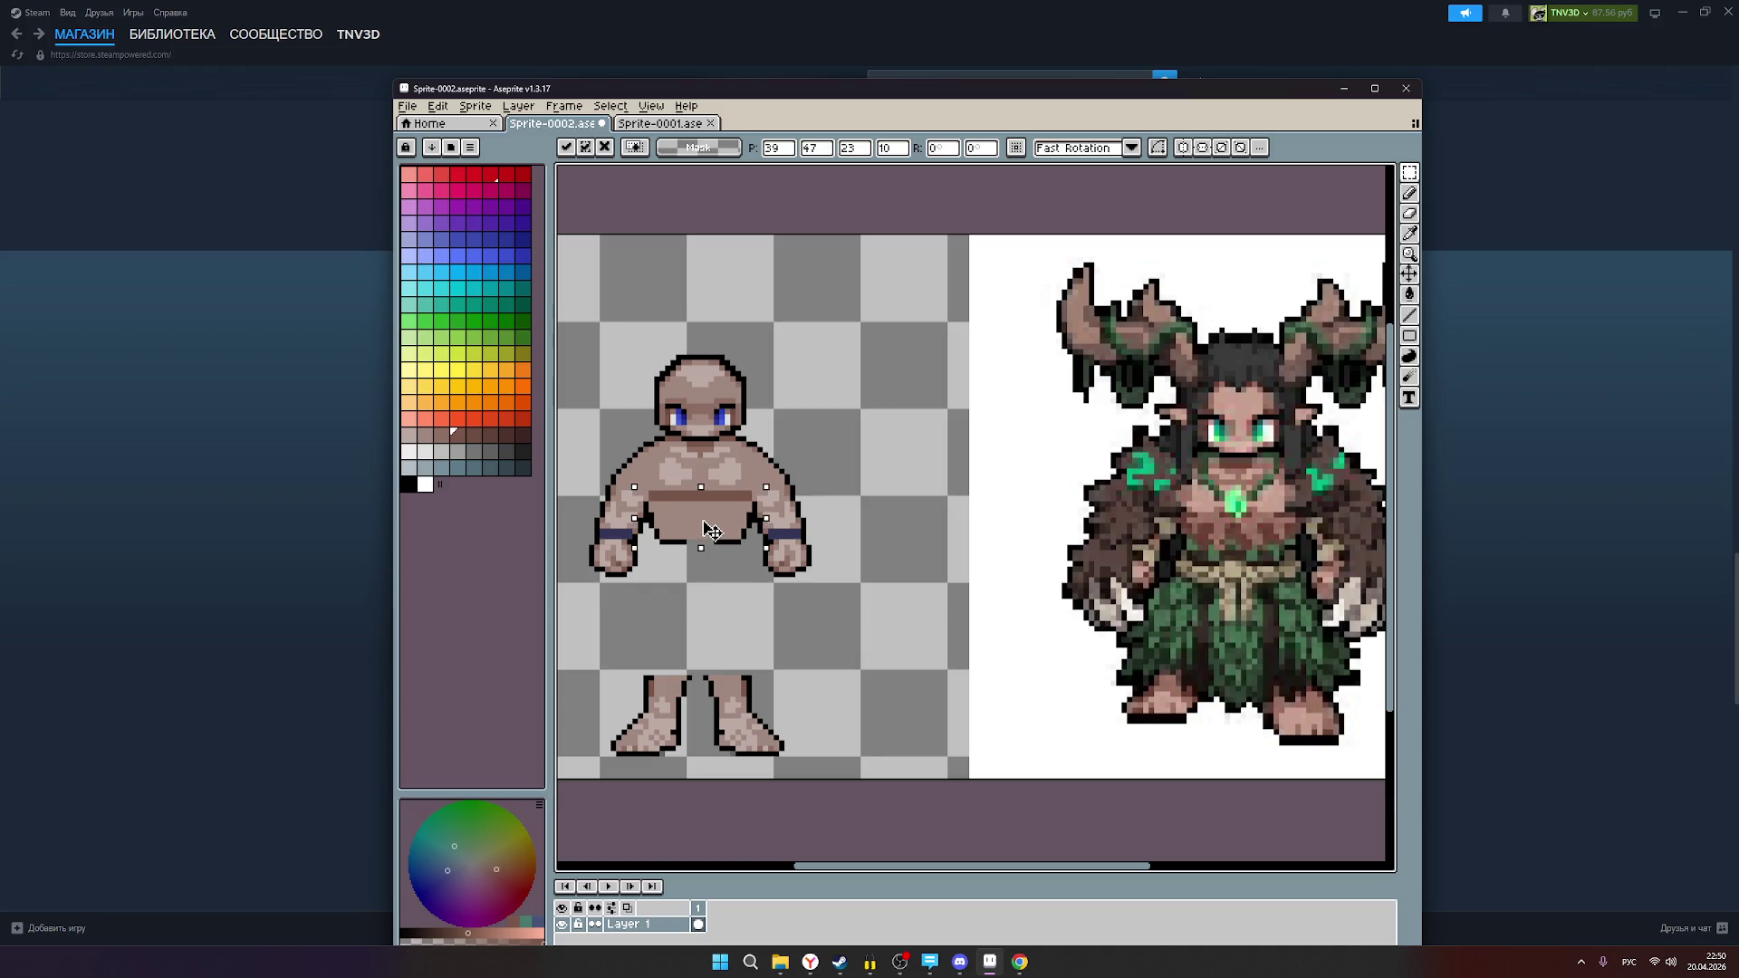
{"action": "left_click_drag", "start_coordinate": [712, 532], "coordinate": [707, 556]}
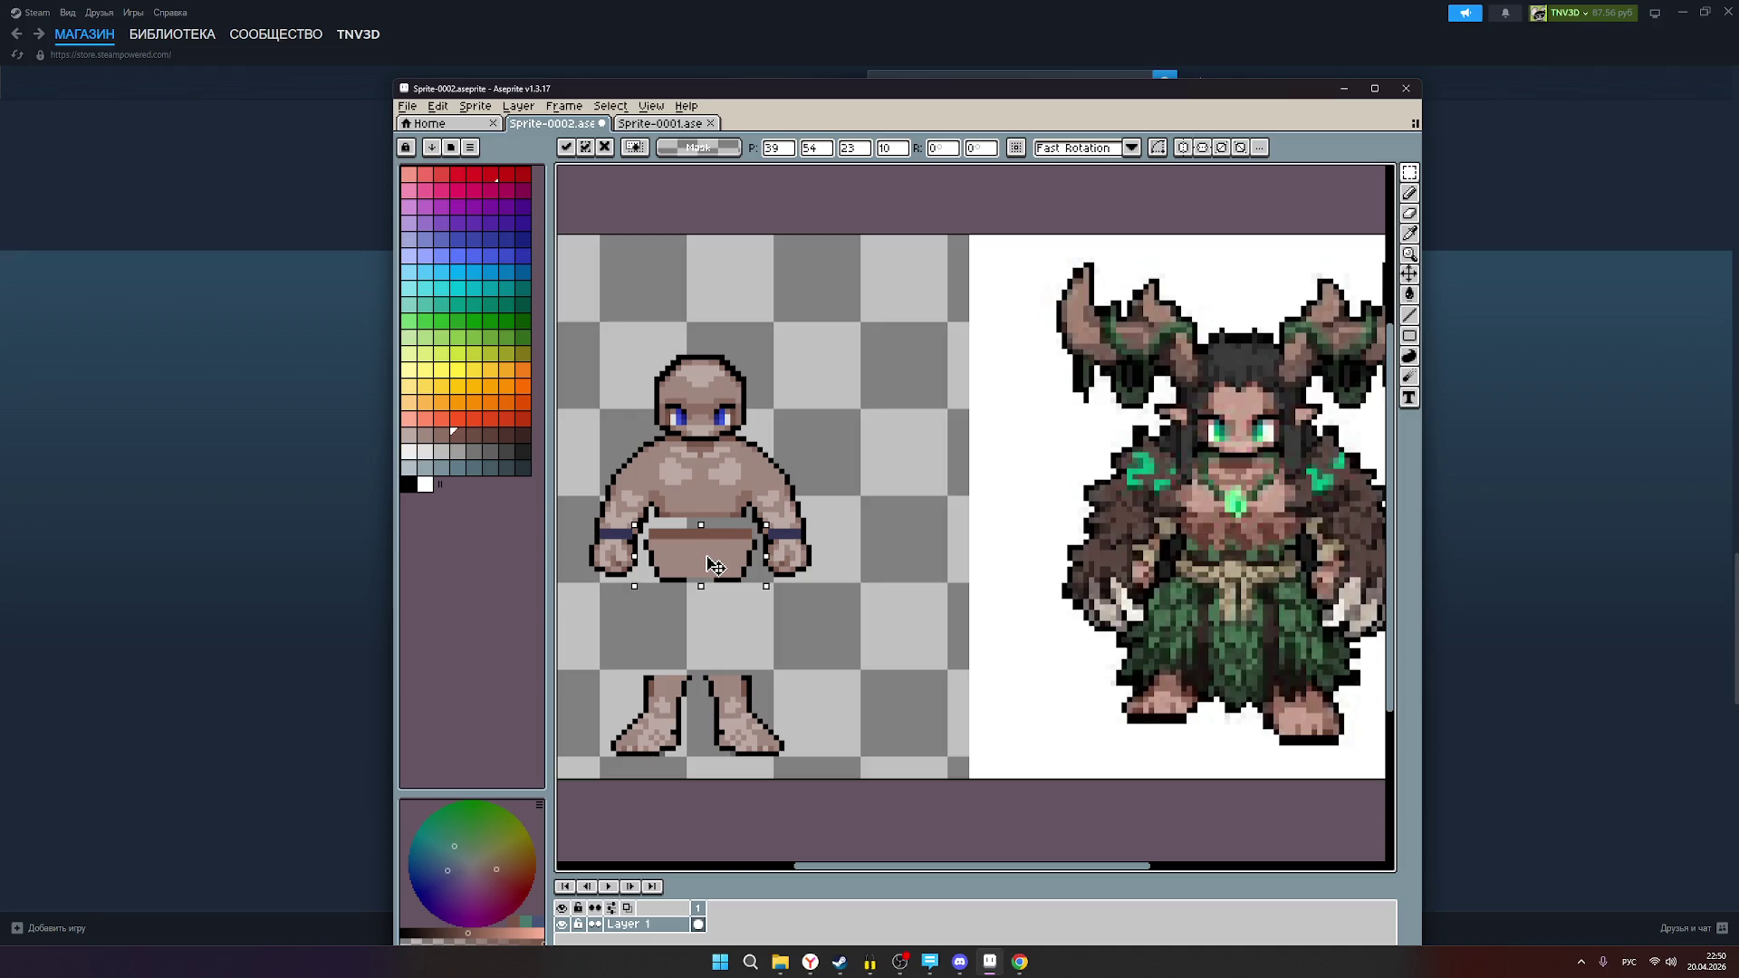
{"action": "left_click_drag", "start_coordinate": [708, 555], "coordinate": [707, 561]}
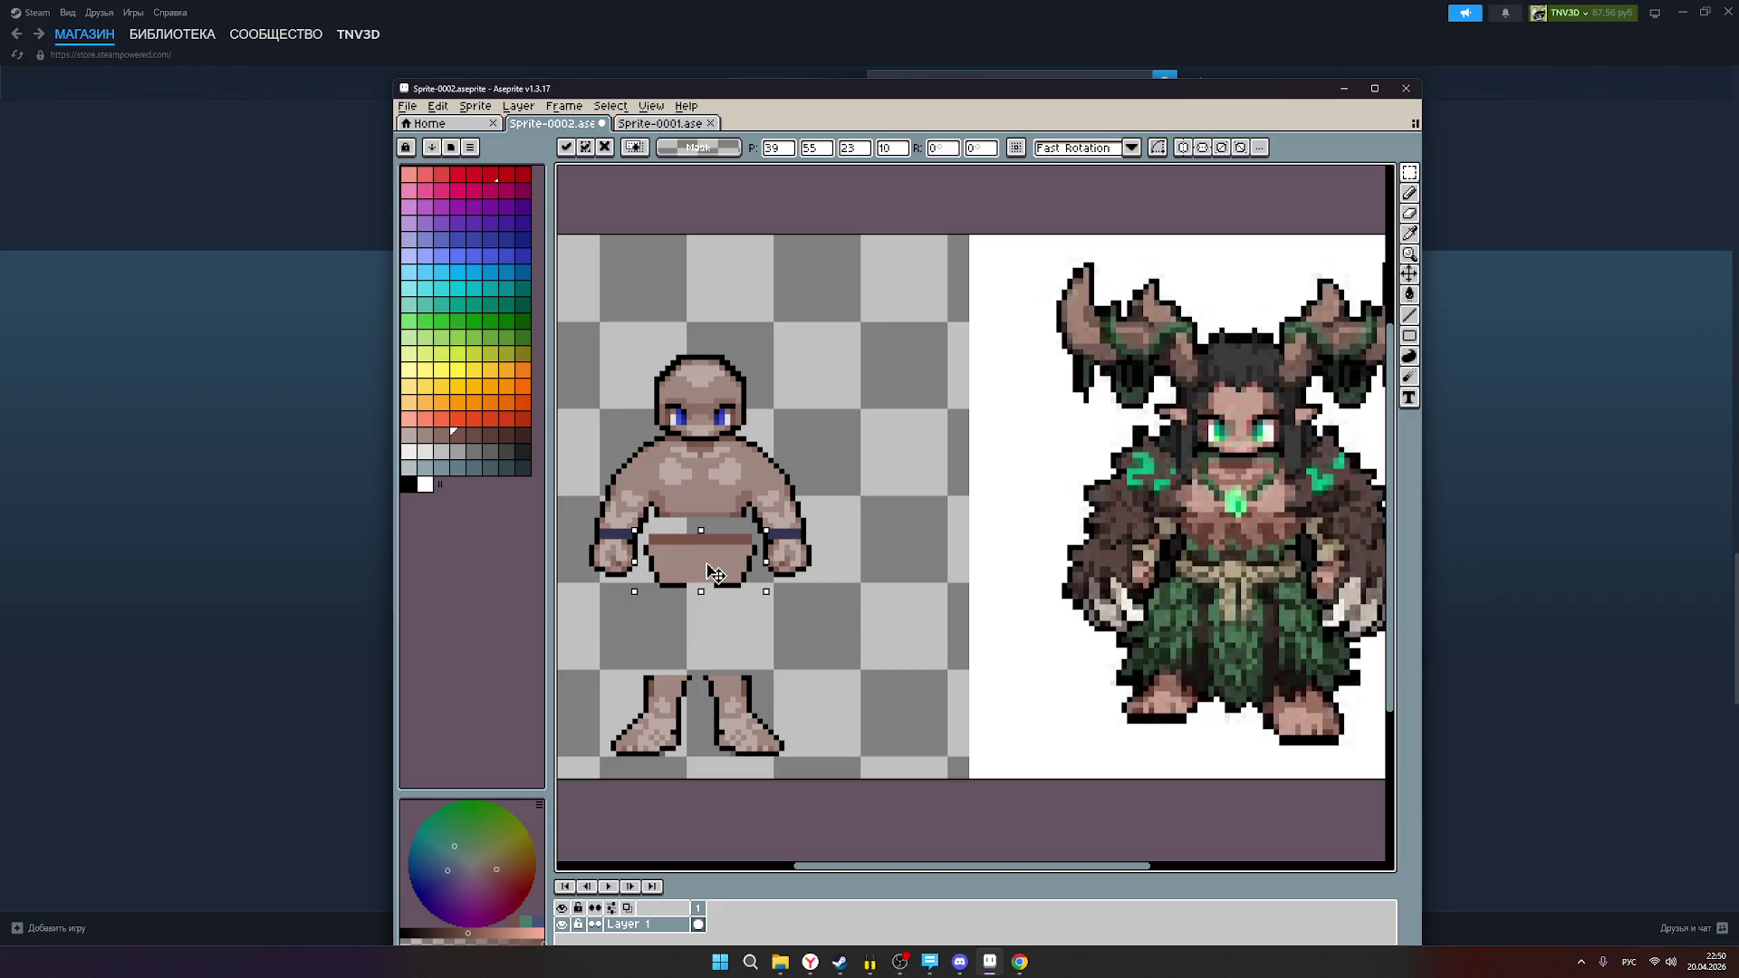
{"action": "left_click_drag", "start_coordinate": [707, 564], "coordinate": [707, 550]}
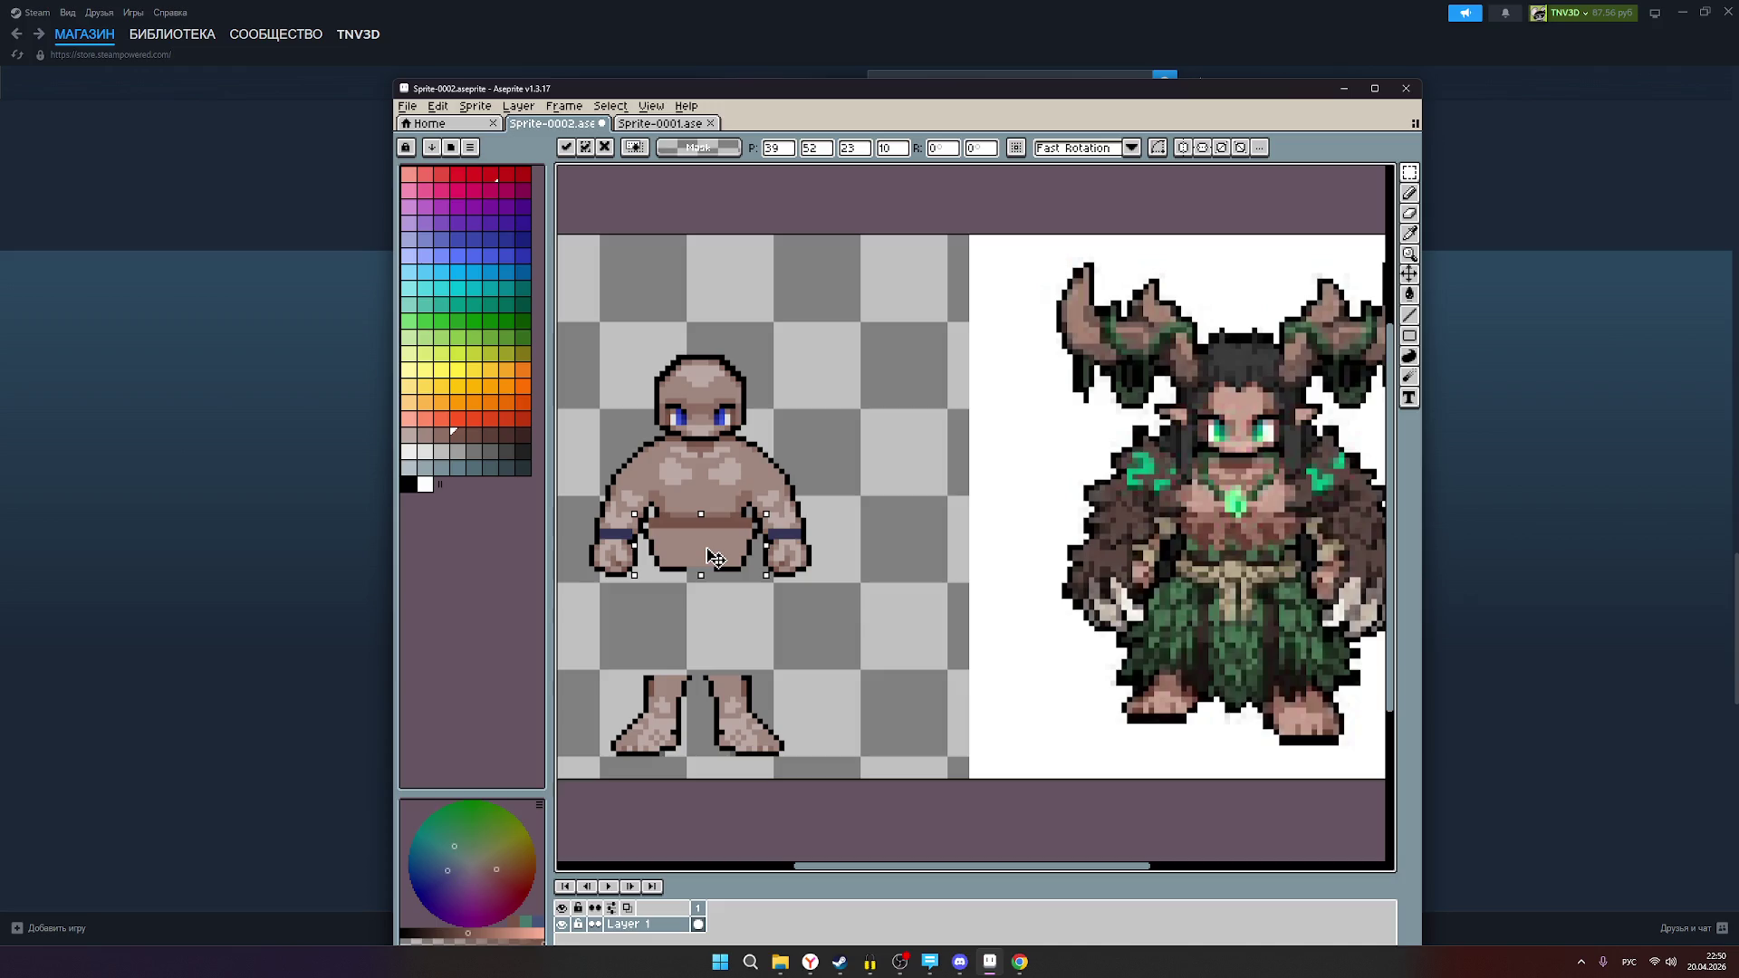
{"action": "key", "text": "Down"}
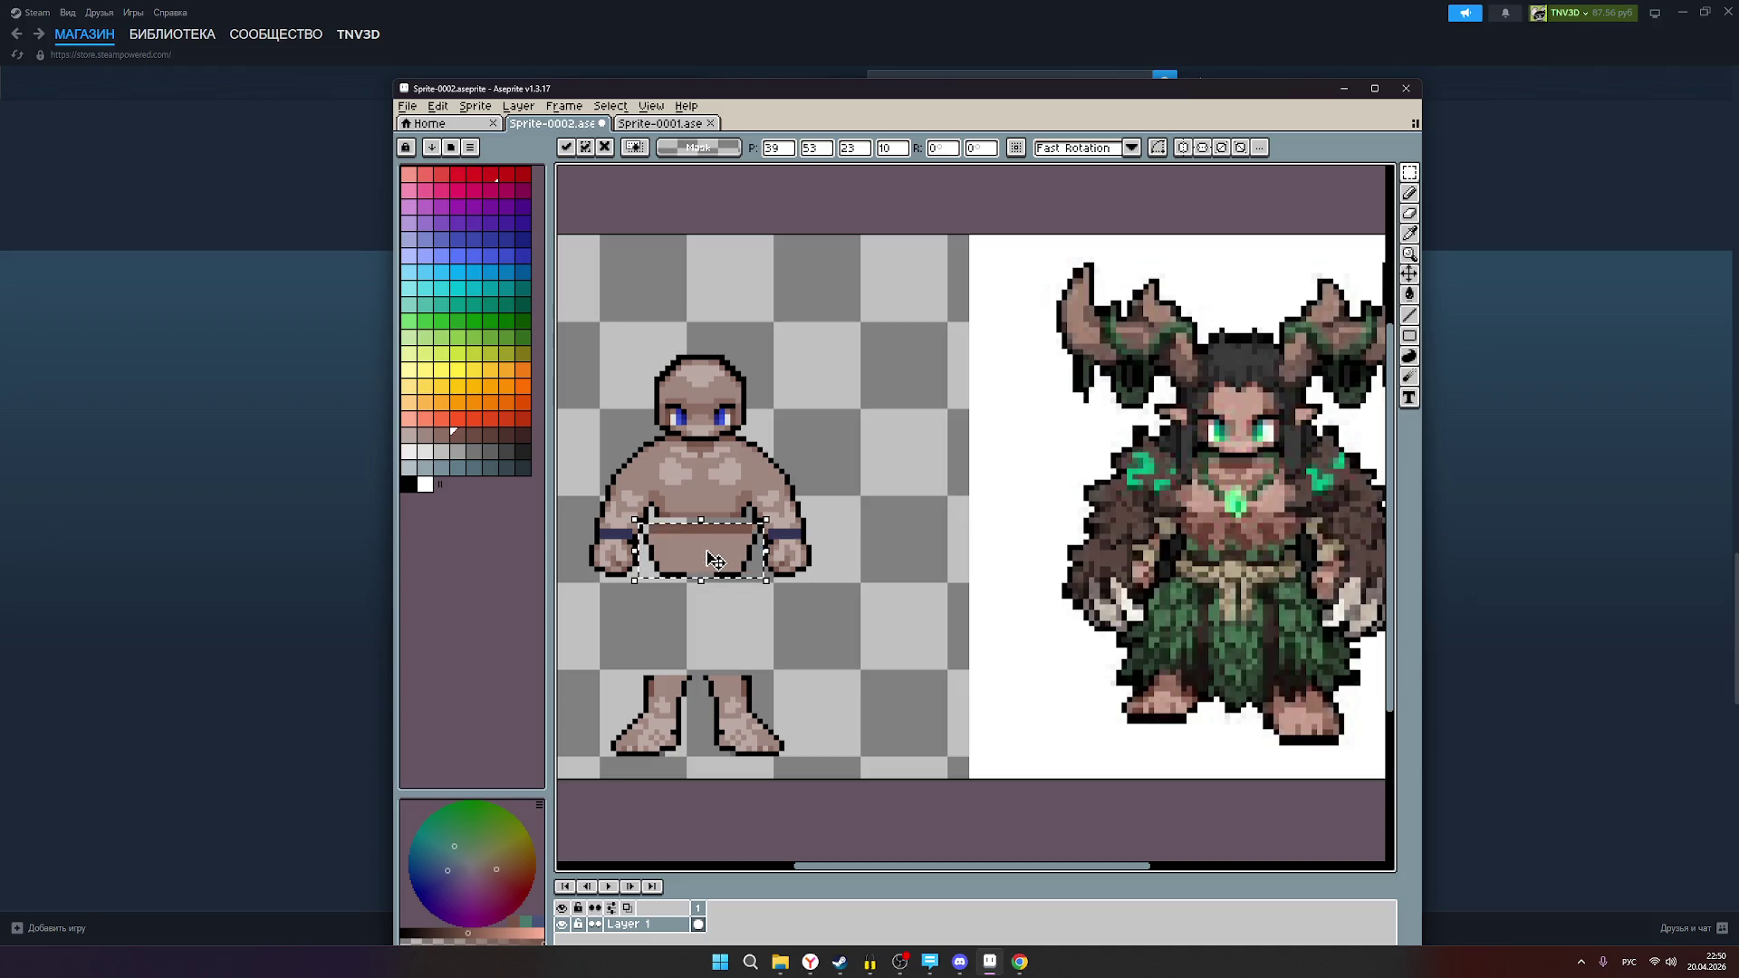
{"action": "left_click_drag", "start_coordinate": [716, 557], "coordinate": [721, 552]}
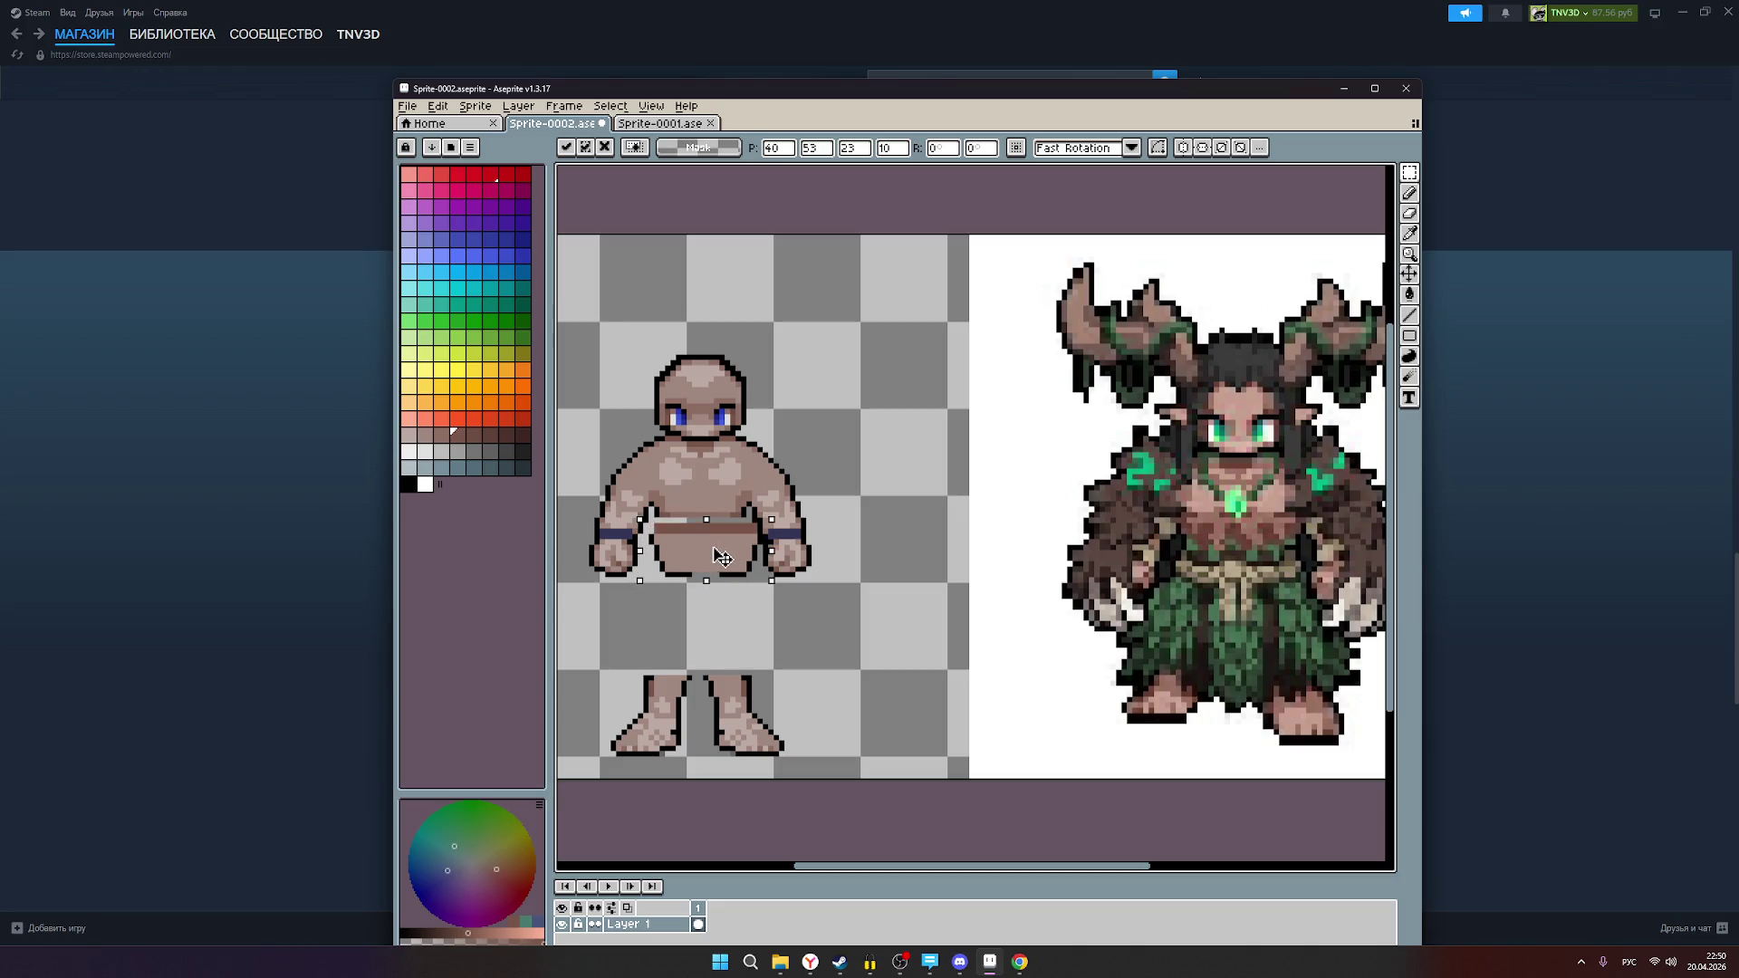
{"action": "left_click_drag", "start_coordinate": [721, 553], "coordinate": [721, 626]}
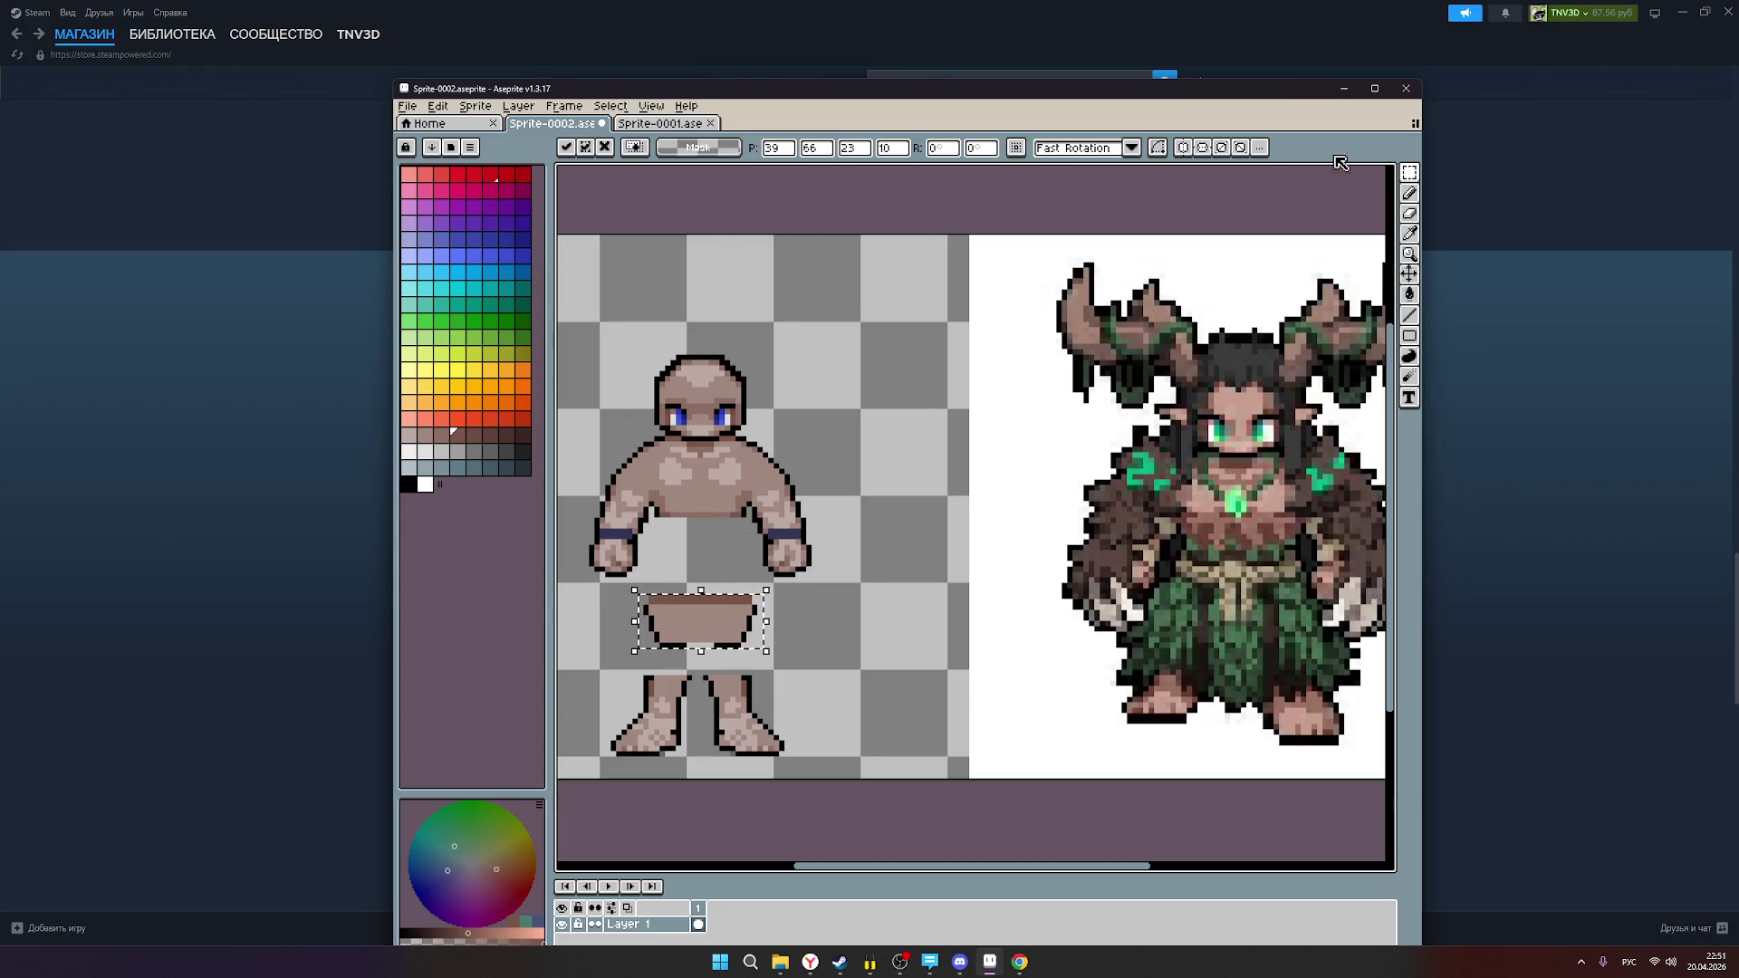
Step: Select the torso's right half and shift it one pixel outward
{"action": "mouse_move", "coordinate": [1408, 172]}
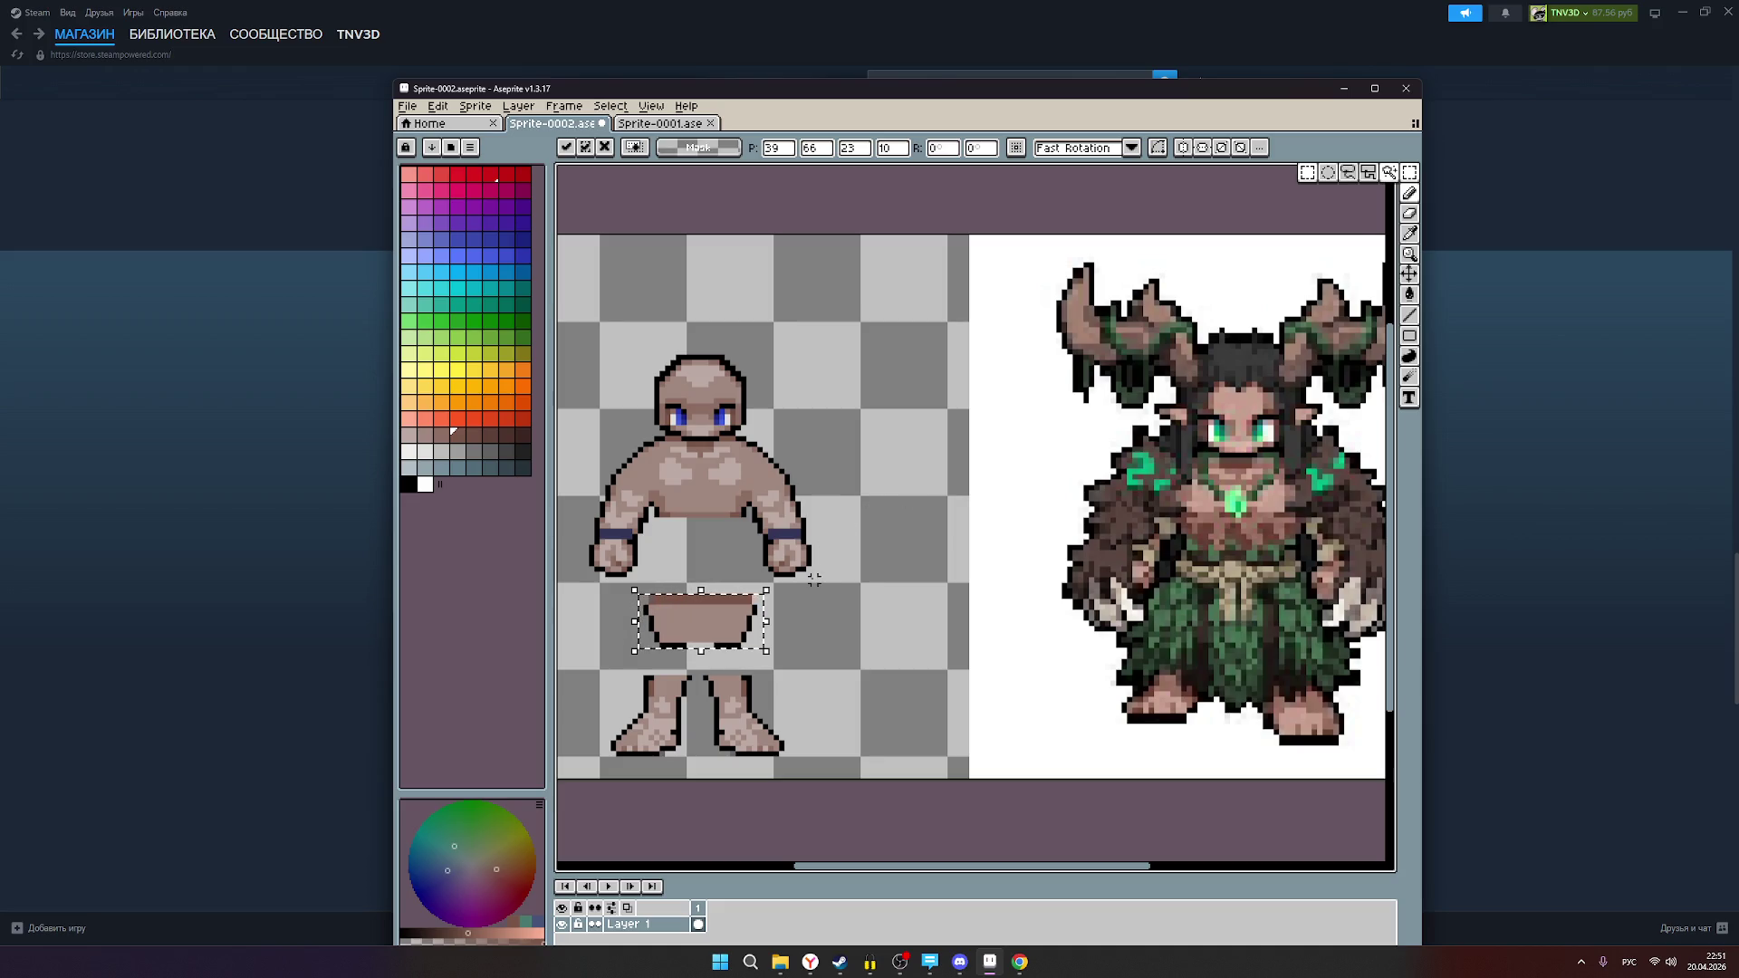
{"action": "mouse_move", "coordinate": [810, 580]}
{"action": "left_mouse_down"}
{"action": "mouse_move", "coordinate": [804, 527]}
{"action": "mouse_move", "coordinate": [700, 443]}
{"action": "left_mouse_up"}
{"action": "left_click_drag", "start_coordinate": [752, 530], "coordinate": [761, 532]}
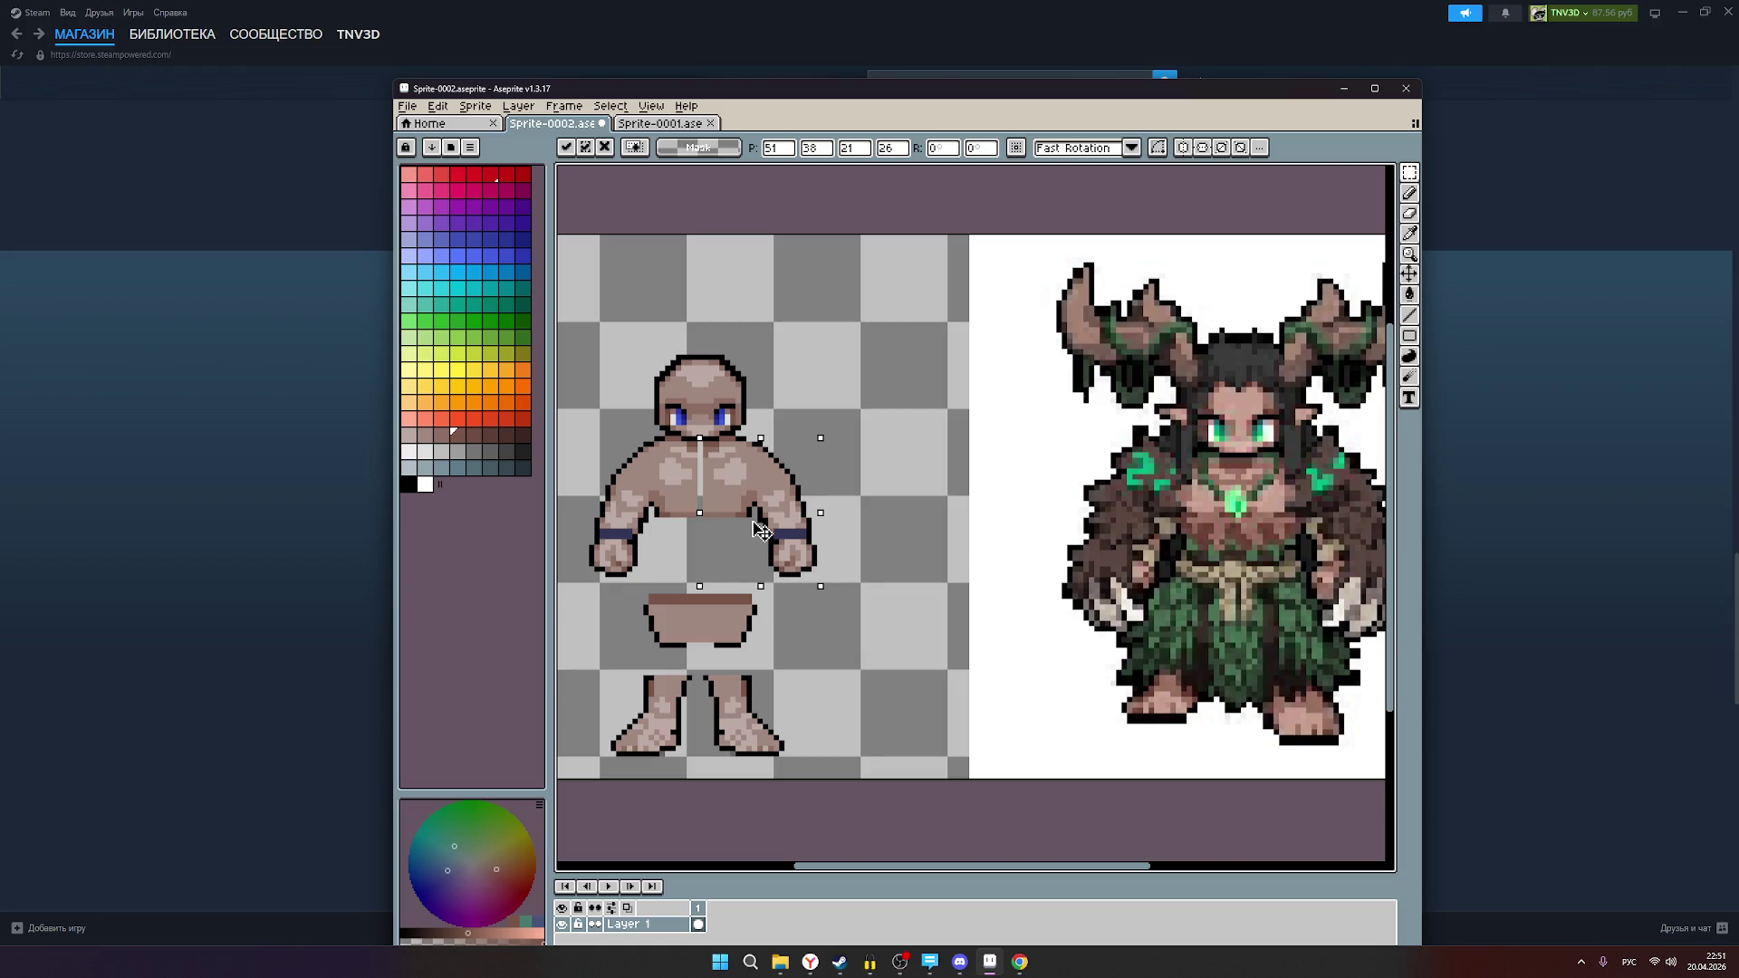
Step: Pull the torso's right half back one pixel and join the hips piece under the chest
{"action": "left_click_drag", "start_coordinate": [760, 531], "coordinate": [755, 531]}
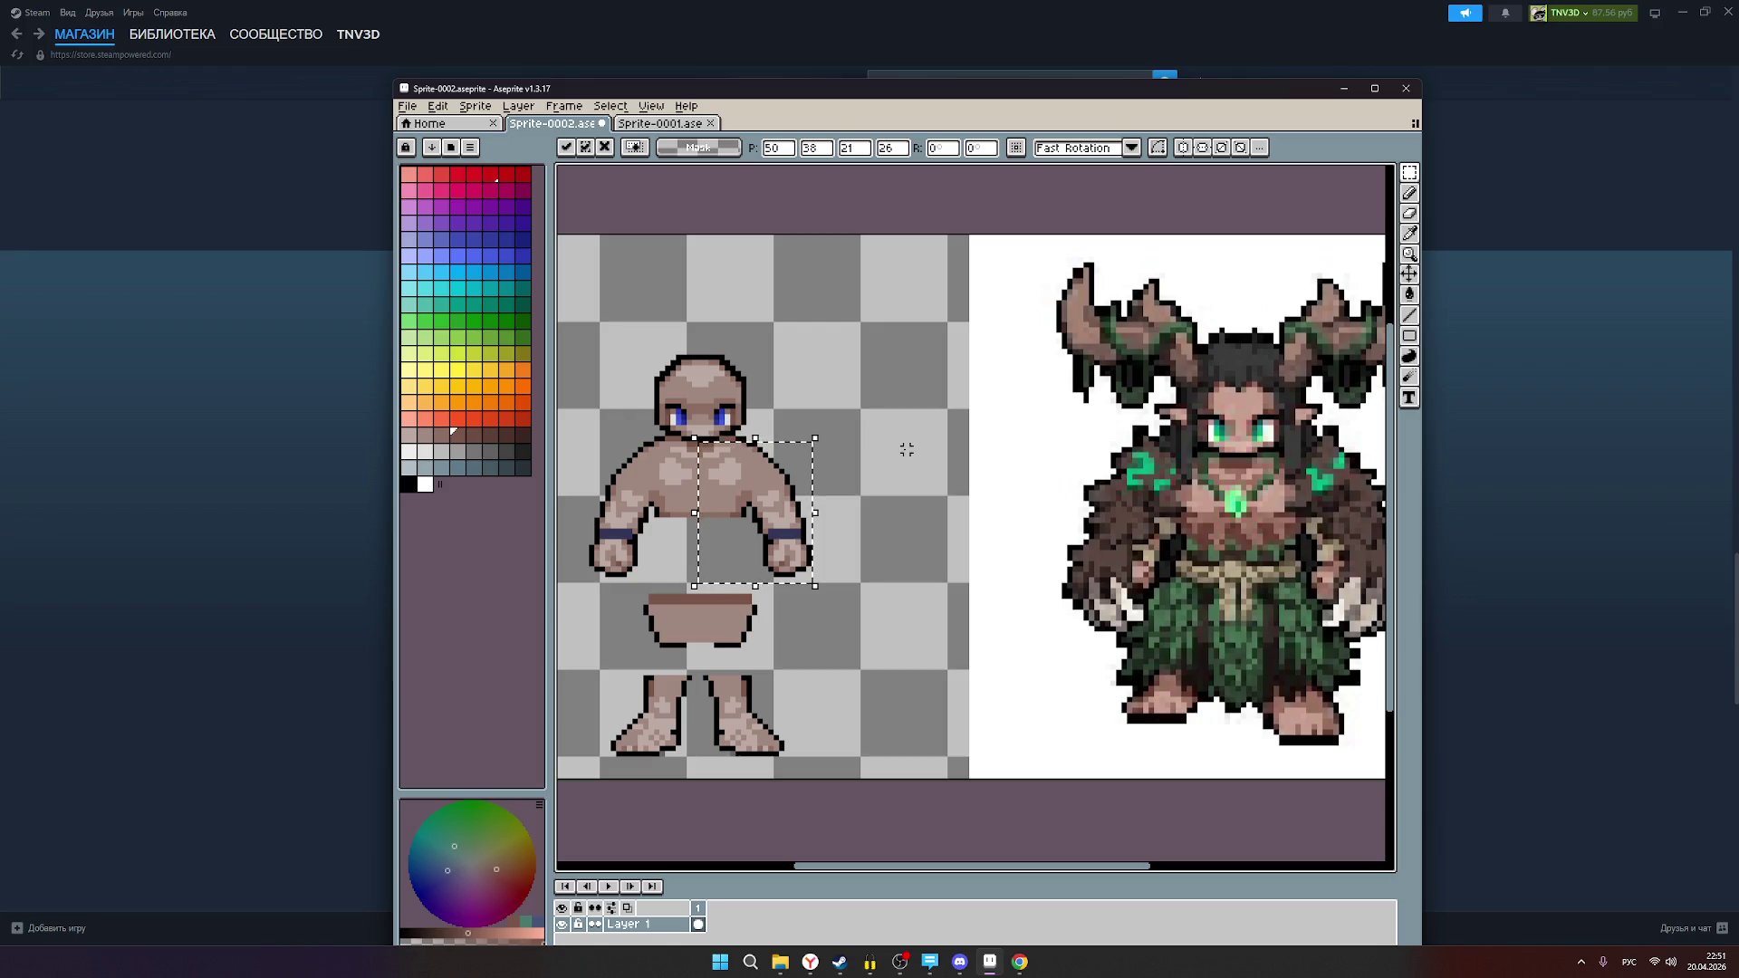
{"action": "left_click", "coordinate": [839, 522]}
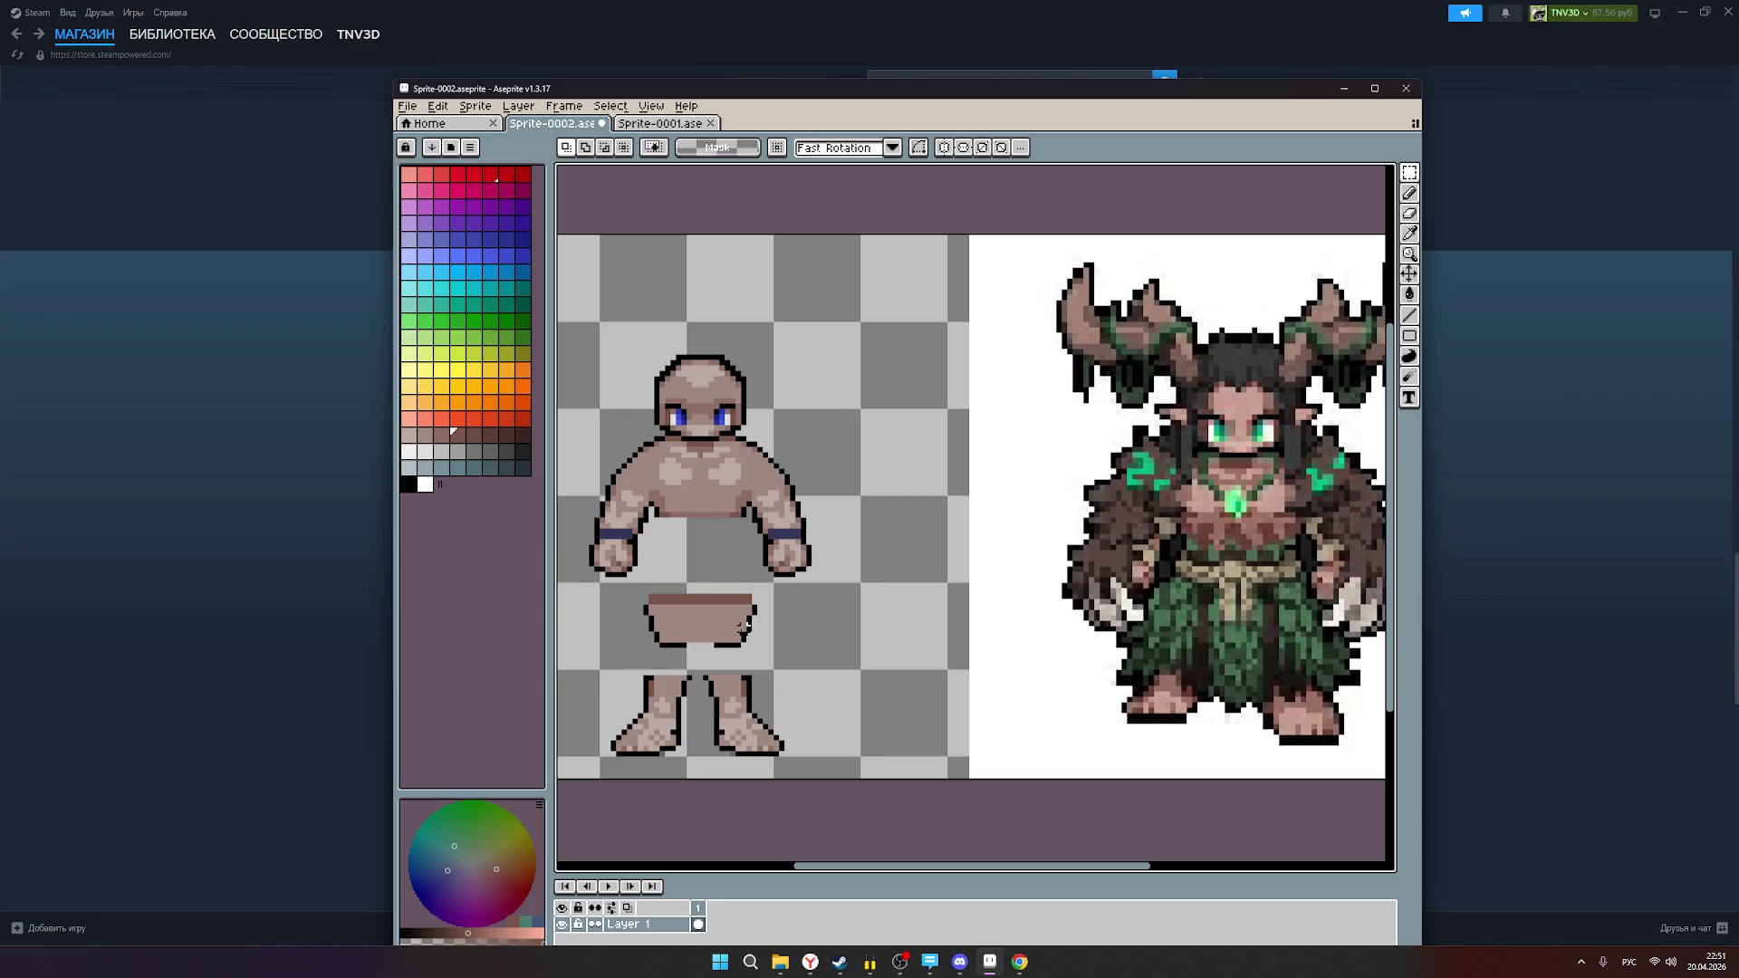
{"action": "mouse_move", "coordinate": [757, 653]}
{"action": "left_mouse_down"}
{"action": "mouse_move", "coordinate": [644, 595]}
{"action": "mouse_move", "coordinate": [713, 633]}
{"action": "mouse_move", "coordinate": [712, 525]}
{"action": "left_mouse_up"}
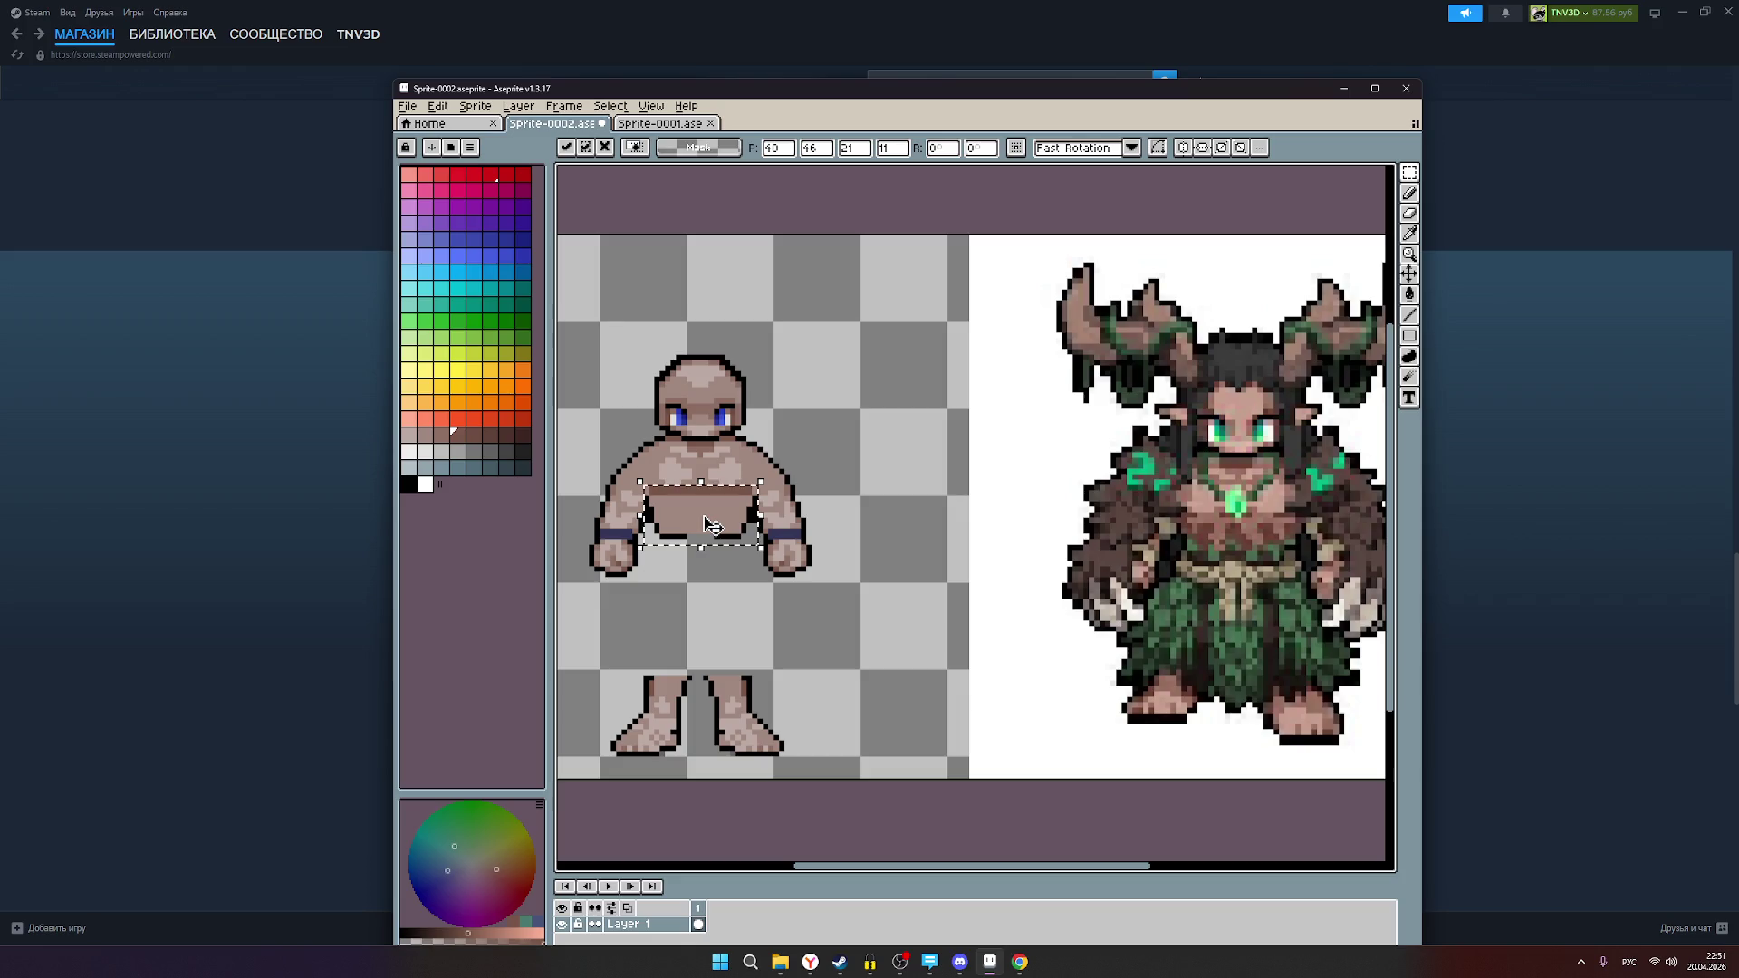
{"action": "left_click", "coordinate": [803, 623]}
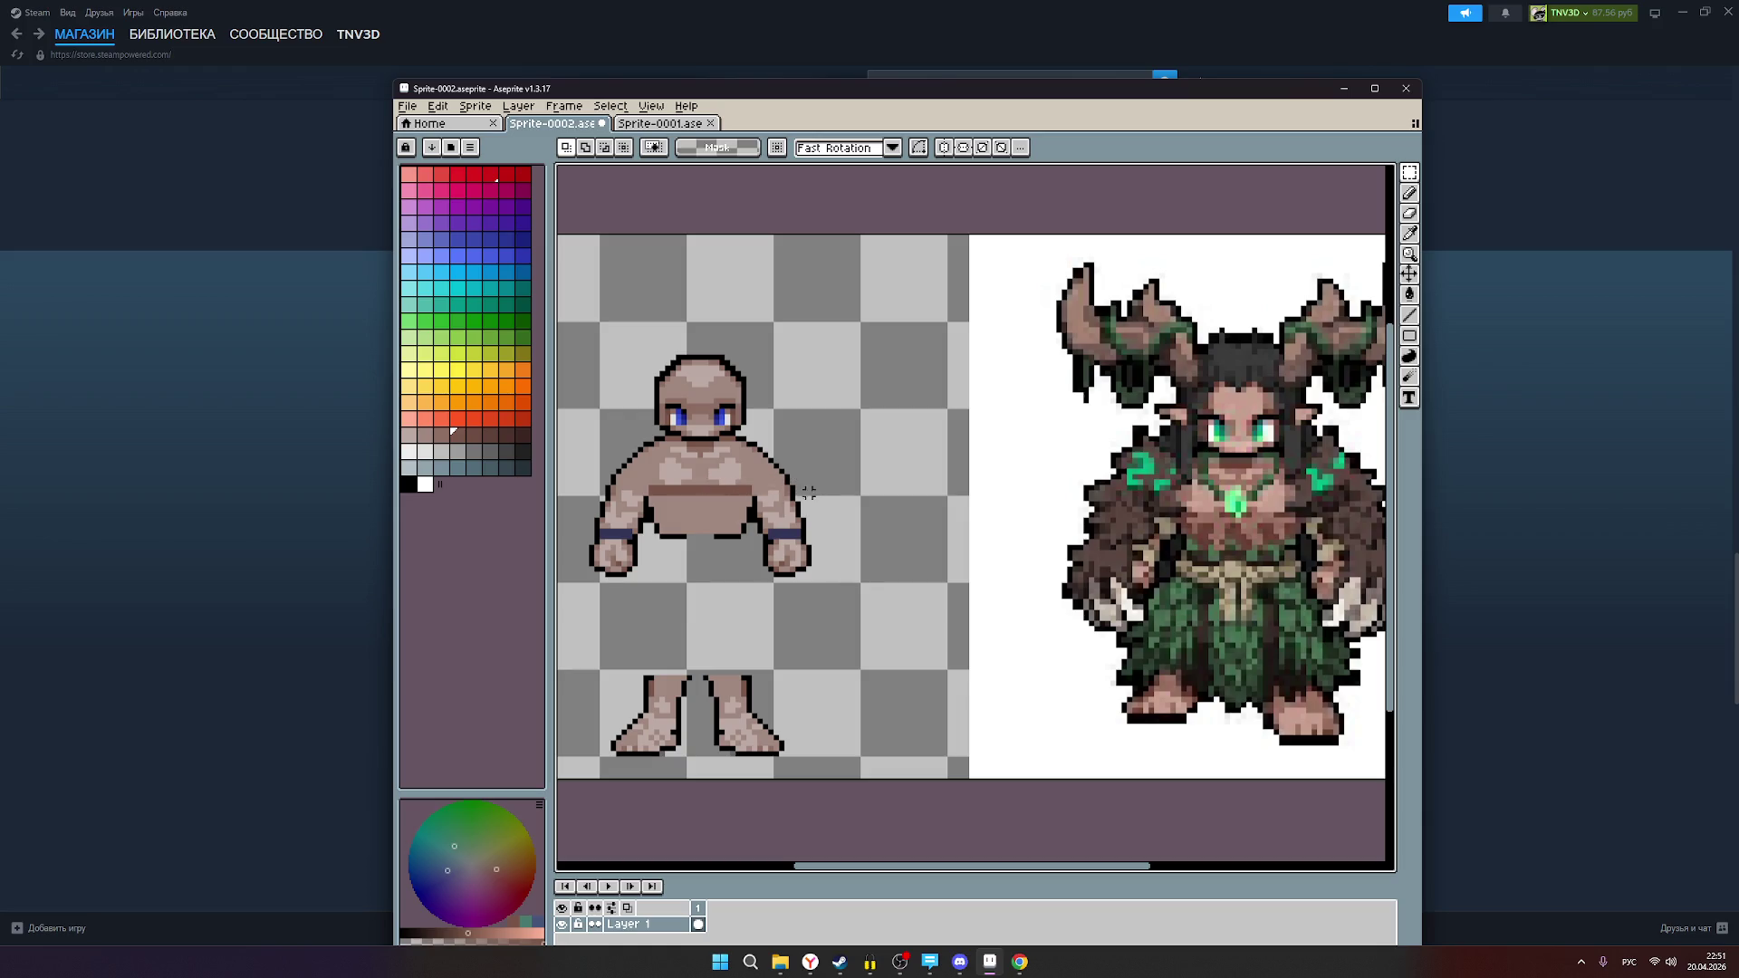
{"action": "scroll", "coordinate": [846, 503], "scroll_direction": "down", "scroll_amount": 1}
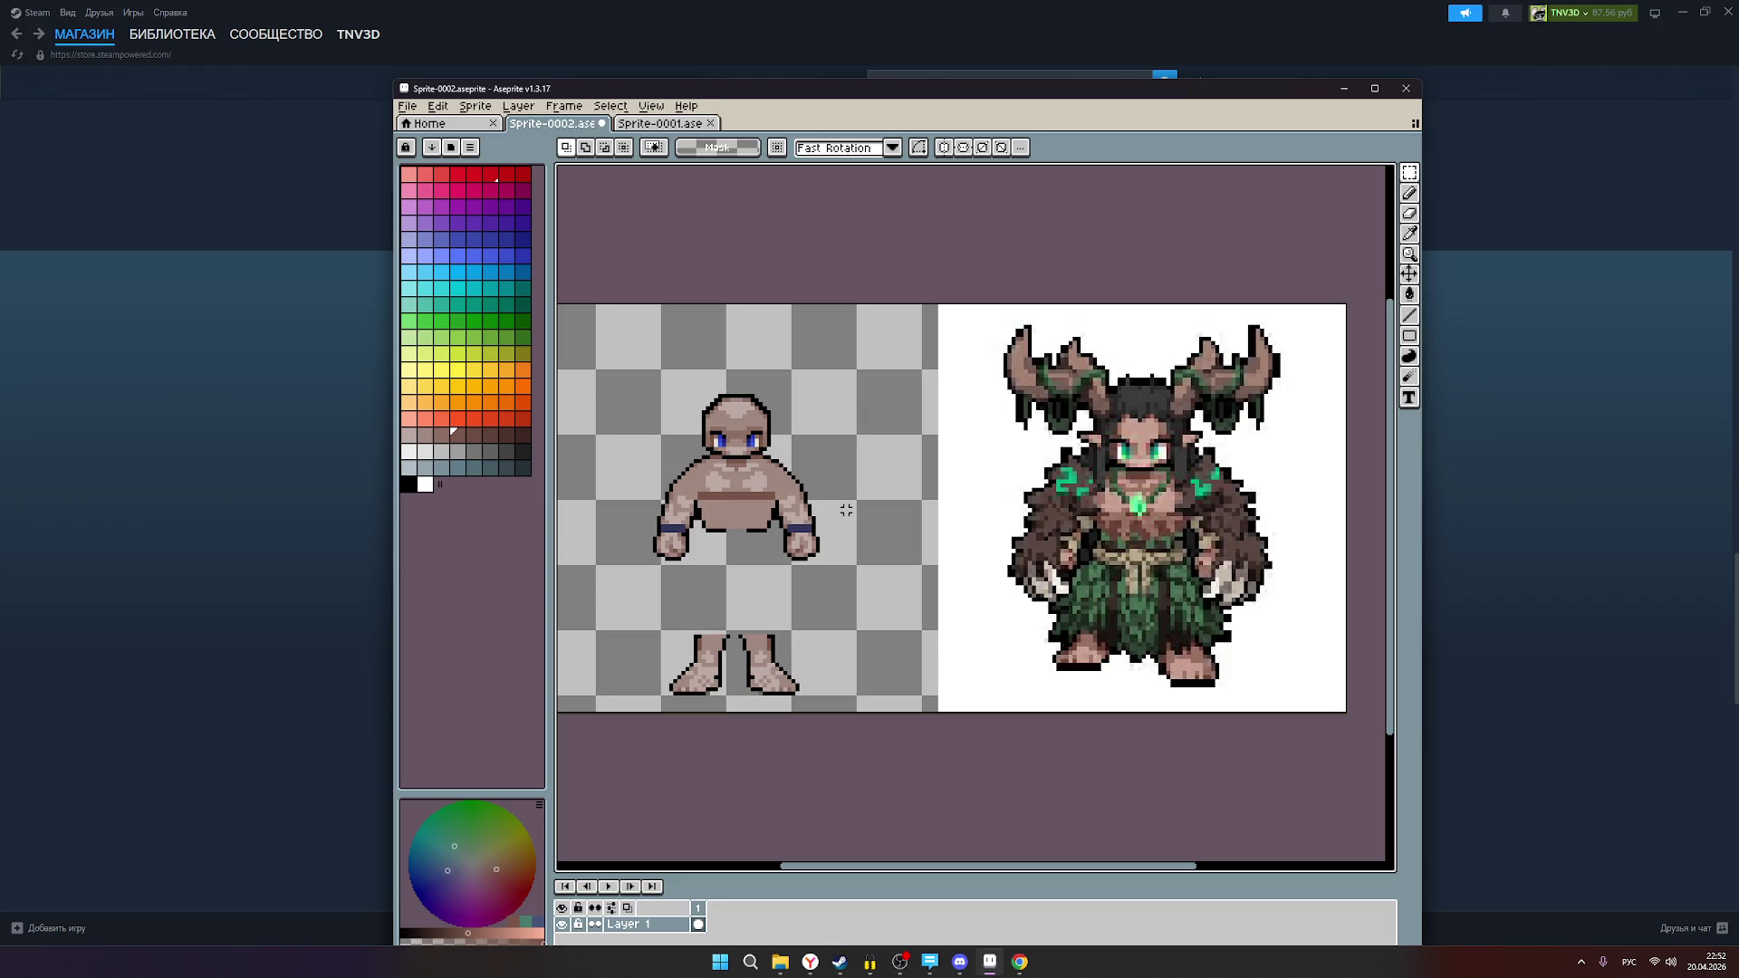
{"action": "scroll", "coordinate": [828, 509], "scroll_direction": "up", "scroll_amount": 1}
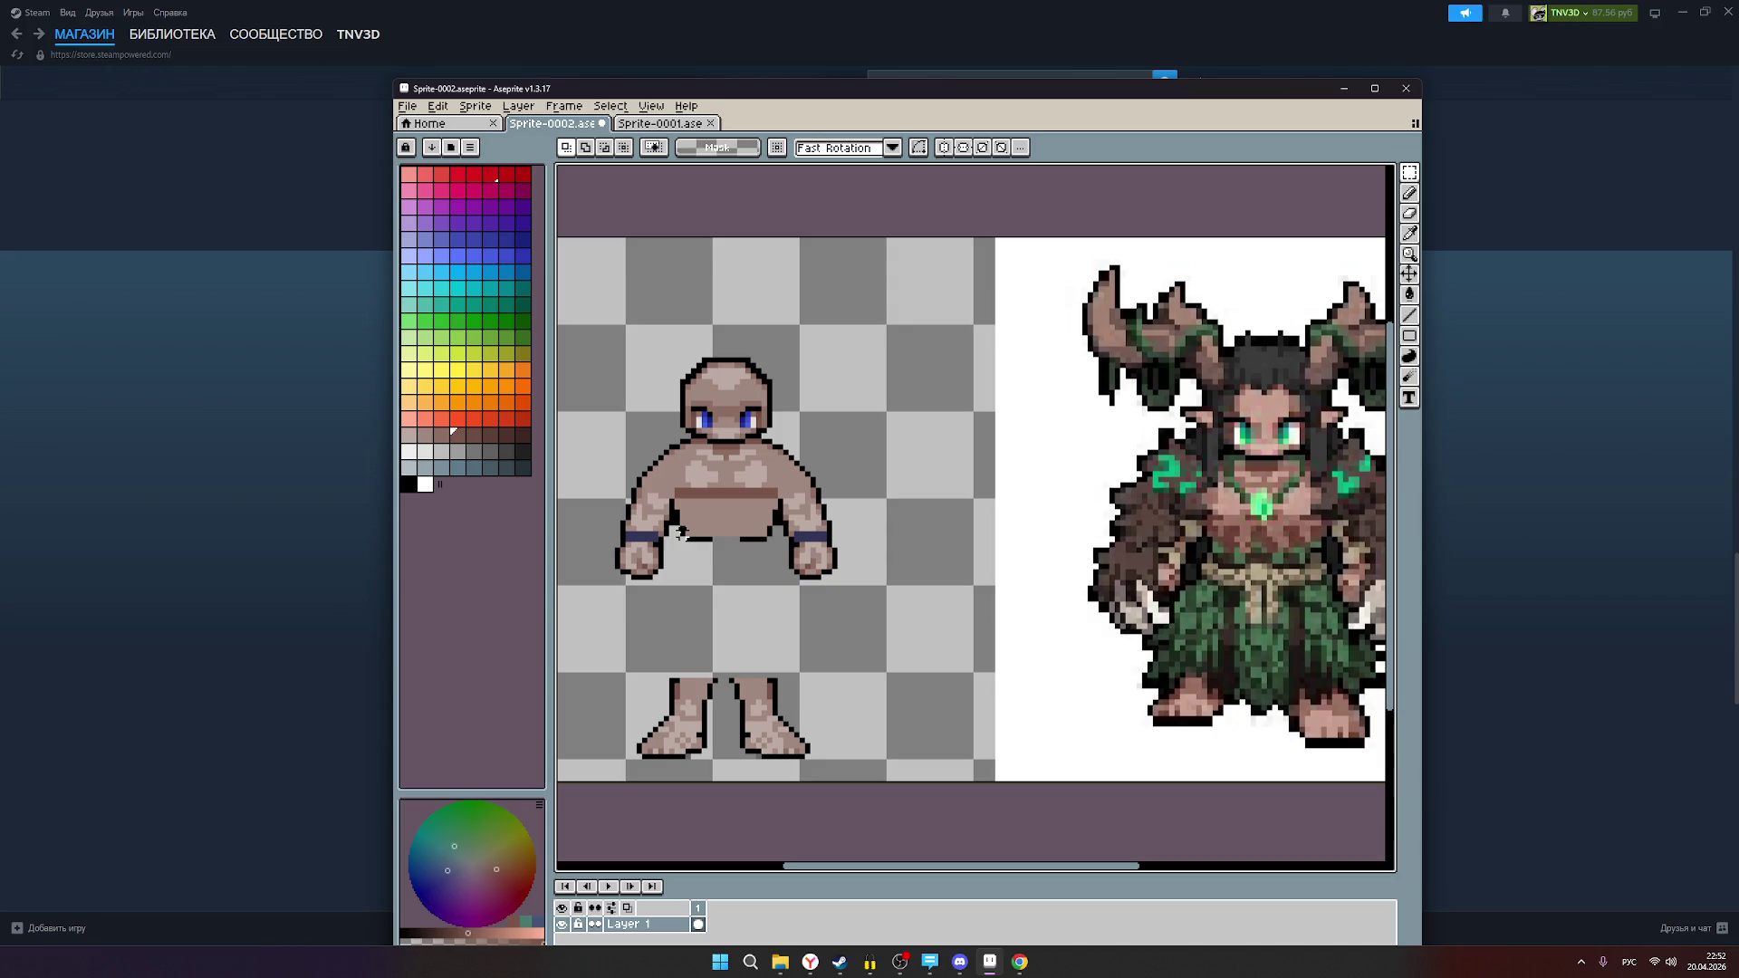
Step: Switch to the Pencil with red as the drawing colour and pan to the figure's torso
{"action": "scroll", "coordinate": [675, 514], "scroll_direction": "up", "scroll_amount": 2}
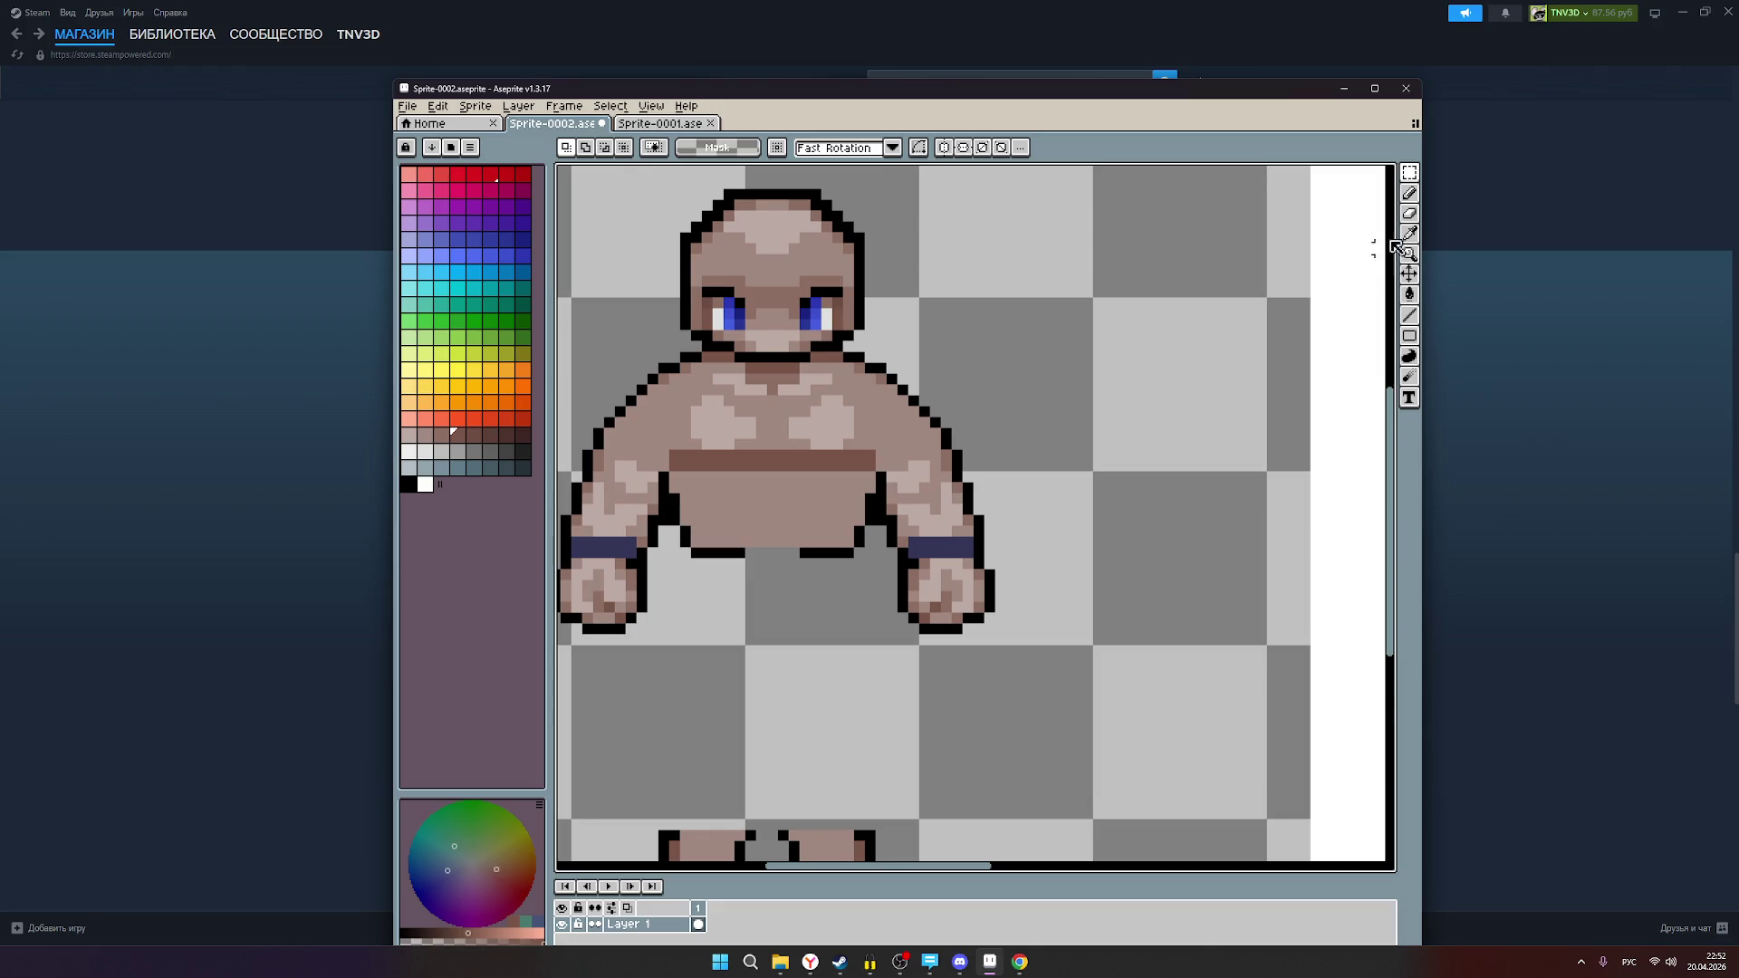
{"action": "left_click", "coordinate": [1409, 192]}
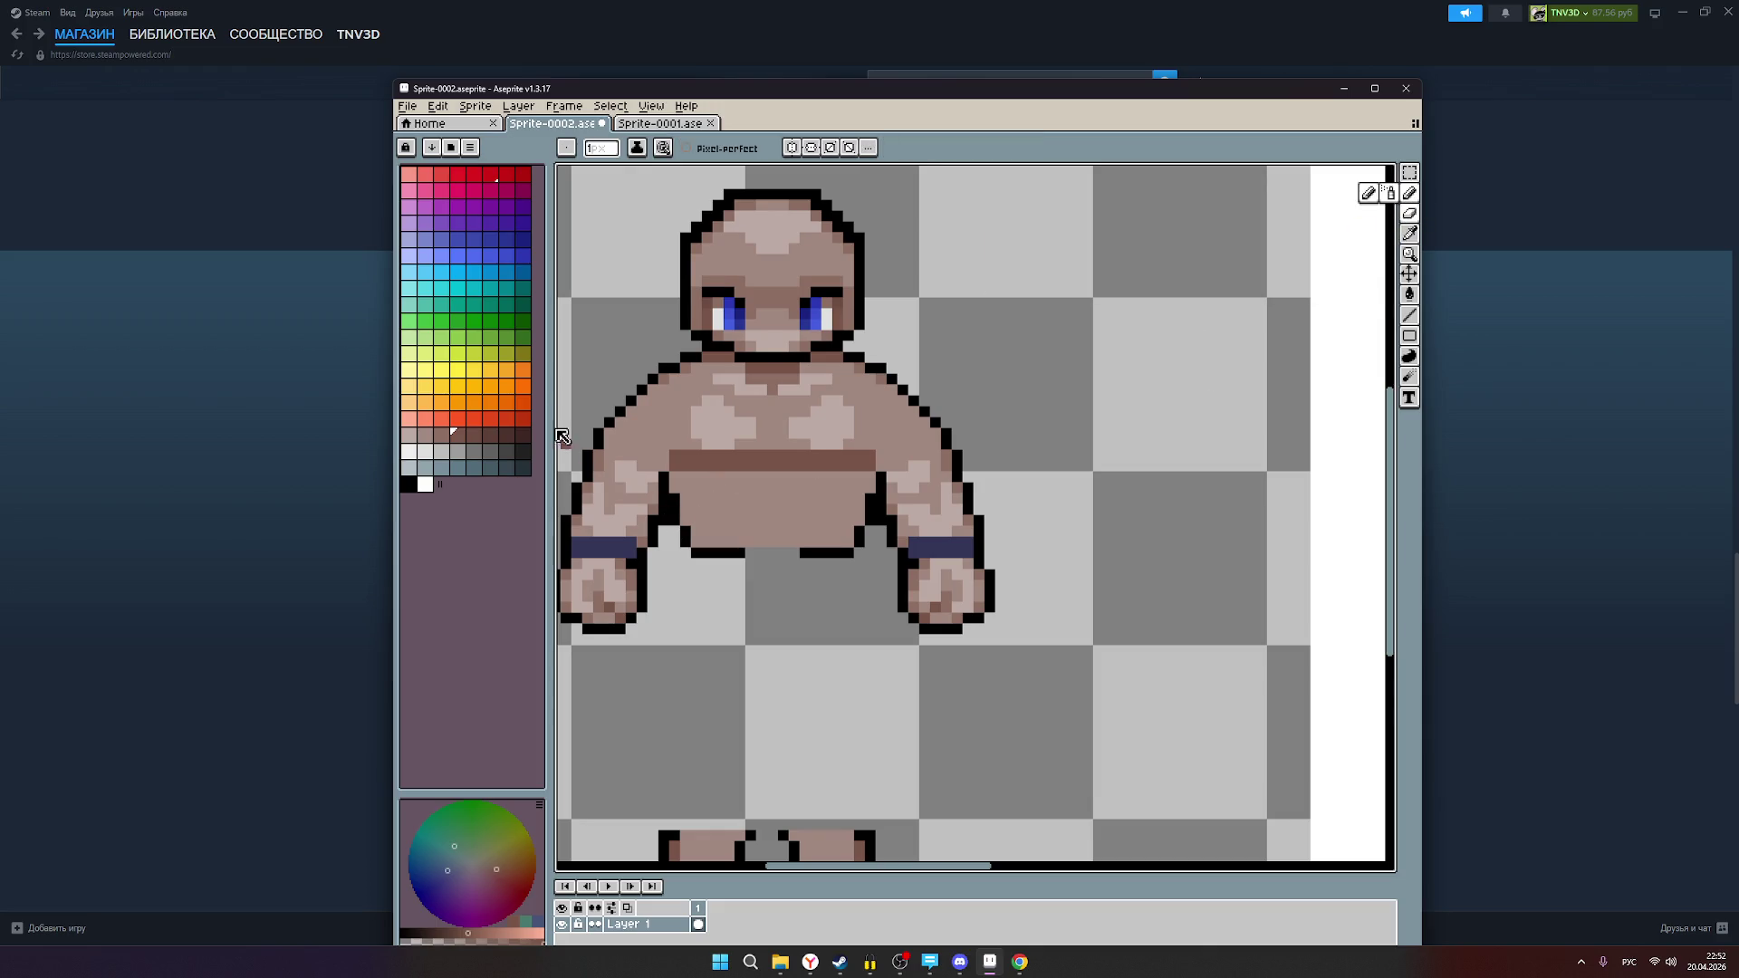
{"action": "left_click", "coordinate": [441, 175]}
{"action": "scroll", "coordinate": [788, 493], "scroll_direction": "down", "scroll_amount": 1}
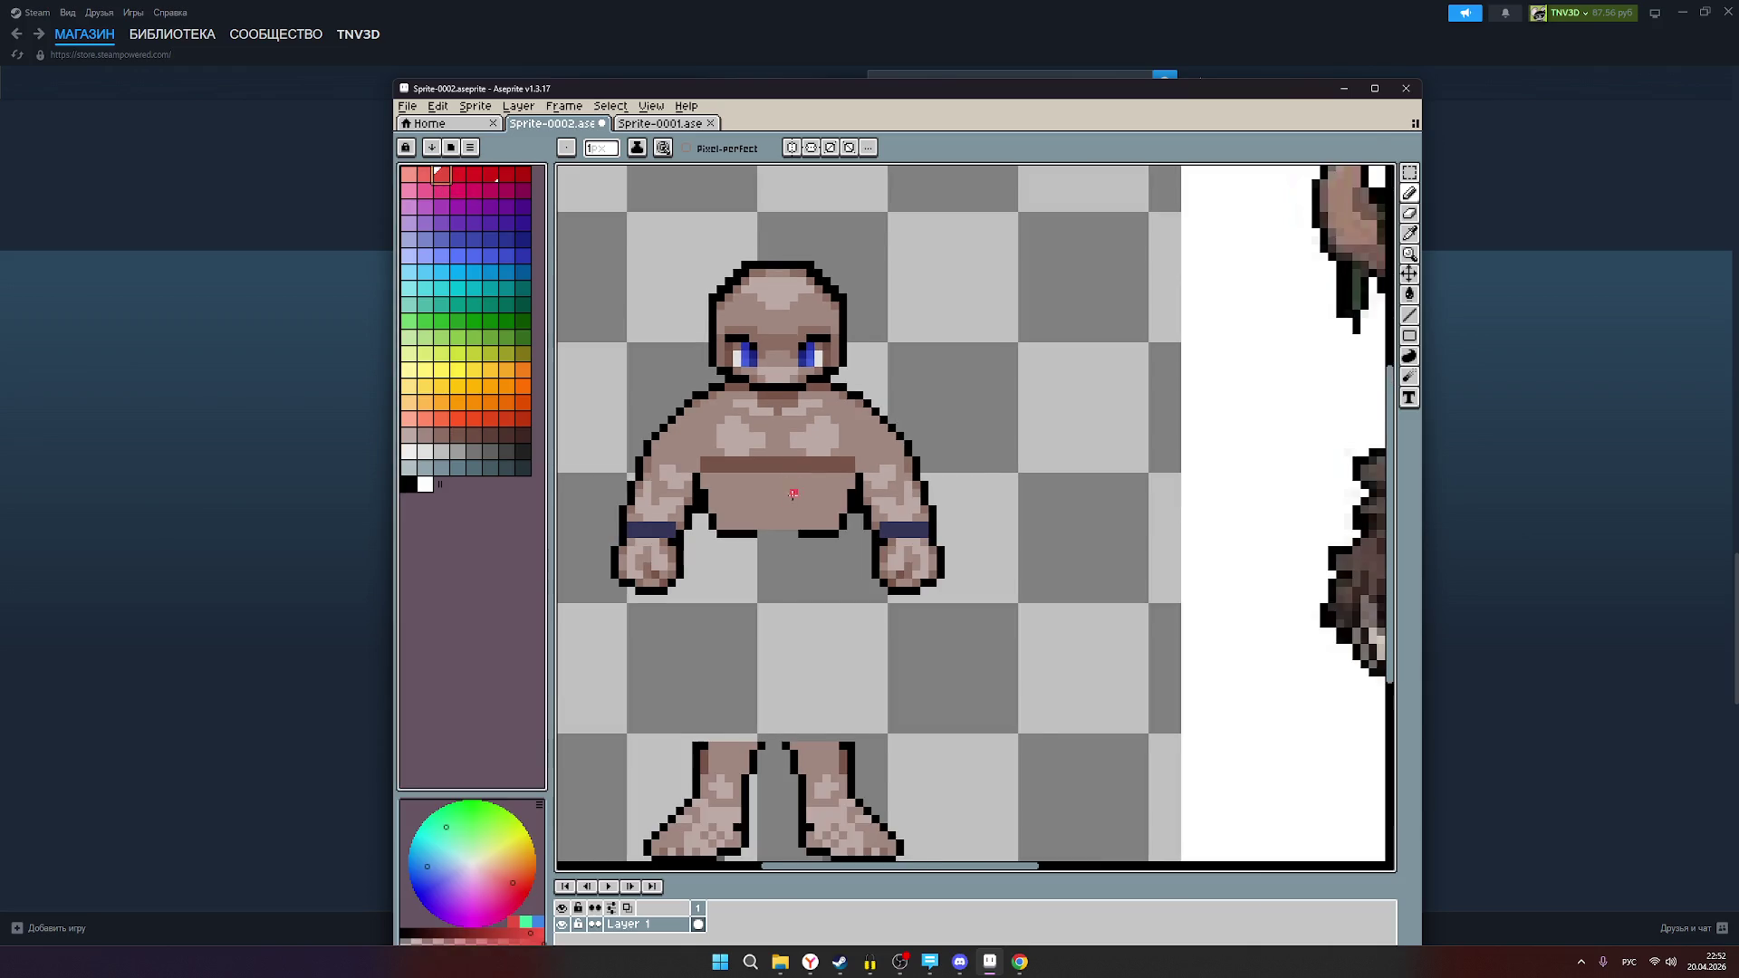
{"action": "scroll", "coordinate": [787, 492], "scroll_direction": "down", "scroll_amount": 1}
{"action": "mouse_move", "coordinate": [815, 502]}
{"action": "left_mouse_down"}
{"action": "mouse_move", "coordinate": [640, 515]}
{"action": "mouse_move", "coordinate": [676, 509]}
{"action": "left_mouse_up"}
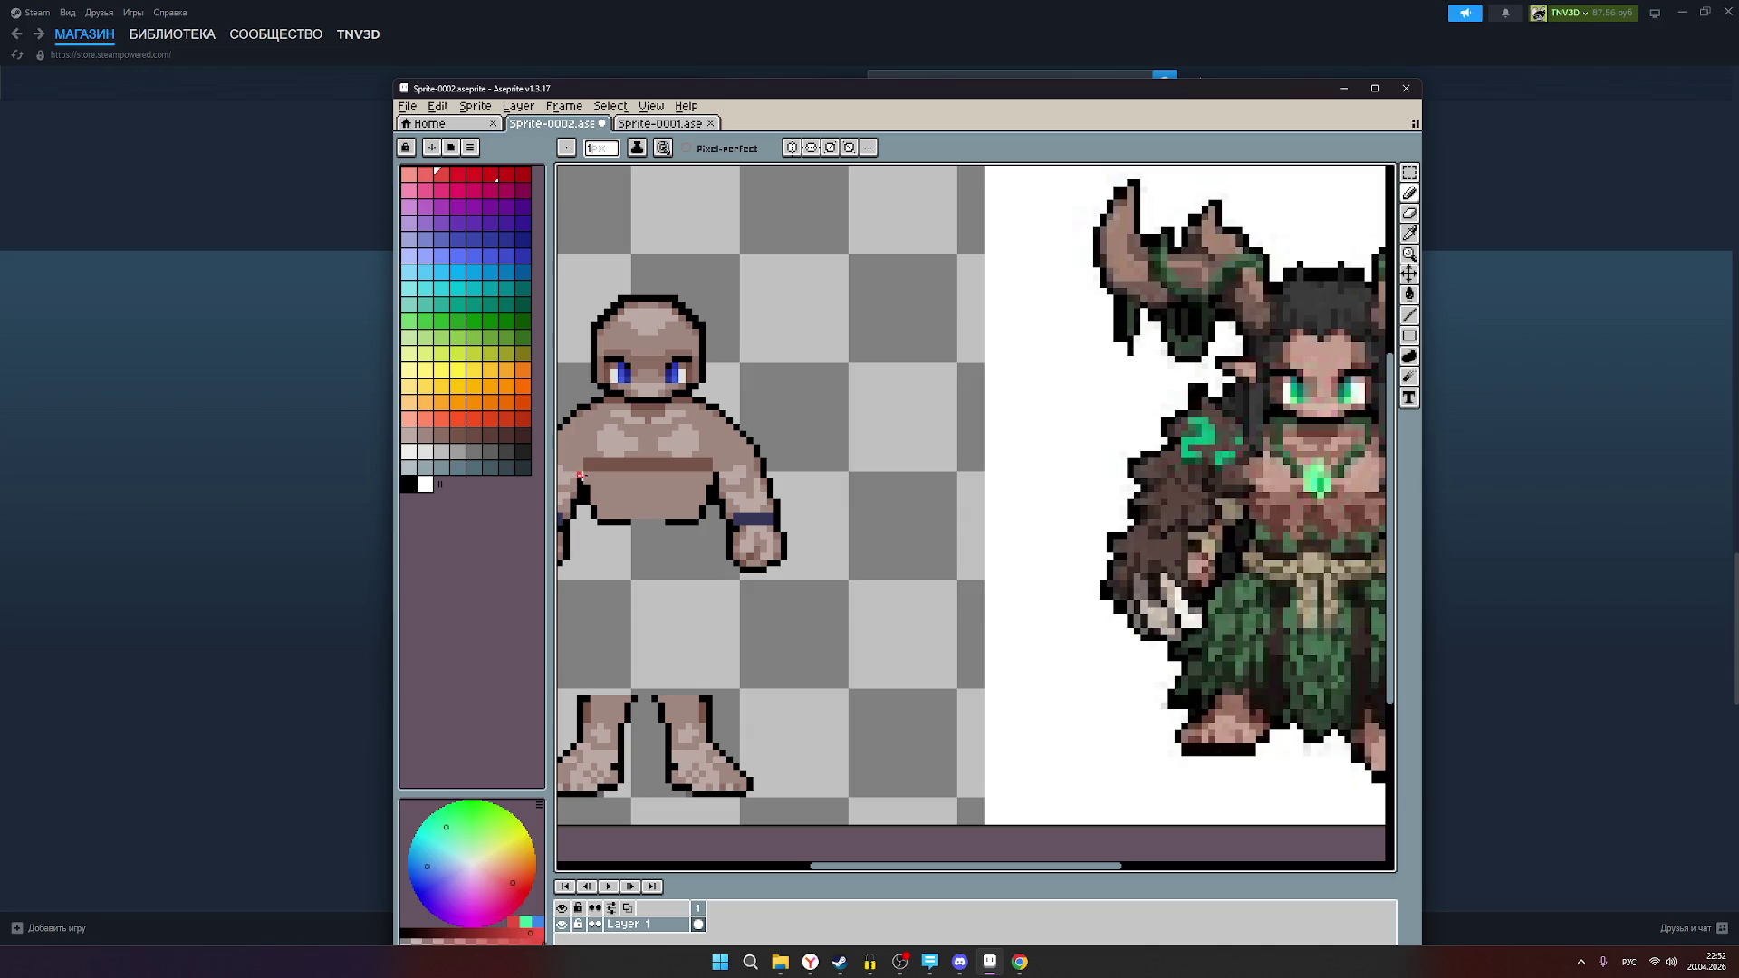
Step: Place red guide pixels on the torso's left edge and armpit, undoing one bad stroke
{"action": "left_click", "coordinate": [580, 475]}
{"action": "left_click_drag", "start_coordinate": [581, 492], "coordinate": [581, 498]}
{"action": "key", "text": "ctrl+z"}
{"action": "key", "text": "v"}
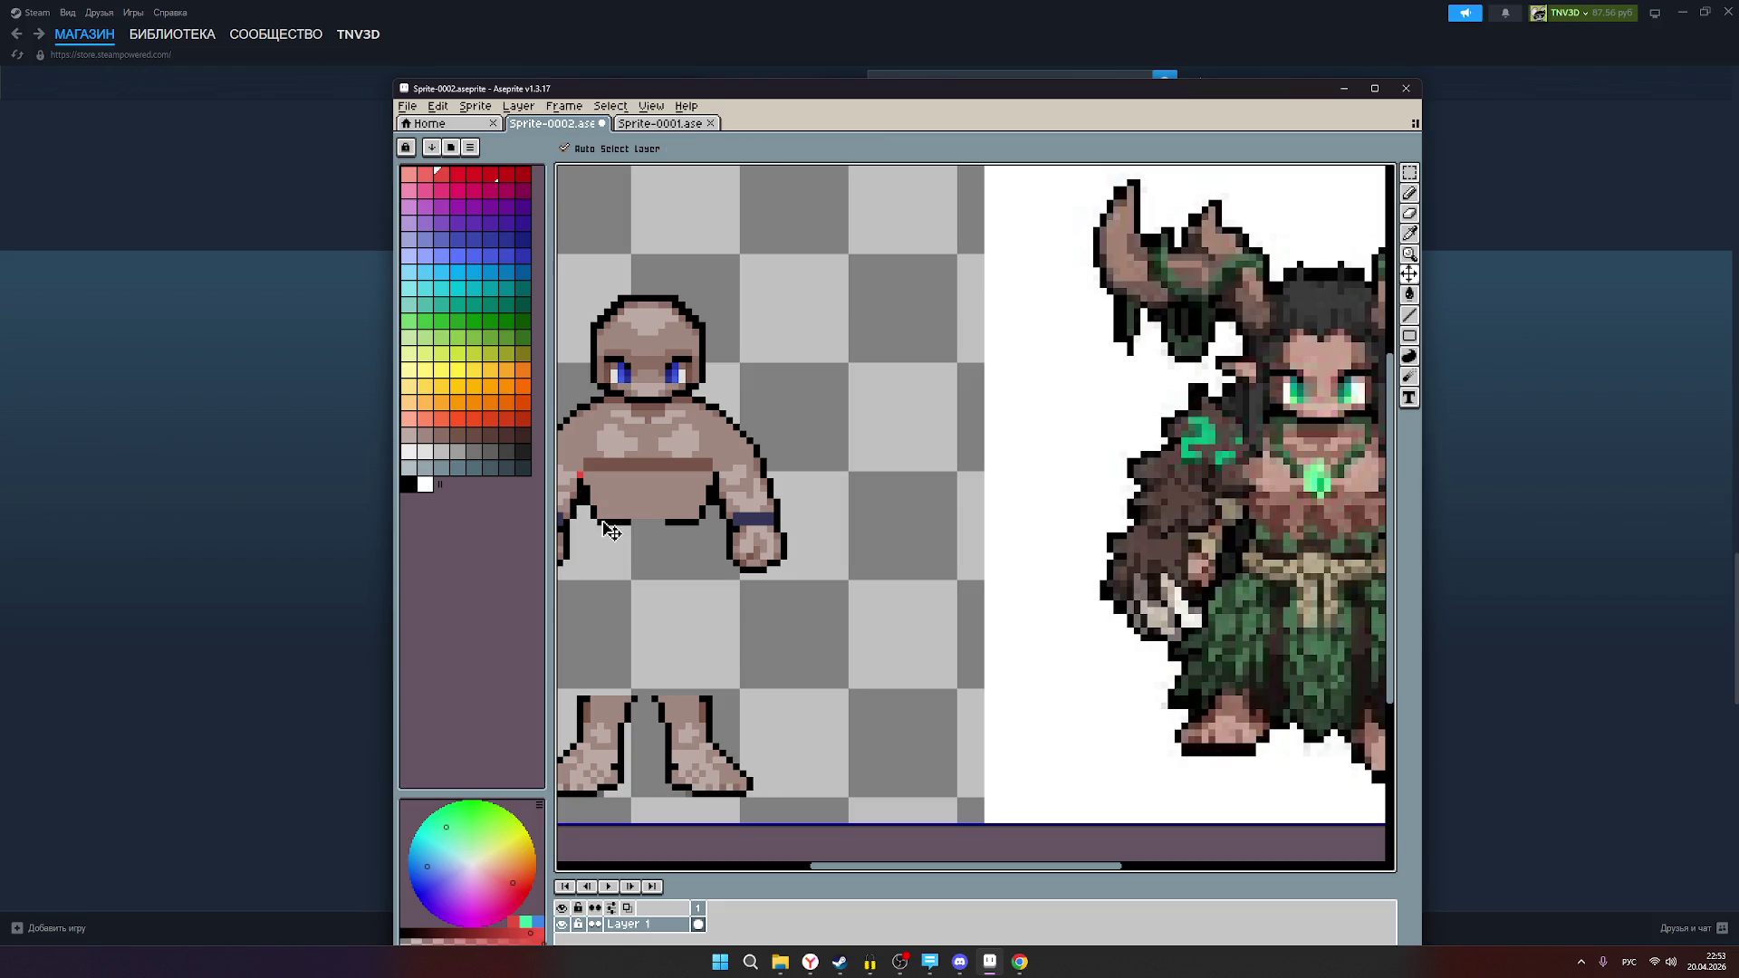
{"action": "key", "text": "b"}
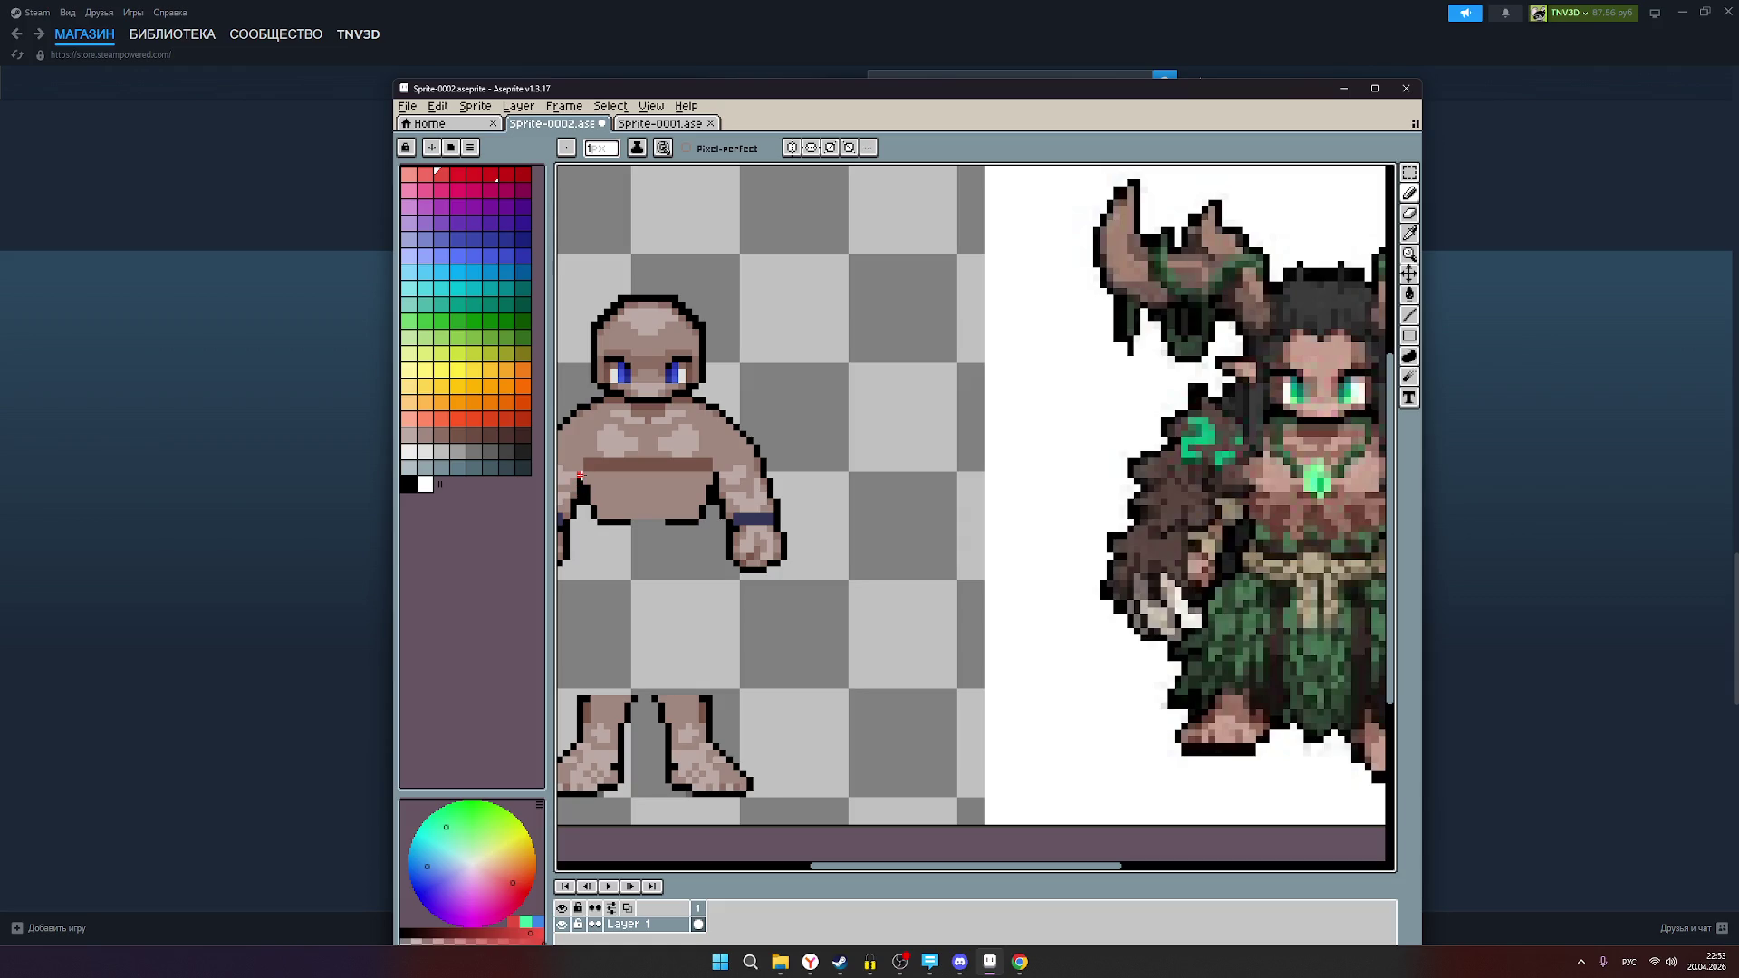
{"action": "left_click", "coordinate": [581, 490]}
Step: Erase the stray red pixel on the figure's left arm with the Eraser
{"action": "left_click_drag", "start_coordinate": [595, 545], "coordinate": [677, 554]}
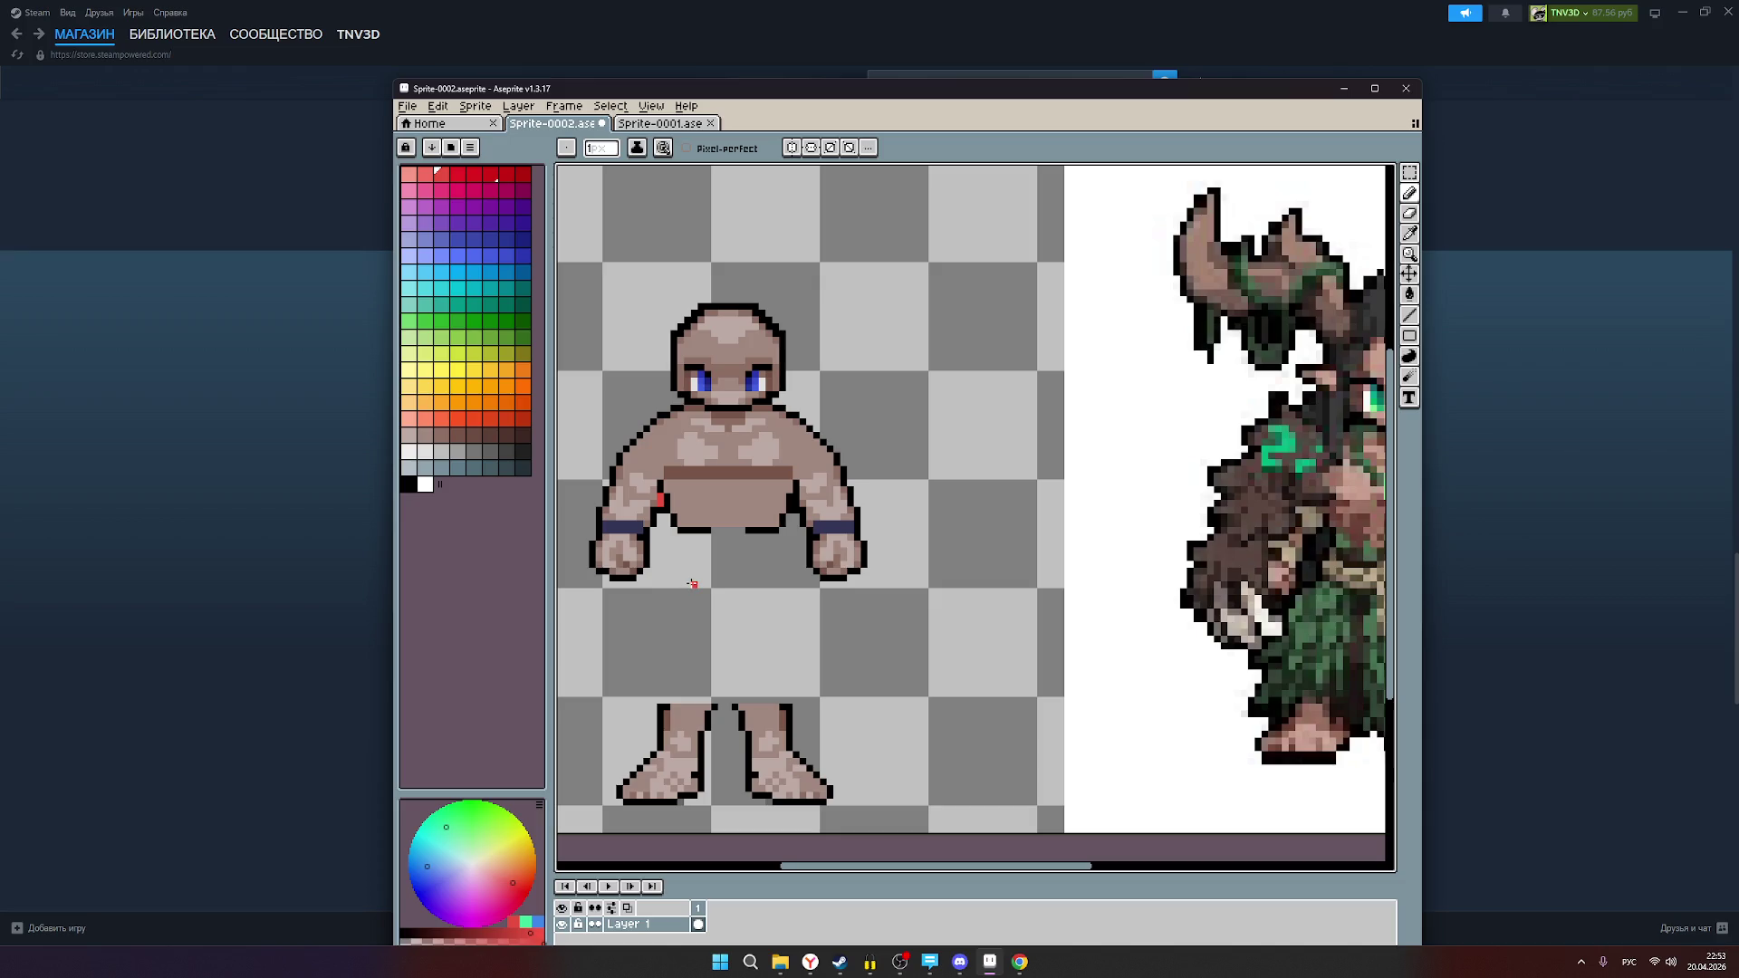
{"action": "left_click", "coordinate": [1409, 218]}
{"action": "left_click", "coordinate": [660, 498]}
{"action": "scroll", "coordinate": [701, 551], "scroll_direction": "left", "scroll_amount": 1}
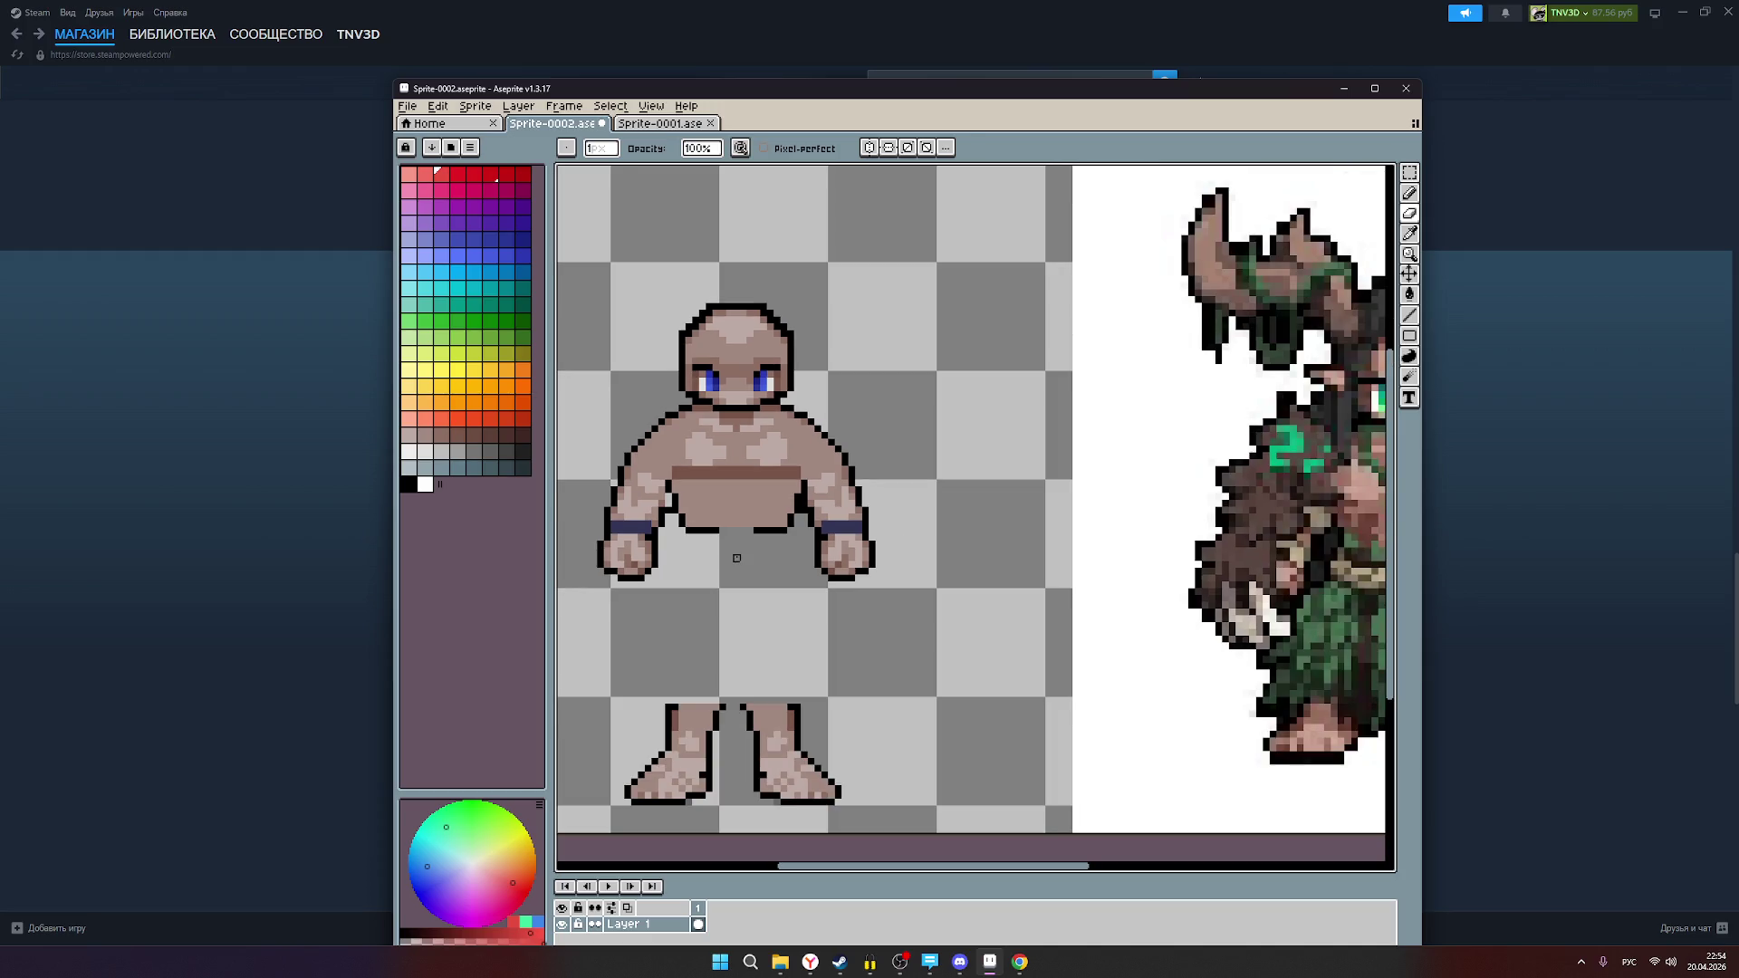
{"action": "key", "text": "ctrl+z"}
{"action": "key", "text": "ctrl+y"}
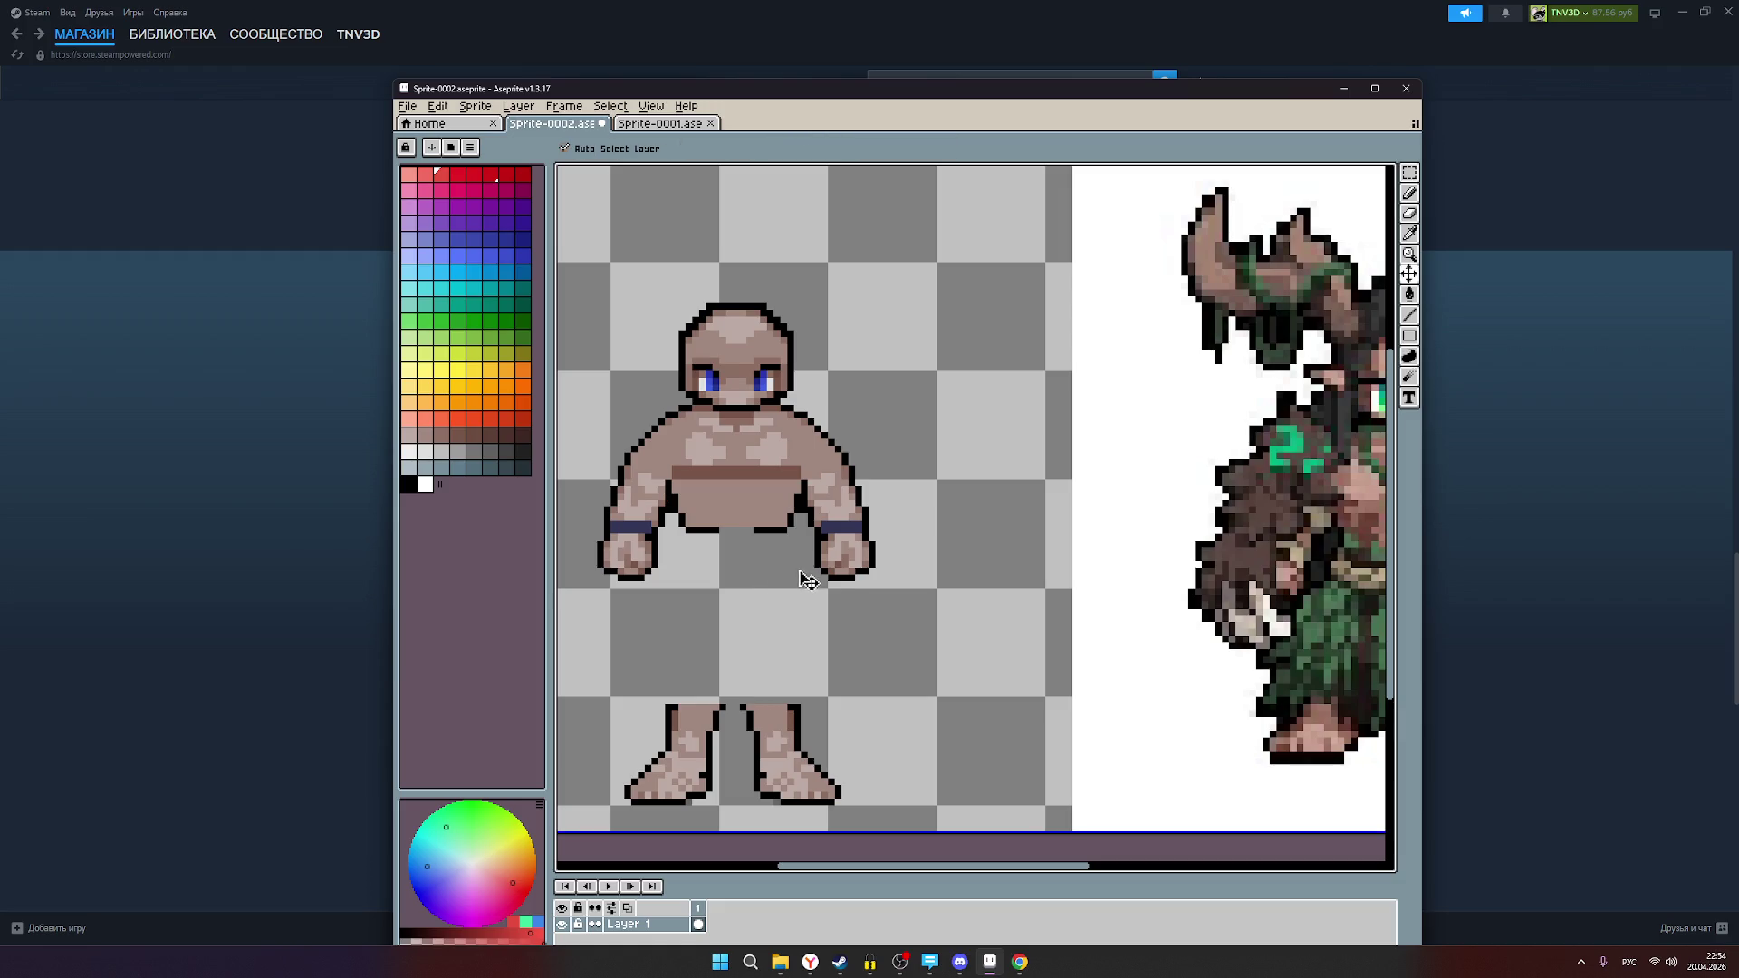
Step: Turn on vertical symmetry through the figure's centre line
{"action": "scroll", "coordinate": [914, 550], "scroll_direction": "down", "scroll_amount": 1}
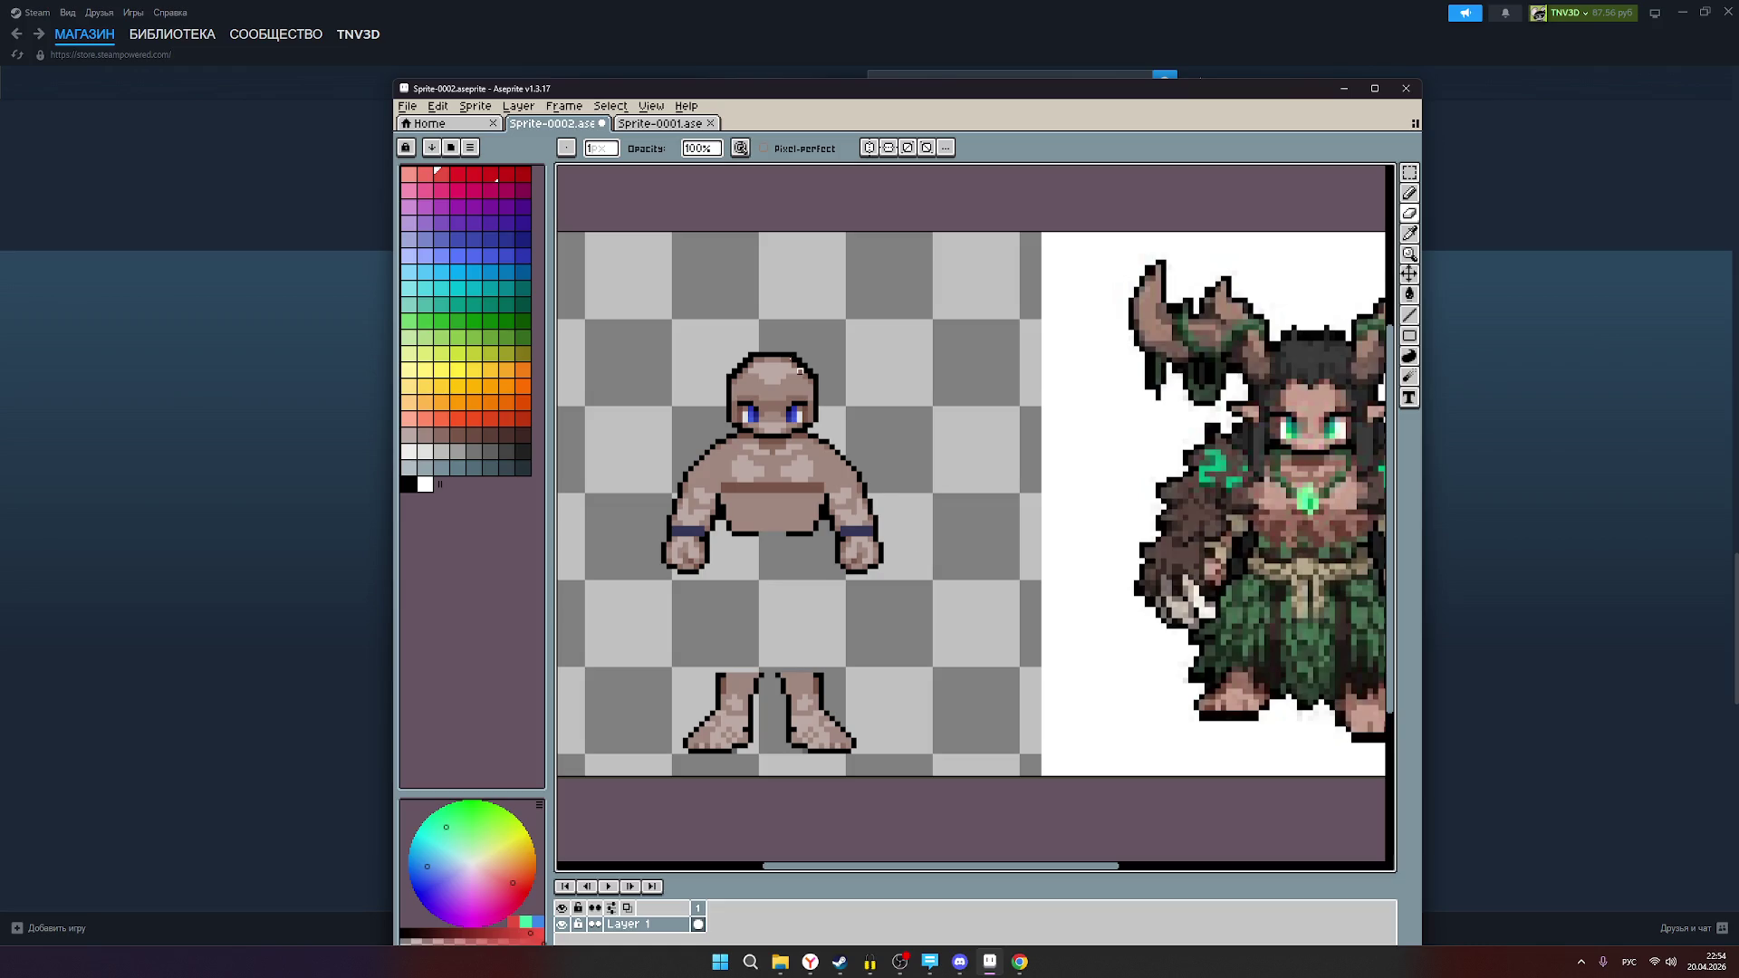
{"action": "left_click", "coordinate": [869, 147]}
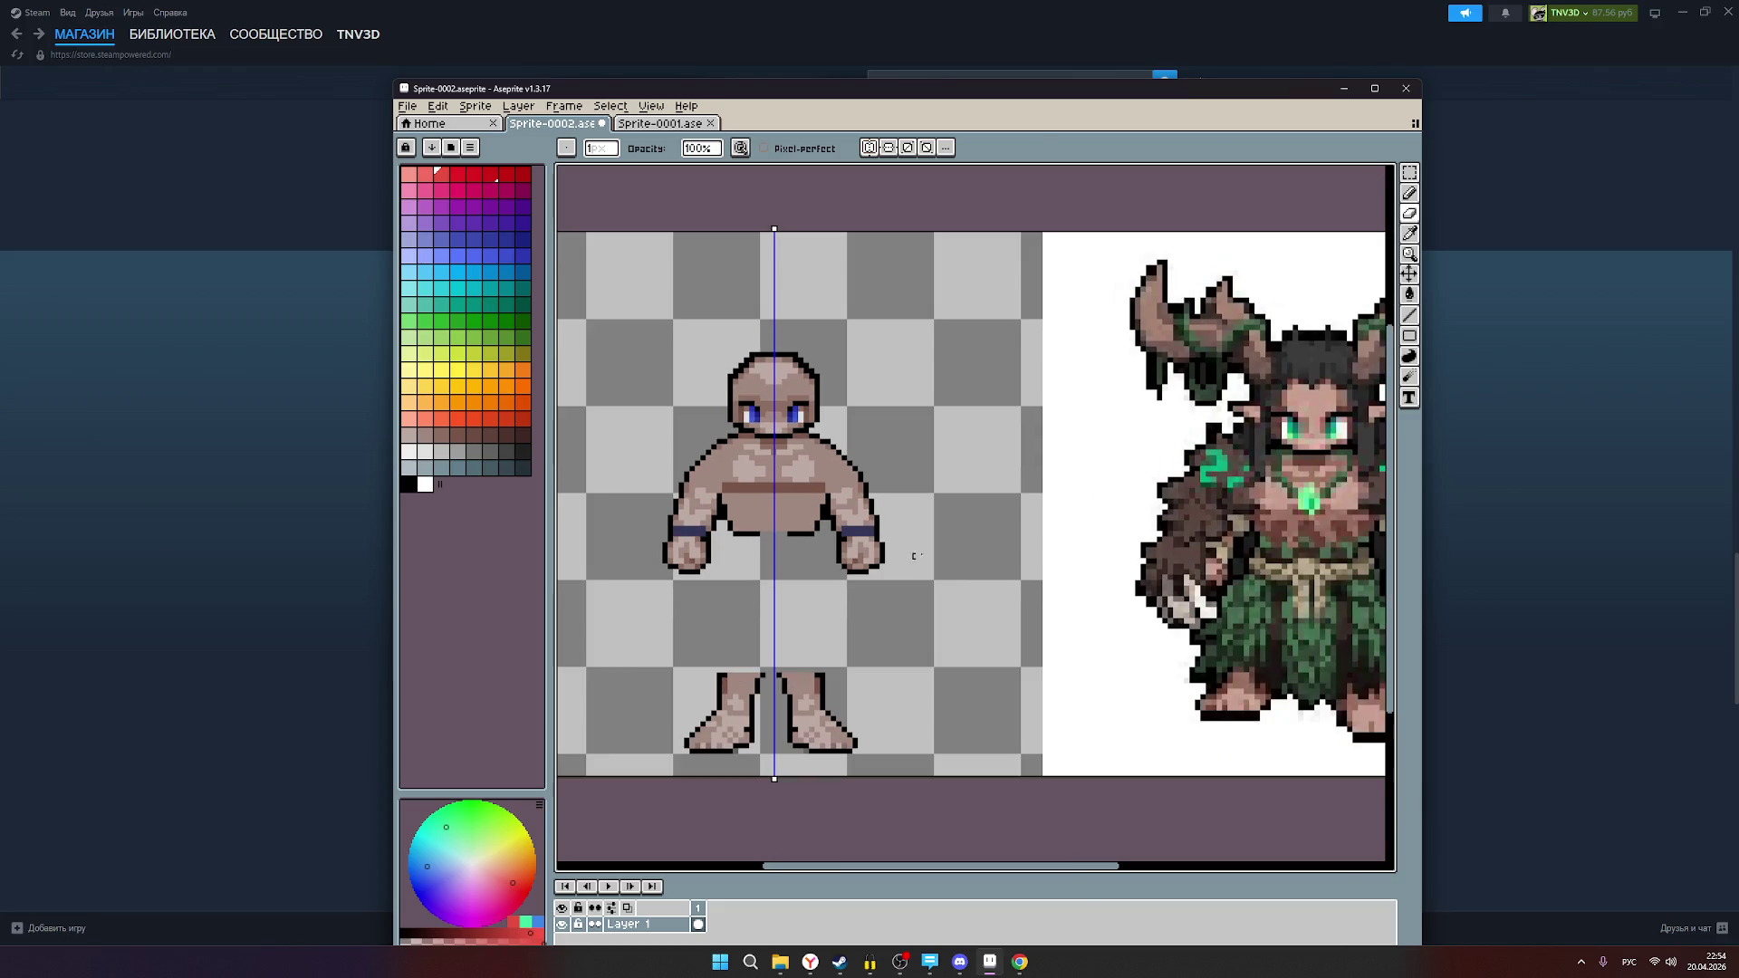
{"action": "scroll", "coordinate": [969, 545], "scroll_direction": "down", "scroll_amount": 1}
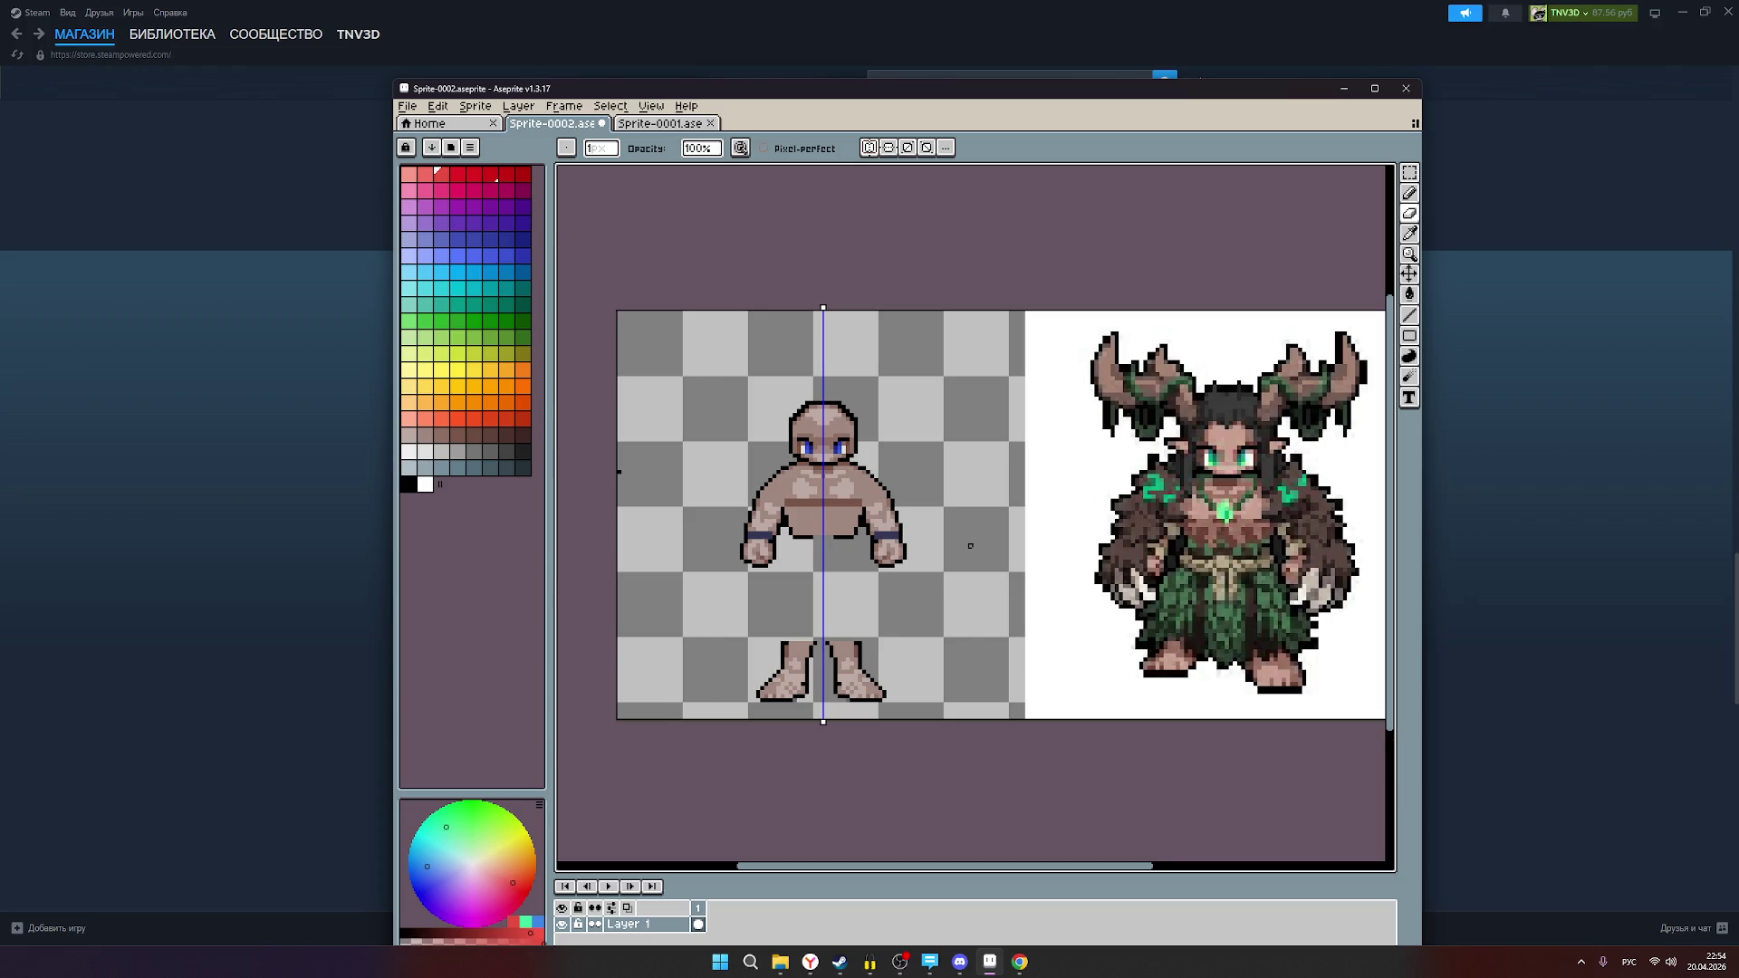
{"action": "scroll", "coordinate": [970, 545], "scroll_direction": "up", "scroll_amount": 1}
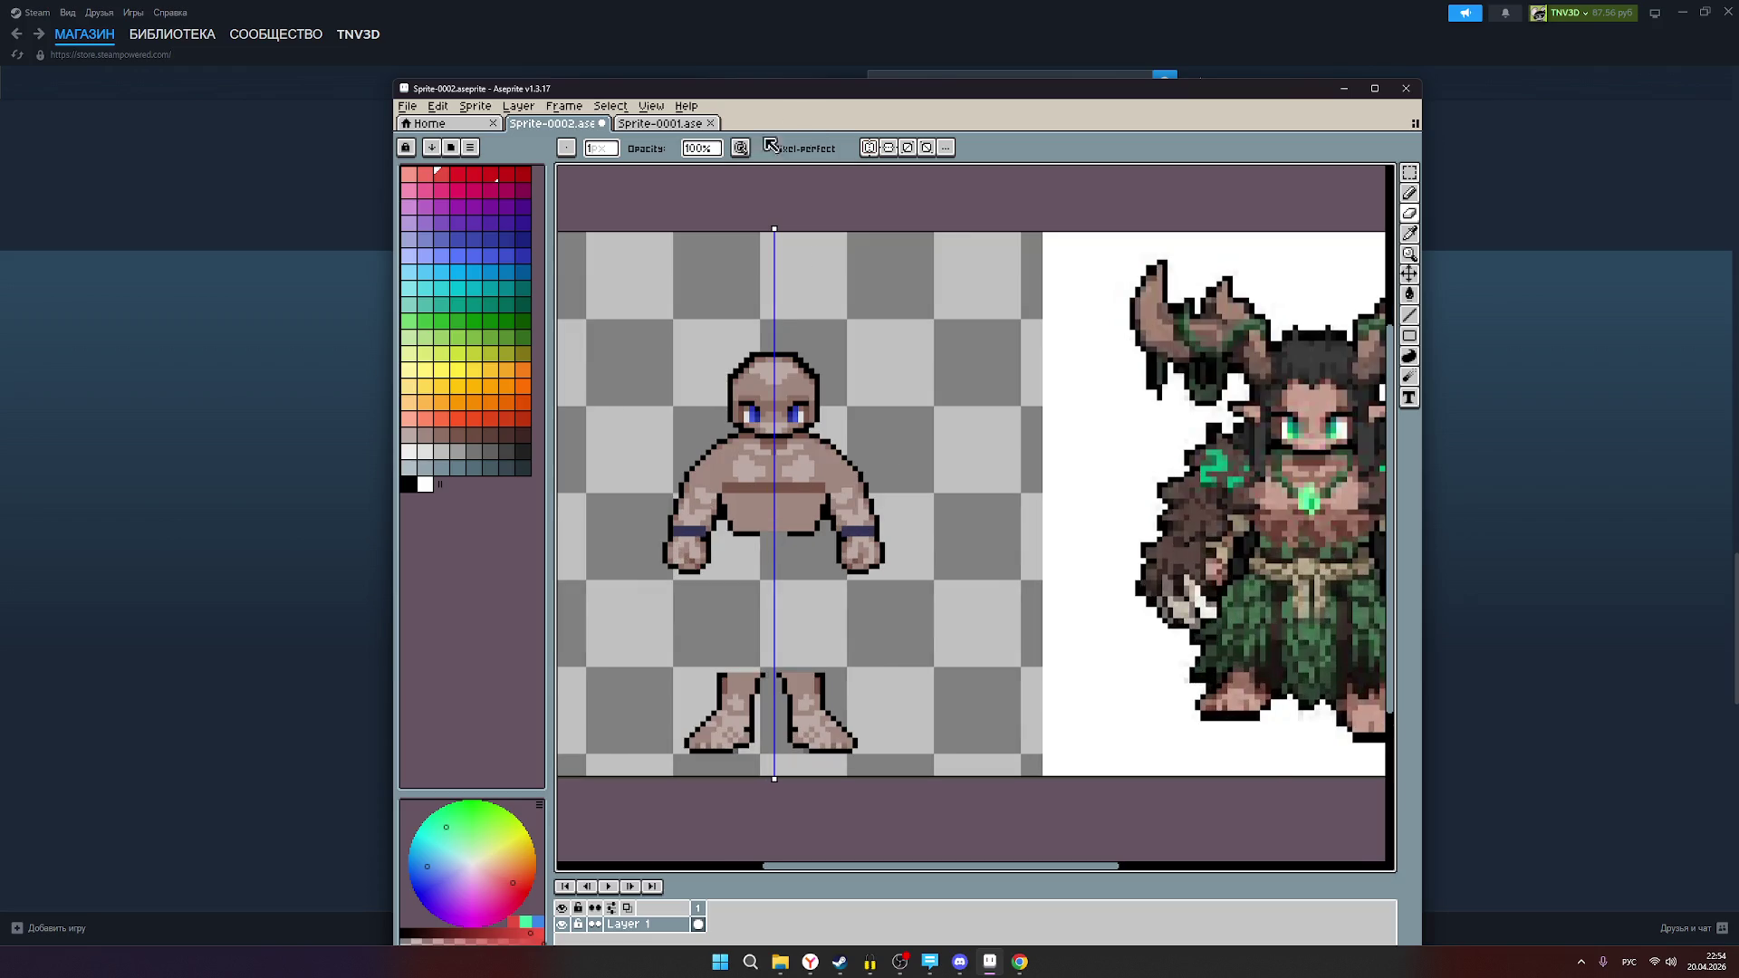
{"action": "left_click", "coordinate": [1409, 172]}
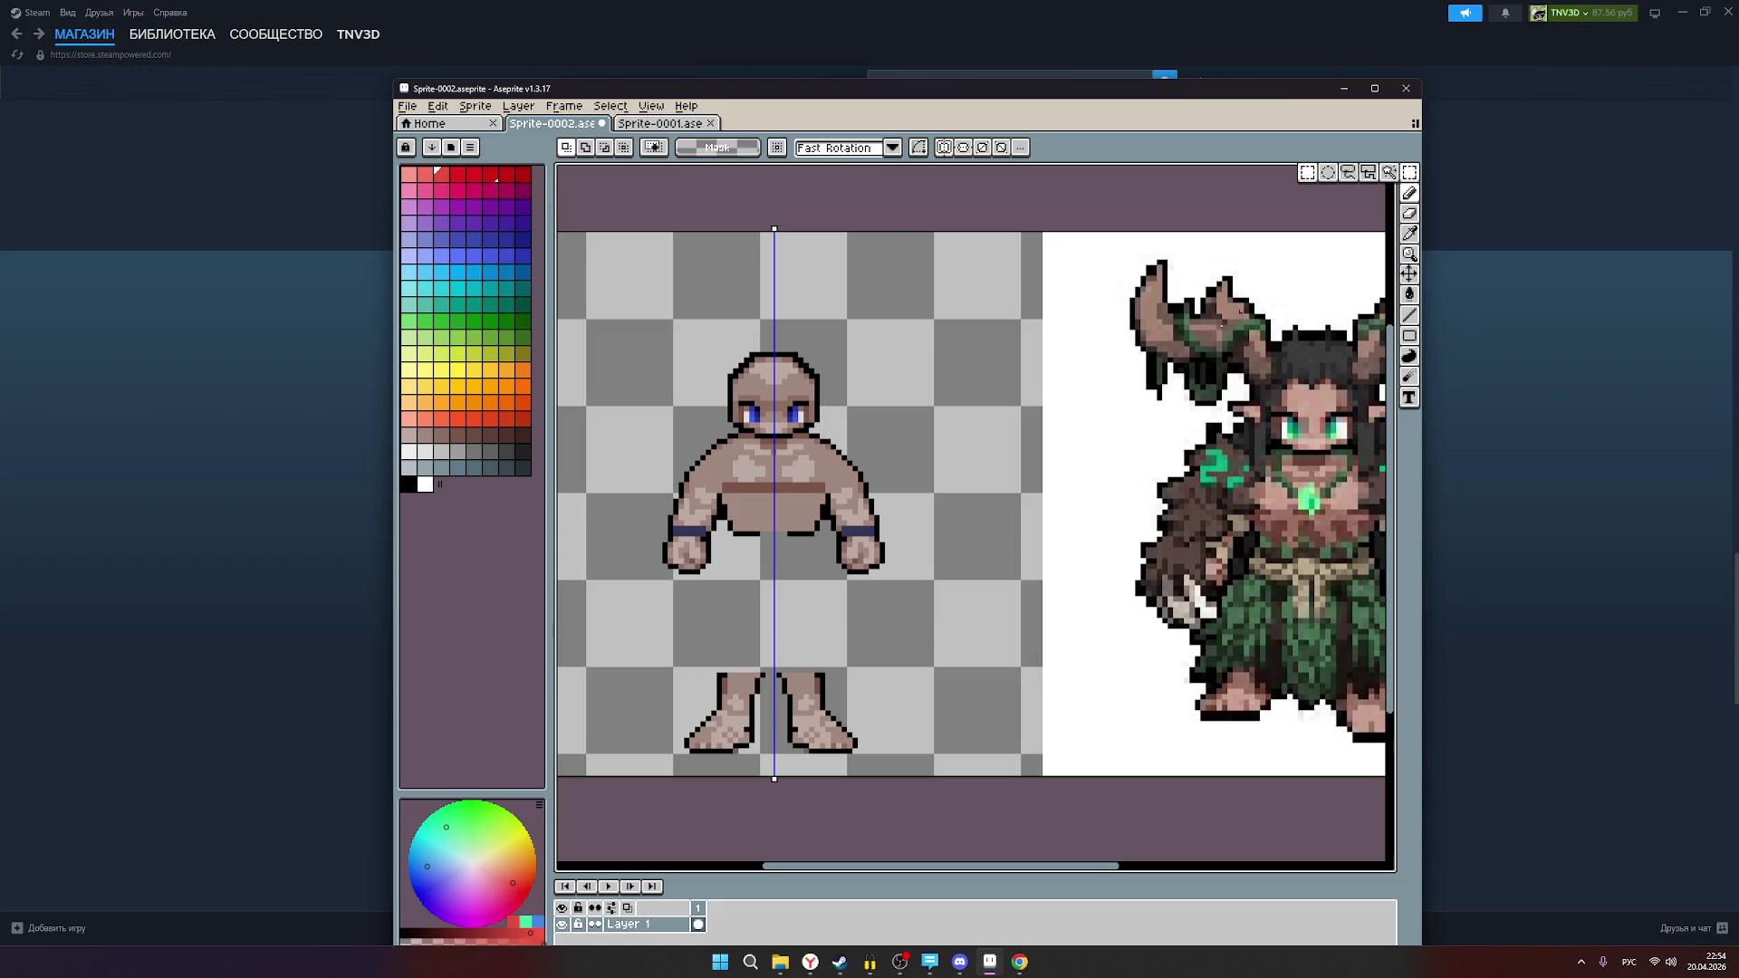
Step: Move both mirrored hands outward, nudge them one pixel left, then disable symmetry and apply
{"action": "left_click_drag", "start_coordinate": [886, 576], "coordinate": [827, 473]}
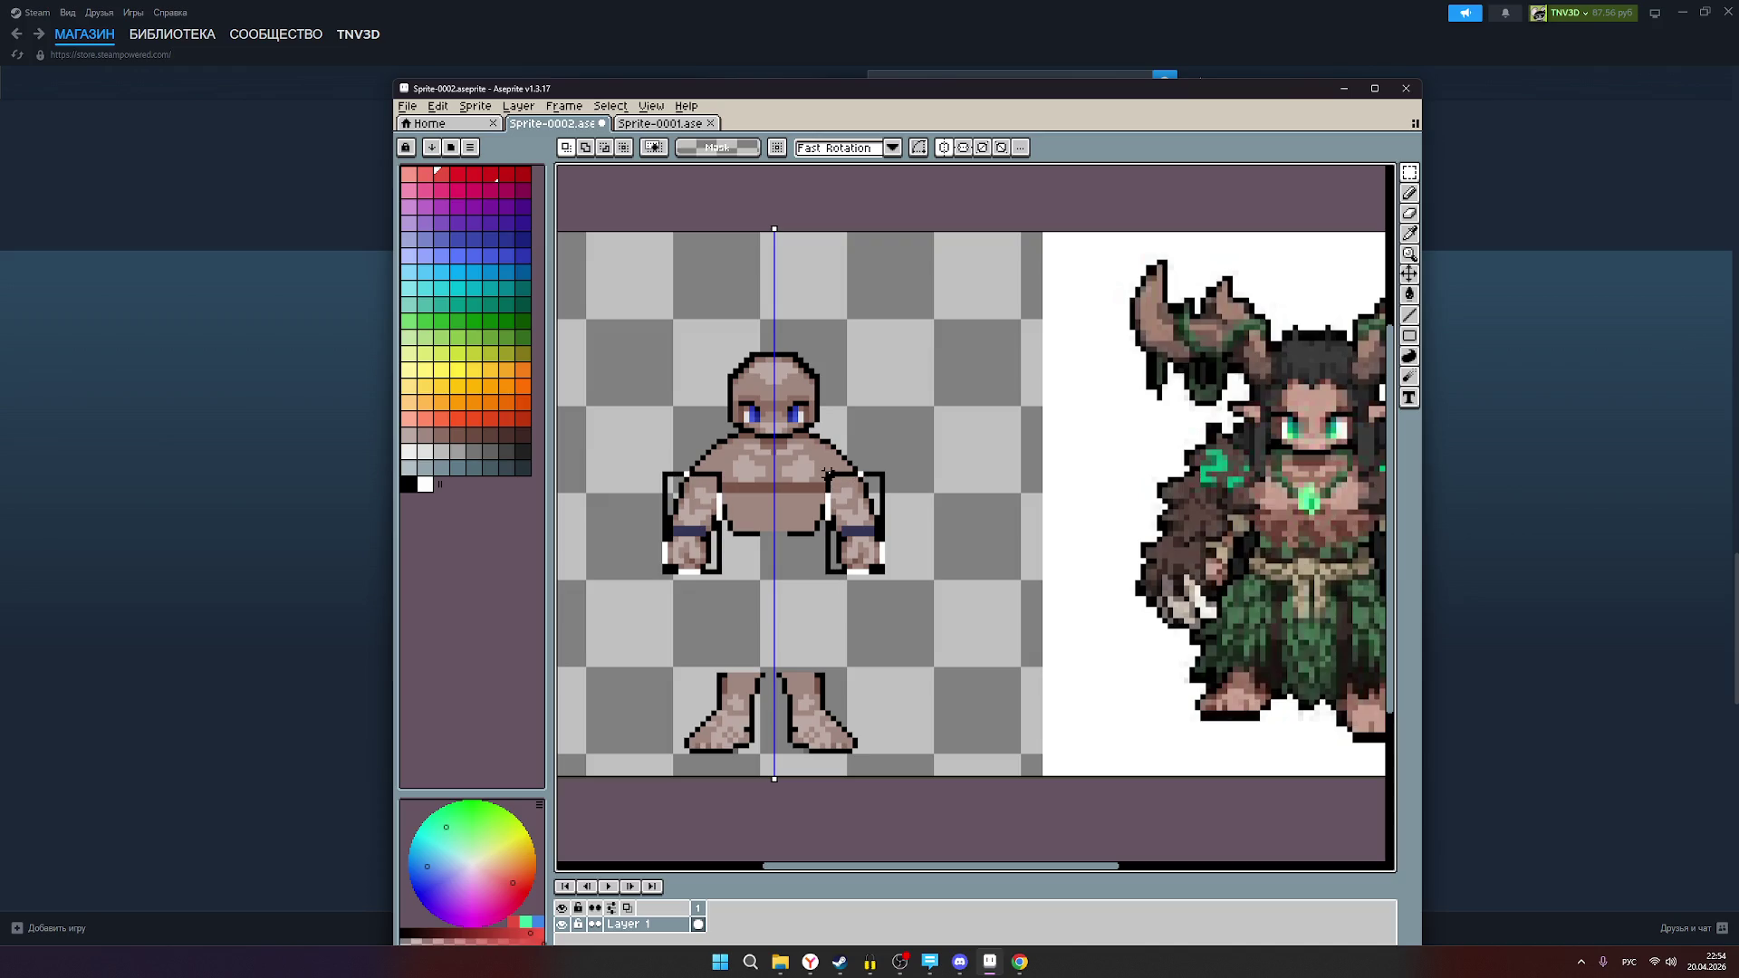
{"action": "mouse_move", "coordinate": [827, 472]}
{"action": "left_mouse_down"}
{"action": "mouse_move", "coordinate": [851, 470]}
{"action": "mouse_move", "coordinate": [830, 497]}
{"action": "left_mouse_up"}
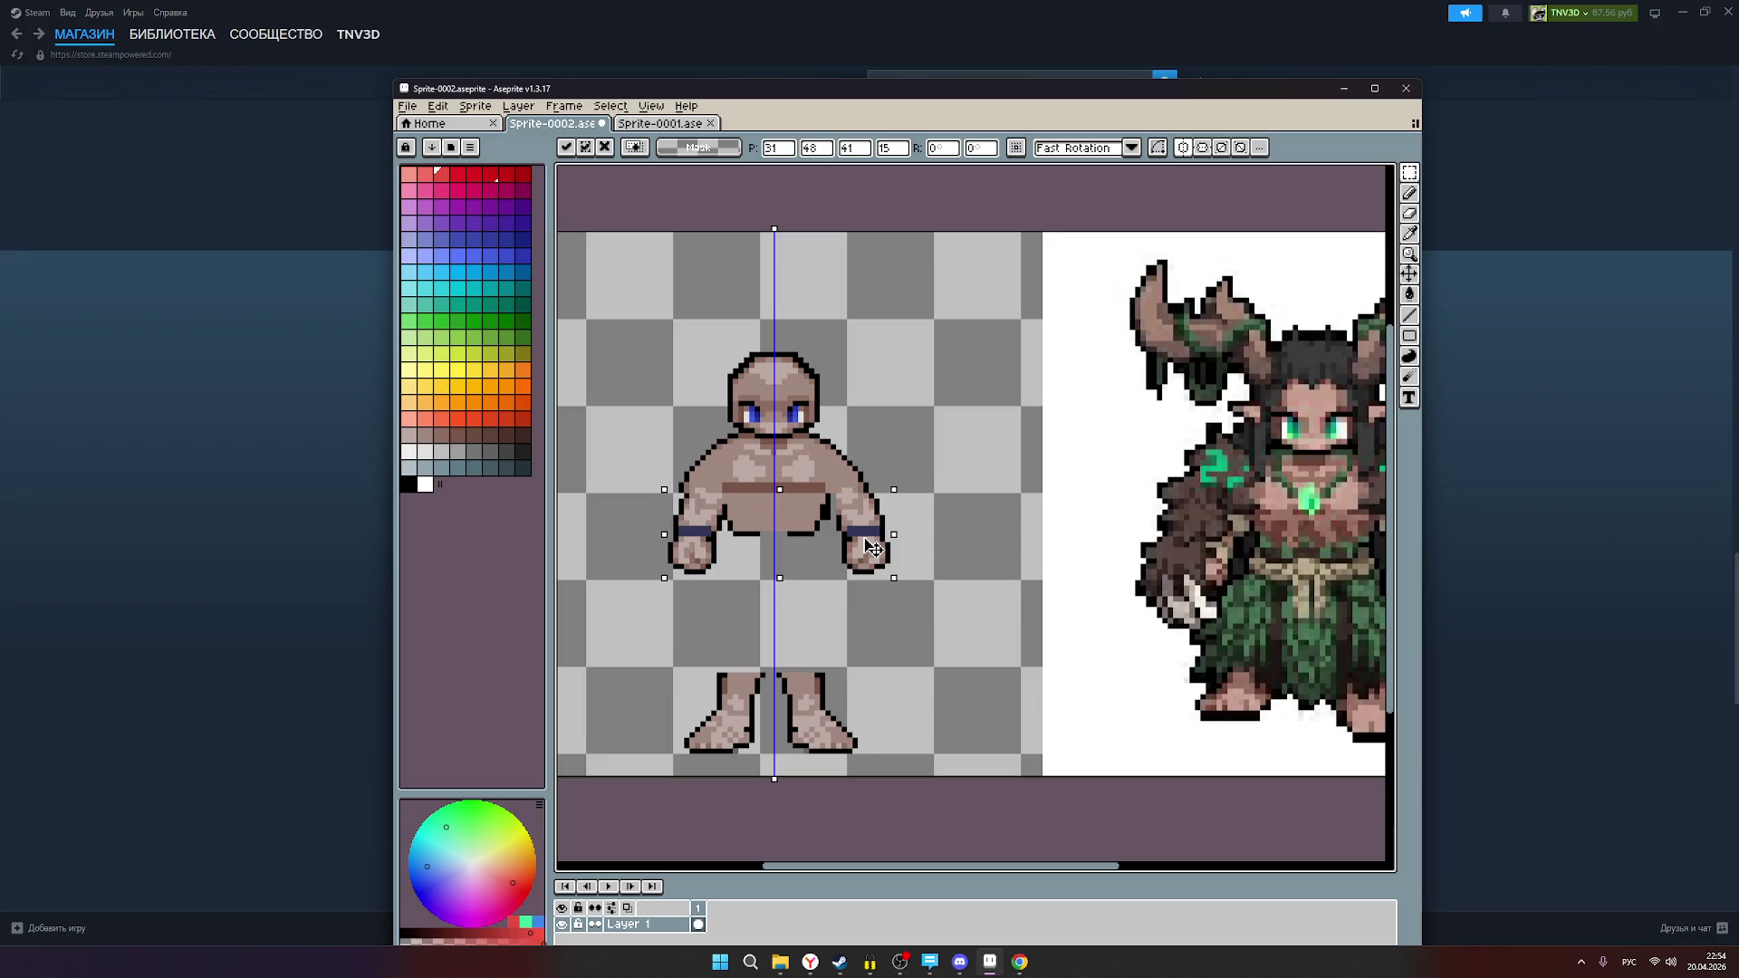
{"action": "key", "text": "Left"}
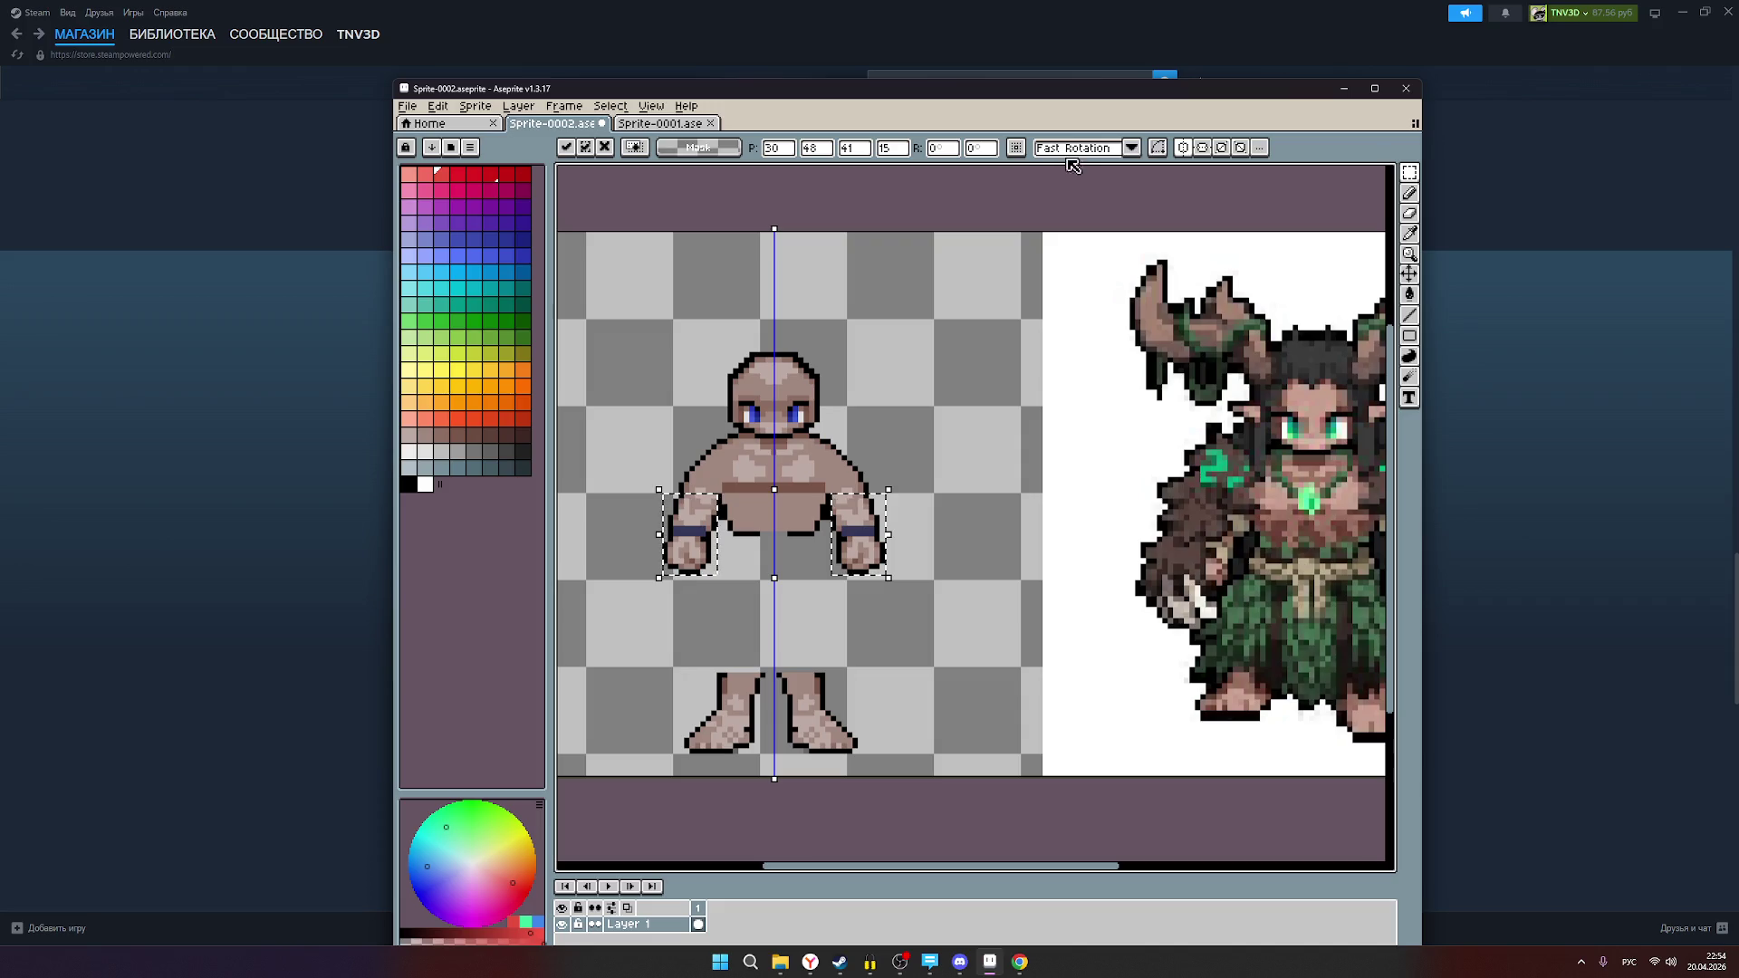
{"action": "left_click", "coordinate": [1183, 149]}
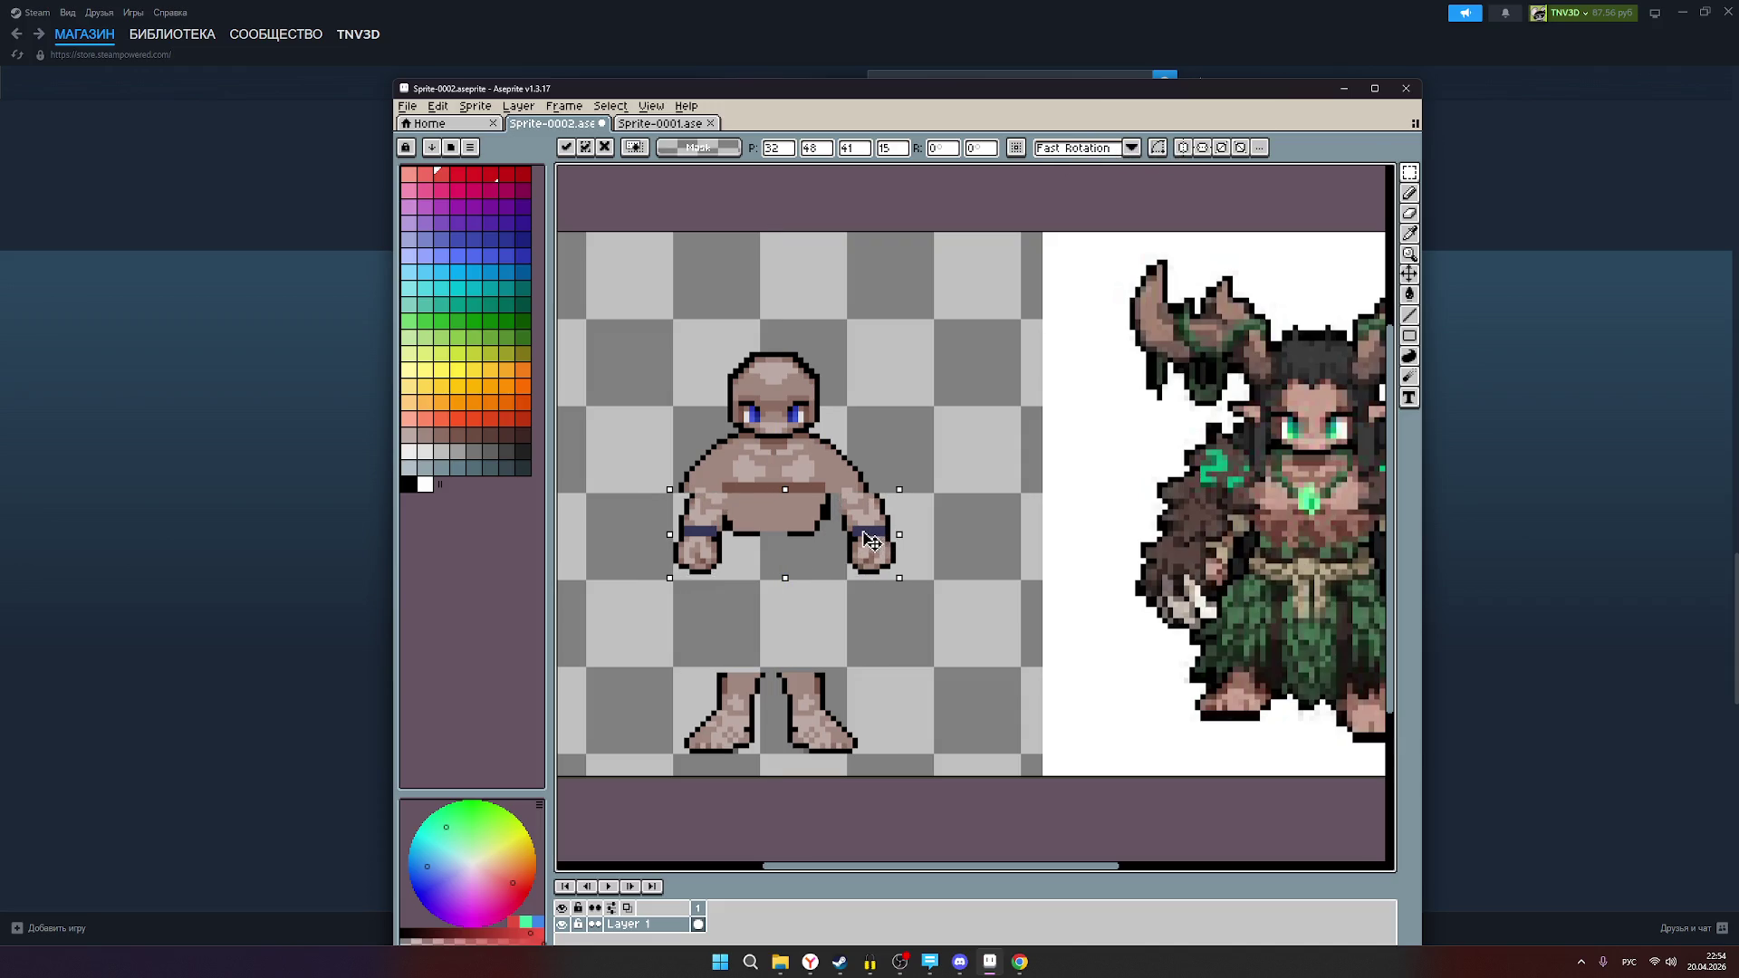
{"action": "left_click", "coordinate": [931, 544]}
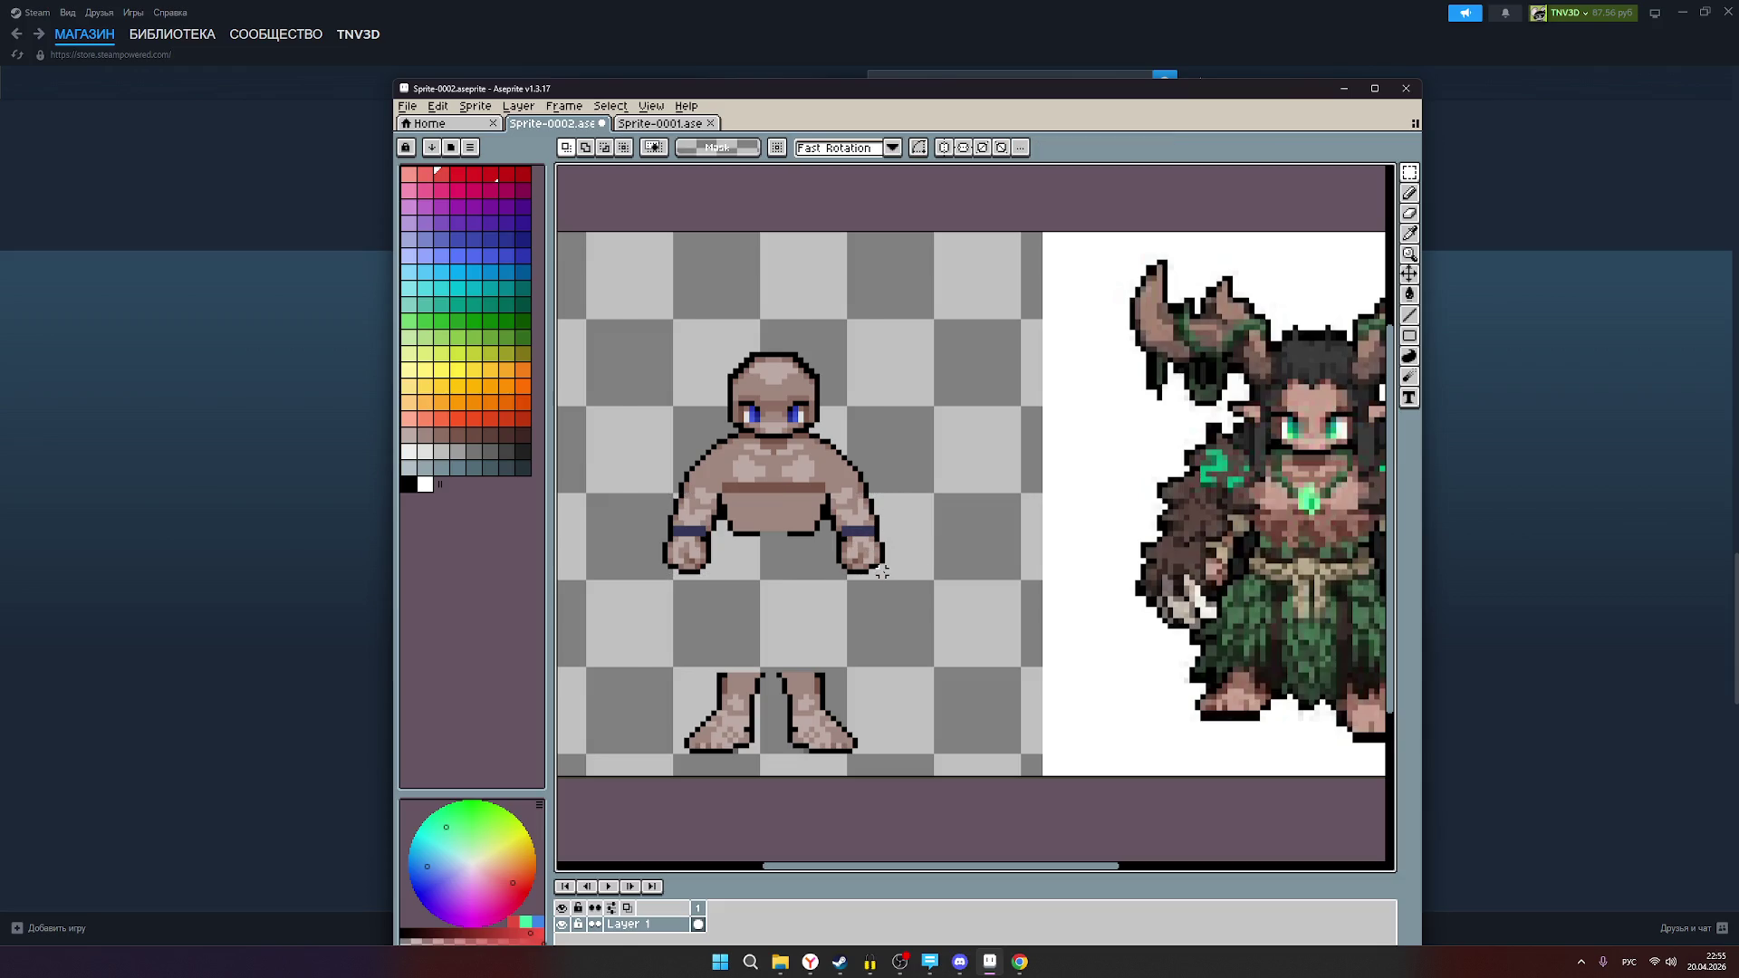
Step: Transform the right hand by one pixel so it stays 10 pixels wide
{"action": "mouse_move", "coordinate": [843, 536]}
{"action": "left_mouse_down"}
{"action": "mouse_move", "coordinate": [830, 503]}
{"action": "mouse_move", "coordinate": [875, 549]}
{"action": "left_mouse_up"}
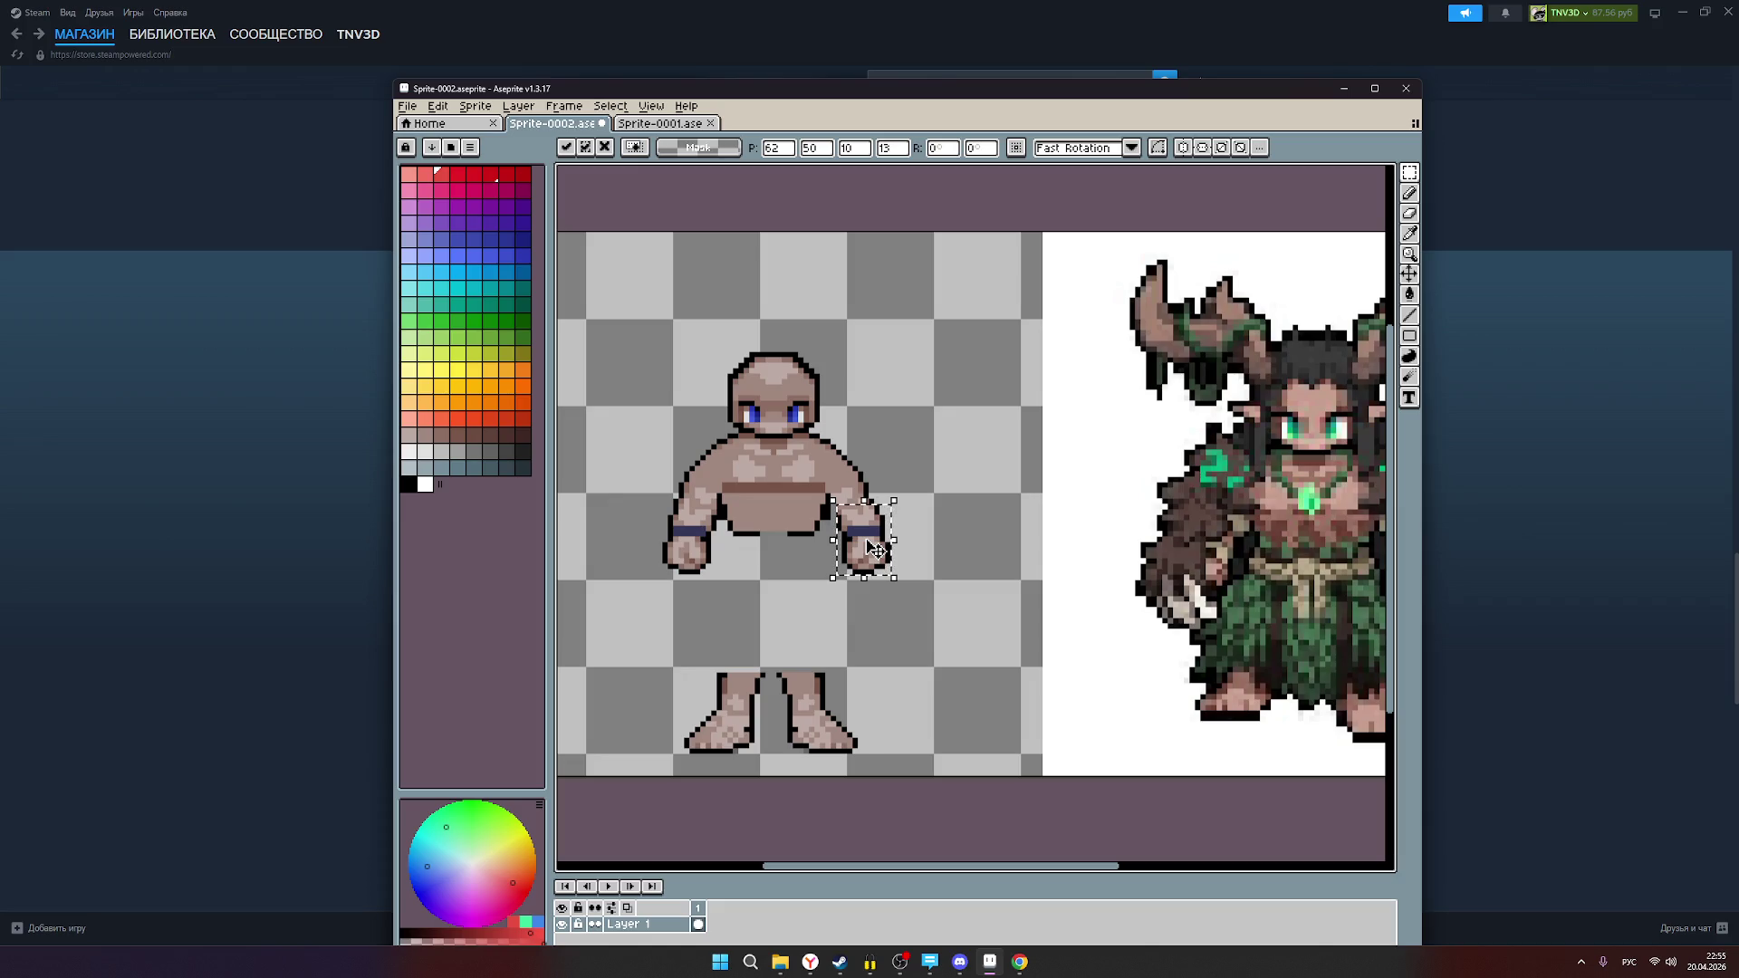
{"action": "key", "text": "Escape"}
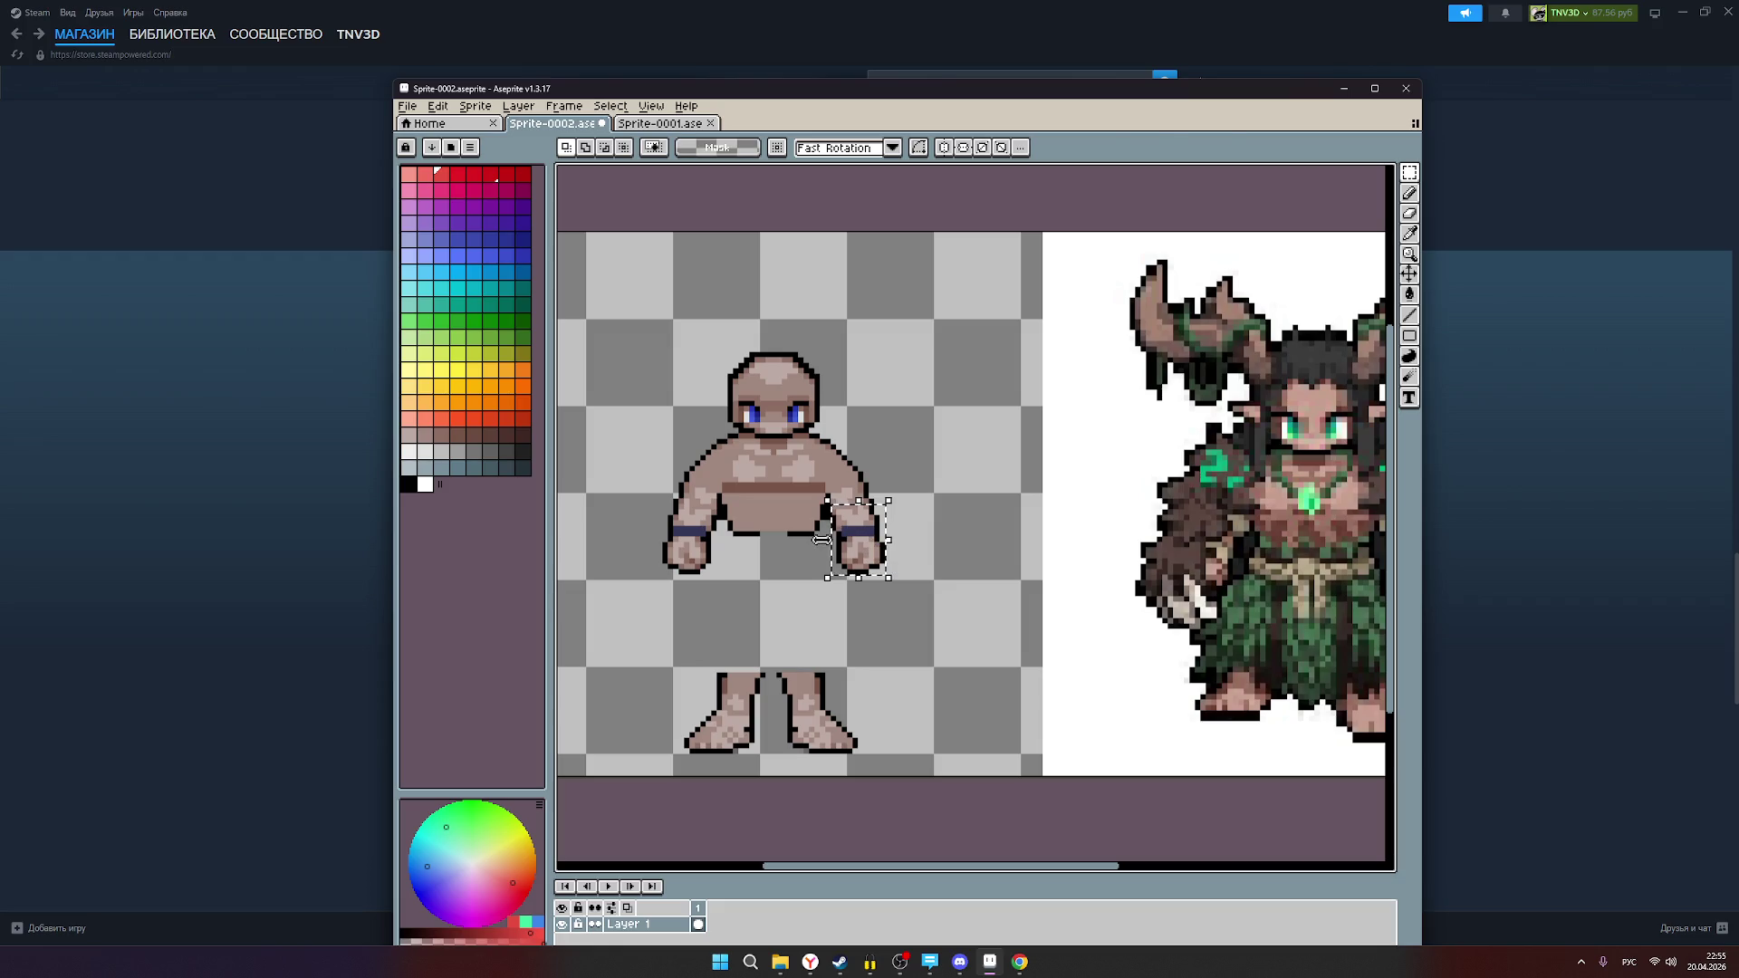
{"action": "left_click", "coordinate": [824, 547]}
{"action": "left_click_drag", "start_coordinate": [825, 549], "coordinate": [820, 548]}
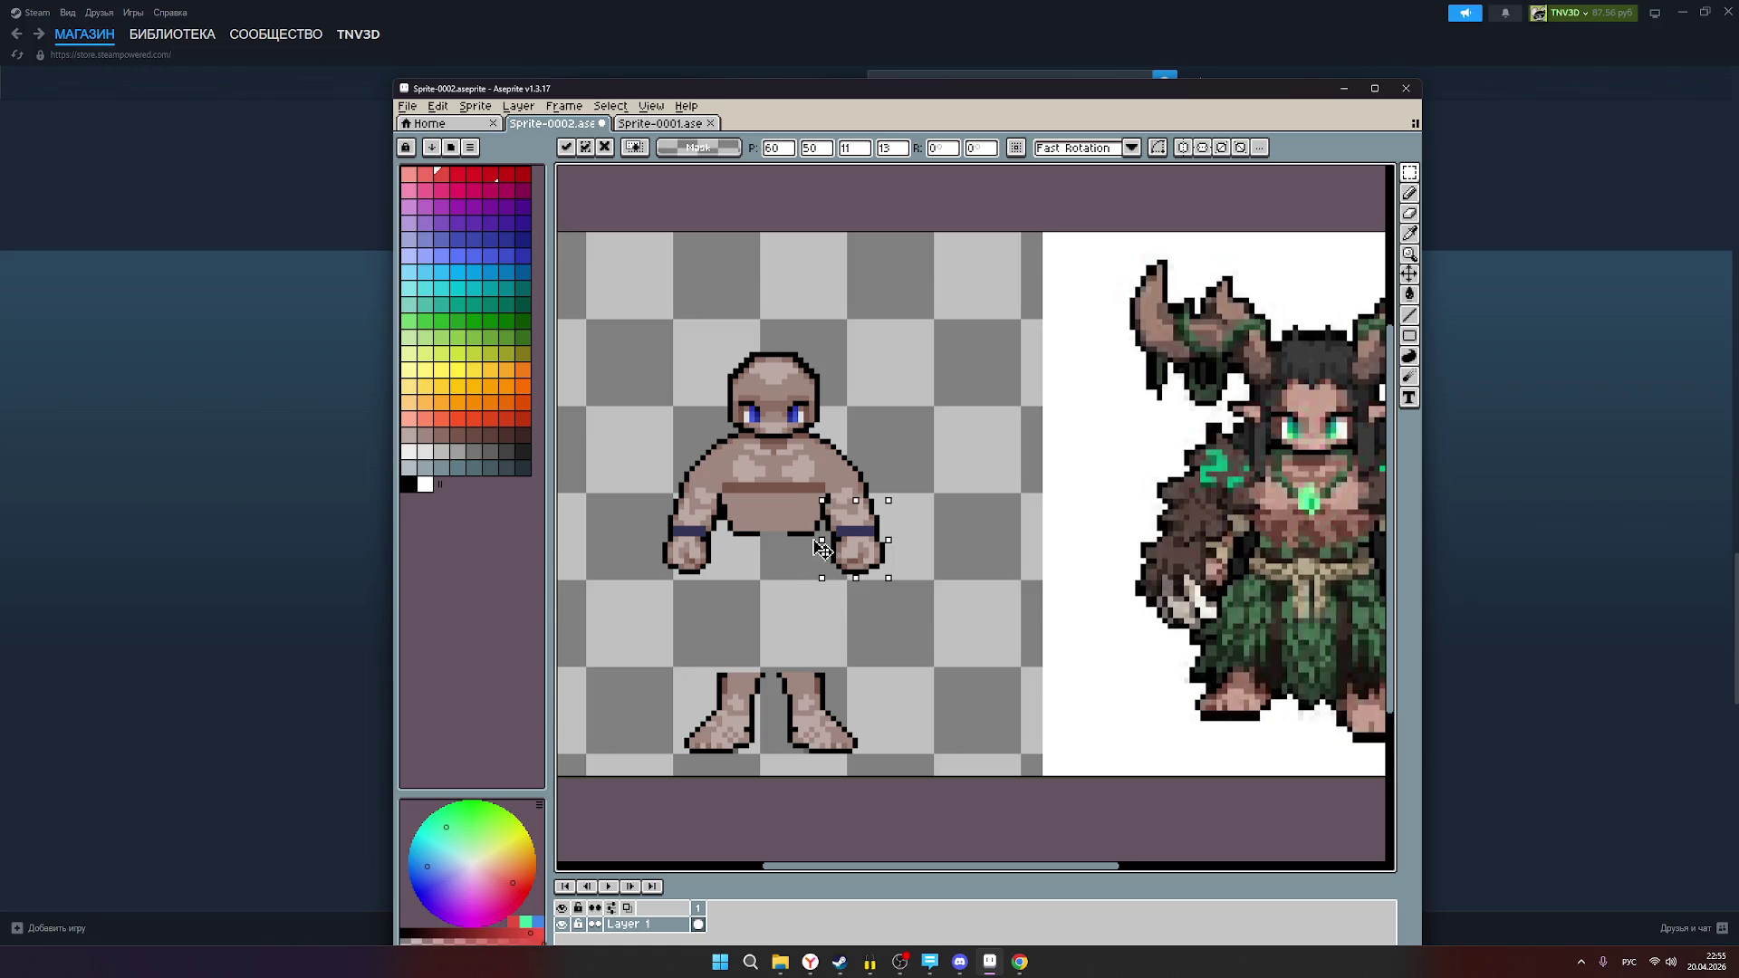
{"action": "left_click_drag", "start_coordinate": [875, 552], "coordinate": [880, 551]}
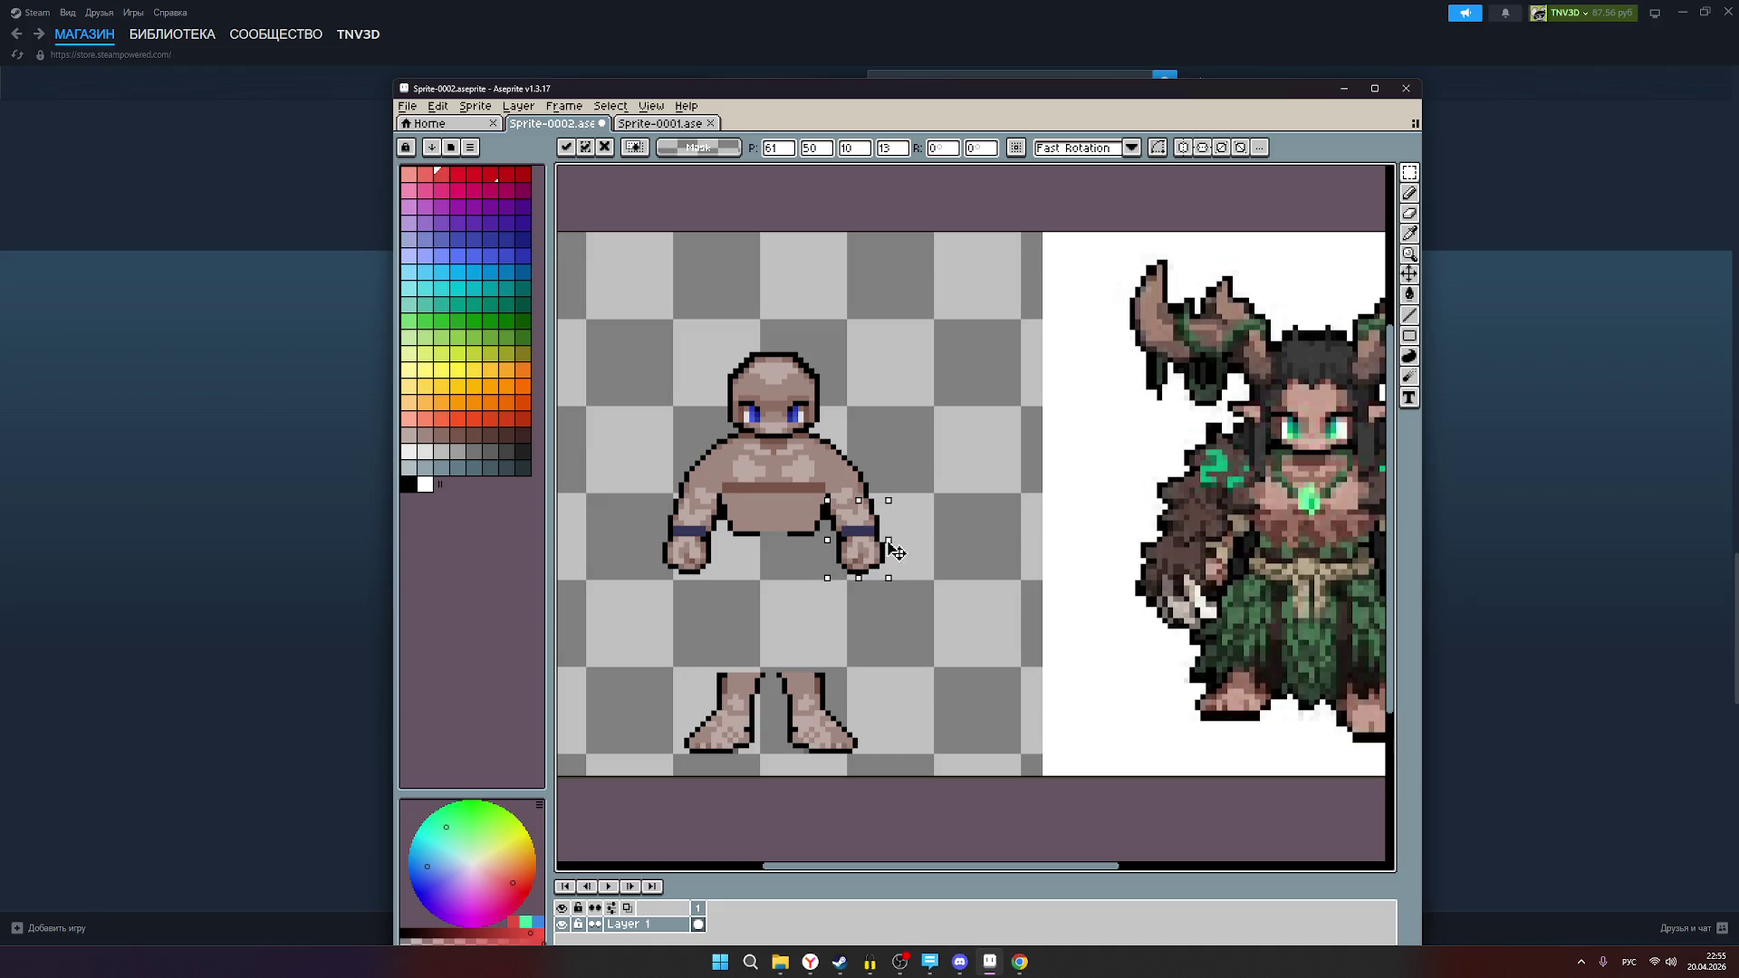
{"action": "left_click_drag", "start_coordinate": [894, 542], "coordinate": [888, 541]}
{"action": "key", "text": "Return"}
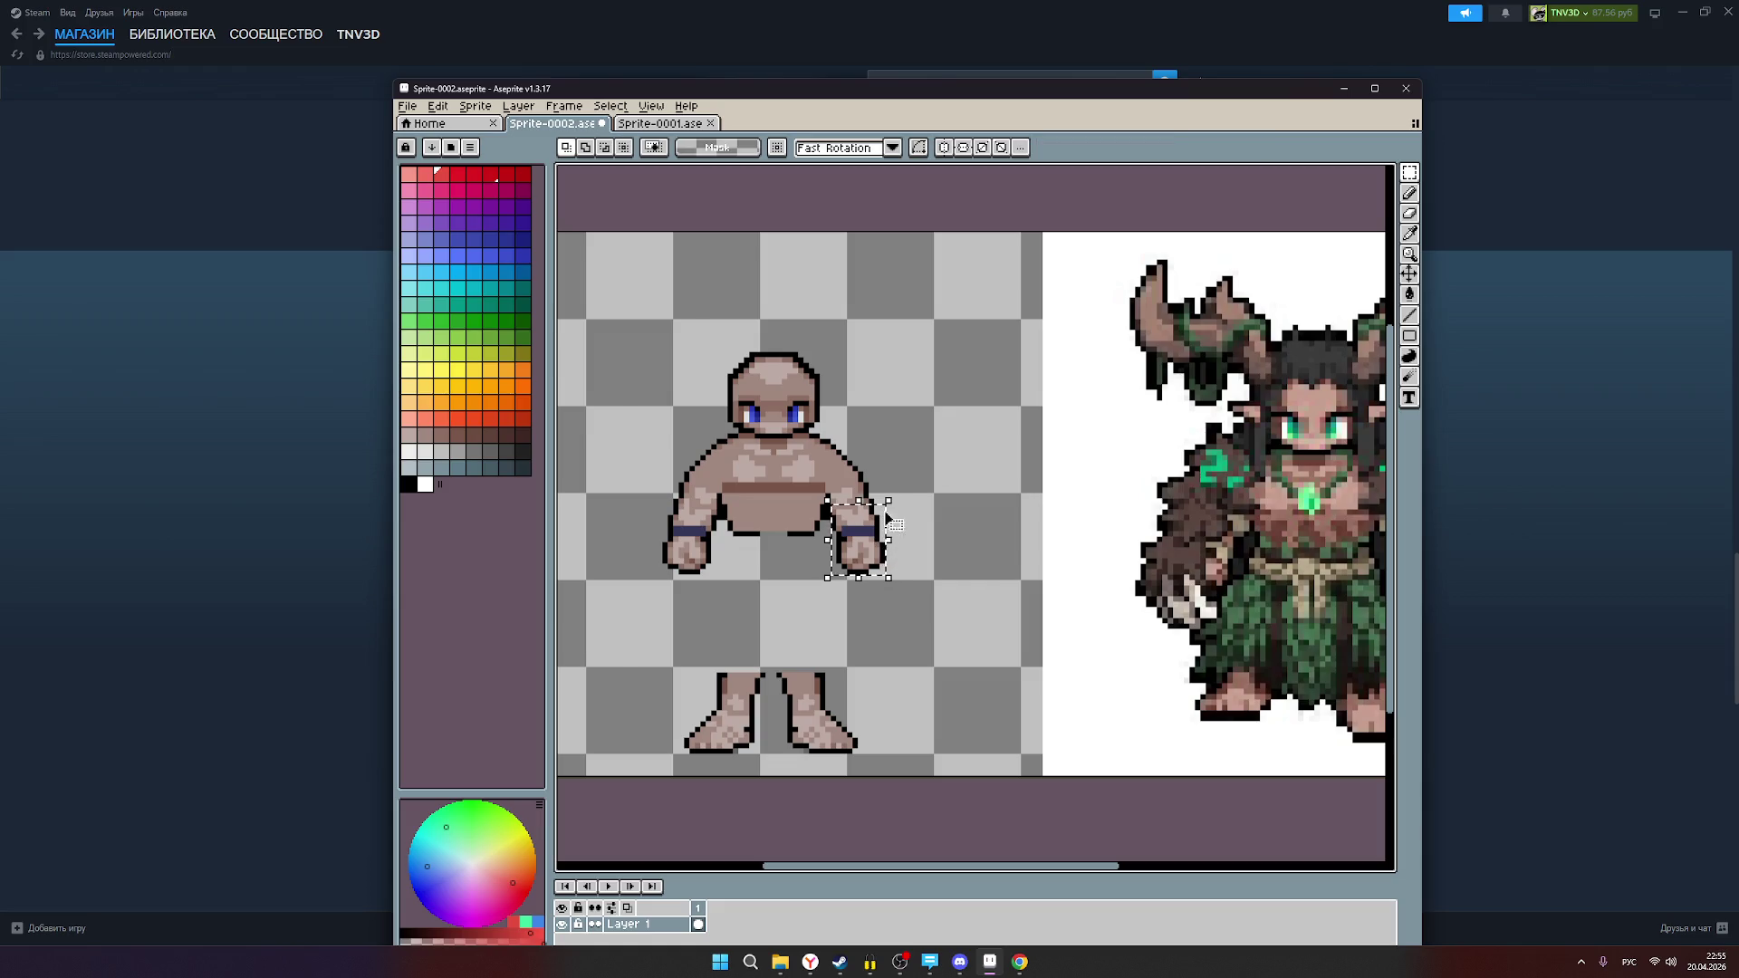
Step: Try stretching the right arm upward, then cancel it and drop the selection
{"action": "left_click_drag", "start_coordinate": [883, 501], "coordinate": [869, 308]}
{"action": "key", "text": "Escape"}
{"action": "left_click", "coordinate": [930, 584]}
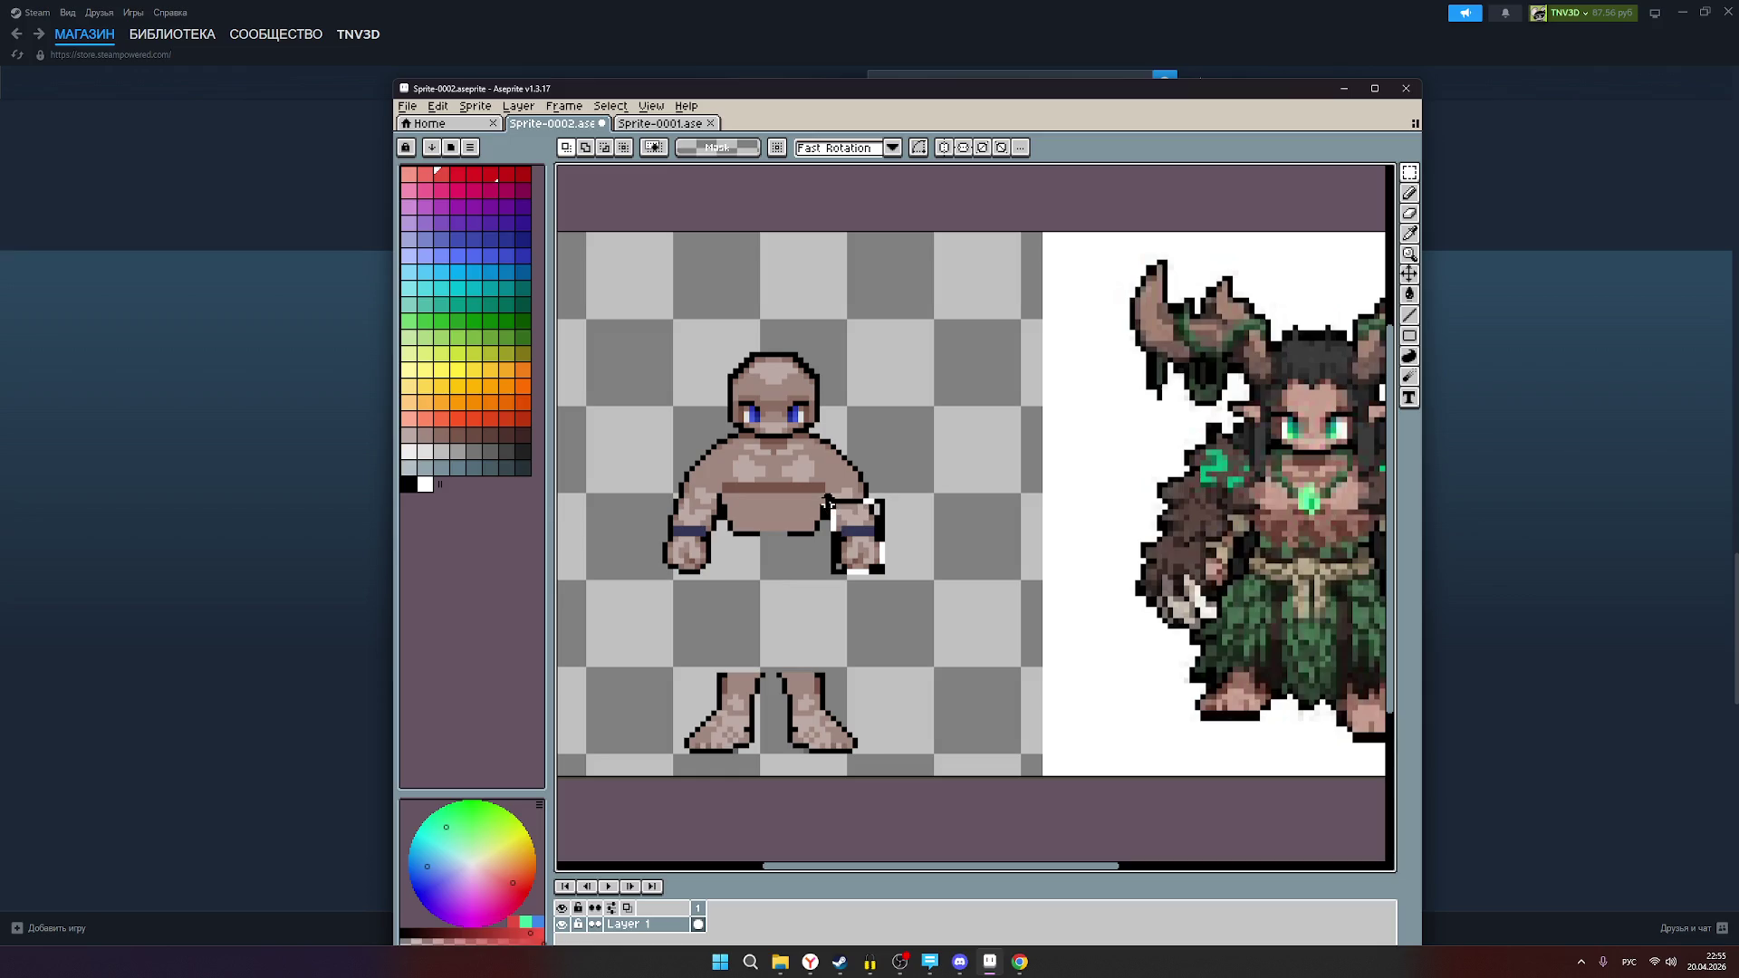
{"action": "left_click", "coordinate": [890, 538]}
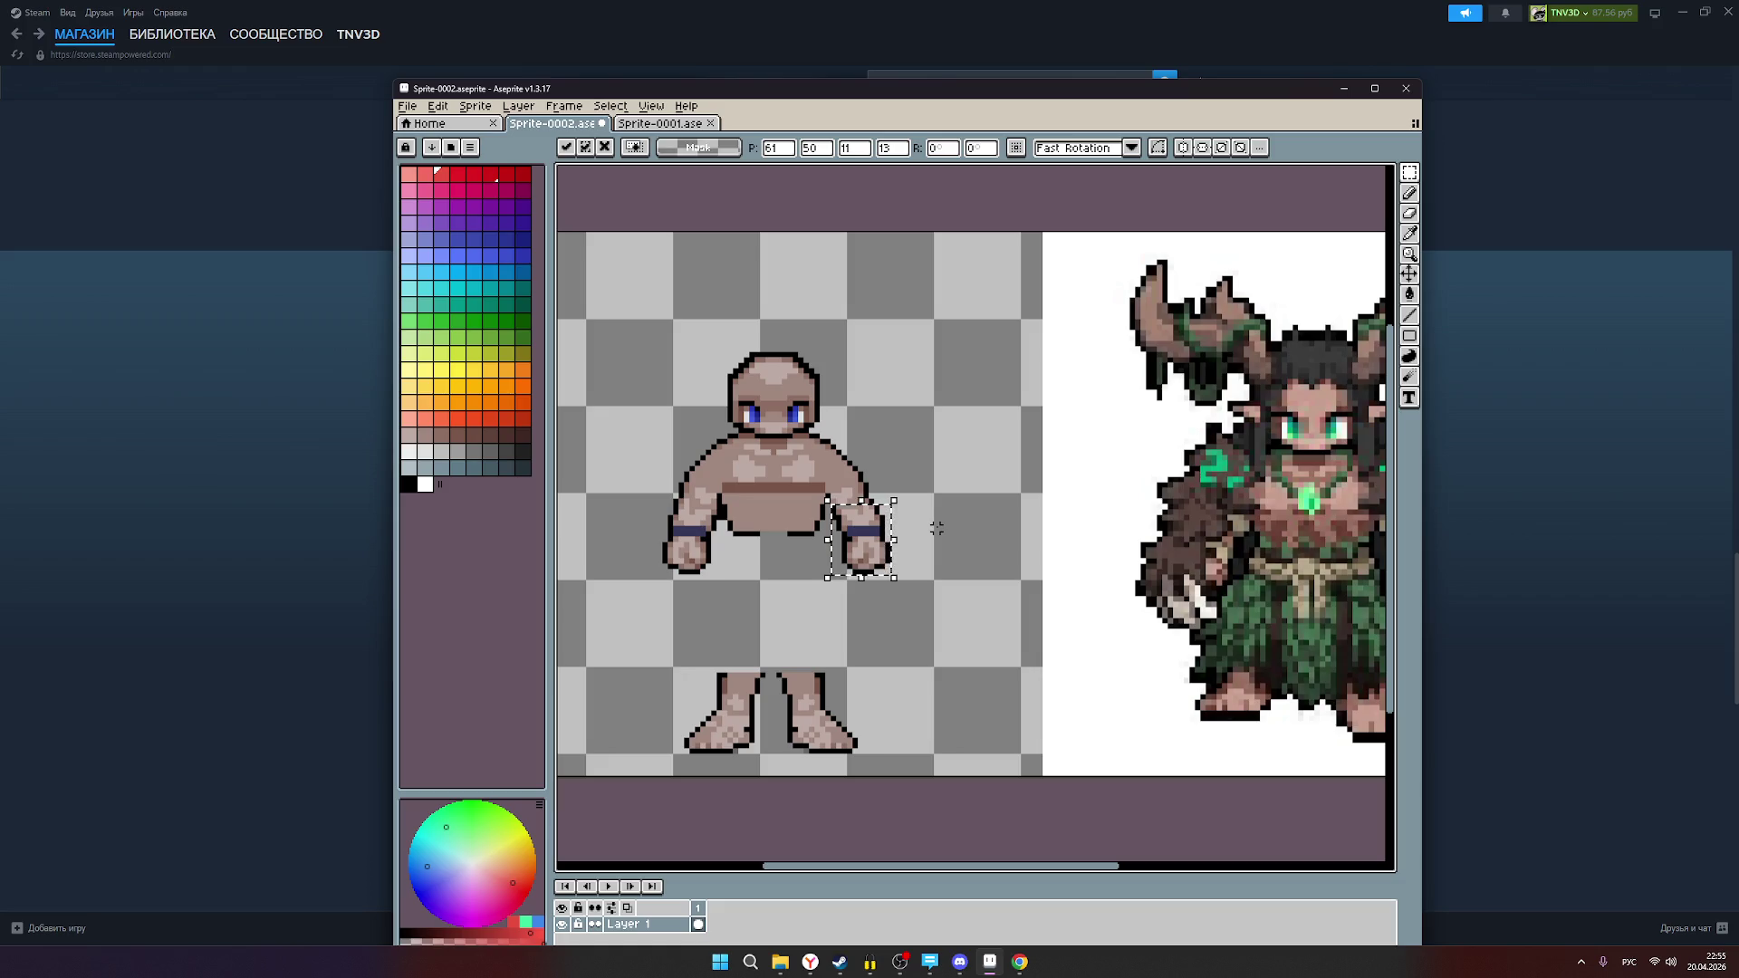
{"action": "left_click", "coordinate": [936, 527]}
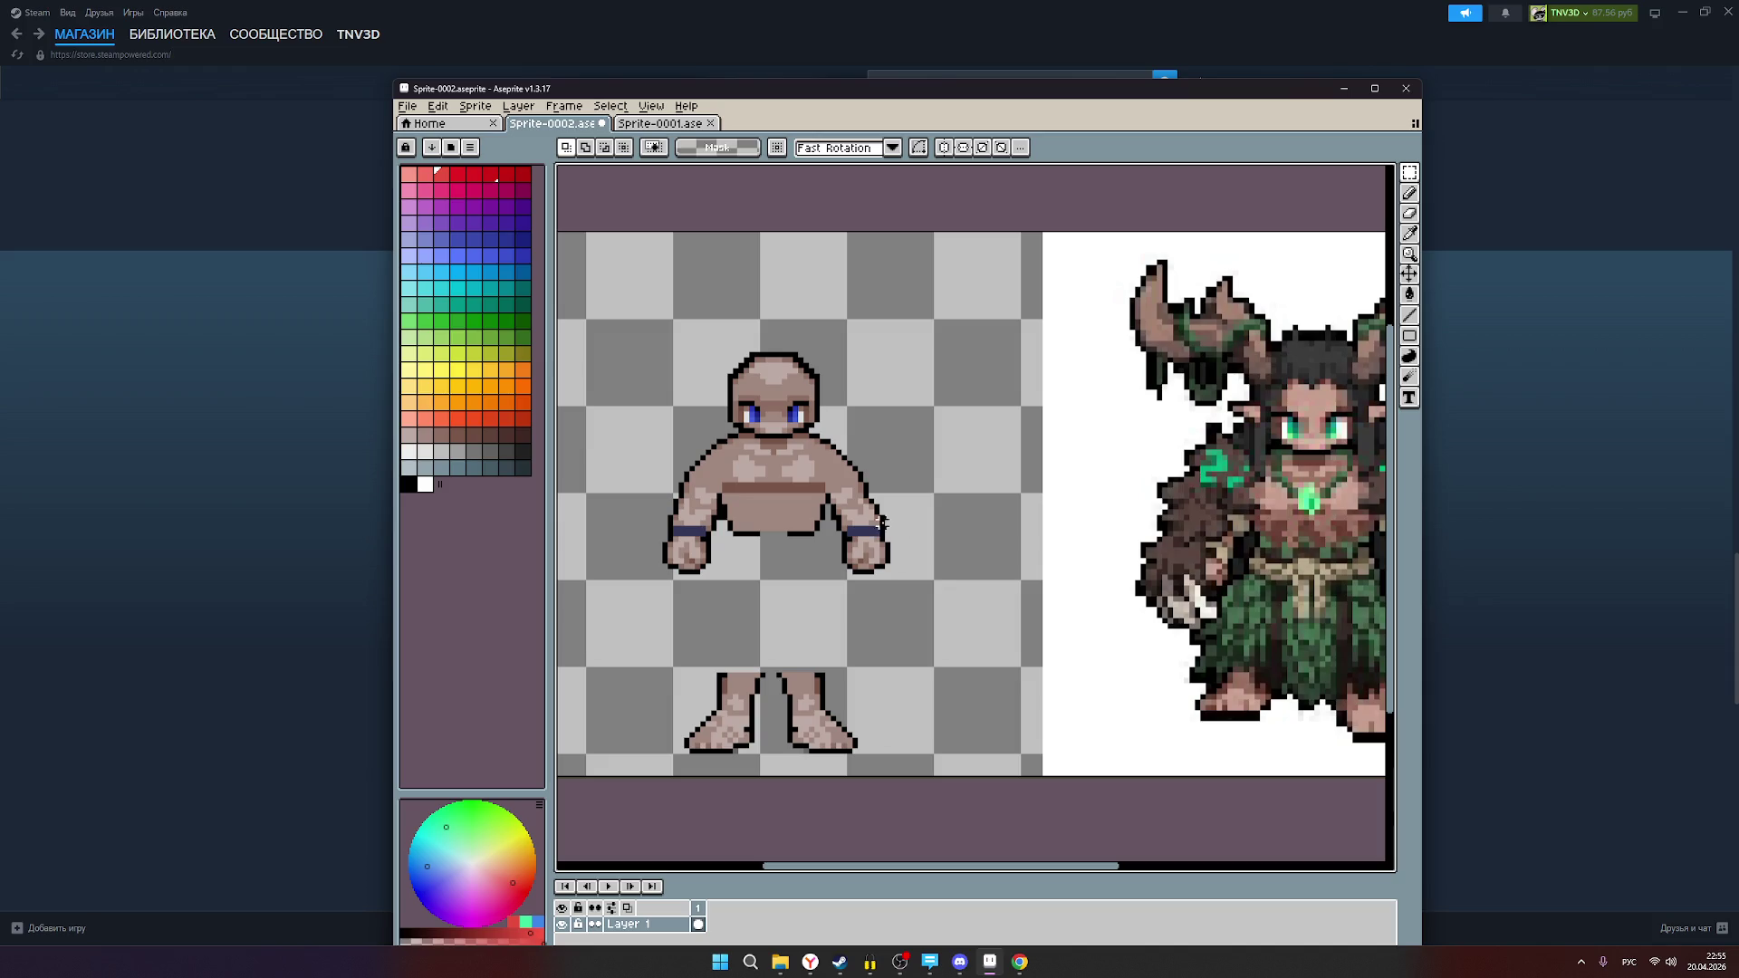
{"action": "scroll", "coordinate": [893, 517], "scroll_direction": "down", "scroll_amount": 1}
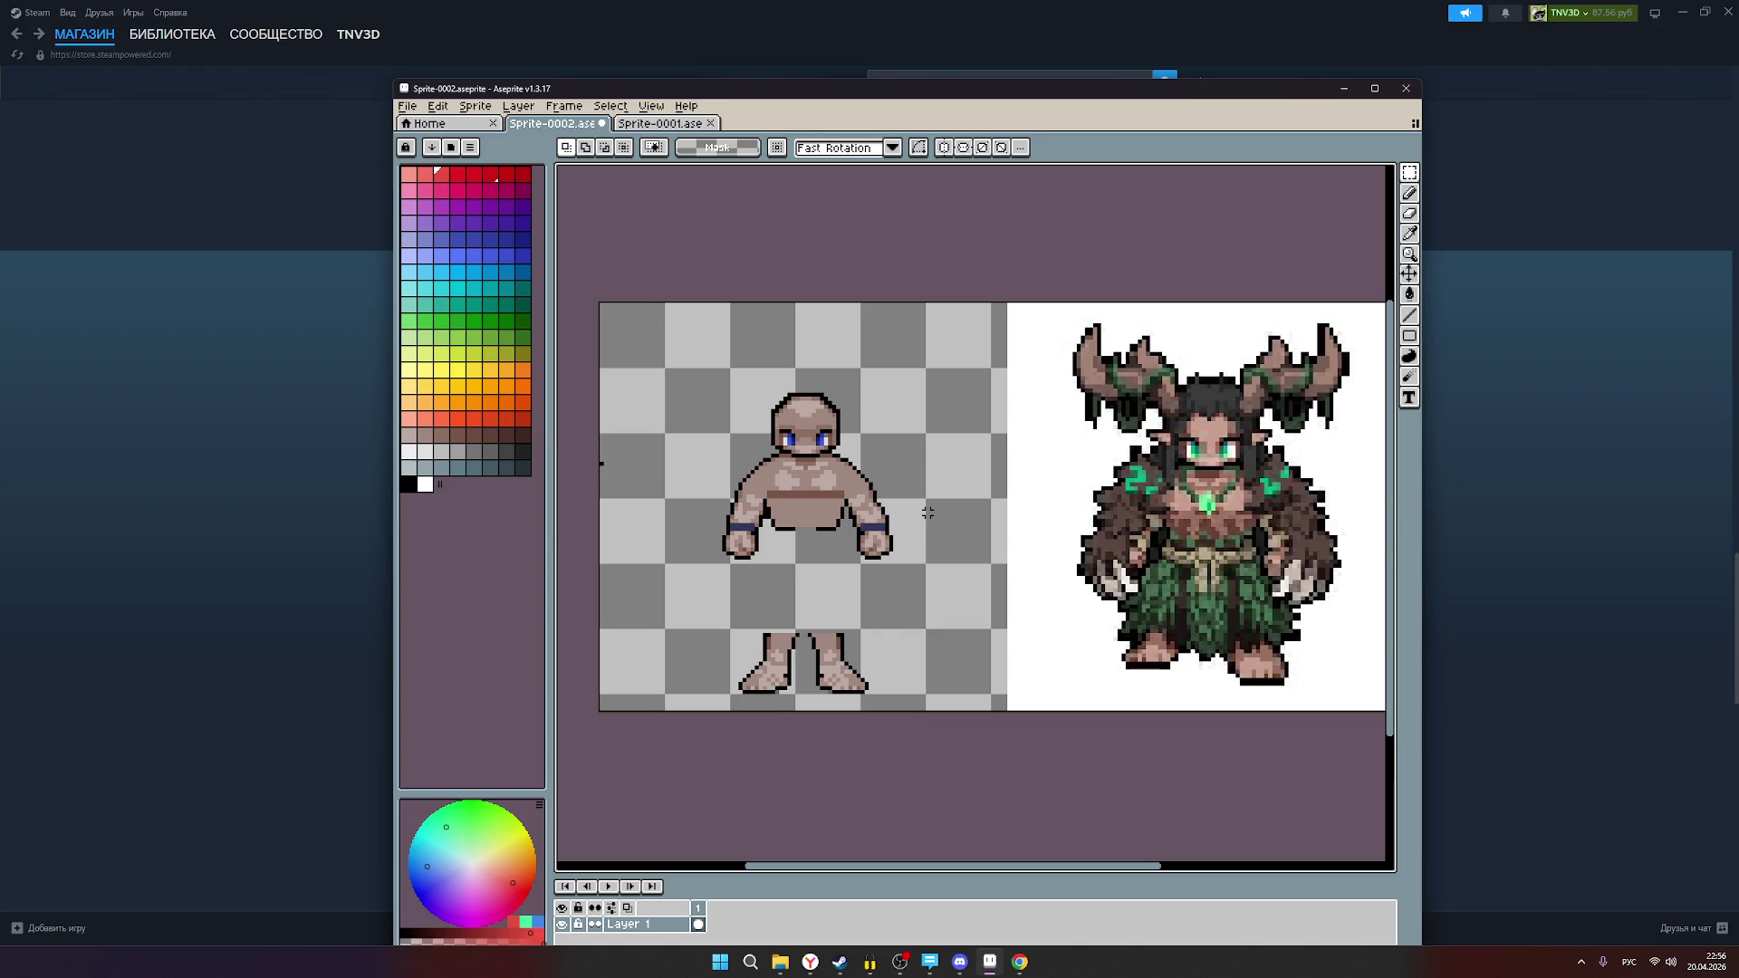
Step: Widen the figure's left-side hand by one pixel to the left and apply the transform
{"action": "scroll", "coordinate": [750, 558], "scroll_direction": "up", "scroll_amount": 1}
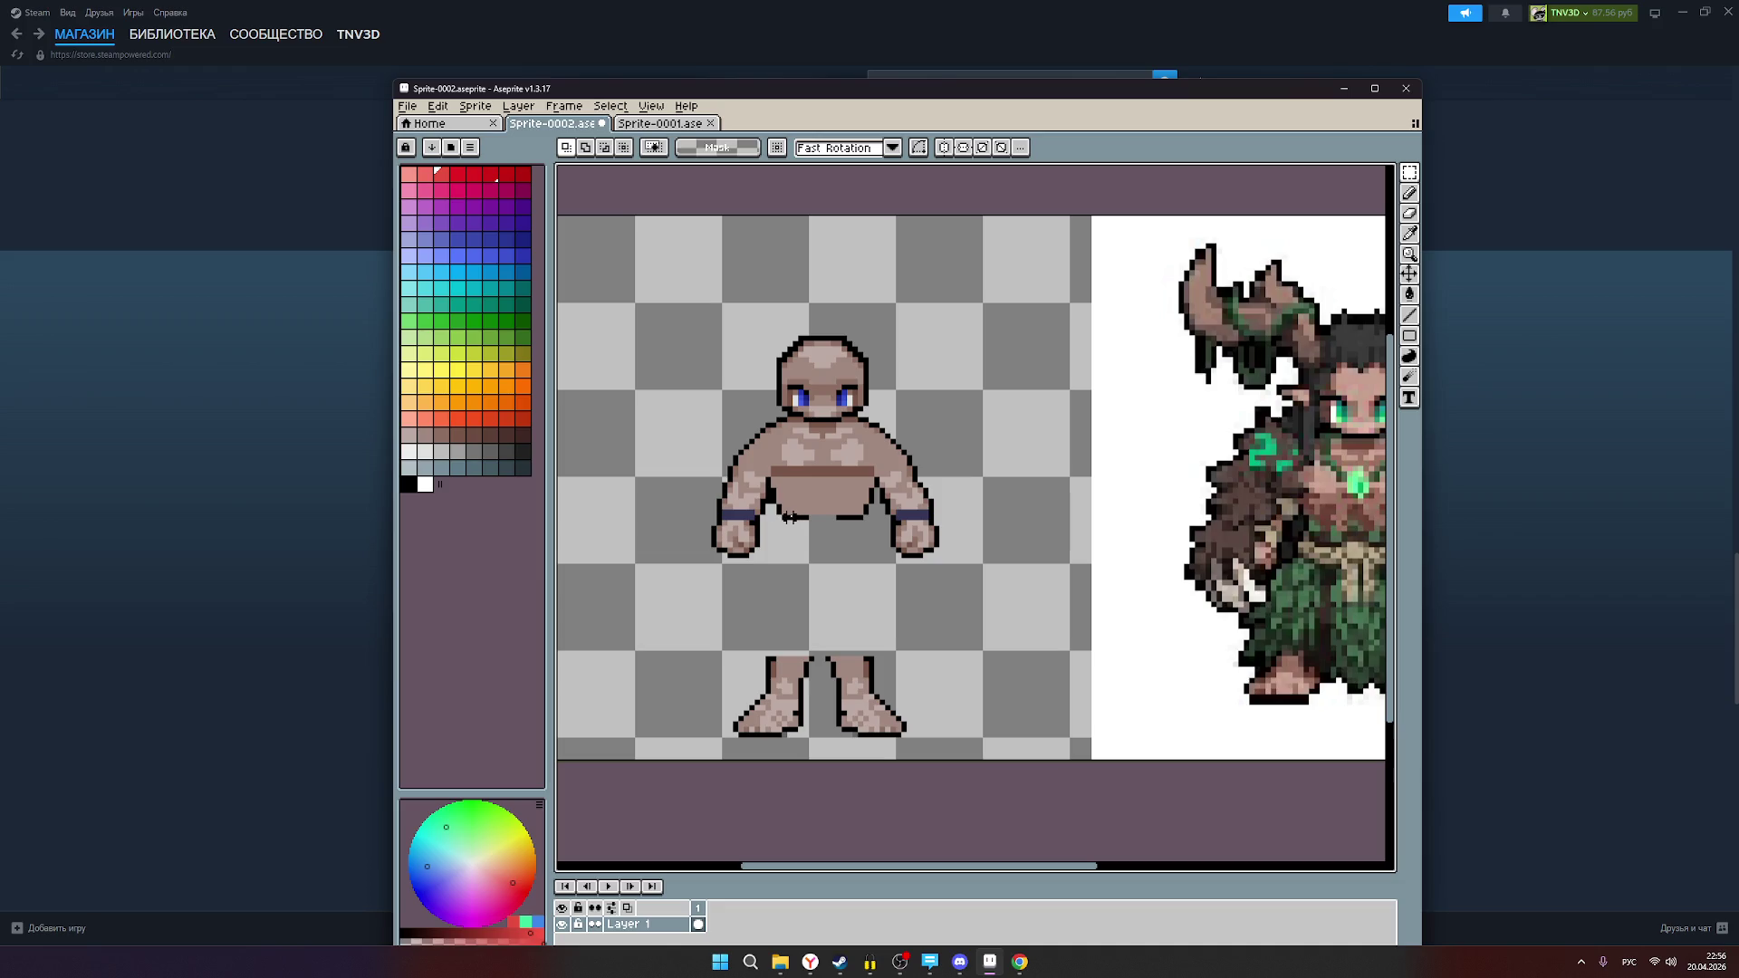
{"action": "scroll", "coordinate": [776, 525], "scroll_direction": "down", "scroll_amount": 1}
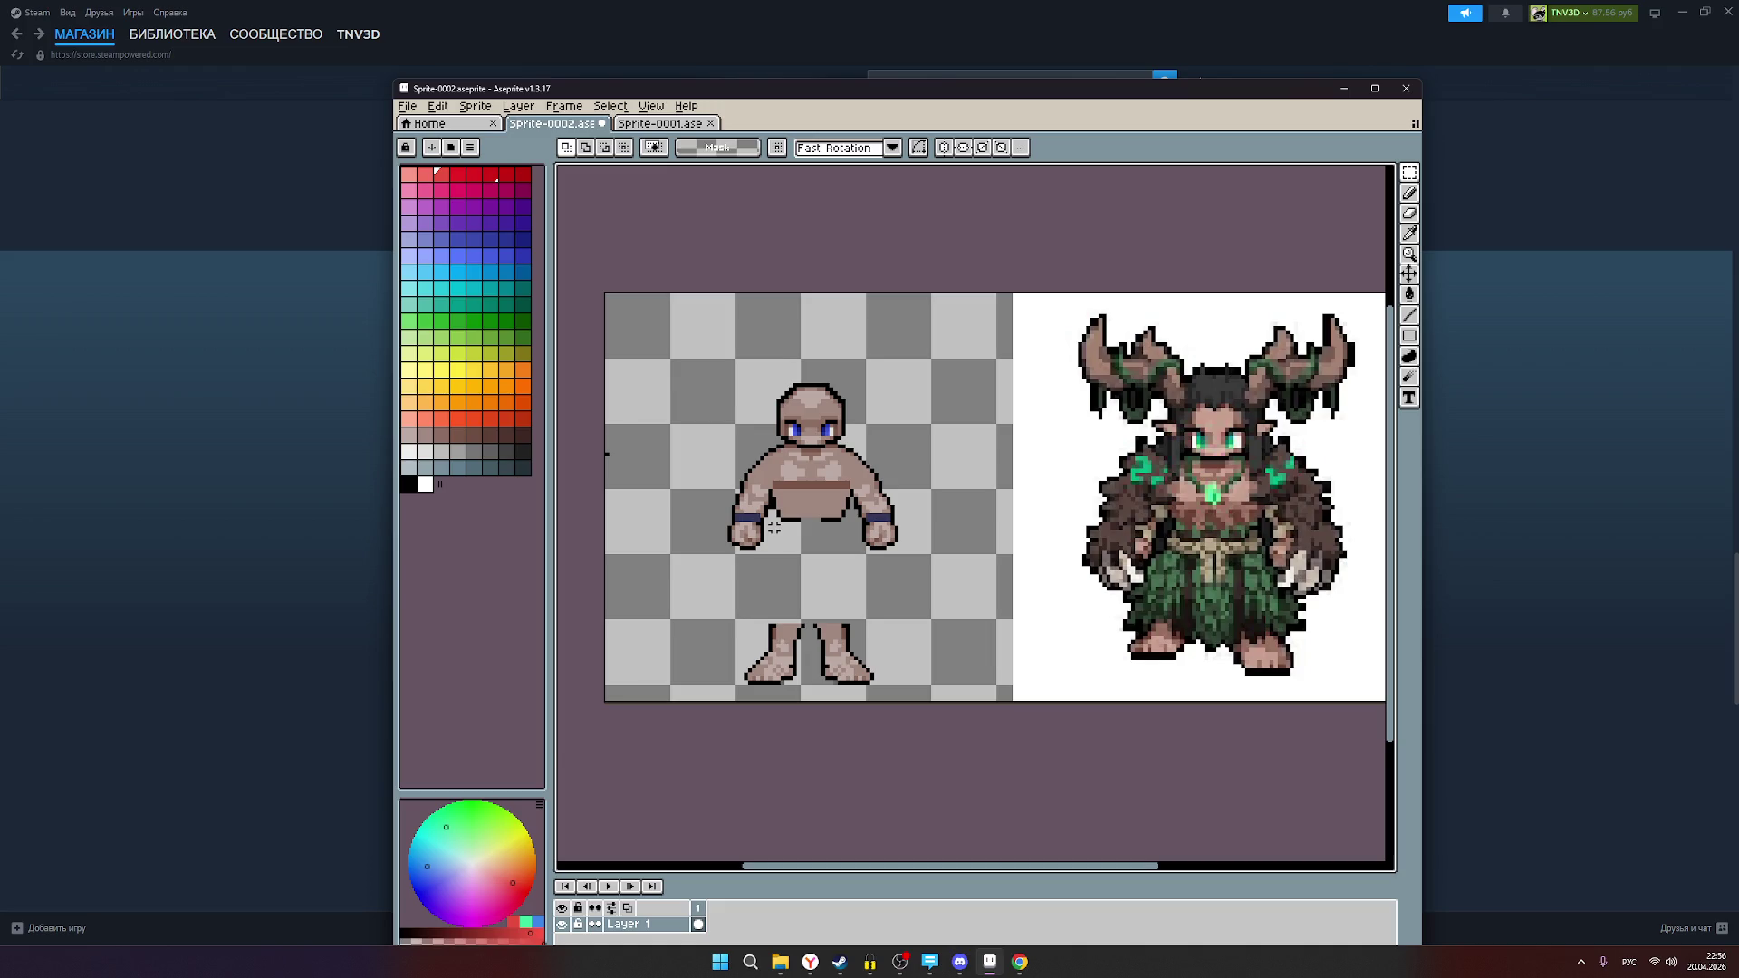
{"action": "scroll", "coordinate": [774, 526], "scroll_direction": "up", "scroll_amount": 1}
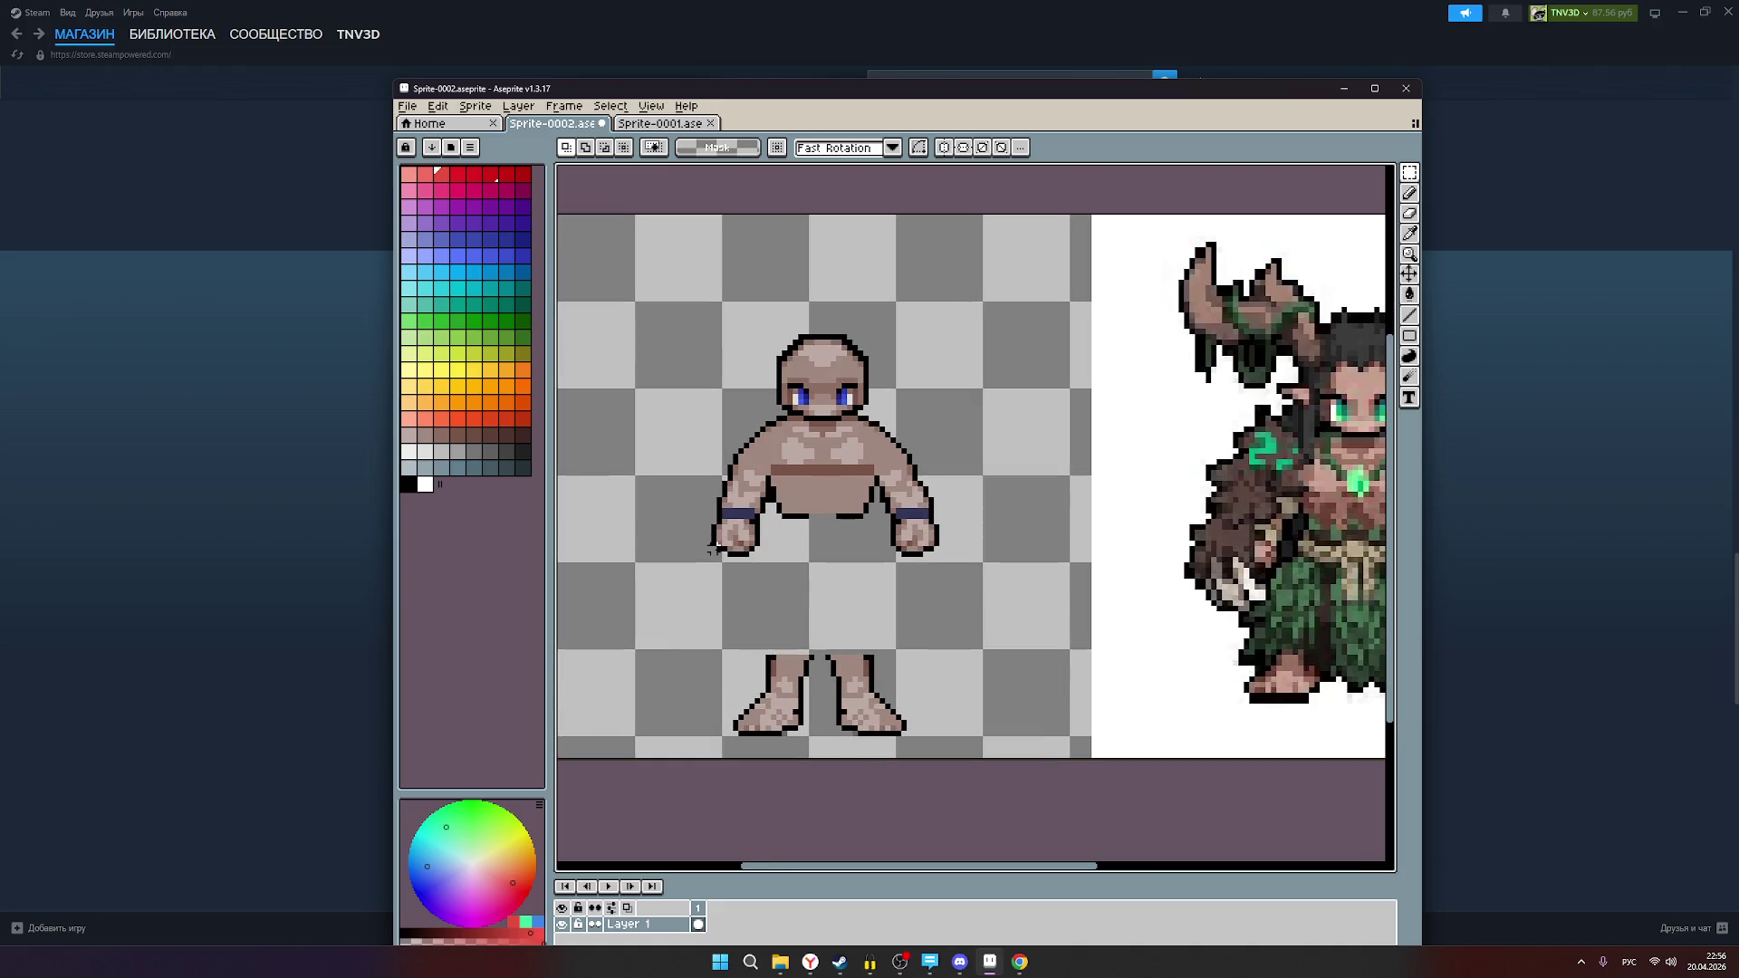
{"action": "mouse_move", "coordinate": [710, 554]}
{"action": "left_mouse_down"}
{"action": "mouse_move", "coordinate": [757, 552]}
{"action": "mouse_move", "coordinate": [761, 514]}
{"action": "left_mouse_up"}
{"action": "left_click_drag", "start_coordinate": [762, 514], "coordinate": [768, 487]}
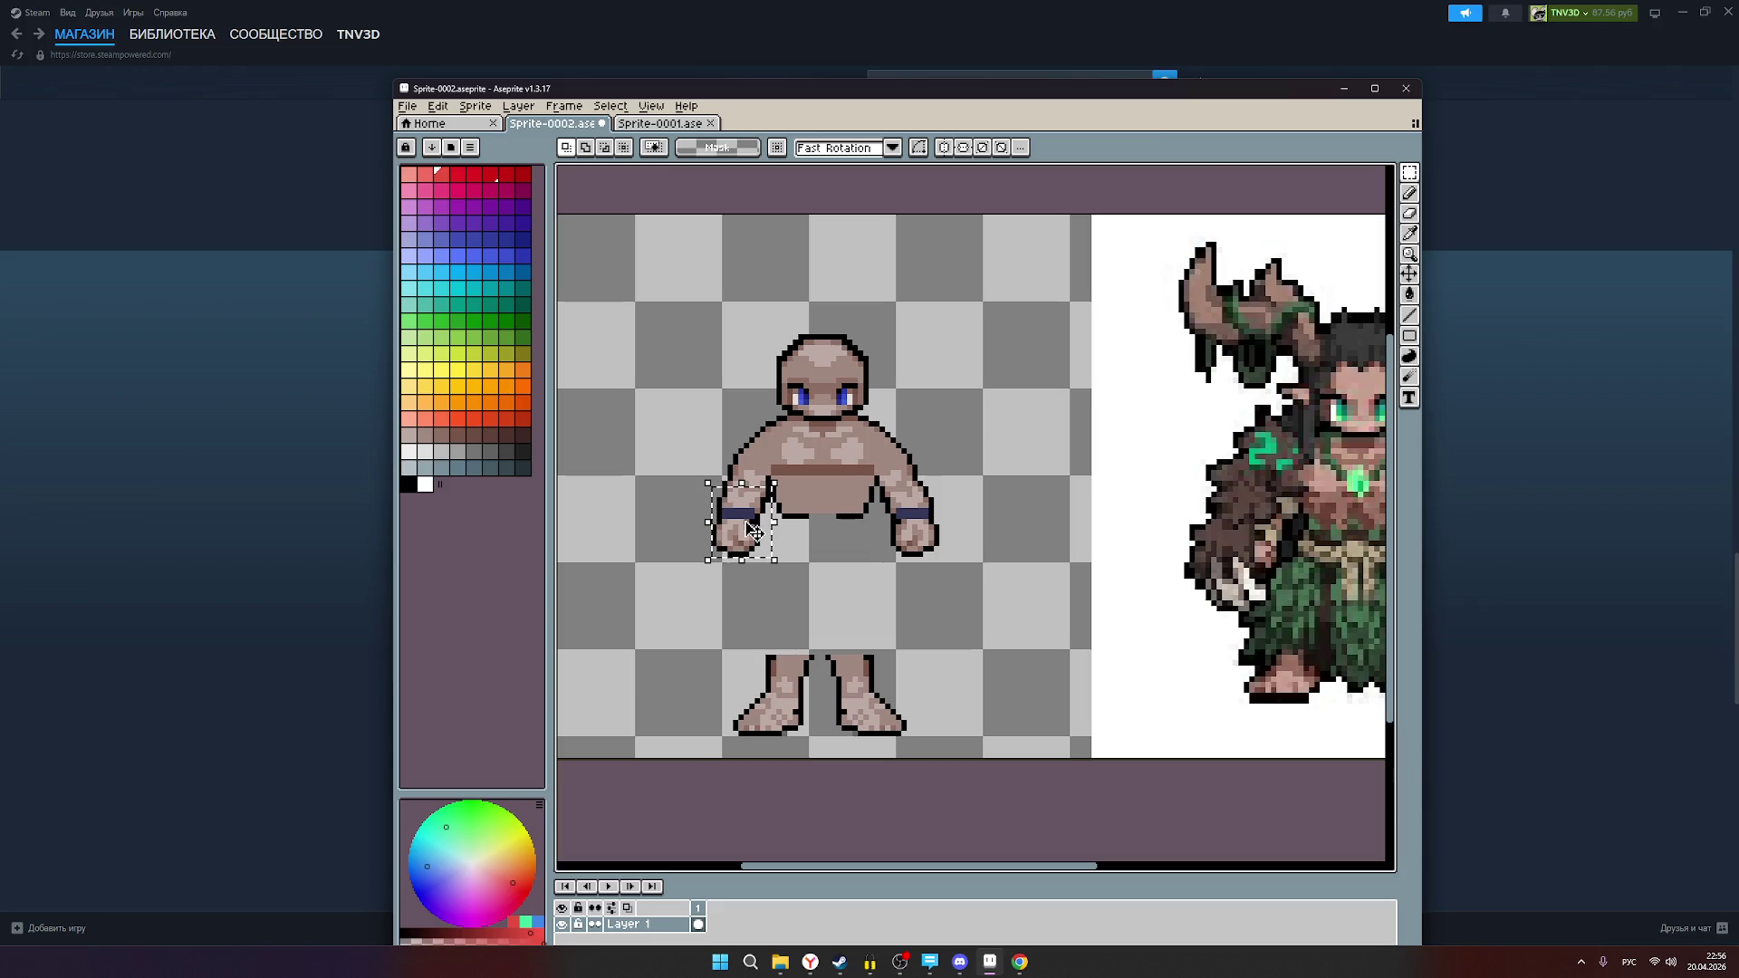
{"action": "left_click", "coordinate": [752, 530]}
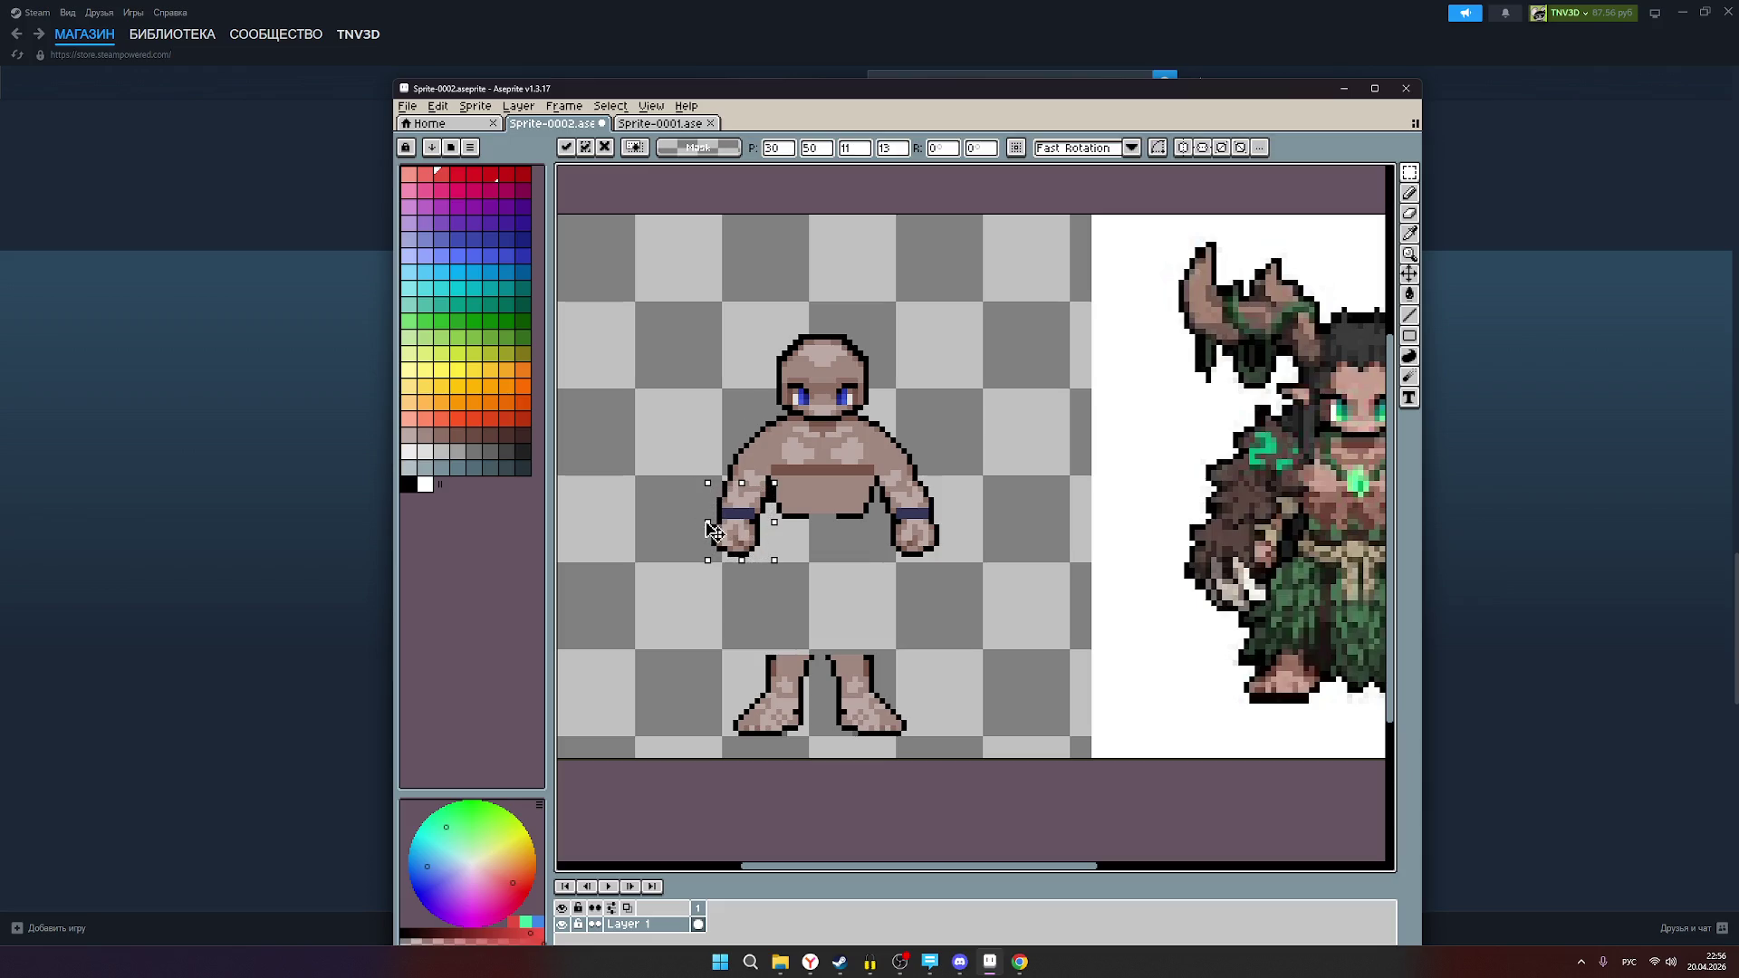
{"action": "left_click_drag", "start_coordinate": [709, 530], "coordinate": [768, 532]}
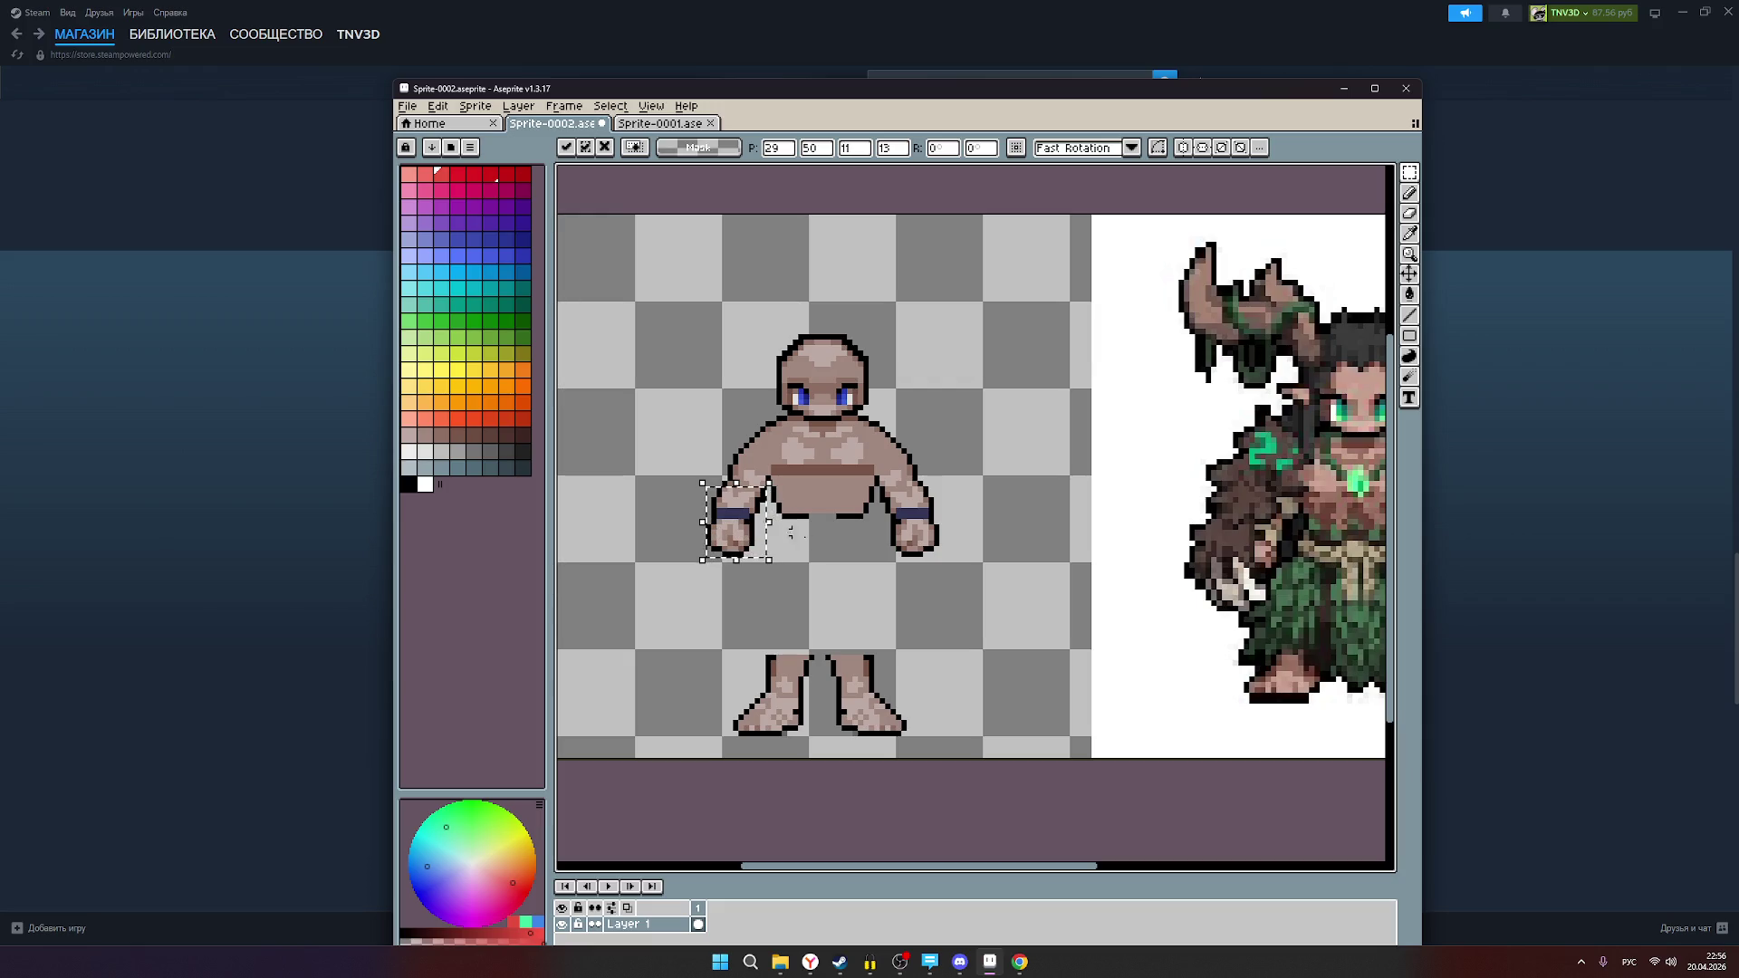
{"action": "left_click", "coordinate": [985, 587]}
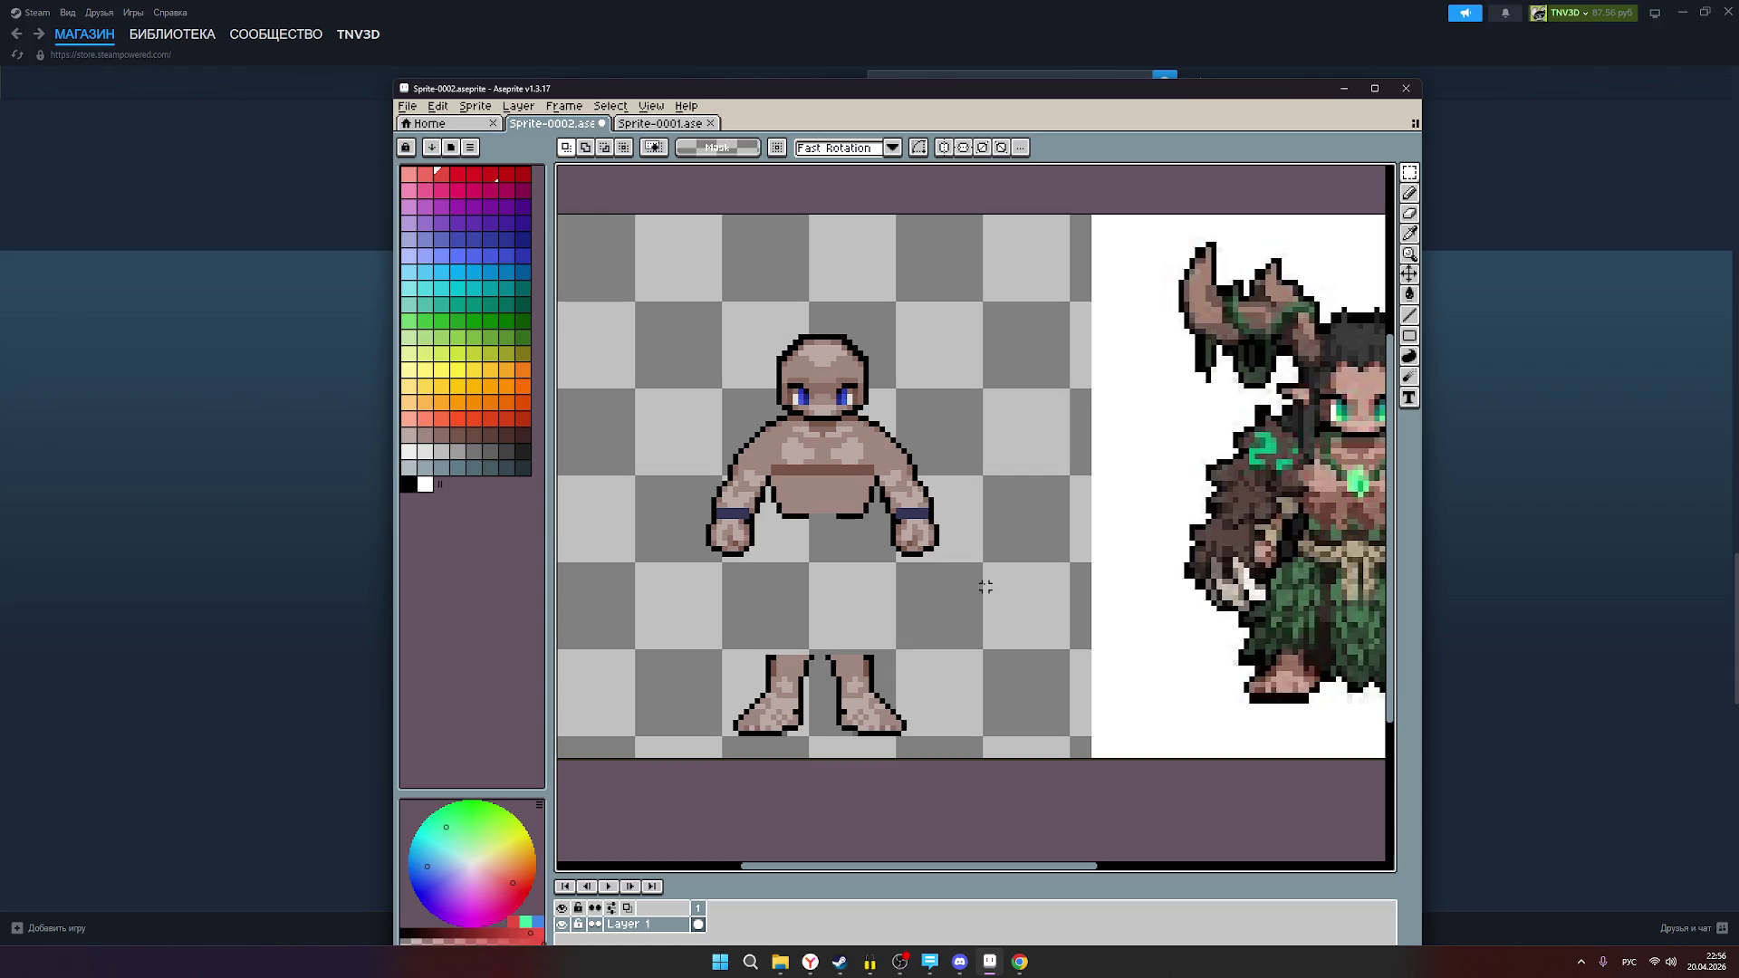
Step: Switch to Sprite-0001 to compare against the white muscular figure
{"action": "scroll", "coordinate": [828, 538], "scroll_direction": "down", "scroll_amount": 2}
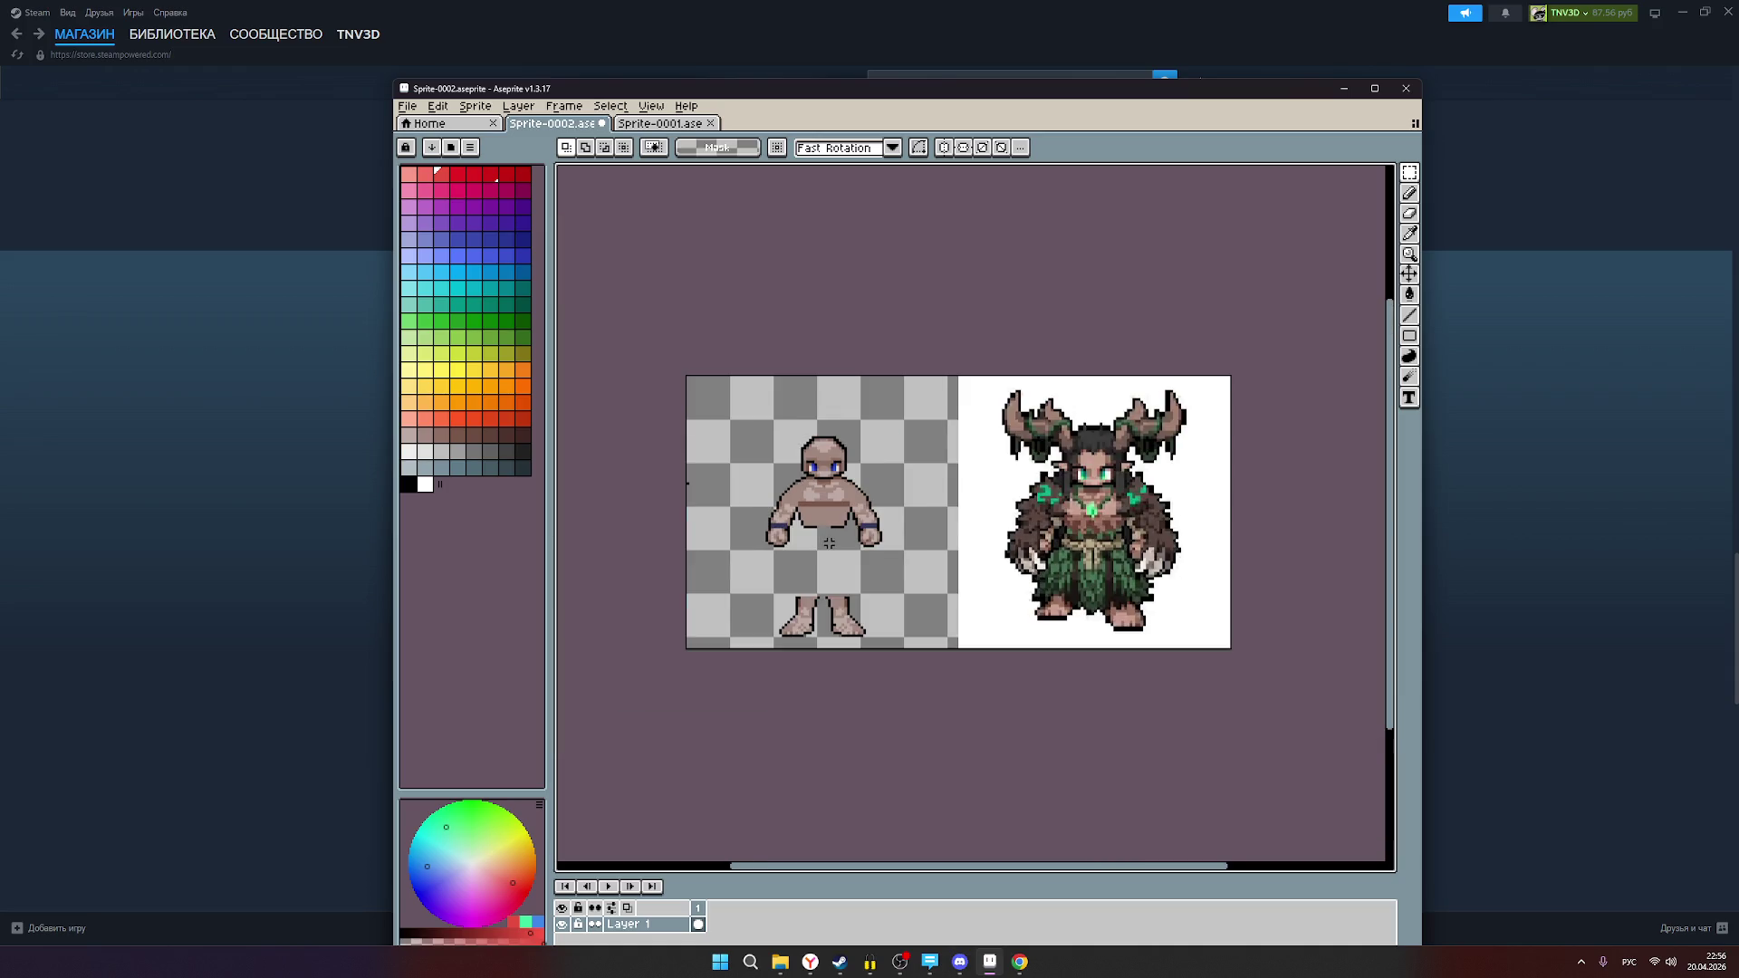
{"action": "scroll", "coordinate": [856, 557], "scroll_direction": "up", "scroll_amount": 1}
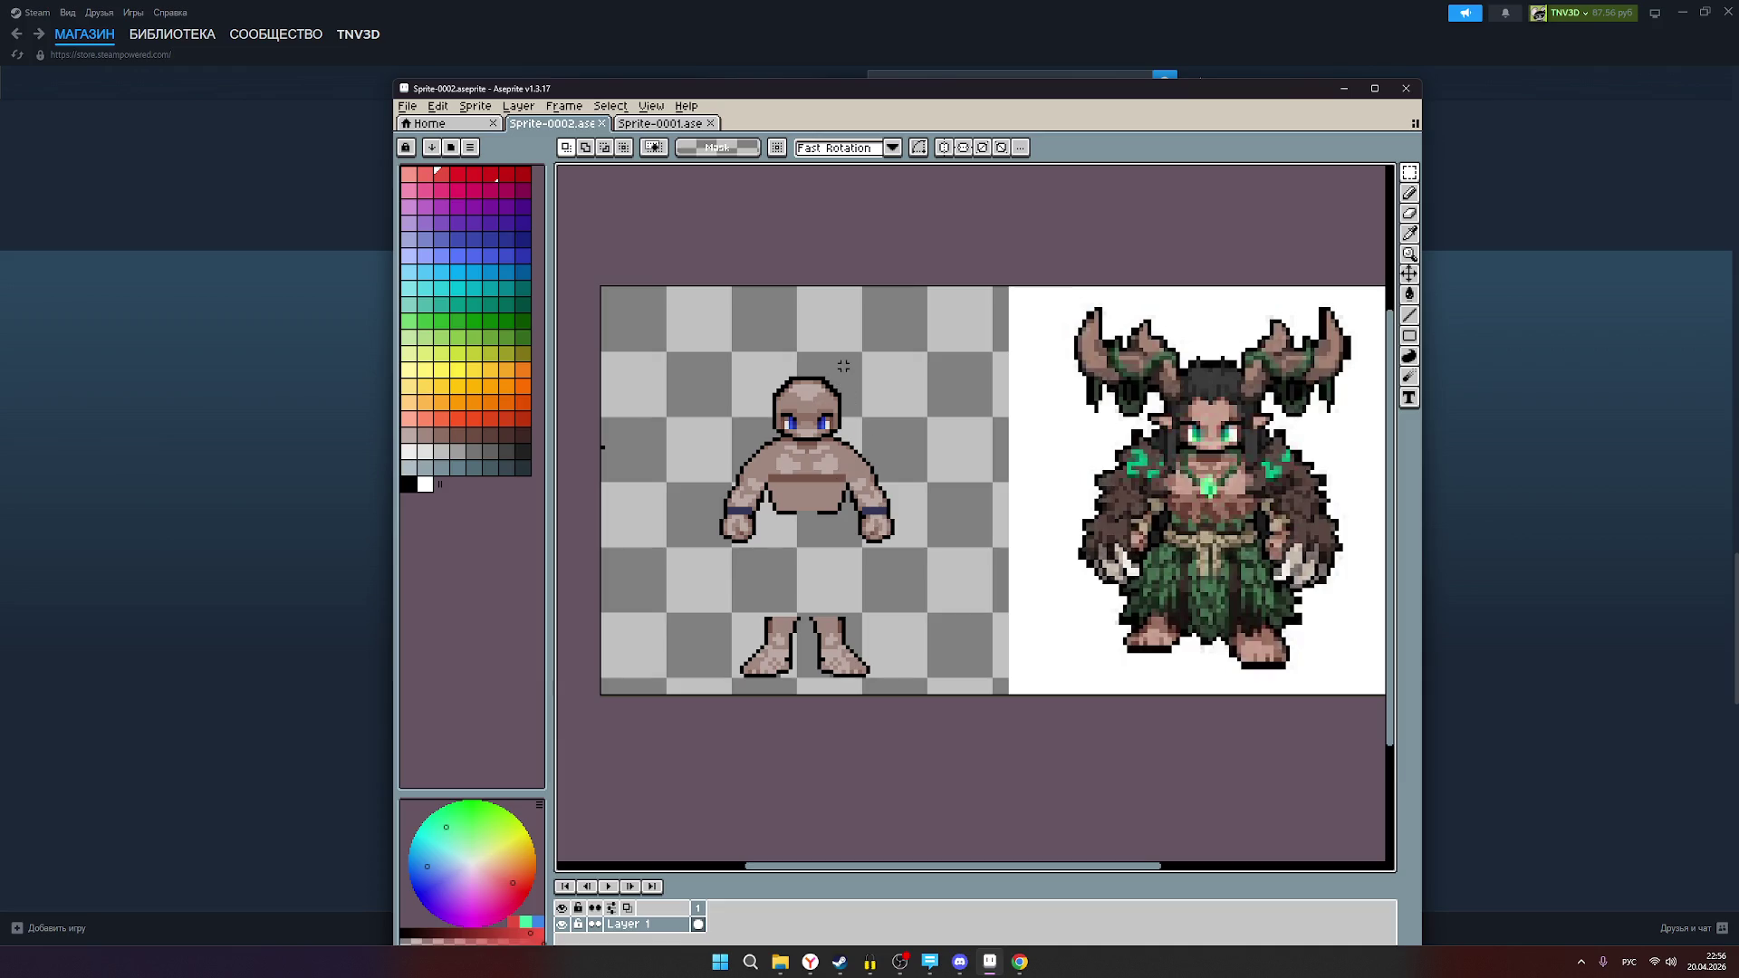
{"action": "left_click", "coordinate": [640, 128]}
{"action": "scroll", "coordinate": [1041, 398], "scroll_direction": "up", "scroll_amount": 5}
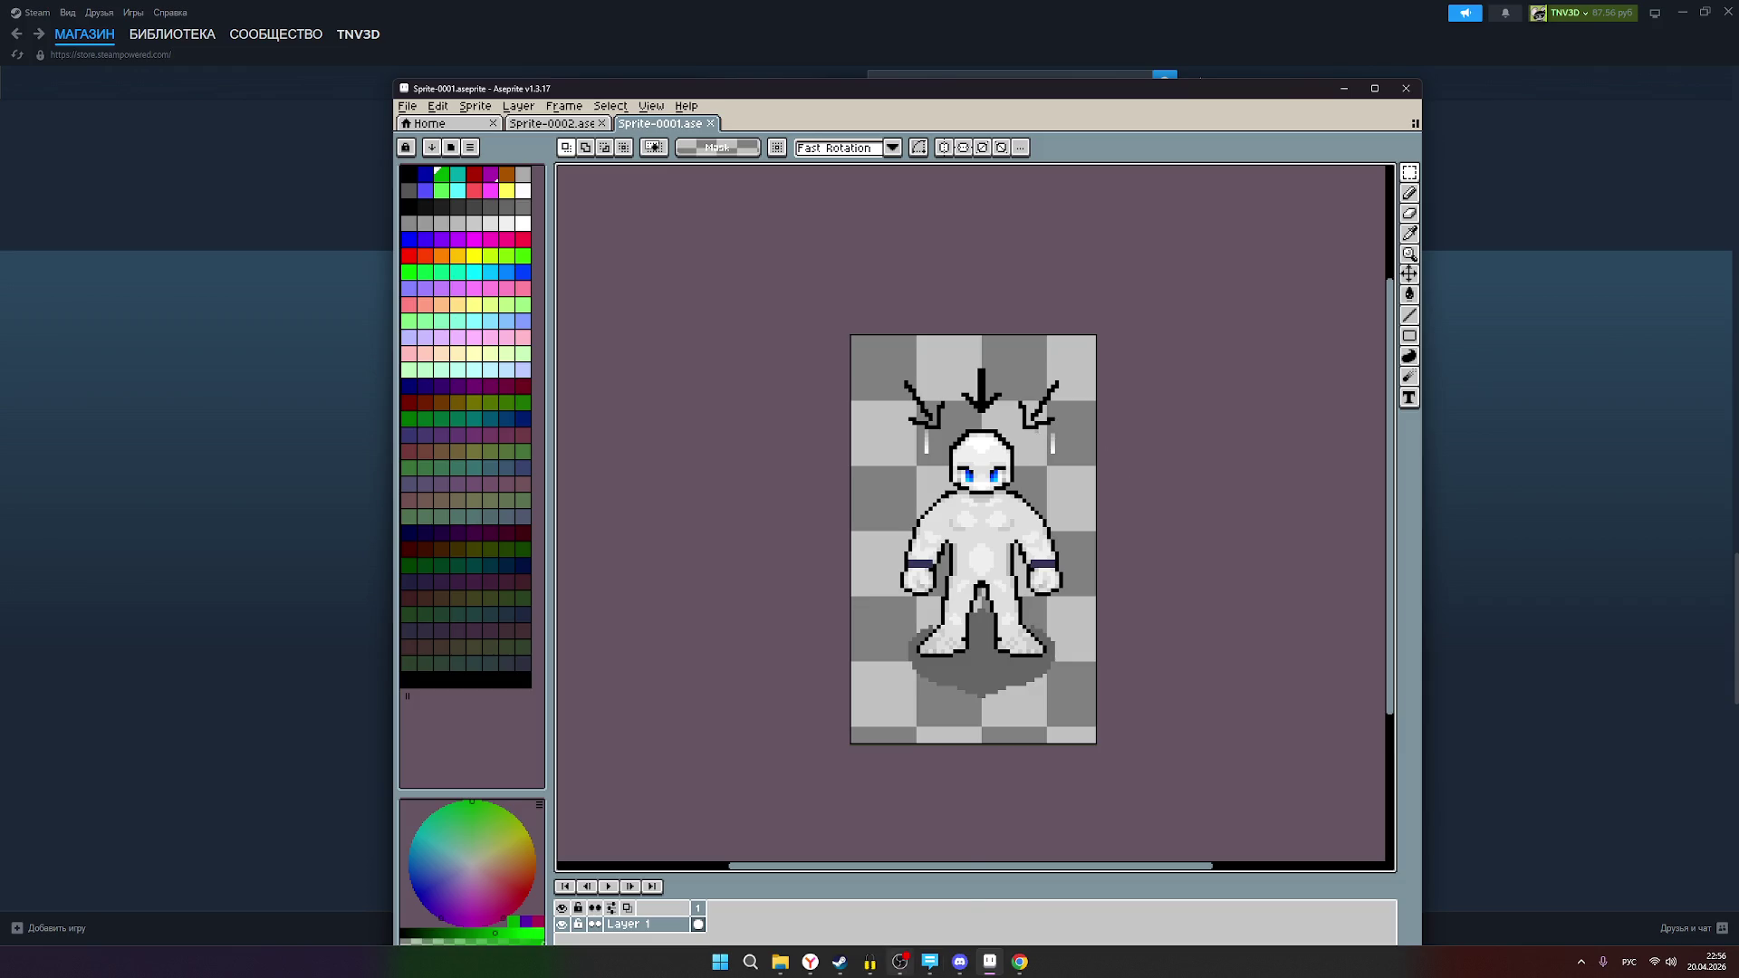
{"action": "left_click", "coordinate": [902, 966]}
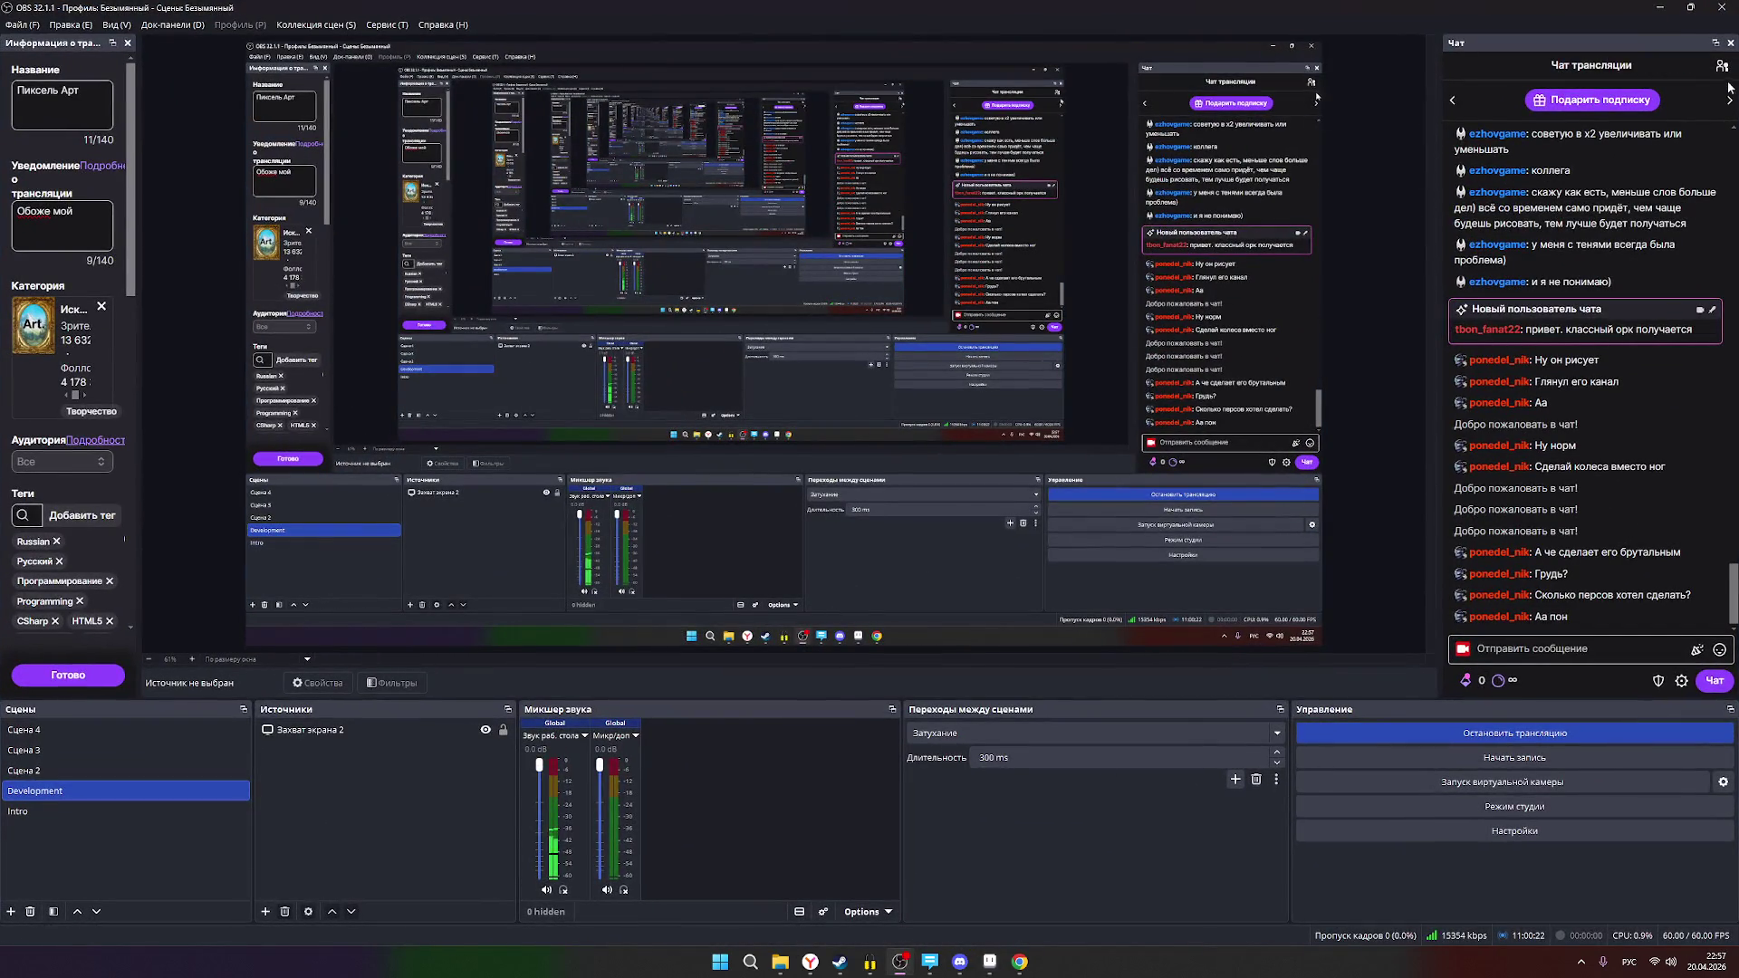
{"action": "left_click", "coordinate": [1721, 67]}
{"action": "left_click", "coordinate": [1722, 67]}
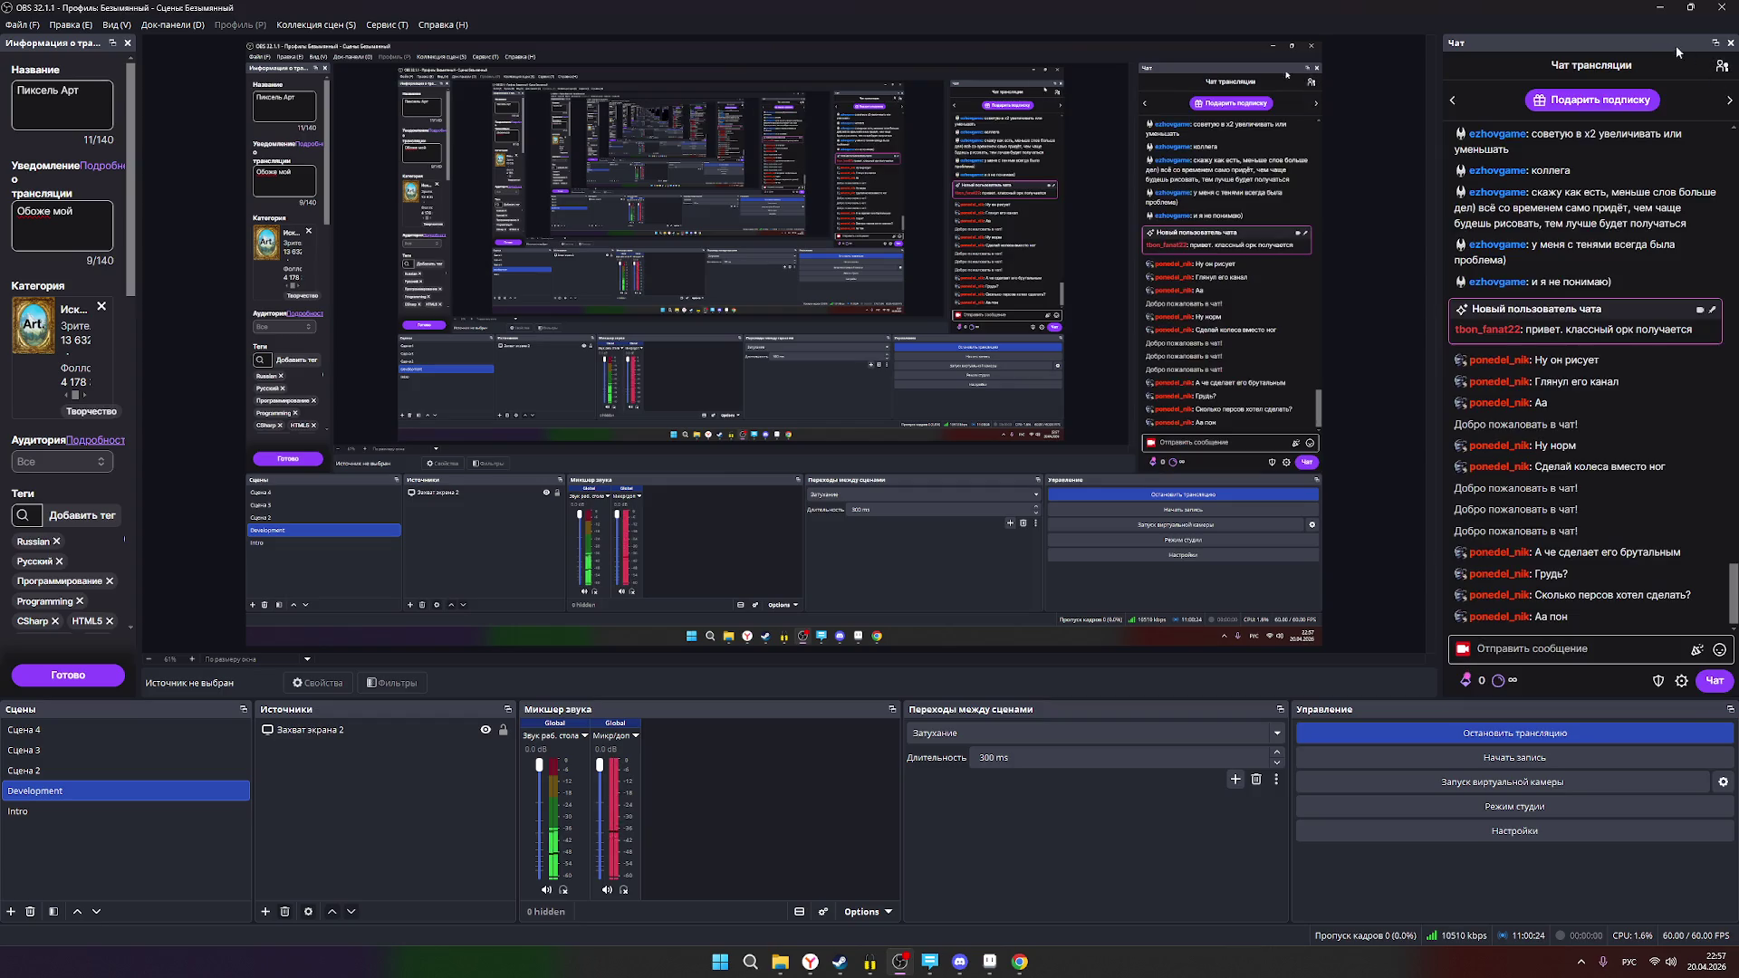
{"action": "key", "text": "alt+Tab"}
{"action": "scroll", "coordinate": [1009, 573], "scroll_direction": "up", "scroll_amount": 1}
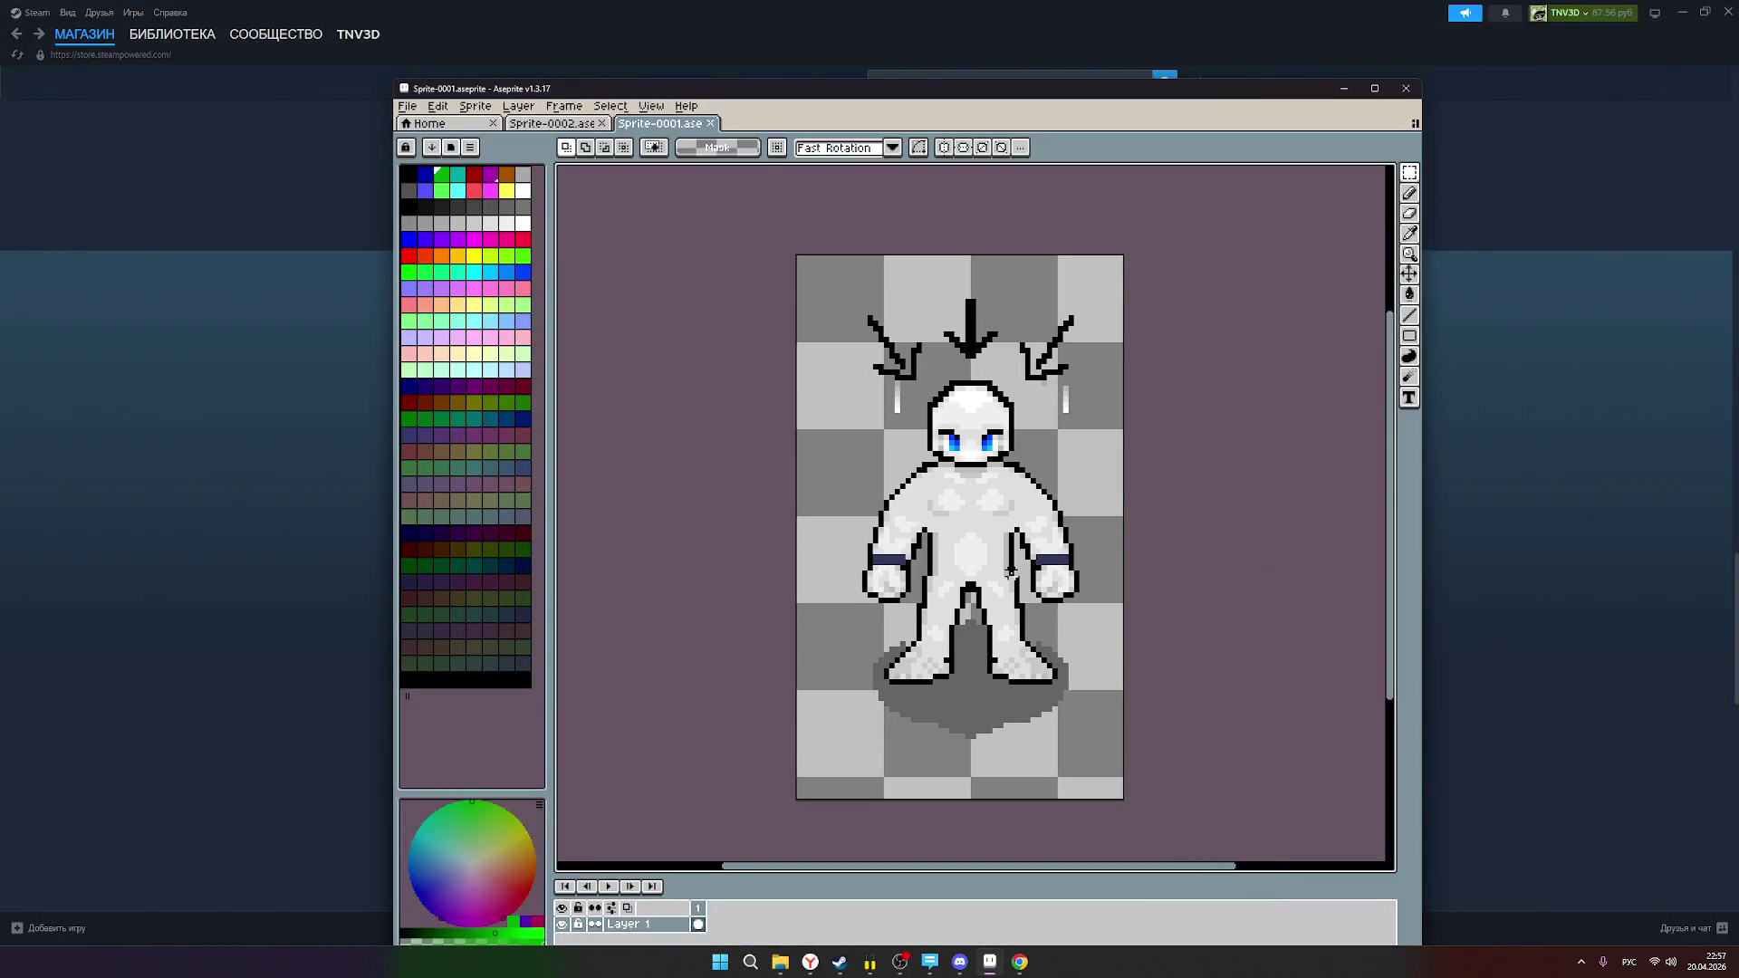
{"action": "scroll", "coordinate": [1043, 674], "scroll_direction": "down", "scroll_amount": 1}
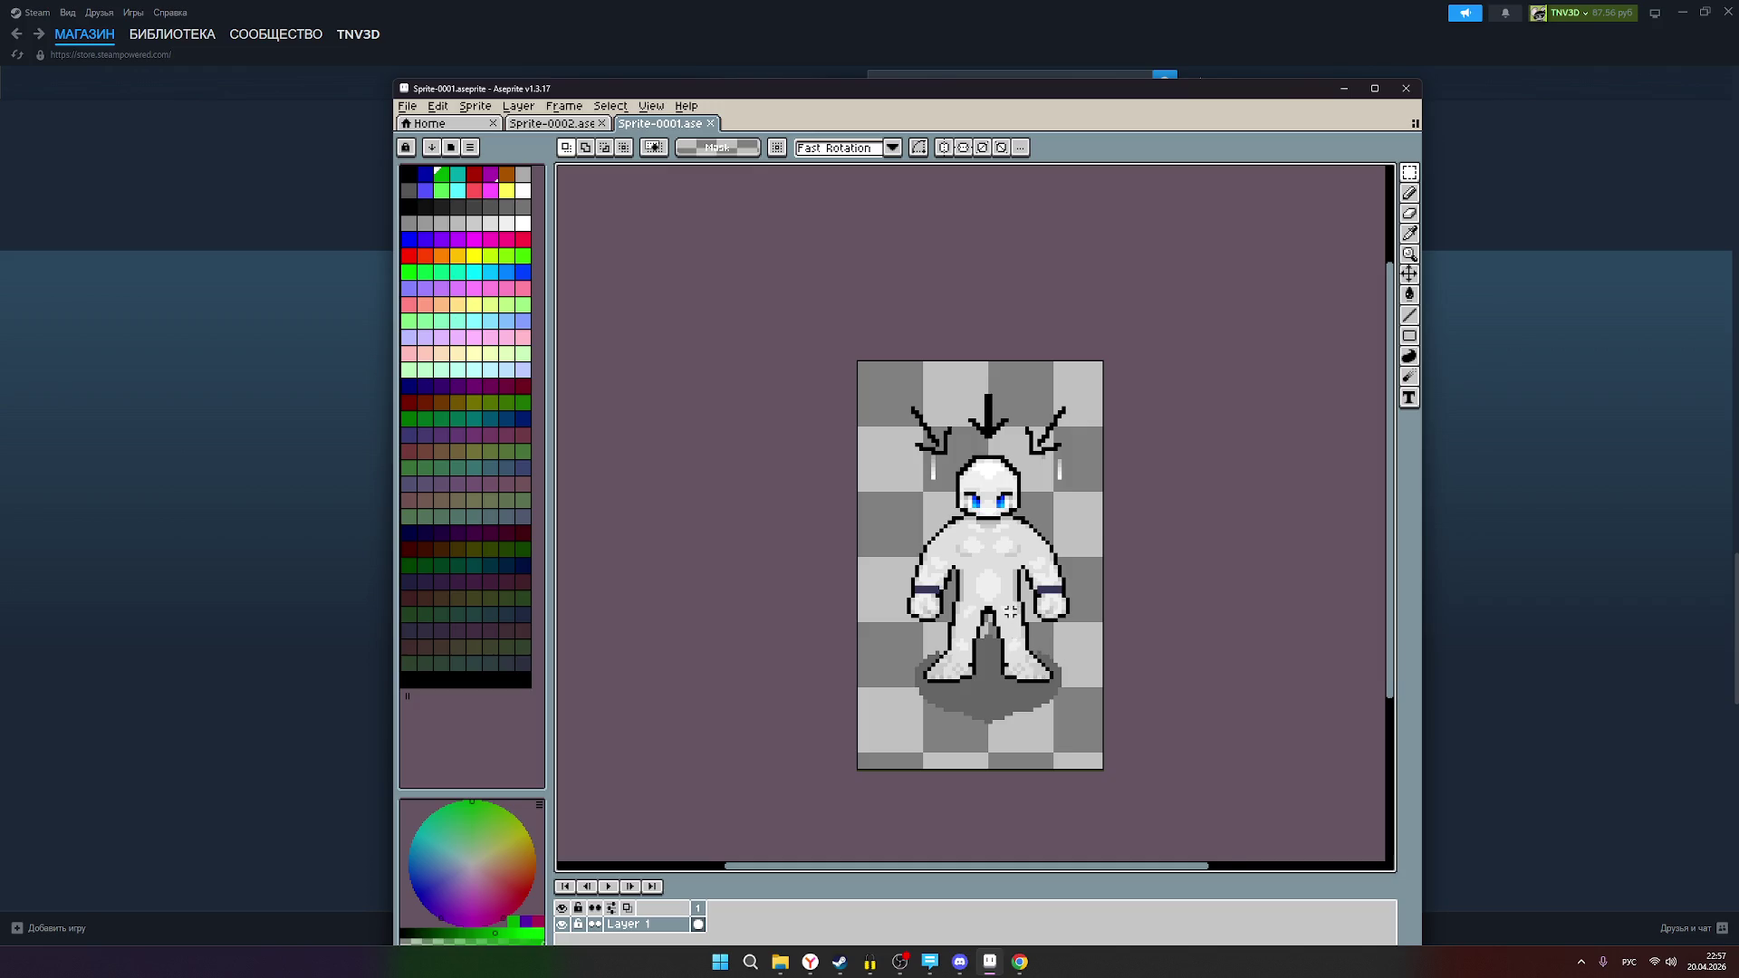
{"action": "scroll", "coordinate": [1020, 544], "scroll_direction": "up", "scroll_amount": 1}
{"action": "scroll", "coordinate": [975, 610], "scroll_direction": "down", "scroll_amount": 1}
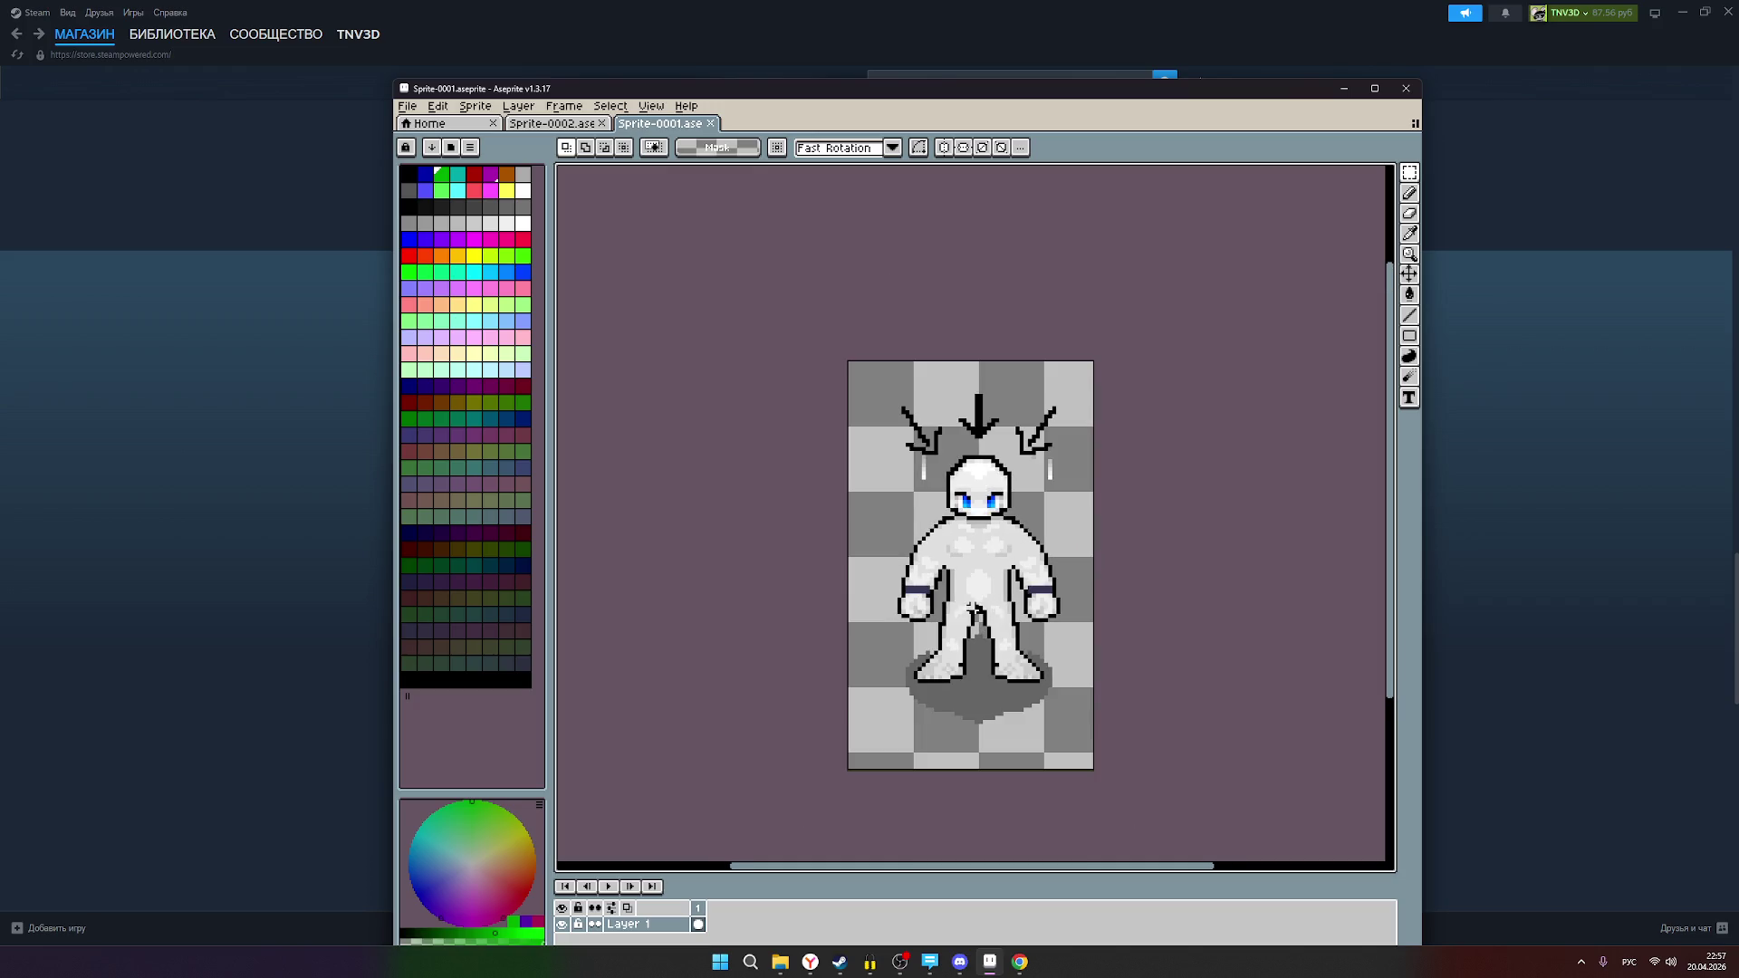
Step: Return to Sprite-0002 after a brief glance at Sprite-0001
{"action": "left_click", "coordinate": [552, 125]}
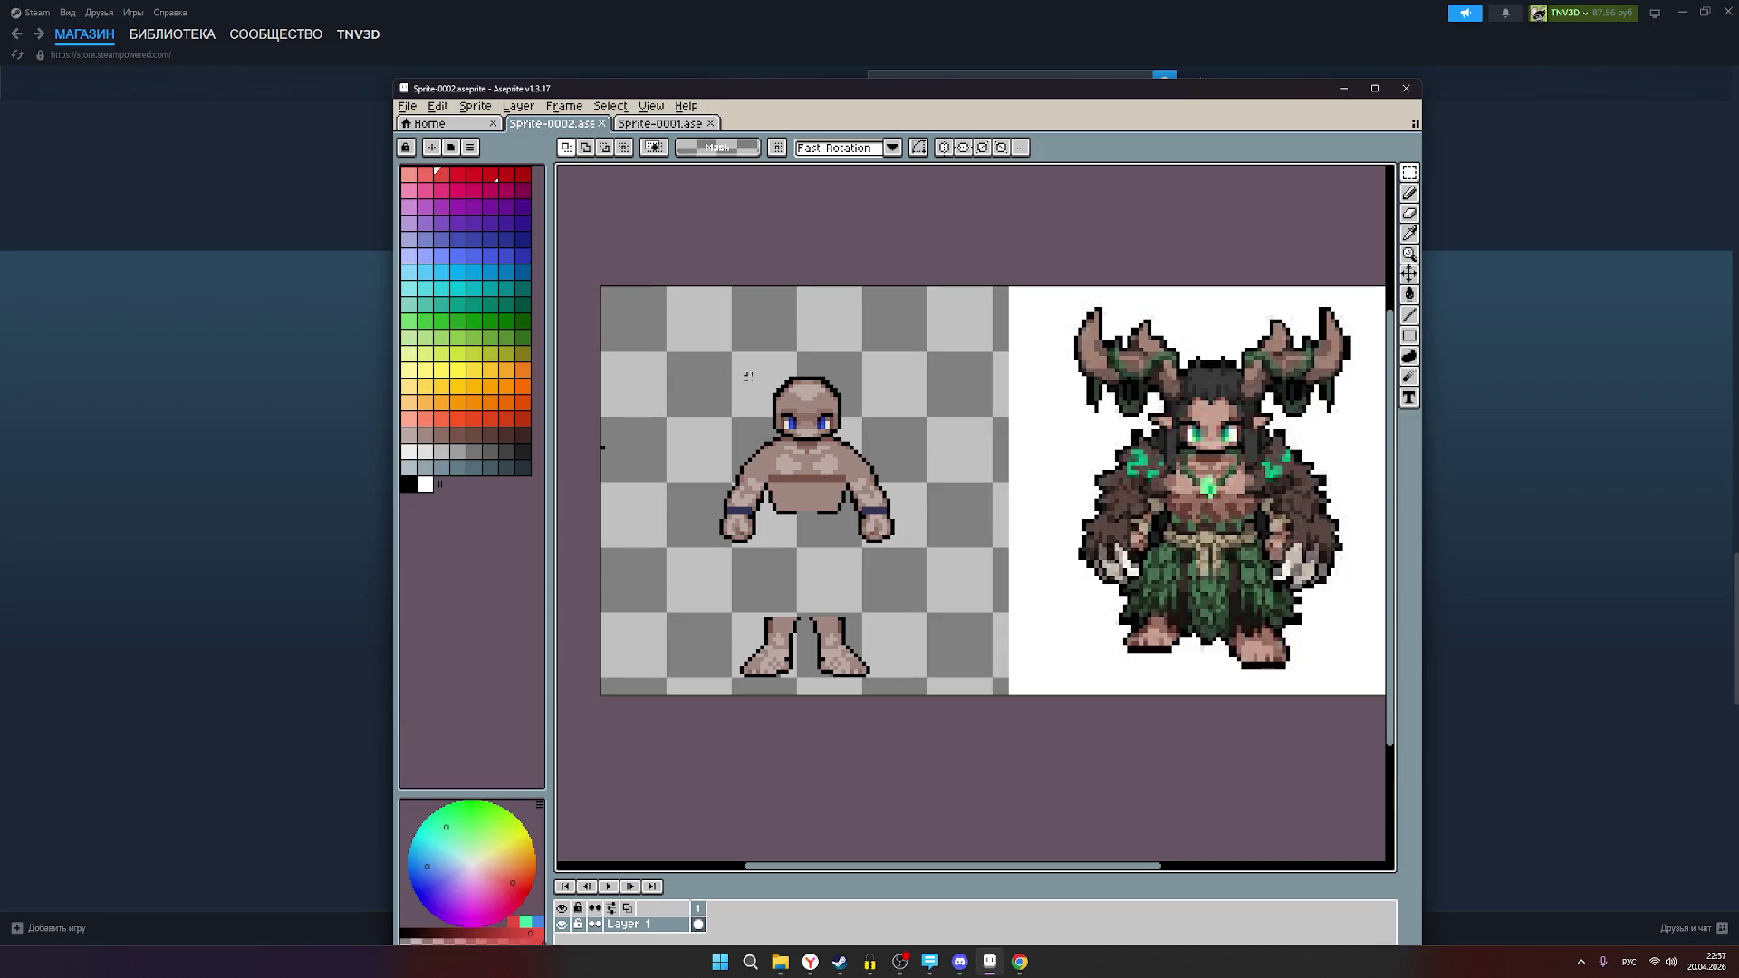
{"action": "left_click", "coordinate": [653, 132]}
{"action": "left_click", "coordinate": [543, 132]}
Step: Zoom around the horned creature reference's face, then choose black as the colour
{"action": "scroll", "coordinate": [1197, 418], "scroll_direction": "up", "scroll_amount": 5}
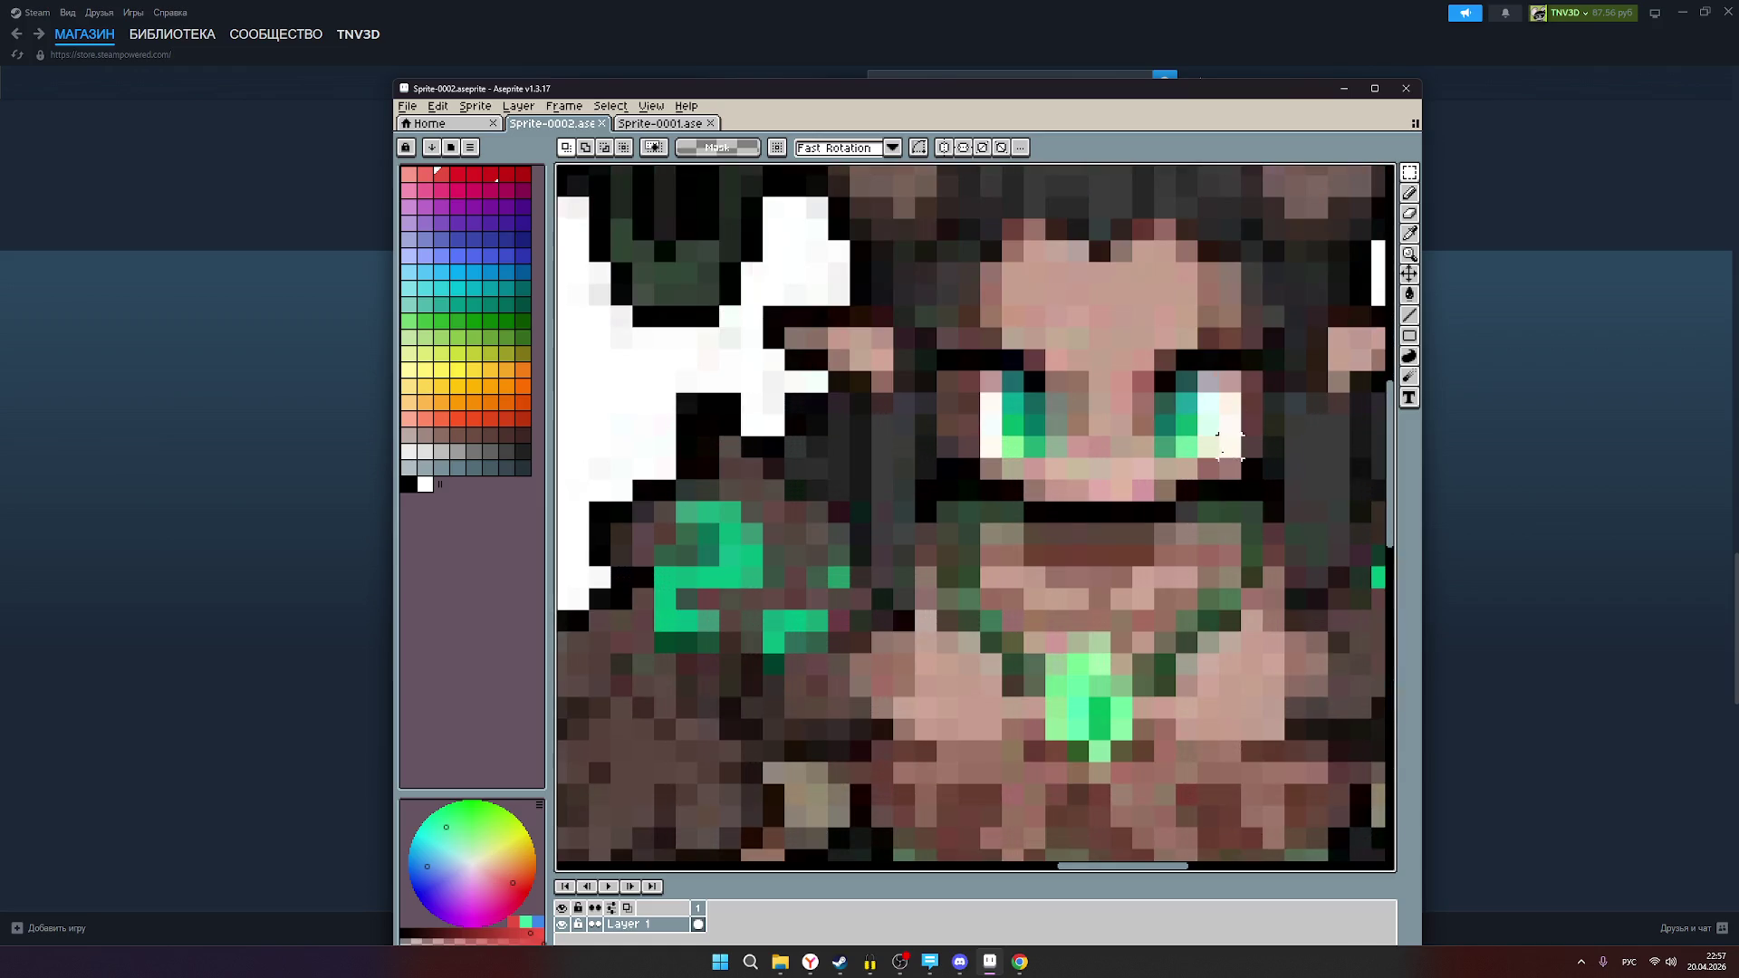
{"action": "scroll", "coordinate": [1013, 446], "scroll_direction": "down", "scroll_amount": 4}
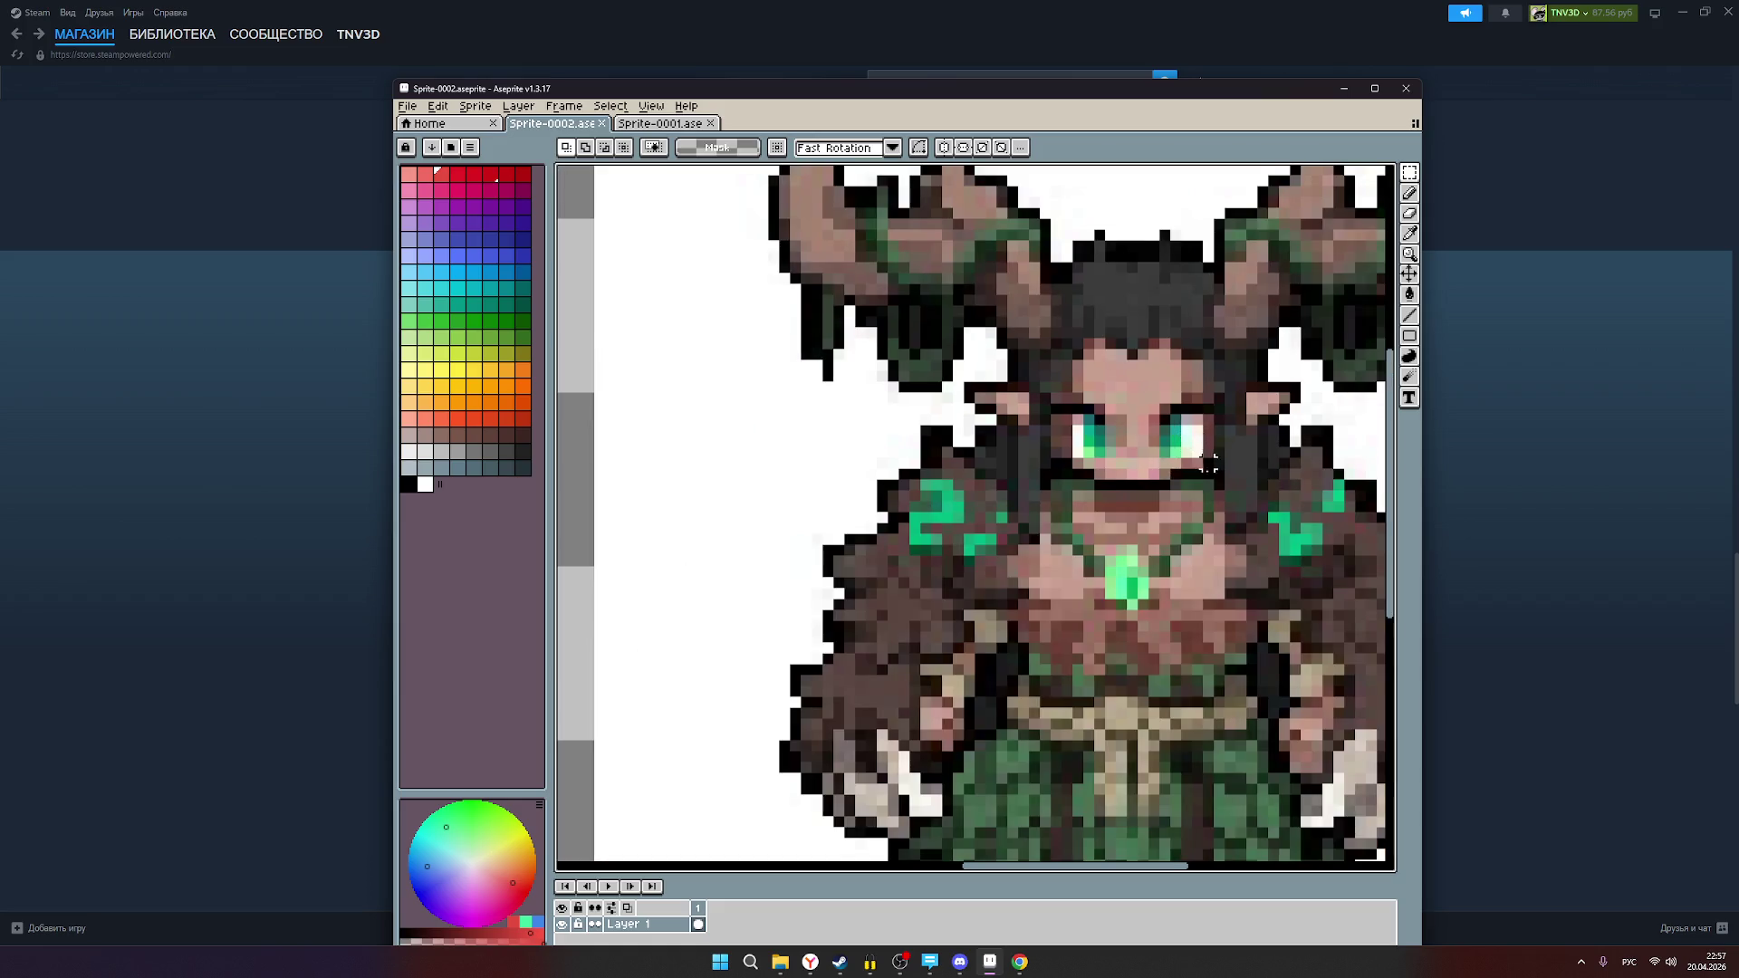
{"action": "scroll", "coordinate": [1172, 510], "scroll_direction": "down", "scroll_amount": 1}
{"action": "scroll", "coordinate": [695, 580], "scroll_direction": "down", "scroll_amount": 2}
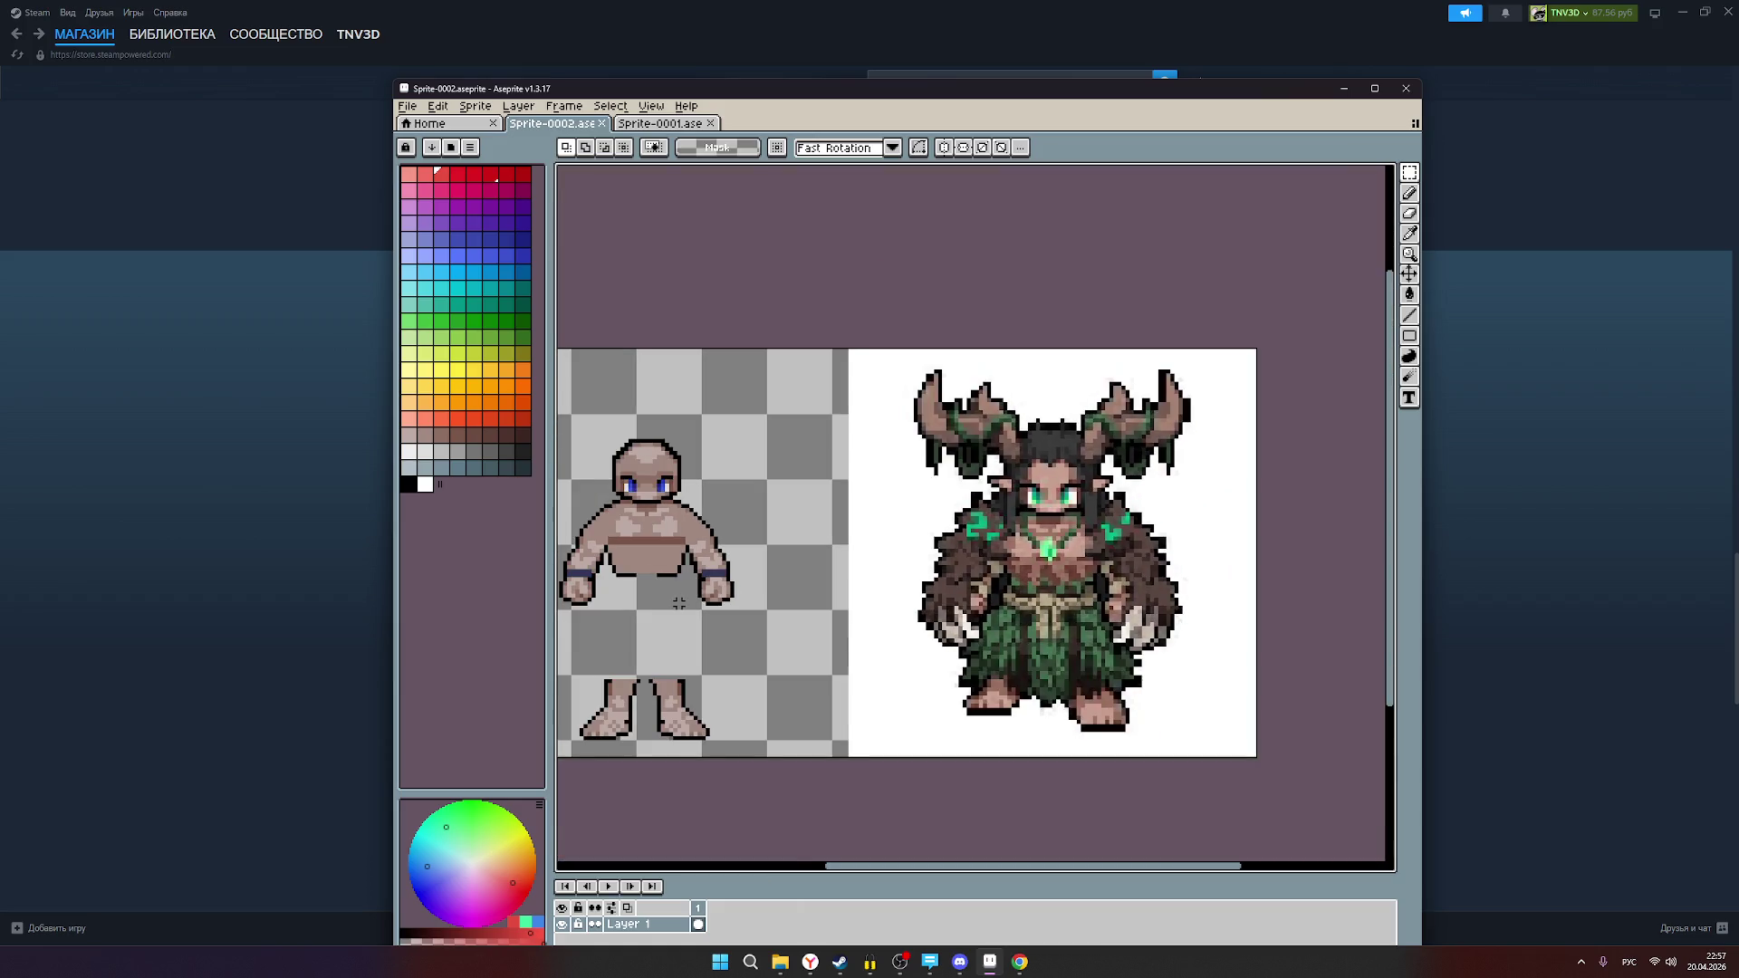
{"action": "scroll", "coordinate": [795, 565], "scroll_direction": "up", "scroll_amount": 1}
{"action": "scroll", "coordinate": [795, 565], "scroll_direction": "up", "scroll_amount": 1}
{"action": "scroll", "coordinate": [797, 563], "scroll_direction": "down", "scroll_amount": 1}
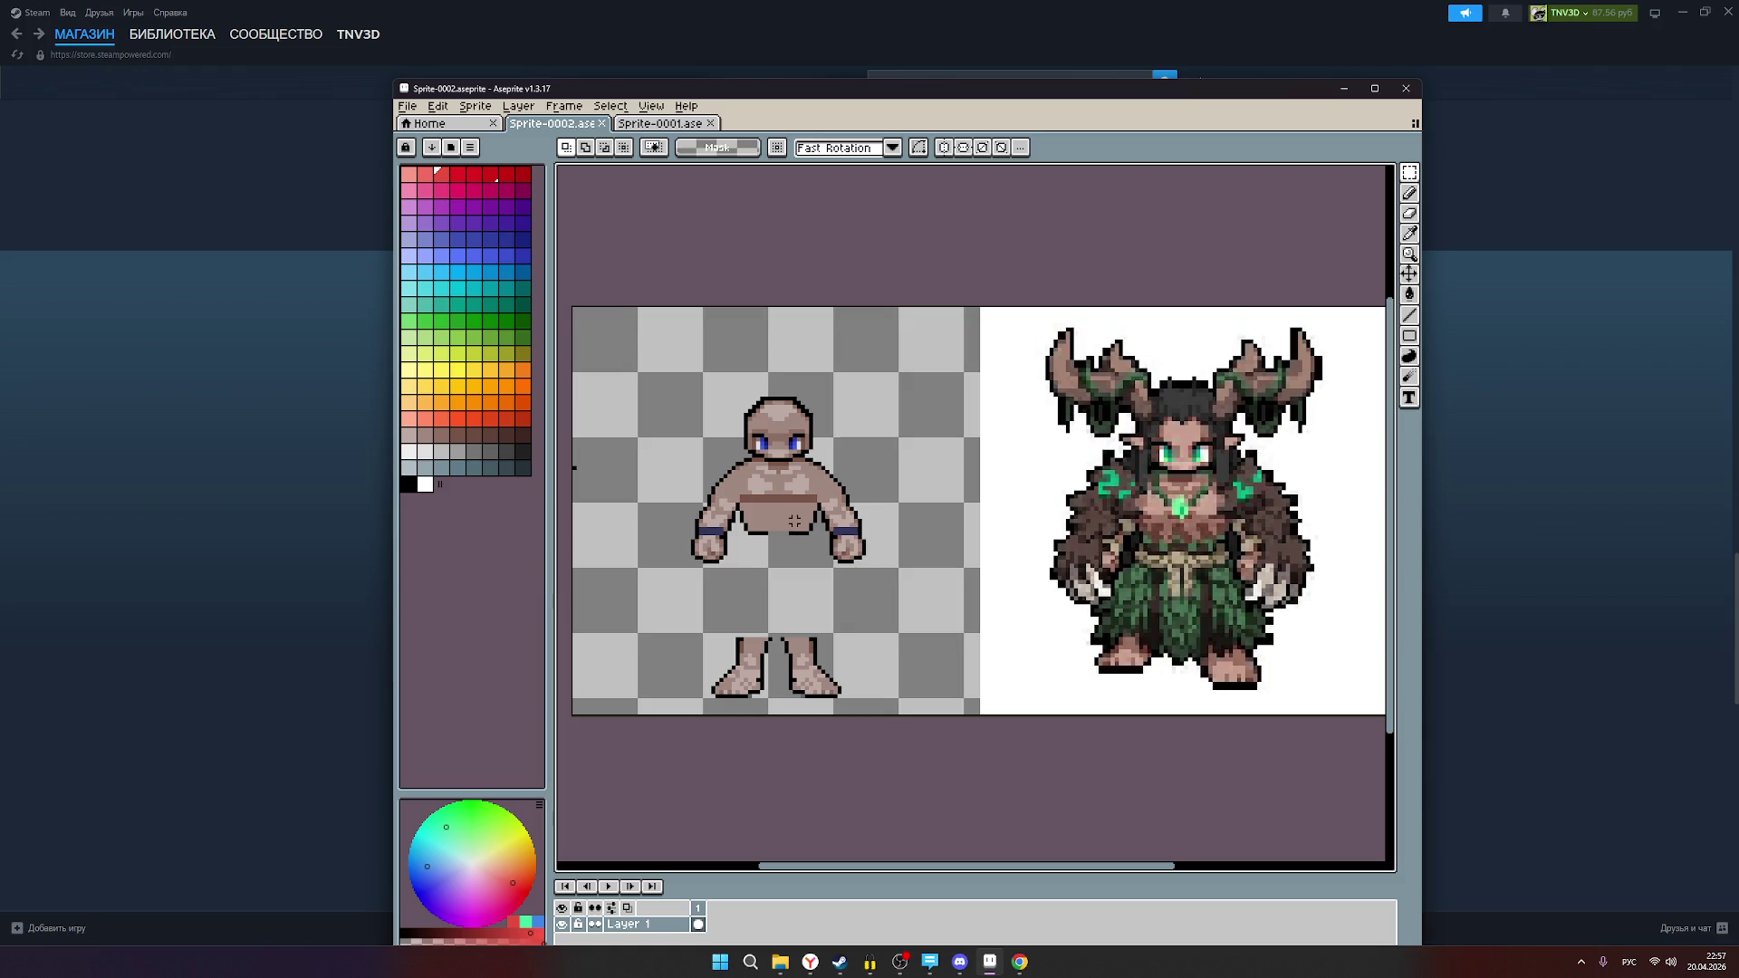
{"action": "scroll", "coordinate": [790, 512], "scroll_direction": "up", "scroll_amount": 1}
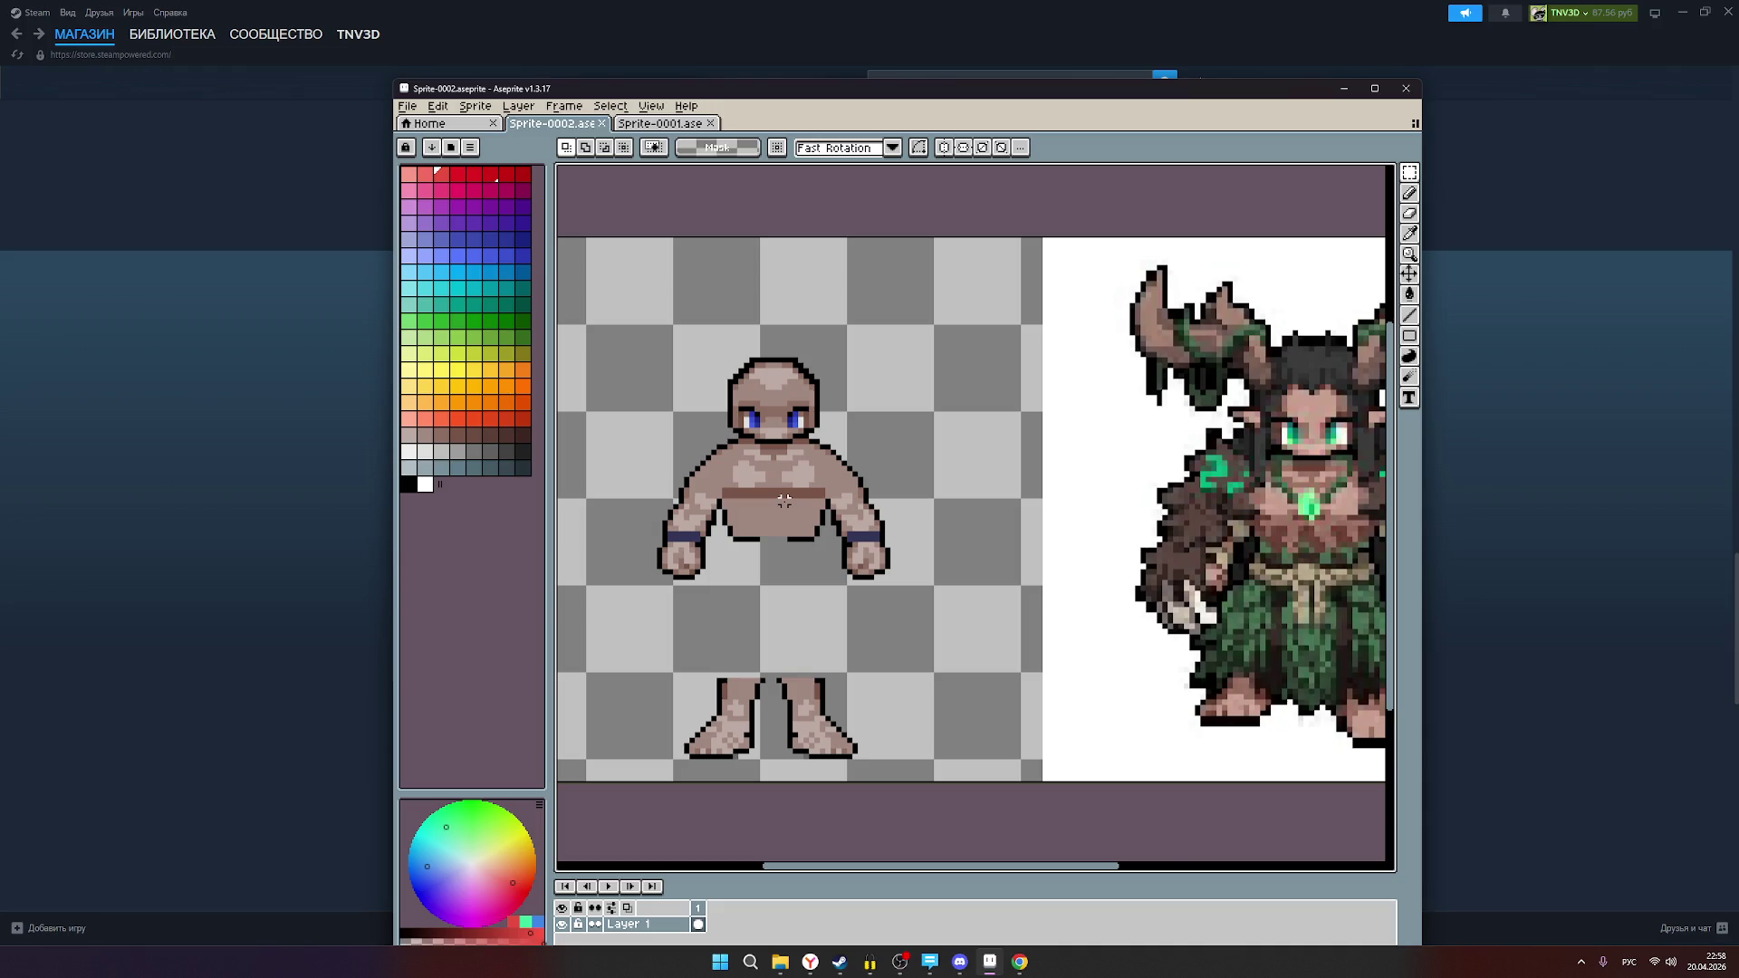
{"action": "scroll", "coordinate": [784, 500], "scroll_direction": "down", "scroll_amount": 1}
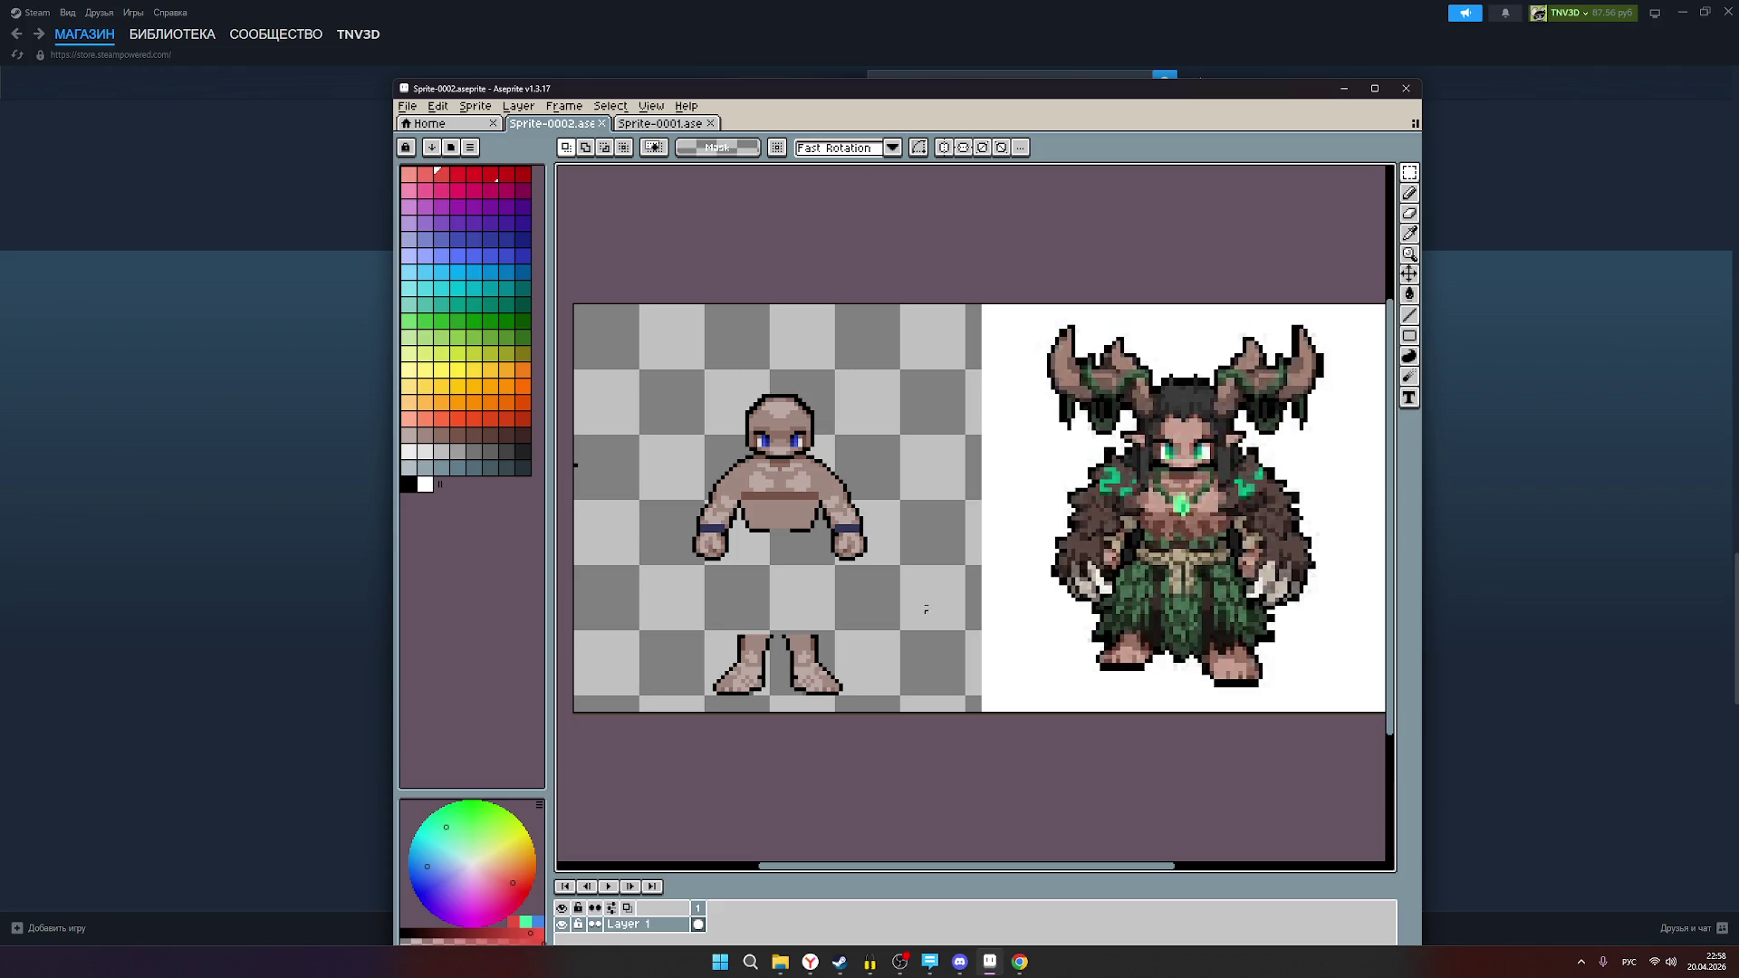
{"action": "left_click", "coordinate": [412, 485]}
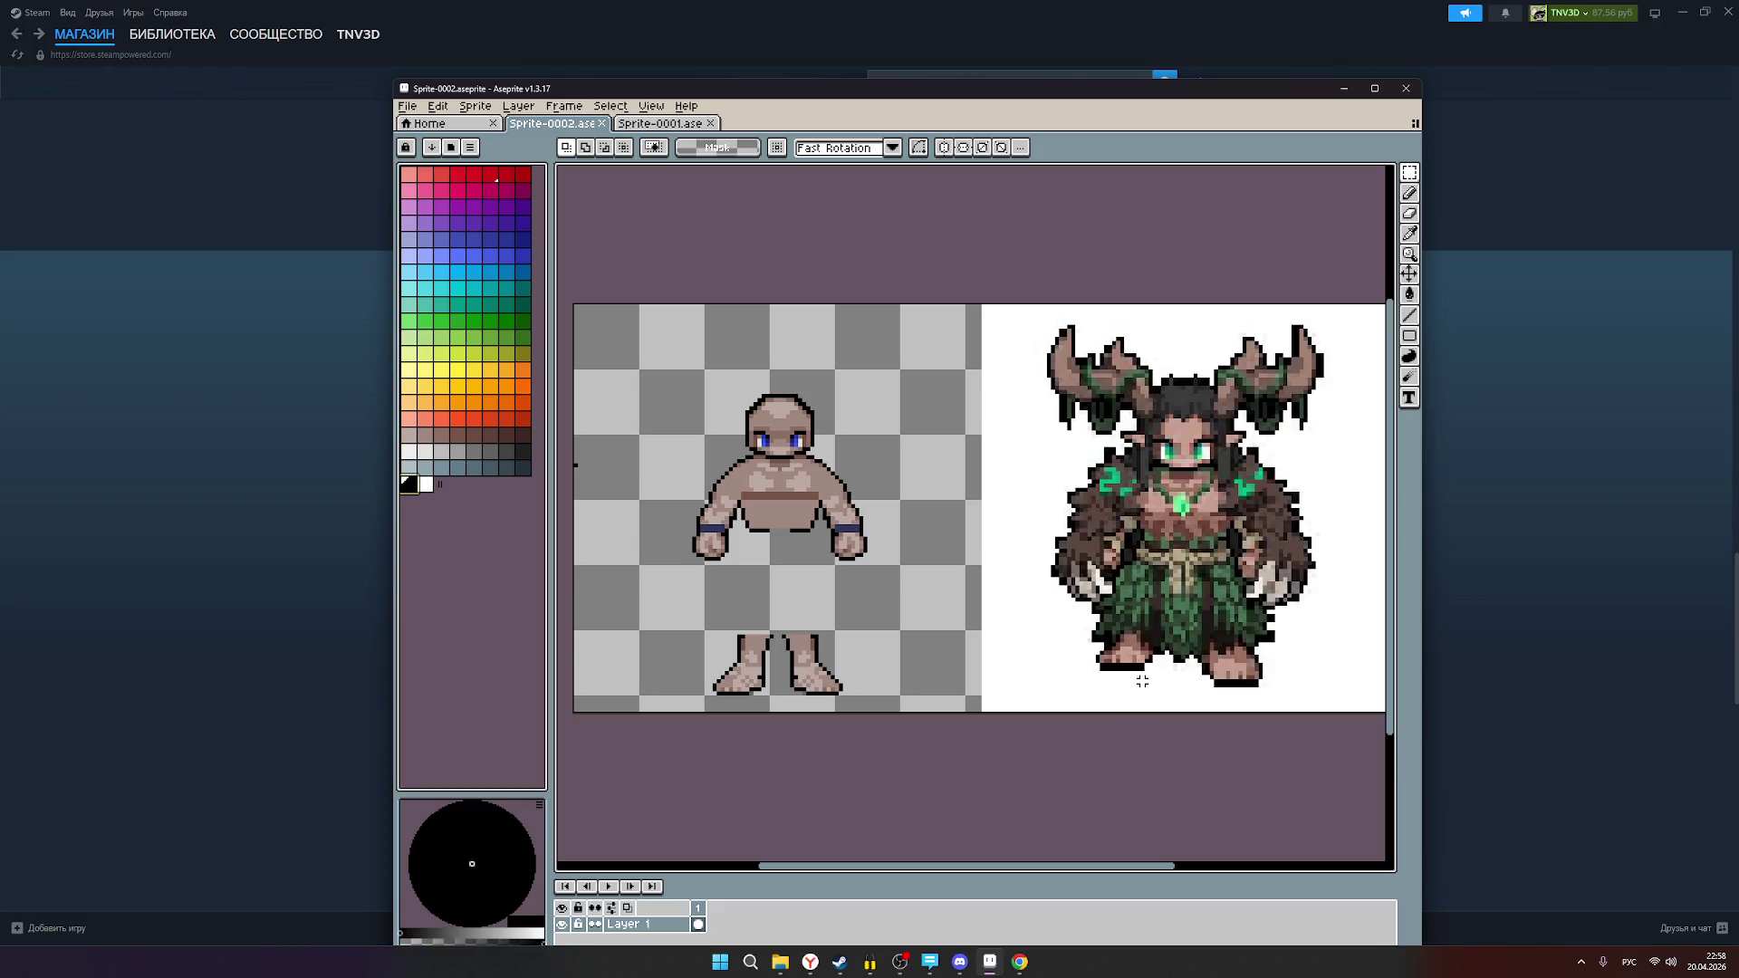
Step: Draw a short black line under the creature's foot and try shifting the area with a selection
{"action": "mouse_move", "coordinate": [1142, 678]}
{"action": "left_mouse_down"}
{"action": "mouse_move", "coordinate": [854, 684]}
{"action": "mouse_move", "coordinate": [806, 675]}
{"action": "mouse_move", "coordinate": [762, 625]}
{"action": "mouse_move", "coordinate": [862, 641]}
{"action": "left_mouse_up"}
{"action": "key", "text": "m"}
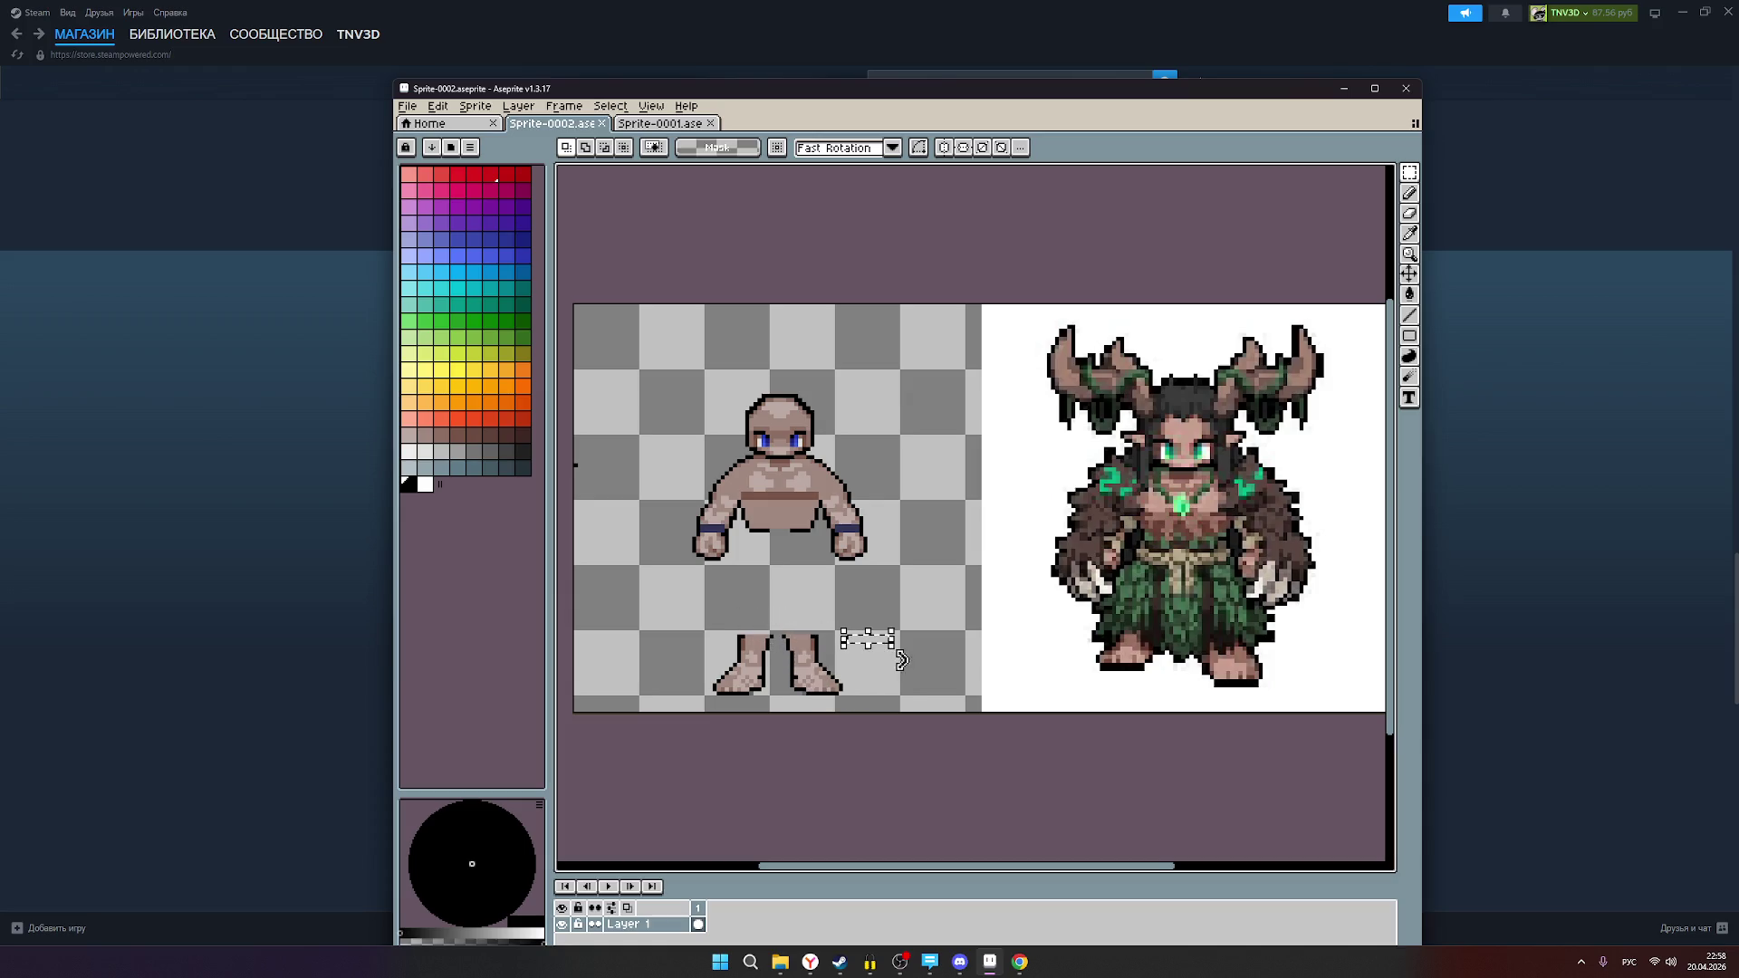
{"action": "left_click", "coordinate": [917, 640]}
{"action": "left_click_drag", "start_coordinate": [1077, 662], "coordinate": [1130, 676]}
{"action": "left_click_drag", "start_coordinate": [1291, 693], "coordinate": [1313, 690]}
{"action": "left_click", "coordinate": [949, 637]}
{"action": "scroll", "coordinate": [1181, 605], "scroll_direction": "down", "scroll_amount": 1}
{"action": "scroll", "coordinate": [1177, 607], "scroll_direction": "up", "scroll_amount": 1}
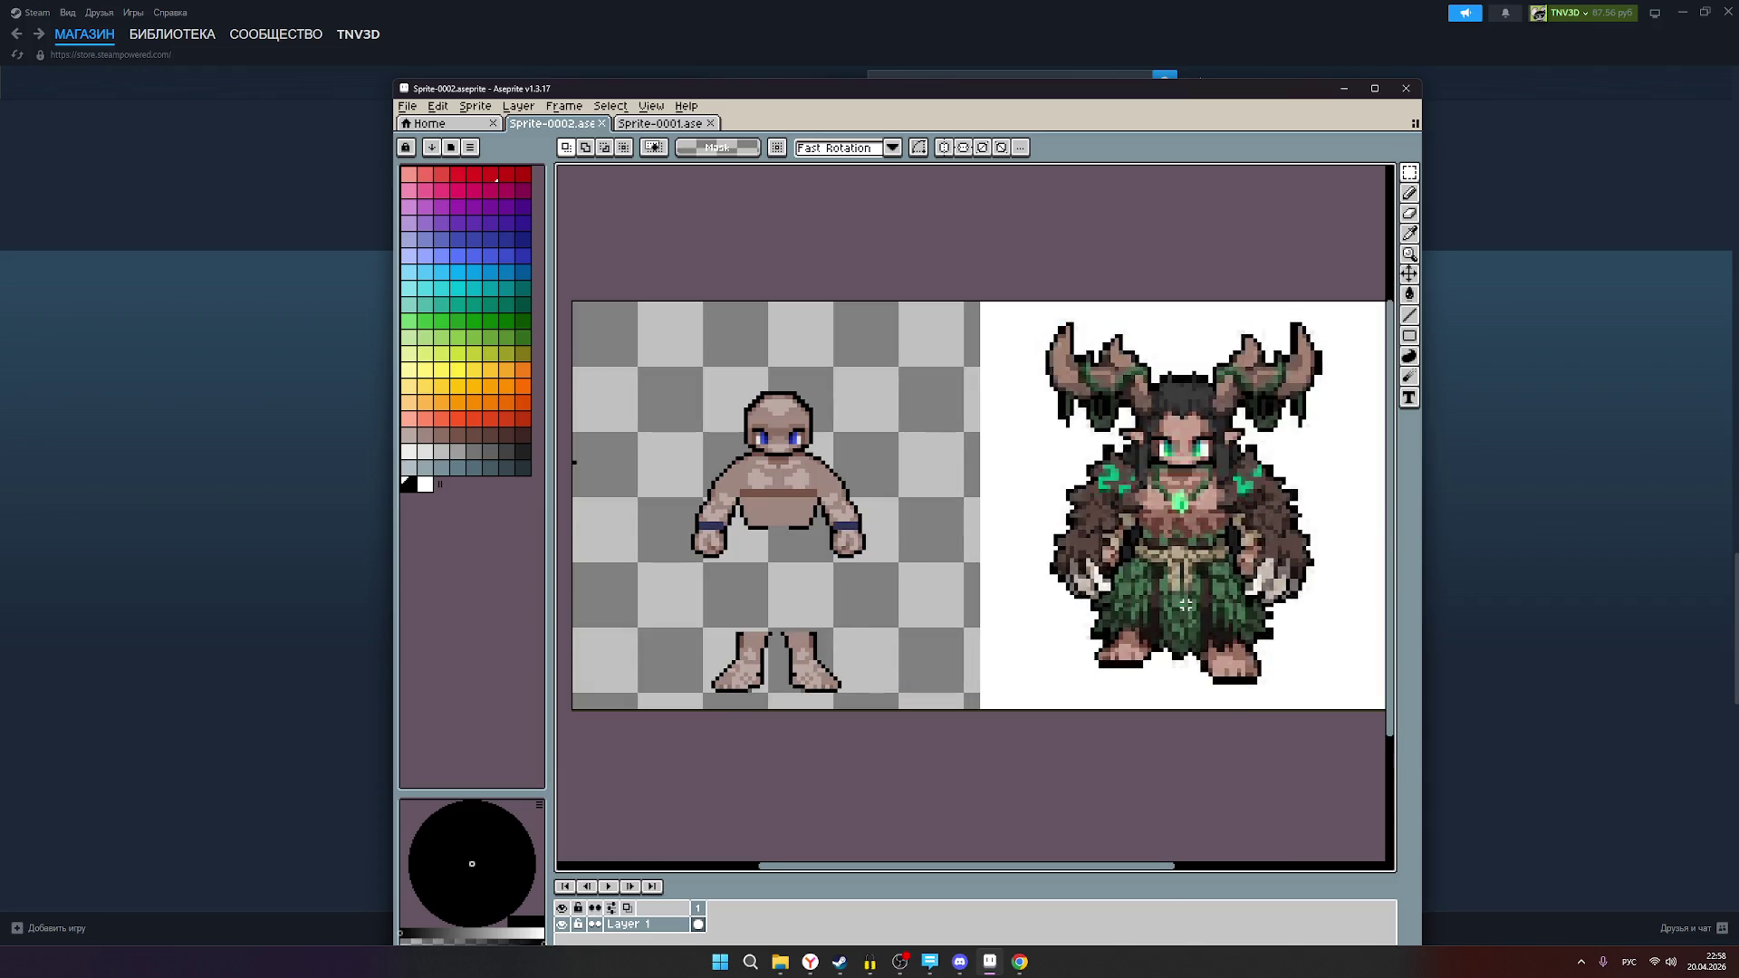
{"action": "scroll", "coordinate": [1118, 675], "scroll_direction": "up", "scroll_amount": 1}
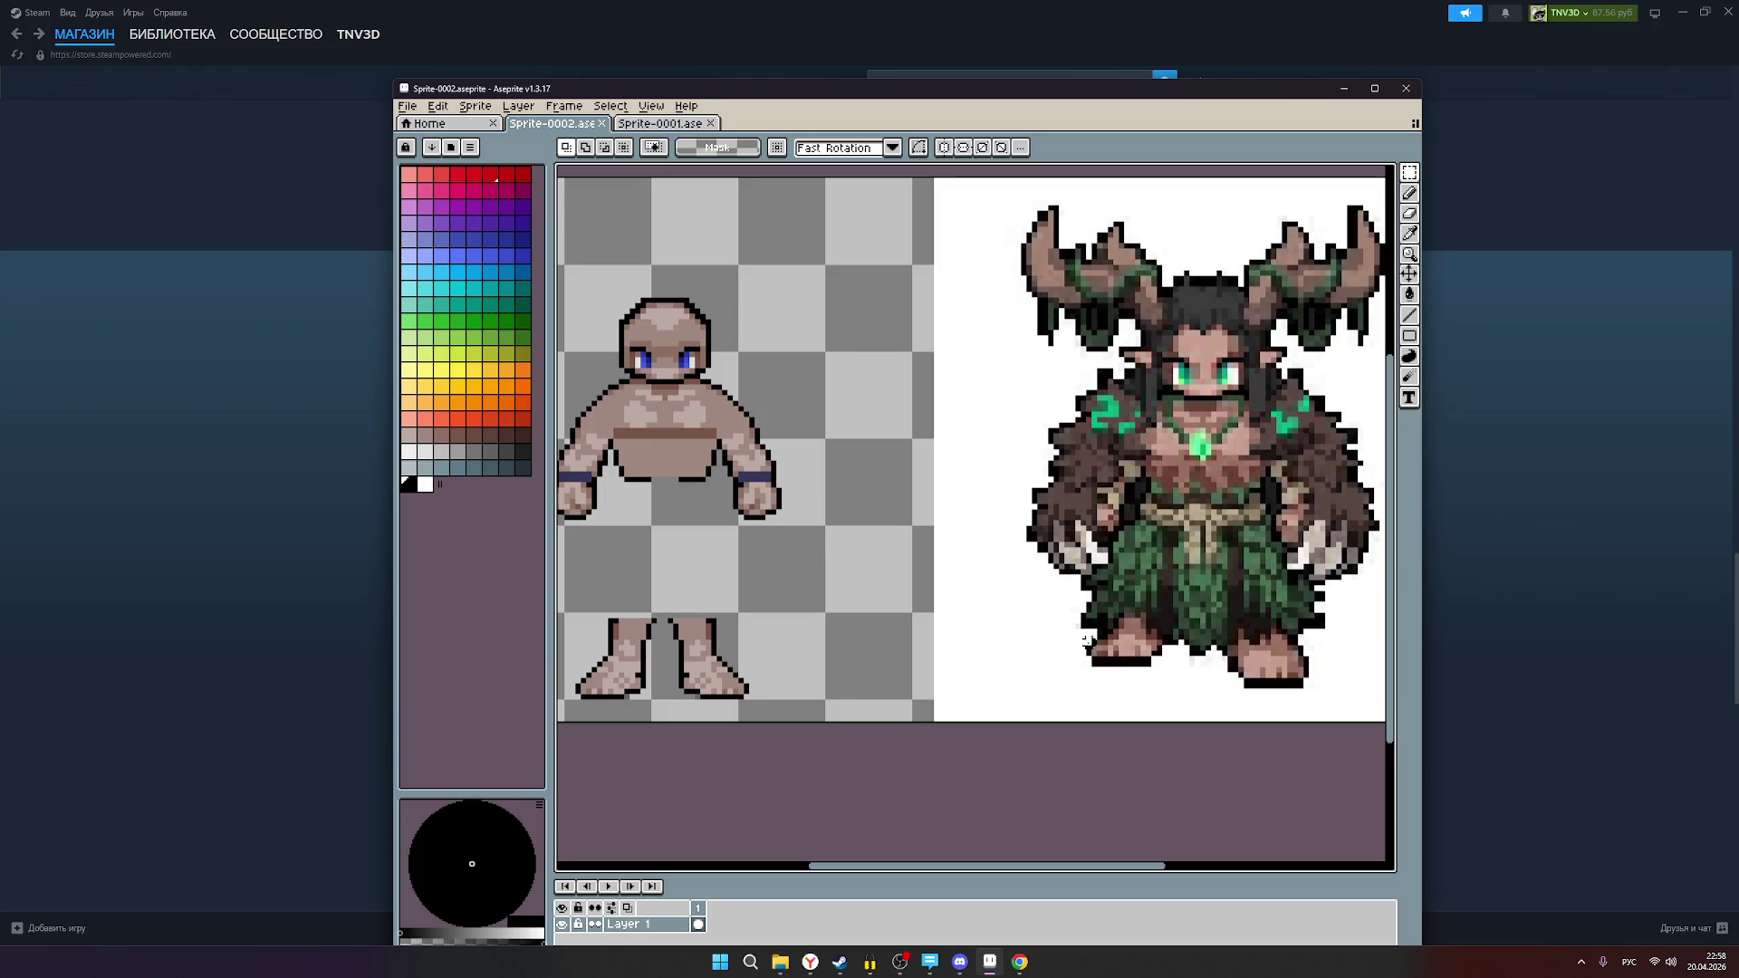
Step: Pencil a black ground line beneath the creature's left foot
{"action": "left_click", "coordinate": [1409, 193]}
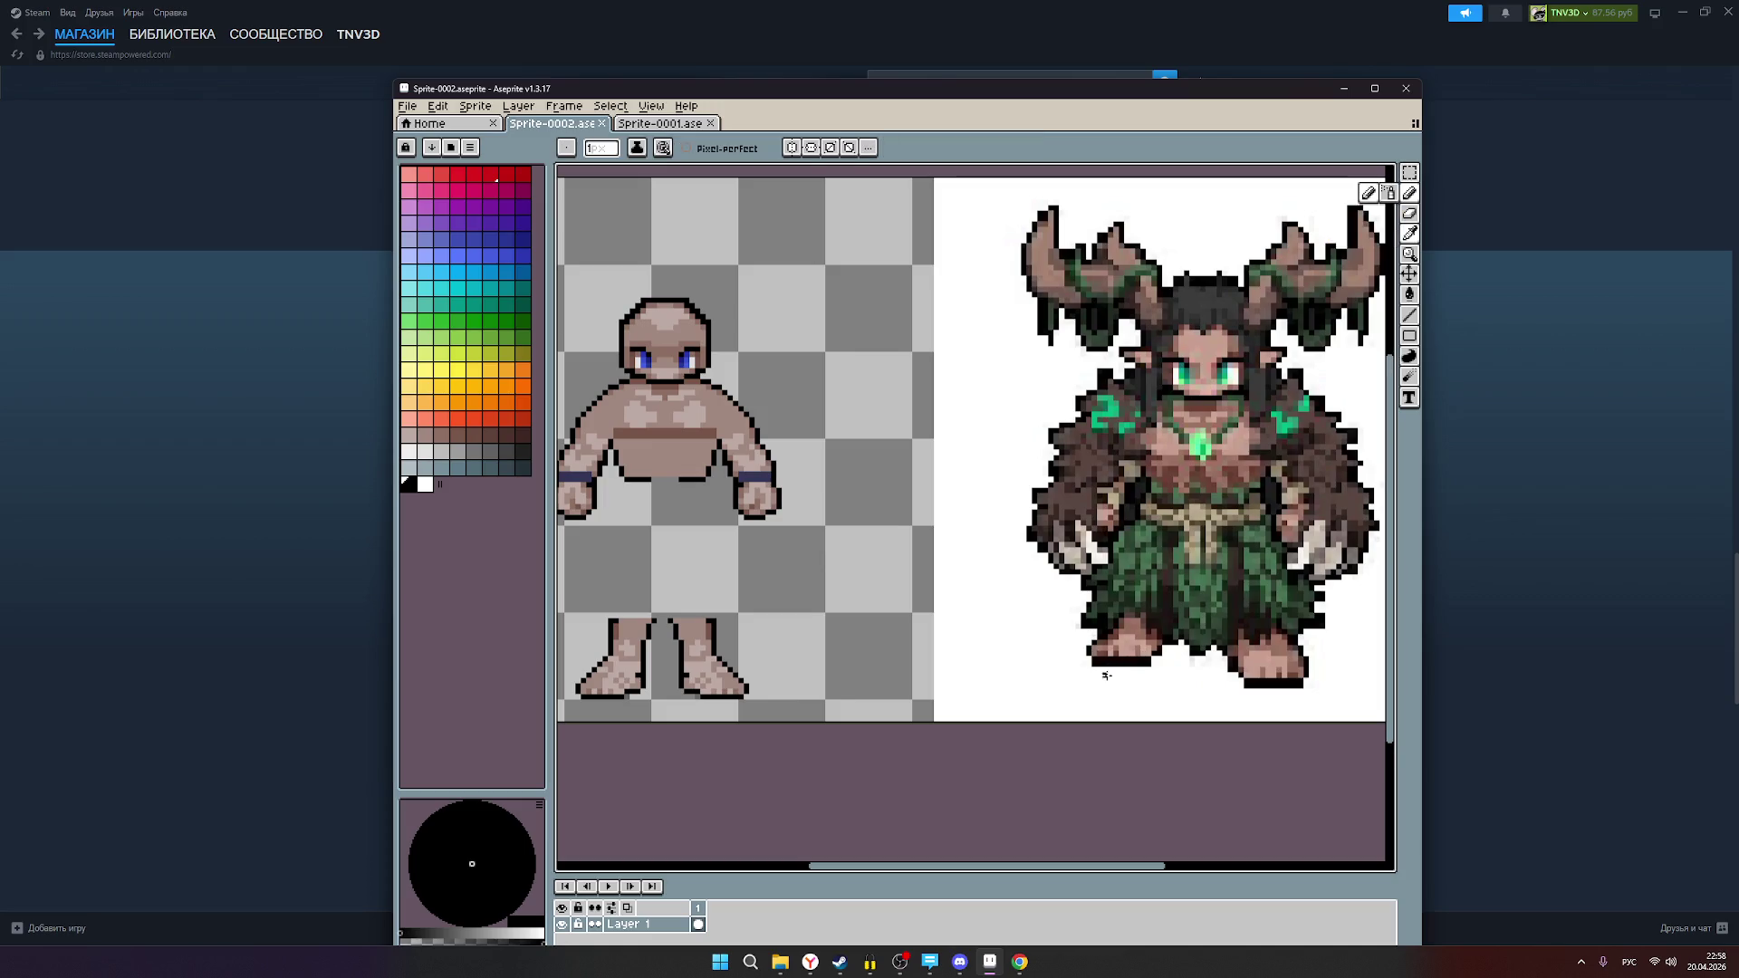
{"action": "scroll", "coordinate": [1096, 691], "scroll_direction": "up", "scroll_amount": 1}
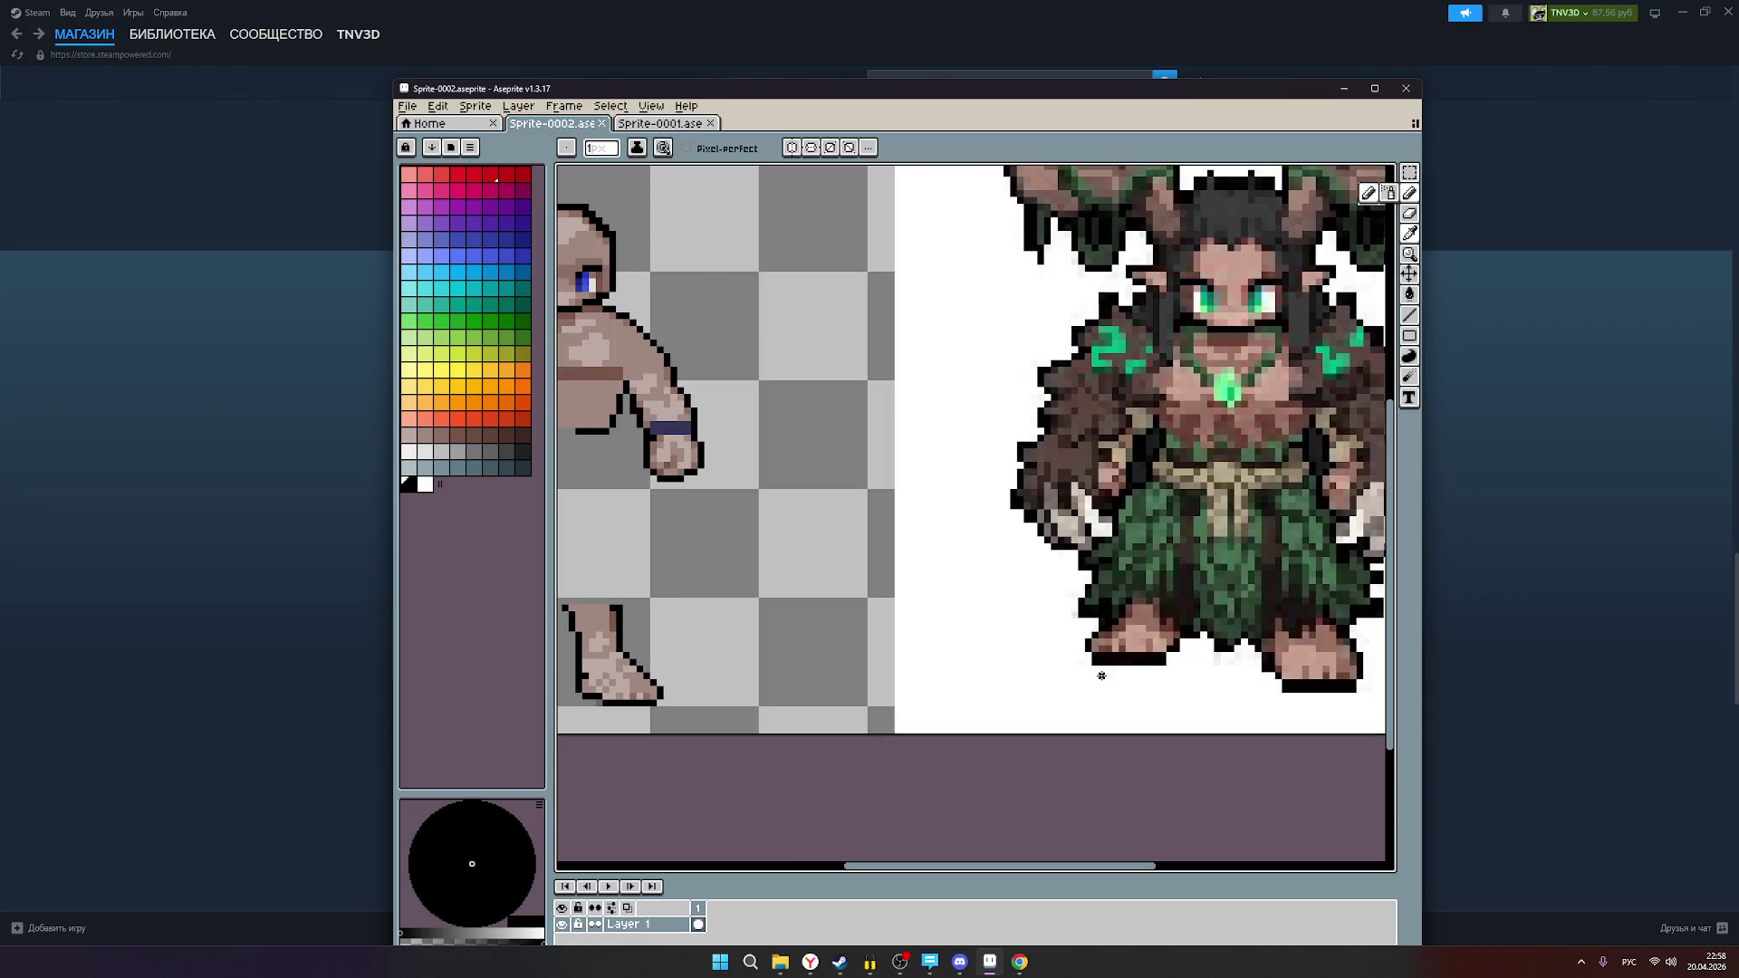
{"action": "scroll", "coordinate": [1118, 679], "scroll_direction": "down", "scroll_amount": 1}
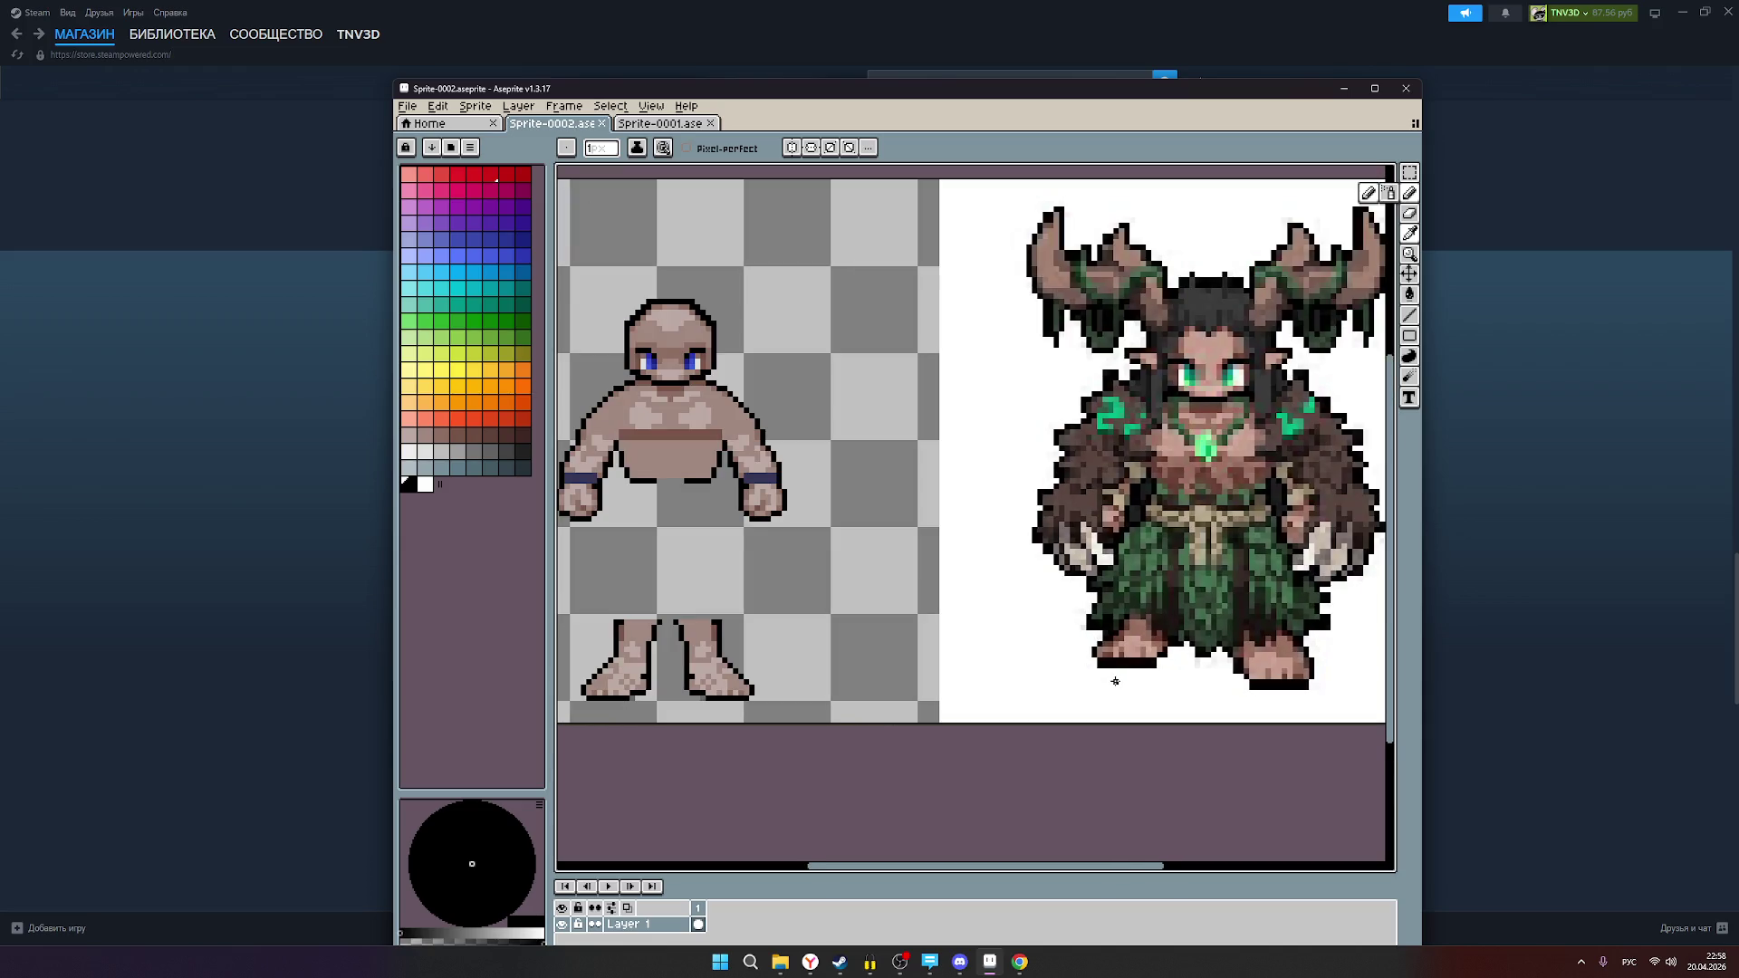
{"action": "scroll", "coordinate": [1100, 681], "scroll_direction": "down", "scroll_amount": 2}
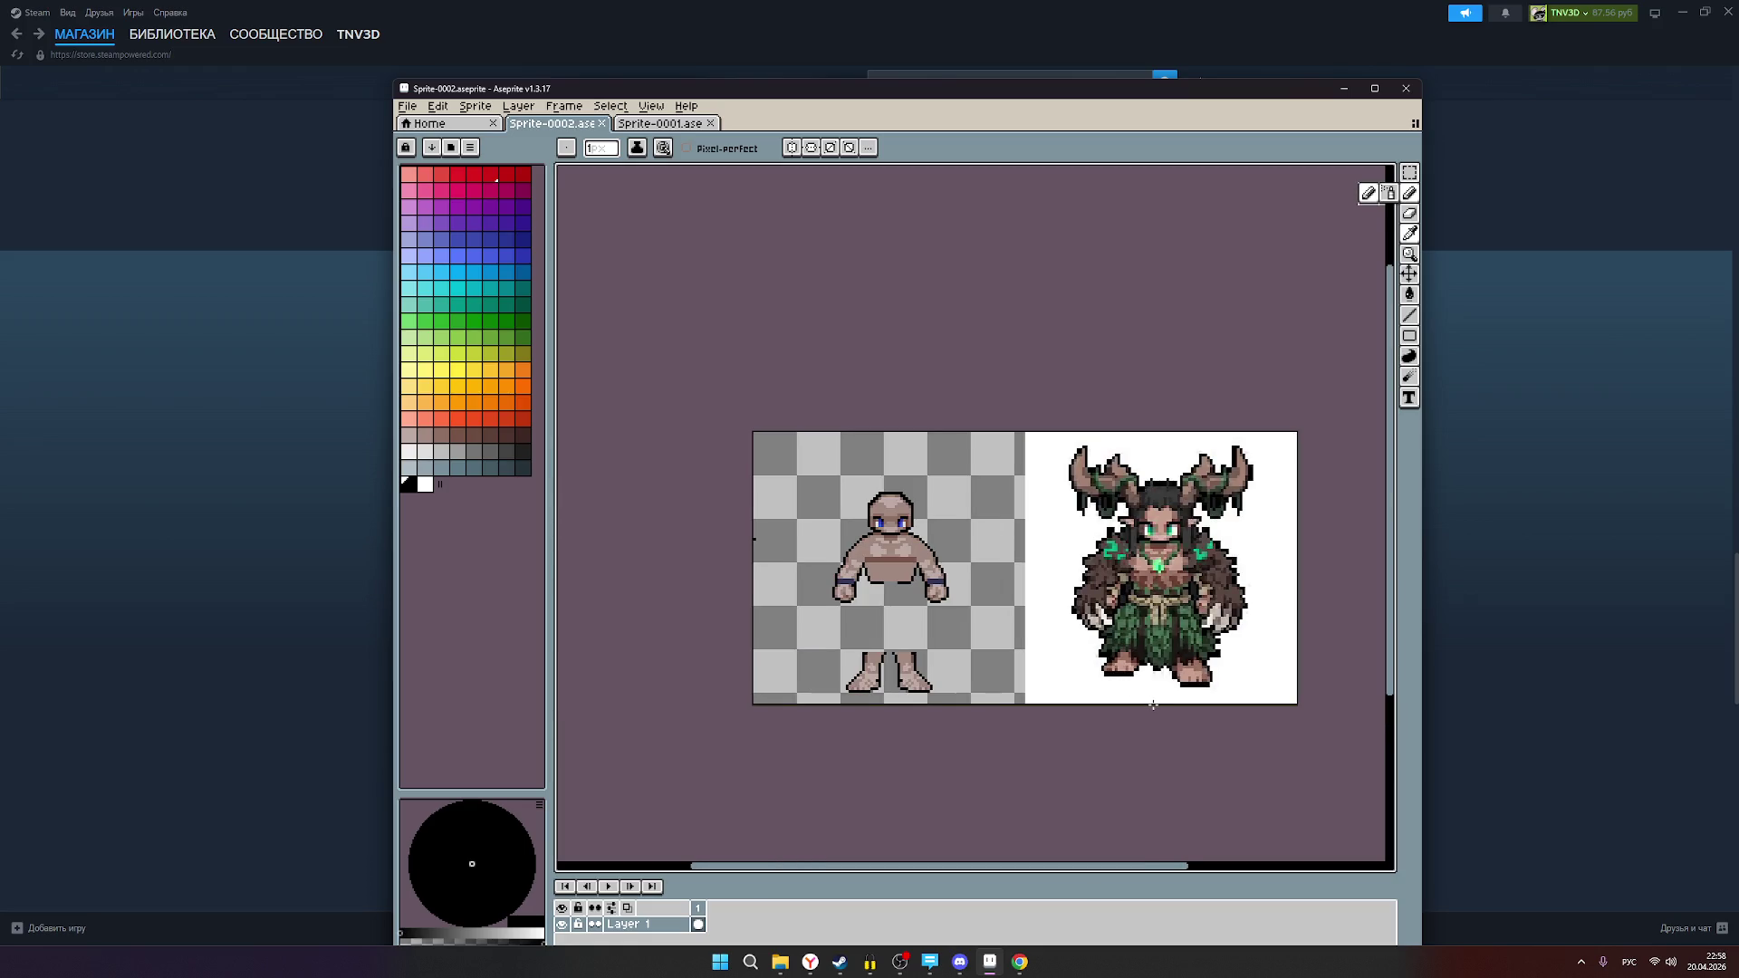
{"action": "scroll", "coordinate": [1142, 685], "scroll_direction": "up", "scroll_amount": 3}
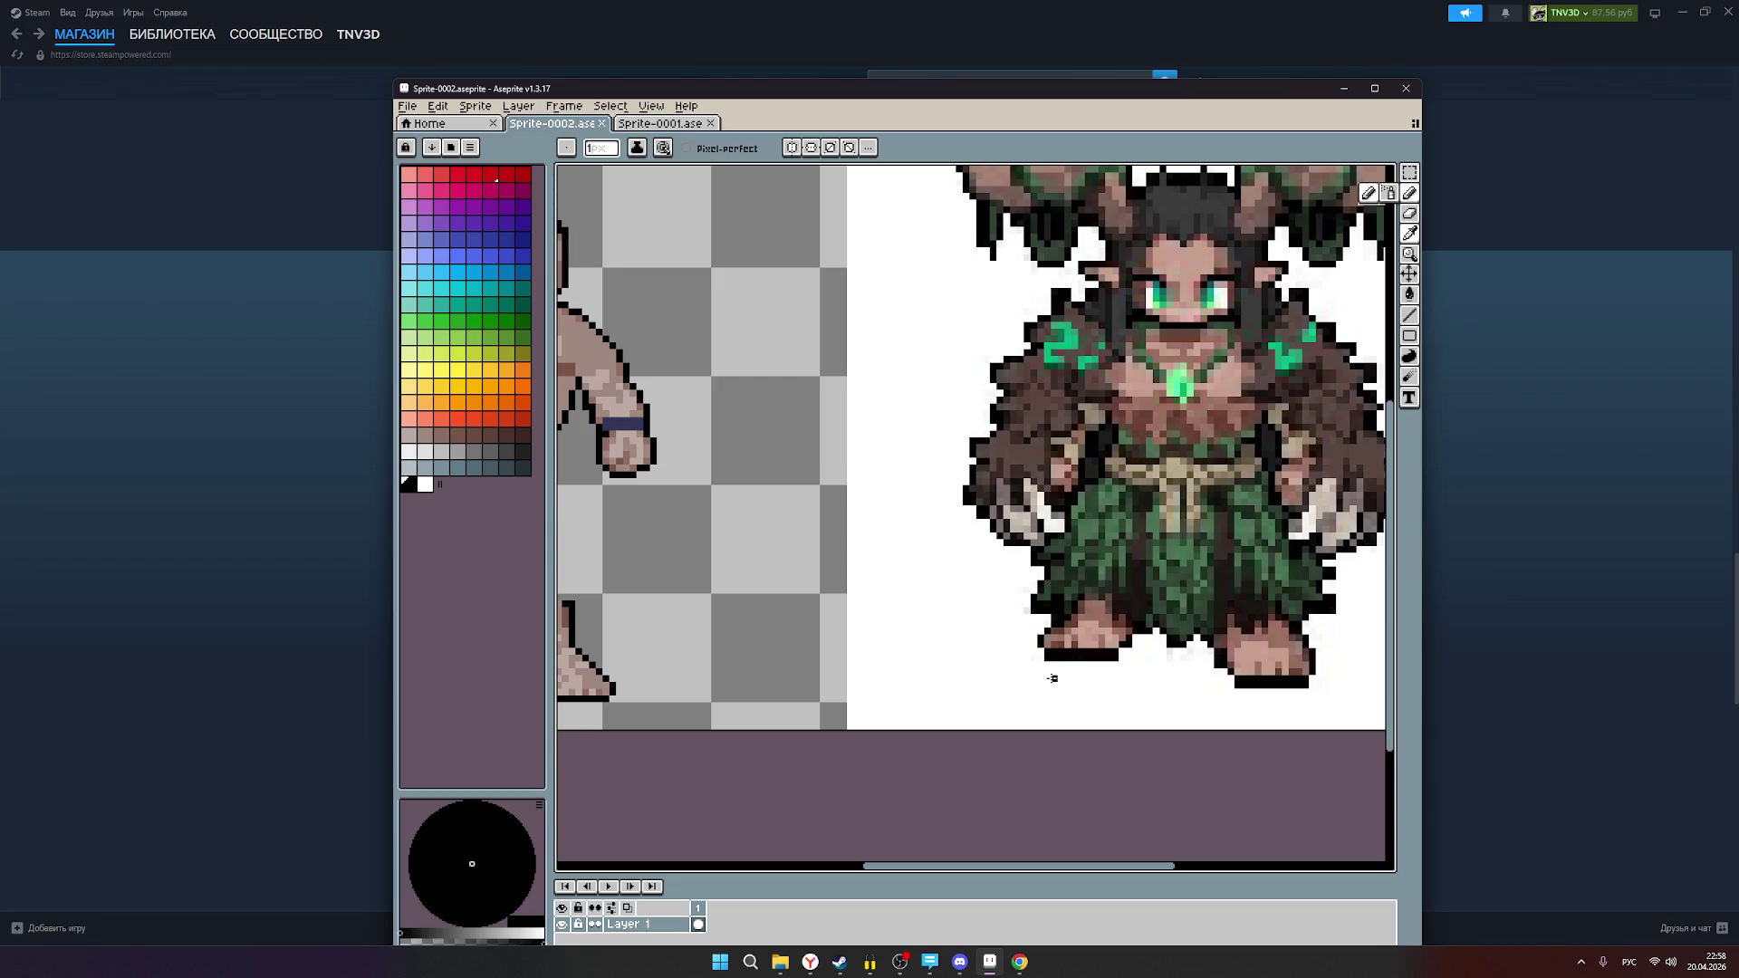
{"action": "left_click_drag", "start_coordinate": [1048, 673], "coordinate": [1119, 674]}
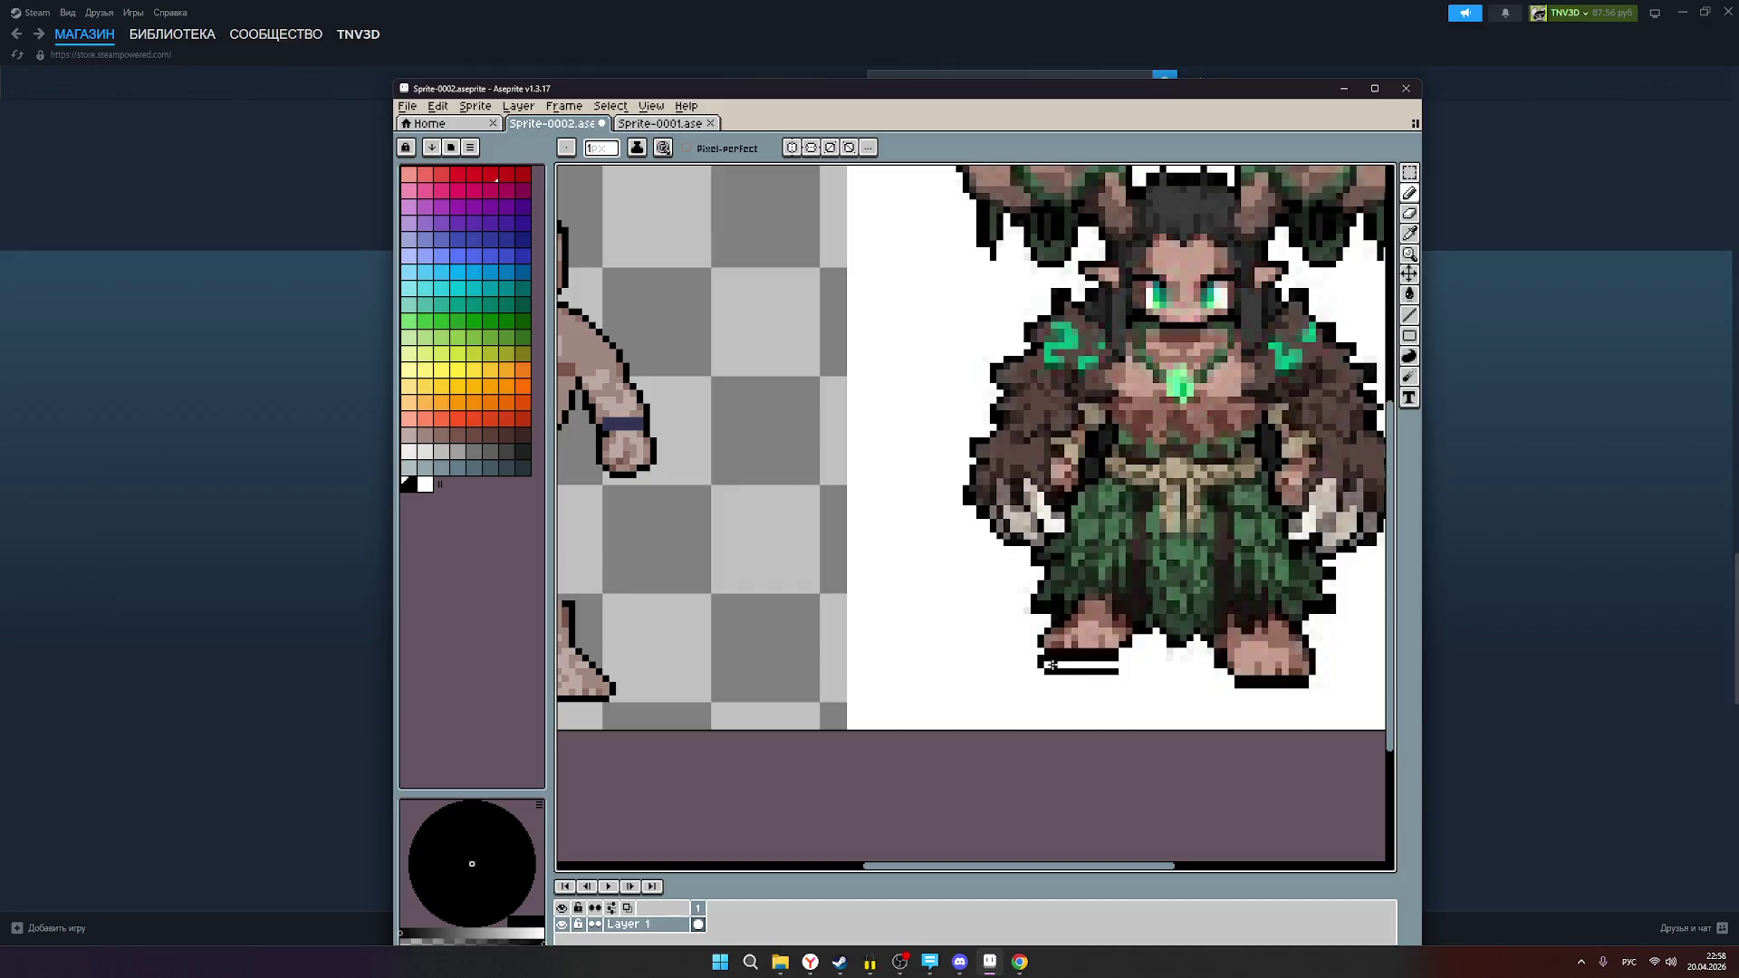
Step: Cancel the attempted move, deselect, and undo the extra black line under the foot
{"action": "left_click", "coordinate": [1409, 173]}
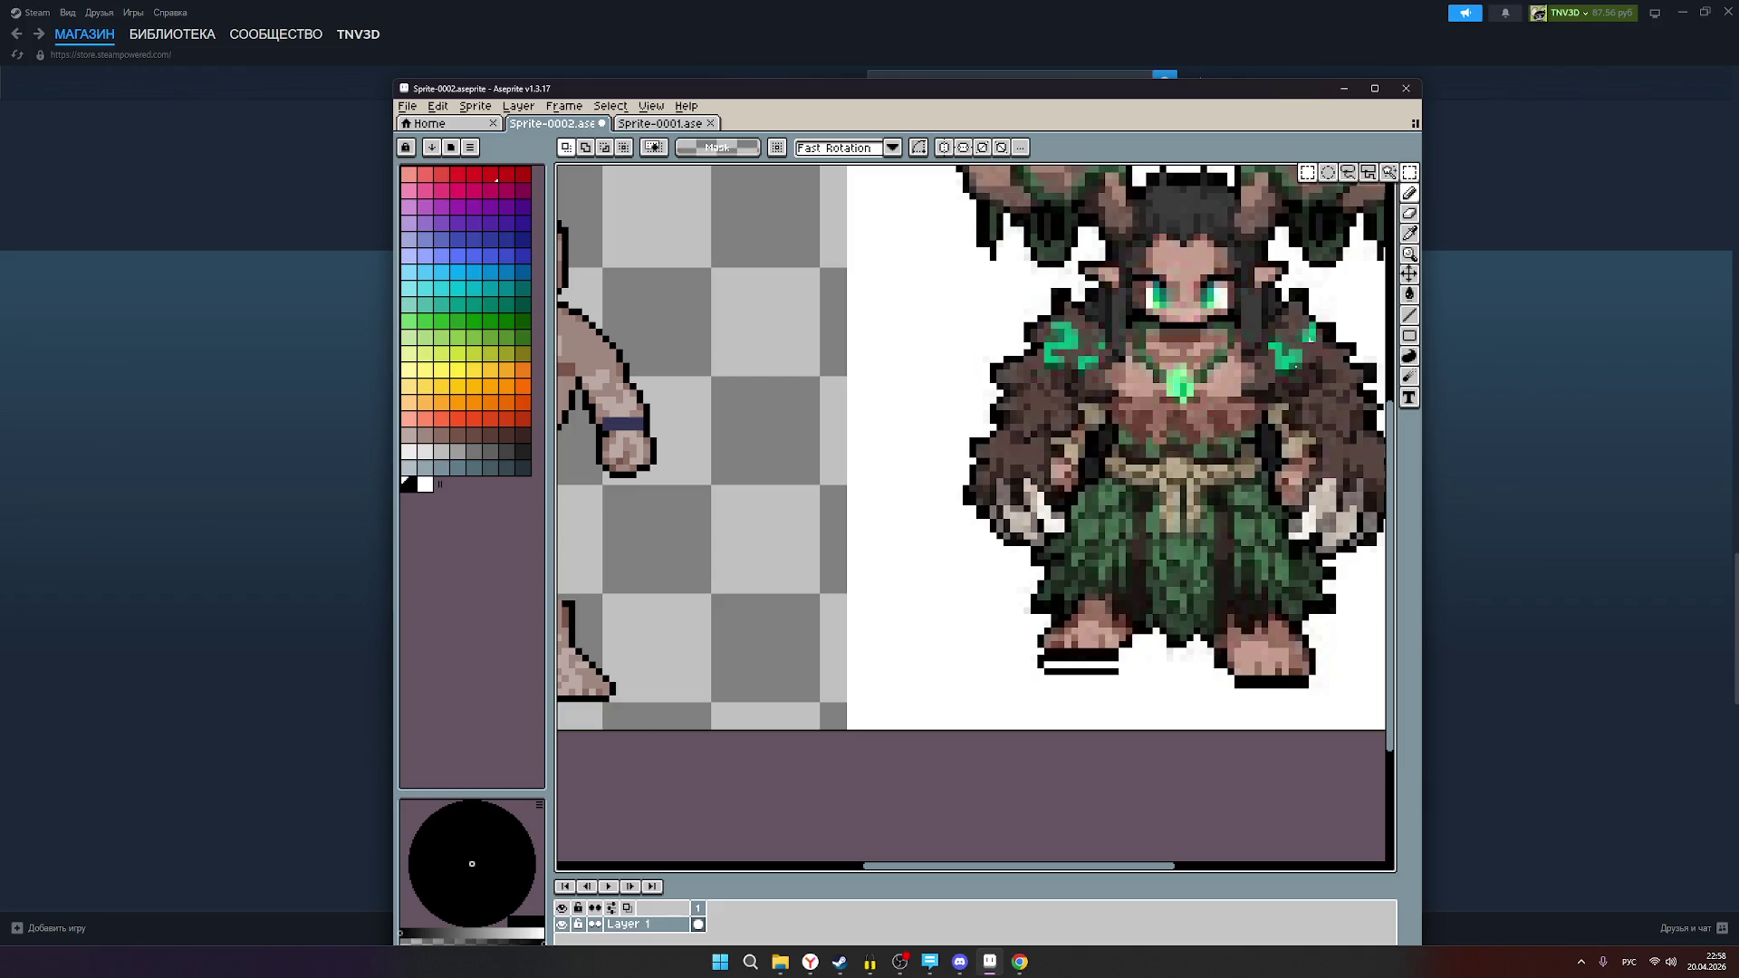
{"action": "mouse_move", "coordinate": [1029, 679]}
{"action": "left_mouse_down"}
{"action": "mouse_move", "coordinate": [1113, 662]}
{"action": "mouse_move", "coordinate": [1146, 601]}
{"action": "mouse_move", "coordinate": [1091, 702]}
{"action": "mouse_move", "coordinate": [940, 694]}
{"action": "left_mouse_up"}
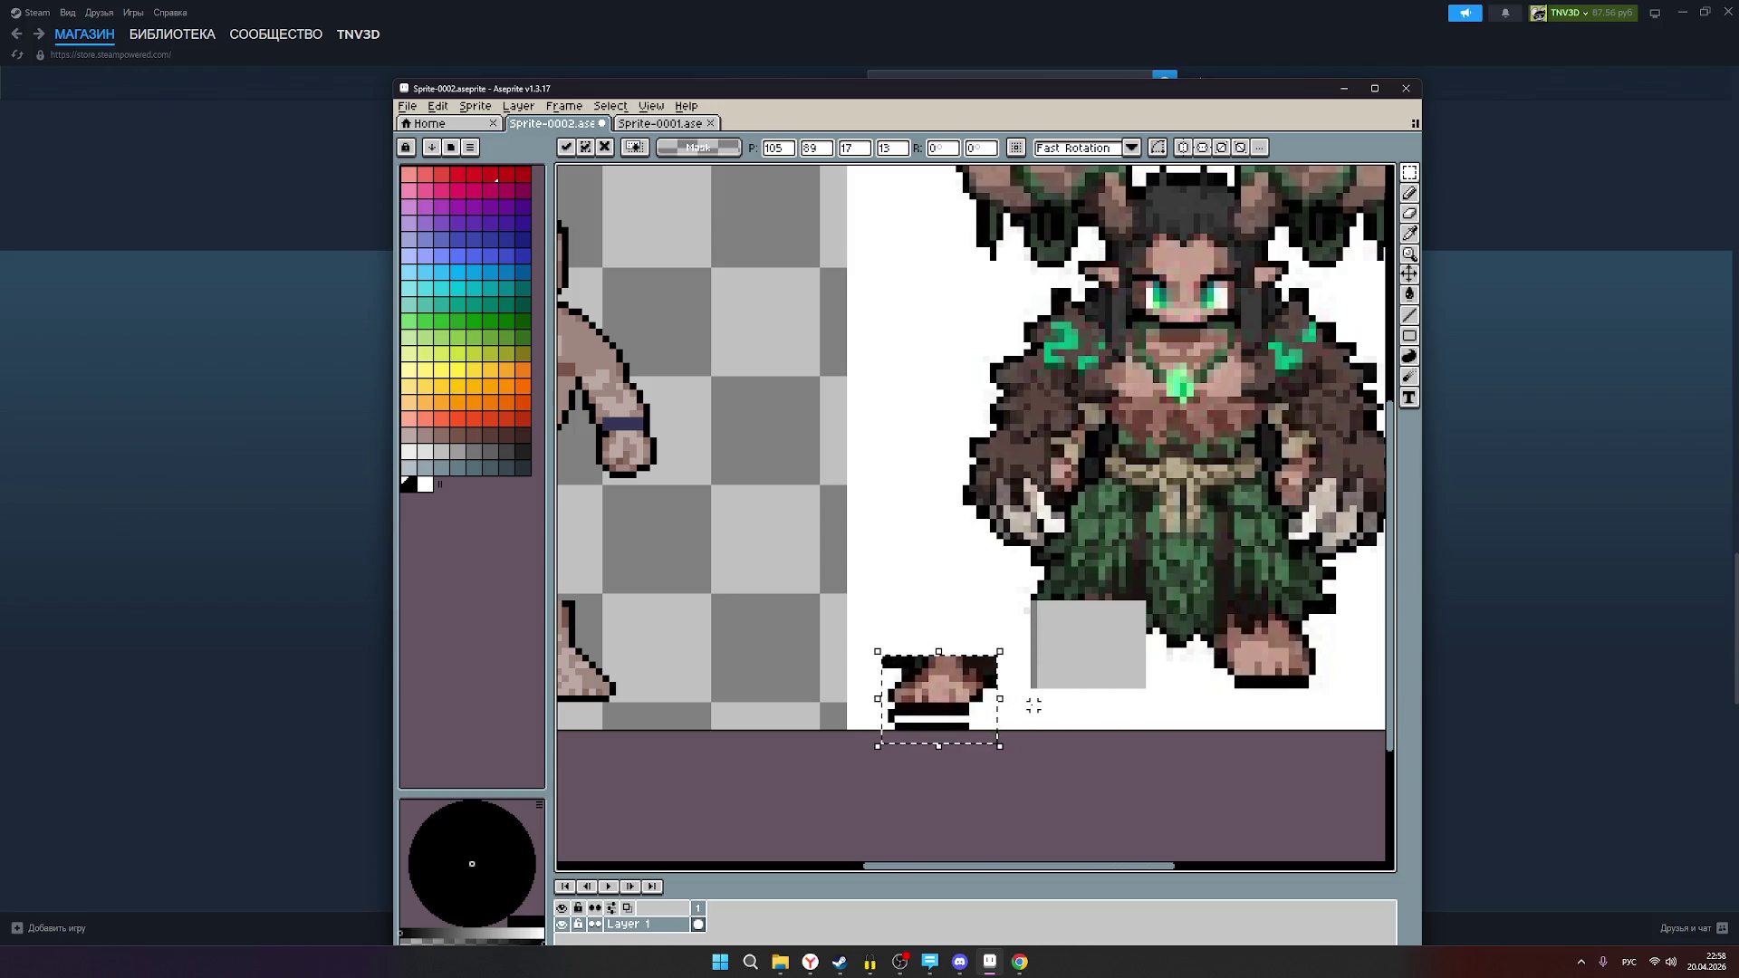
{"action": "key", "text": "ctrl+z"}
{"action": "key", "text": "ctrl+d"}
{"action": "key", "text": "ctrl+z"}
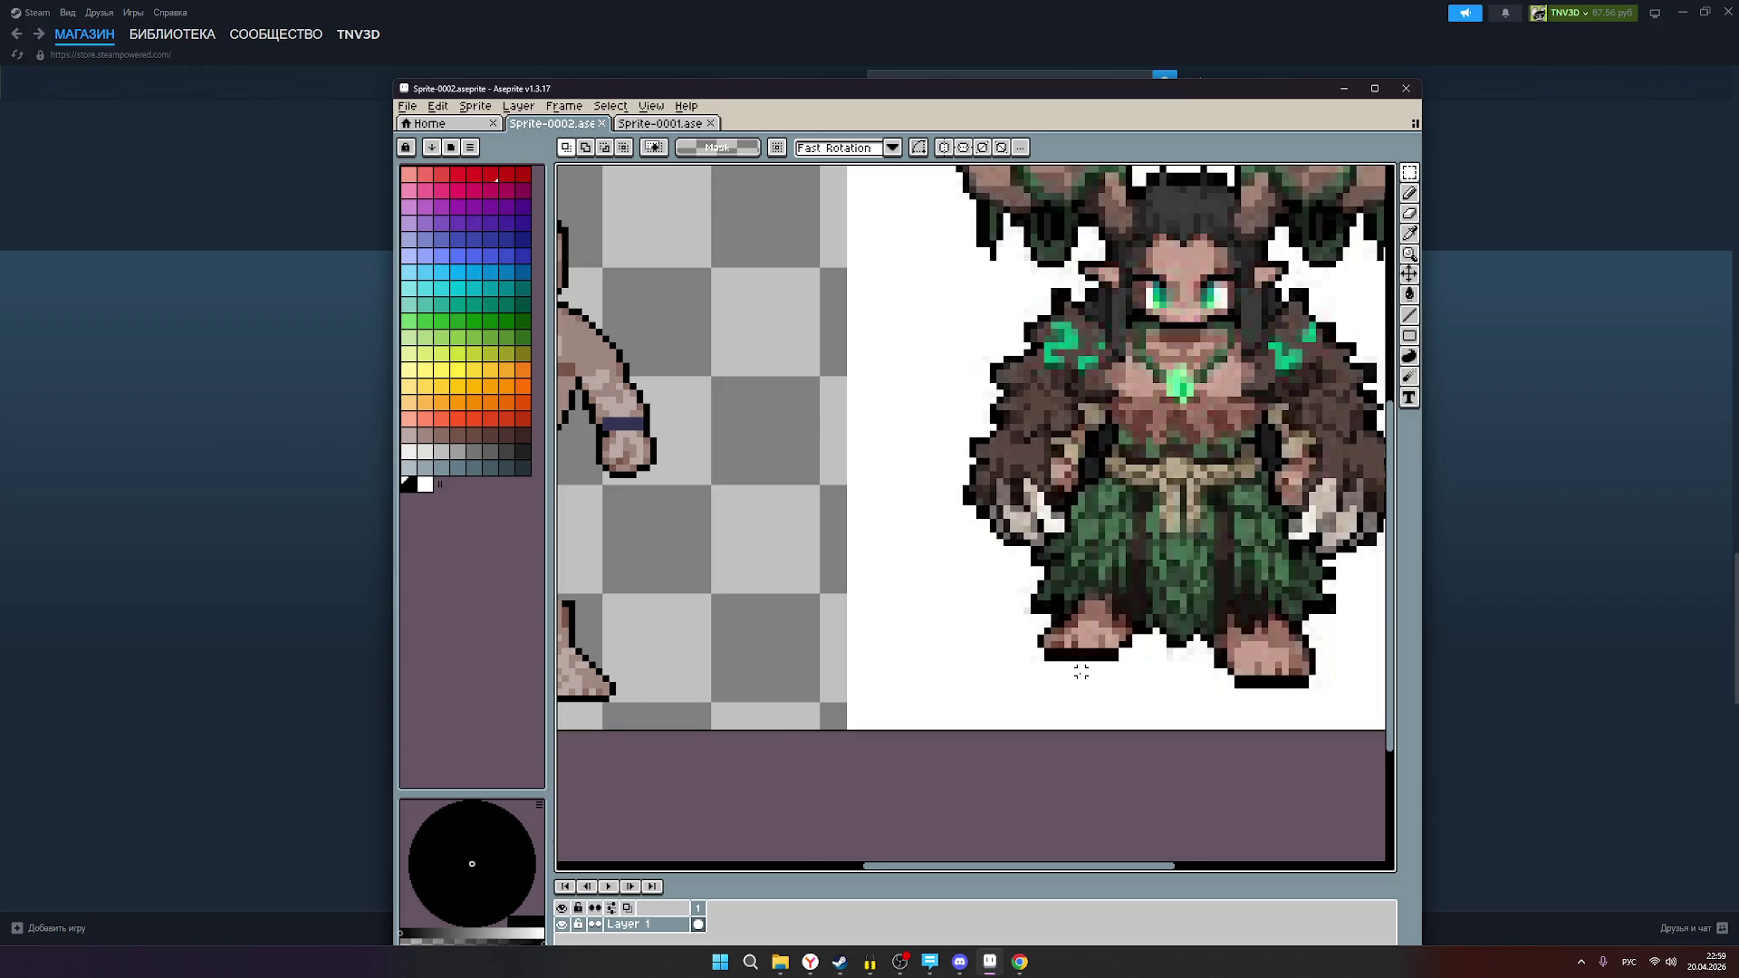
{"action": "scroll", "coordinate": [1079, 676], "scroll_direction": "down", "scroll_amount": 3}
{"action": "scroll", "coordinate": [1062, 678], "scroll_direction": "up", "scroll_amount": 2}
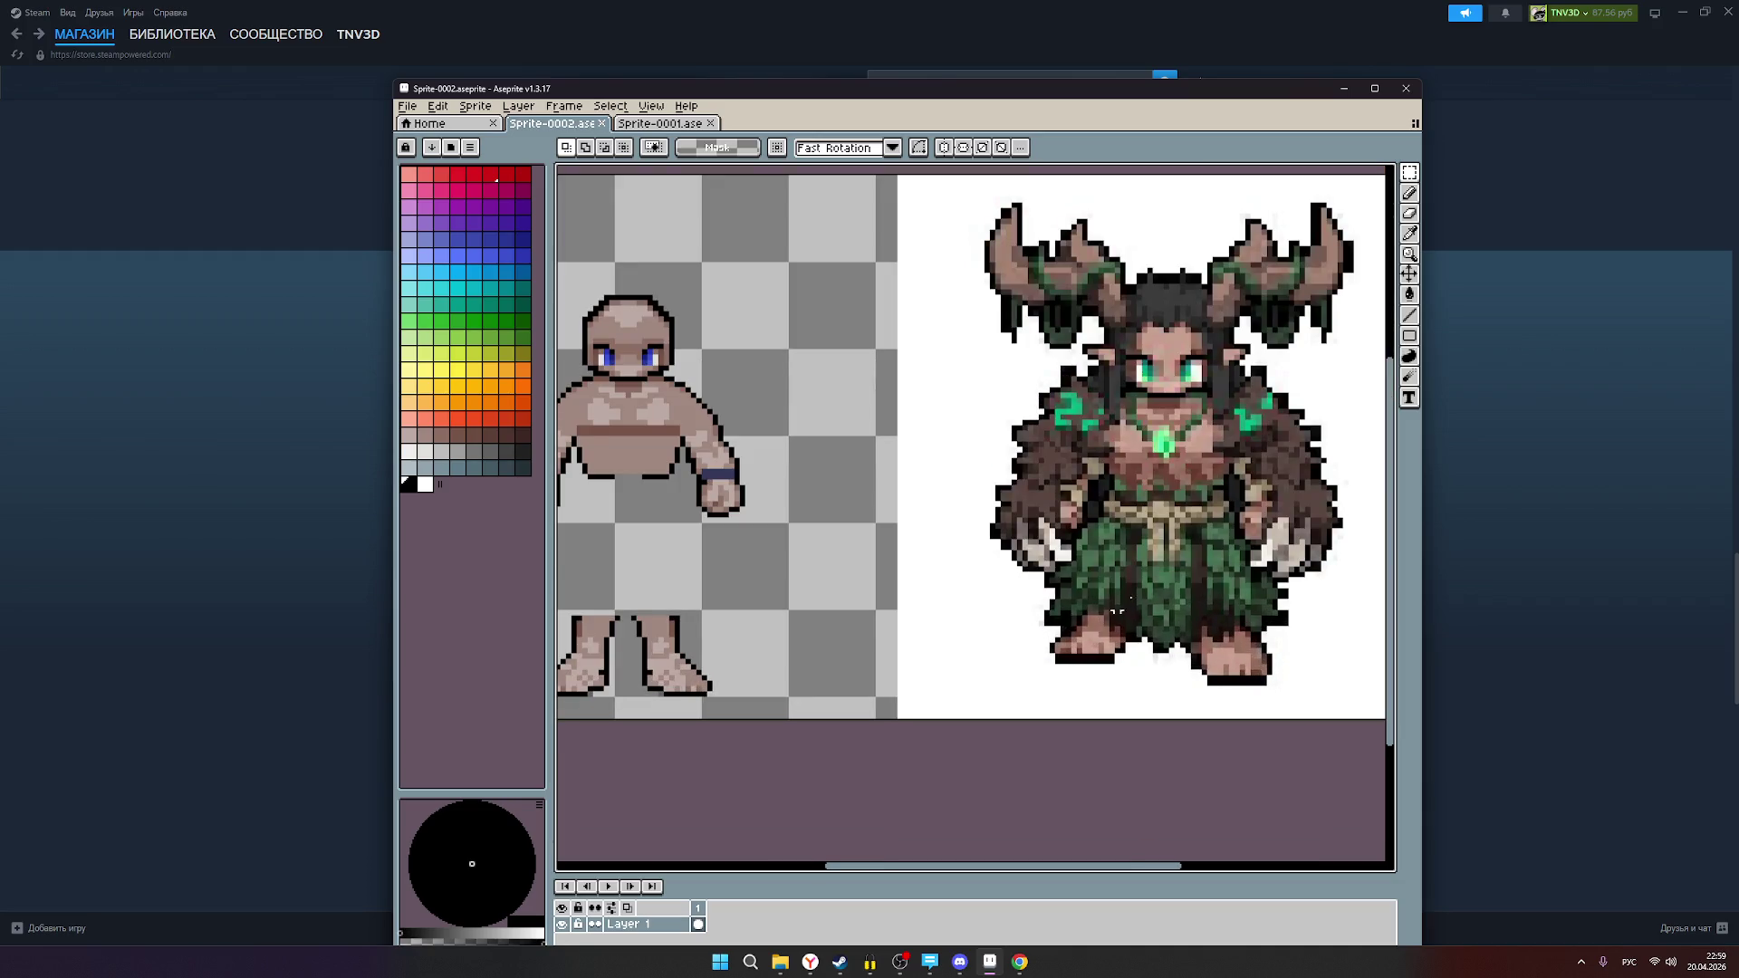
Step: Pencil a trial black outline stroke beneath the creature's foot with a short vertical end
{"action": "left_click", "coordinate": [1409, 192]}
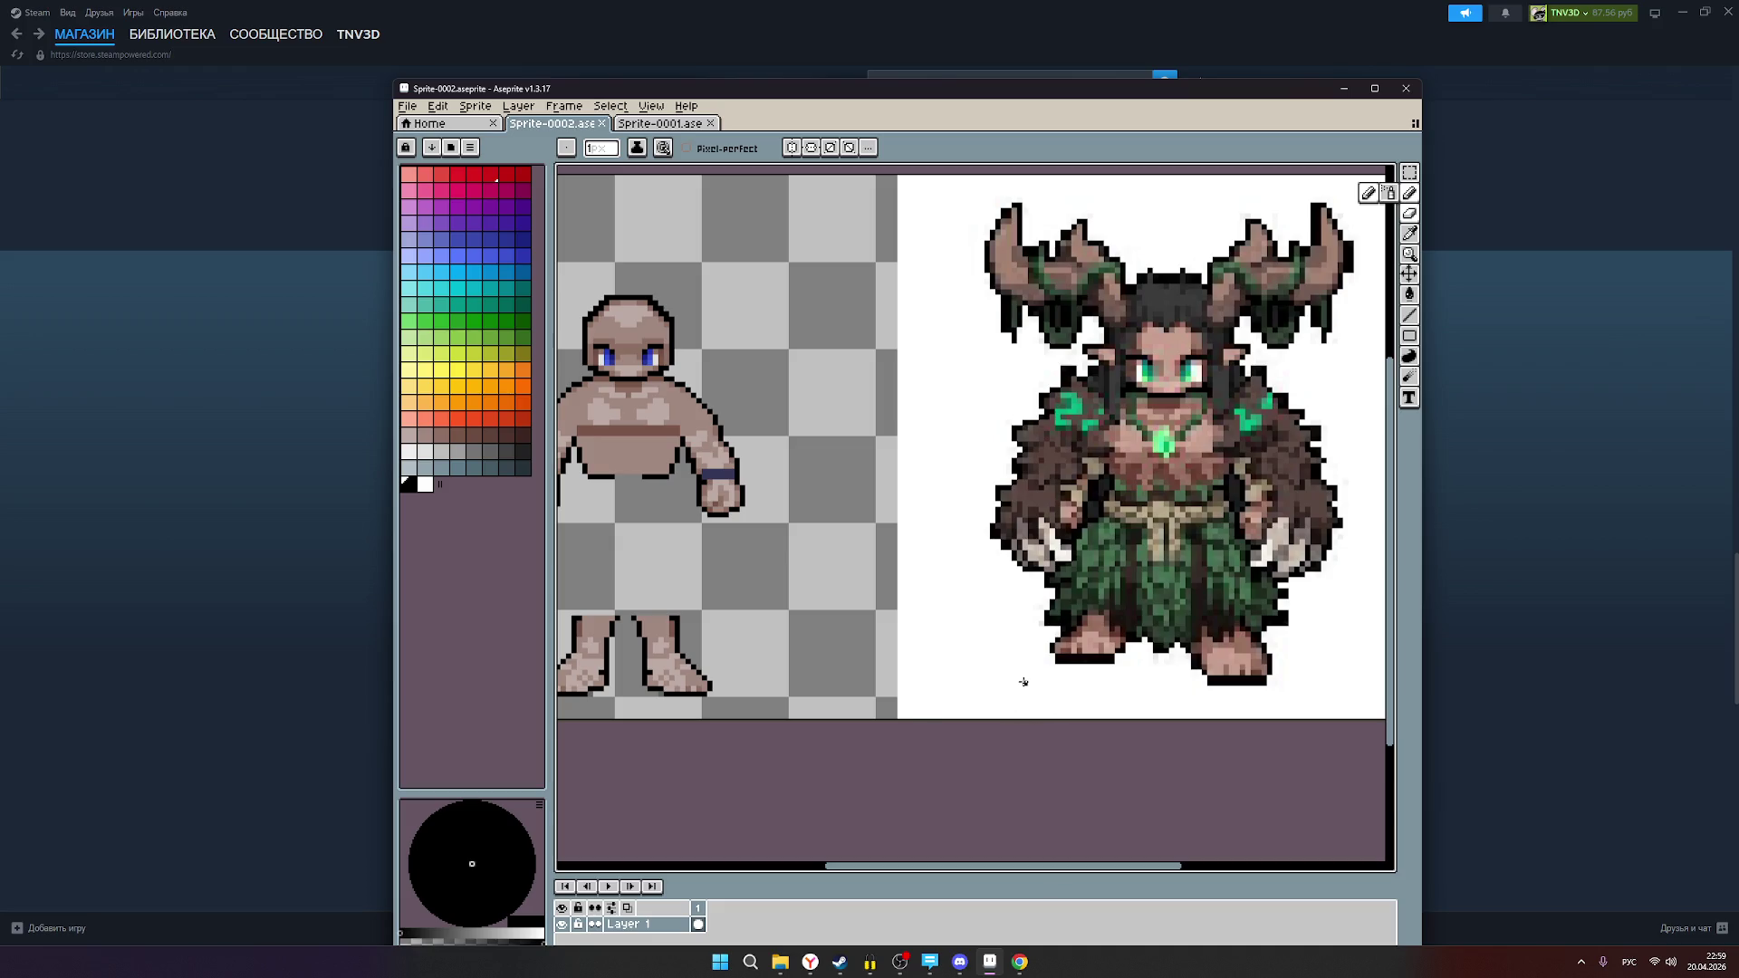
{"action": "scroll", "coordinate": [1087, 672], "scroll_direction": "up", "scroll_amount": 1}
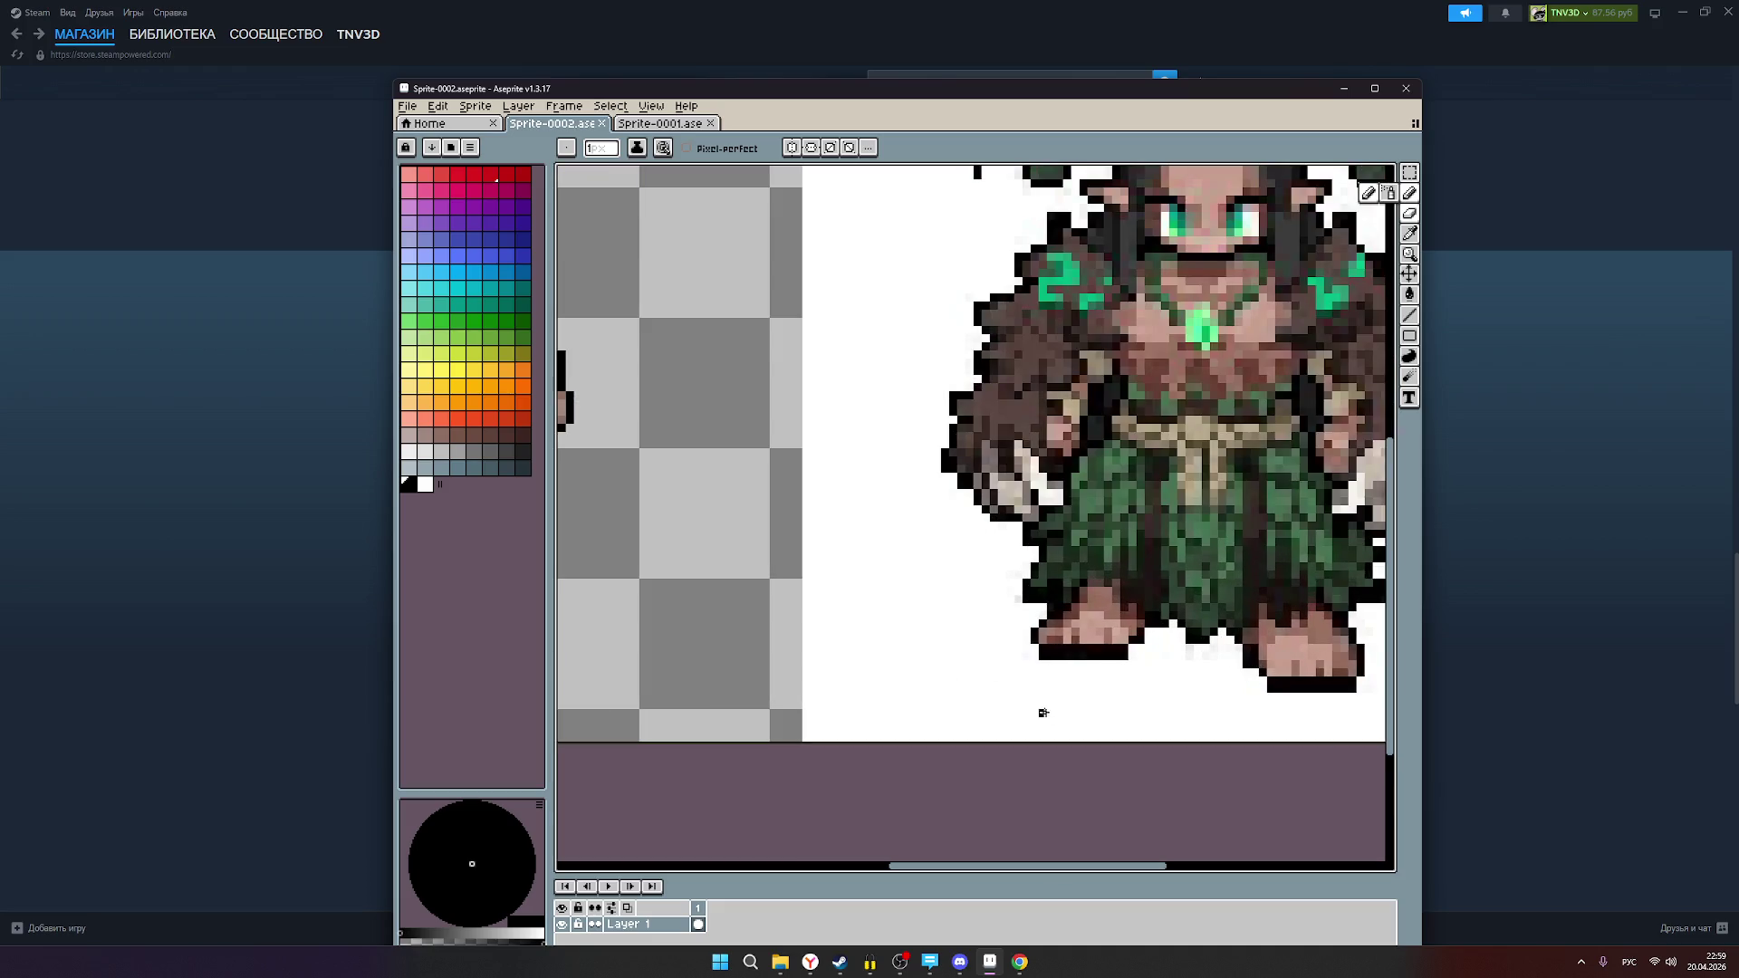
{"action": "left_click", "coordinate": [1042, 696]}
{"action": "left_click_drag", "start_coordinate": [1123, 696], "coordinate": [1048, 698]}
{"action": "left_click_drag", "start_coordinate": [1049, 698], "coordinate": [1034, 677]}
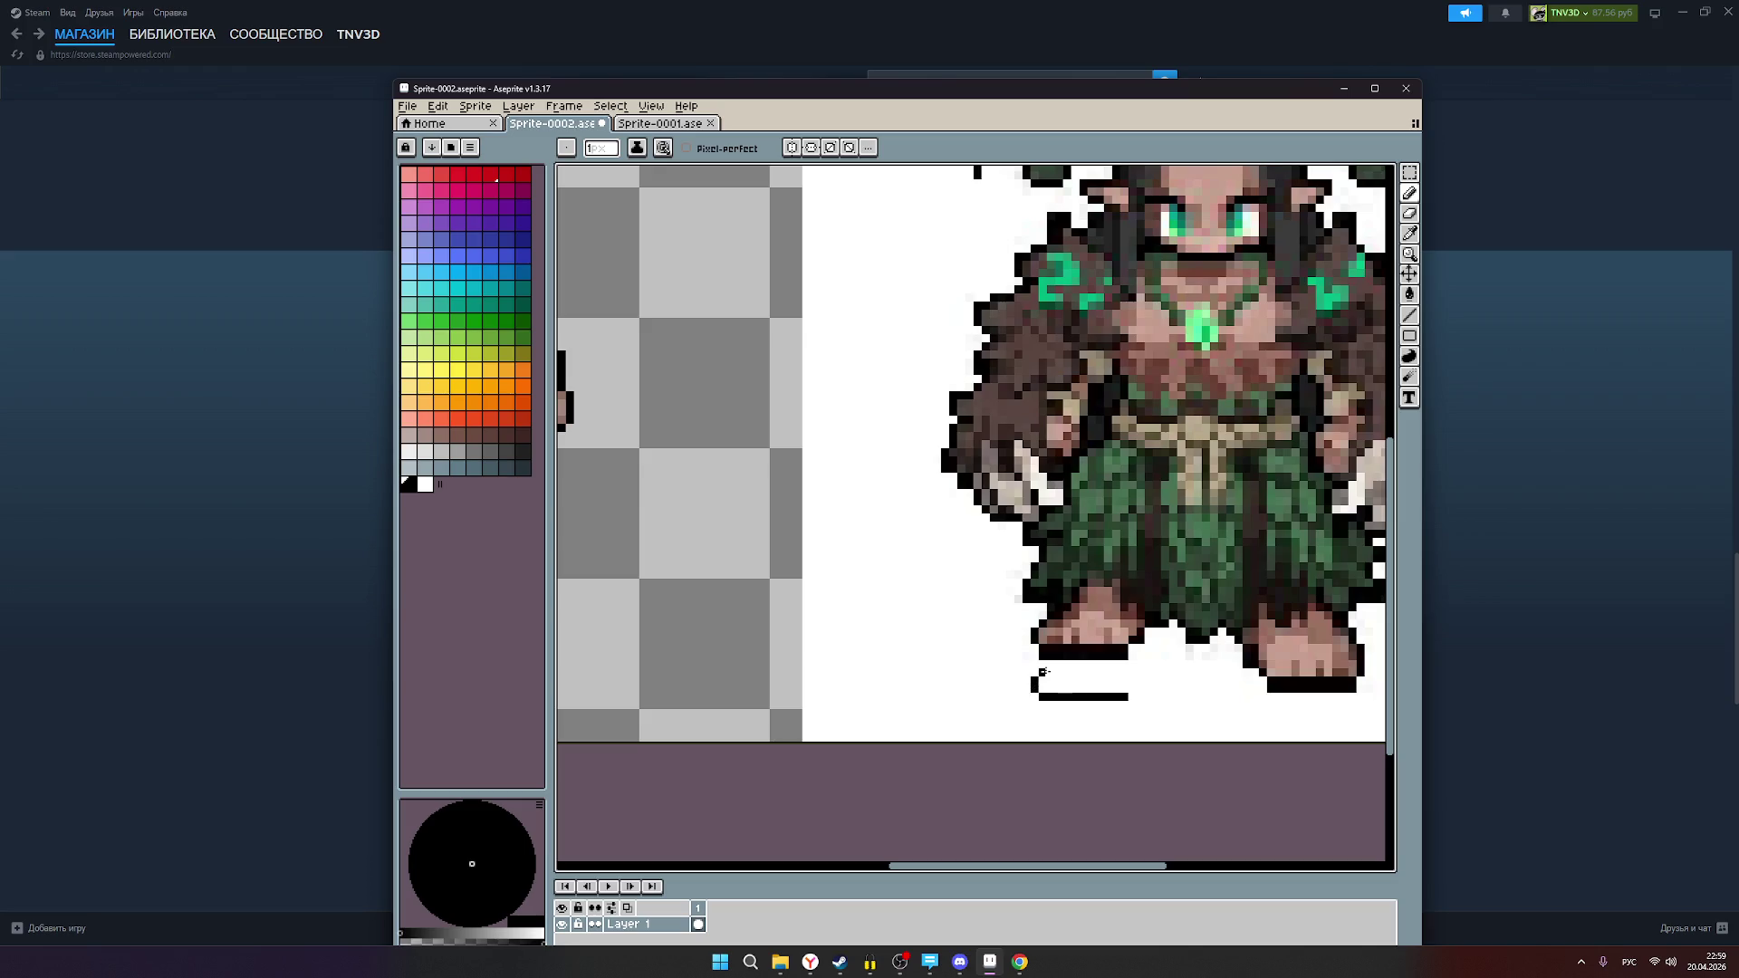
Step: Discard the trial stroke by cancelling its move, deselecting, and undoing it
{"action": "scroll", "coordinate": [1043, 671], "scroll_direction": "up", "scroll_amount": 2}
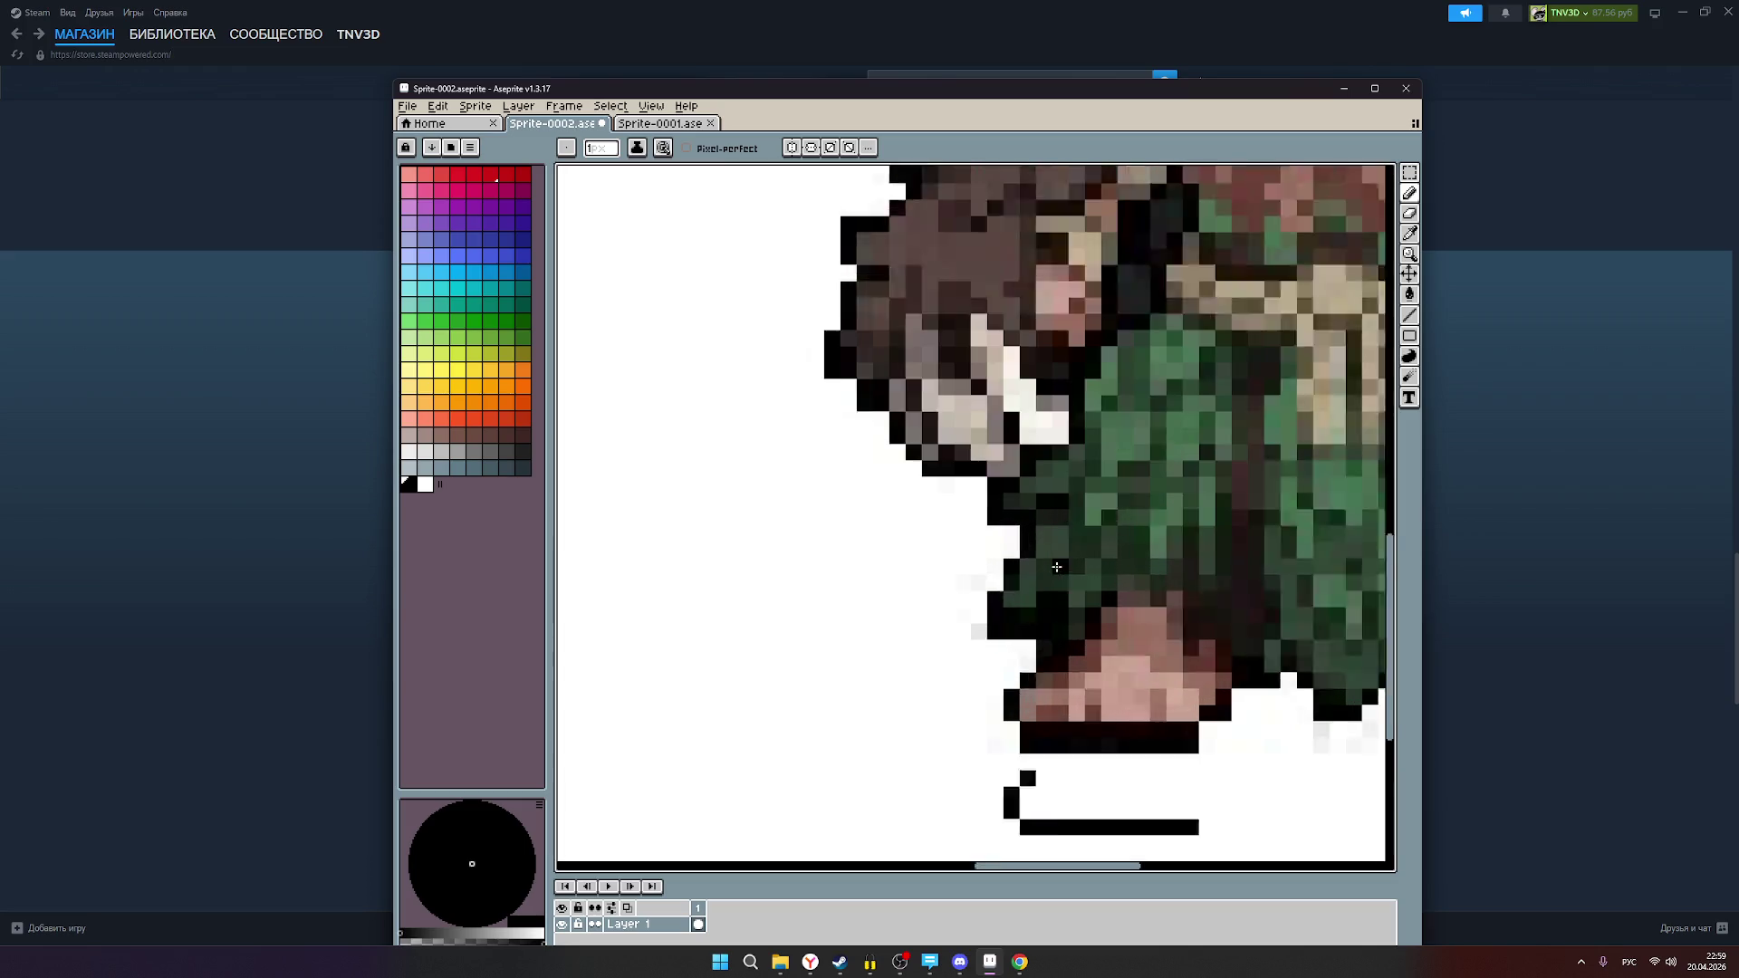
{"action": "scroll", "coordinate": [1078, 702], "scroll_direction": "down", "scroll_amount": 1}
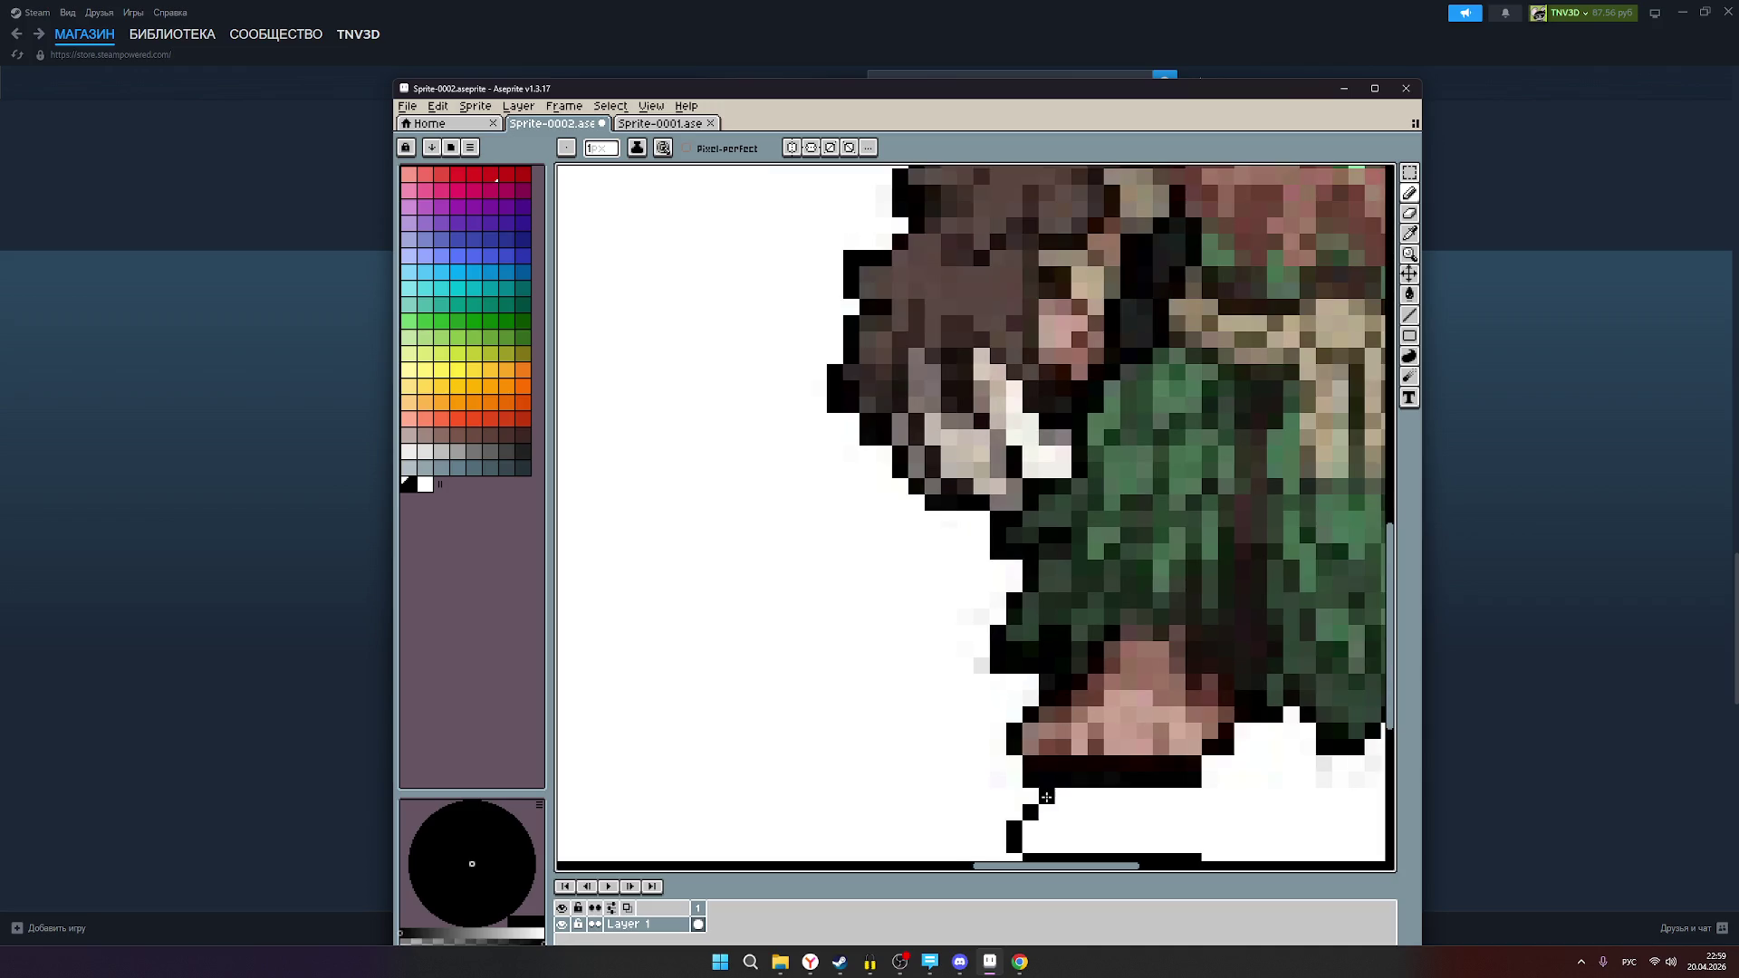
{"action": "scroll", "coordinate": [1046, 796], "scroll_direction": "down", "scroll_amount": 2}
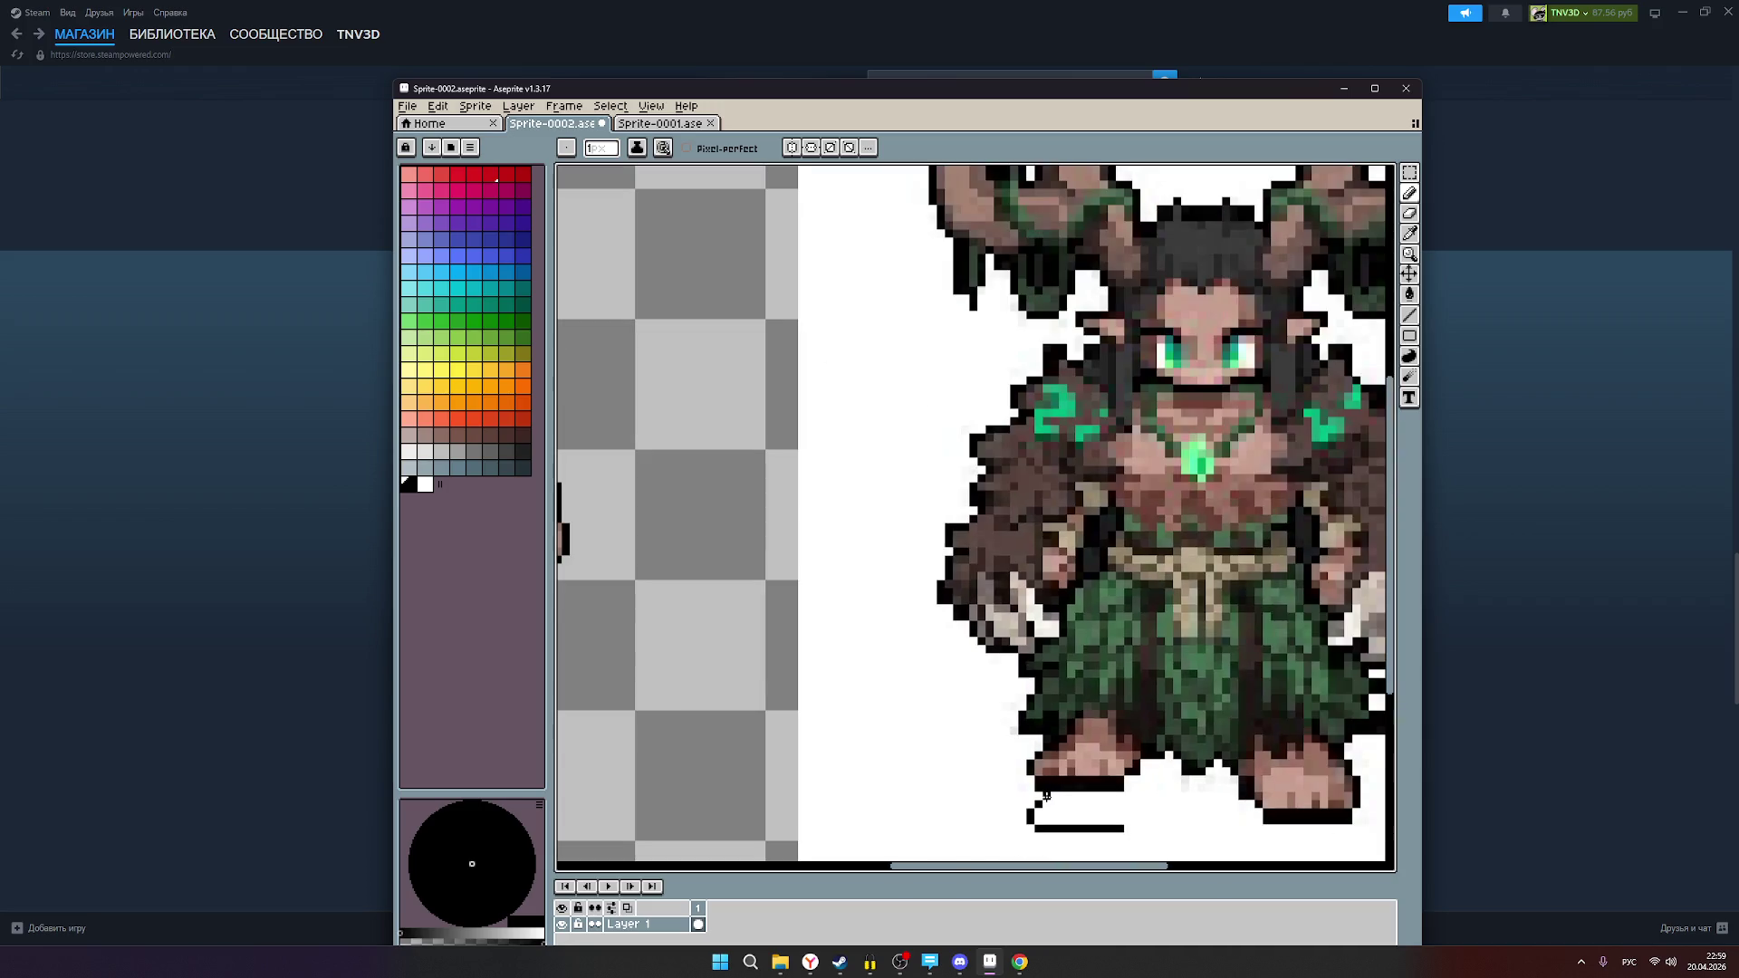
{"action": "left_click", "coordinate": [1409, 172]}
{"action": "mouse_move", "coordinate": [1021, 837]}
{"action": "left_mouse_down"}
{"action": "mouse_move", "coordinate": [1079, 797]}
{"action": "mouse_move", "coordinate": [1137, 790]}
{"action": "mouse_move", "coordinate": [739, 772]}
{"action": "left_mouse_up"}
{"action": "scroll", "coordinate": [893, 718], "scroll_direction": "up", "scroll_amount": 2}
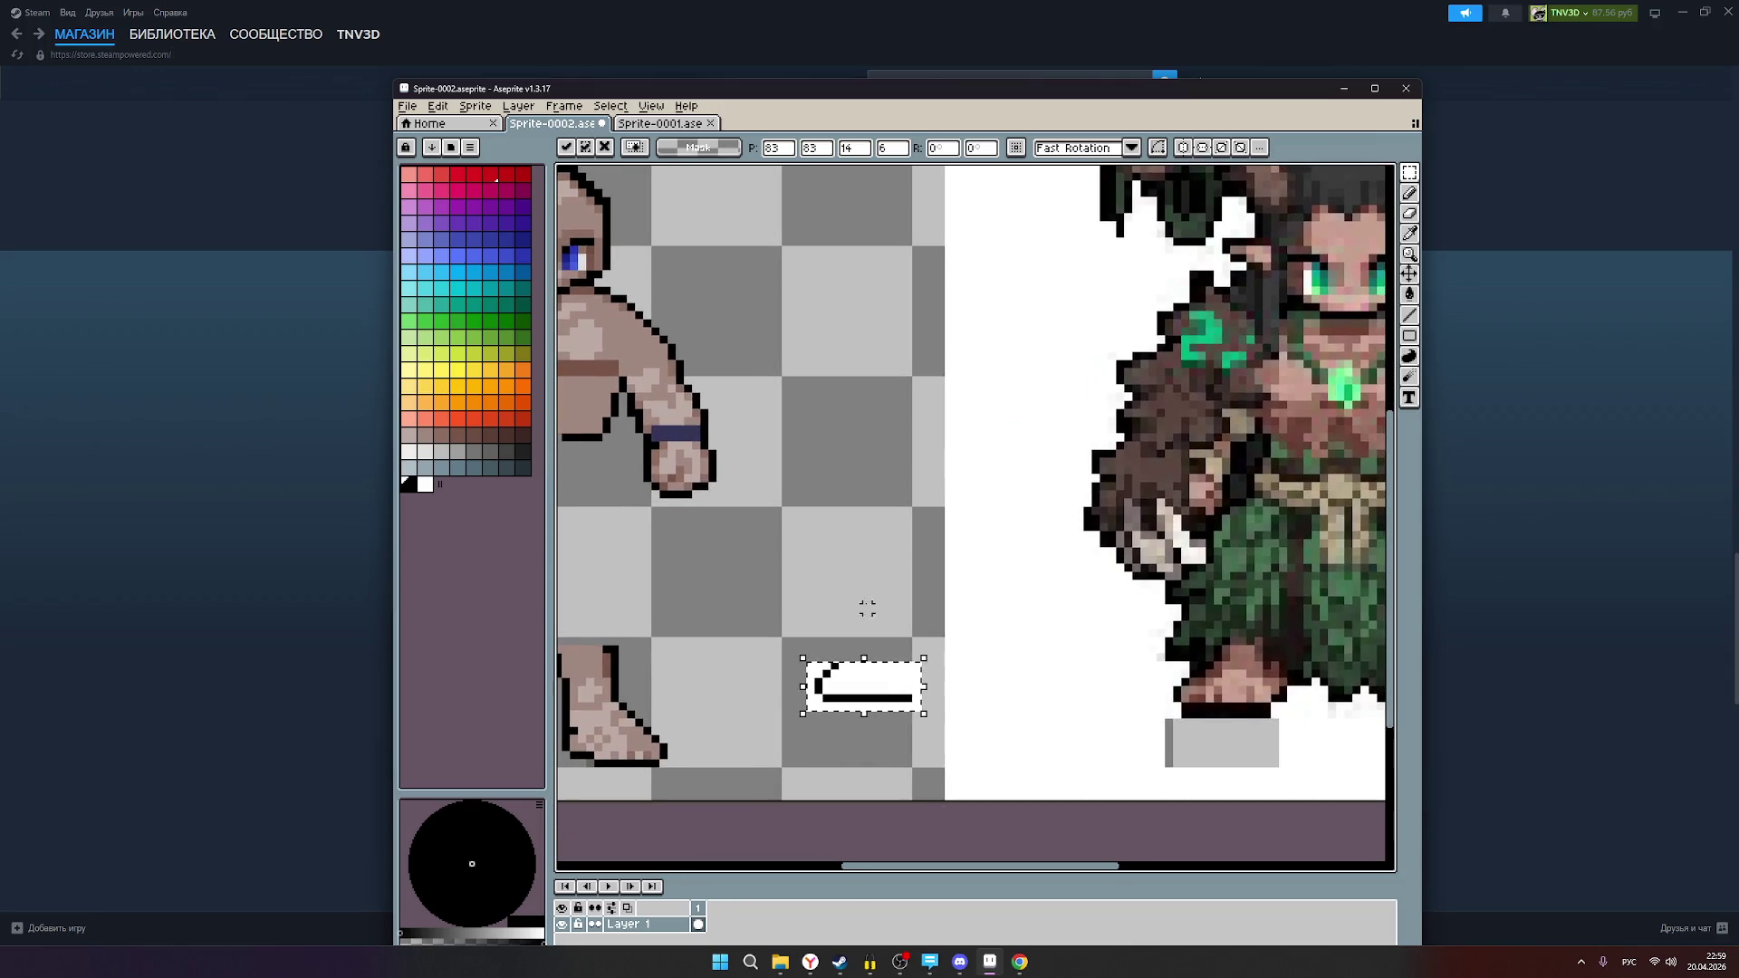
{"action": "key", "text": "Escape"}
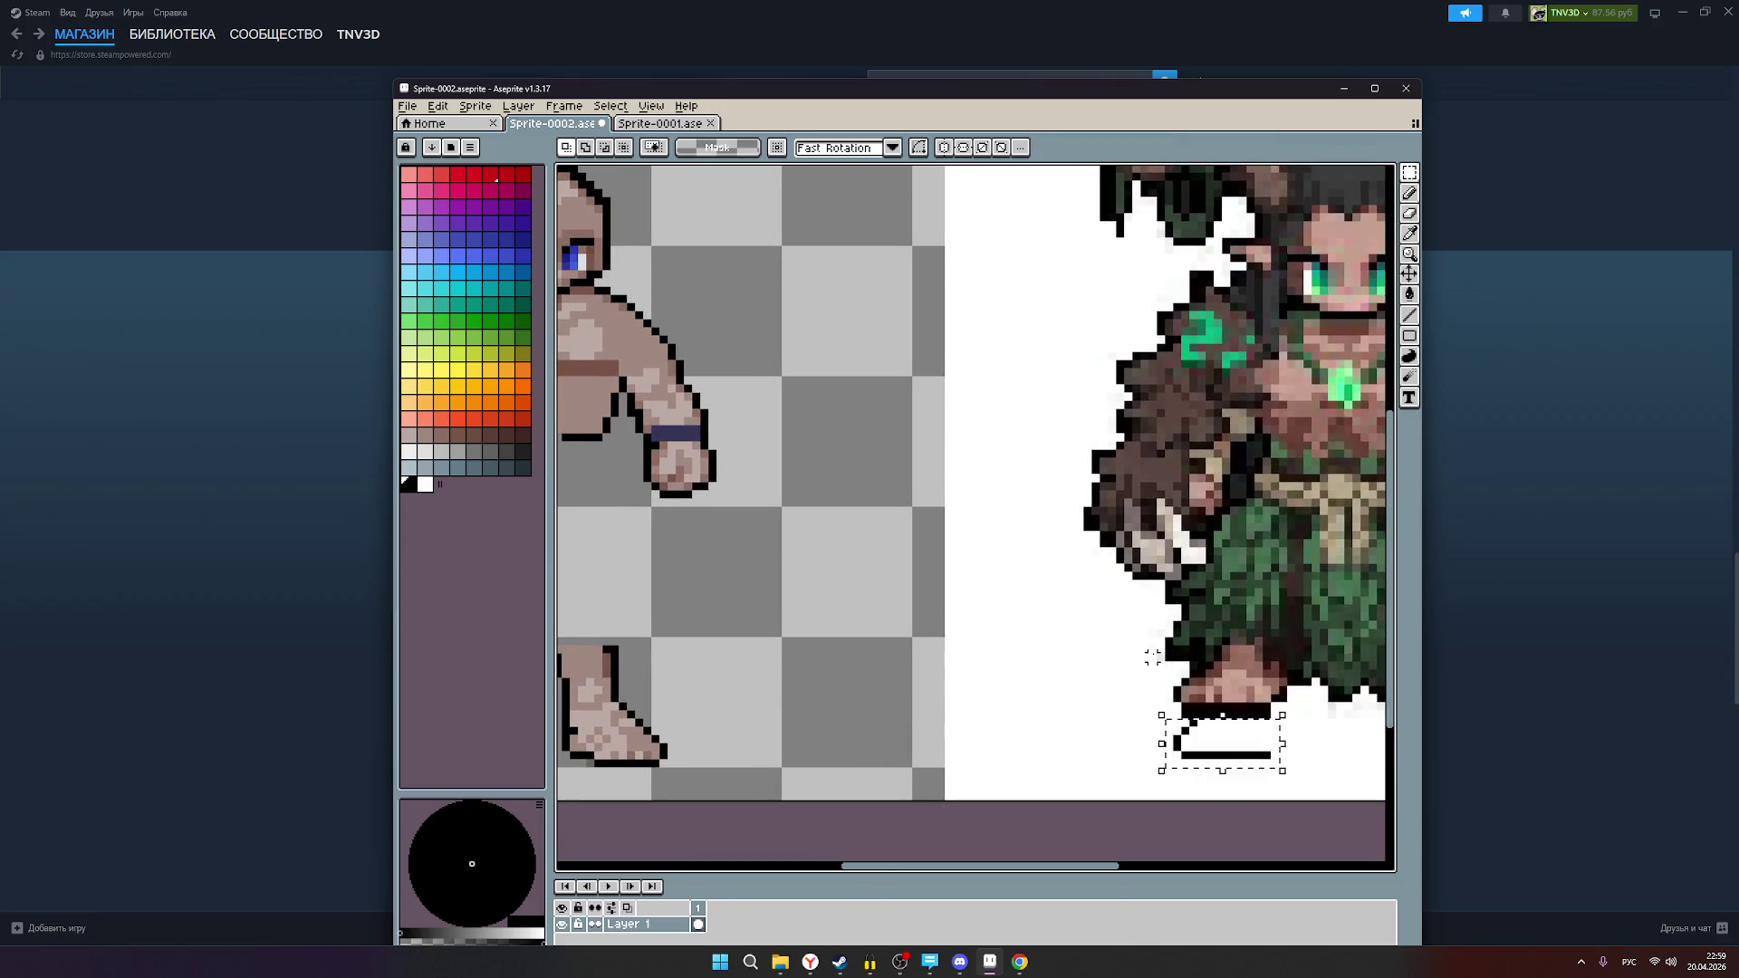
{"action": "key", "text": "ctrl+d"}
{"action": "key", "text": "ctrl+z"}
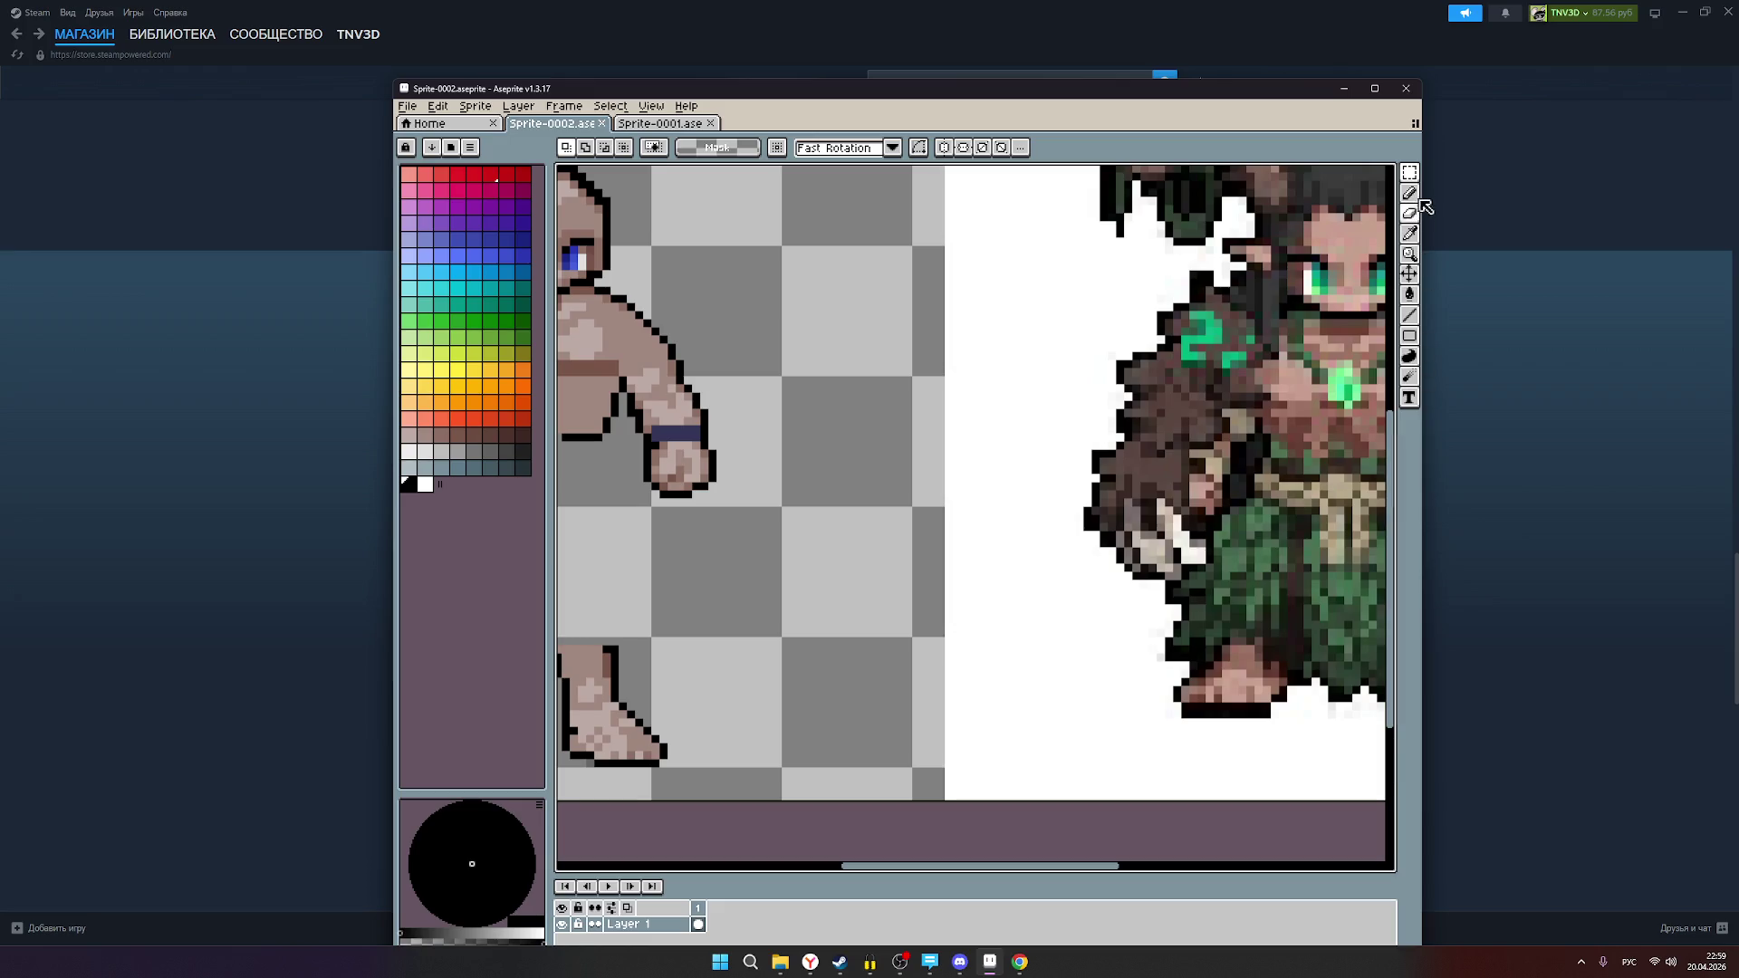
Step: Draw a short black horizontal line on the empty canvas beside the tan figure's feet
{"action": "left_click", "coordinate": [1409, 193]}
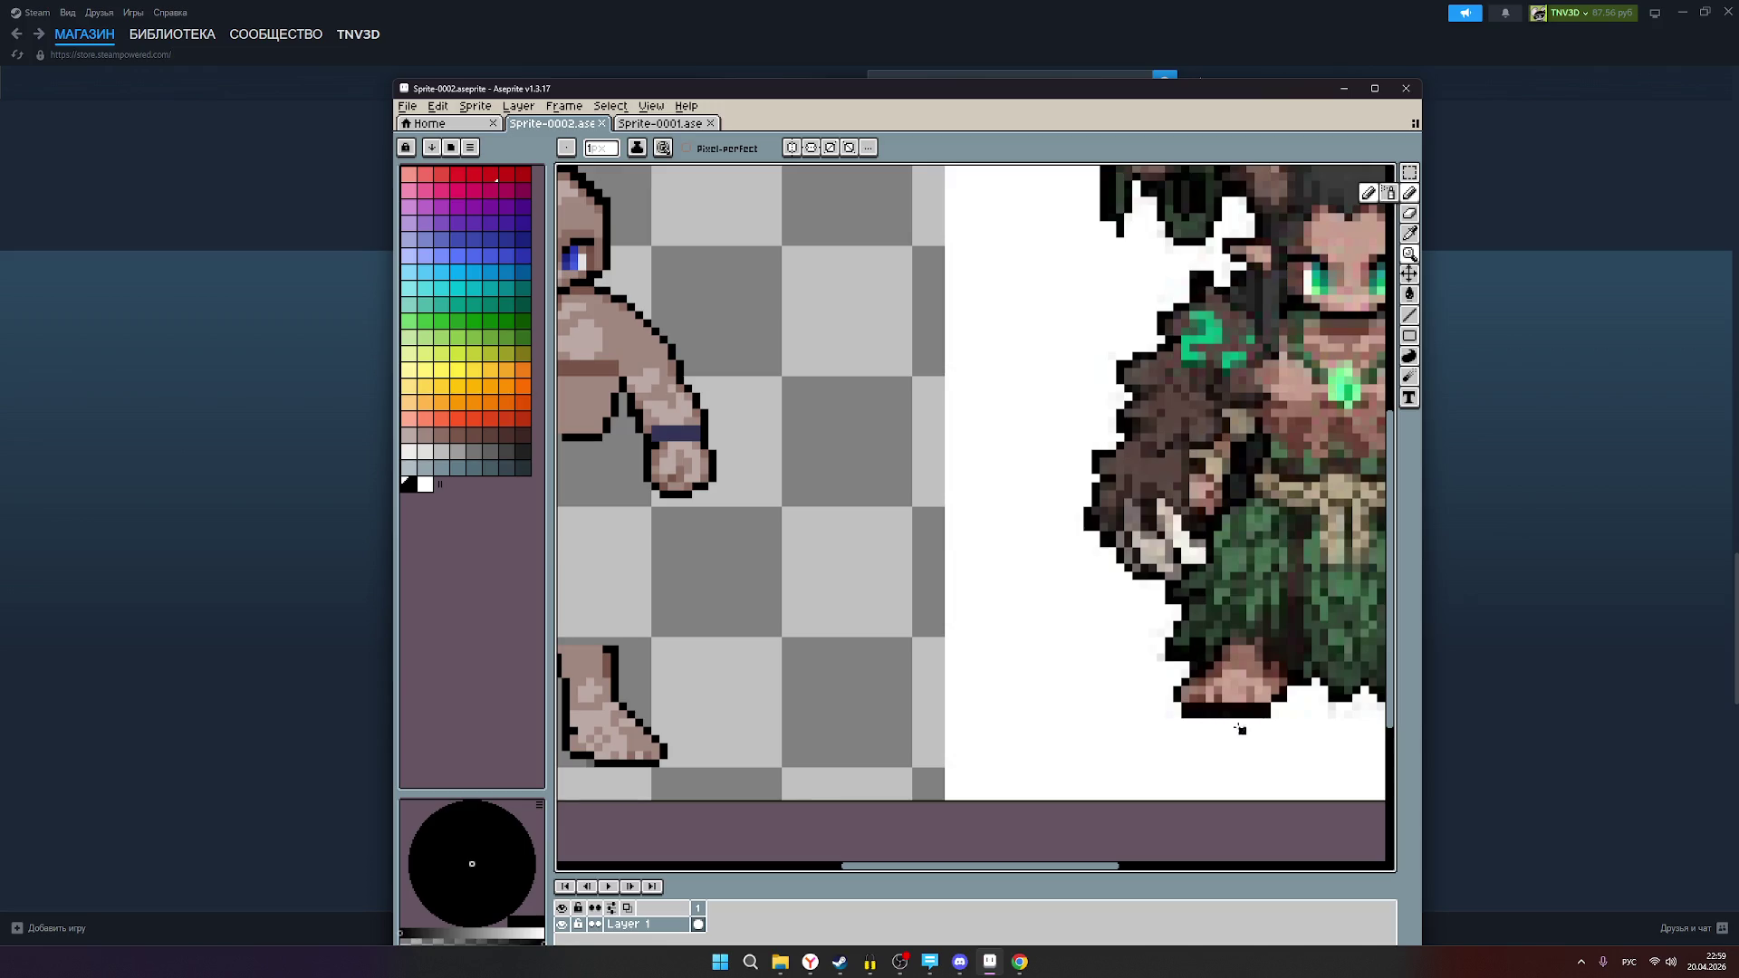
{"action": "scroll", "coordinate": [905, 715], "scroll_direction": "down", "scroll_amount": 1}
{"action": "scroll", "coordinate": [846, 688], "scroll_direction": "up", "scroll_amount": 1}
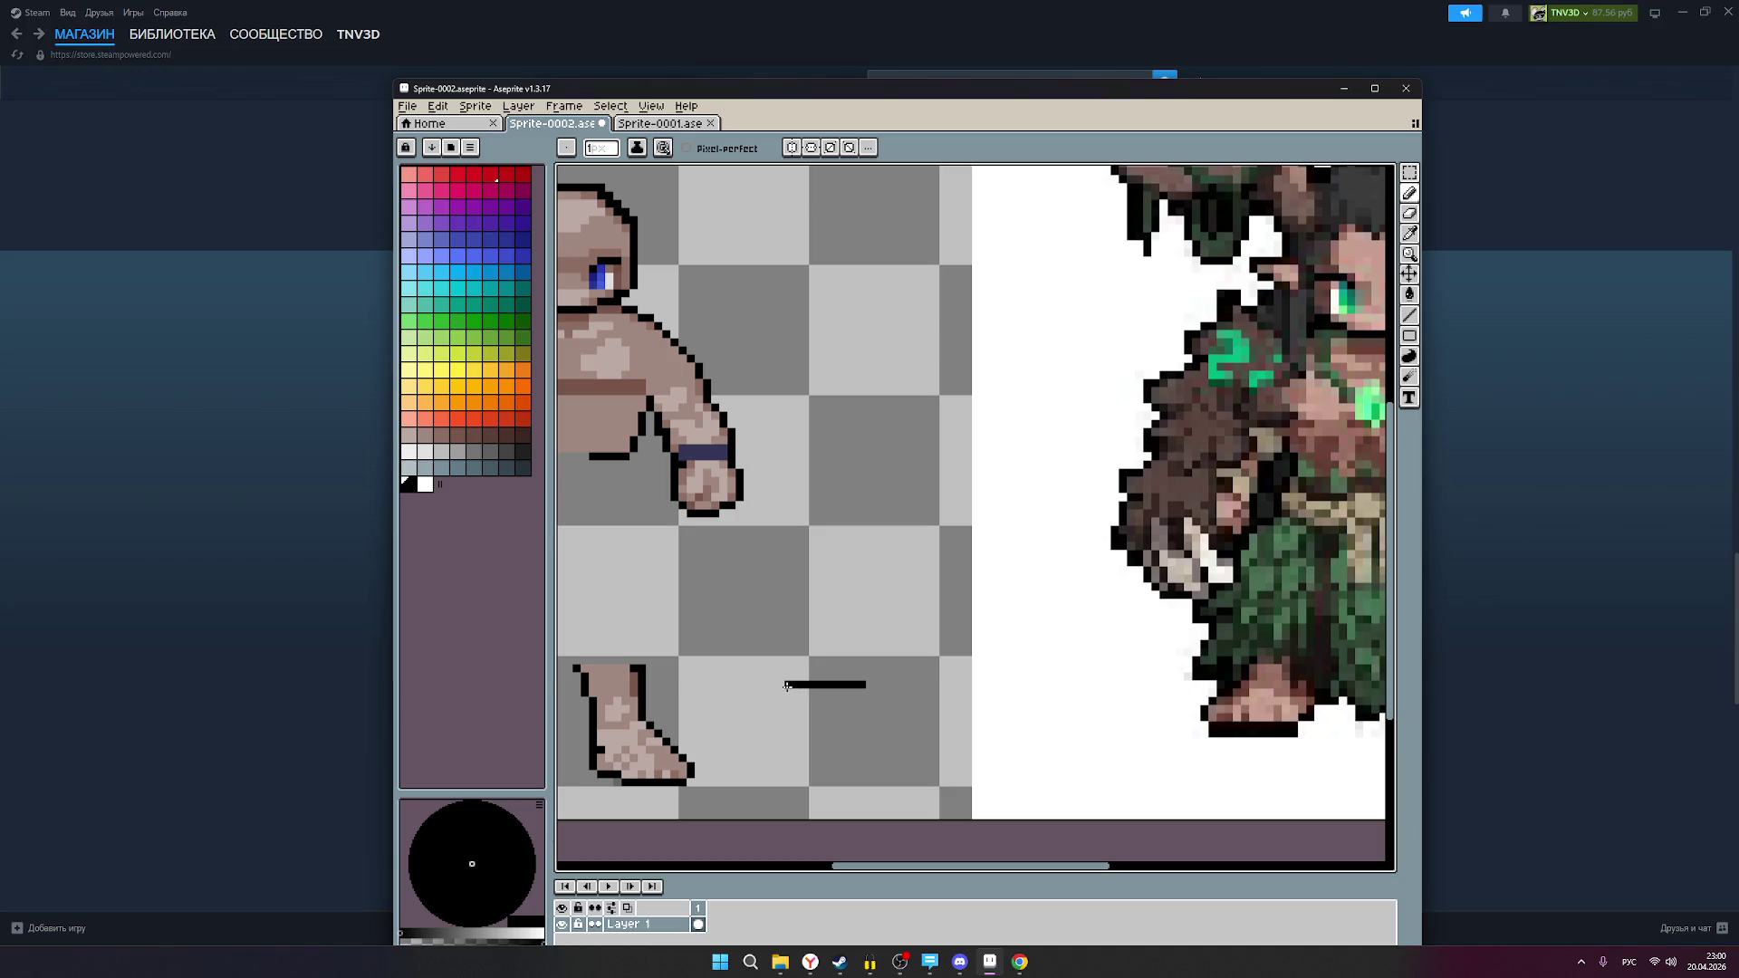
{"action": "scroll", "coordinate": [779, 686], "scroll_direction": "down", "scroll_amount": 2}
{"action": "mouse_move", "coordinate": [806, 756]}
{"action": "left_mouse_down"}
{"action": "mouse_move", "coordinate": [878, 720]}
{"action": "mouse_move", "coordinate": [857, 712]}
{"action": "left_mouse_up"}
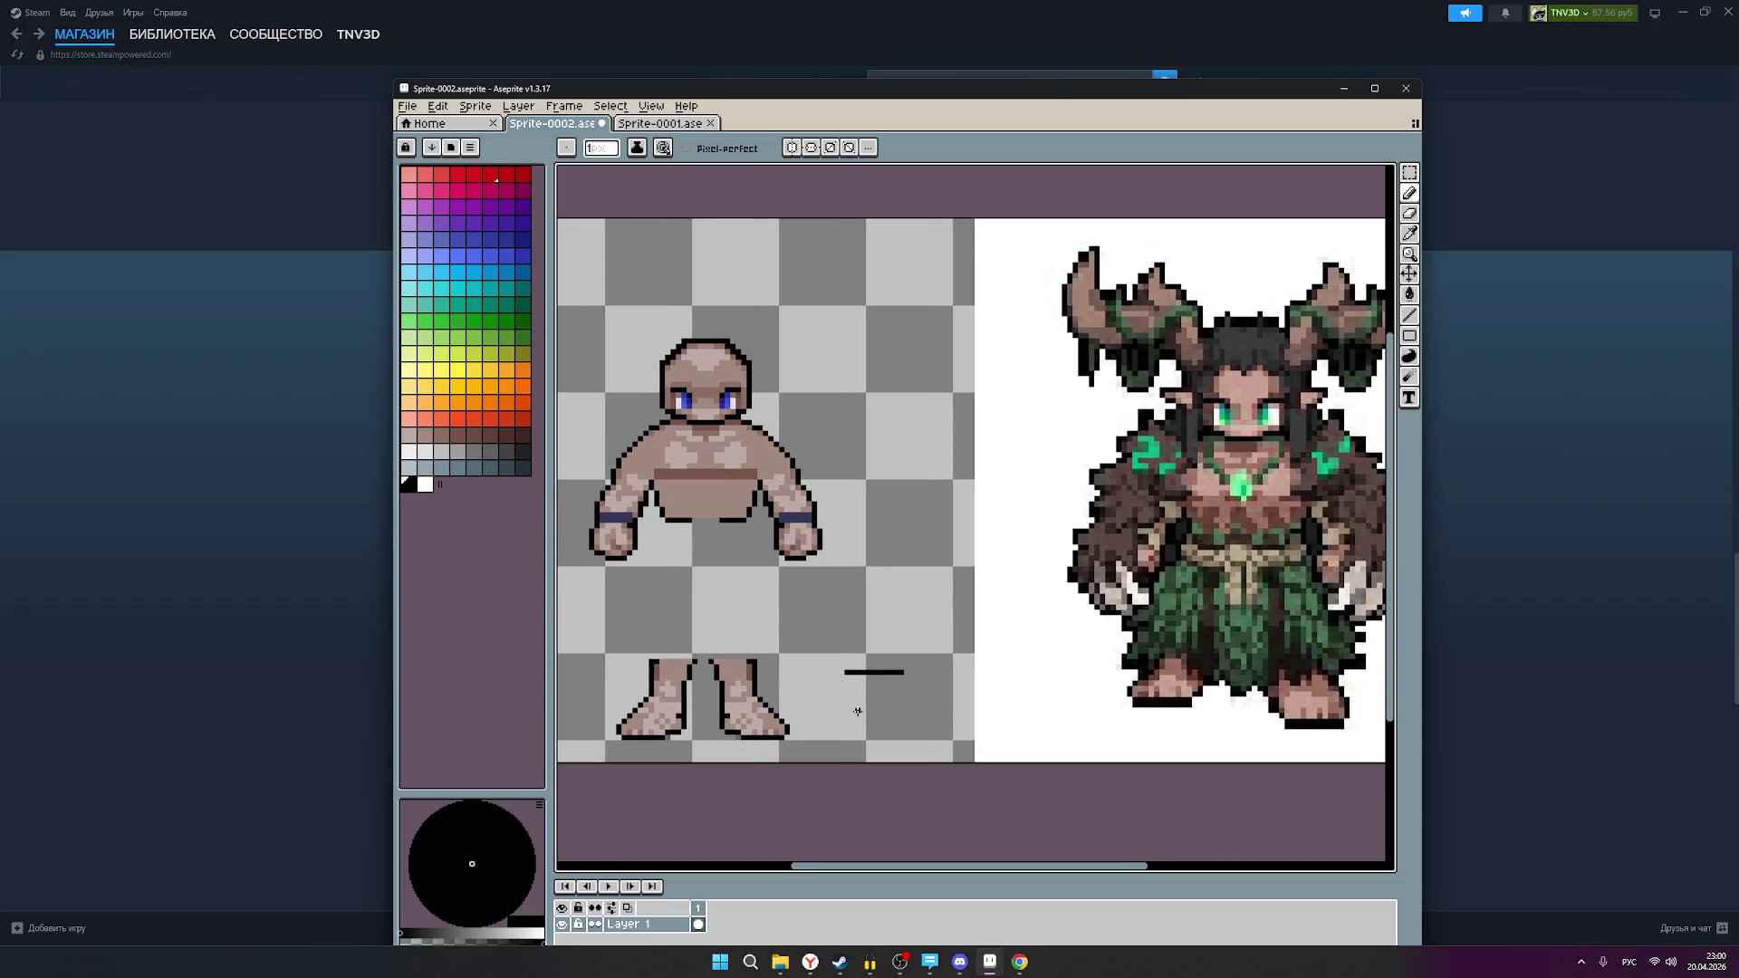
Step: Erase the beige base figure's legs and feet
{"action": "left_click", "coordinate": [1409, 214]}
{"action": "mouse_move", "coordinate": [776, 738]}
{"action": "left_mouse_down"}
{"action": "mouse_move", "coordinate": [727, 711]}
{"action": "mouse_move", "coordinate": [623, 733]}
{"action": "mouse_move", "coordinate": [663, 648]}
{"action": "mouse_move", "coordinate": [619, 726]}
{"action": "mouse_move", "coordinate": [769, 715]}
{"action": "mouse_move", "coordinate": [716, 650]}
{"action": "mouse_move", "coordinate": [744, 700]}
{"action": "mouse_move", "coordinate": [693, 668]}
{"action": "mouse_move", "coordinate": [679, 711]}
{"action": "mouse_move", "coordinate": [660, 697]}
{"action": "mouse_move", "coordinate": [650, 717]}
{"action": "mouse_move", "coordinate": [679, 689]}
{"action": "left_mouse_up"}
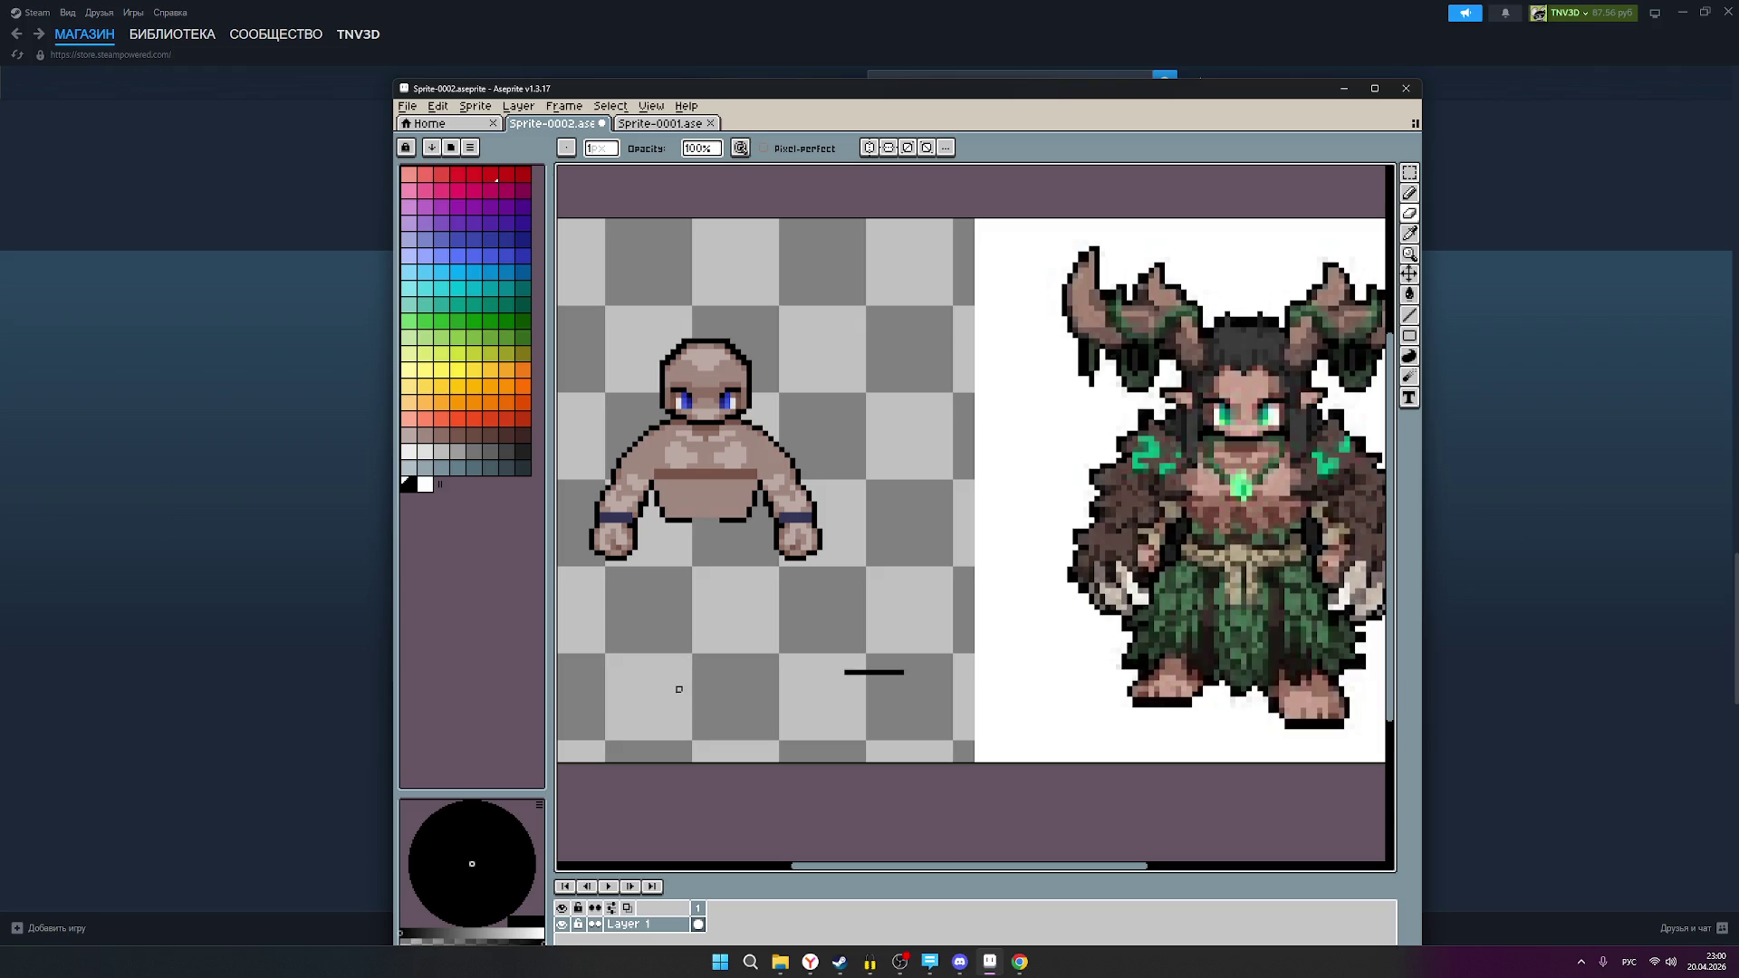
{"action": "scroll", "coordinate": [788, 575], "scroll_direction": "down", "scroll_amount": 1}
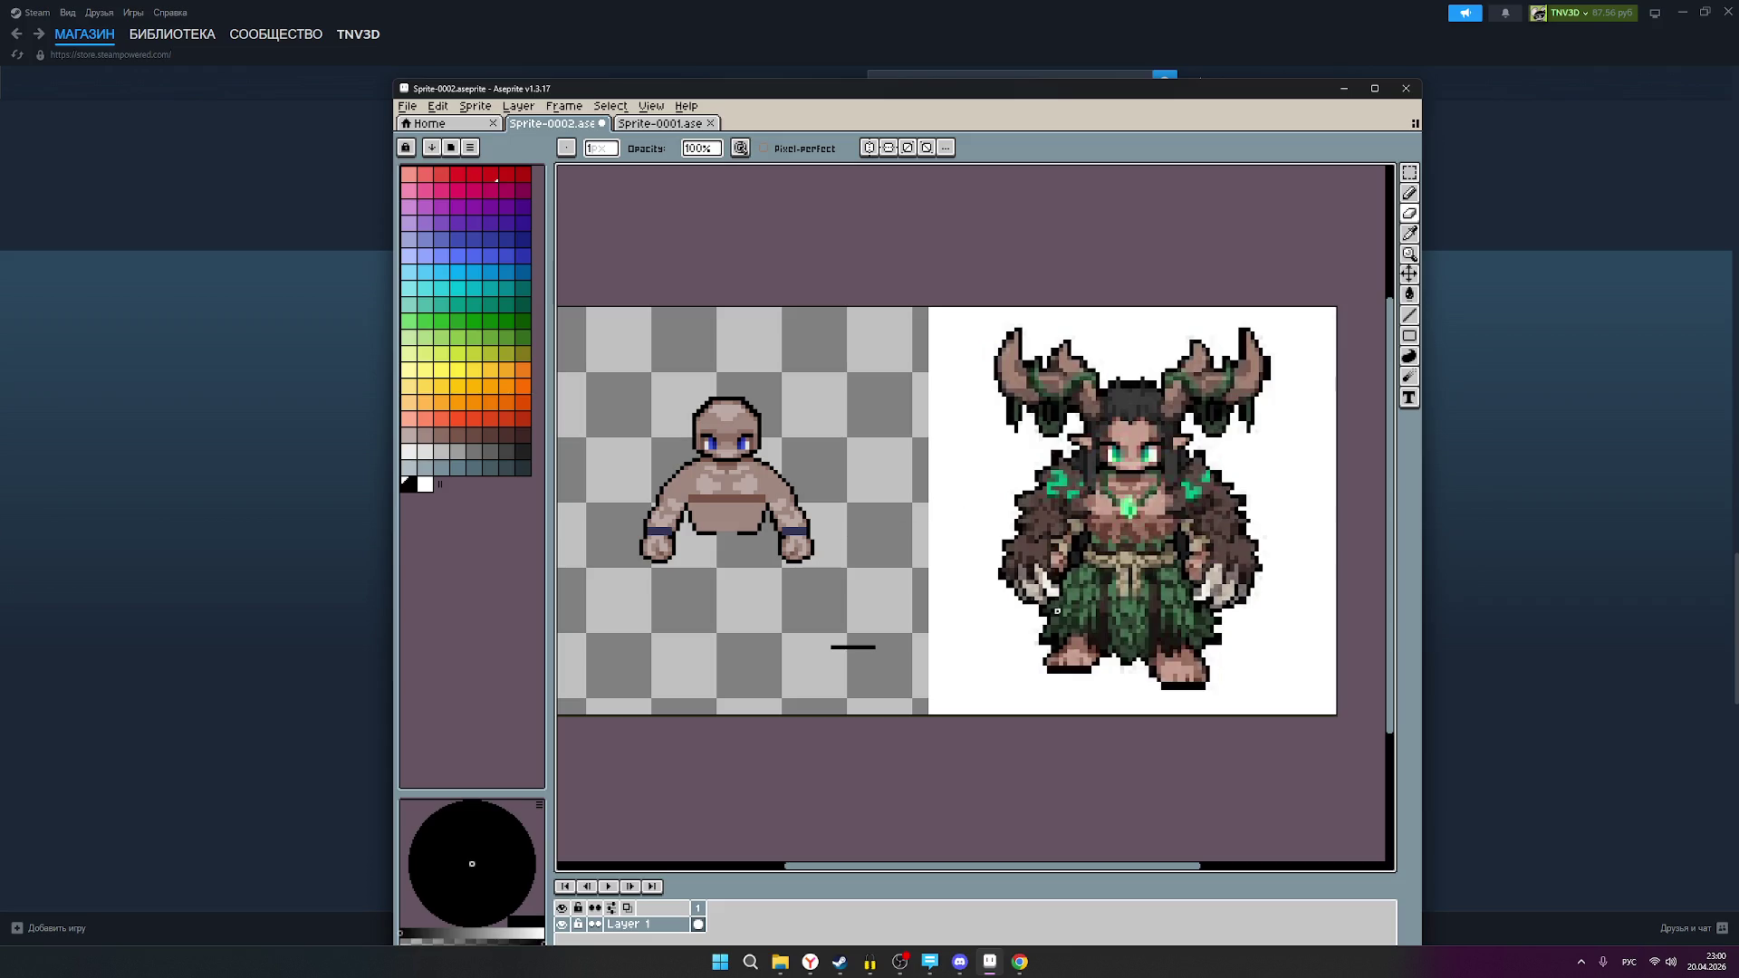
Step: Draw a short horizontal black line on the empty canvas below the base figure
{"action": "left_click", "coordinate": [1410, 194]}
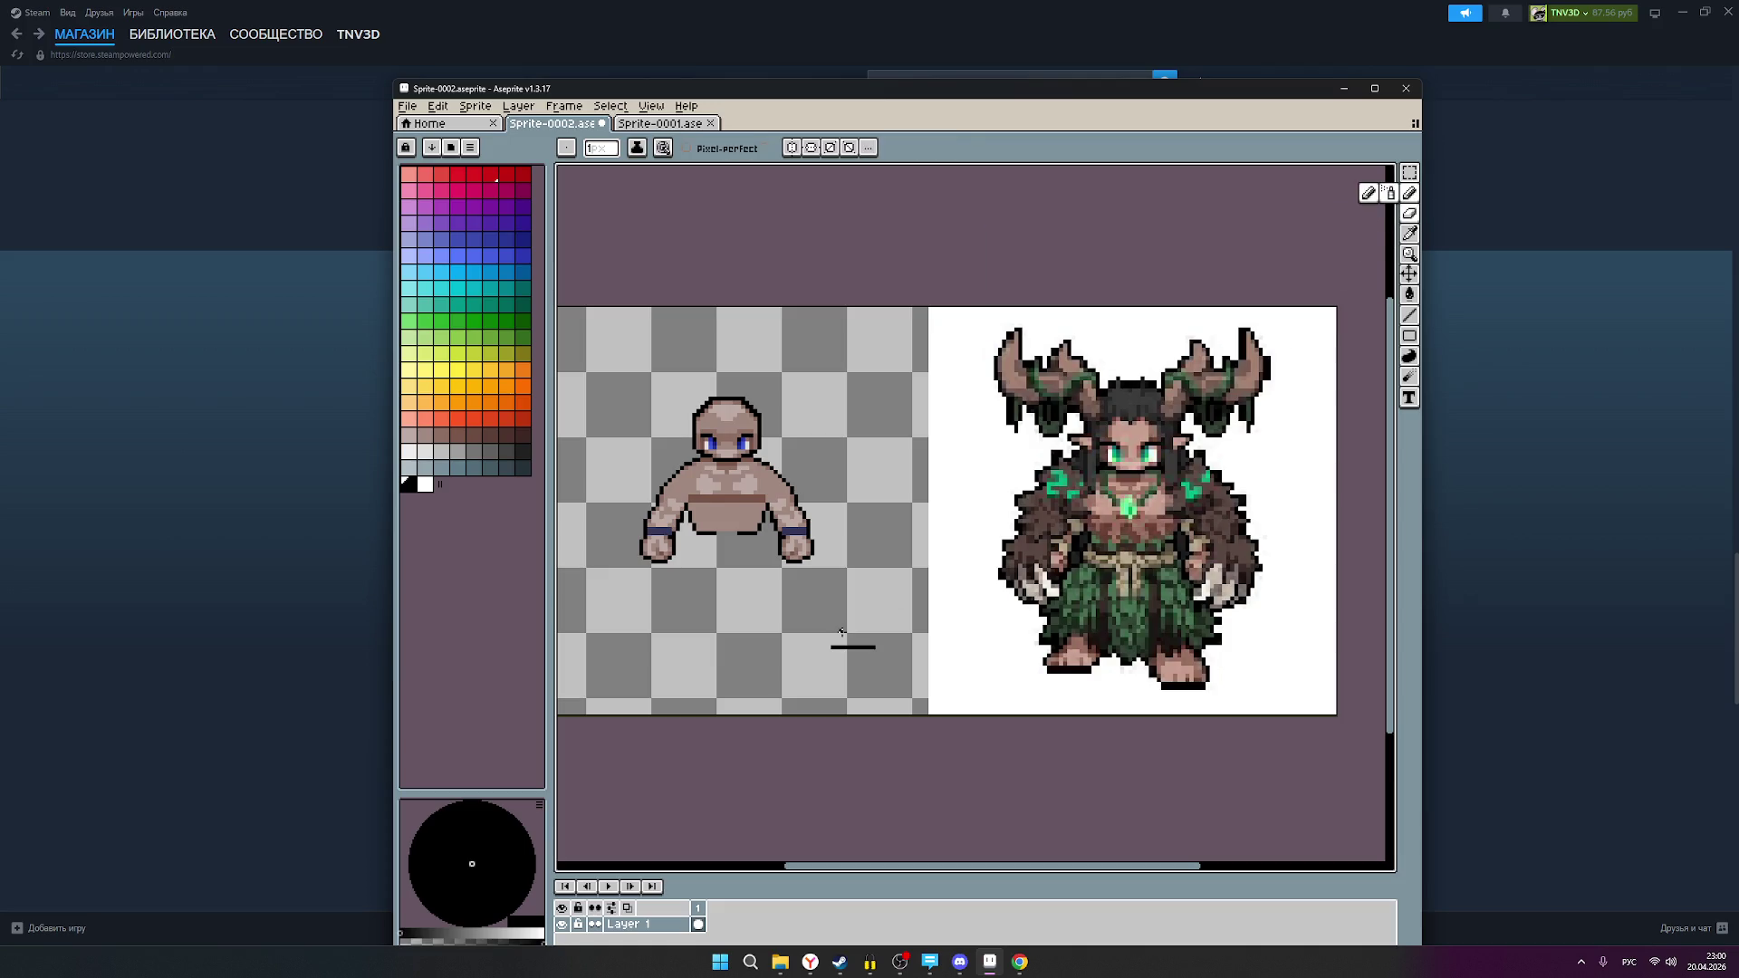
{"action": "scroll", "coordinate": [841, 632], "scroll_direction": "up", "scroll_amount": 1}
{"action": "scroll", "coordinate": [827, 649], "scroll_direction": "up", "scroll_amount": 1}
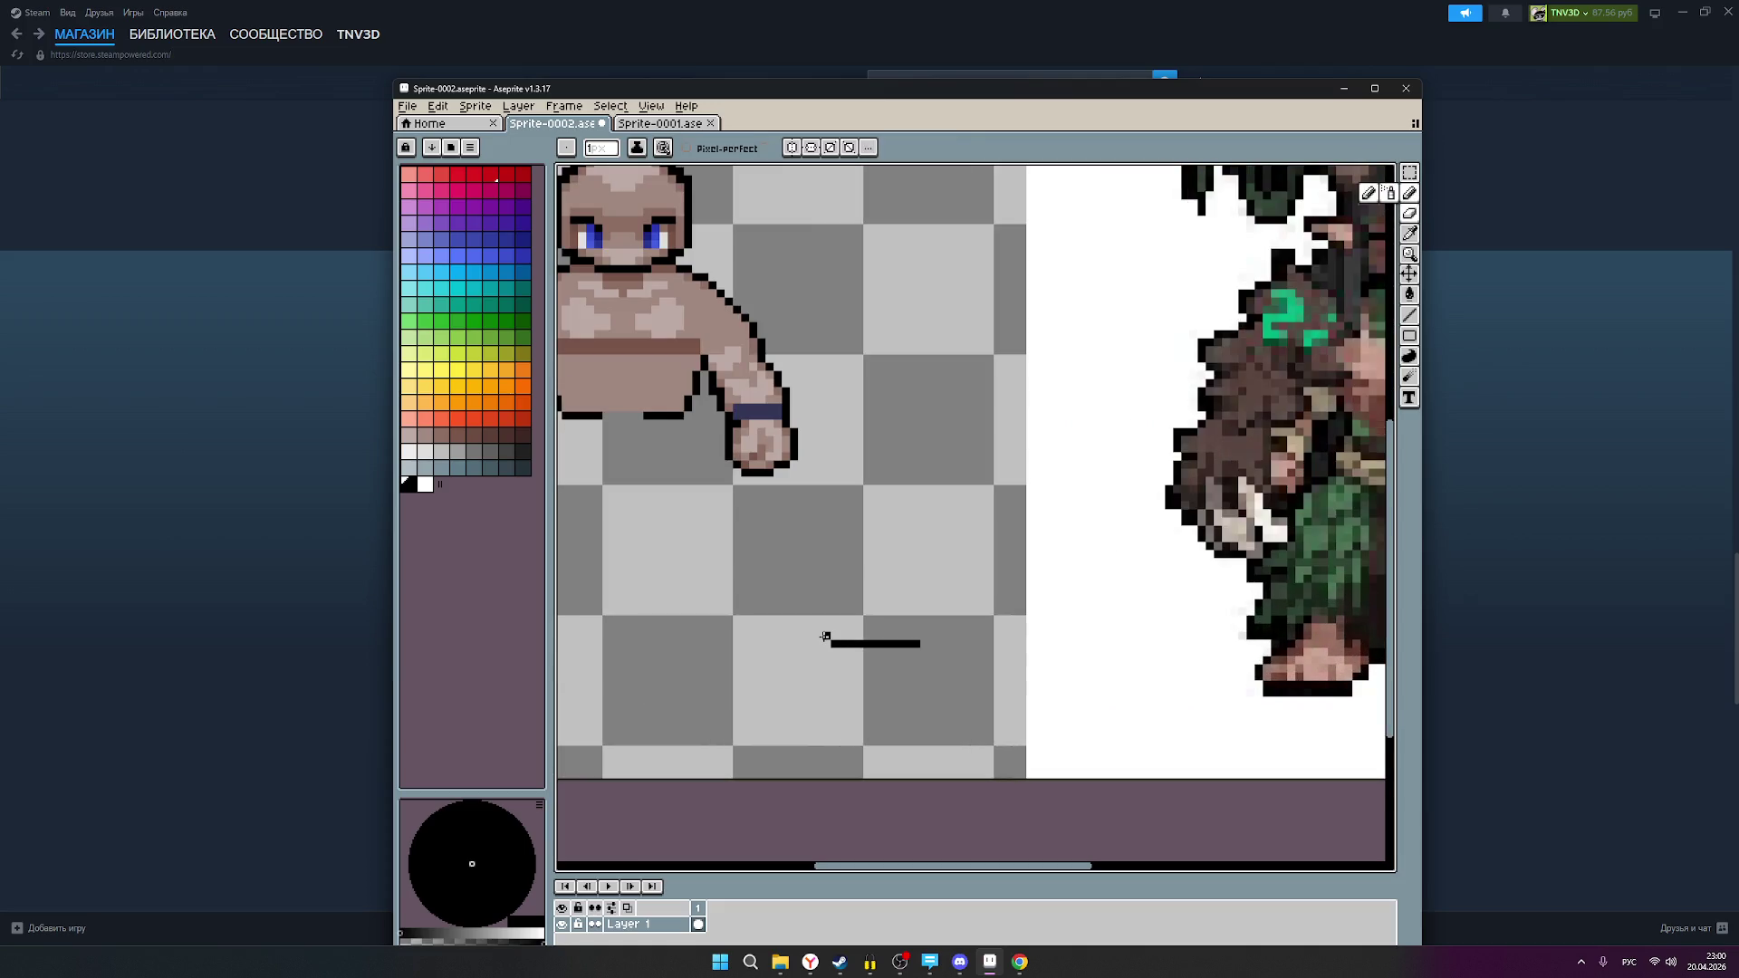
{"action": "left_click_drag", "start_coordinate": [881, 601], "coordinate": [807, 609]}
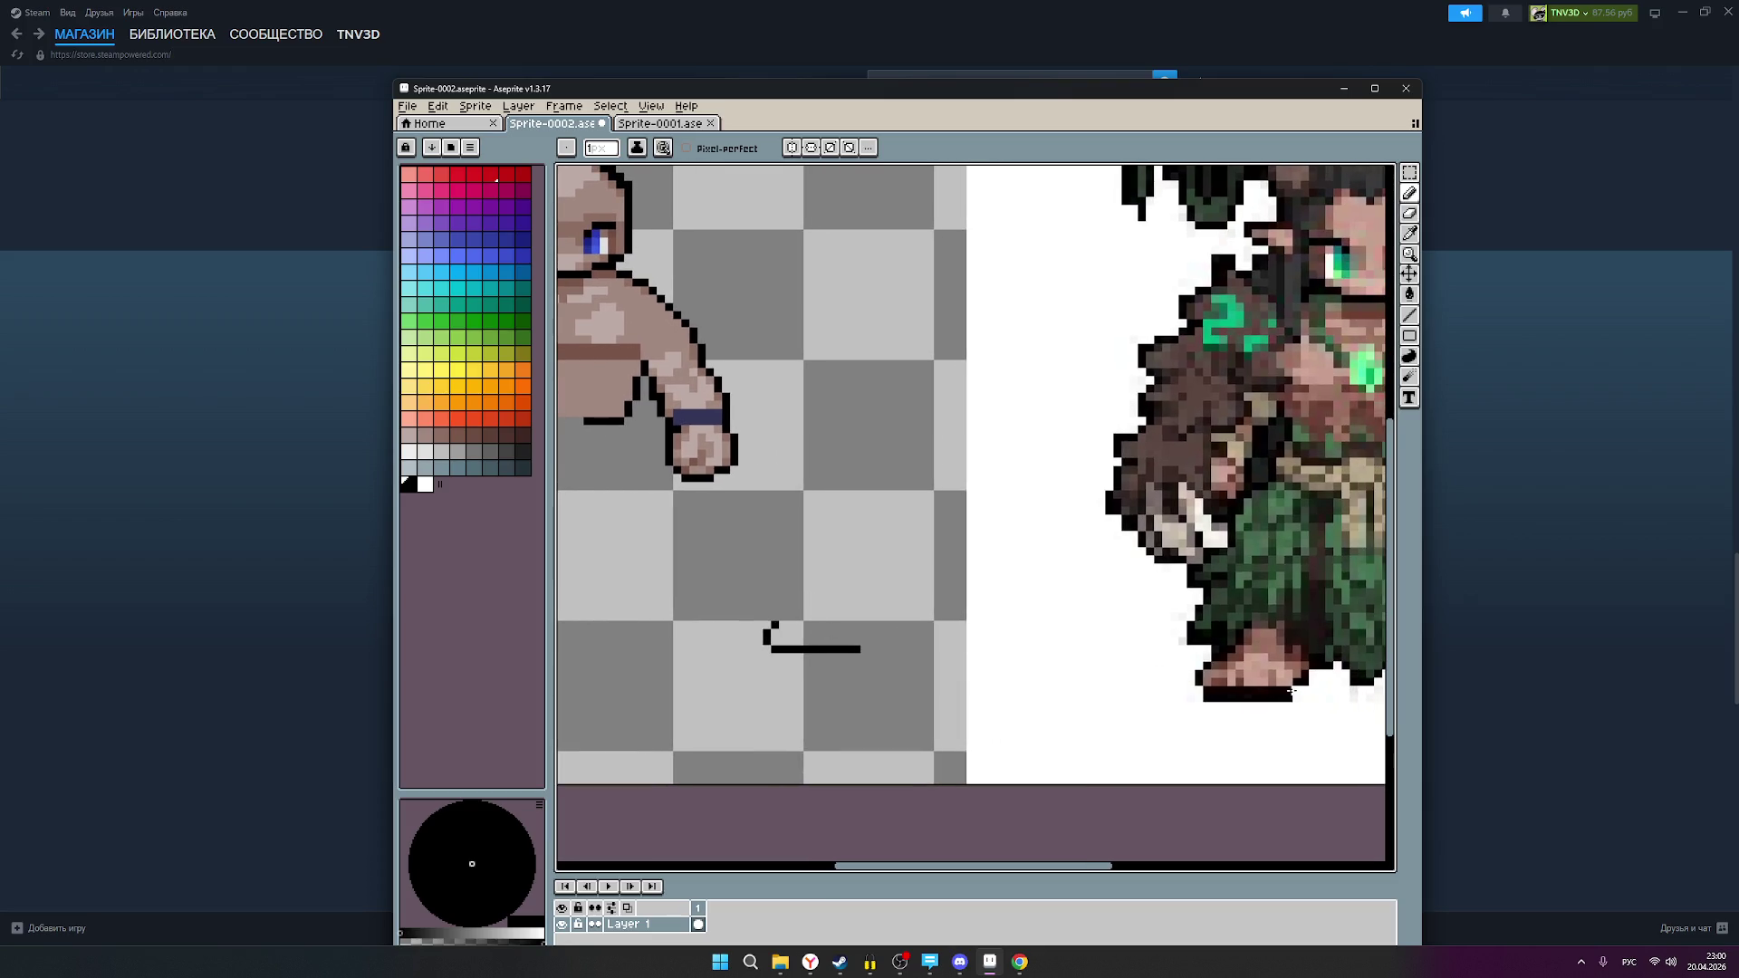
{"action": "scroll", "coordinate": [1033, 554], "scroll_direction": "up", "scroll_amount": 3}
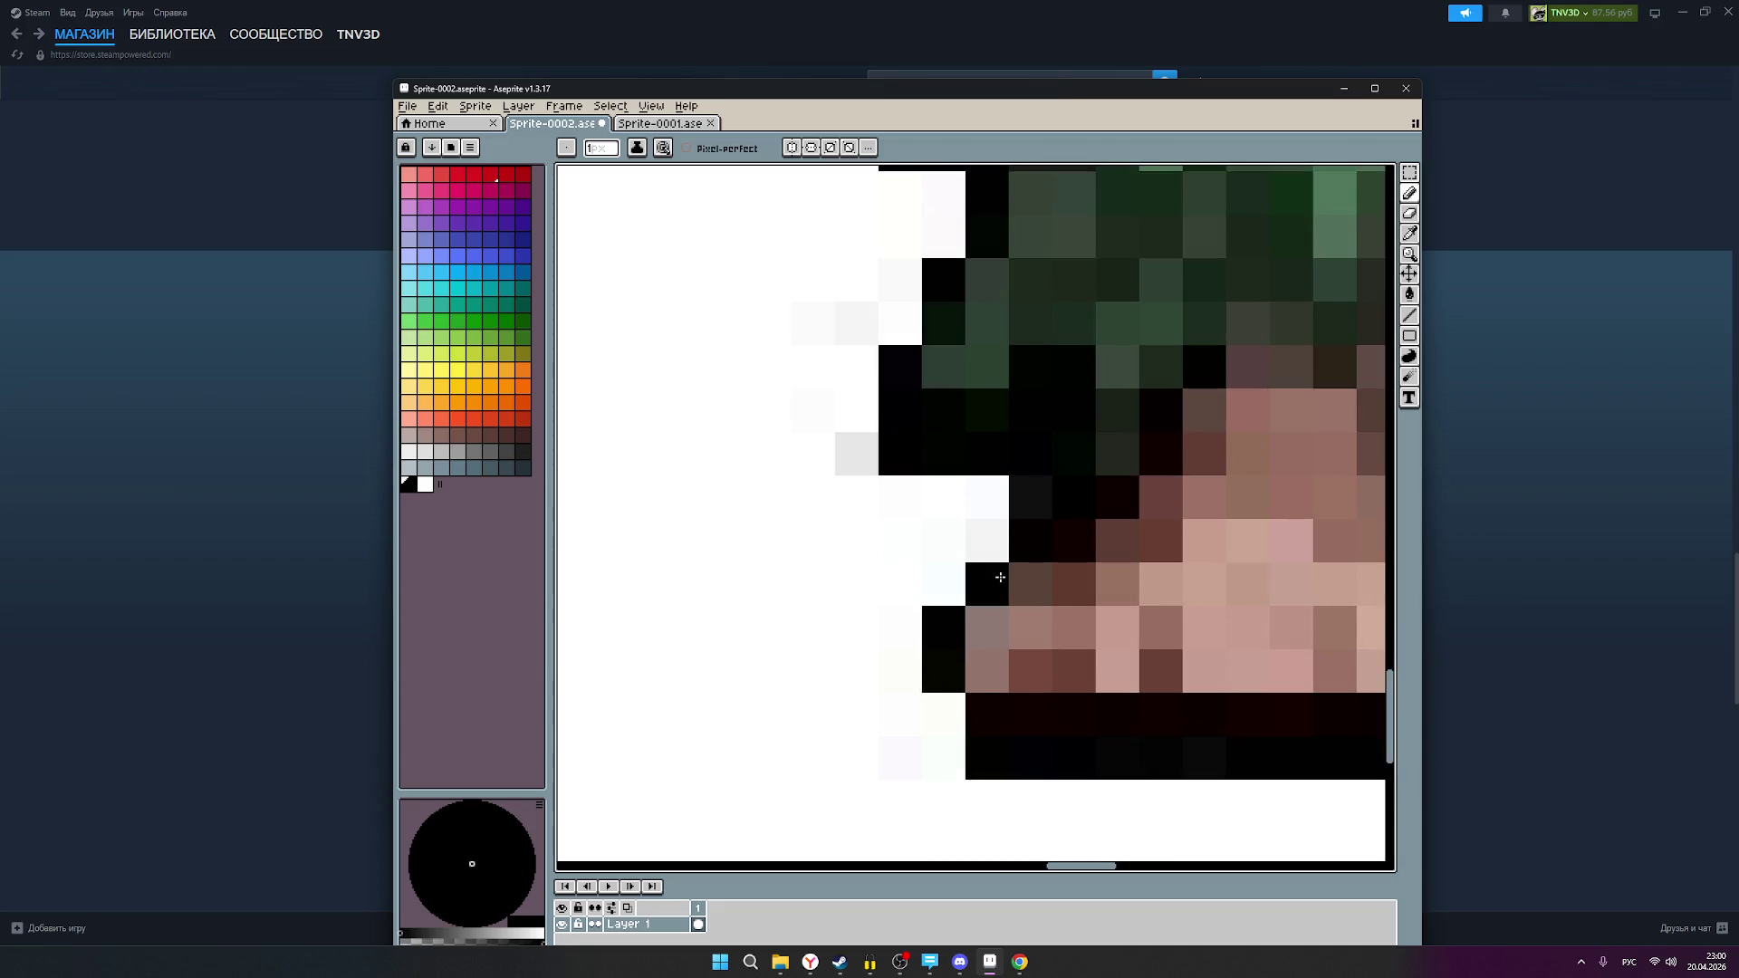
{"action": "scroll", "coordinate": [1070, 513], "scroll_direction": "down", "scroll_amount": 4}
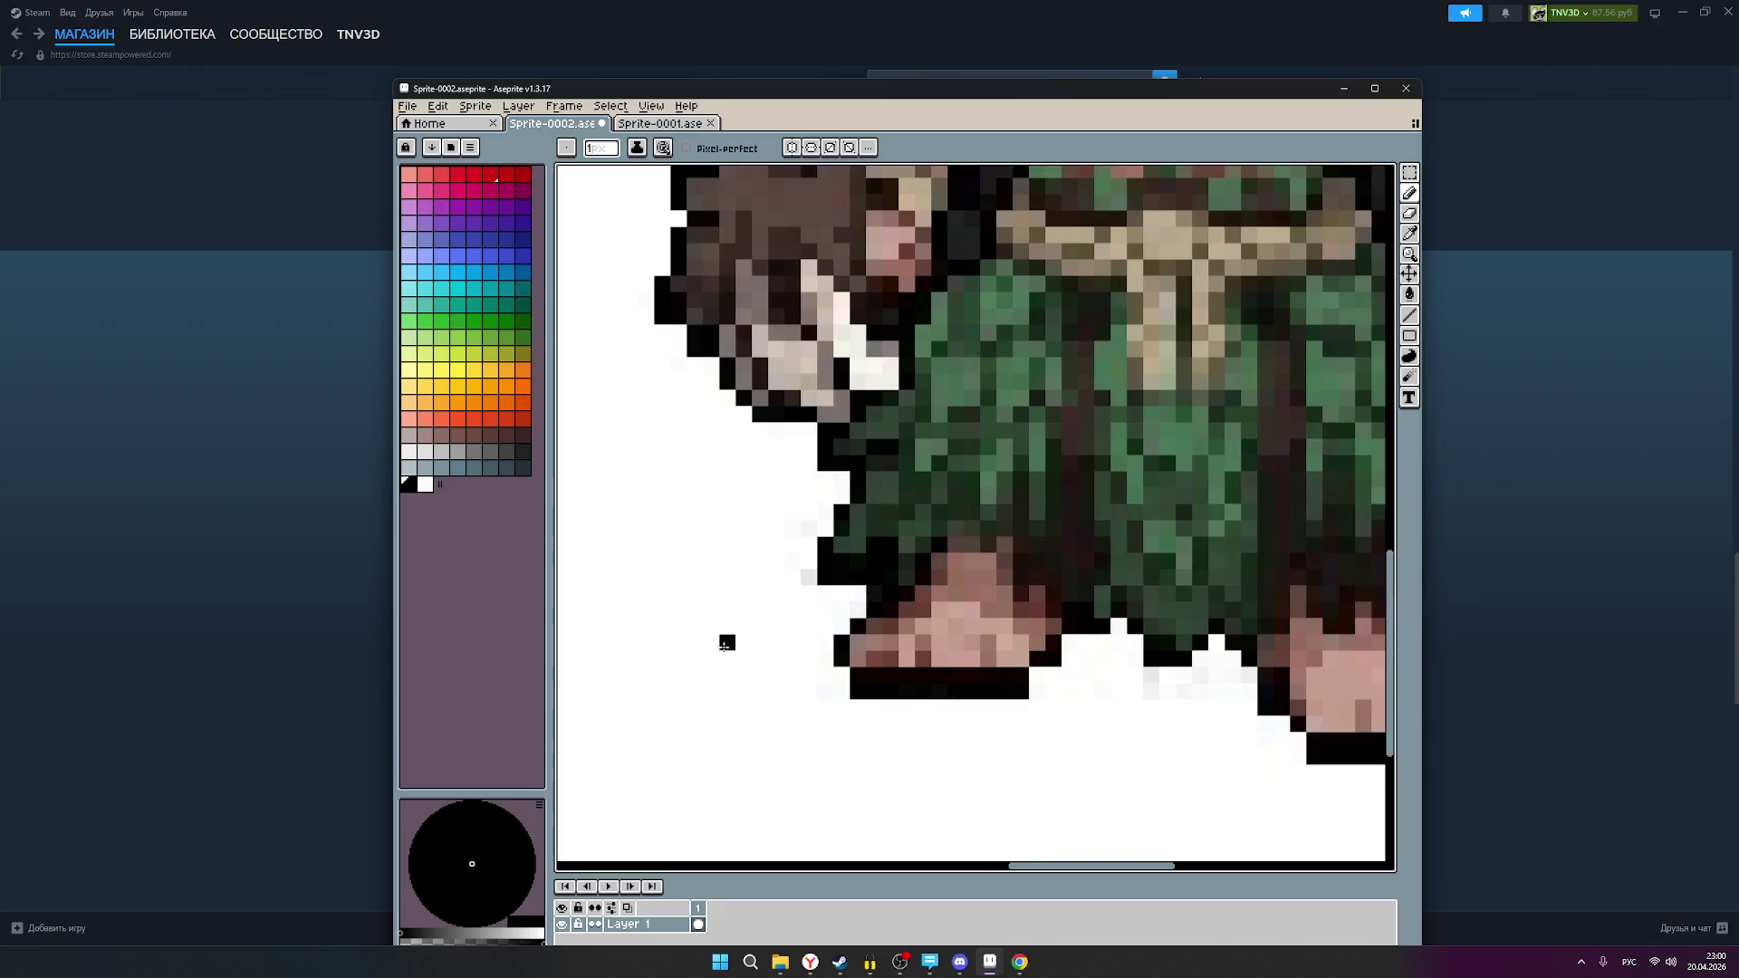
{"action": "scroll", "coordinate": [697, 588], "scroll_direction": "up", "scroll_amount": 2}
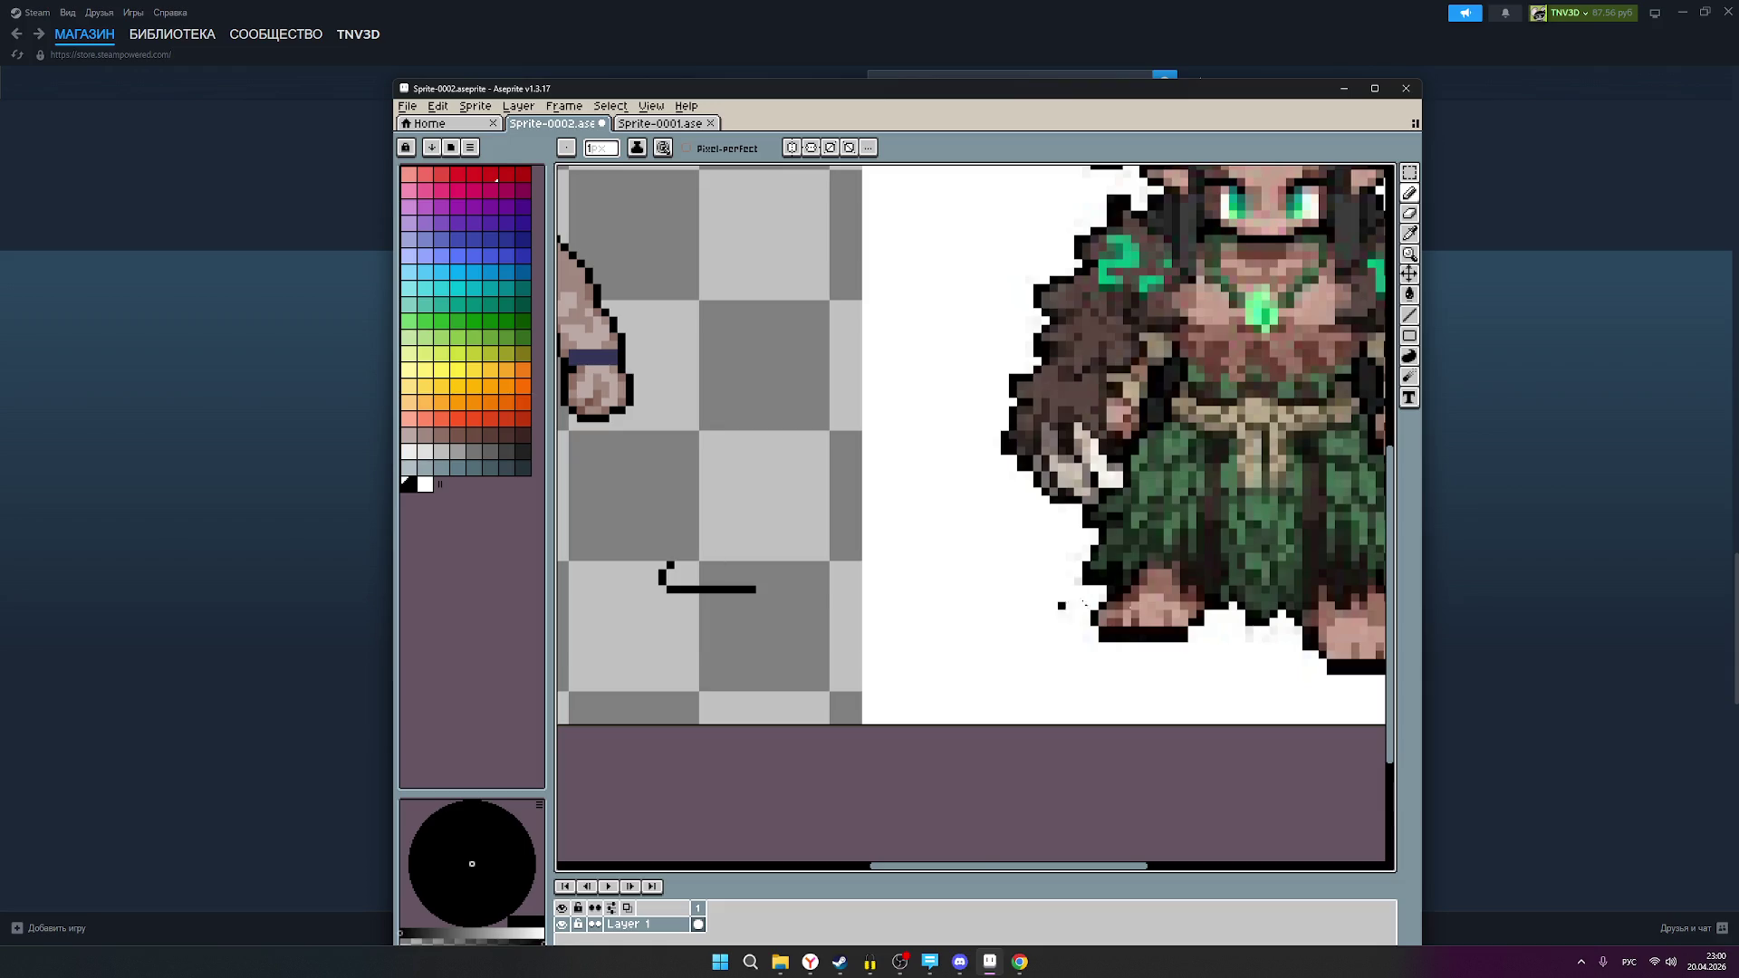
{"action": "scroll", "coordinate": [1001, 598], "scroll_direction": "up", "scroll_amount": 3}
{"action": "scroll", "coordinate": [667, 564], "scroll_direction": "down", "scroll_amount": 4}
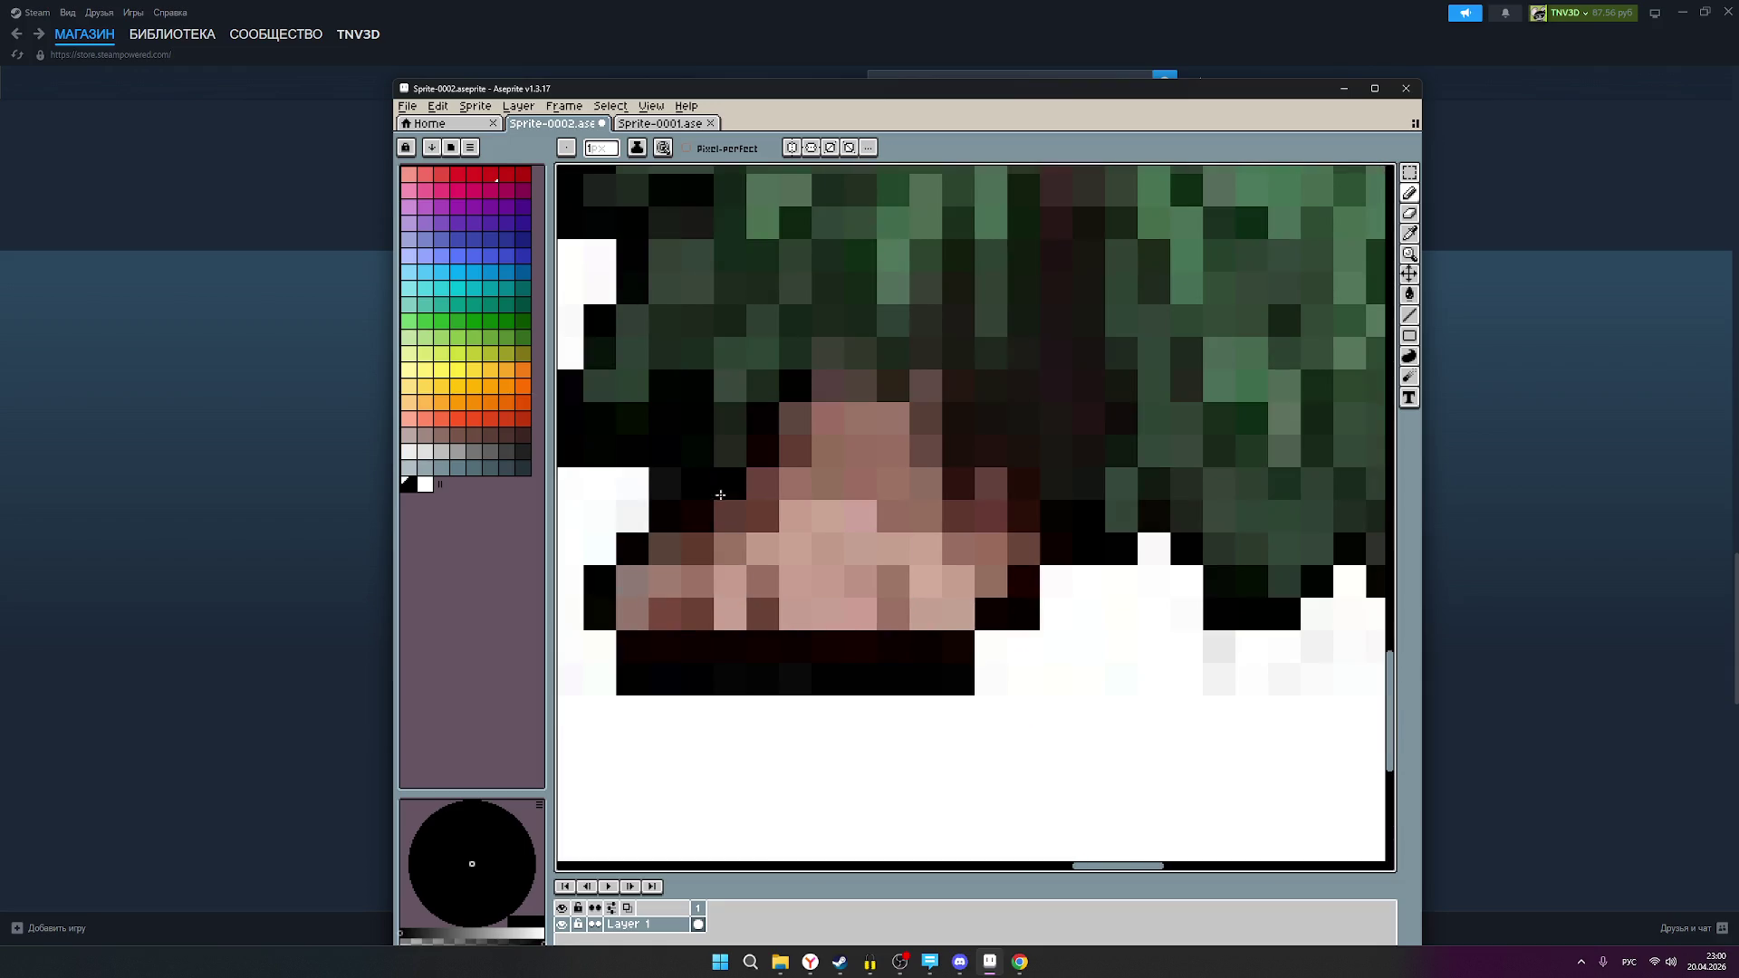
{"action": "scroll", "coordinate": [804, 621], "scroll_direction": "up", "scroll_amount": 3}
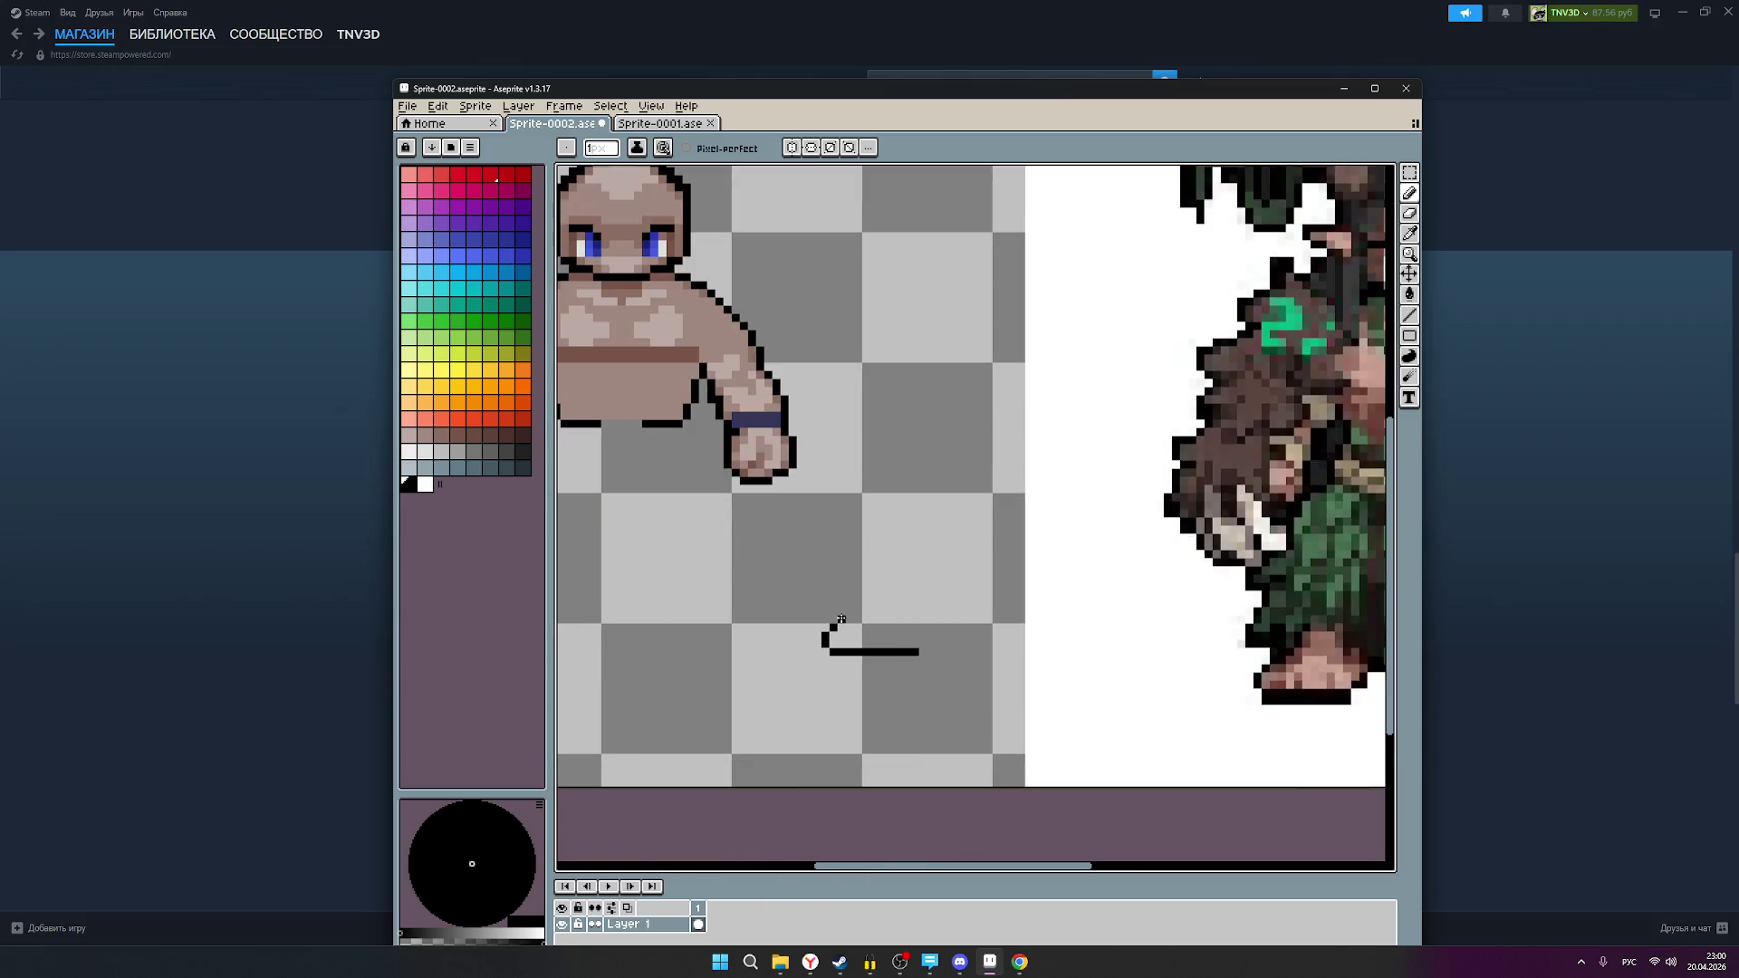
{"action": "scroll", "coordinate": [962, 666], "scroll_direction": "down", "scroll_amount": 3}
{"action": "scroll", "coordinate": [915, 660], "scroll_direction": "up", "scroll_amount": 2}
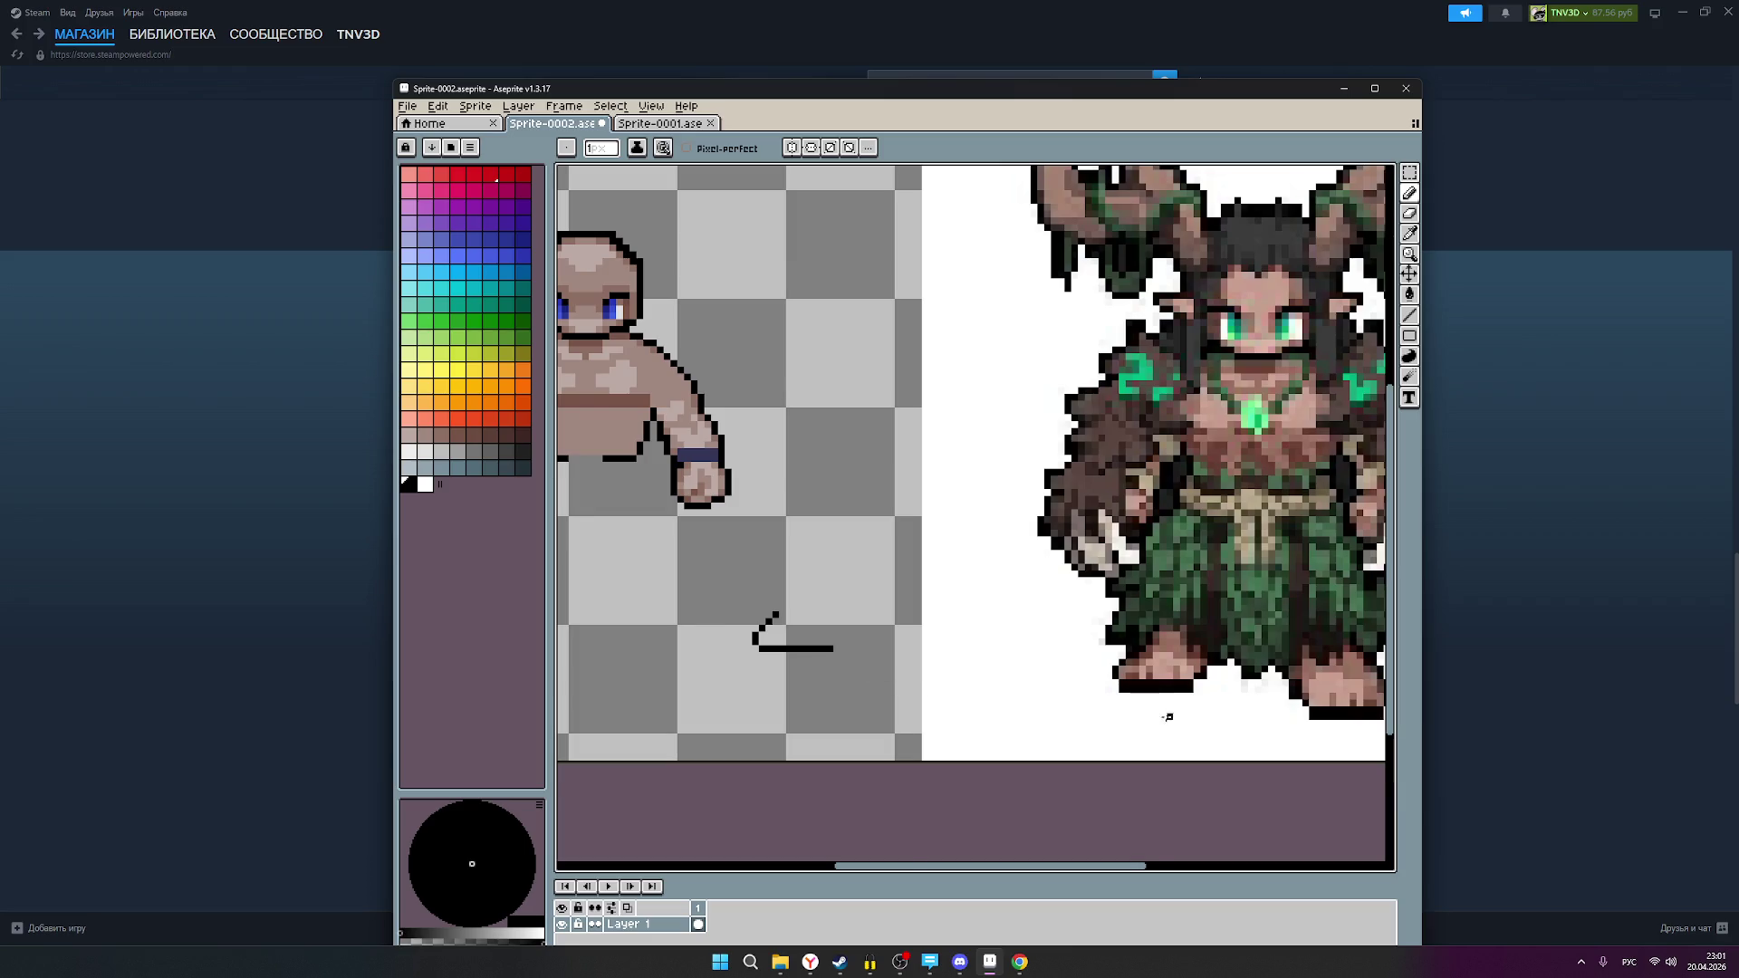
{"action": "scroll", "coordinate": [1167, 717], "scroll_direction": "up", "scroll_amount": 2}
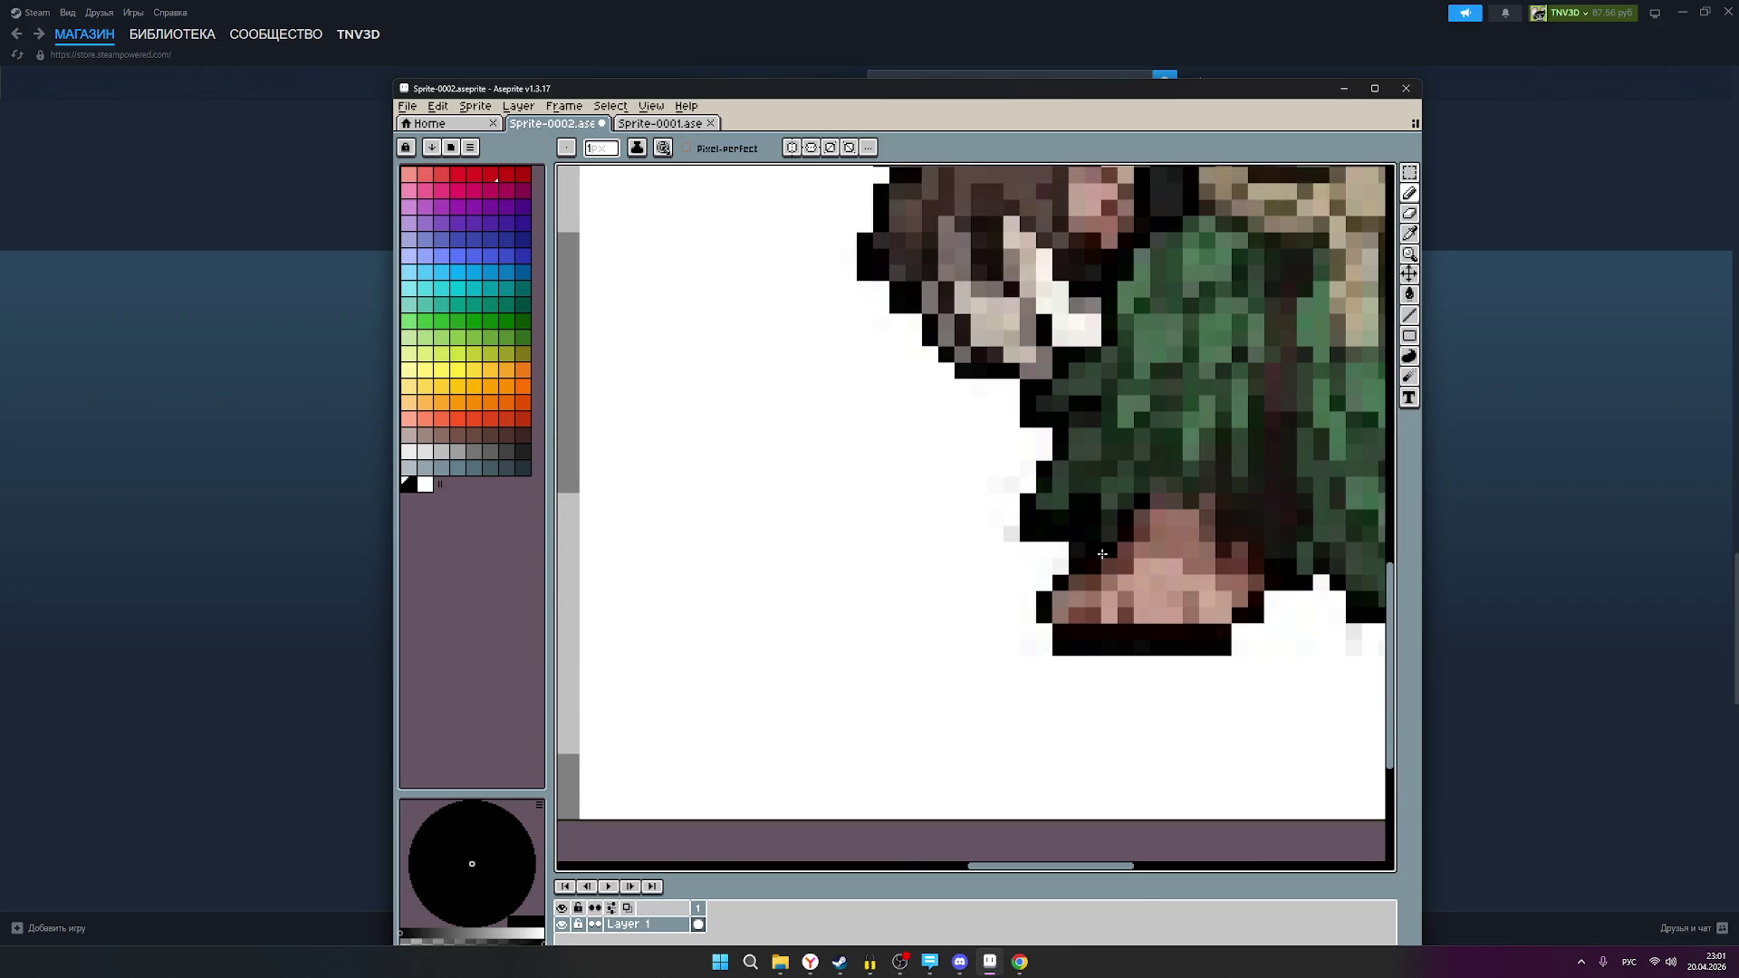
{"action": "left_click", "coordinate": [1029, 584]}
{"action": "key", "text": "ctrl+z"}
Step: Extend the black line diagonally up-right to form an angled foot outline
{"action": "scroll", "coordinate": [973, 587], "scroll_direction": "down", "scroll_amount": 3}
{"action": "scroll", "coordinate": [962, 593], "scroll_direction": "down", "scroll_amount": 1}
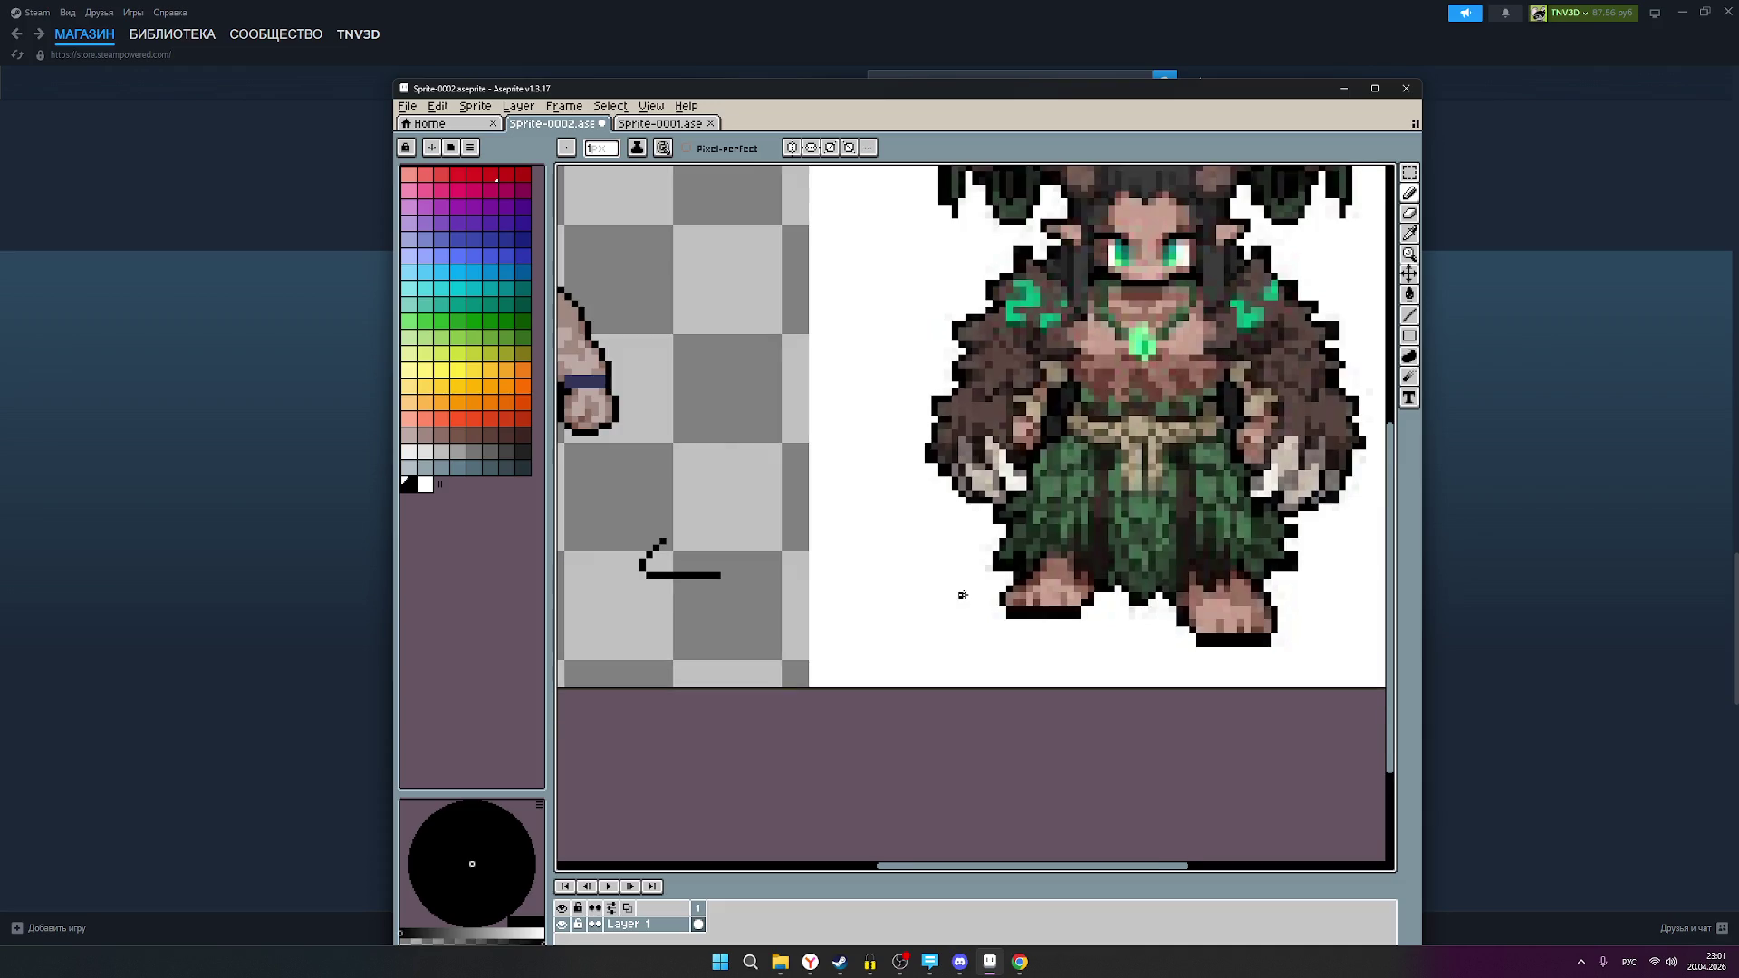
{"action": "scroll", "coordinate": [955, 596], "scroll_direction": "up", "scroll_amount": 2}
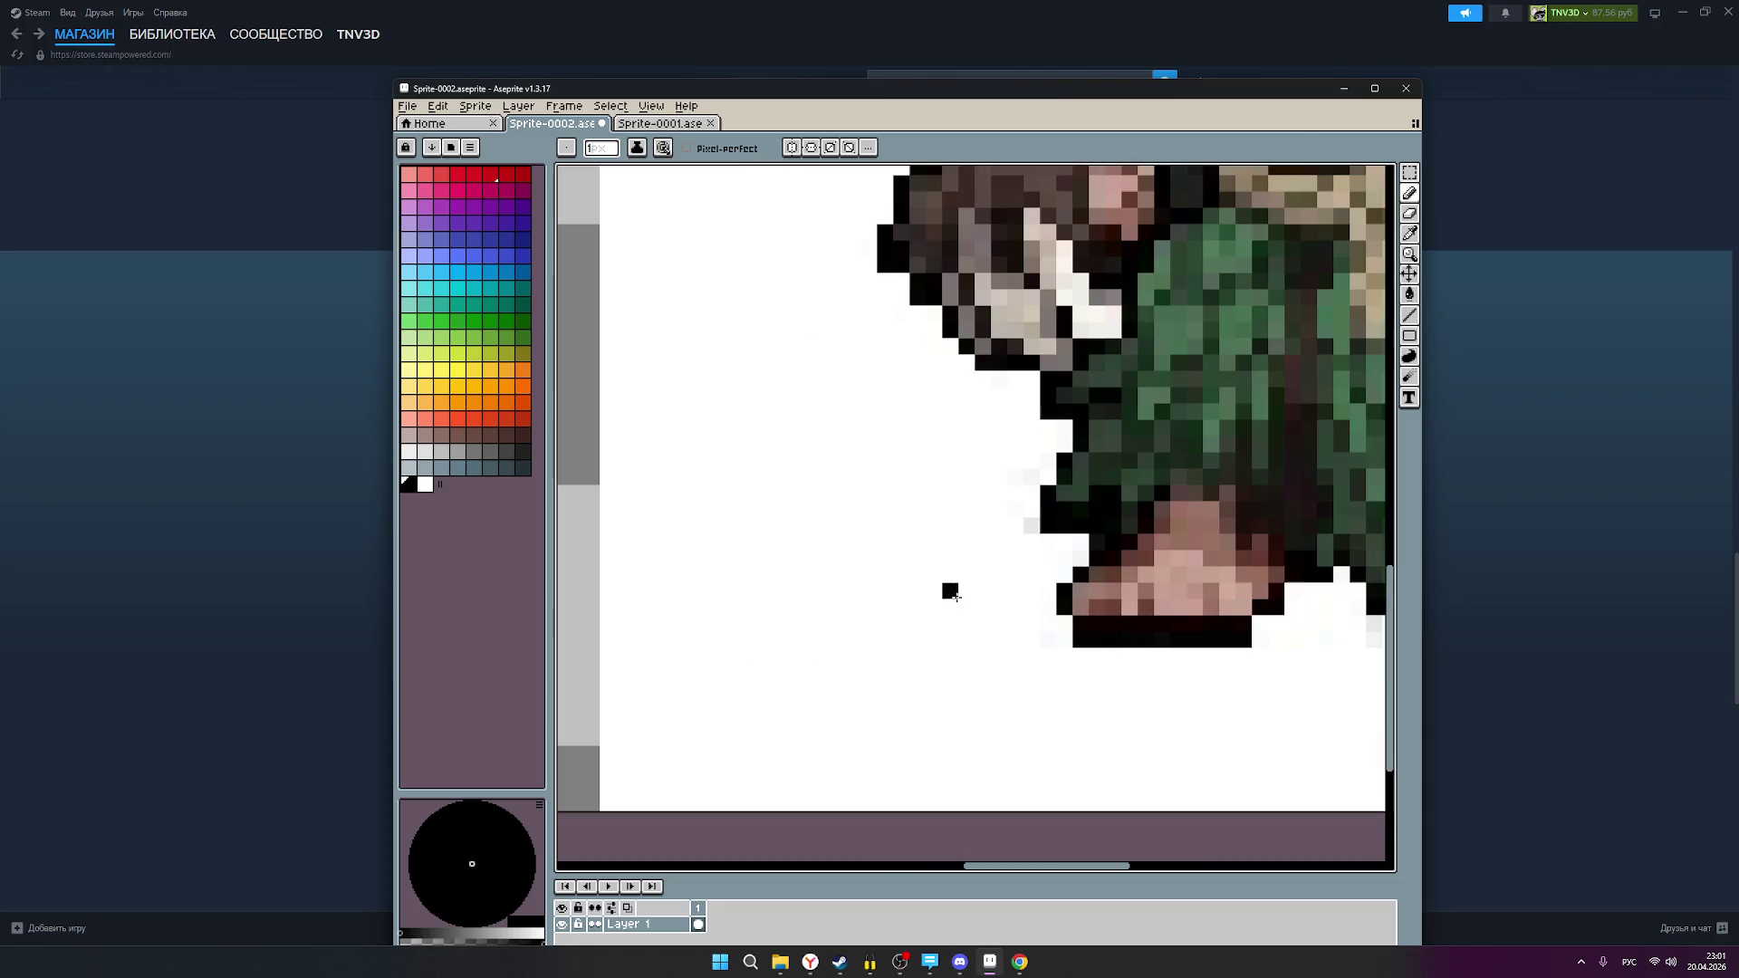
{"action": "scroll", "coordinate": [963, 594], "scroll_direction": "down", "scroll_amount": 1}
{"action": "scroll", "coordinate": [966, 594], "scroll_direction": "up", "scroll_amount": 2}
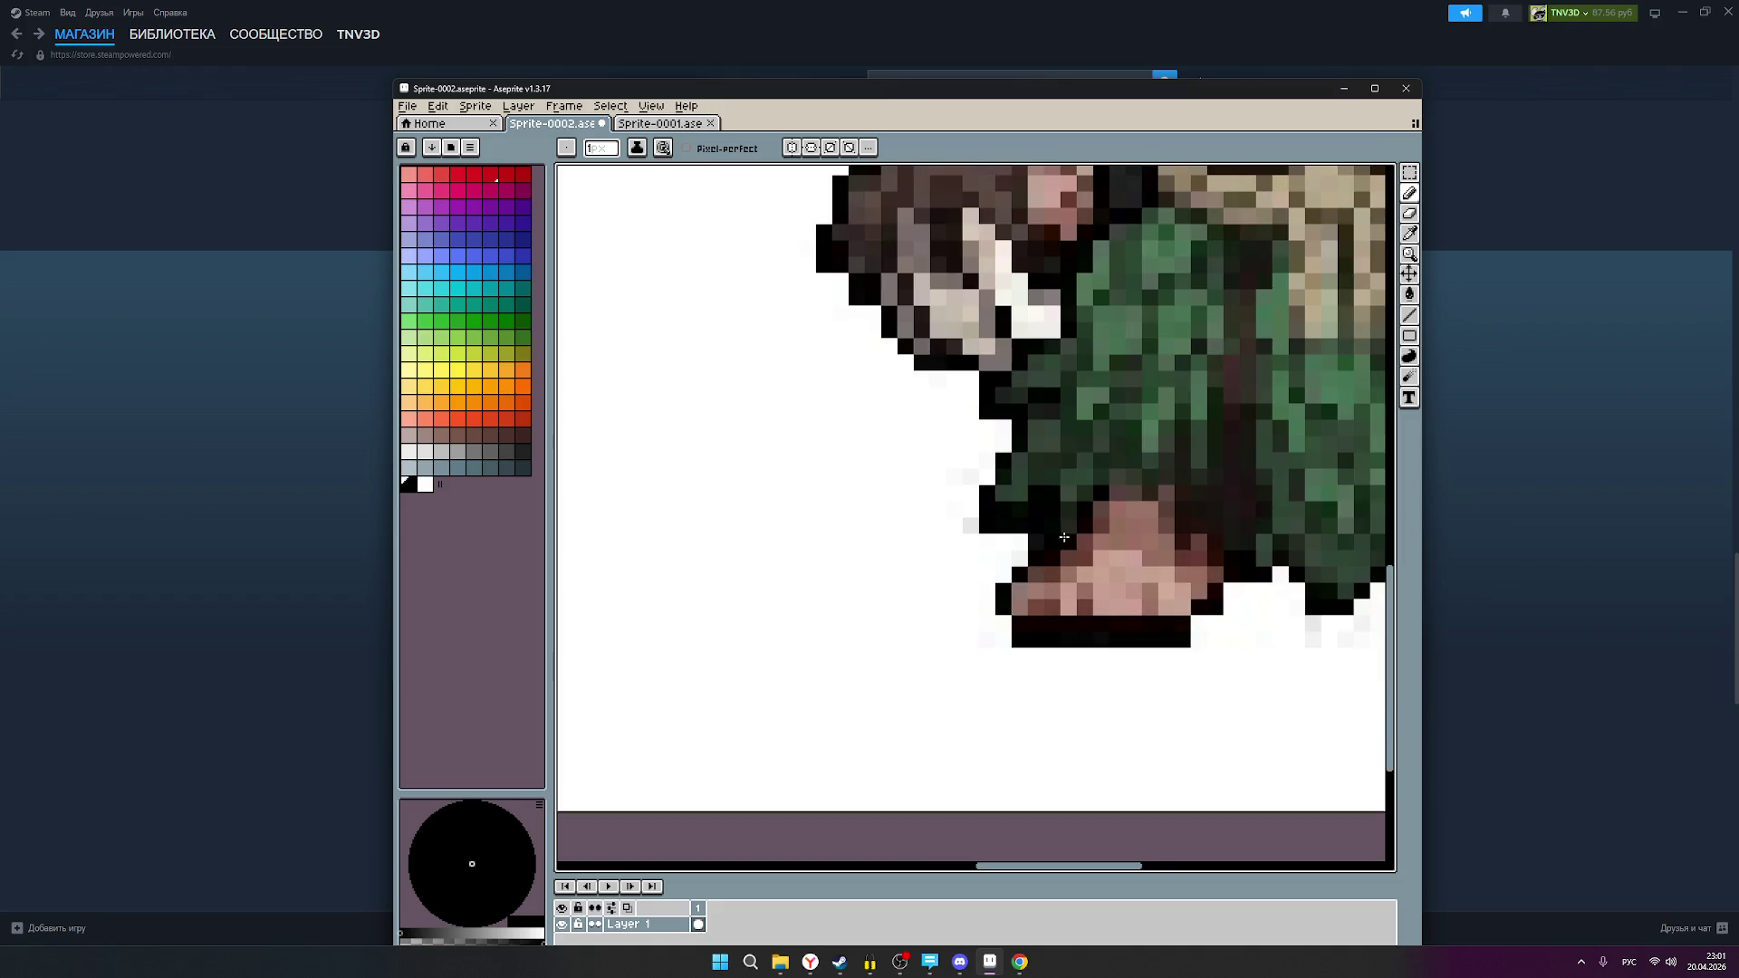
{"action": "left_click_drag", "start_coordinate": [857, 592], "coordinate": [1207, 560]}
{"action": "mouse_move", "coordinate": [765, 585]}
{"action": "left_mouse_down"}
{"action": "mouse_move", "coordinate": [1017, 617]}
{"action": "mouse_move", "coordinate": [1182, 676]}
{"action": "left_mouse_up"}
{"action": "left_click_drag", "start_coordinate": [931, 529], "coordinate": [996, 465]}
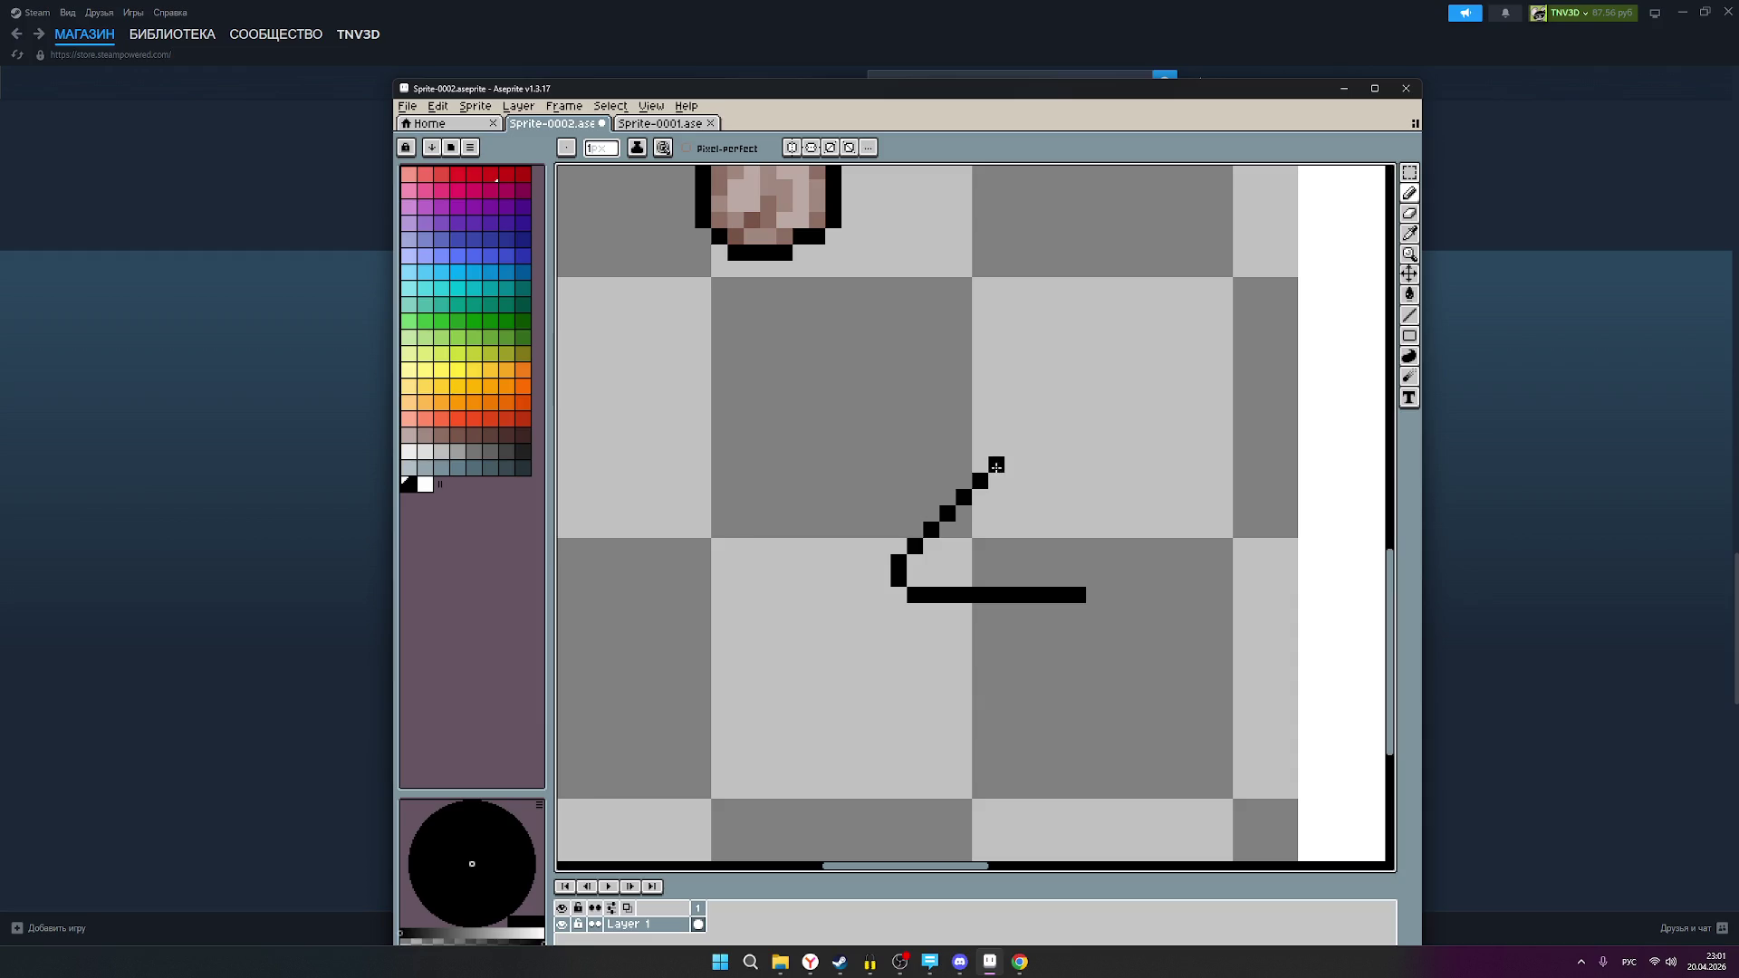
{"action": "scroll", "coordinate": [1014, 566], "scroll_direction": "down", "scroll_amount": 2}
{"action": "left_click_drag", "start_coordinate": [1094, 628], "coordinate": [816, 651]}
{"action": "scroll", "coordinate": [816, 650], "scroll_direction": "down", "scroll_amount": 1}
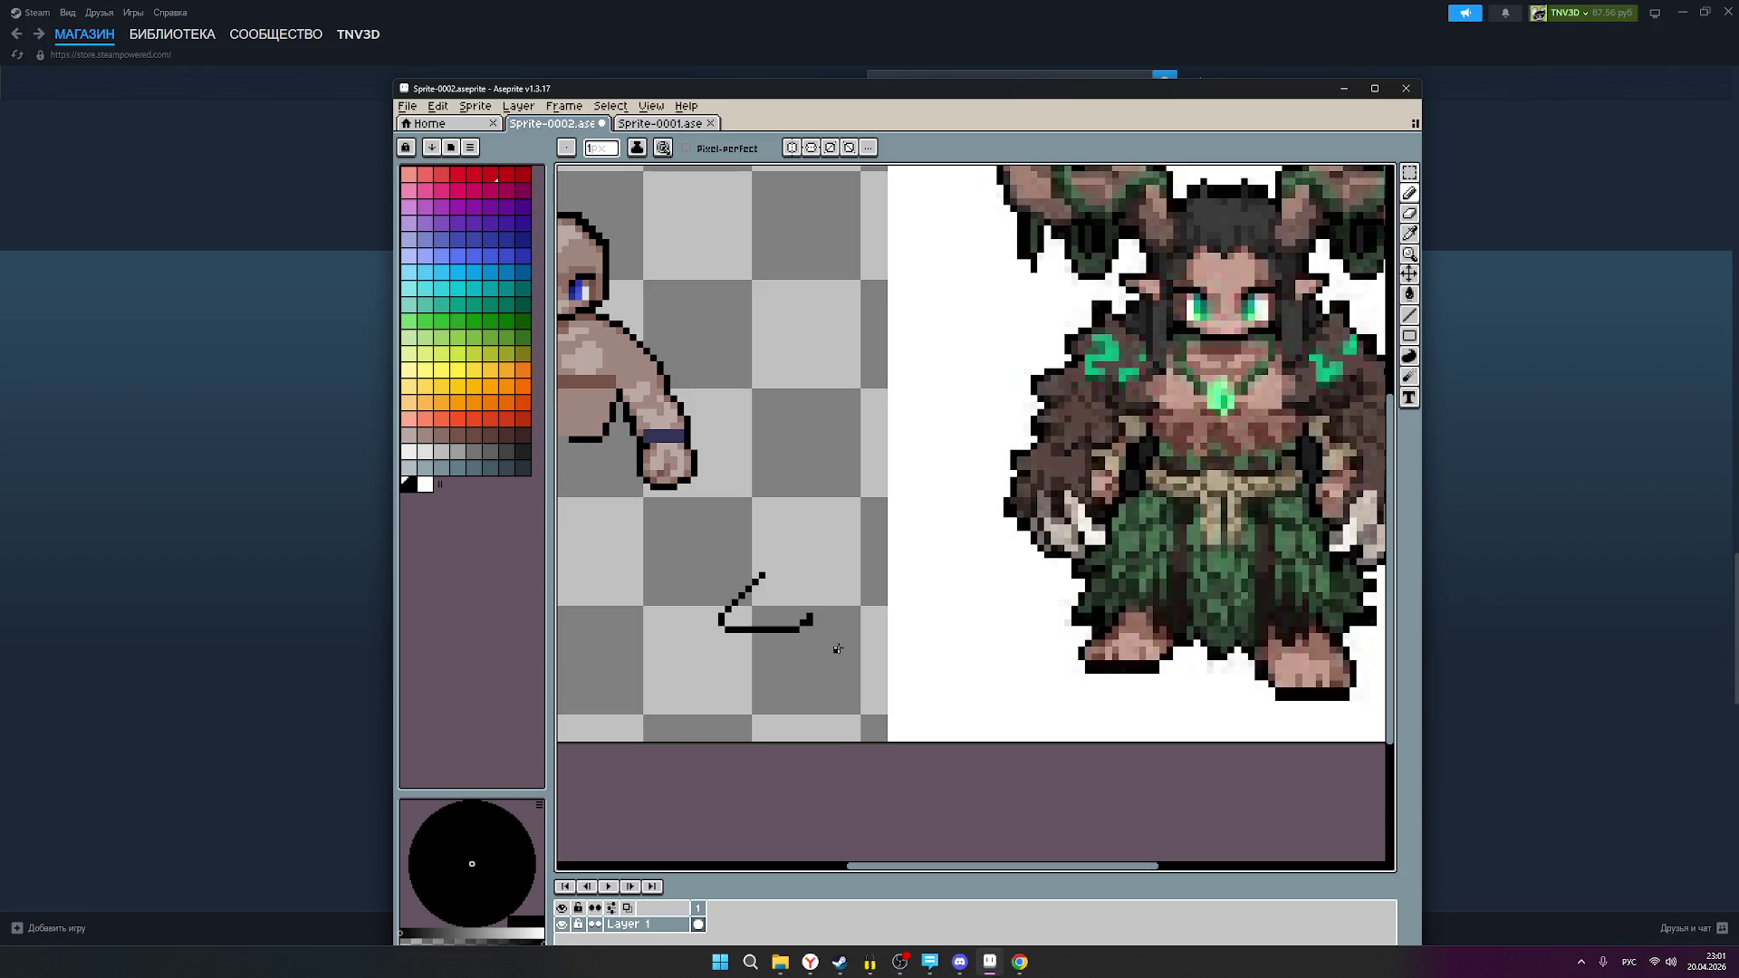
{"action": "scroll", "coordinate": [802, 641], "scroll_direction": "down", "scroll_amount": 2}
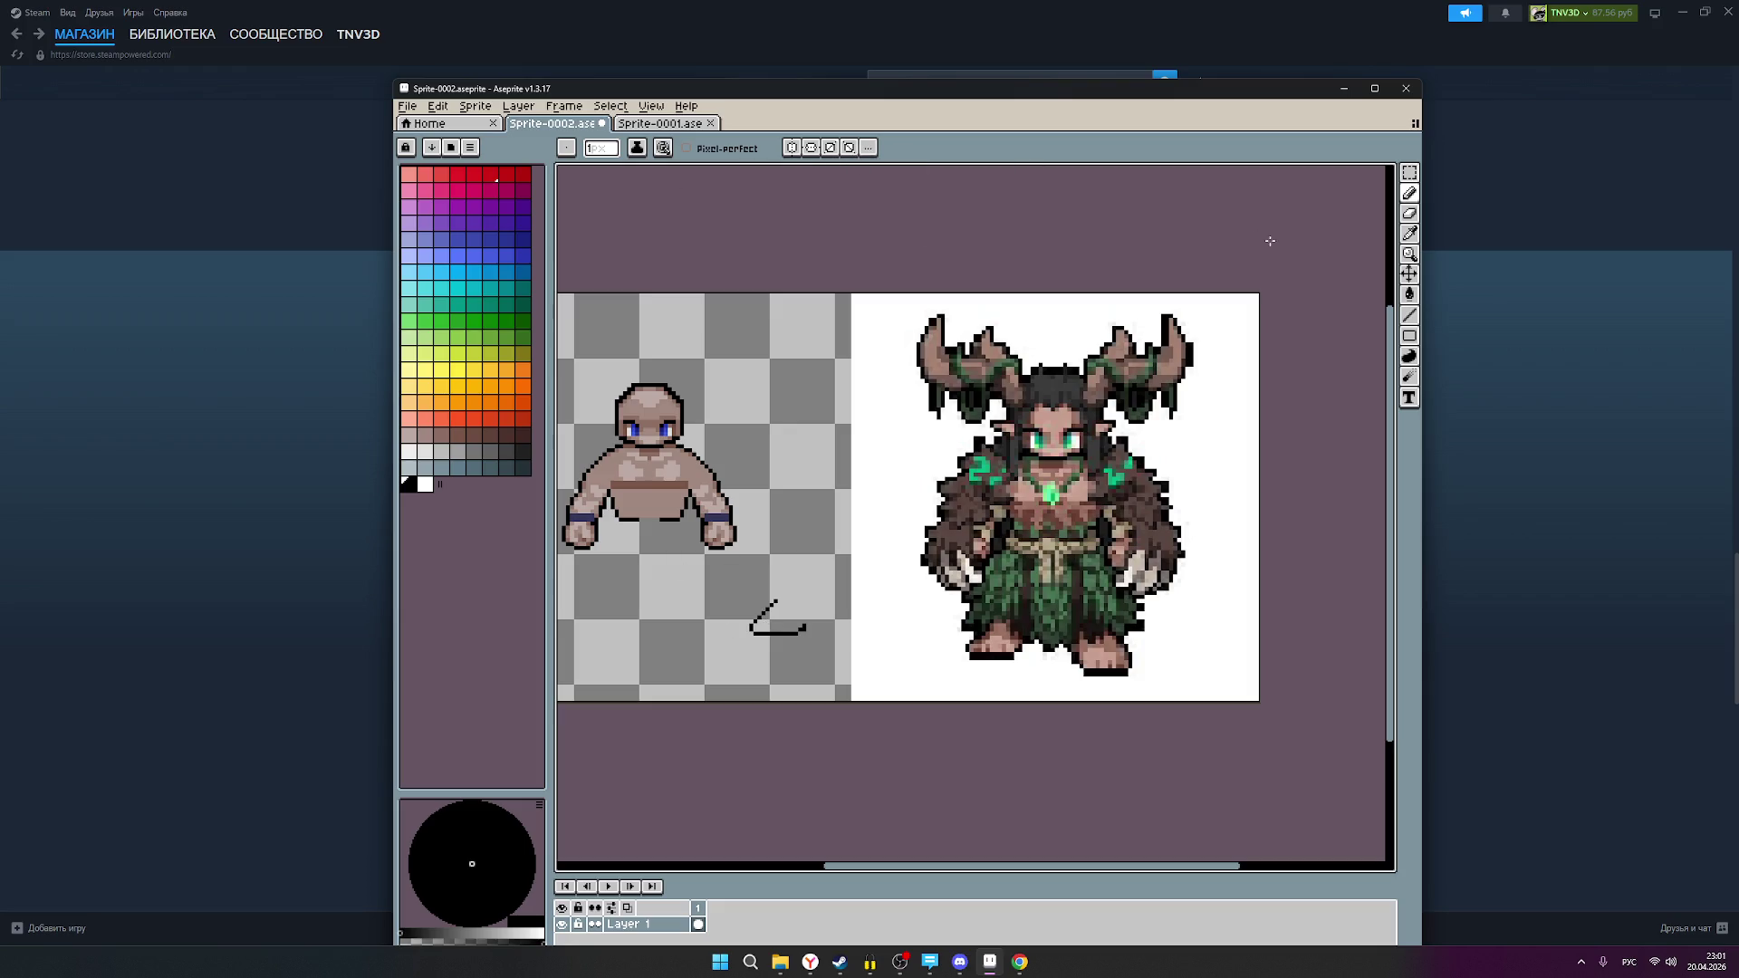
{"action": "left_click", "coordinate": [1410, 173]}
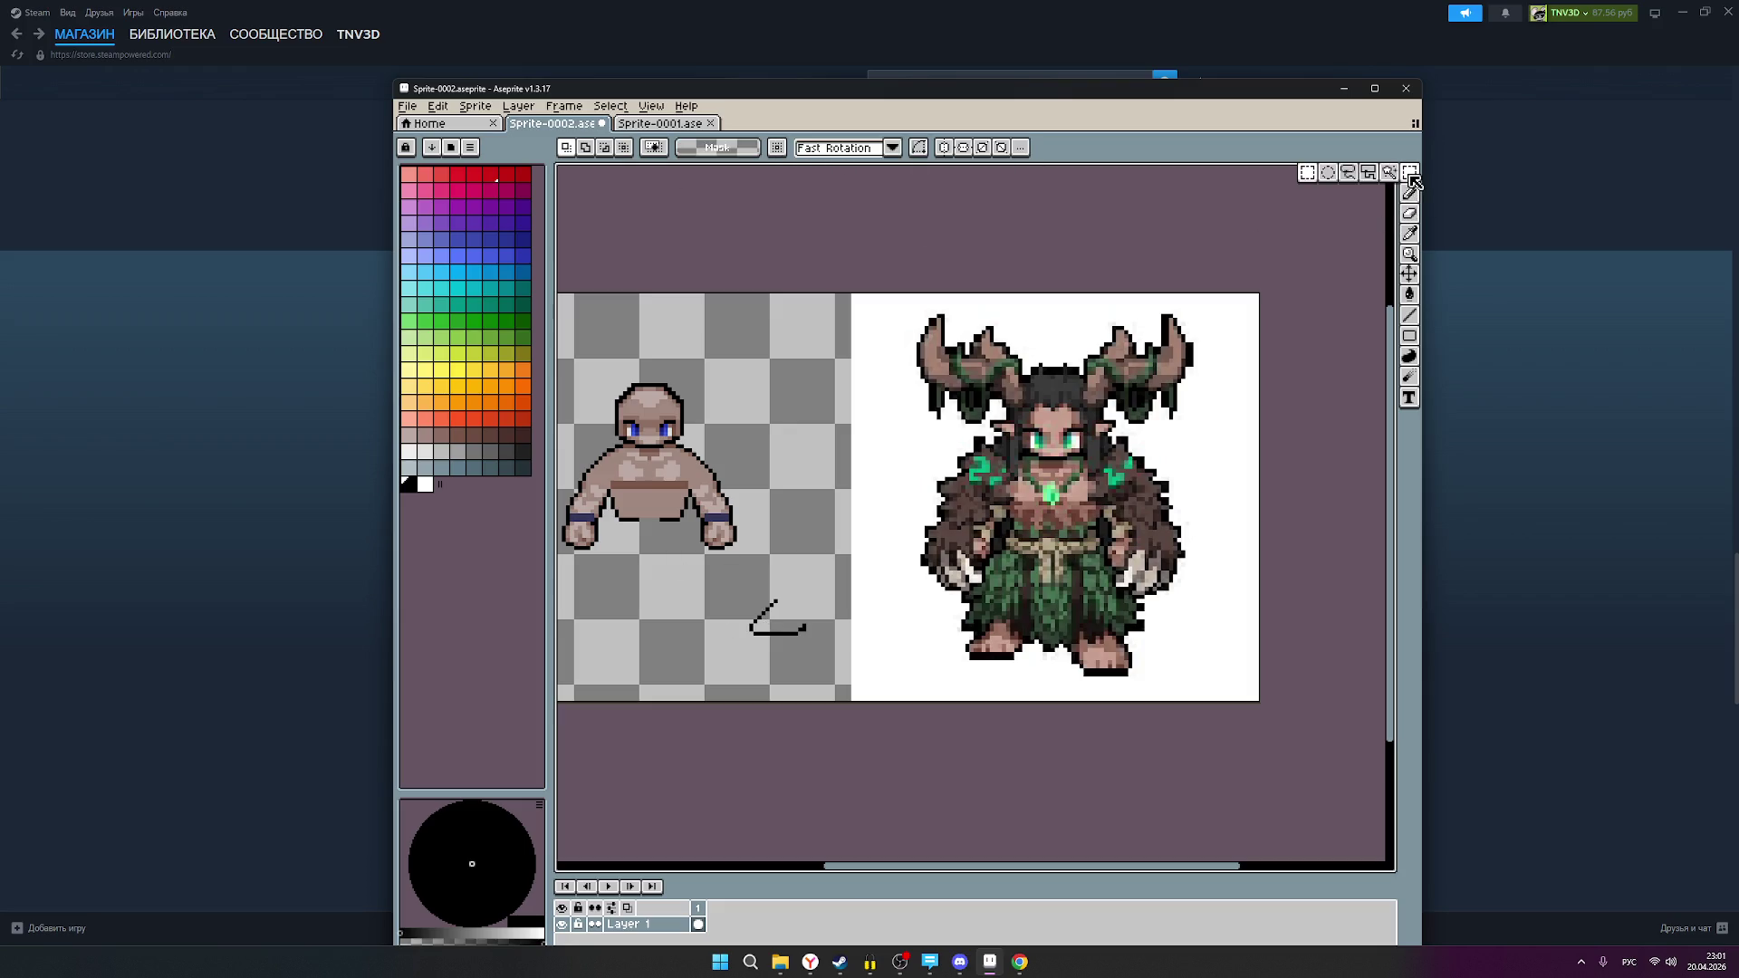
Step: Select the angled black foot line and try nudging it with the arrow keys
{"action": "mouse_move", "coordinate": [744, 652]}
{"action": "left_mouse_down"}
{"action": "mouse_move", "coordinate": [814, 594]}
{"action": "mouse_move", "coordinate": [804, 604]}
{"action": "left_mouse_up"}
{"action": "left_click", "coordinate": [737, 642]}
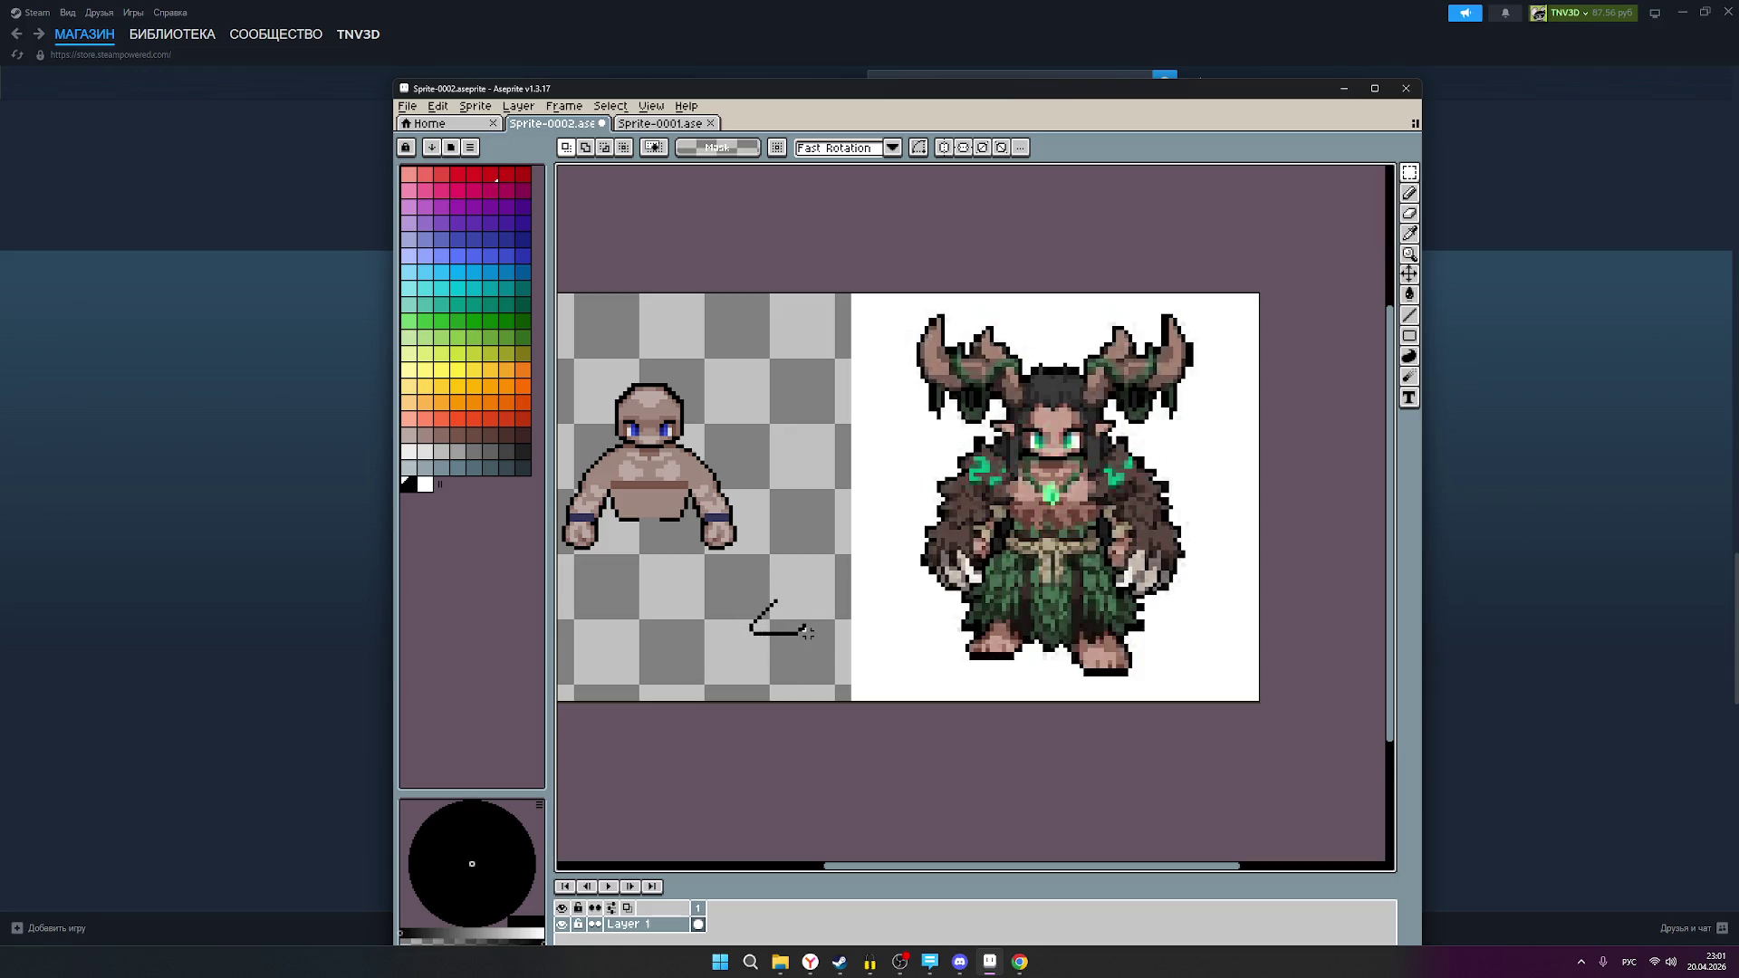
{"action": "mouse_move", "coordinate": [807, 632]}
{"action": "left_mouse_down"}
{"action": "mouse_move", "coordinate": [754, 597]}
{"action": "mouse_move", "coordinate": [792, 627]}
{"action": "mouse_move", "coordinate": [1001, 644]}
{"action": "mouse_move", "coordinate": [814, 646]}
{"action": "mouse_move", "coordinate": [805, 620]}
{"action": "mouse_move", "coordinate": [788, 645]}
{"action": "mouse_move", "coordinate": [717, 624]}
{"action": "mouse_move", "coordinate": [910, 675]}
{"action": "mouse_move", "coordinate": [942, 635]}
{"action": "left_mouse_up"}
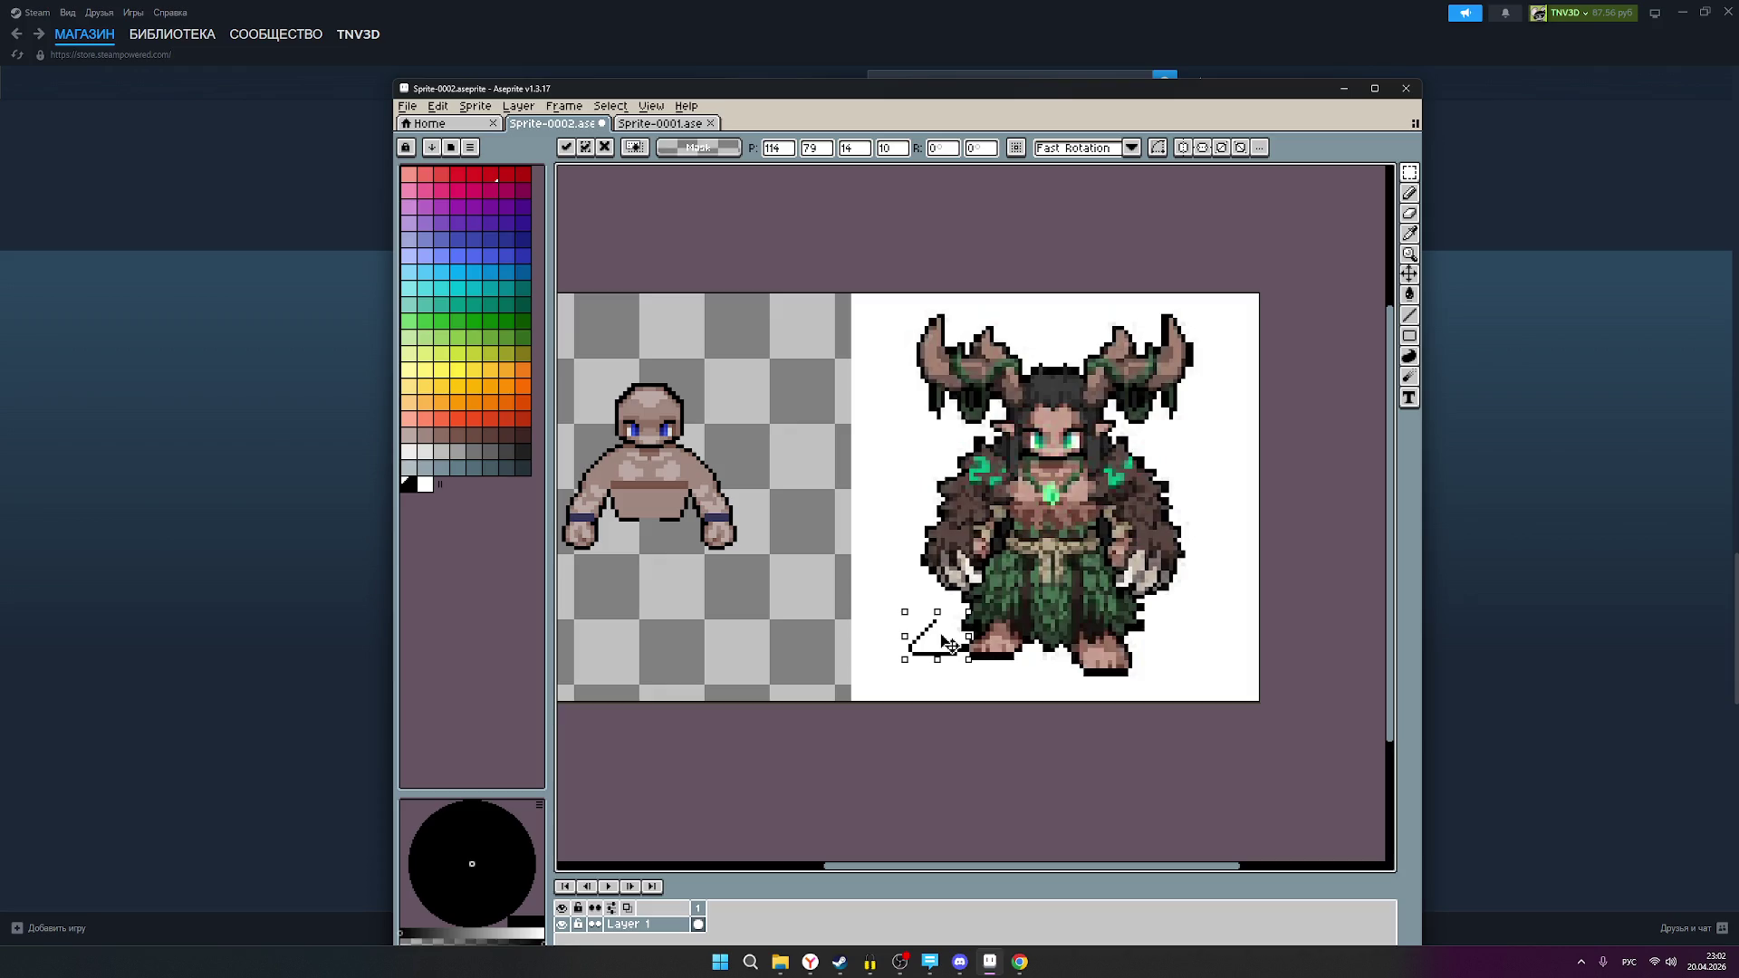
{"action": "key", "text": "Up"}
{"action": "key", "text": "Up"}
{"action": "key", "text": "Up"}
{"action": "key", "text": "Left"}
{"action": "key", "text": "Left"}
{"action": "mouse_move", "coordinate": [939, 668]}
{"action": "left_mouse_down"}
{"action": "mouse_move", "coordinate": [850, 667]}
{"action": "mouse_move", "coordinate": [784, 727]}
{"action": "mouse_move", "coordinate": [885, 668]}
{"action": "mouse_move", "coordinate": [987, 670]}
{"action": "mouse_move", "coordinate": [933, 697]}
{"action": "mouse_move", "coordinate": [937, 668]}
{"action": "mouse_move", "coordinate": [777, 654]}
{"action": "mouse_move", "coordinate": [941, 650]}
{"action": "left_mouse_up"}
{"action": "key", "text": "Right"}
{"action": "key", "text": "Right"}
{"action": "key", "text": "Up"}
{"action": "key", "text": "Left"}
{"action": "key", "text": "Left"}
{"action": "key", "text": "Down"}
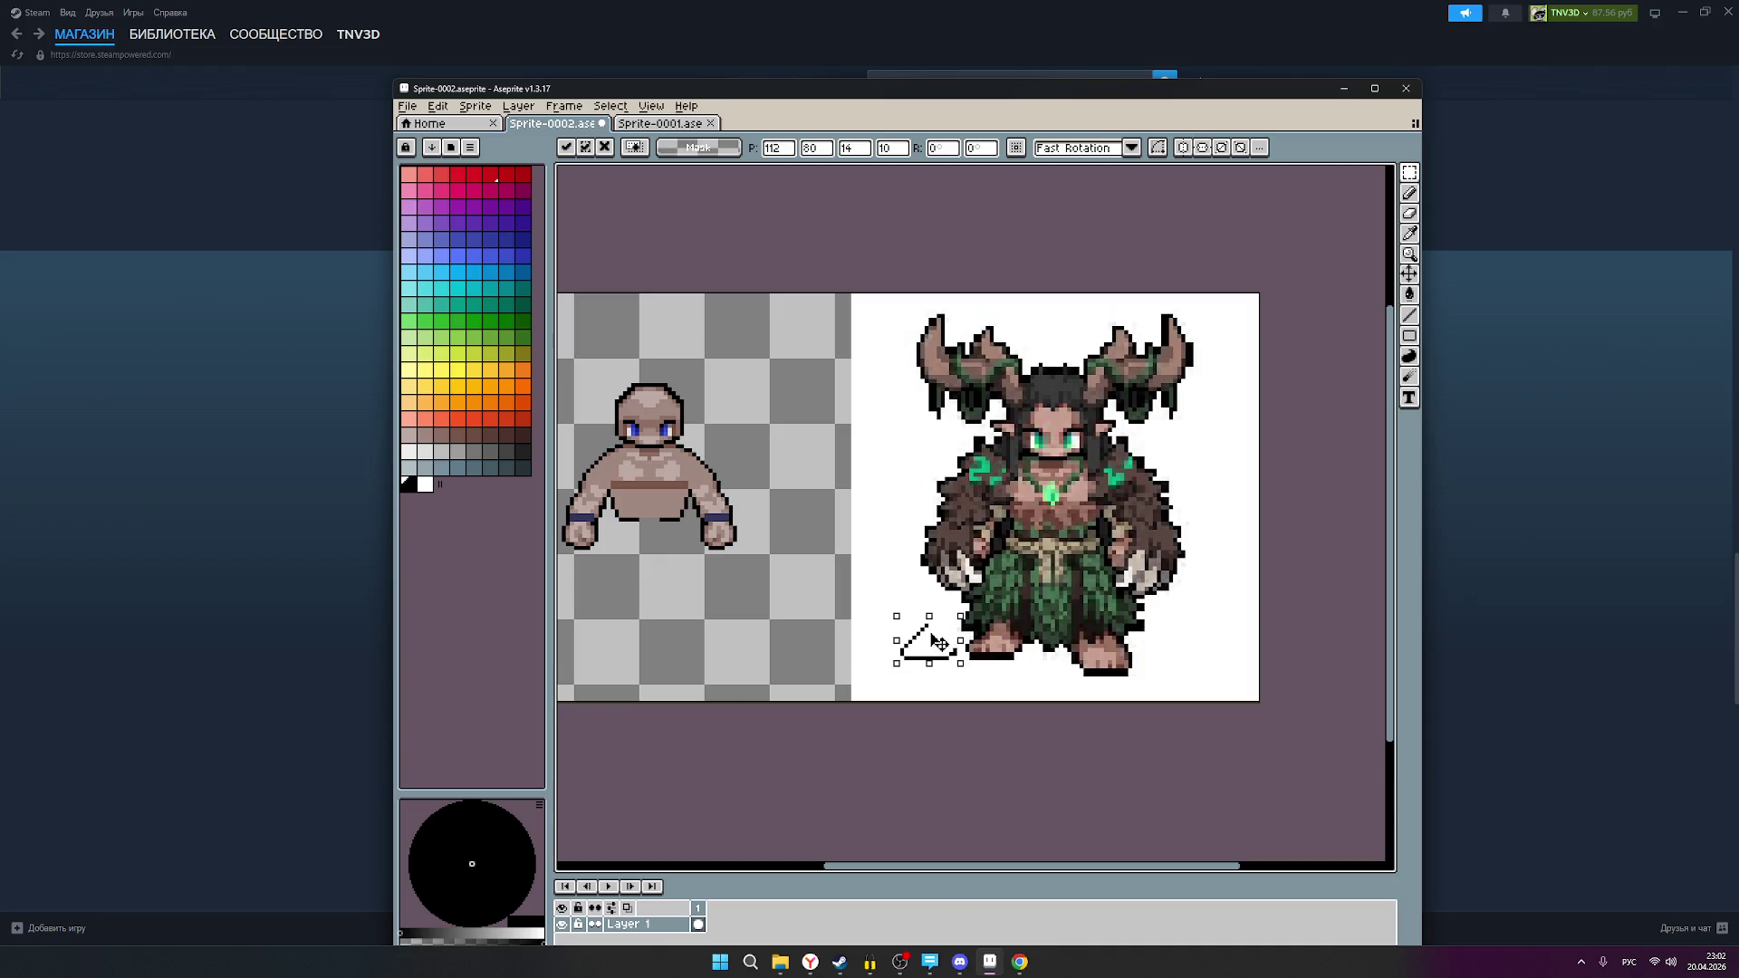
{"action": "key", "text": "shift+Right"}
{"action": "key", "text": "shift+Left"}
Step: Drag the foot line left beneath the base figure, raise it one pixel, and deselect
{"action": "left_click_drag", "start_coordinate": [921, 634], "coordinate": [625, 650]}
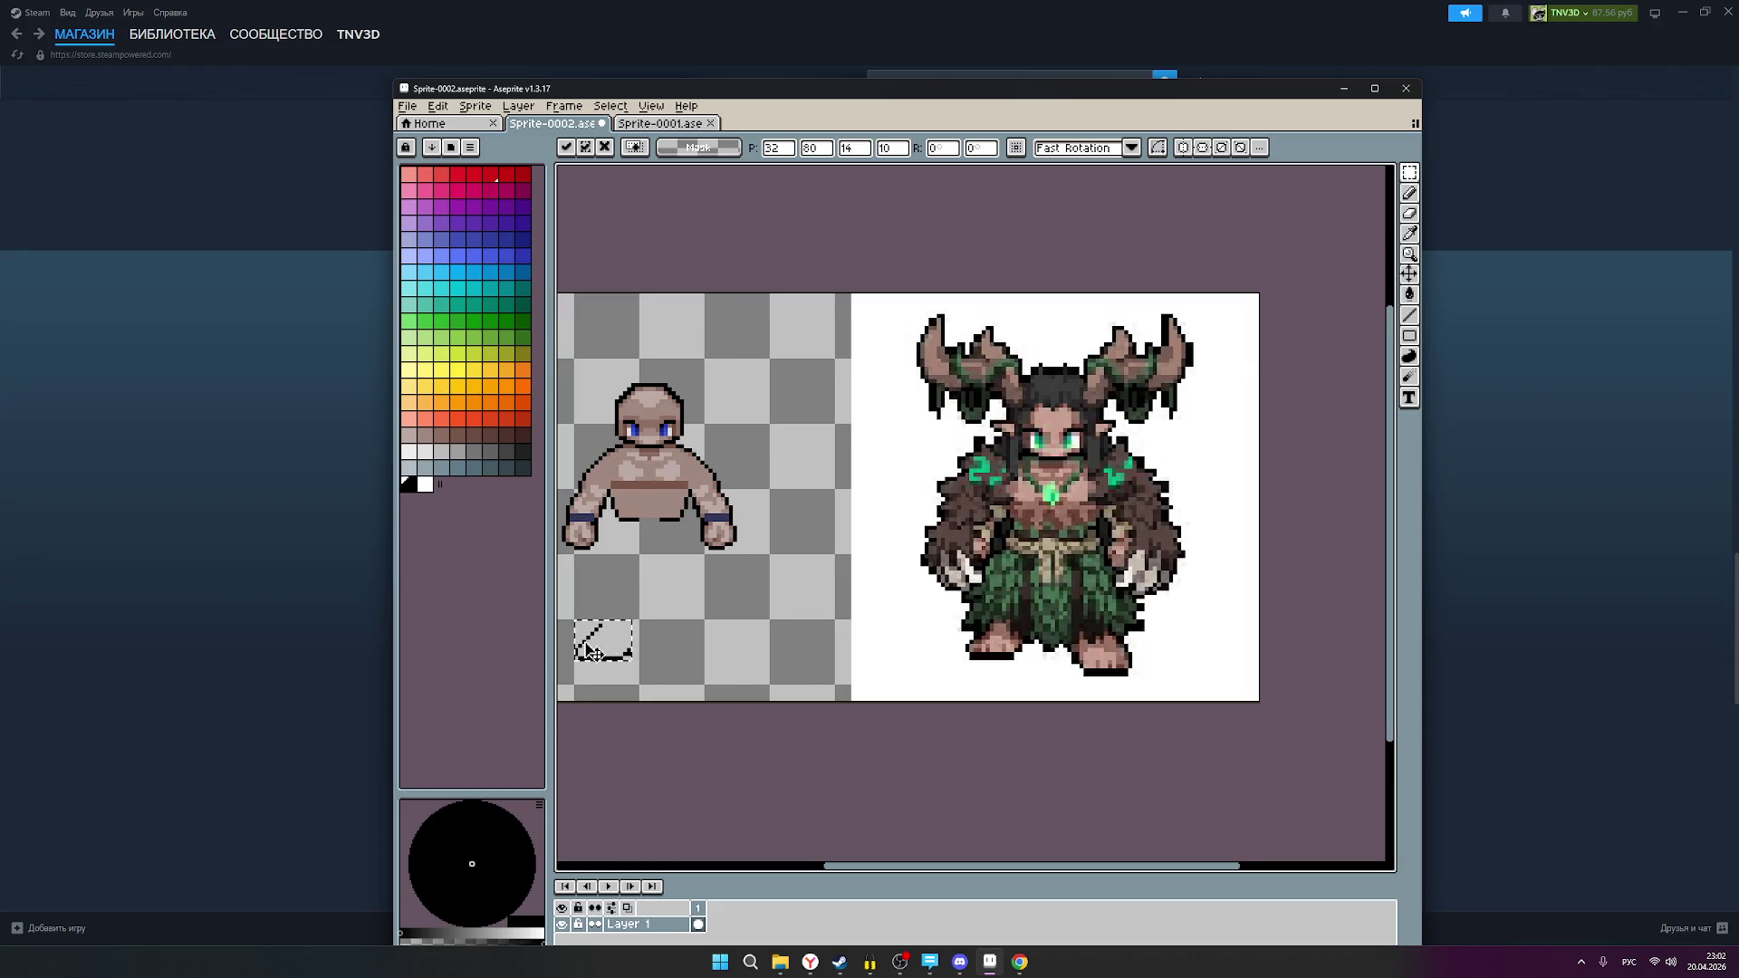
{"action": "scroll", "coordinate": [718, 628], "scroll_direction": "up", "scroll_amount": 2}
{"action": "scroll", "coordinate": [803, 645], "scroll_direction": "up", "scroll_amount": 1}
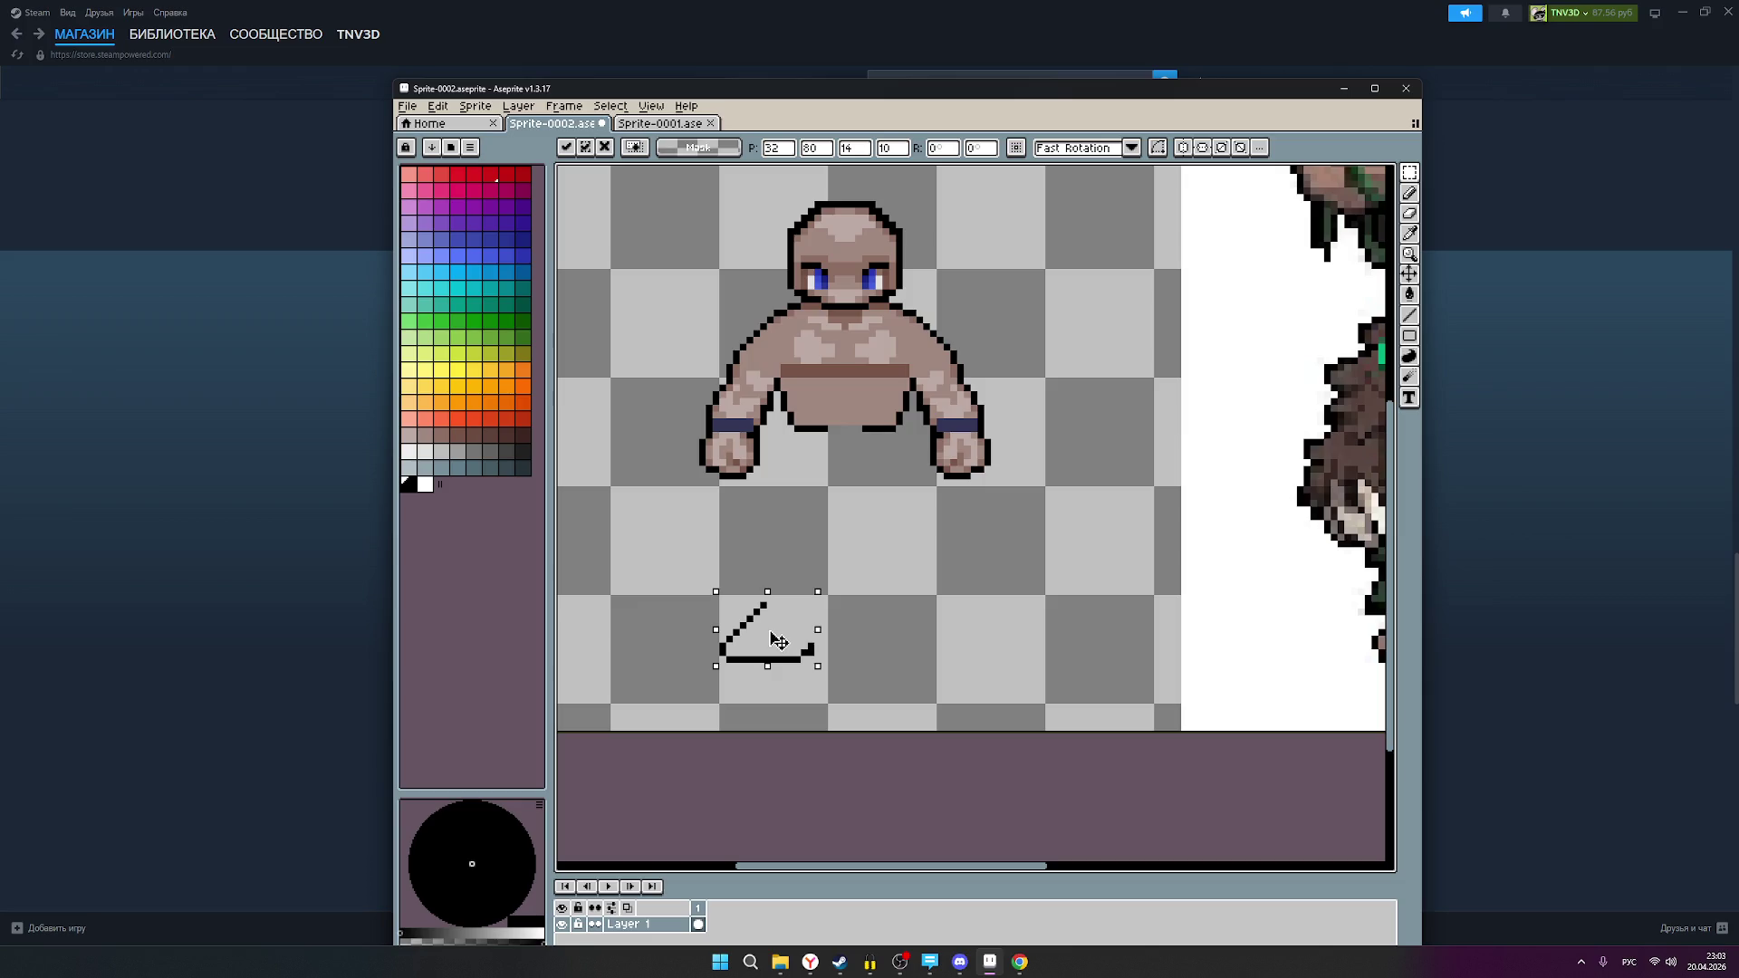
{"action": "left_click_drag", "start_coordinate": [779, 639], "coordinate": [779, 632]}
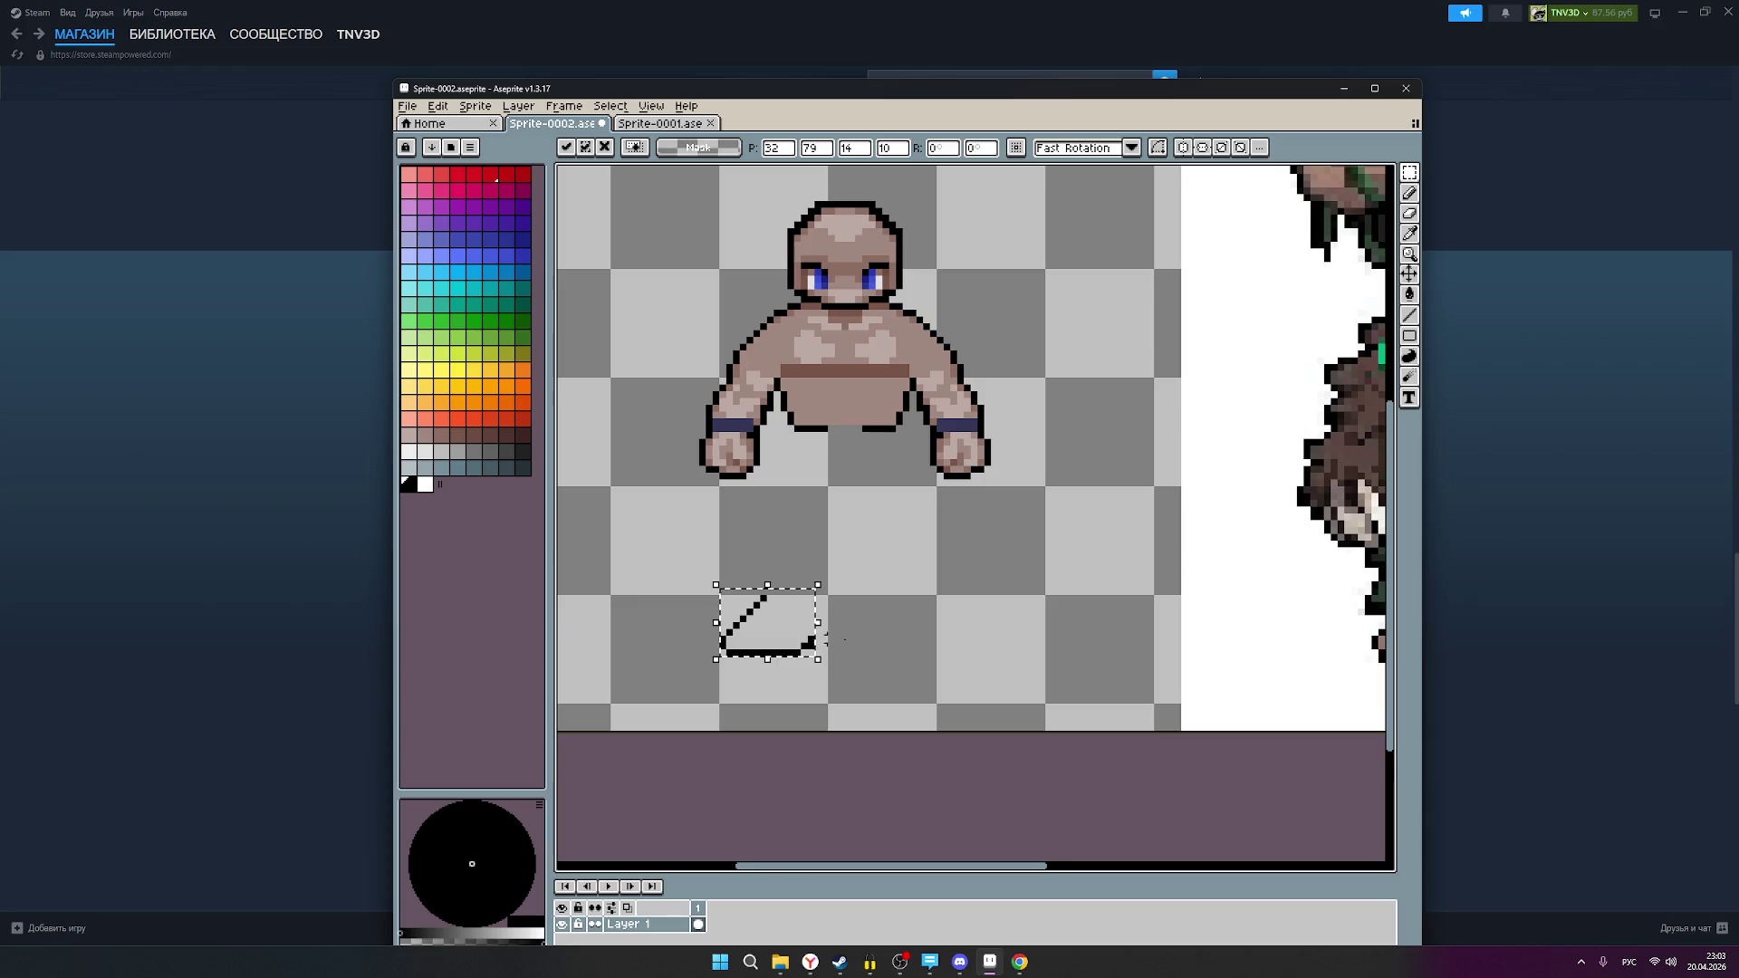
{"action": "scroll", "coordinate": [943, 610], "scroll_direction": "down", "scroll_amount": 3}
{"action": "left_click", "coordinate": [967, 599]}
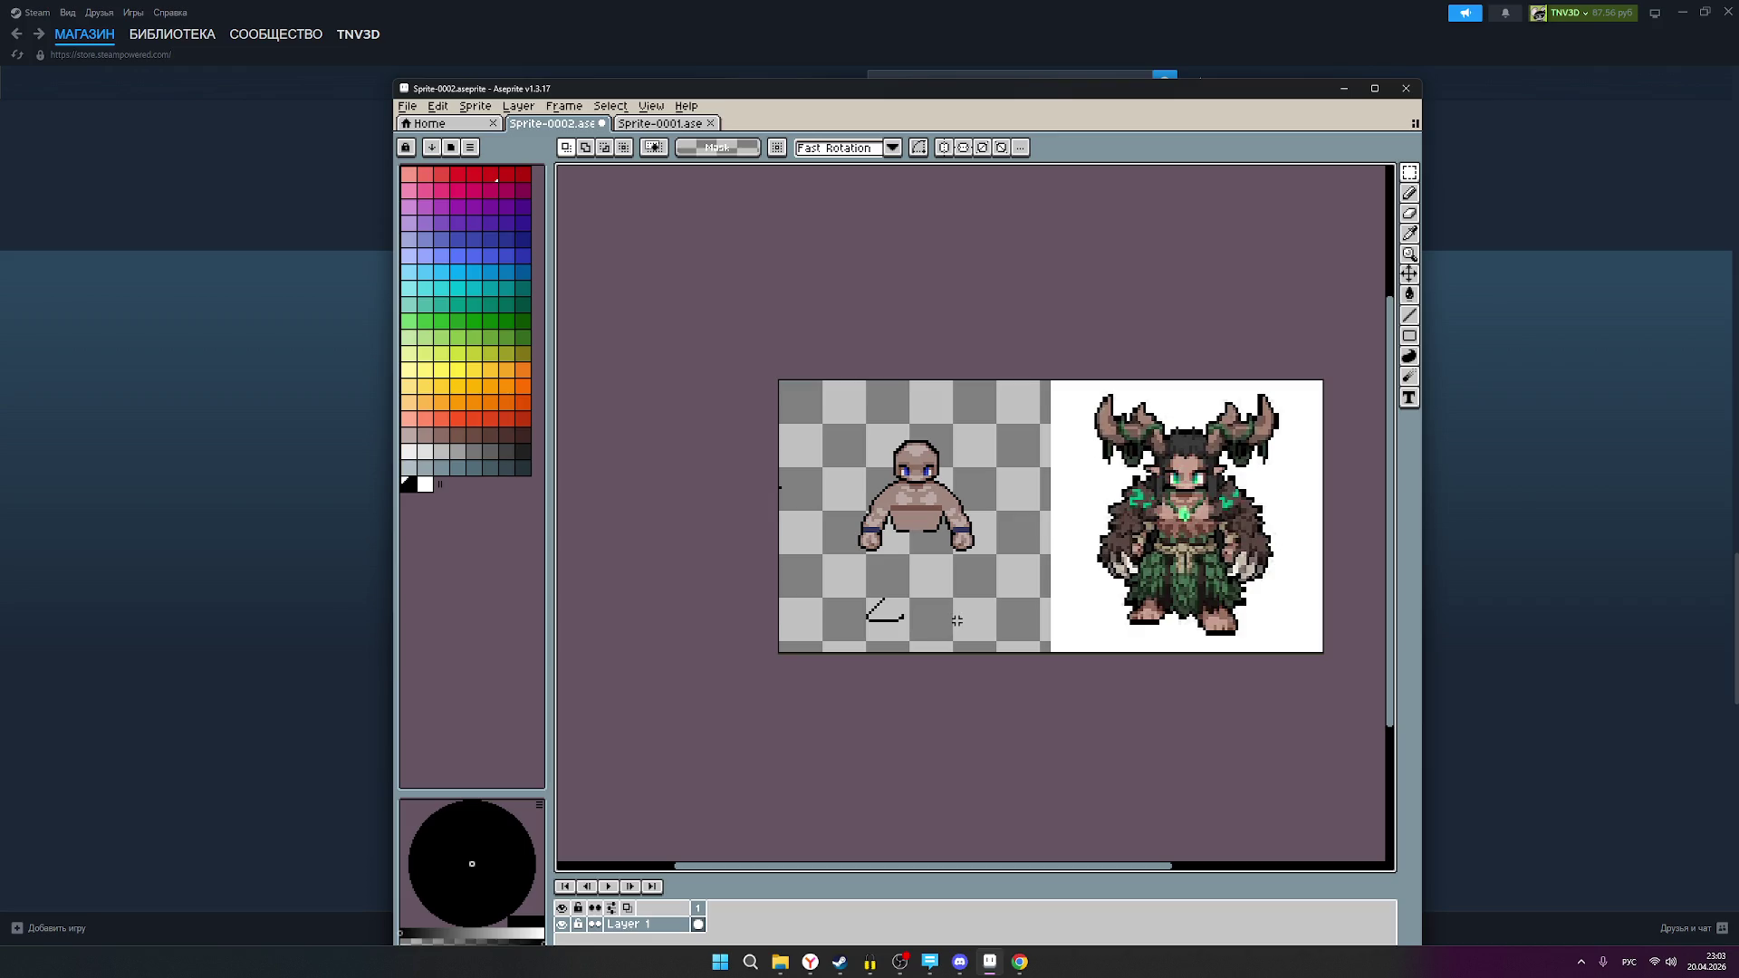
{"action": "scroll", "coordinate": [902, 619], "scroll_direction": "up", "scroll_amount": 1}
{"action": "scroll", "coordinate": [949, 611], "scroll_direction": "down", "scroll_amount": 1}
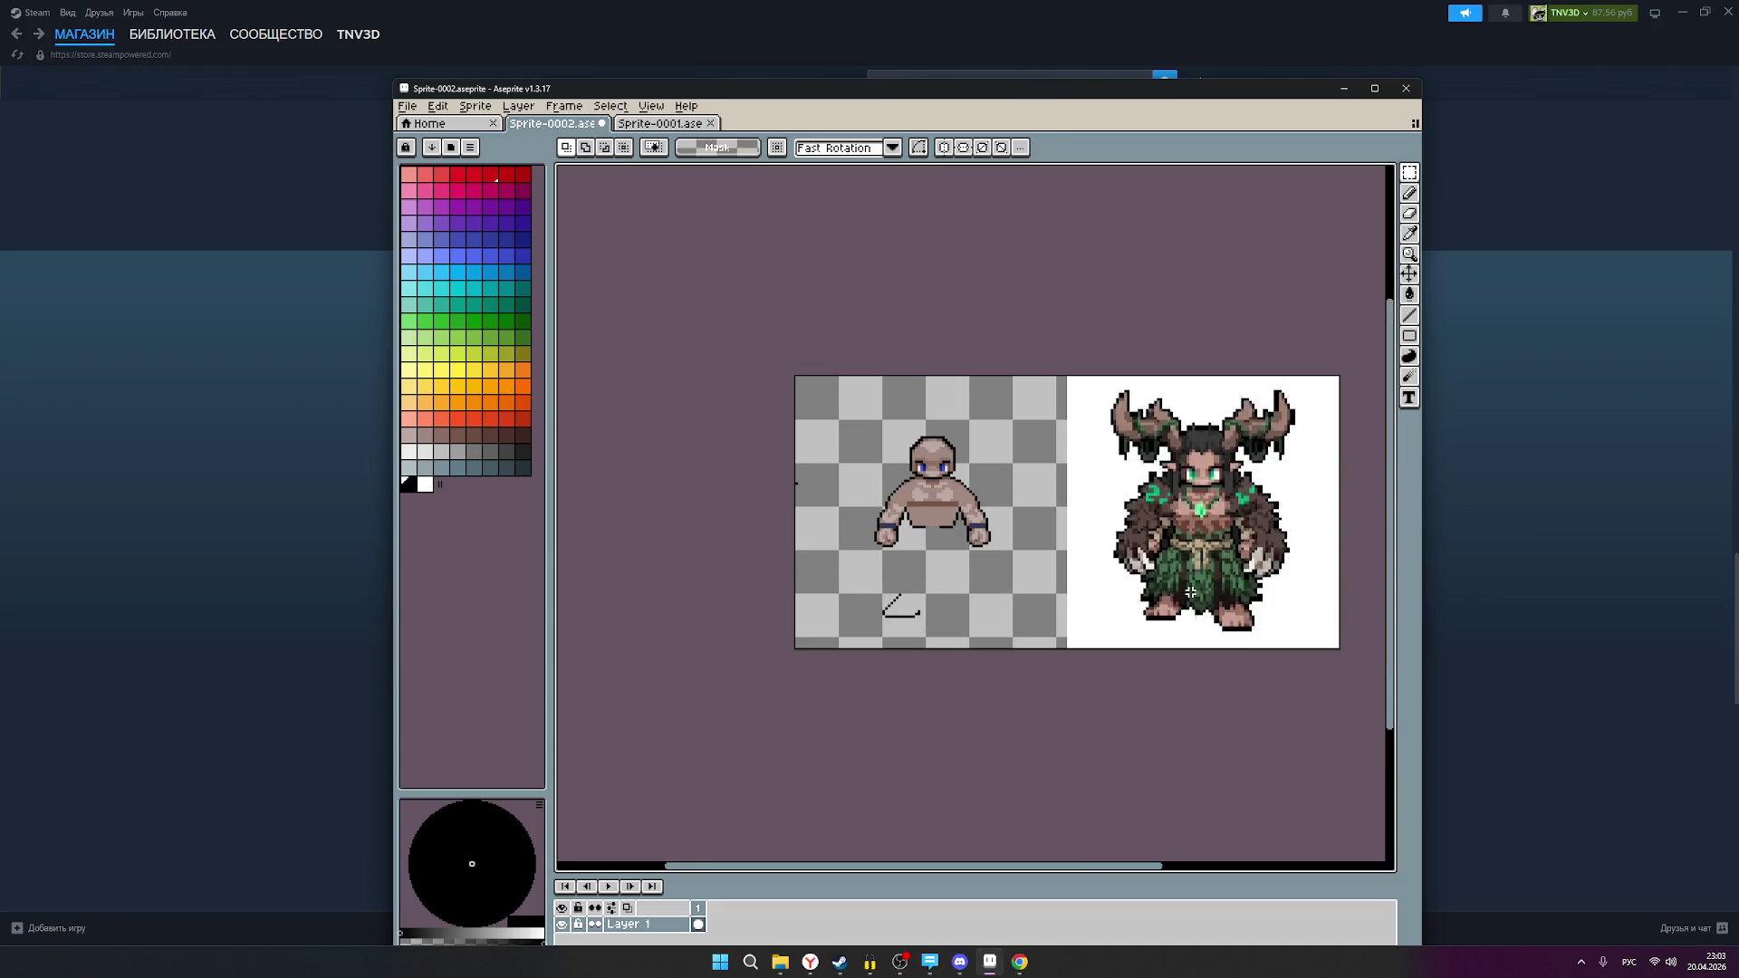
{"action": "scroll", "coordinate": [1178, 586], "scroll_direction": "down", "scroll_amount": 3}
{"action": "scroll", "coordinate": [1179, 584], "scroll_direction": "up", "scroll_amount": 3}
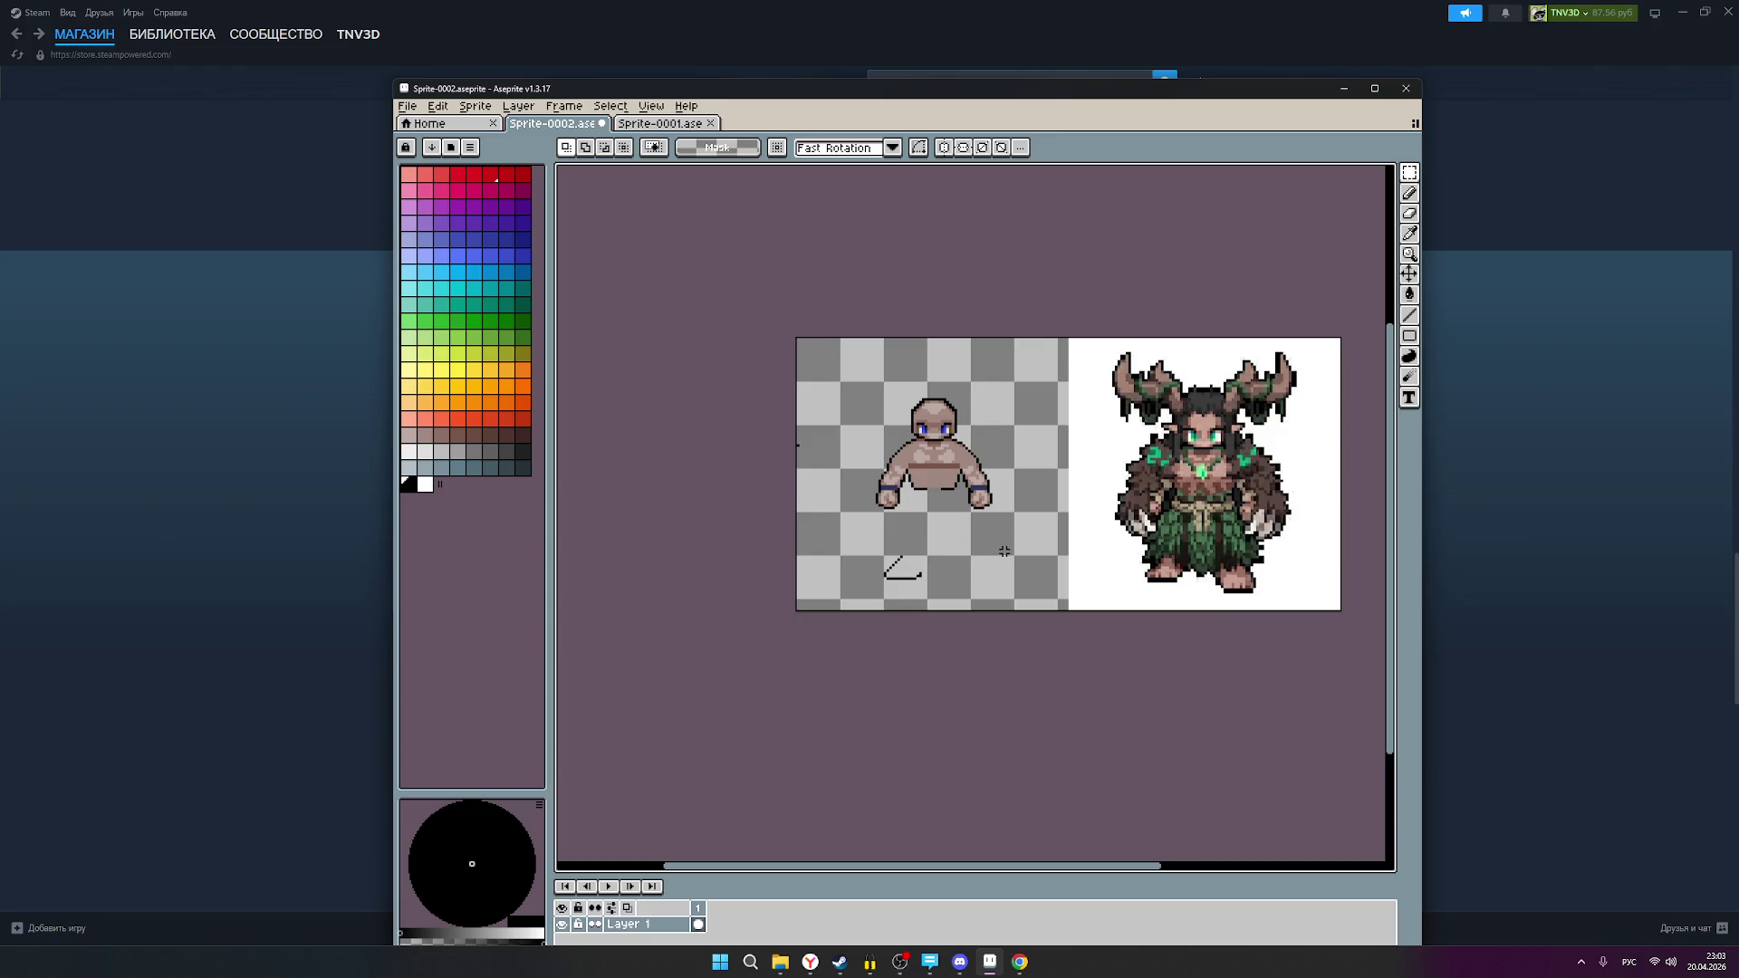
{"action": "scroll", "coordinate": [988, 563], "scroll_direction": "up", "scroll_amount": 1}
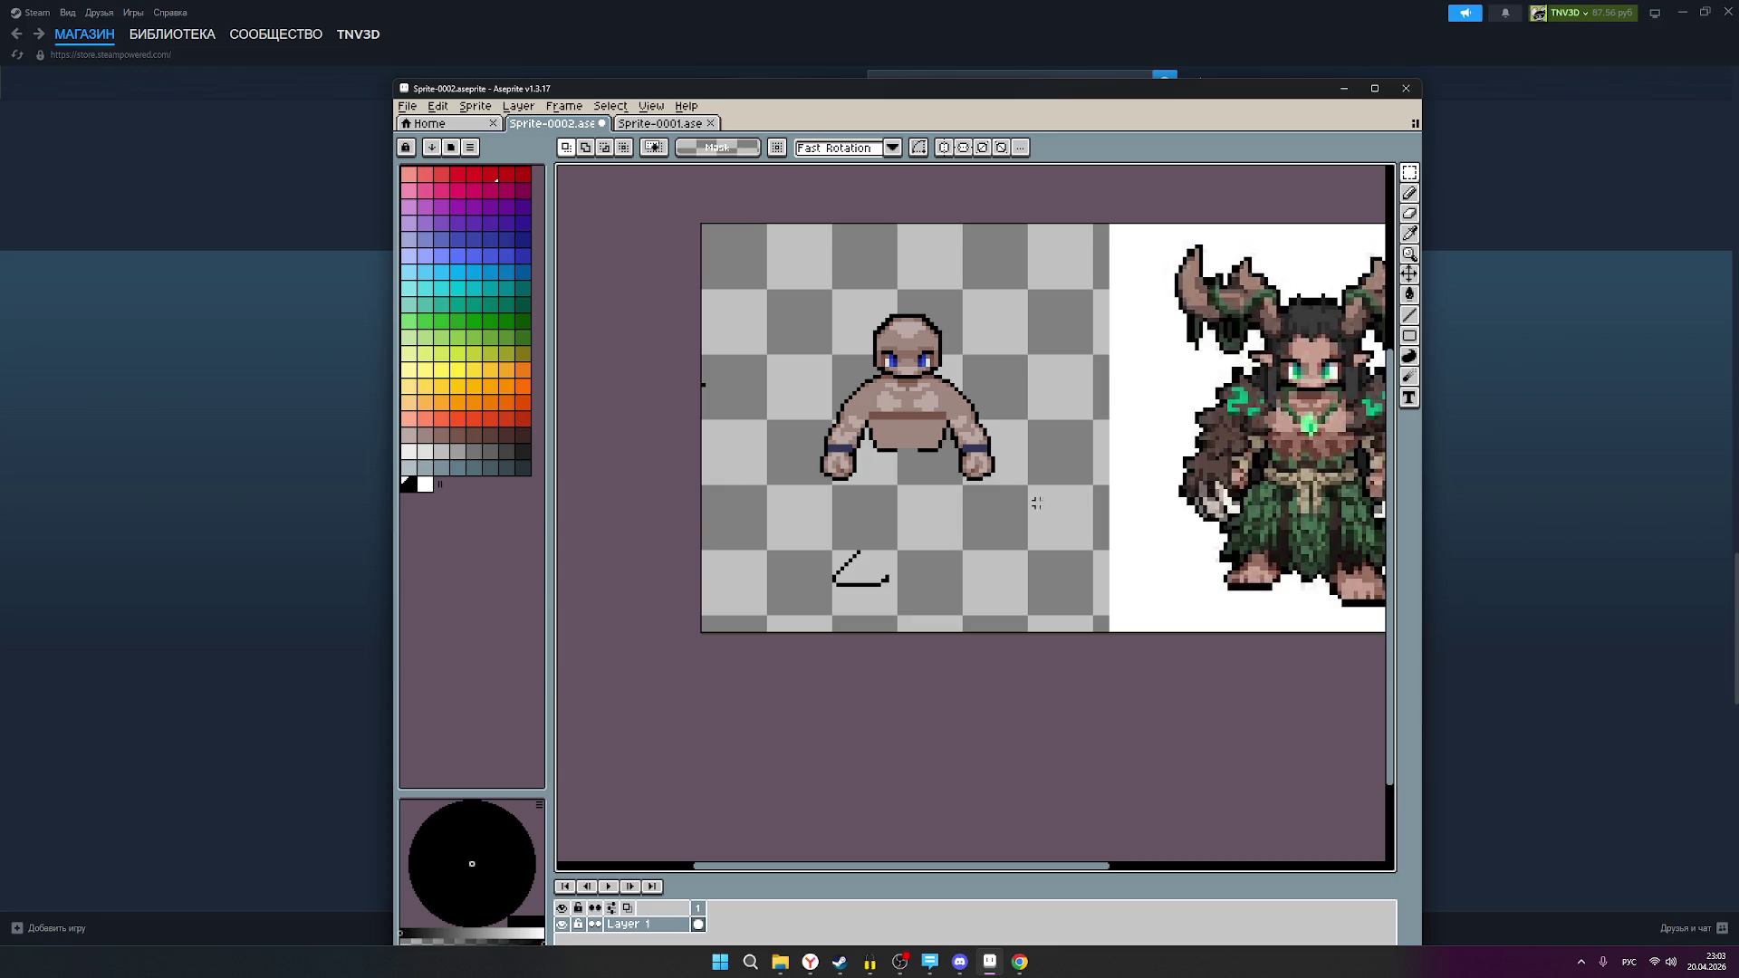
{"action": "scroll", "coordinate": [996, 500], "scroll_direction": "right", "scroll_amount": 1}
{"action": "scroll", "coordinate": [966, 502], "scroll_direction": "down", "scroll_amount": 1}
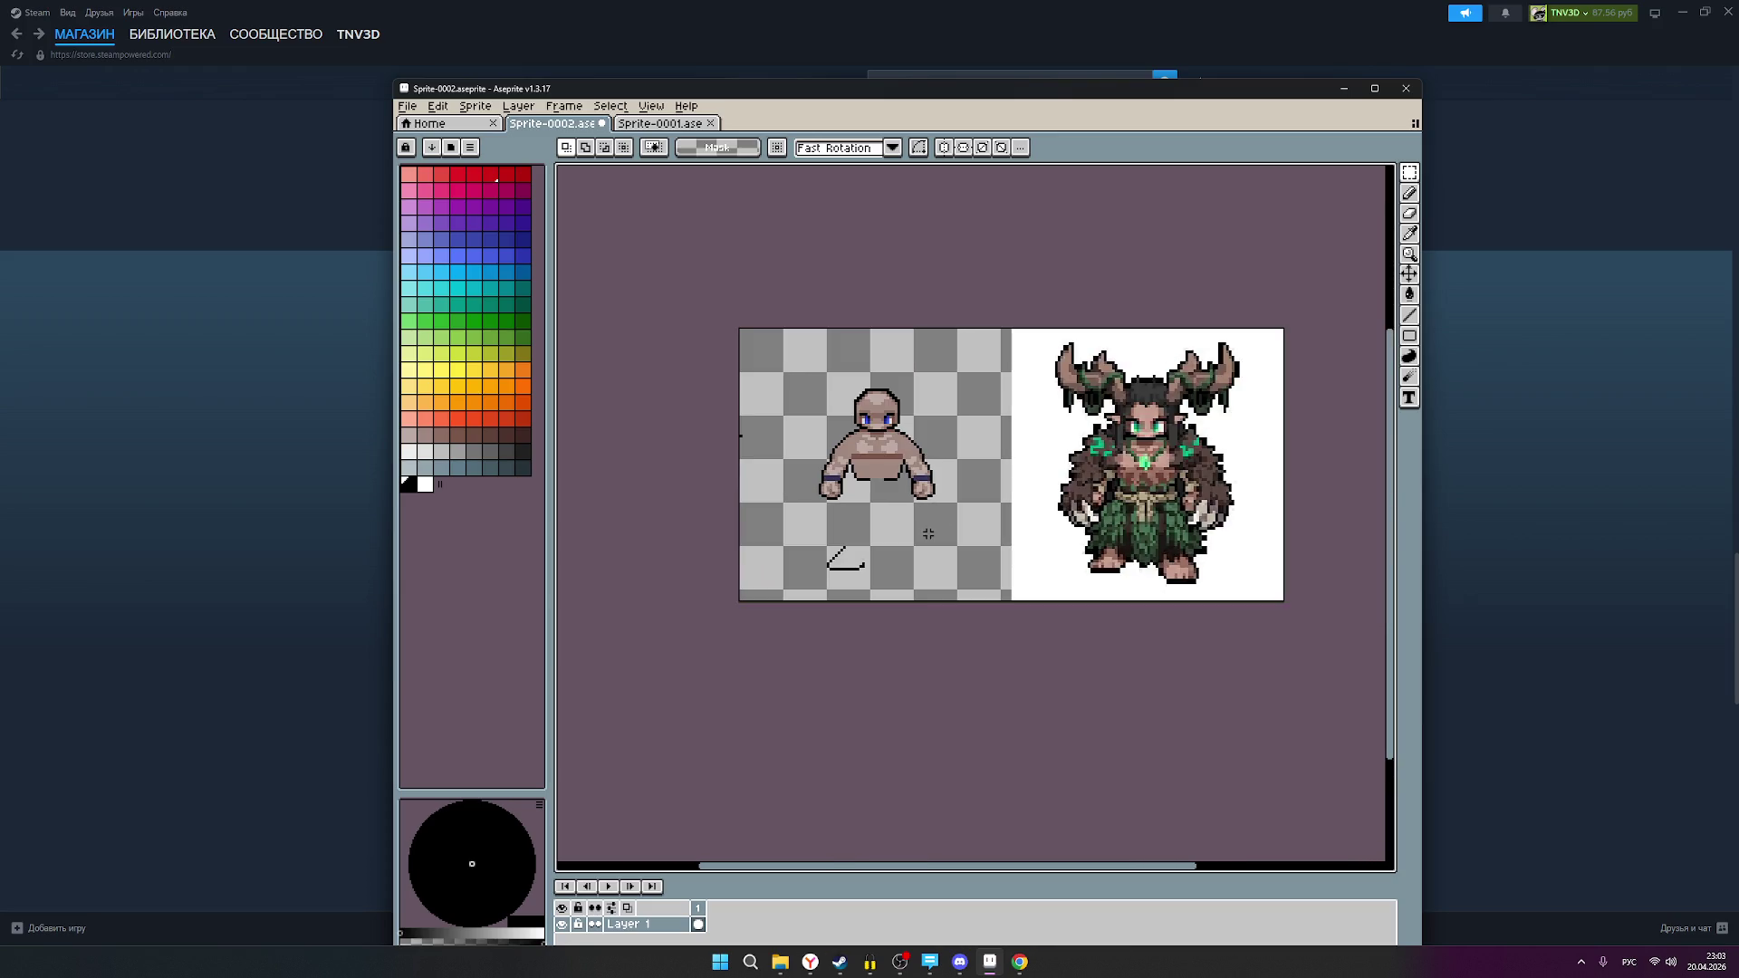
{"action": "scroll", "coordinate": [909, 551], "scroll_direction": "up", "scroll_amount": 1}
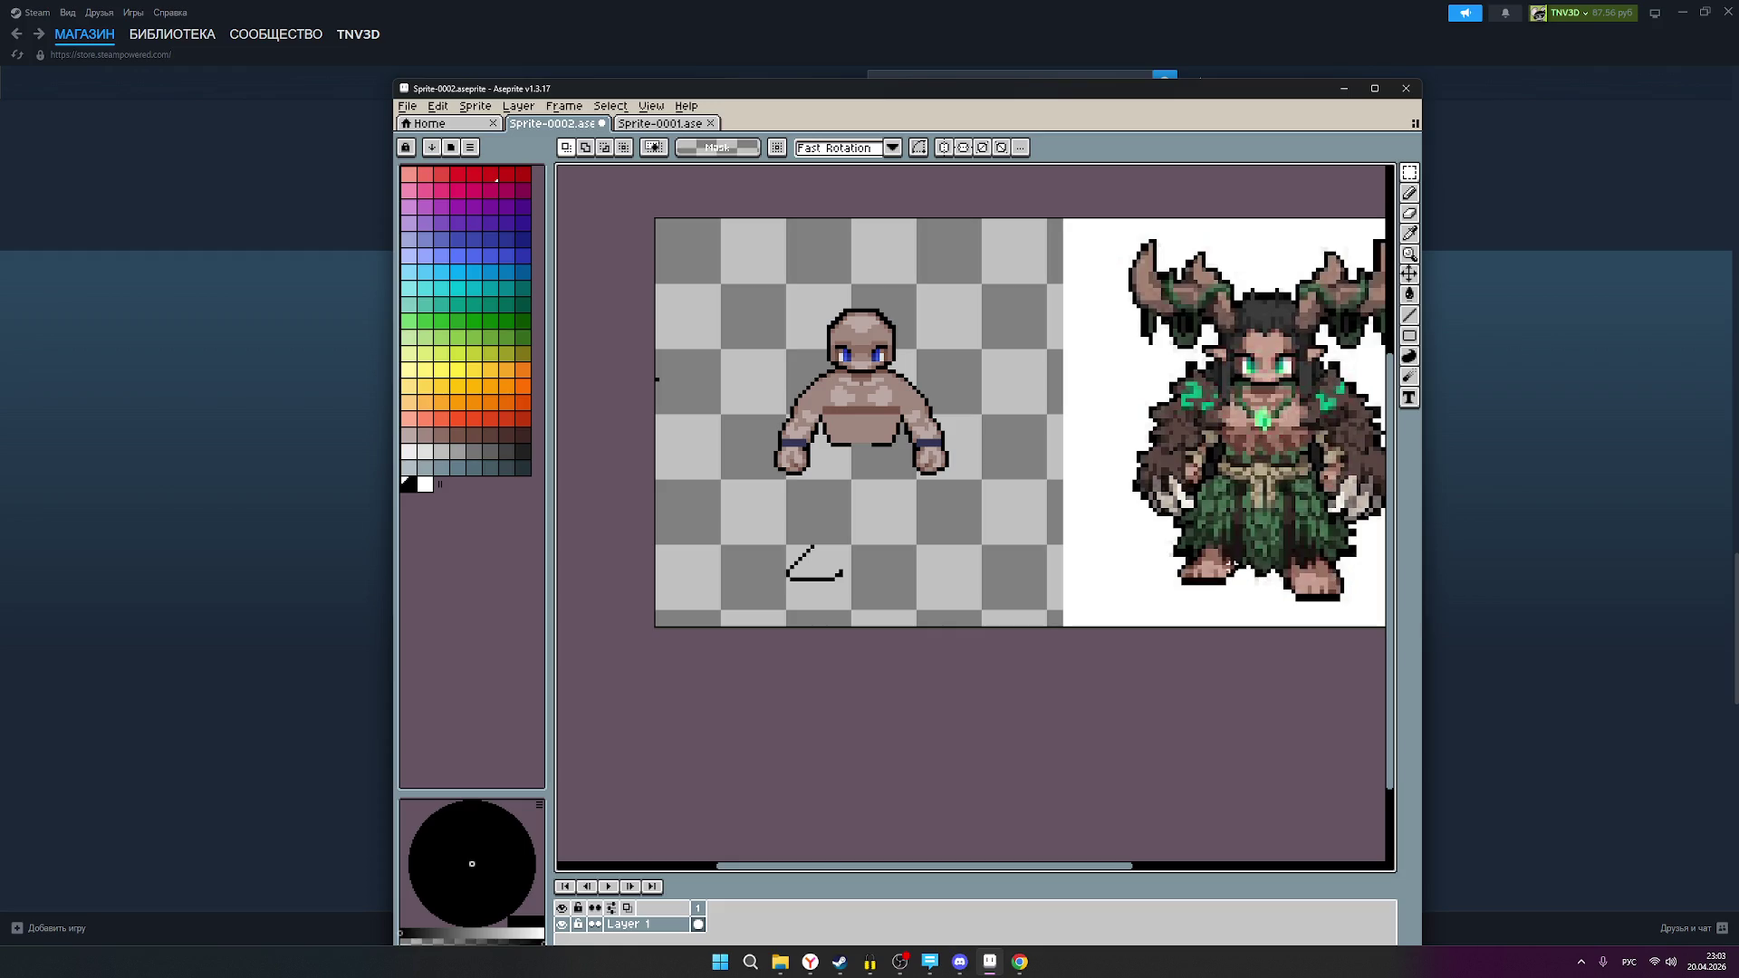
{"action": "scroll", "coordinate": [1231, 563], "scroll_direction": "up", "scroll_amount": 2}
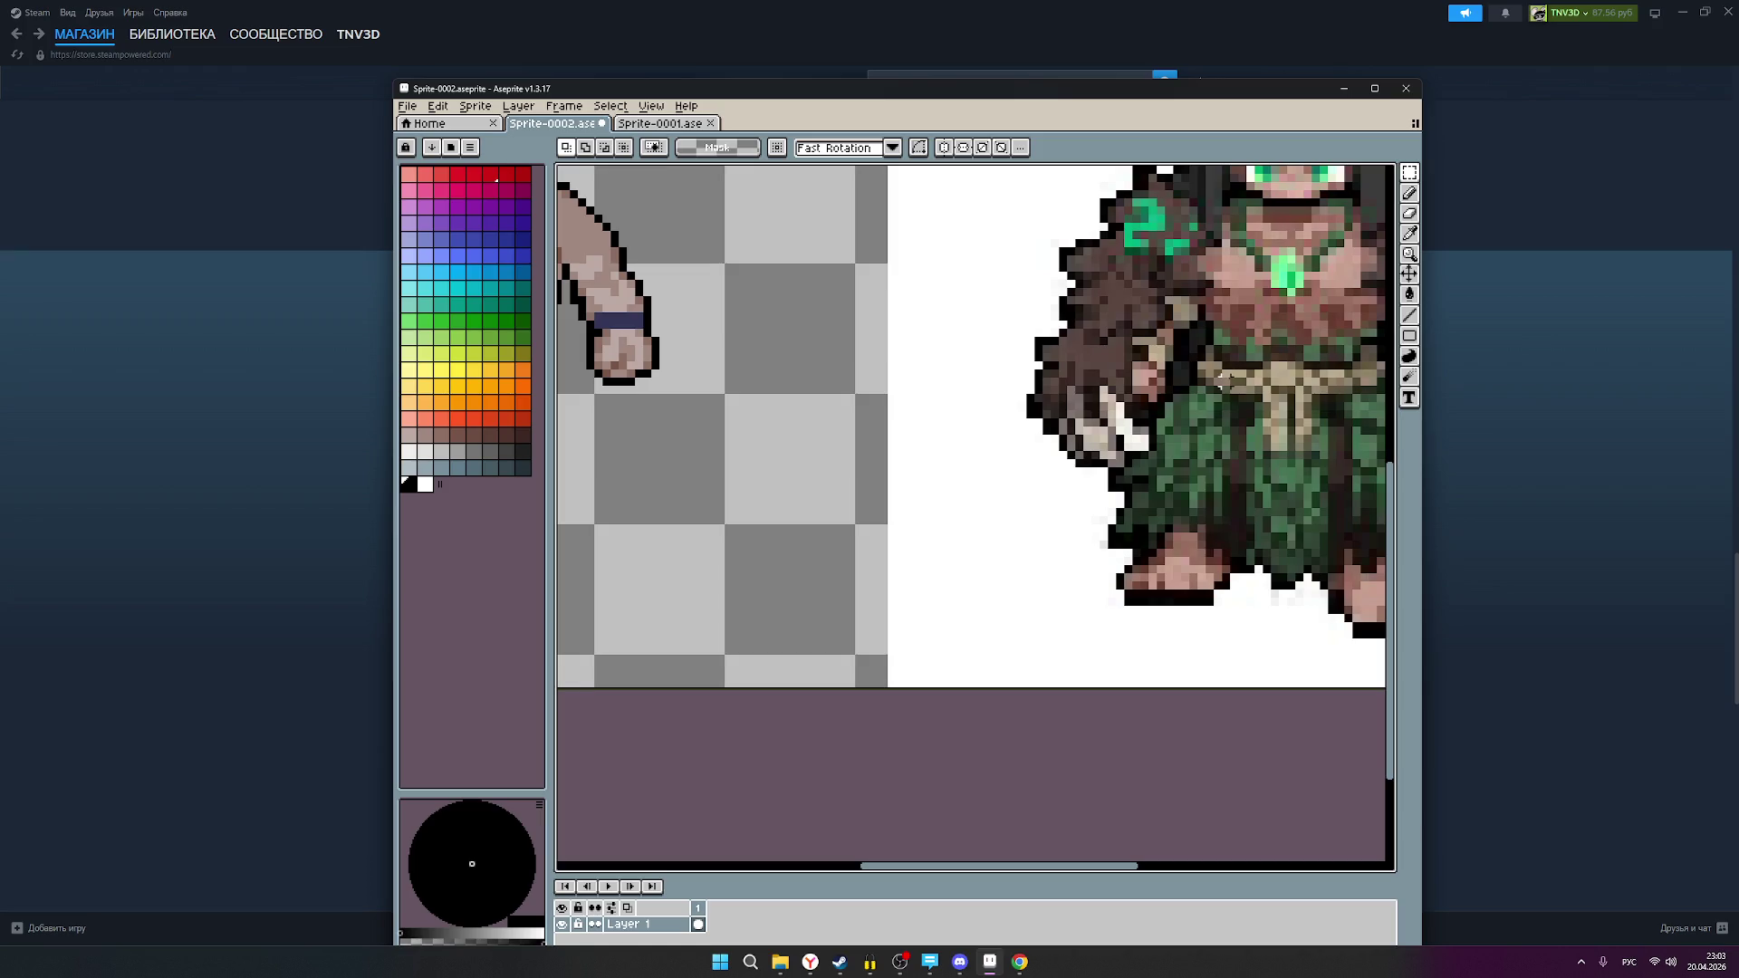
{"action": "mouse_move", "coordinate": [778, 563]}
{"action": "left_mouse_down"}
{"action": "mouse_move", "coordinate": [1061, 563]}
{"action": "mouse_move", "coordinate": [556, 598]}
{"action": "left_mouse_up"}
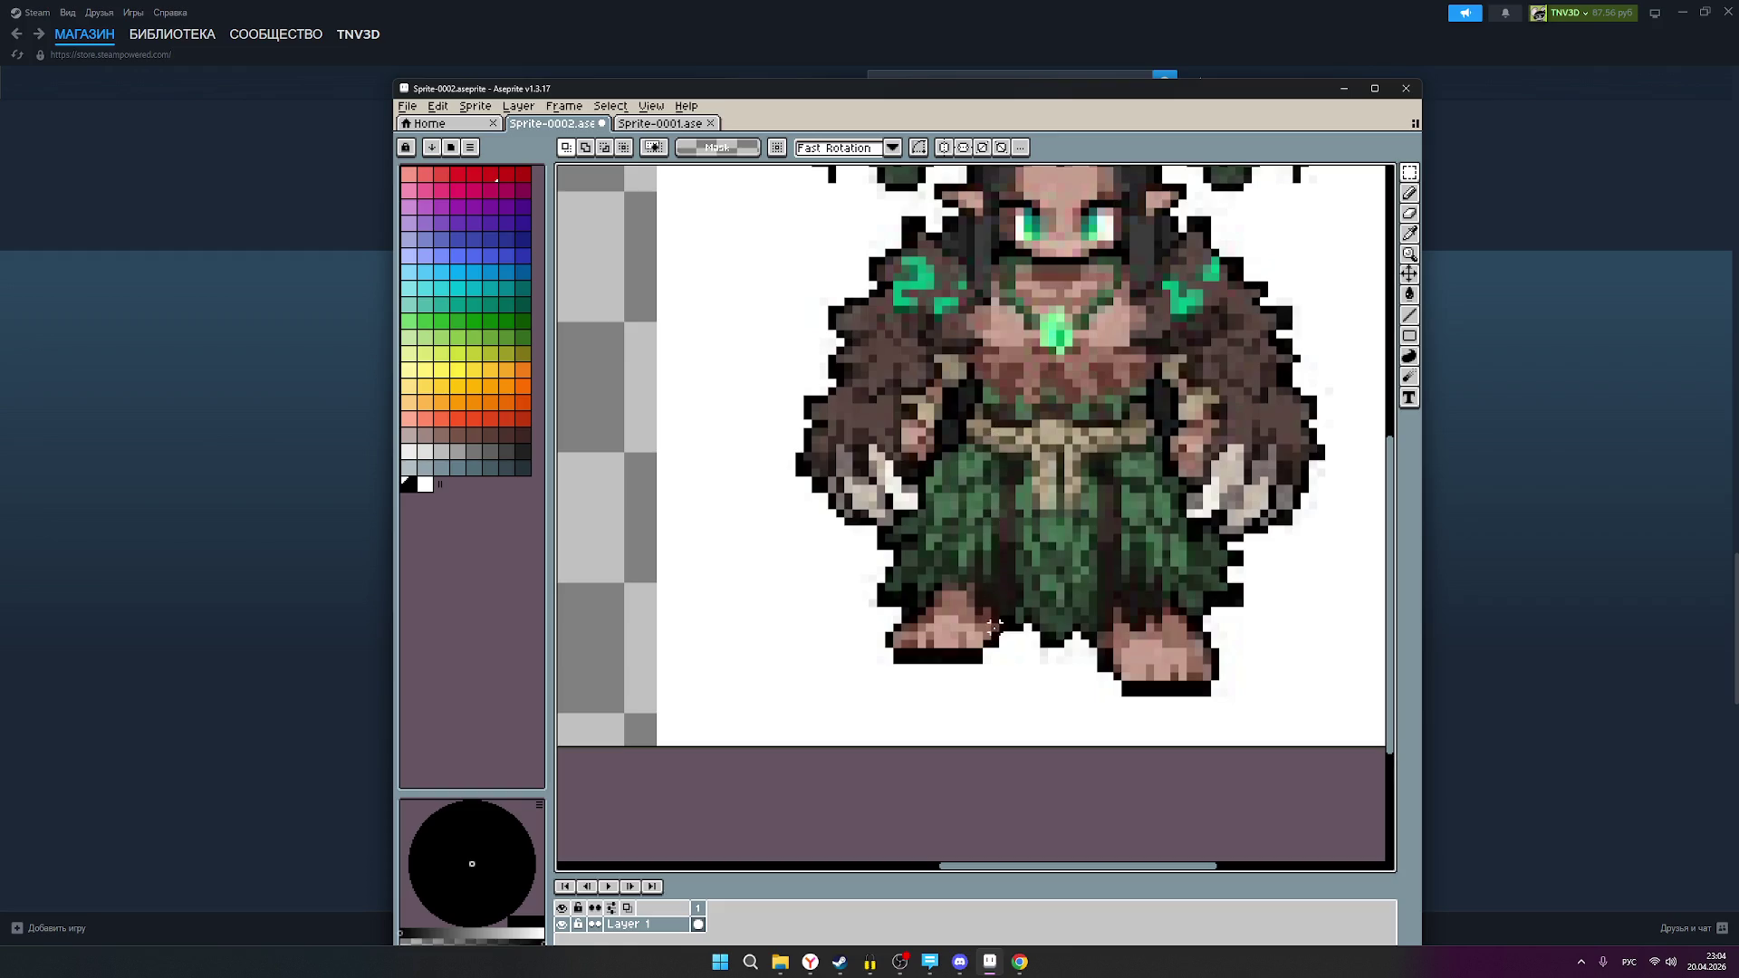
{"action": "left_click", "coordinate": [810, 962]}
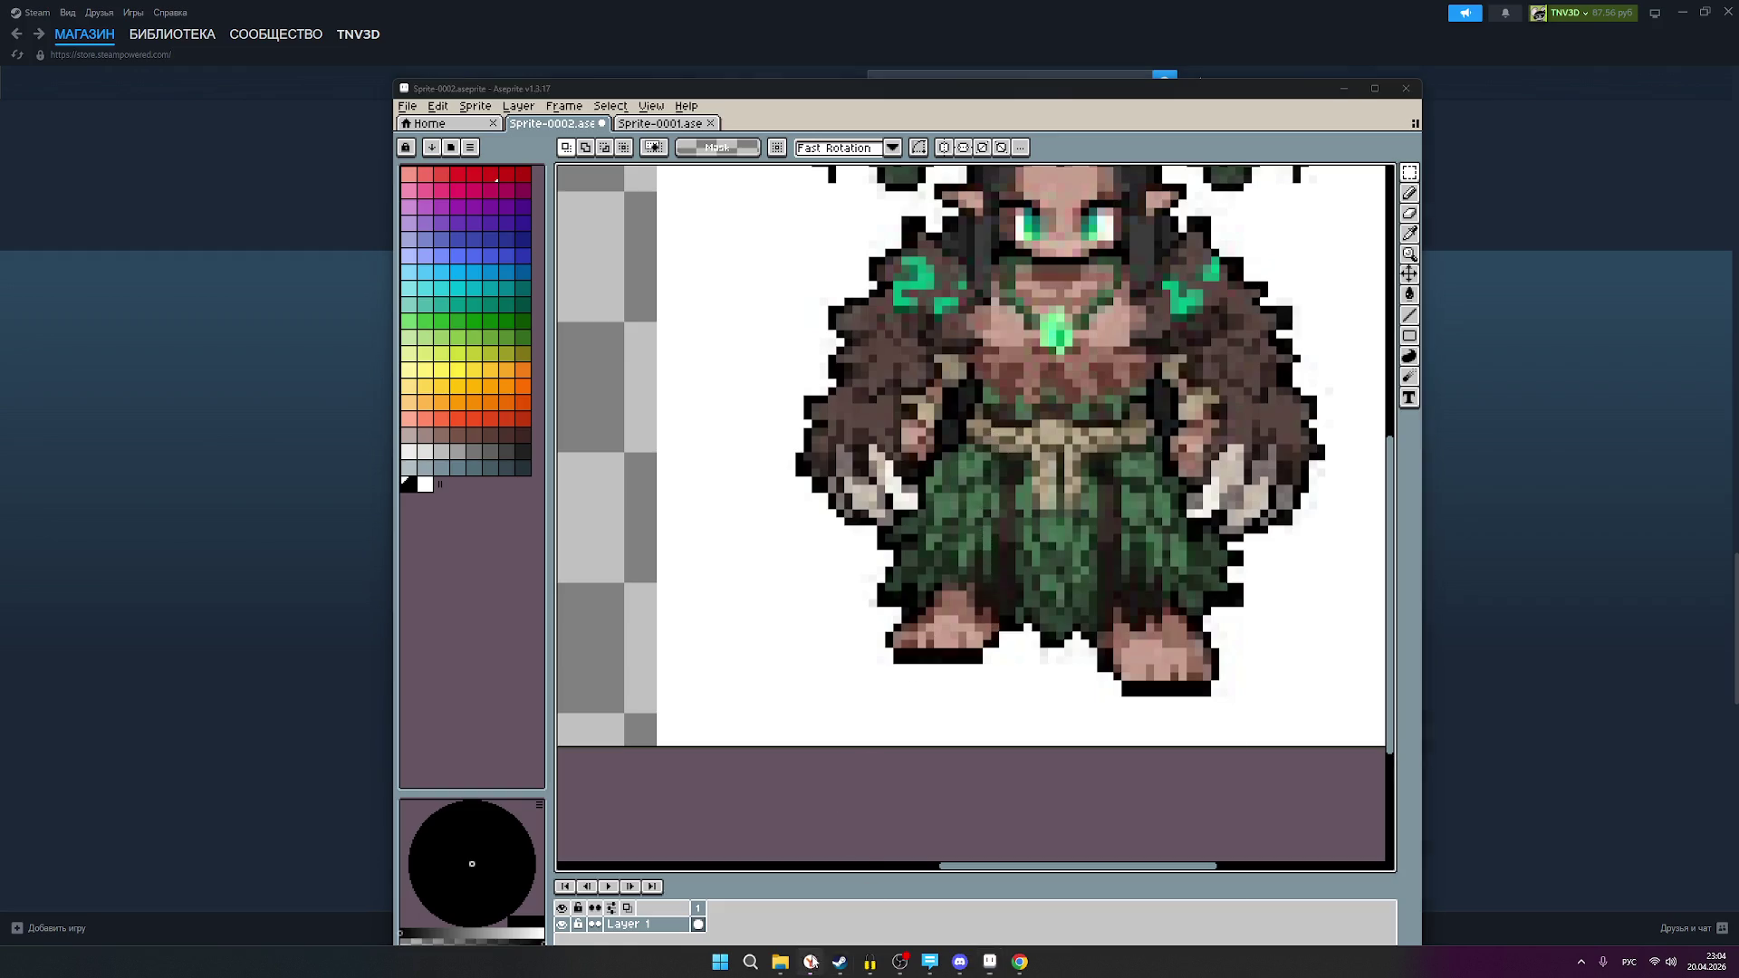
{"action": "left_click", "coordinate": [1038, 543]}
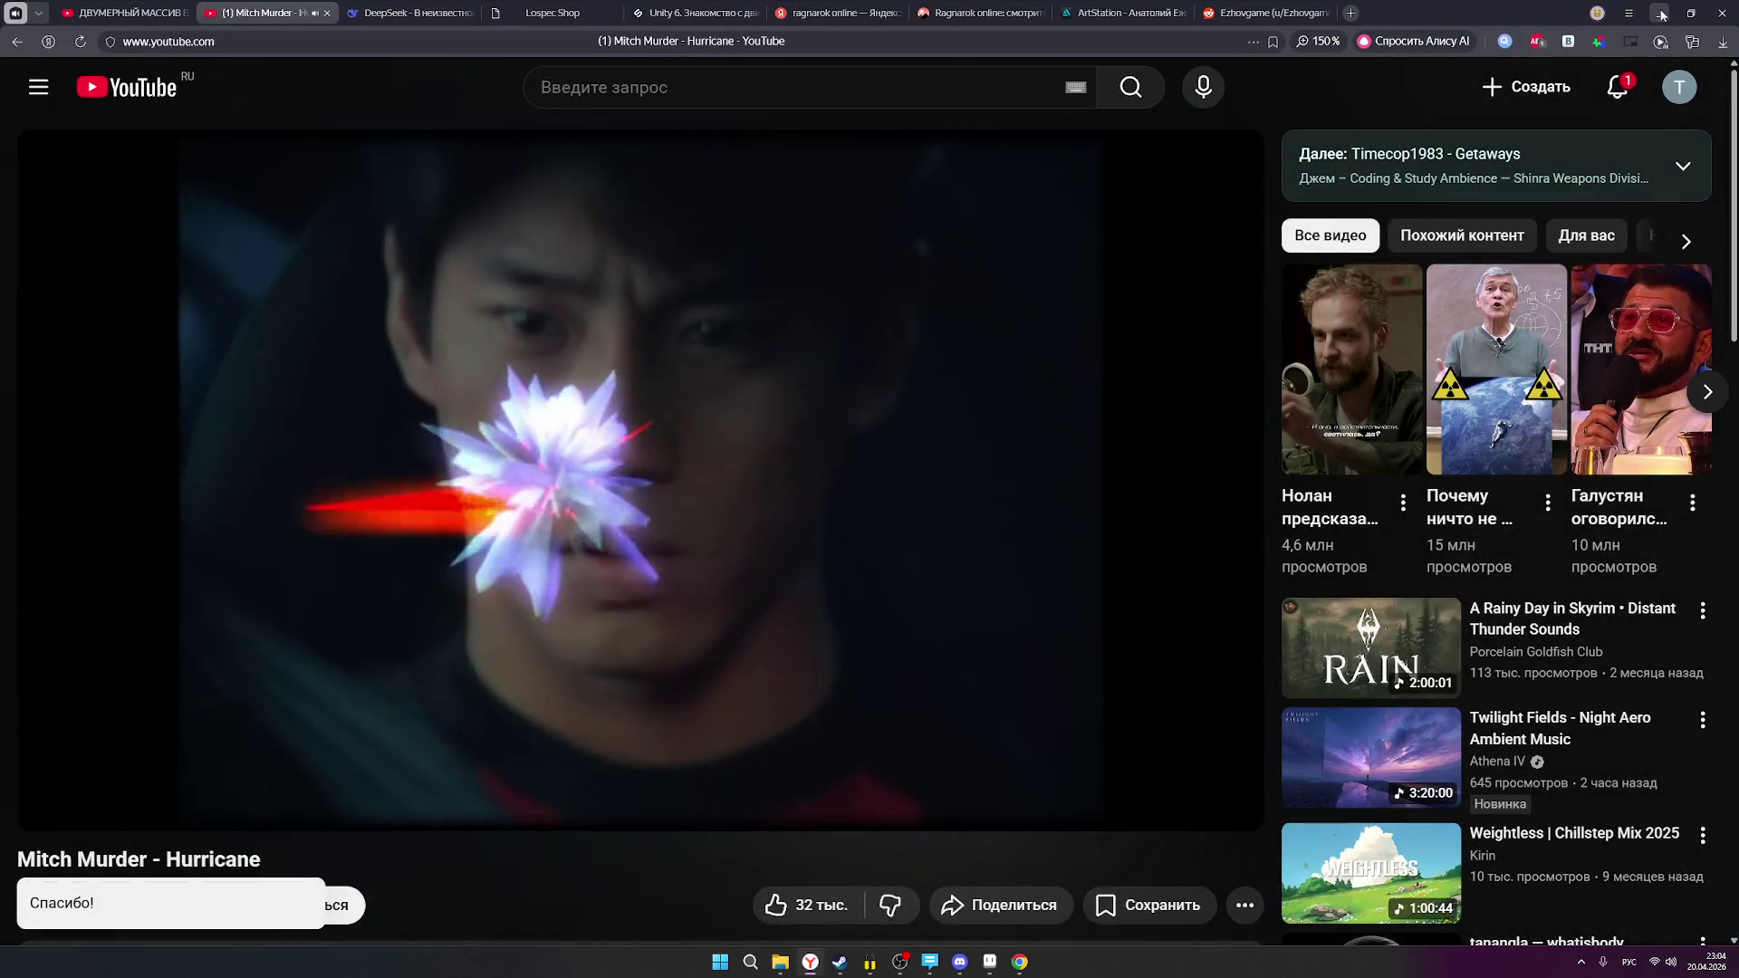
{"action": "key", "text": "alt+Tab"}
{"action": "scroll", "coordinate": [848, 498], "scroll_direction": "down", "scroll_amount": 3}
{"action": "scroll", "coordinate": [730, 509], "scroll_direction": "up", "scroll_amount": 3}
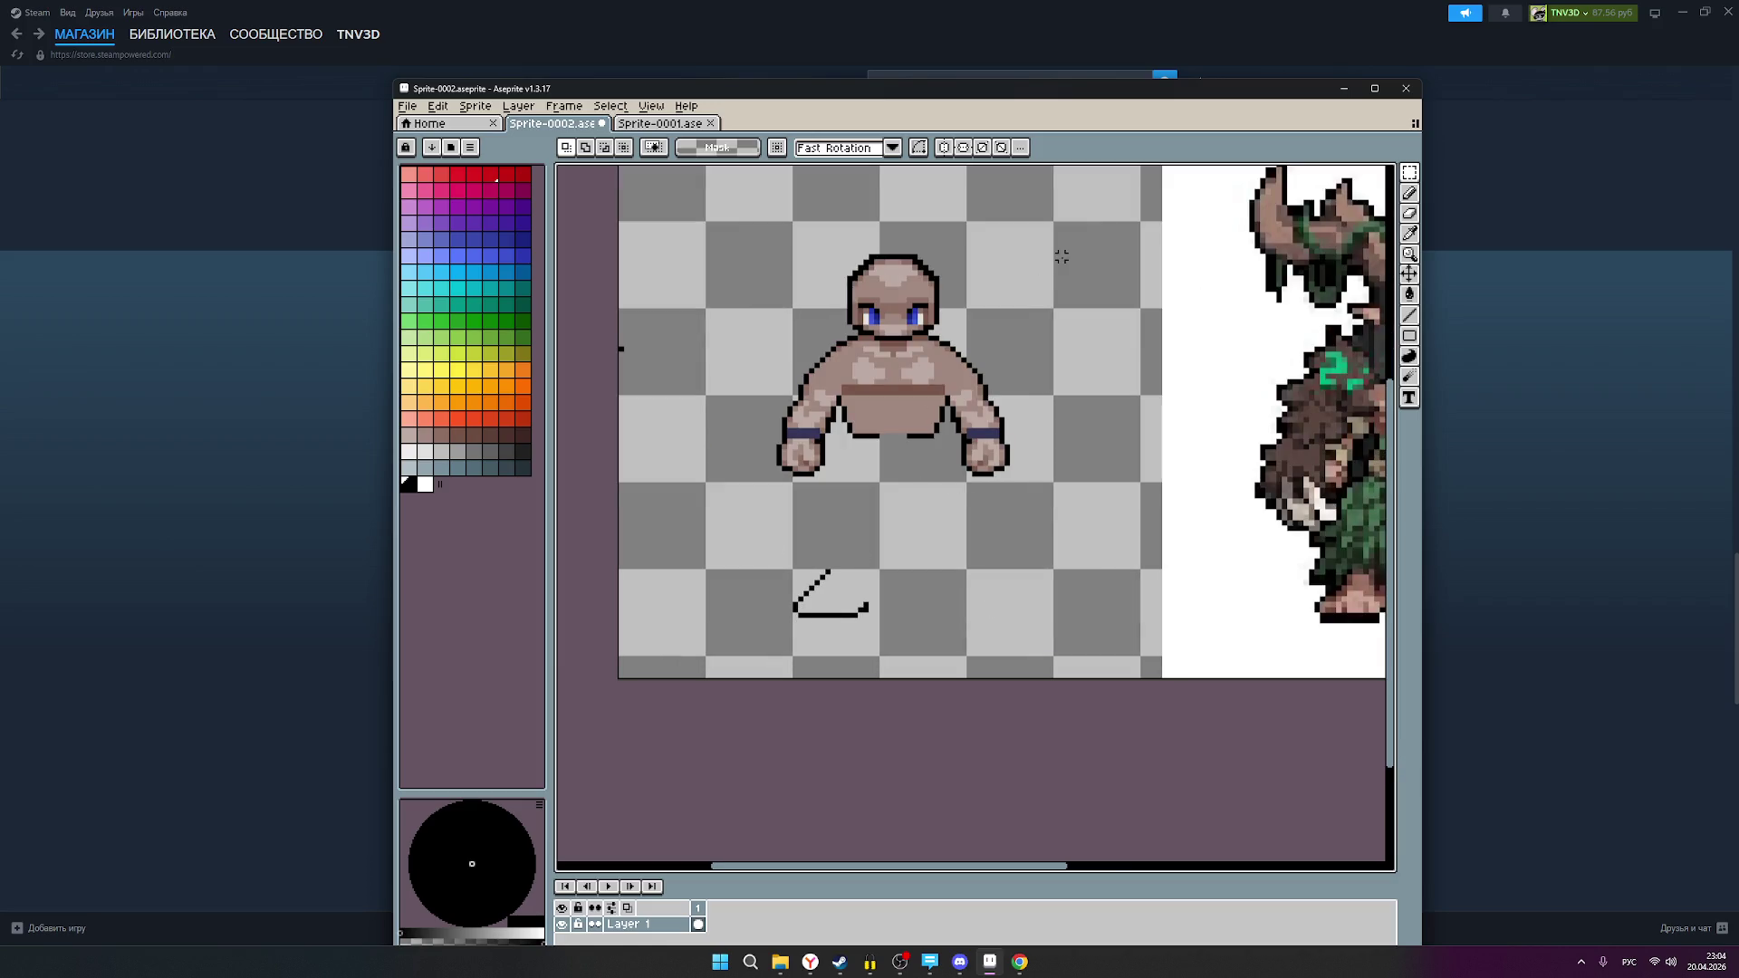
Step: Sketch a dashed black leg line down from the torso toward the foot outline
{"action": "left_click_drag", "start_coordinate": [920, 543], "coordinate": [874, 466]}
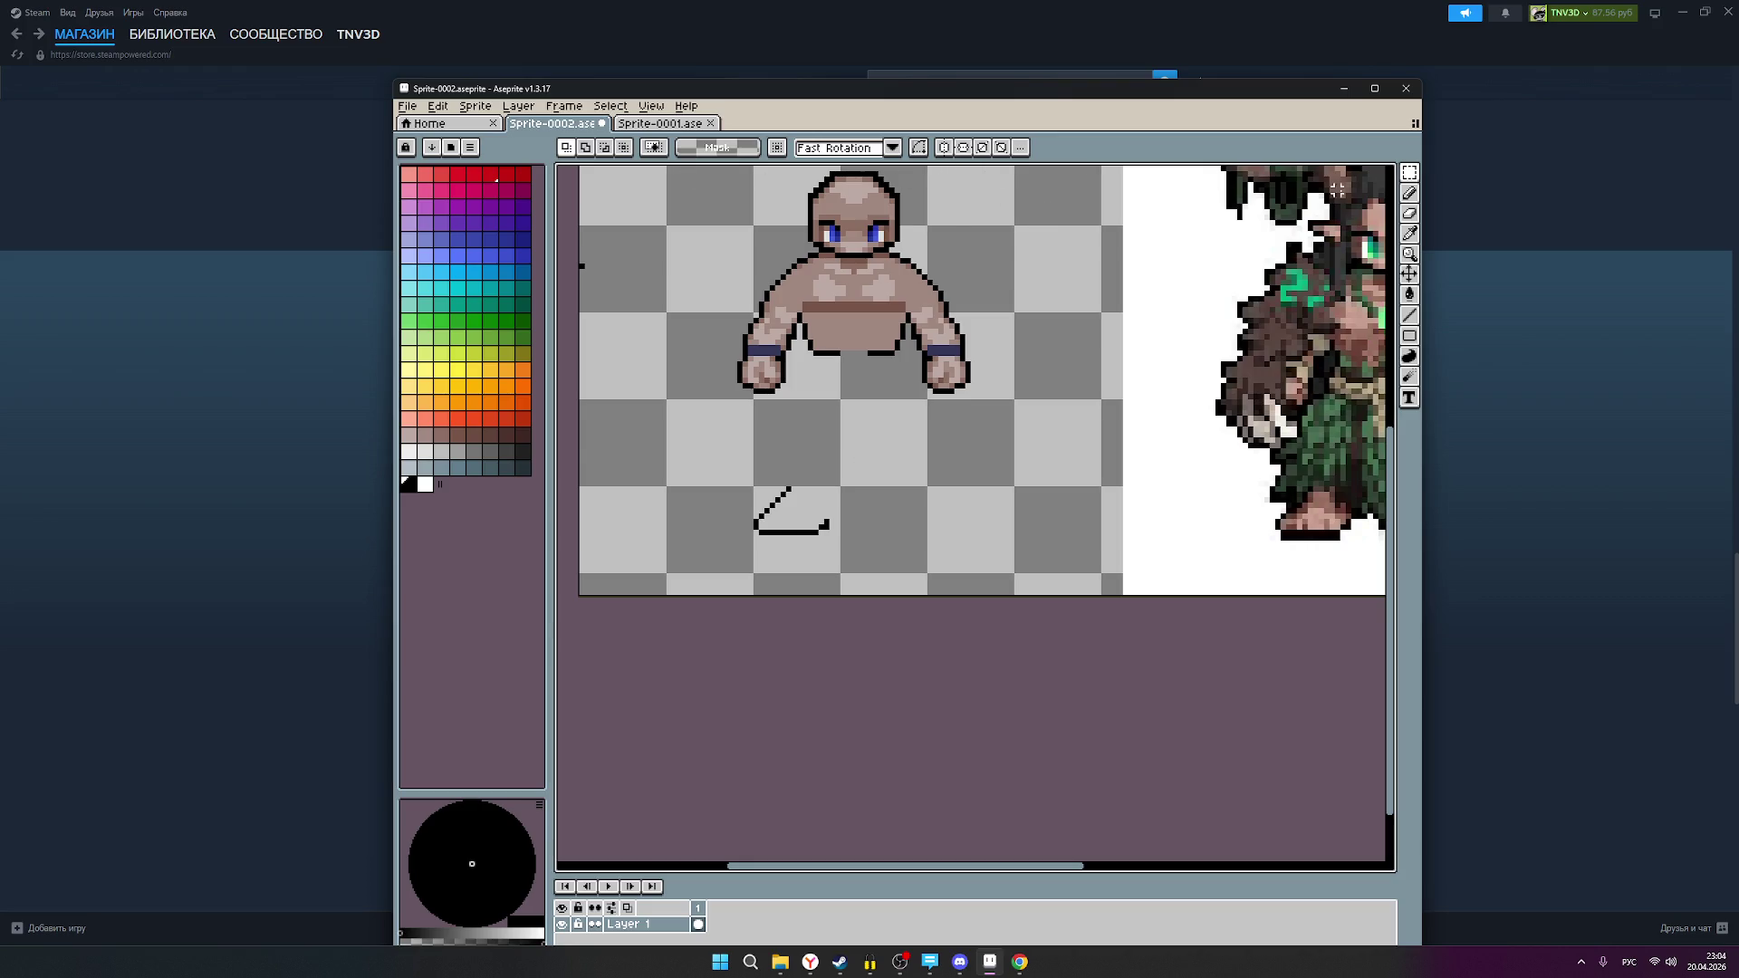
{"action": "left_click", "coordinate": [1409, 193]}
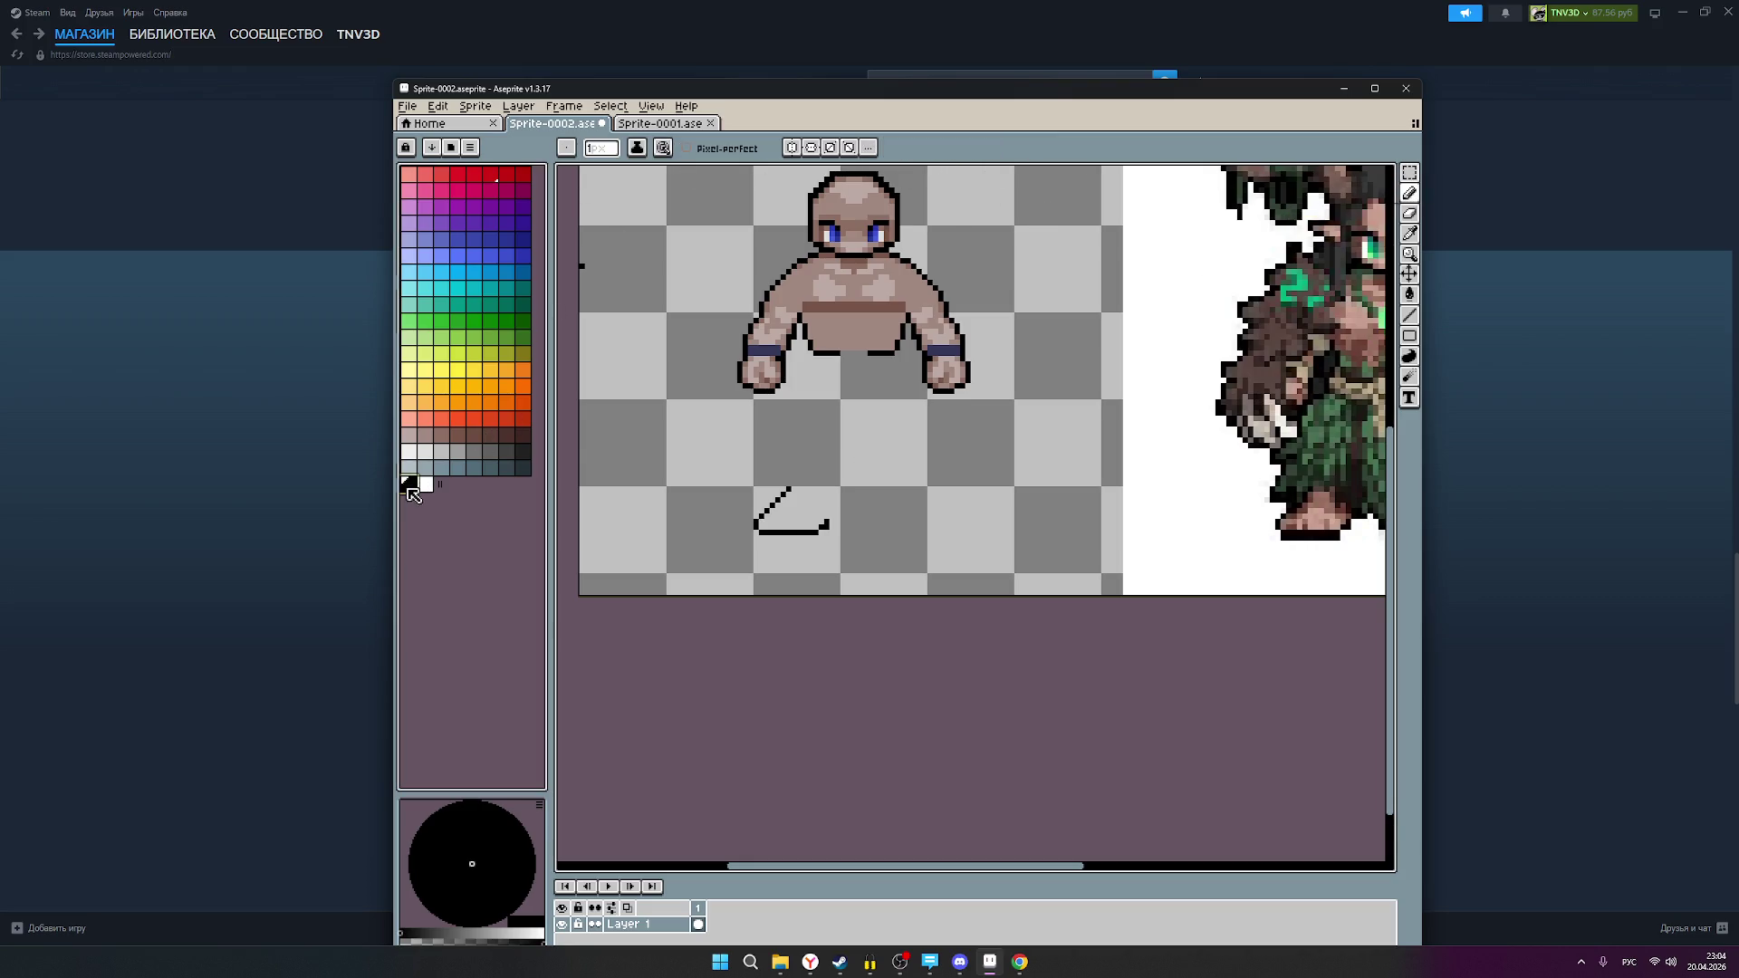
{"action": "scroll", "coordinate": [828, 367], "scroll_direction": "up", "scroll_amount": 1}
{"action": "mouse_move", "coordinate": [818, 364]}
{"action": "left_mouse_down"}
{"action": "mouse_move", "coordinate": [760, 404]}
{"action": "mouse_move", "coordinate": [629, 389]}
{"action": "left_mouse_up"}
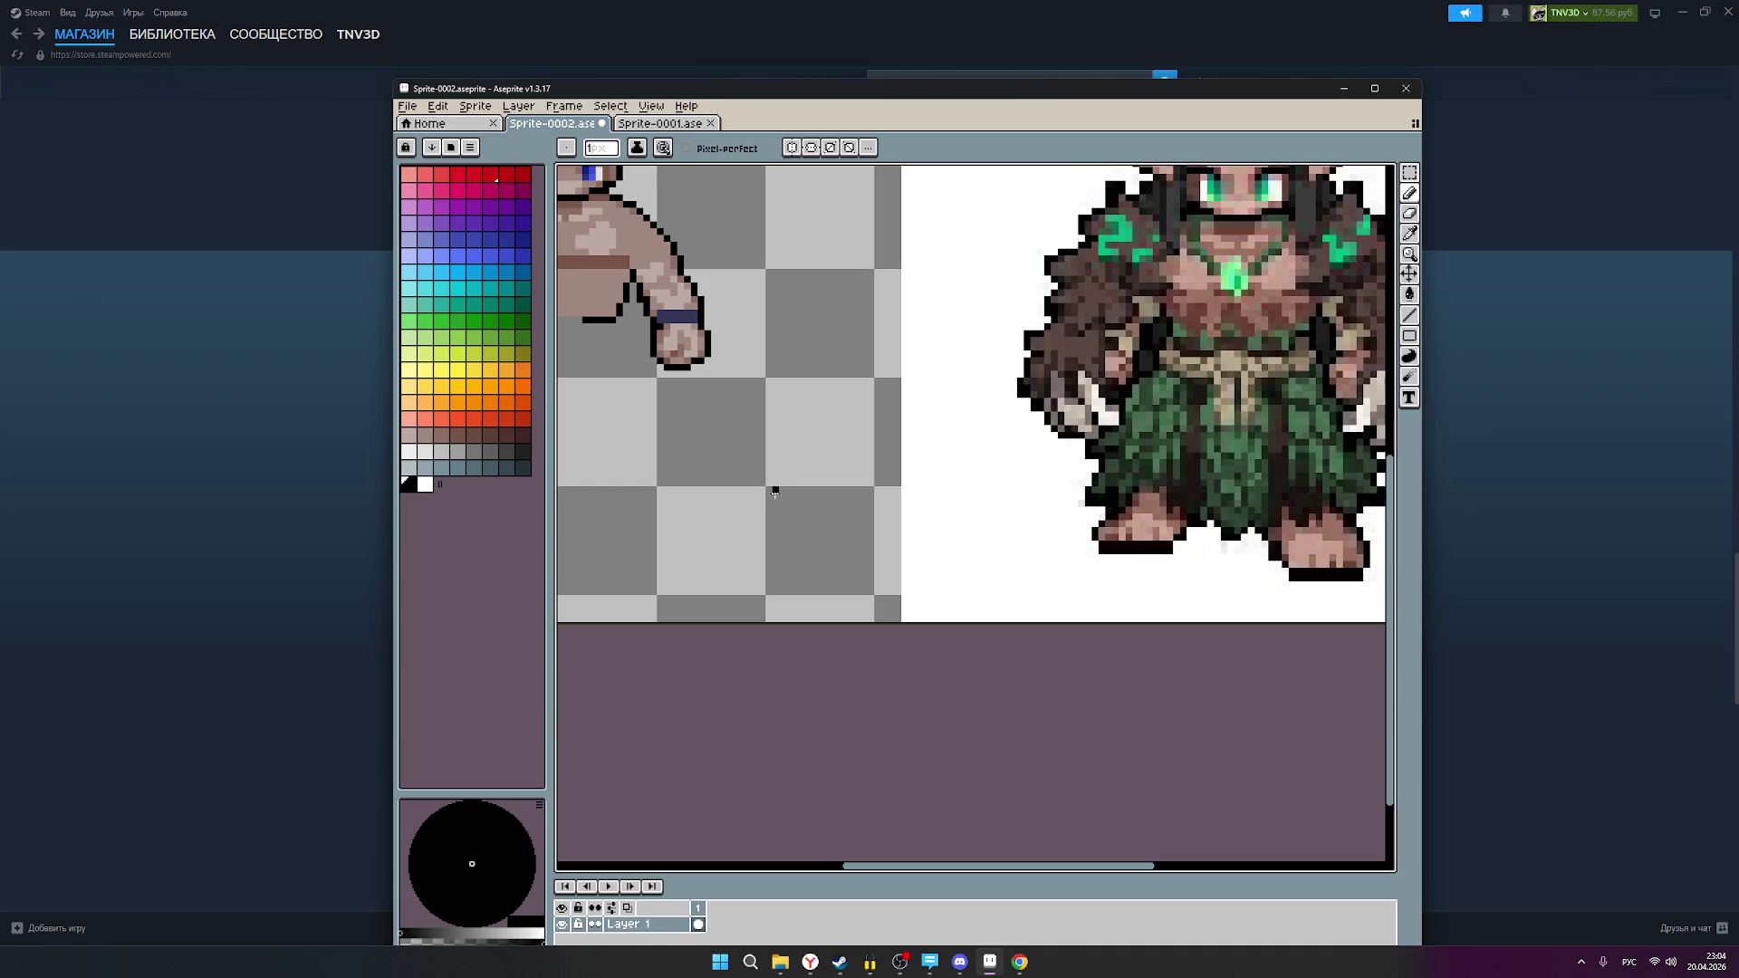
{"action": "mouse_move", "coordinate": [810, 620]}
{"action": "left_mouse_down"}
{"action": "mouse_move", "coordinate": [1076, 637]}
{"action": "mouse_move", "coordinate": [1051, 688]}
{"action": "left_mouse_up"}
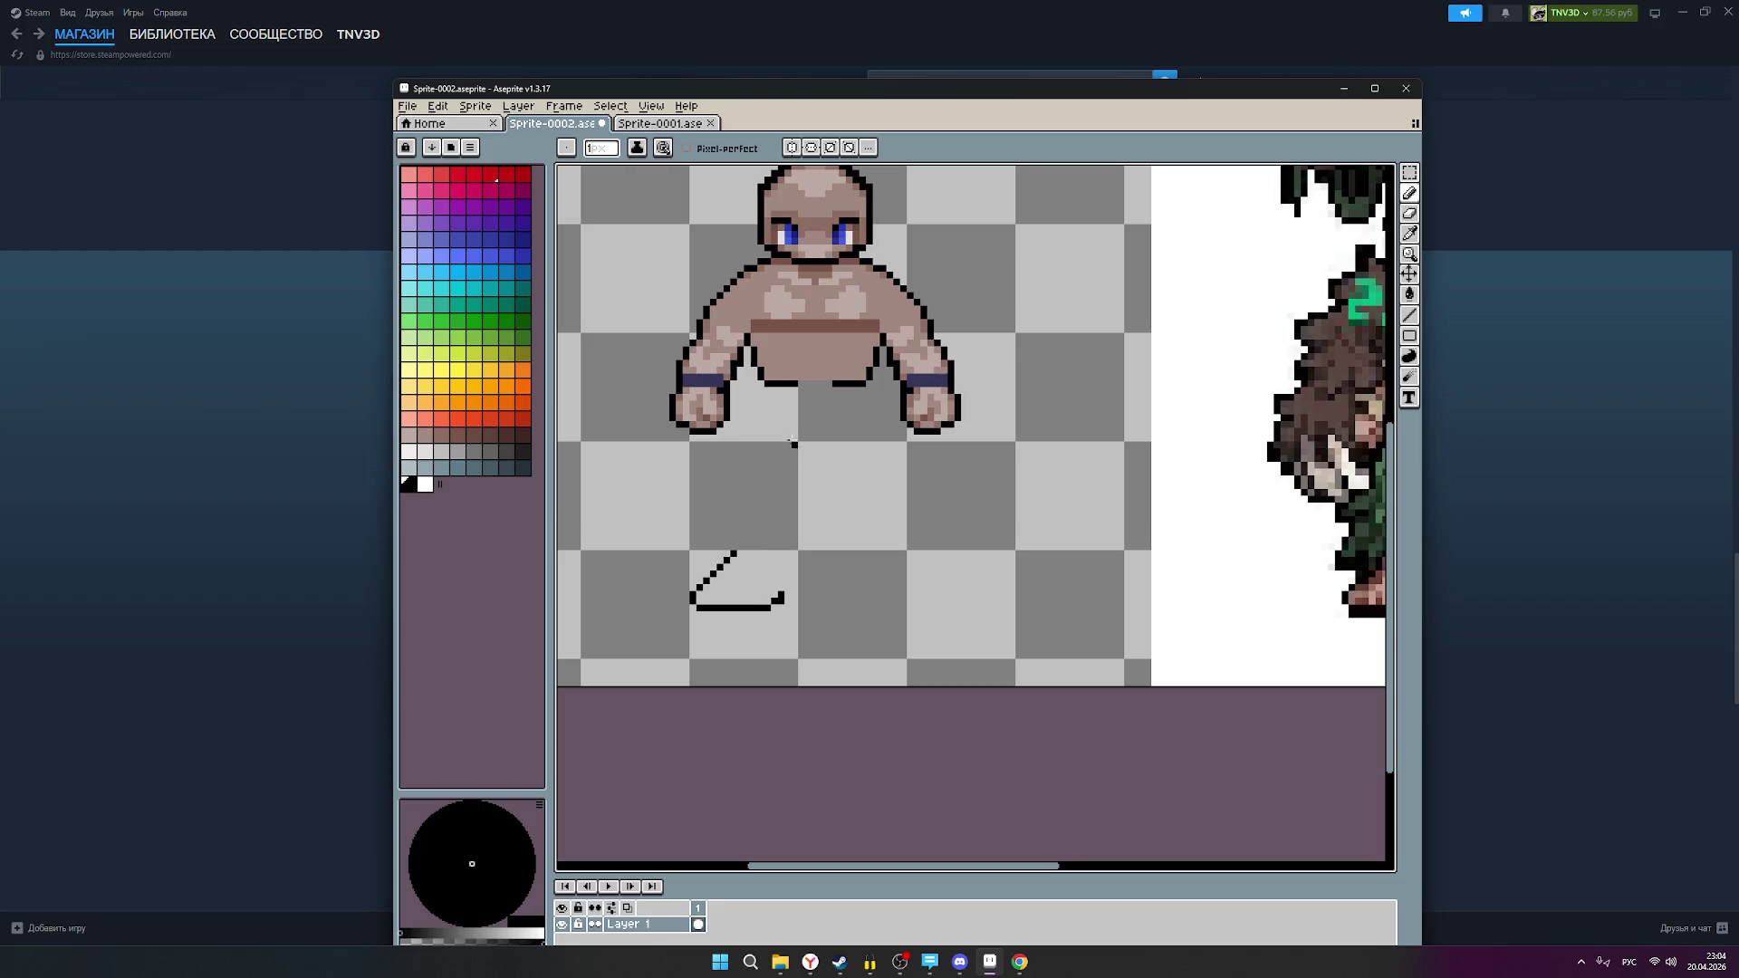
{"action": "left_click_drag", "start_coordinate": [766, 398], "coordinate": [774, 529]}
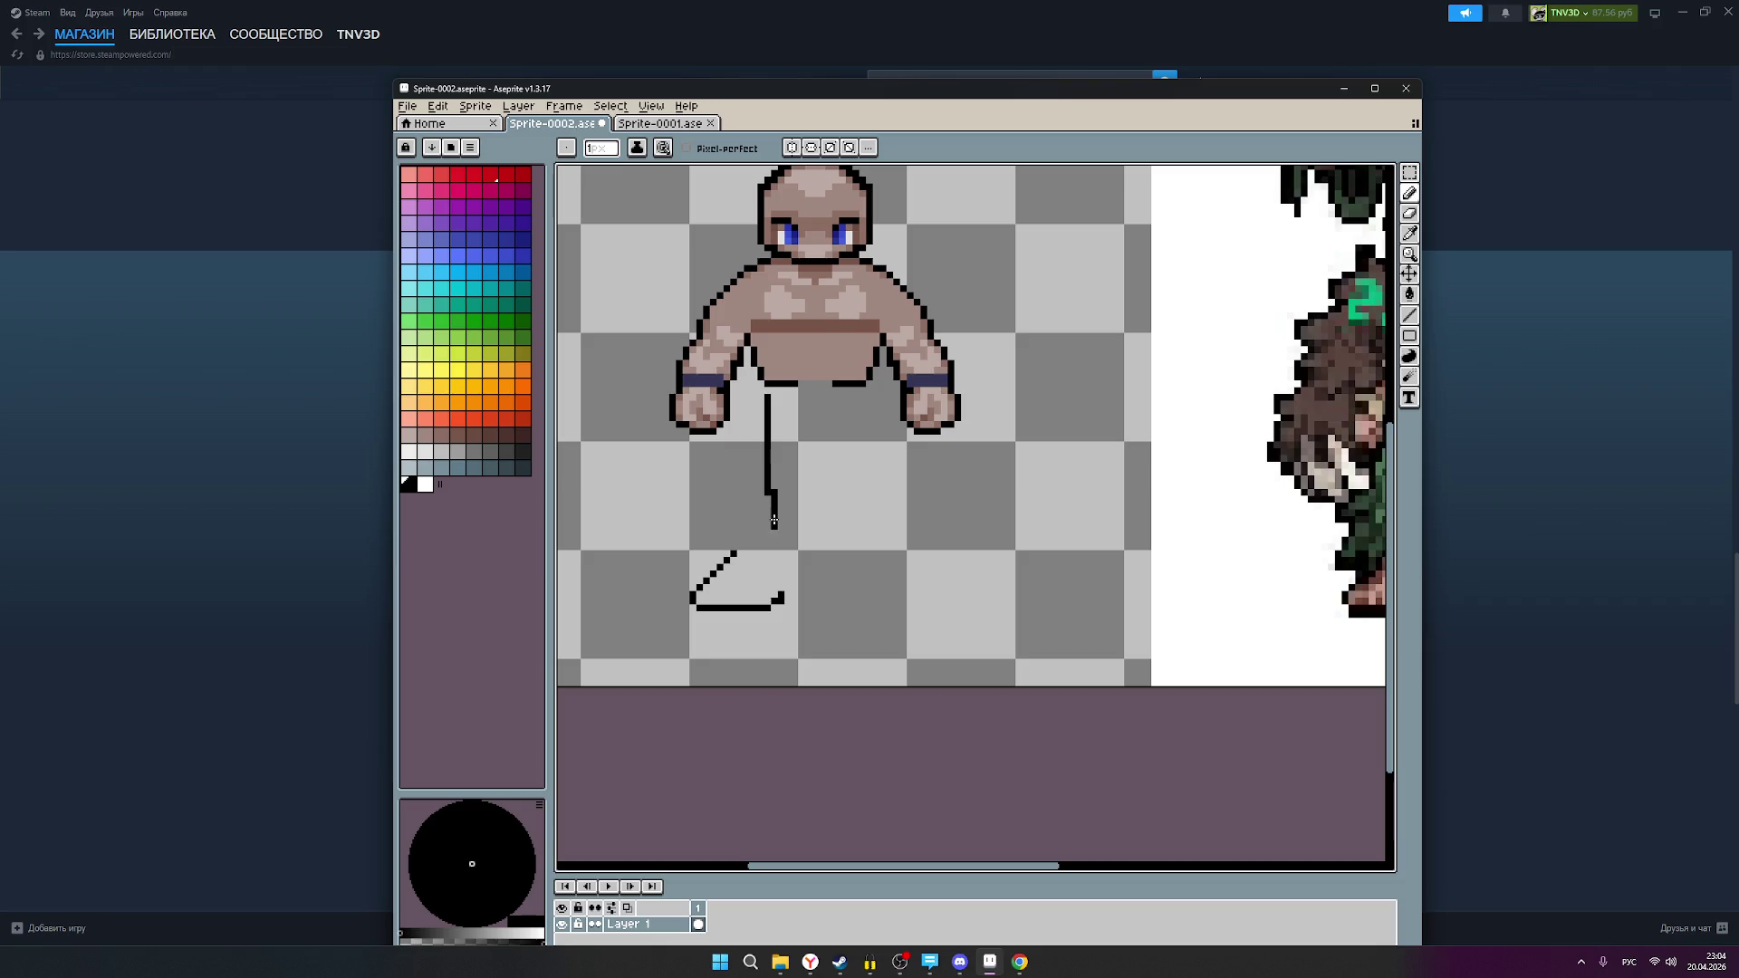
{"action": "key", "text": "ctrl+z"}
{"action": "left_click_drag", "start_coordinate": [767, 400], "coordinate": [766, 532]}
Step: Shift the angled foot line slightly left so its corner meets the leg guide
{"action": "left_click", "coordinate": [1409, 173]}
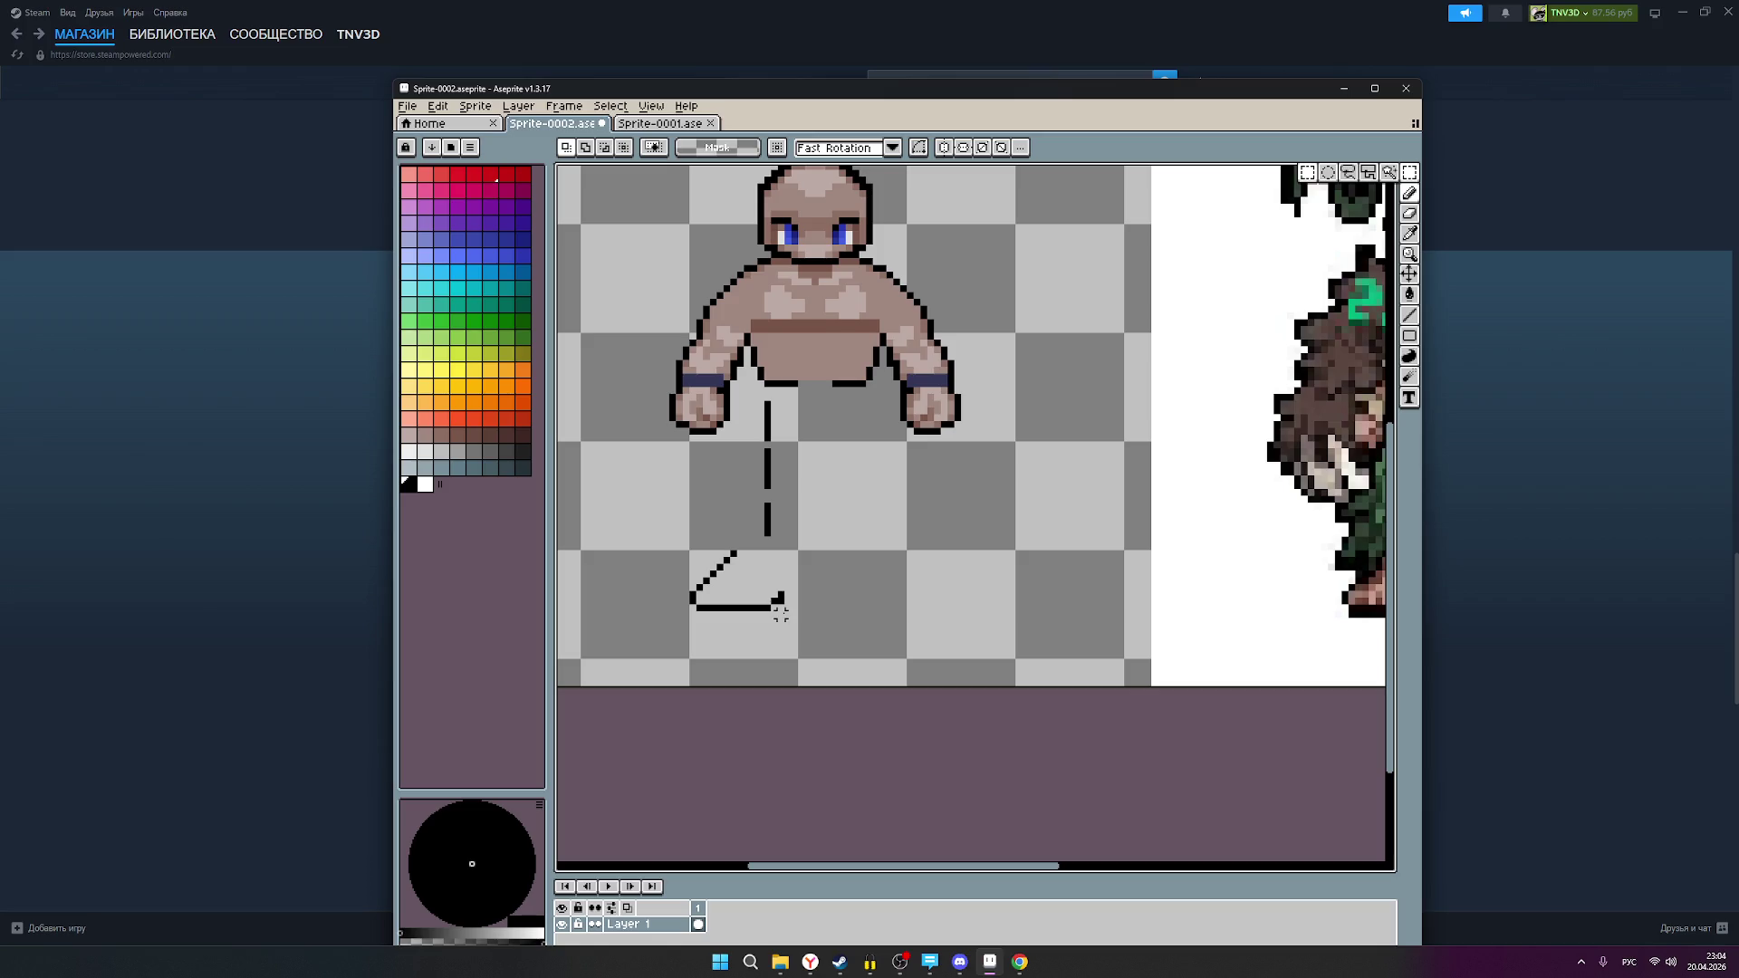
{"action": "mouse_move", "coordinate": [780, 610]}
{"action": "left_mouse_down"}
{"action": "mouse_move", "coordinate": [686, 546]}
{"action": "mouse_move", "coordinate": [754, 603]}
{"action": "mouse_move", "coordinate": [736, 604]}
{"action": "left_mouse_up"}
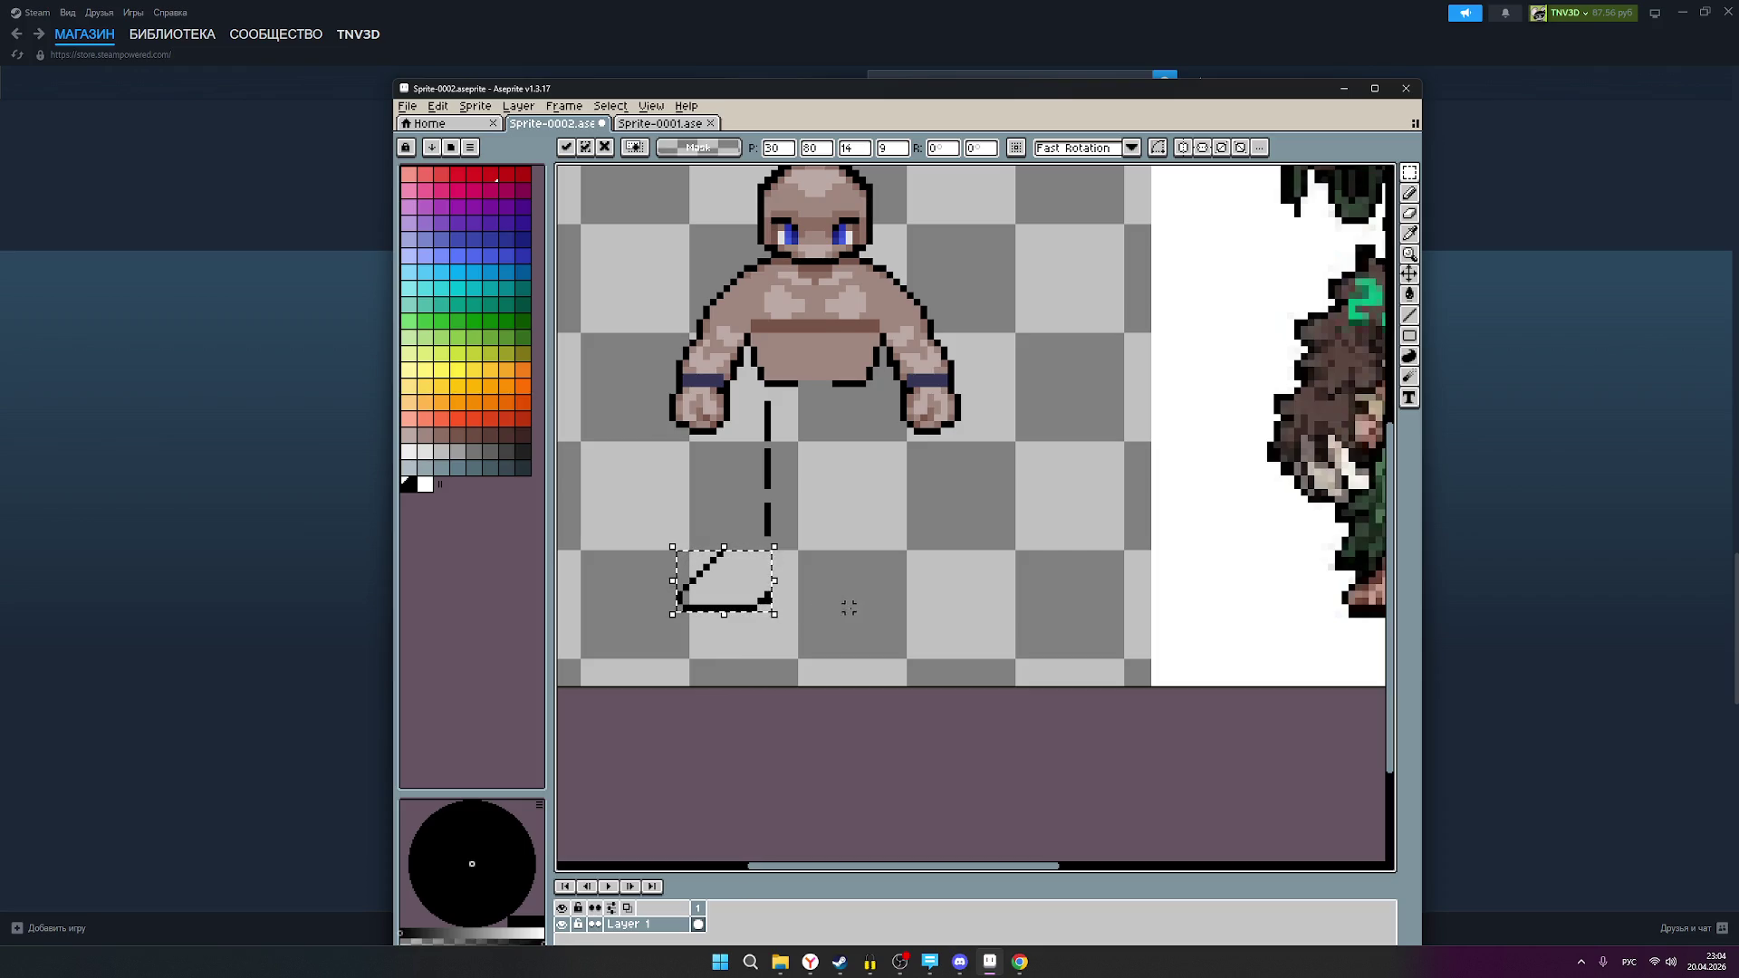
{"action": "left_click", "coordinate": [862, 608]}
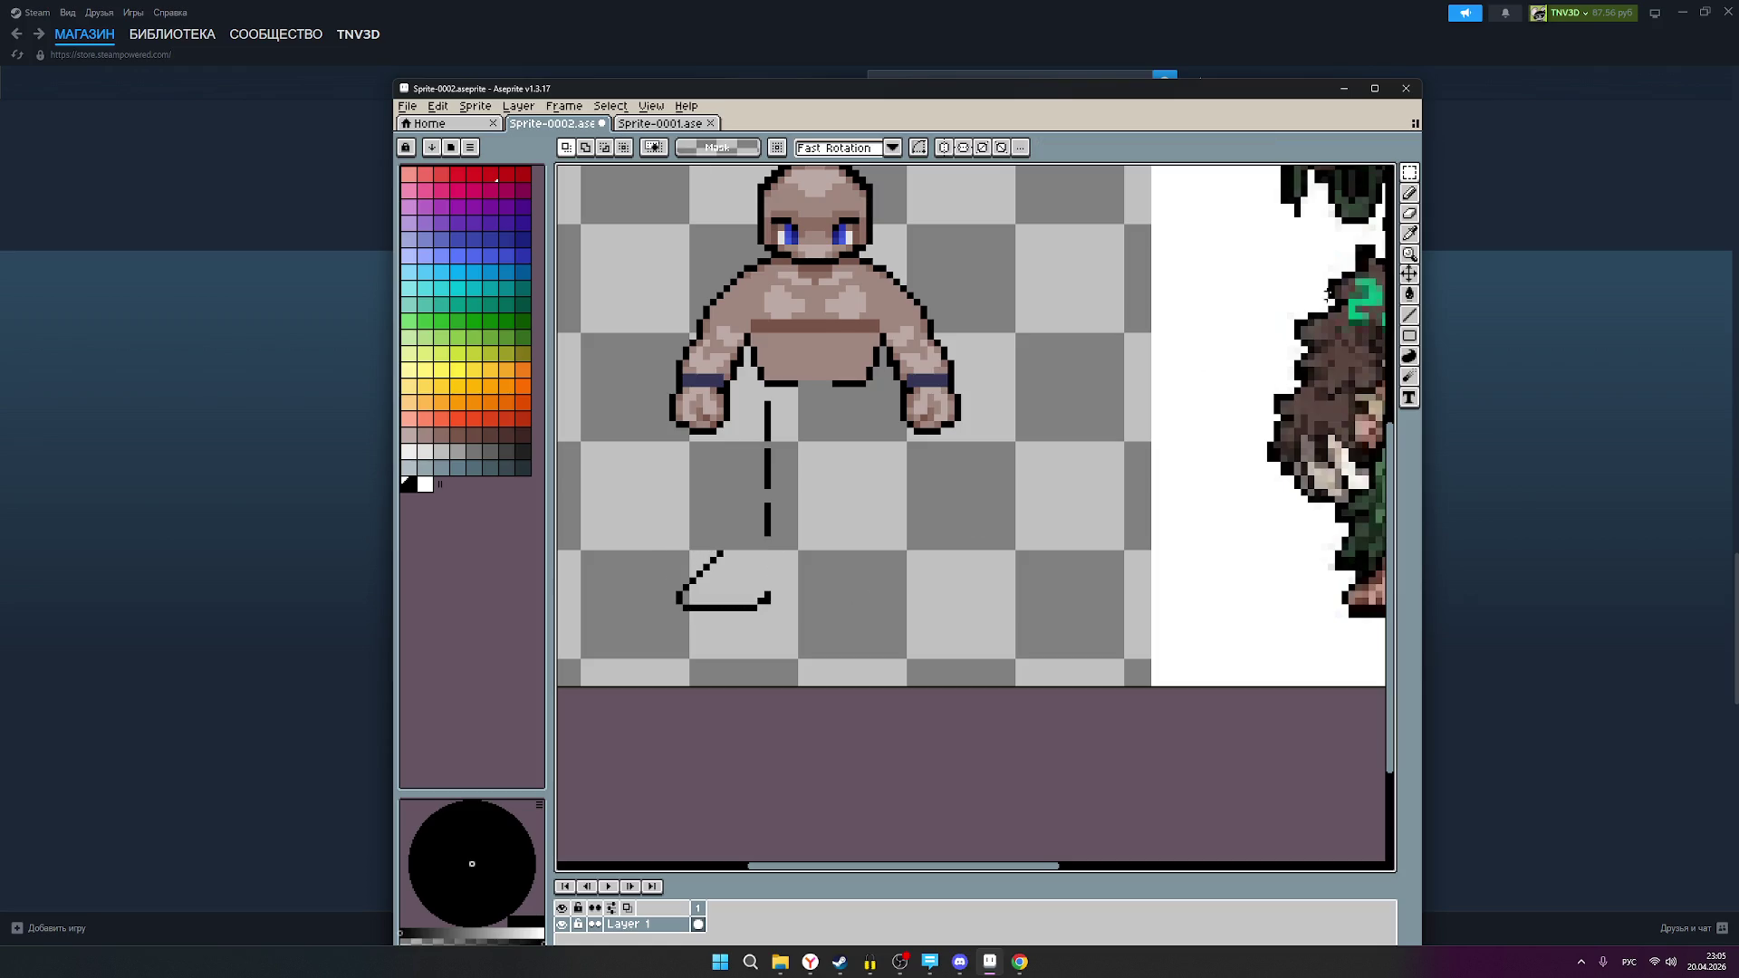
{"action": "left_click", "coordinate": [1409, 192]}
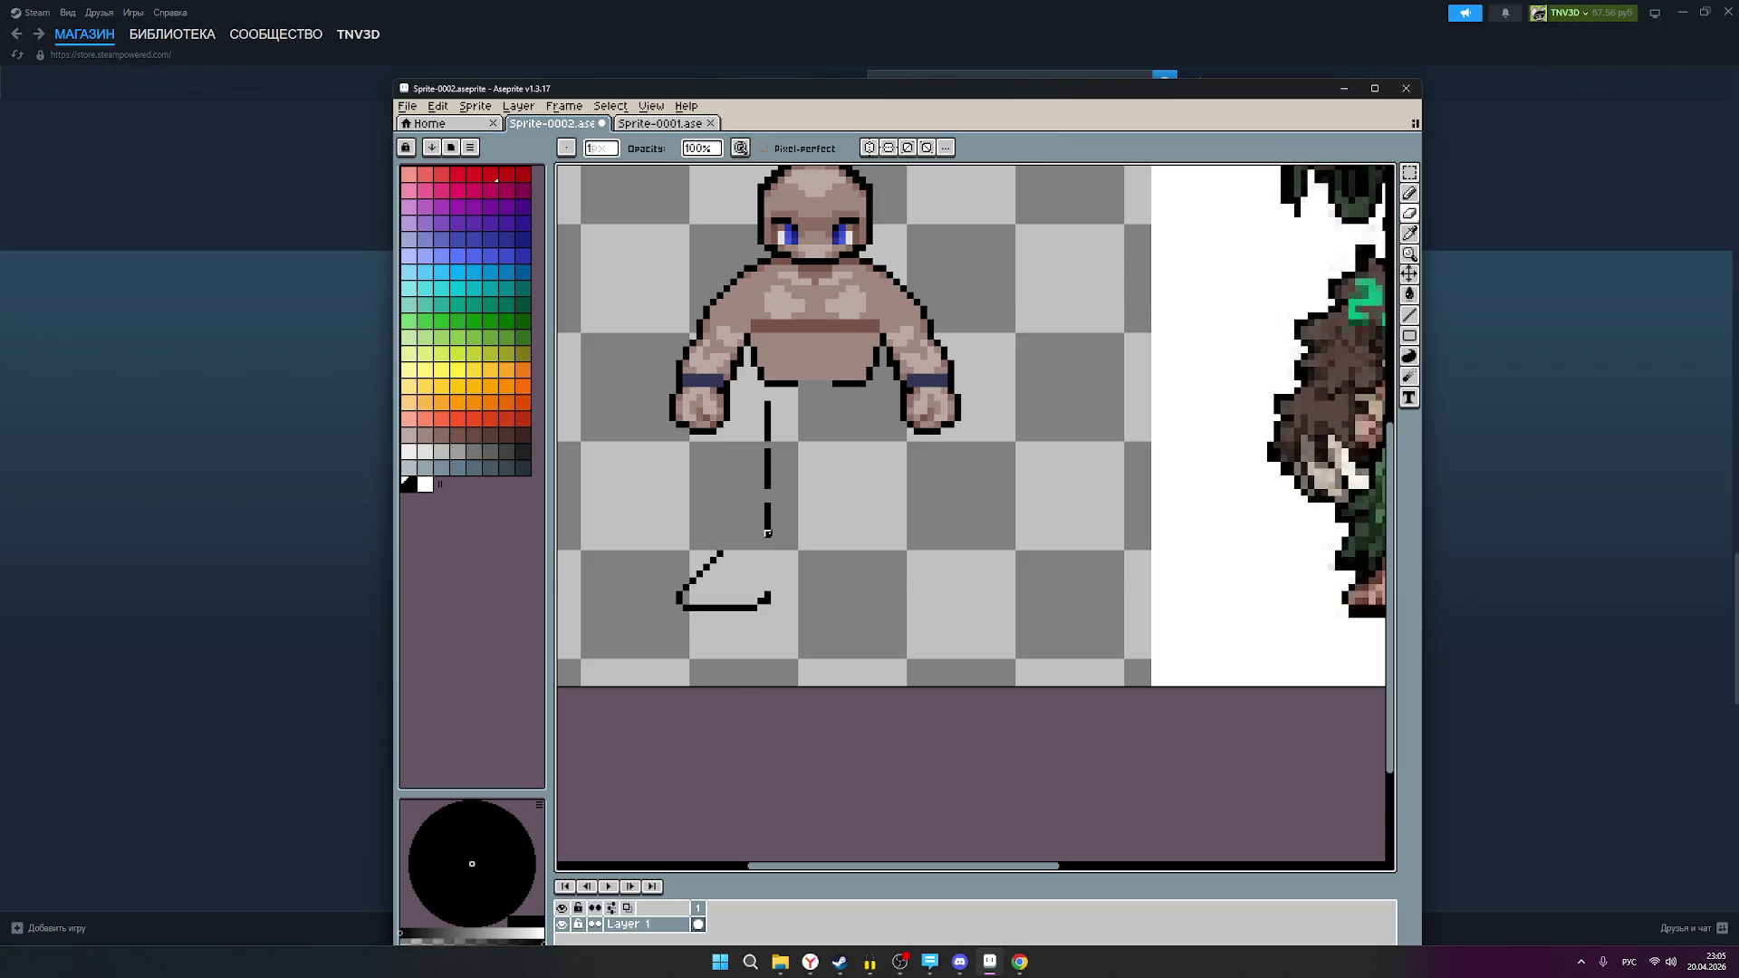
Step: Erase the dashed leg guide under the torso and zoom out to check proportions
{"action": "mouse_move", "coordinate": [781, 541]}
{"action": "left_mouse_down"}
{"action": "mouse_move", "coordinate": [773, 478]}
{"action": "mouse_move", "coordinate": [760, 507]}
{"action": "mouse_move", "coordinate": [767, 412]}
{"action": "left_mouse_up"}
{"action": "scroll", "coordinate": [932, 532], "scroll_direction": "down", "scroll_amount": 2}
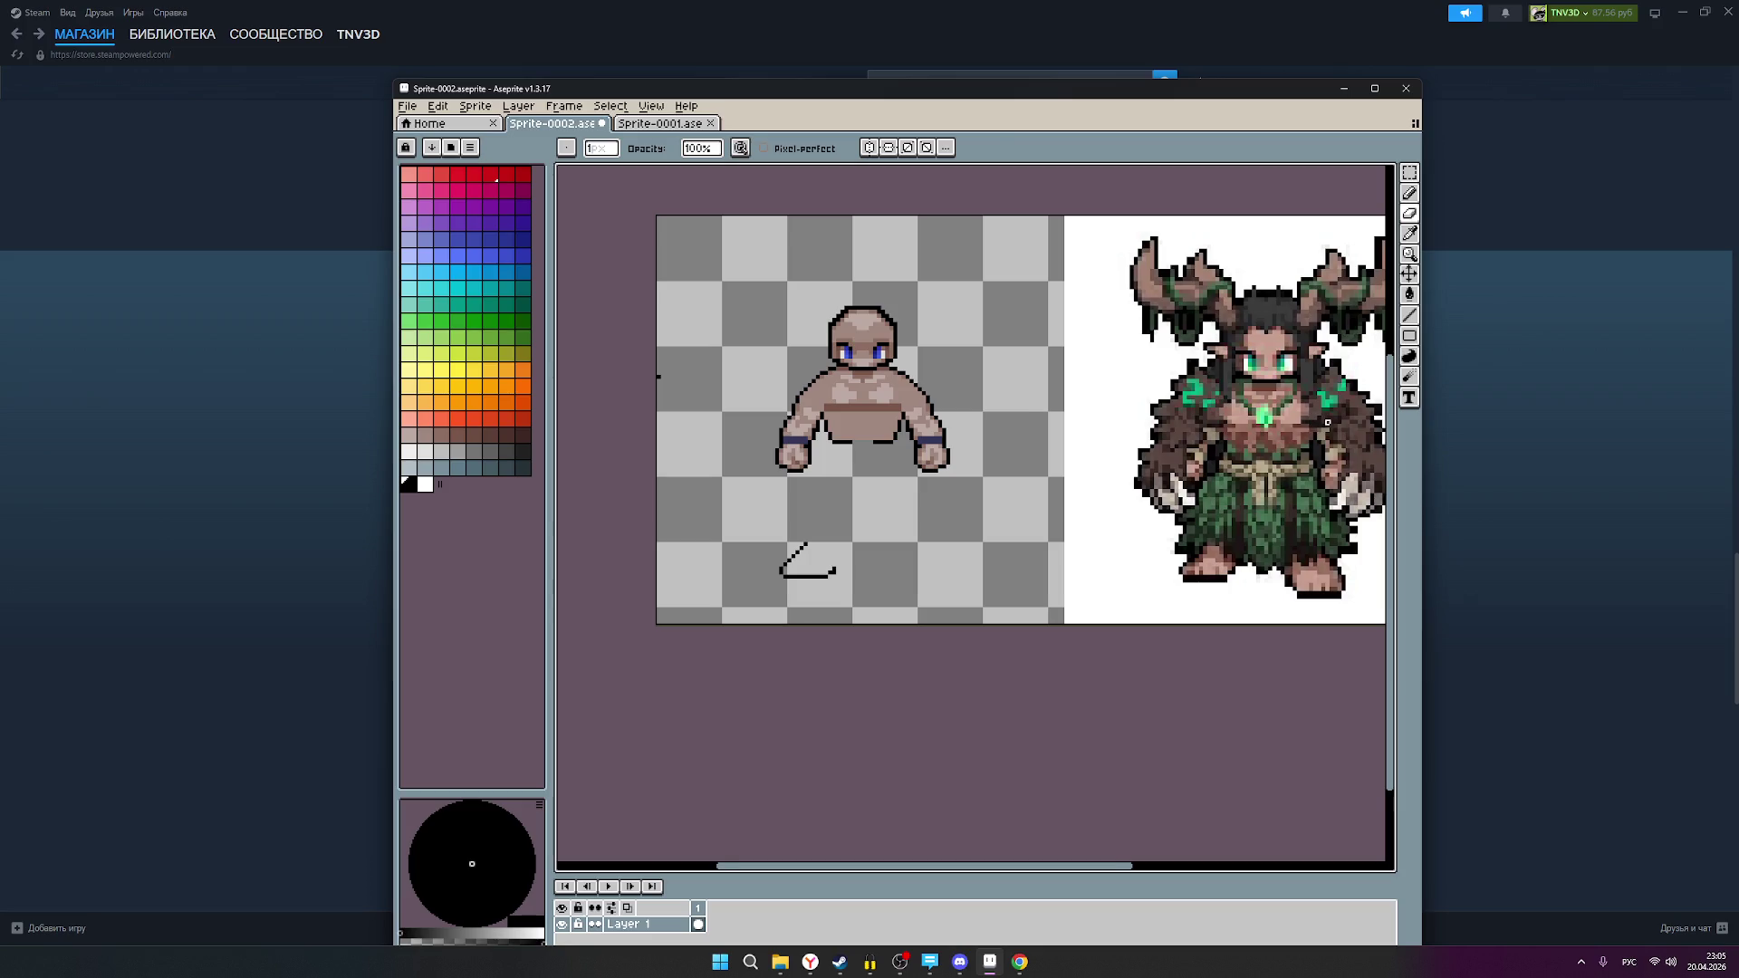
{"action": "scroll", "coordinate": [1328, 432], "scroll_direction": "down", "scroll_amount": 1}
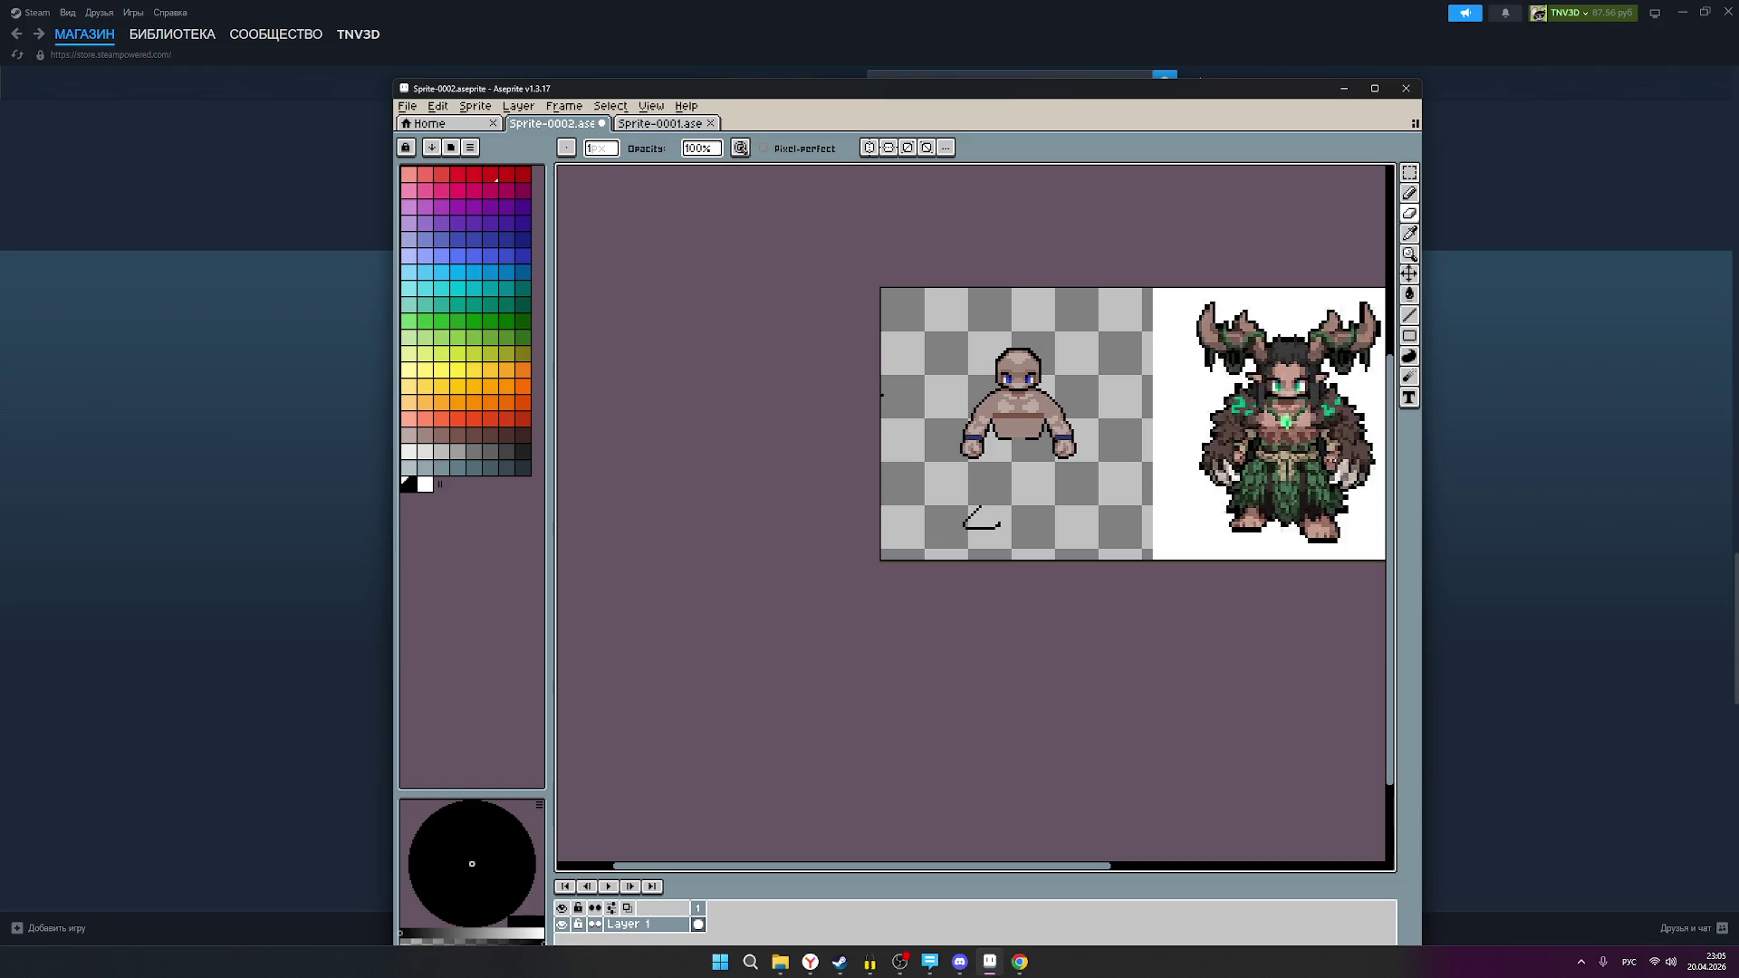
{"action": "scroll", "coordinate": [1344, 488], "scroll_direction": "up", "scroll_amount": 1}
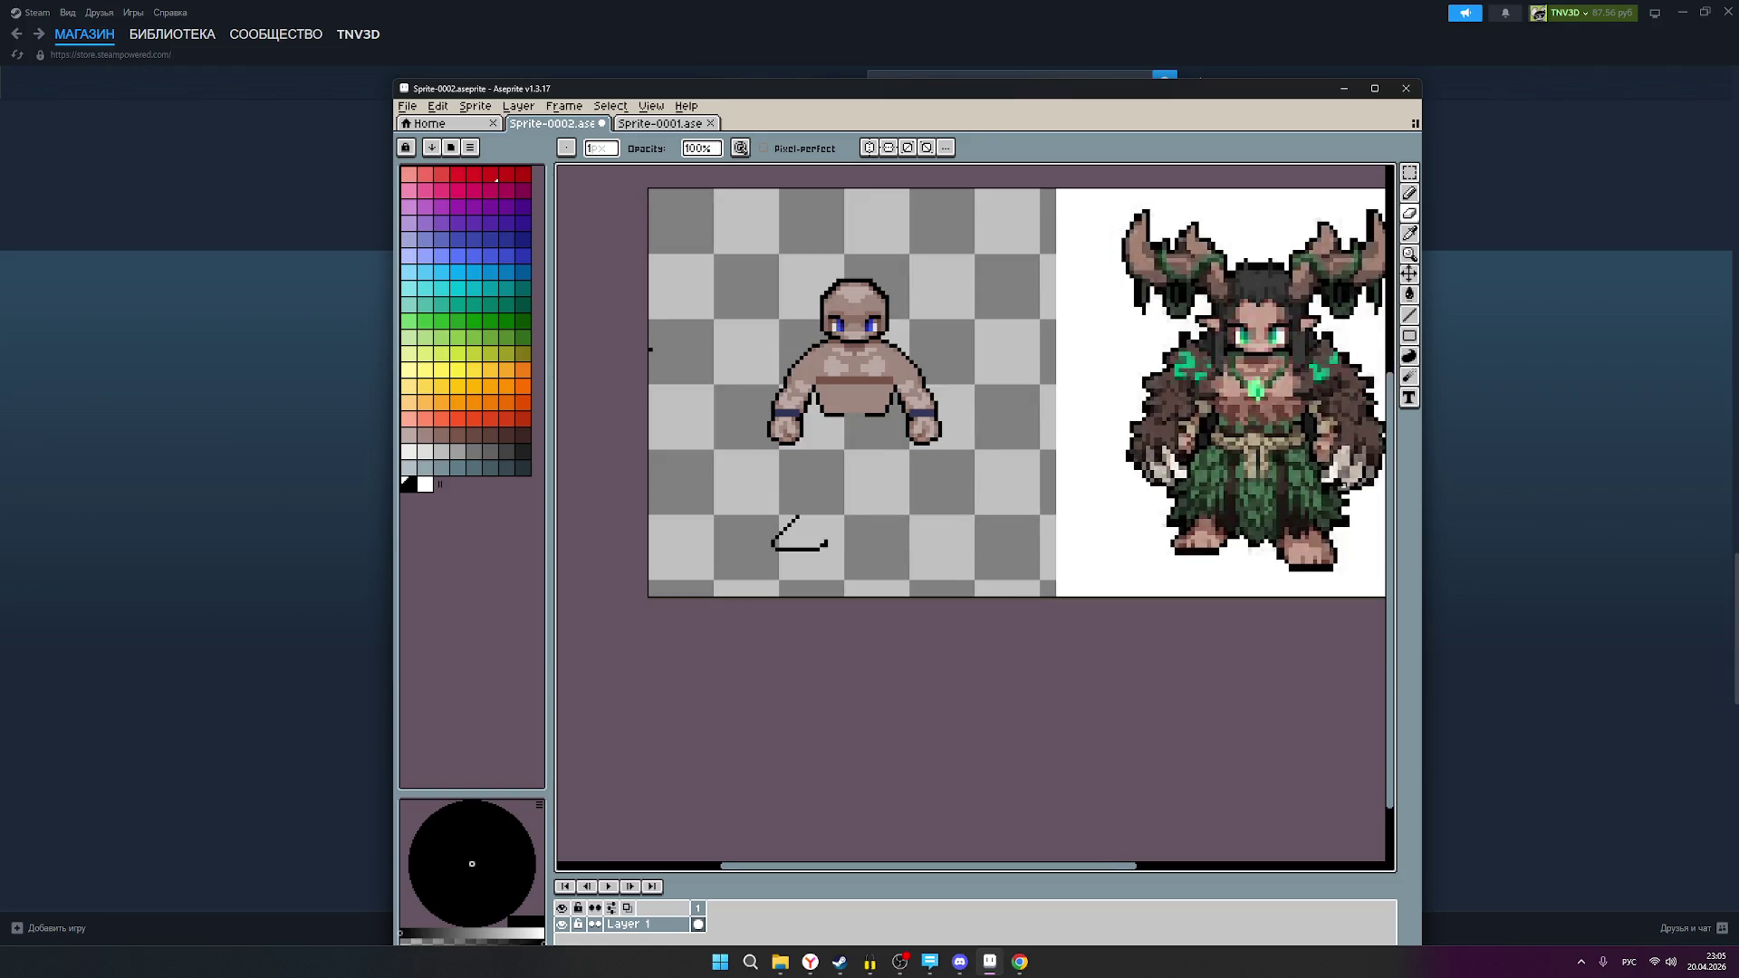
{"action": "scroll", "coordinate": [1340, 484], "scroll_direction": "down", "scroll_amount": 1}
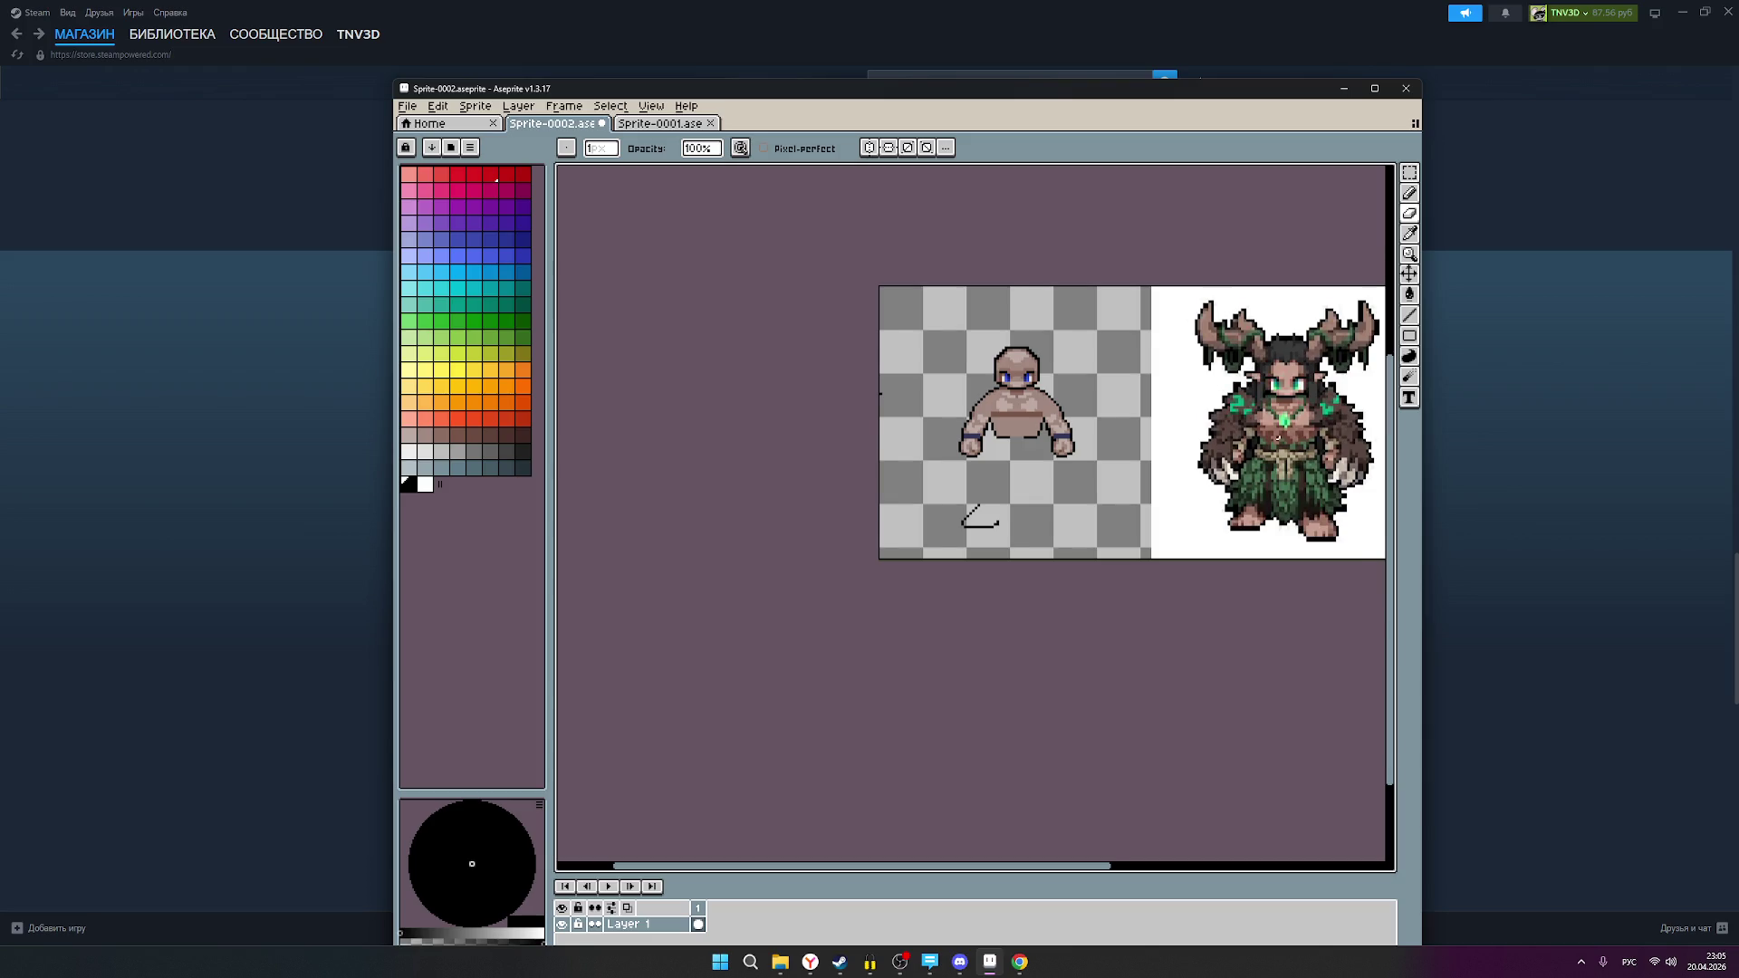
{"action": "scroll", "coordinate": [1277, 437], "scroll_direction": "up", "scroll_amount": 1}
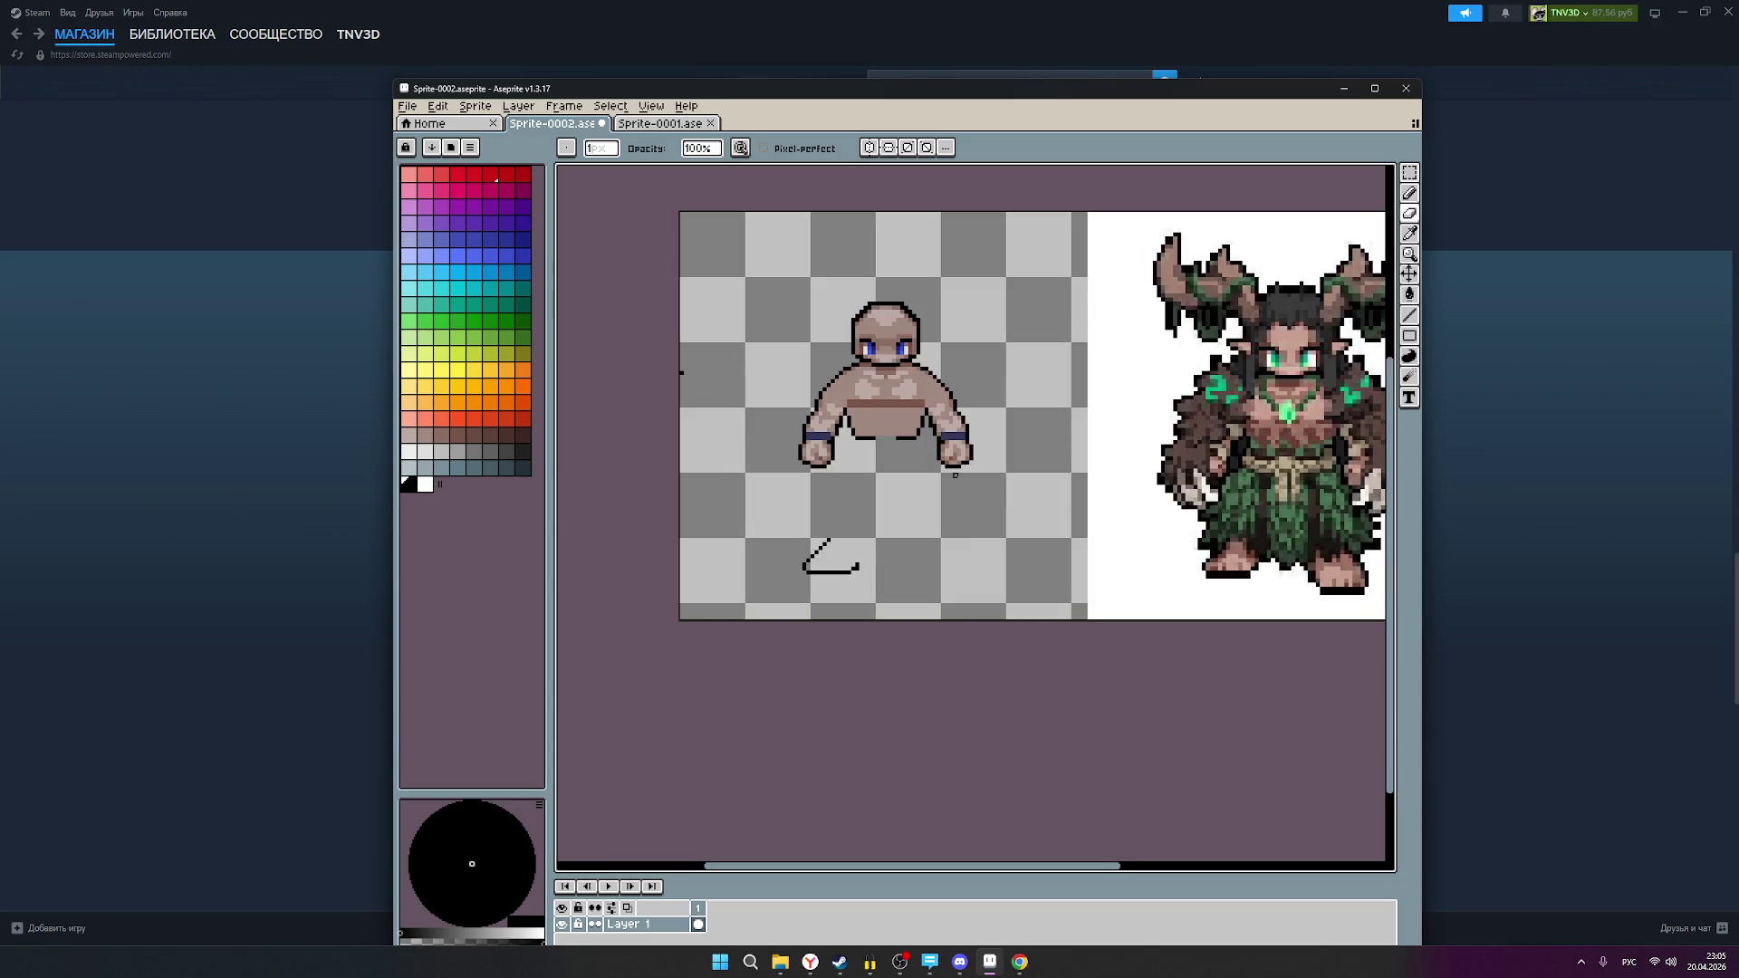
{"action": "scroll", "coordinate": [951, 464], "scroll_direction": "down", "scroll_amount": 1}
{"action": "scroll", "coordinate": [958, 464], "scroll_direction": "up", "scroll_amount": 1}
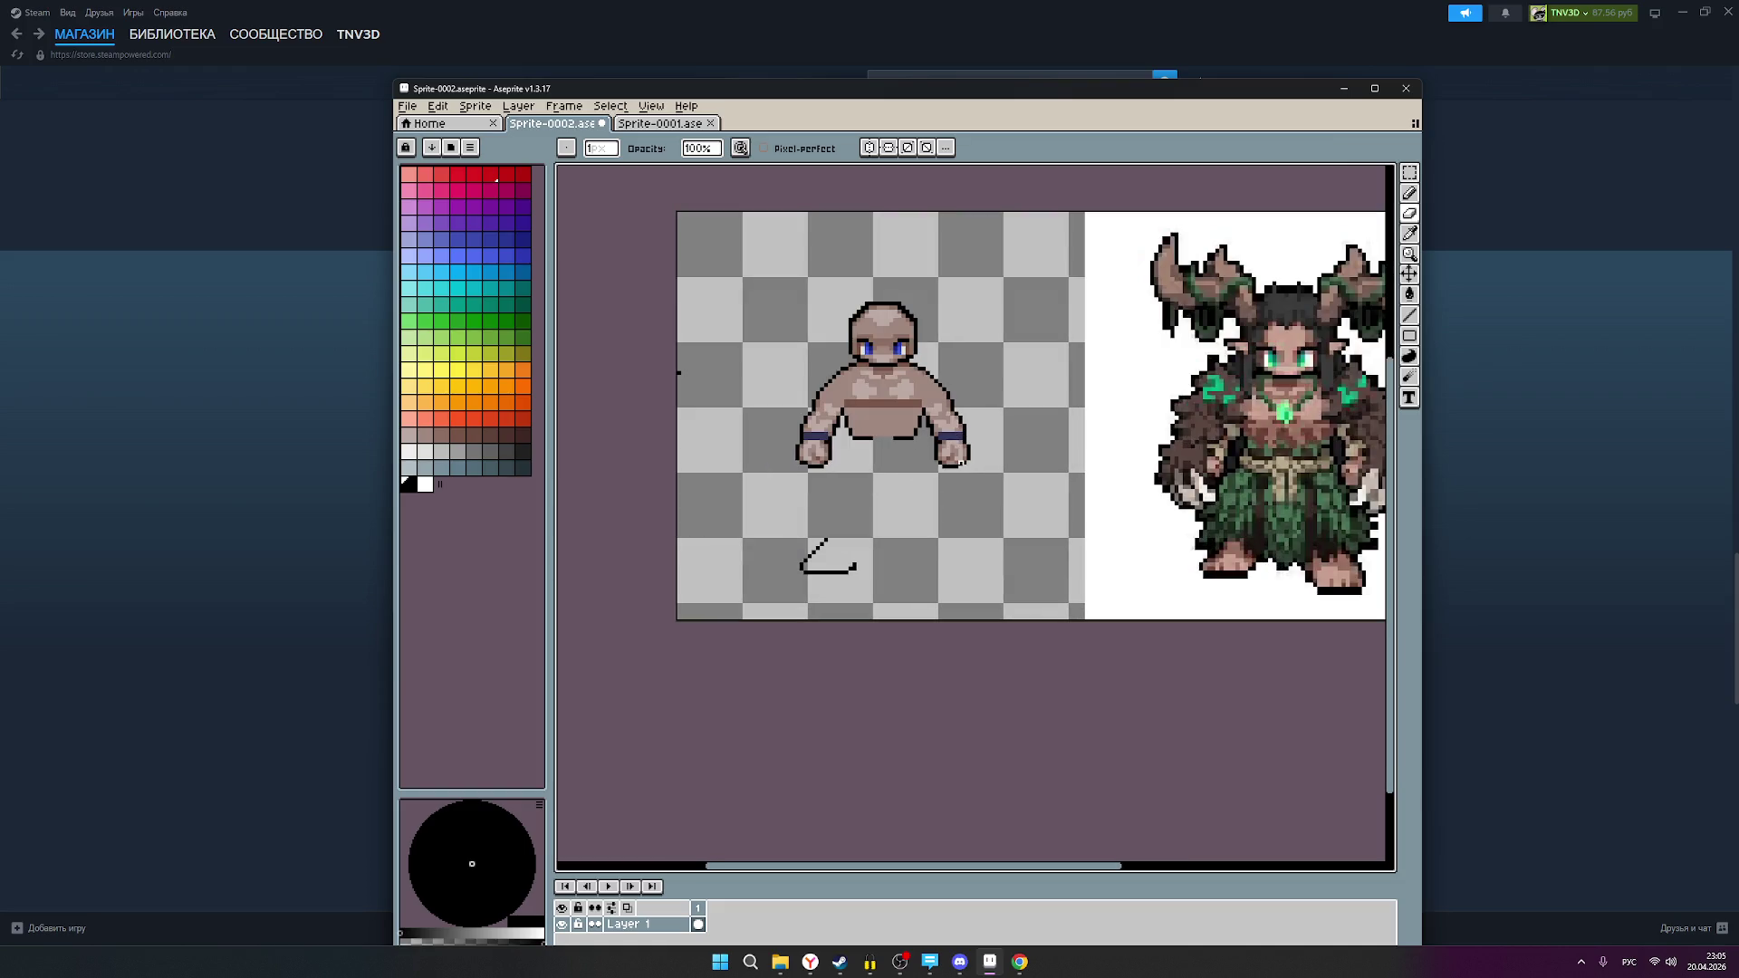
{"action": "left_click_drag", "start_coordinate": [951, 507], "coordinate": [919, 480]}
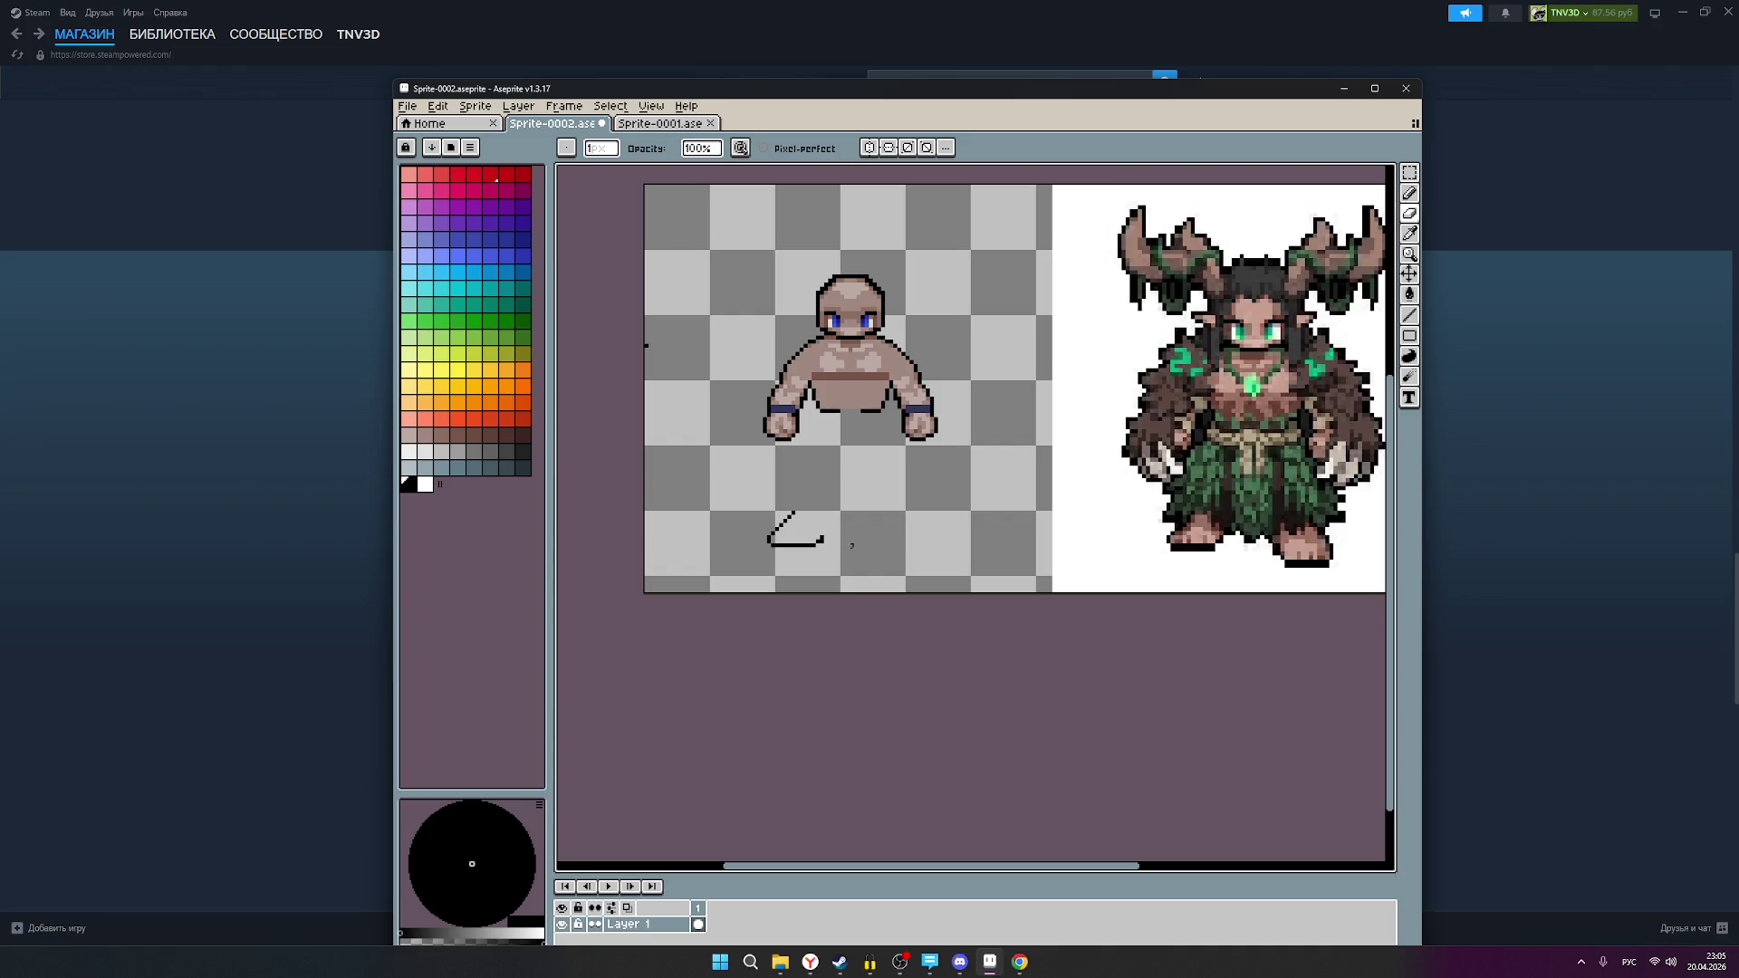
{"action": "scroll", "coordinate": [850, 549], "scroll_direction": "up", "scroll_amount": 1}
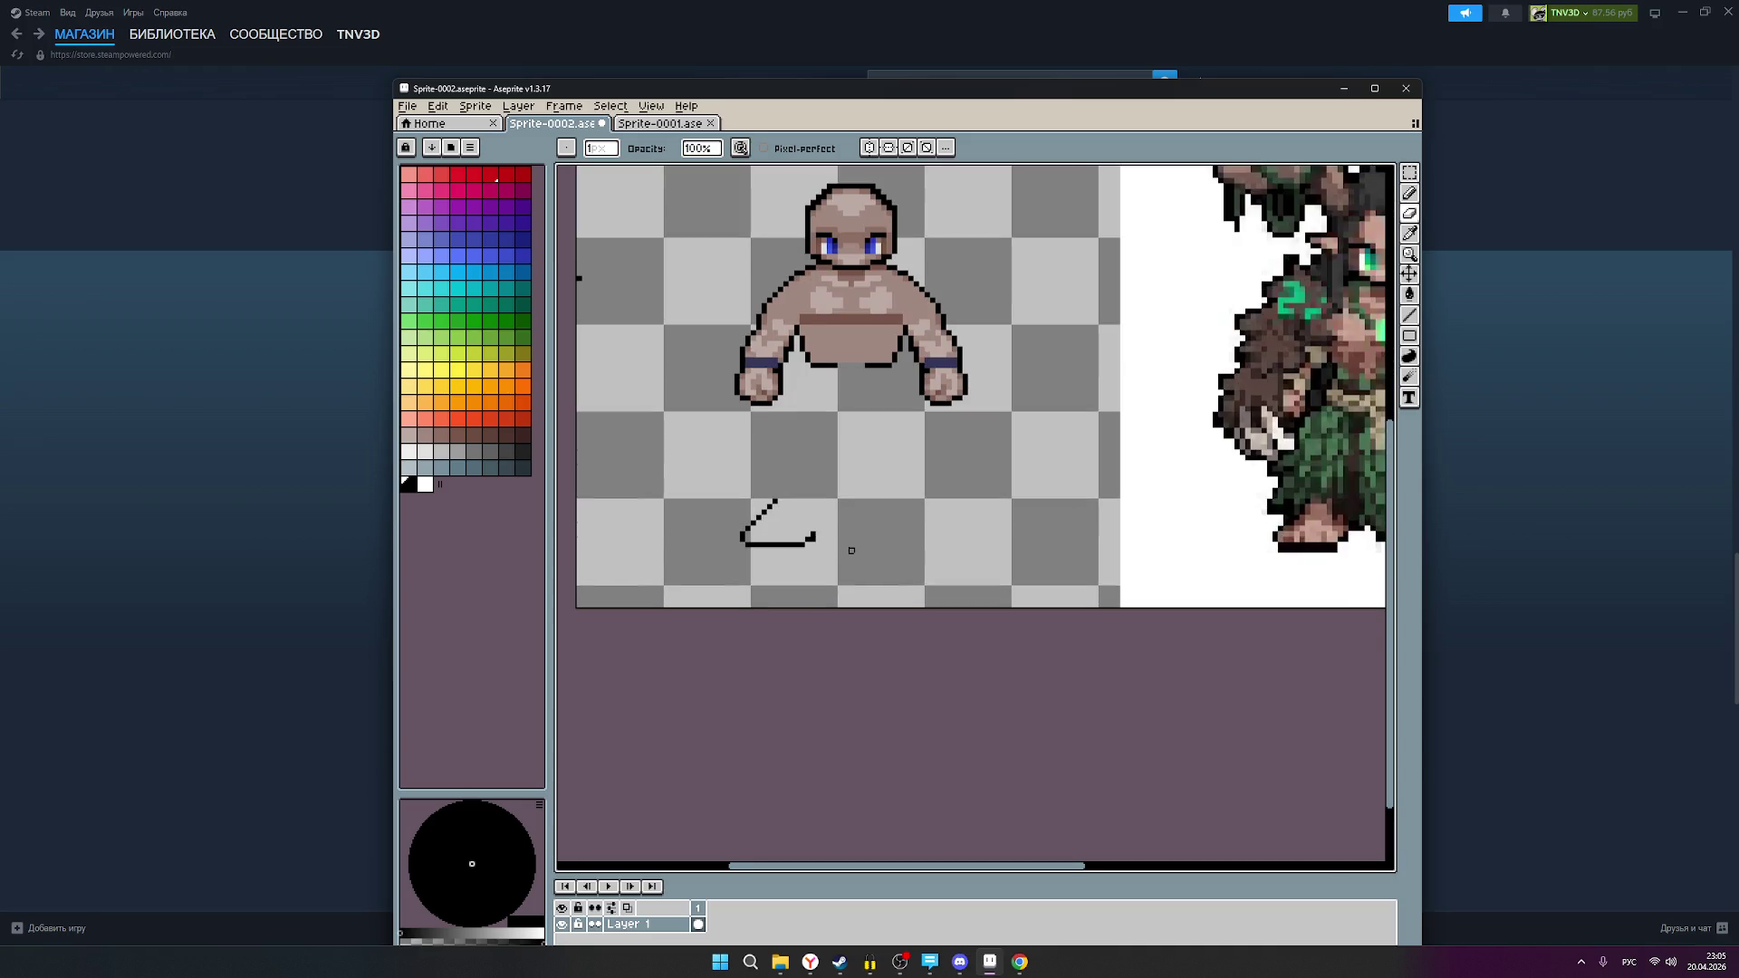
{"action": "scroll", "coordinate": [850, 550], "scroll_direction": "down", "scroll_amount": 1}
Step: Draw a solid black vertical leg line down from under the torso
{"action": "left_click", "coordinate": [1409, 192]}
{"action": "scroll", "coordinate": [908, 500], "scroll_direction": "up", "scroll_amount": 1}
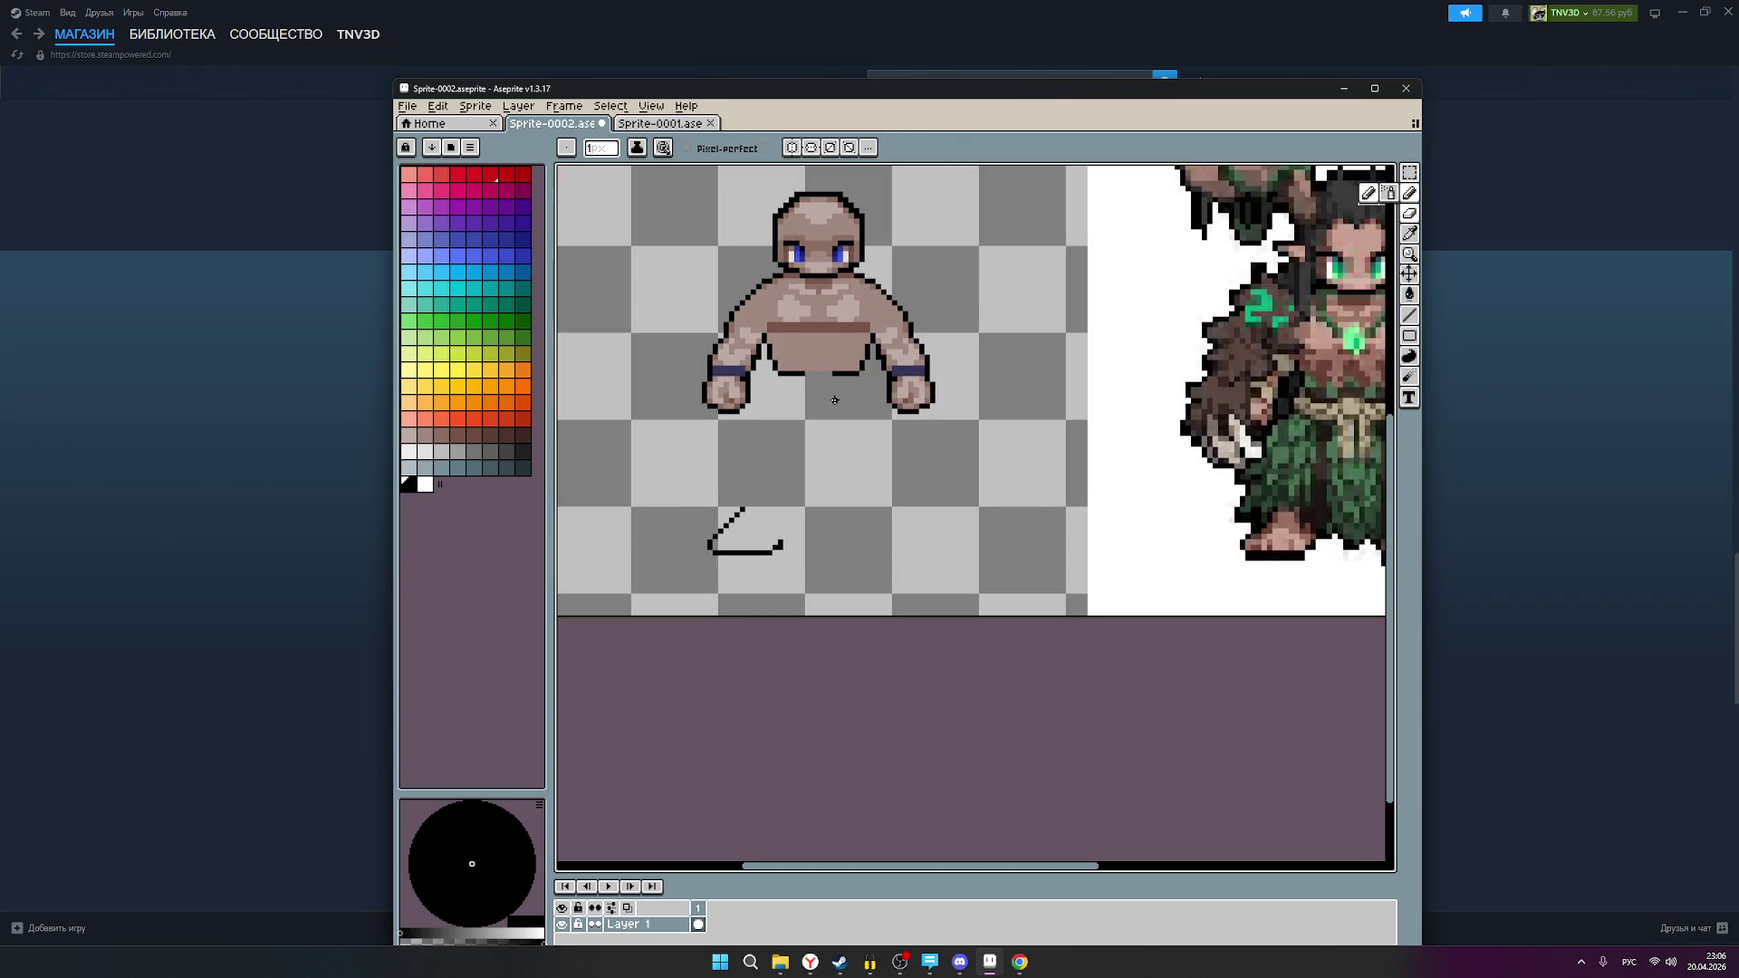
{"action": "left_click_drag", "start_coordinate": [834, 381], "coordinate": [840, 518]}
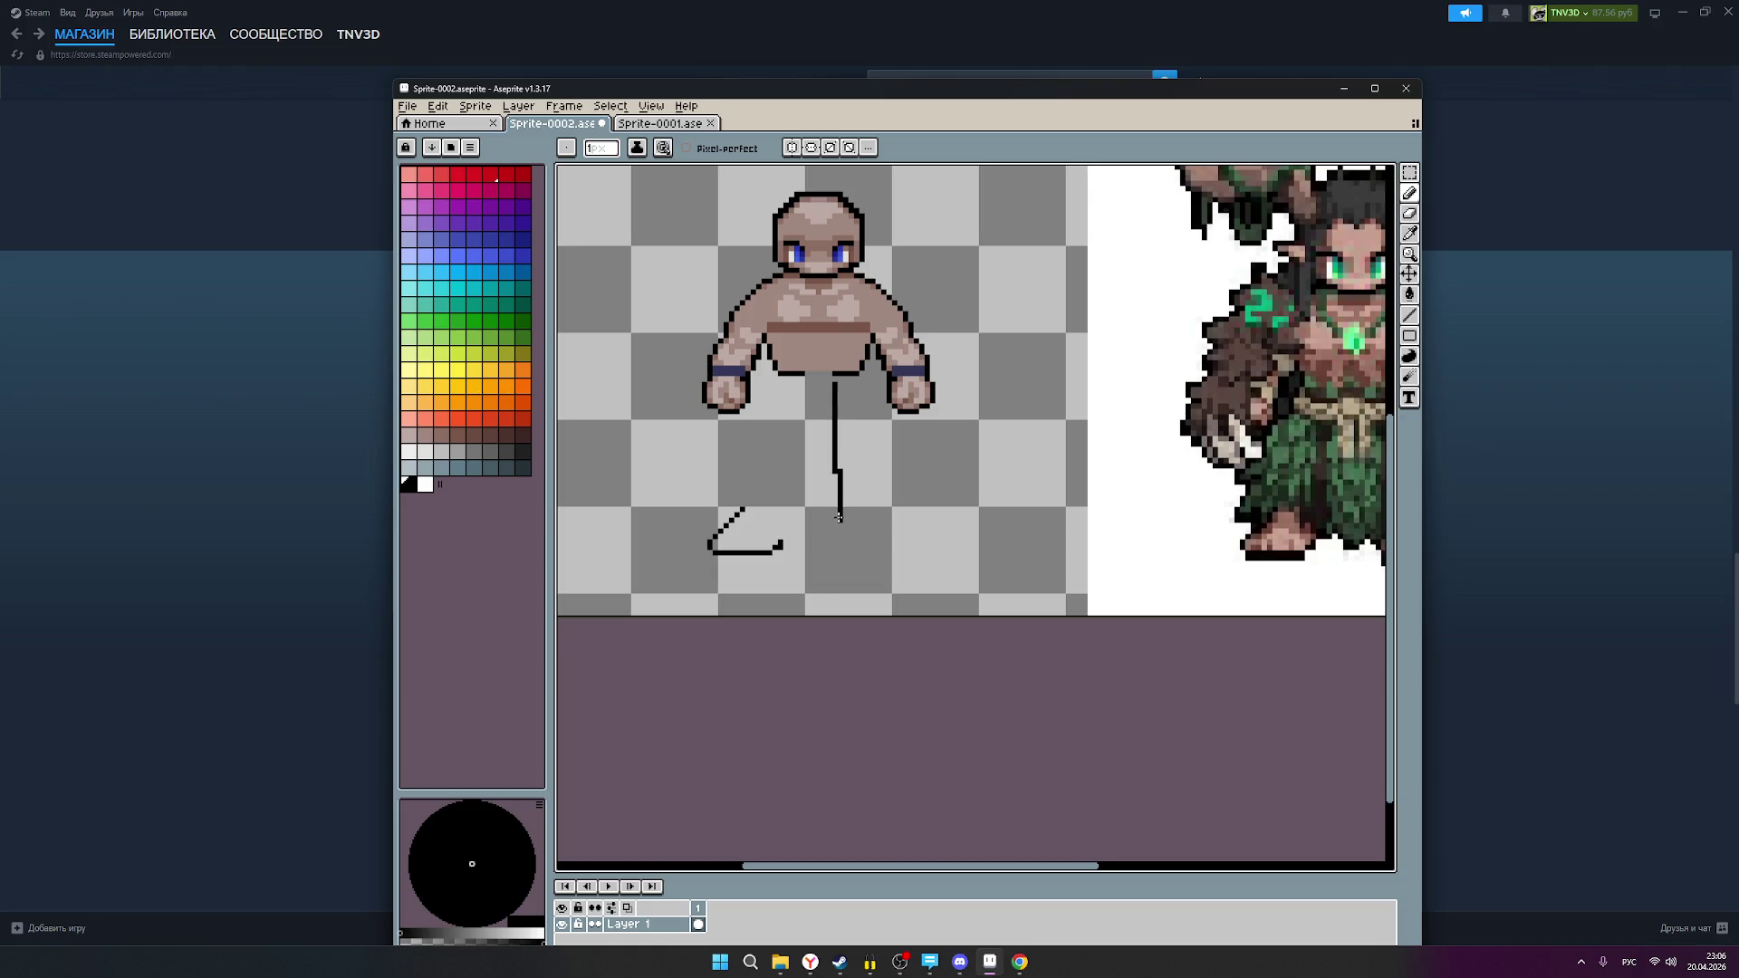
{"action": "scroll", "coordinate": [840, 518], "scroll_direction": "up", "scroll_amount": 1}
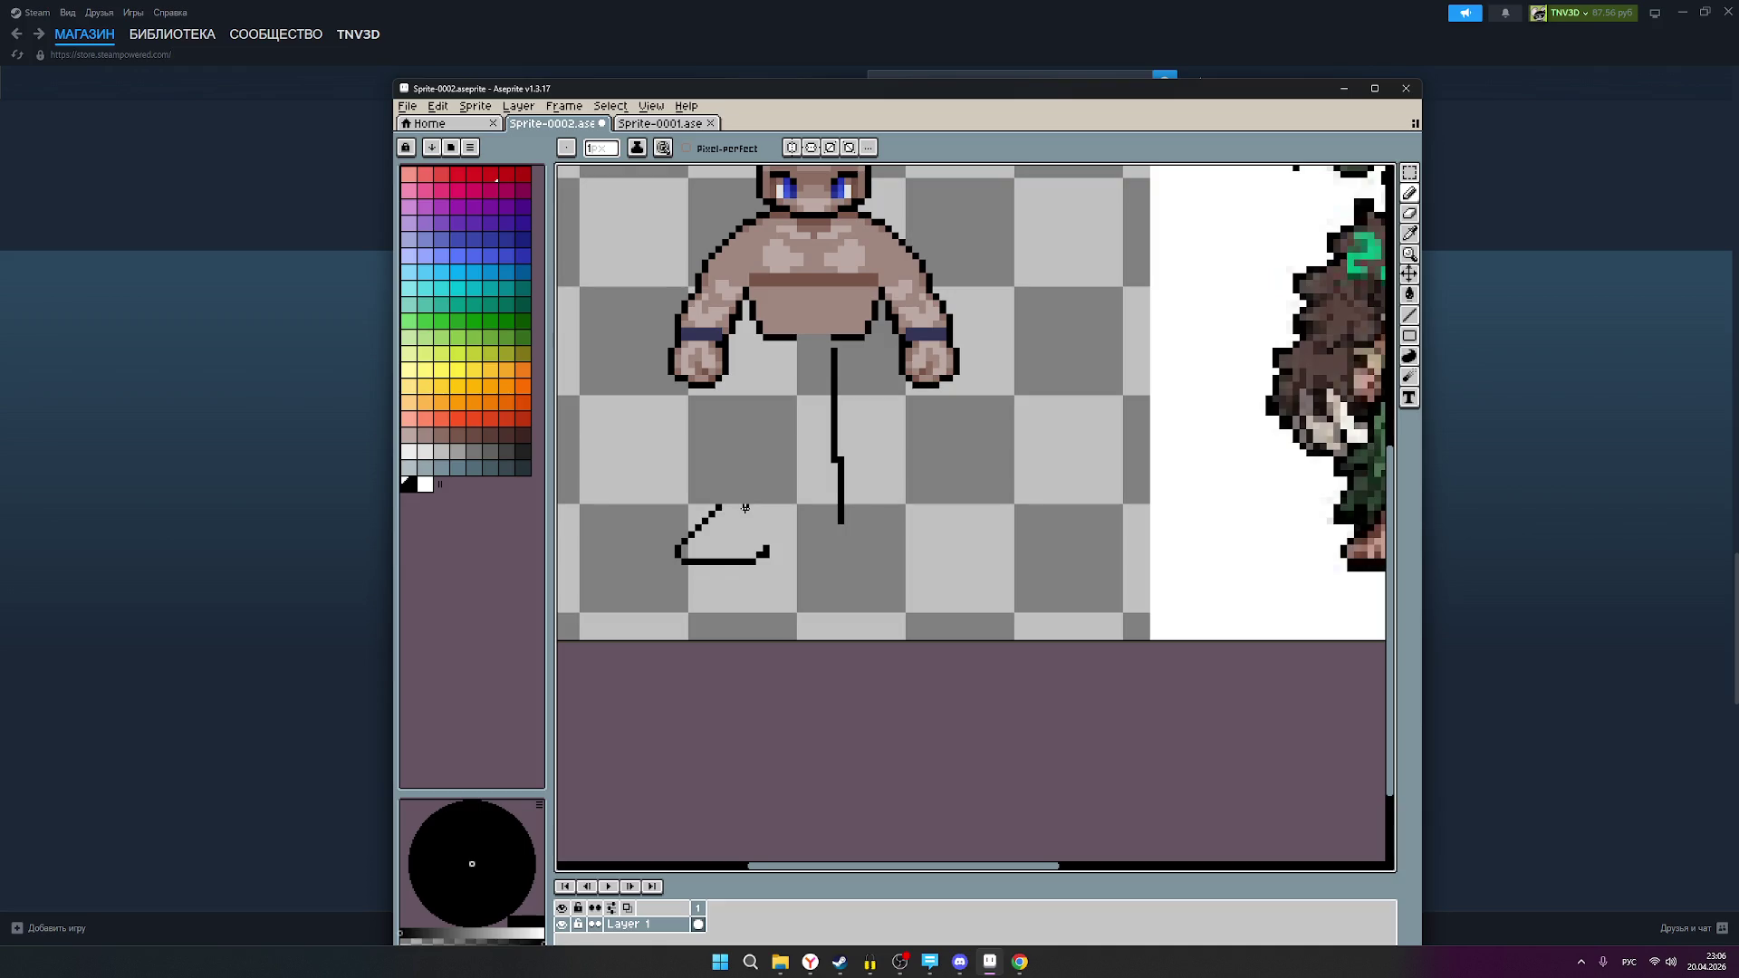
{"action": "left_click", "coordinate": [486, 416]}
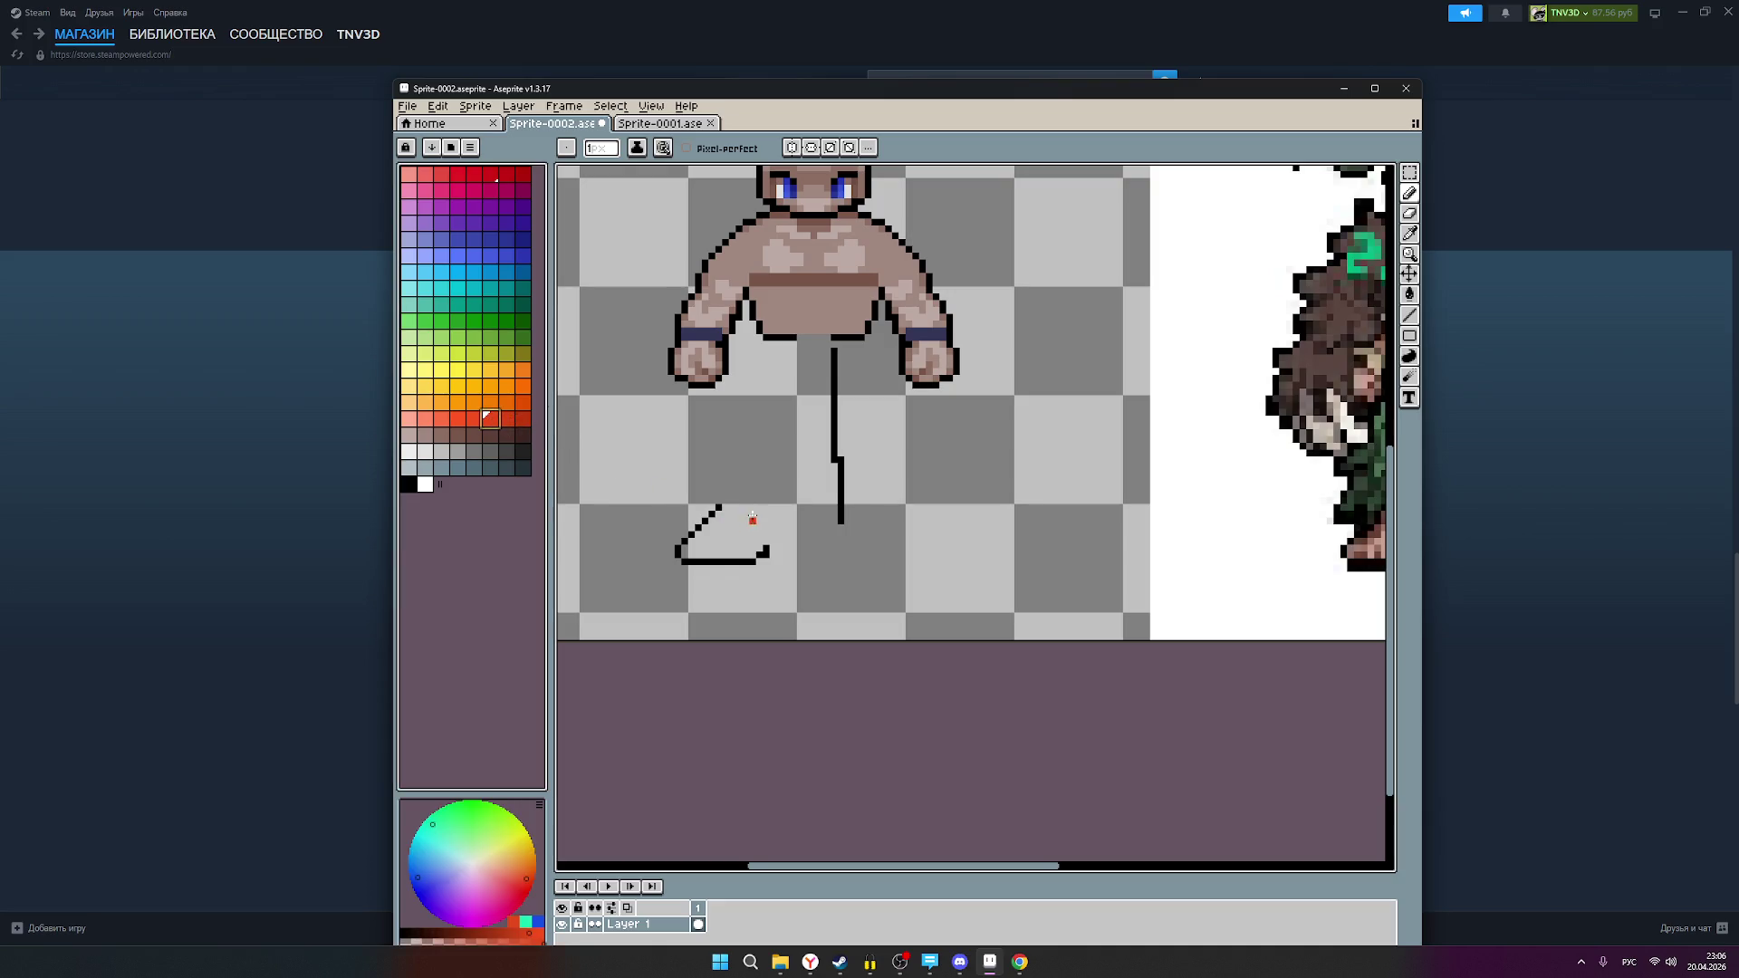
Step: Draw an orange-red guide stroke beside the leg line, then a black pixel at its end
{"action": "left_click_drag", "start_coordinate": [743, 507], "coordinate": [833, 508]}
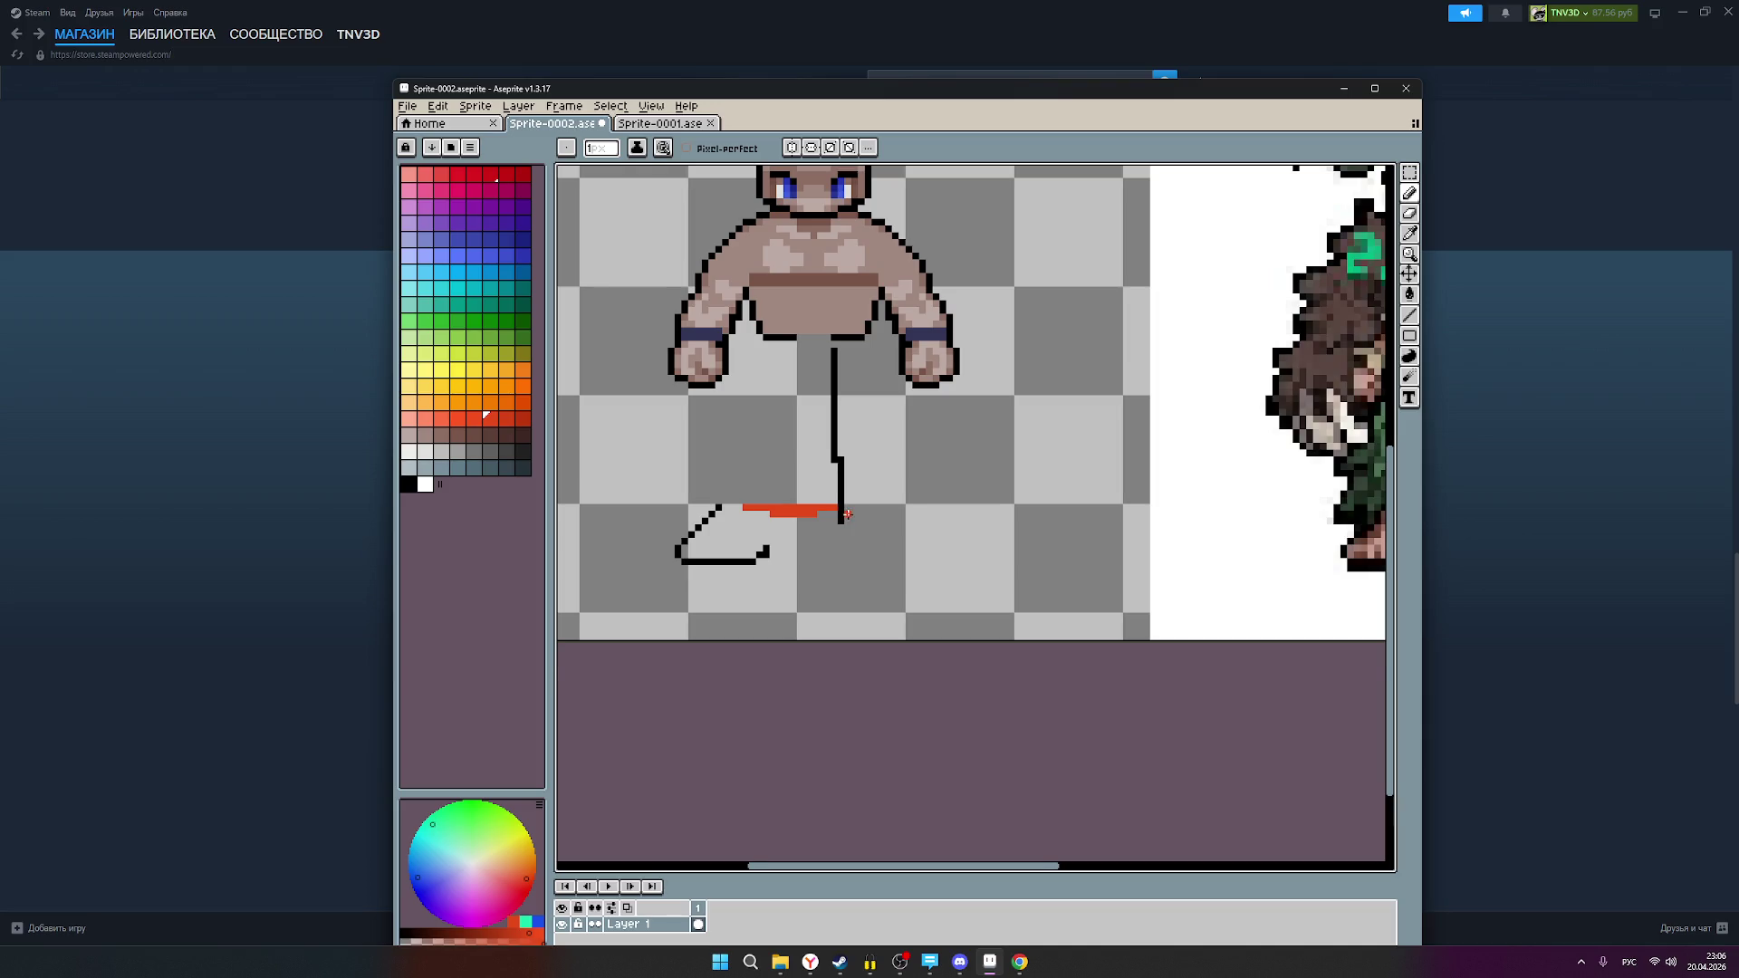
{"action": "scroll", "coordinate": [842, 518], "scroll_direction": "up", "scroll_amount": 1}
{"action": "left_click", "coordinate": [408, 484]}
{"action": "scroll", "coordinate": [846, 529], "scroll_direction": "up", "scroll_amount": 1}
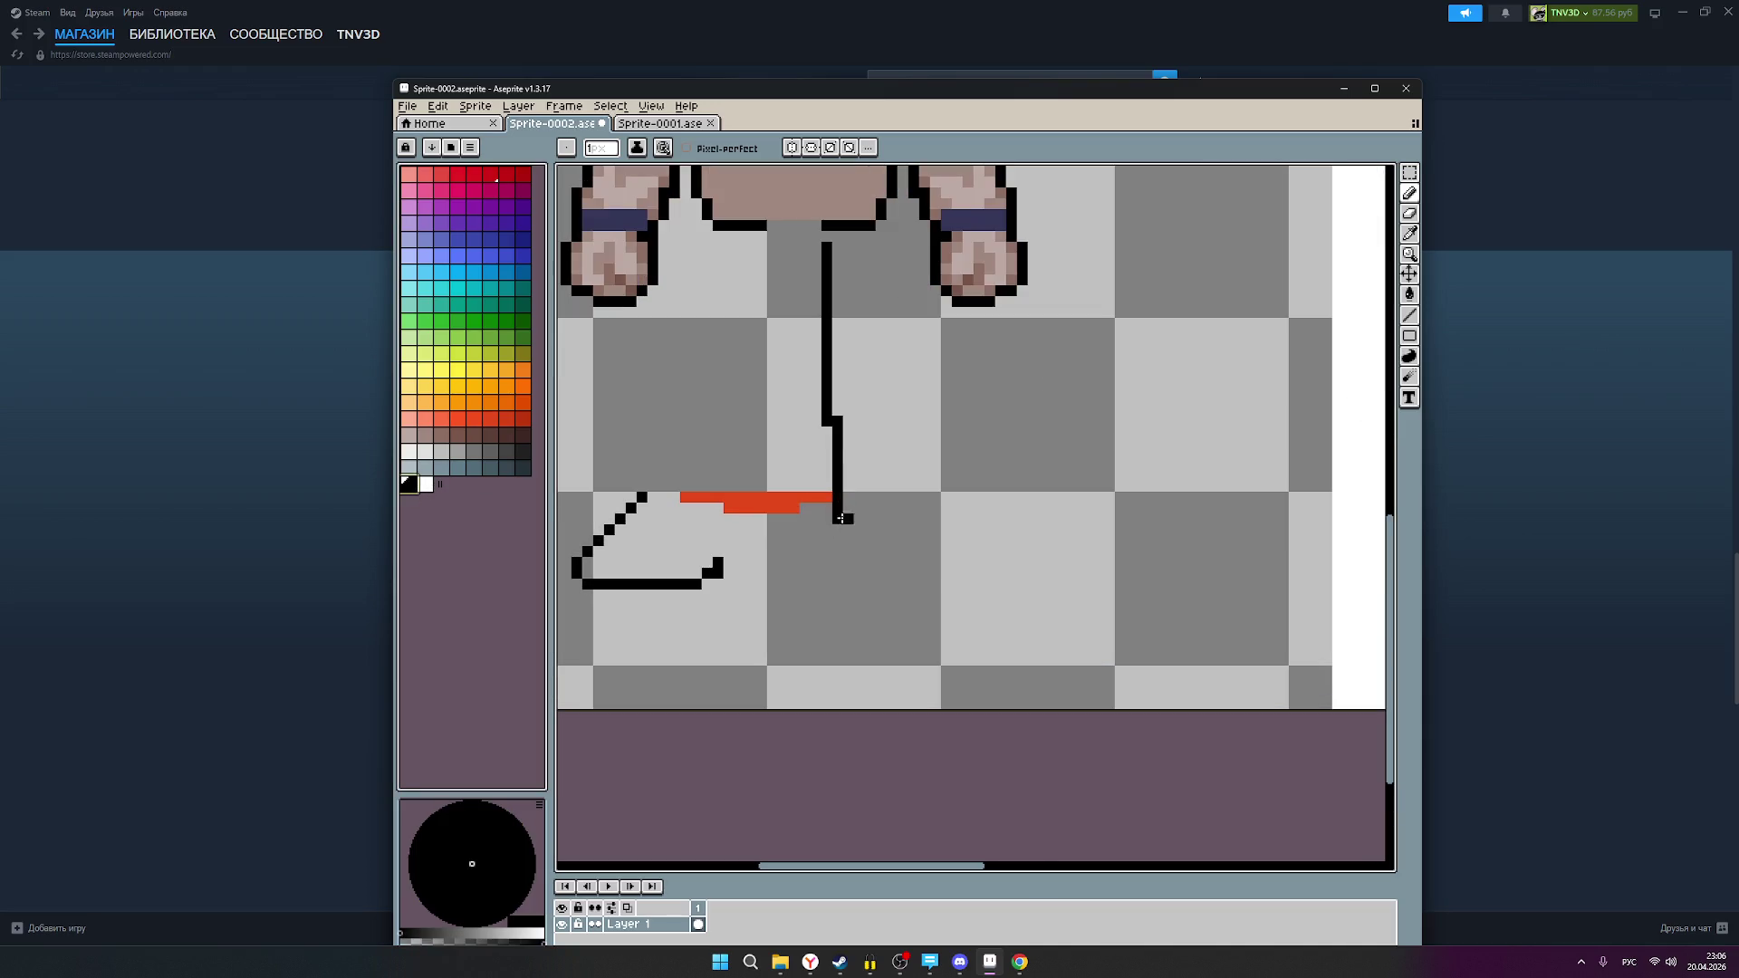
{"action": "left_click", "coordinate": [844, 498]}
Step: Draw the second foot's black corner and sole line, then erase the red guide's left end
{"action": "left_click_drag", "start_coordinate": [838, 562], "coordinate": [848, 574]}
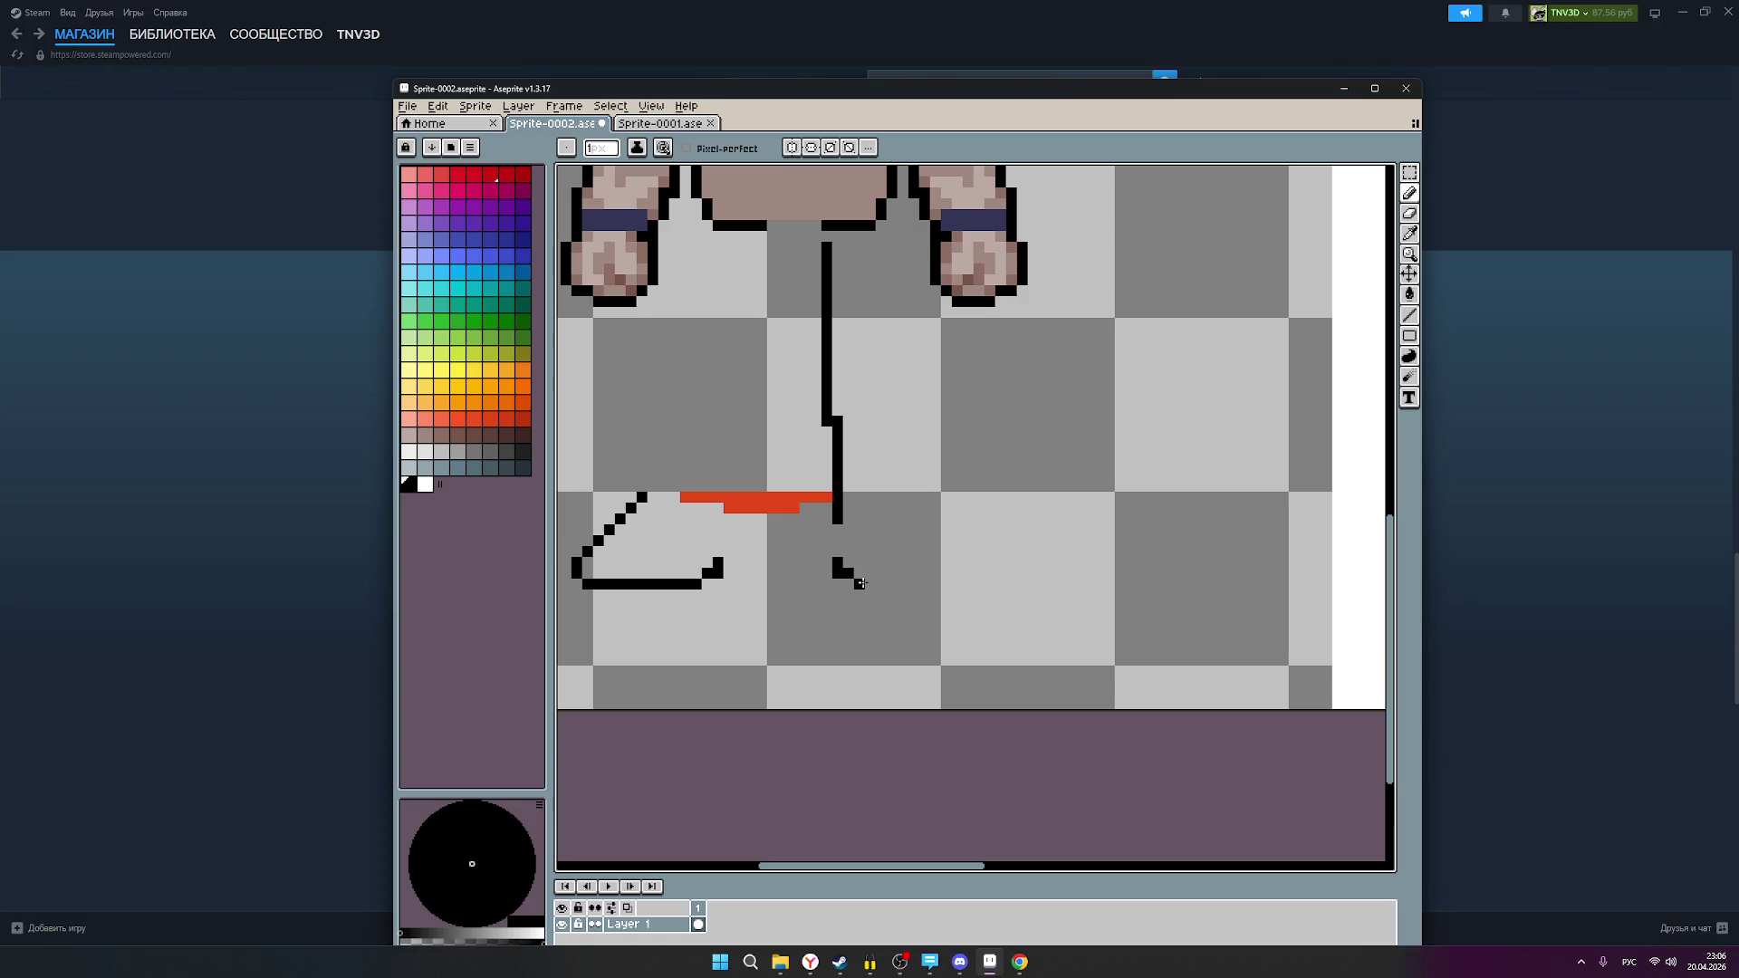
{"action": "left_click_drag", "start_coordinate": [859, 583], "coordinate": [968, 585]}
{"action": "scroll", "coordinate": [882, 508], "scroll_direction": "down", "scroll_amount": 1}
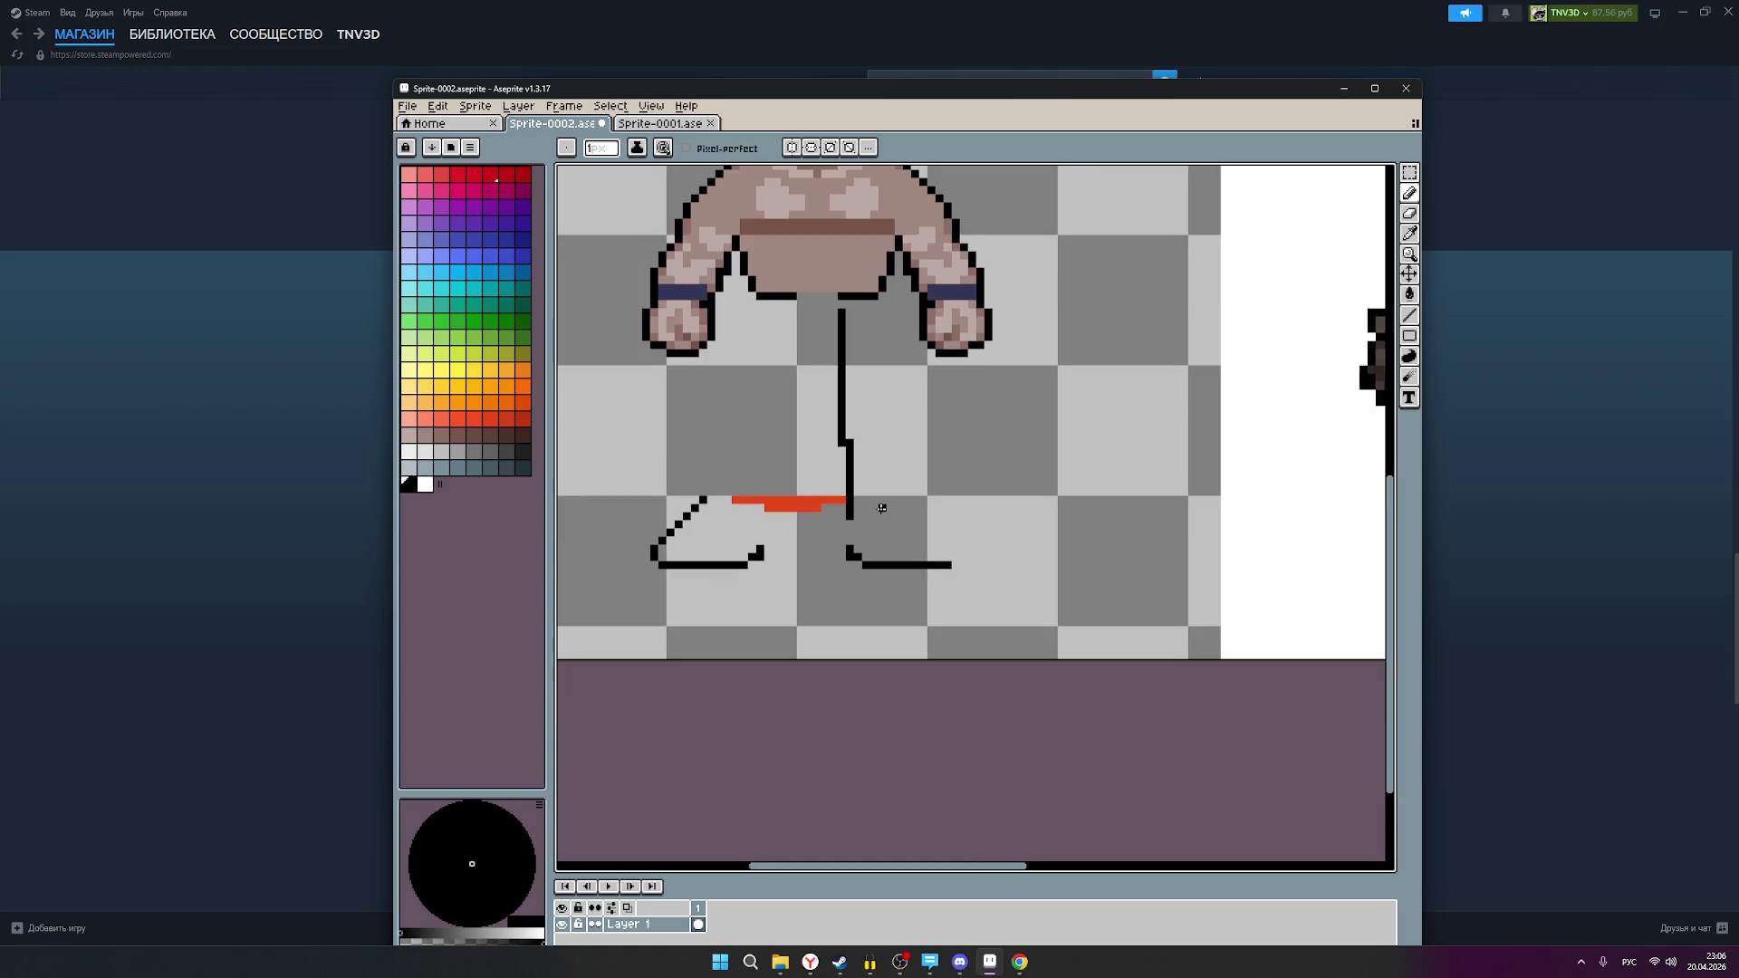
{"action": "left_click_drag", "start_coordinate": [889, 474], "coordinate": [904, 517]}
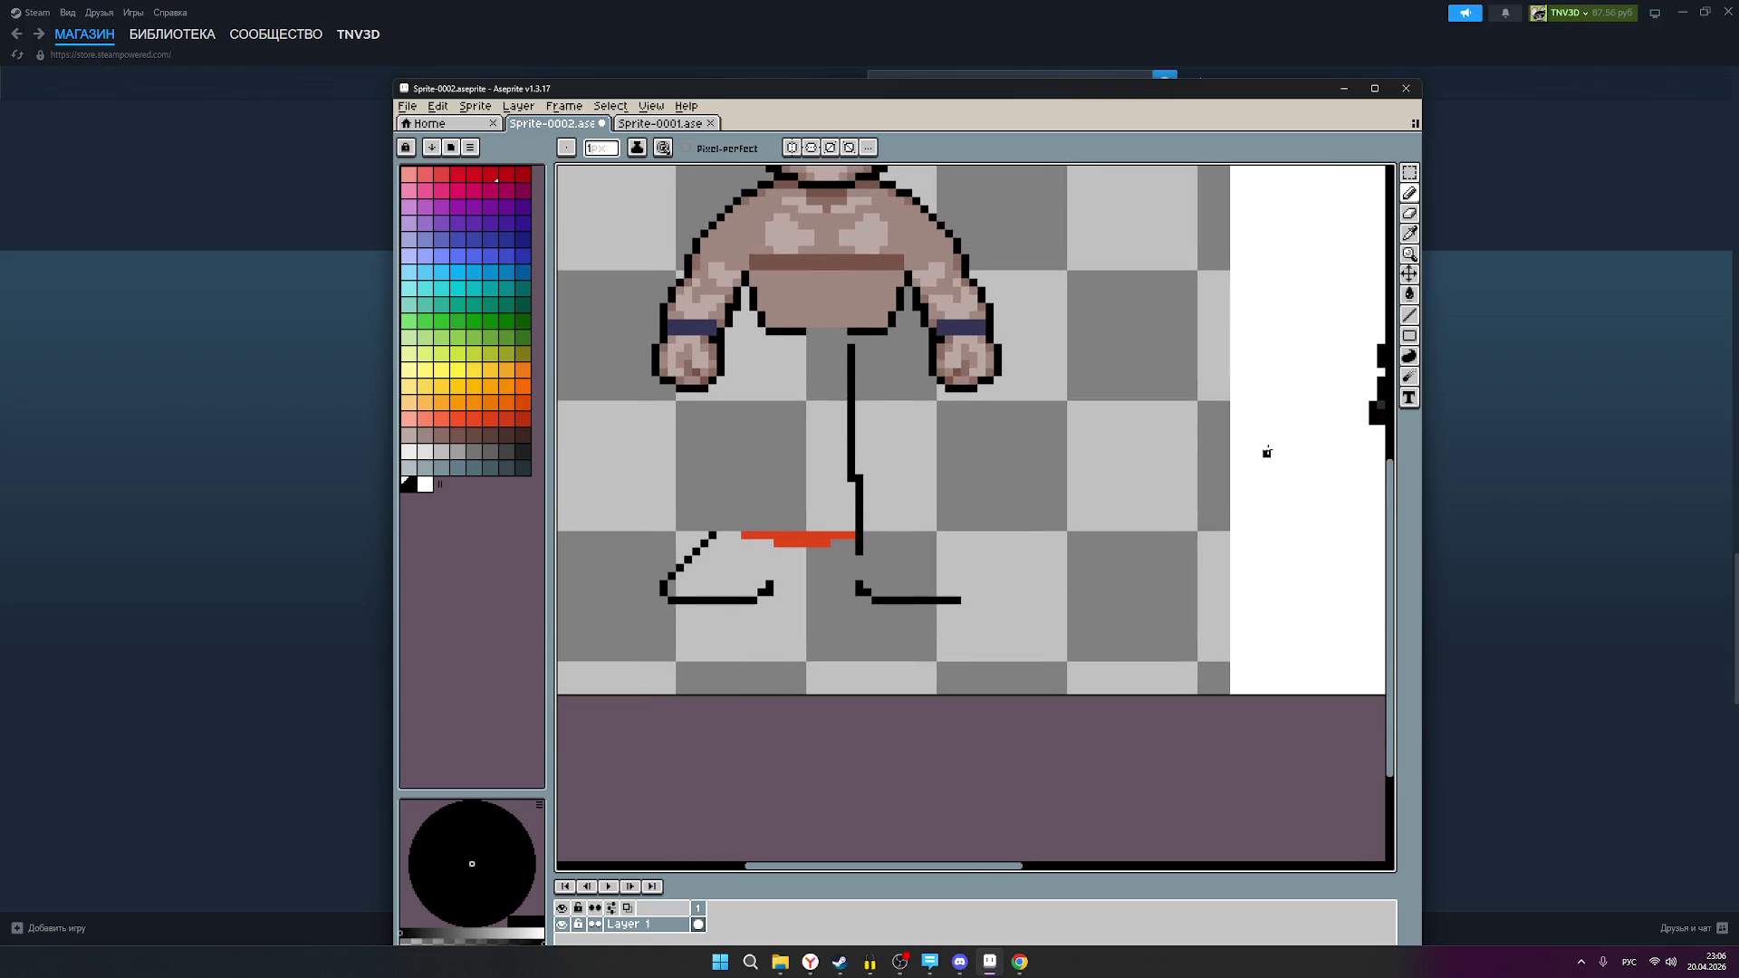
{"action": "left_click", "coordinate": [1409, 214]}
{"action": "left_click_drag", "start_coordinate": [742, 536], "coordinate": [843, 537]}
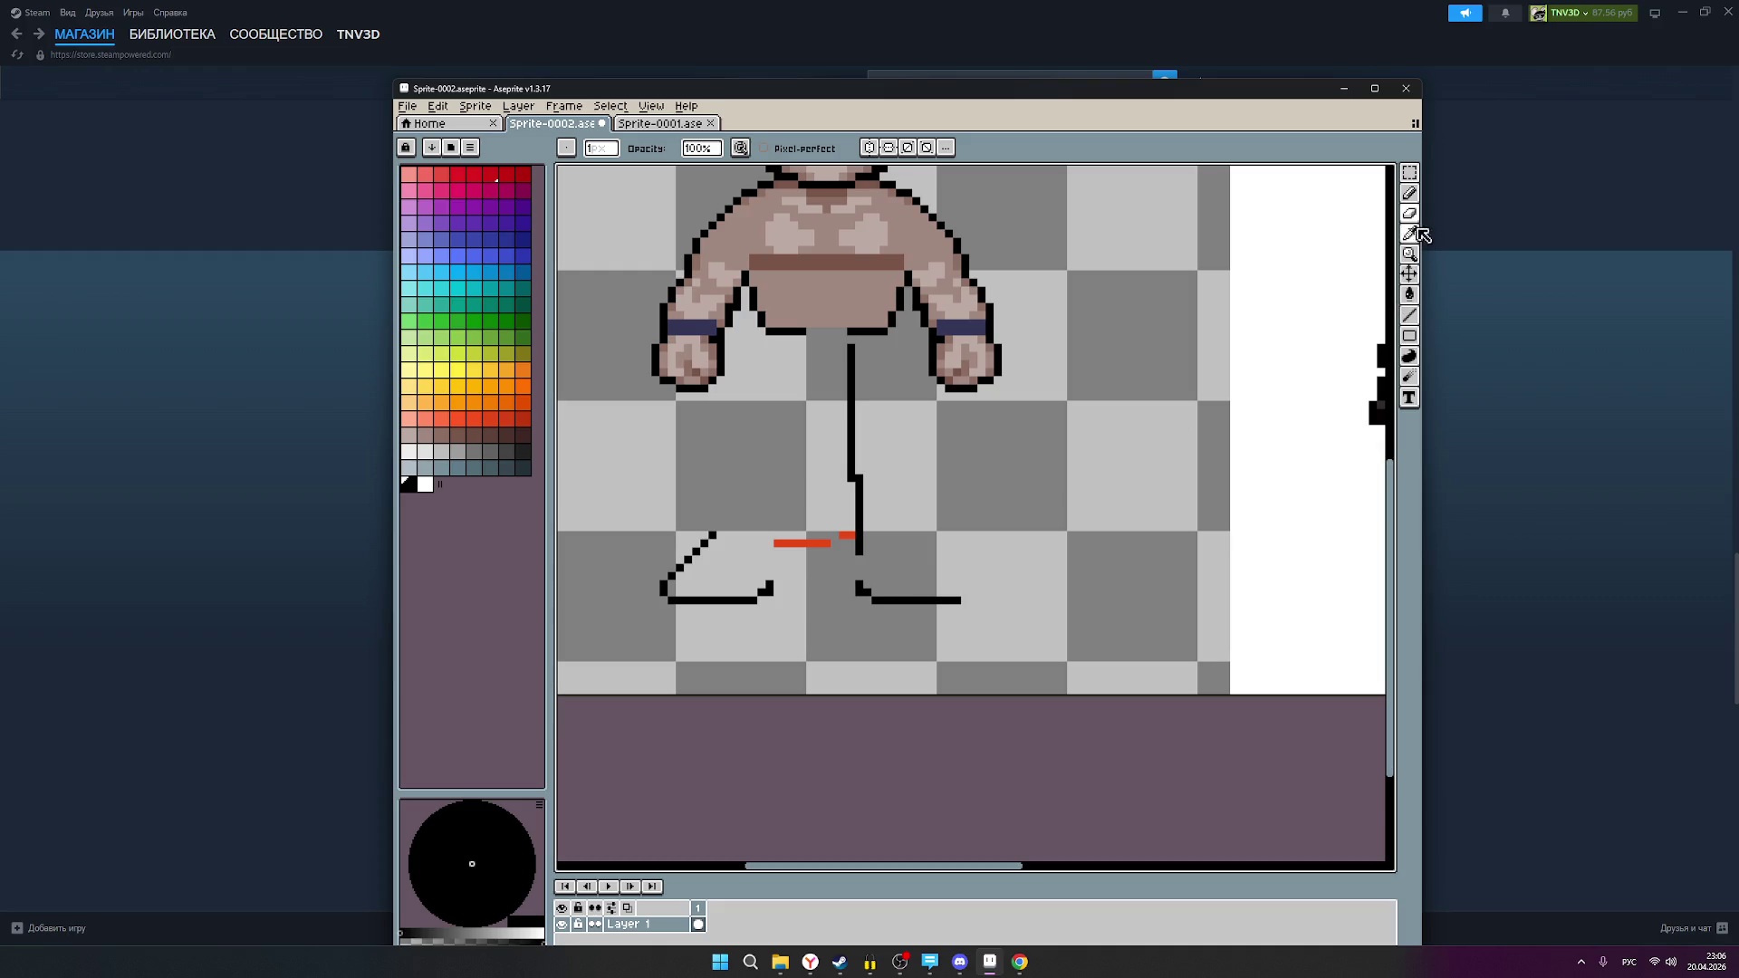
Step: Fill the foot's corner, trim the extra pixel at the sole's end, and close the sole gap
{"action": "left_click", "coordinate": [1409, 193]}
{"action": "scroll", "coordinate": [933, 586], "scroll_direction": "up", "scroll_amount": 1}
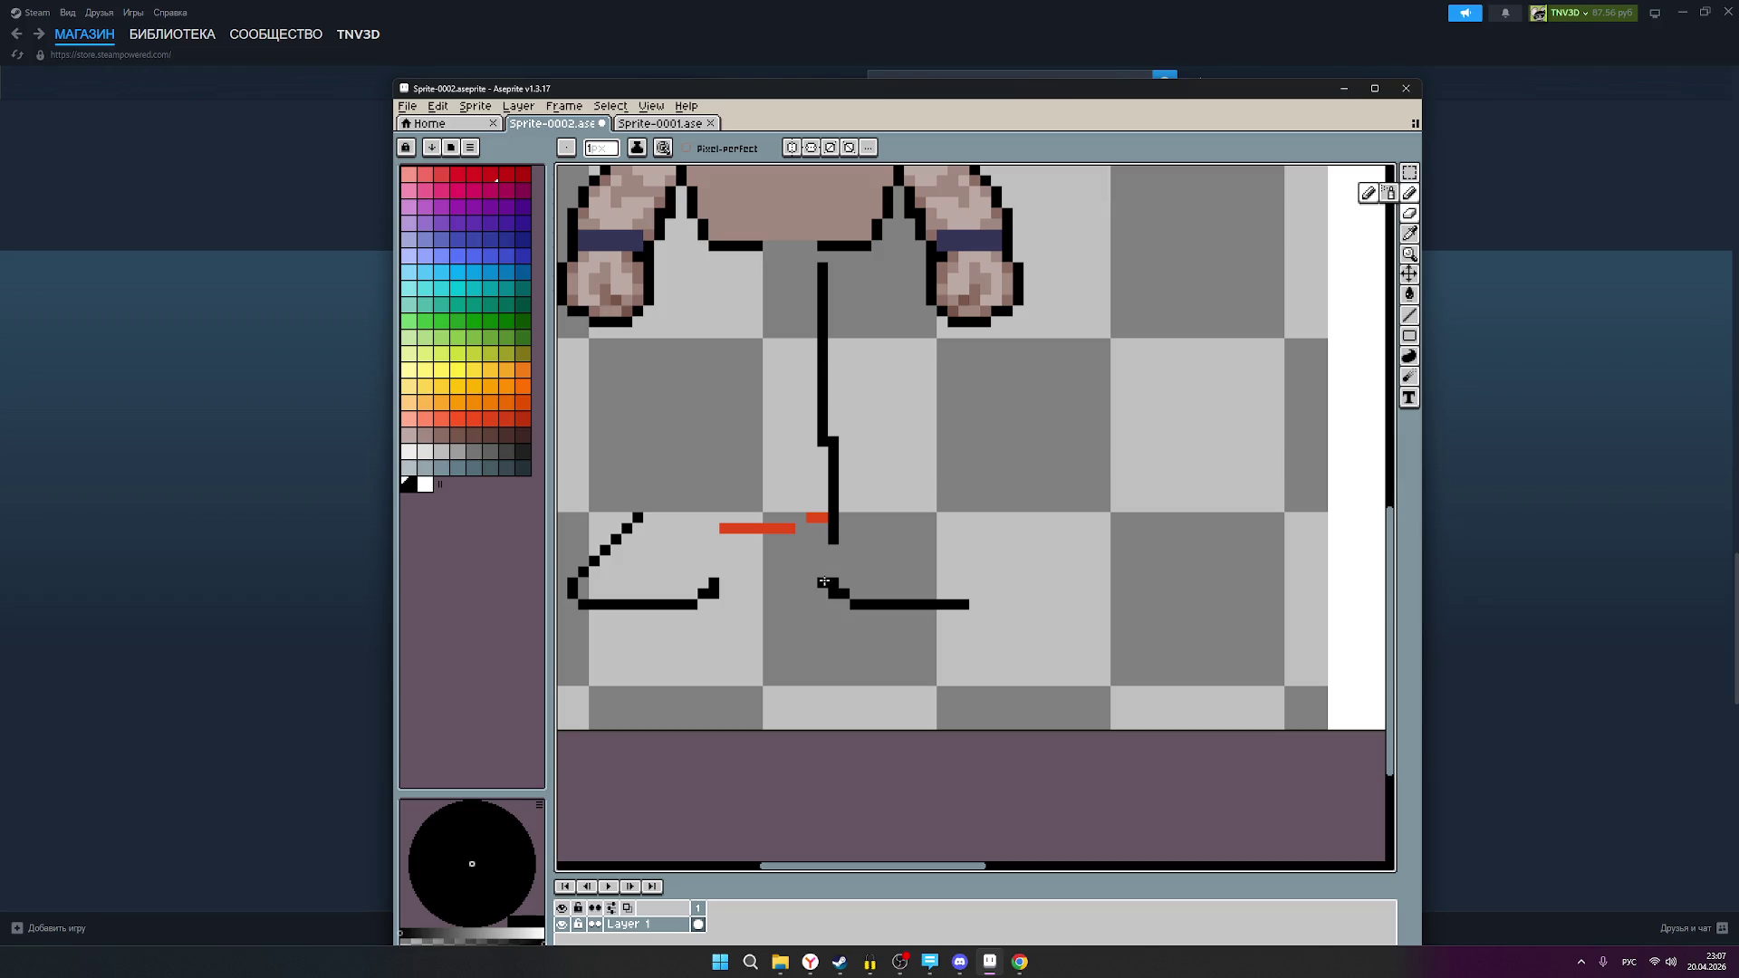
{"action": "left_click", "coordinate": [823, 582]}
{"action": "left_click", "coordinate": [1409, 193]}
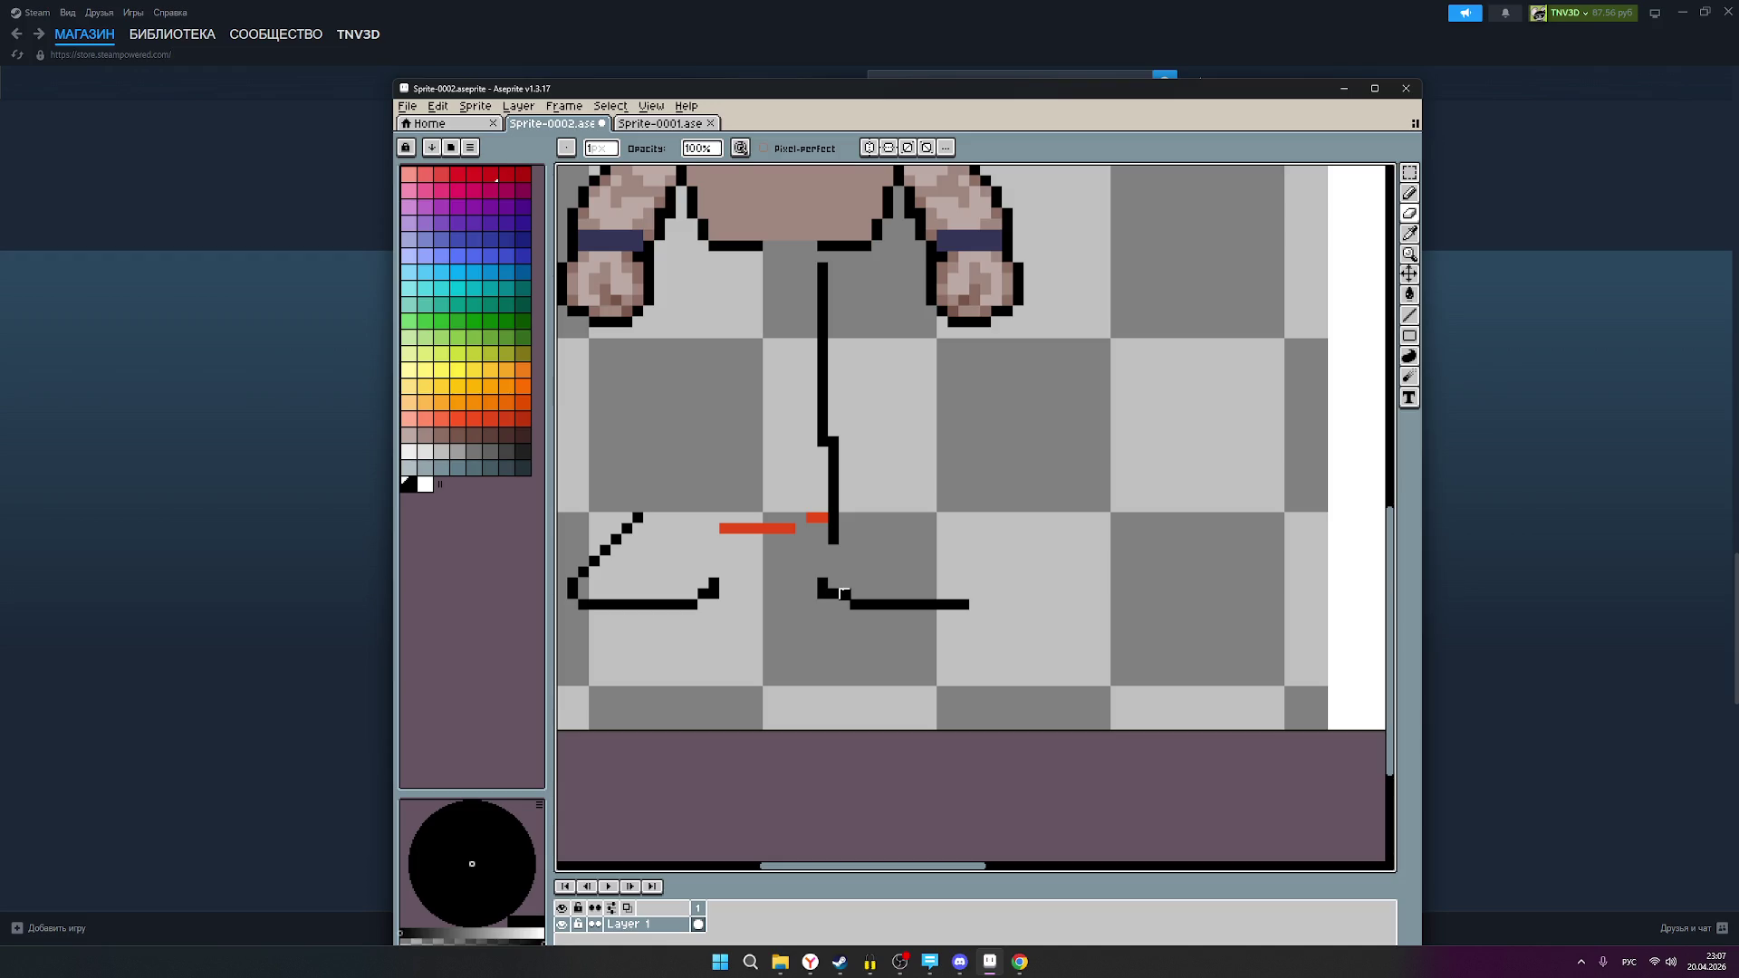
{"action": "right_click", "coordinate": [962, 604]}
{"action": "left_click", "coordinate": [1409, 193]}
{"action": "left_click", "coordinate": [844, 604]}
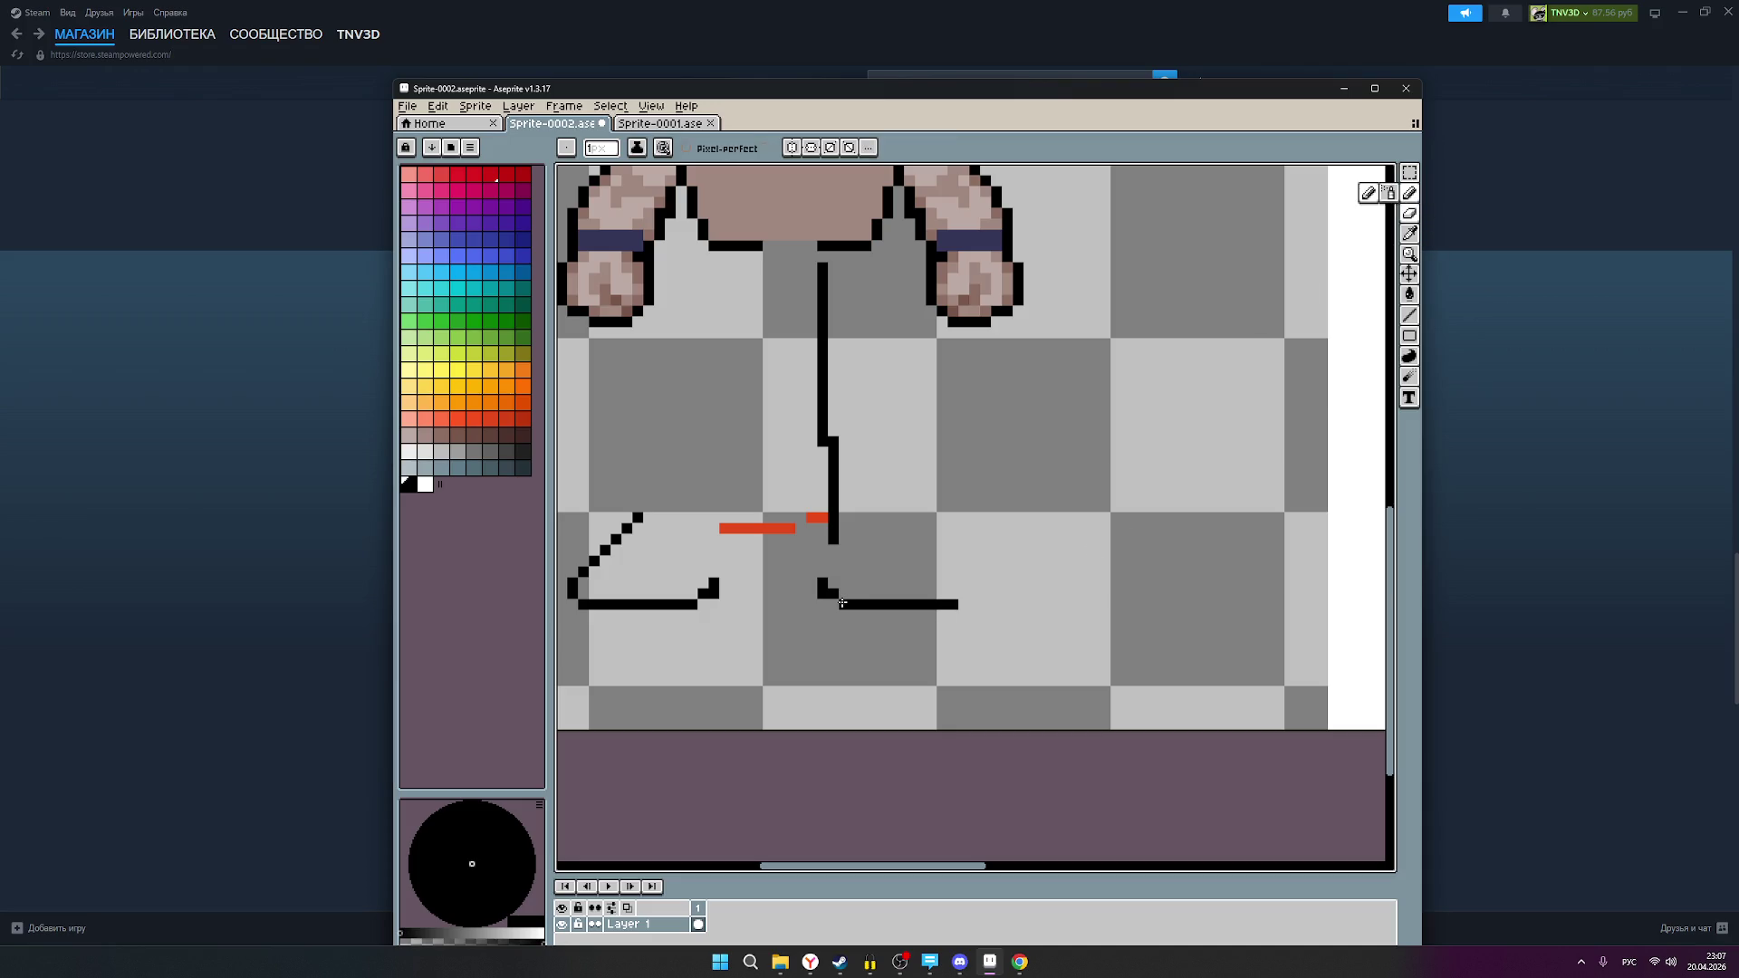
Step: Add a diagonal edge of black pixels rising up-left from the sole's right end
{"action": "left_click", "coordinate": [963, 594]}
{"action": "left_click", "coordinate": [963, 583]}
{"action": "left_click", "coordinate": [952, 572]}
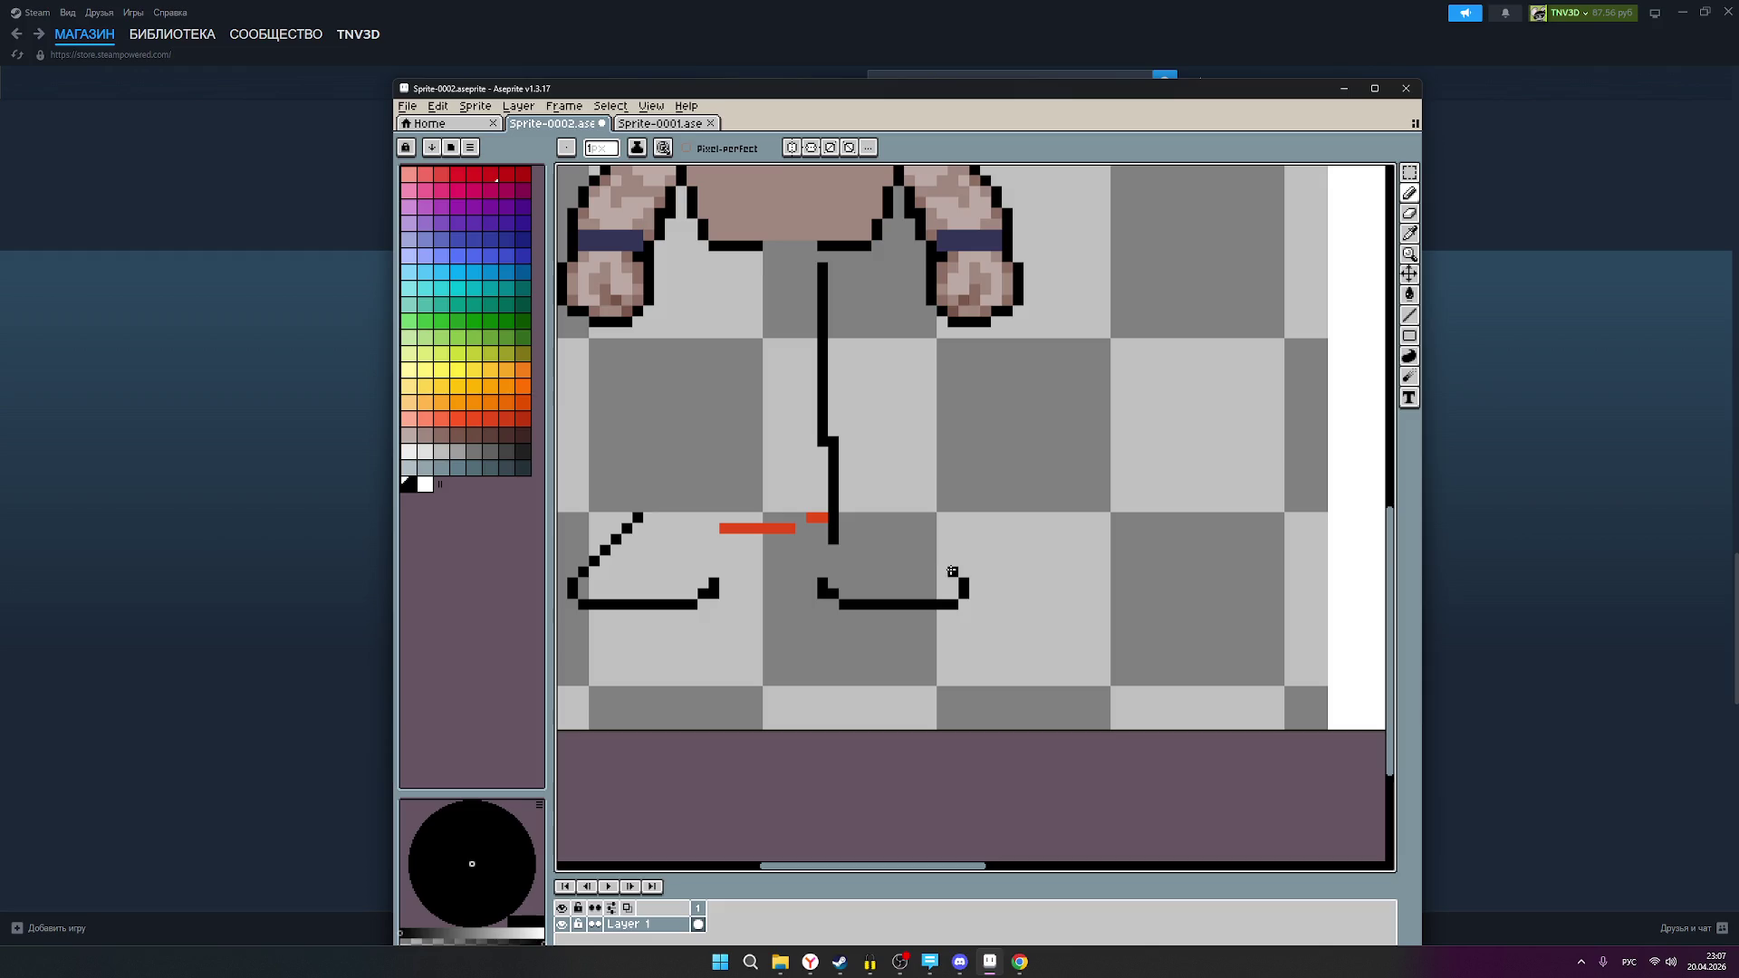
{"action": "left_click", "coordinate": [941, 561]}
{"action": "left_click", "coordinate": [930, 550]}
{"action": "left_click", "coordinate": [910, 528]}
{"action": "left_click", "coordinate": [898, 517]}
Step: Erase the remaining red guide marks
{"action": "left_click", "coordinate": [1410, 214]}
{"action": "mouse_move", "coordinate": [755, 527]}
{"action": "left_mouse_down"}
{"action": "mouse_move", "coordinate": [722, 528]}
{"action": "mouse_move", "coordinate": [831, 532]}
{"action": "mouse_move", "coordinate": [822, 278]}
{"action": "left_mouse_up"}
{"action": "scroll", "coordinate": [791, 482], "scroll_direction": "down", "scroll_amount": 3}
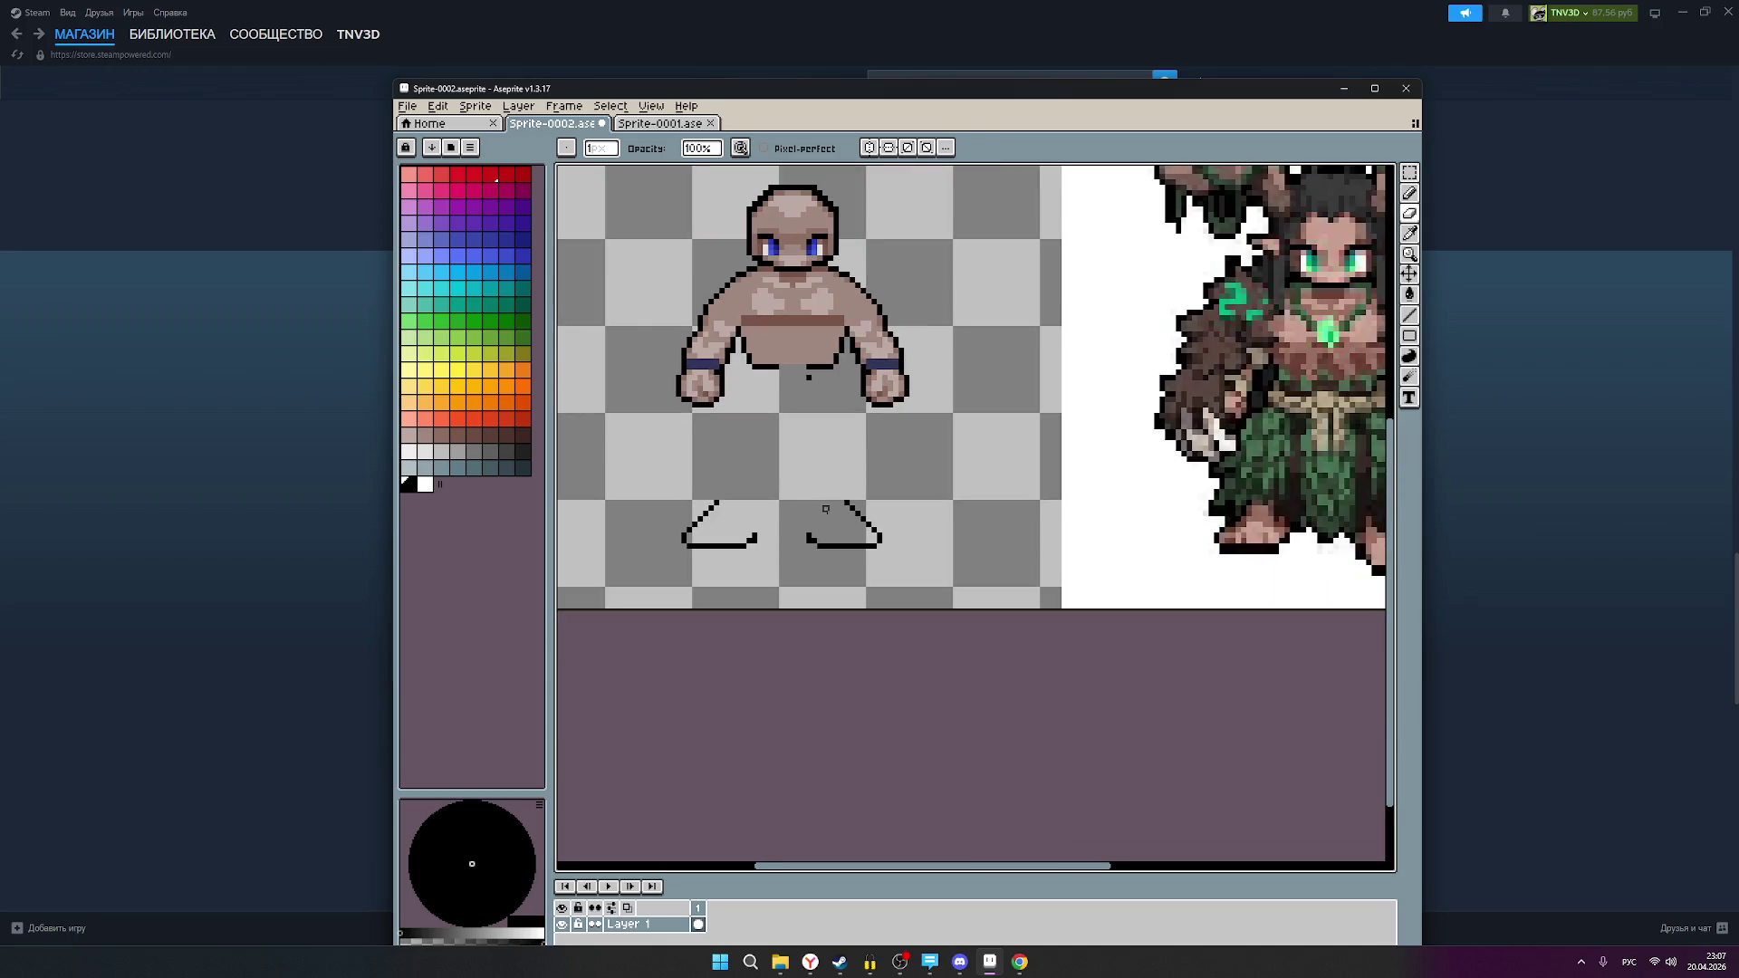
Step: Erase the stray pixel under the torso and save Sprite-0002
{"action": "scroll", "coordinate": [935, 508], "scroll_direction": "up", "scroll_amount": 1}
{"action": "left_click", "coordinate": [803, 426]}
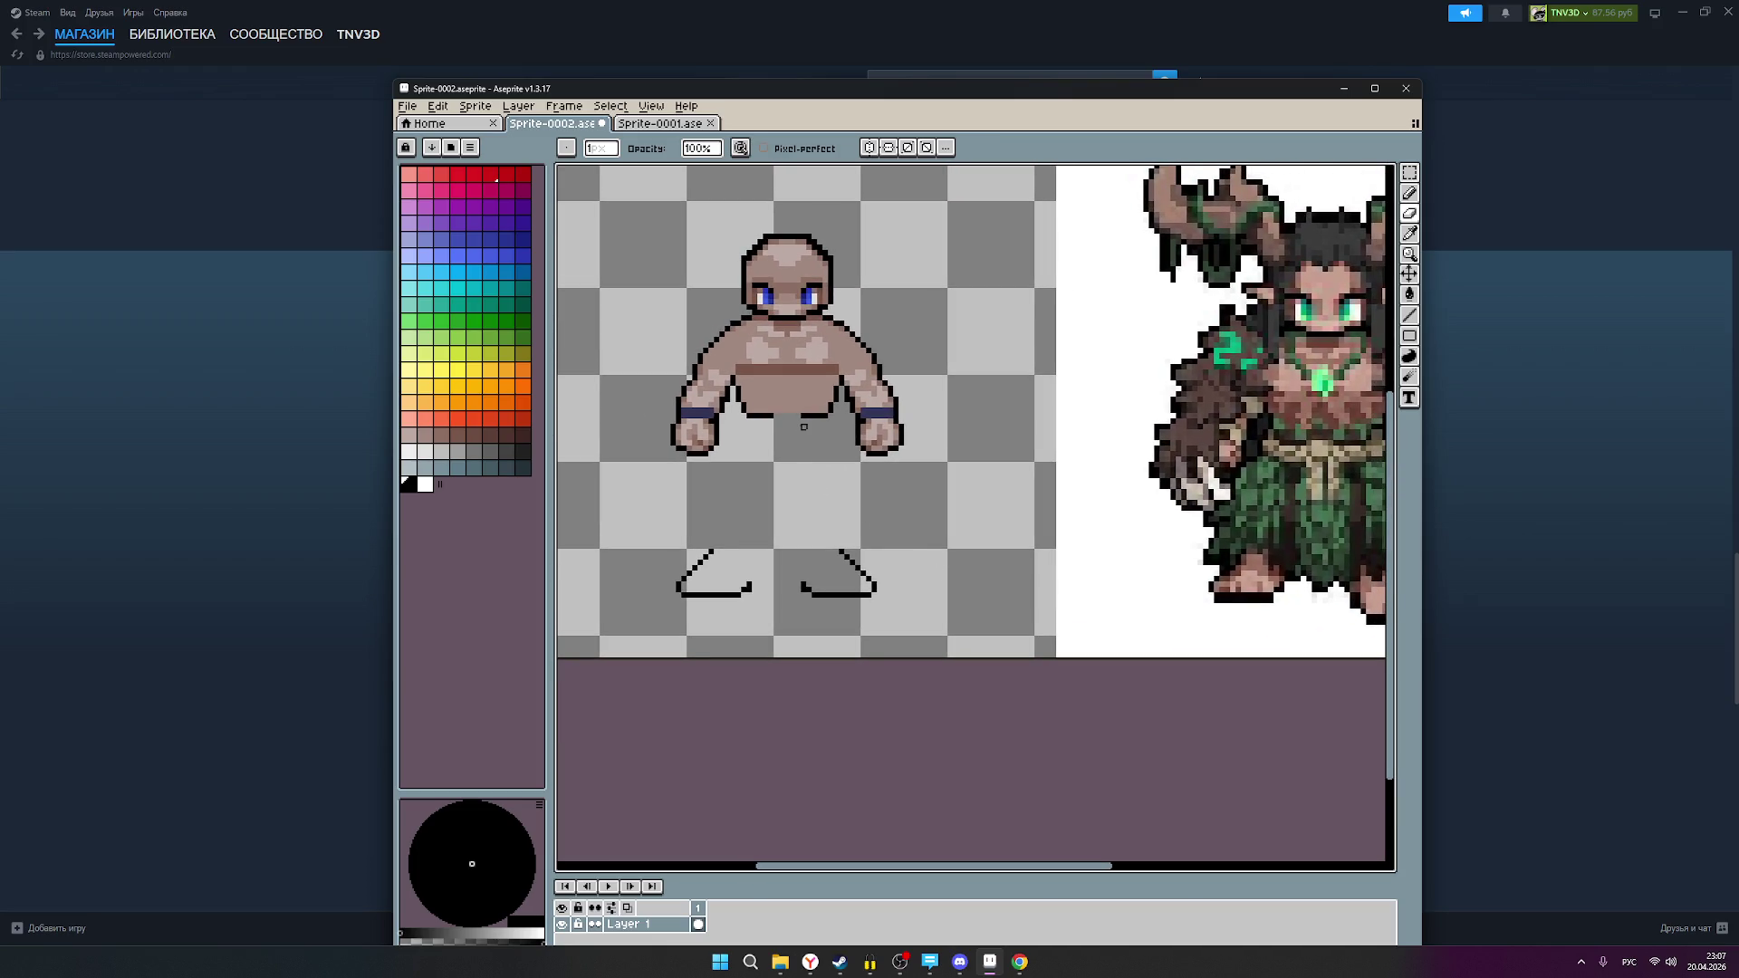
{"action": "key", "text": "ctrl+s"}
Step: Glance at Sprite-0001, then return to Sprite-0002 and zoom out
{"action": "left_click", "coordinate": [654, 124]}
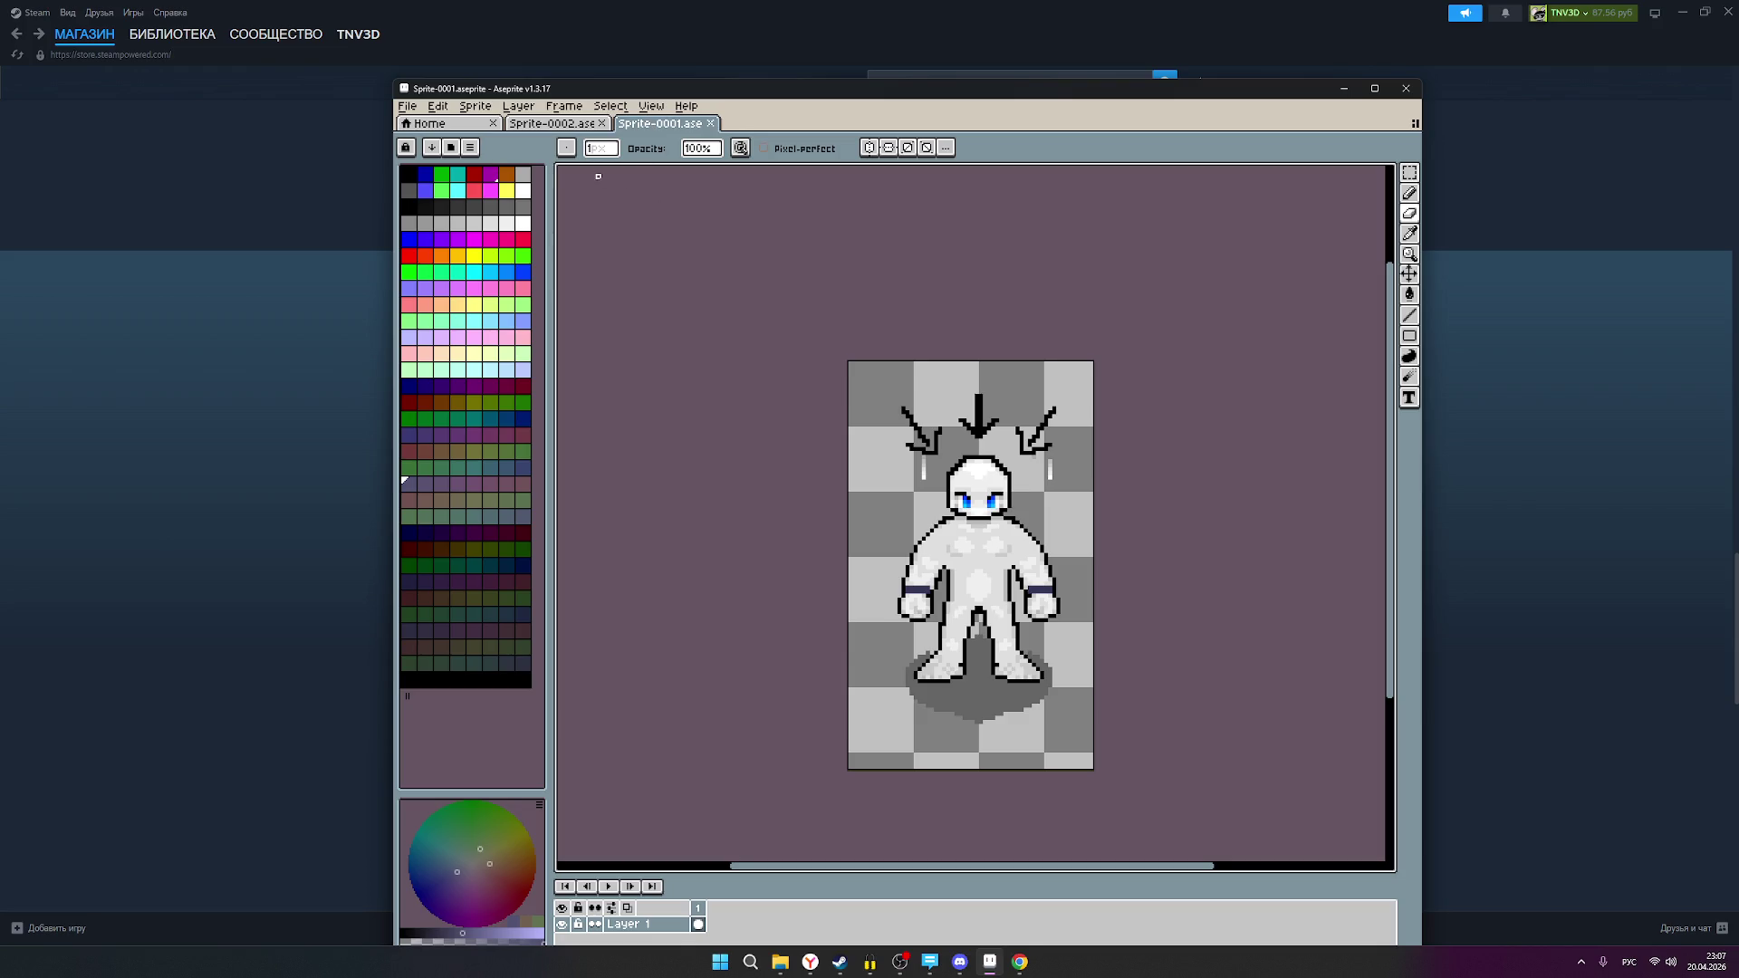
{"action": "left_click", "coordinate": [540, 127]}
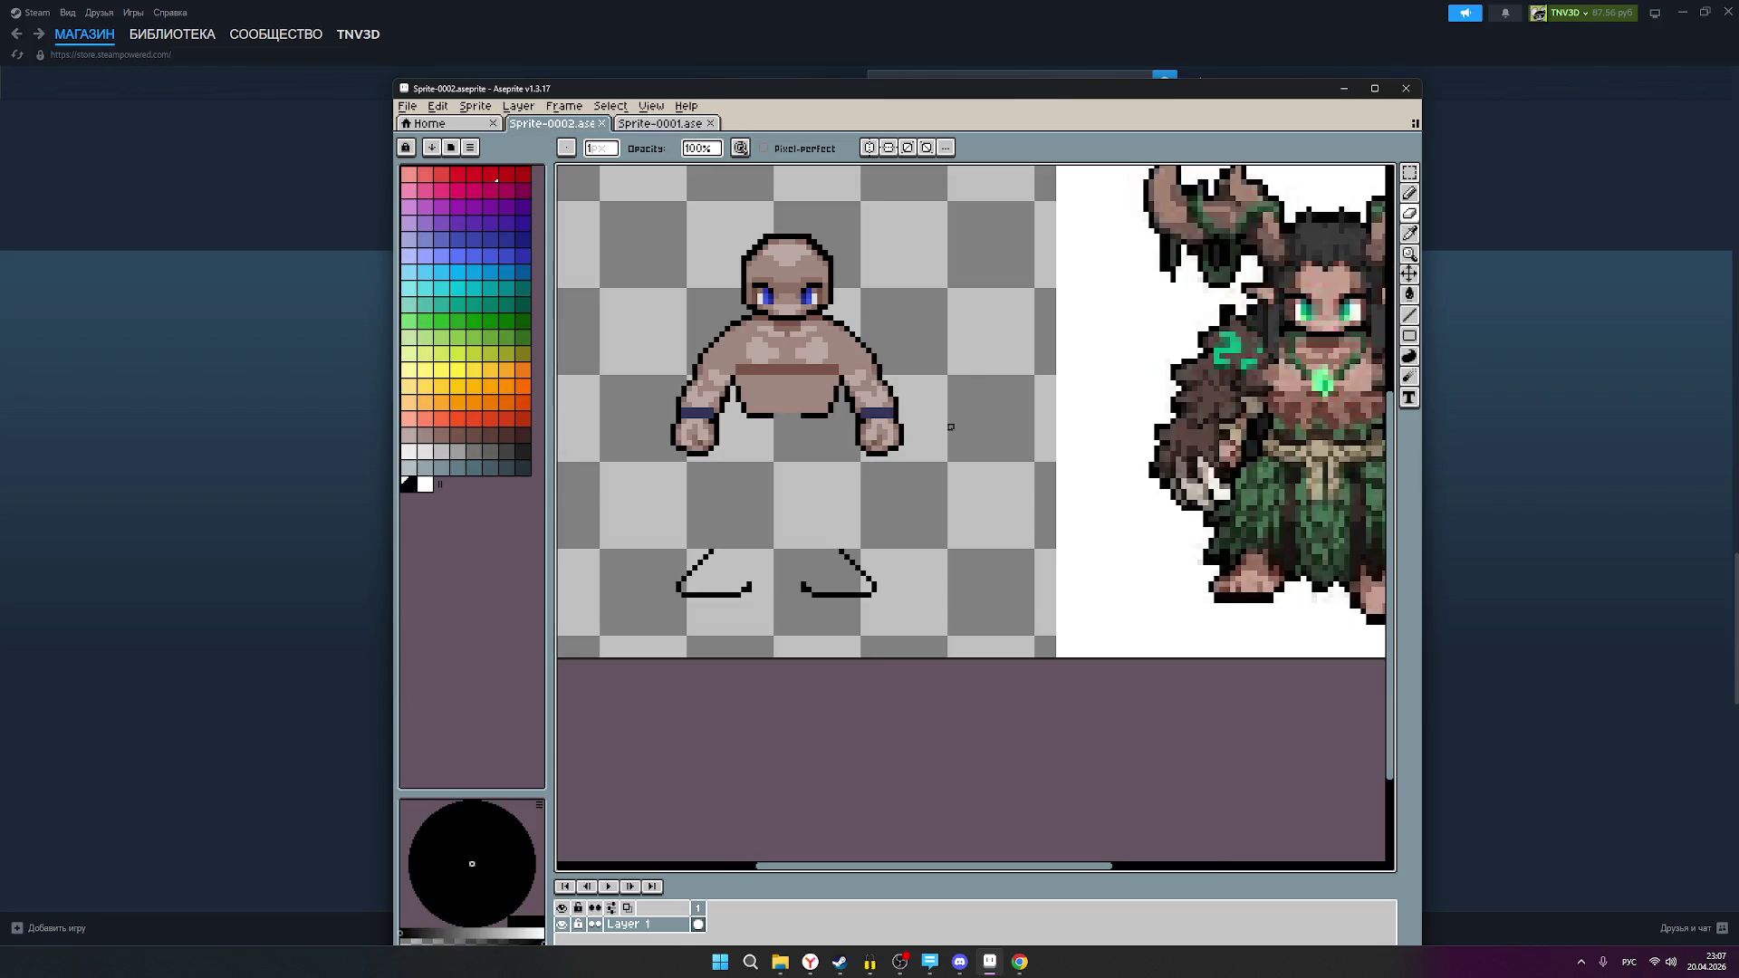
{"action": "scroll", "coordinate": [955, 426], "scroll_direction": "down", "scroll_amount": 1}
{"action": "scroll", "coordinate": [939, 428], "scroll_direction": "down", "scroll_amount": 1}
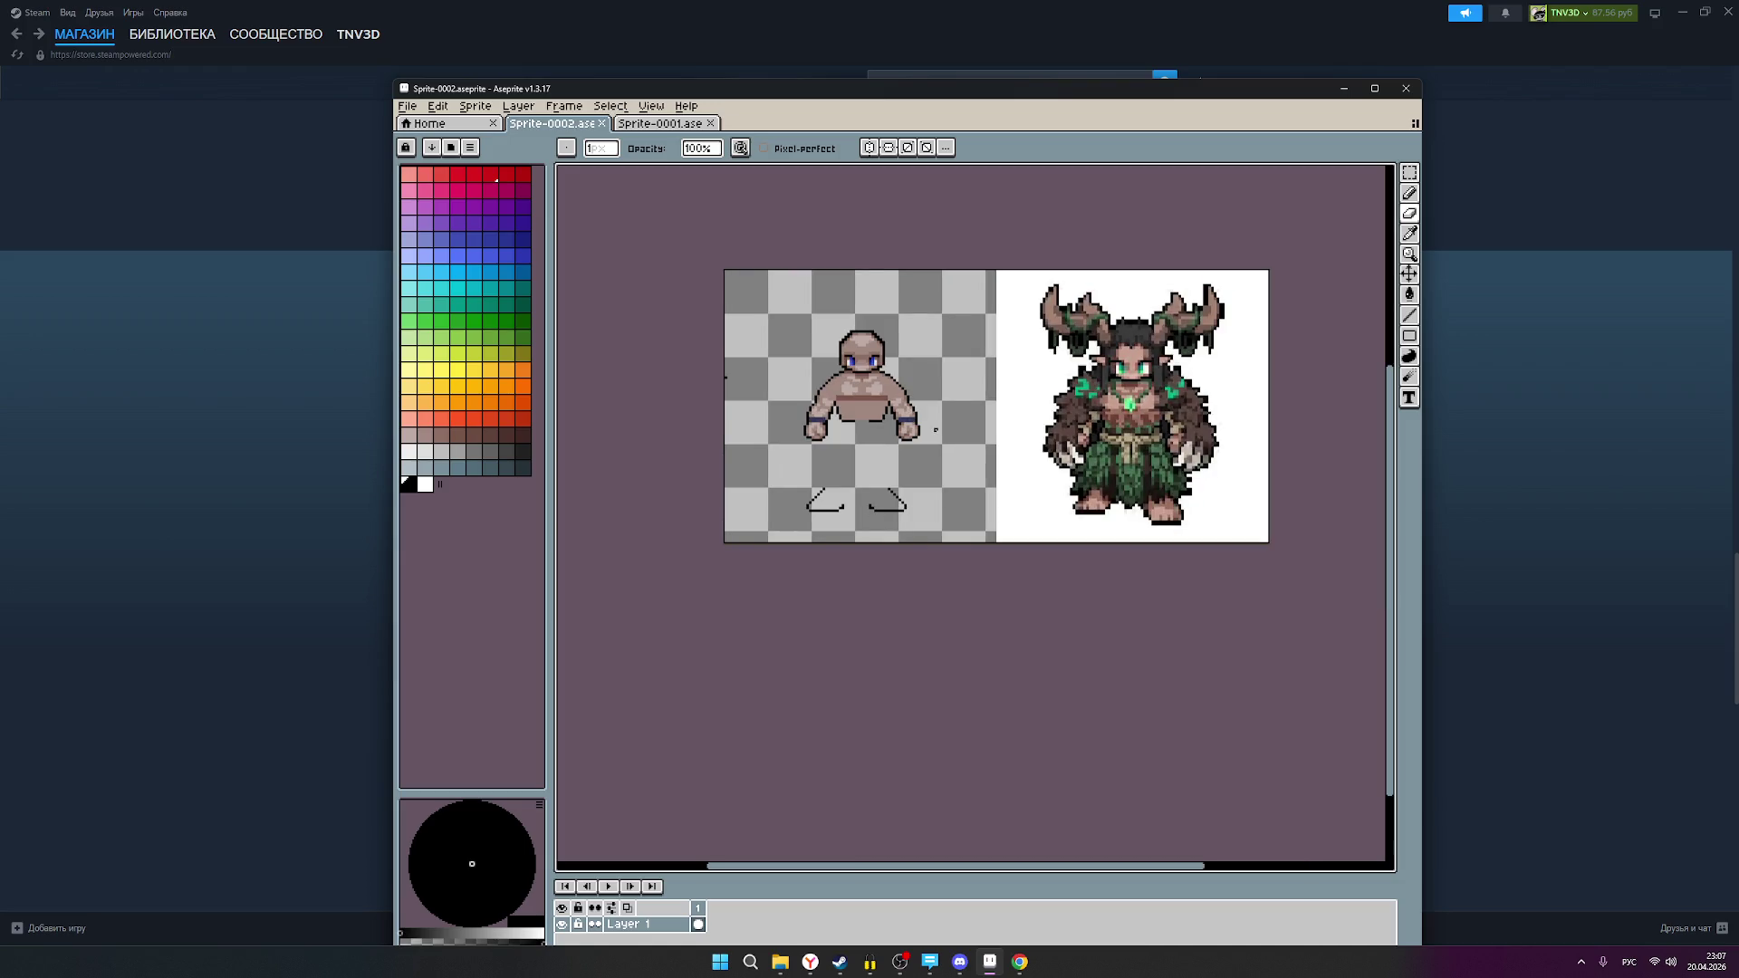
{"action": "scroll", "coordinate": [914, 419], "scroll_direction": "up", "scroll_amount": 1}
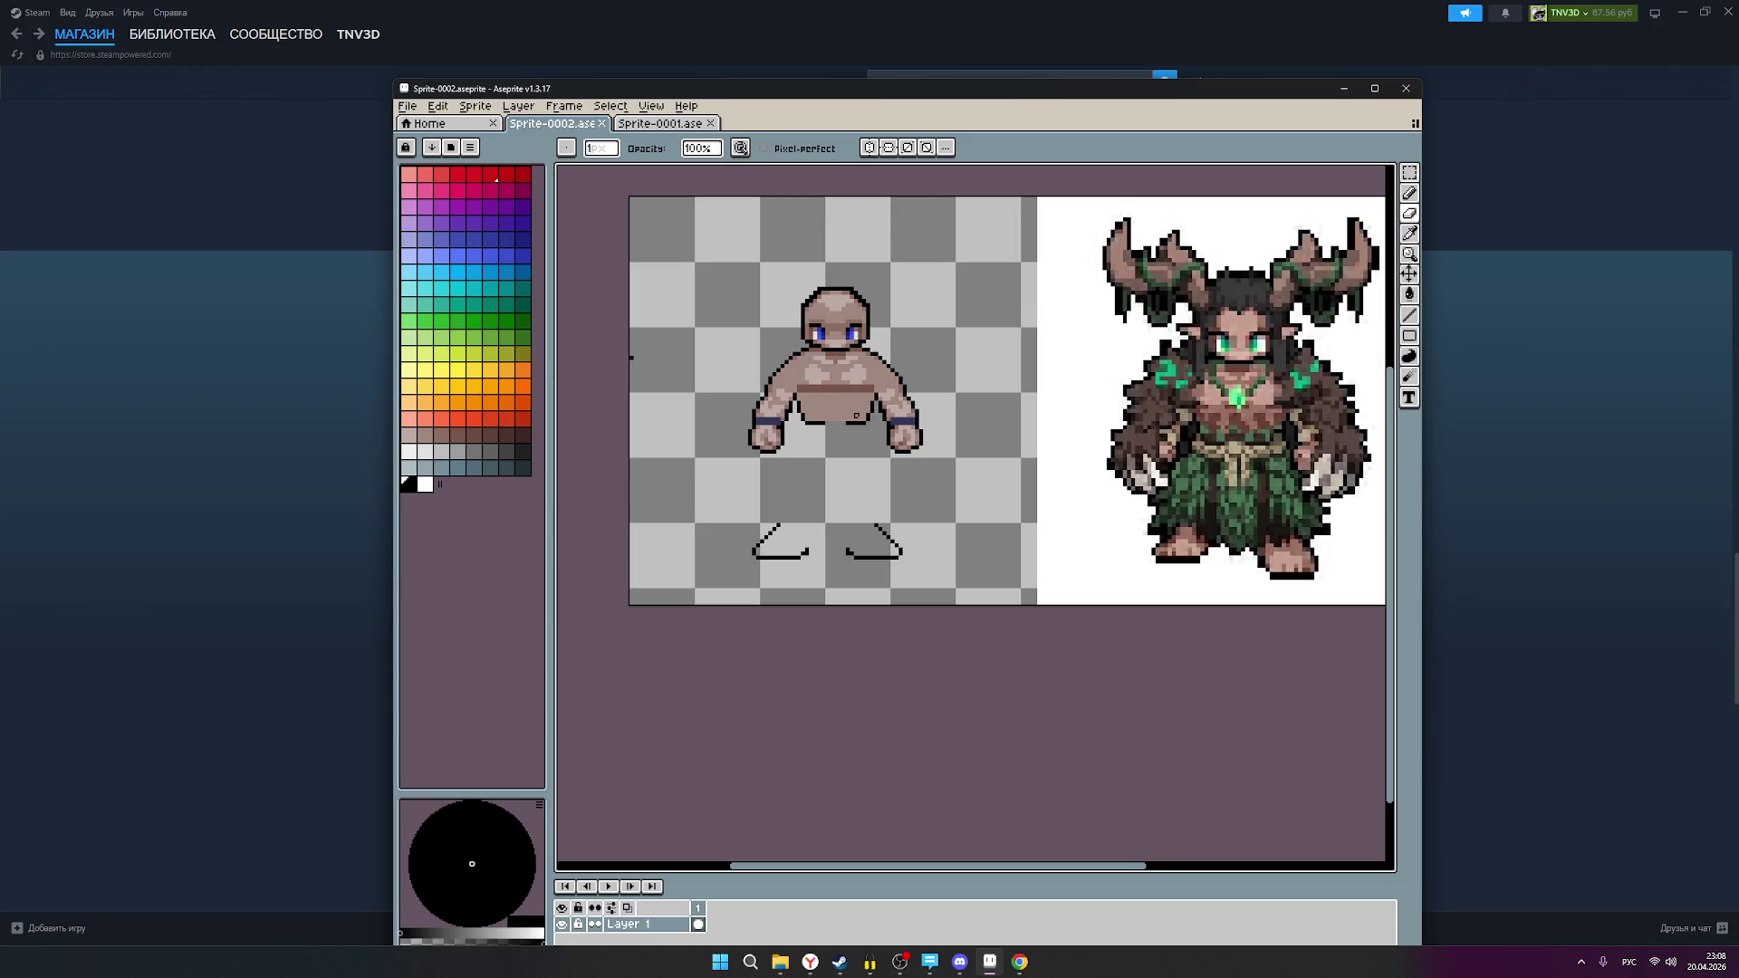
Step: Bring up OBS, switch the chat panel back to the message feed, and minimize OBS
{"action": "left_click", "coordinate": [899, 961]}
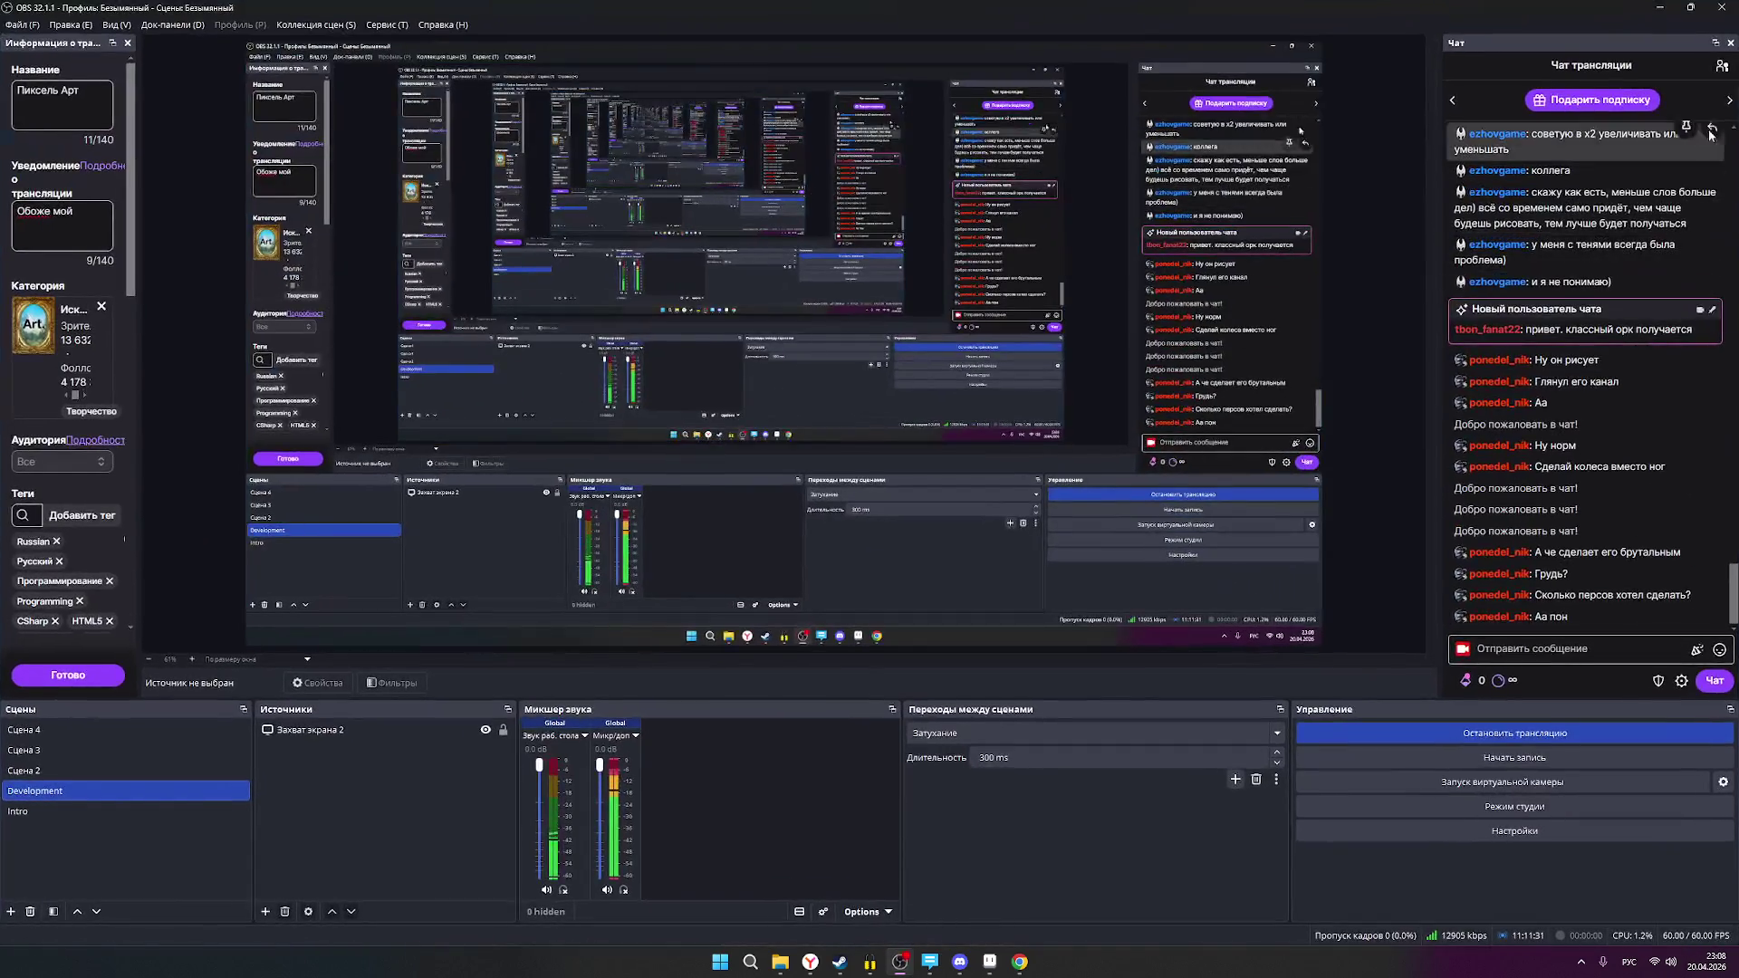
{"action": "left_click", "coordinate": [1716, 69]}
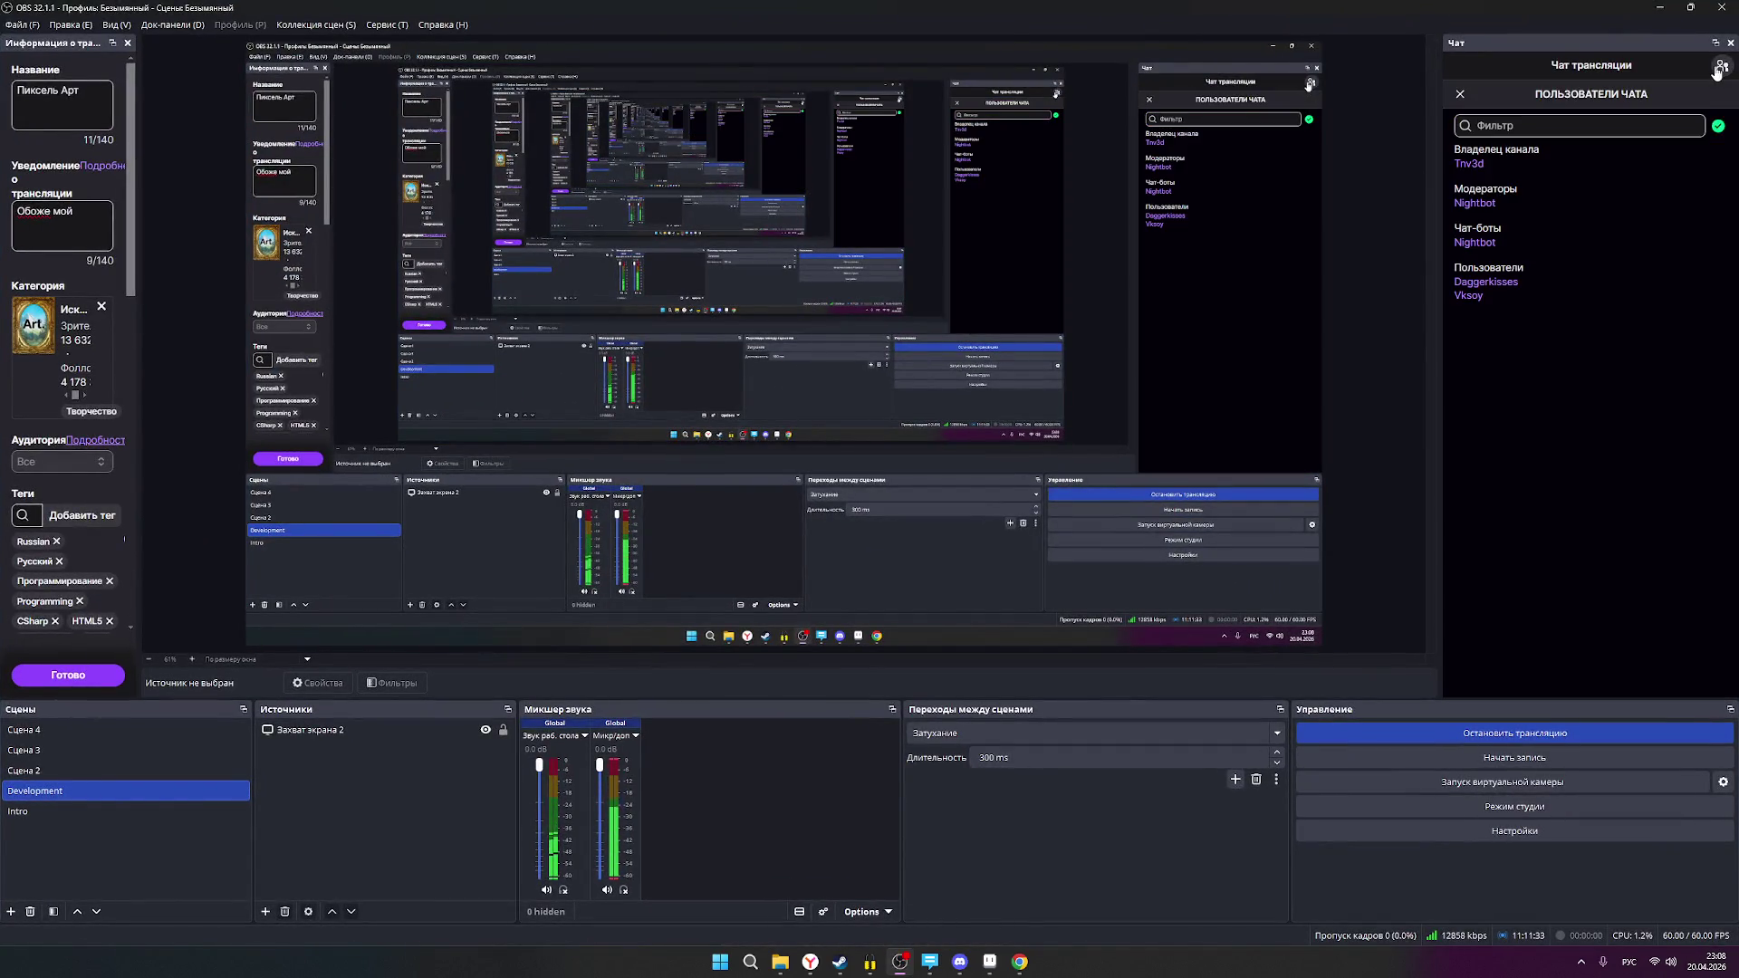
{"action": "left_click", "coordinate": [1717, 70]}
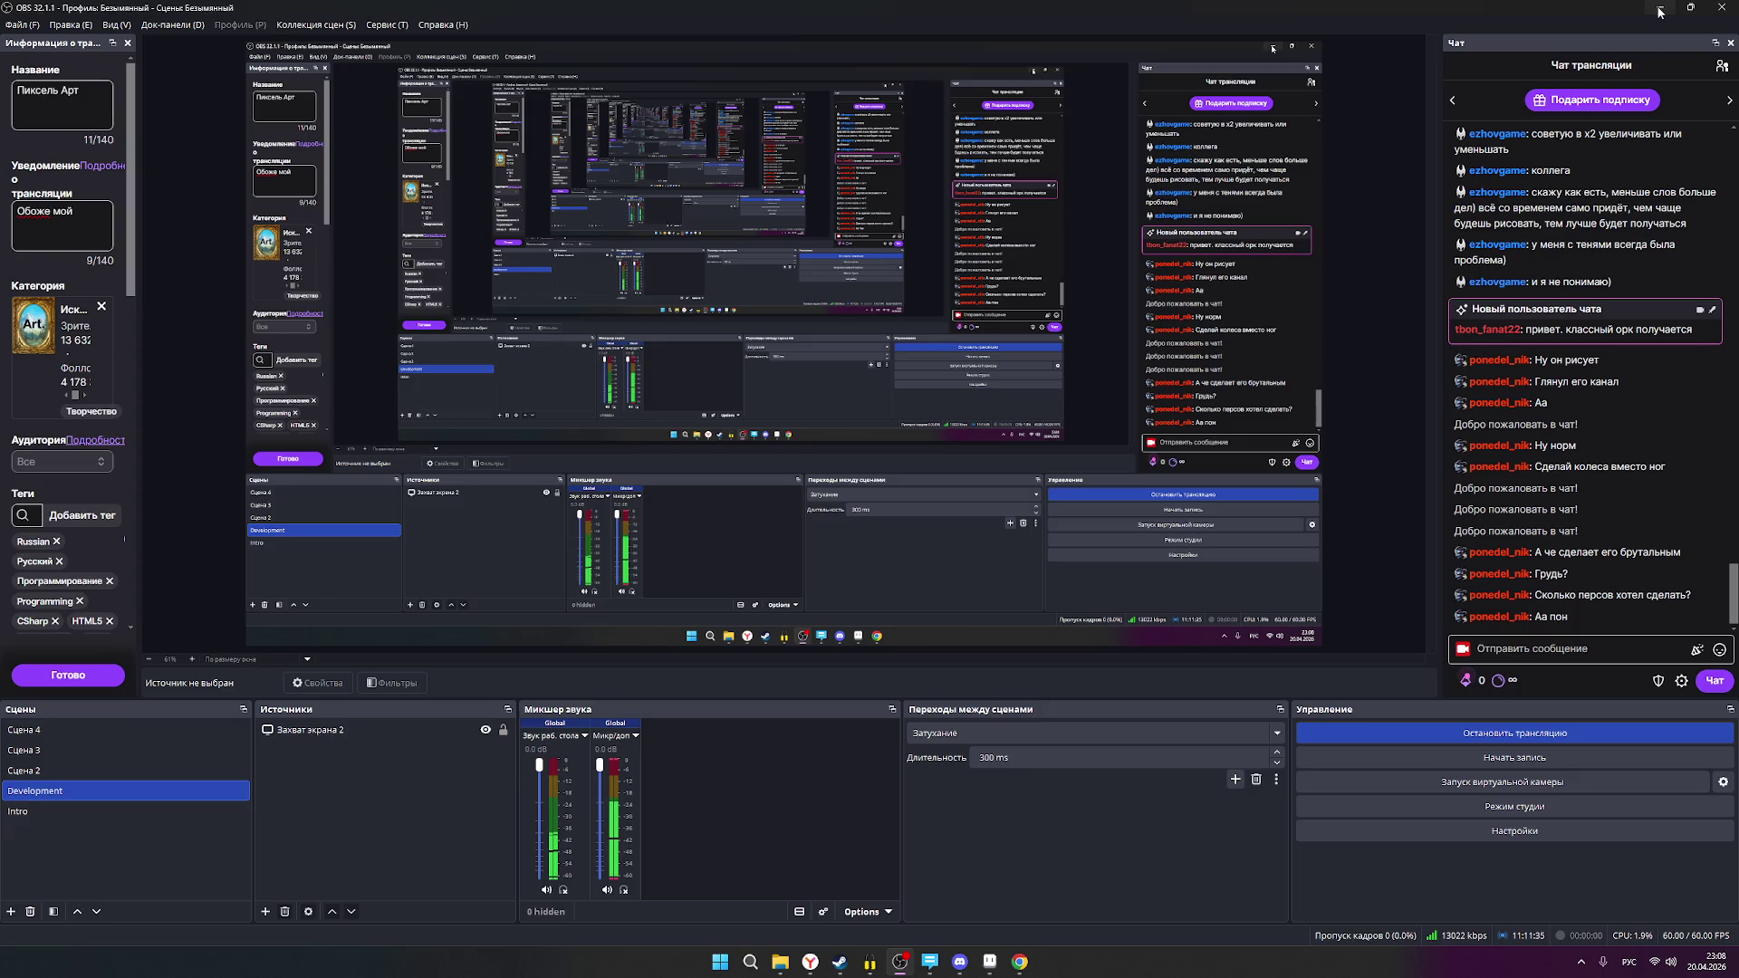
{"action": "left_click", "coordinate": [1659, 6]}
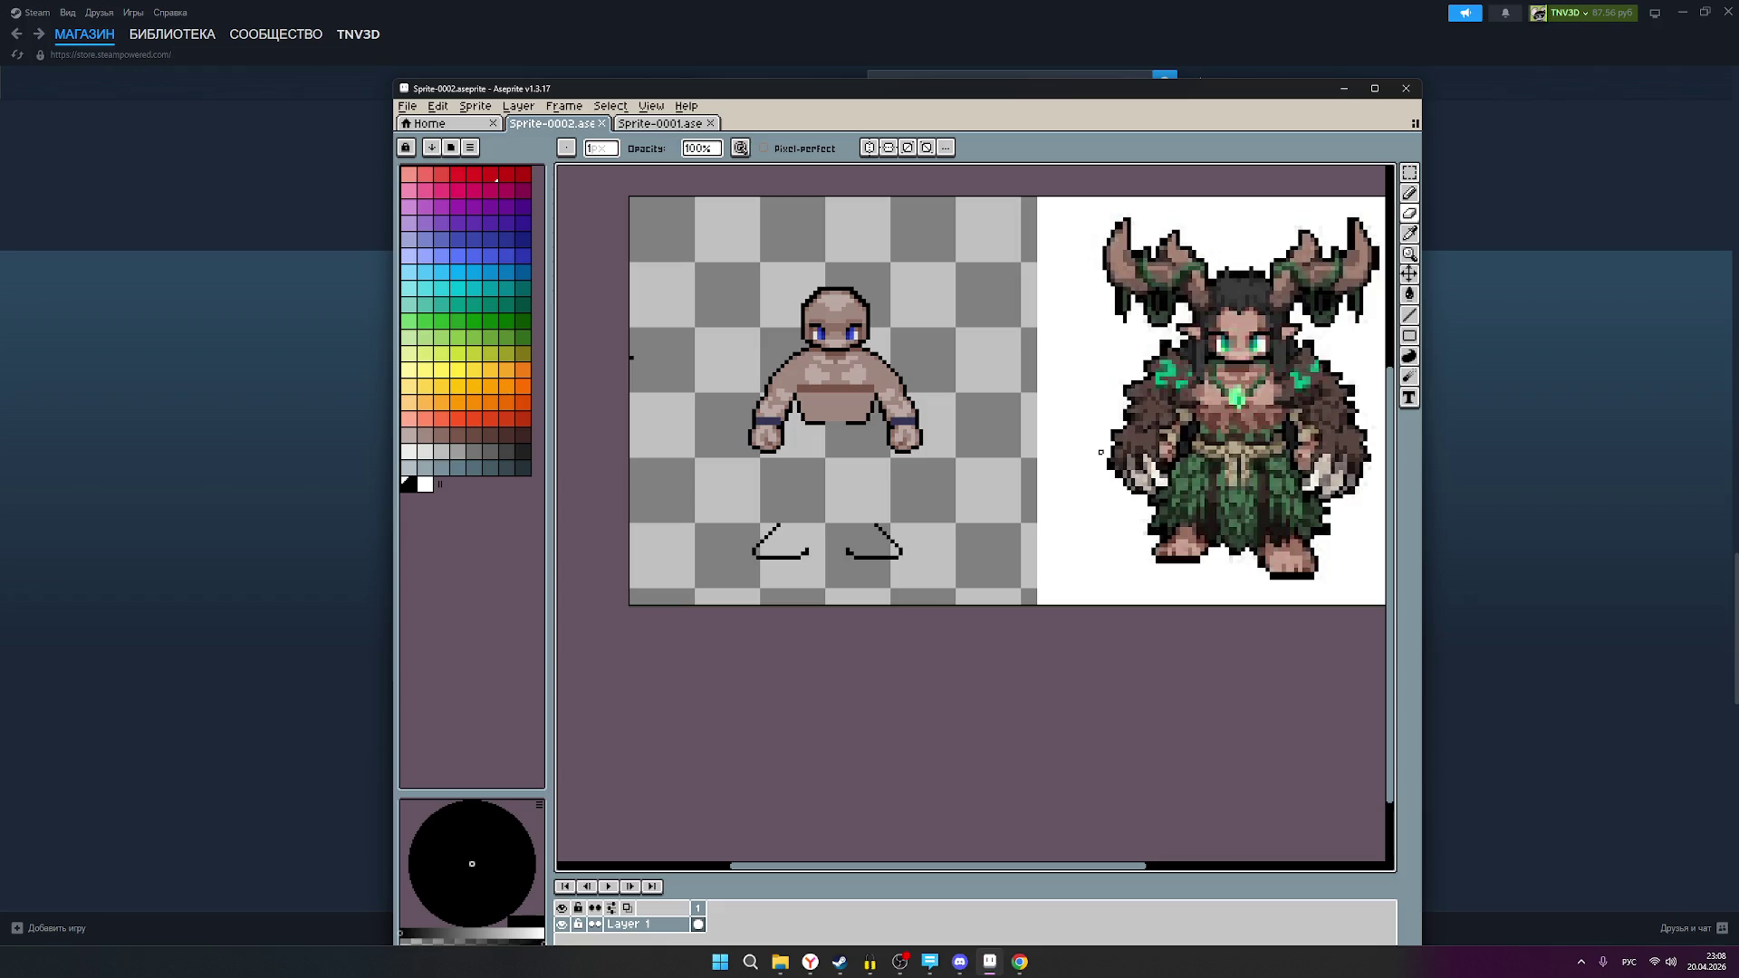
Step: Place a small black mark on the empty canvas just right of the tan figure's torso
{"action": "scroll", "coordinate": [942, 436], "scroll_direction": "down", "scroll_amount": 1}
{"action": "scroll", "coordinate": [942, 437], "scroll_direction": "up", "scroll_amount": 2}
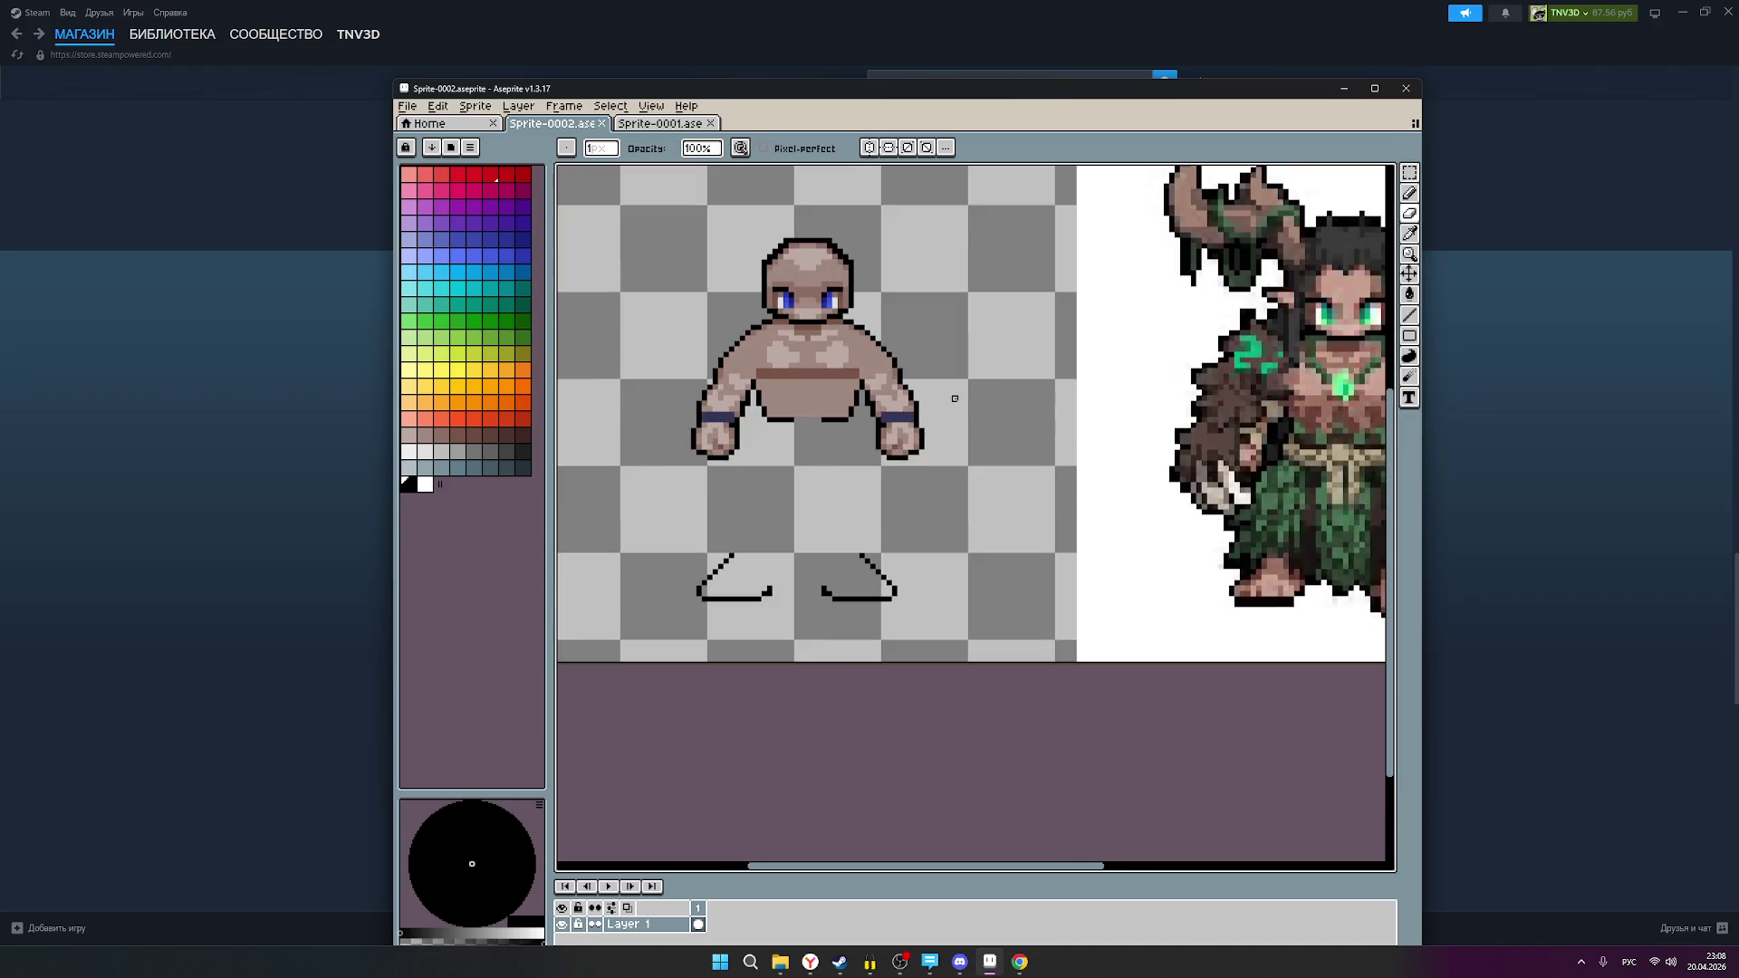
{"action": "scroll", "coordinate": [958, 399], "scroll_direction": "down", "scroll_amount": 1}
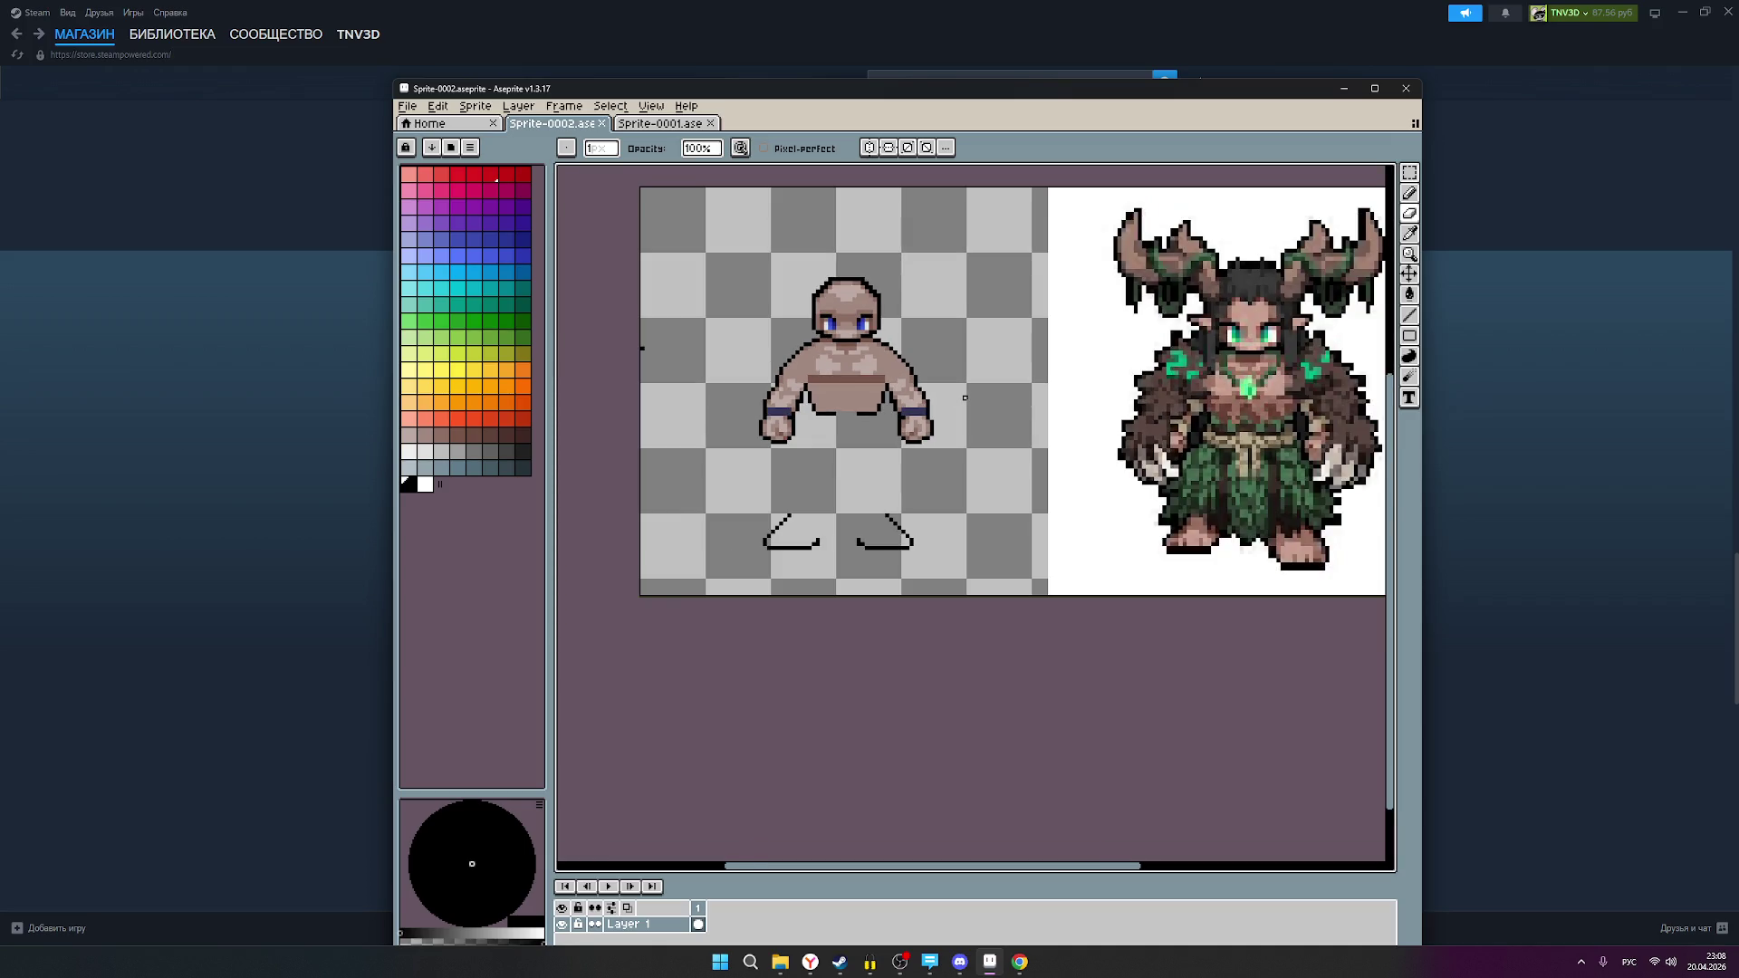
{"action": "scroll", "coordinate": [965, 398], "scroll_direction": "down", "scroll_amount": 1}
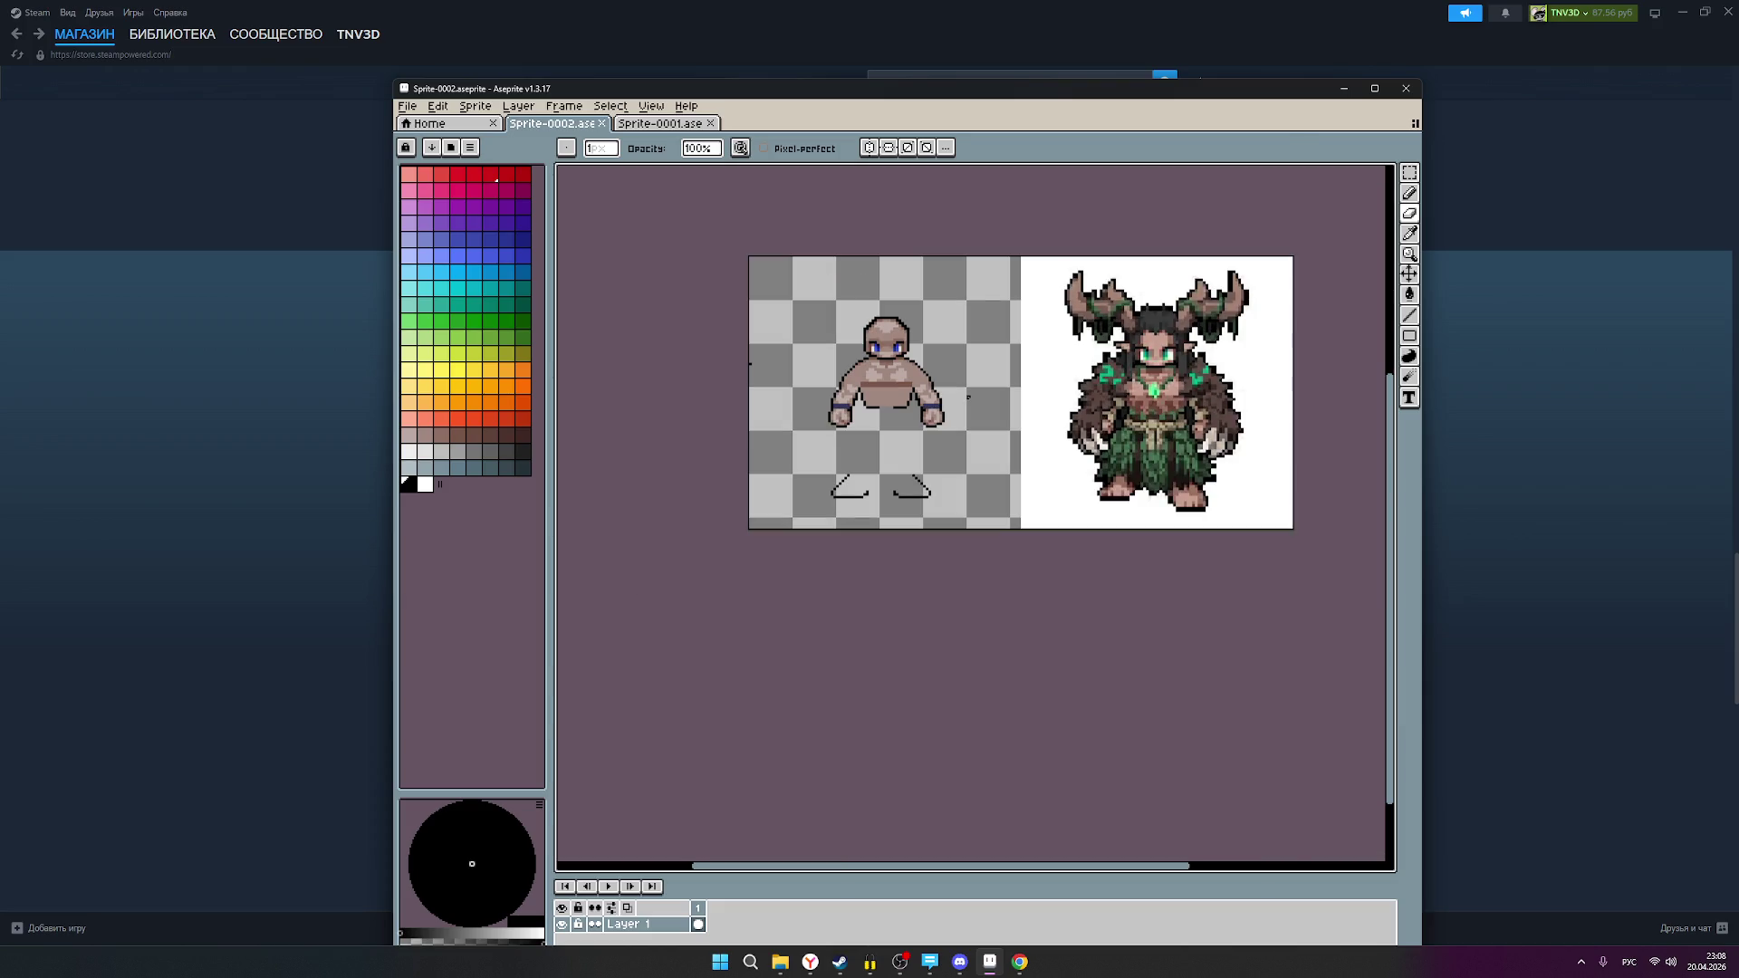
{"action": "scroll", "coordinate": [978, 389], "scroll_direction": "up", "scroll_amount": 1}
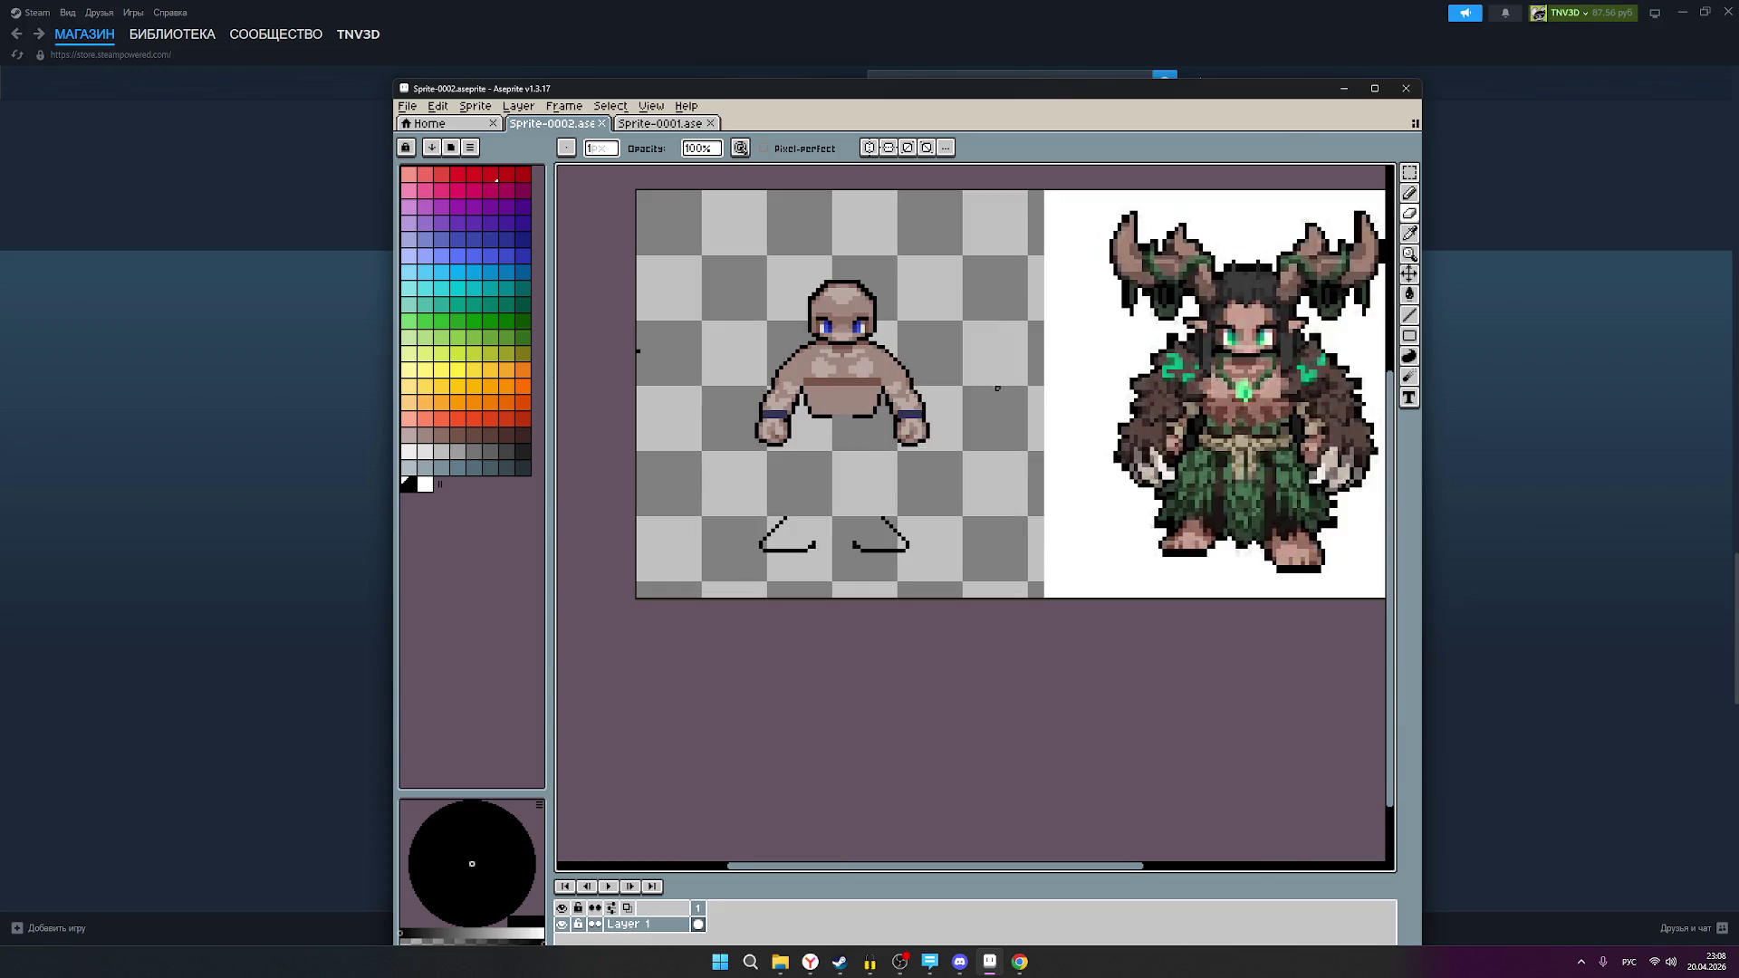
{"action": "scroll", "coordinate": [1281, 401], "scroll_direction": "up", "scroll_amount": 1}
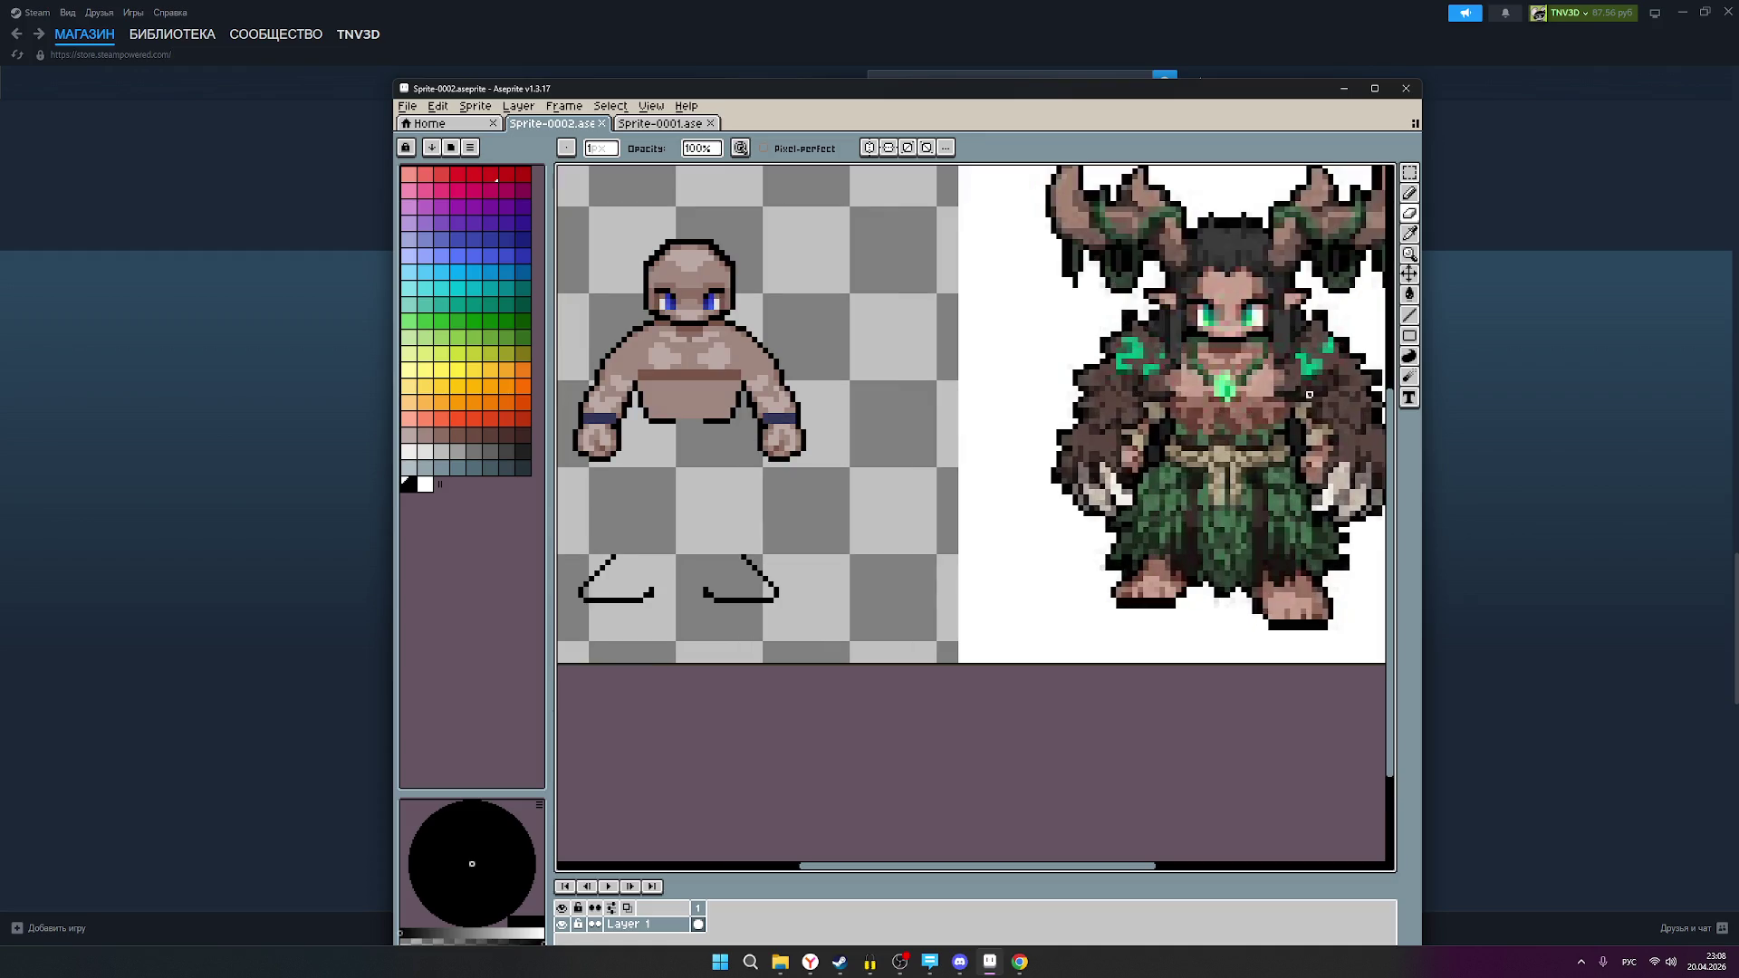
{"action": "left_click", "coordinate": [1409, 213]}
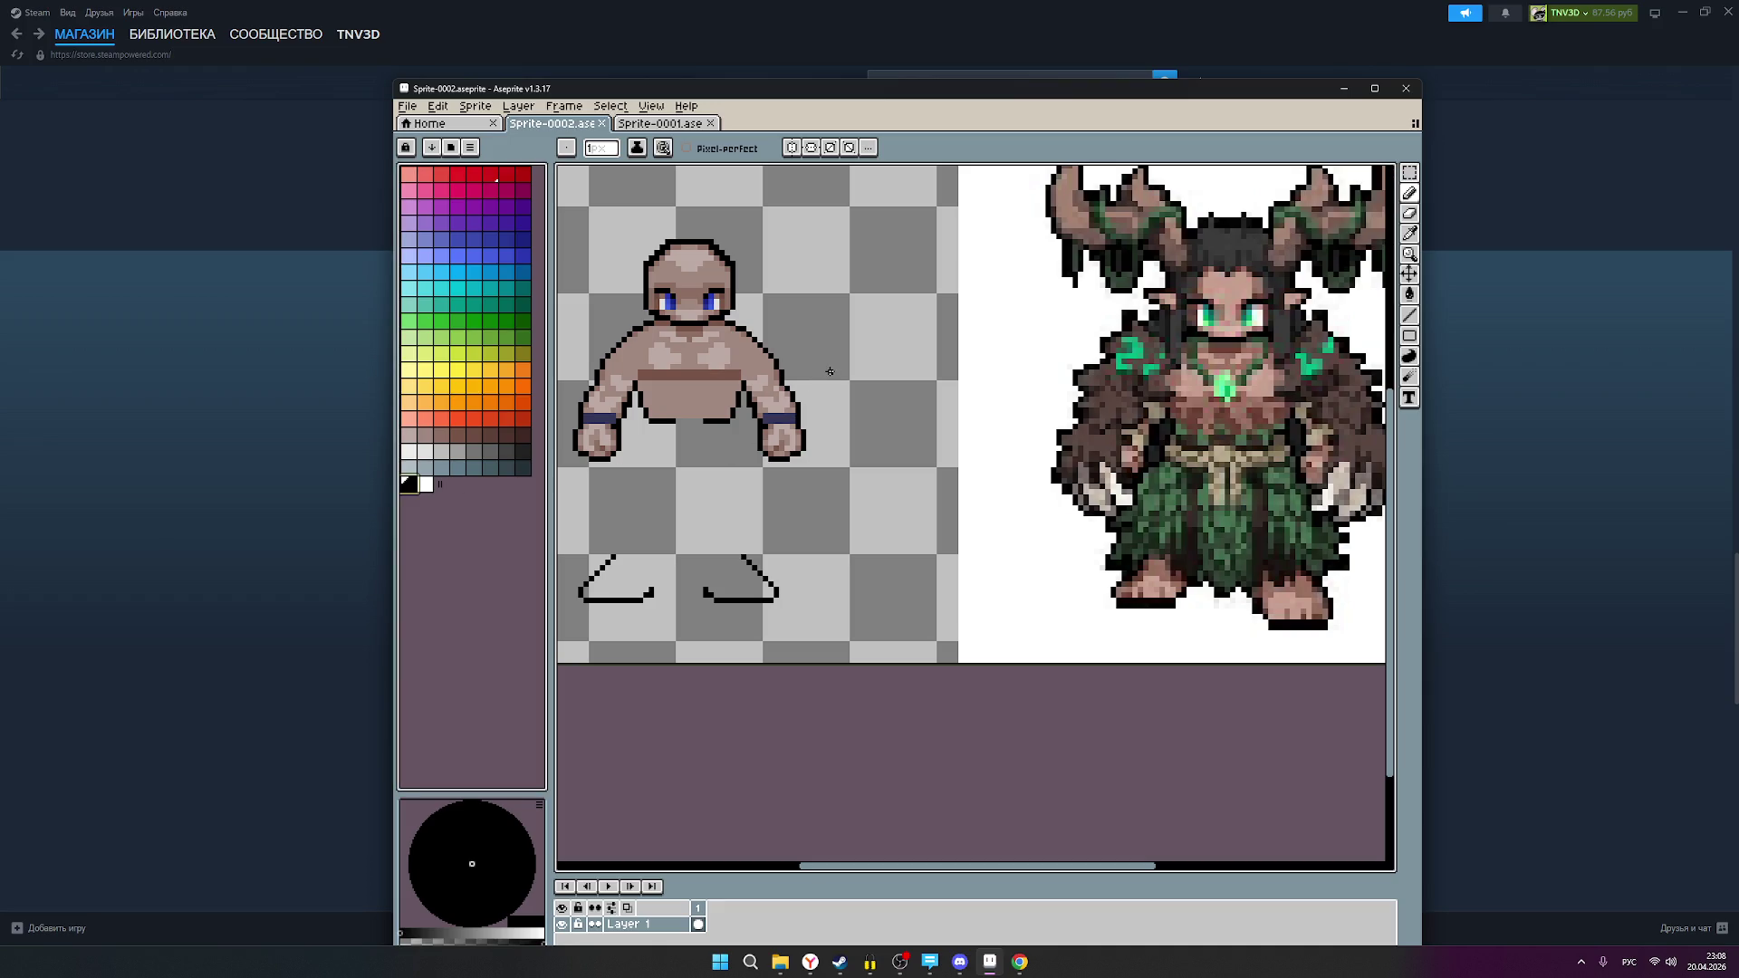
{"action": "left_click", "coordinate": [829, 371]}
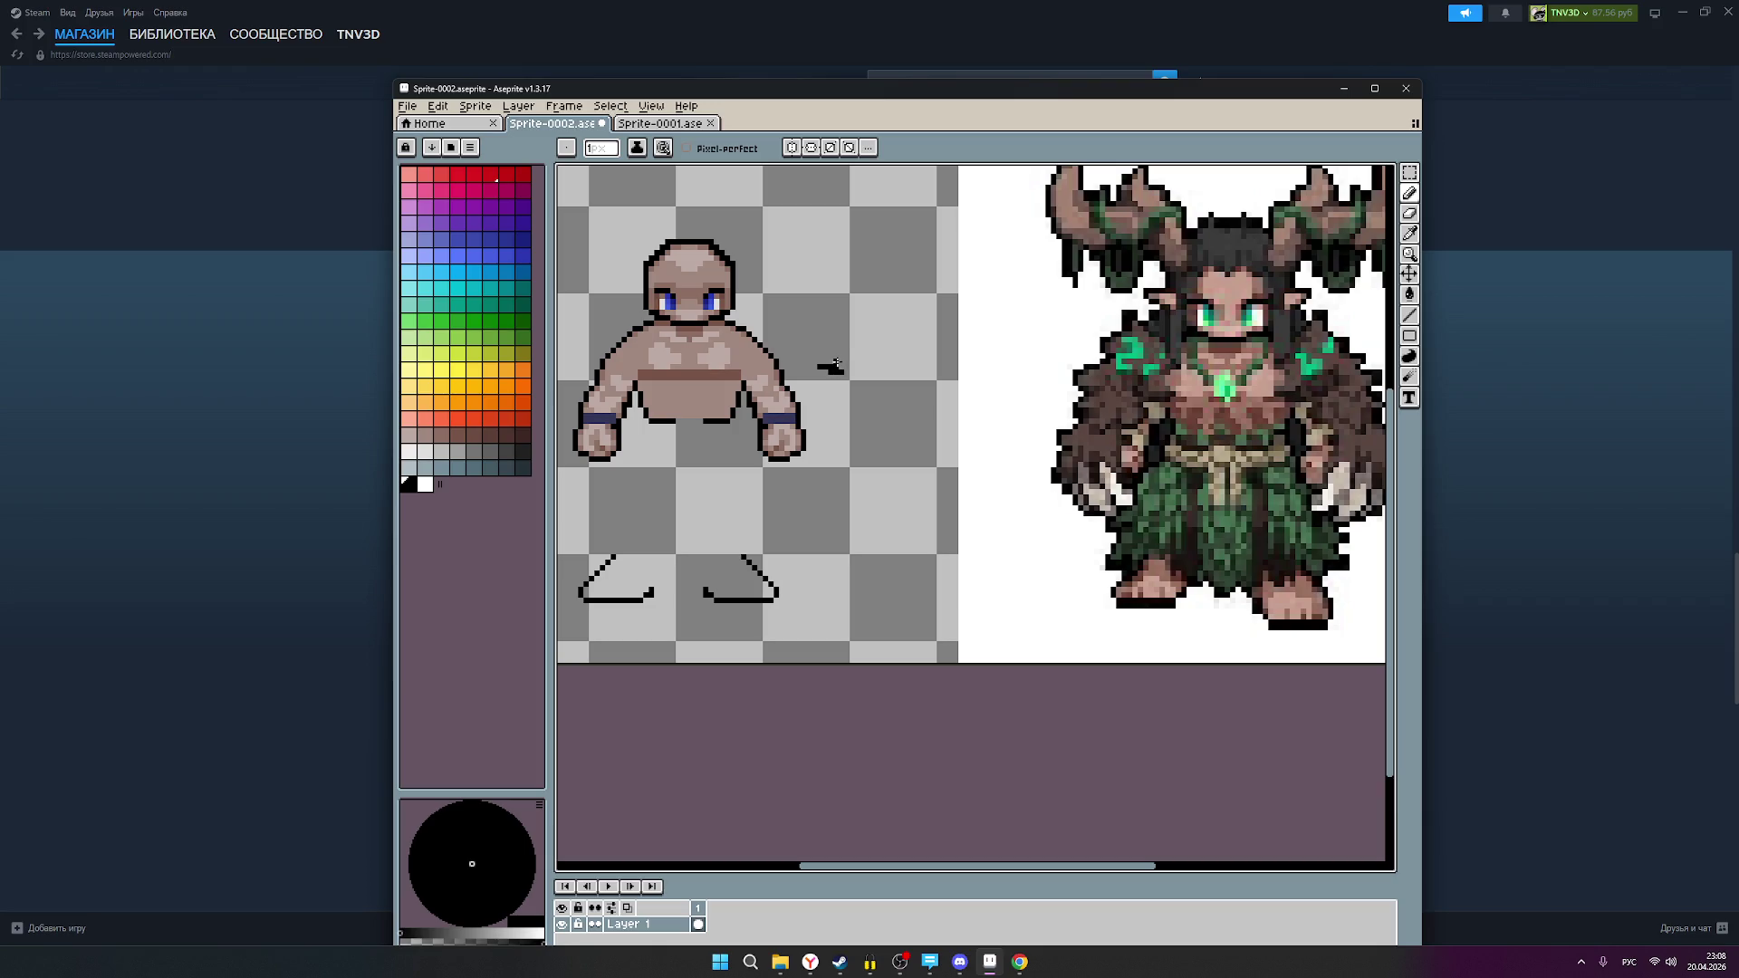
{"action": "scroll", "coordinate": [865, 423], "scroll_direction": "down", "scroll_amount": 1}
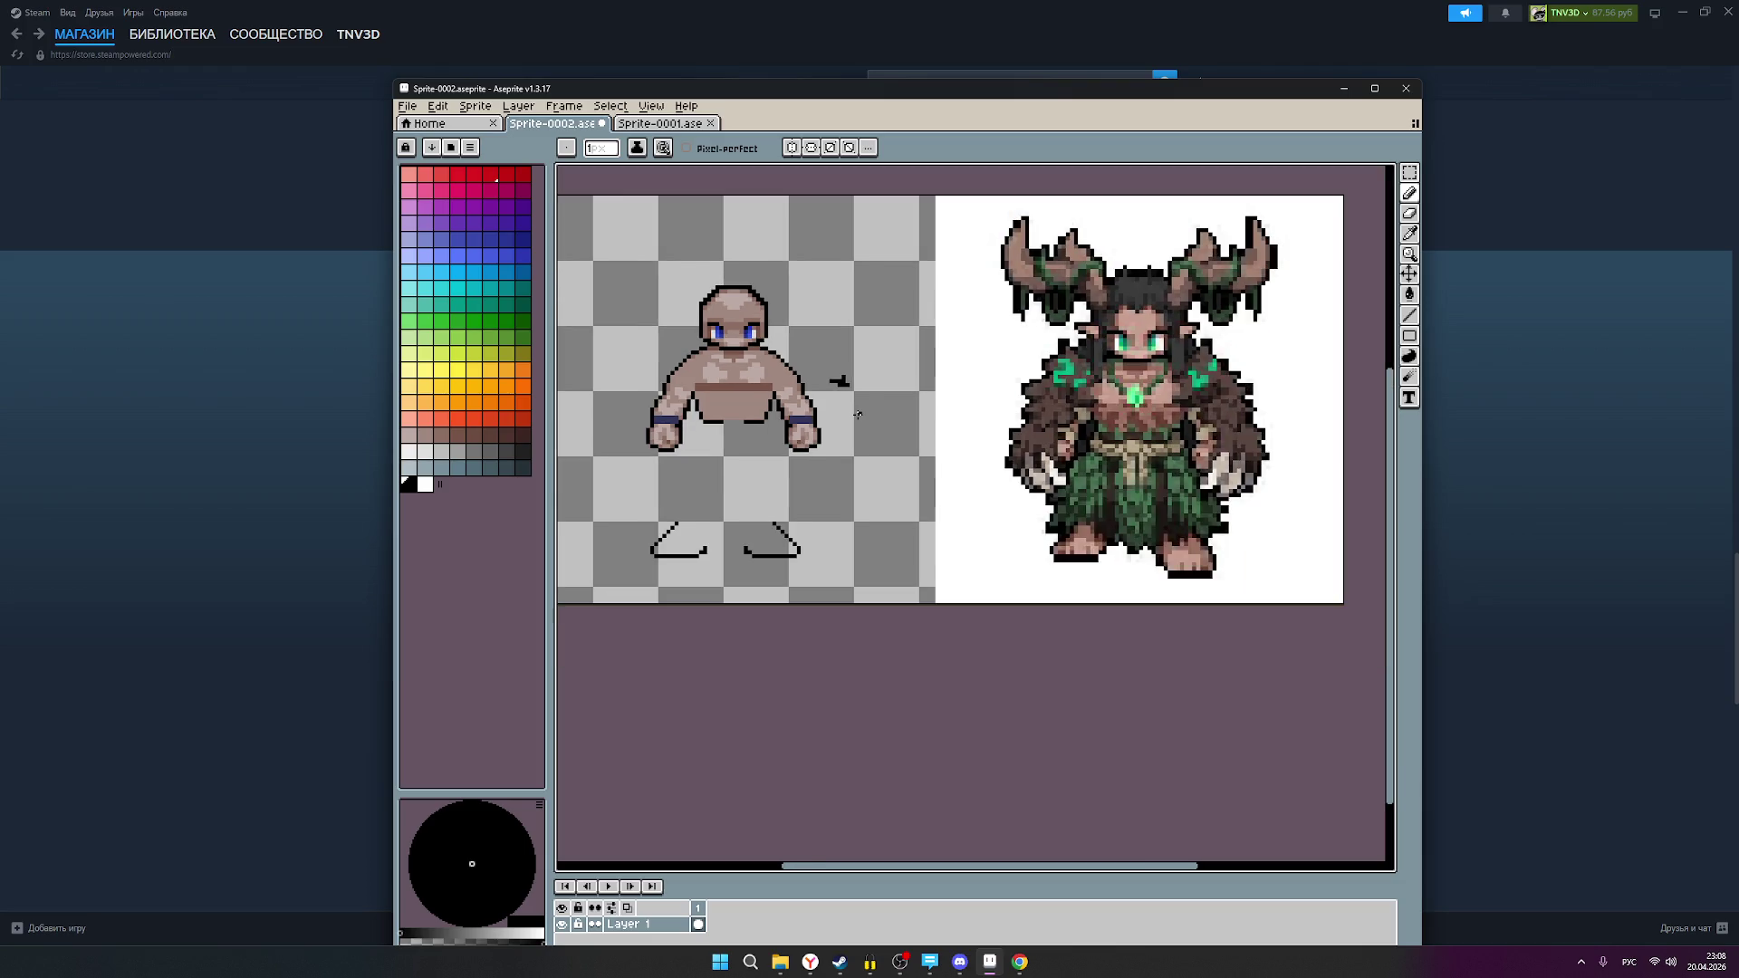
{"action": "scroll", "coordinate": [857, 415], "scroll_direction": "up", "scroll_amount": 1}
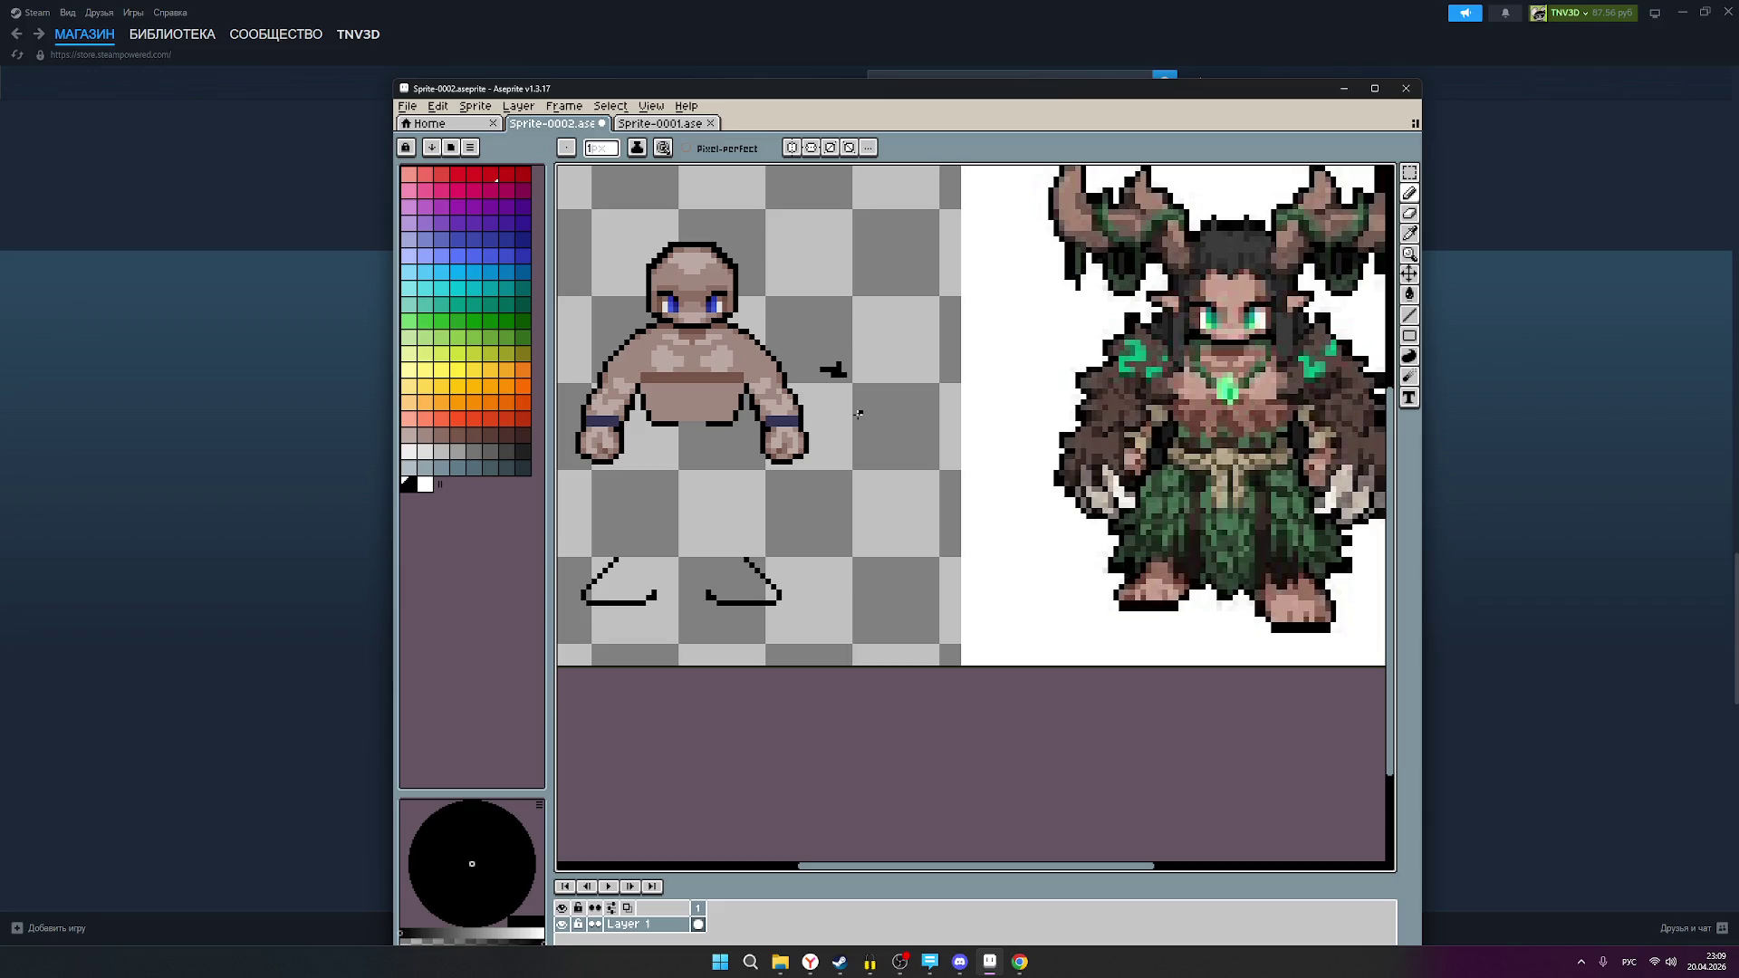
Step: Box-select the small black mark and move it to the belt's right end
{"action": "left_click", "coordinate": [1408, 175]}
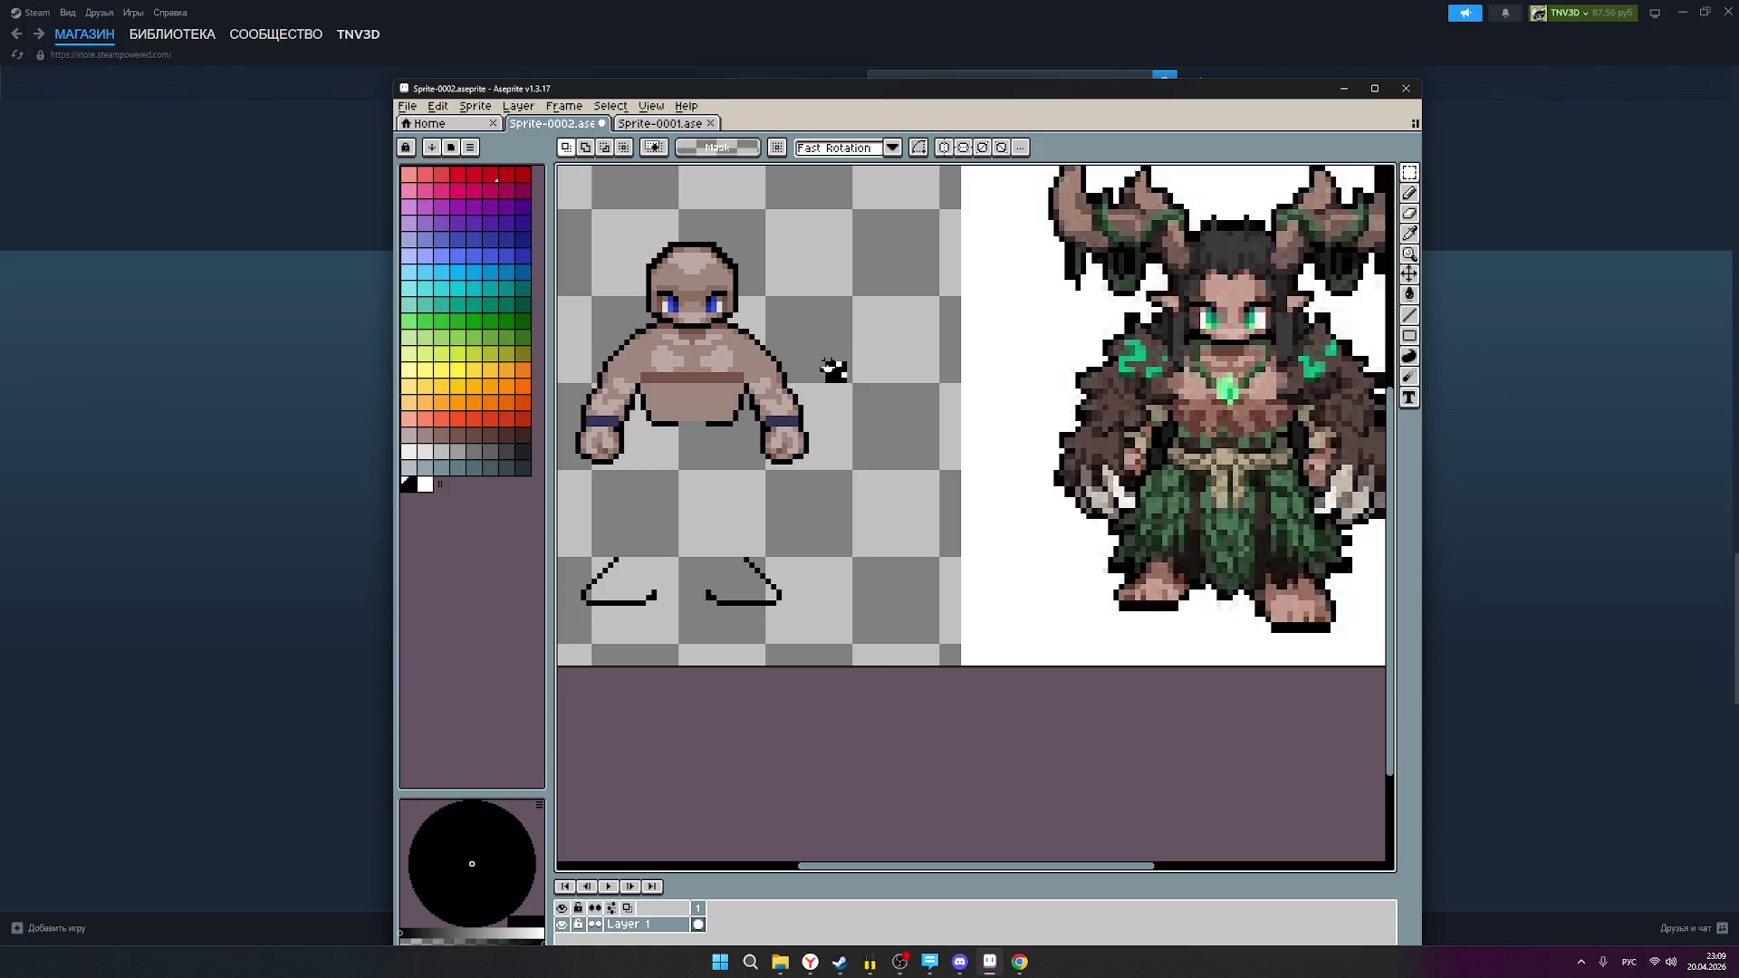
{"action": "mouse_move", "coordinate": [814, 356]}
{"action": "left_mouse_down"}
{"action": "mouse_move", "coordinate": [851, 388]}
{"action": "mouse_move", "coordinate": [757, 392]}
{"action": "left_mouse_up"}
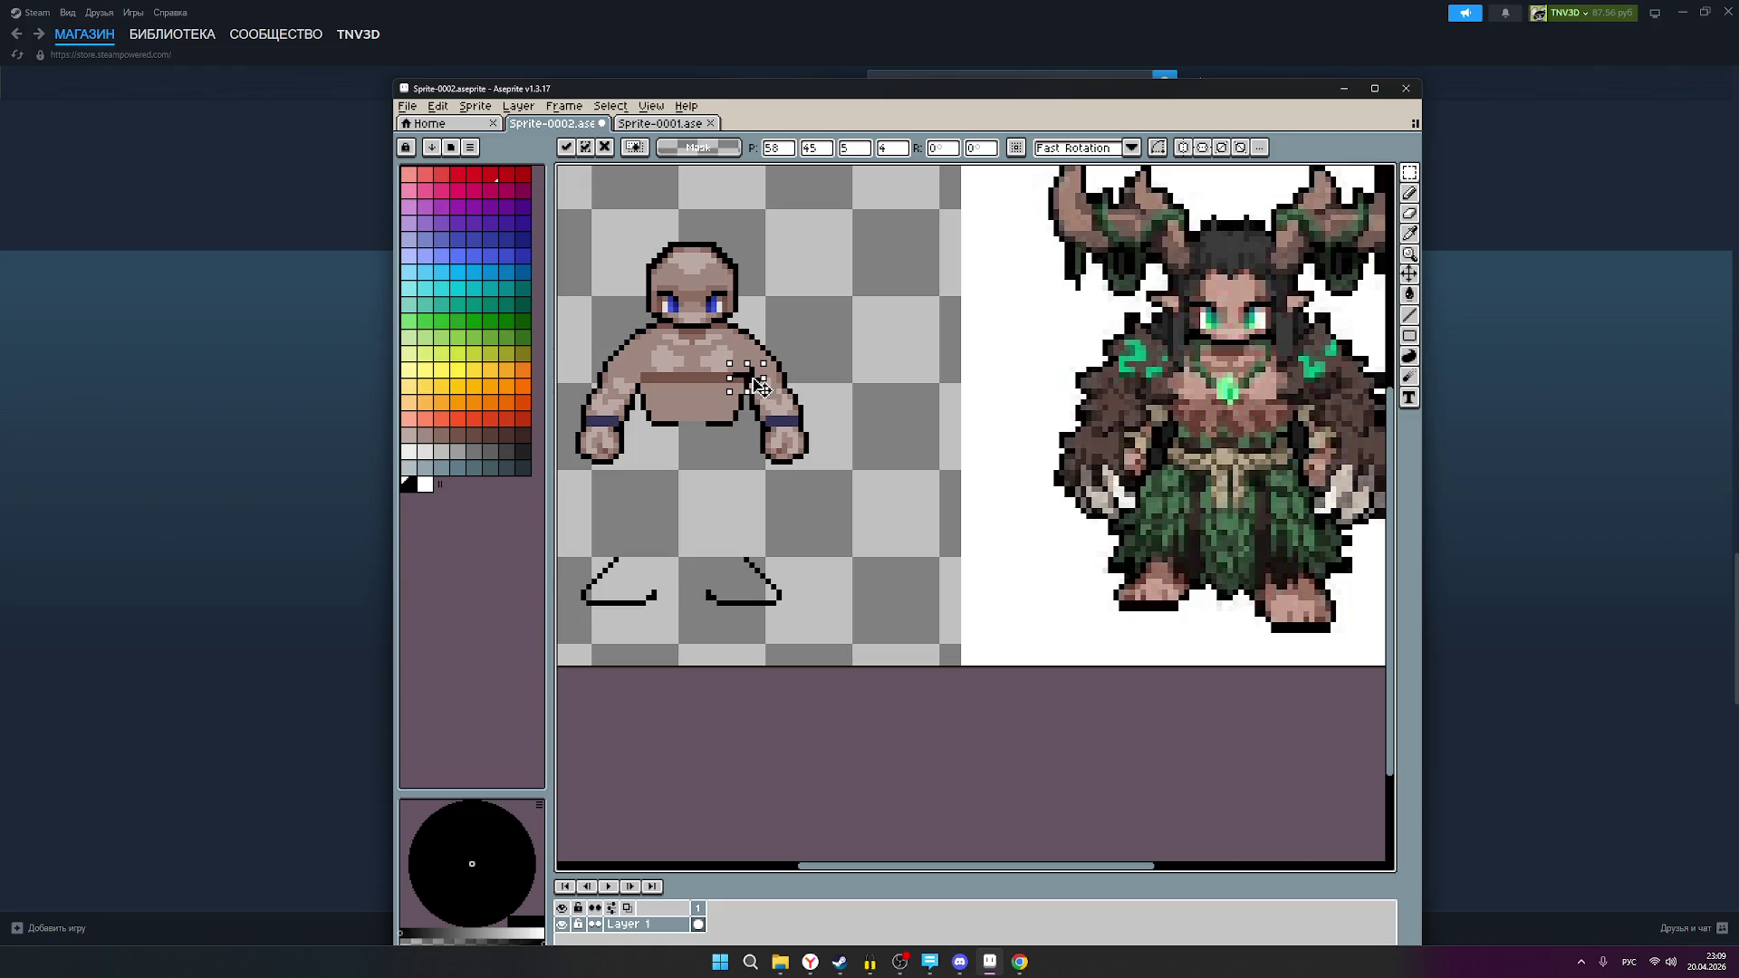
{"action": "left_click_drag", "start_coordinate": [759, 387], "coordinate": [753, 383]}
{"action": "left_click", "coordinate": [849, 413]}
{"action": "scroll", "coordinate": [849, 412], "scroll_direction": "down", "scroll_amount": 1}
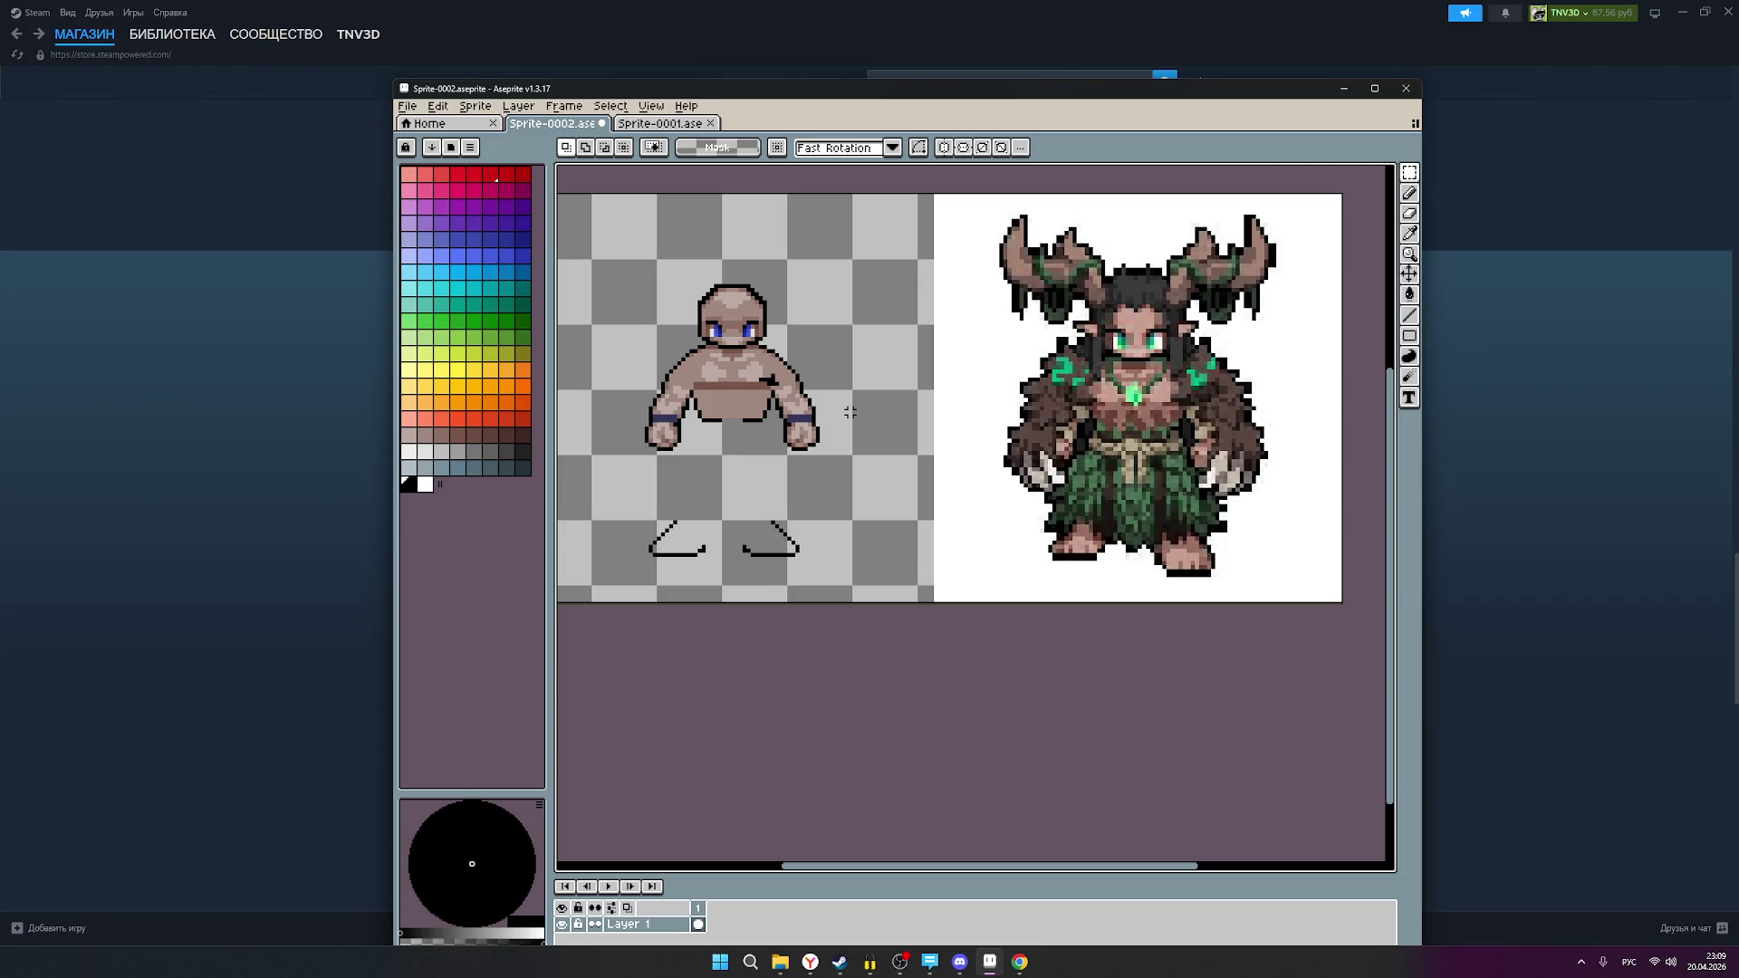
{"action": "scroll", "coordinate": [849, 412], "scroll_direction": "down", "scroll_amount": 1}
{"action": "scroll", "coordinate": [833, 405], "scroll_direction": "up", "scroll_amount": 2}
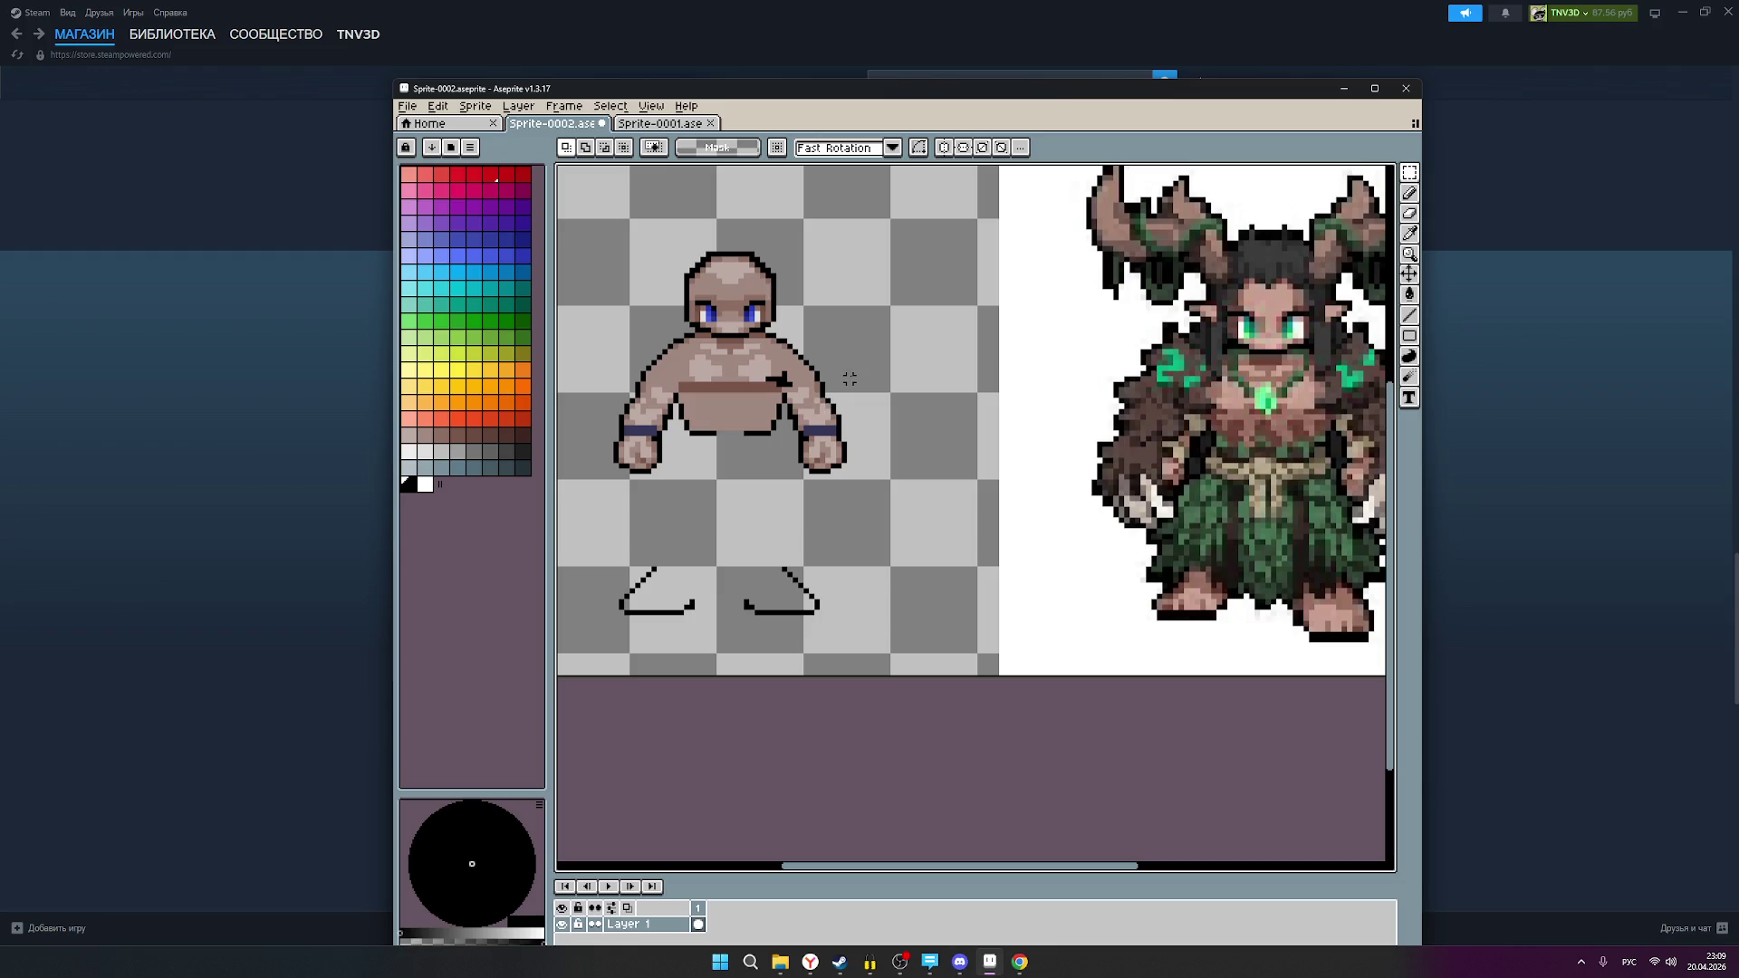
{"action": "scroll", "coordinate": [850, 379], "scroll_direction": "down", "scroll_amount": 1}
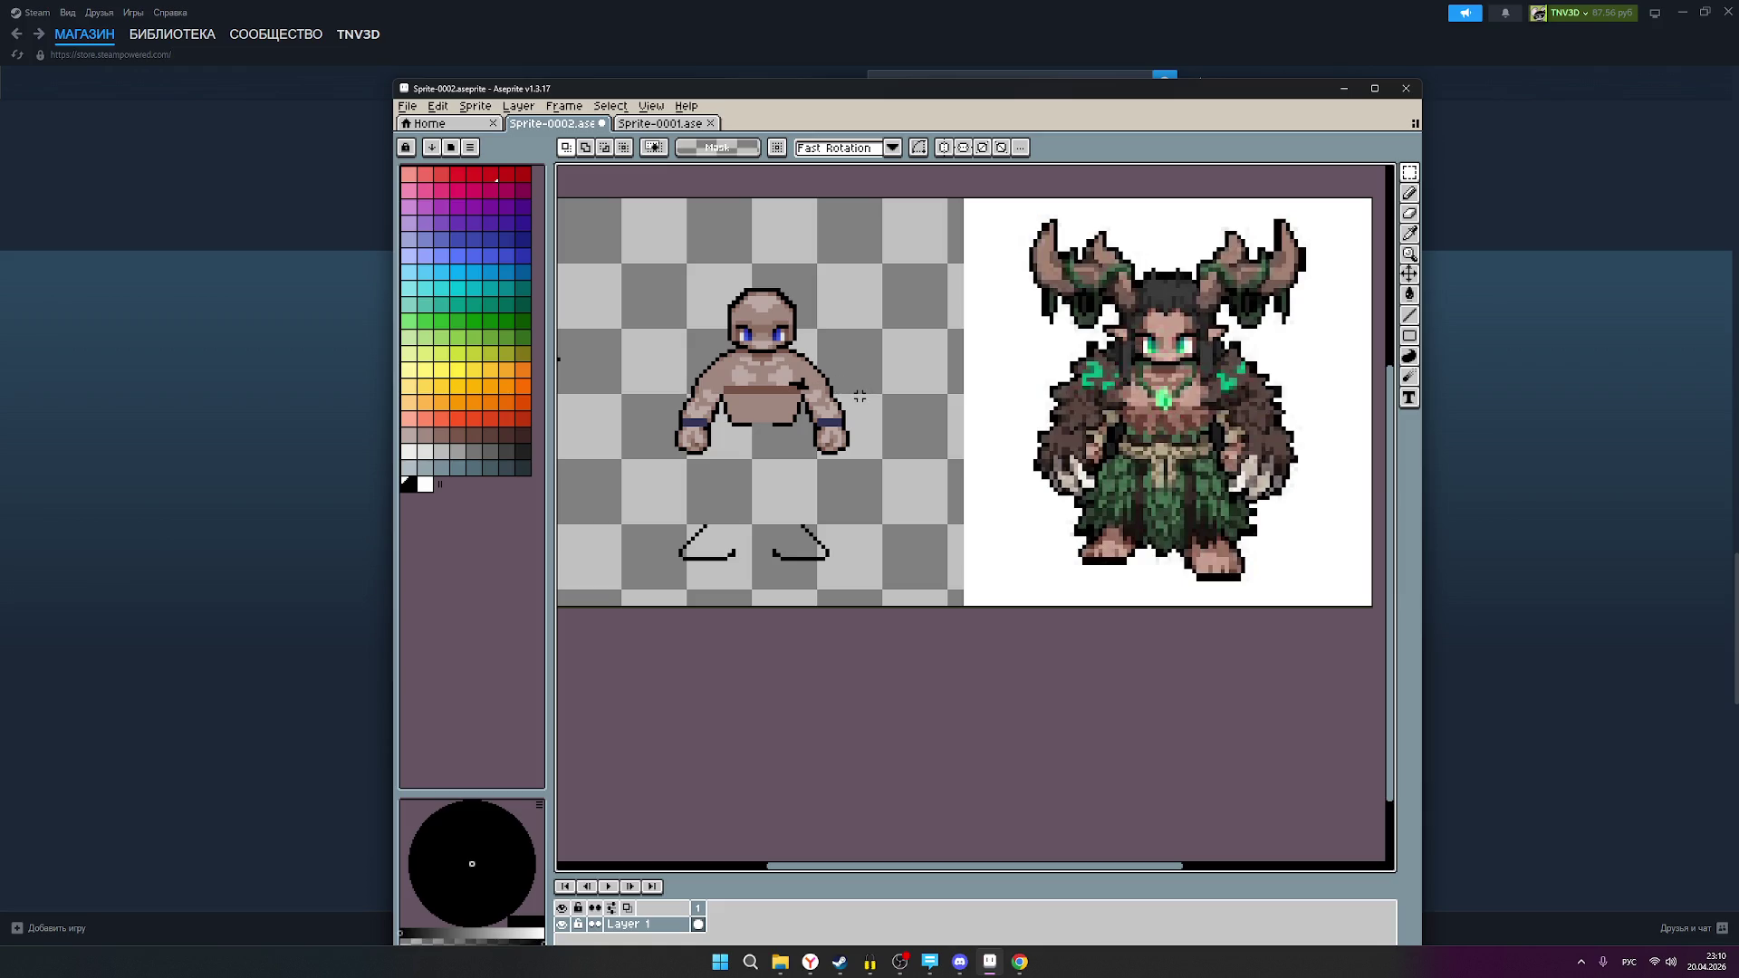
{"action": "scroll", "coordinate": [721, 380], "scroll_direction": "up", "scroll_amount": 3}
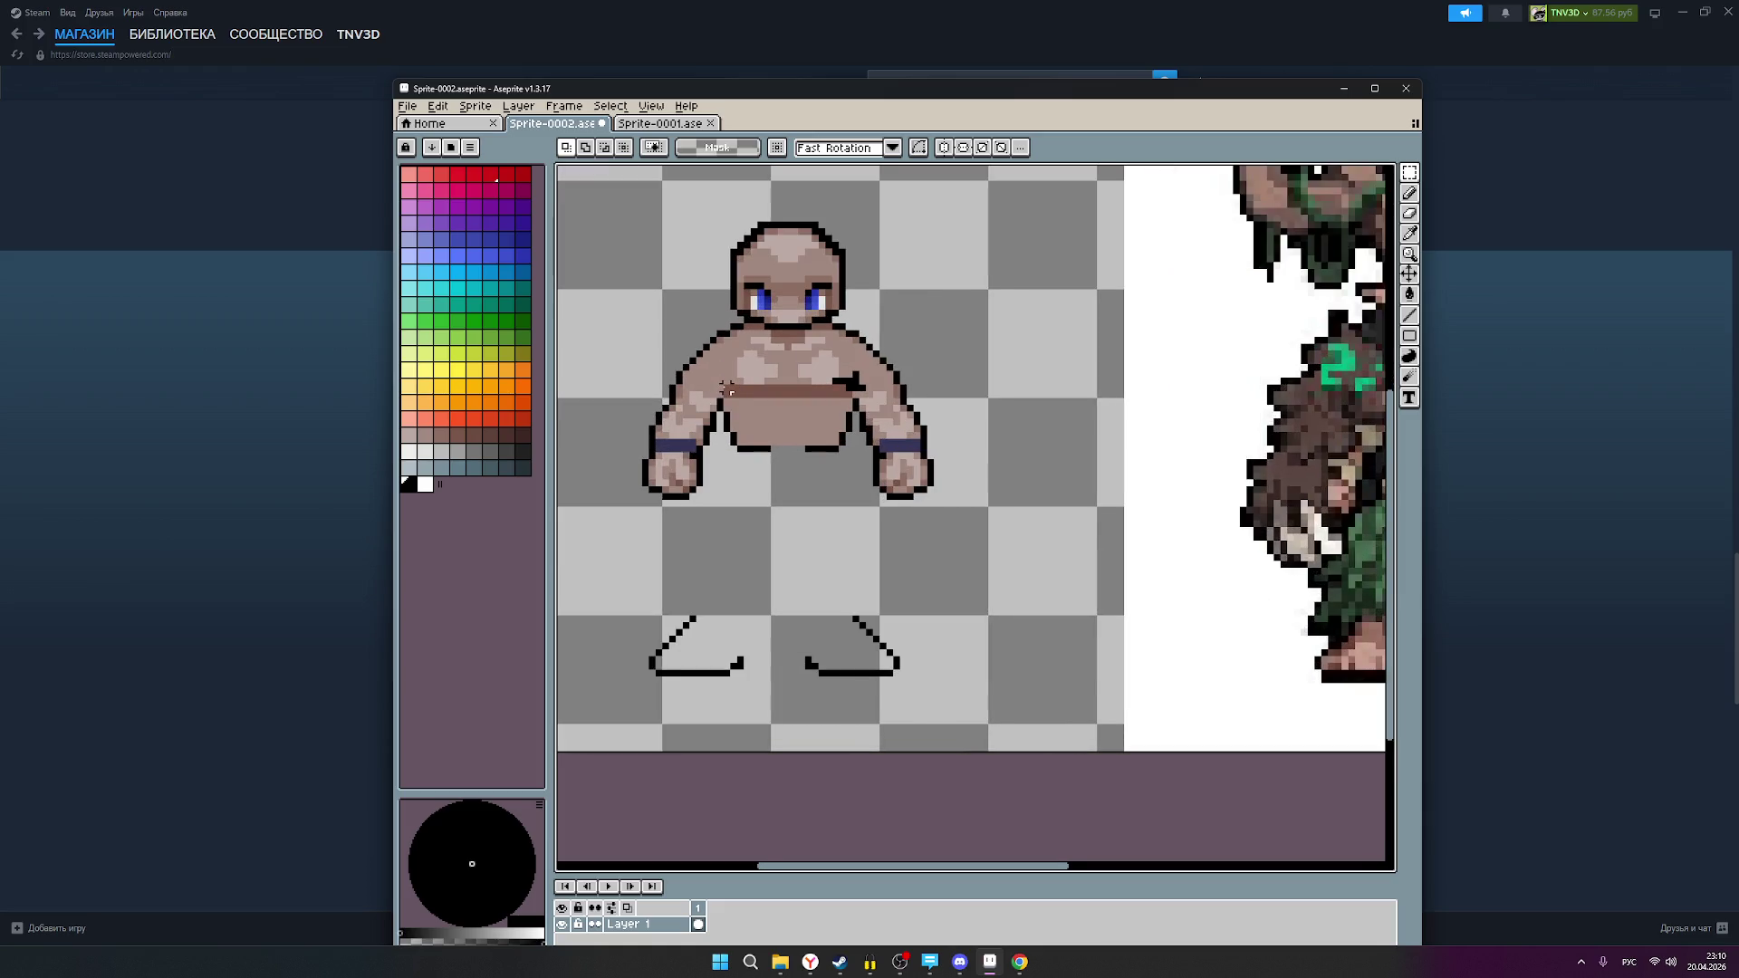
Step: Try and undo test black pixels, clear the belt selection, and make black the drawing colour
{"action": "left_click_drag", "start_coordinate": [744, 379], "coordinate": [737, 380]}
{"action": "key", "text": "ctrl+z"}
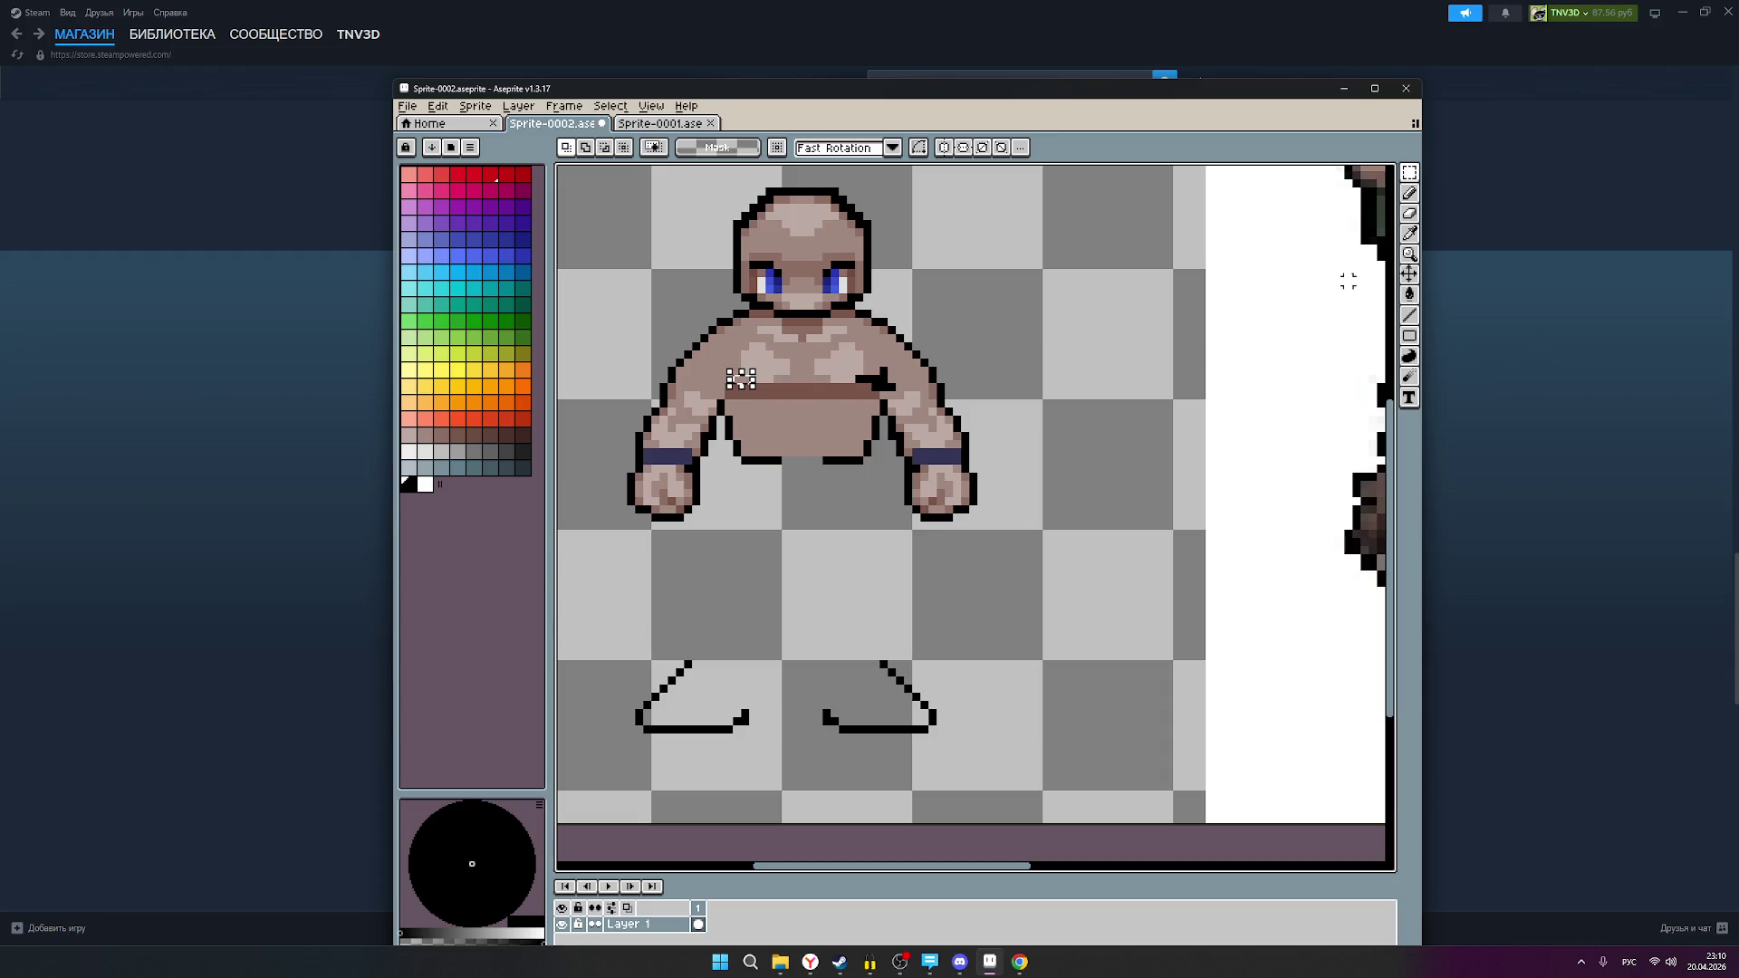
{"action": "left_click", "coordinate": [1409, 193]}
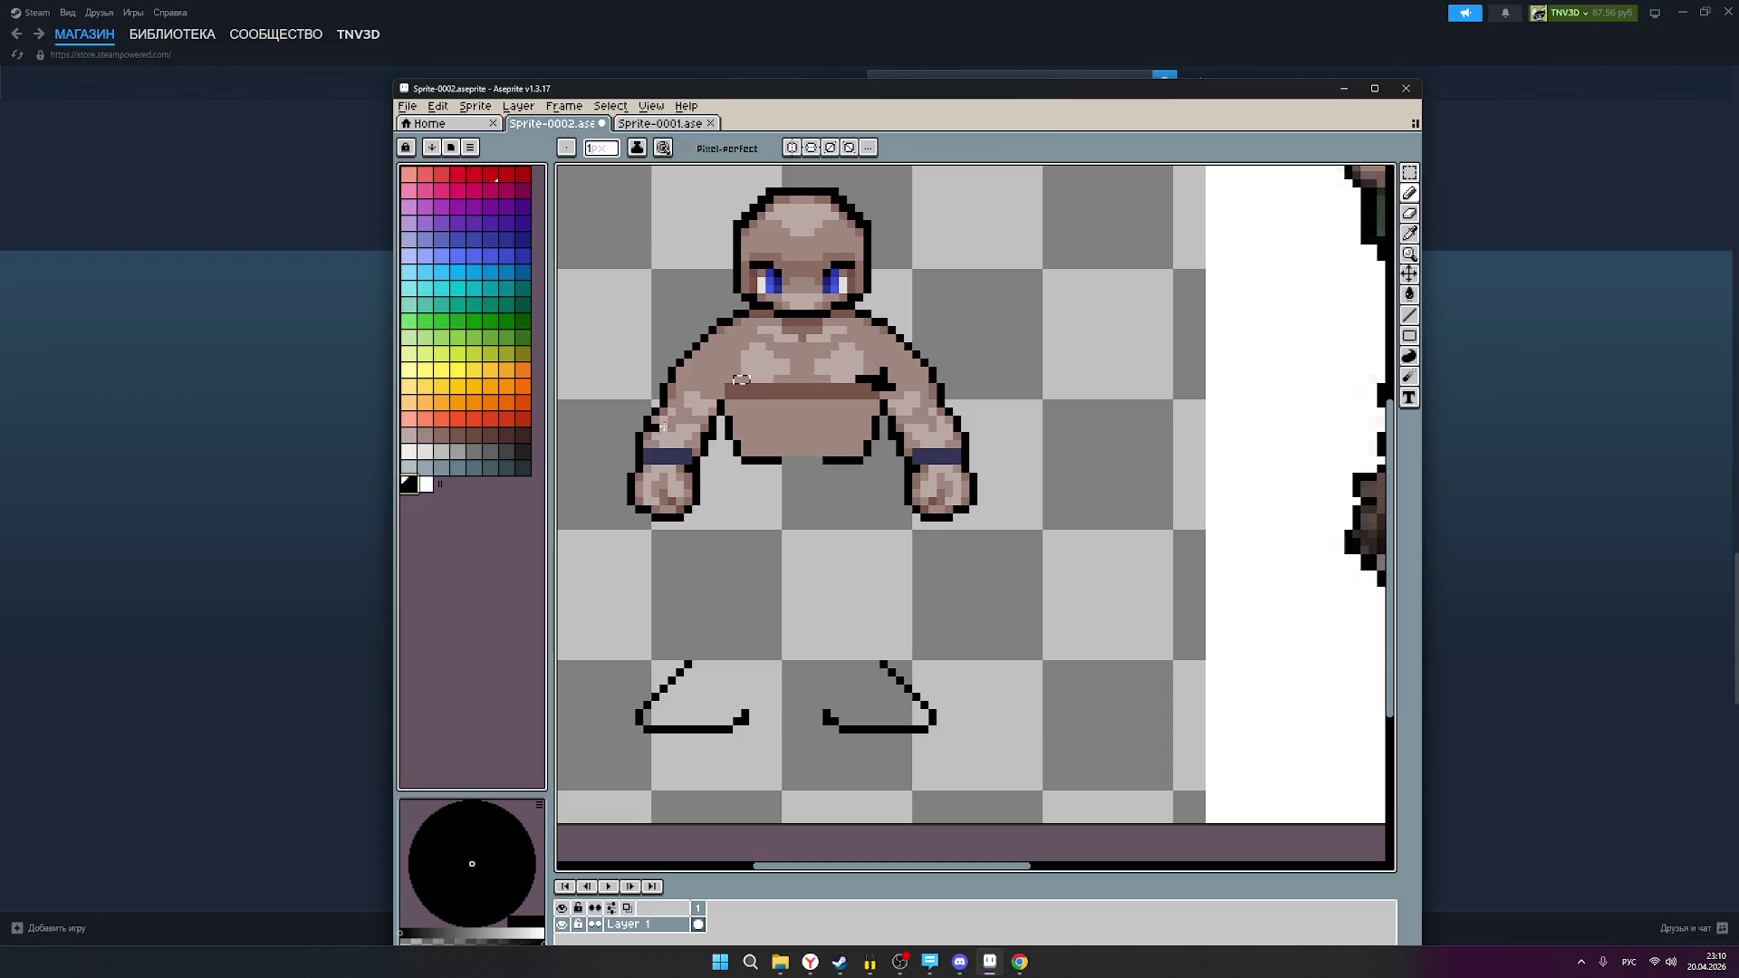
{"action": "left_click", "coordinate": [1160, 321]}
{"action": "key", "text": "ctrl+z"}
{"action": "left_click", "coordinate": [1409, 172]}
{"action": "left_click", "coordinate": [964, 387]}
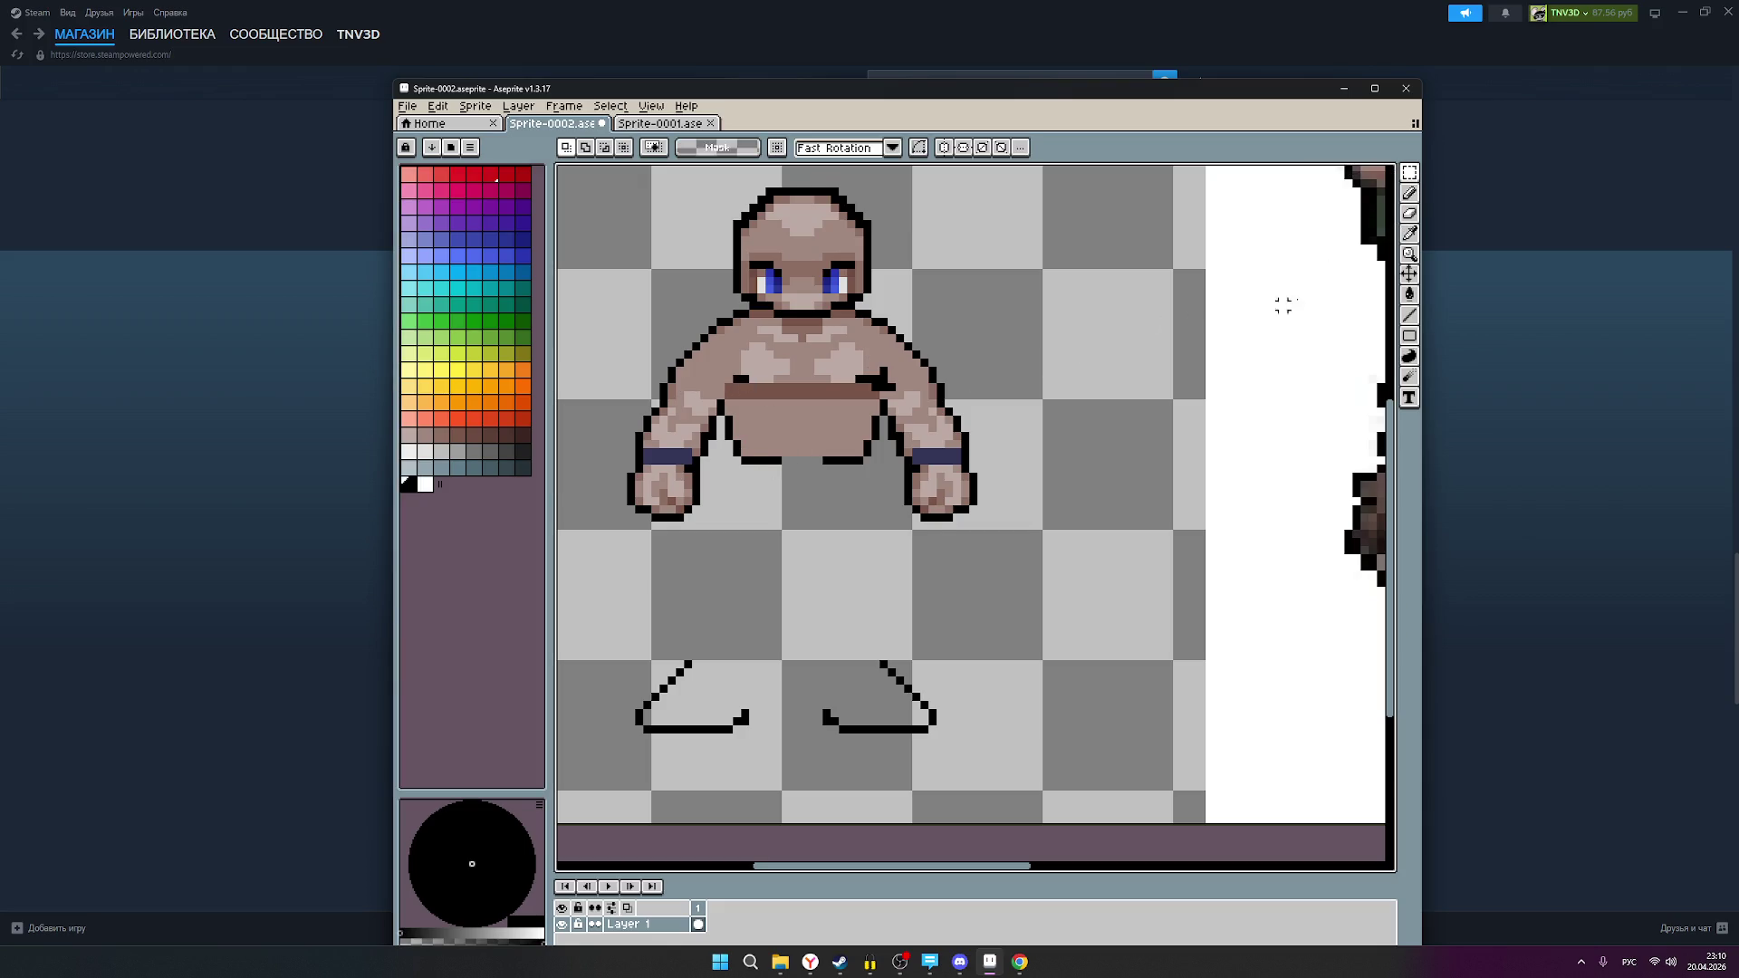
{"action": "left_click", "coordinate": [408, 485]}
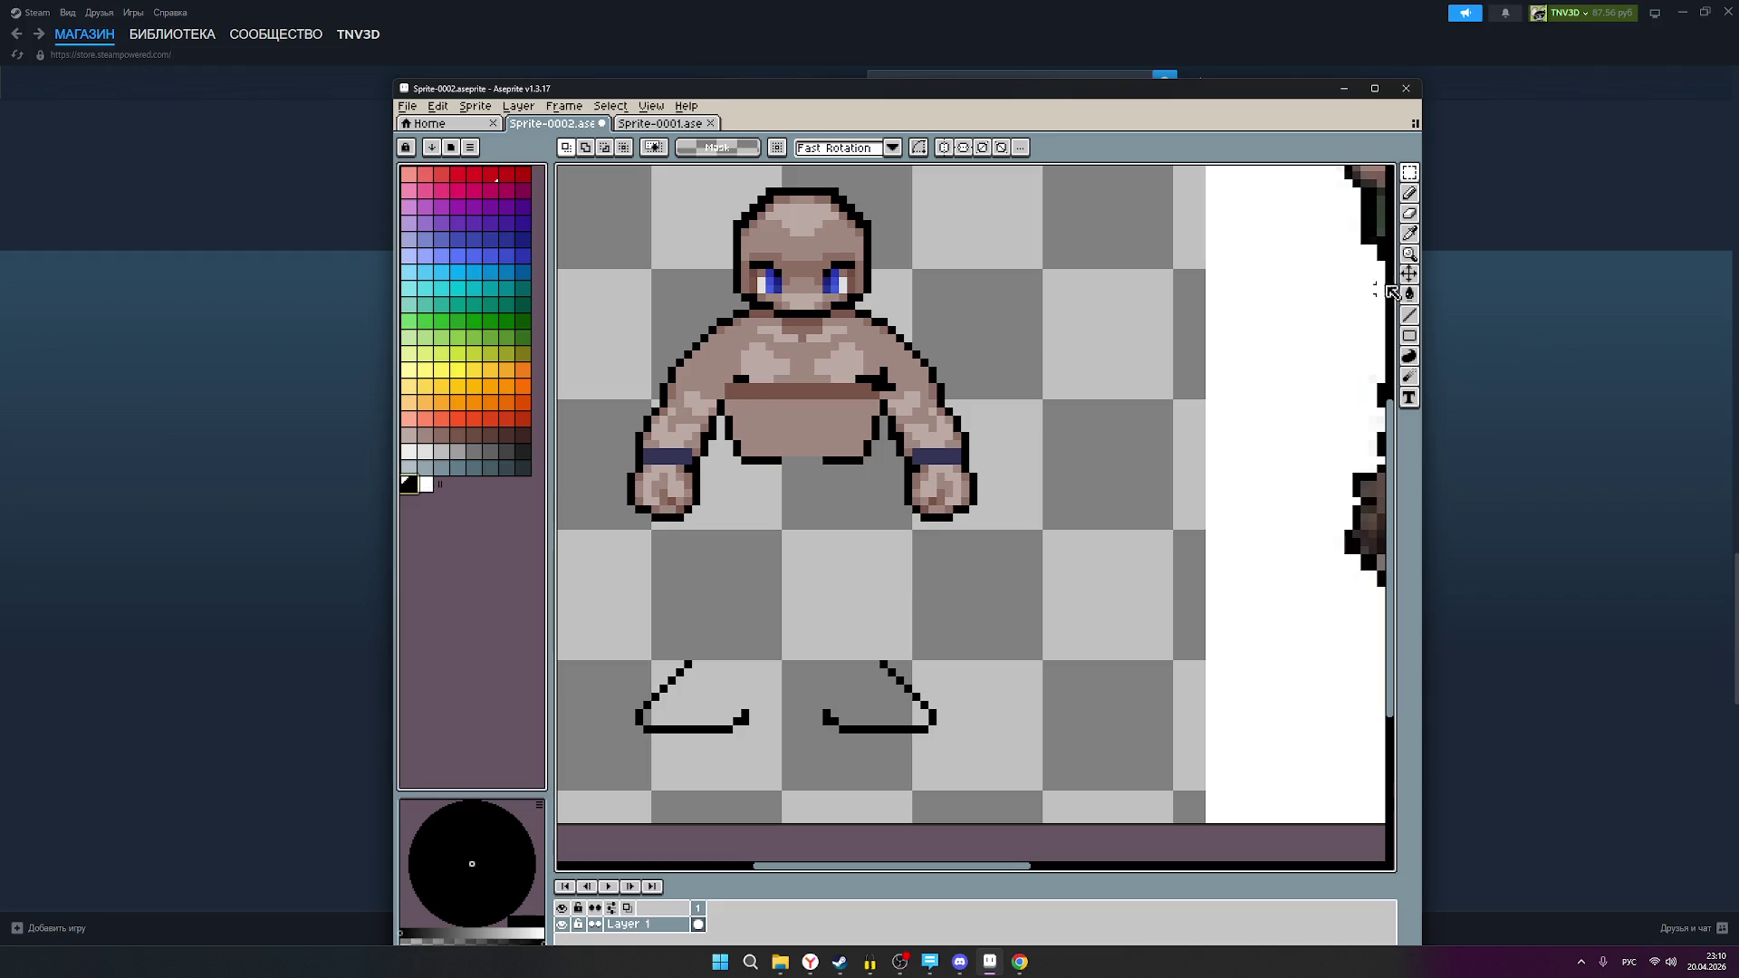
{"action": "left_click", "coordinate": [1409, 192]}
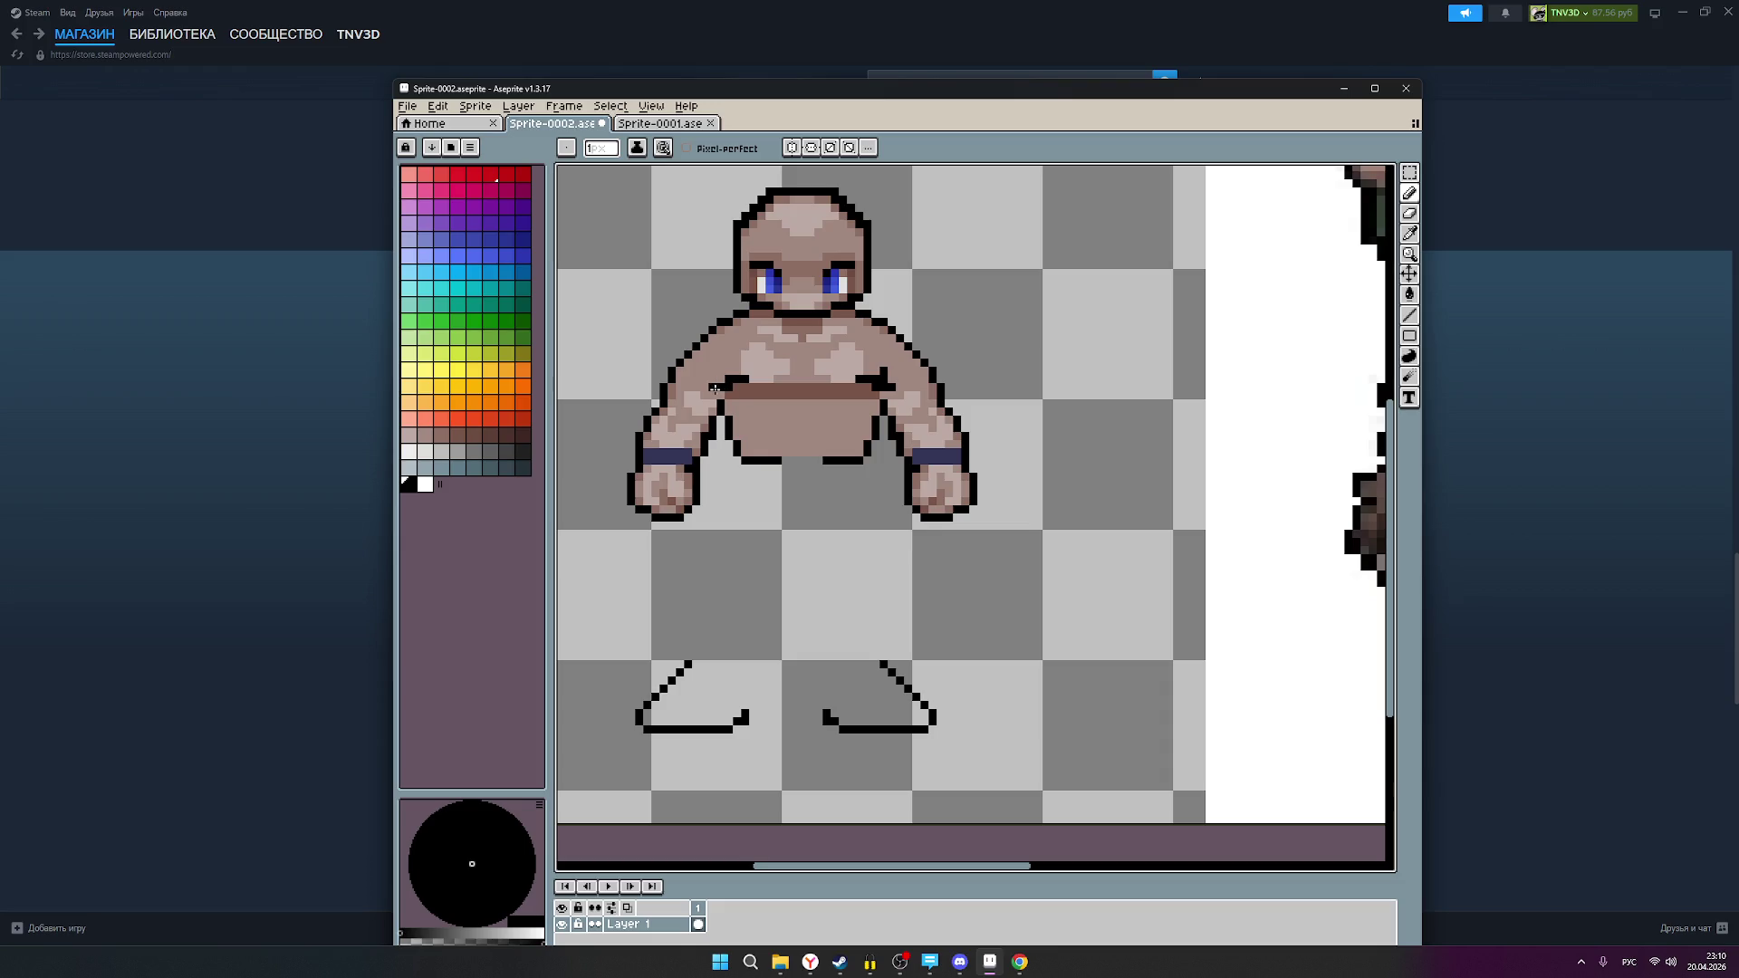
{"action": "left_click", "coordinate": [715, 385]}
{"action": "scroll", "coordinate": [996, 392], "scroll_direction": "down", "scroll_amount": 3}
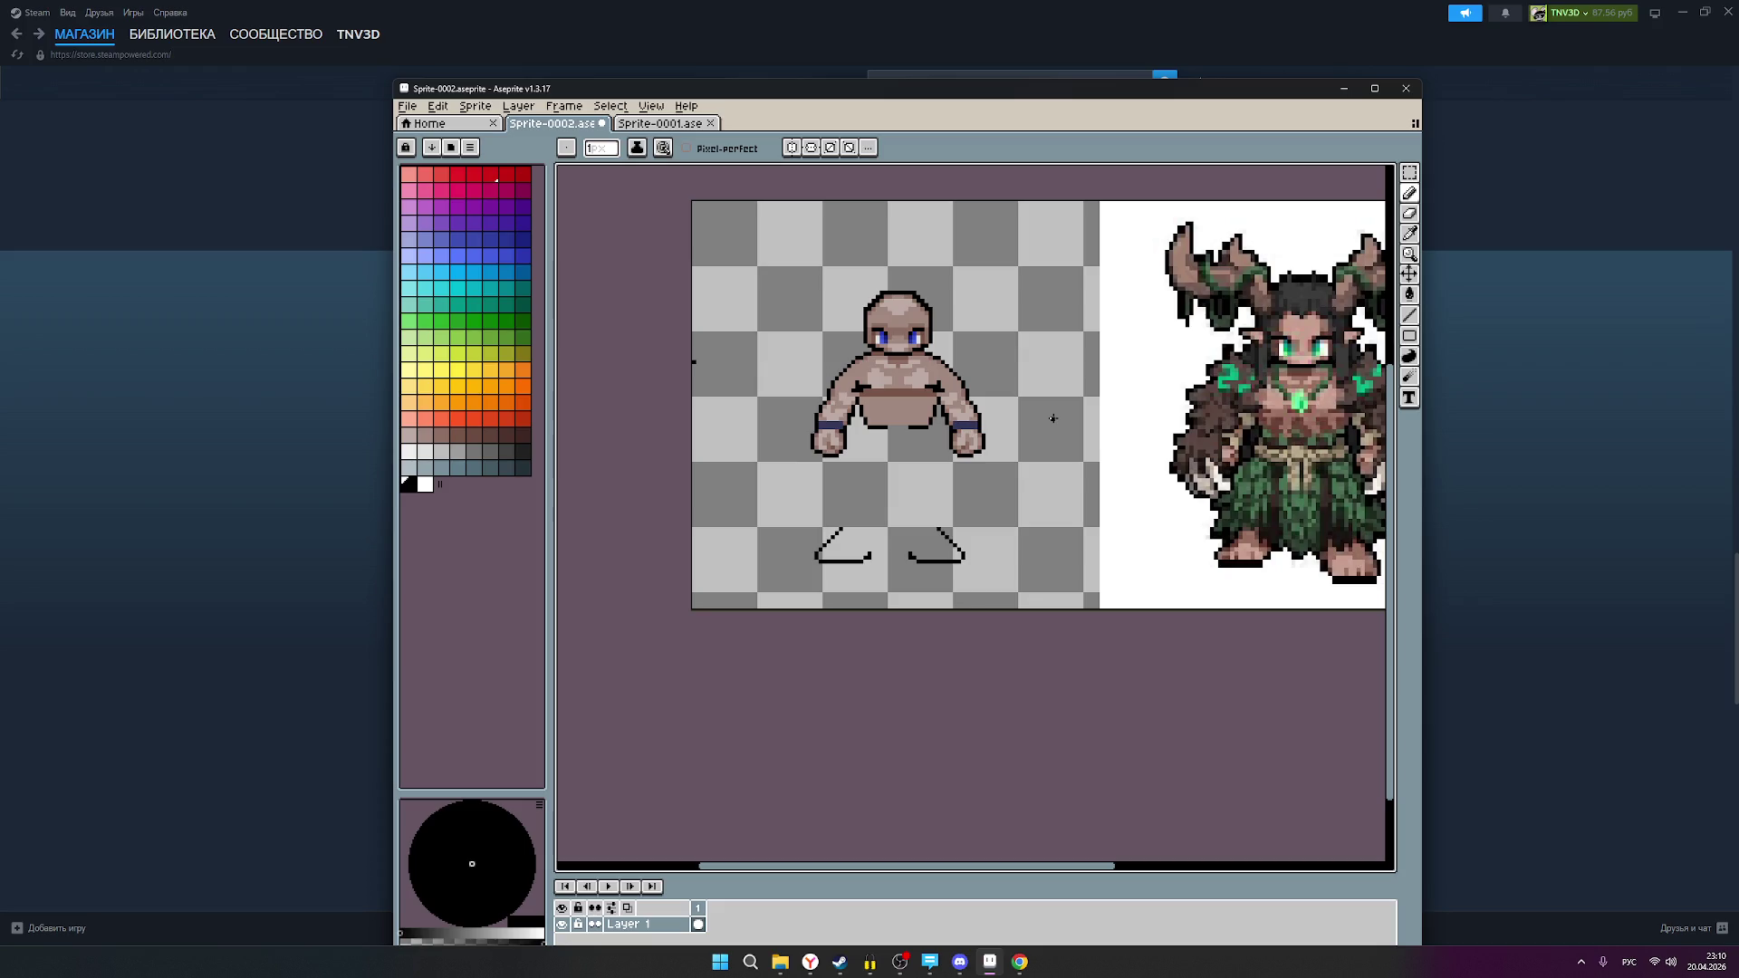
{"action": "key", "text": "ctrl+s"}
{"action": "scroll", "coordinate": [967, 426], "scroll_direction": "up", "scroll_amount": 3}
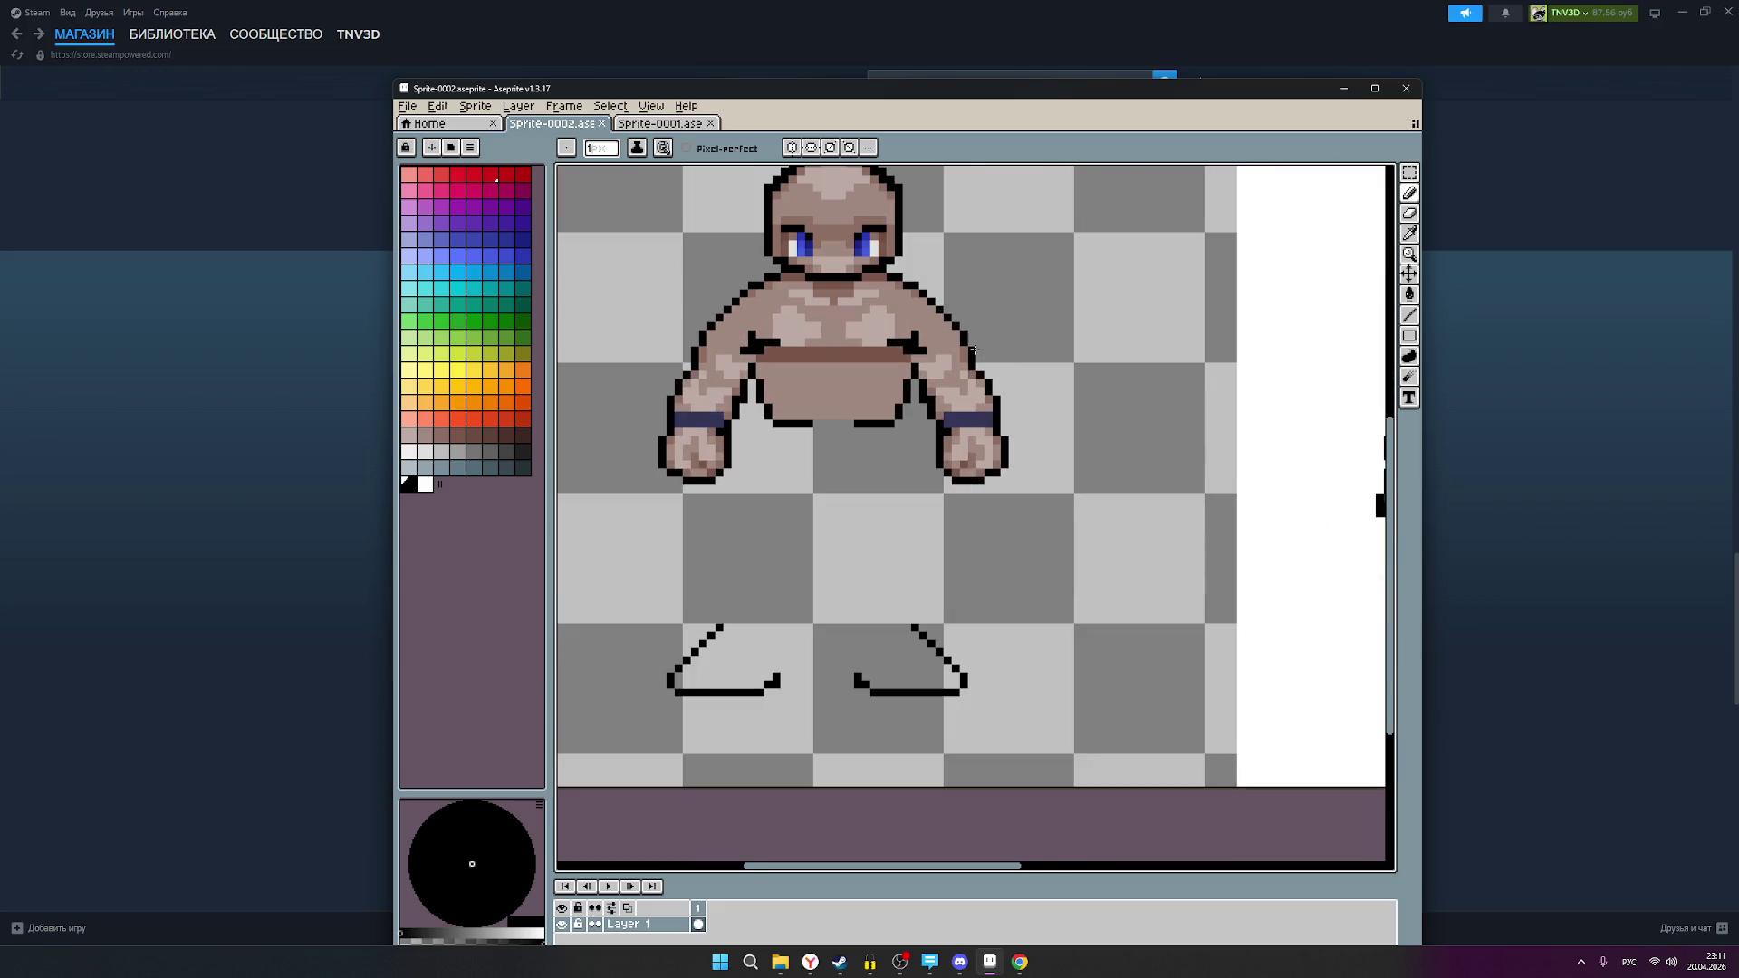
{"action": "left_click", "coordinate": [979, 366]}
{"action": "scroll", "coordinate": [1055, 384], "scroll_direction": "down", "scroll_amount": 3}
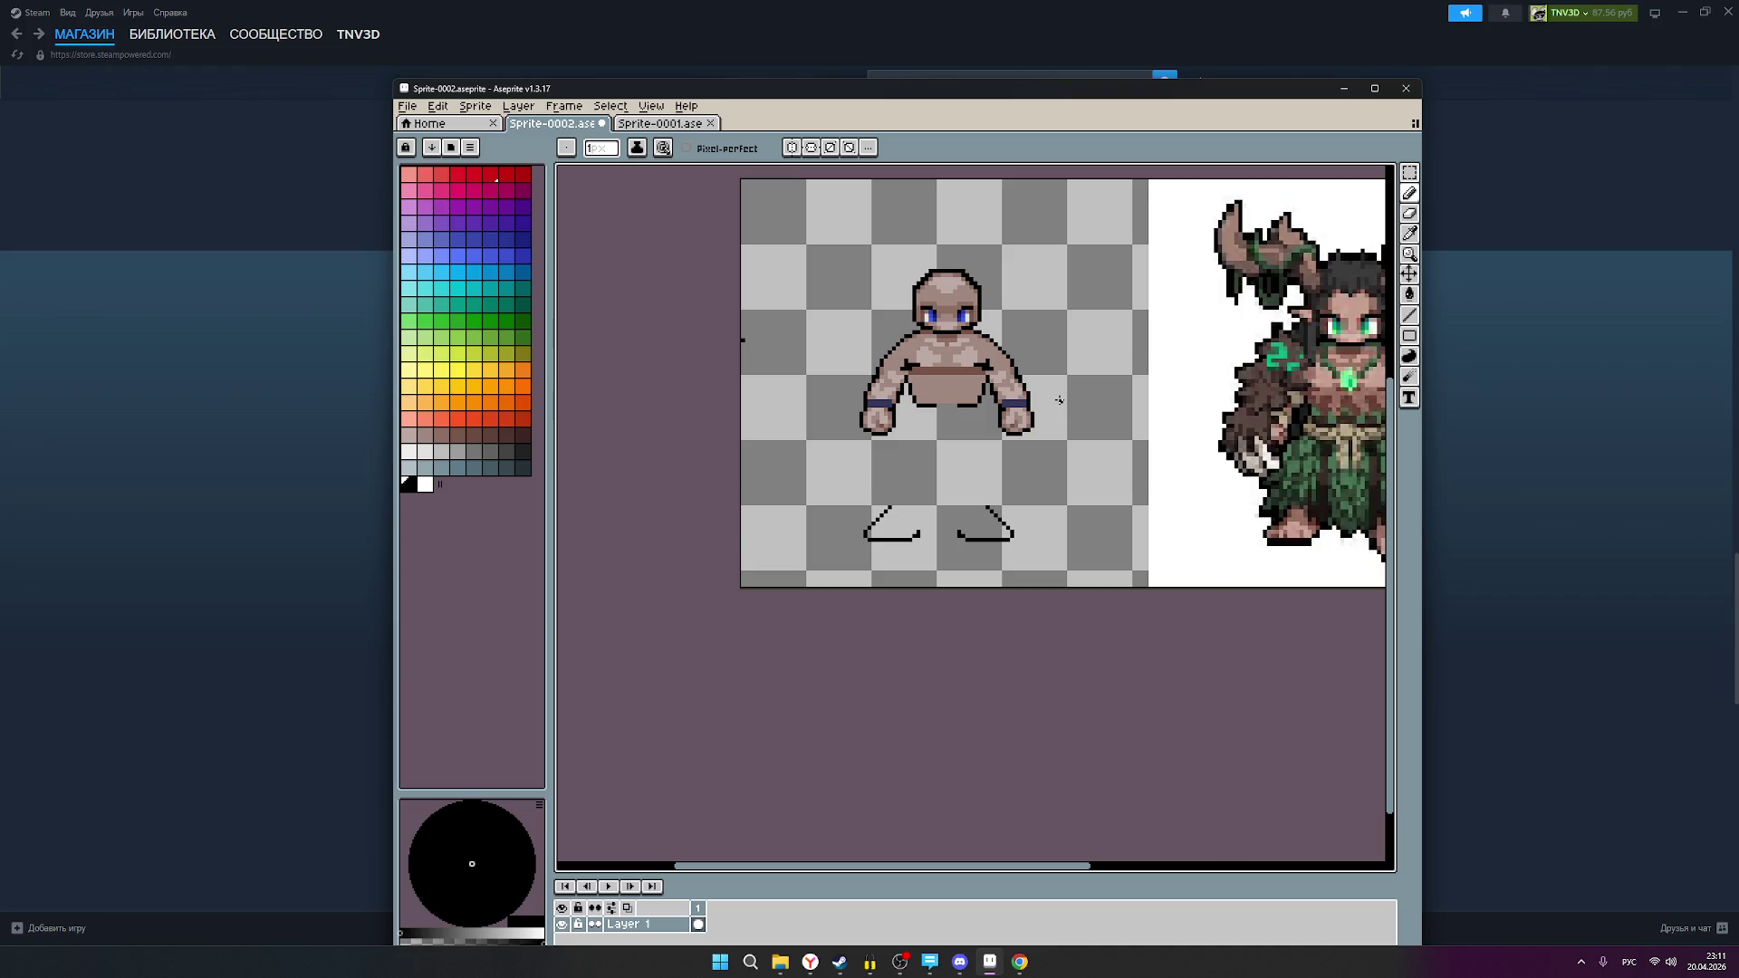
{"action": "scroll", "coordinate": [1058, 400], "scroll_direction": "up", "scroll_amount": 1}
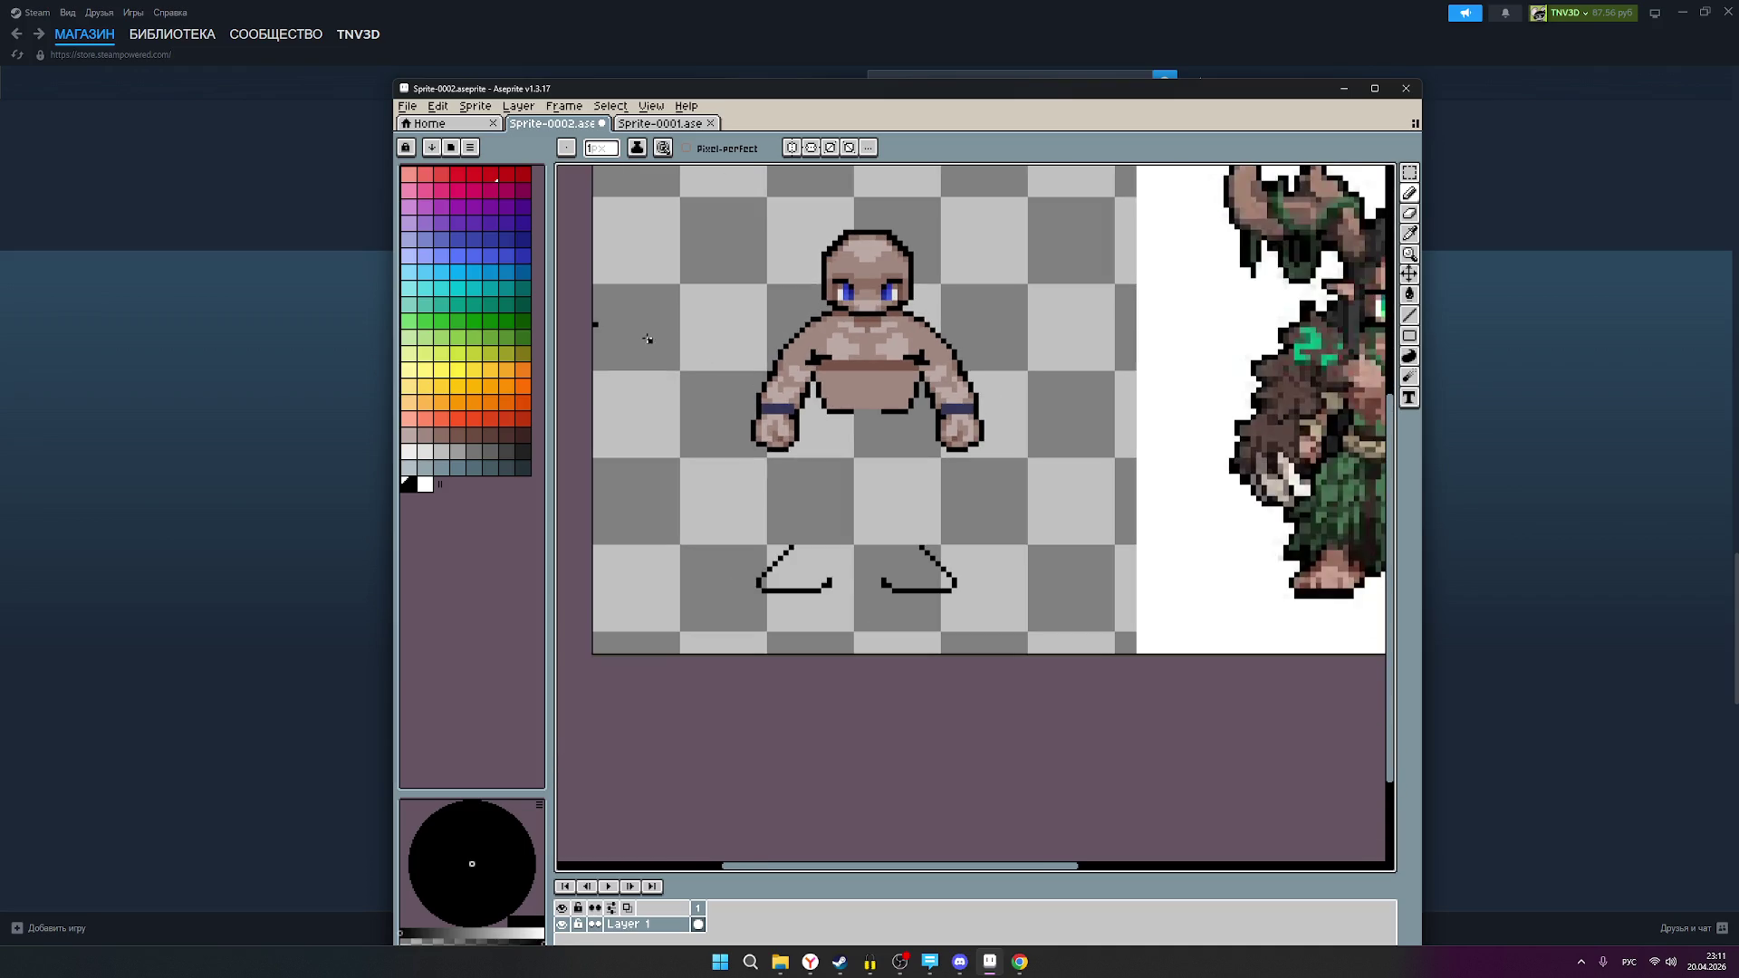
{"action": "scroll", "coordinate": [765, 357], "scroll_direction": "up", "scroll_amount": 1}
{"action": "scroll", "coordinate": [783, 353], "scroll_direction": "up", "scroll_amount": 2}
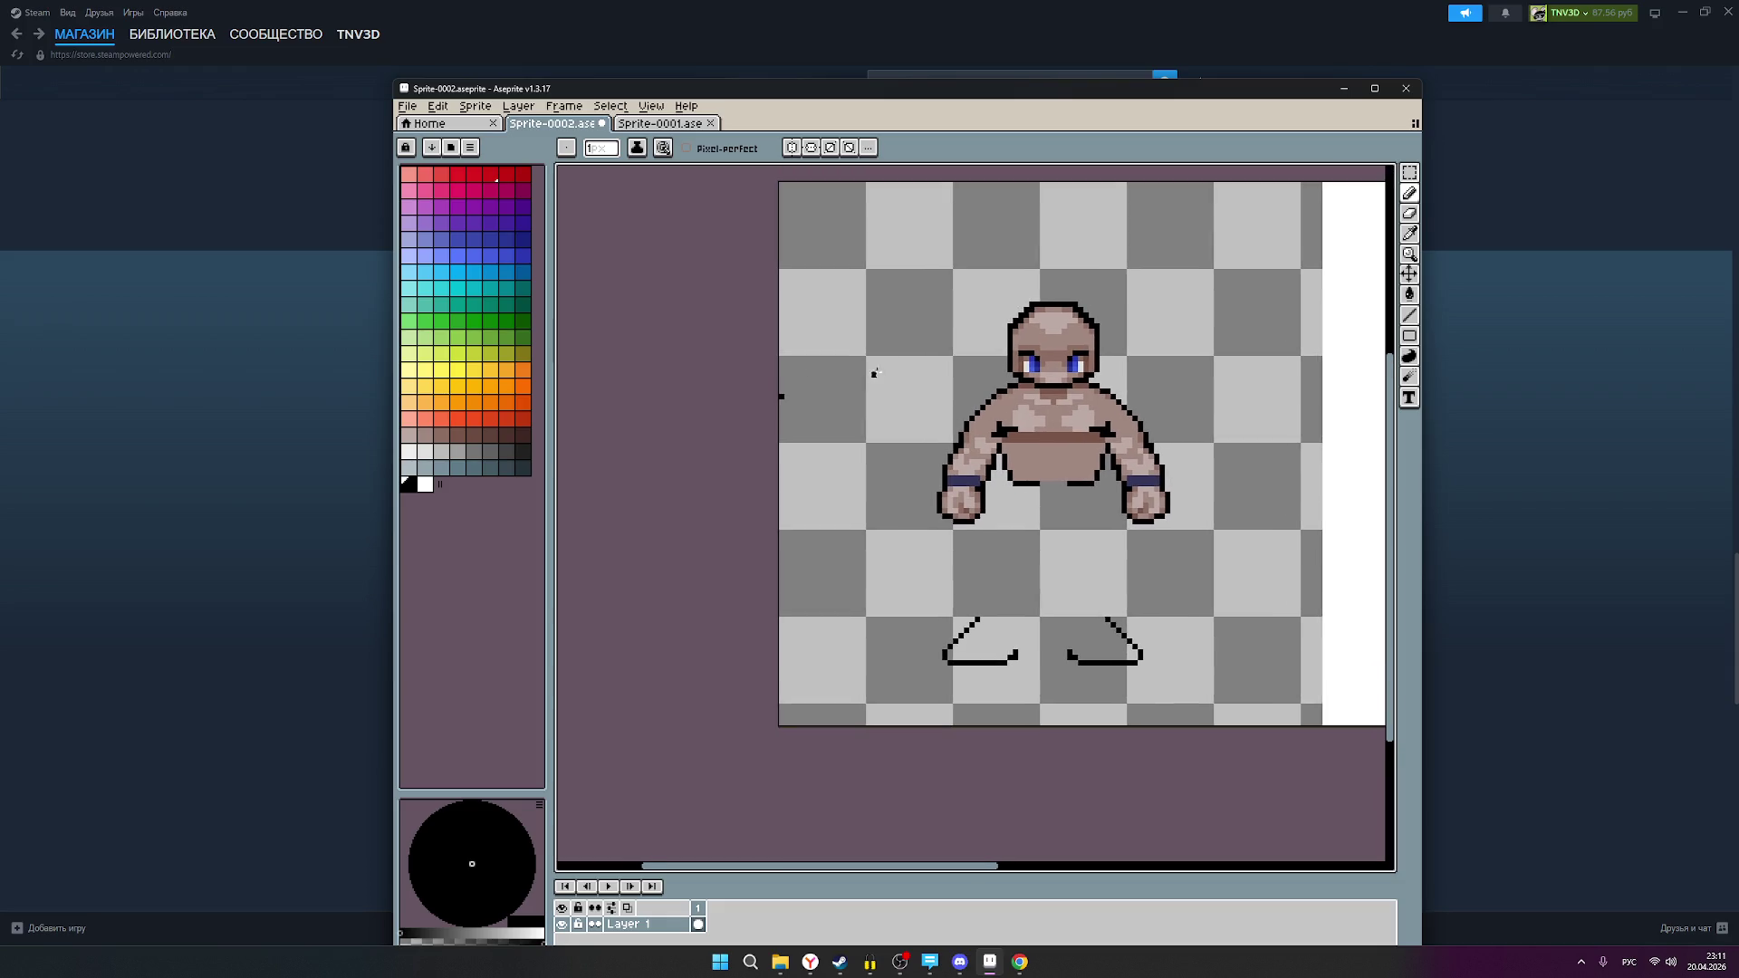
{"action": "left_click", "coordinate": [1413, 194]}
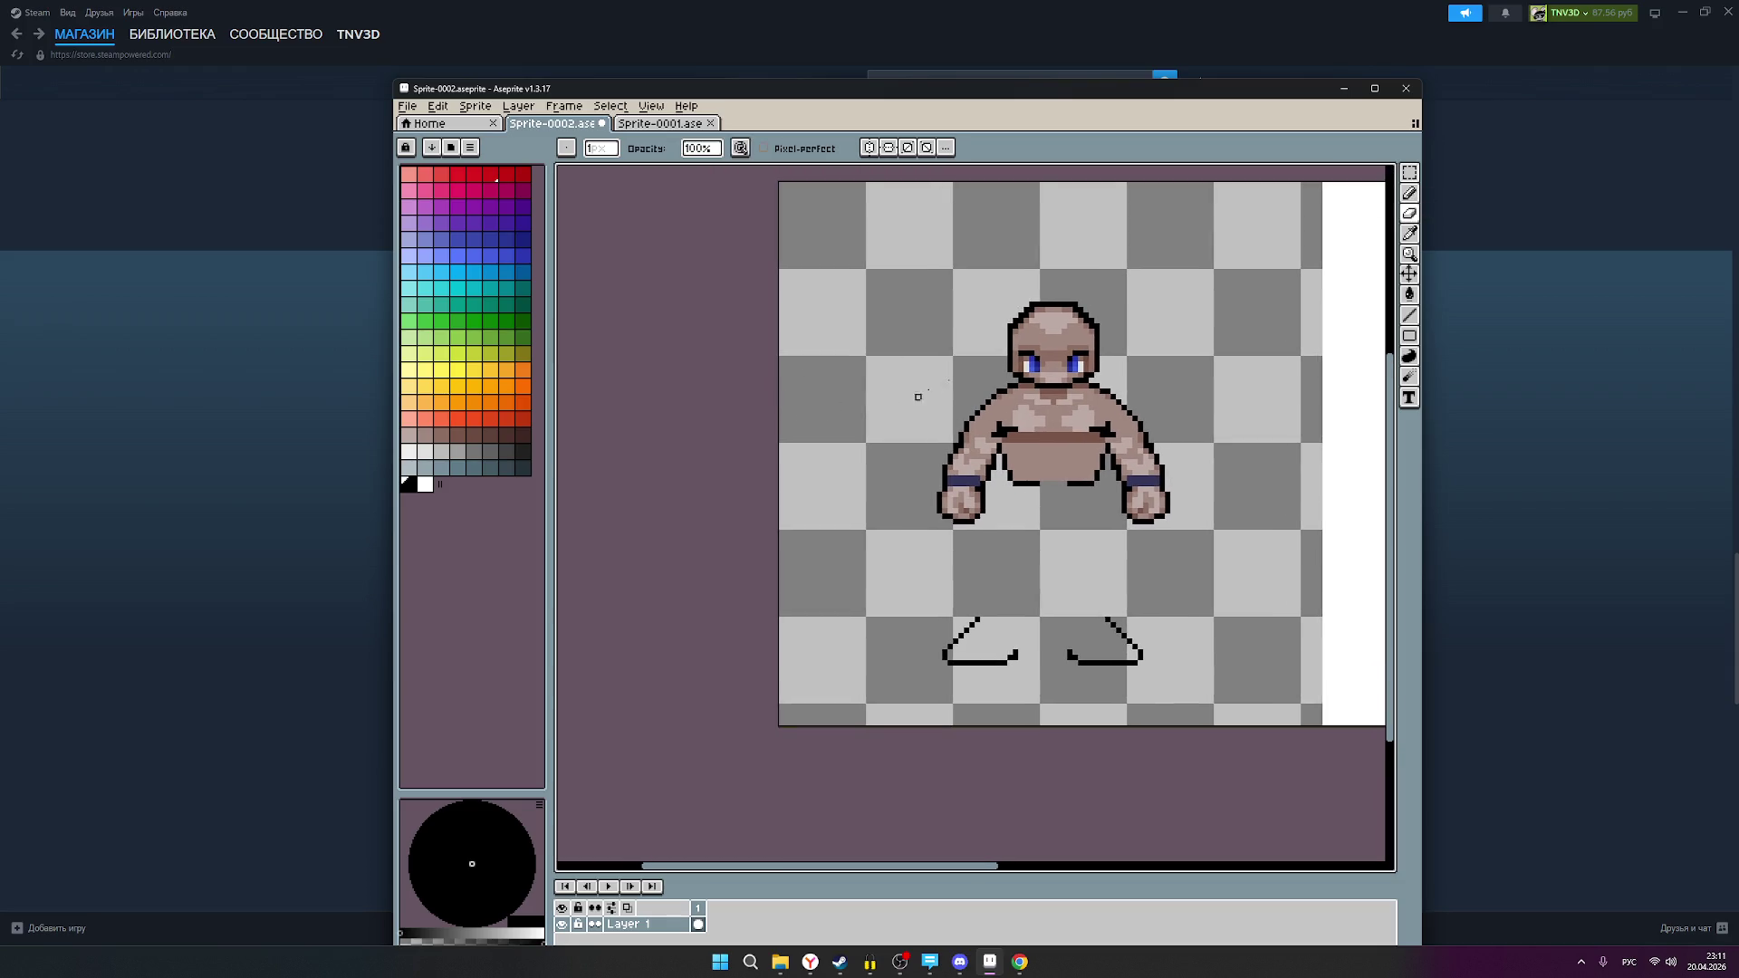
{"action": "scroll", "coordinate": [1048, 535], "scroll_direction": "down", "scroll_amount": 1}
{"action": "scroll", "coordinate": [1072, 384], "scroll_direction": "up", "scroll_amount": 1}
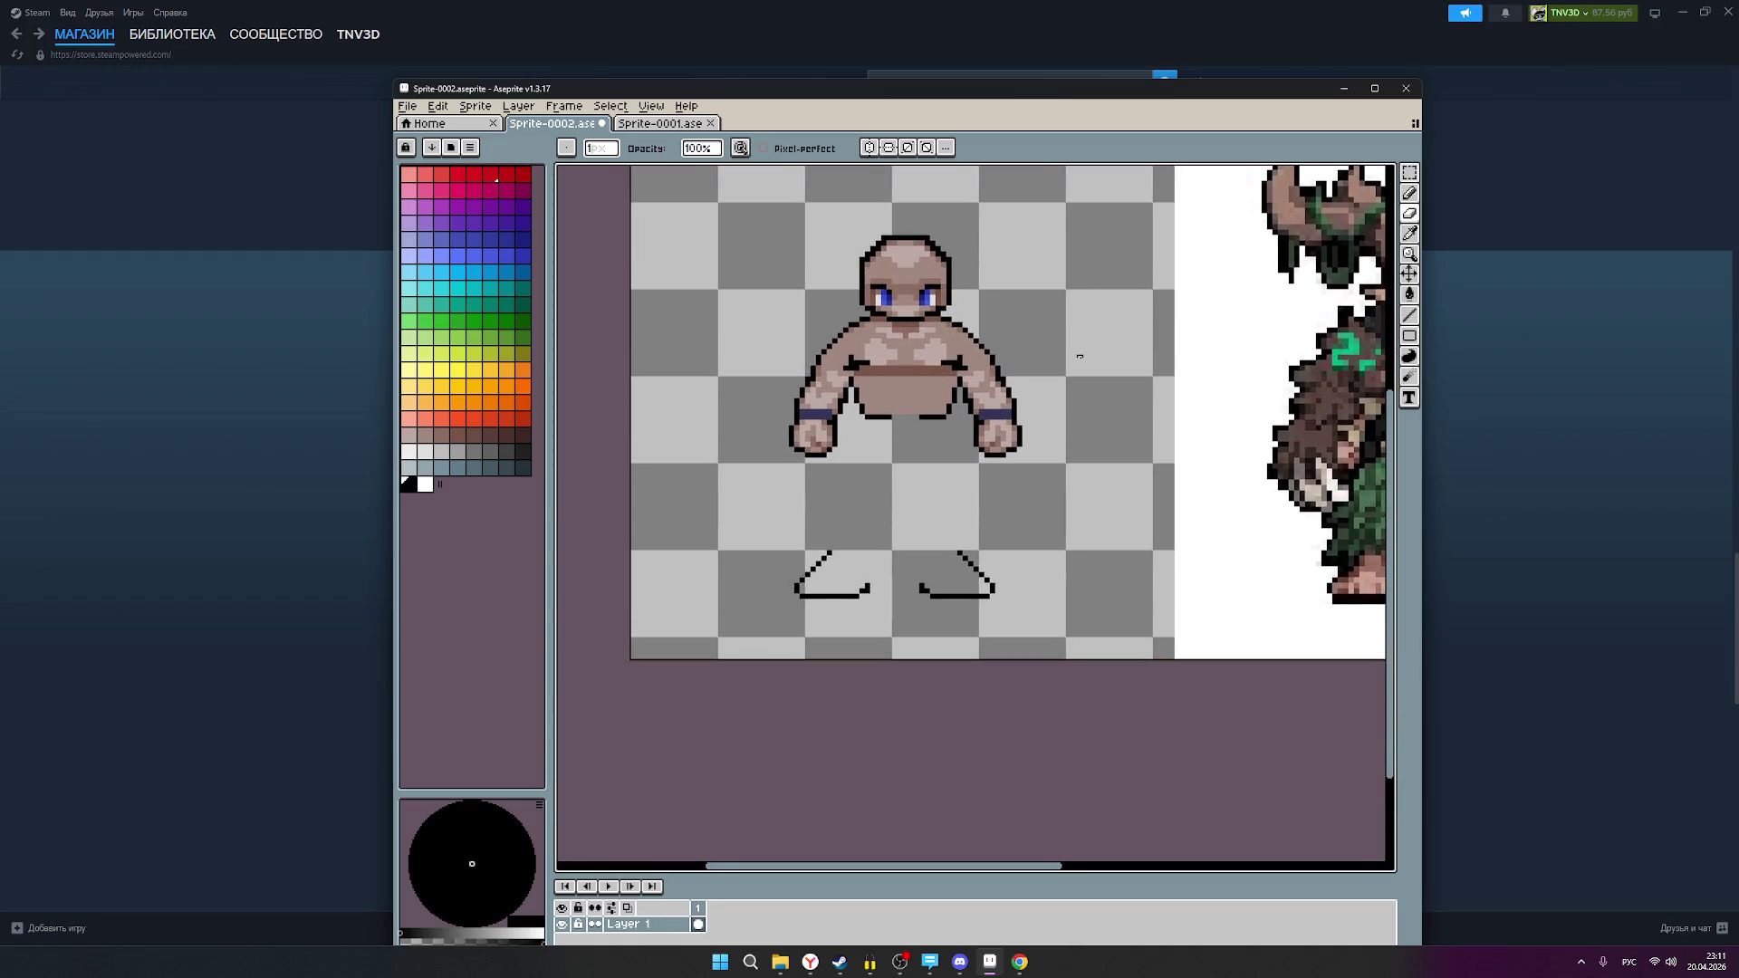
{"action": "scroll", "coordinate": [1060, 355], "scroll_direction": "up", "scroll_amount": 1}
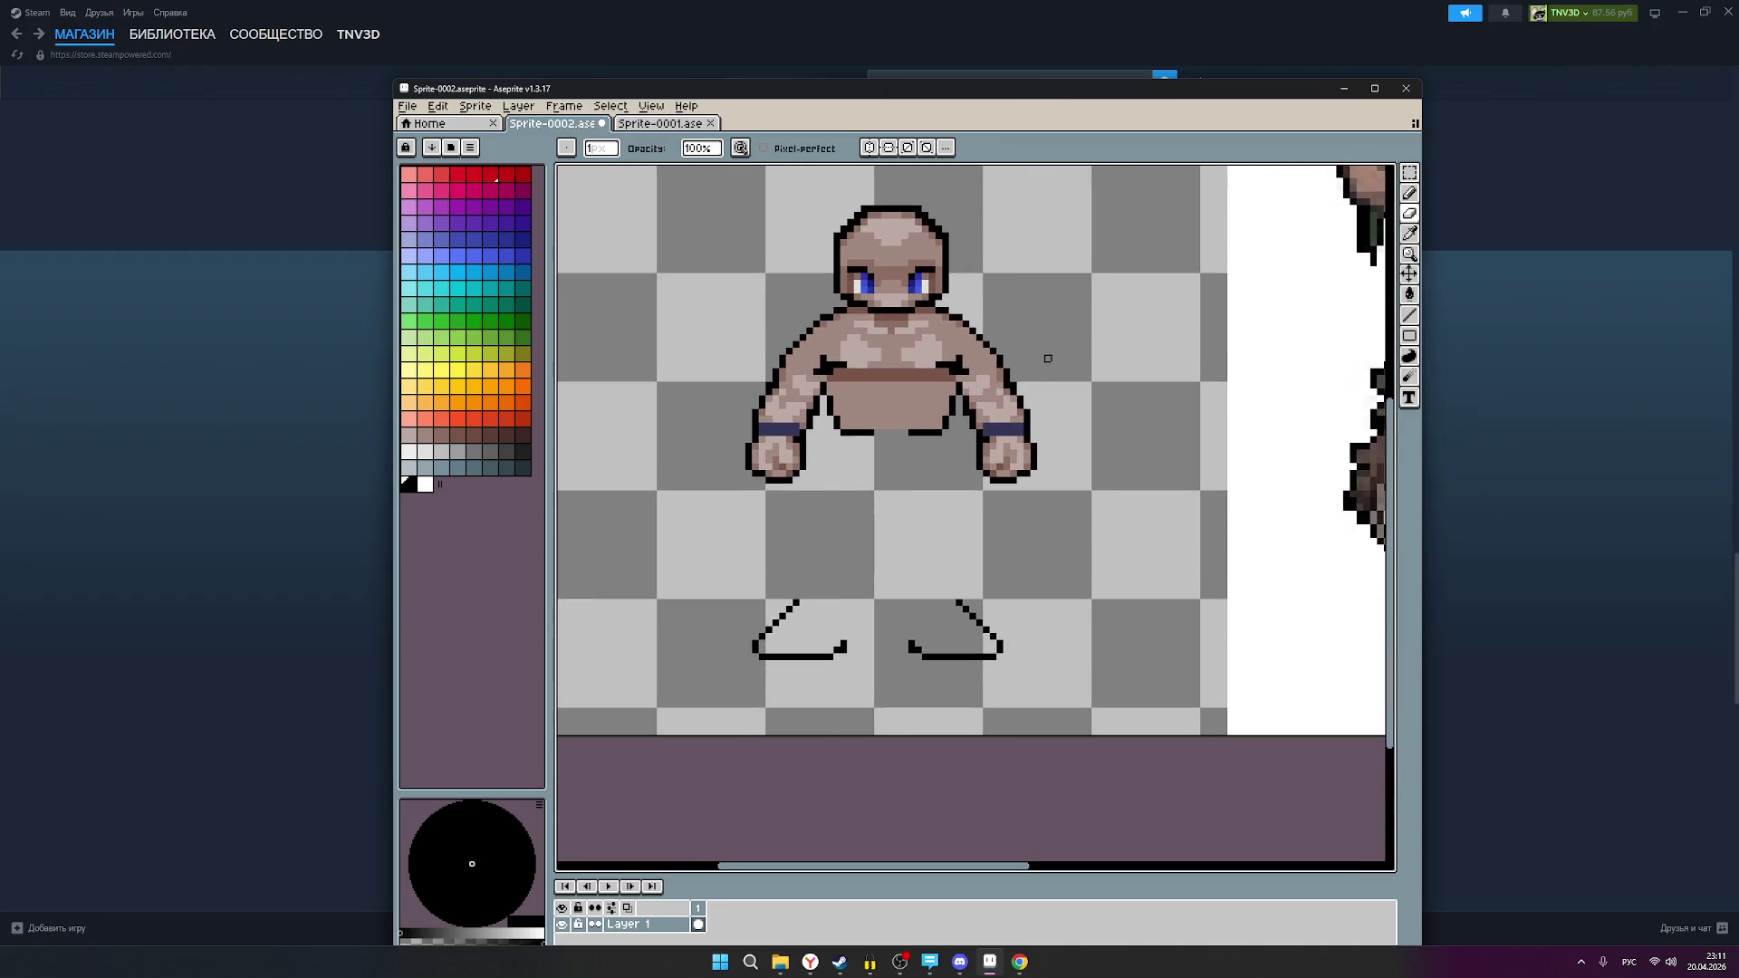
{"action": "scroll", "coordinate": [1051, 358], "scroll_direction": "down", "scroll_amount": 2}
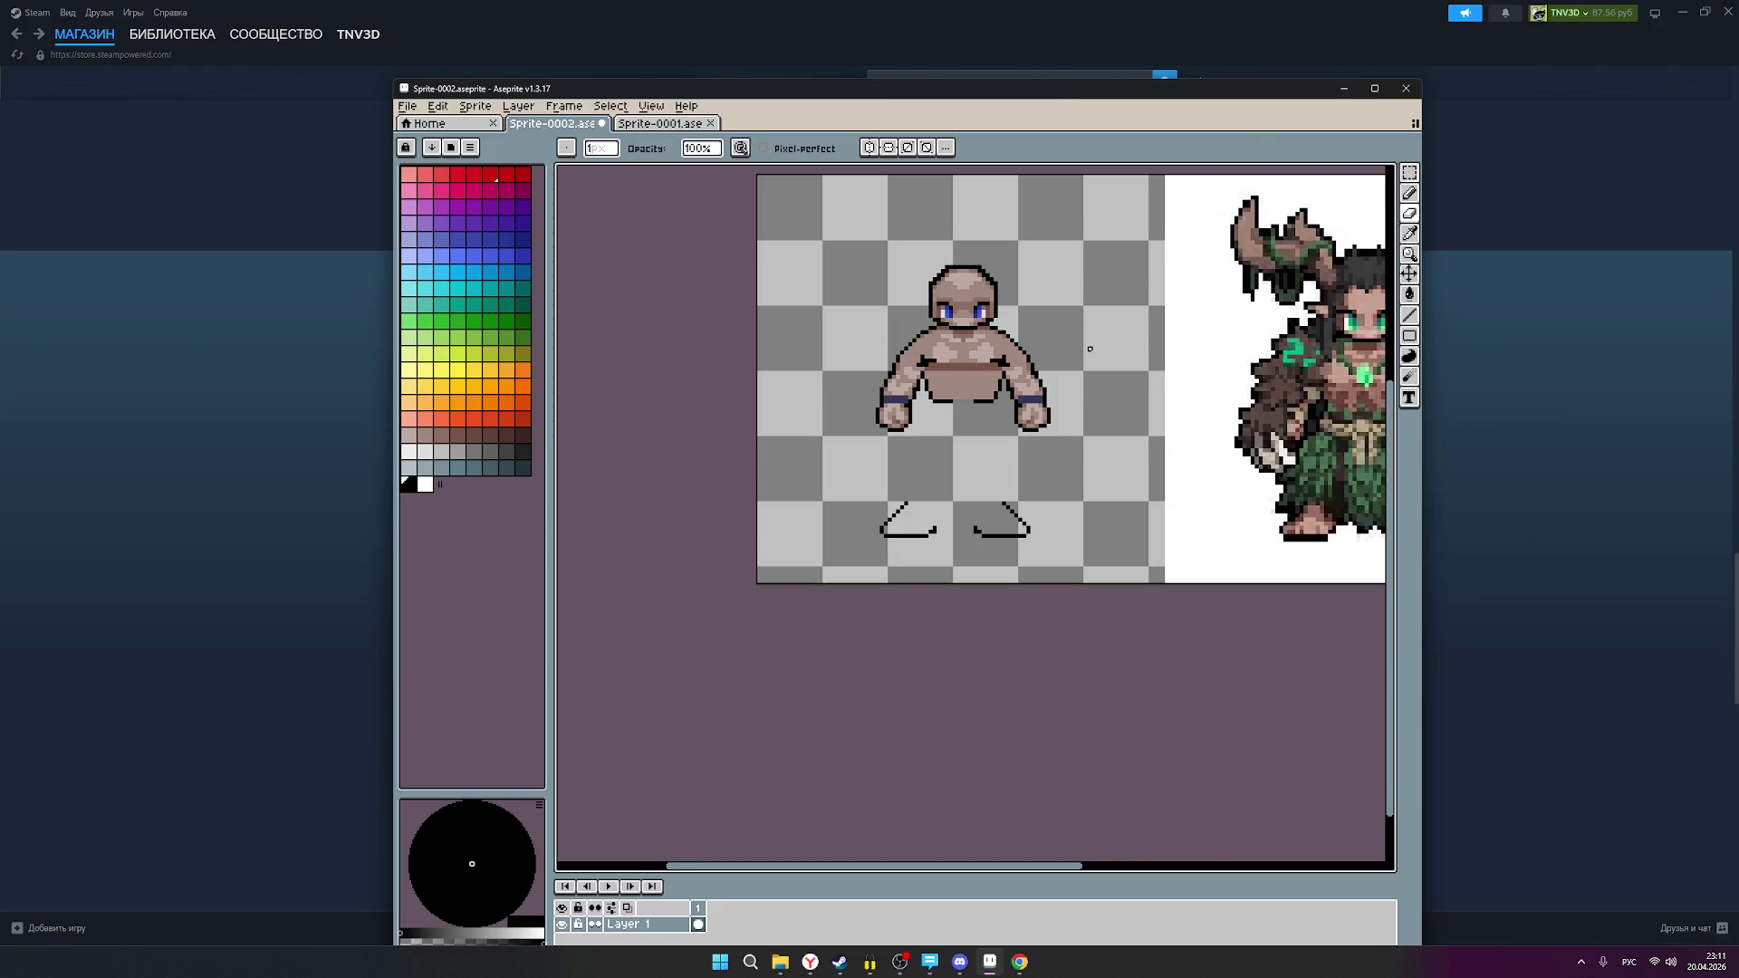
{"action": "scroll", "coordinate": [1089, 349], "scroll_direction": "down", "scroll_amount": 1}
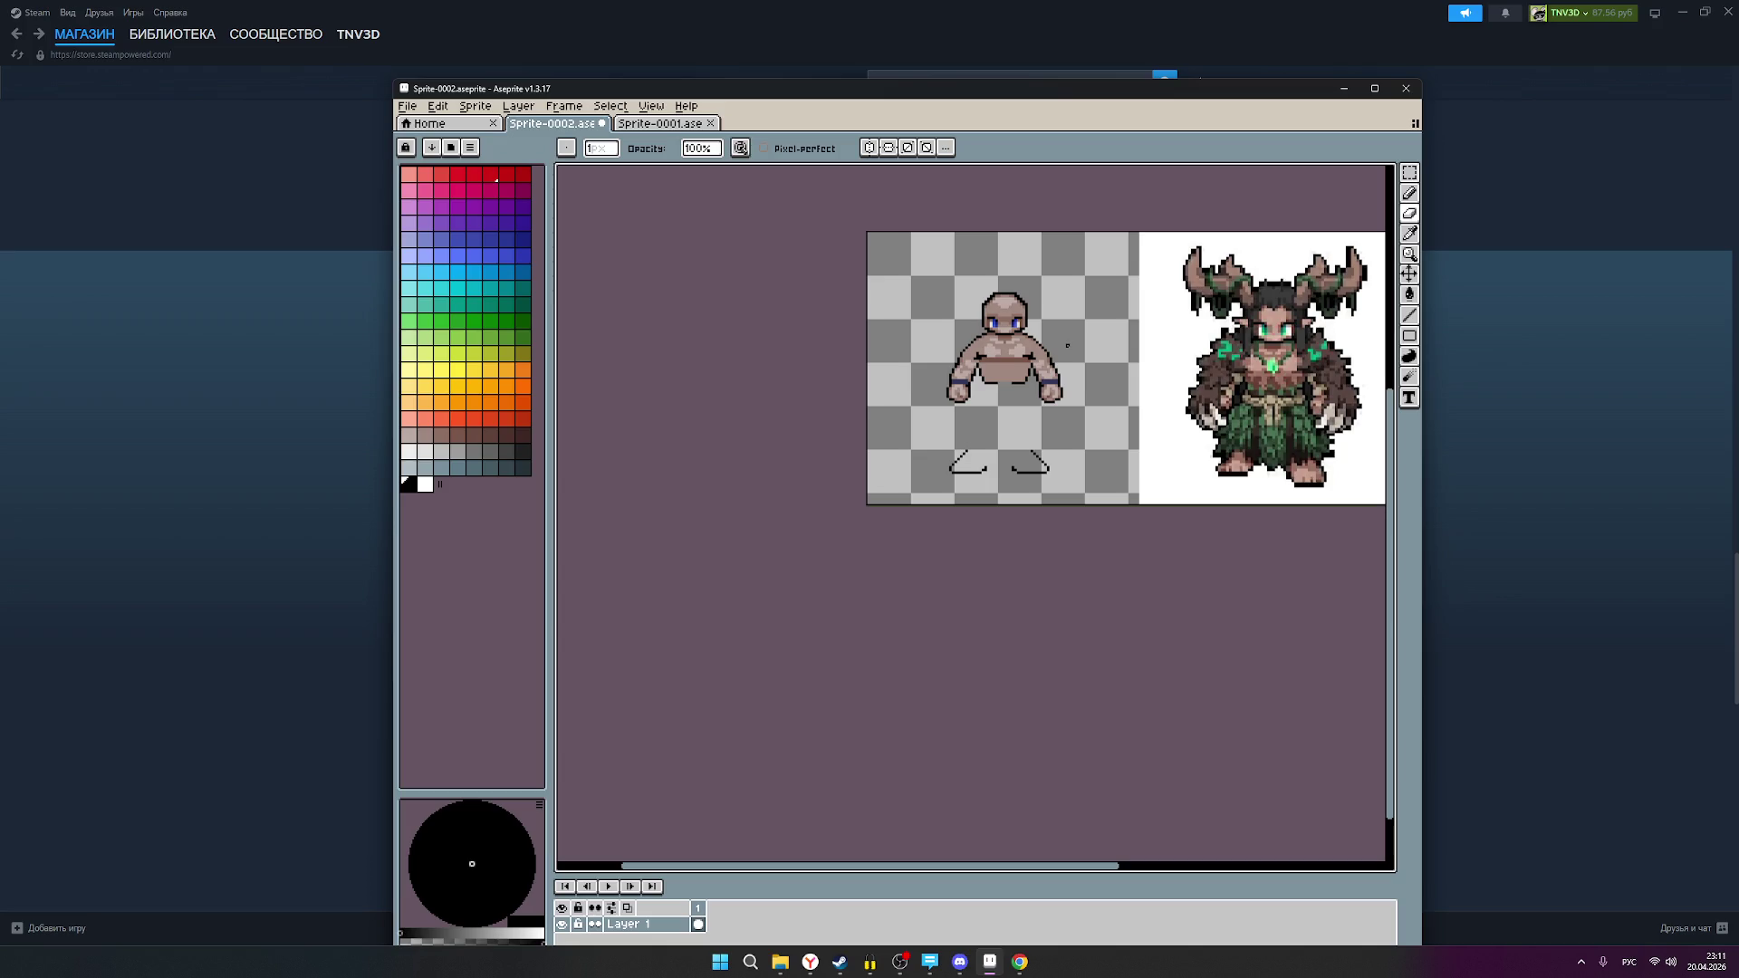
{"action": "scroll", "coordinate": [1034, 416], "scroll_direction": "up", "scroll_amount": 1}
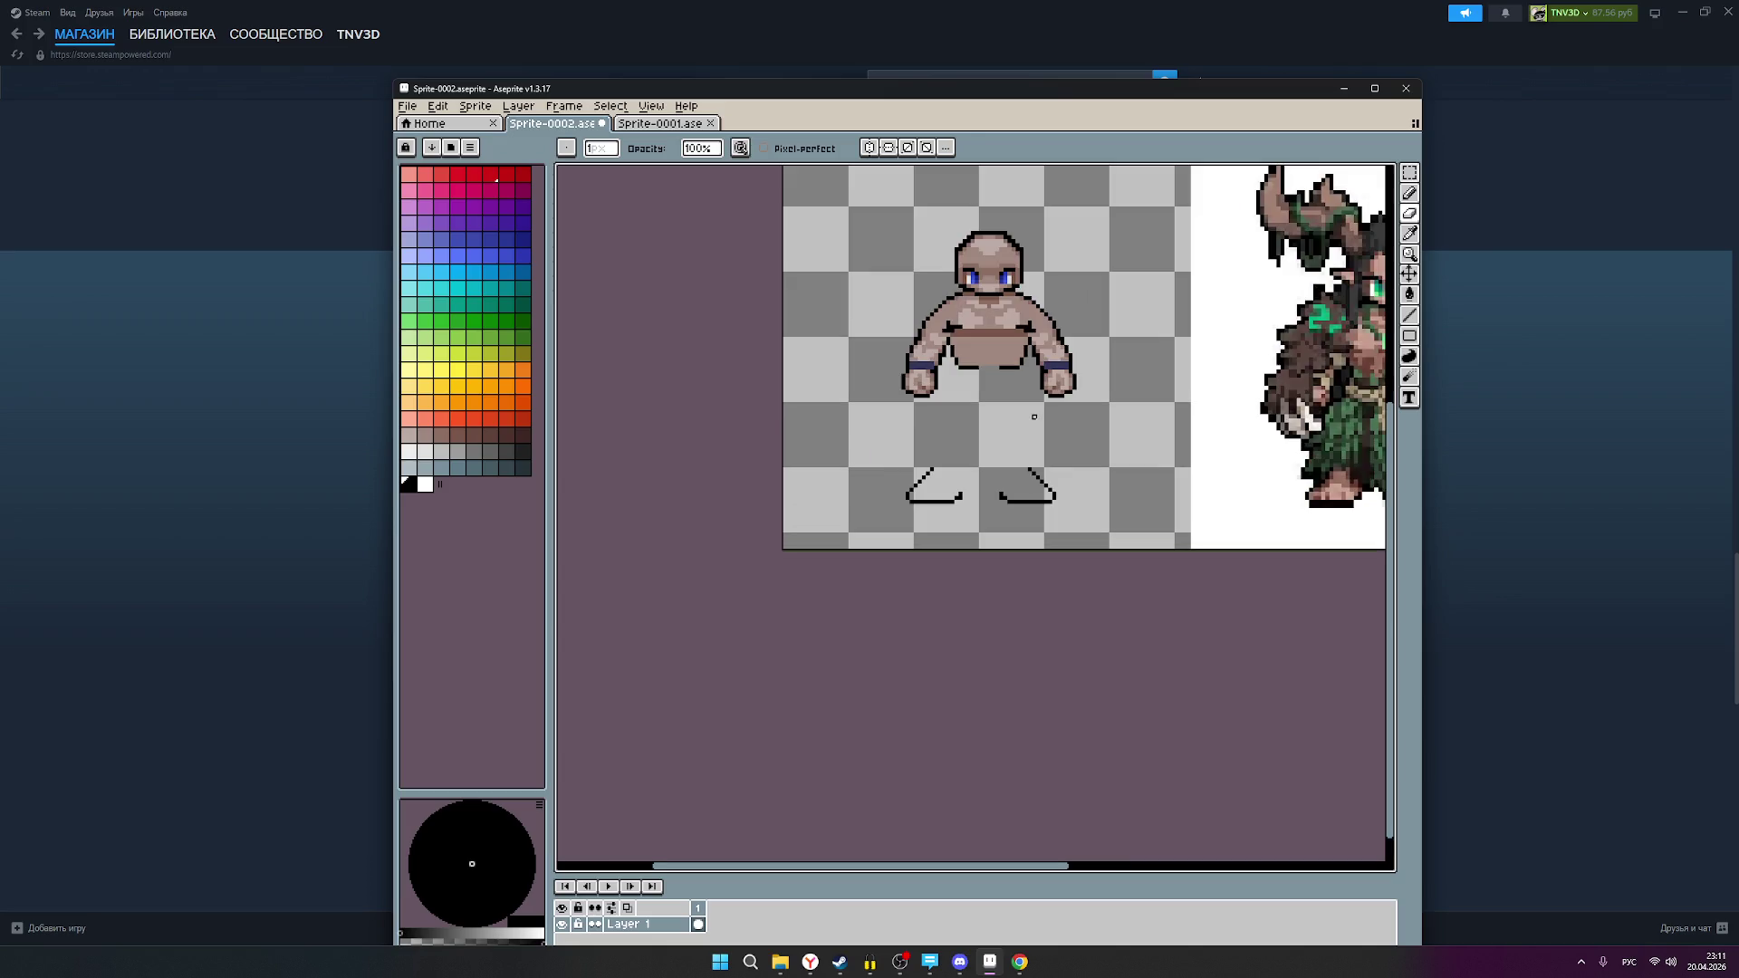
{"action": "left_click_drag", "start_coordinate": [1078, 408], "coordinate": [980, 422]}
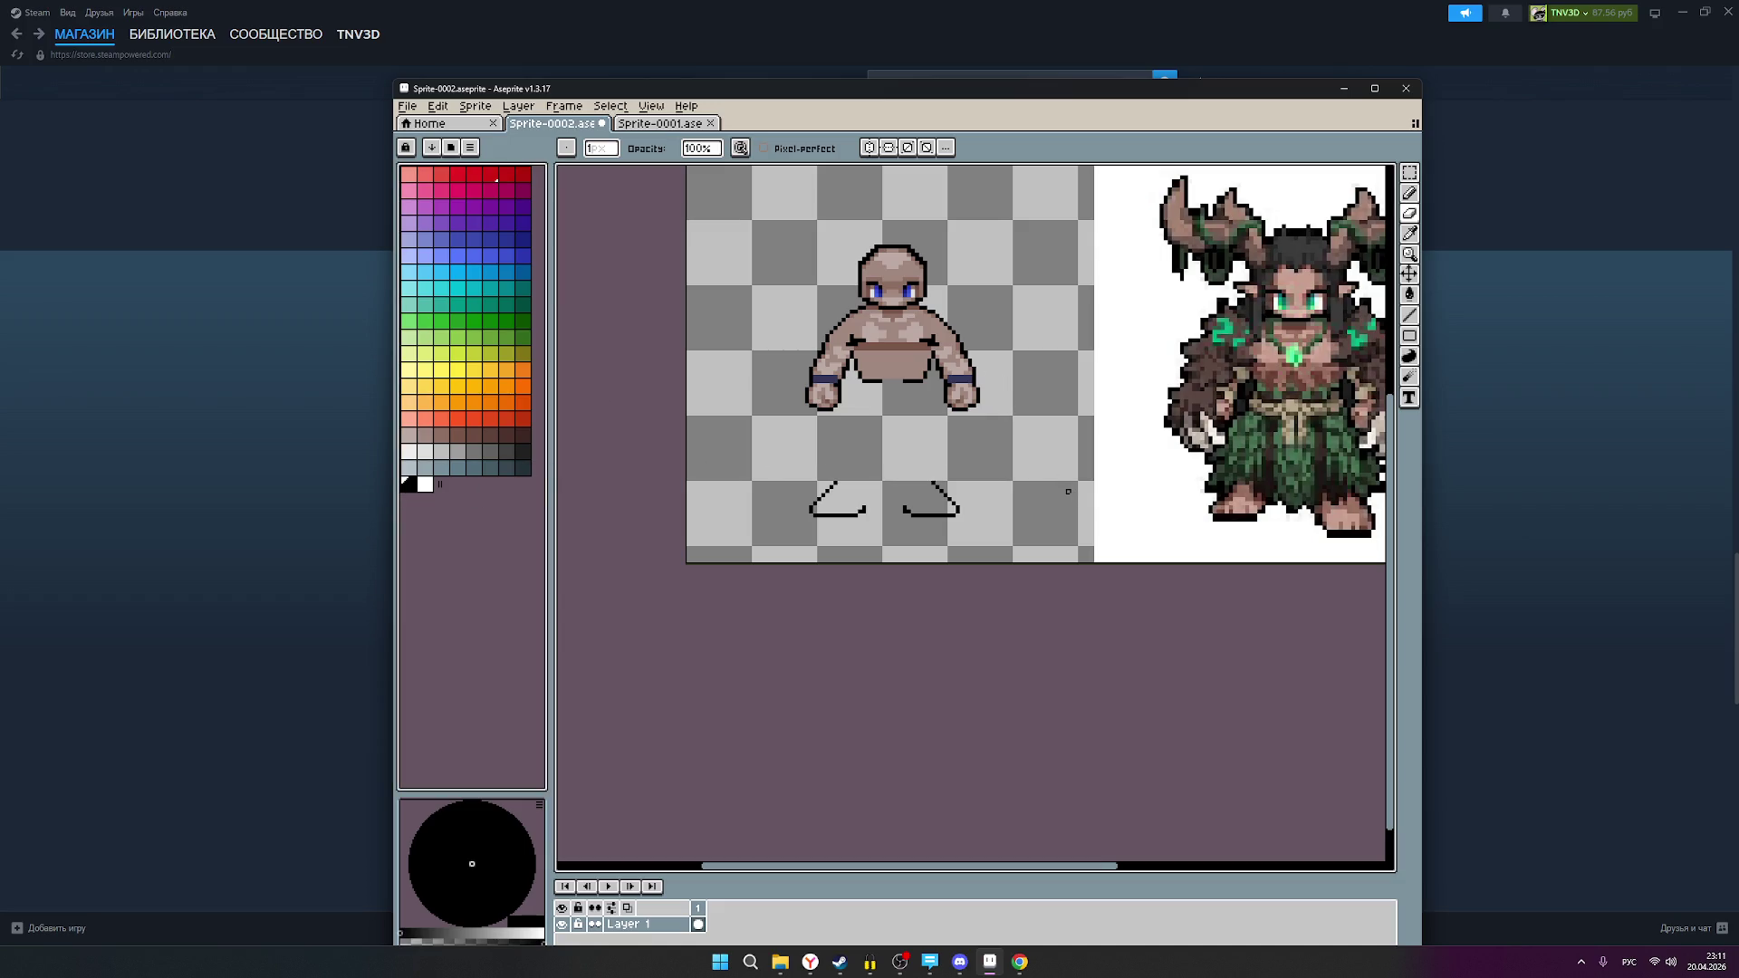
{"action": "scroll", "coordinate": [958, 527], "scroll_direction": "up", "scroll_amount": 1}
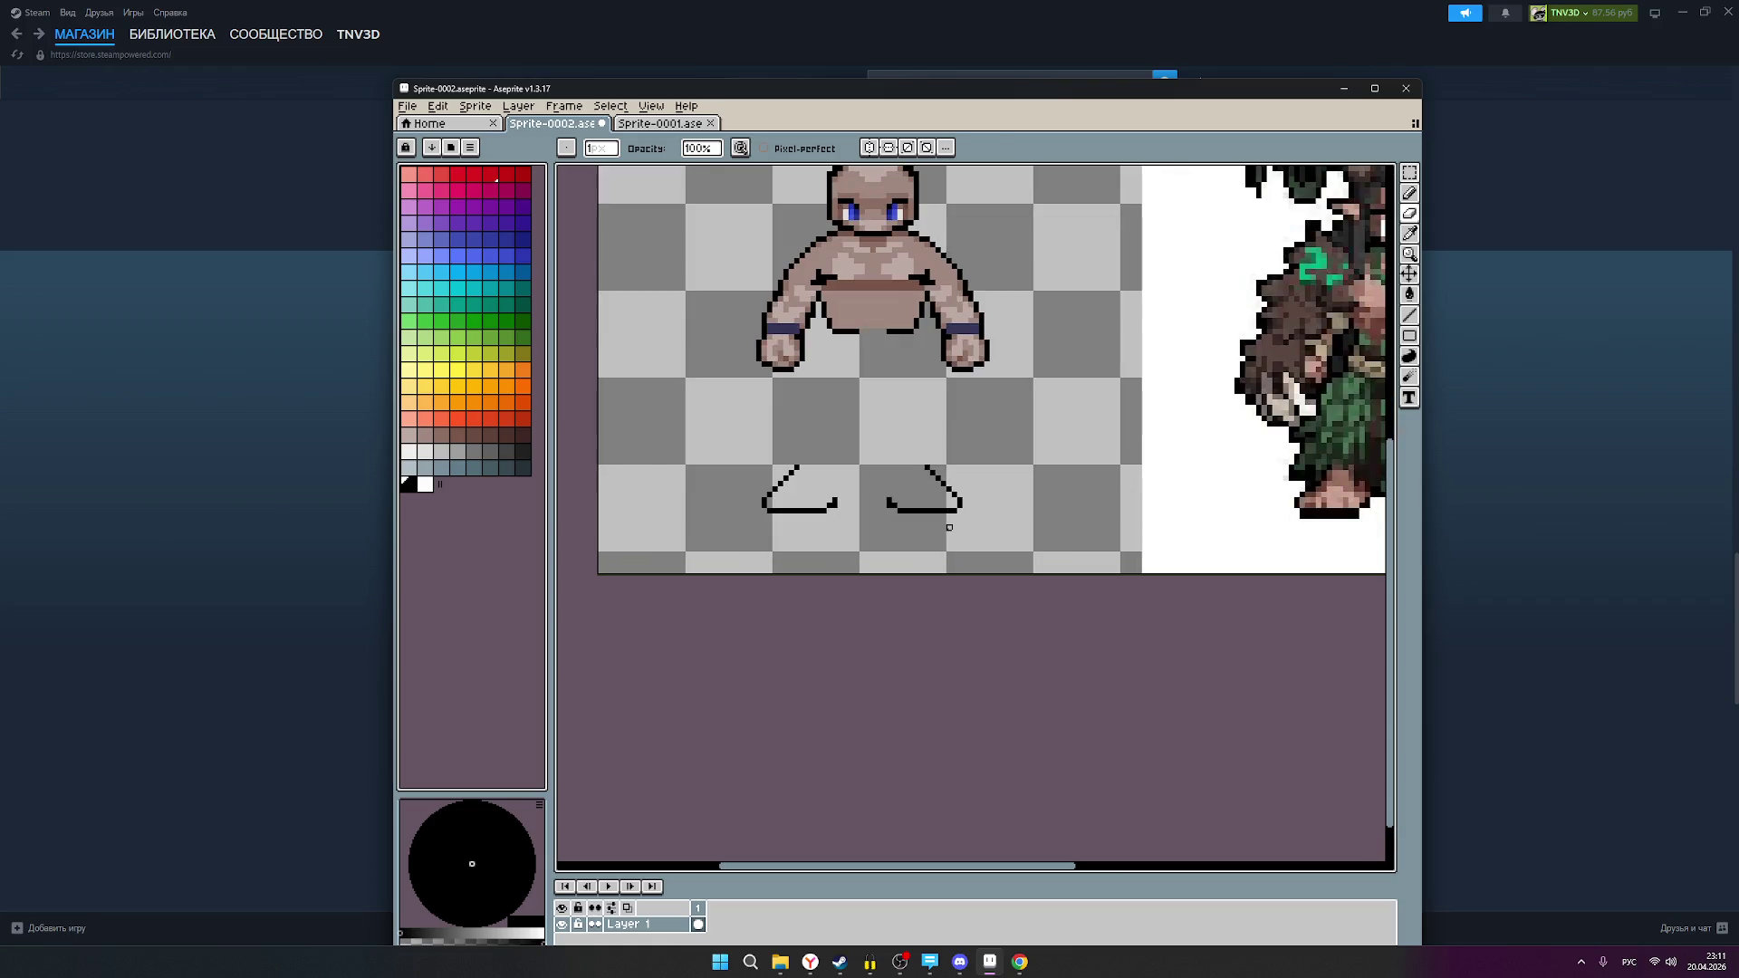
{"action": "left_click", "coordinate": [410, 435]}
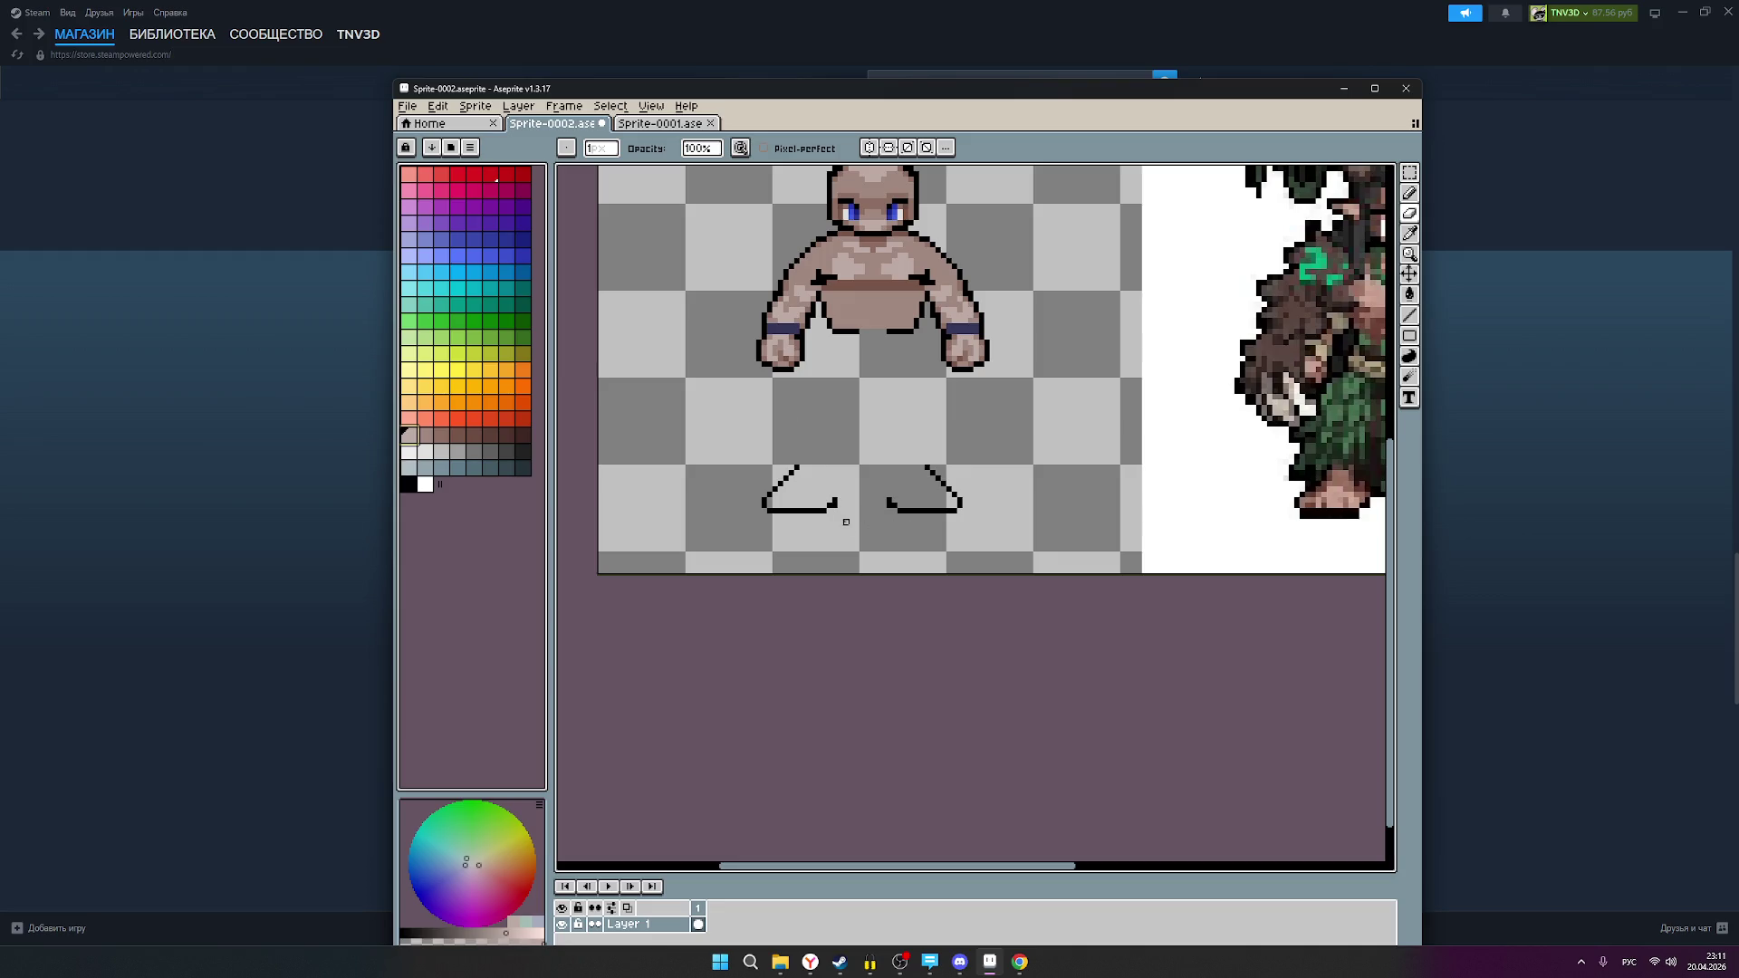
Step: With vertical symmetry on, pencil skin-tone pixels into both mirrored feet
{"action": "scroll", "coordinate": [815, 512], "scroll_direction": "up", "scroll_amount": 1}
{"action": "mouse_move", "coordinate": [956, 497]}
{"action": "left_mouse_down"}
{"action": "mouse_move", "coordinate": [614, 489]}
{"action": "mouse_move", "coordinate": [824, 502]}
{"action": "left_mouse_up"}
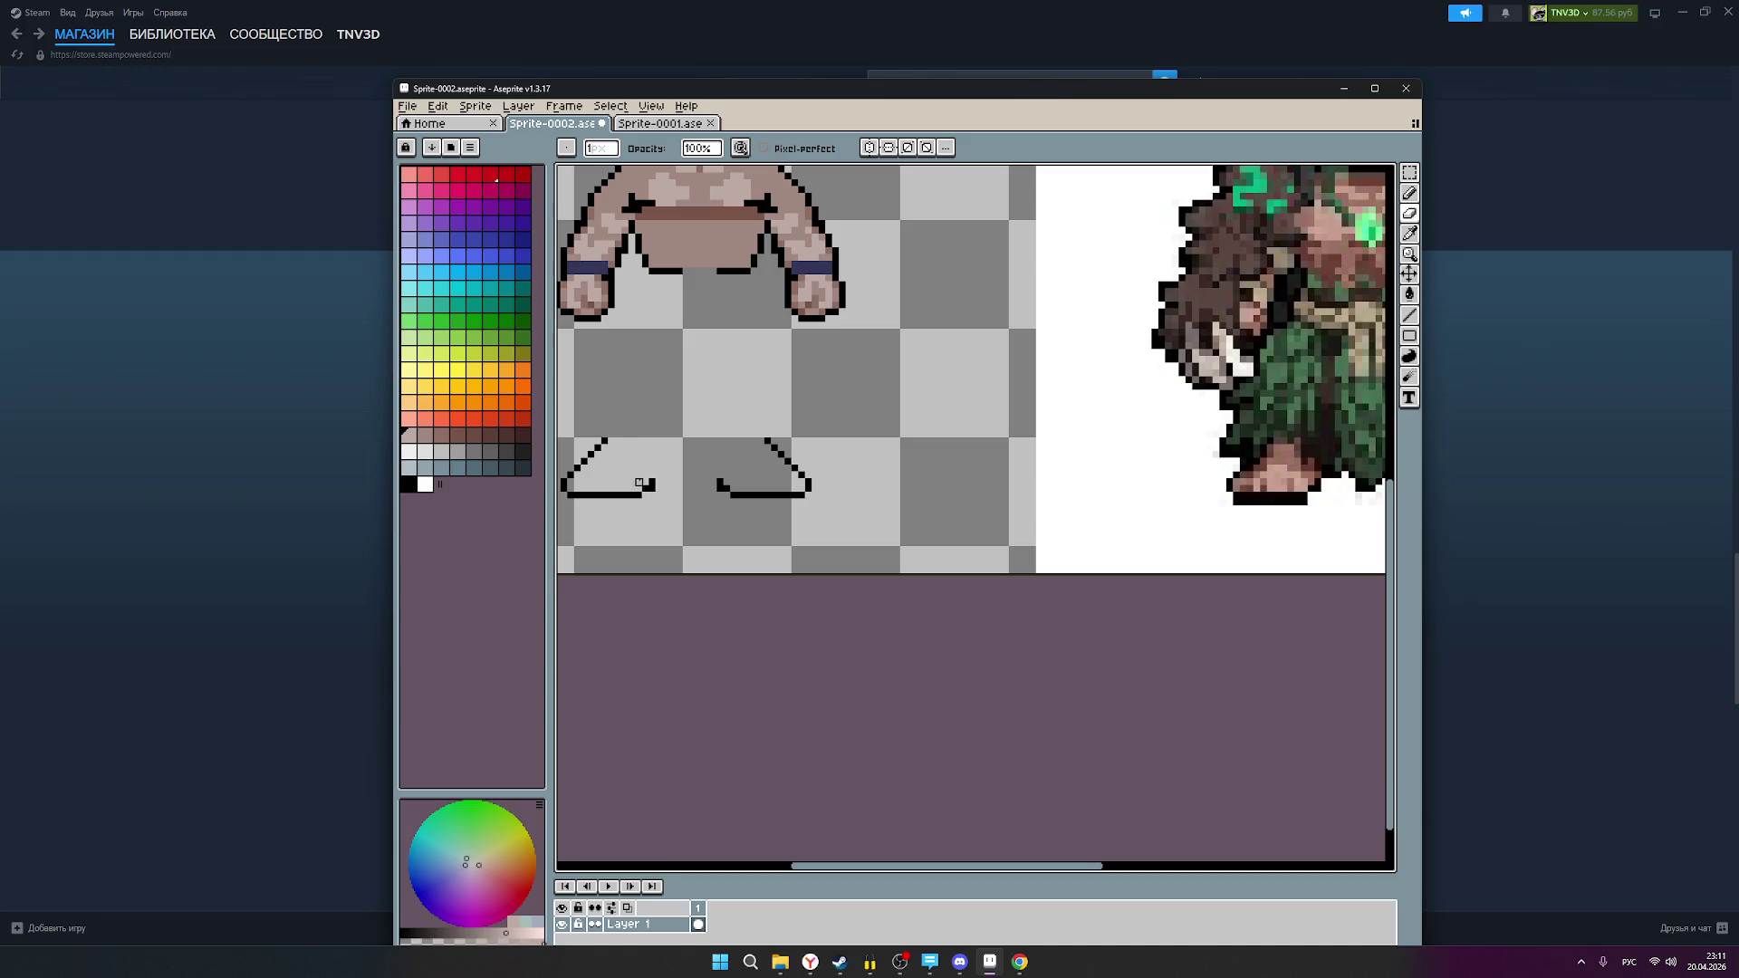
{"action": "left_click", "coordinate": [1409, 193]}
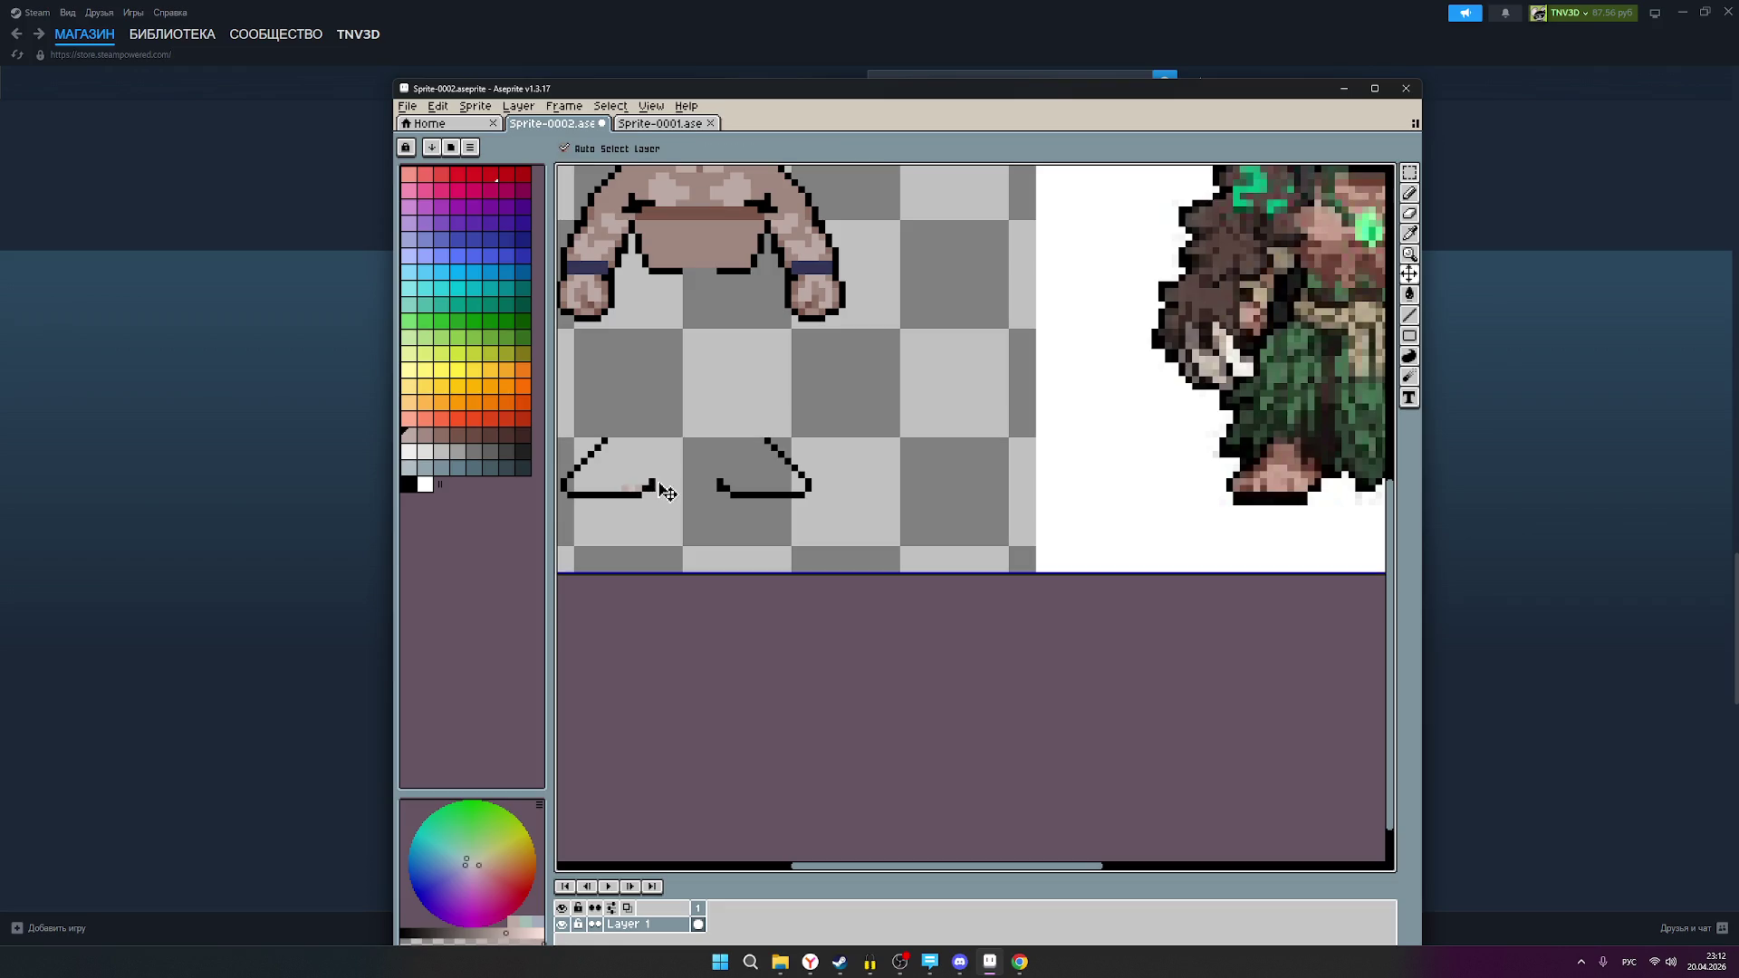
{"action": "left_click", "coordinate": [792, 147]}
{"action": "left_click", "coordinate": [635, 489]}
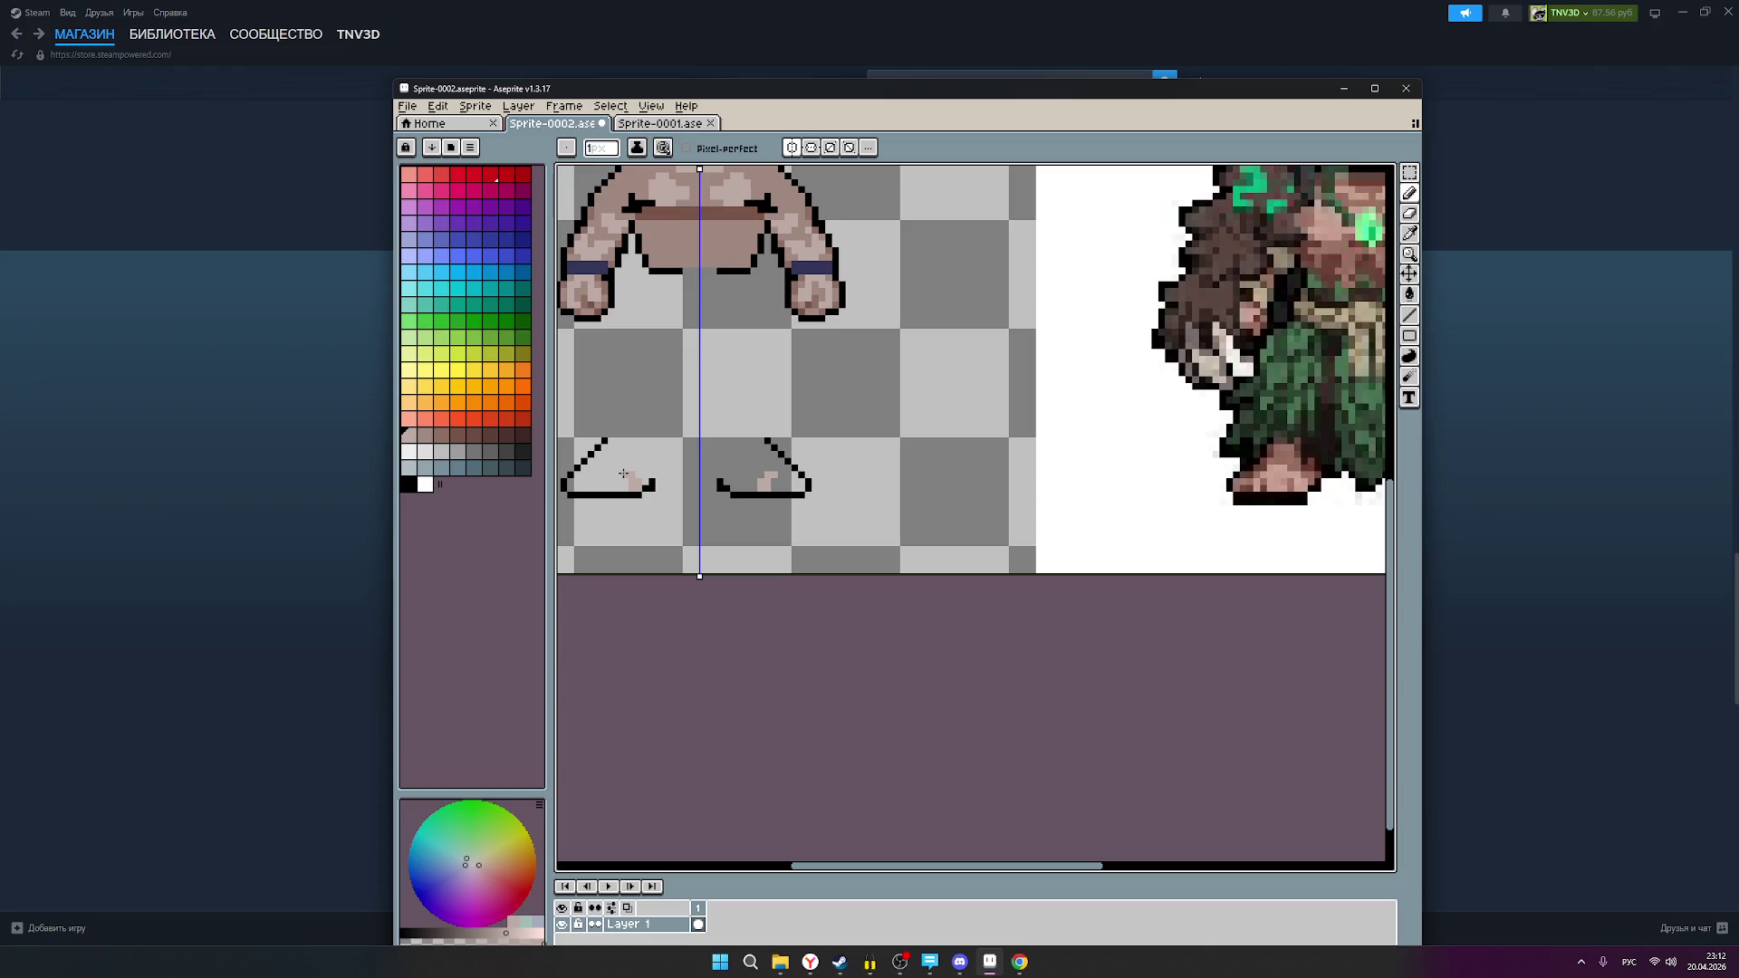
{"action": "left_click_drag", "start_coordinate": [619, 473], "coordinate": [617, 468]}
{"action": "left_click_drag", "start_coordinate": [614, 468], "coordinate": [598, 468]}
{"action": "left_click", "coordinate": [1409, 213]}
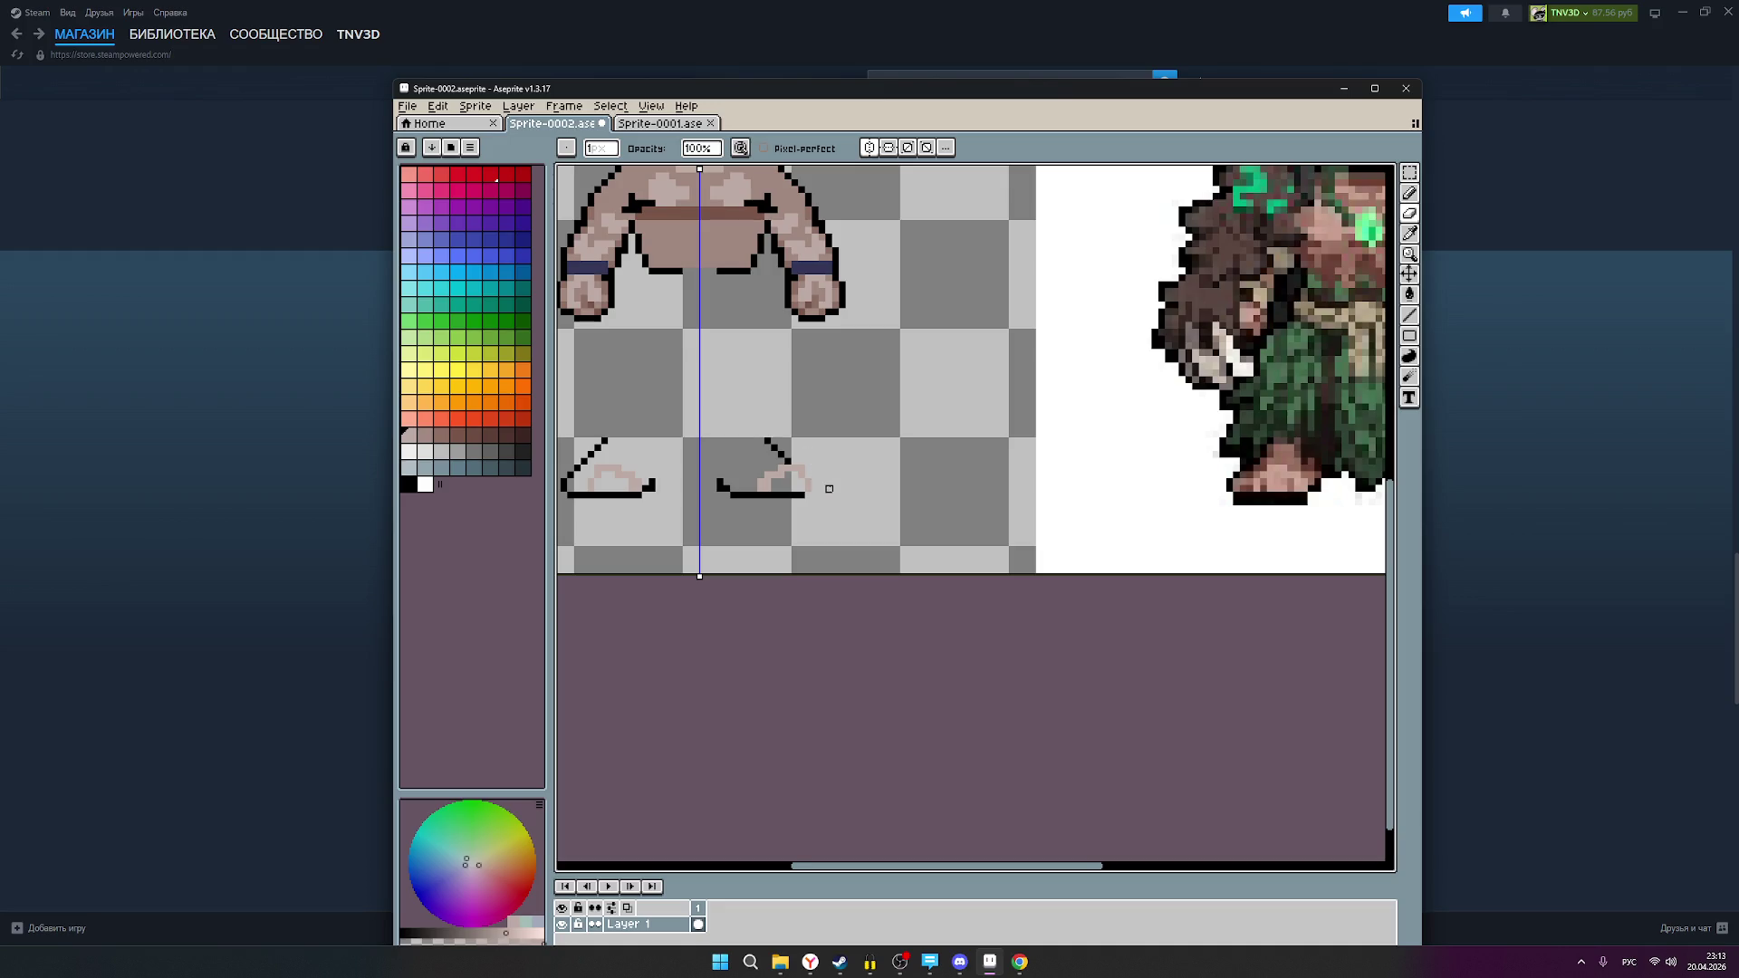
Step: Erase skin pixels from the shoes and switch vertical symmetry off
{"action": "scroll", "coordinate": [844, 467], "scroll_direction": "down", "scroll_amount": 2}
{"action": "scroll", "coordinate": [831, 463], "scroll_direction": "up", "scroll_amount": 2}
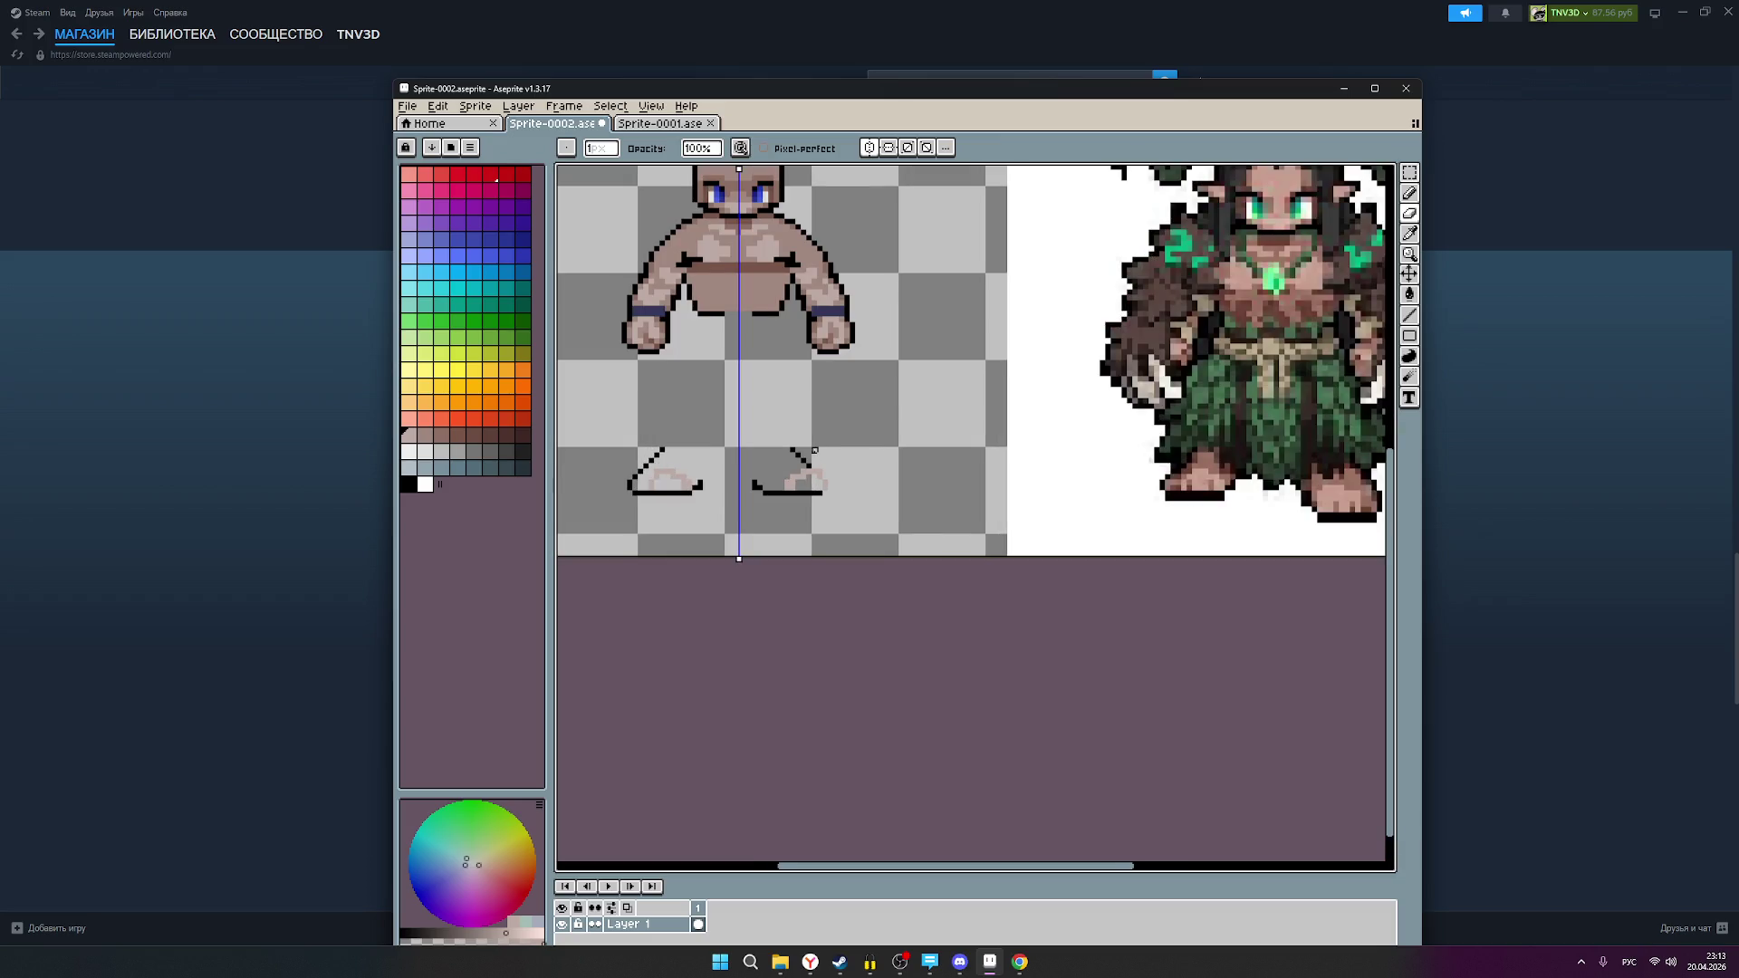
{"action": "scroll", "coordinate": [829, 489], "scroll_direction": "down", "scroll_amount": 1}
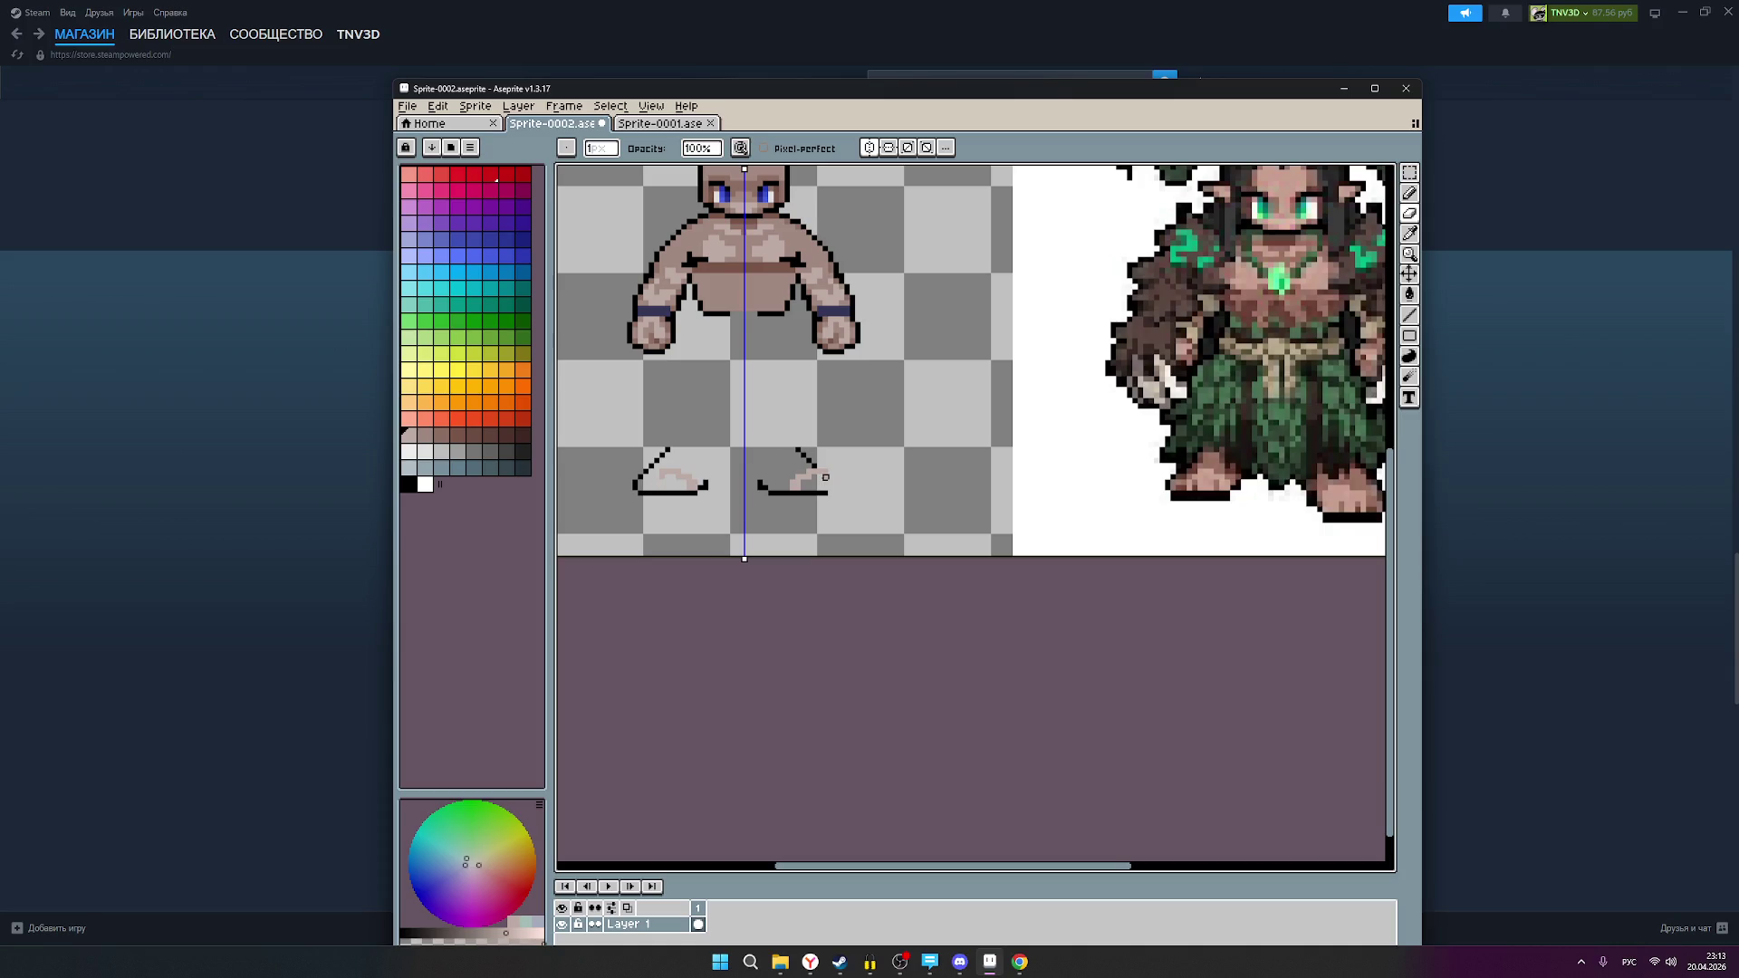
{"action": "left_click", "coordinate": [824, 472]}
{"action": "left_click", "coordinate": [809, 483]}
{"action": "scroll", "coordinate": [831, 466], "scroll_direction": "down", "scroll_amount": 1}
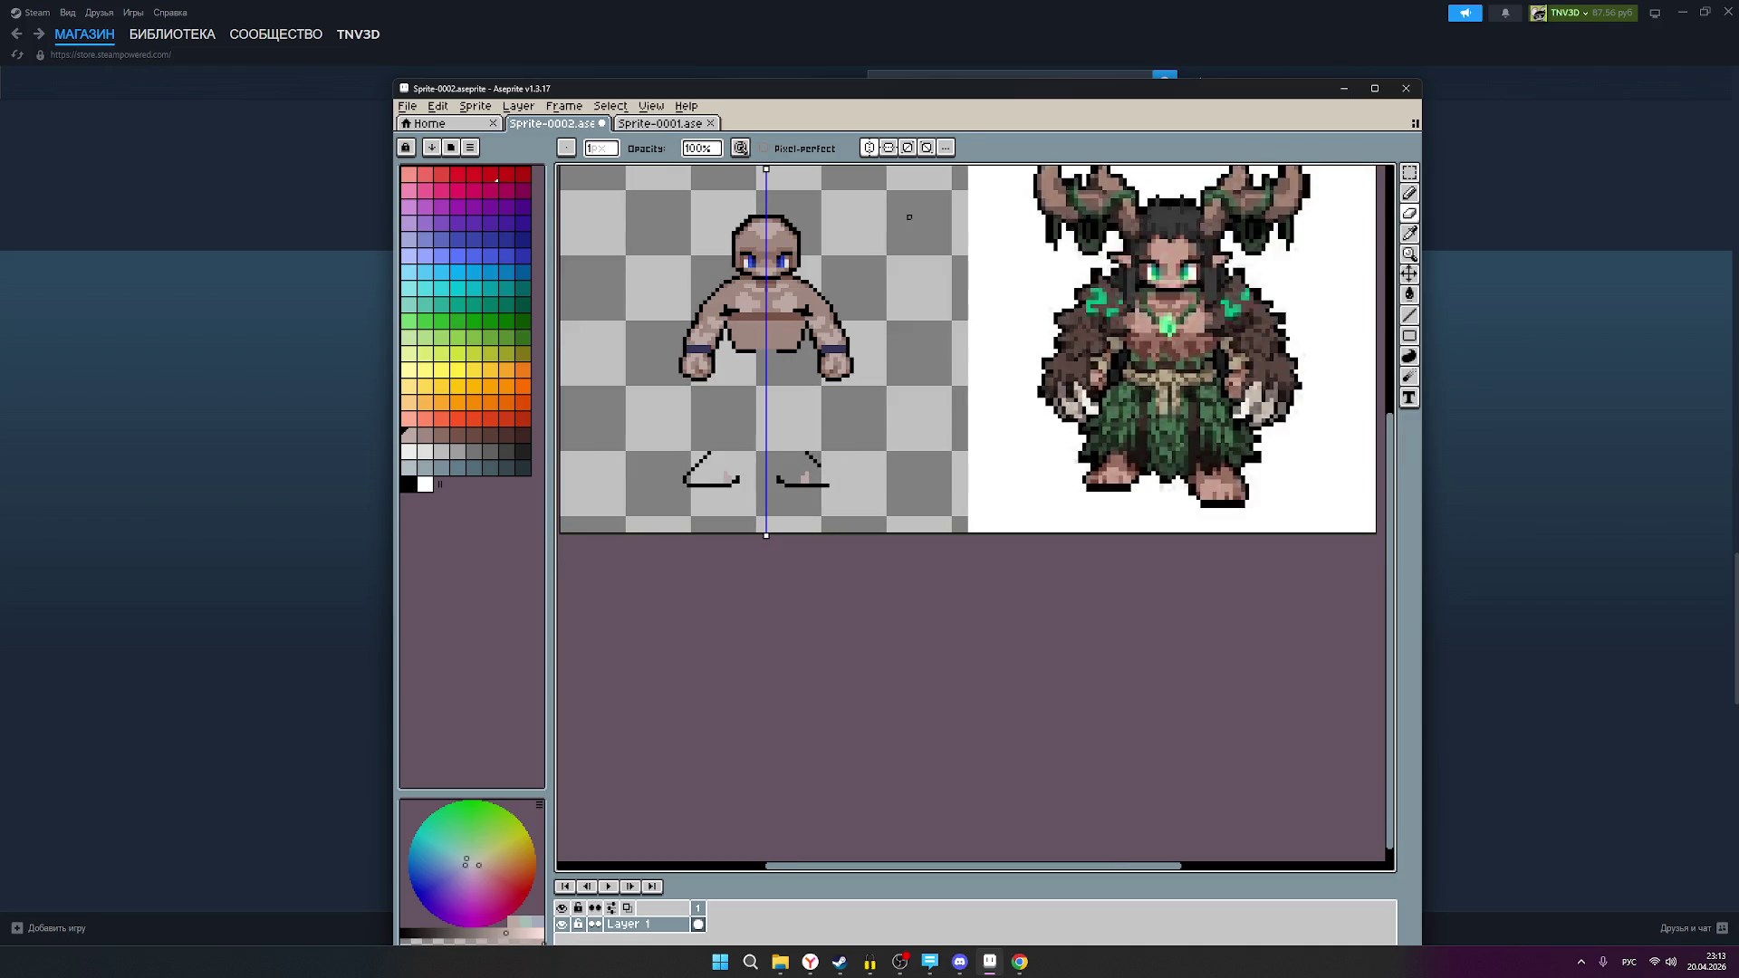
{"action": "left_click", "coordinate": [870, 147]}
{"action": "scroll", "coordinate": [760, 471], "scroll_direction": "up", "scroll_amount": 2}
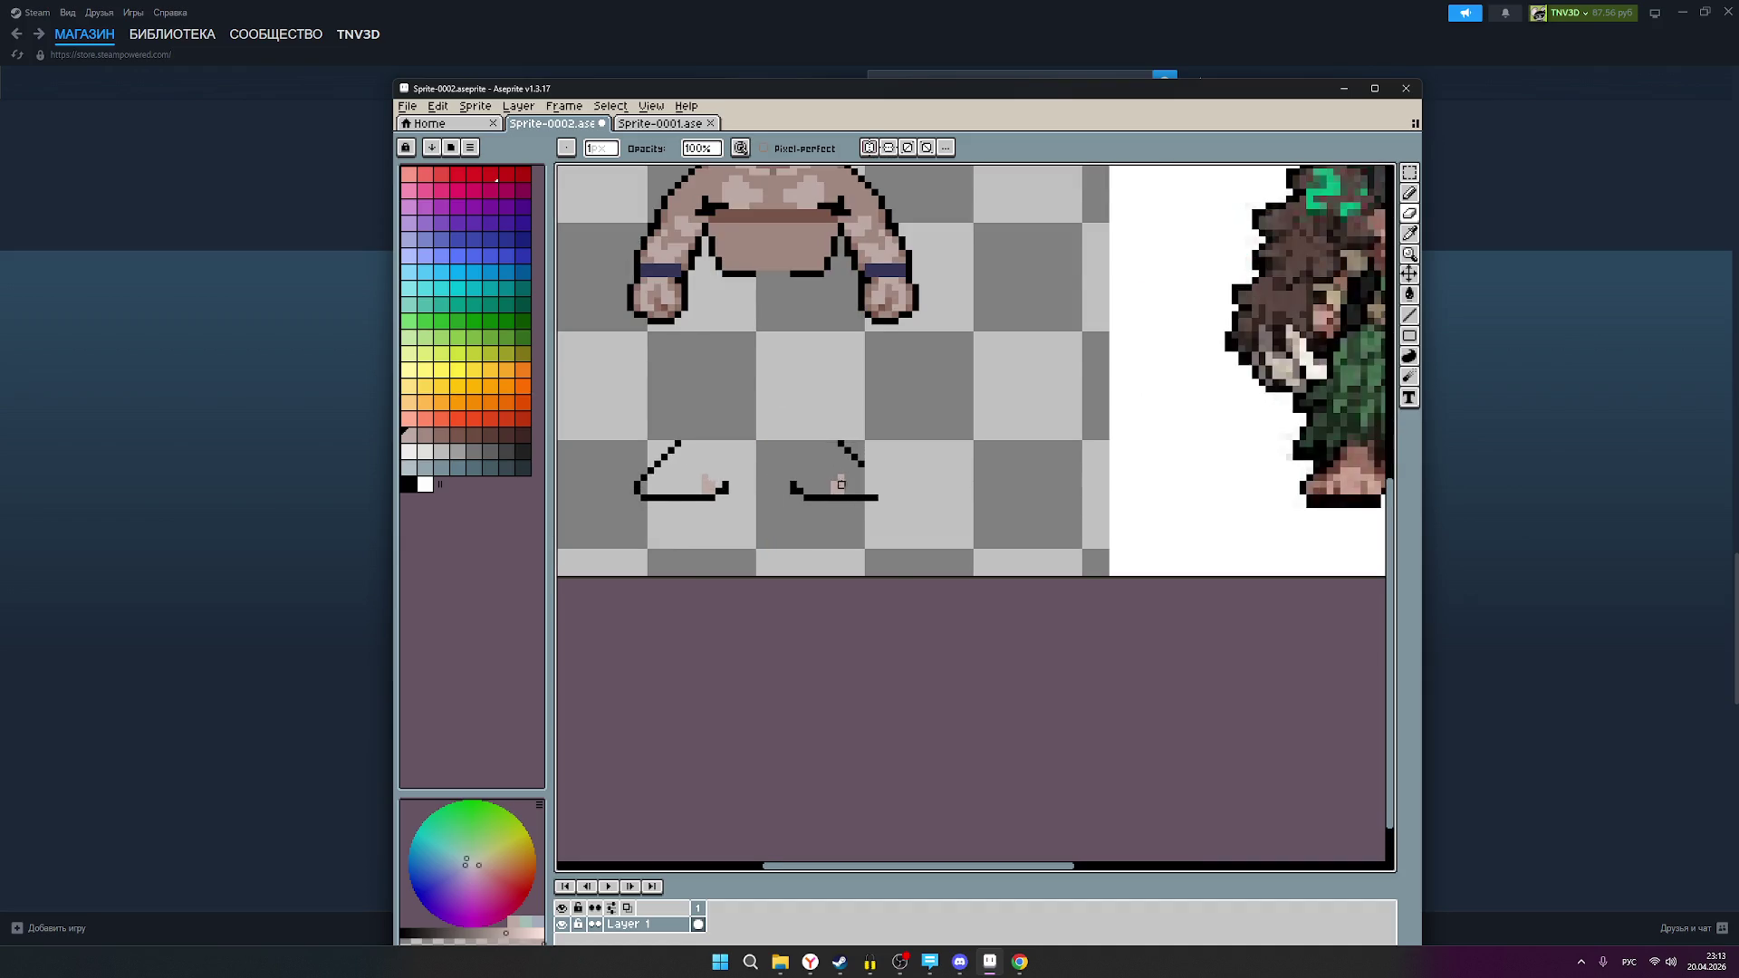
{"action": "scroll", "coordinate": [841, 484], "scroll_direction": "down", "scroll_amount": 1}
{"action": "key", "text": "ctrl+y"}
Step: Erase the skin fill from the right foot only and set black as the drawing colour
{"action": "key", "text": "v"}
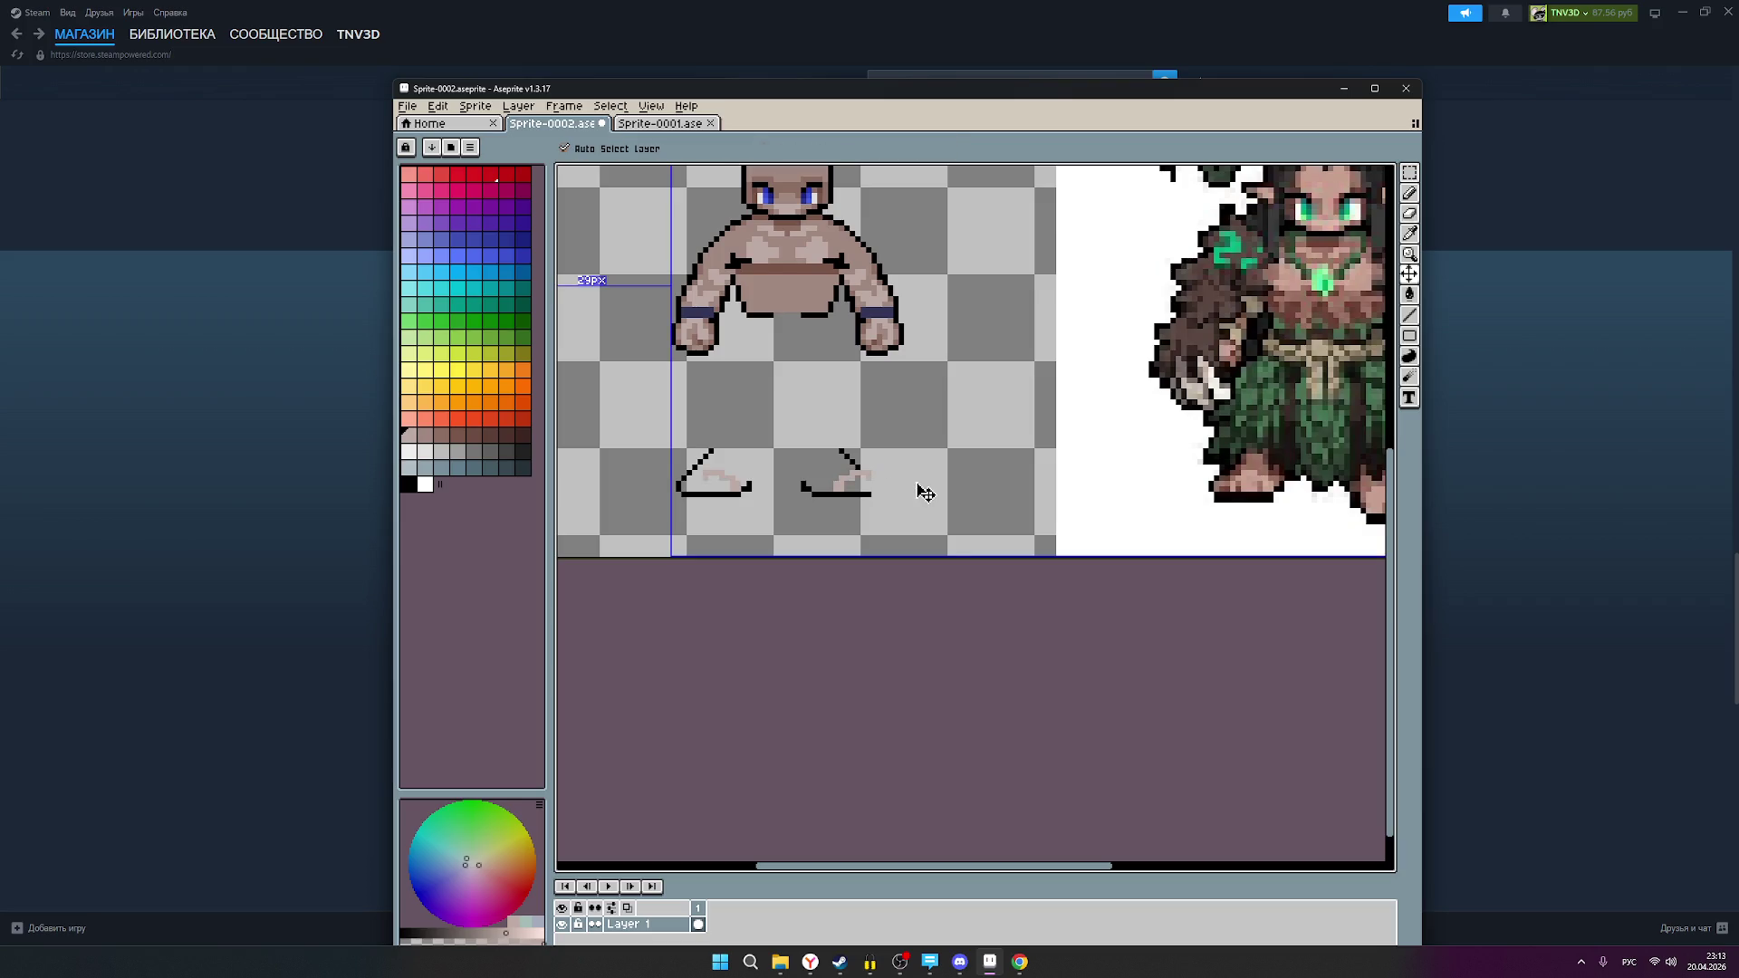
{"action": "key", "text": "b"}
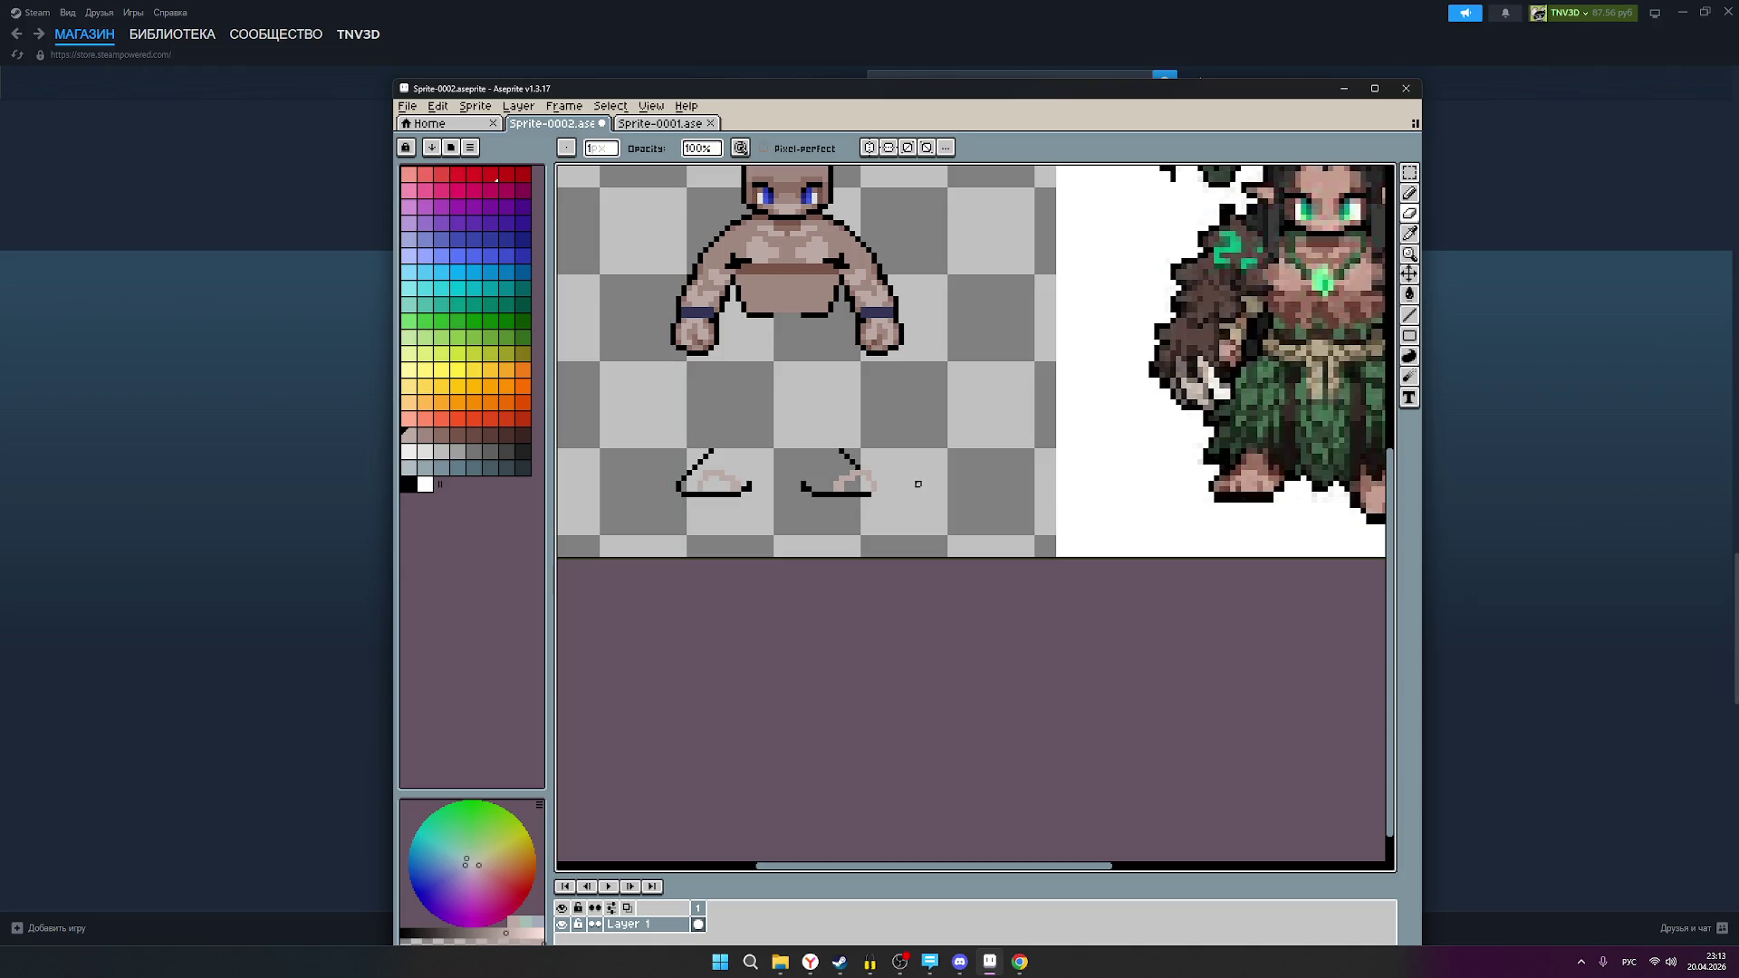
{"action": "scroll", "coordinate": [890, 179], "scroll_direction": "down", "scroll_amount": 1}
{"action": "scroll", "coordinate": [881, 476], "scroll_direction": "up", "scroll_amount": 1}
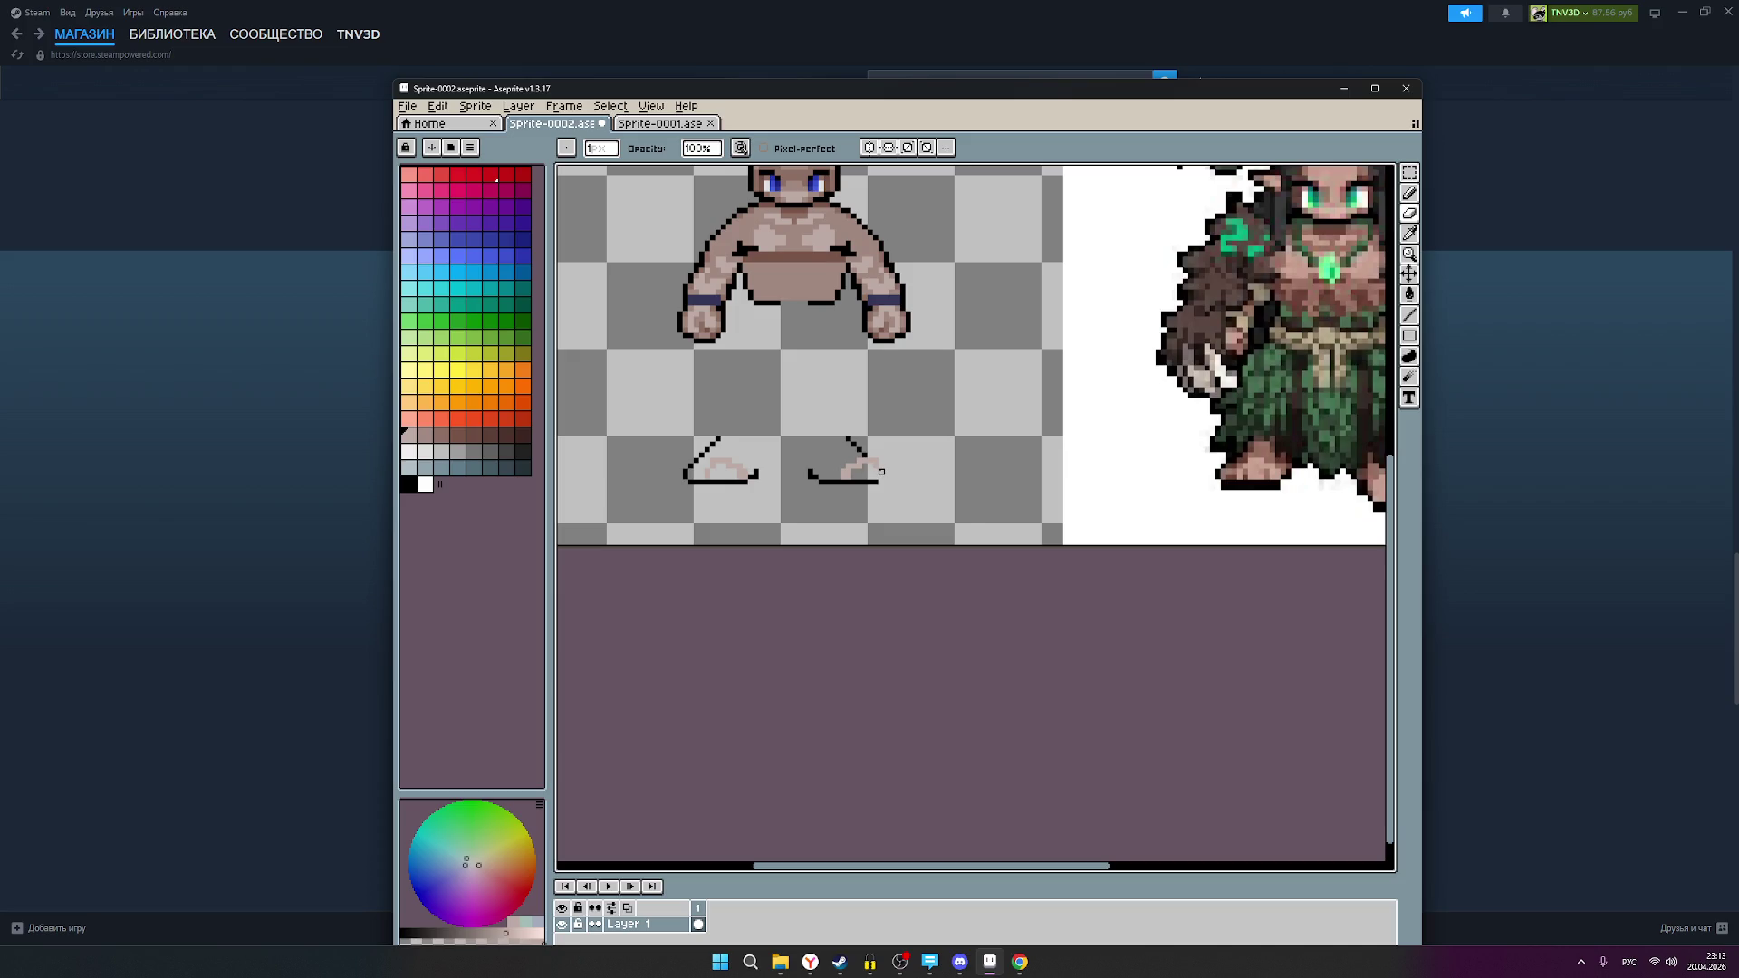
{"action": "scroll", "coordinate": [881, 471], "scroll_direction": "up", "scroll_amount": 1}
{"action": "left_click_drag", "start_coordinate": [861, 457], "coordinate": [832, 478]}
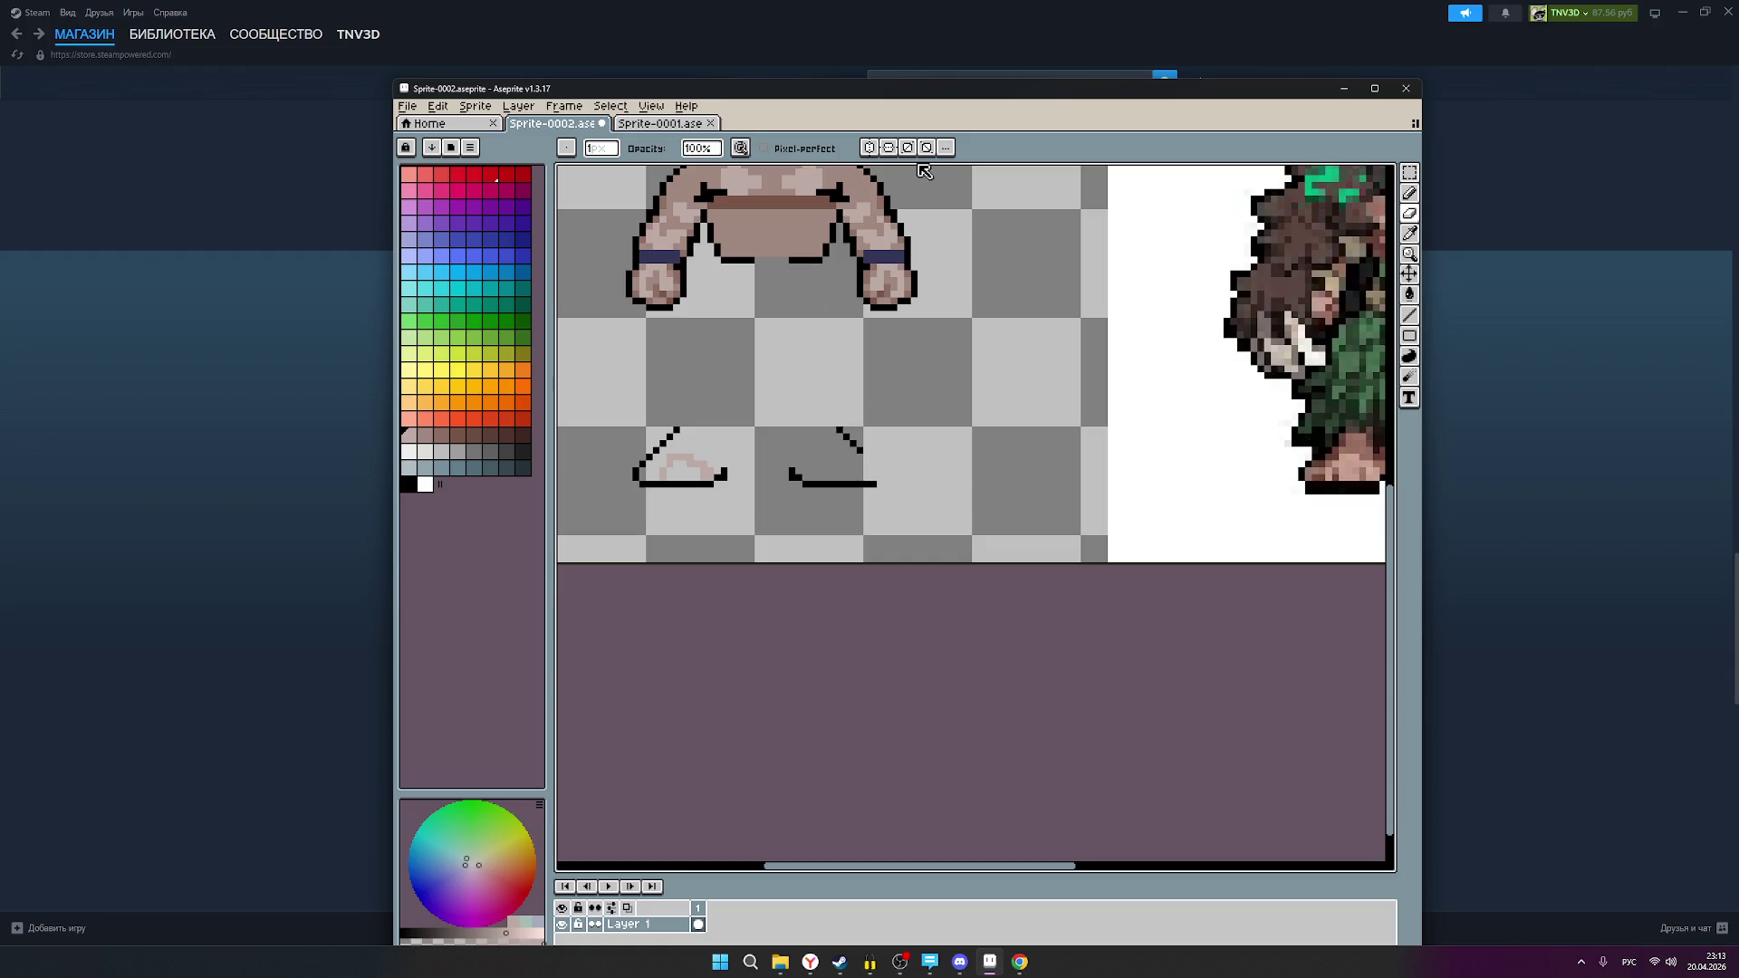
{"action": "left_click", "coordinate": [409, 485]}
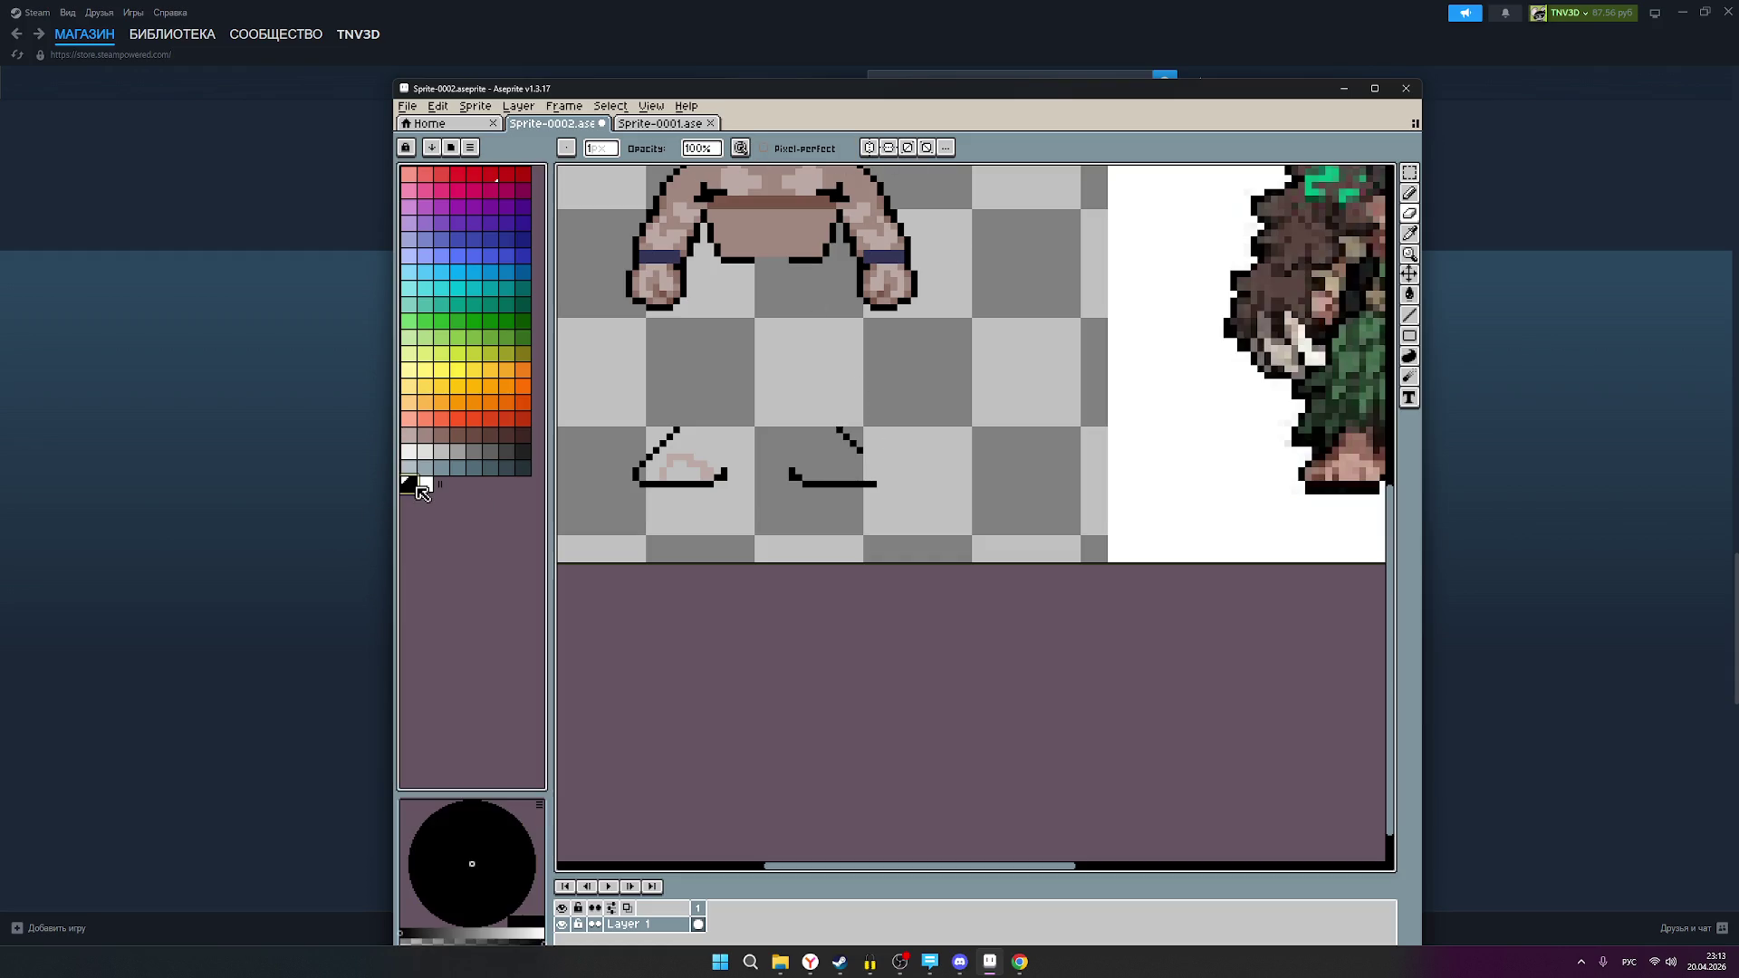
Step: Draw black pixels joining the right foot's diagonal outline to its bottom line
{"action": "key", "text": "b"}
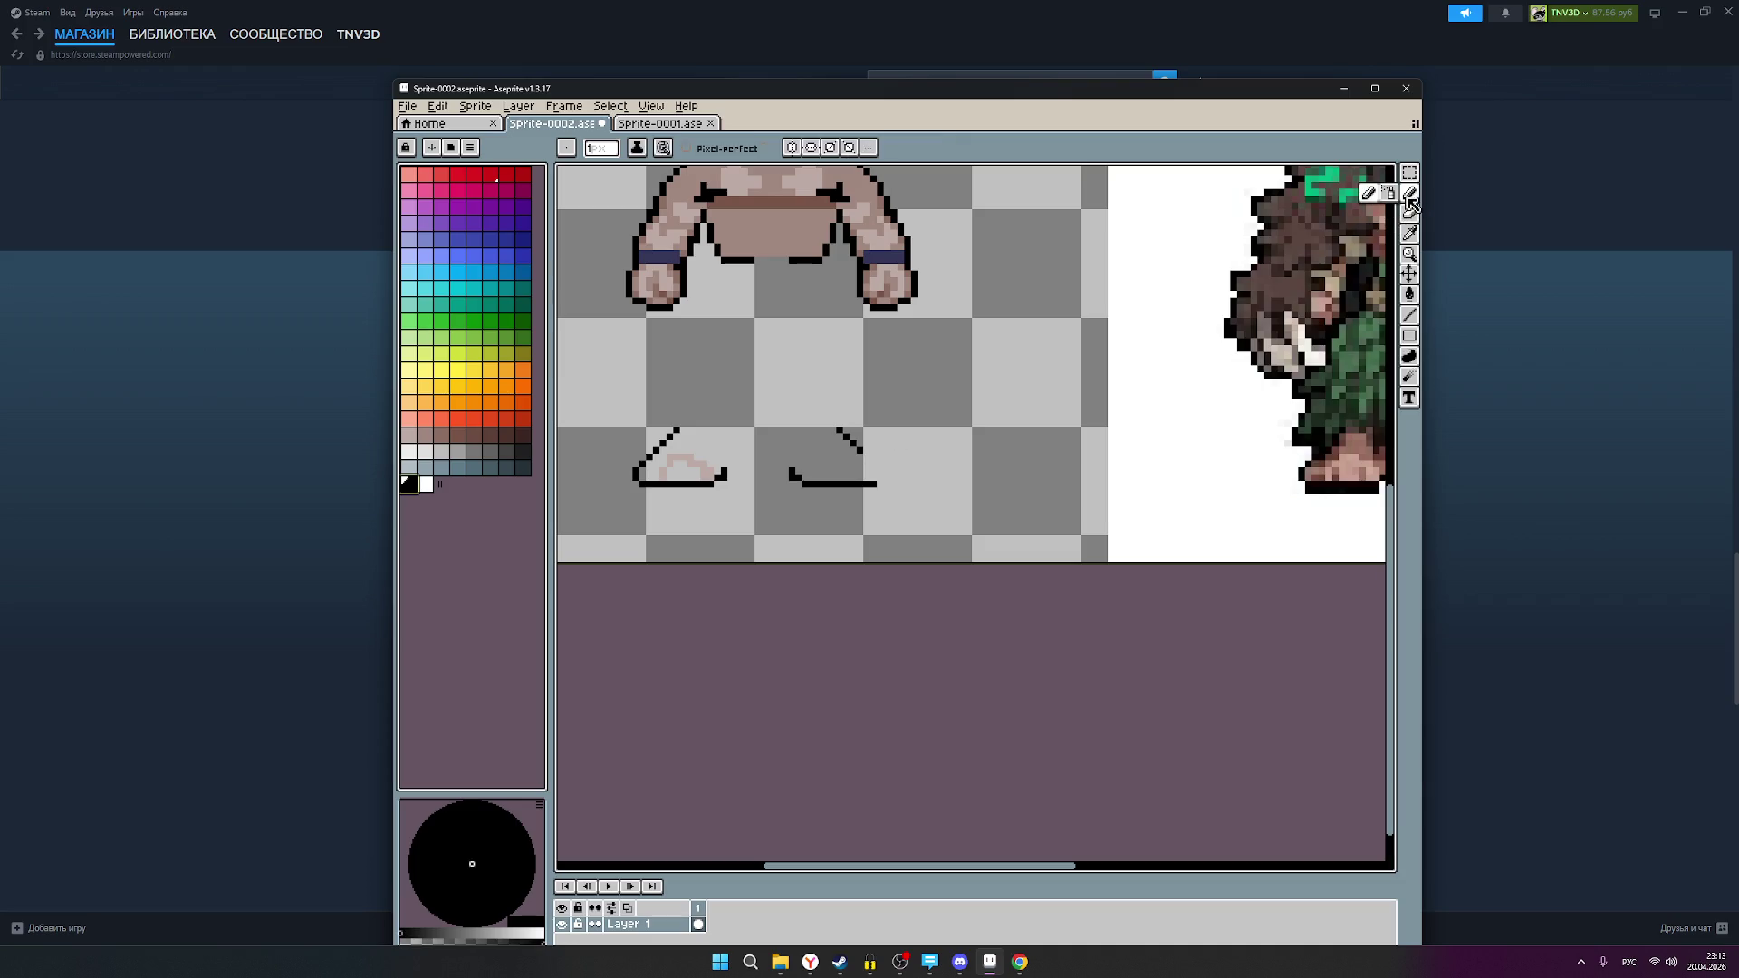
{"action": "scroll", "coordinate": [868, 458], "scroll_direction": "up", "scroll_amount": 1}
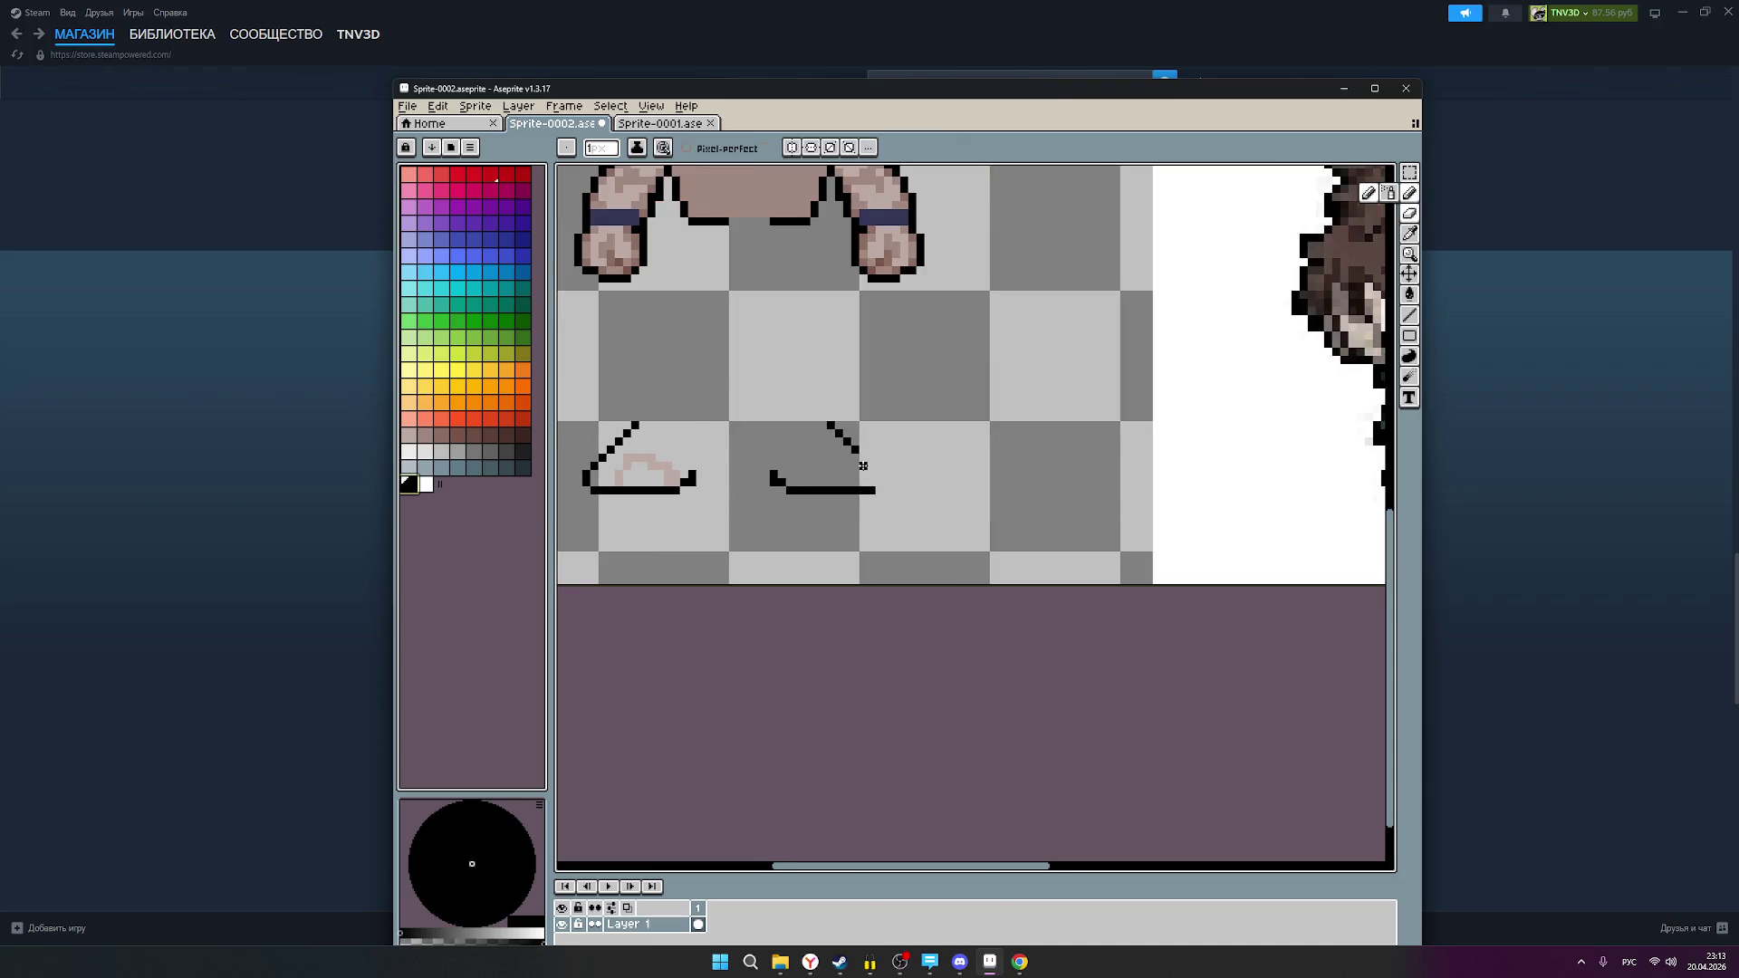
{"action": "left_click", "coordinate": [878, 482]}
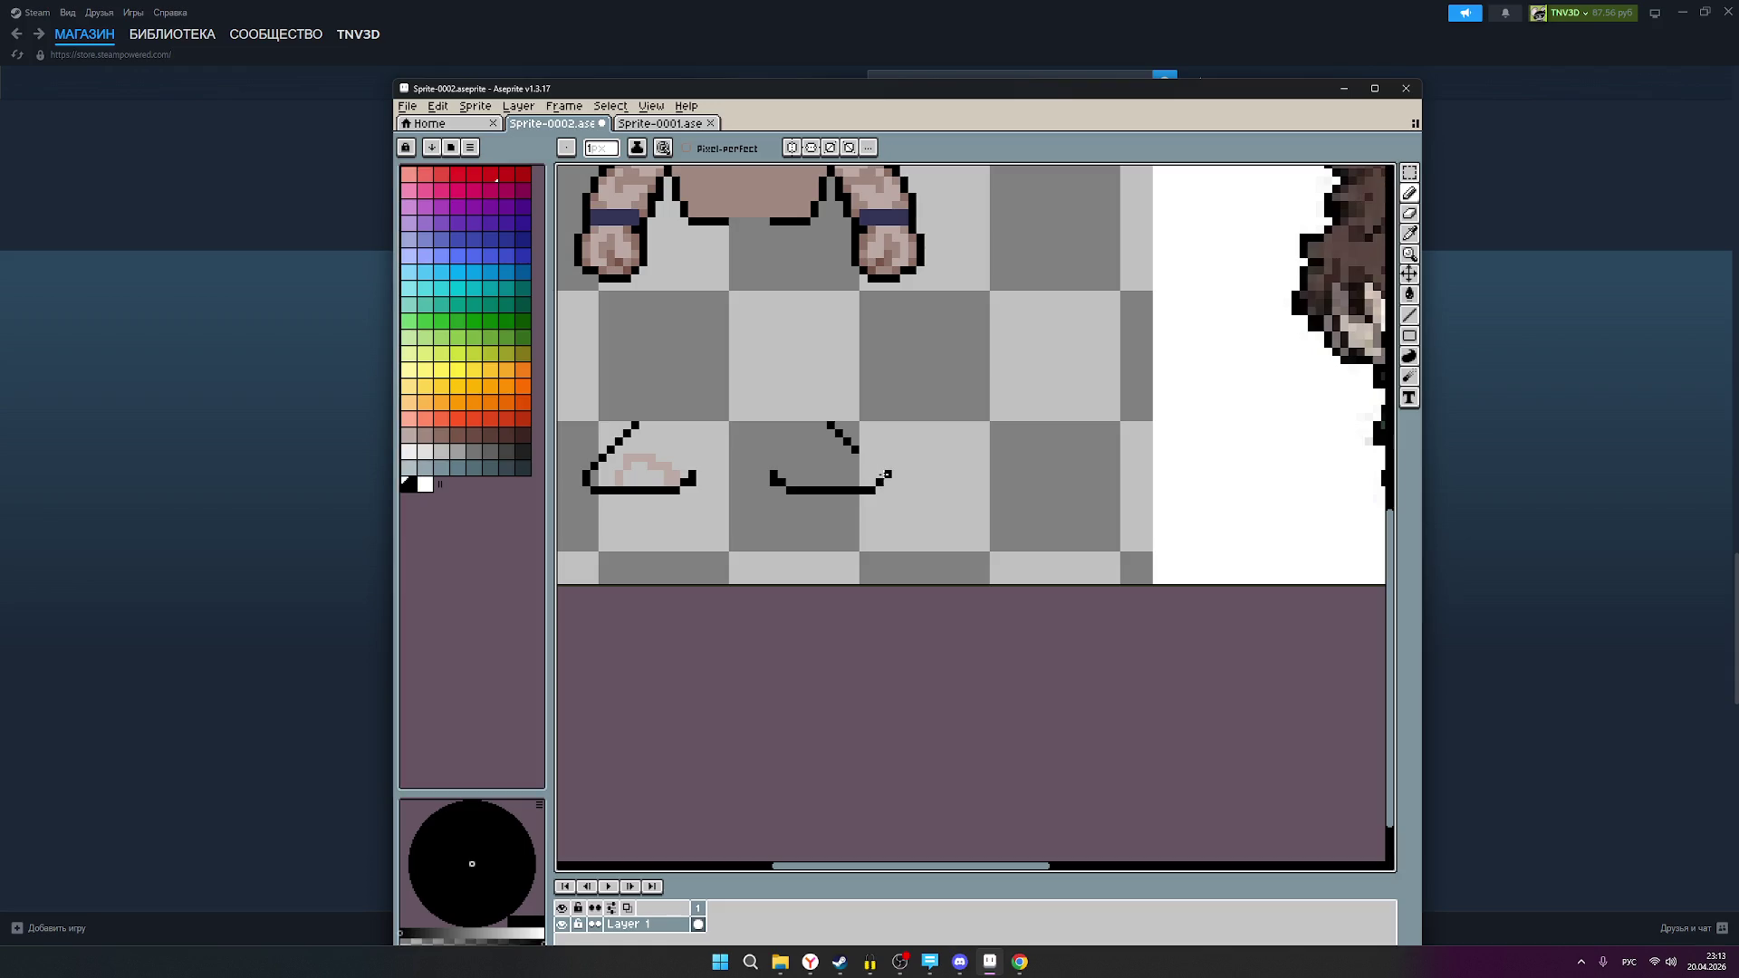
{"action": "left_click_drag", "start_coordinate": [861, 457], "coordinate": [876, 470]}
{"action": "scroll", "coordinate": [945, 455], "scroll_direction": "down", "scroll_amount": 1}
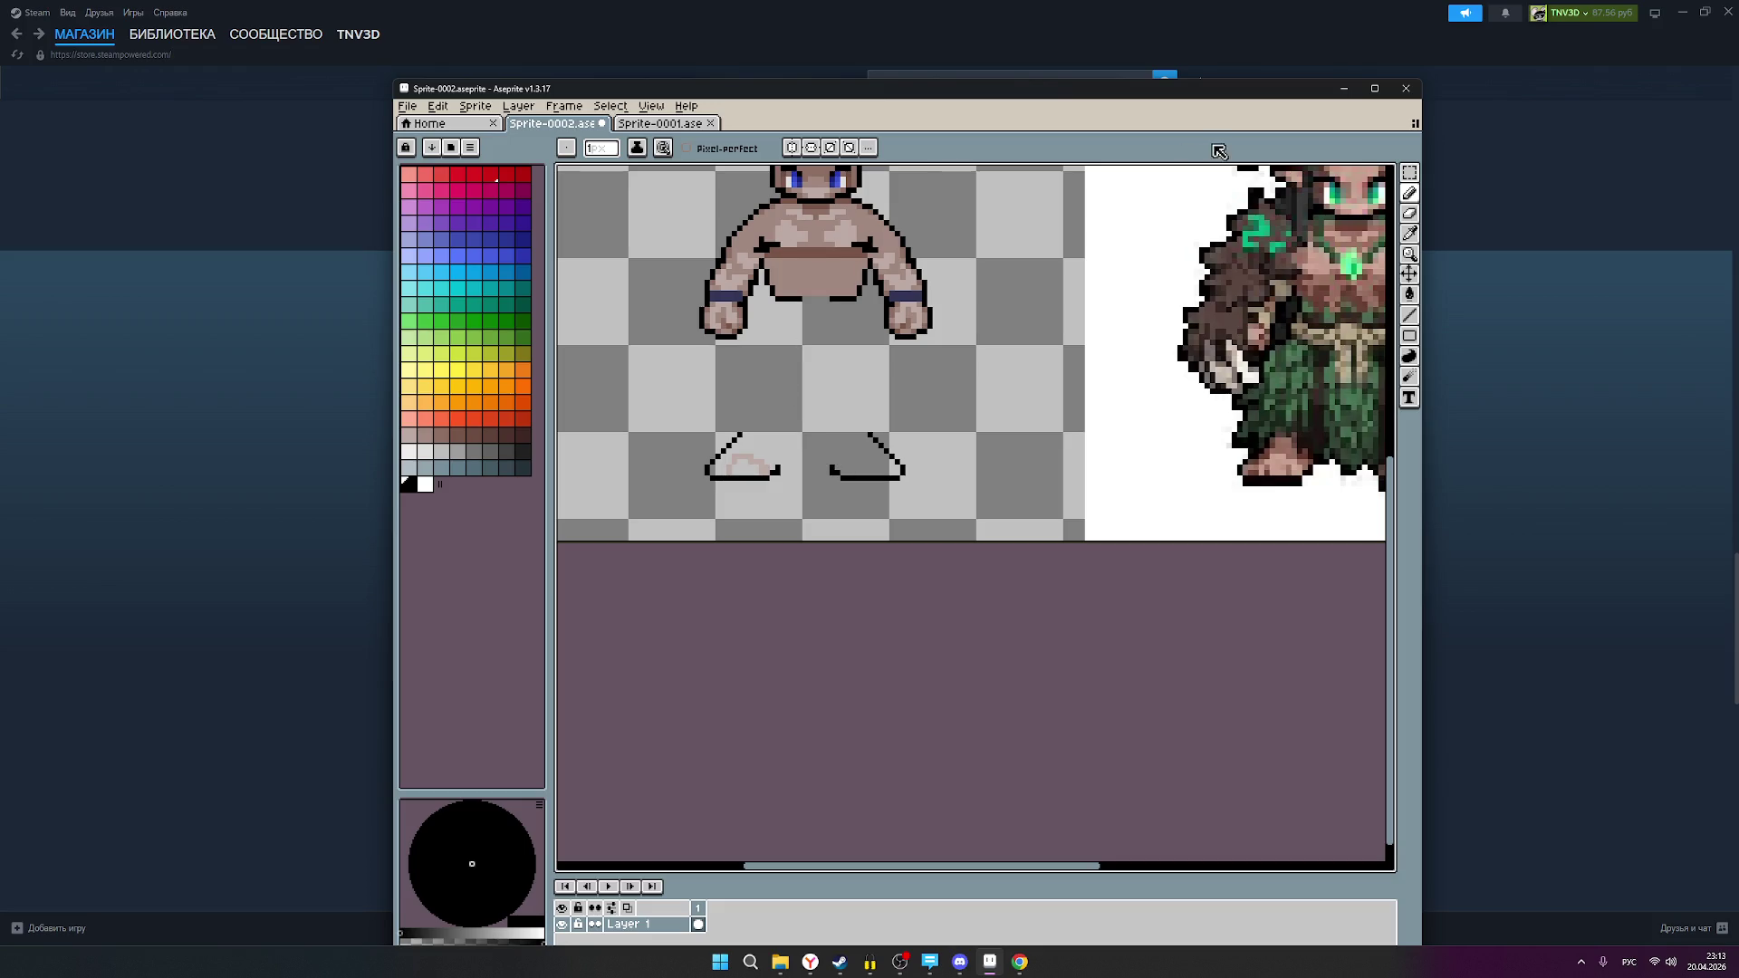
Step: Re-enable vertical symmetry across the figure's centre line
{"action": "left_click", "coordinate": [799, 153]}
{"action": "scroll", "coordinate": [855, 233], "scroll_direction": "down", "scroll_amount": 1}
{"action": "scroll", "coordinate": [856, 234], "scroll_direction": "down", "scroll_amount": 1}
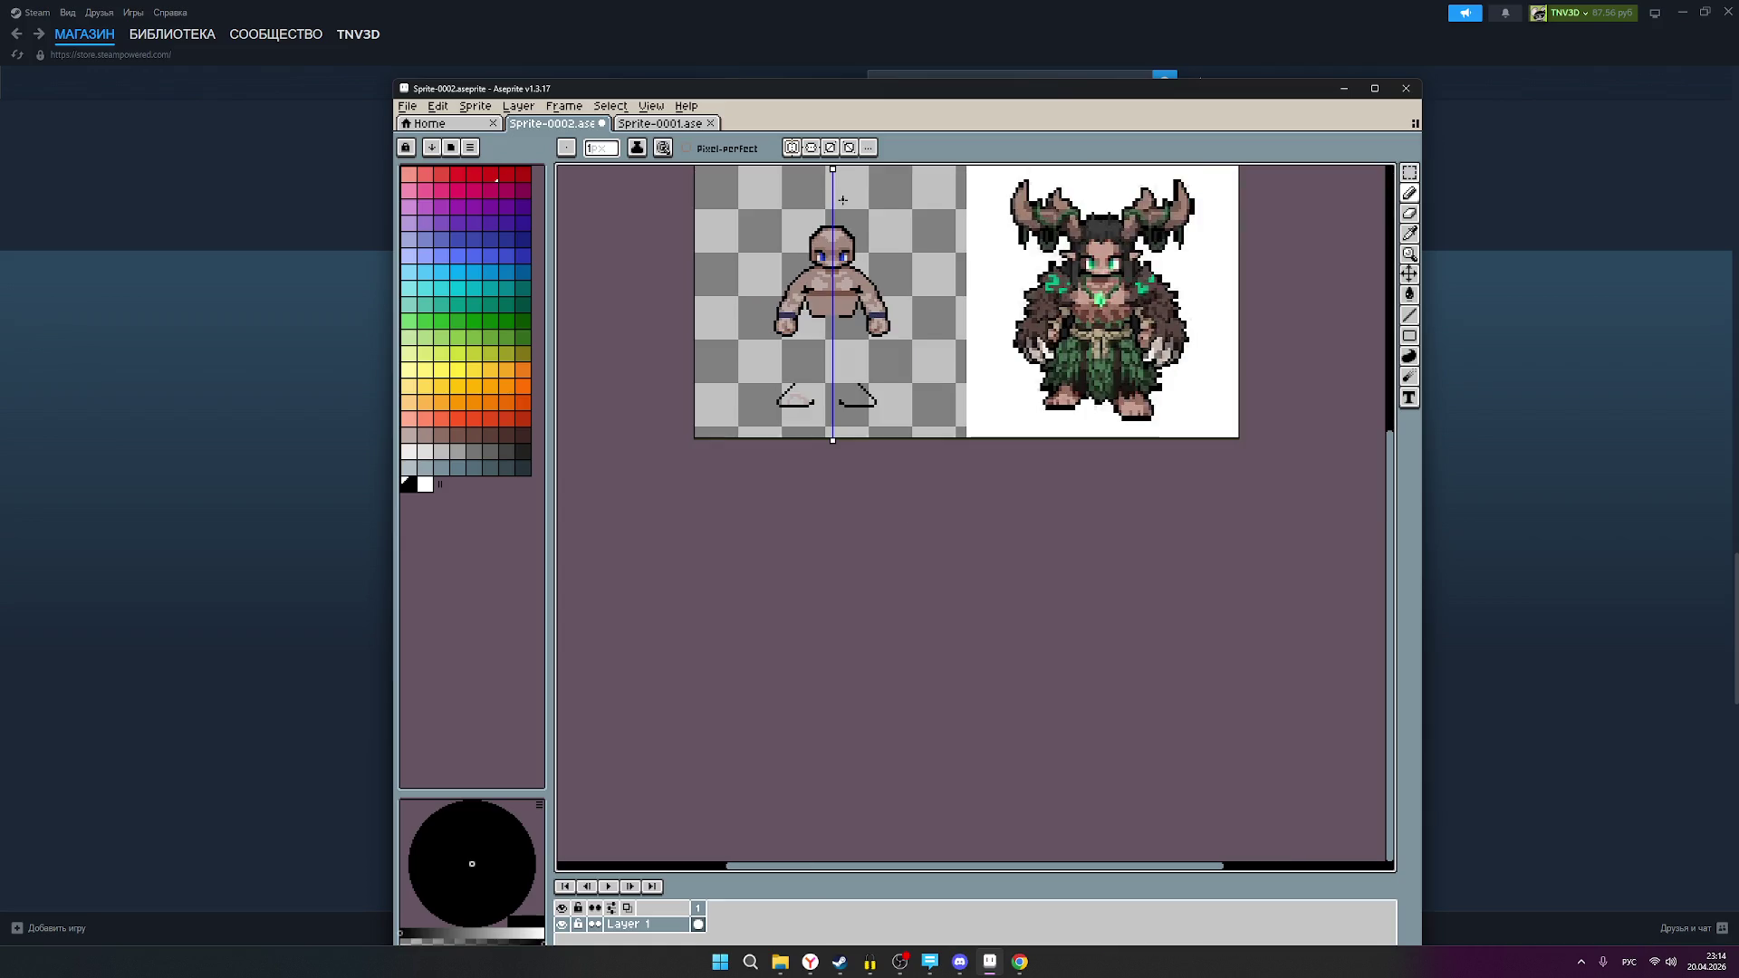
{"action": "scroll", "coordinate": [844, 202], "scroll_direction": "up", "scroll_amount": 1}
{"action": "scroll", "coordinate": [852, 499], "scroll_direction": "up", "scroll_amount": 1}
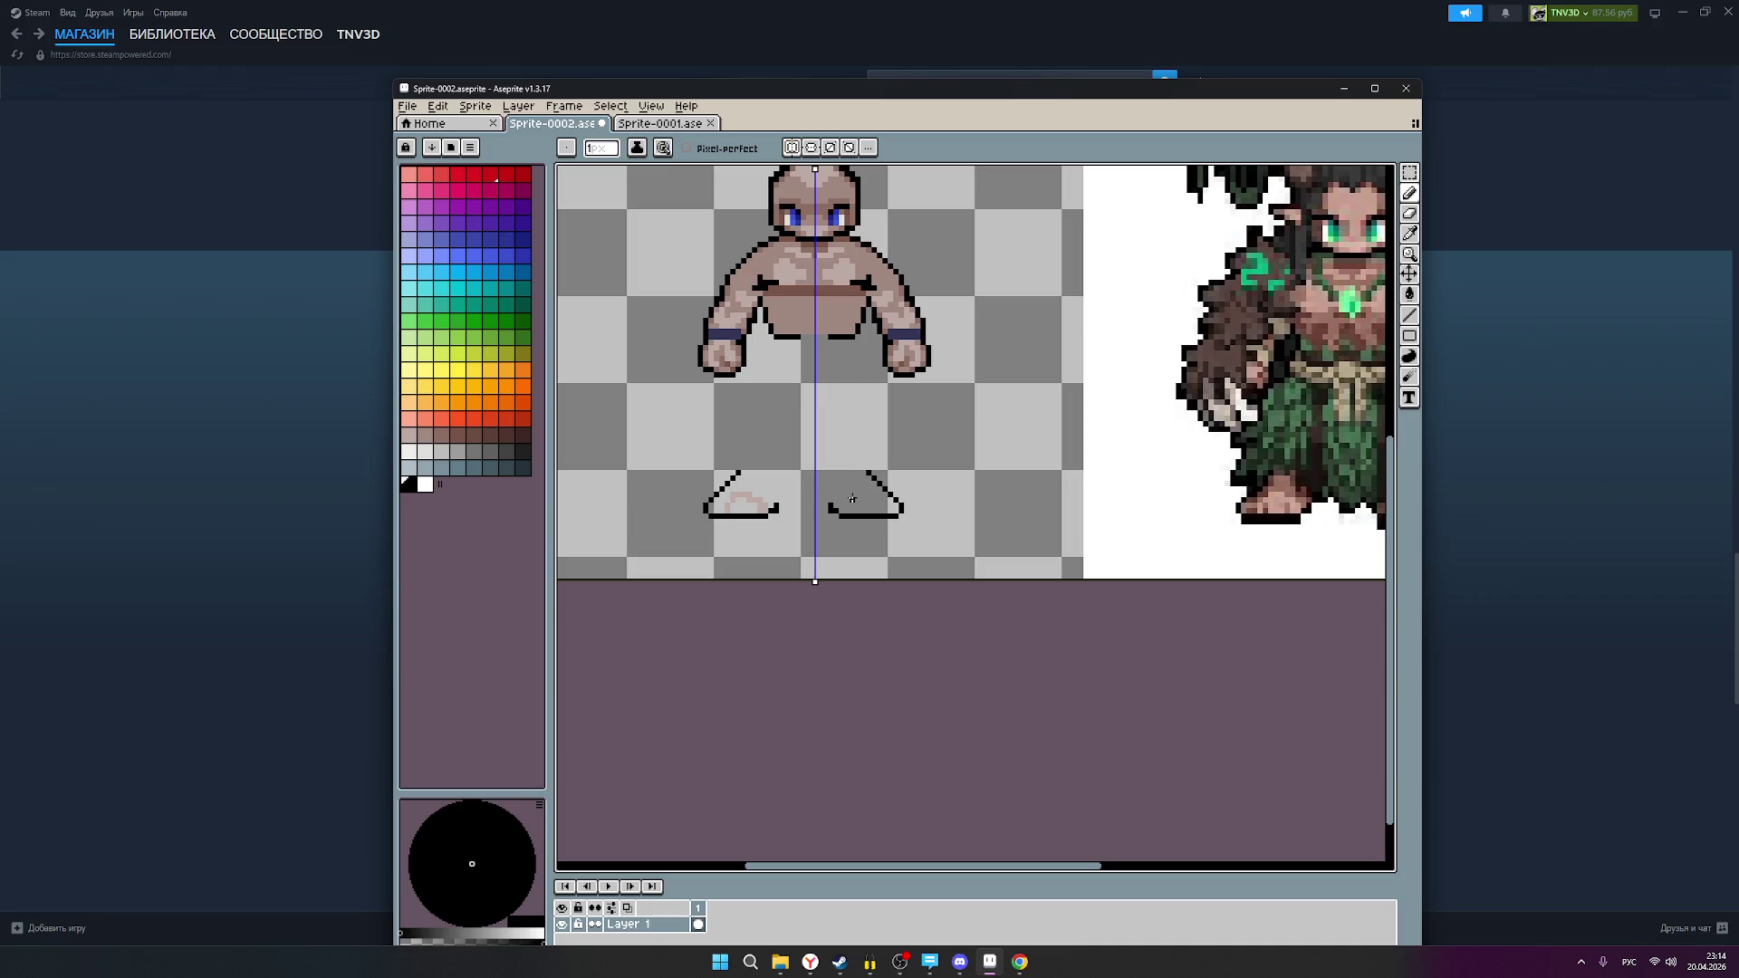
{"action": "scroll", "coordinate": [851, 497], "scroll_direction": "down", "scroll_amount": 1}
{"action": "scroll", "coordinate": [856, 380], "scroll_direction": "down", "scroll_amount": 1}
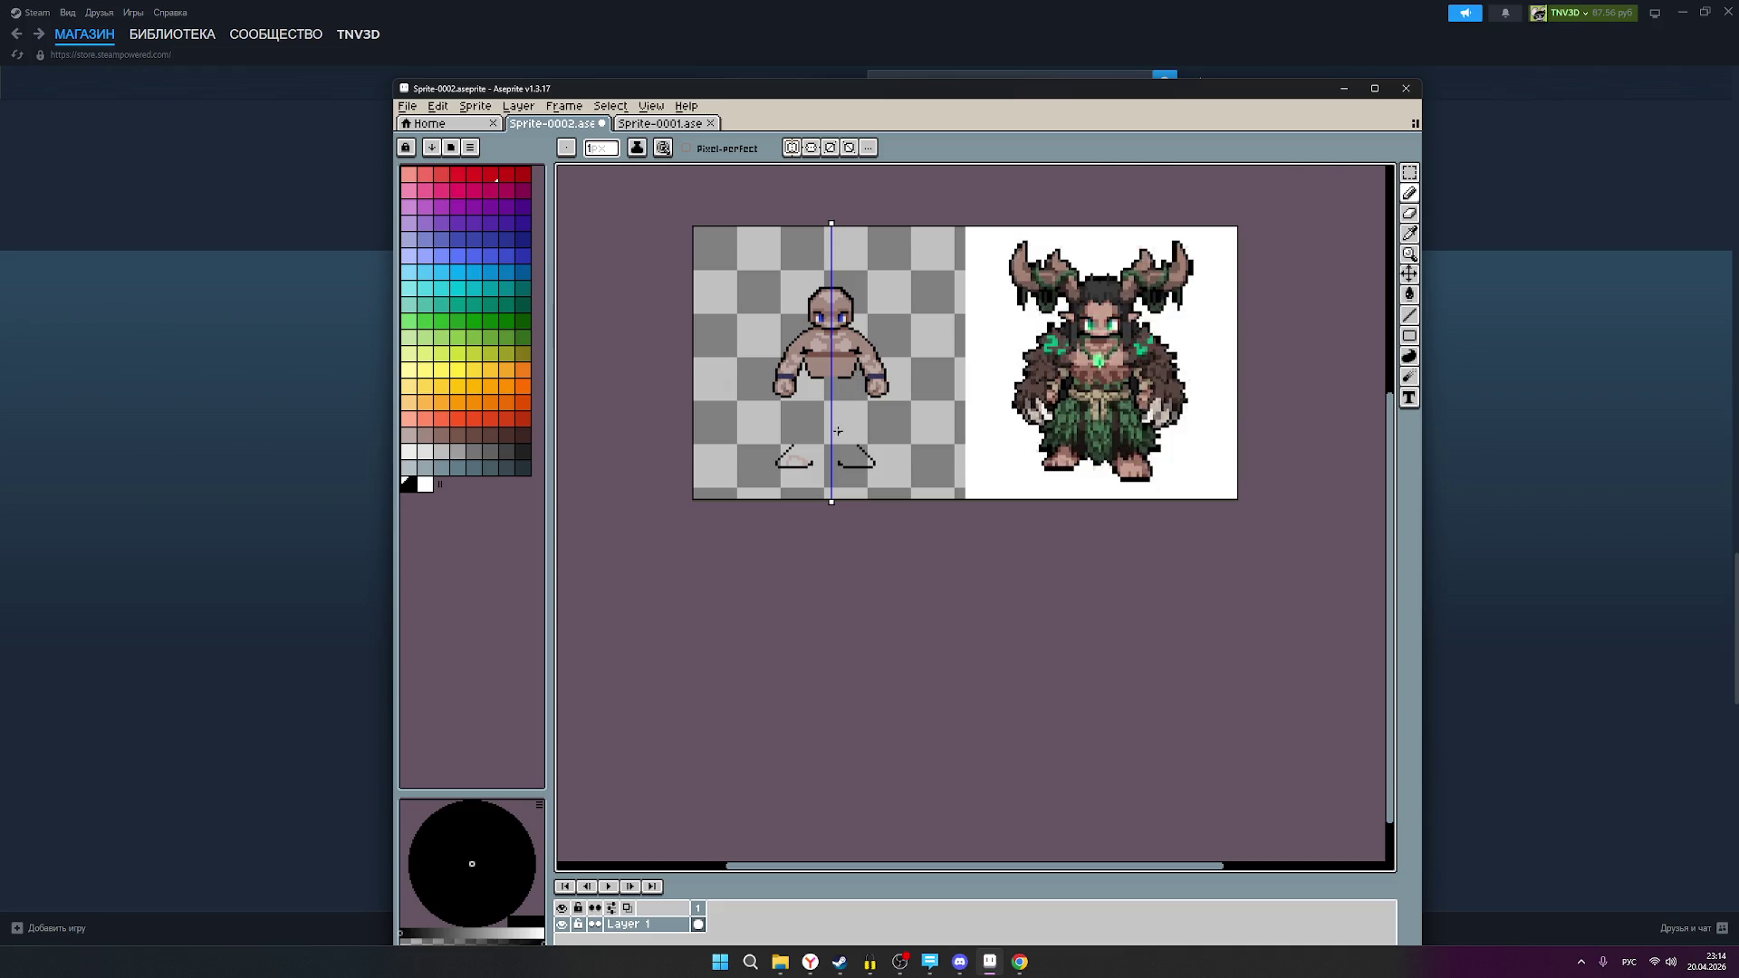
{"action": "scroll", "coordinate": [839, 431], "scroll_direction": "up", "scroll_amount": 2}
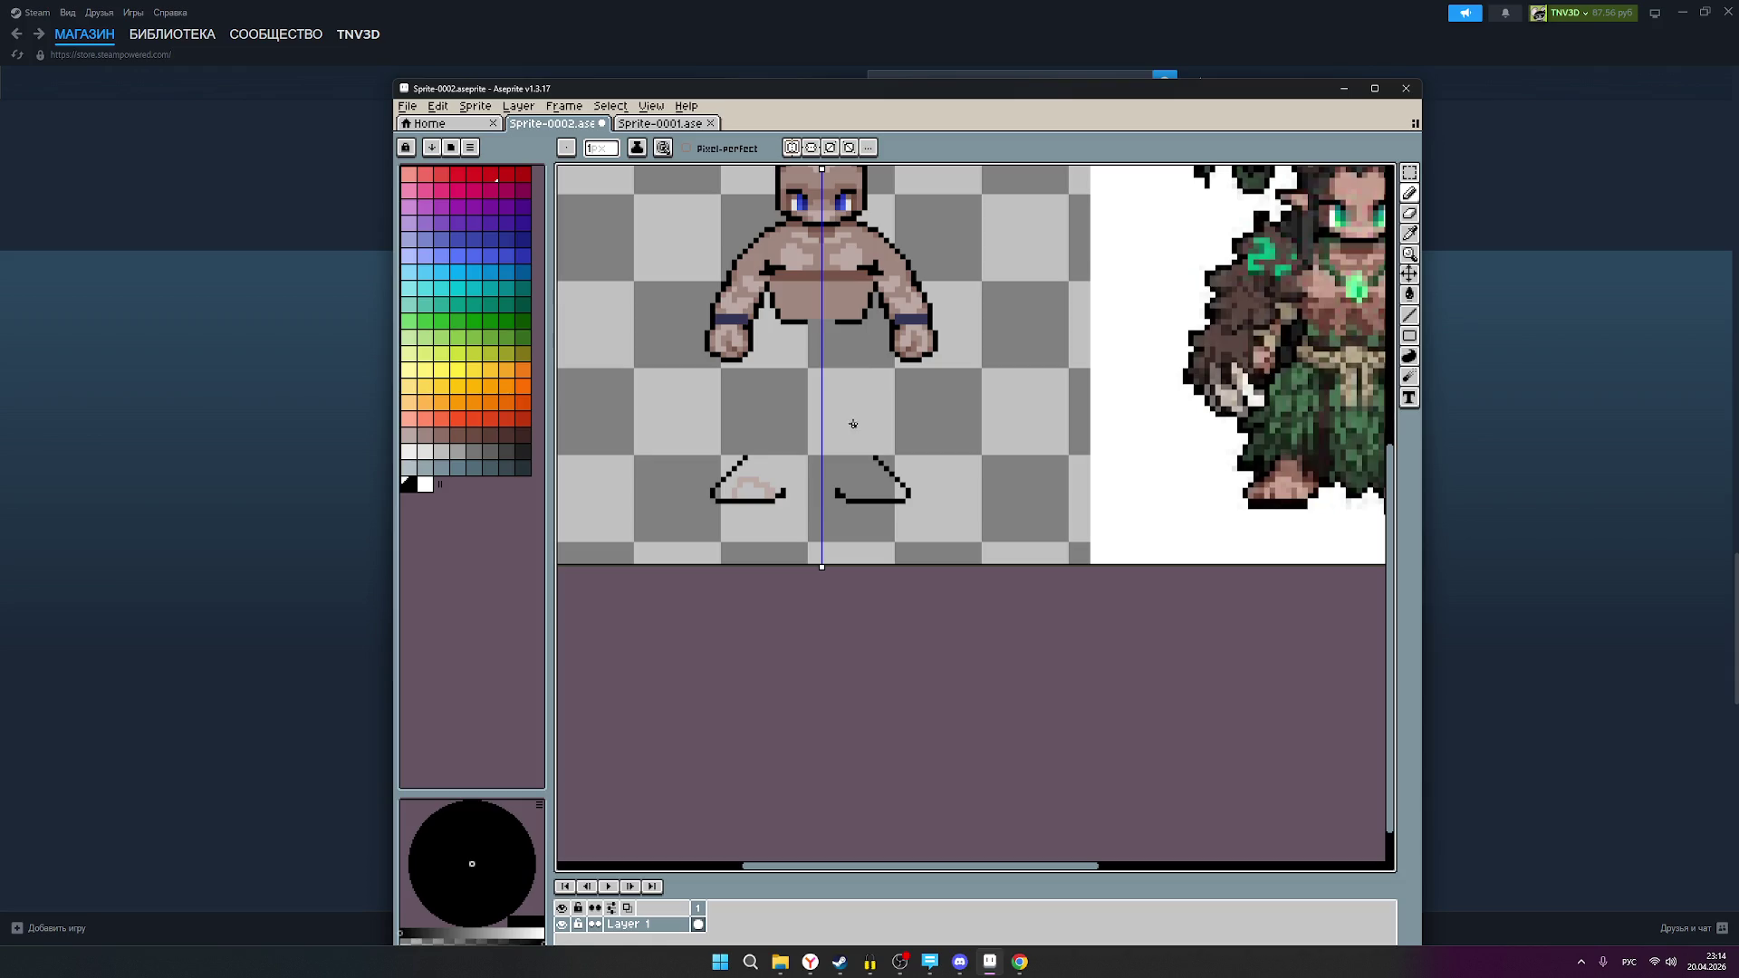
Step: Draw mirrored vertical leg lines, then add one black pixel at the right foot's inner corner
{"action": "left_click_drag", "start_coordinate": [858, 328], "coordinate": [860, 459]}
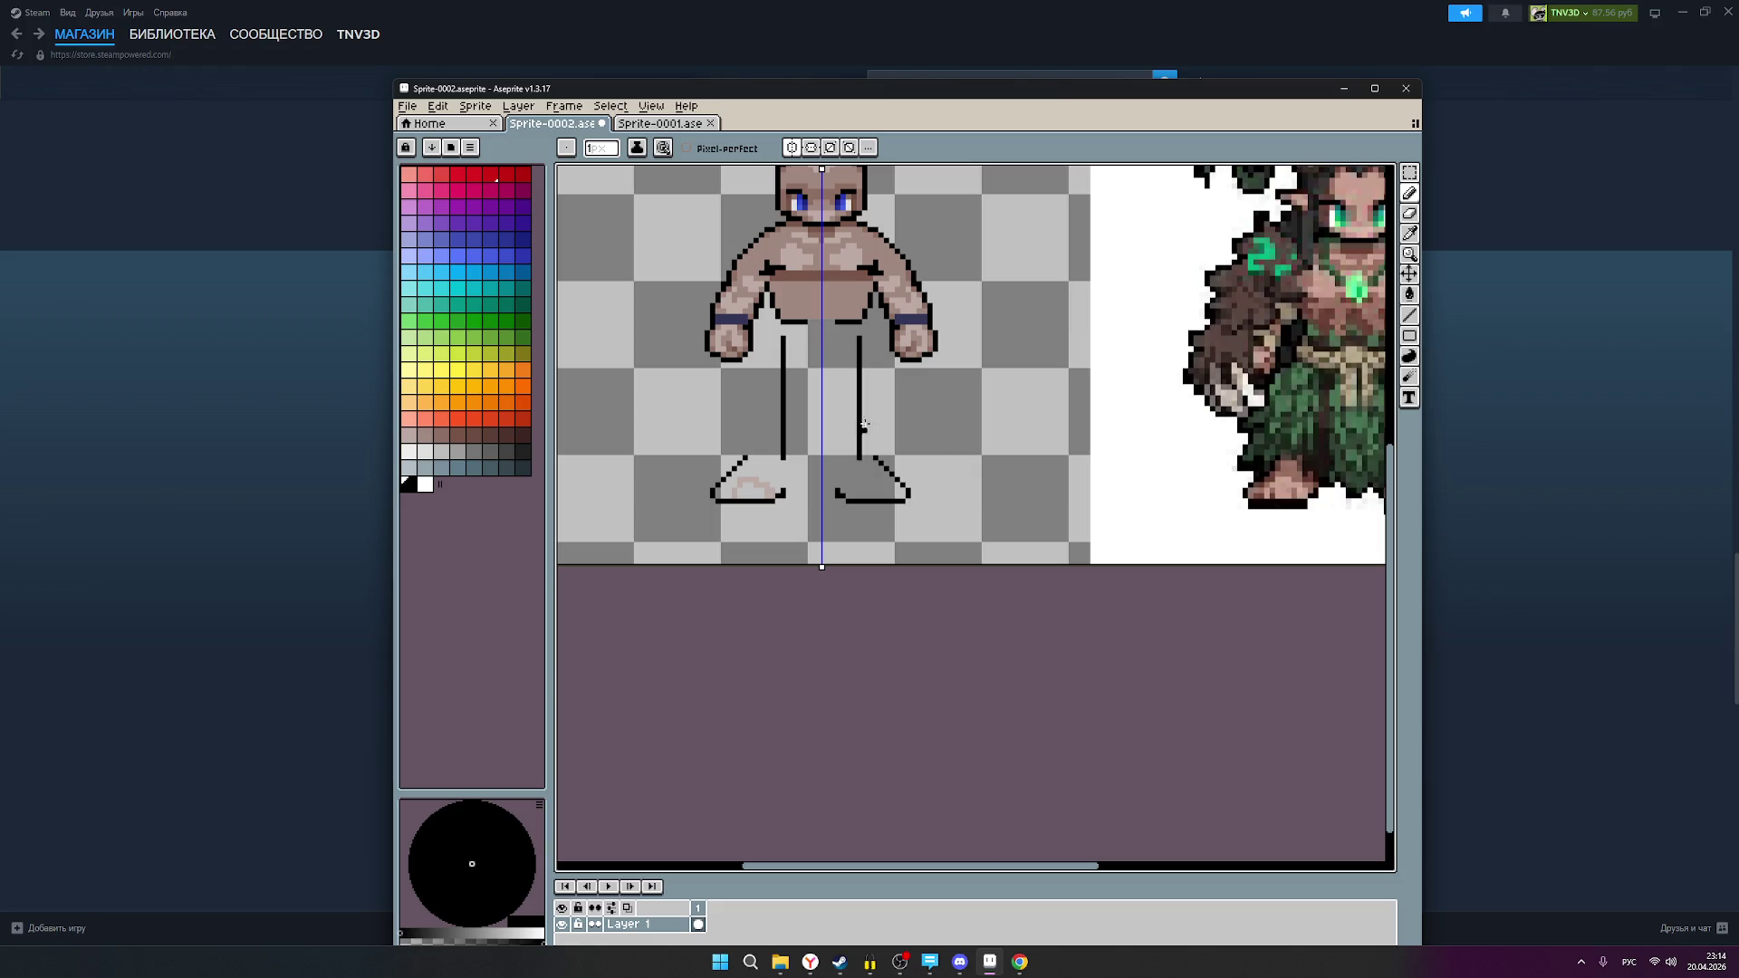
{"action": "left_click", "coordinate": [792, 148]}
{"action": "left_click", "coordinate": [840, 496]}
{"action": "left_click", "coordinate": [1409, 213]}
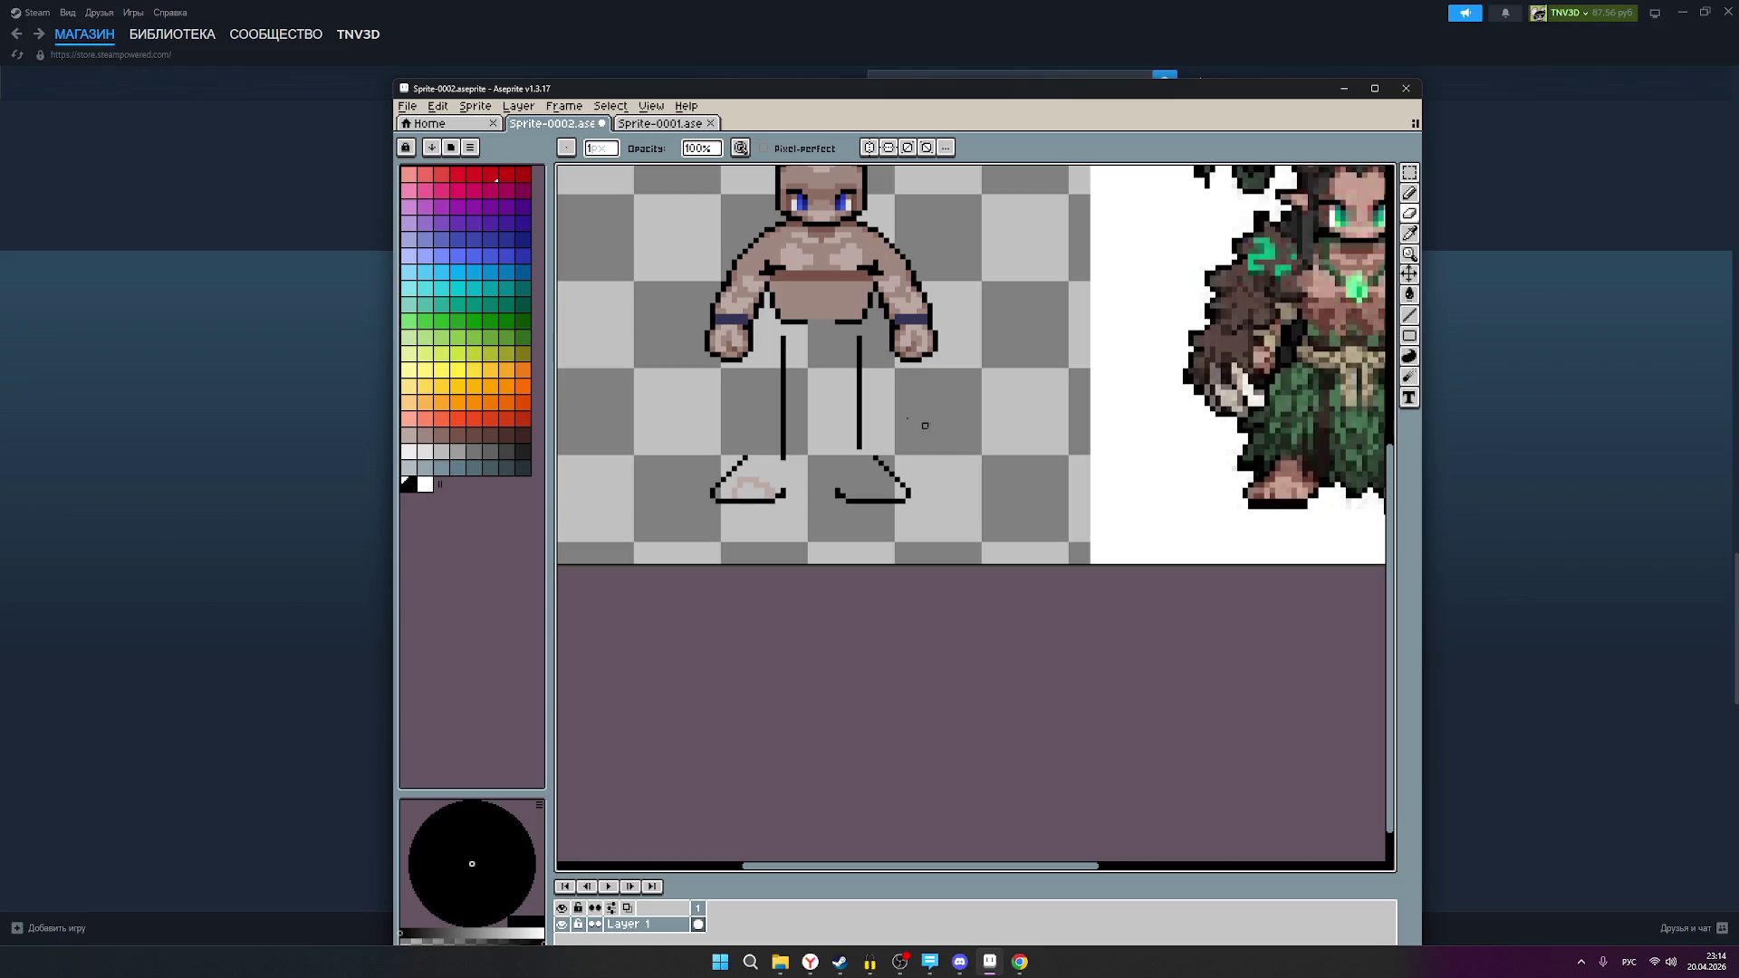
{"action": "left_click", "coordinate": [1409, 172]}
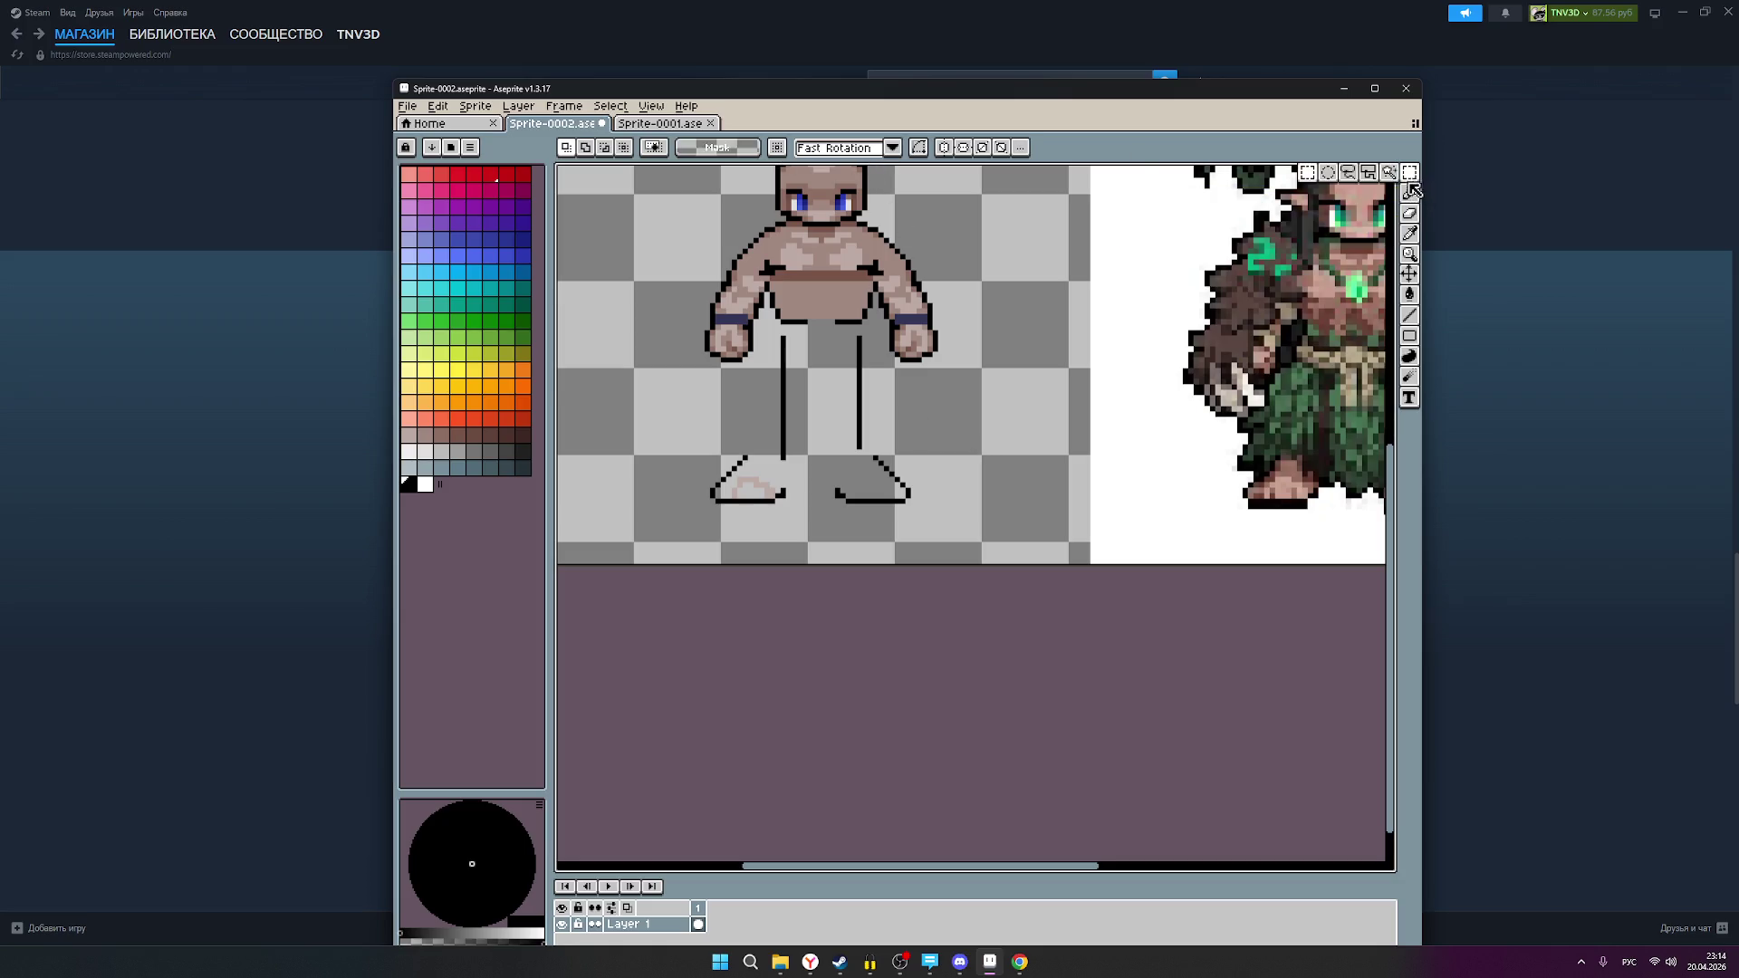
Step: Select the right foot, move it slightly right and up, and commit the move
{"action": "mouse_move", "coordinate": [908, 506]}
{"action": "left_mouse_down"}
{"action": "mouse_move", "coordinate": [871, 460]}
{"action": "mouse_move", "coordinate": [834, 455]}
{"action": "left_mouse_up"}
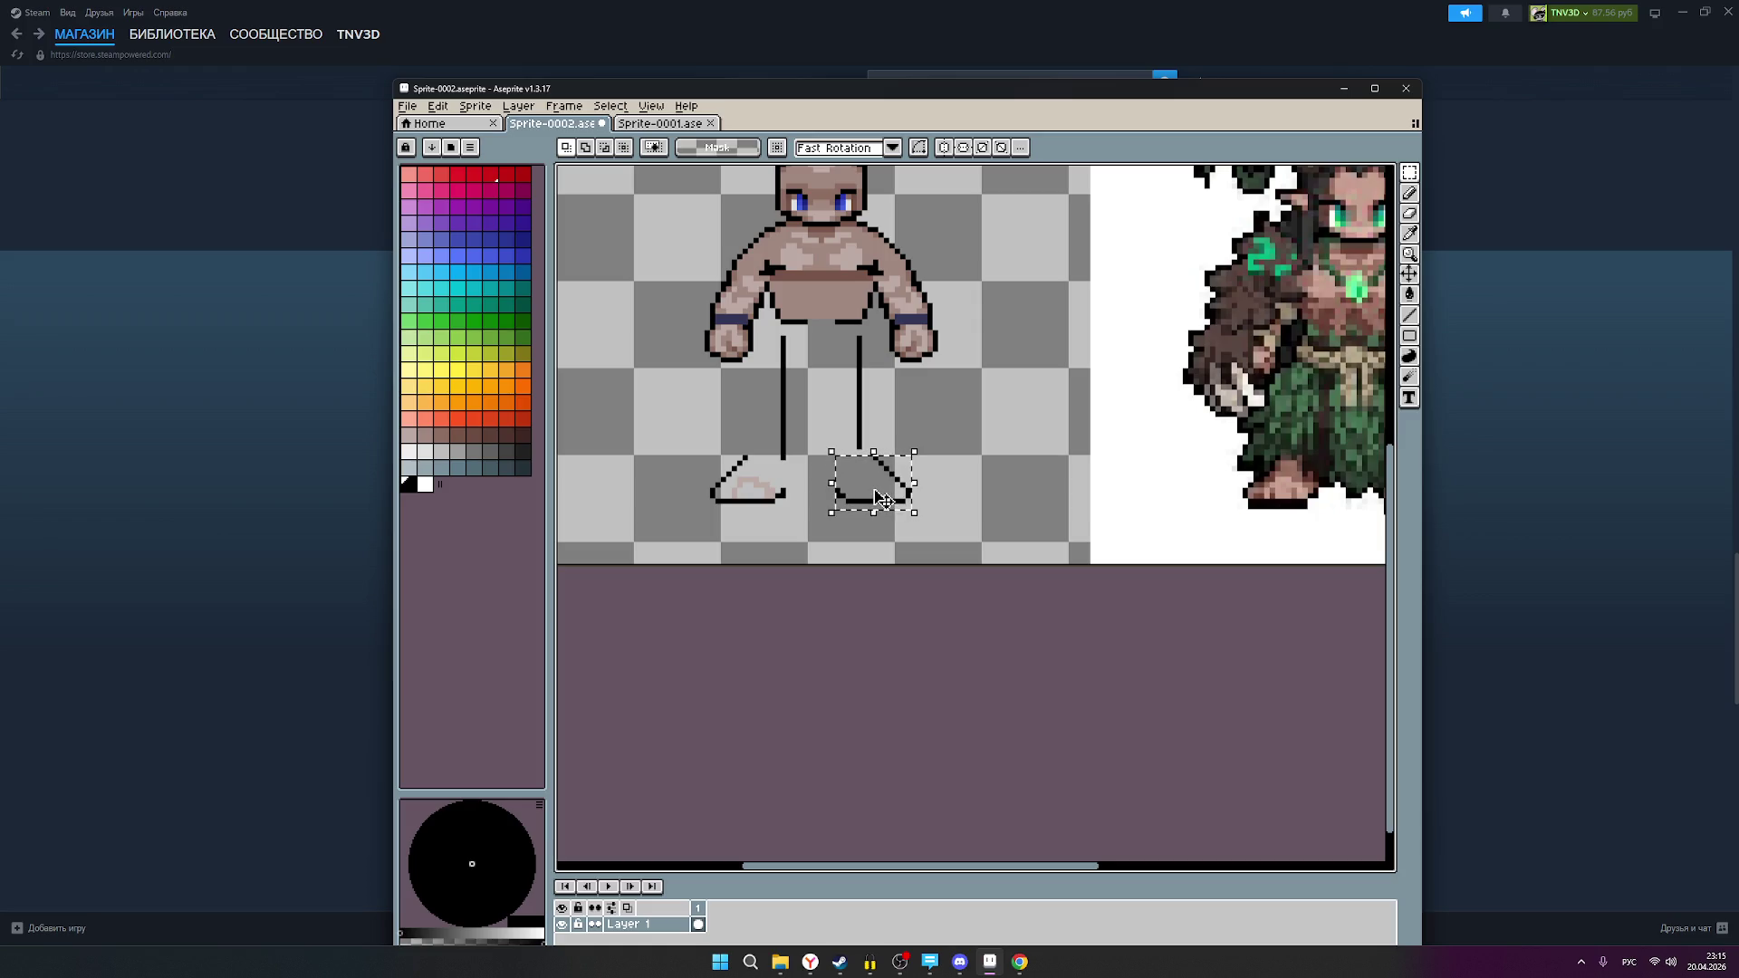
{"action": "left_click", "coordinate": [885, 498]}
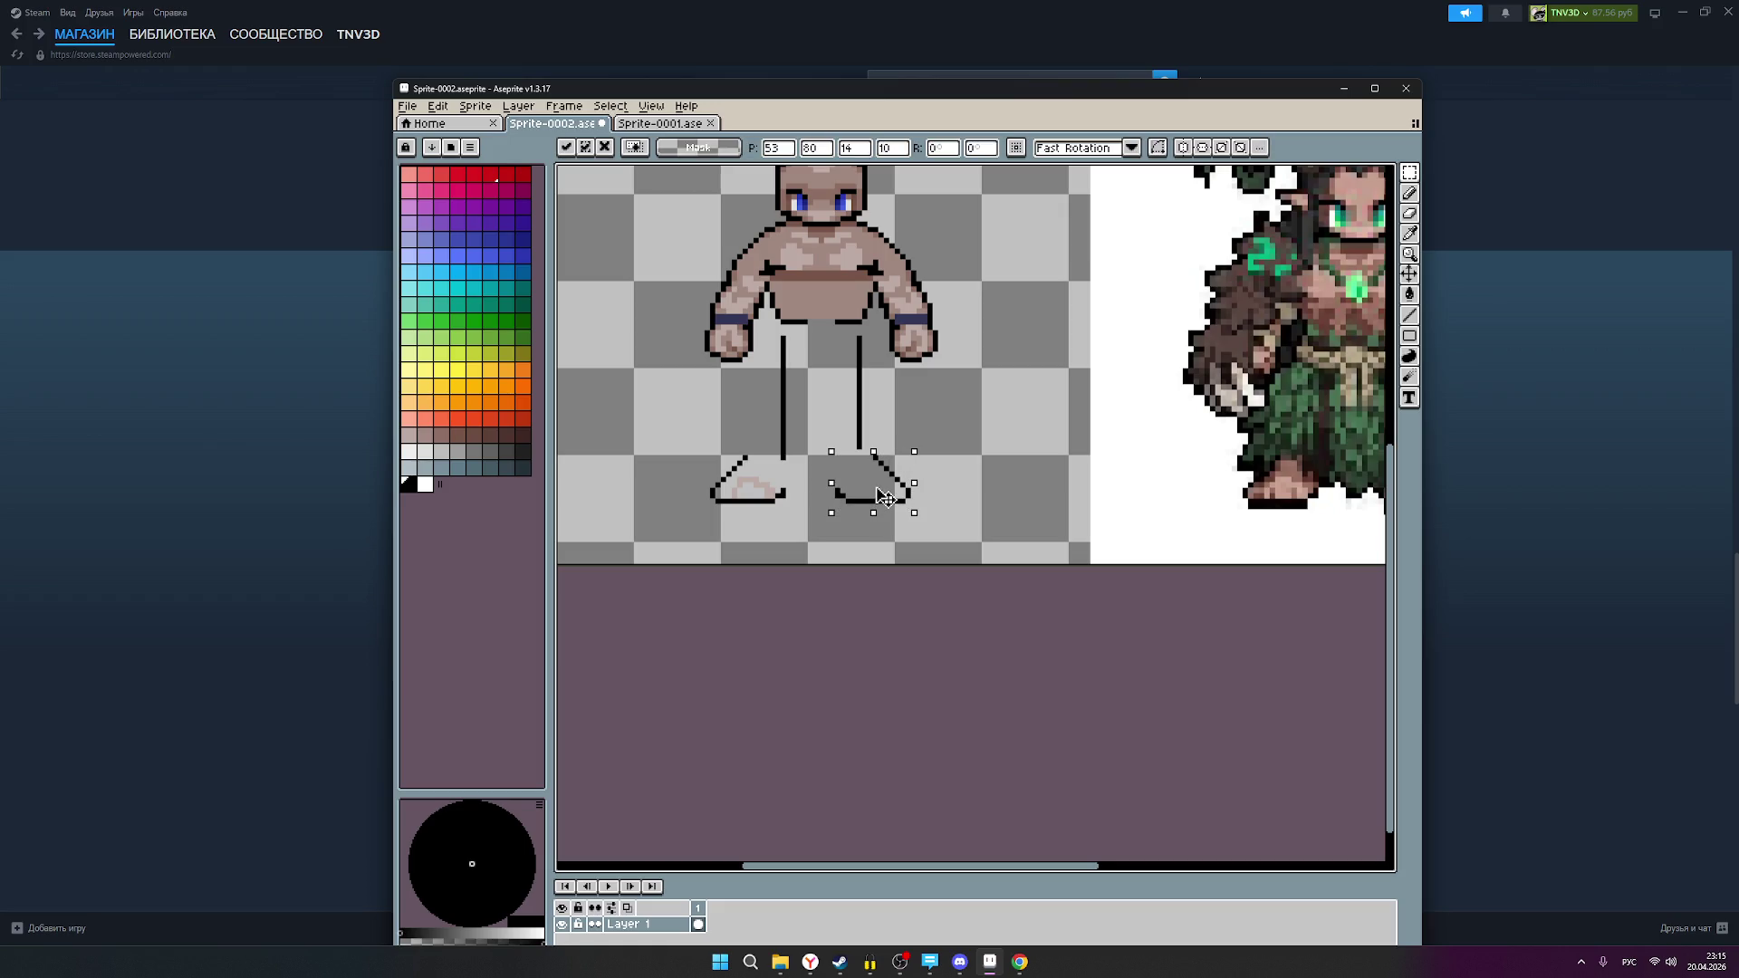
{"action": "left_click_drag", "start_coordinate": [885, 498], "coordinate": [905, 499]}
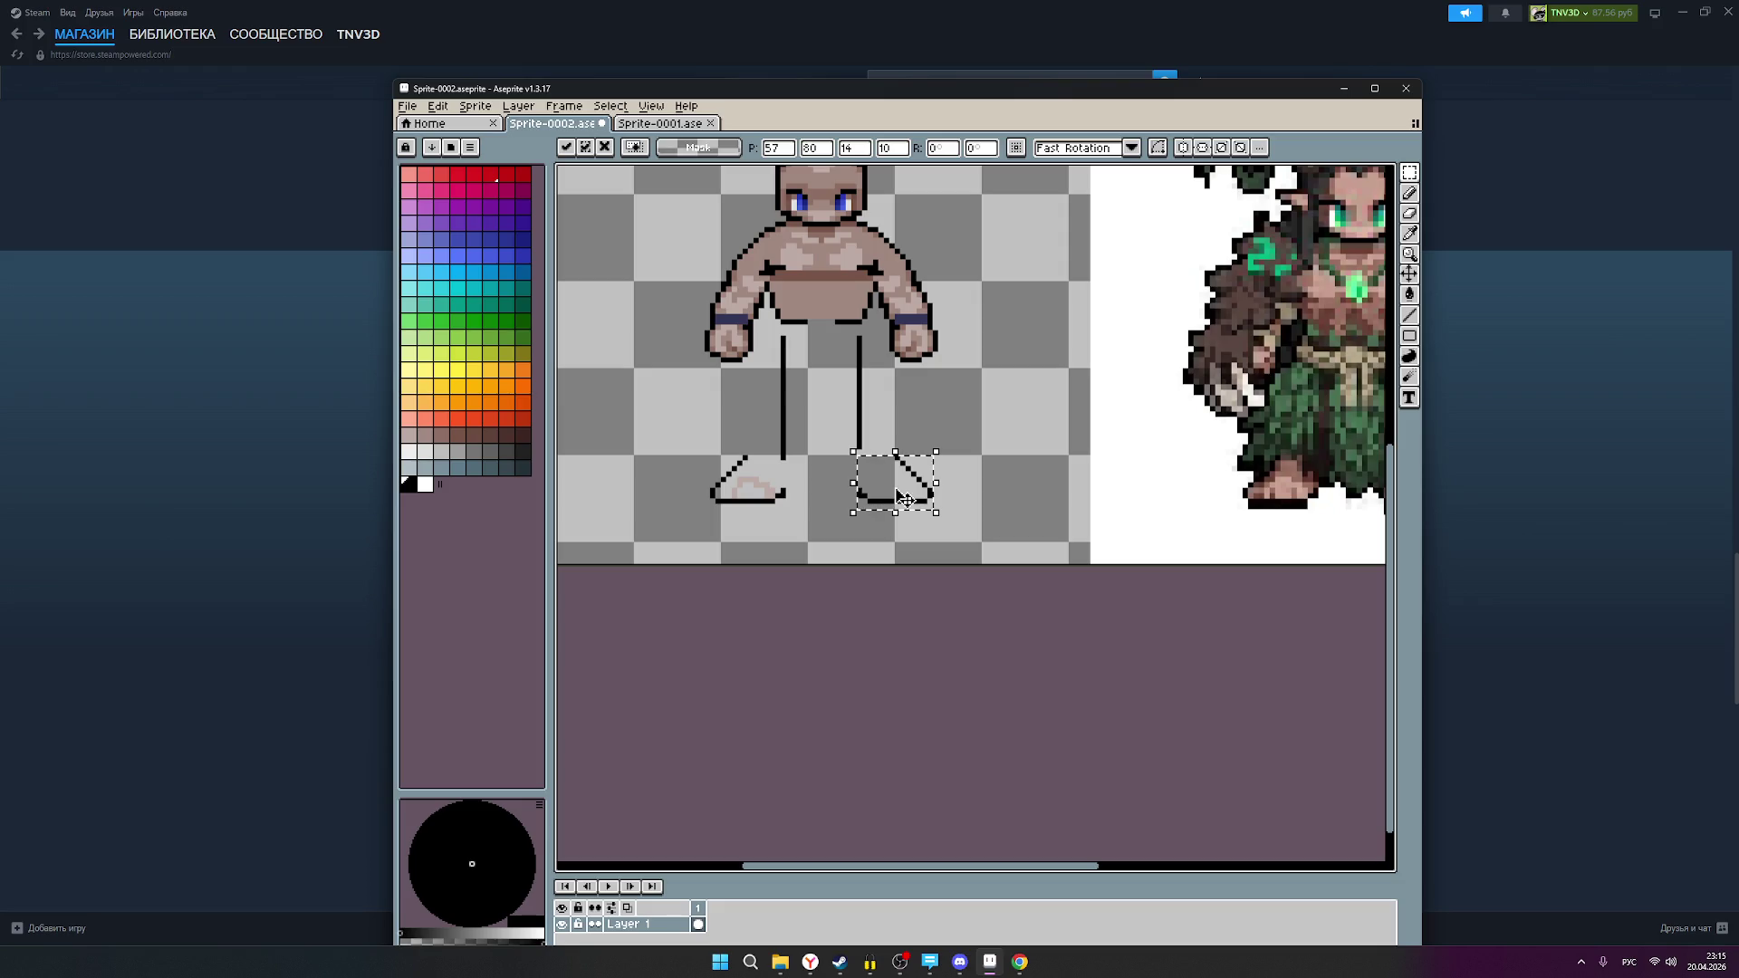
{"action": "left_click", "coordinate": [978, 425]}
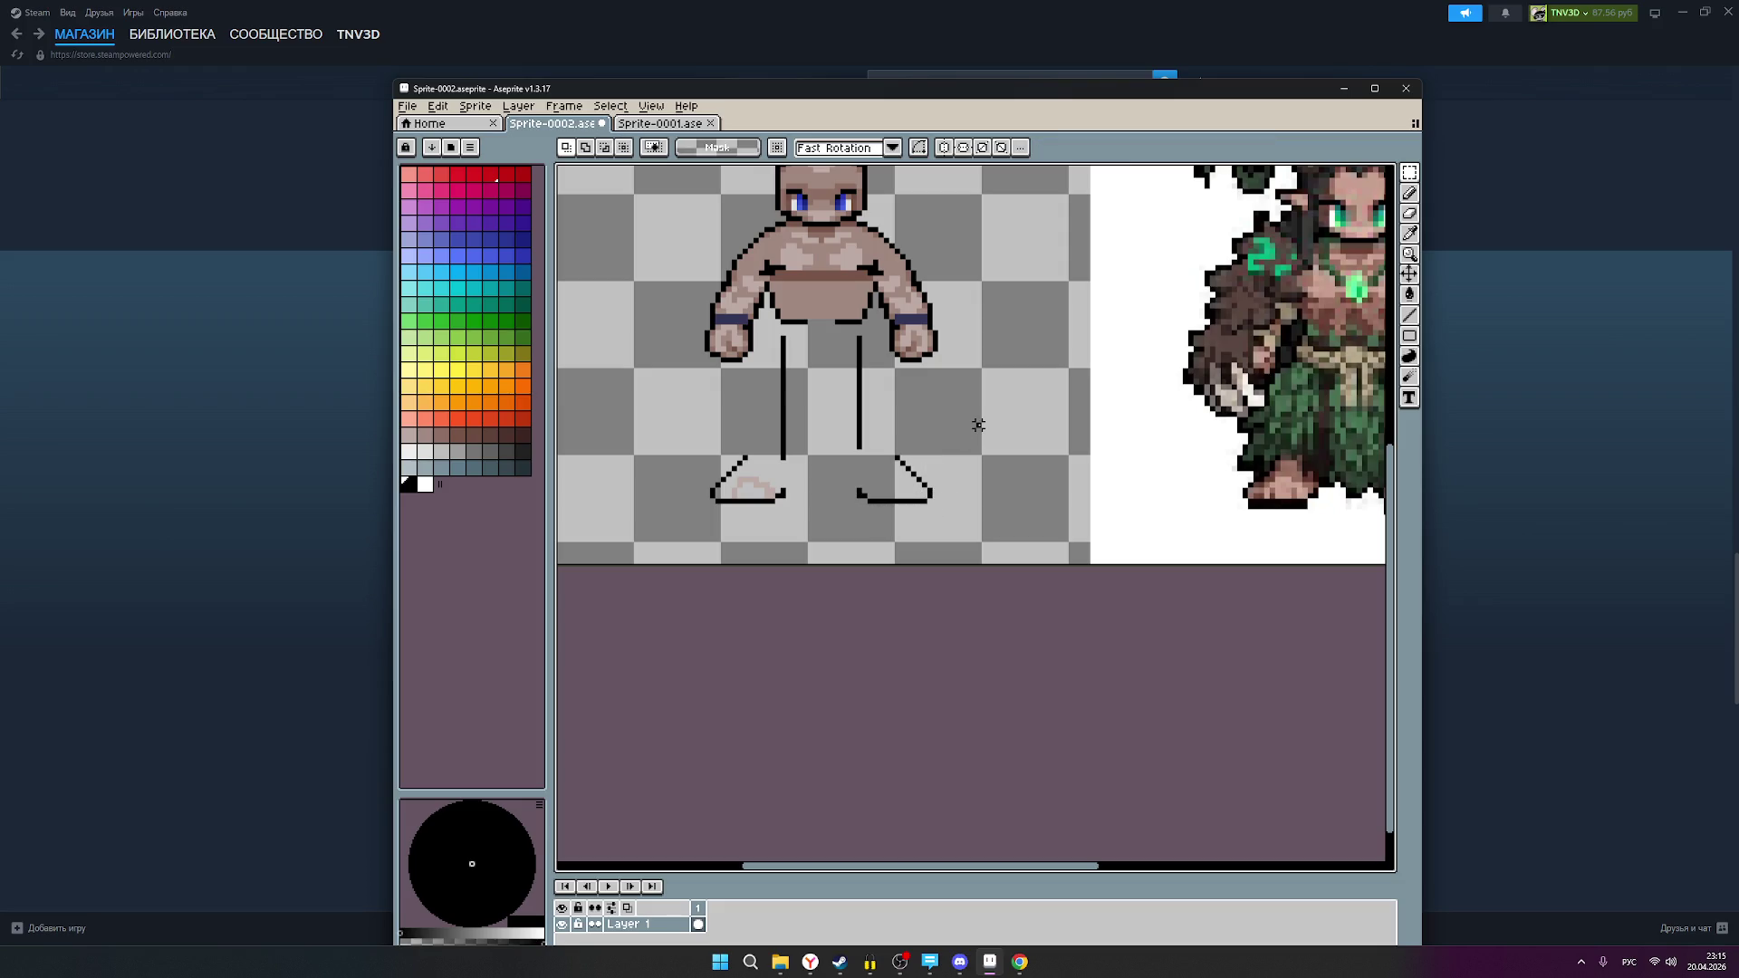
Step: Erase both vertical leg lines and turn mirrored drawing back on
{"action": "scroll", "coordinate": [978, 425], "scroll_direction": "down", "scroll_amount": 1}
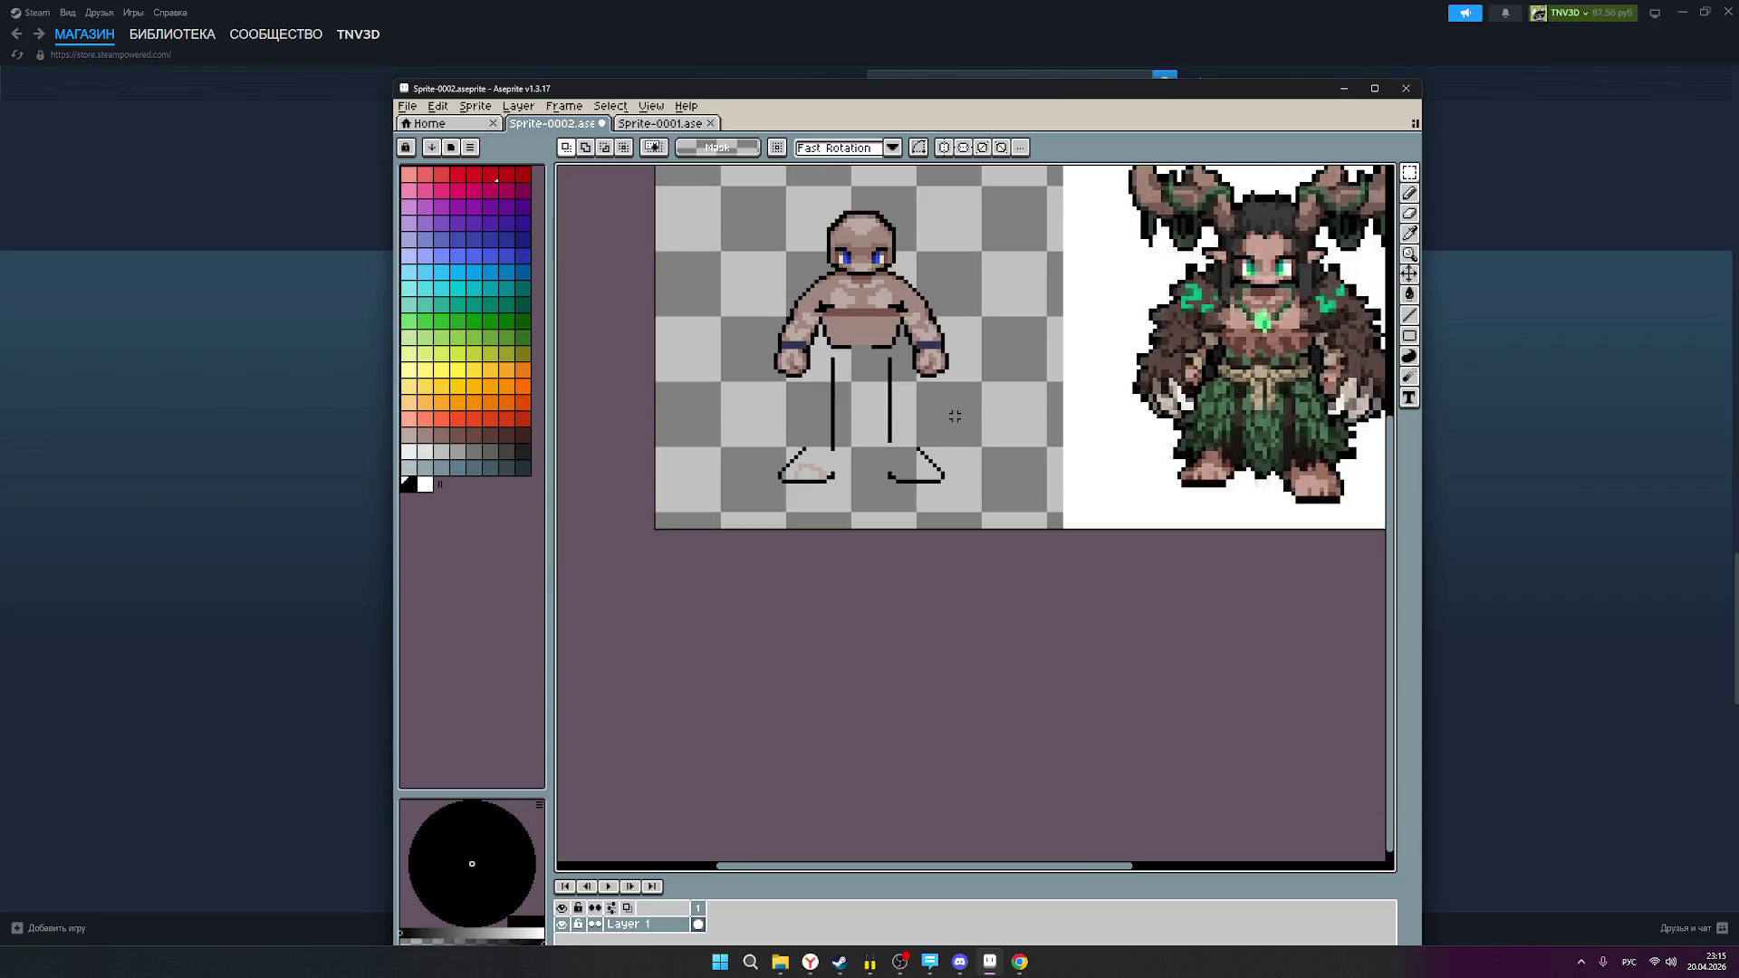
{"action": "key", "text": "b"}
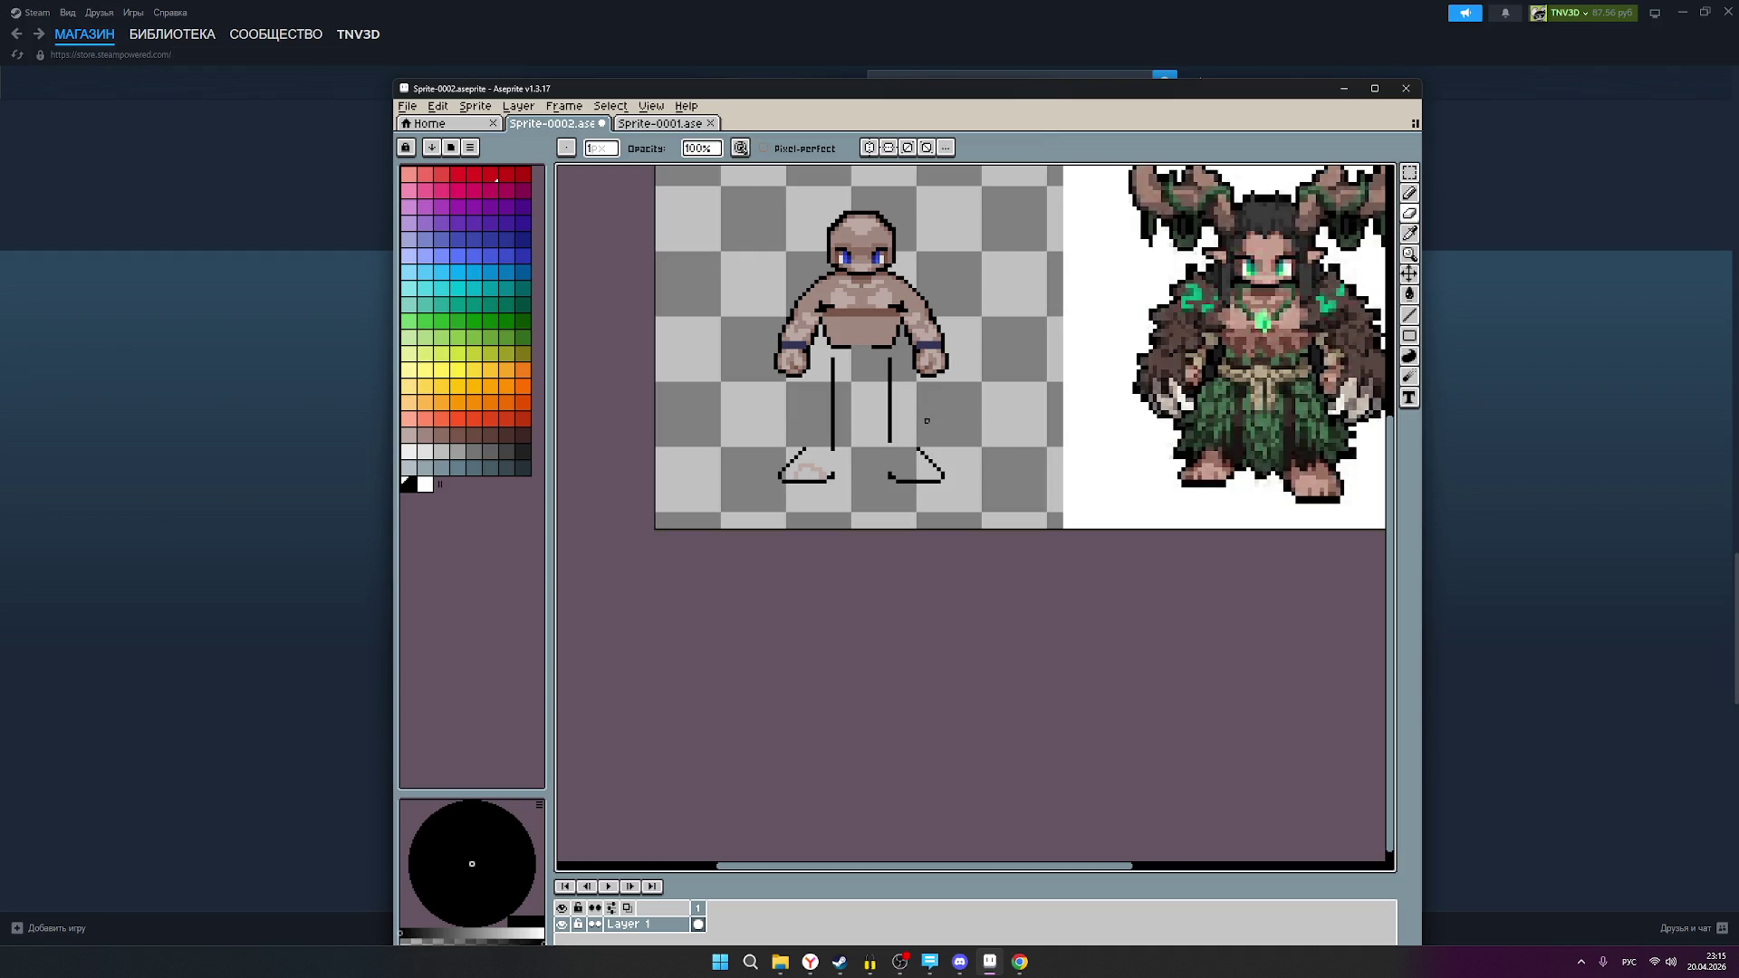
{"action": "left_click_drag", "start_coordinate": [893, 446], "coordinate": [890, 421]}
{"action": "mouse_move", "coordinate": [889, 358]}
{"action": "left_mouse_down"}
{"action": "mouse_move", "coordinate": [889, 426]}
{"action": "mouse_move", "coordinate": [833, 435]}
{"action": "left_mouse_up"}
{"action": "mouse_move", "coordinate": [829, 363]}
{"action": "left_mouse_down"}
{"action": "mouse_move", "coordinate": [832, 435]}
{"action": "mouse_move", "coordinate": [832, 387]}
{"action": "left_mouse_up"}
{"action": "left_click", "coordinate": [868, 147]}
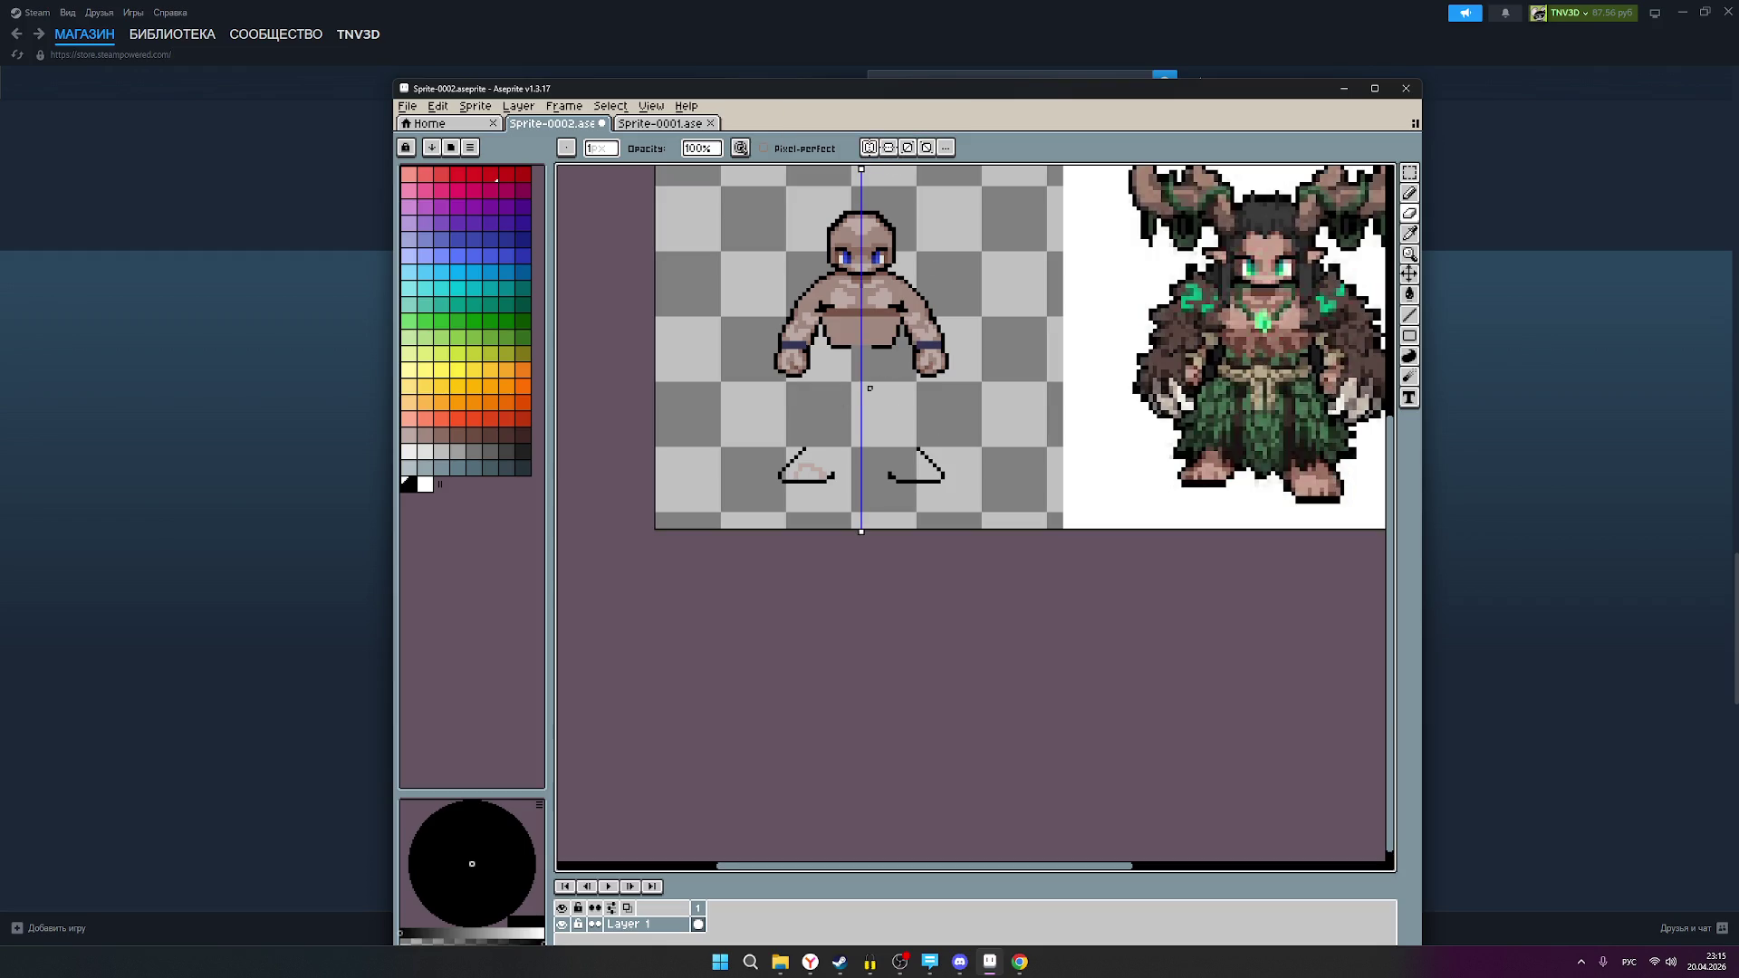
Step: Paint light pink skin pixels into both feet with the pencil
{"action": "scroll", "coordinate": [869, 387], "scroll_direction": "up", "scroll_amount": 1}
{"action": "key", "text": "b"}
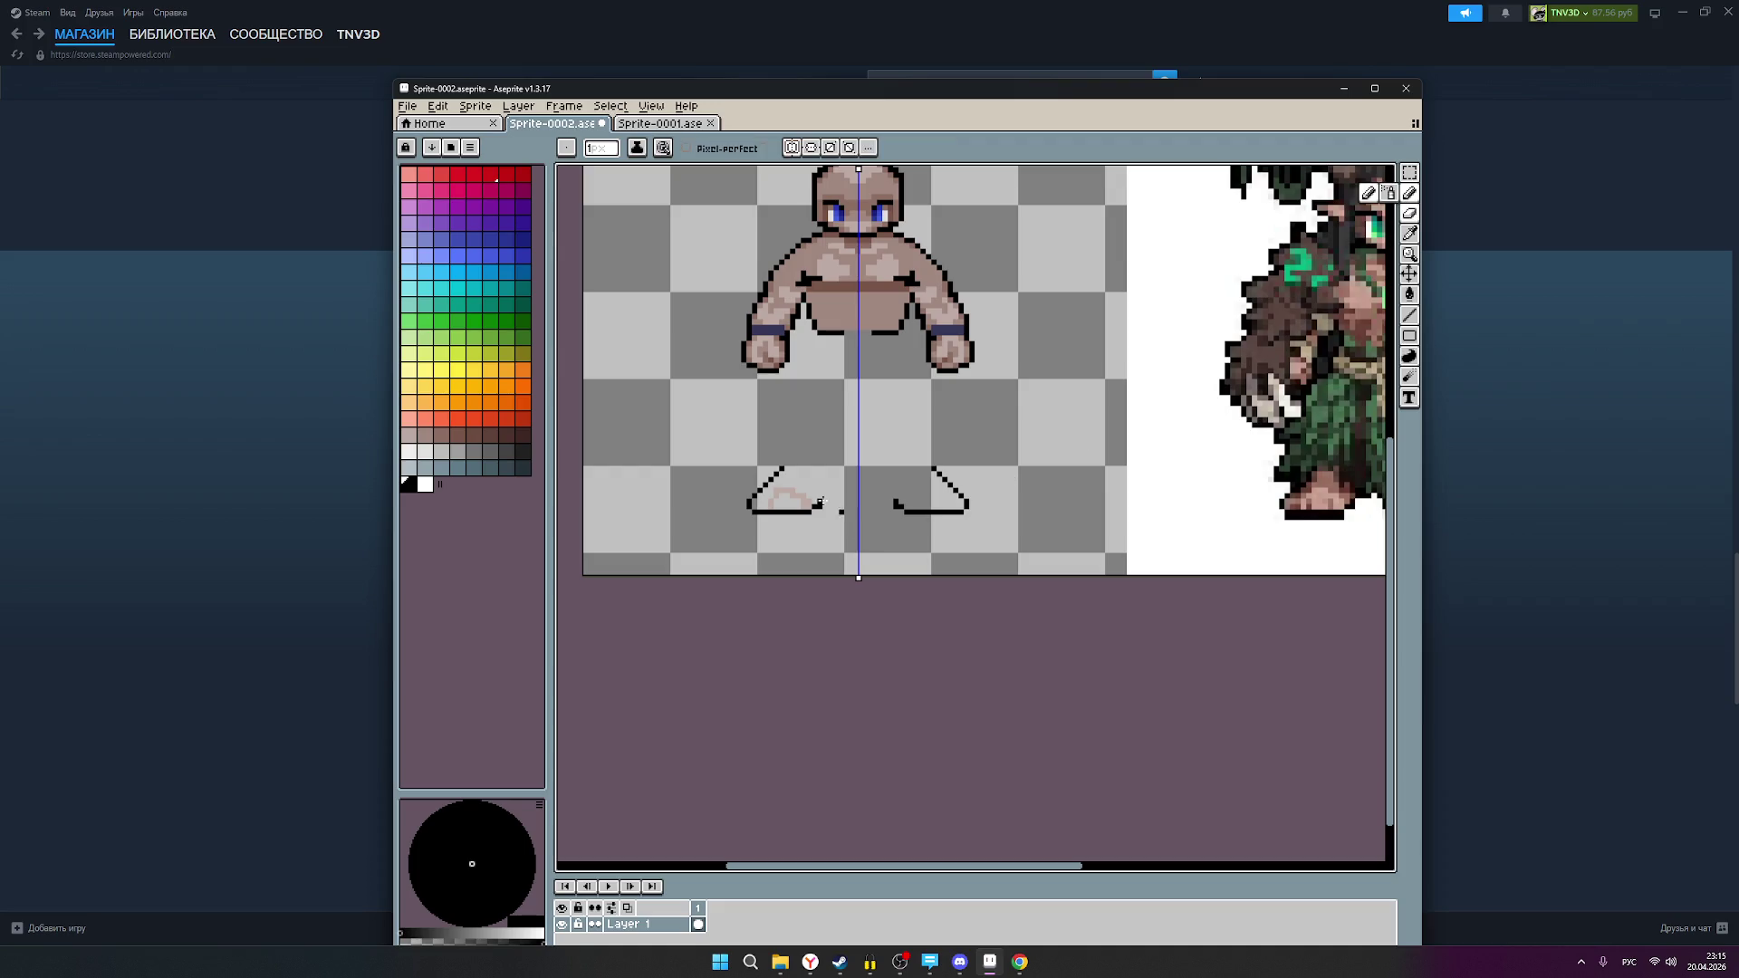
{"action": "scroll", "coordinate": [820, 503], "scroll_direction": "up", "scroll_amount": 1}
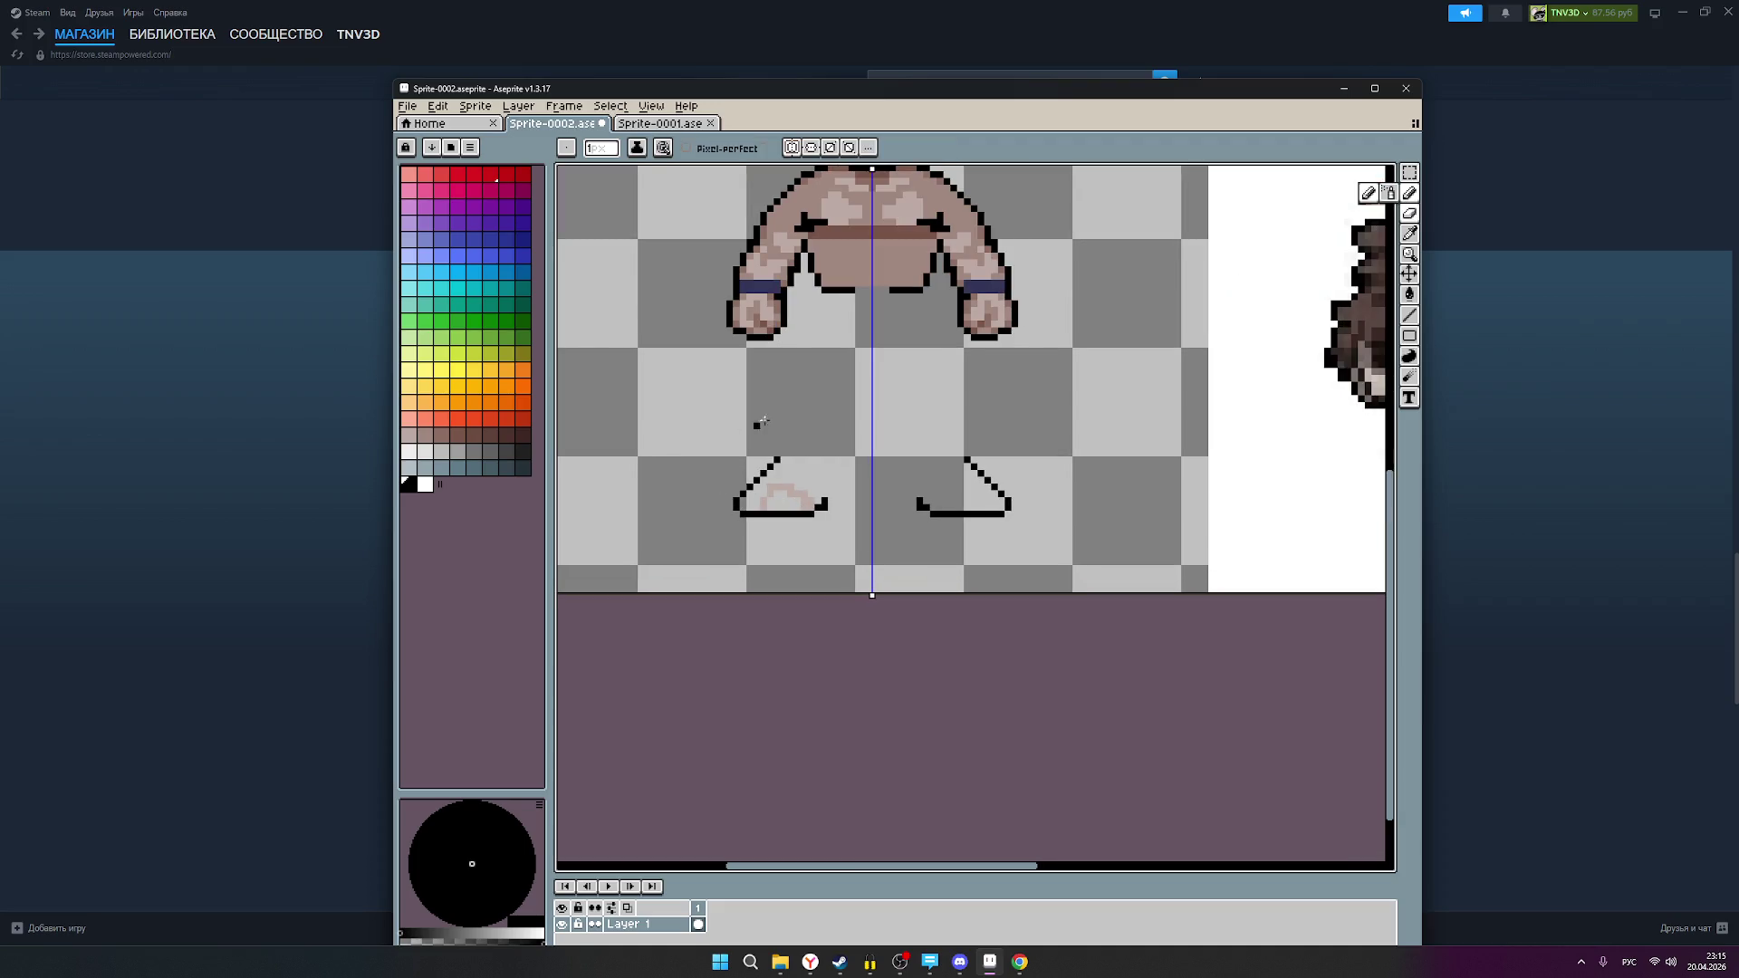
{"action": "left_click", "coordinate": [409, 435]}
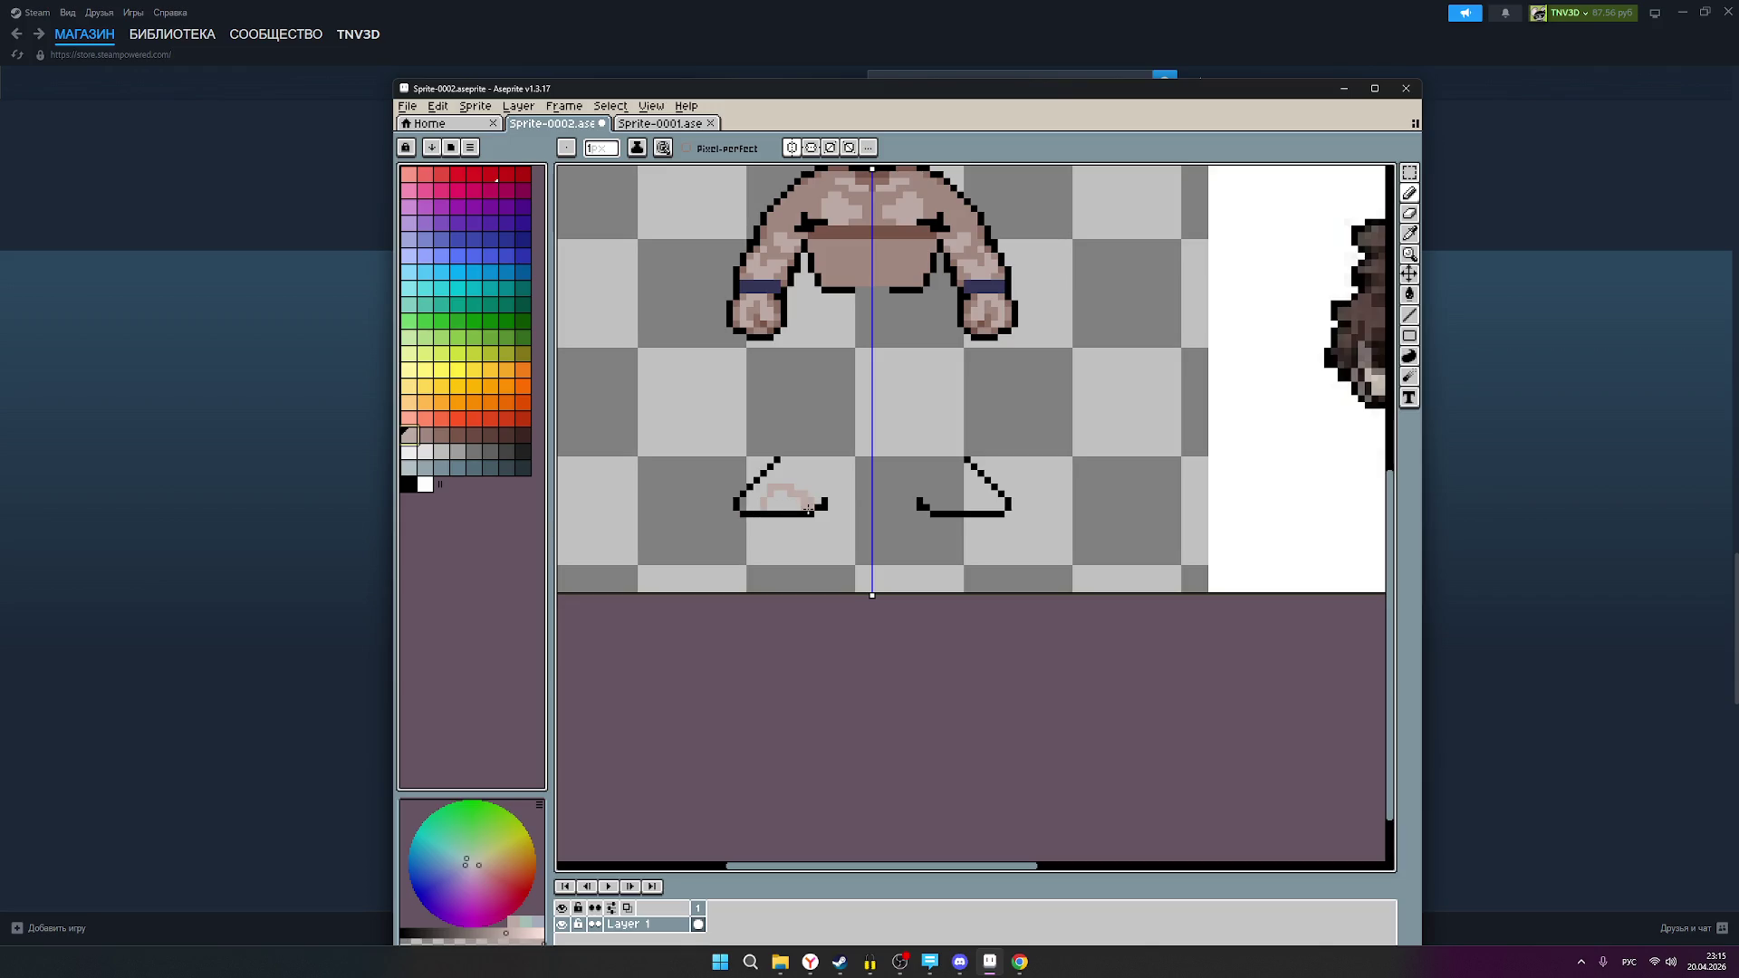
{"action": "left_click", "coordinate": [809, 507]}
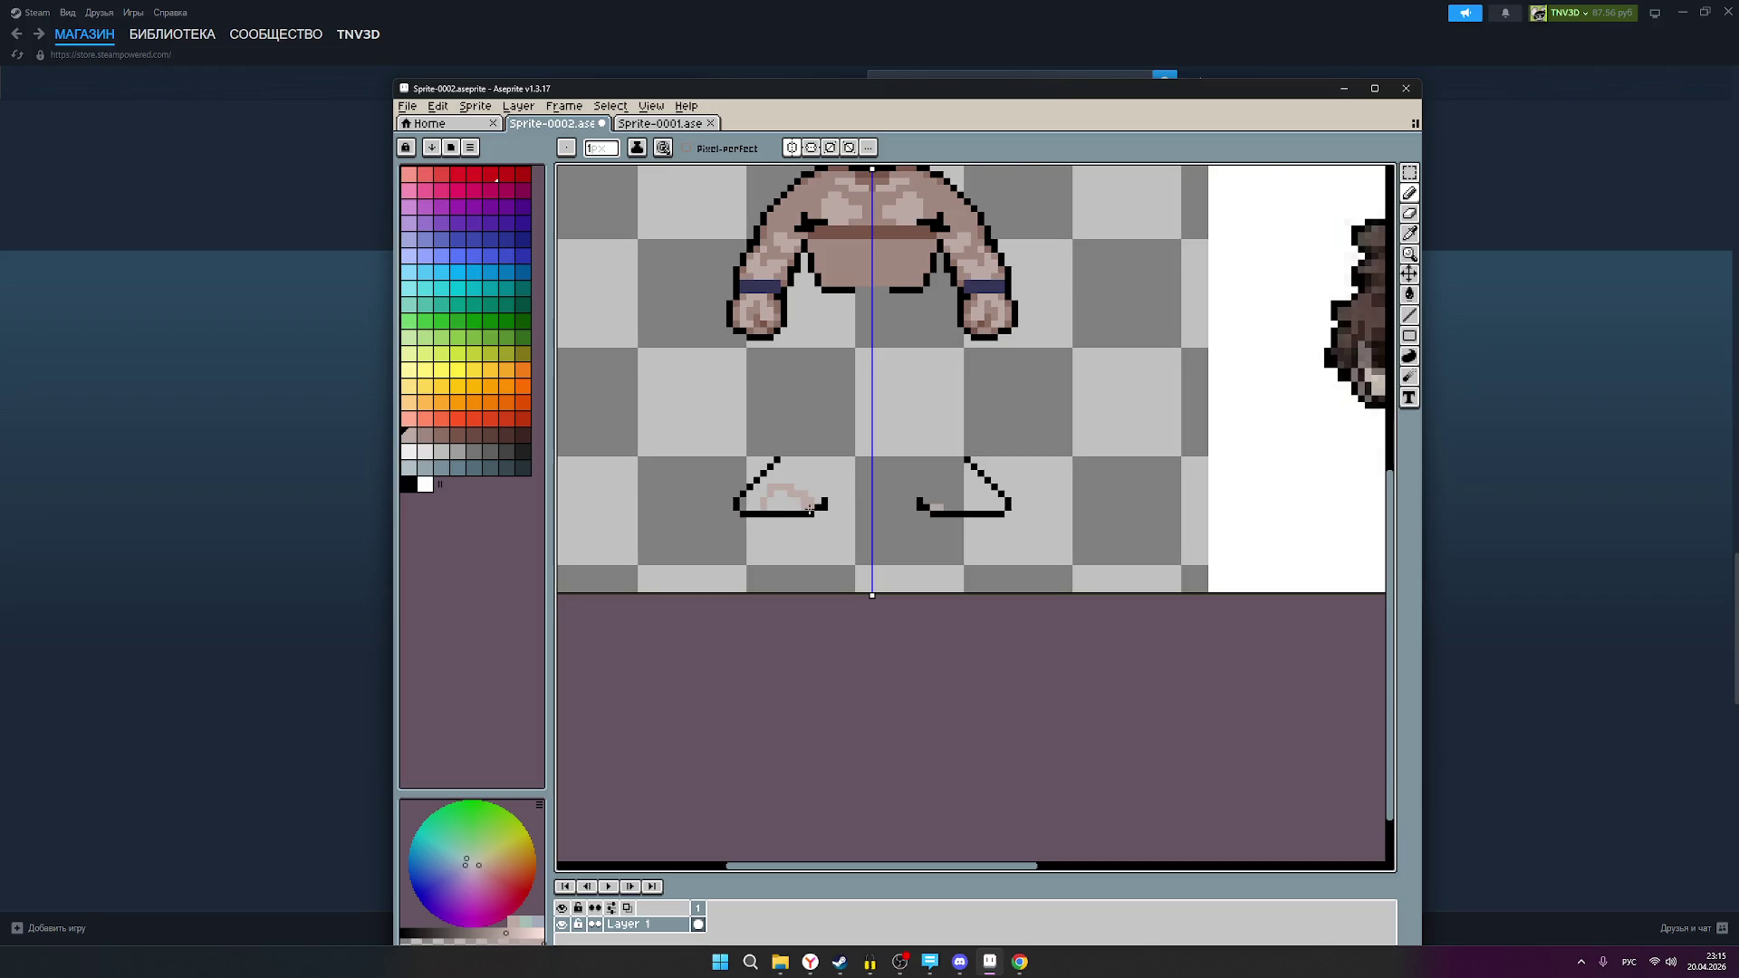
{"action": "scroll", "coordinate": [813, 508], "scroll_direction": "up", "scroll_amount": 1}
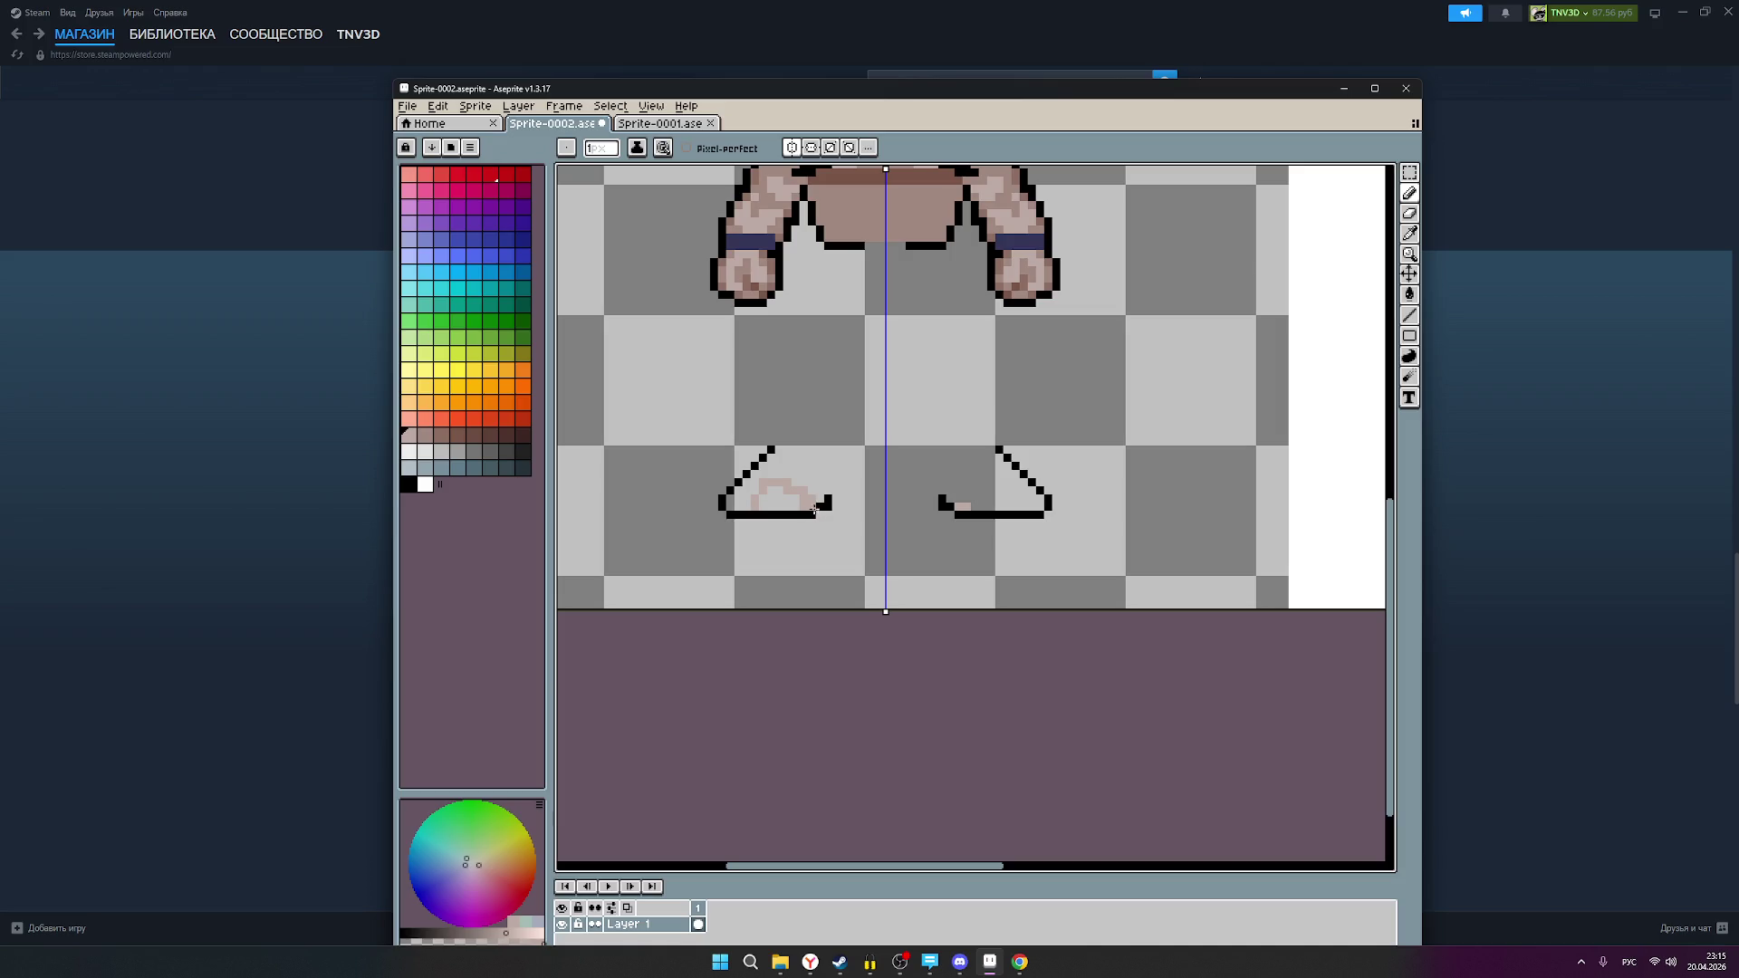
{"action": "left_click", "coordinate": [807, 500]}
{"action": "left_click_drag", "start_coordinate": [804, 491], "coordinate": [762, 485]}
Step: Shade the feet with dusty pink, then pick a slightly different pink shade
{"action": "scroll", "coordinate": [1072, 433], "scroll_direction": "down", "scroll_amount": 1}
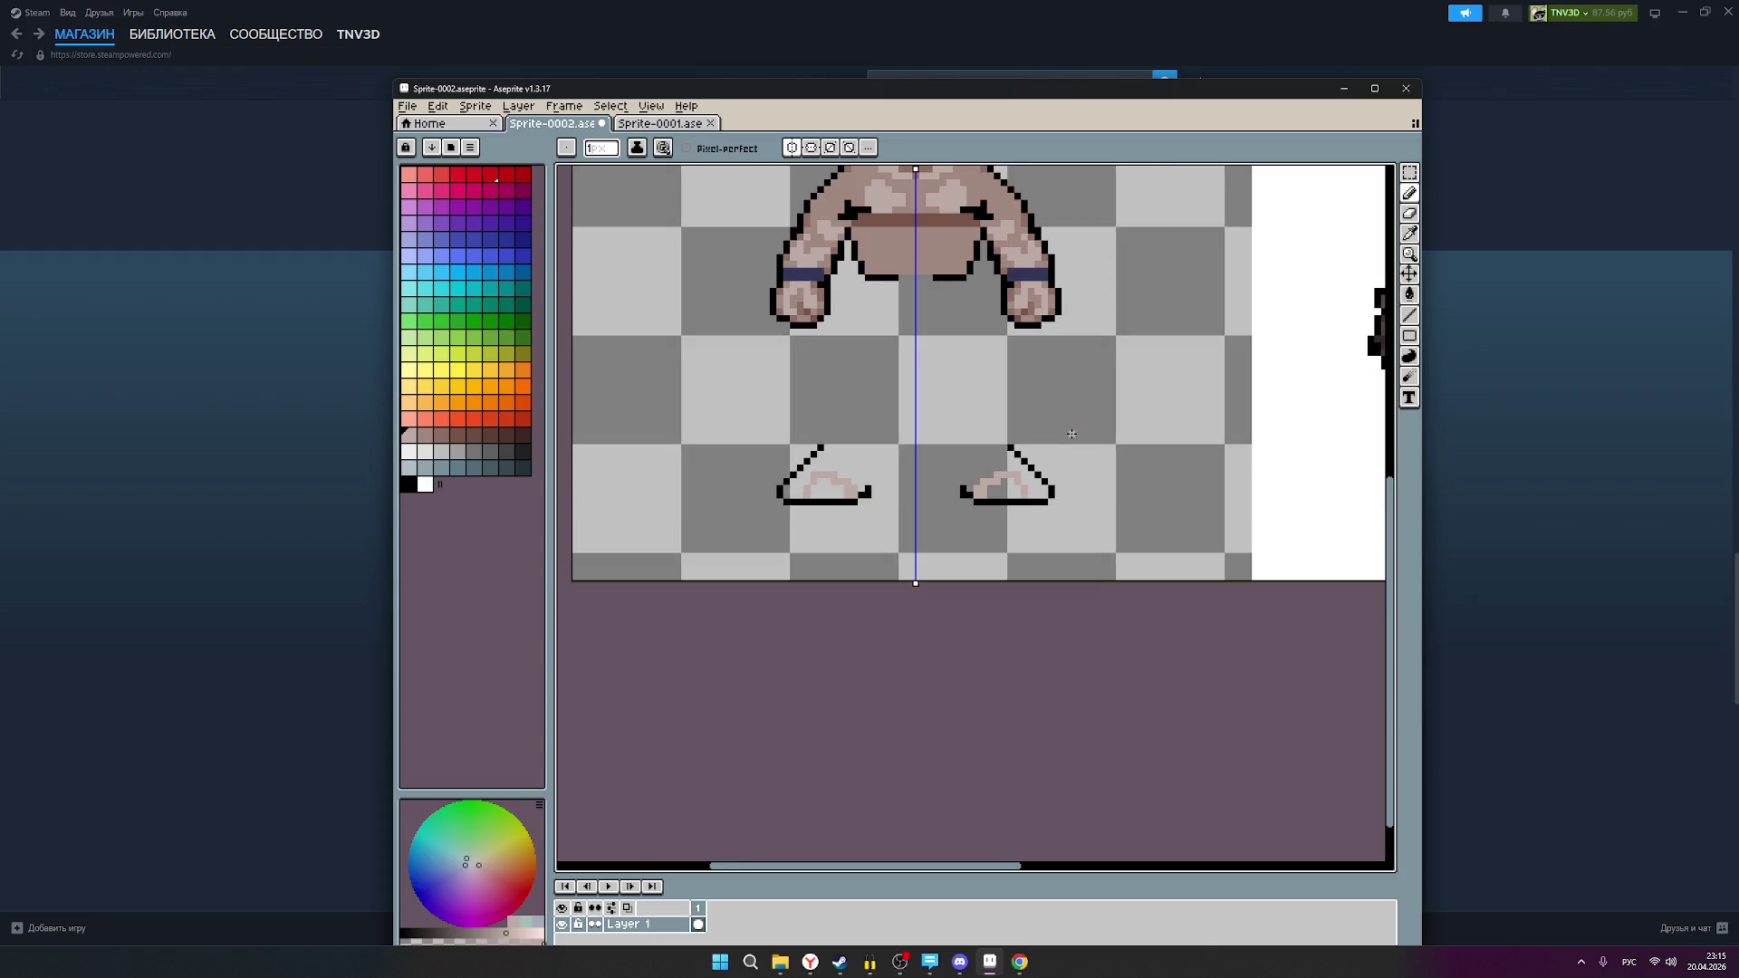
{"action": "scroll", "coordinate": [1071, 433], "scroll_direction": "down", "scroll_amount": 3}
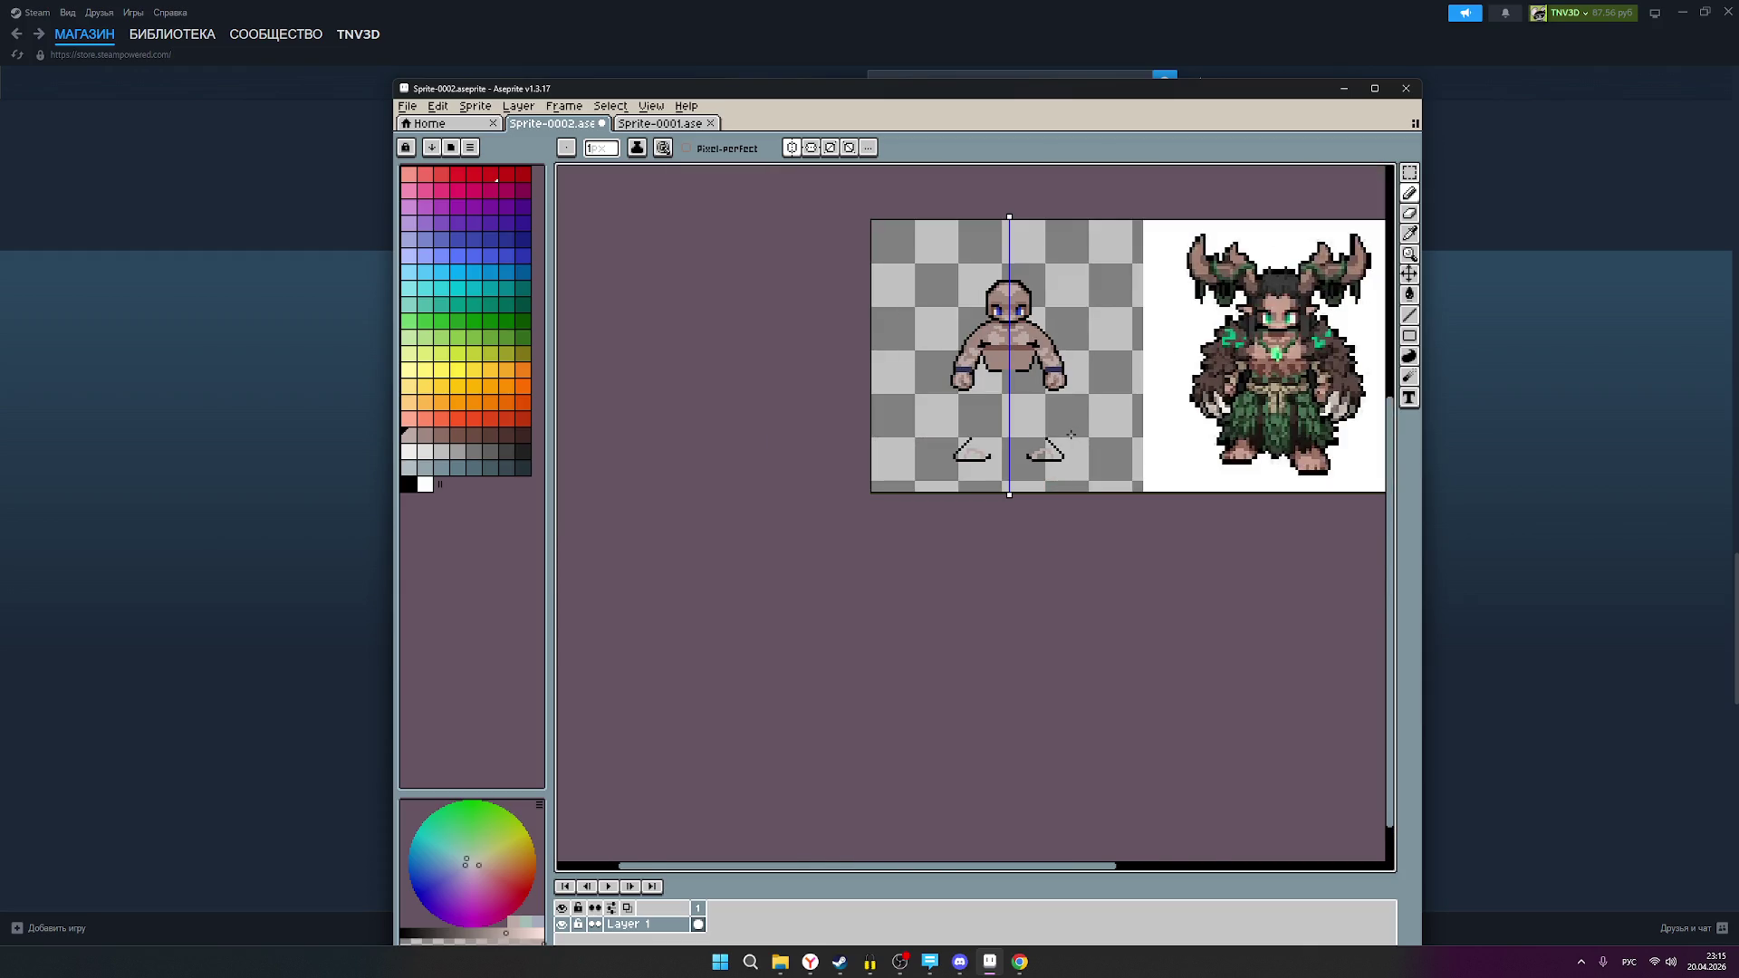
{"action": "left_click_drag", "start_coordinate": [1061, 541], "coordinate": [955, 574]}
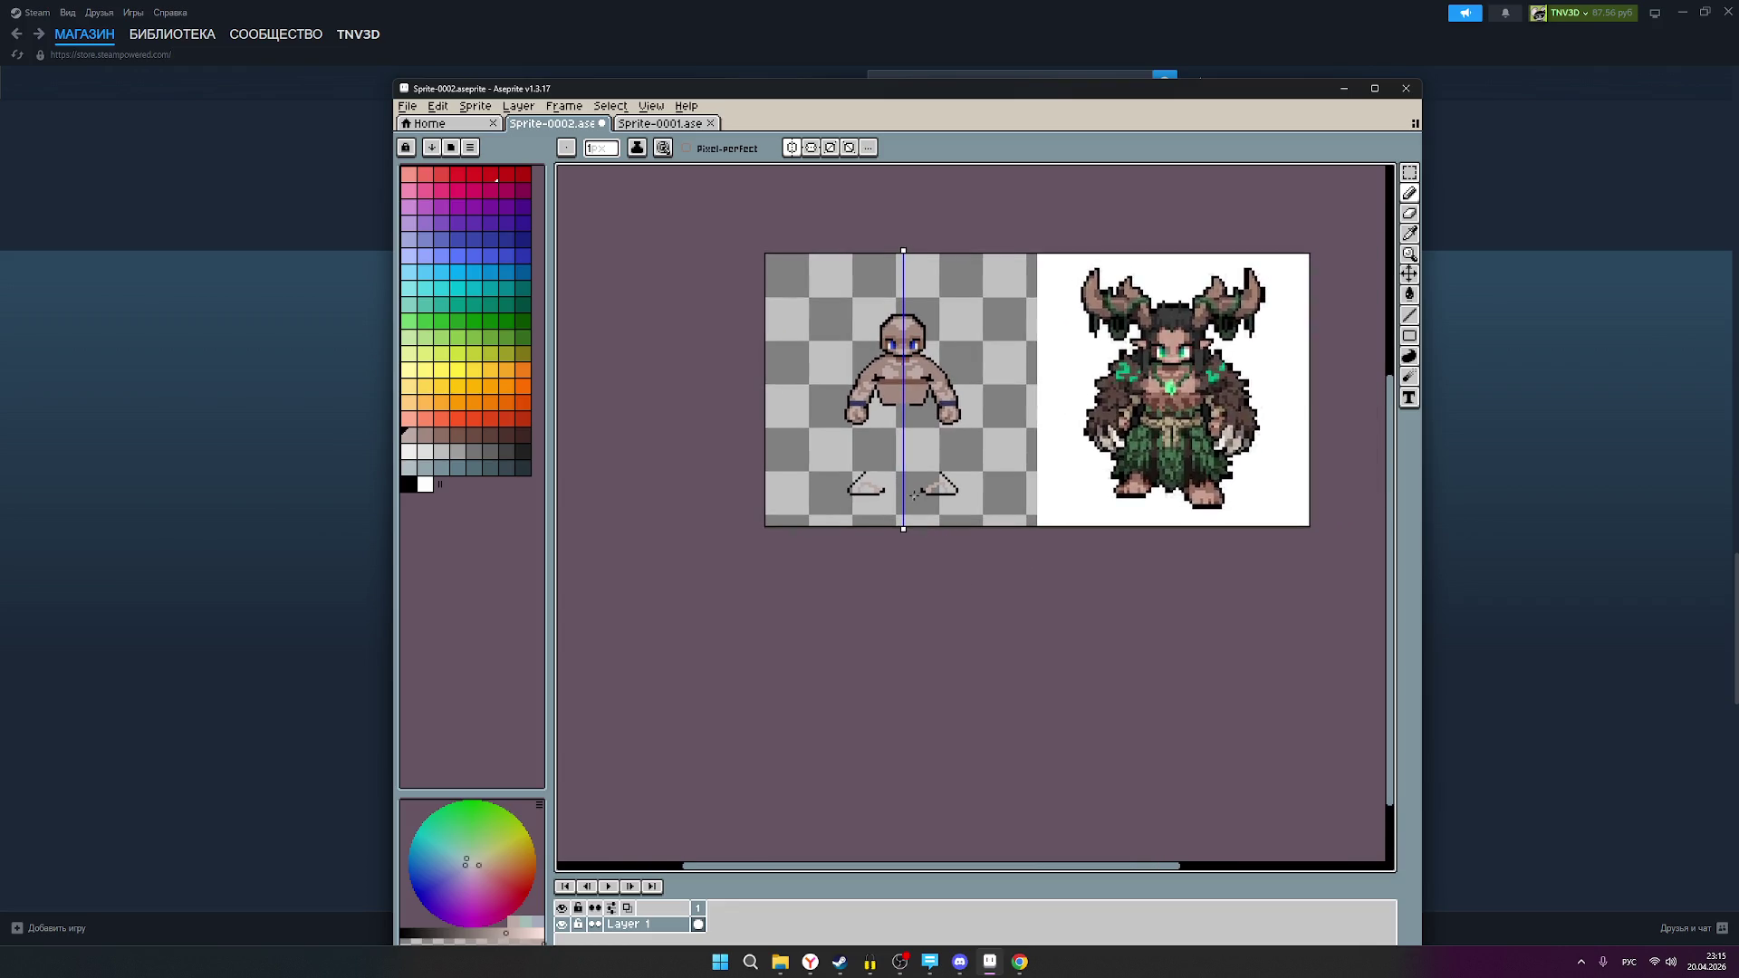
{"action": "scroll", "coordinate": [979, 482], "scroll_direction": "up", "scroll_amount": 1}
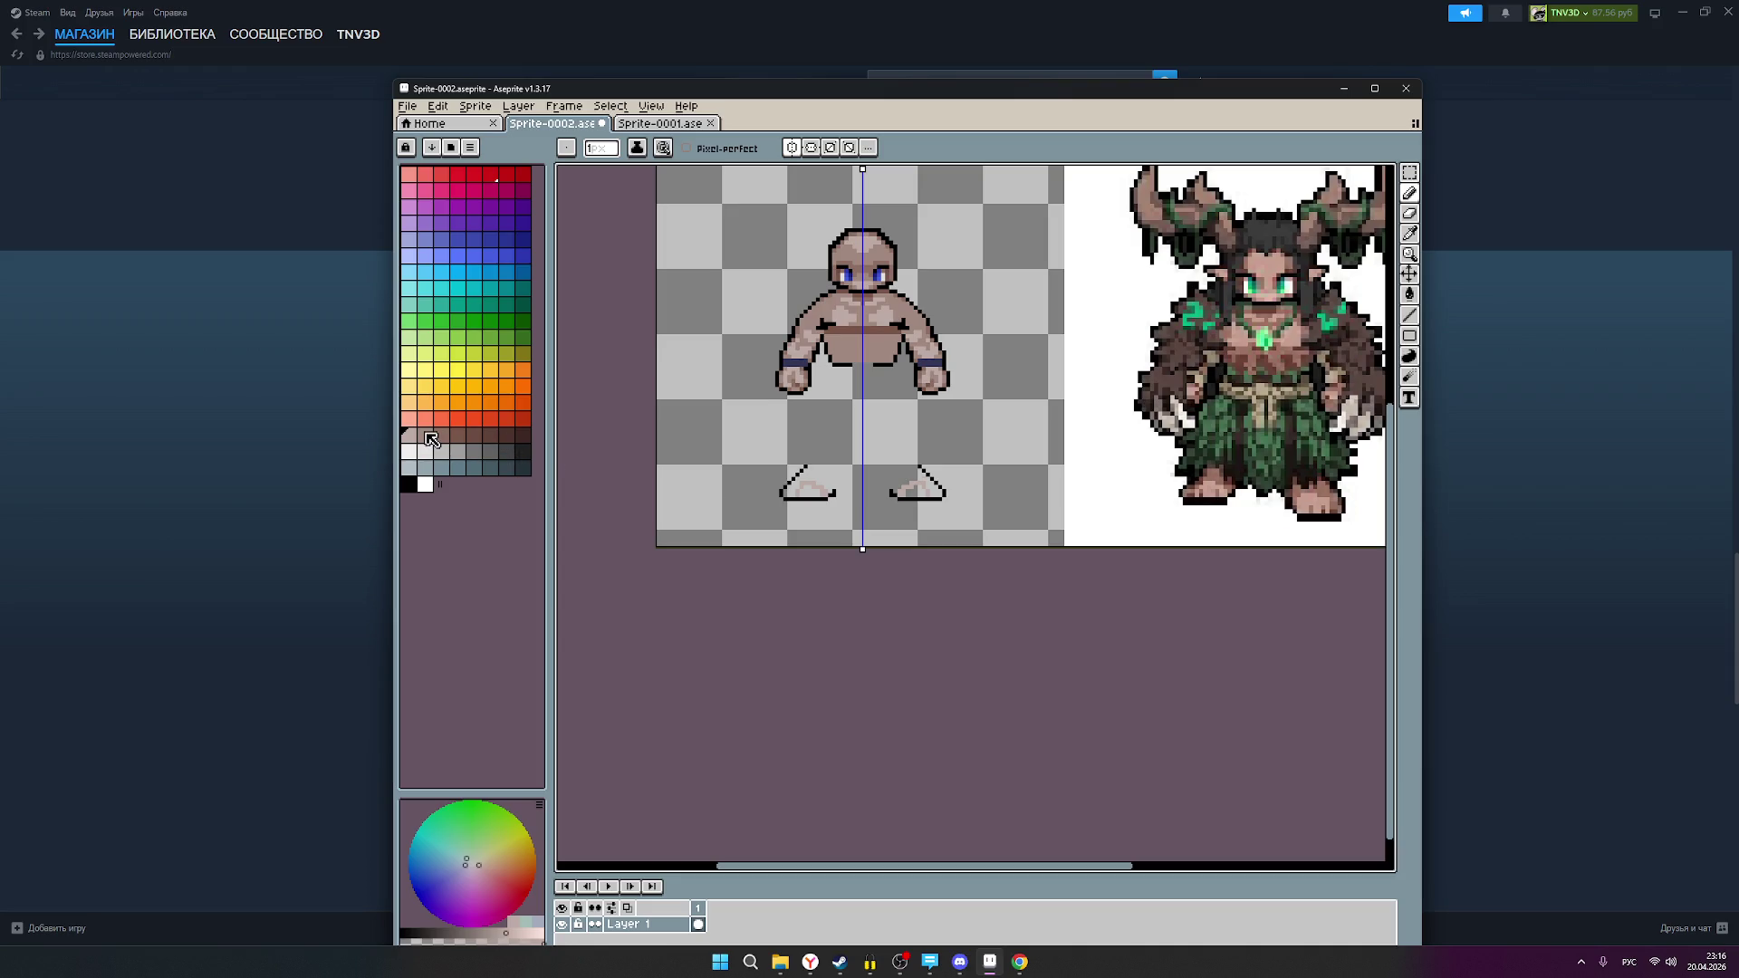
{"action": "left_click", "coordinate": [431, 440]}
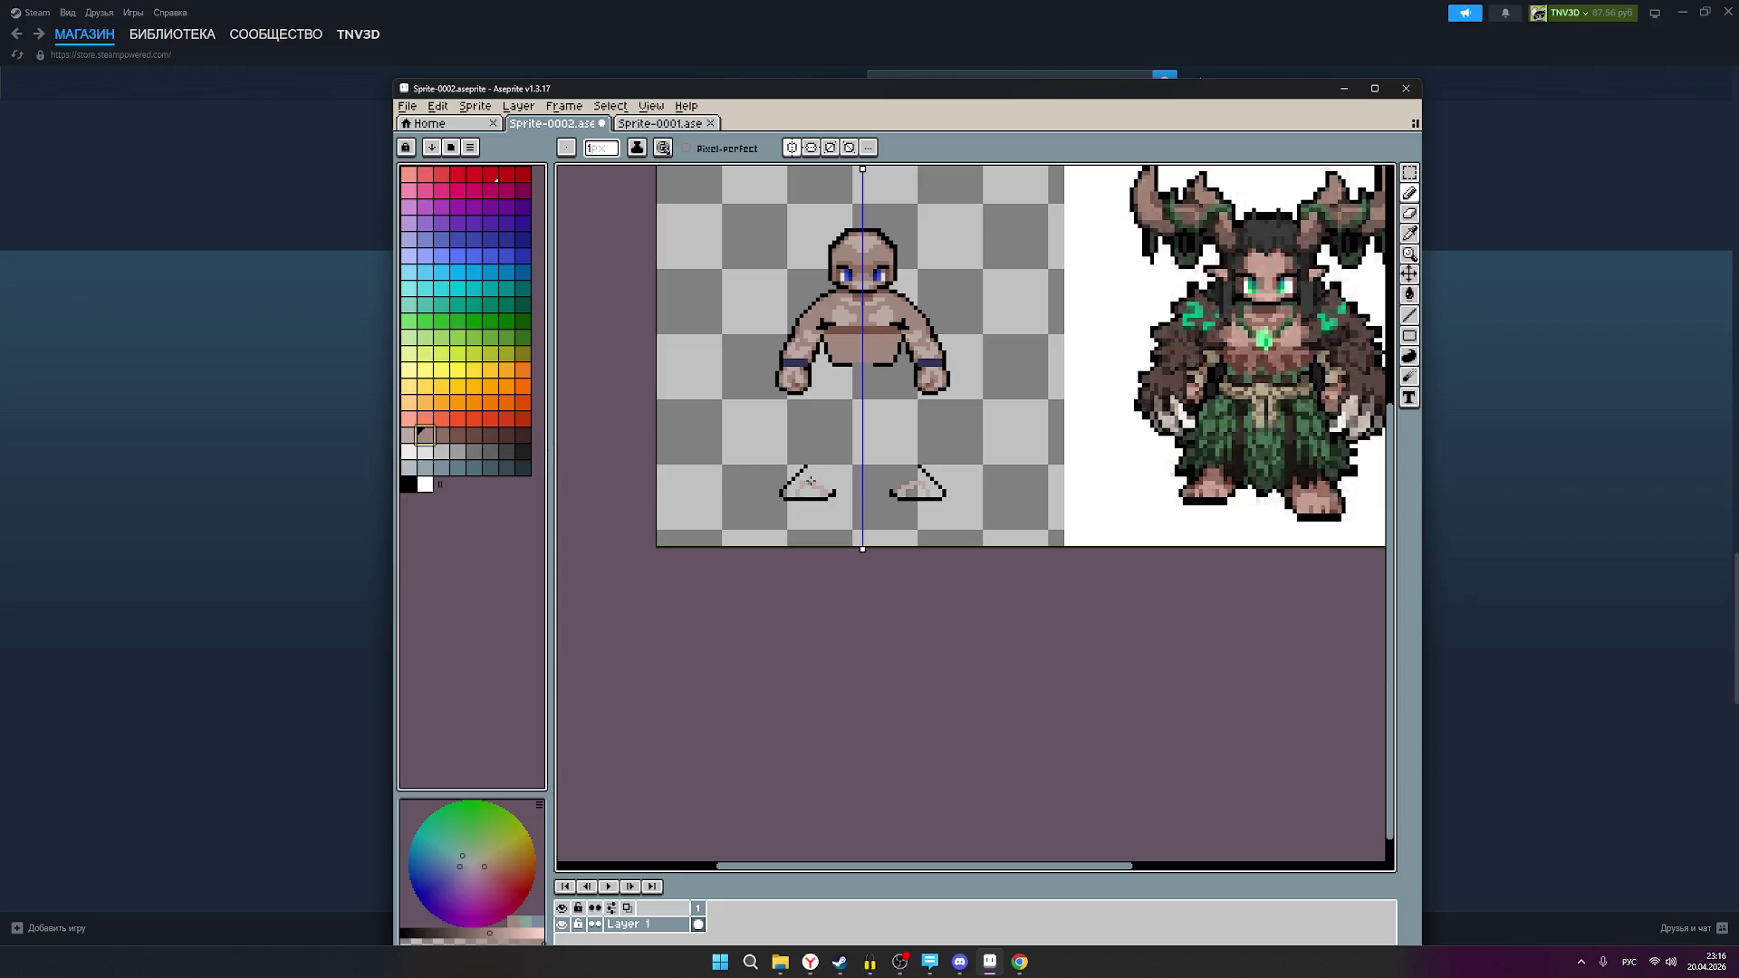
{"action": "scroll", "coordinate": [794, 487], "scroll_direction": "up", "scroll_amount": 1}
{"action": "scroll", "coordinate": [780, 491], "scroll_direction": "down", "scroll_amount": 1}
{"action": "scroll", "coordinate": [900, 493], "scroll_direction": "up", "scroll_amount": 4}
{"action": "mouse_move", "coordinate": [921, 486]}
{"action": "left_mouse_down"}
{"action": "mouse_move", "coordinate": [886, 424]}
{"action": "mouse_move", "coordinate": [789, 453]}
{"action": "left_mouse_up"}
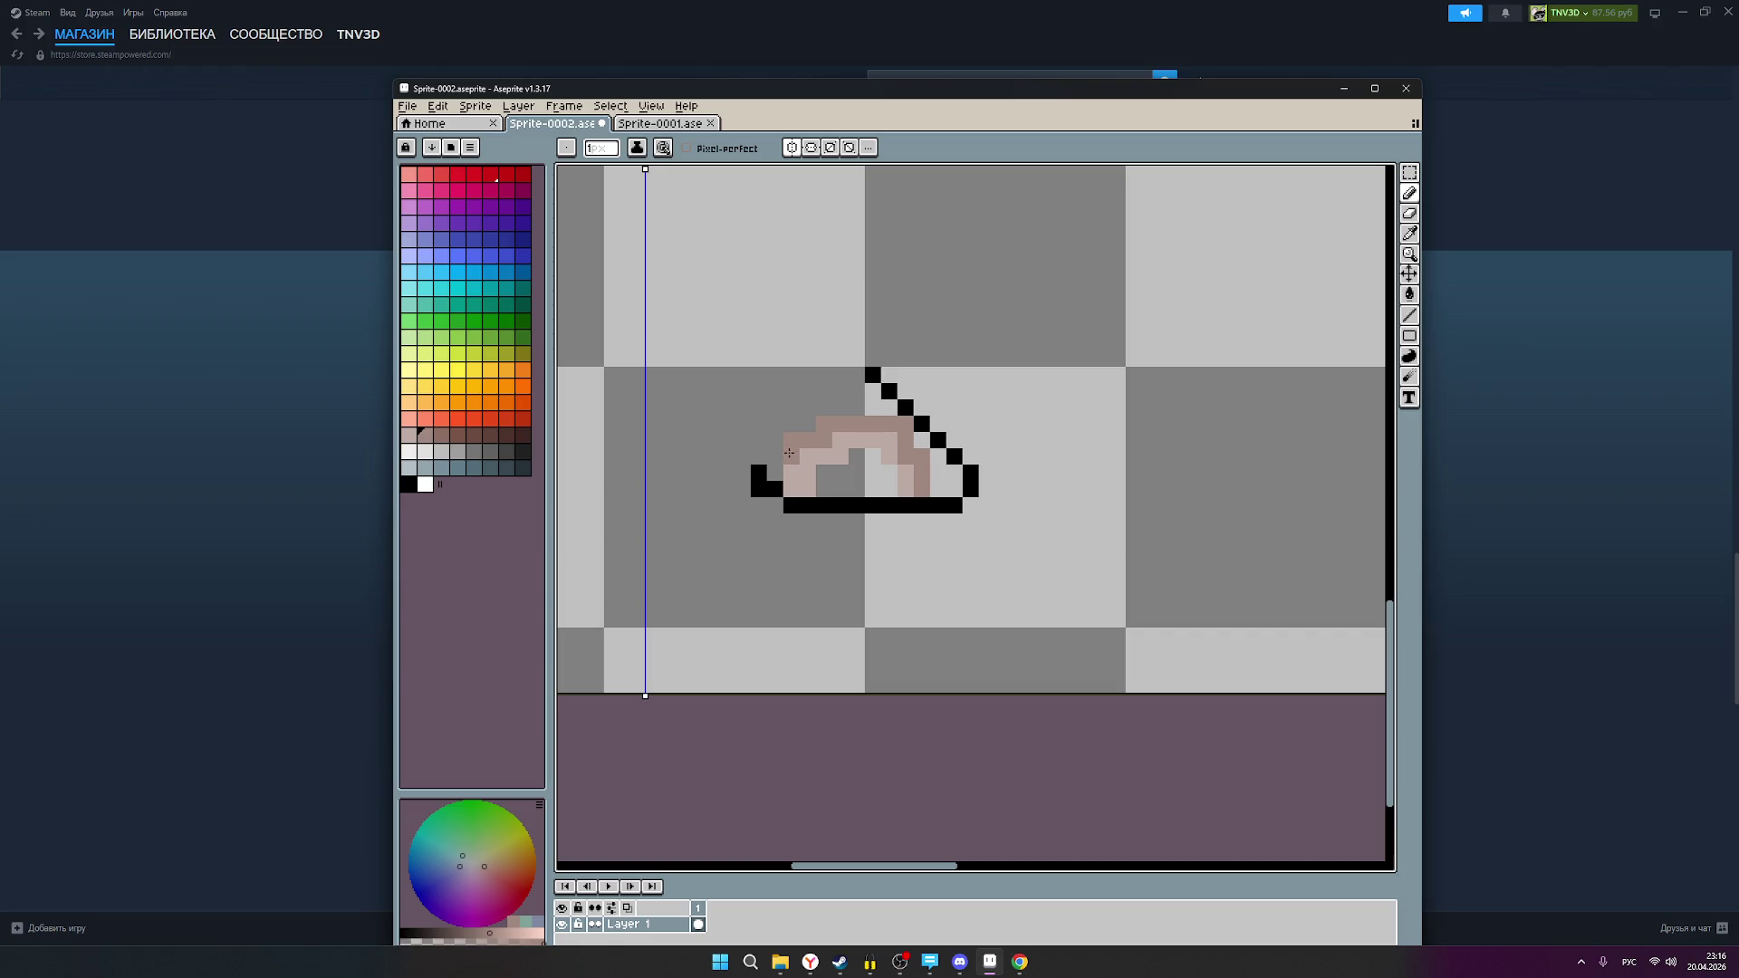
{"action": "scroll", "coordinate": [783, 454], "scroll_direction": "down", "scroll_amount": 2}
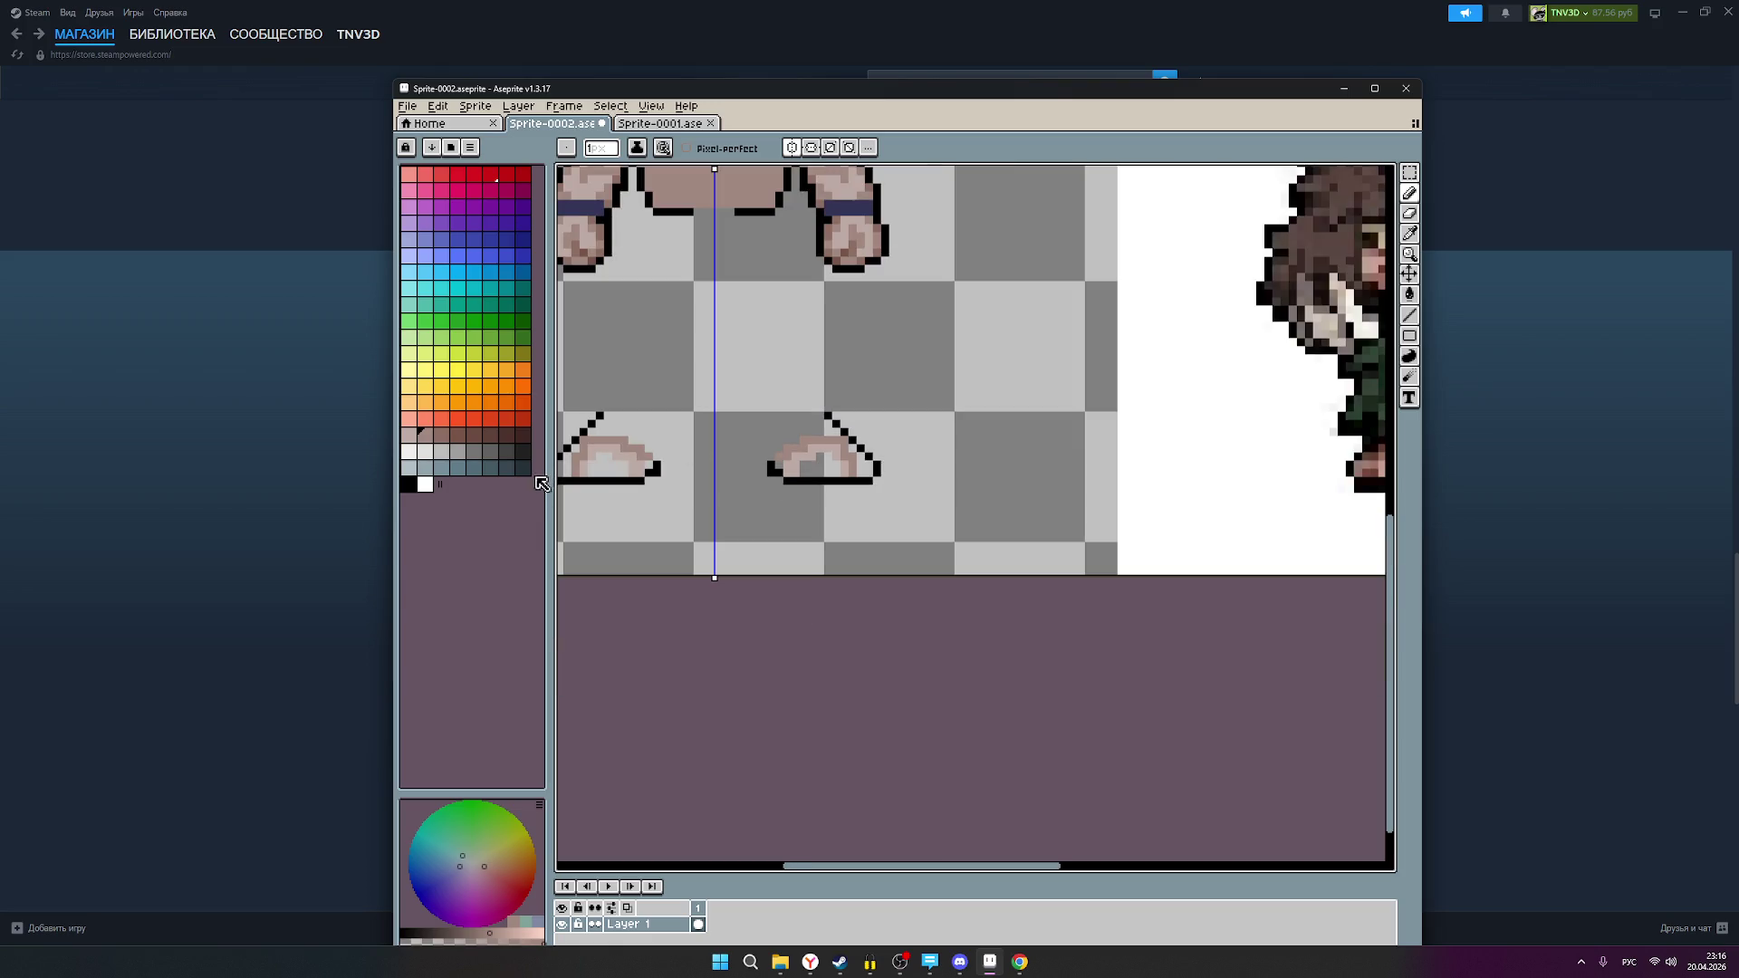
{"action": "left_click", "coordinate": [441, 435]}
{"action": "scroll", "coordinate": [776, 465], "scroll_direction": "up", "scroll_amount": 1}
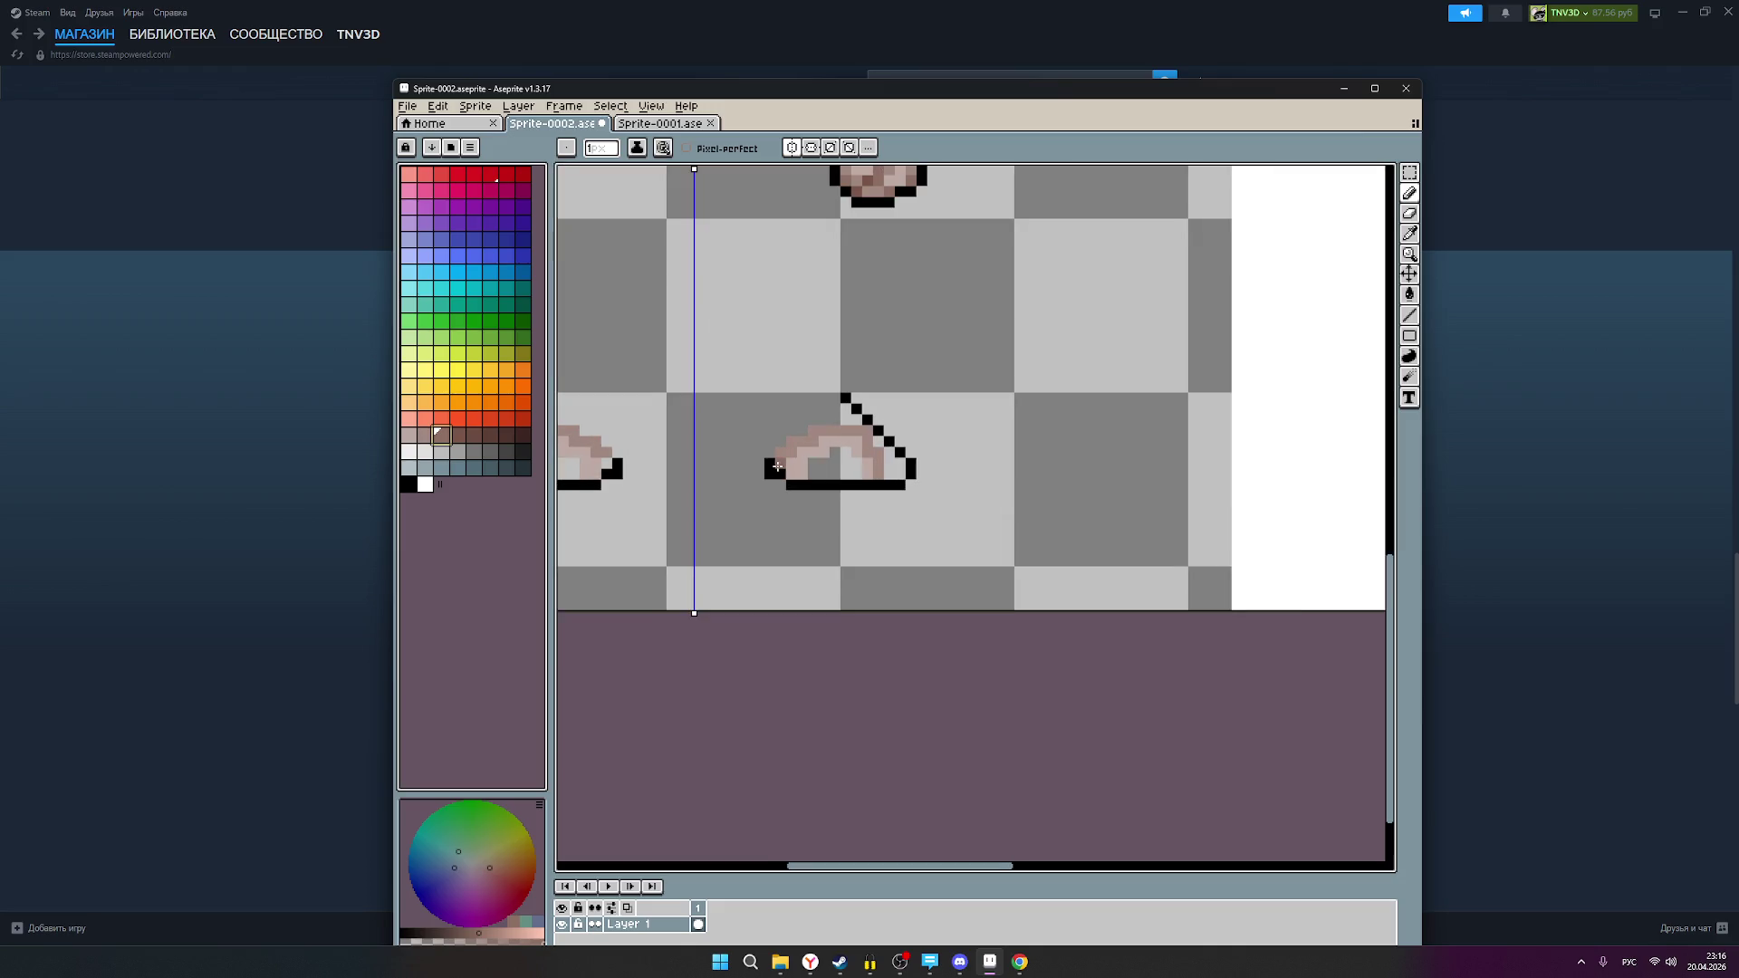
{"action": "scroll", "coordinate": [777, 465], "scroll_direction": "down", "scroll_amount": 3}
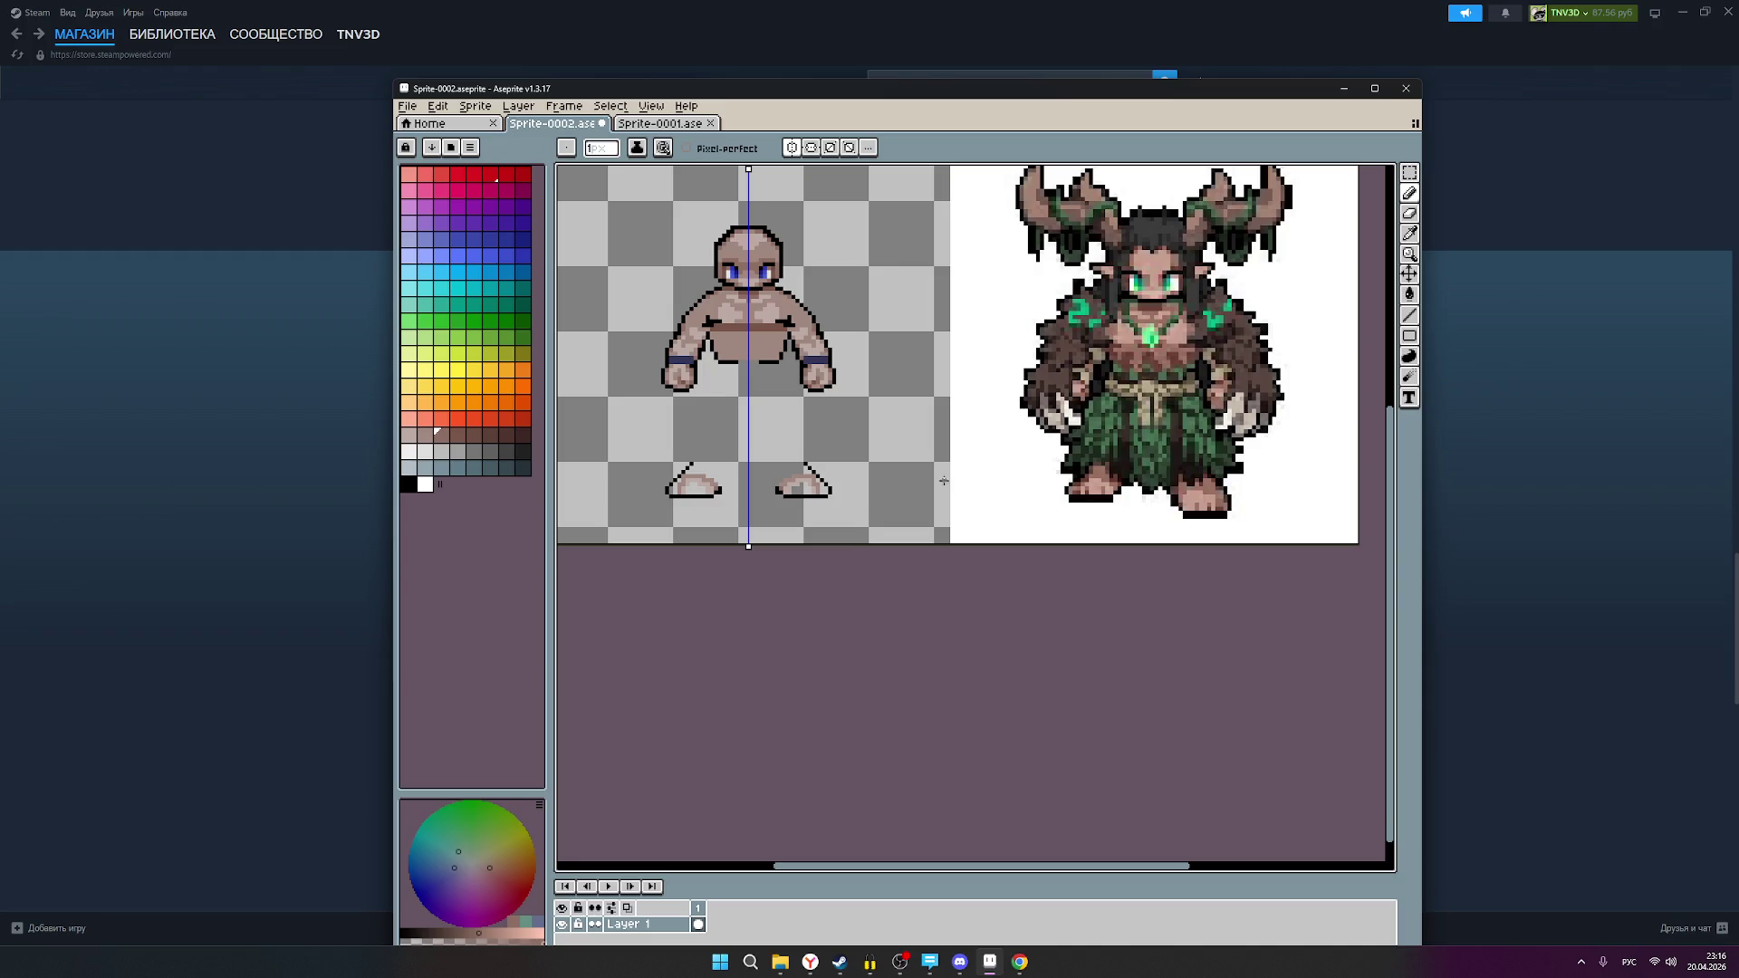
{"action": "scroll", "coordinate": [831, 496], "scroll_direction": "up", "scroll_amount": 1}
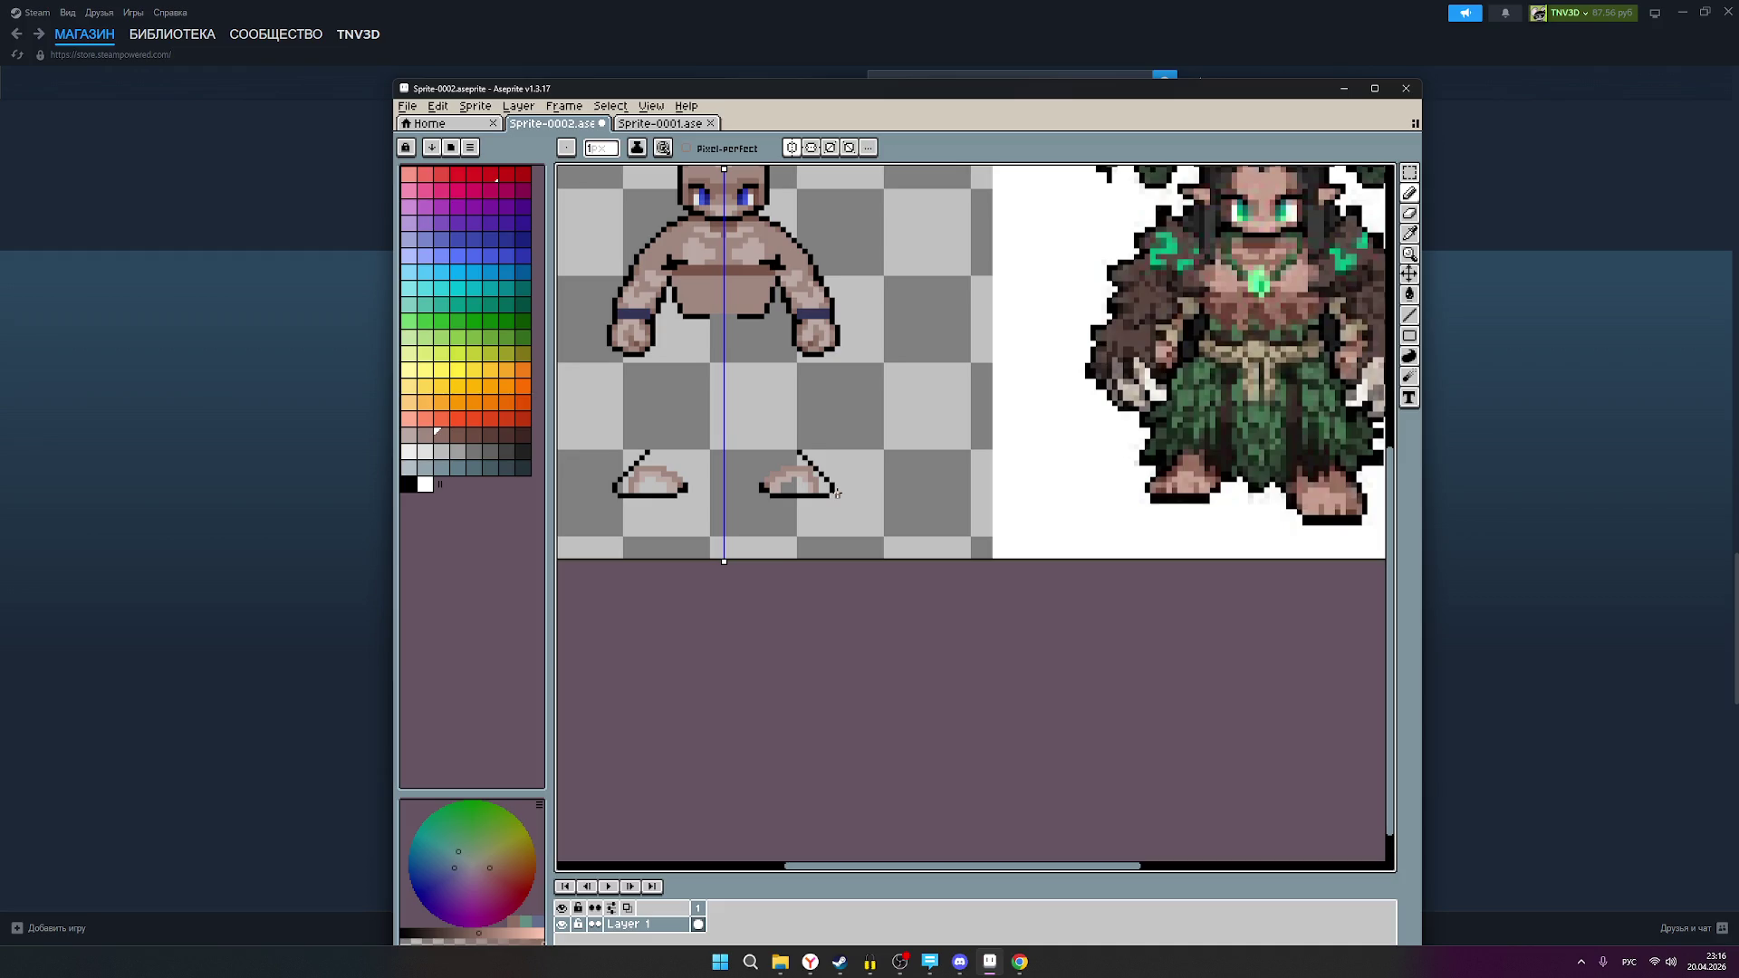
{"action": "scroll", "coordinate": [837, 492], "scroll_direction": "down", "scroll_amount": 2}
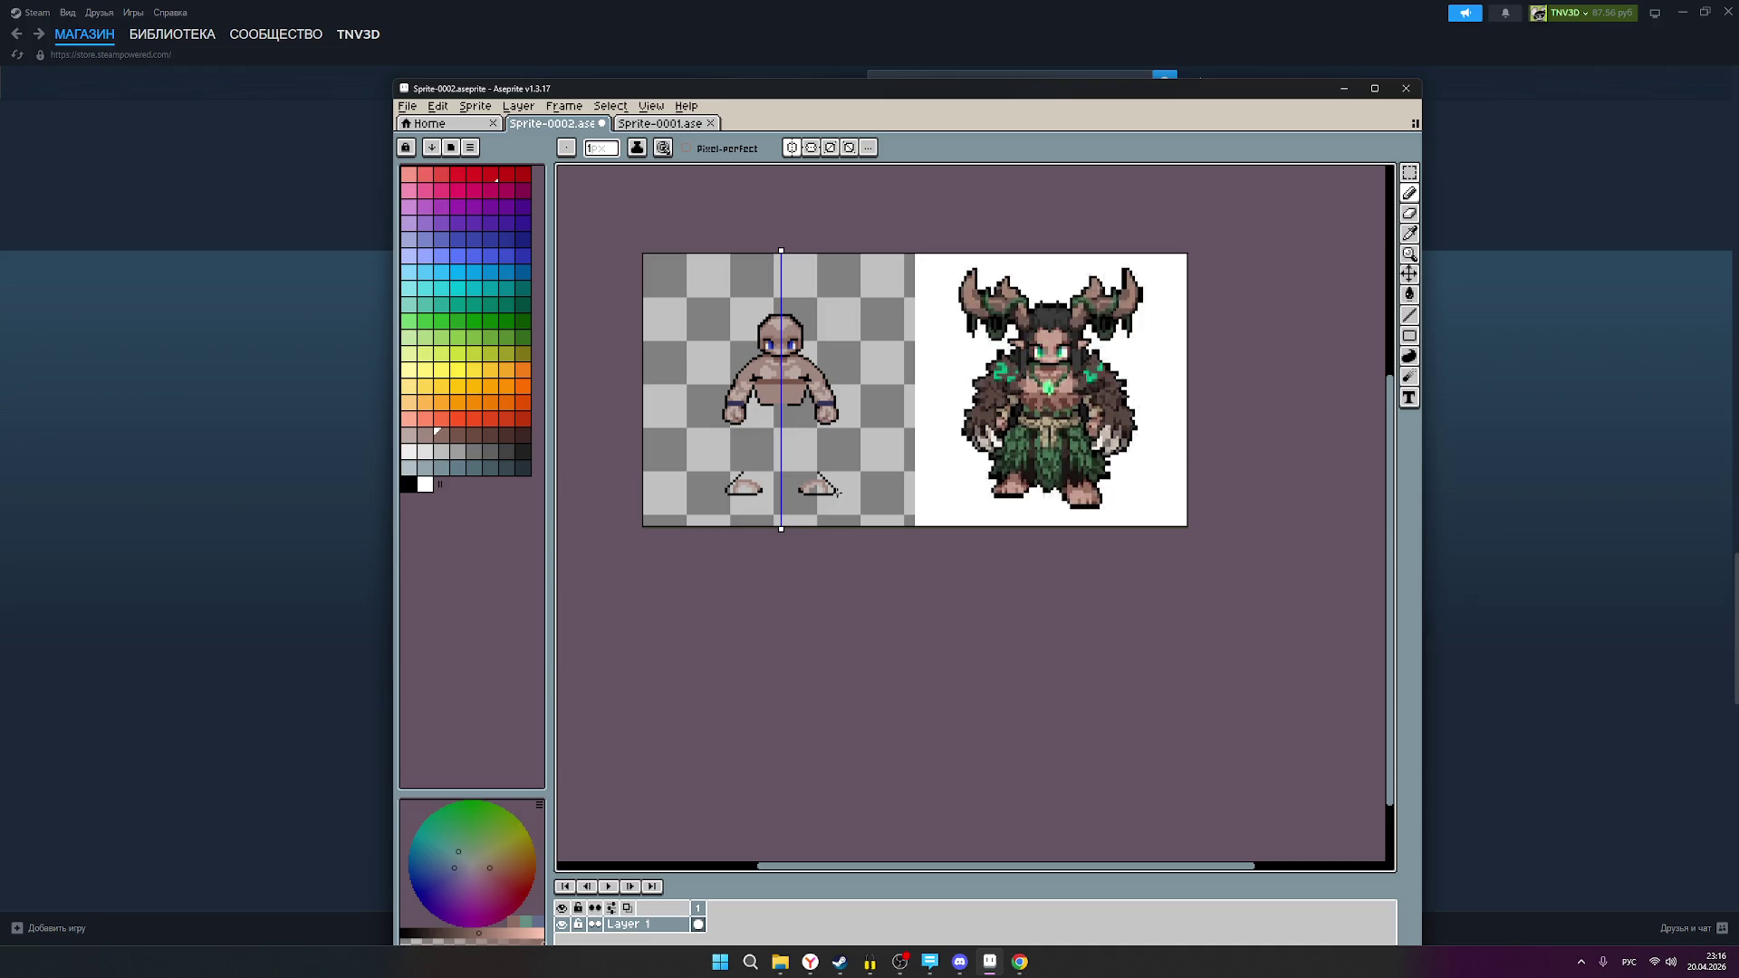
{"action": "scroll", "coordinate": [1054, 445], "scroll_direction": "up", "scroll_amount": 3}
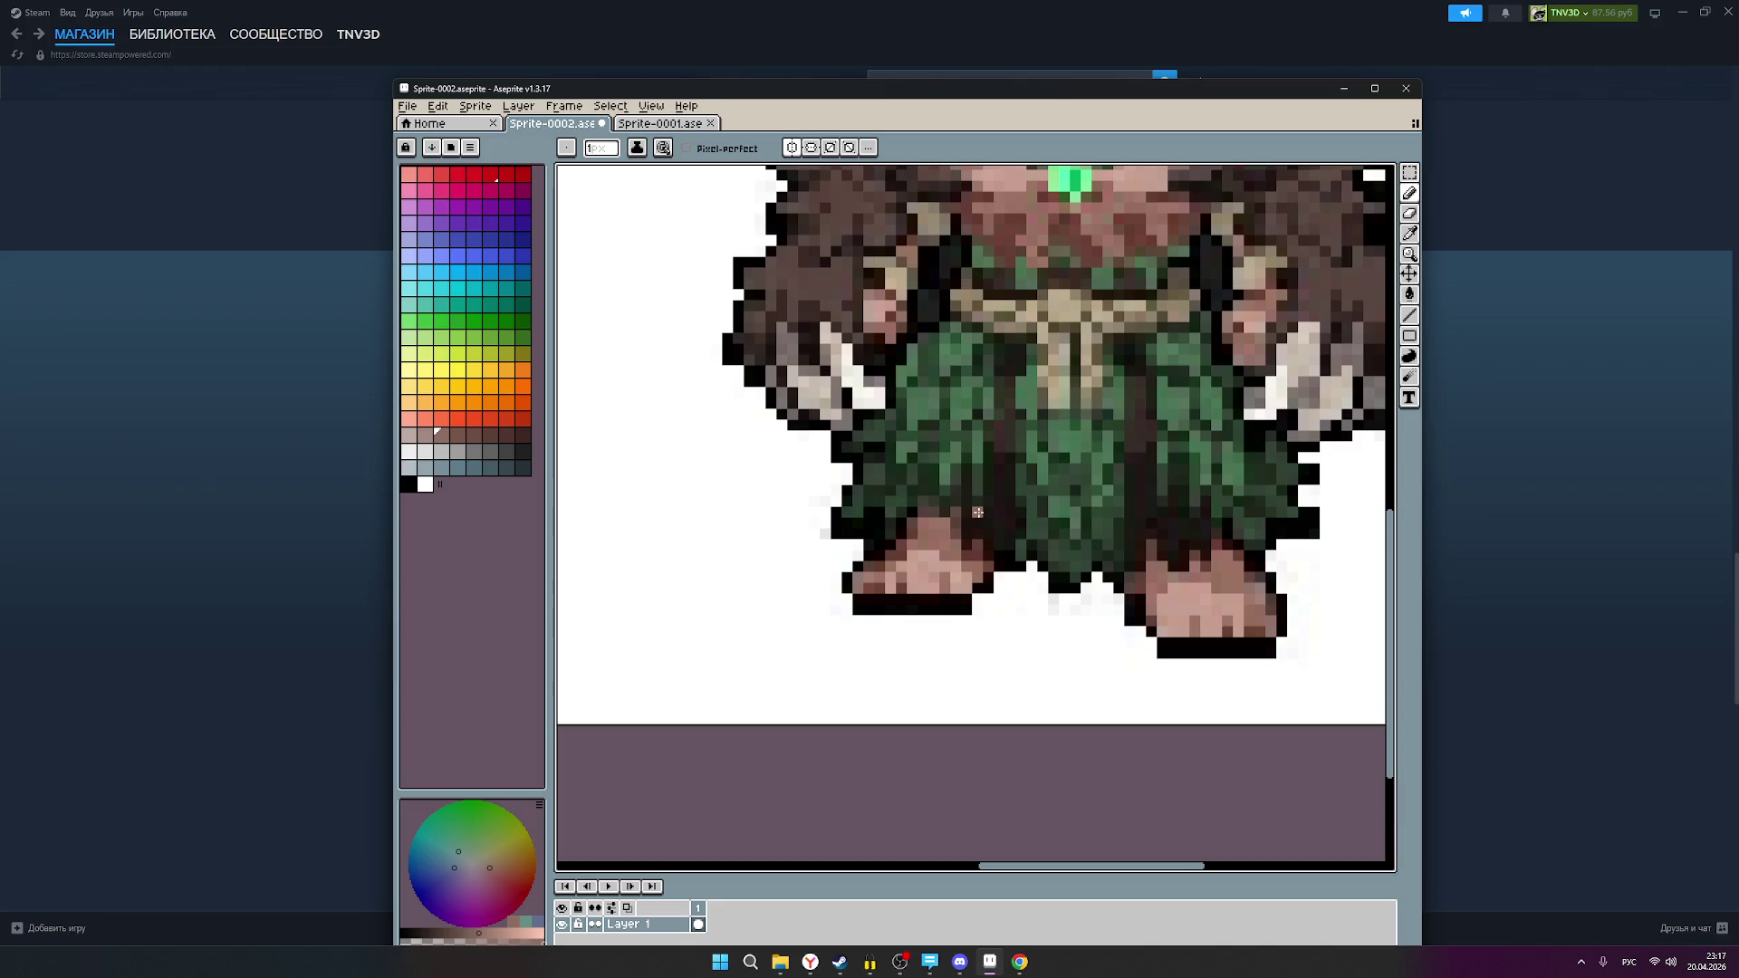
{"action": "scroll", "coordinate": [1009, 579], "scroll_direction": "down", "scroll_amount": 2}
{"action": "scroll", "coordinate": [1010, 579], "scroll_direction": "down", "scroll_amount": 1}
{"action": "scroll", "coordinate": [965, 575], "scroll_direction": "up", "scroll_amount": 4}
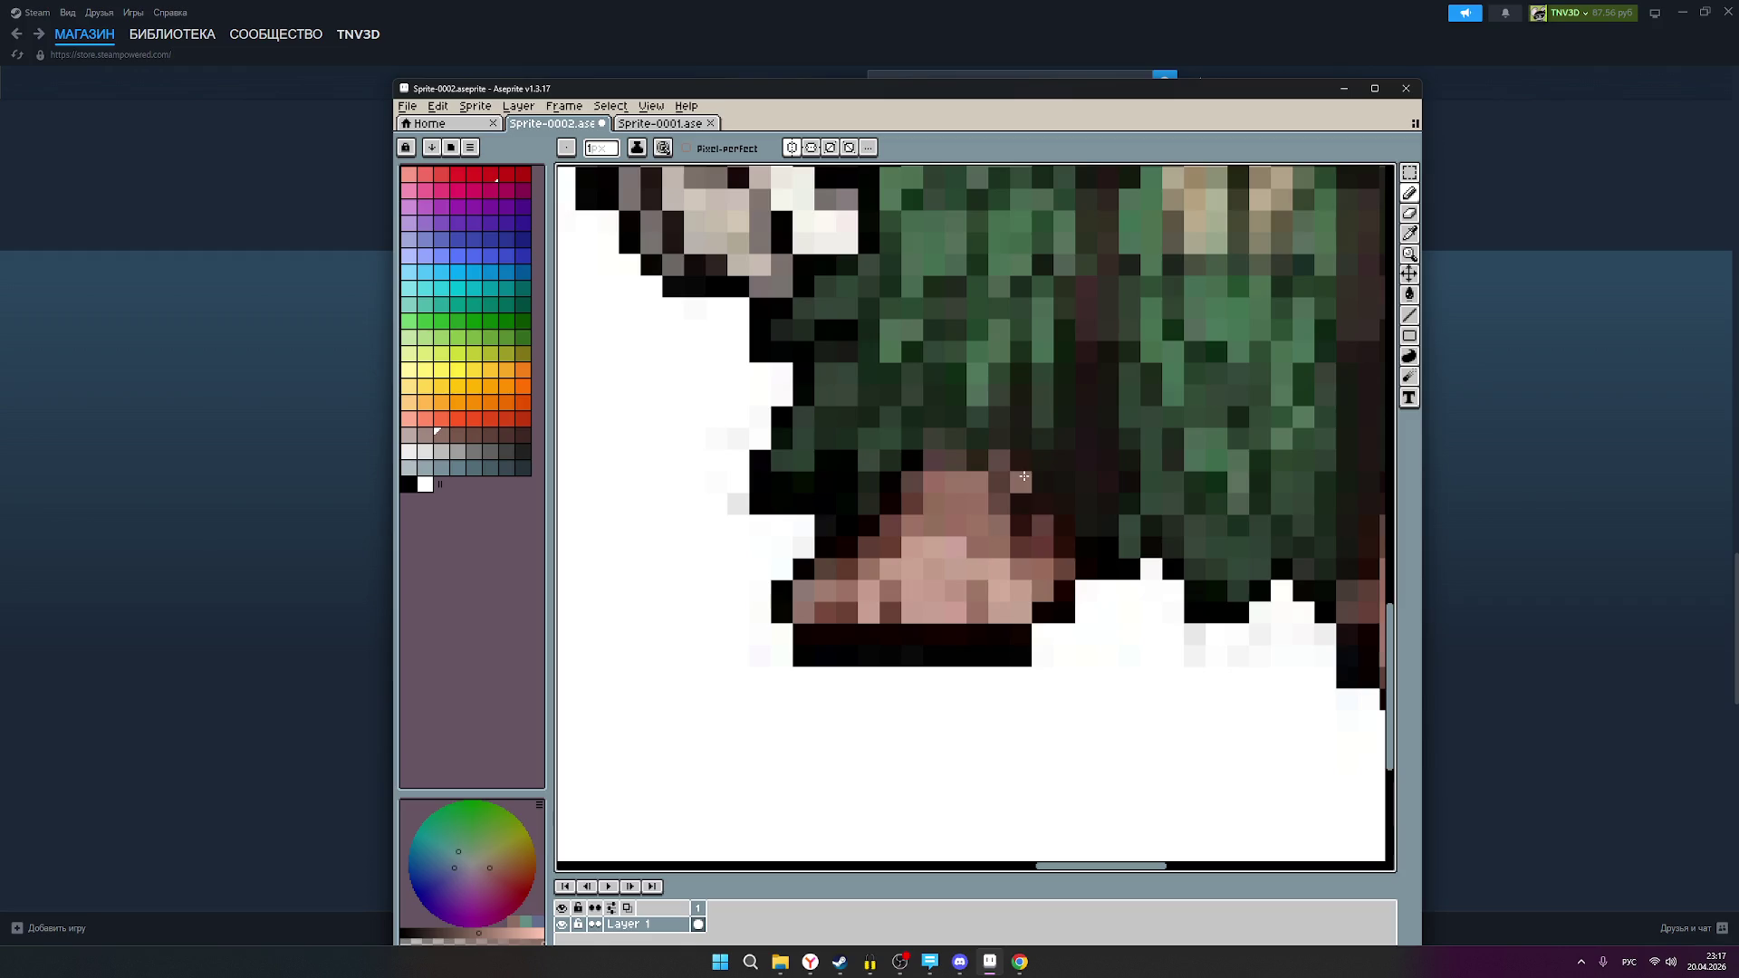
{"action": "scroll", "coordinate": [1022, 578], "scroll_direction": "down", "scroll_amount": 1}
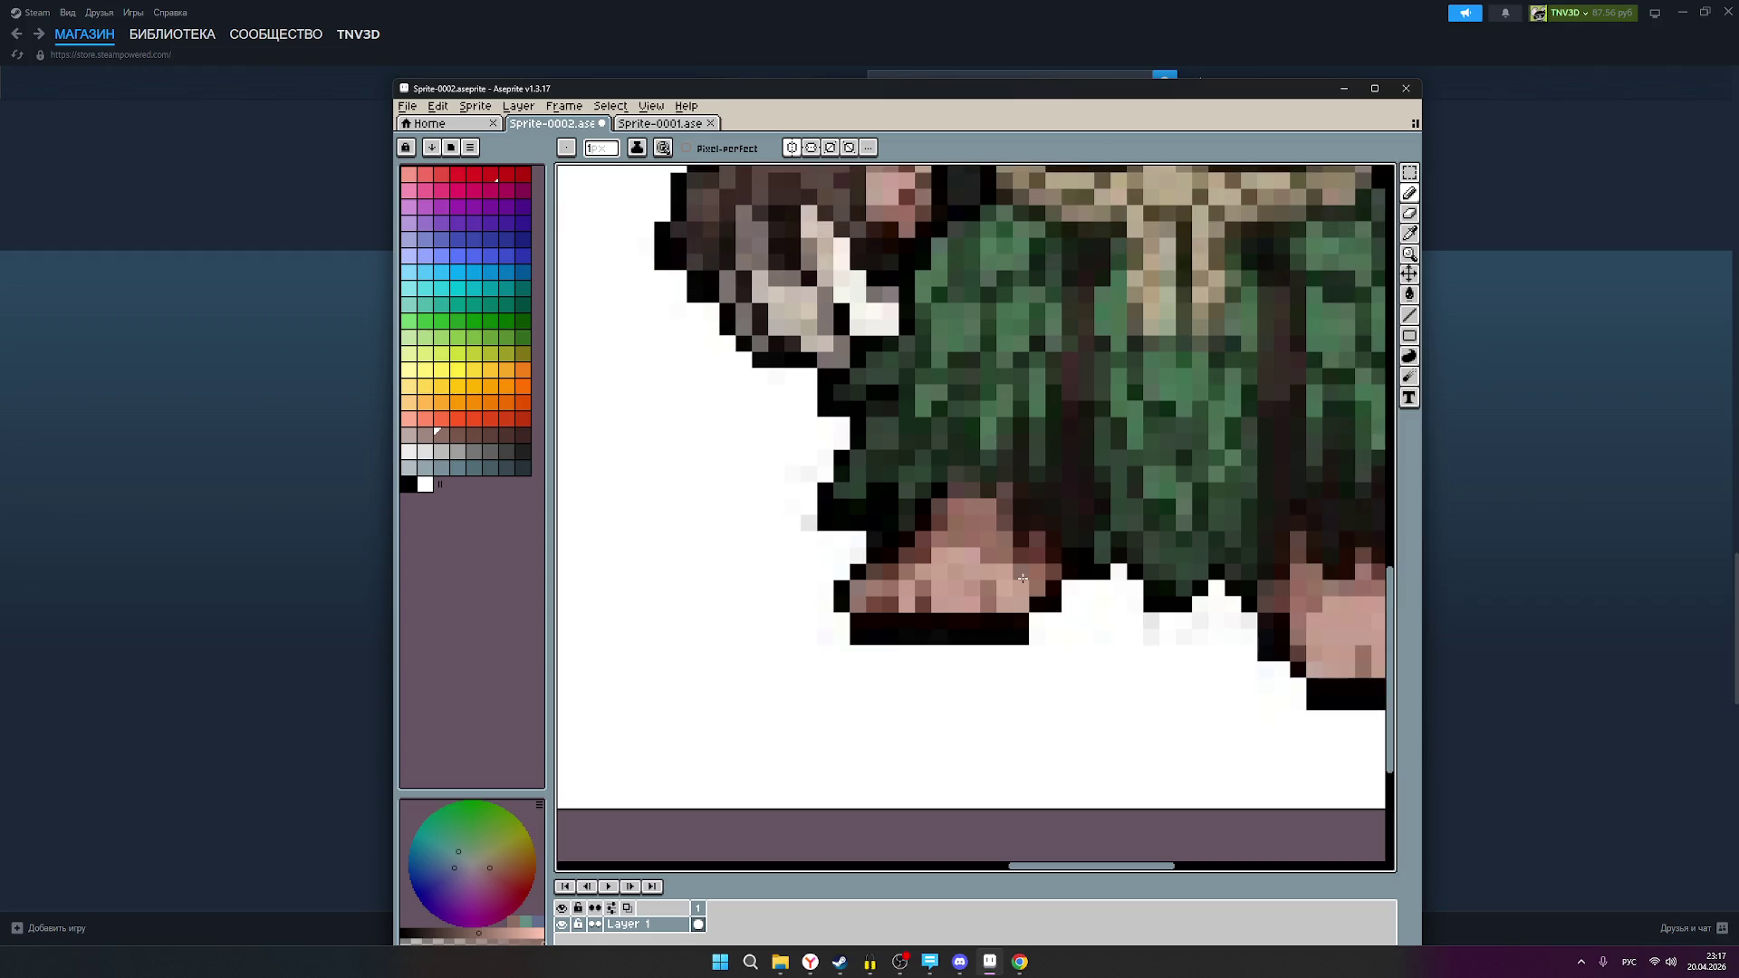
{"action": "scroll", "coordinate": [1022, 578], "scroll_direction": "down", "scroll_amount": 1}
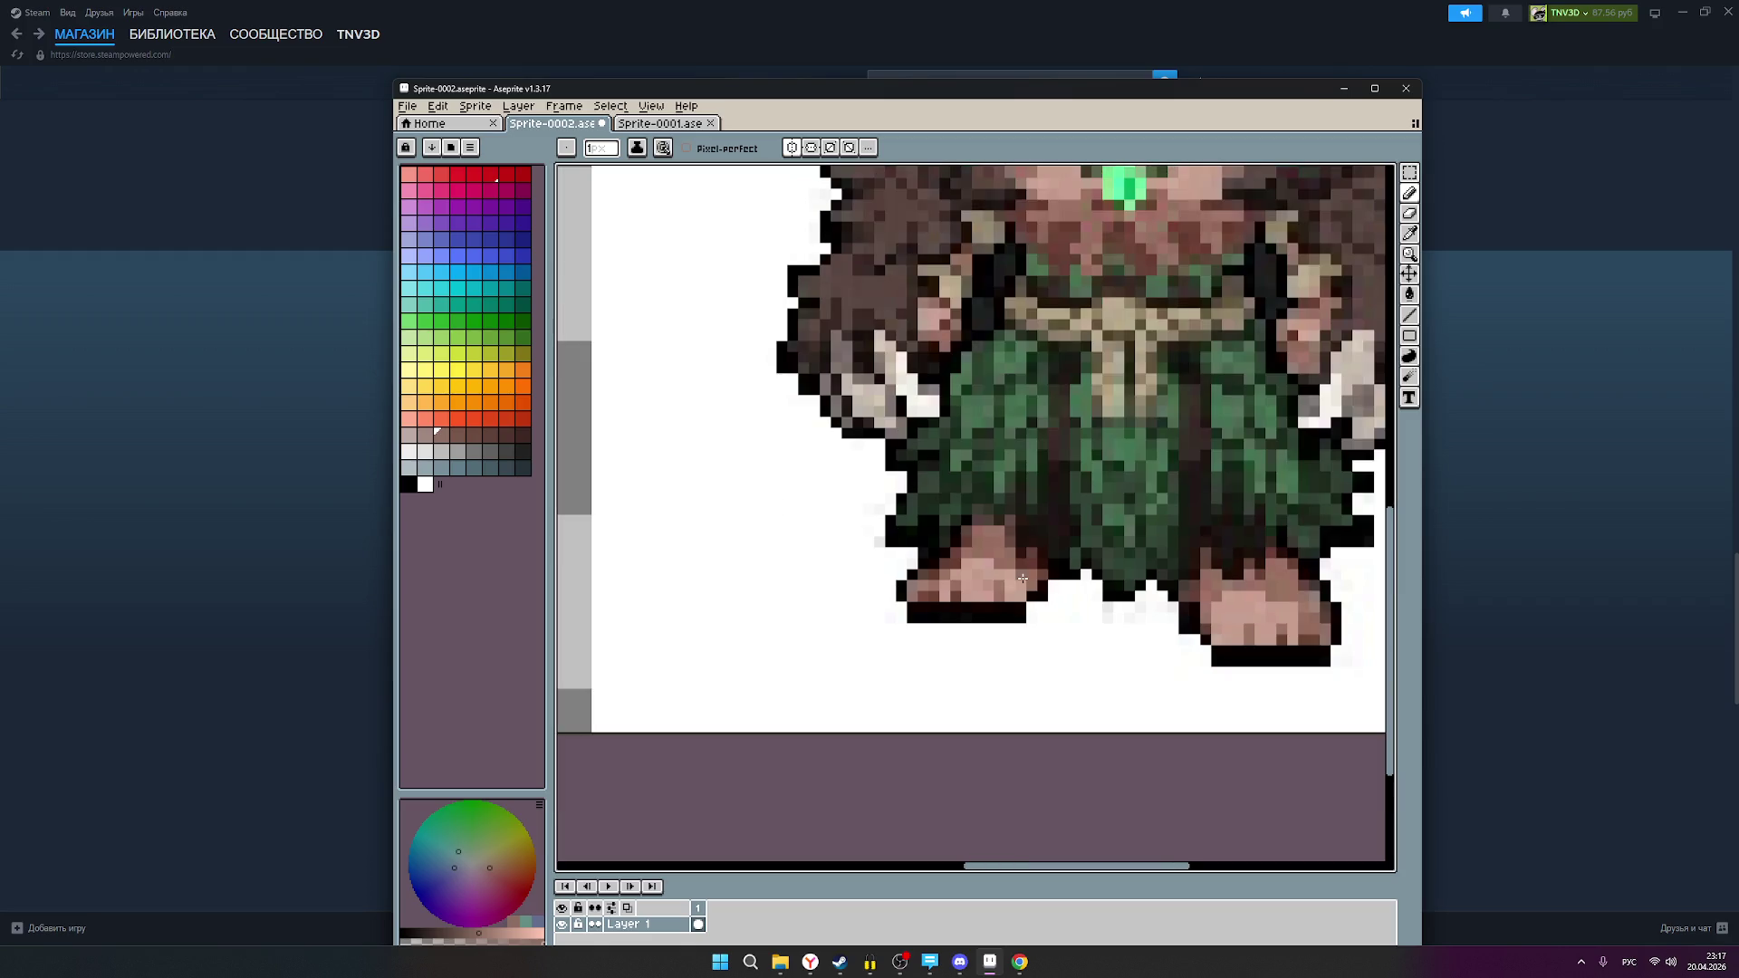
{"action": "scroll", "coordinate": [1023, 578], "scroll_direction": "down", "scroll_amount": 1}
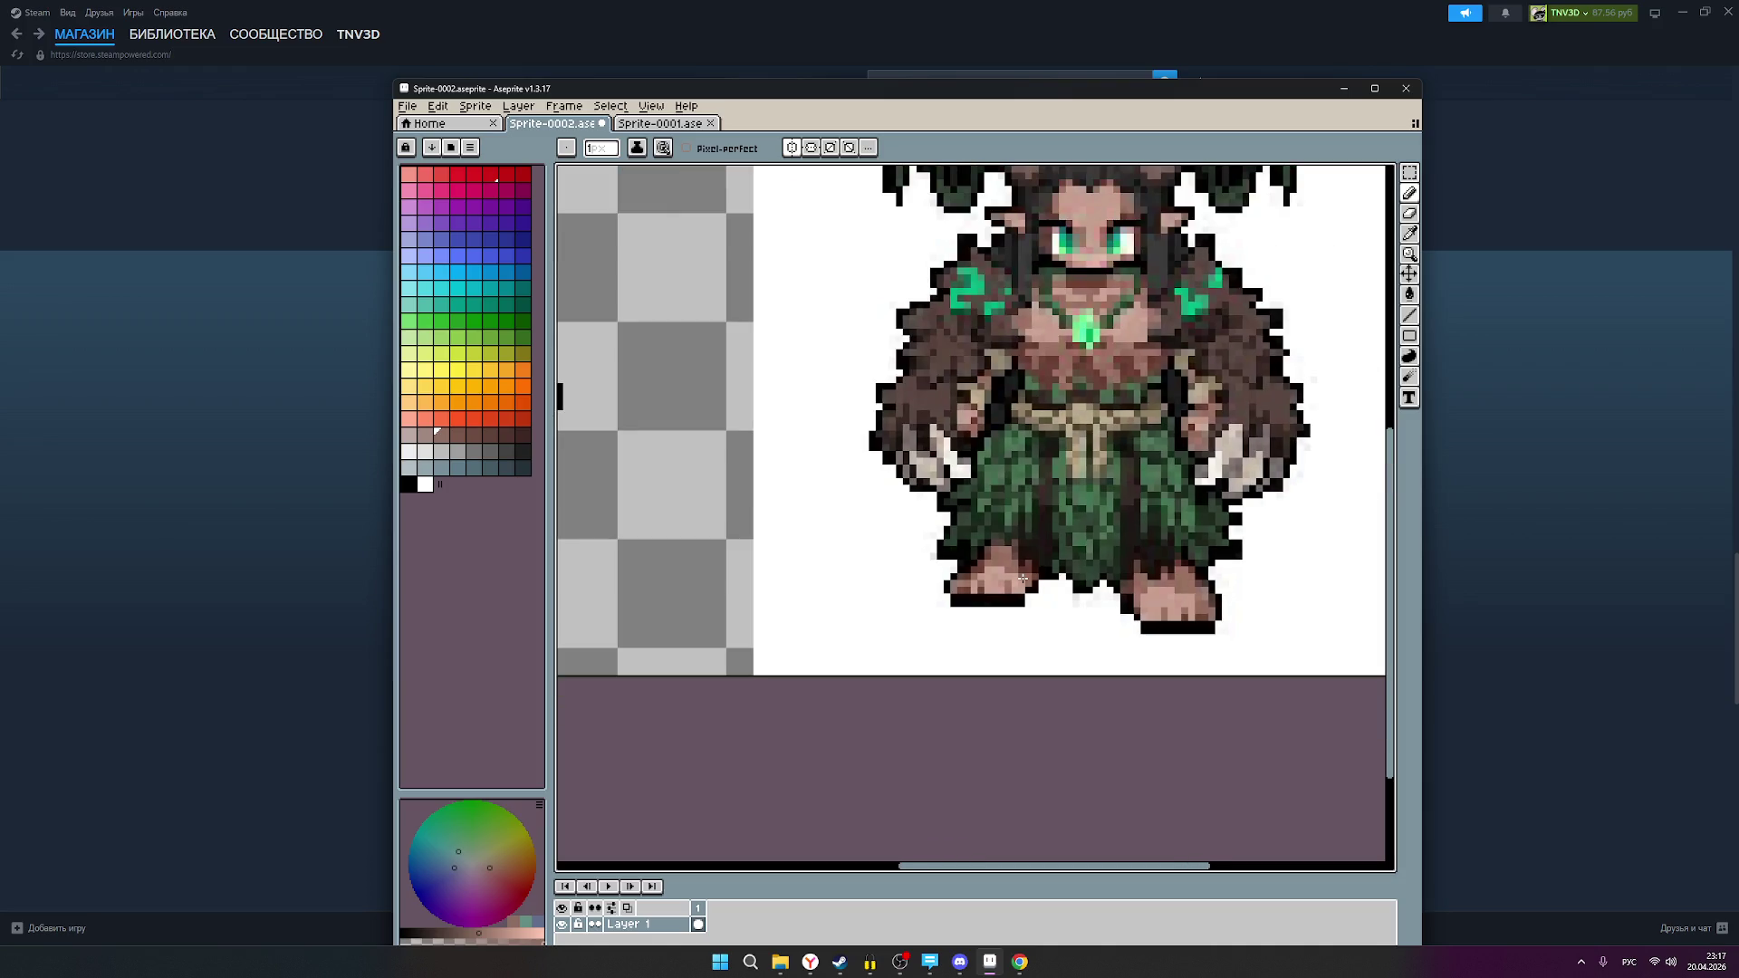
{"action": "scroll", "coordinate": [1023, 578], "scroll_direction": "down", "scroll_amount": 1}
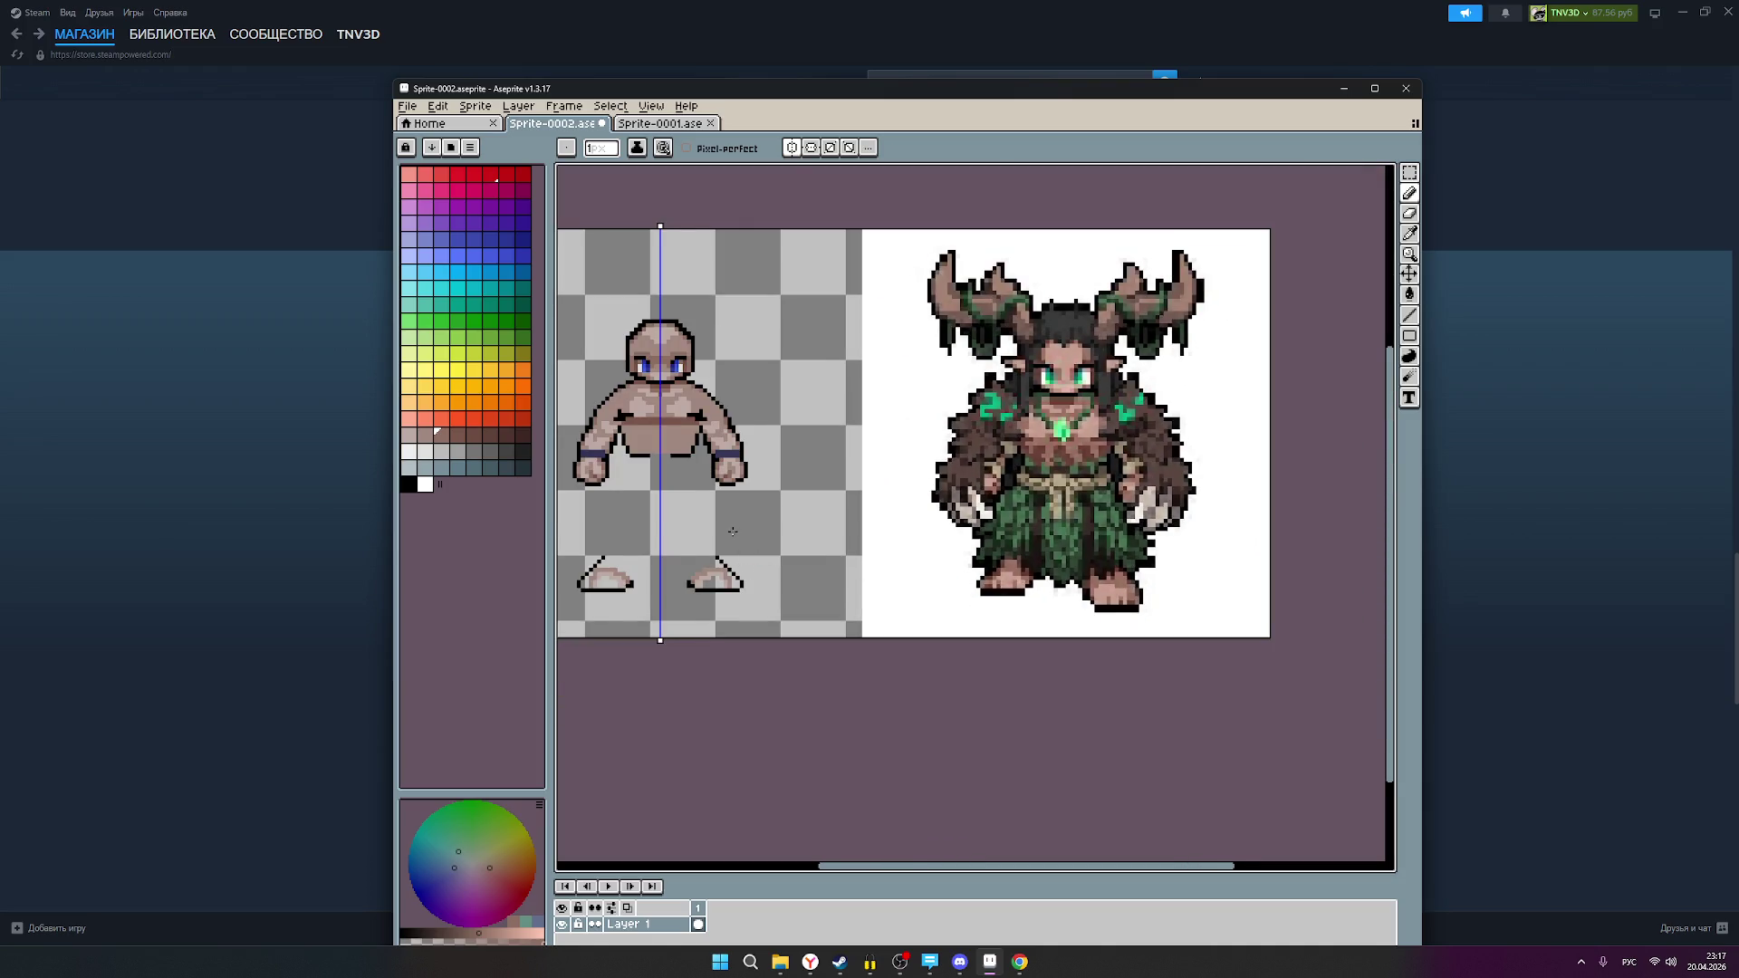
{"action": "left_click_drag", "start_coordinate": [732, 532], "coordinate": [856, 519]}
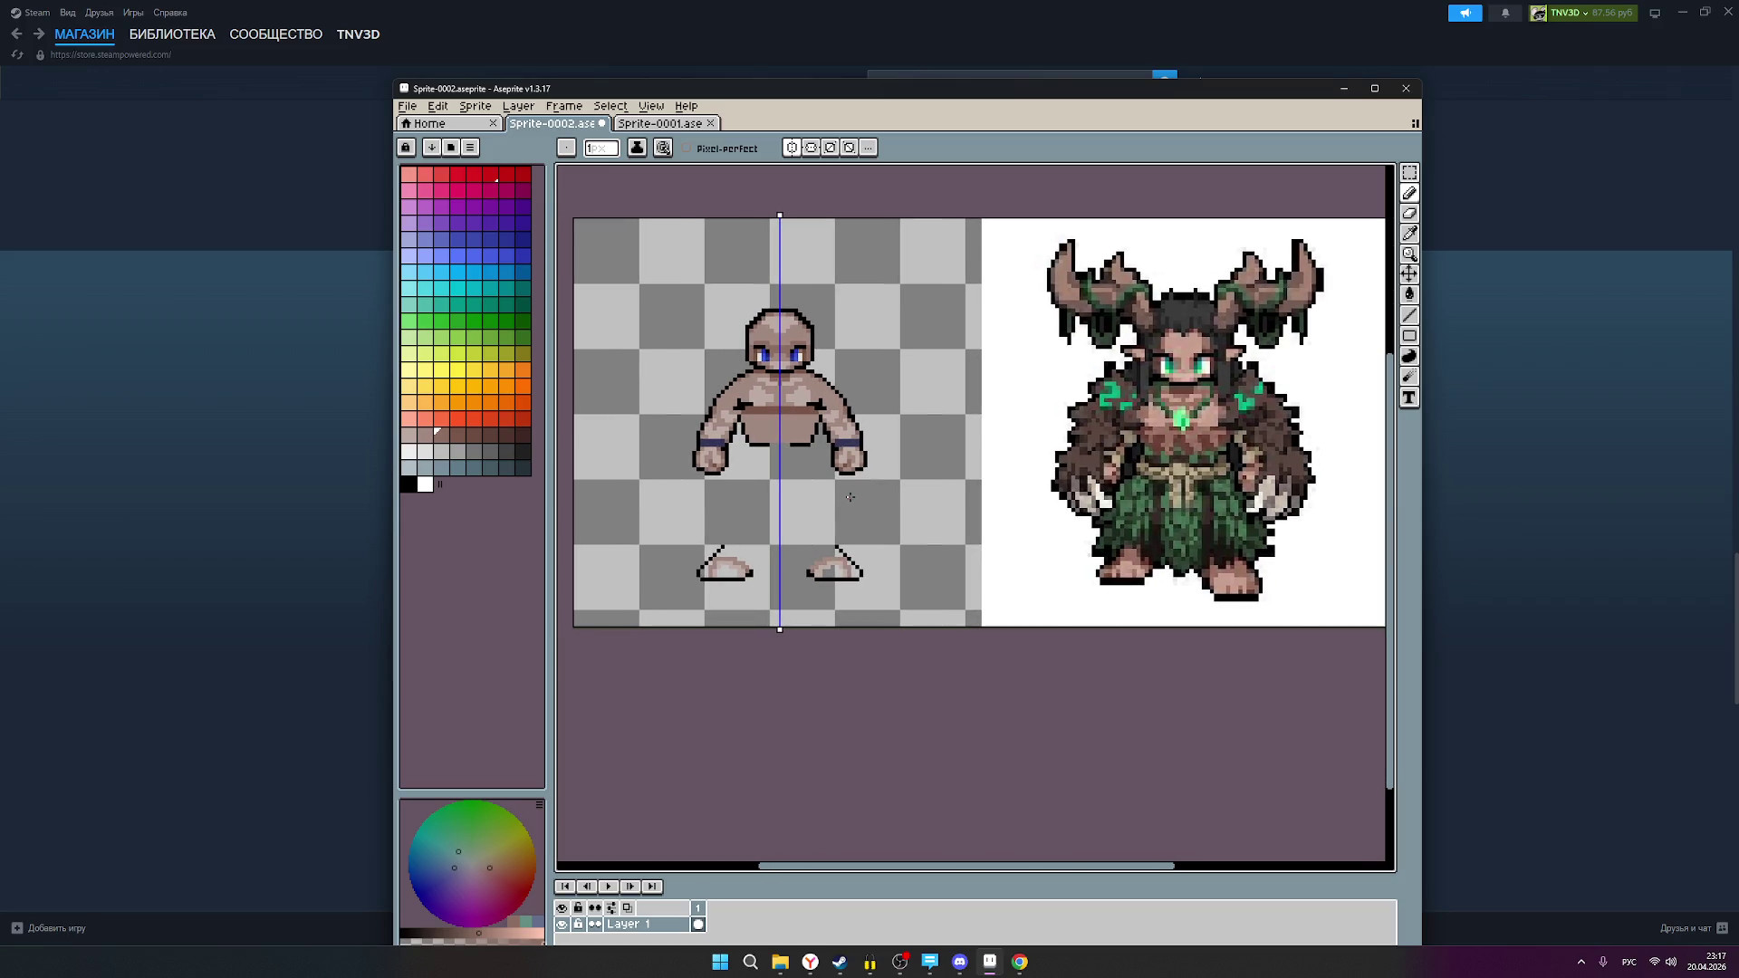
{"action": "scroll", "coordinate": [813, 448], "scroll_direction": "up", "scroll_amount": 1}
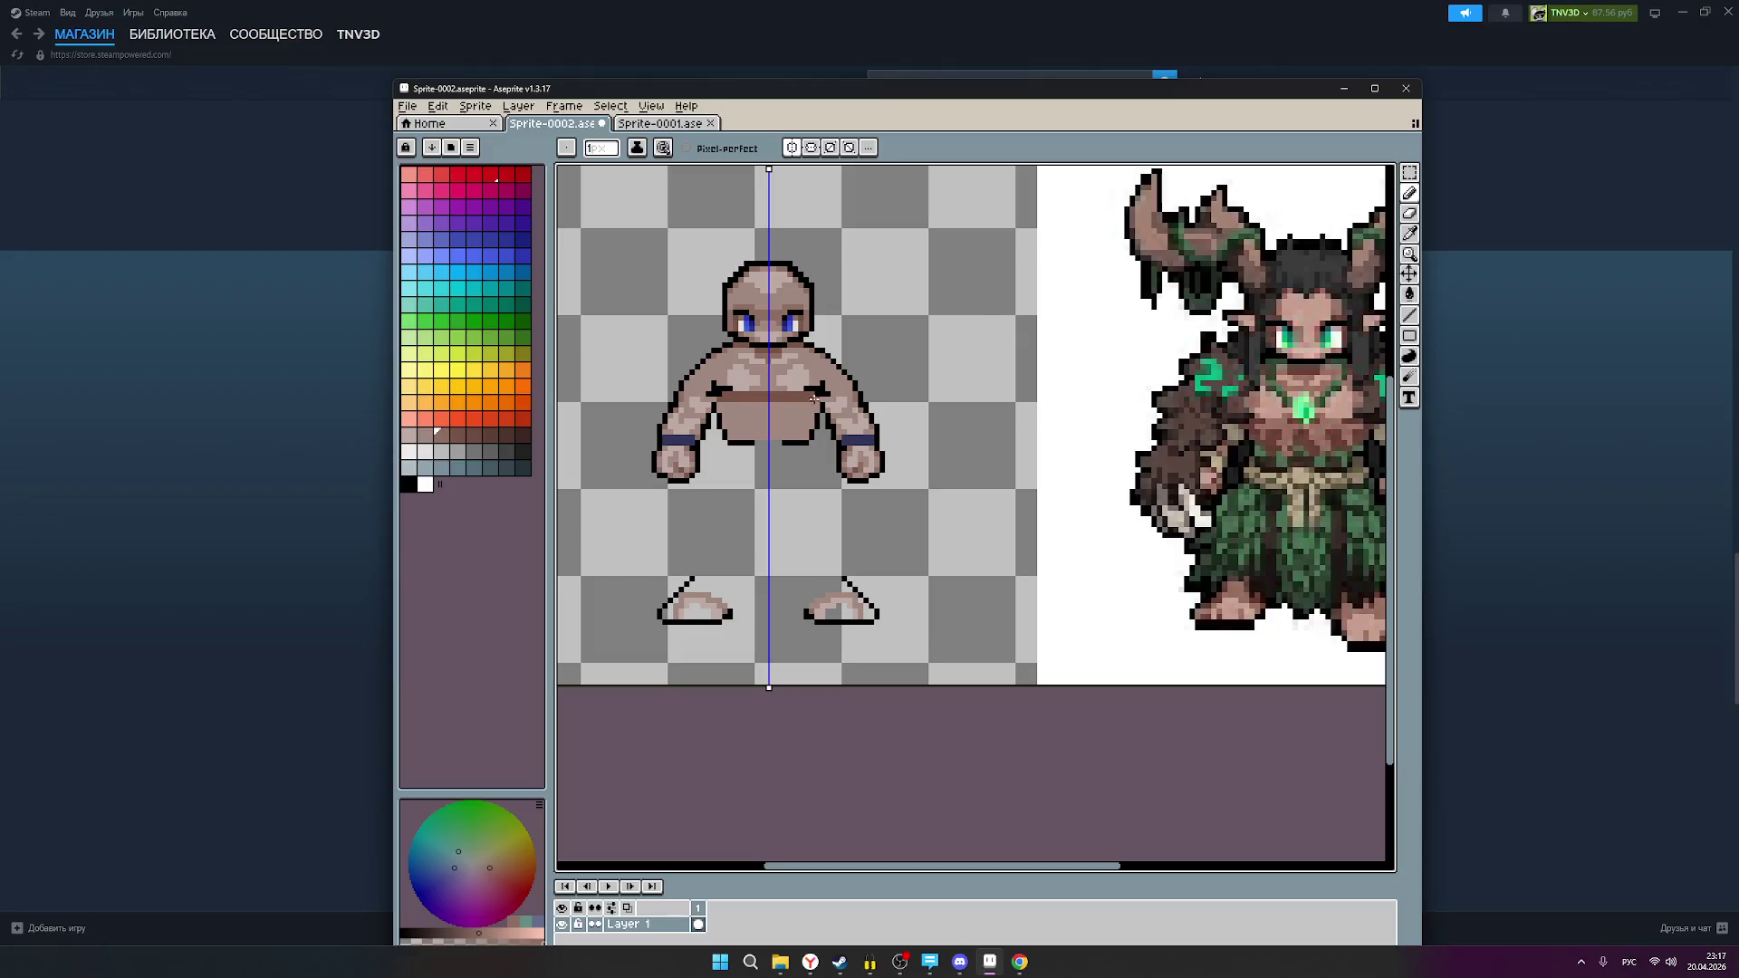
Step: Dot mirrored darker brown shading pixels on the belly
{"action": "left_click", "coordinate": [423, 436]}
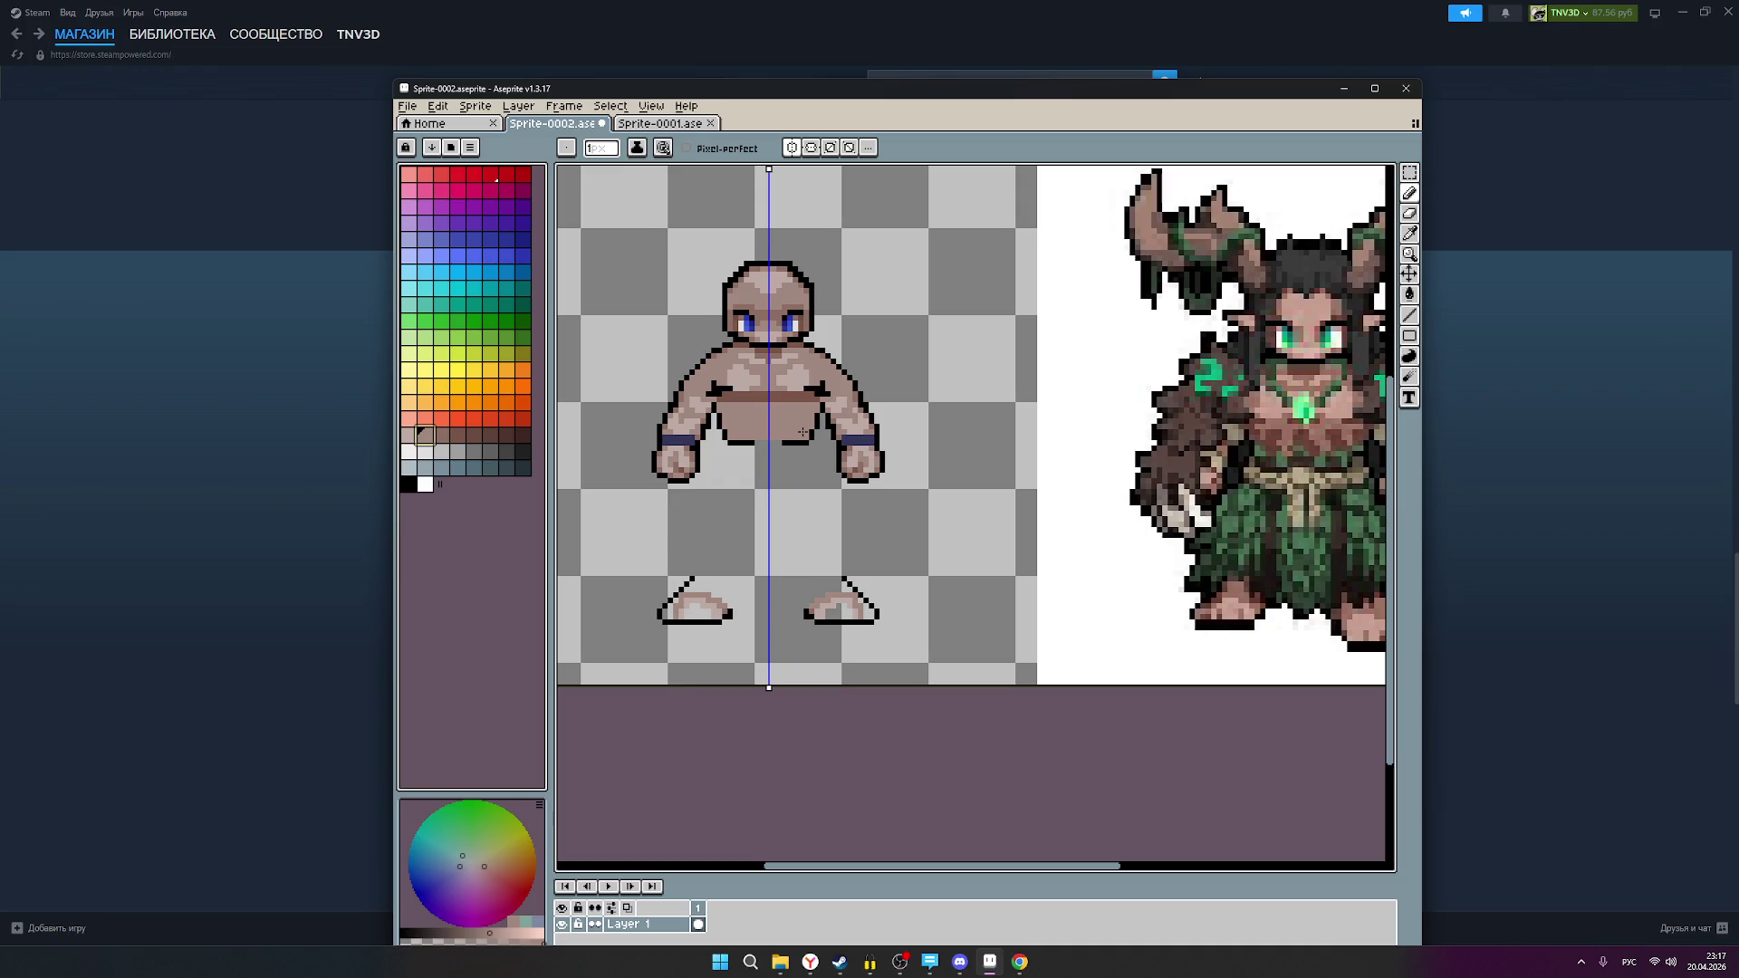
{"action": "left_click", "coordinate": [457, 436]}
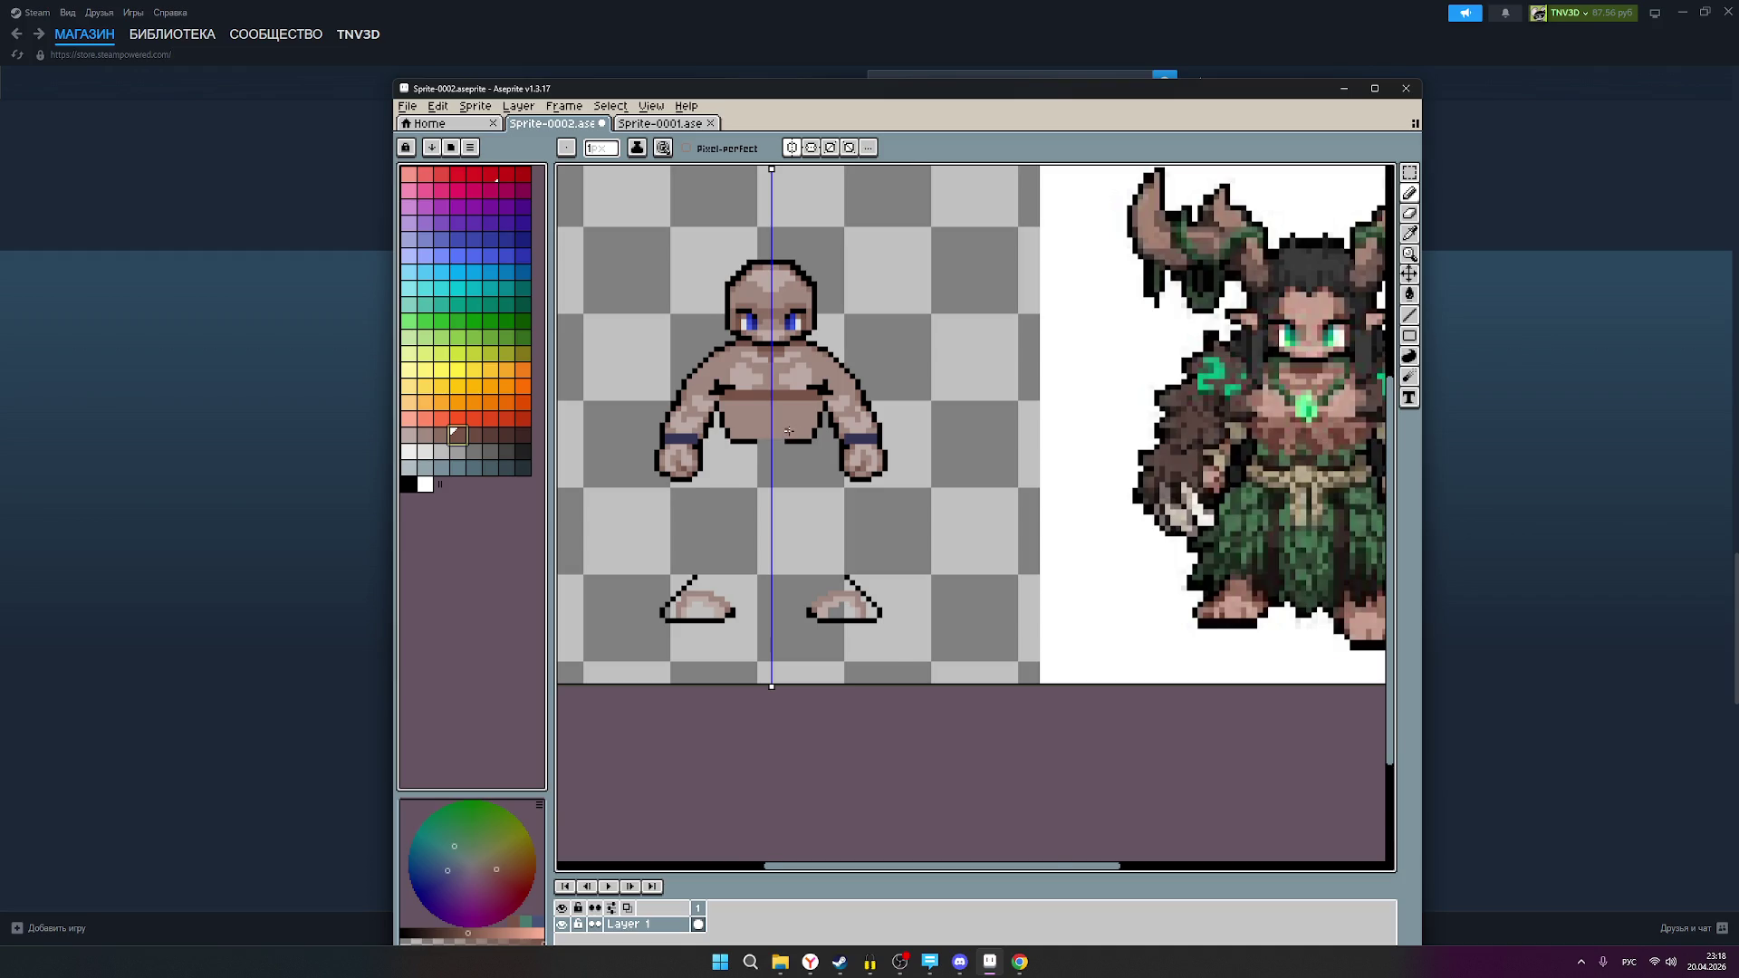
{"action": "scroll", "coordinate": [789, 431], "scroll_direction": "up", "scroll_amount": 2}
{"action": "left_click", "coordinate": [781, 408]}
{"action": "left_click", "coordinate": [765, 407]}
{"action": "scroll", "coordinate": [787, 412], "scroll_direction": "down", "scroll_amount": 2}
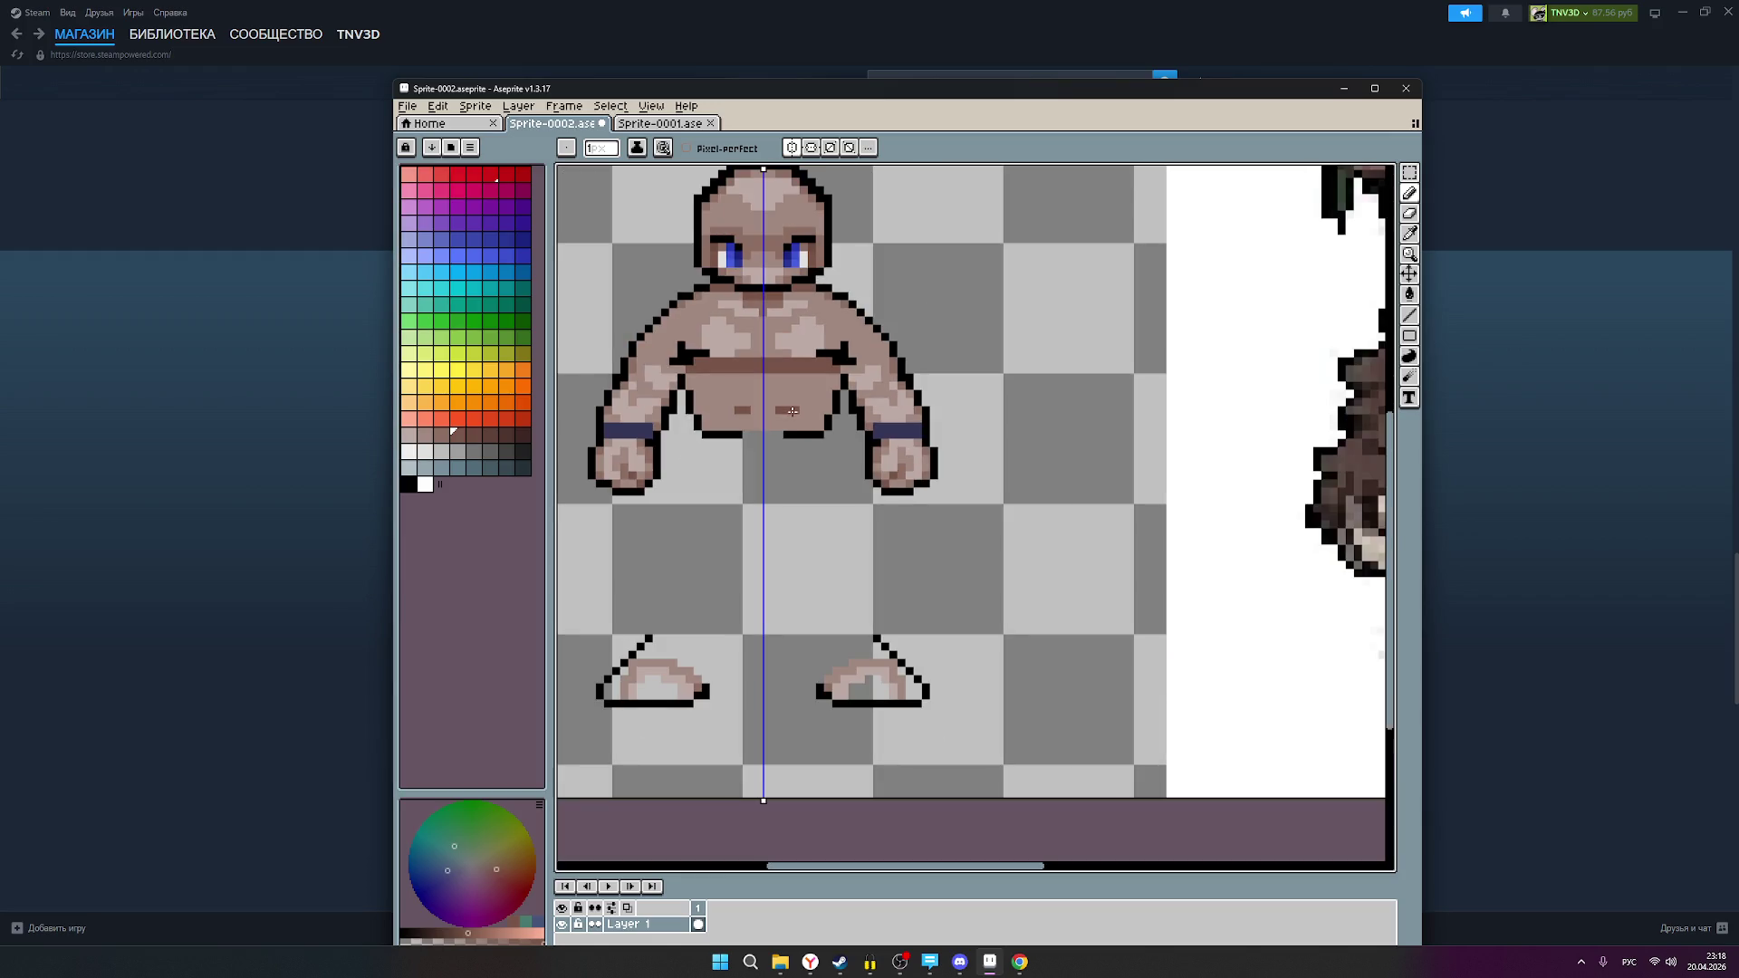
{"action": "left_click_drag", "start_coordinate": [859, 427], "coordinate": [782, 441]}
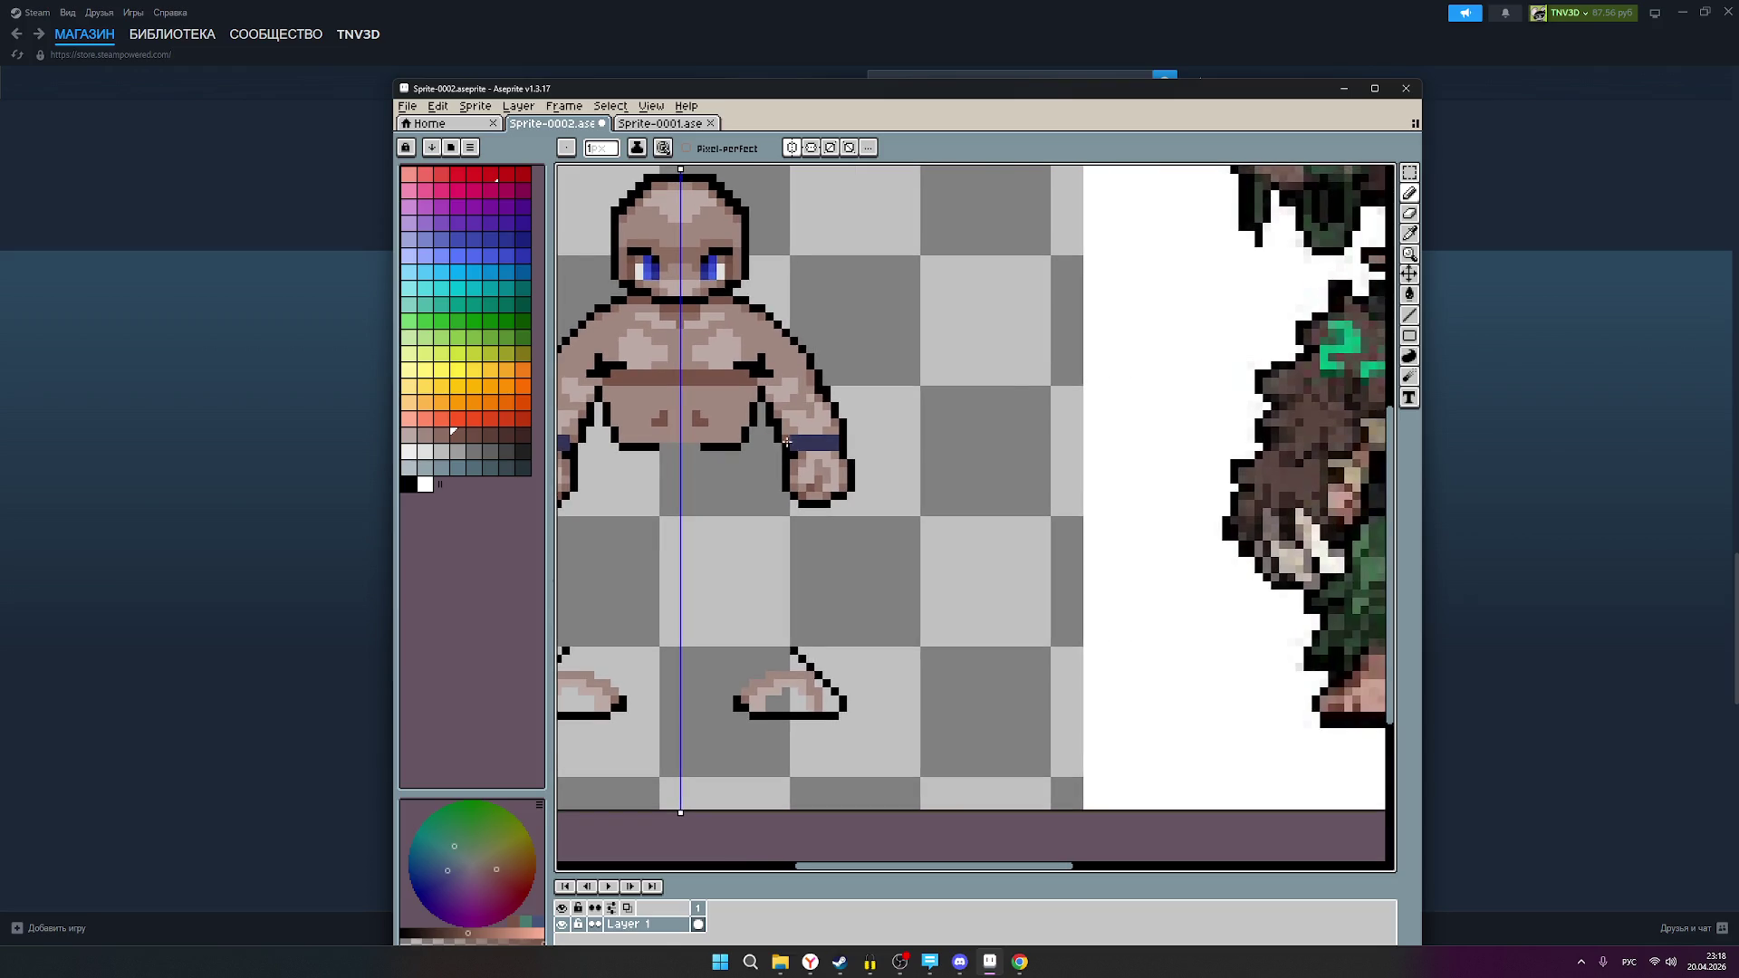
{"action": "scroll", "coordinate": [783, 441], "scroll_direction": "down", "scroll_amount": 2}
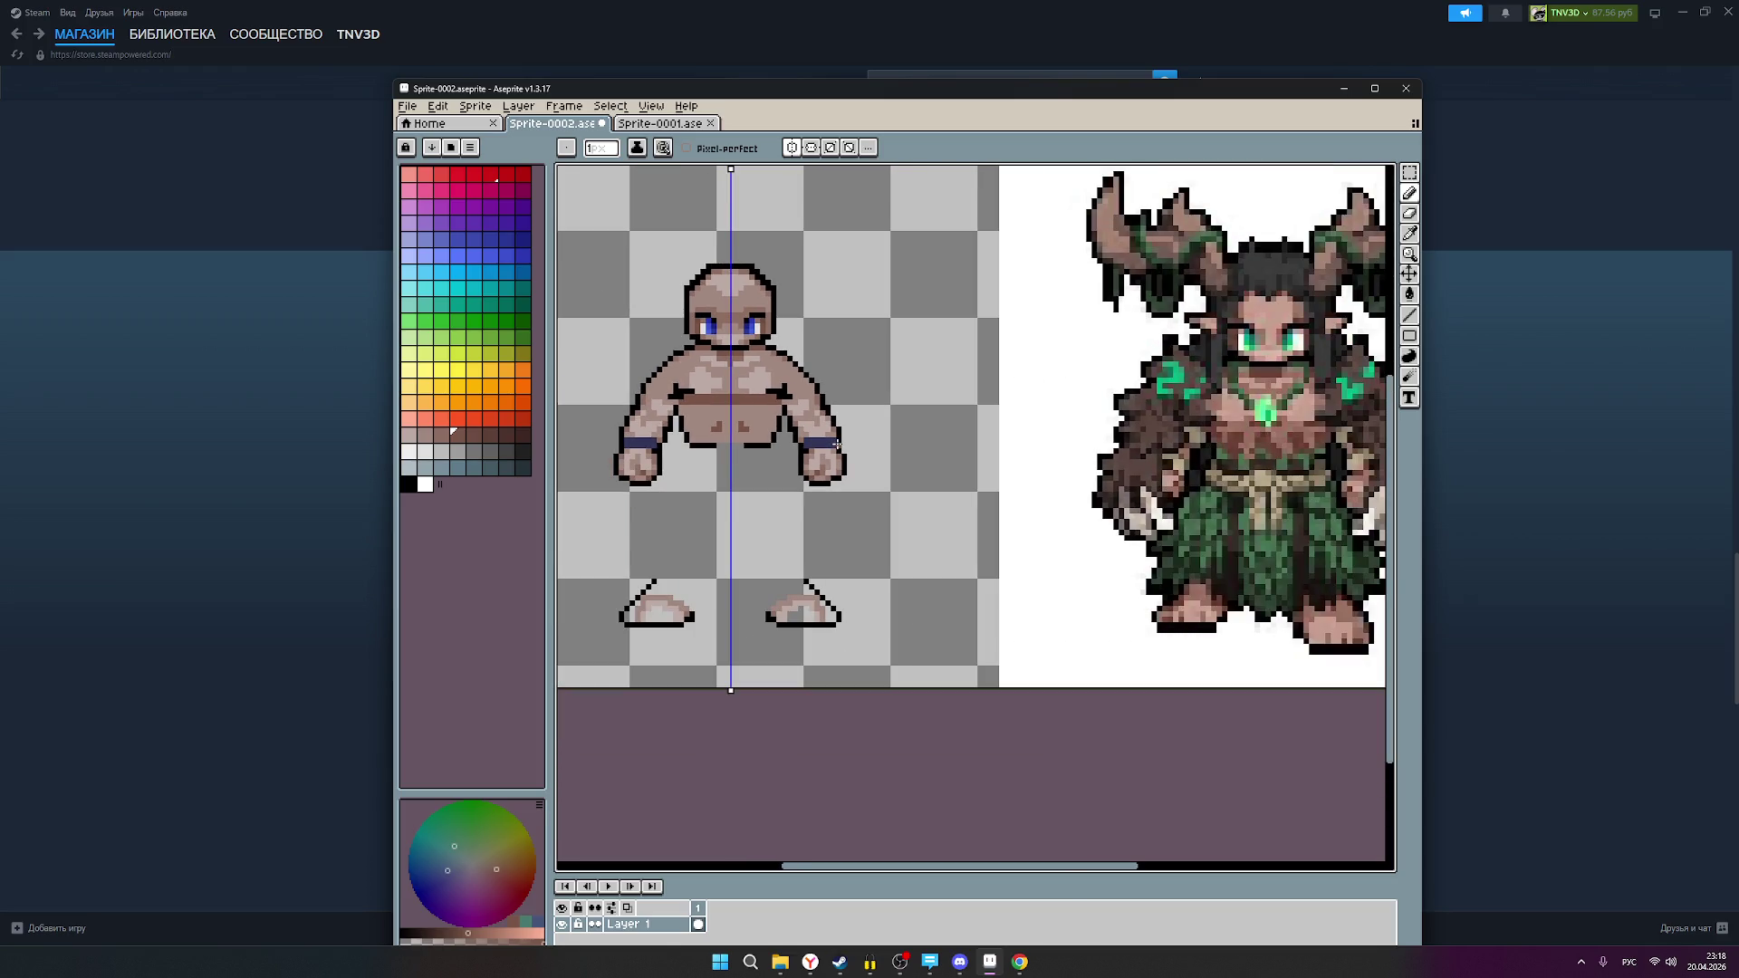
Step: Pick a brownish-grey shade and recenter the base figure beside the reference
{"action": "left_click", "coordinate": [441, 434]}
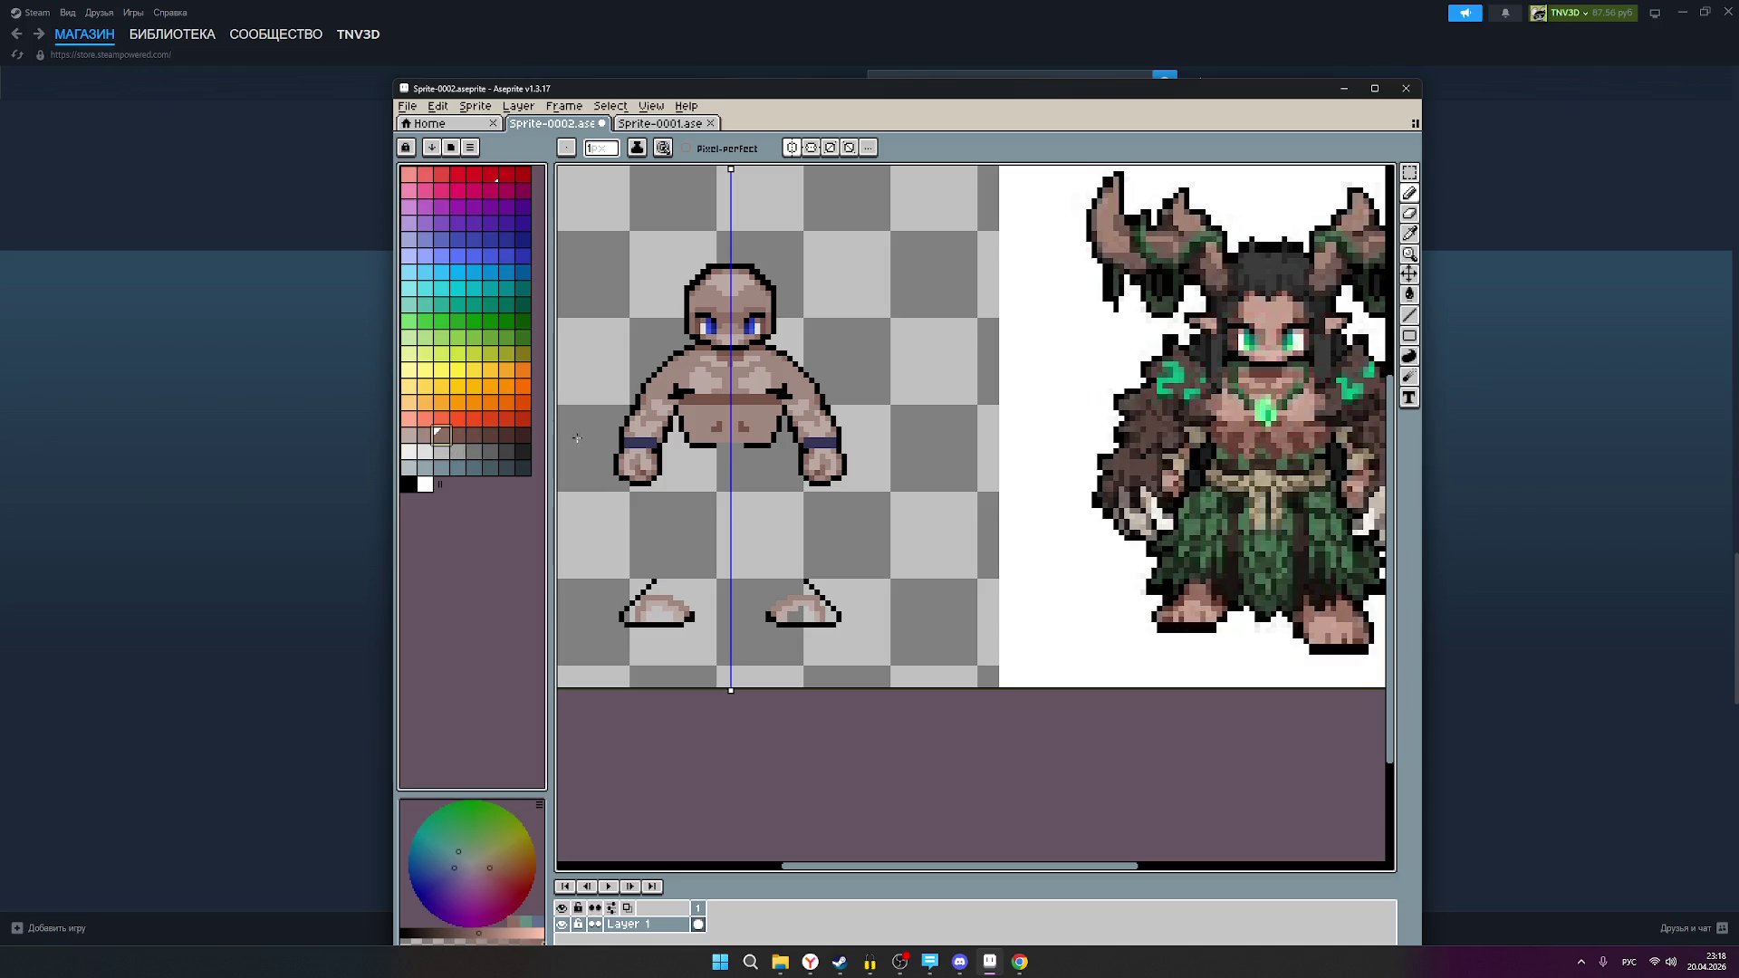
{"action": "scroll", "coordinate": [756, 417], "scroll_direction": "up", "scroll_amount": 1}
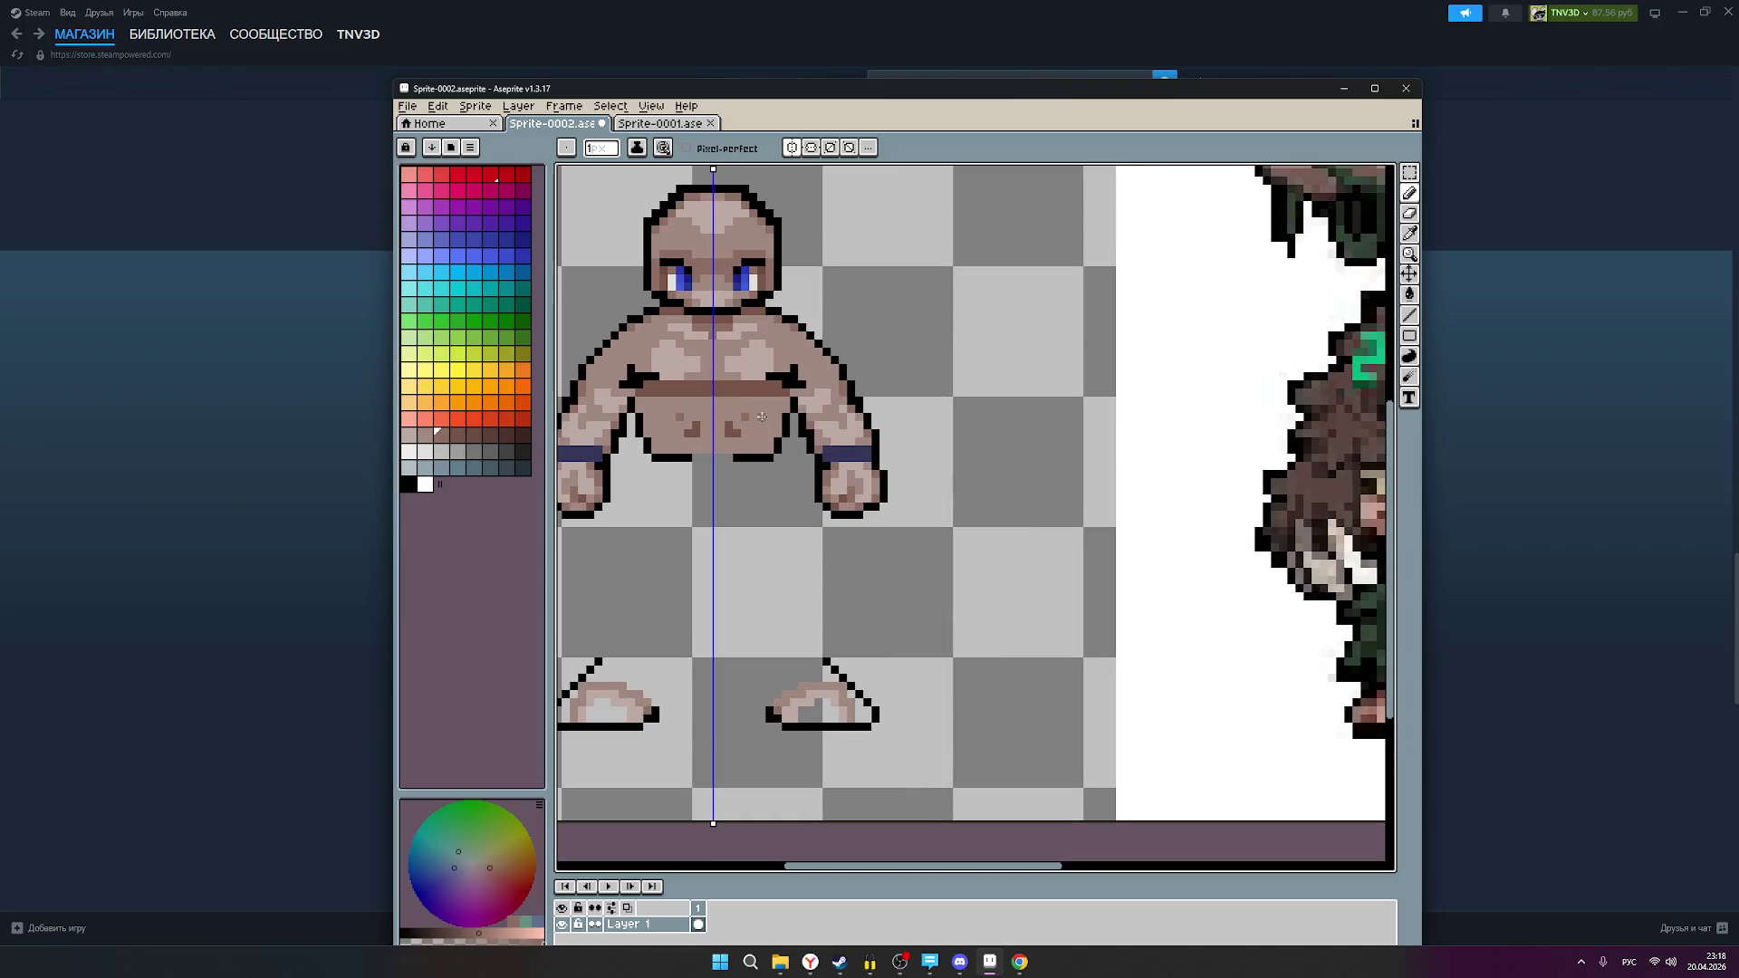
{"action": "scroll", "coordinate": [761, 416], "scroll_direction": "down", "scroll_amount": 1}
{"action": "scroll", "coordinate": [761, 416], "scroll_direction": "down", "scroll_amount": 1}
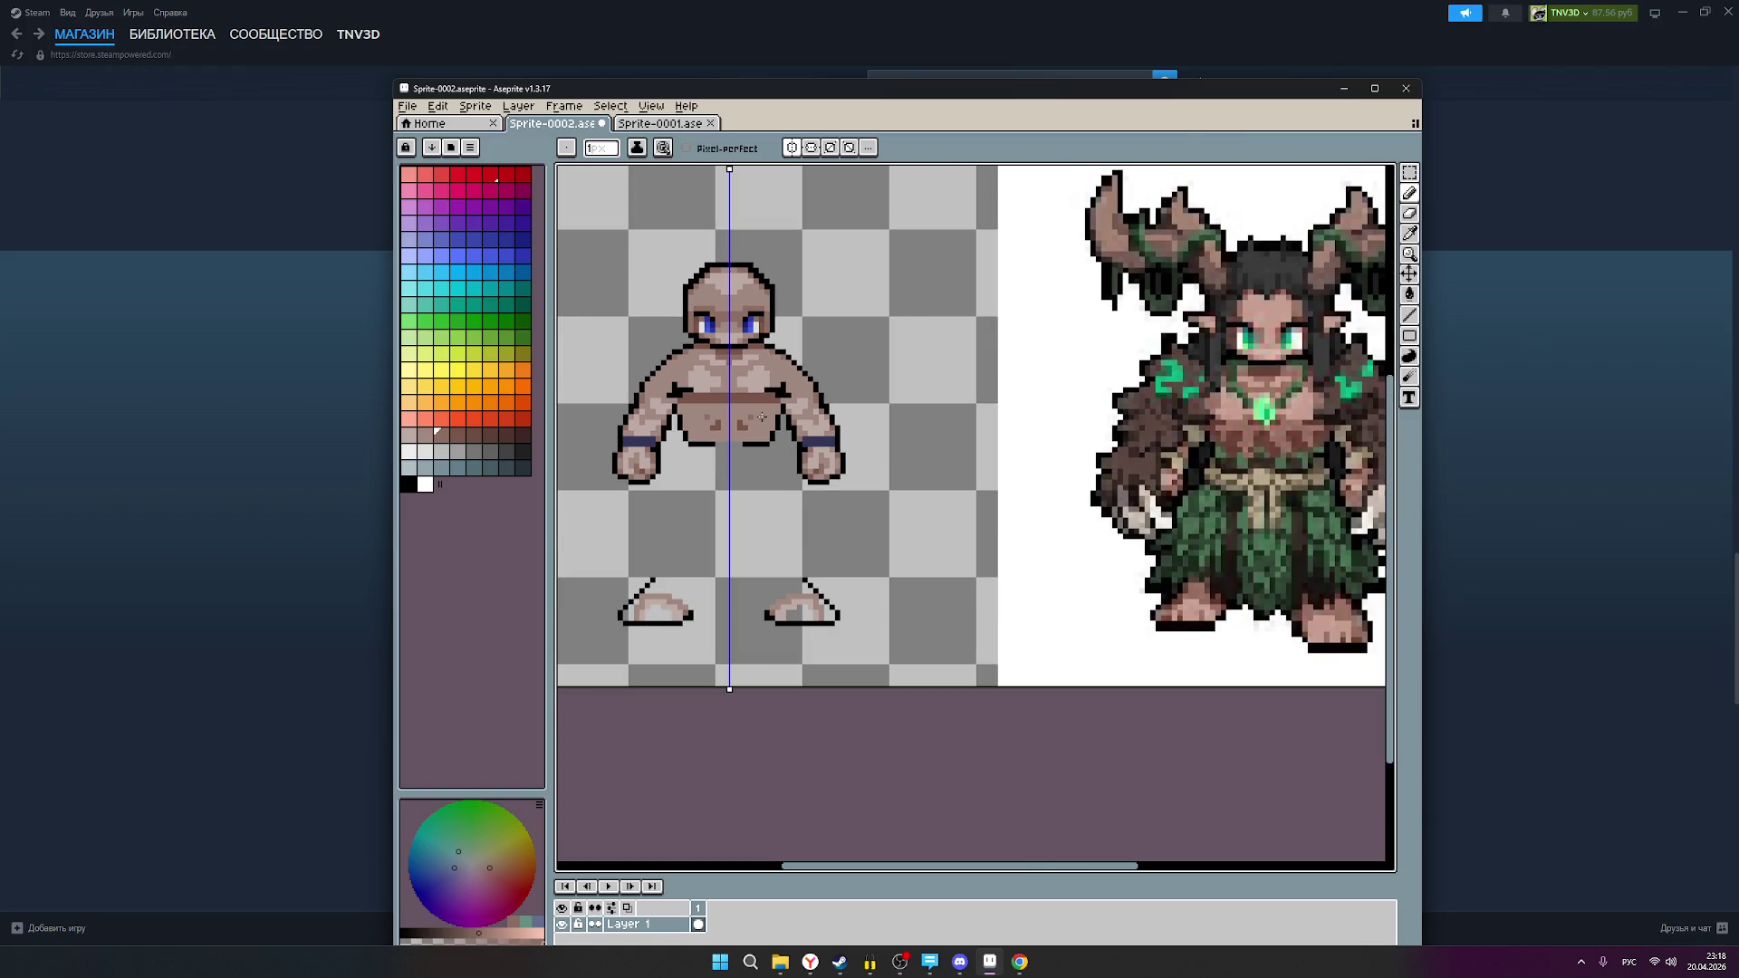
{"action": "scroll", "coordinate": [762, 417], "scroll_direction": "up", "scroll_amount": 2}
{"action": "scroll", "coordinate": [739, 412], "scroll_direction": "down", "scroll_amount": 2}
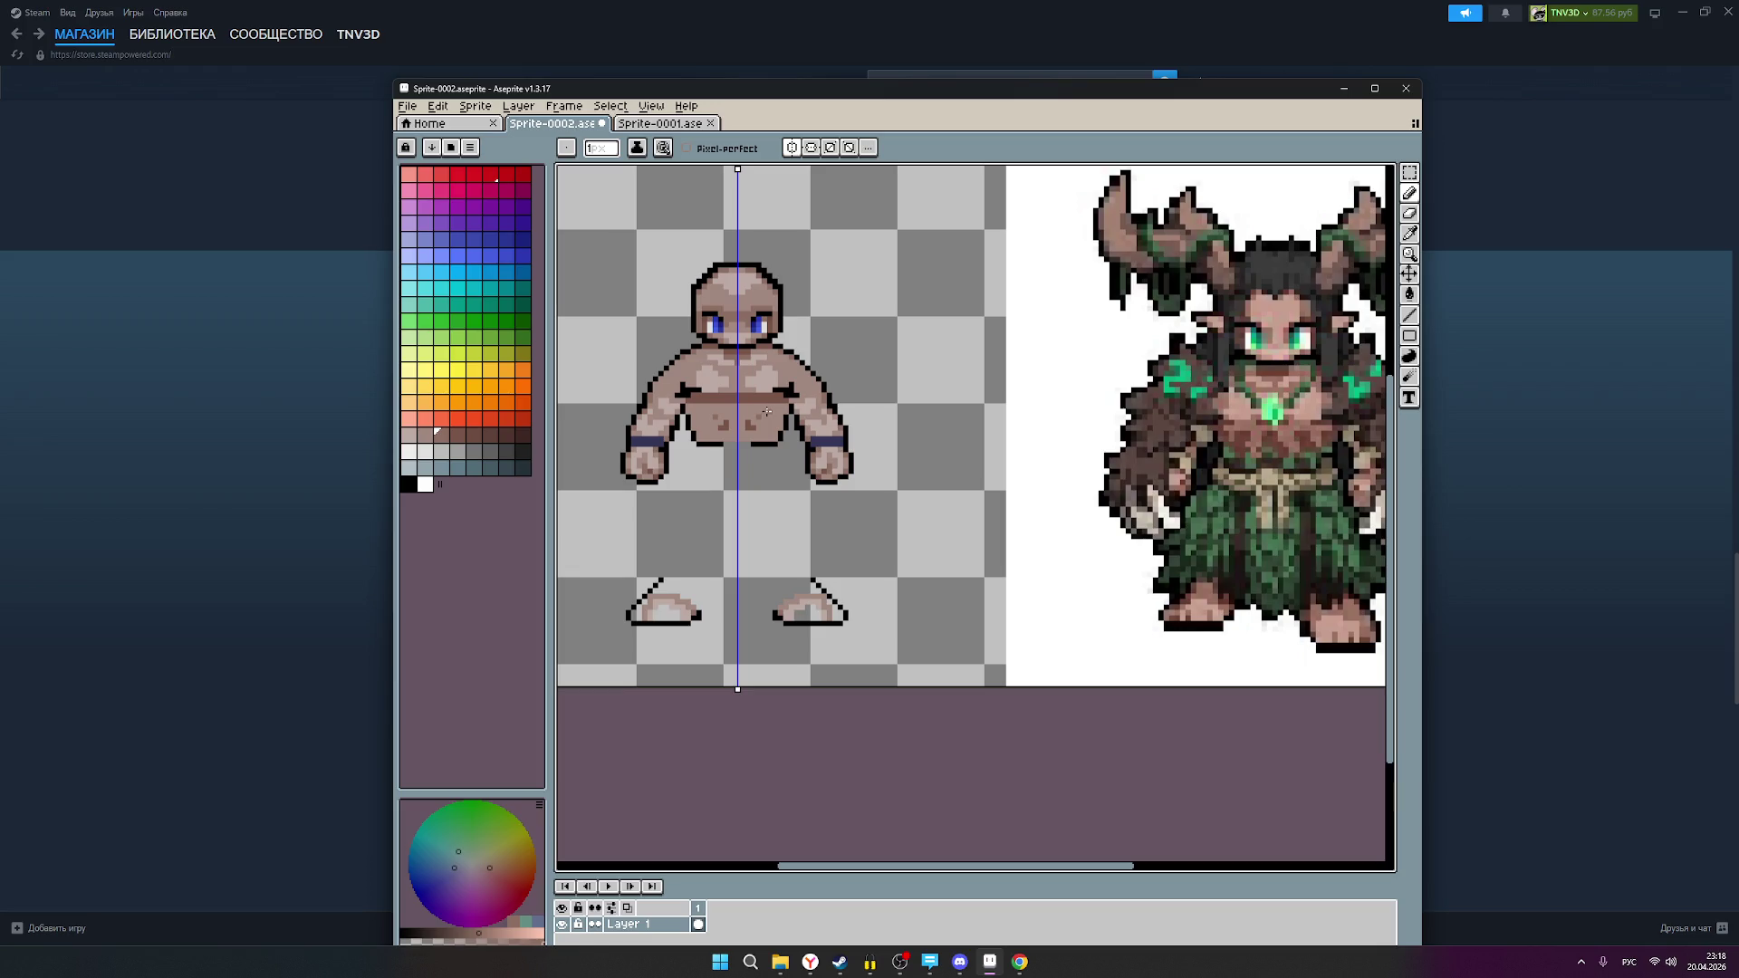
{"action": "scroll", "coordinate": [767, 410], "scroll_direction": "up", "scroll_amount": 1}
{"action": "scroll", "coordinate": [768, 412], "scroll_direction": "down", "scroll_amount": 1}
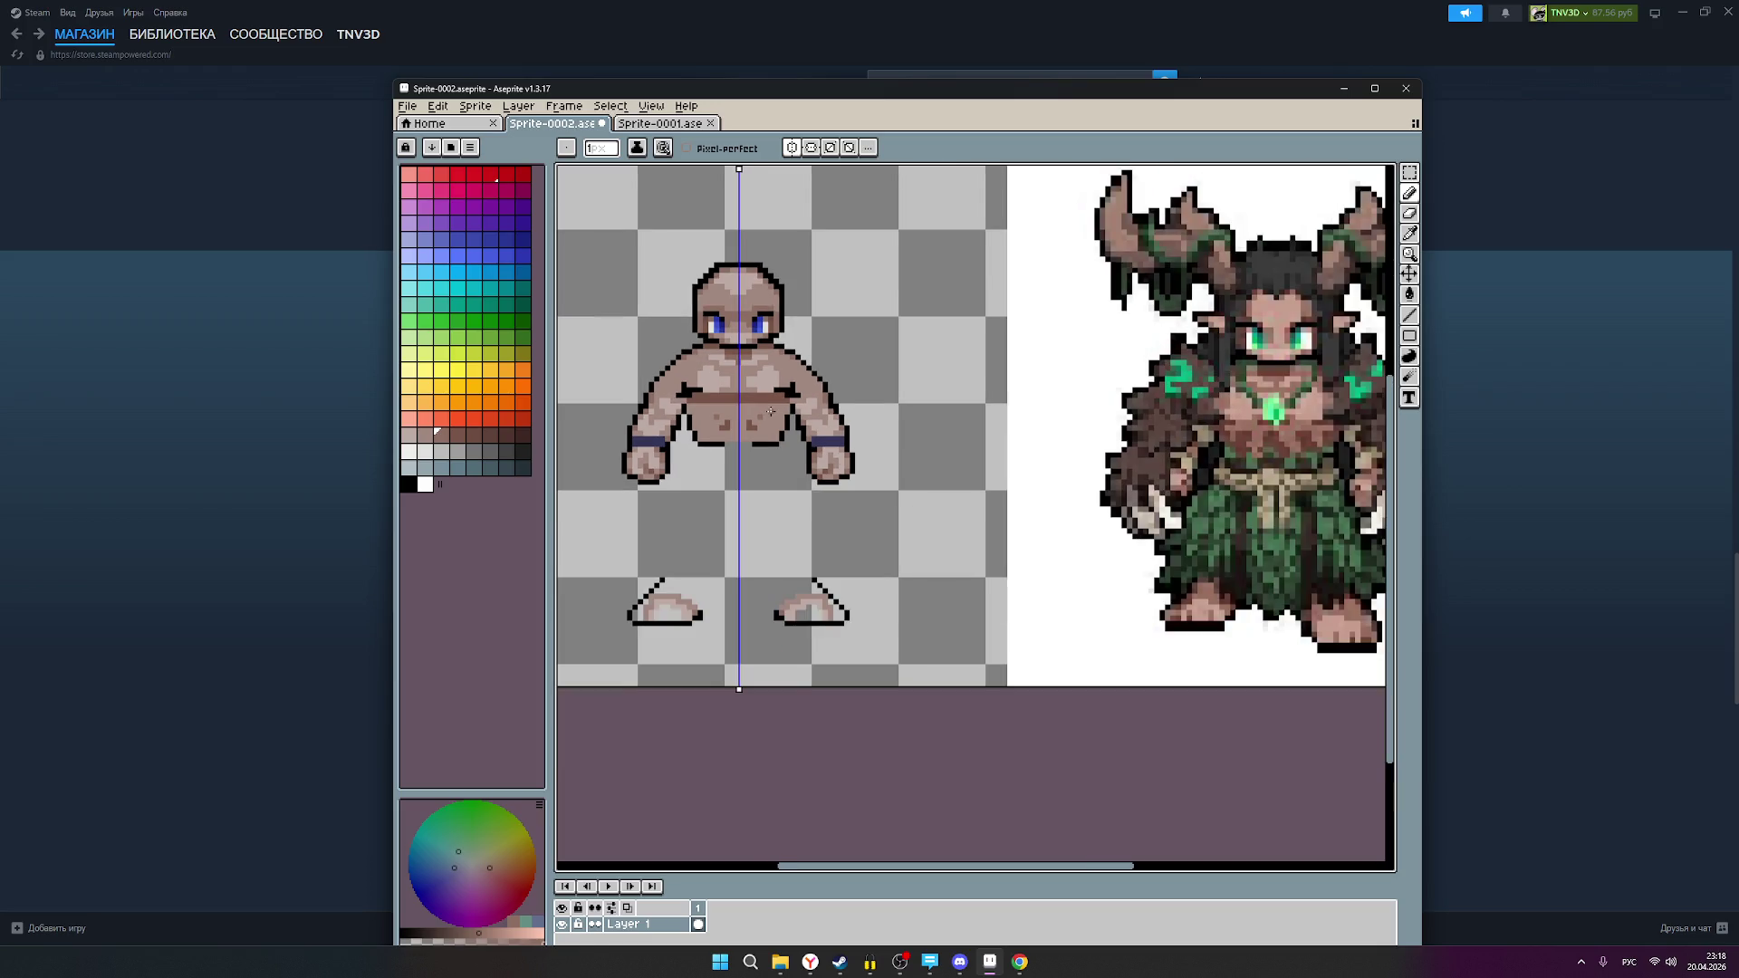
{"action": "scroll", "coordinate": [769, 404], "scroll_direction": "up", "scroll_amount": 1}
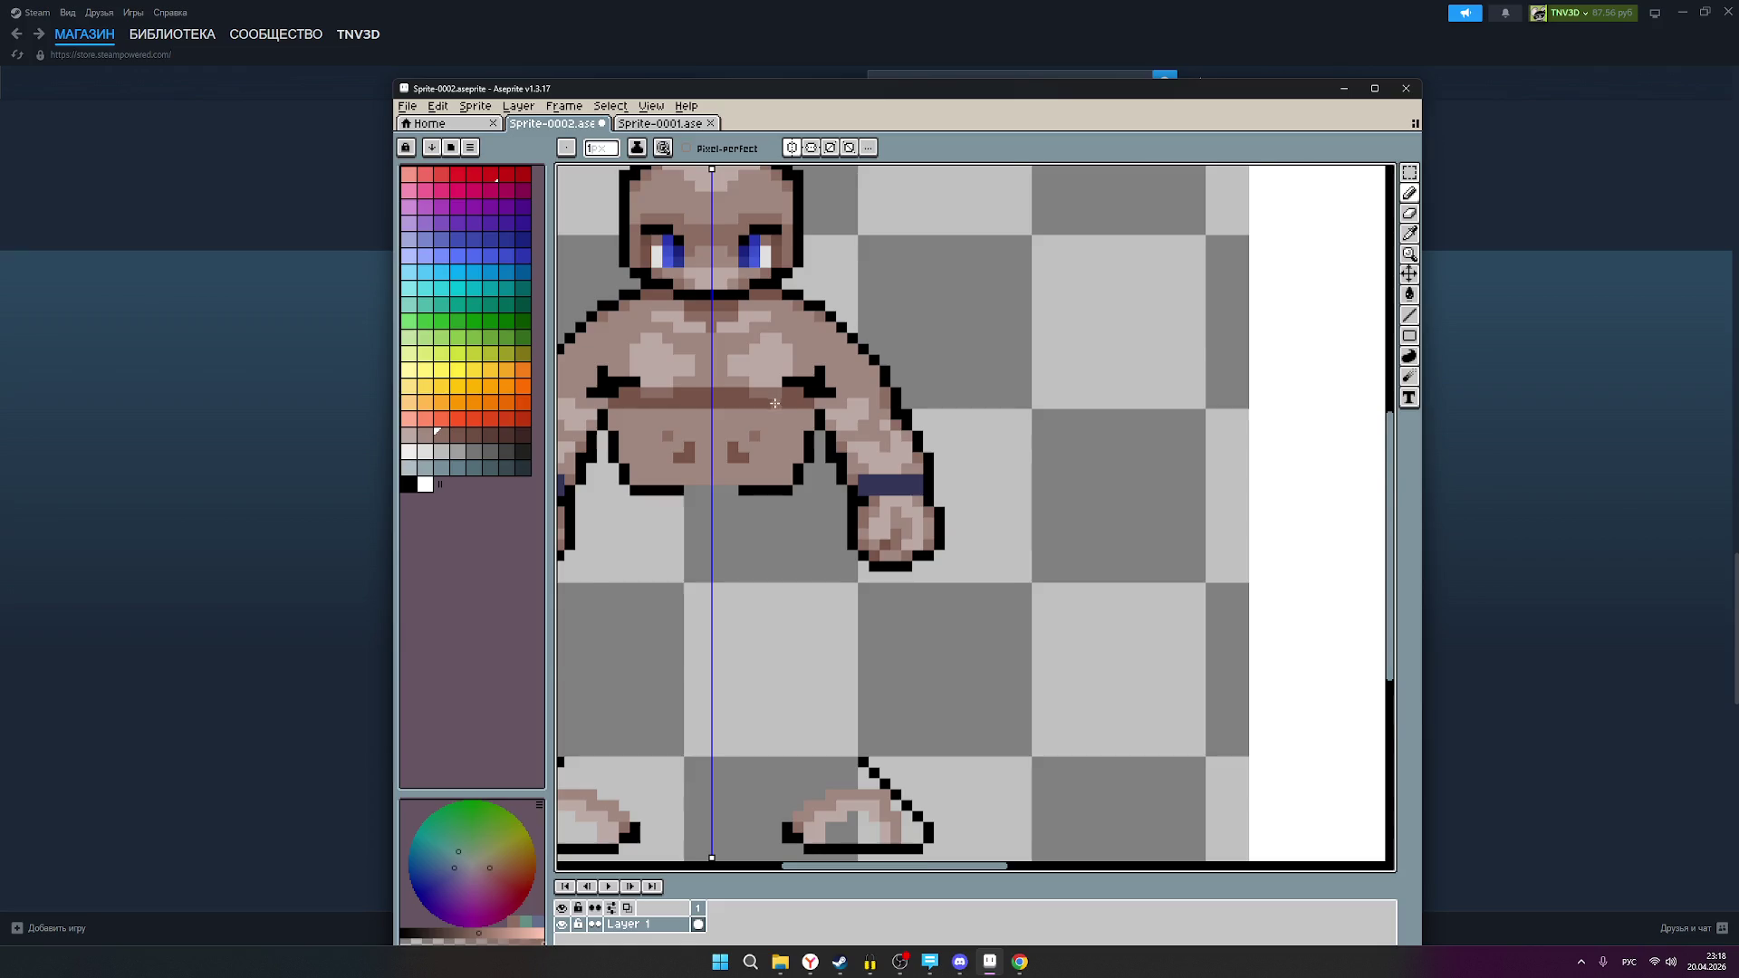
{"action": "scroll", "coordinate": [771, 397], "scroll_direction": "down", "scroll_amount": 2}
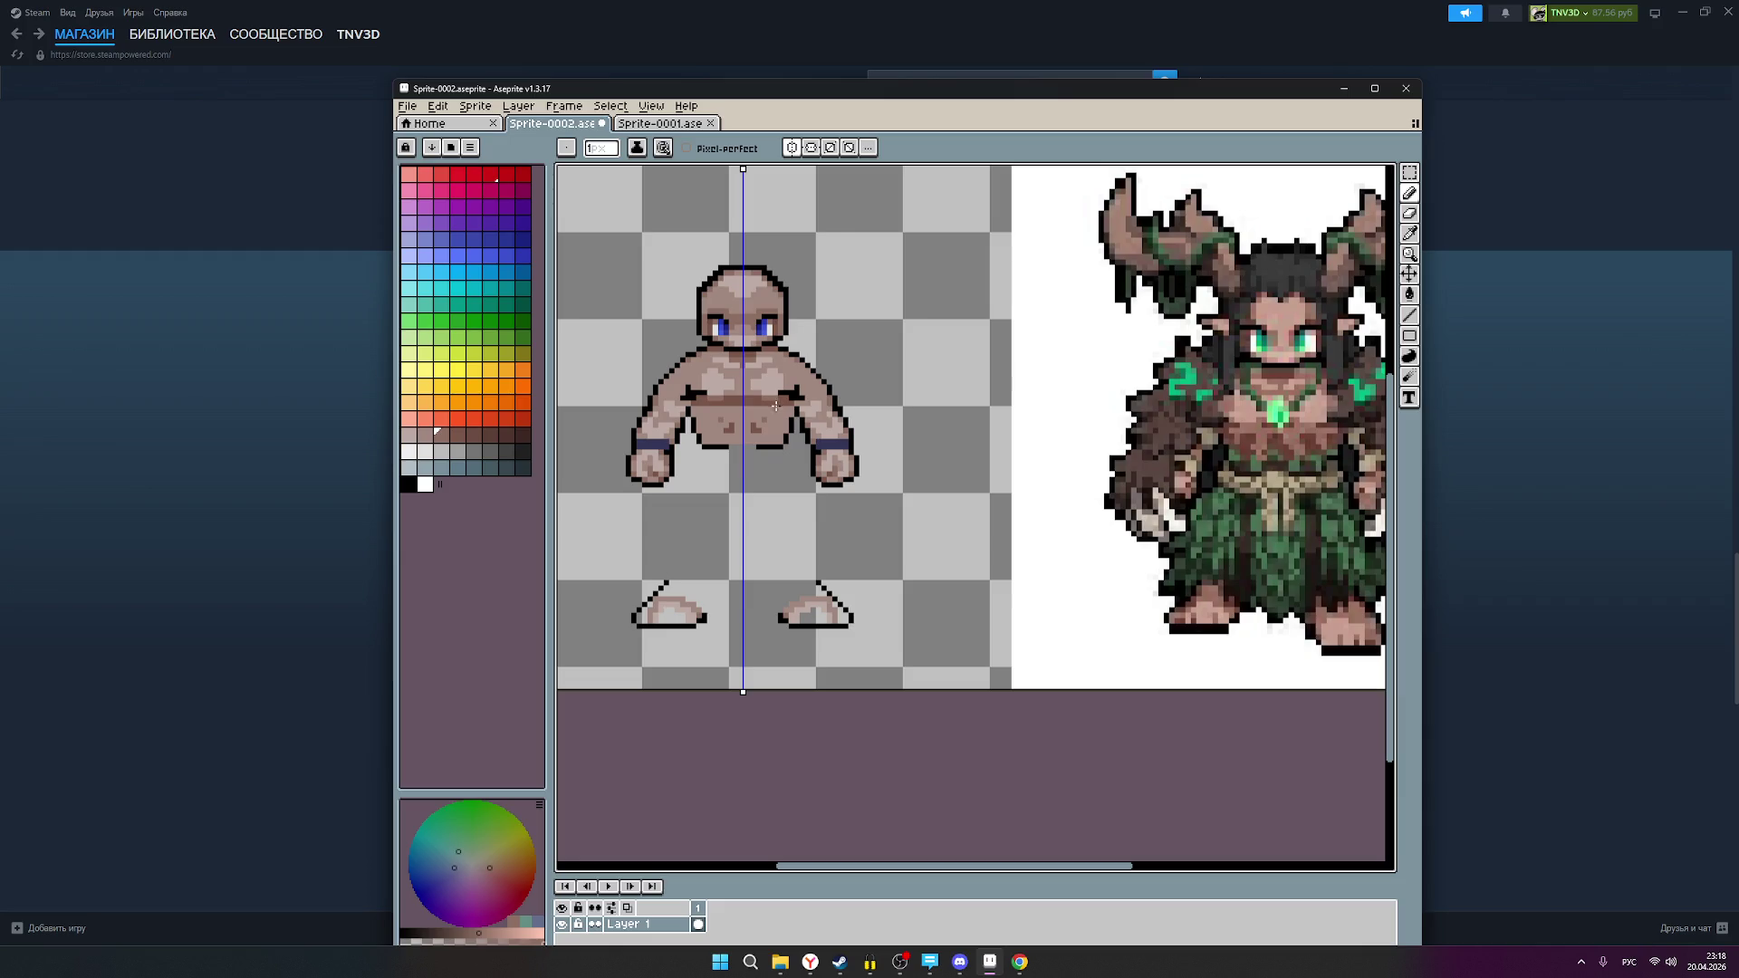
{"action": "left_click_drag", "start_coordinate": [781, 419], "coordinate": [716, 424]}
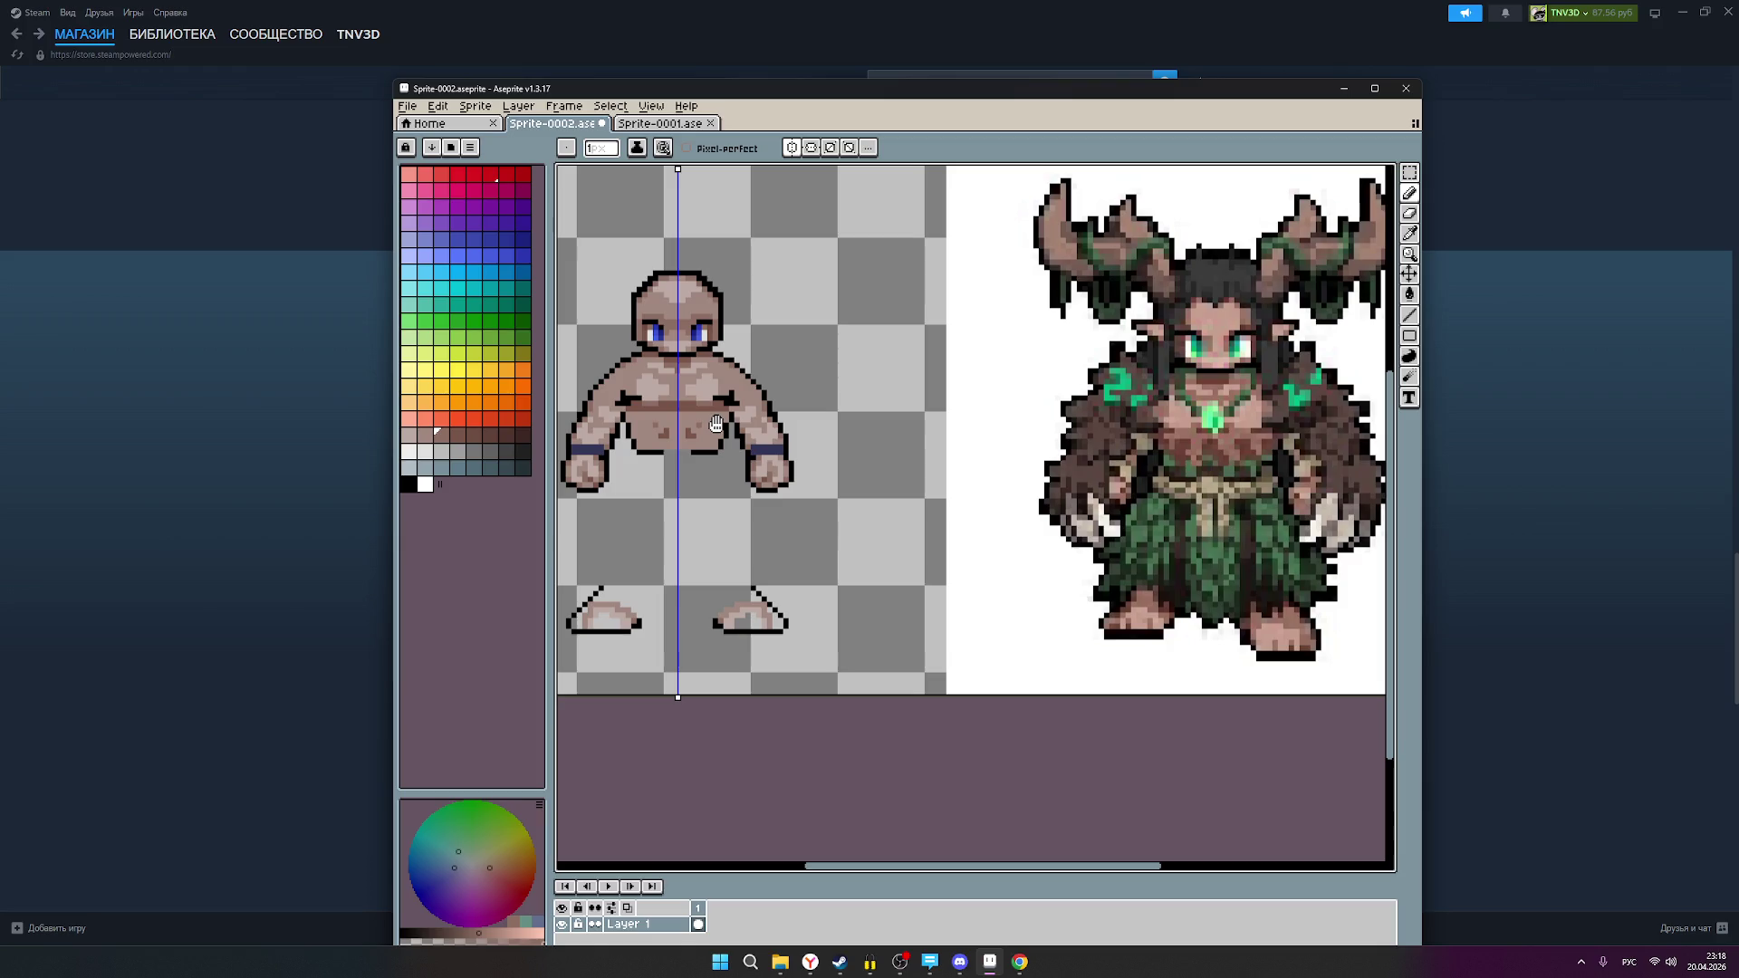
Step: Paint a lighter brown highlight row along the top of the waistband
{"action": "scroll", "coordinate": [715, 424], "scroll_direction": "up", "scroll_amount": 2}
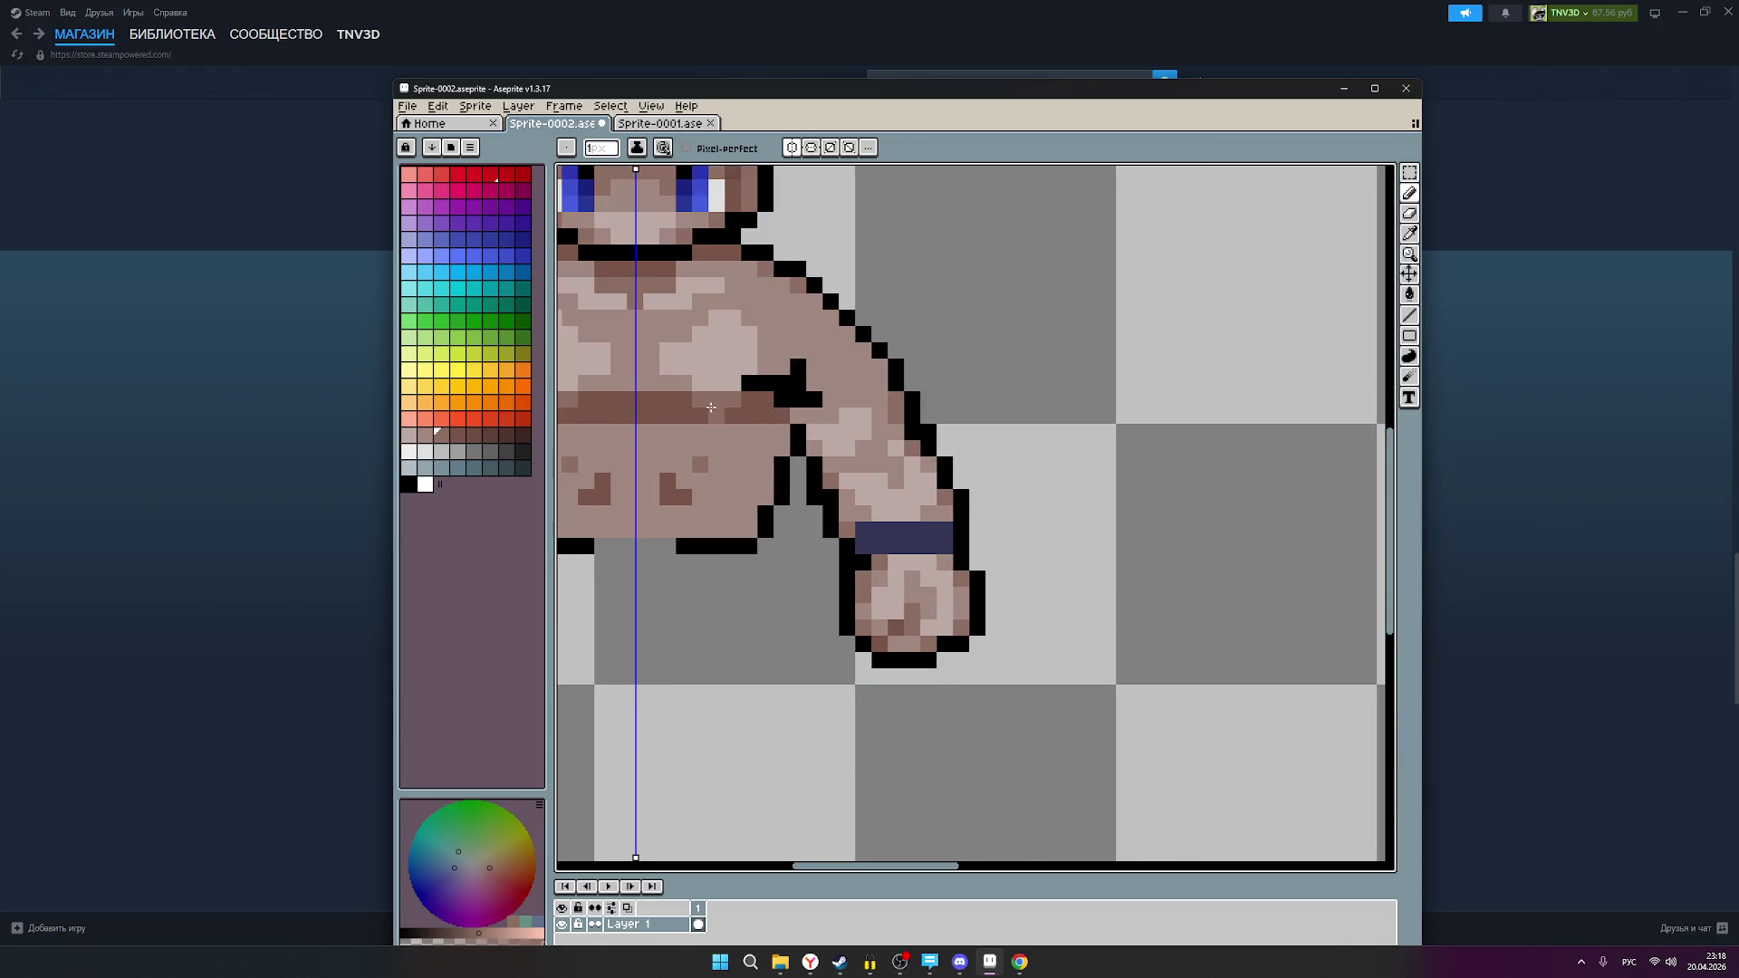
{"action": "left_click", "coordinate": [457, 438]}
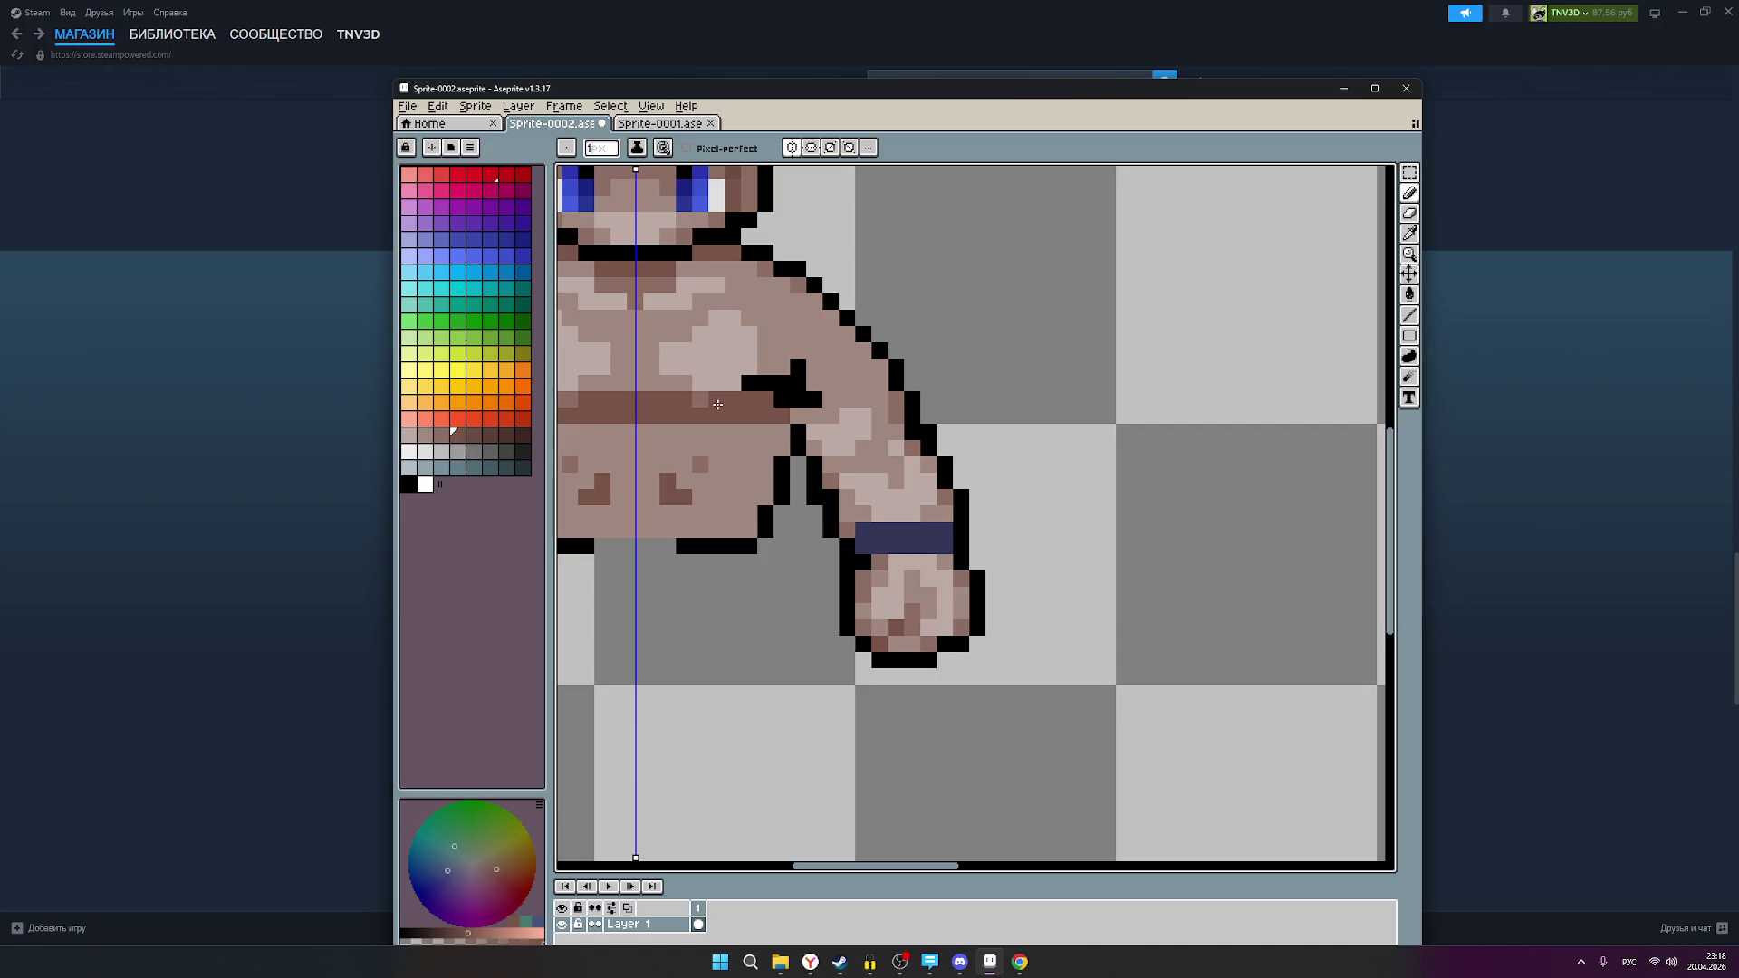
{"action": "left_click", "coordinate": [441, 438]}
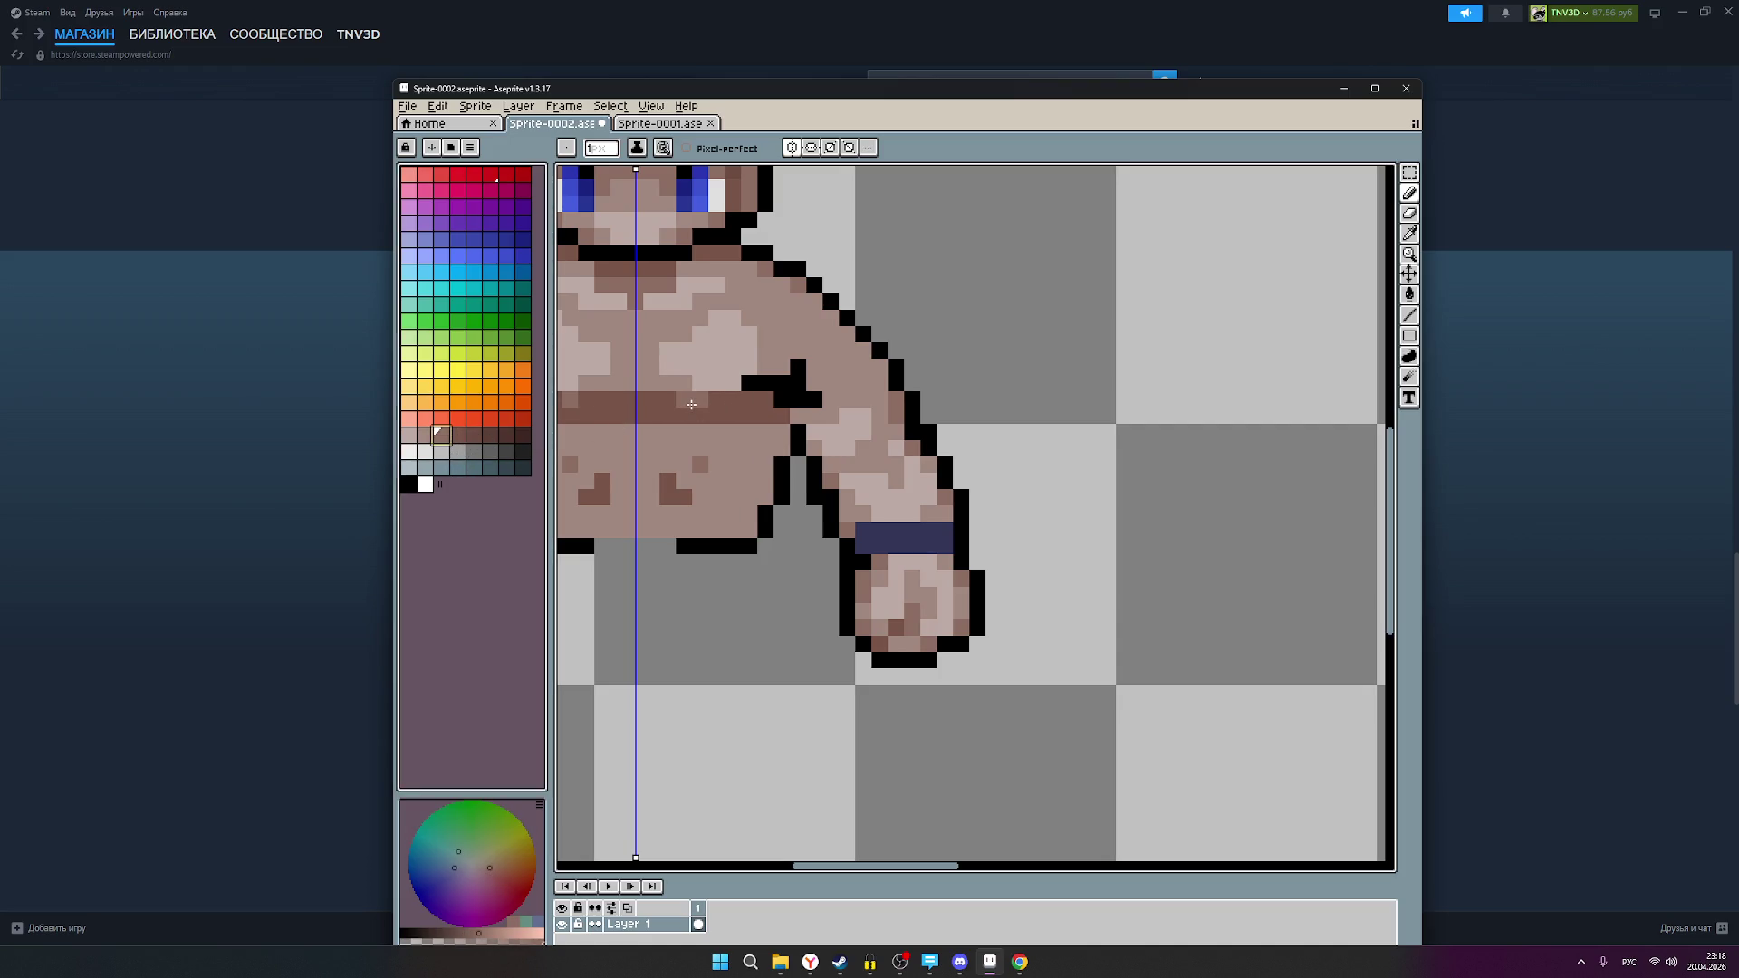
{"action": "scroll", "coordinate": [693, 421], "scroll_direction": "down", "scroll_amount": 1}
{"action": "scroll", "coordinate": [702, 433], "scroll_direction": "up", "scroll_amount": 5}
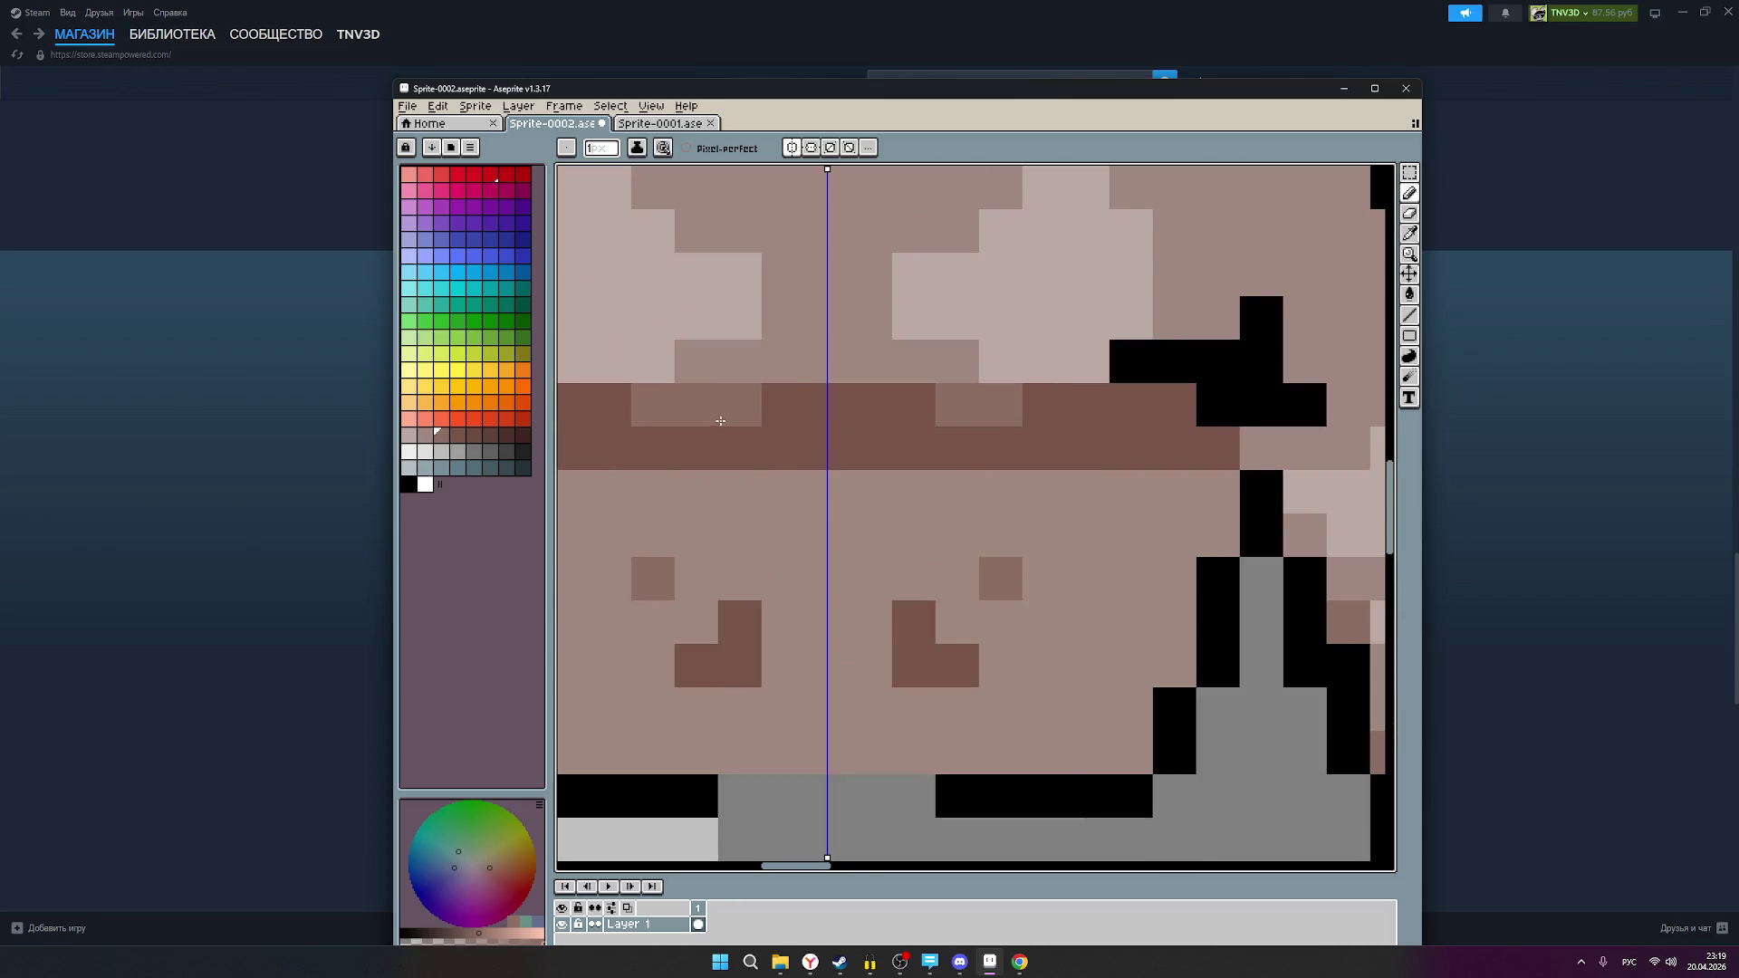
{"action": "left_click_drag", "start_coordinate": [725, 419], "coordinate": [826, 415]}
{"action": "scroll", "coordinate": [869, 453], "scroll_direction": "down", "scroll_amount": 3}
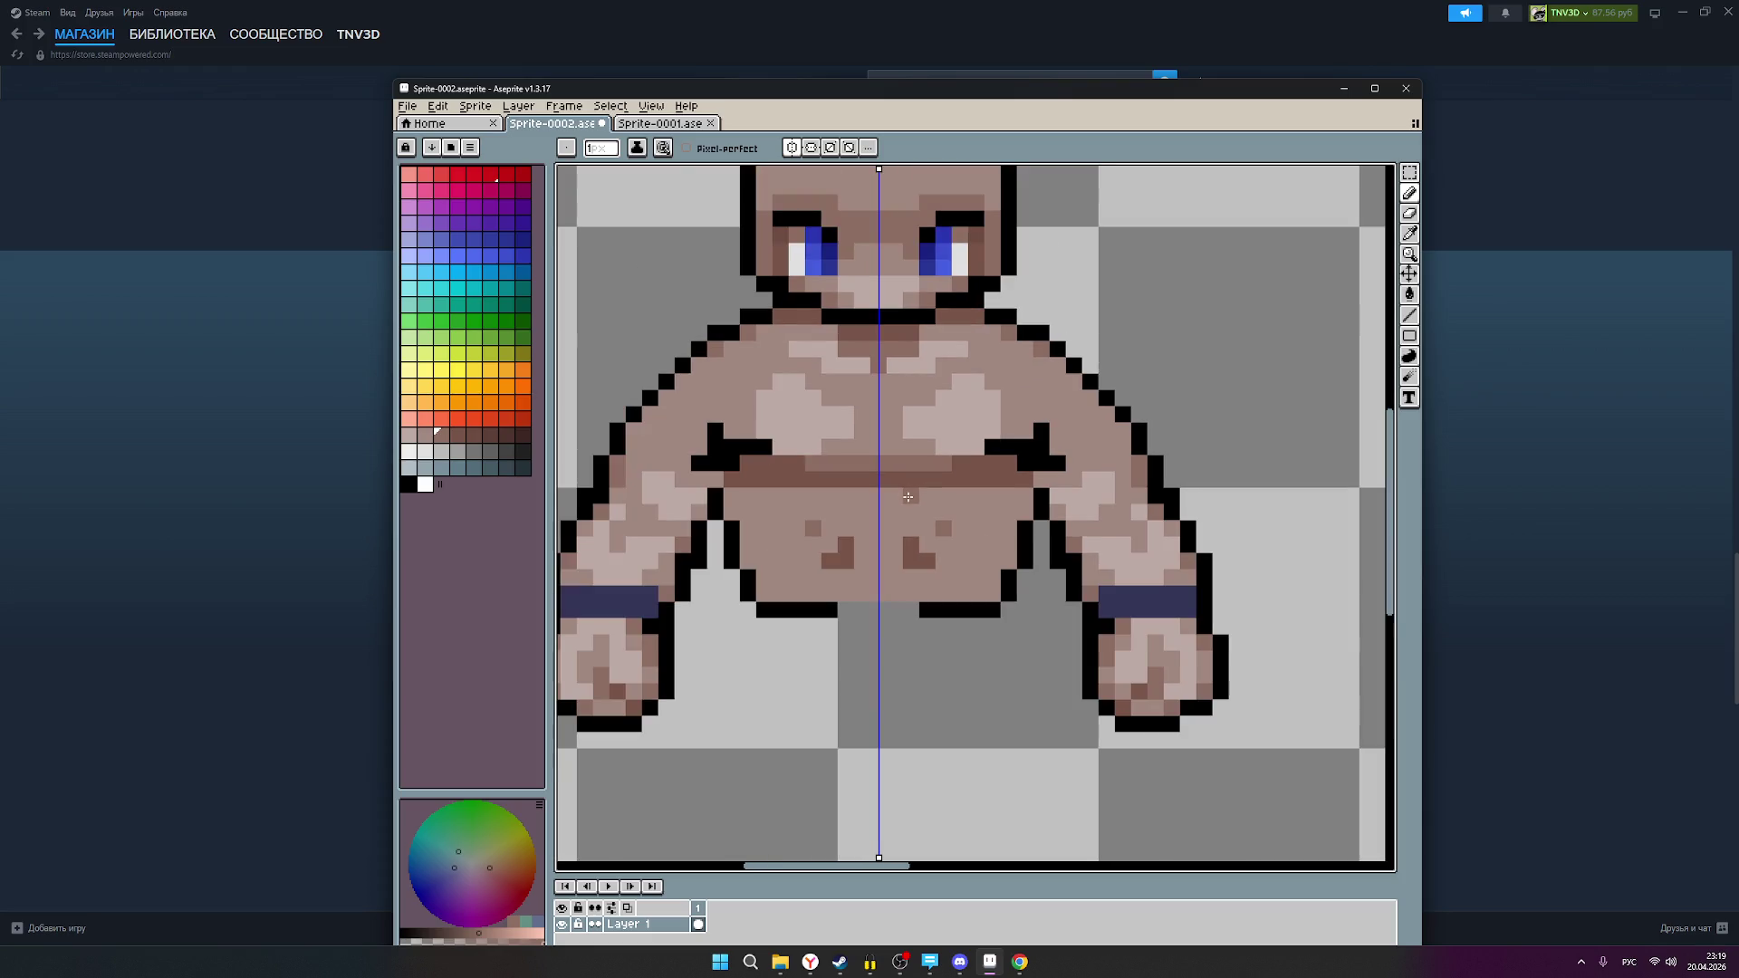
{"action": "scroll", "coordinate": [918, 514], "scroll_direction": "right", "scroll_amount": 5}
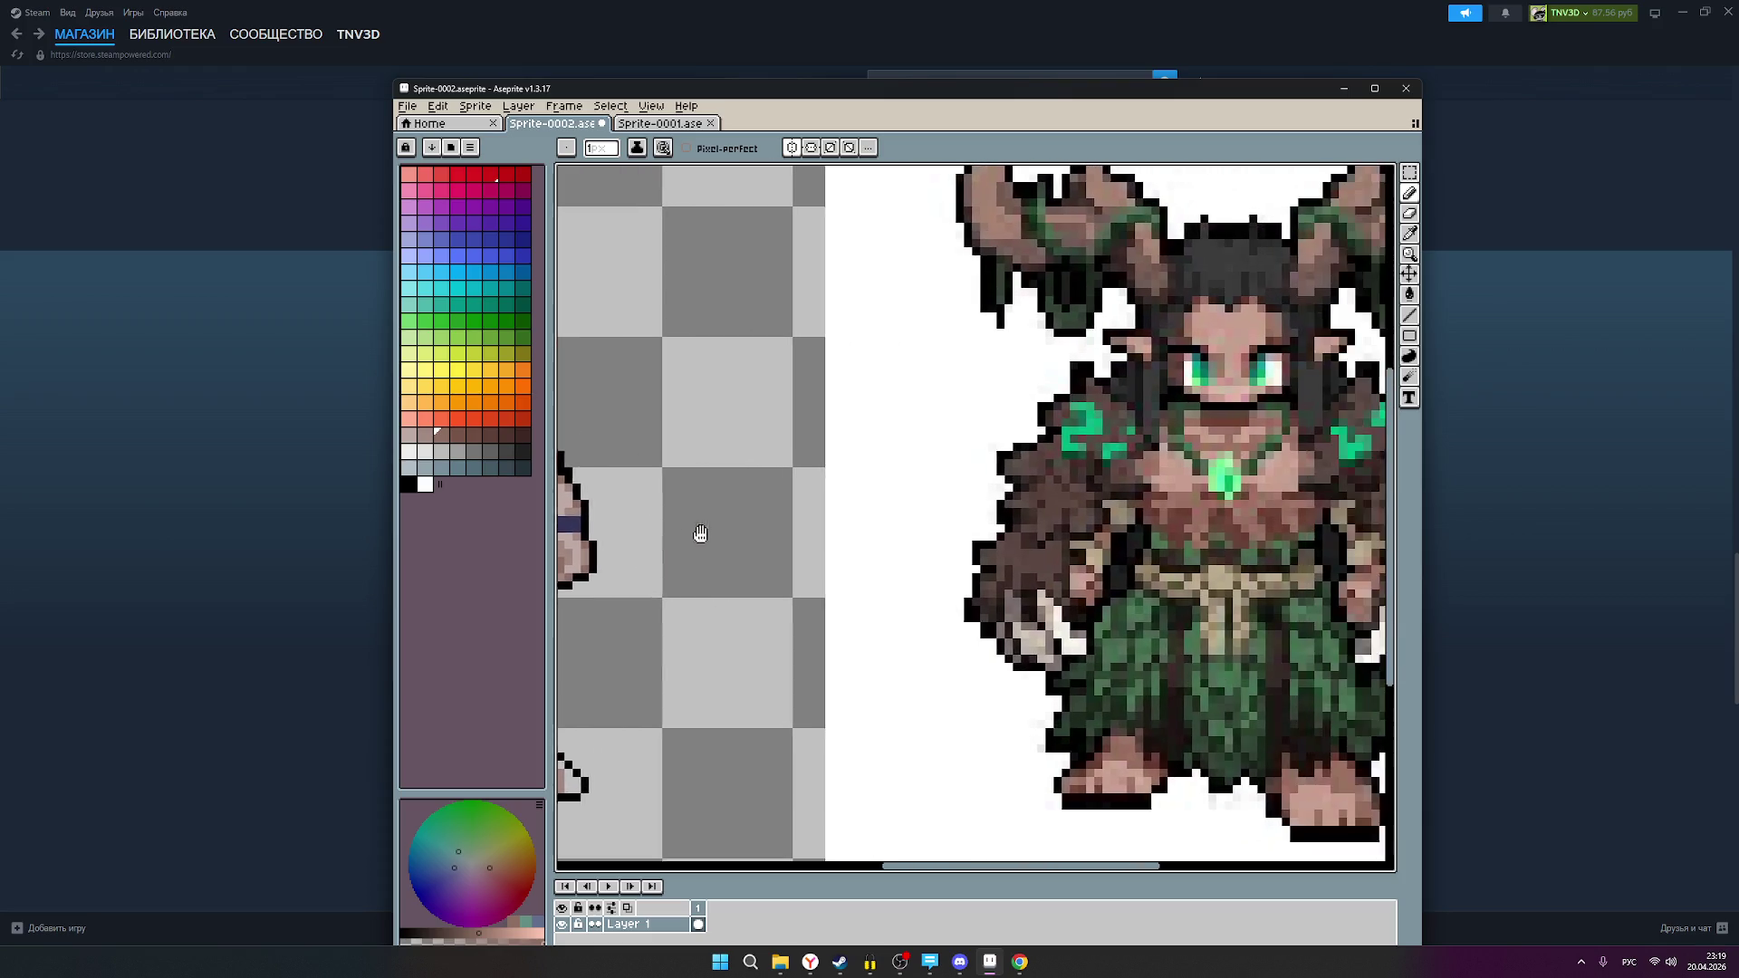
{"action": "scroll", "coordinate": [688, 529], "scroll_direction": "left", "scroll_amount": 2}
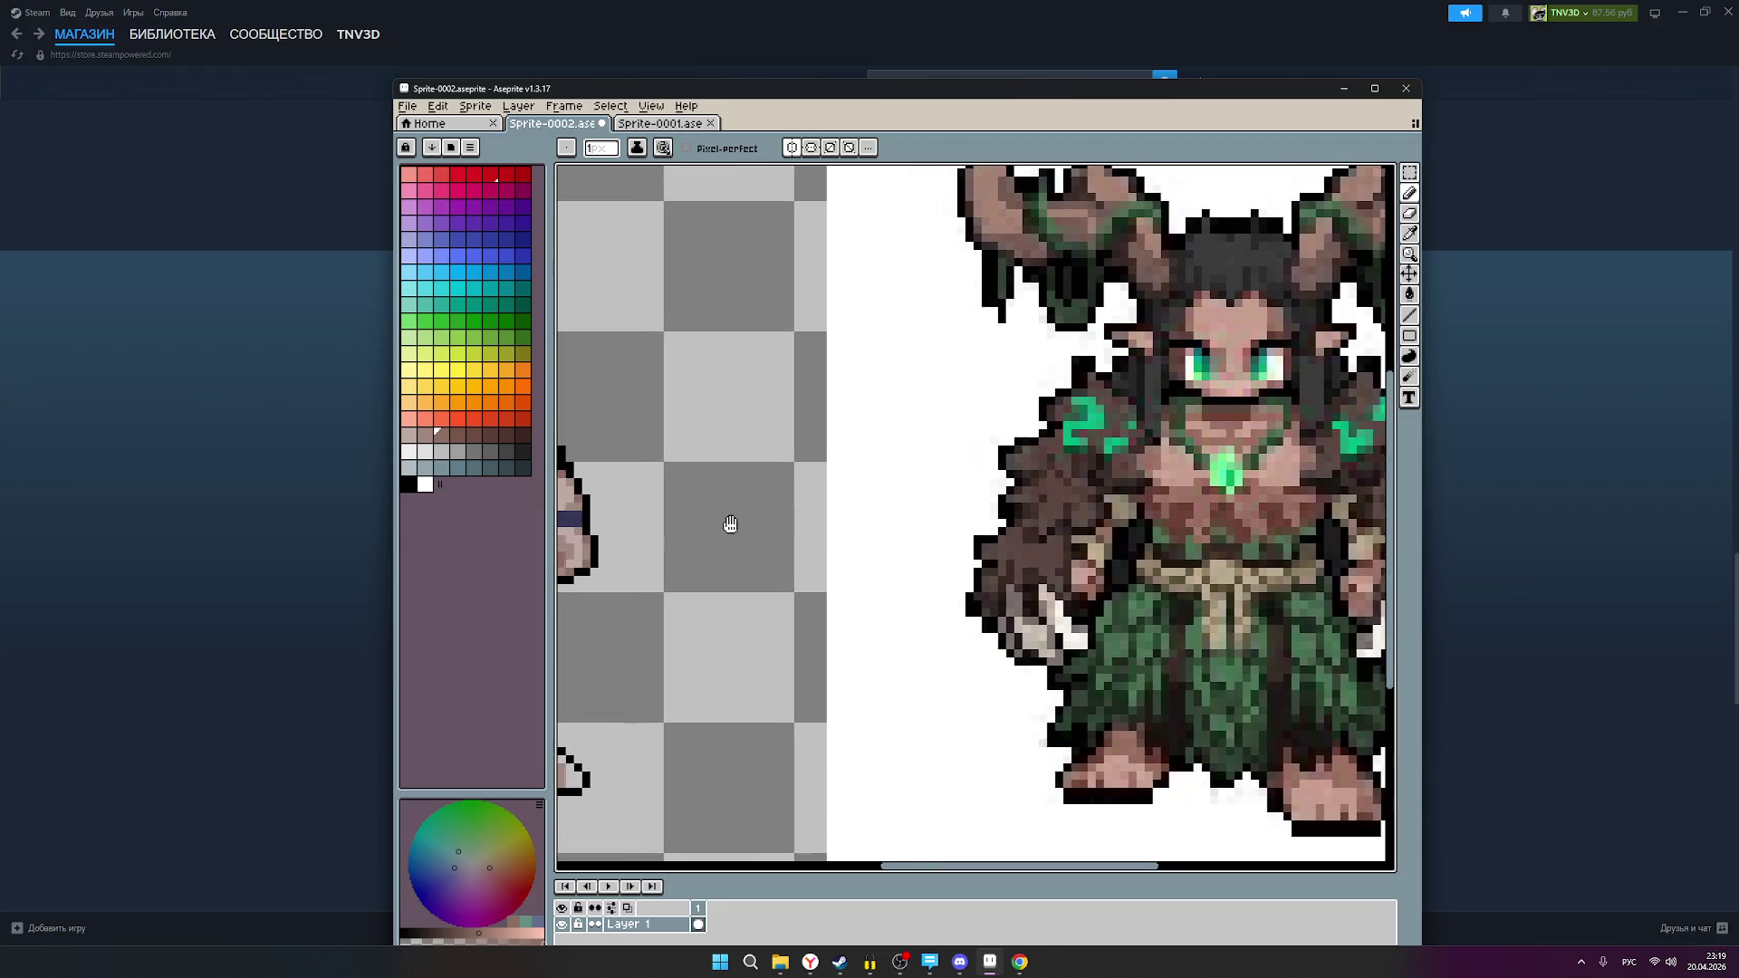
{"action": "scroll", "coordinate": [734, 525], "scroll_direction": "down", "scroll_amount": 2}
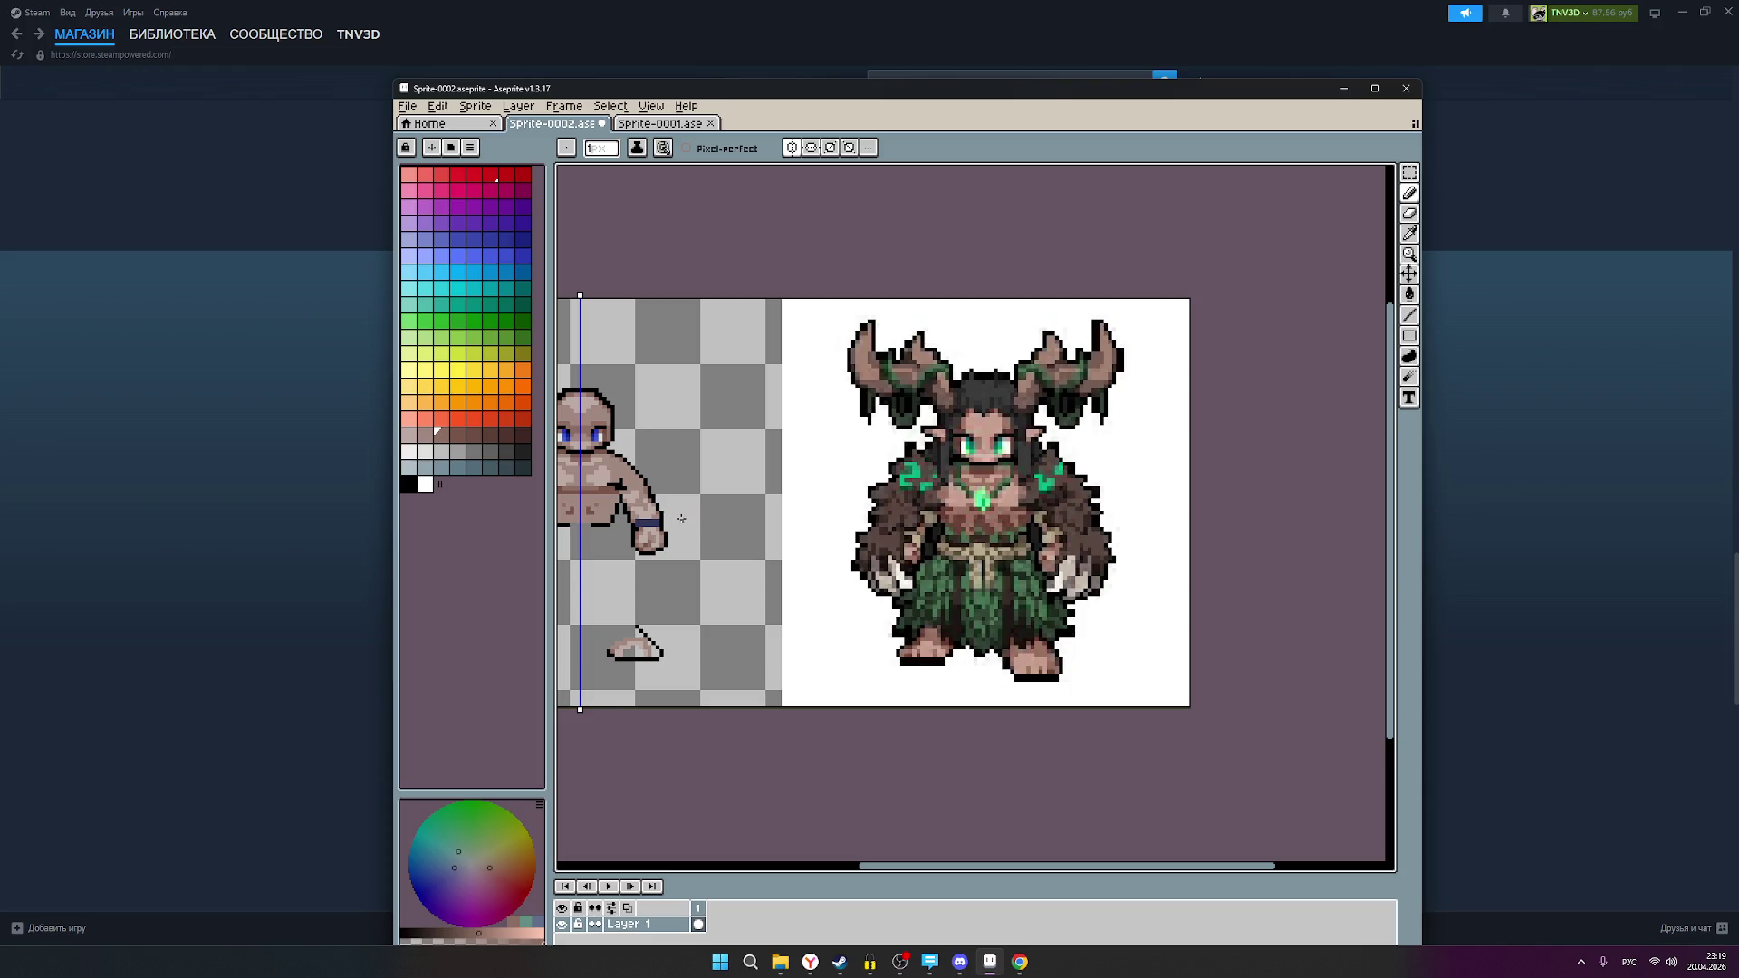
{"action": "scroll", "coordinate": [683, 520], "scroll_direction": "up", "scroll_amount": 2}
{"action": "scroll", "coordinate": [681, 520], "scroll_direction": "down", "scroll_amount": 1}
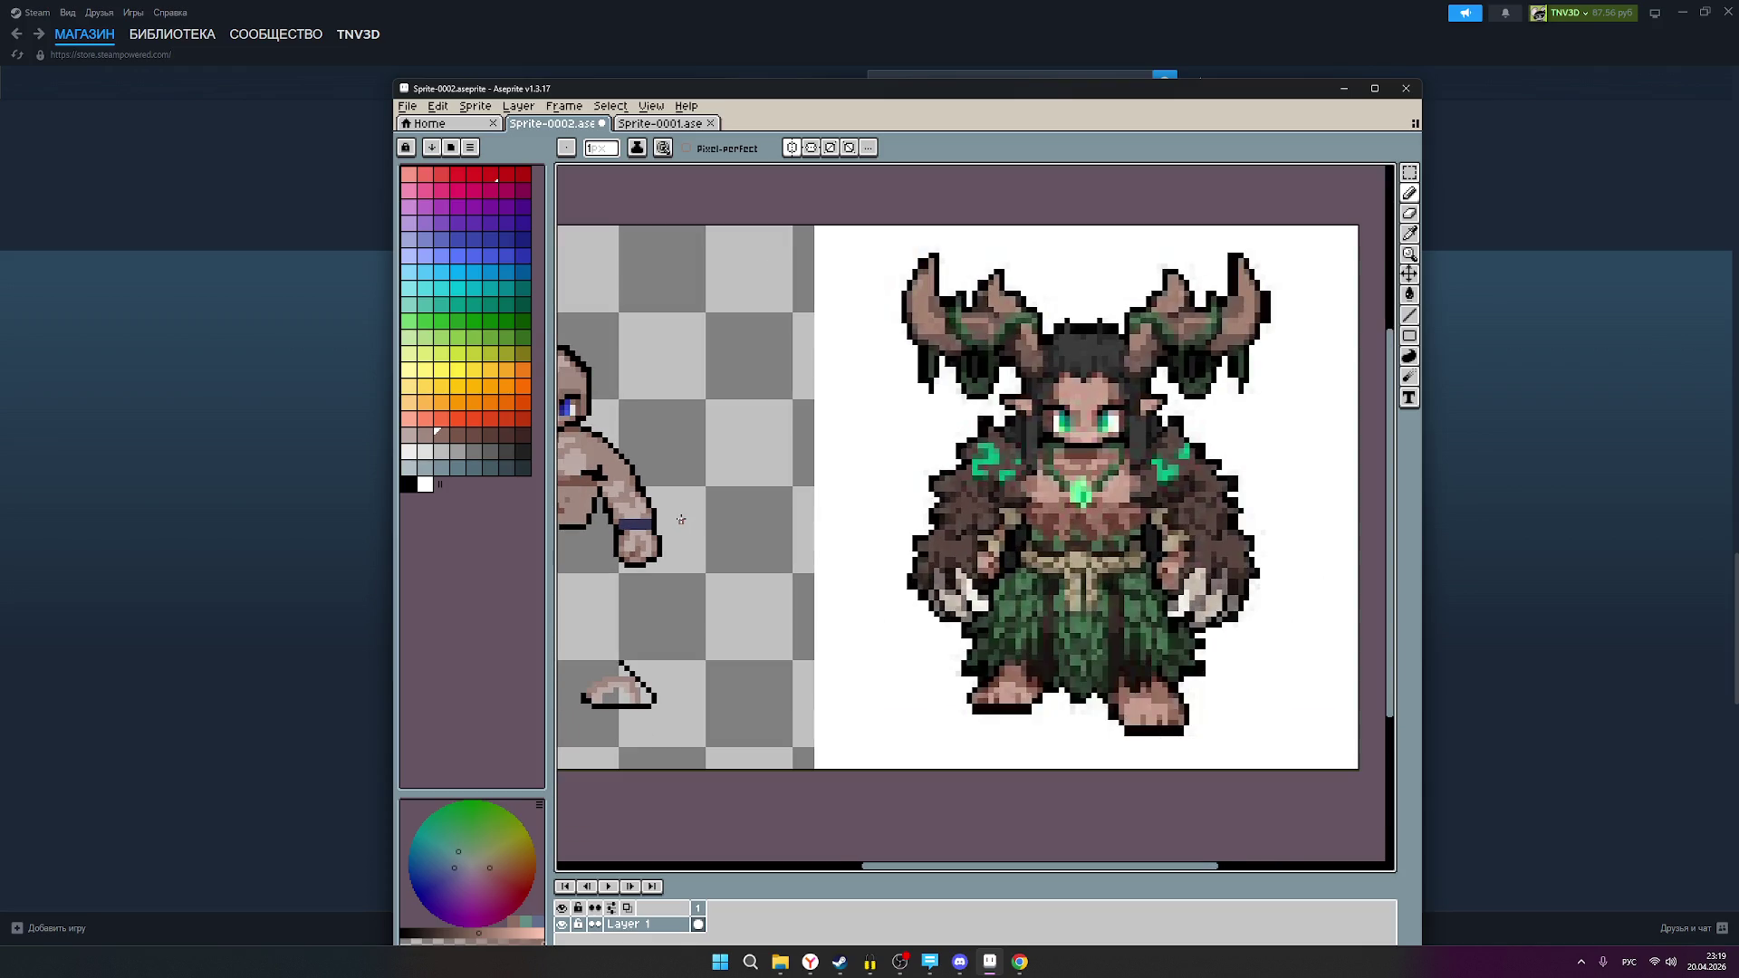
{"action": "left_click_drag", "start_coordinate": [697, 520], "coordinate": [835, 521]}
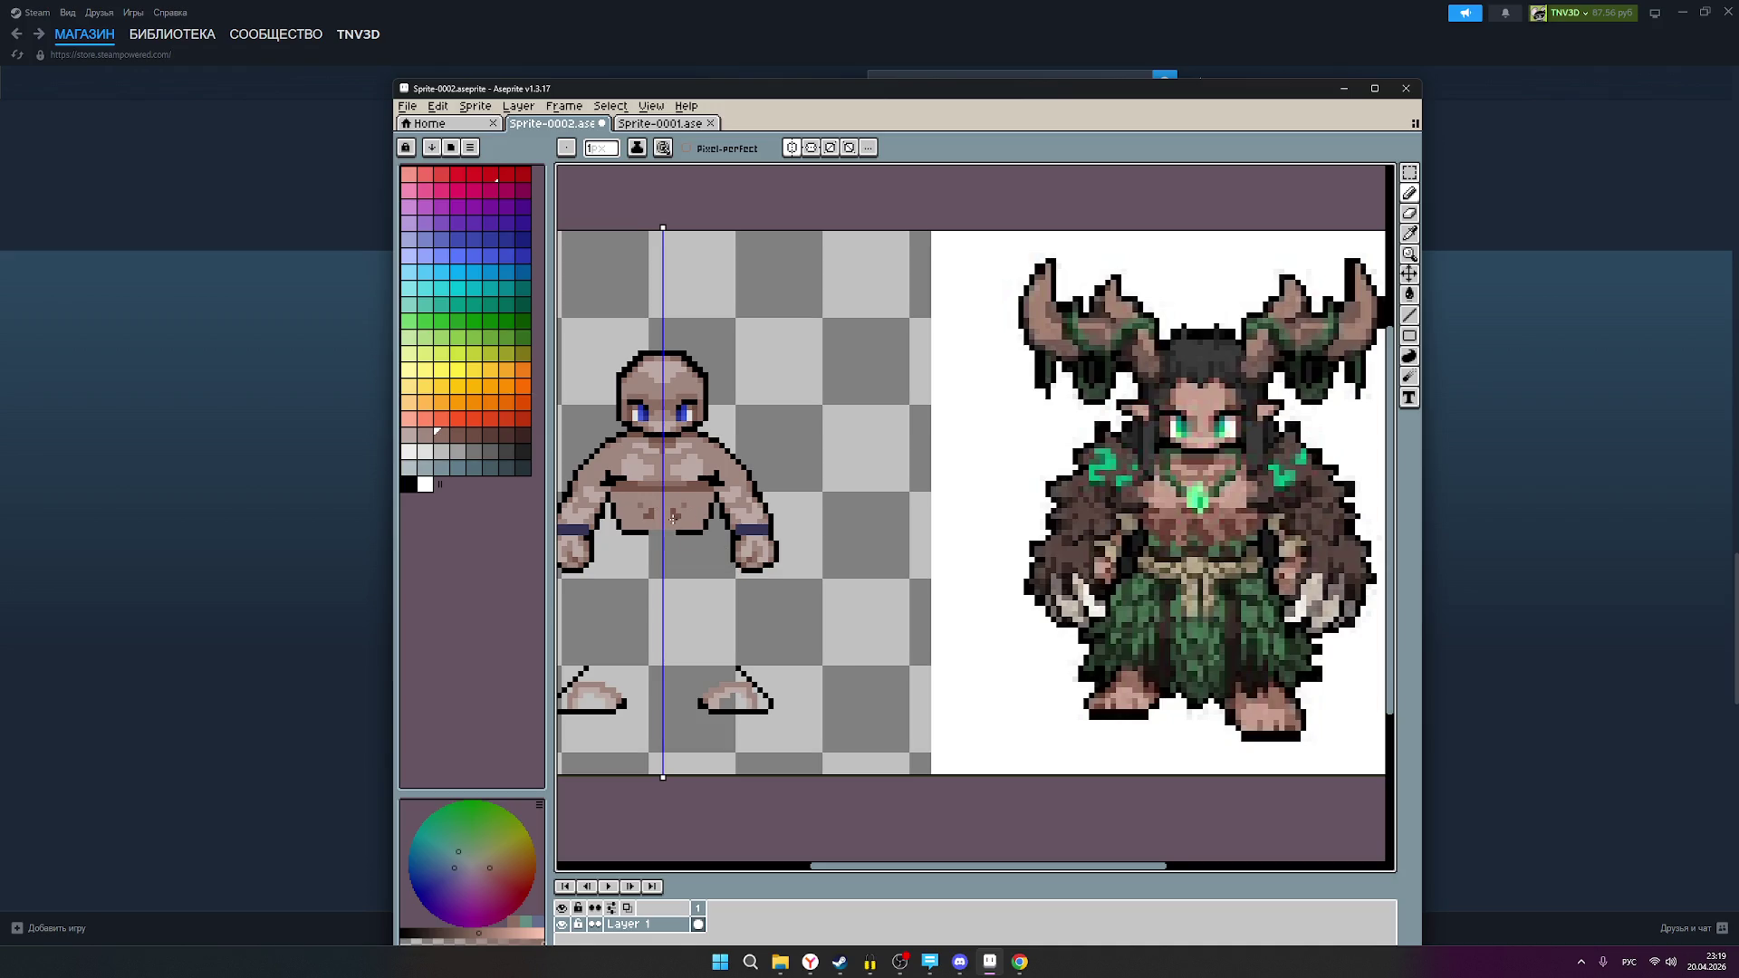
Step: Fill the belly with a darker uniform brown
{"action": "scroll", "coordinate": [673, 517], "scroll_direction": "up", "scroll_amount": 1}
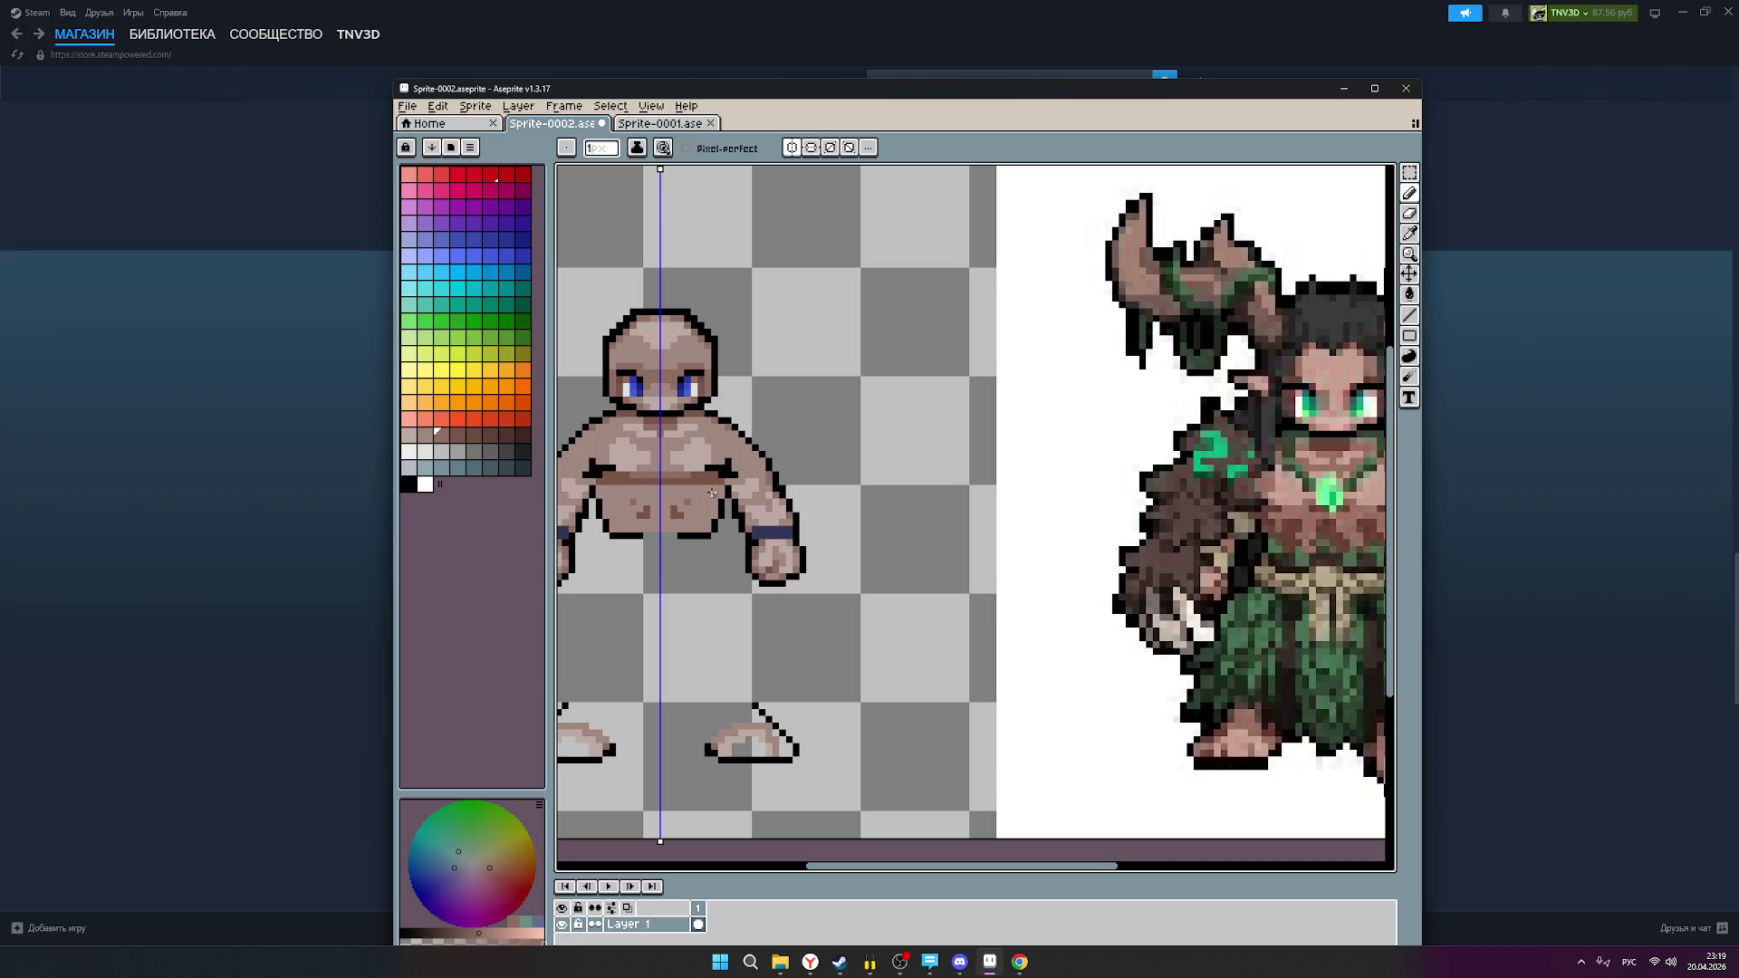
{"action": "scroll", "coordinate": [715, 493], "scroll_direction": "down", "scroll_amount": 1}
{"action": "scroll", "coordinate": [708, 493], "scroll_direction": "up", "scroll_amount": 1}
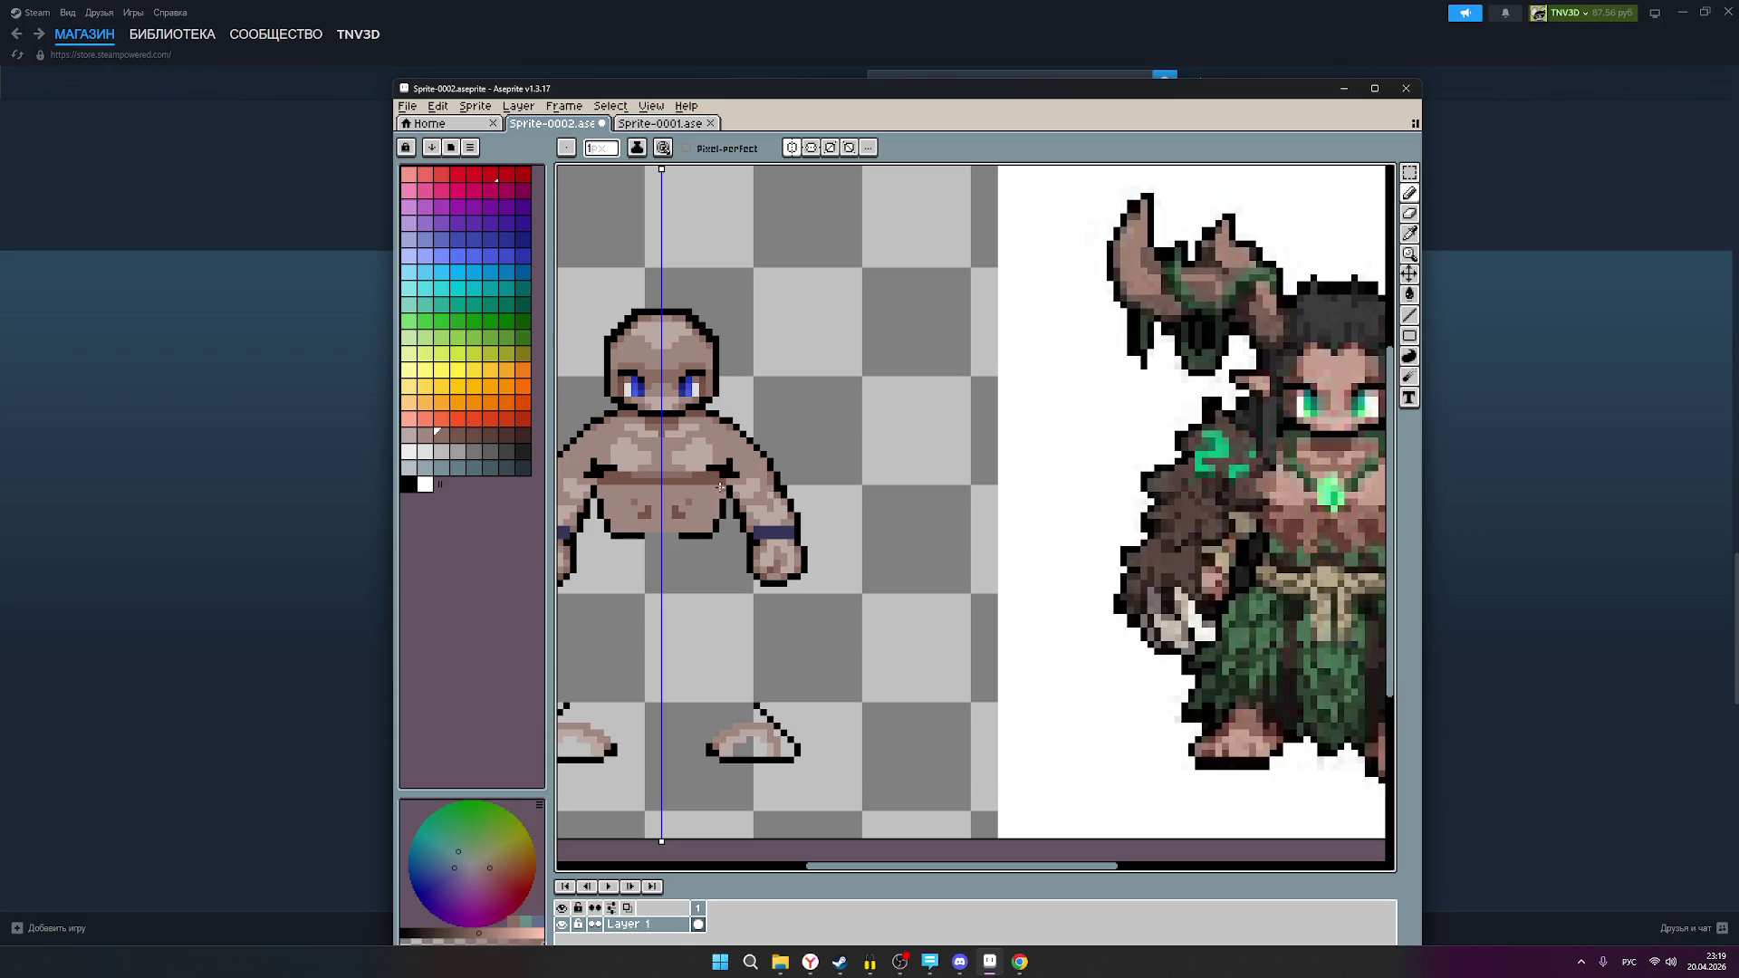
{"action": "scroll", "coordinate": [720, 489], "scroll_direction": "down", "scroll_amount": 1}
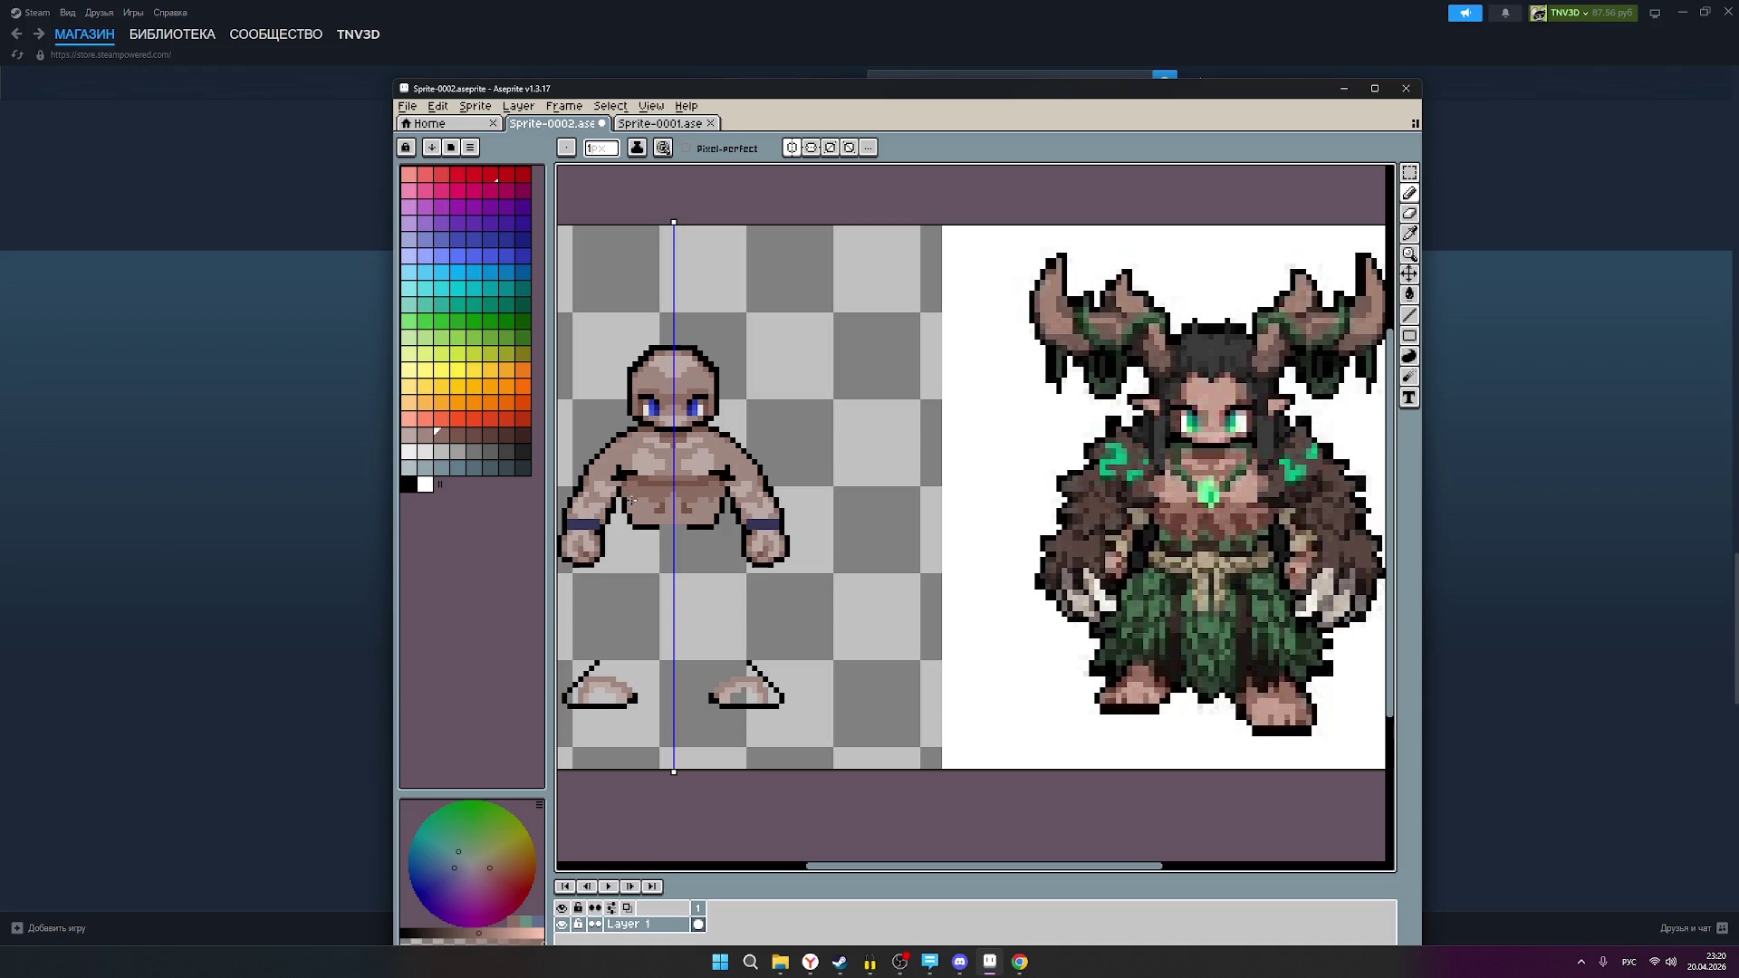
{"action": "mouse_move", "coordinate": [660, 509]}
{"action": "left_mouse_down"}
{"action": "mouse_move", "coordinate": [634, 500]}
{"action": "mouse_move", "coordinate": [709, 519]}
{"action": "mouse_move", "coordinate": [665, 519]}
{"action": "left_mouse_up"}
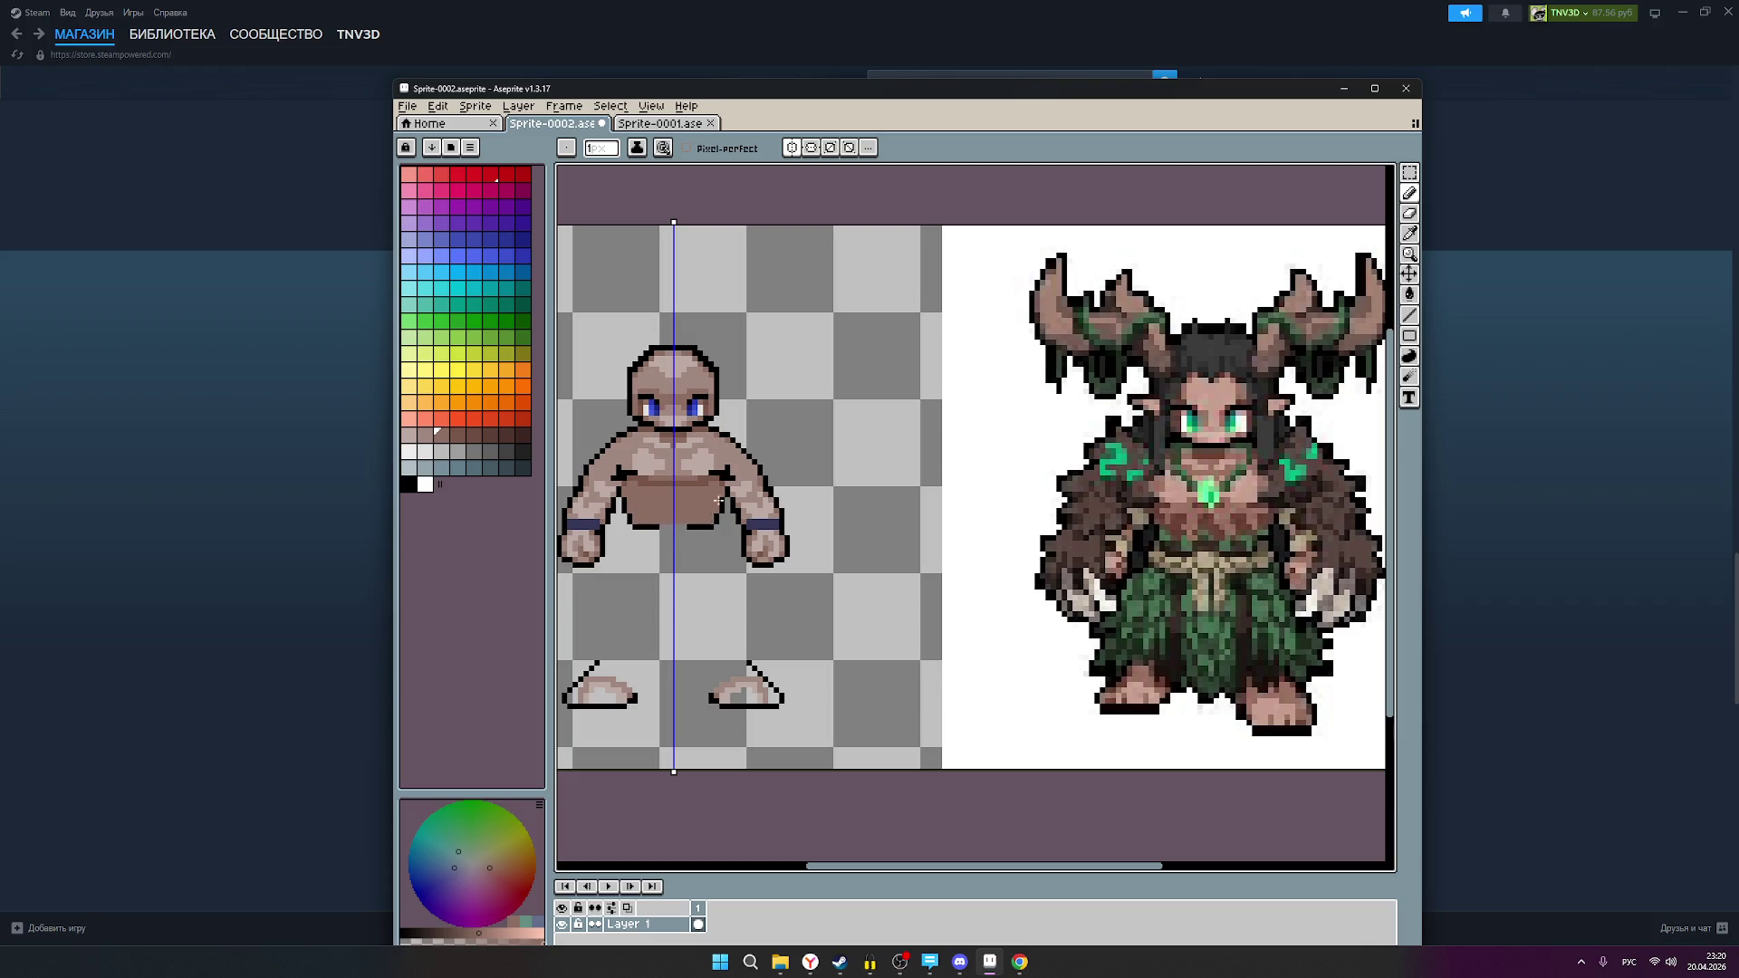
{"action": "scroll", "coordinate": [727, 497], "scroll_direction": "down", "scroll_amount": 2}
{"action": "scroll", "coordinate": [769, 525], "scroll_direction": "up", "scroll_amount": 1}
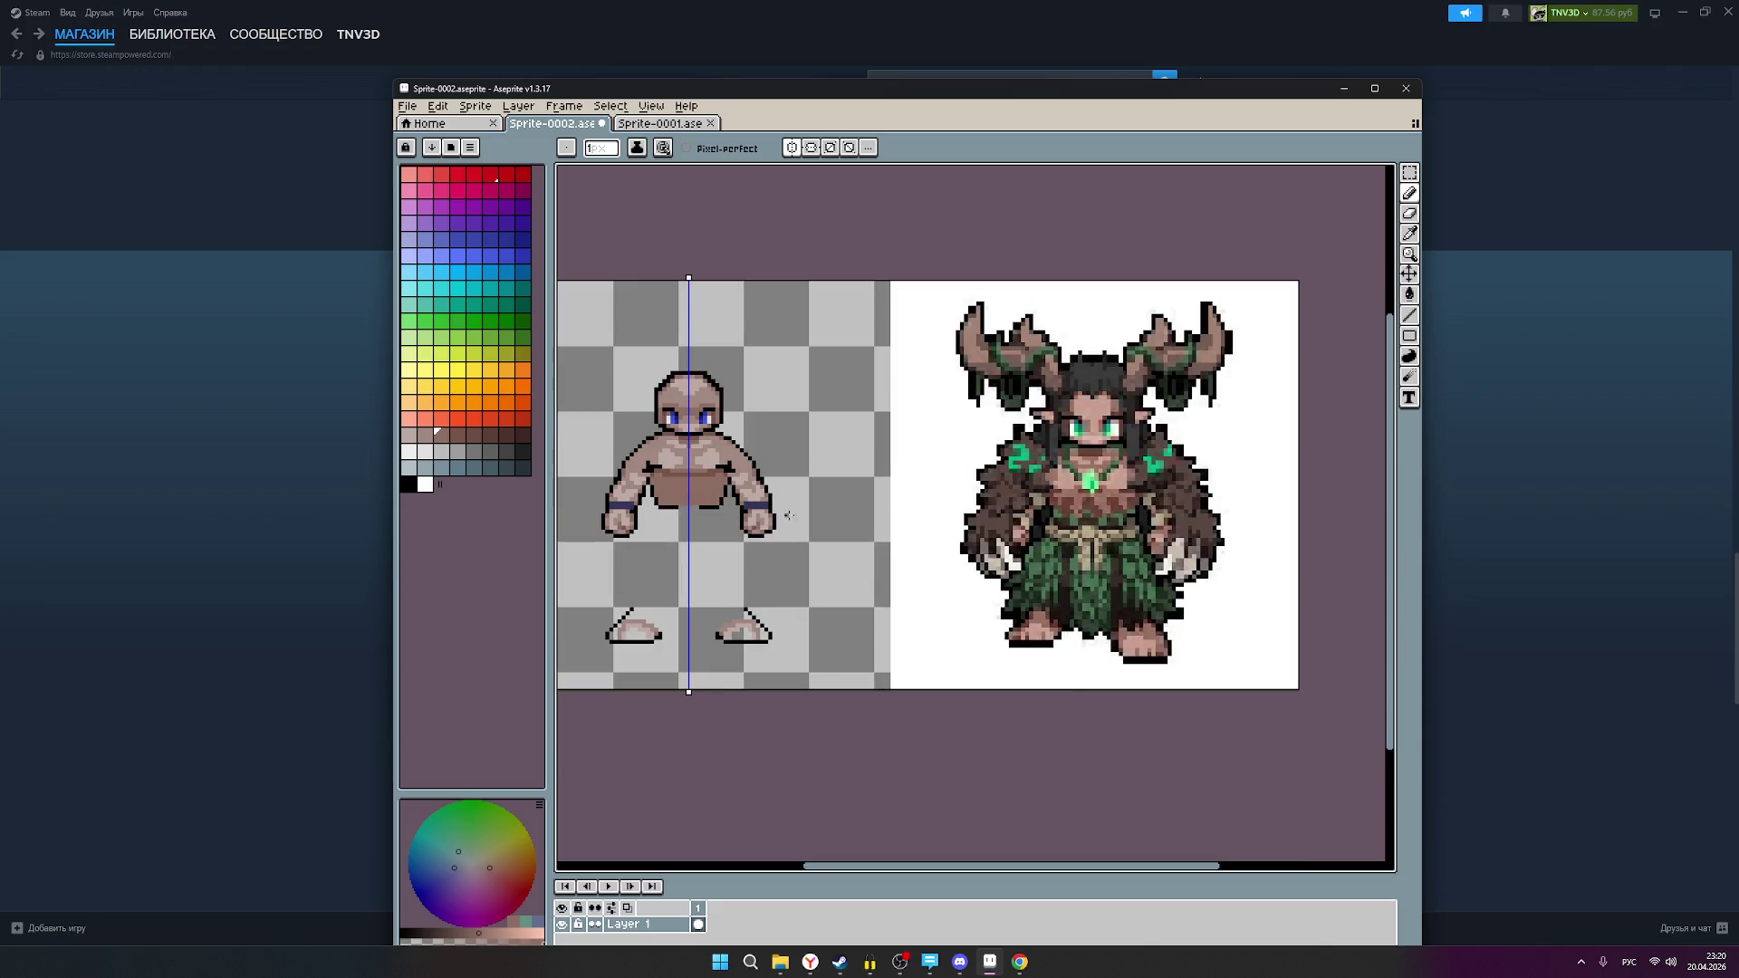
Step: Save Sprite-0002, check the stream's chat users in OBS, then return to Aseprite
{"action": "key", "text": "ctrl+s"}
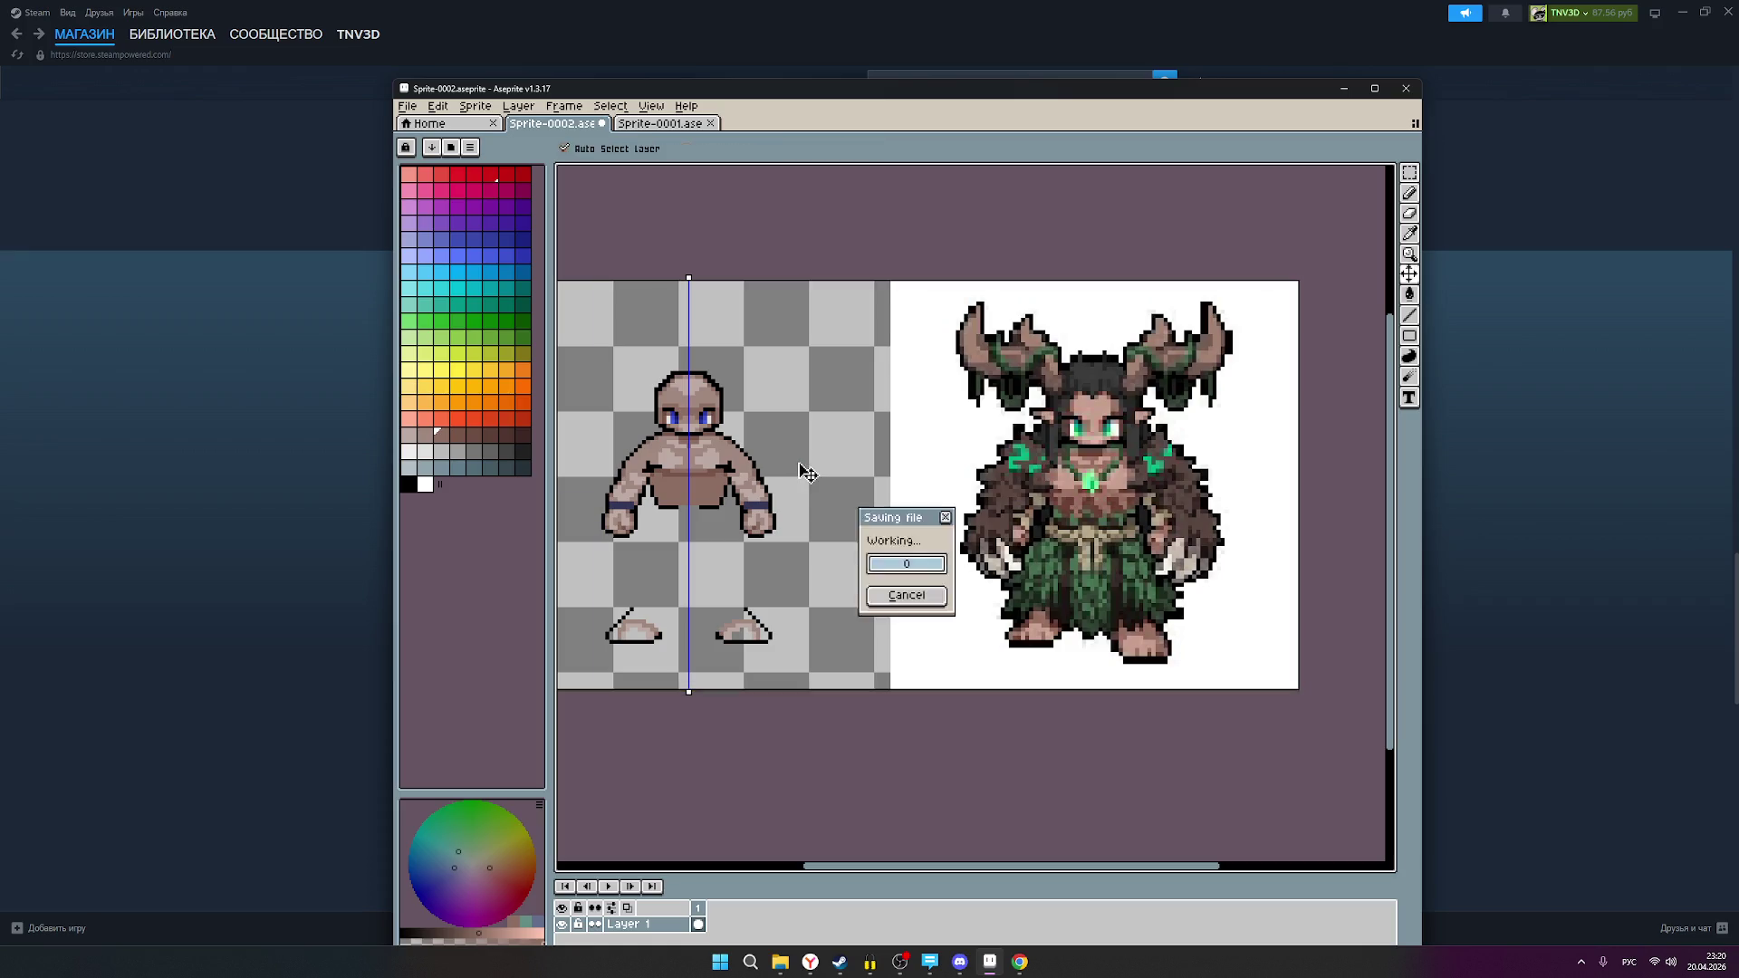
{"action": "left_click", "coordinate": [899, 962]}
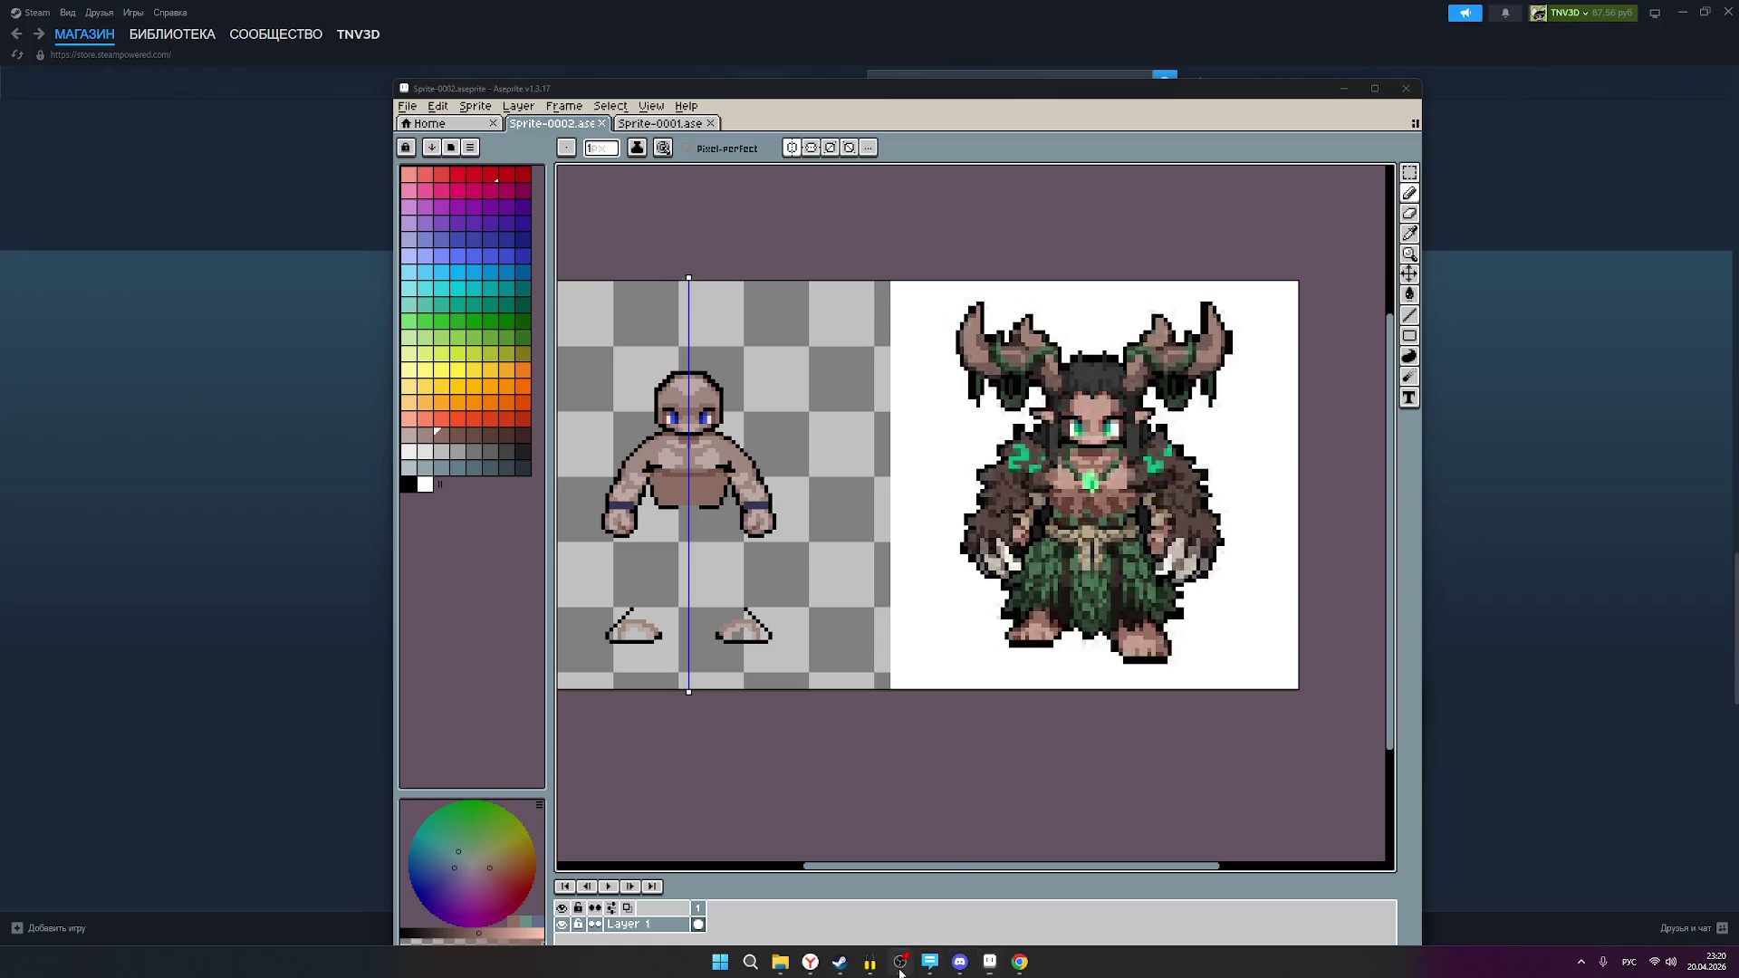
{"action": "left_click", "coordinate": [1721, 68]}
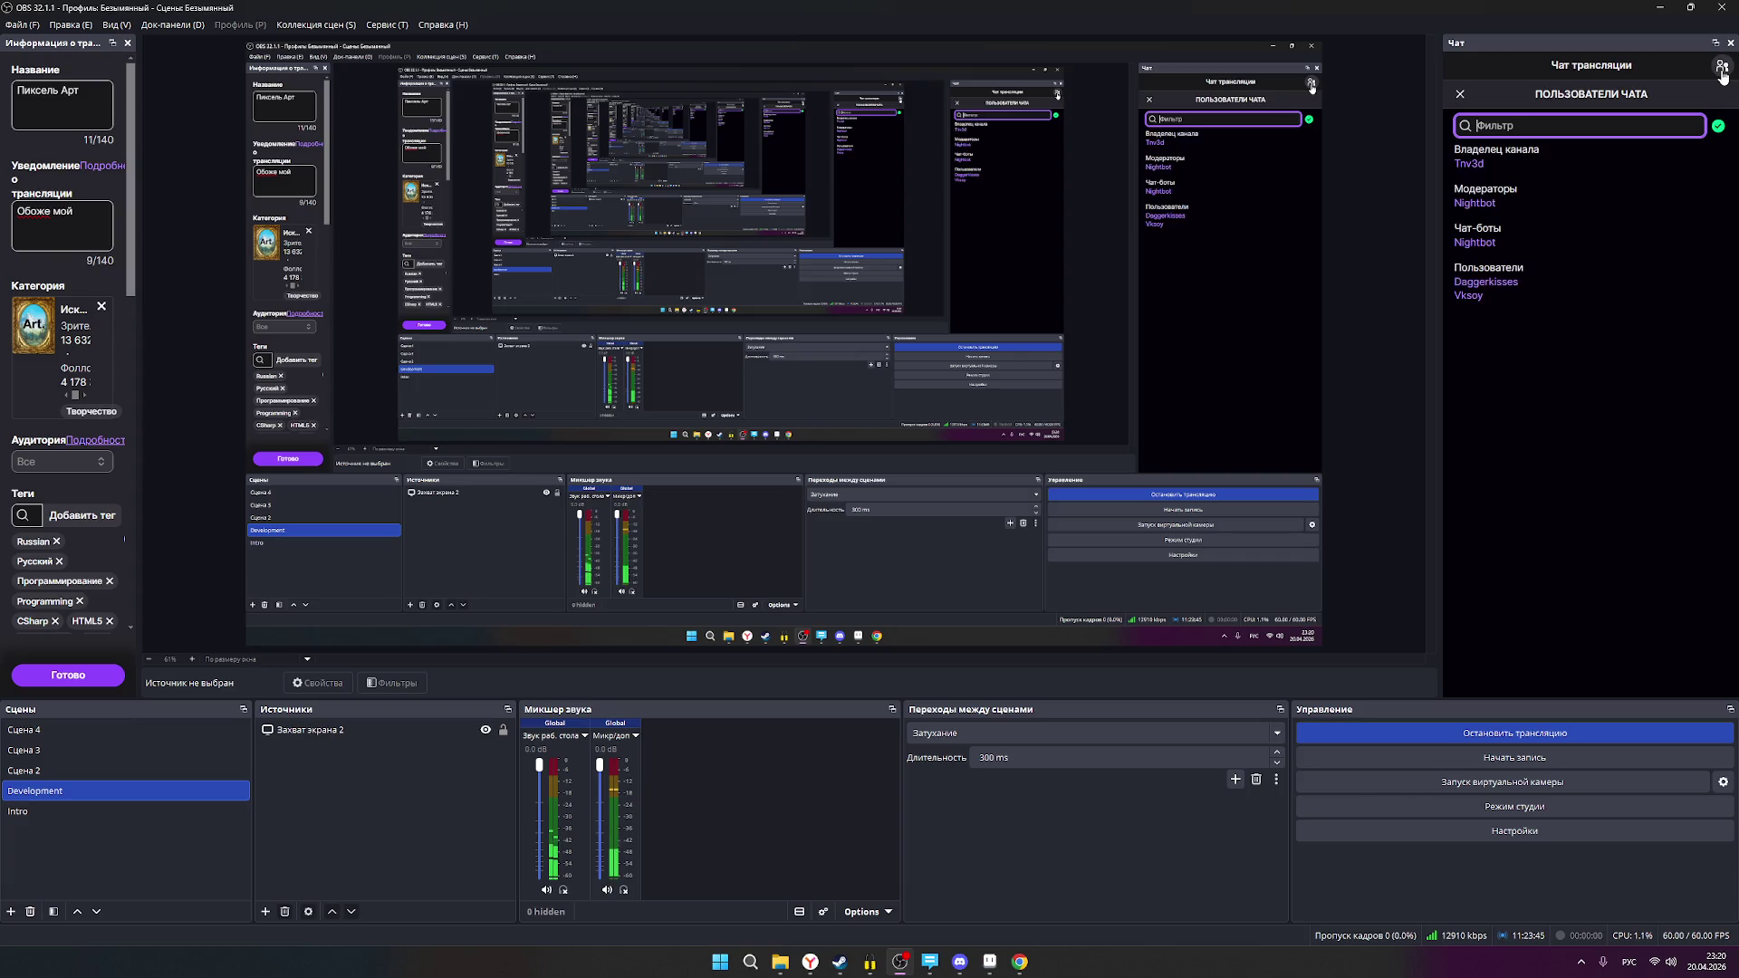
{"action": "left_click", "coordinate": [1720, 68]}
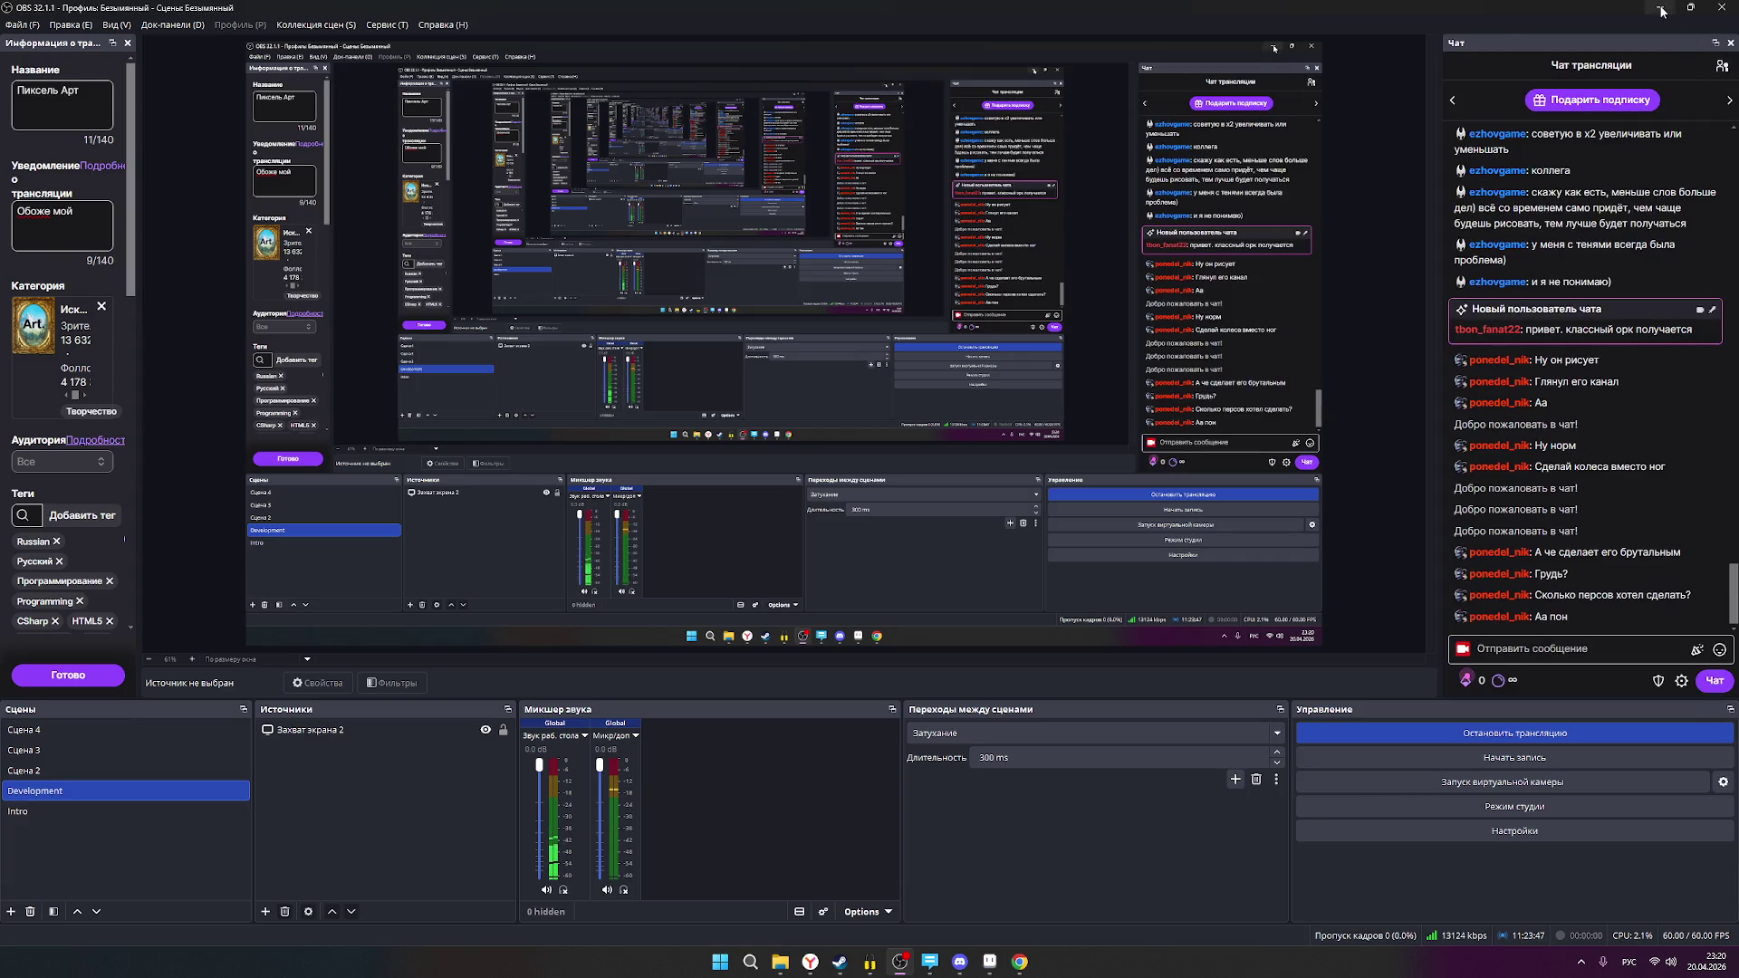
{"action": "left_click", "coordinate": [1661, 11]}
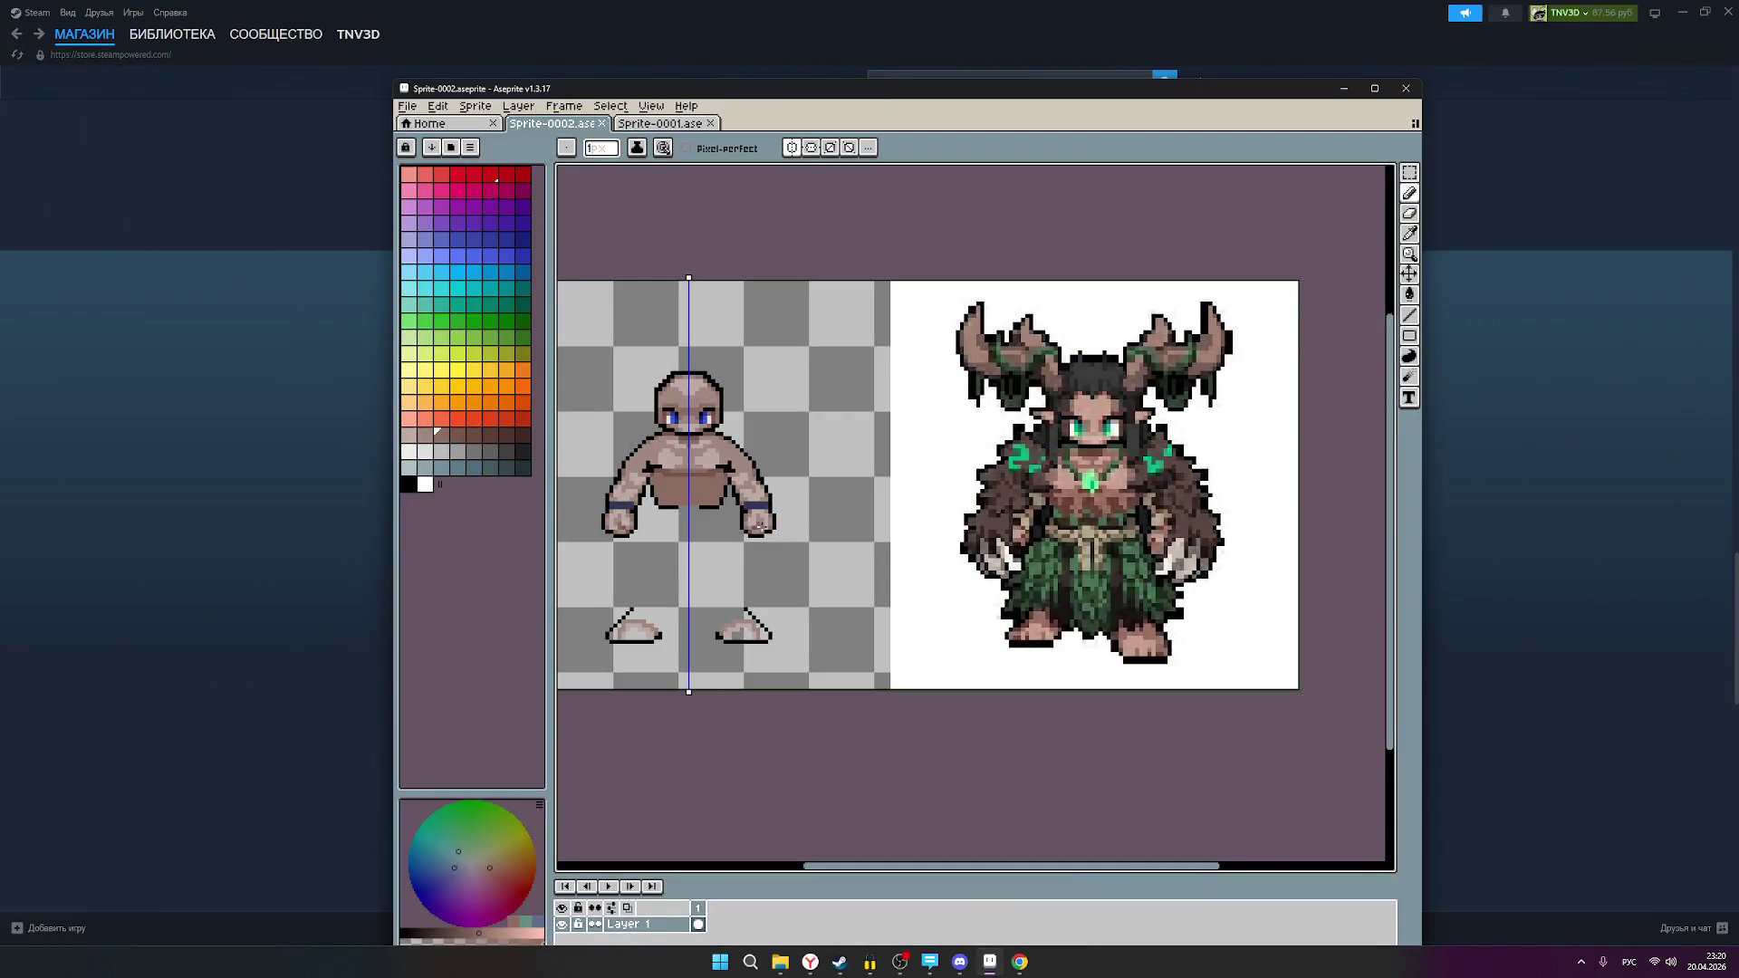
Step: Eyedrop the brown of the figure's shorts
{"action": "scroll", "coordinate": [739, 513], "scroll_direction": "up", "scroll_amount": 1}
{"action": "left_click", "coordinate": [665, 495], "text": "alt"}
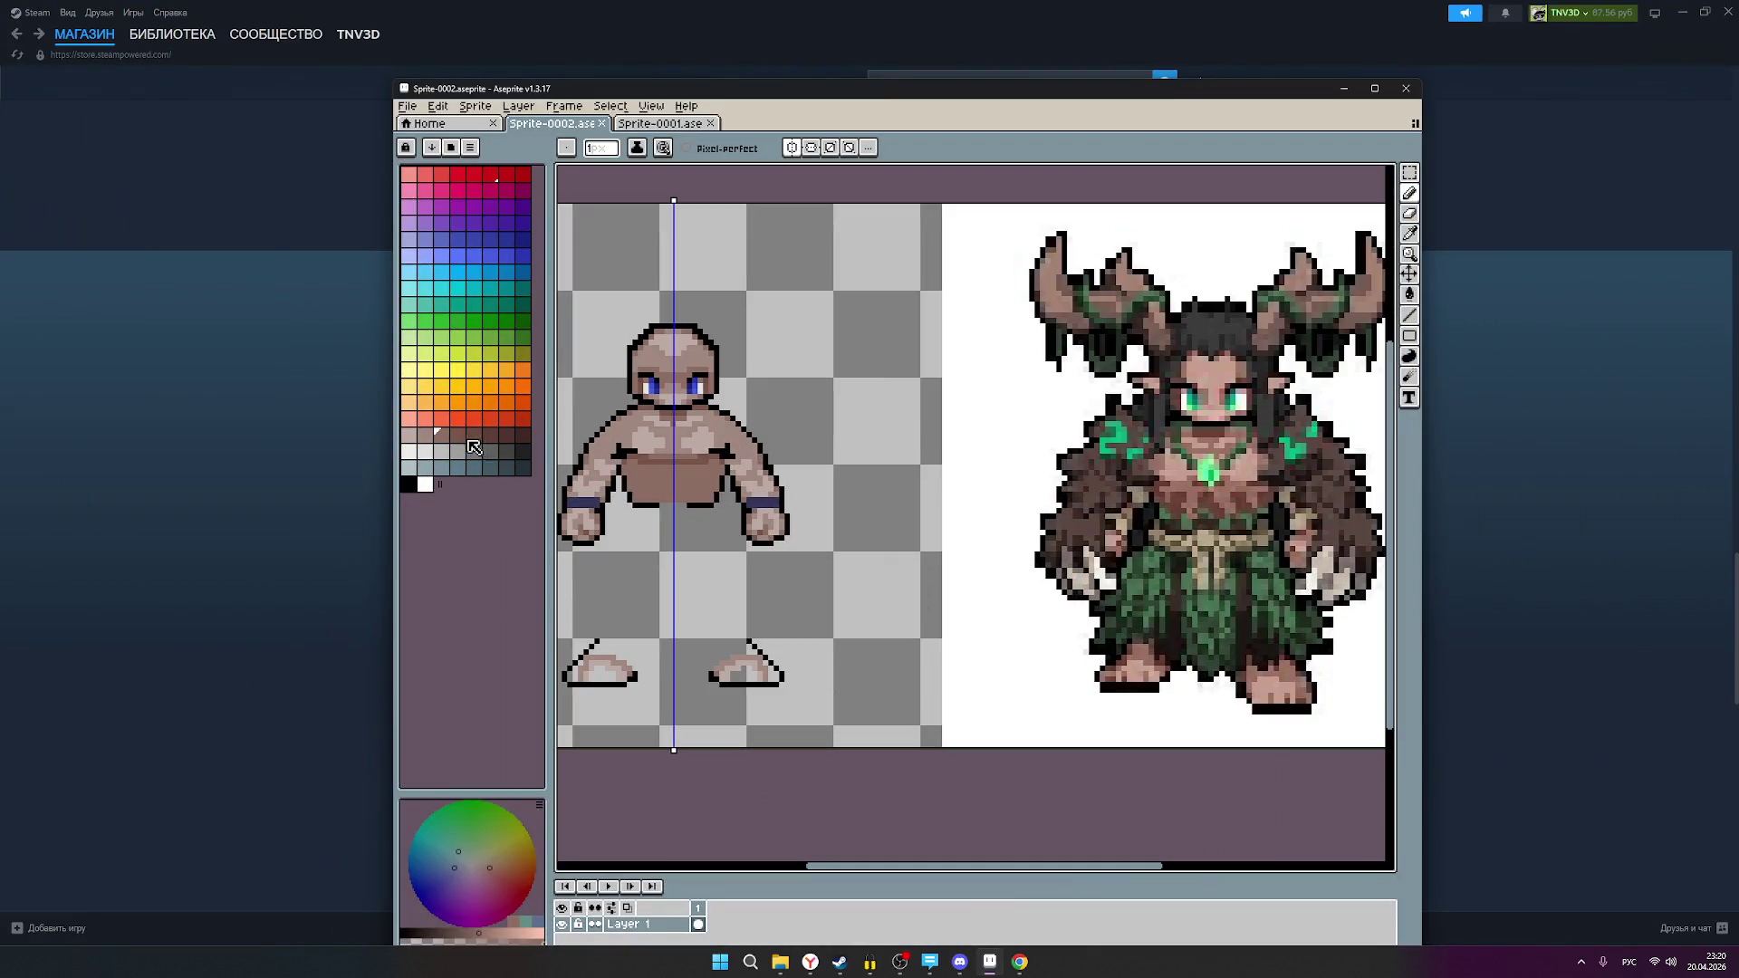
{"action": "scroll", "coordinate": [697, 498], "scroll_direction": "up", "scroll_amount": 2}
{"action": "scroll", "coordinate": [699, 497], "scroll_direction": "down", "scroll_amount": 2}
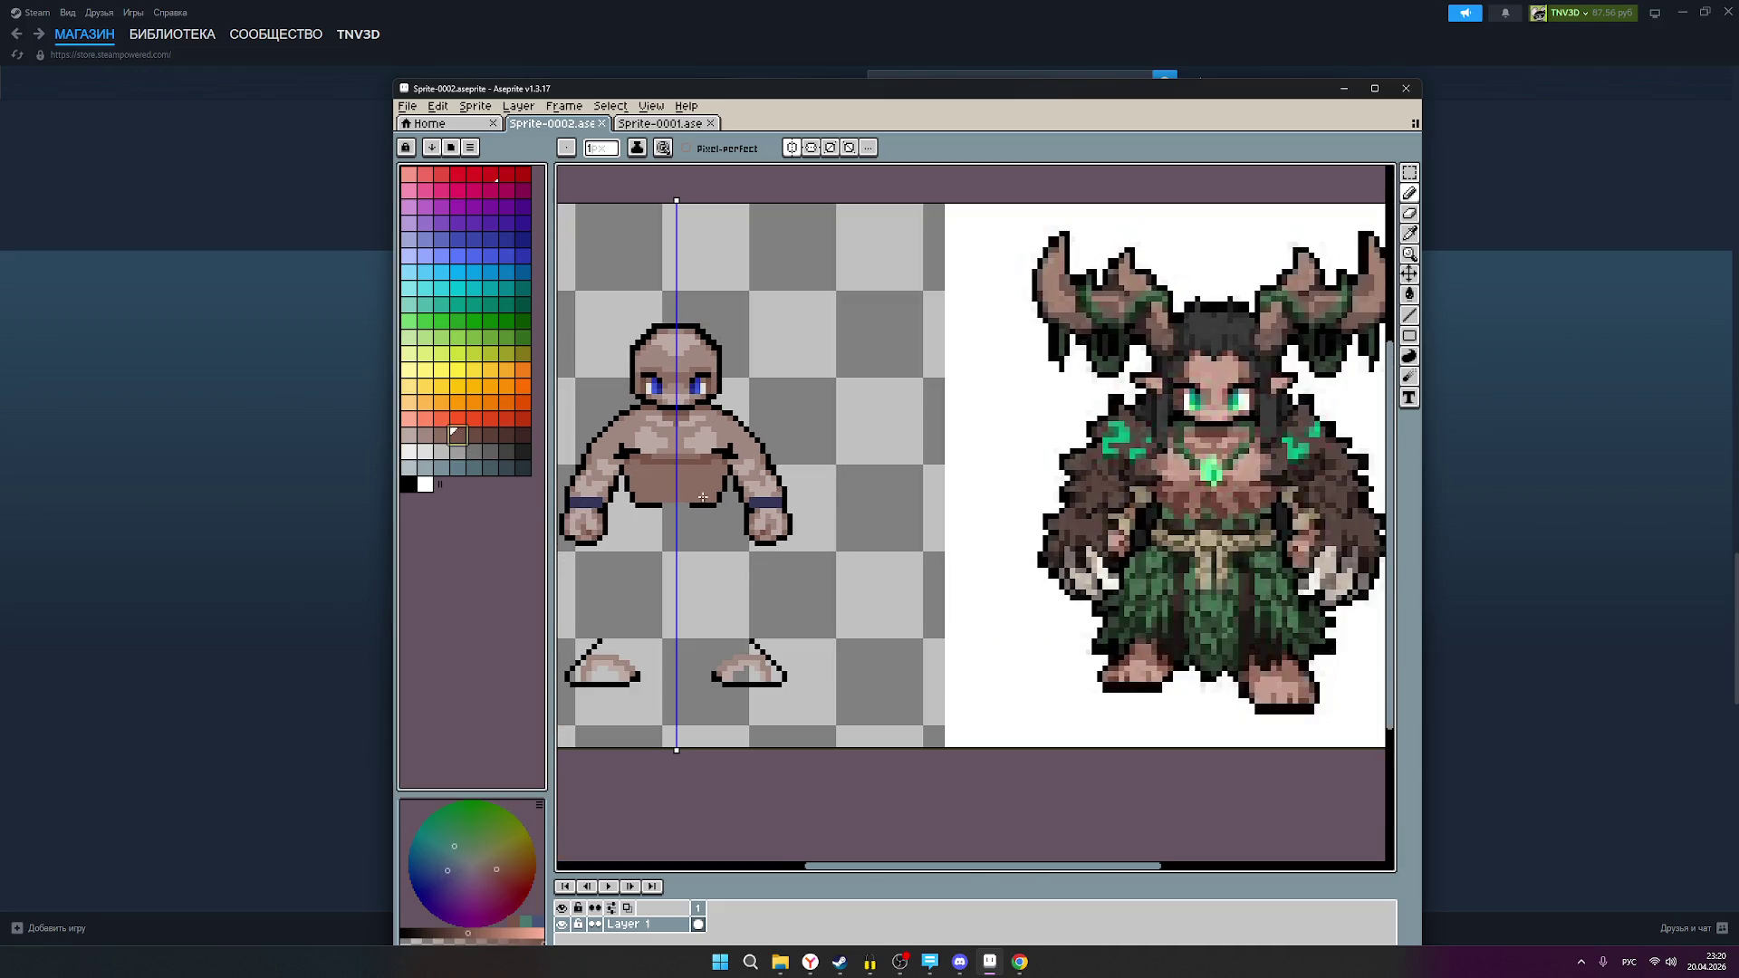
{"action": "scroll", "coordinate": [718, 496], "scroll_direction": "down", "scroll_amount": 1}
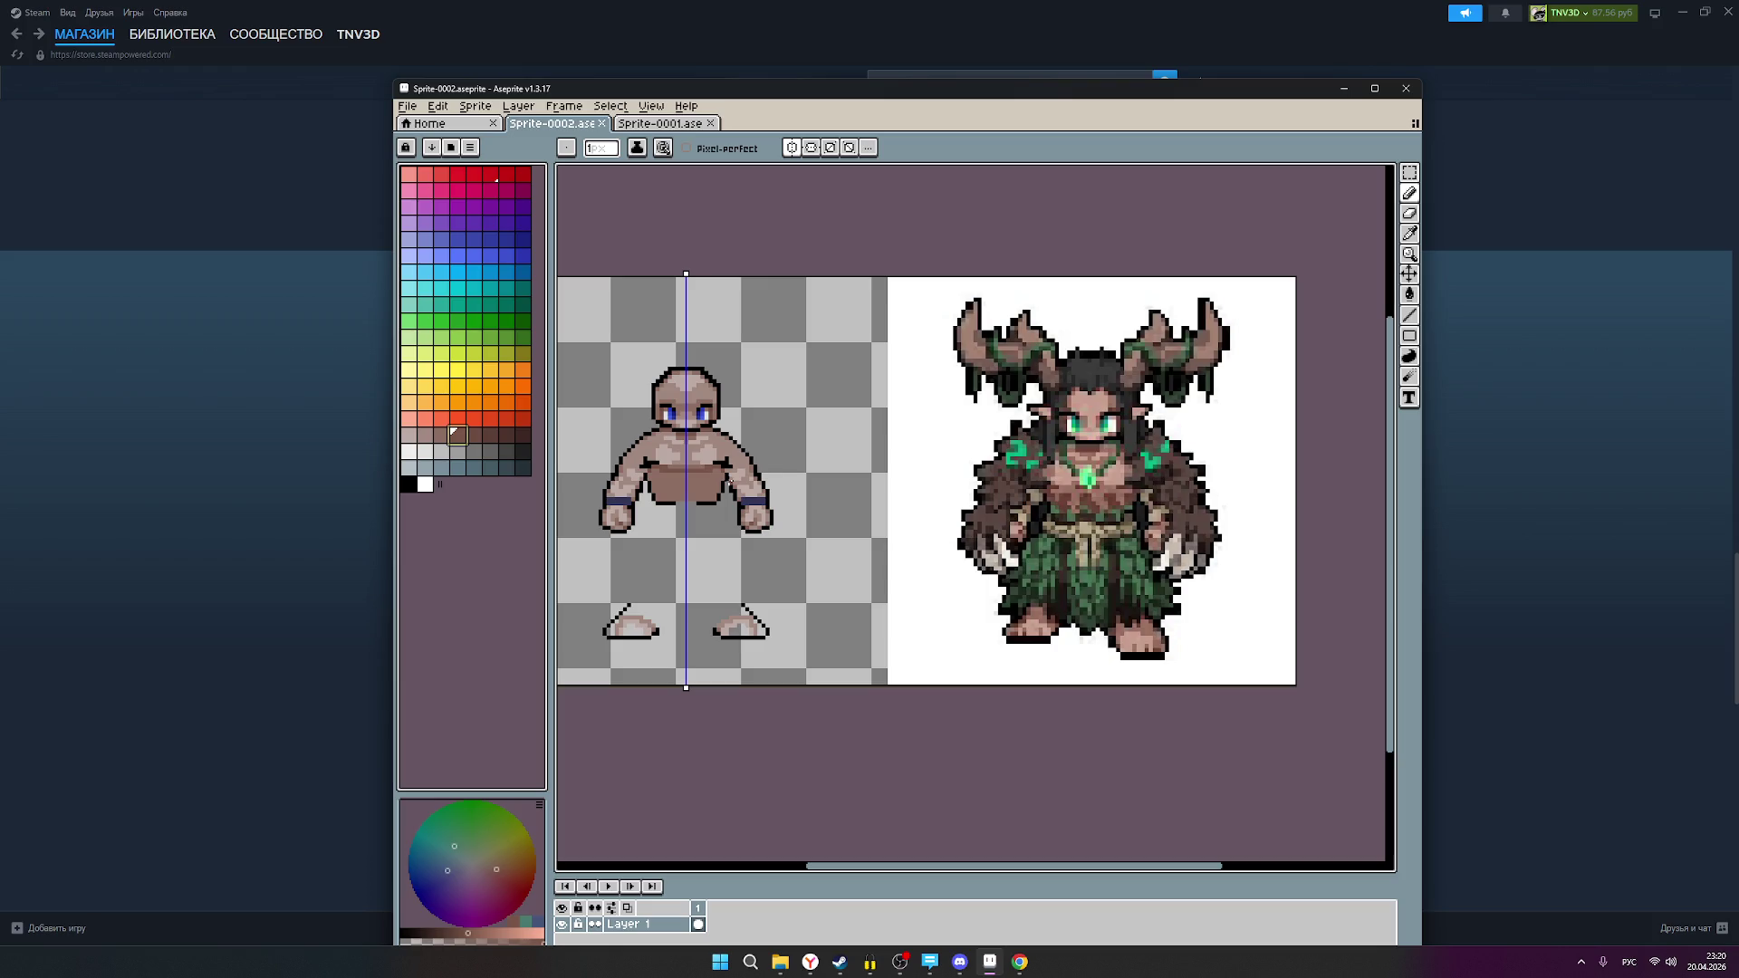
{"action": "scroll", "coordinate": [1001, 561], "scroll_direction": "up", "scroll_amount": 2}
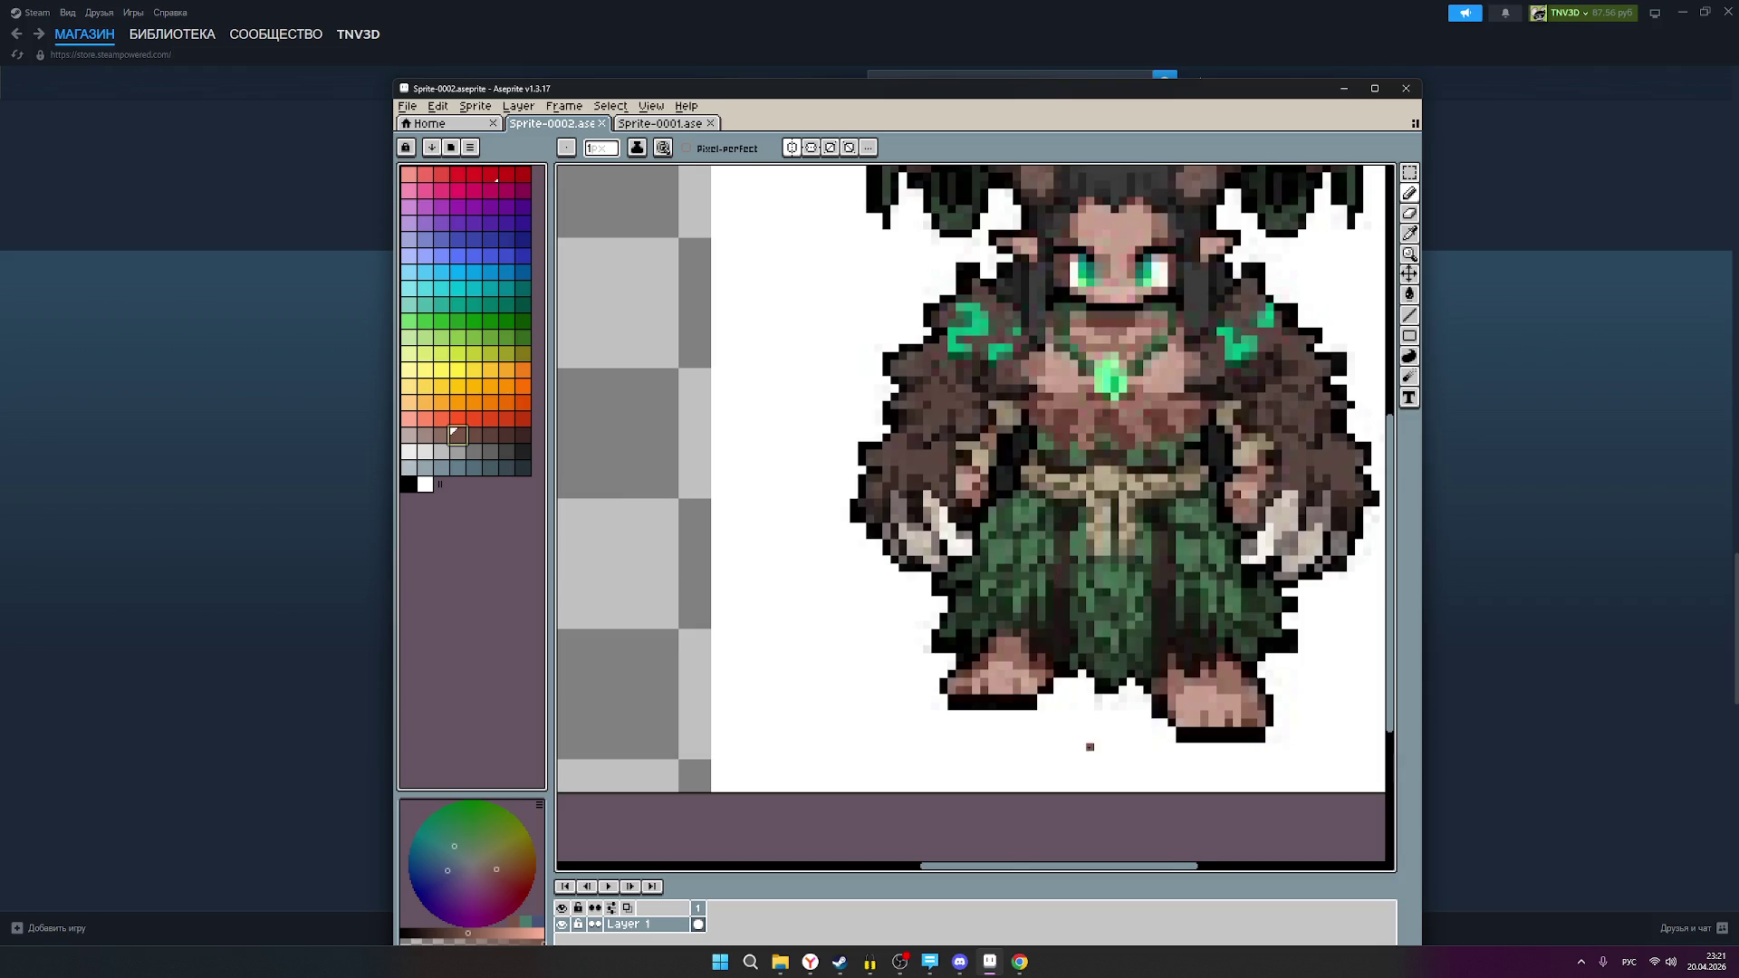
{"action": "scroll", "coordinate": [1028, 698], "scroll_direction": "up", "scroll_amount": 2}
{"action": "scroll", "coordinate": [1021, 691], "scroll_direction": "down", "scroll_amount": 3}
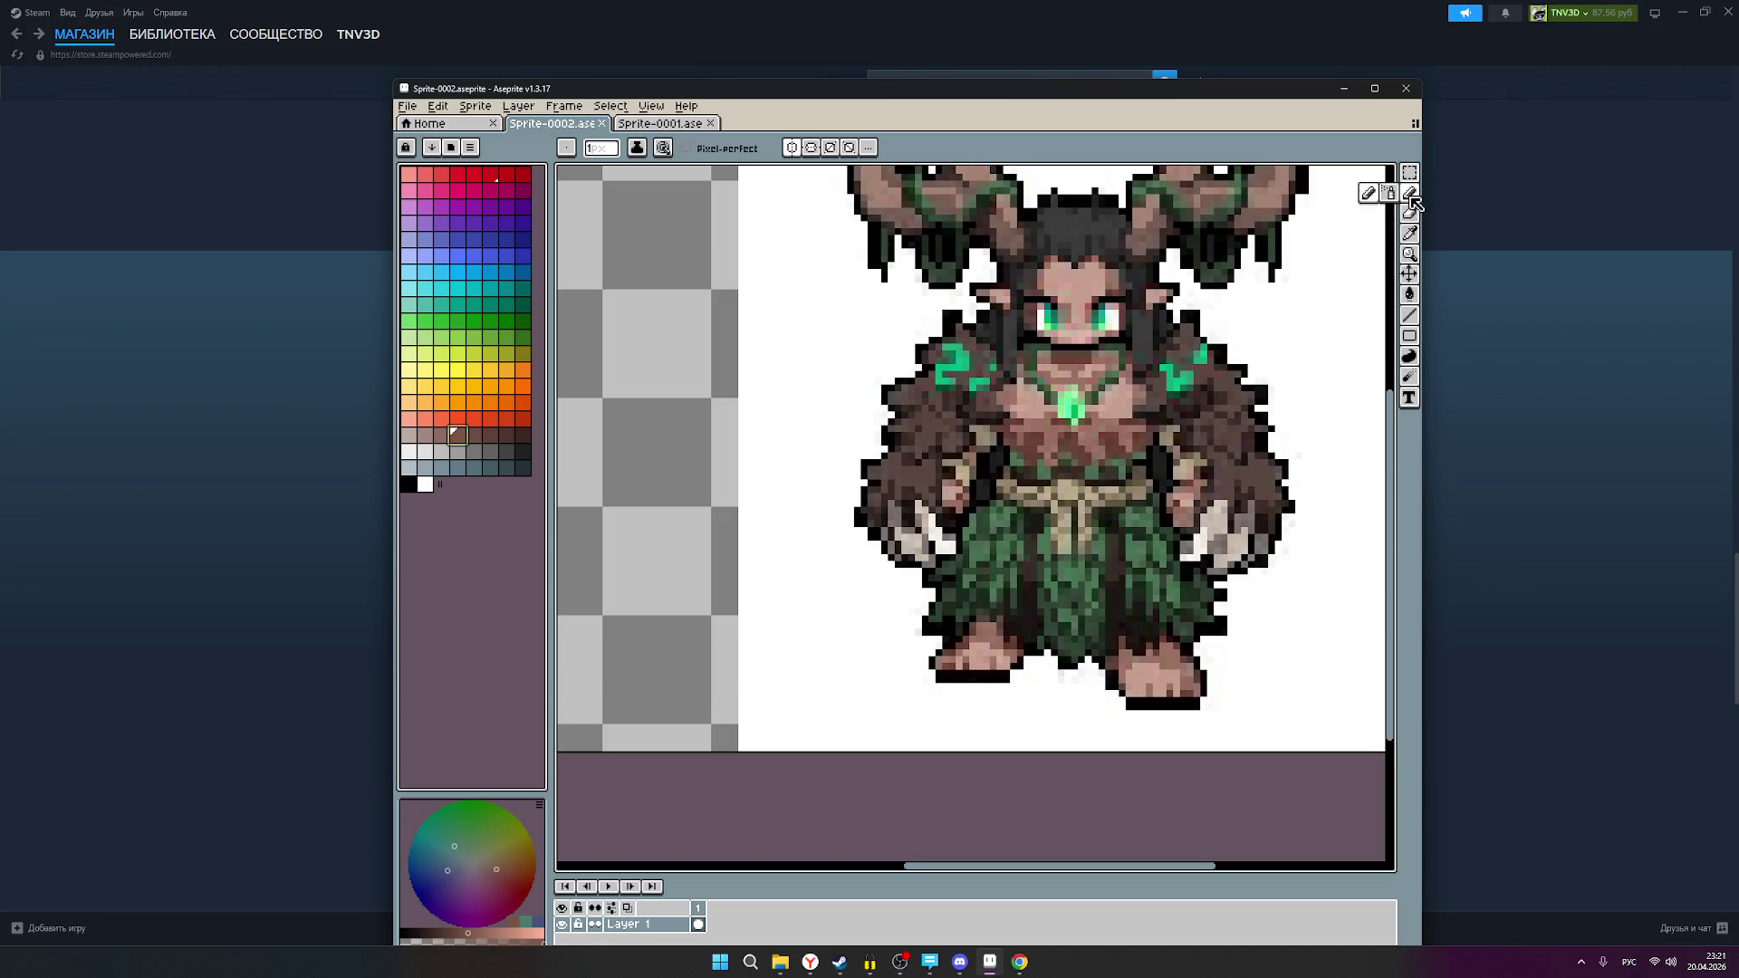
{"action": "scroll", "coordinate": [785, 515], "scroll_direction": "down", "scroll_amount": 3}
Step: Toggle mirrored drawing off and back on, then choose black from the palette
{"action": "left_click", "coordinate": [792, 148]}
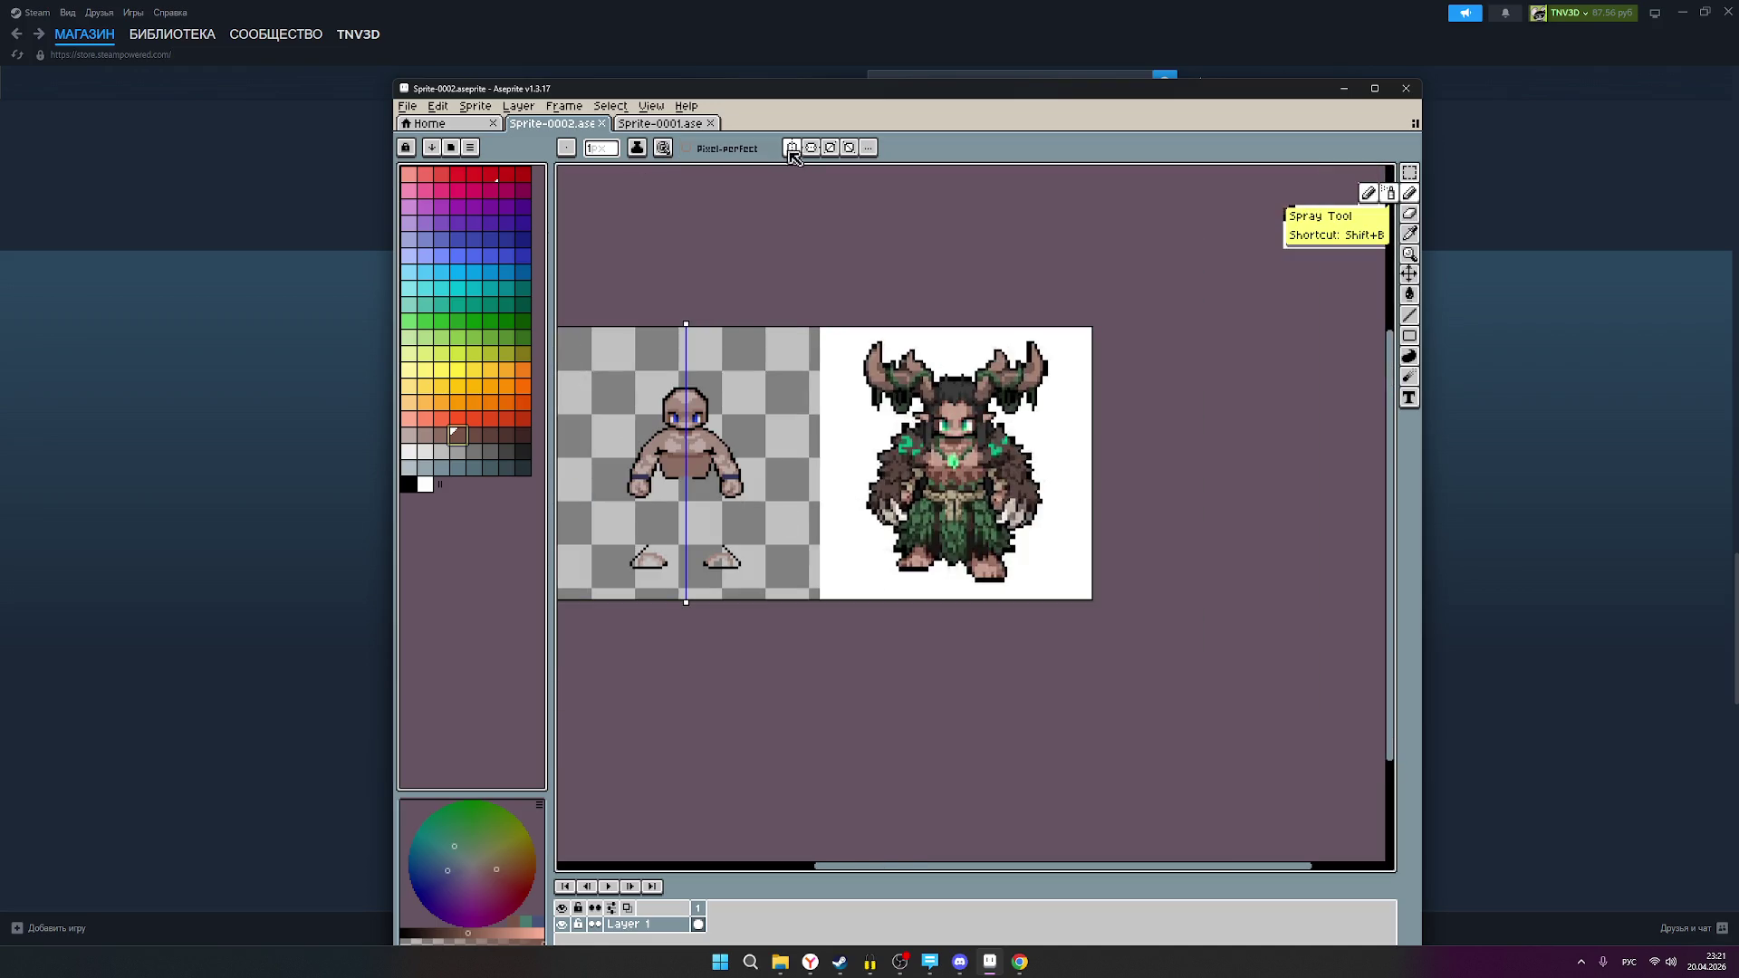
{"action": "left_click", "coordinate": [791, 147]}
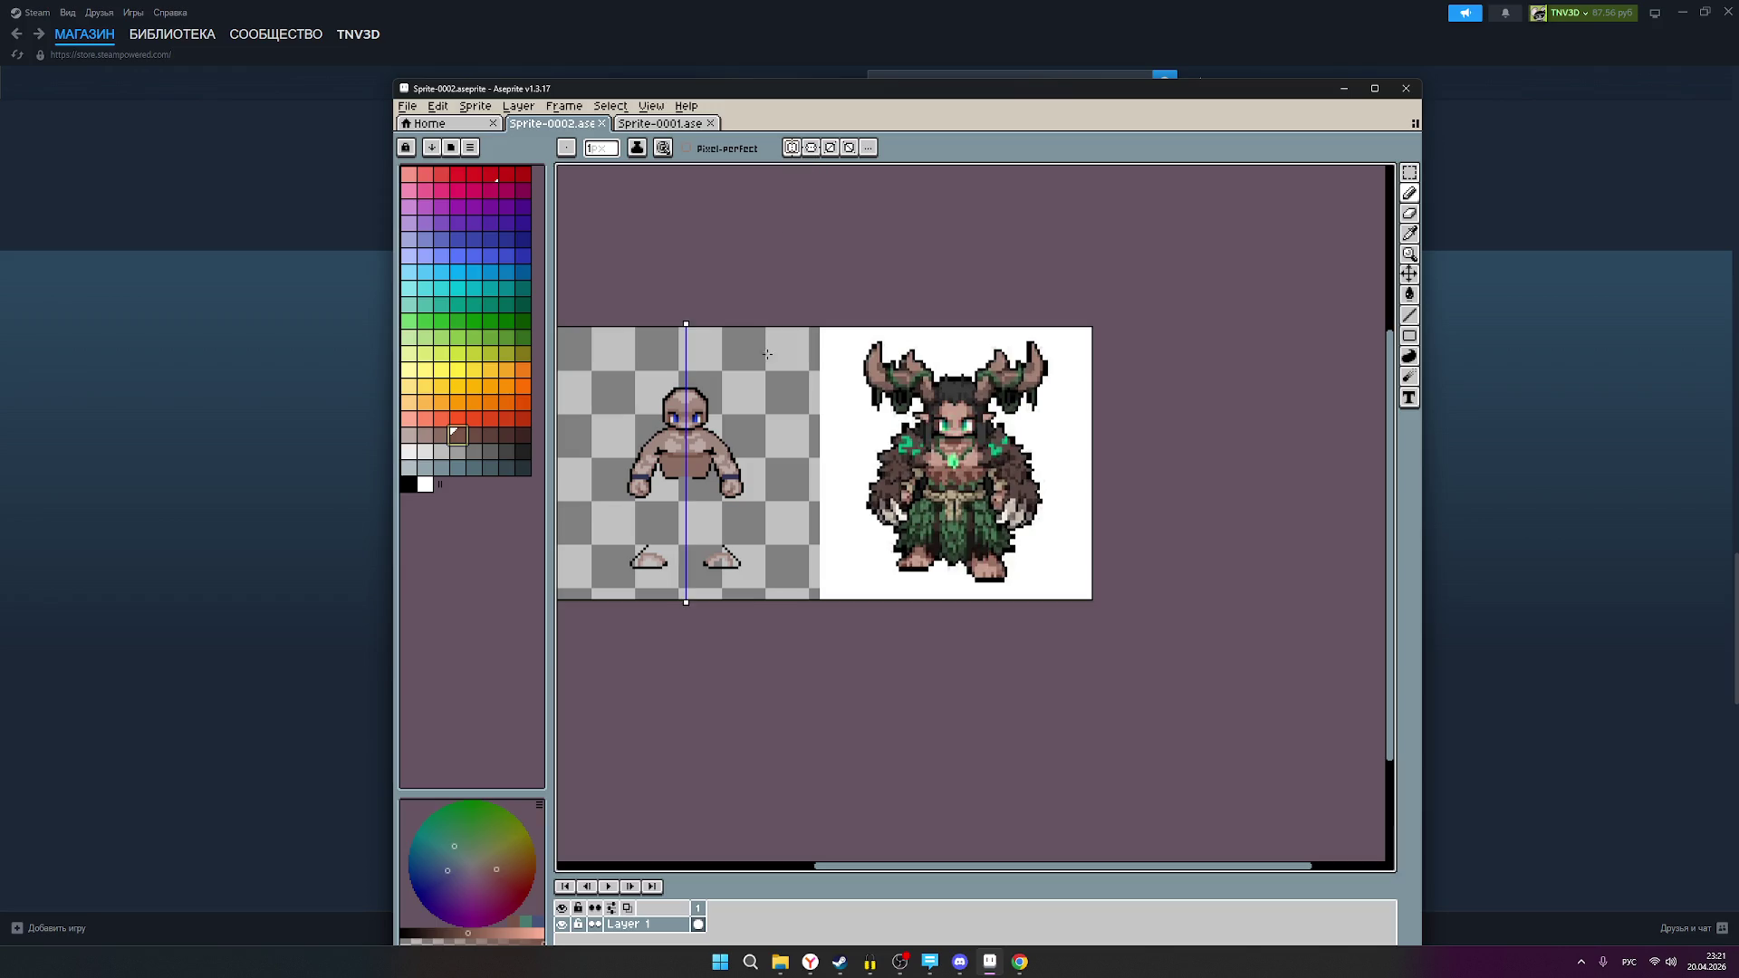
{"action": "scroll", "coordinate": [748, 527], "scroll_direction": "up", "scroll_amount": 1}
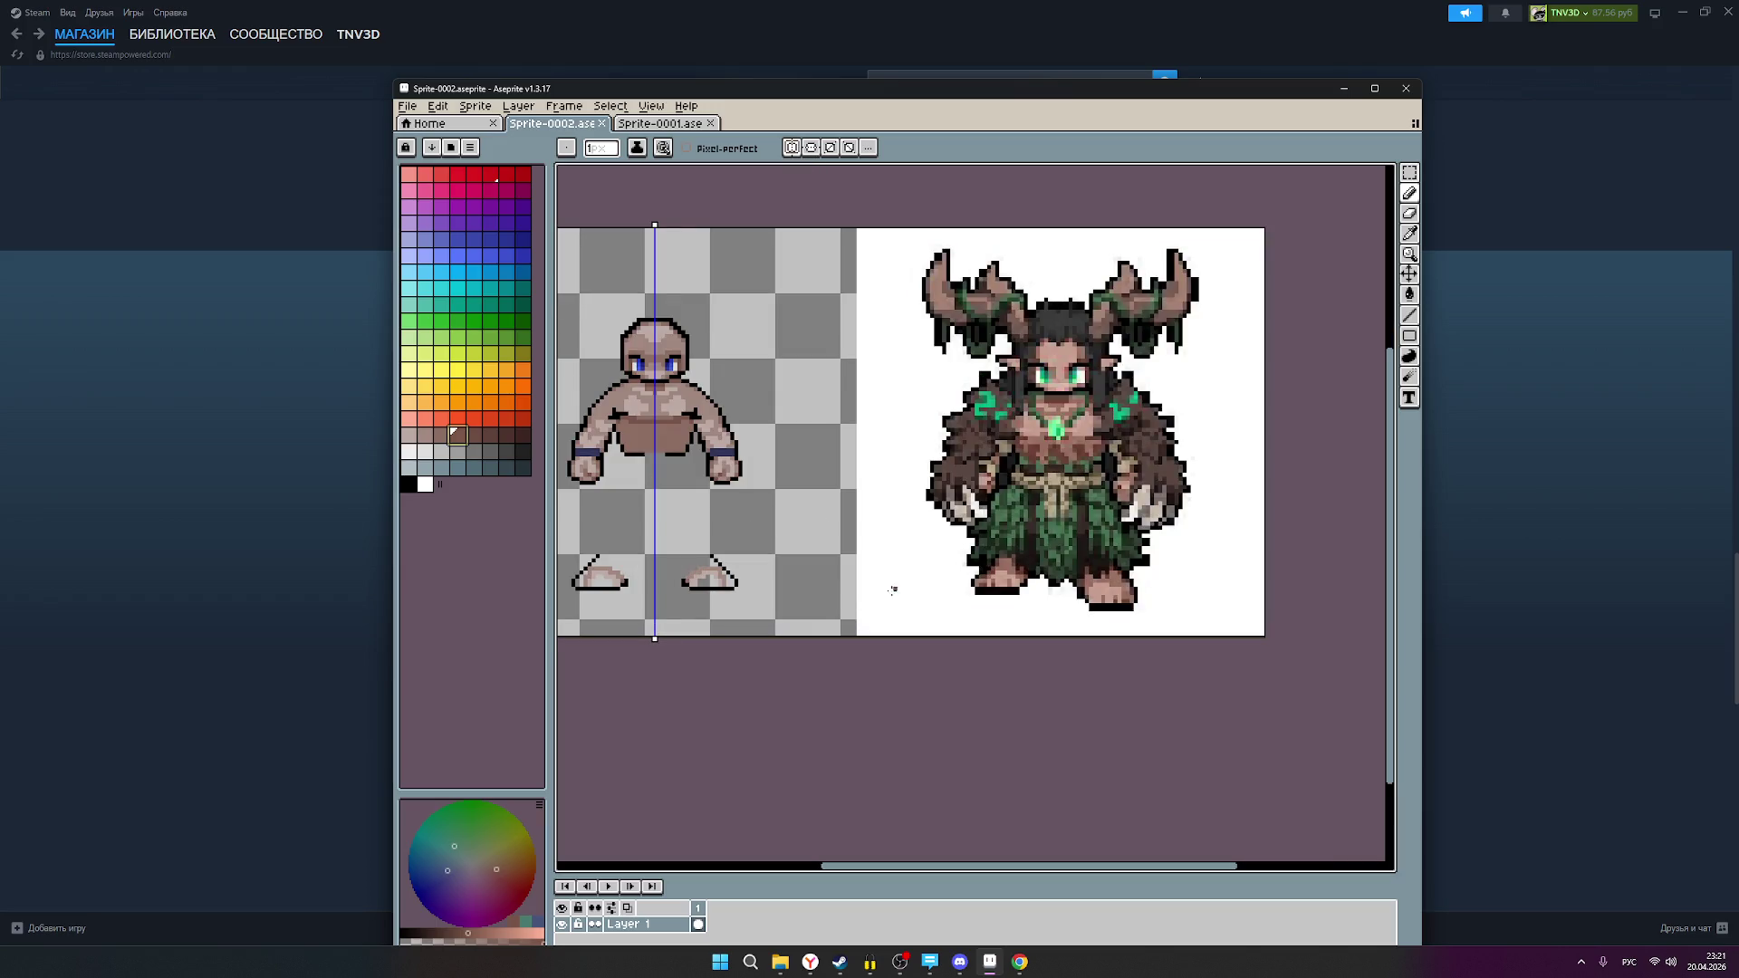
{"action": "left_click", "coordinate": [409, 484]}
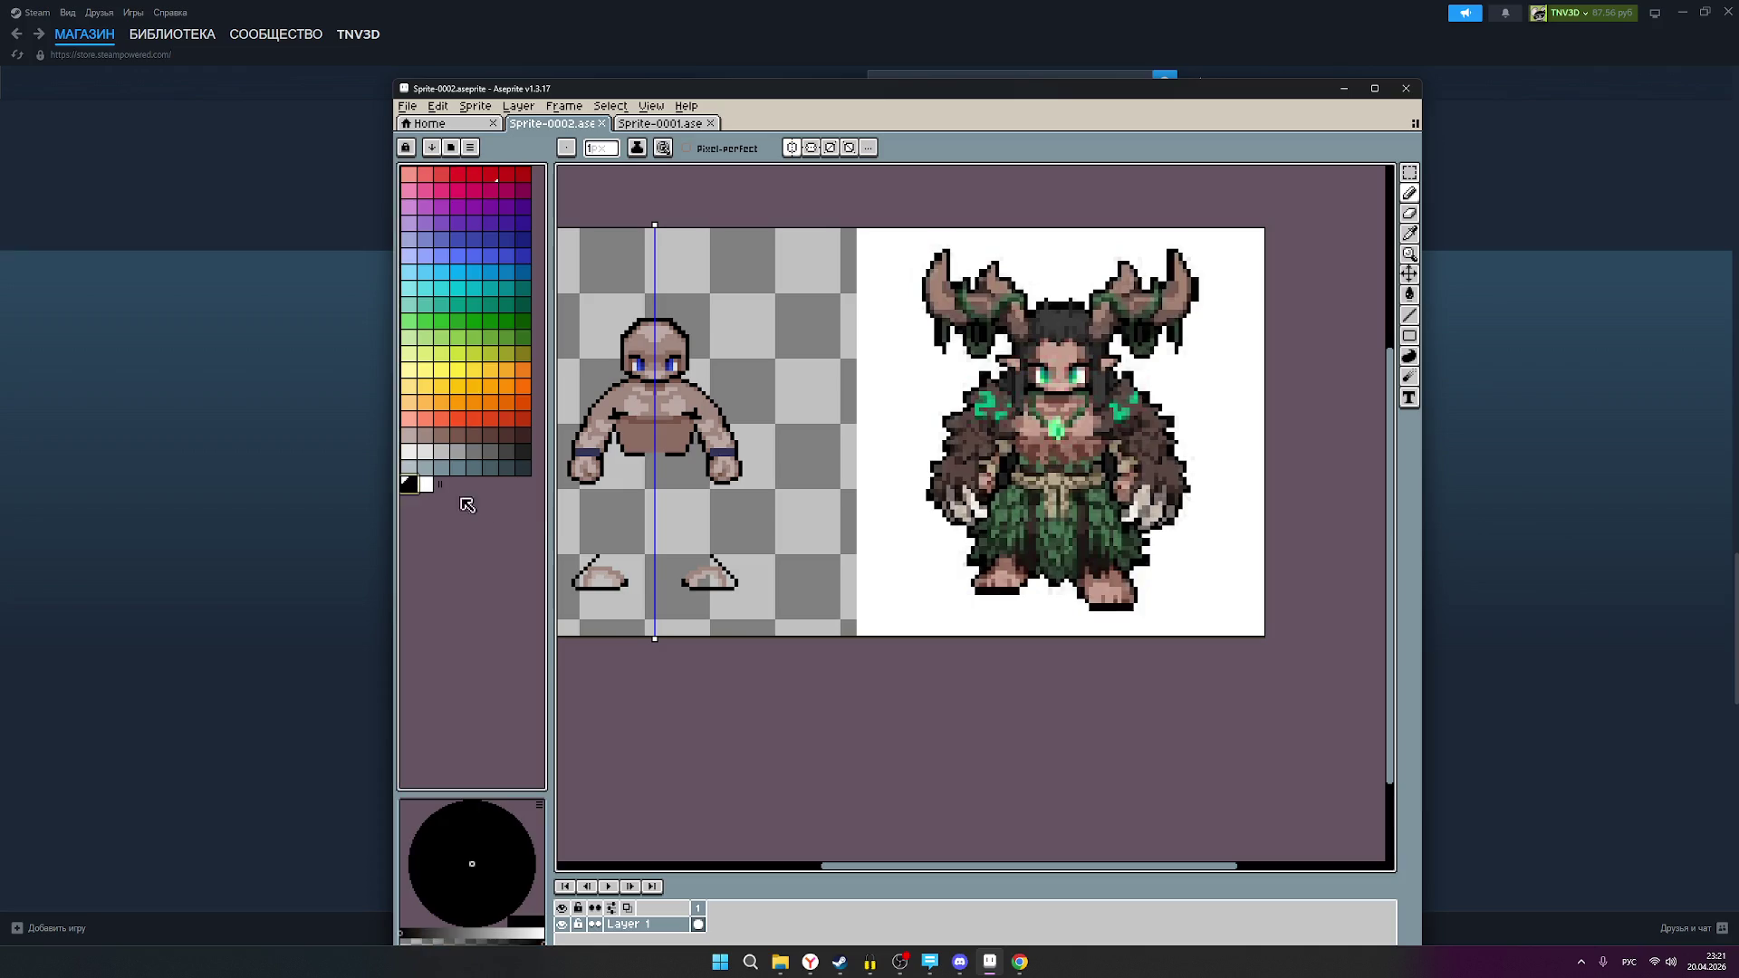
Step: Draw mirrored black pixel marks beside the feet
{"action": "scroll", "coordinate": [654, 616], "scroll_direction": "up", "scroll_amount": 1}
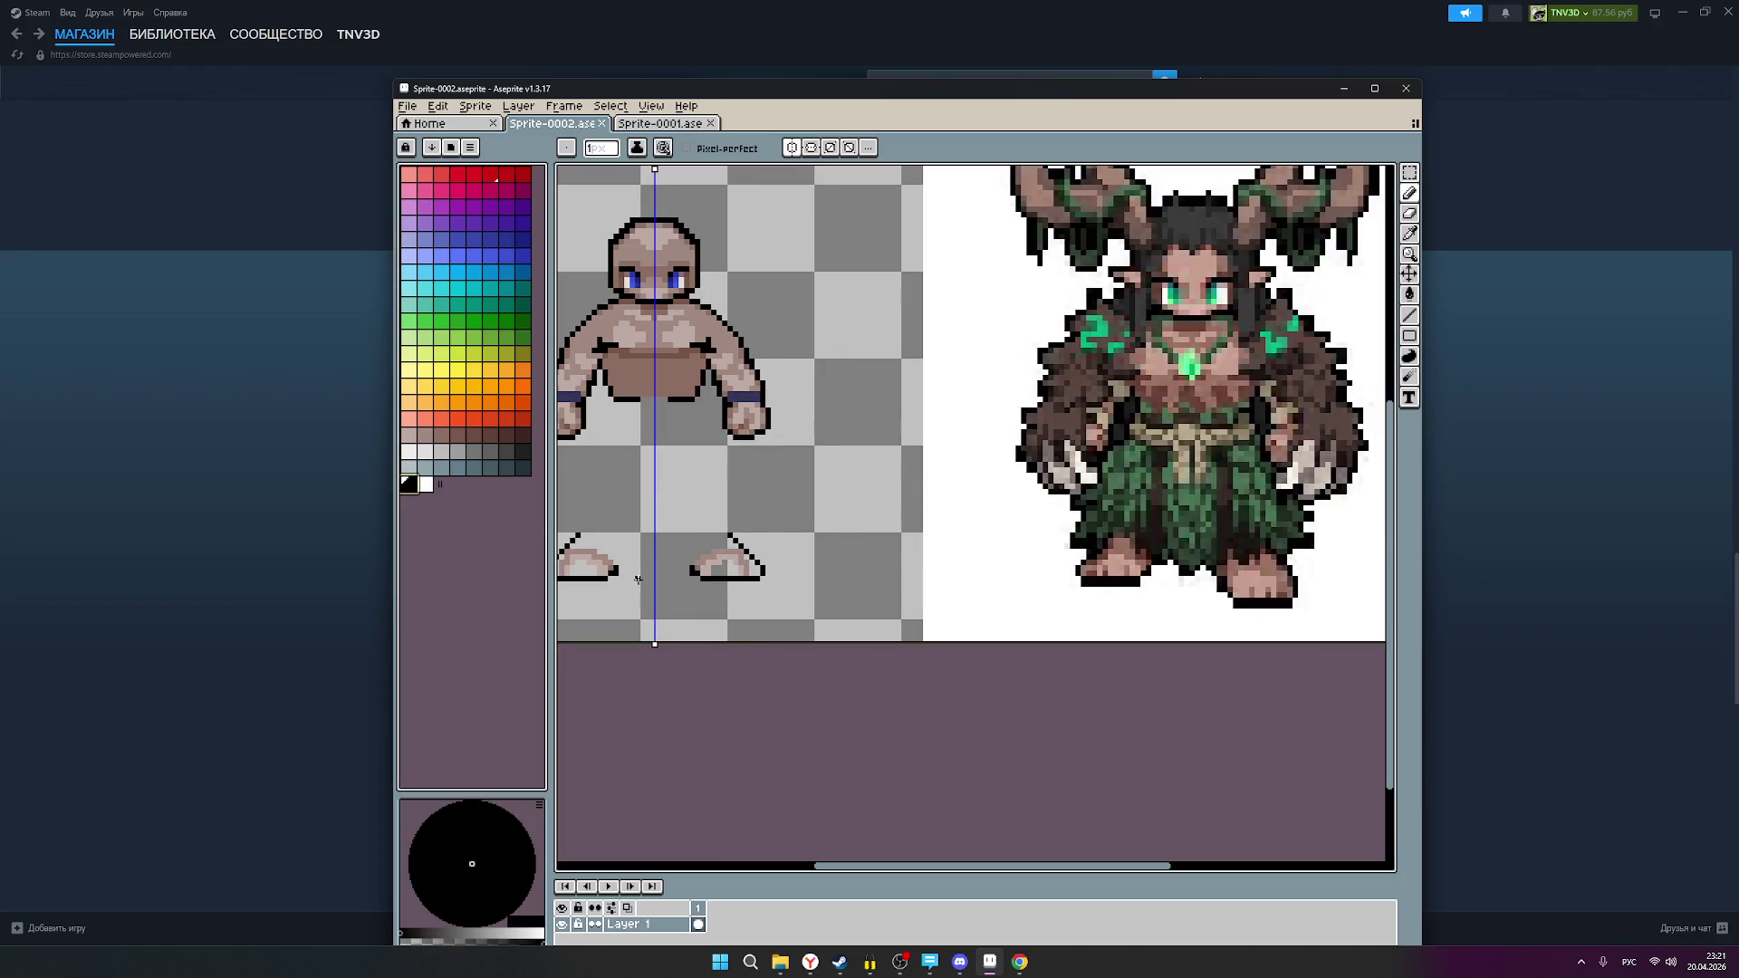
{"action": "left_click_drag", "start_coordinate": [619, 562], "coordinate": [626, 562]}
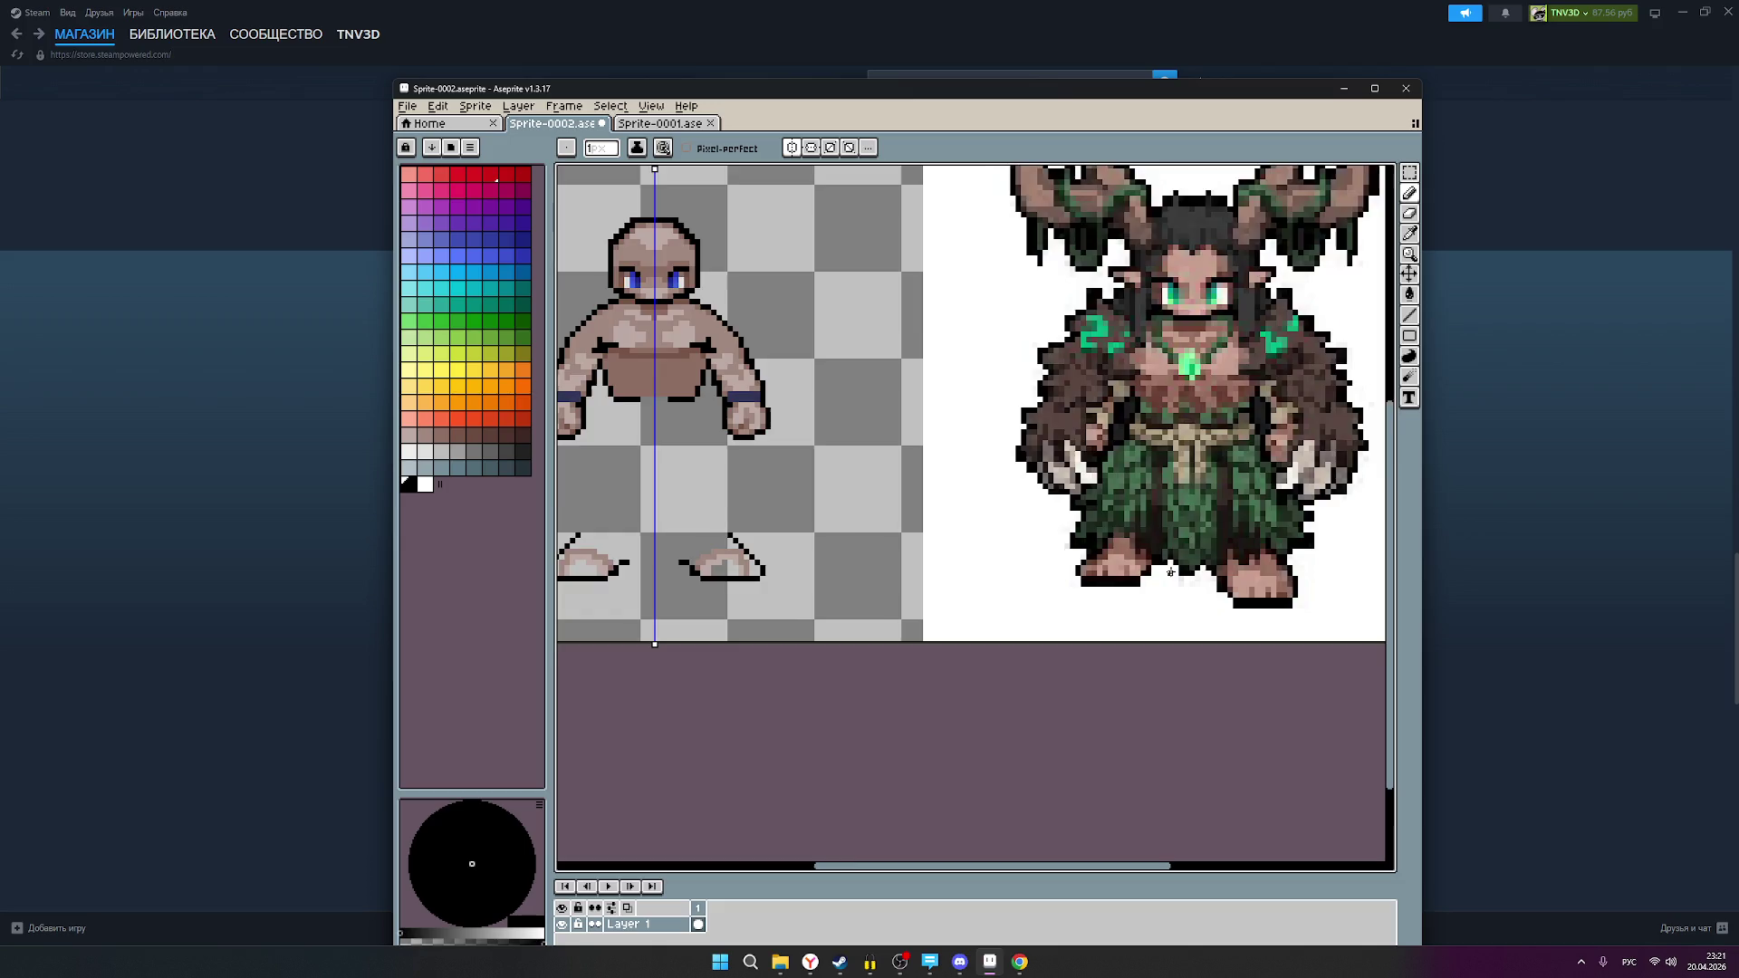
{"action": "scroll", "coordinate": [1146, 558], "scroll_direction": "up", "scroll_amount": 3}
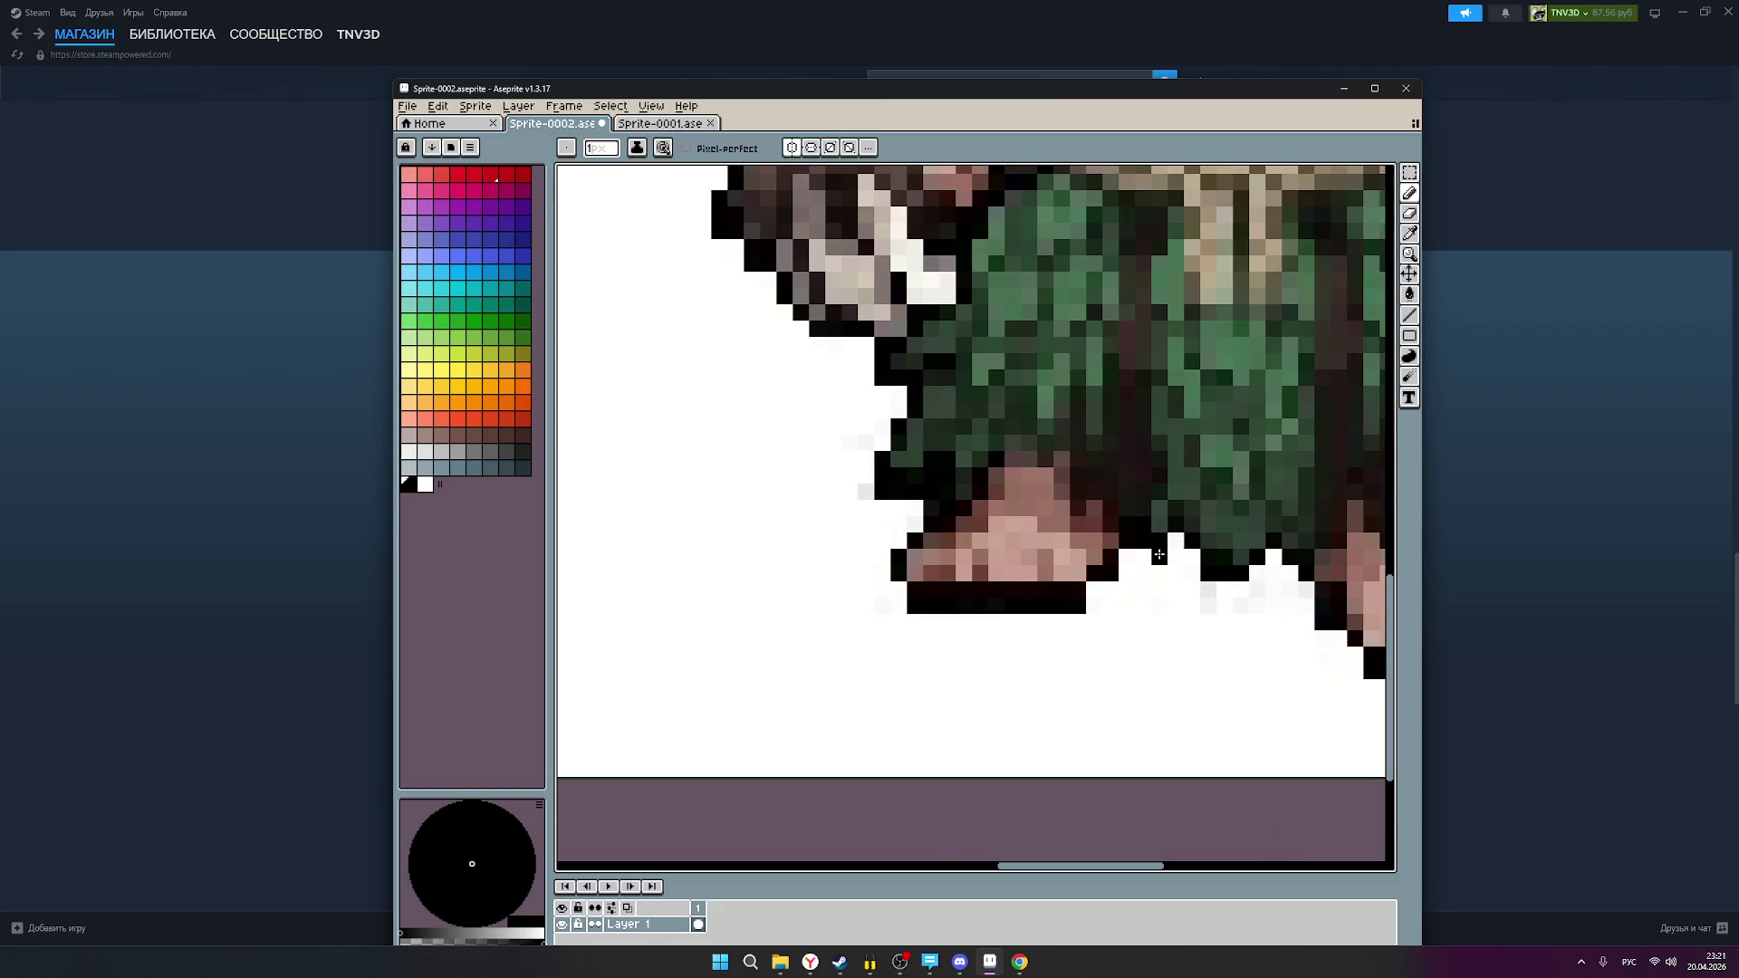
{"action": "scroll", "coordinate": [1158, 554], "scroll_direction": "down", "scroll_amount": 4}
{"action": "scroll", "coordinate": [606, 564], "scroll_direction": "up", "scroll_amount": 2}
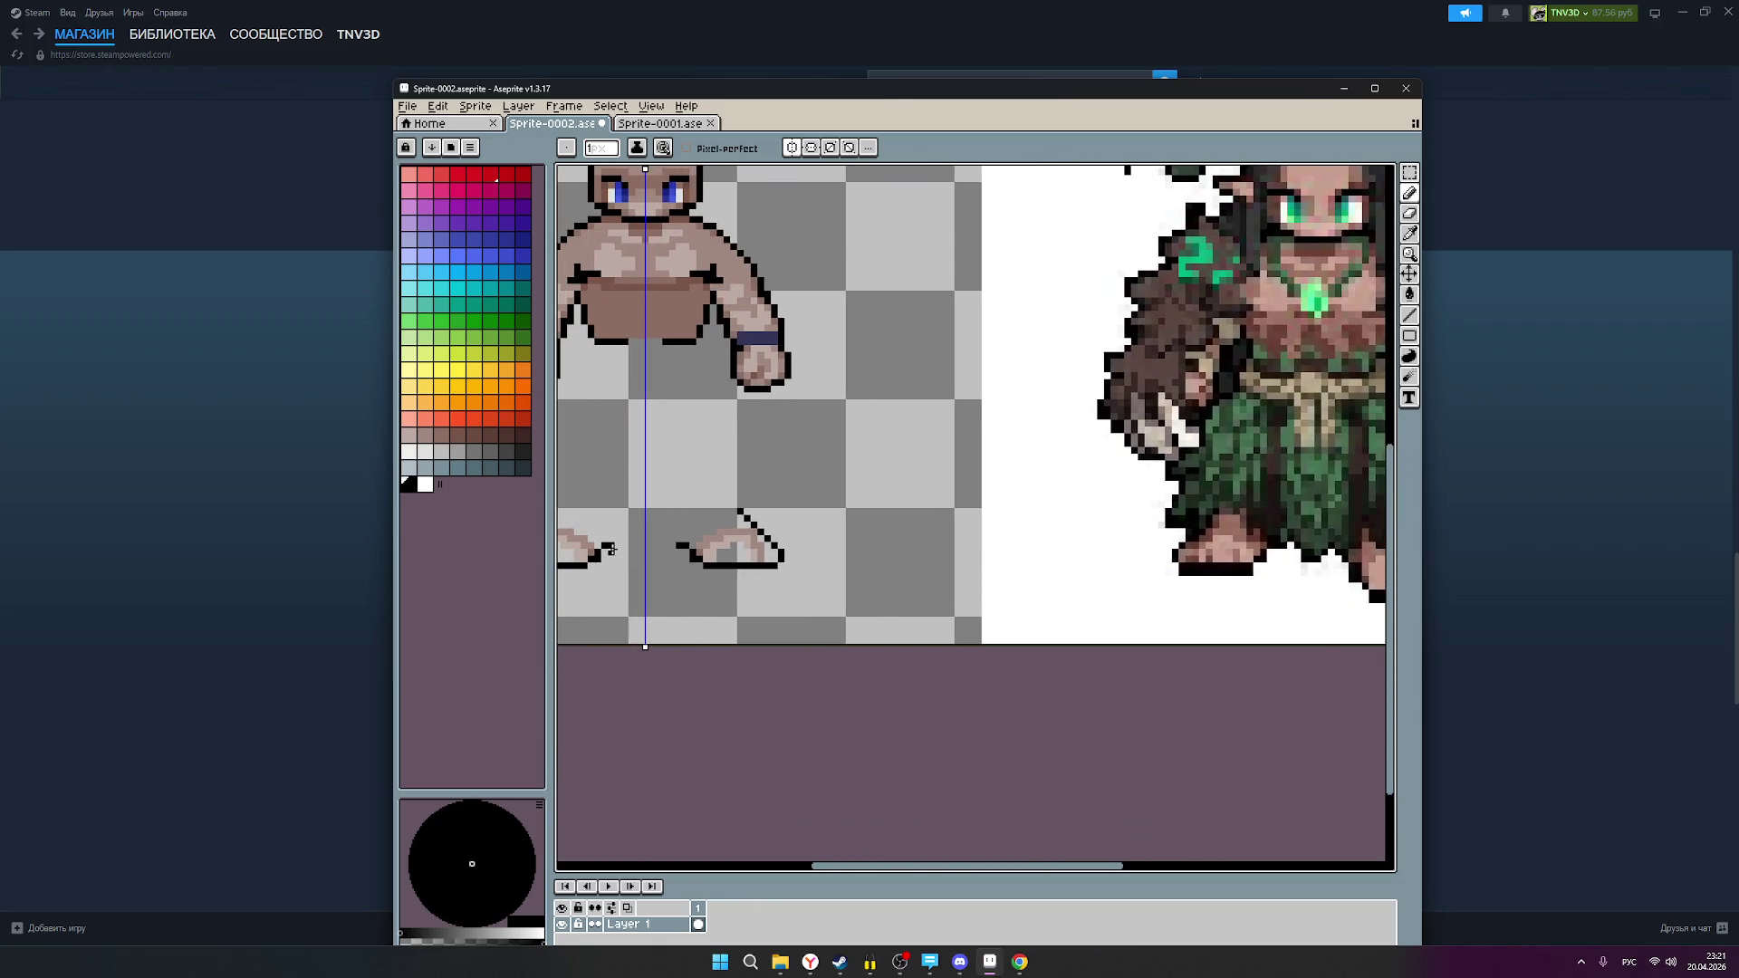
{"action": "scroll", "coordinate": [674, 564], "scroll_direction": "down", "scroll_amount": 2}
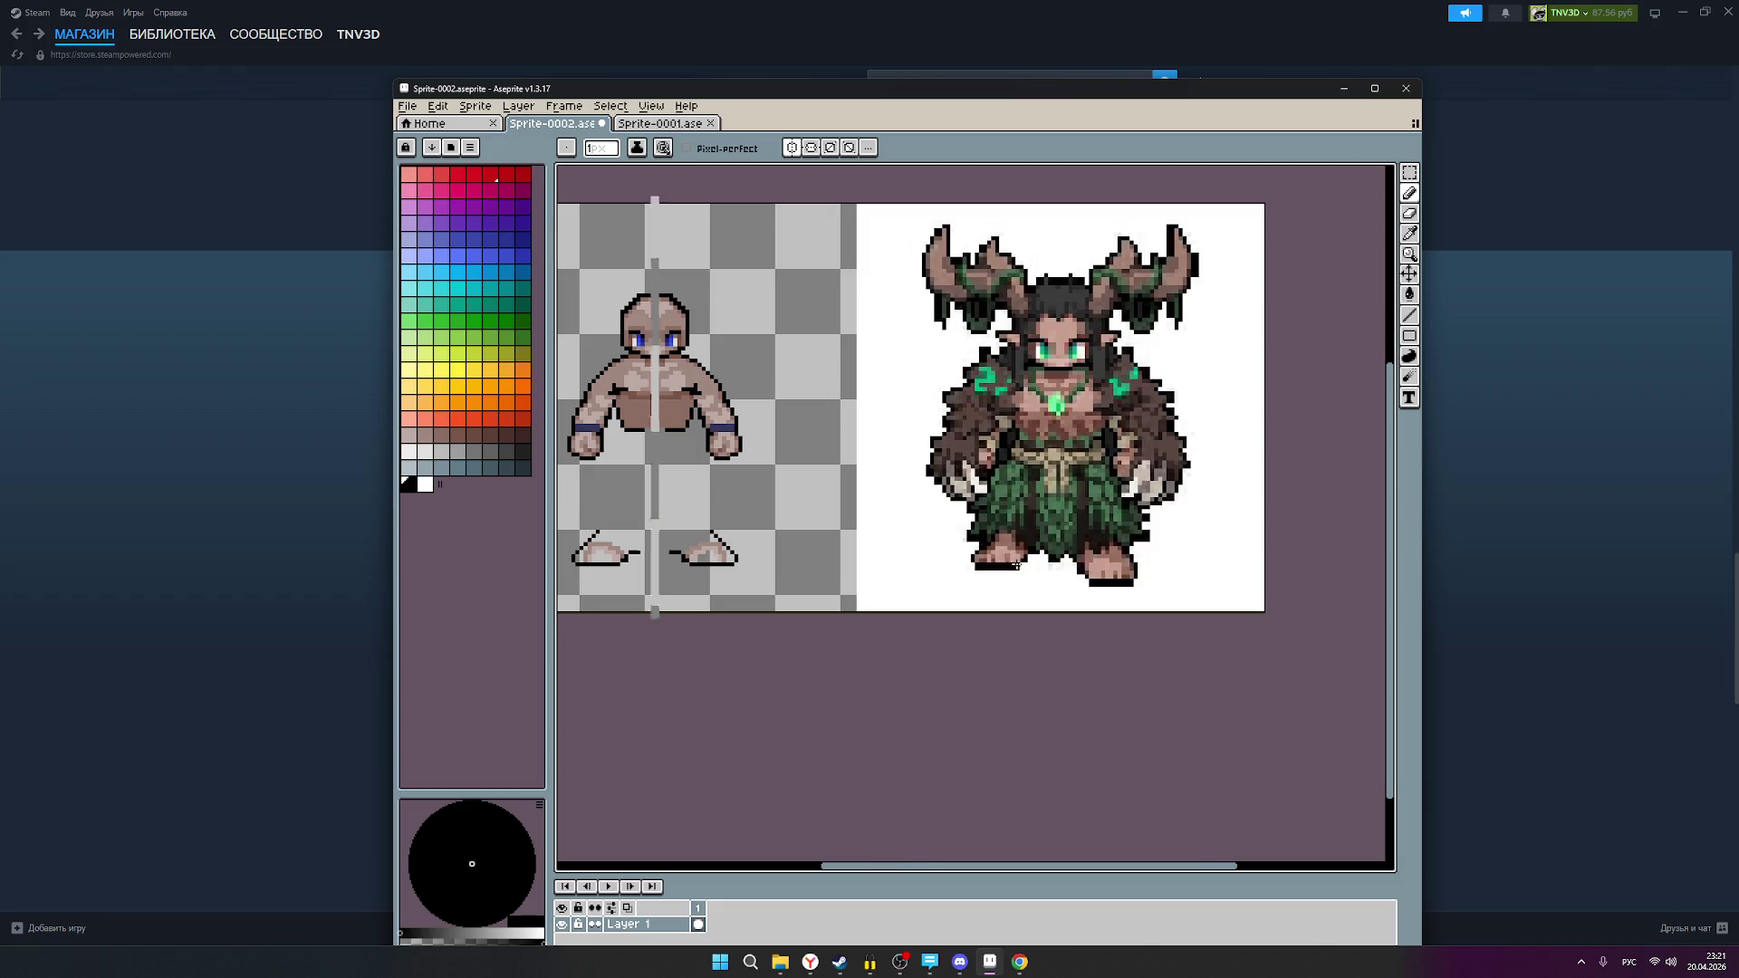
{"action": "scroll", "coordinate": [1012, 563], "scroll_direction": "up", "scroll_amount": 1}
{"action": "scroll", "coordinate": [1018, 566], "scroll_direction": "down", "scroll_amount": 1}
{"action": "scroll", "coordinate": [670, 534], "scroll_direction": "left", "scroll_amount": 2}
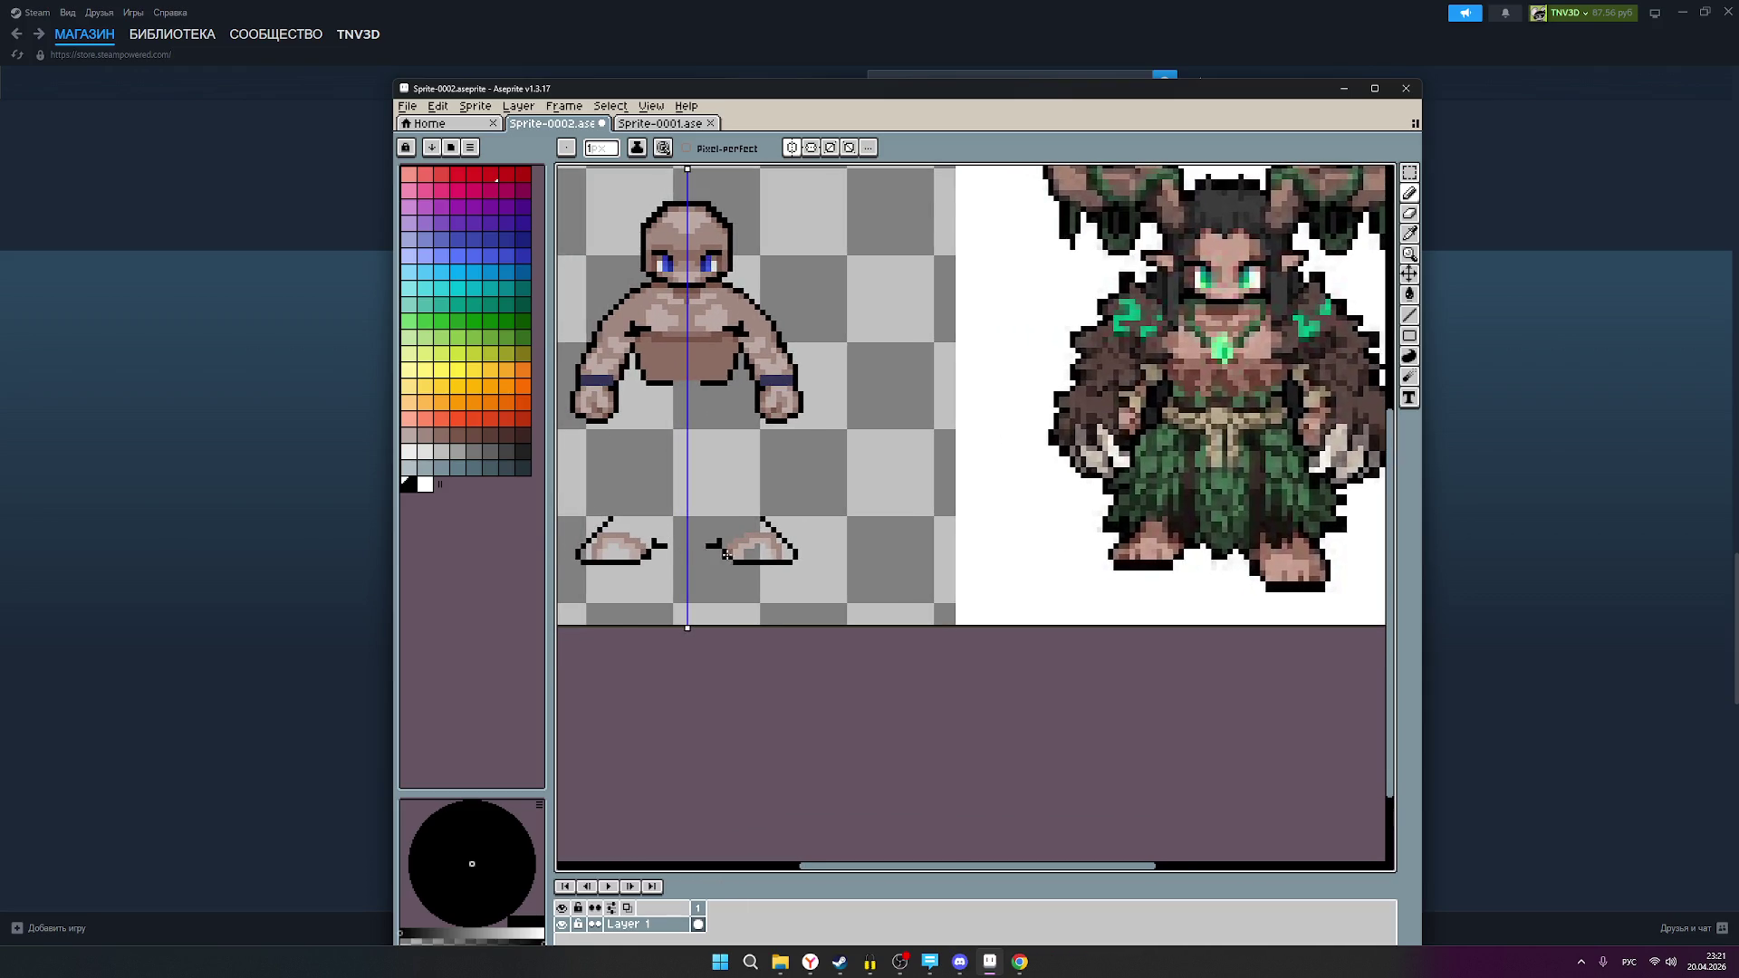
{"action": "scroll", "coordinate": [729, 555], "scroll_direction": "down", "scroll_amount": 1}
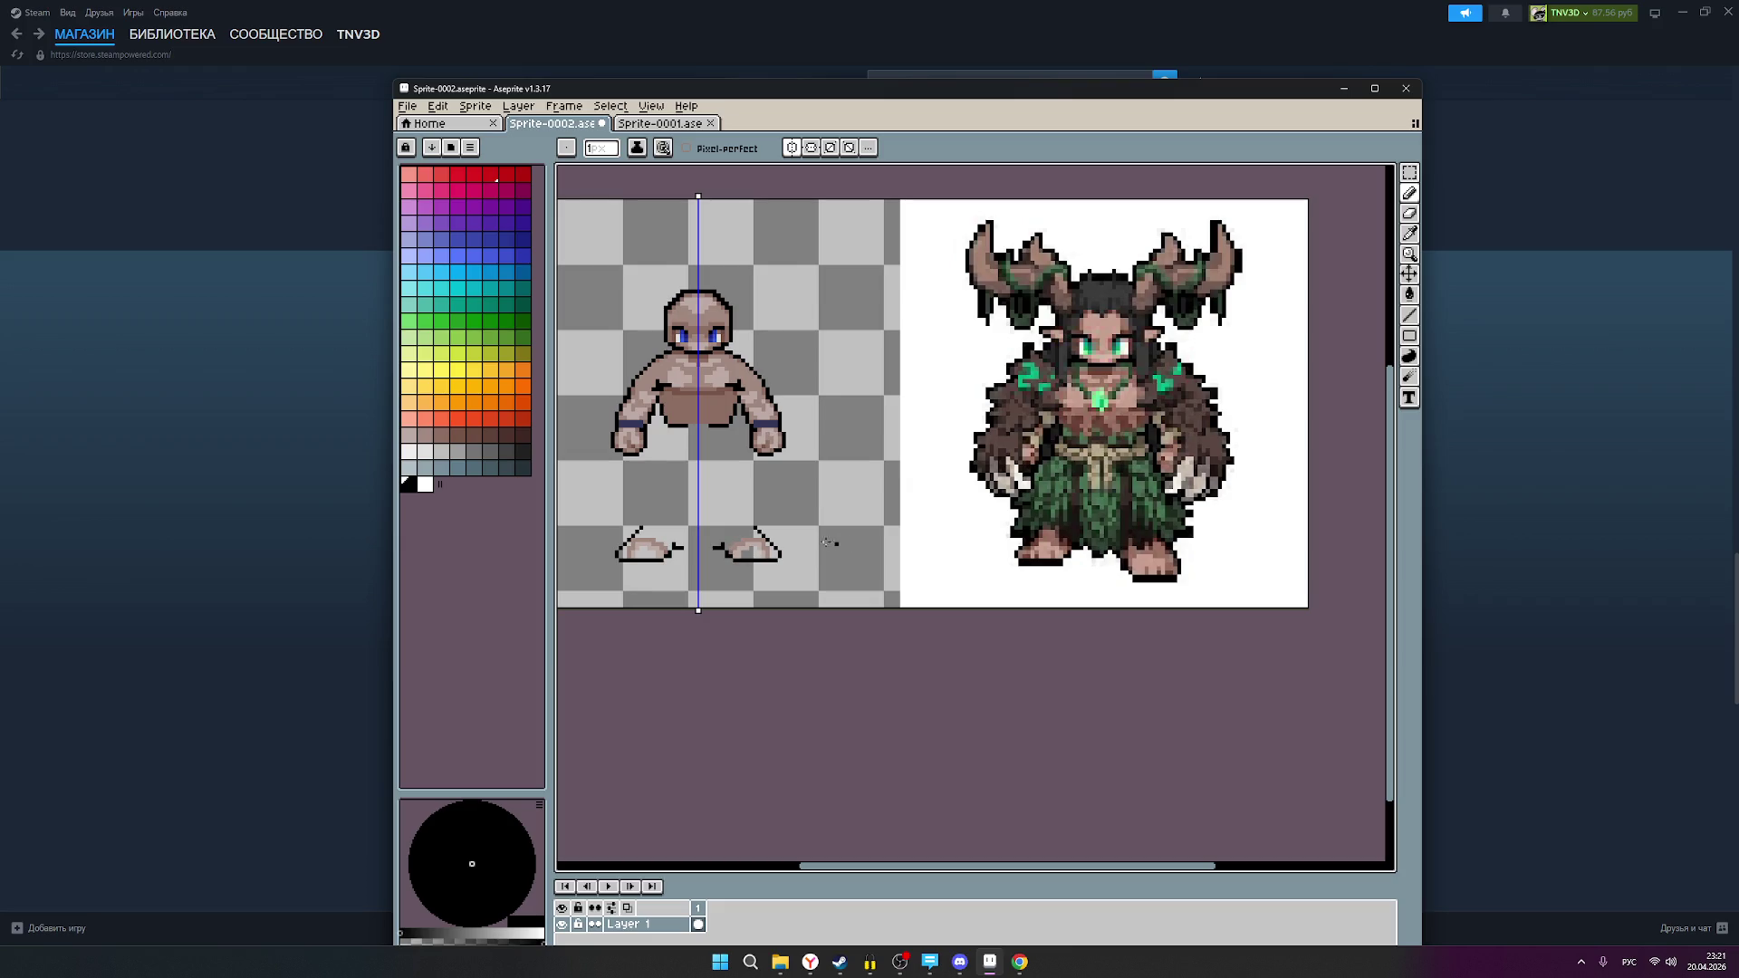
Step: Erase the stray dash beside the left foot
{"action": "left_click", "coordinate": [1409, 214]}
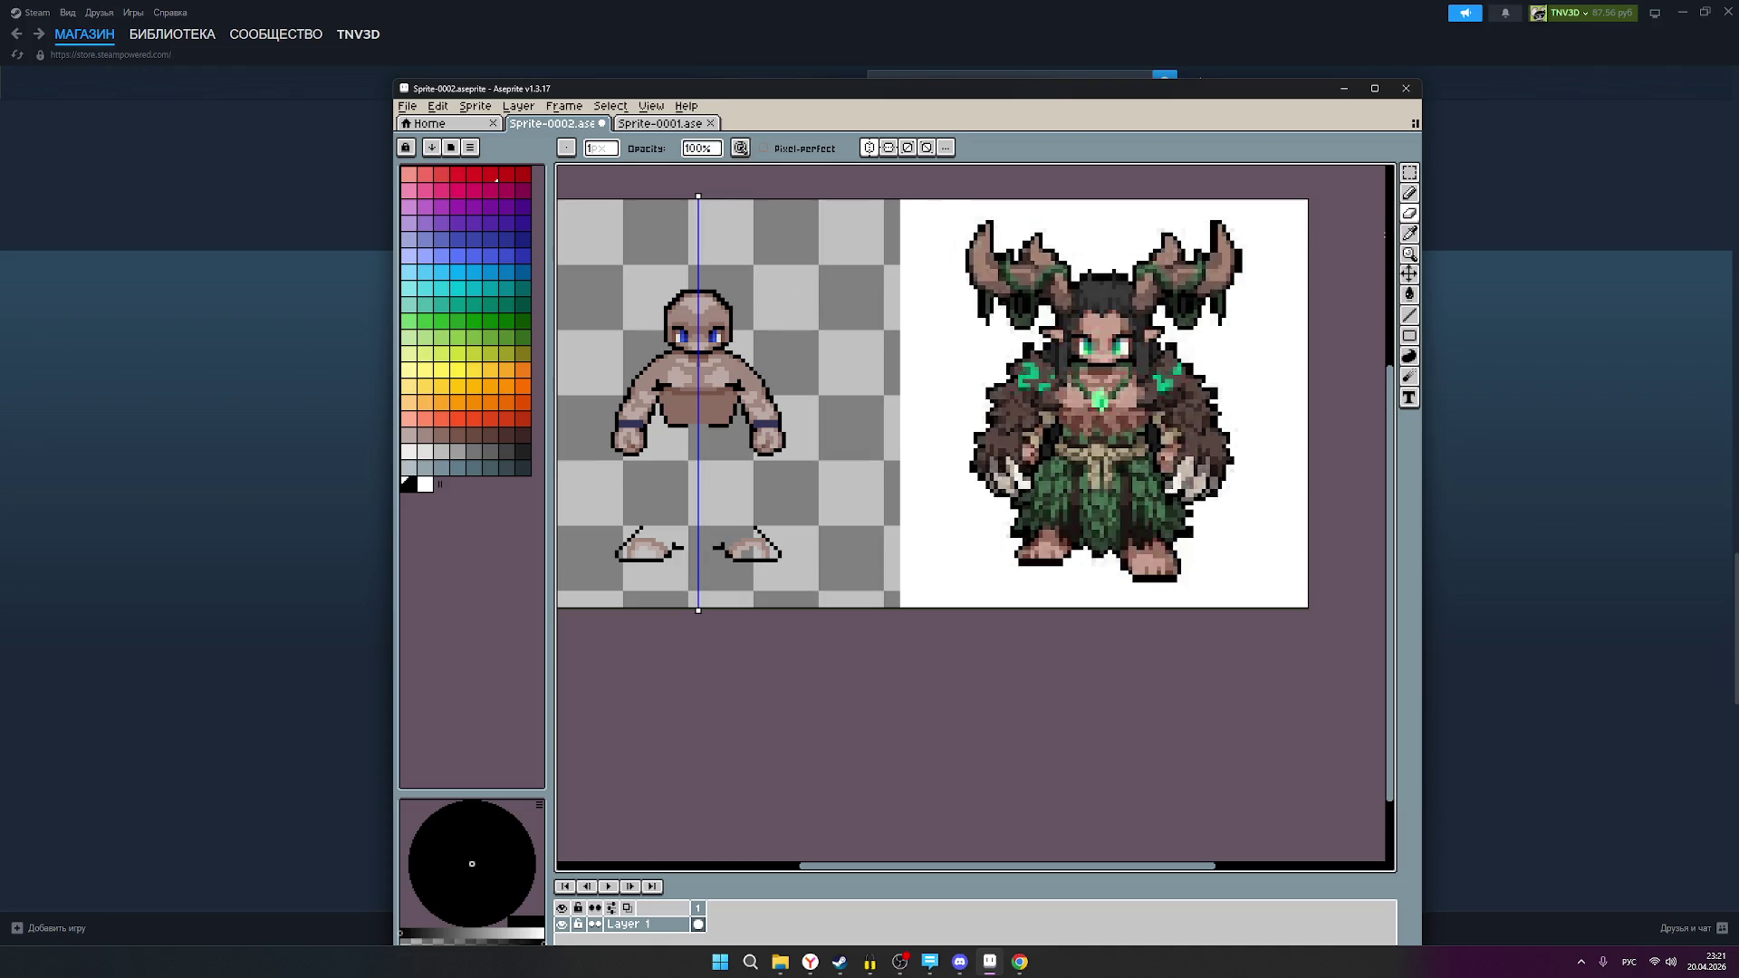
{"action": "left_click", "coordinate": [681, 547]}
{"action": "left_click", "coordinate": [681, 548]}
Step: Switch to the Pencil tool with symmetry still on
{"action": "scroll", "coordinate": [740, 430], "scroll_direction": "down", "scroll_amount": 1}
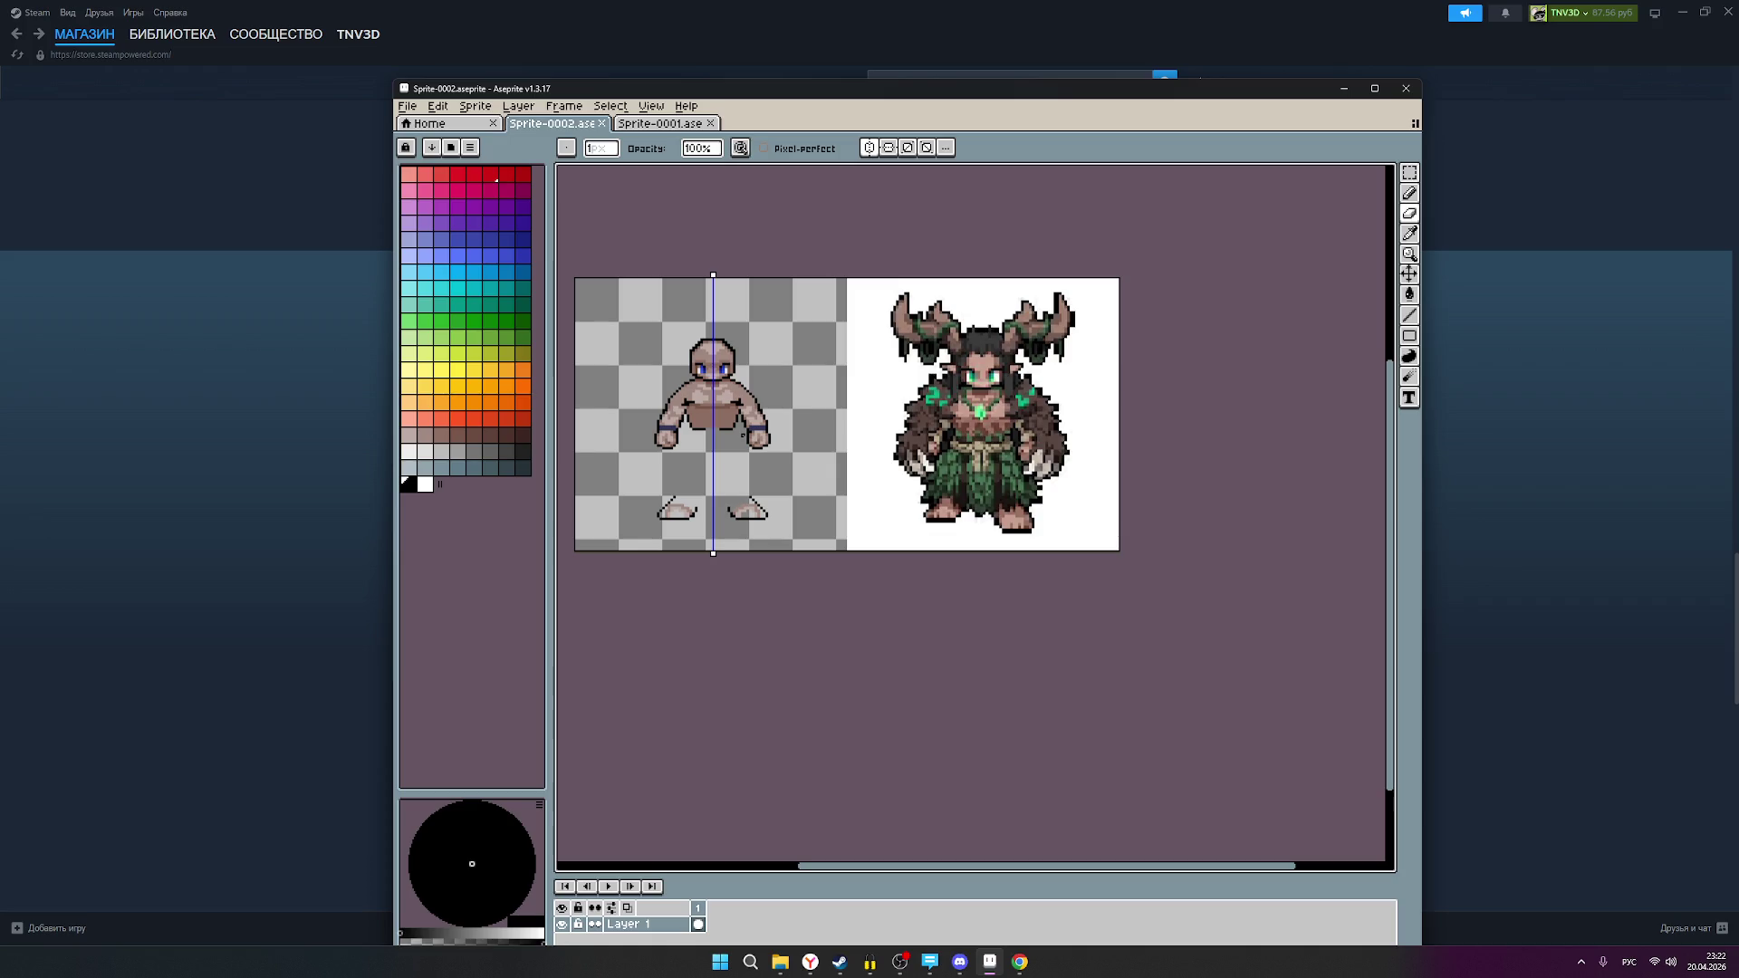
{"action": "scroll", "coordinate": [701, 429], "scroll_direction": "up", "scroll_amount": 1}
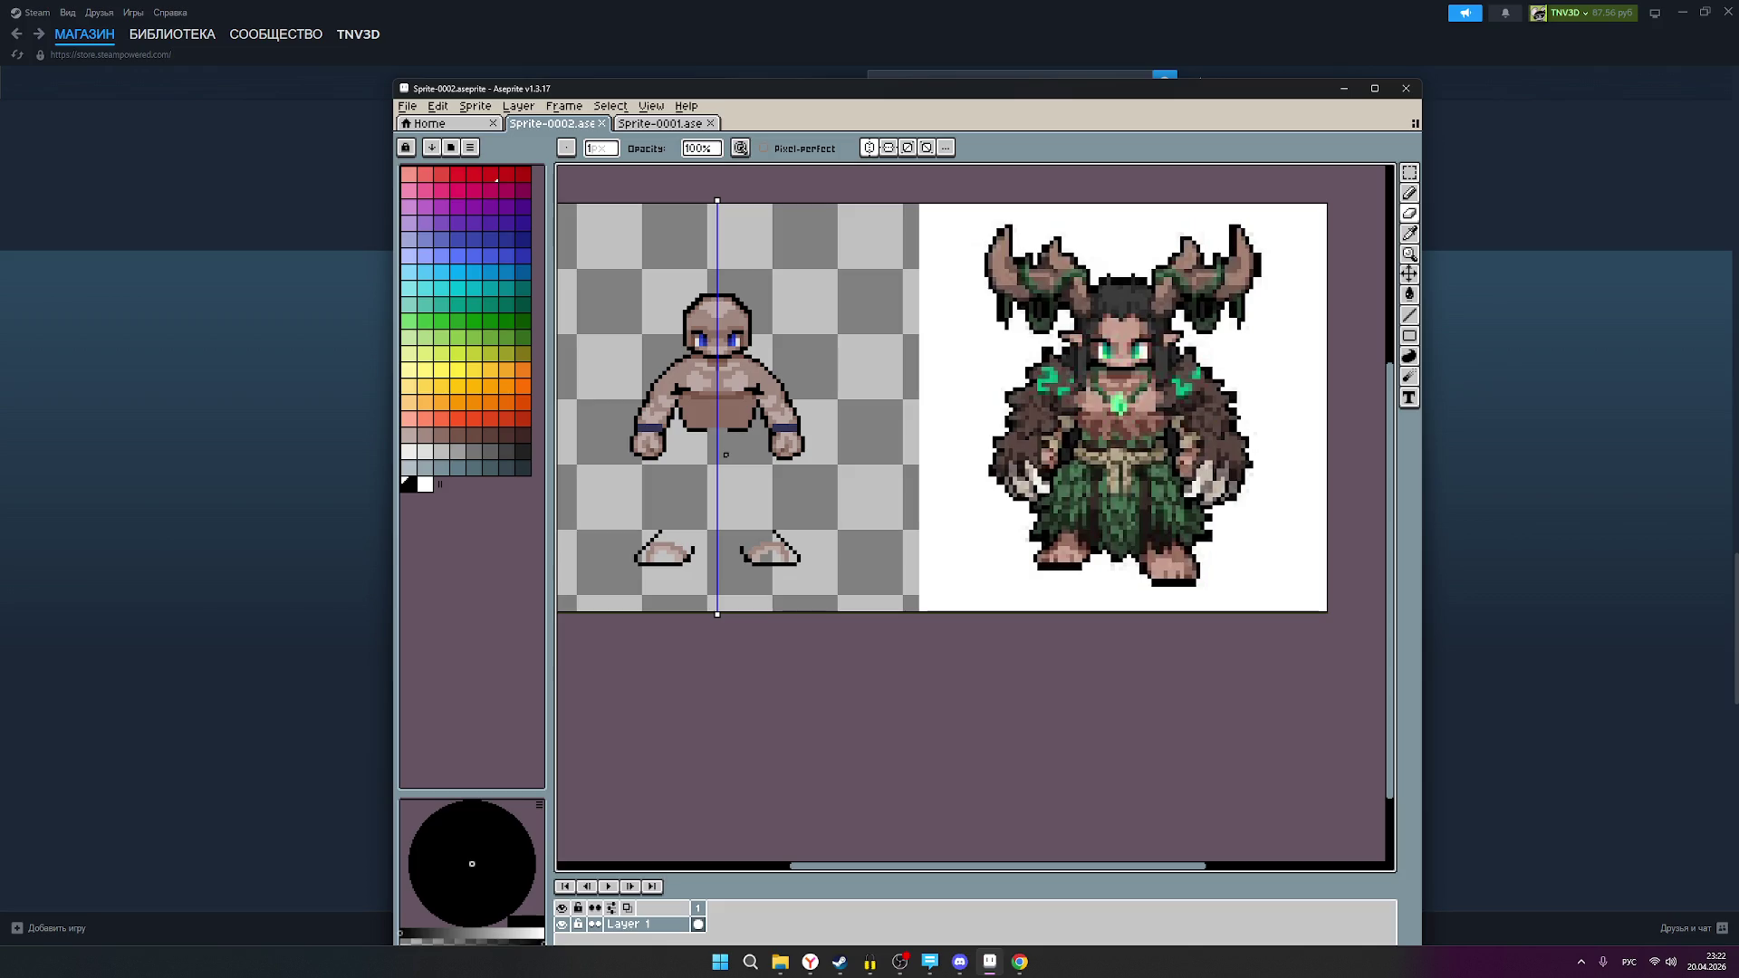
{"action": "left_click", "coordinate": [1409, 192]}
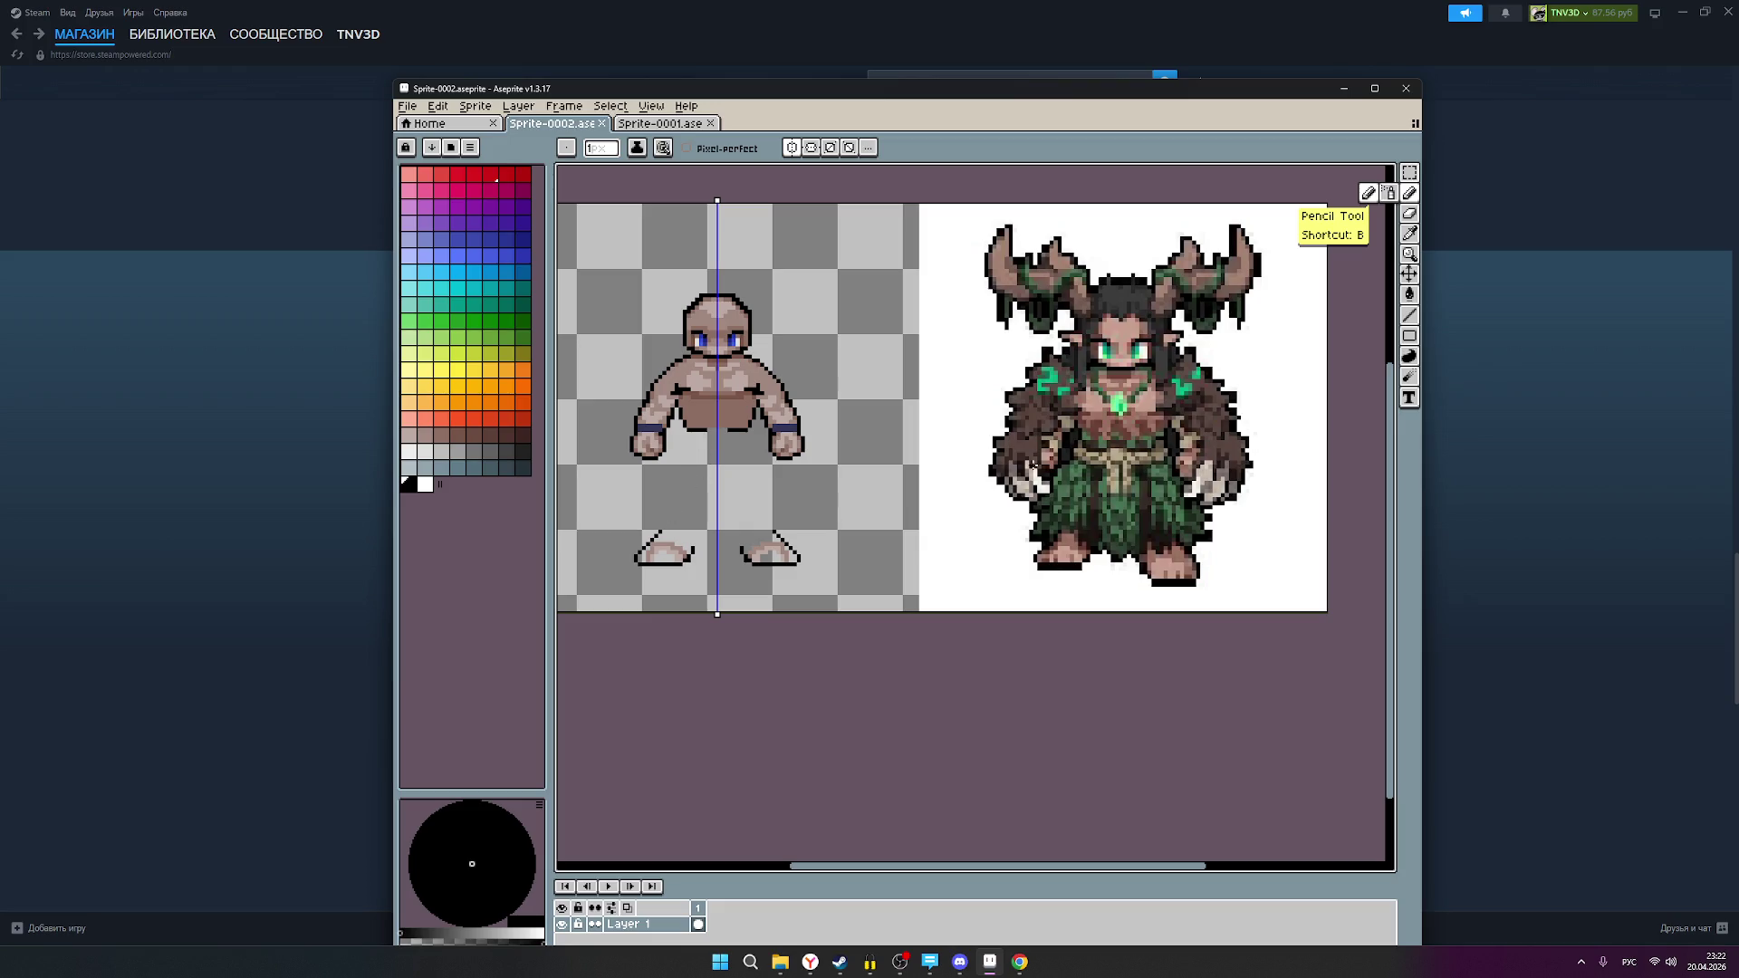
{"action": "scroll", "coordinate": [1132, 464], "scroll_direction": "up", "scroll_amount": 1}
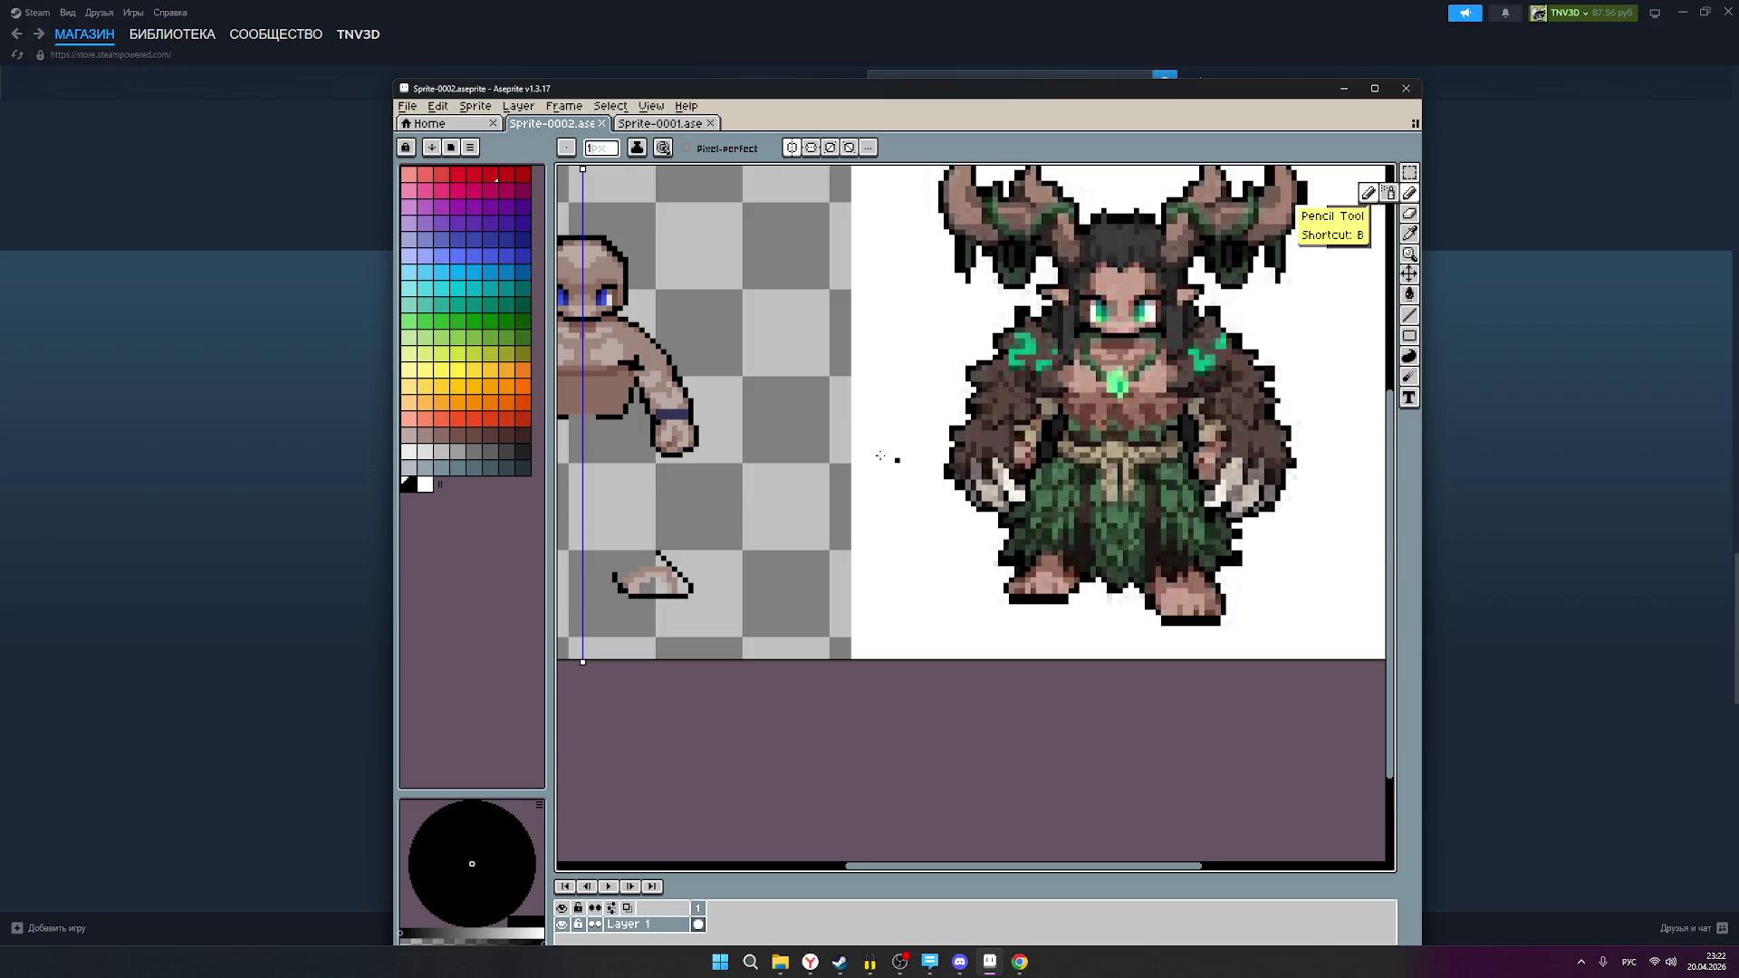
{"action": "scroll", "coordinate": [625, 444], "scroll_direction": "down", "scroll_amount": 1}
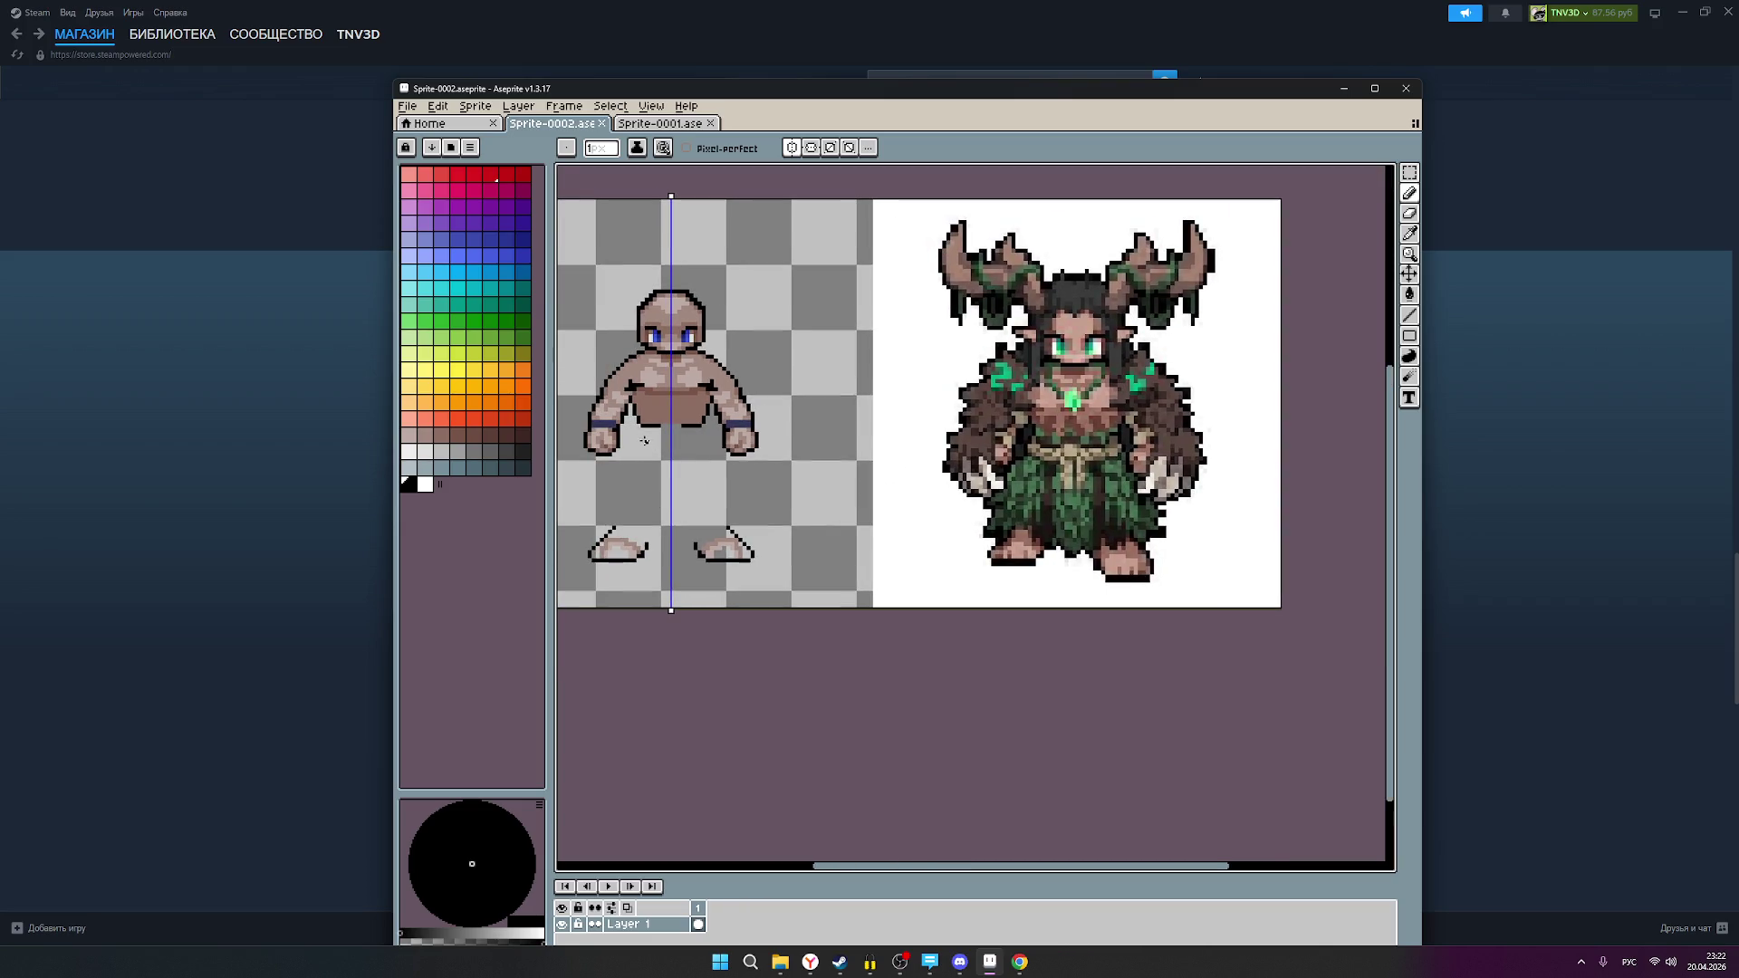
{"action": "scroll", "coordinate": [642, 437], "scroll_direction": "up", "scroll_amount": 1}
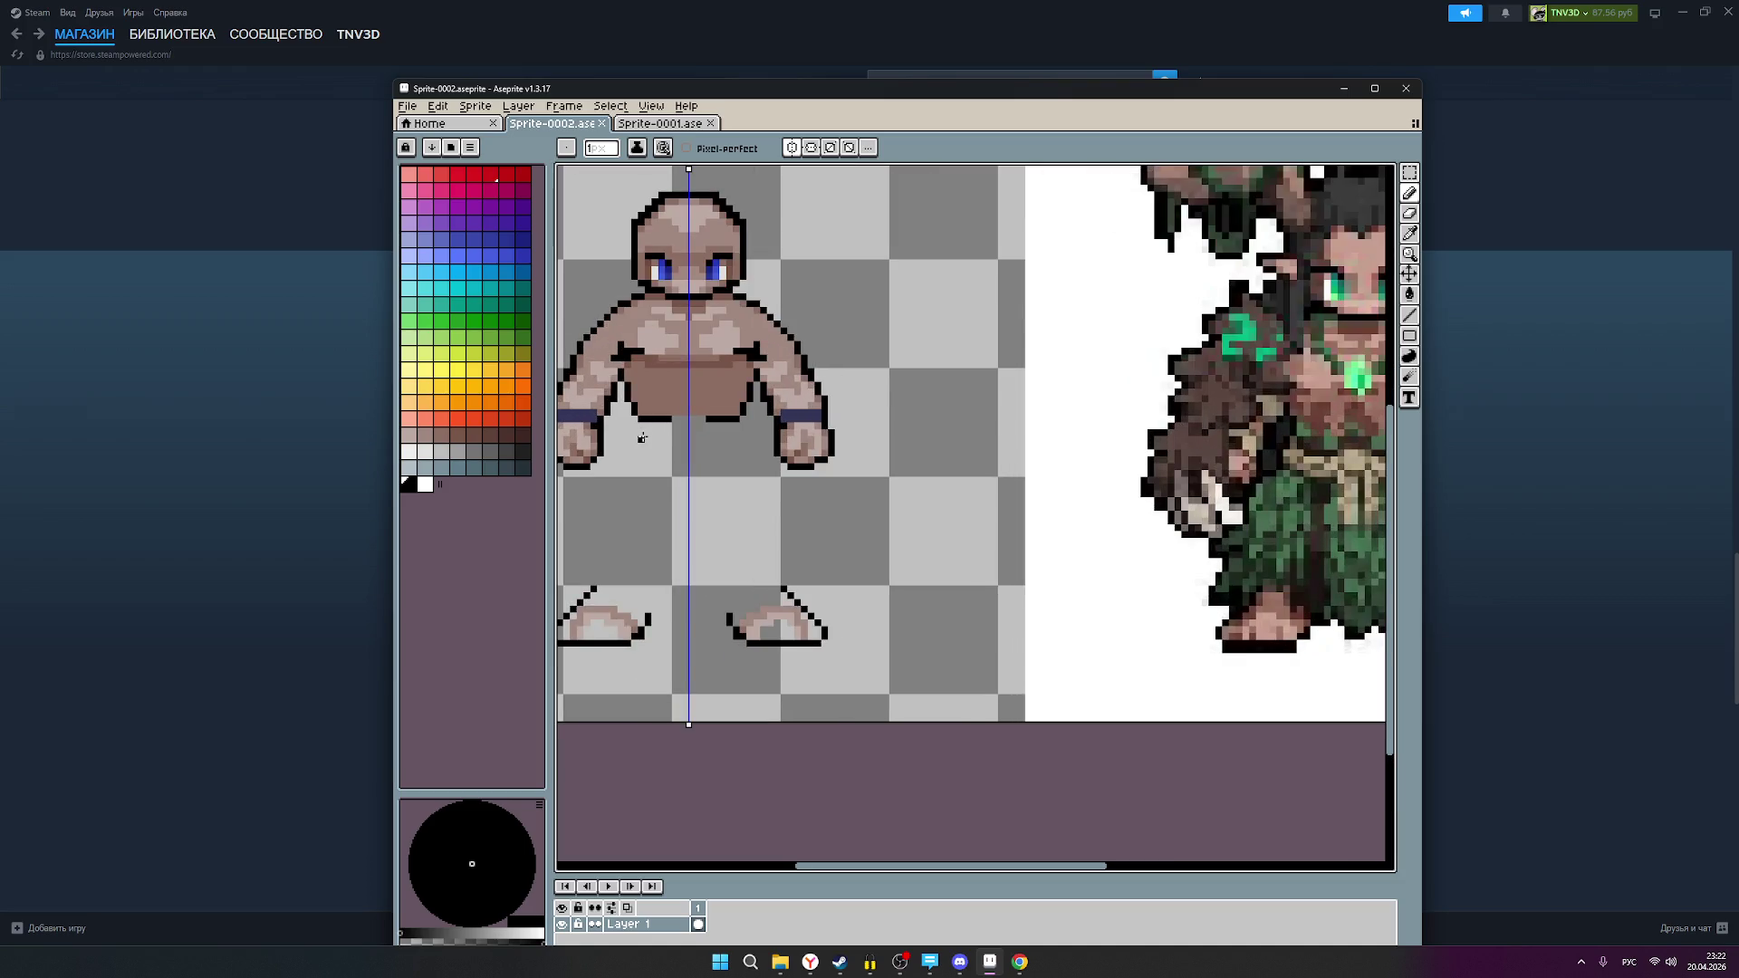
Step: Draw short mirrored black dashes below the waistband, trimming the excess with the eraser
{"action": "left_click_drag", "start_coordinate": [642, 434], "coordinate": [671, 434]}
{"action": "mouse_move", "coordinate": [825, 492]}
{"action": "left_mouse_down"}
{"action": "mouse_move", "coordinate": [666, 515]}
{"action": "mouse_move", "coordinate": [796, 493]}
{"action": "left_mouse_up"}
{"action": "key", "text": "ctrl+z"}
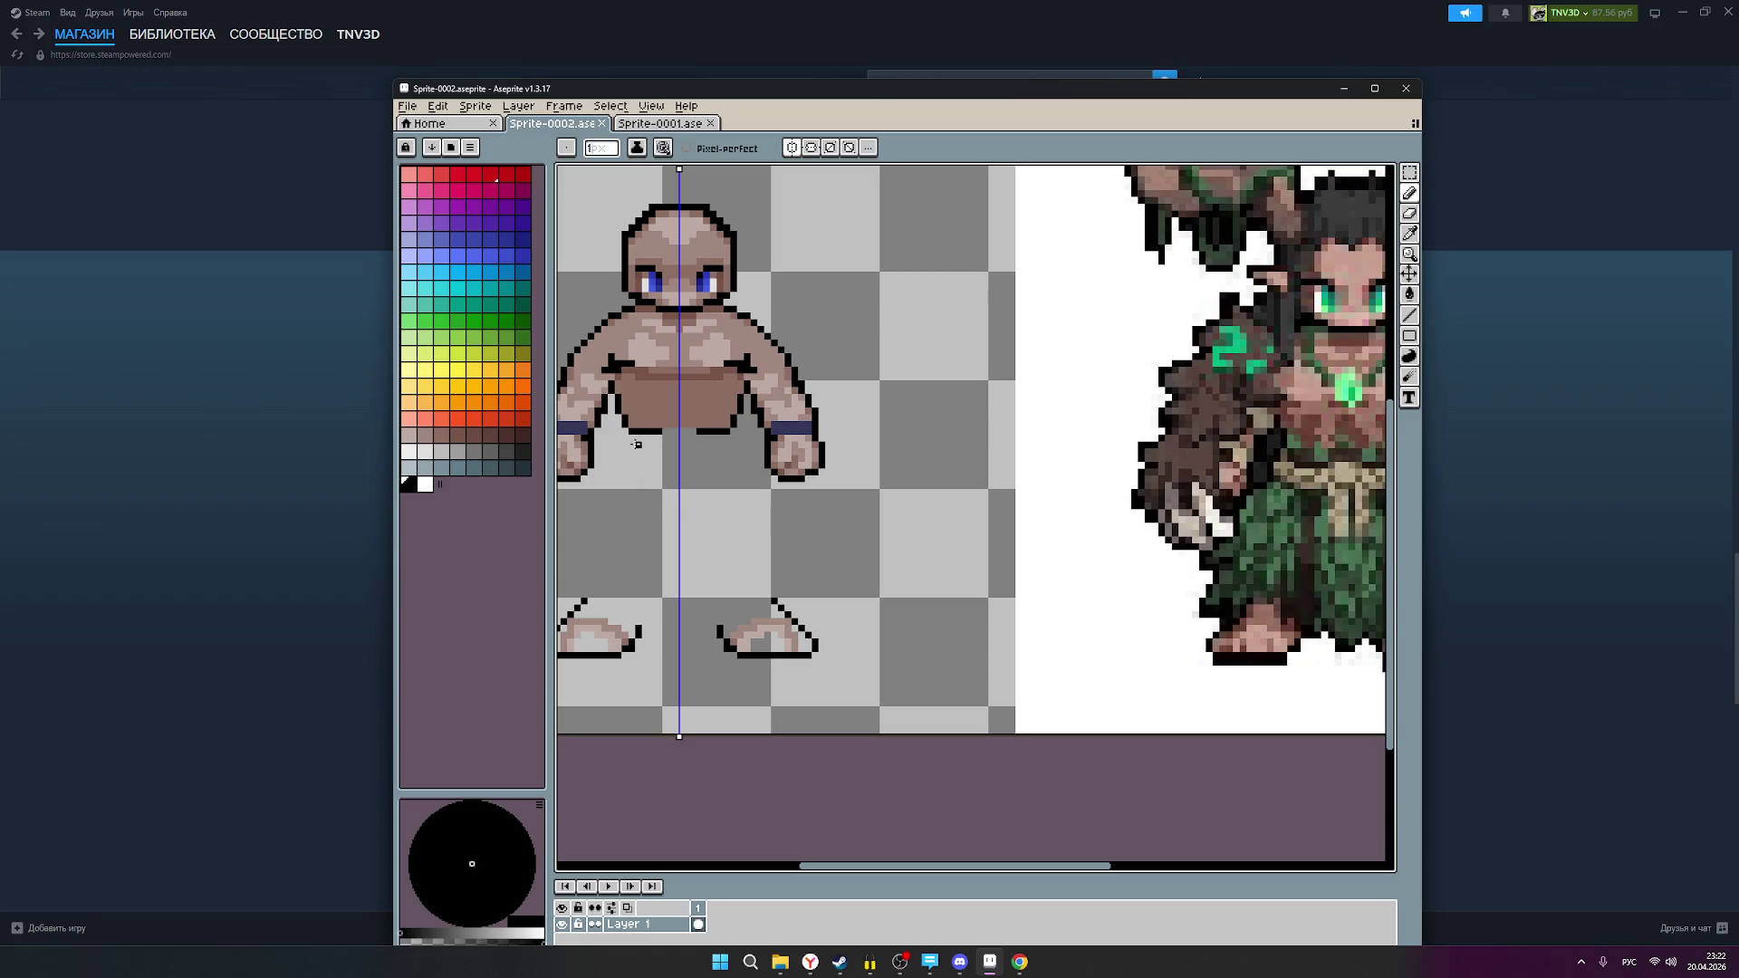
{"action": "left_click_drag", "start_coordinate": [632, 450], "coordinate": [661, 451]}
{"action": "left_click_drag", "start_coordinate": [633, 458], "coordinate": [659, 460]}
{"action": "key", "text": "e"}
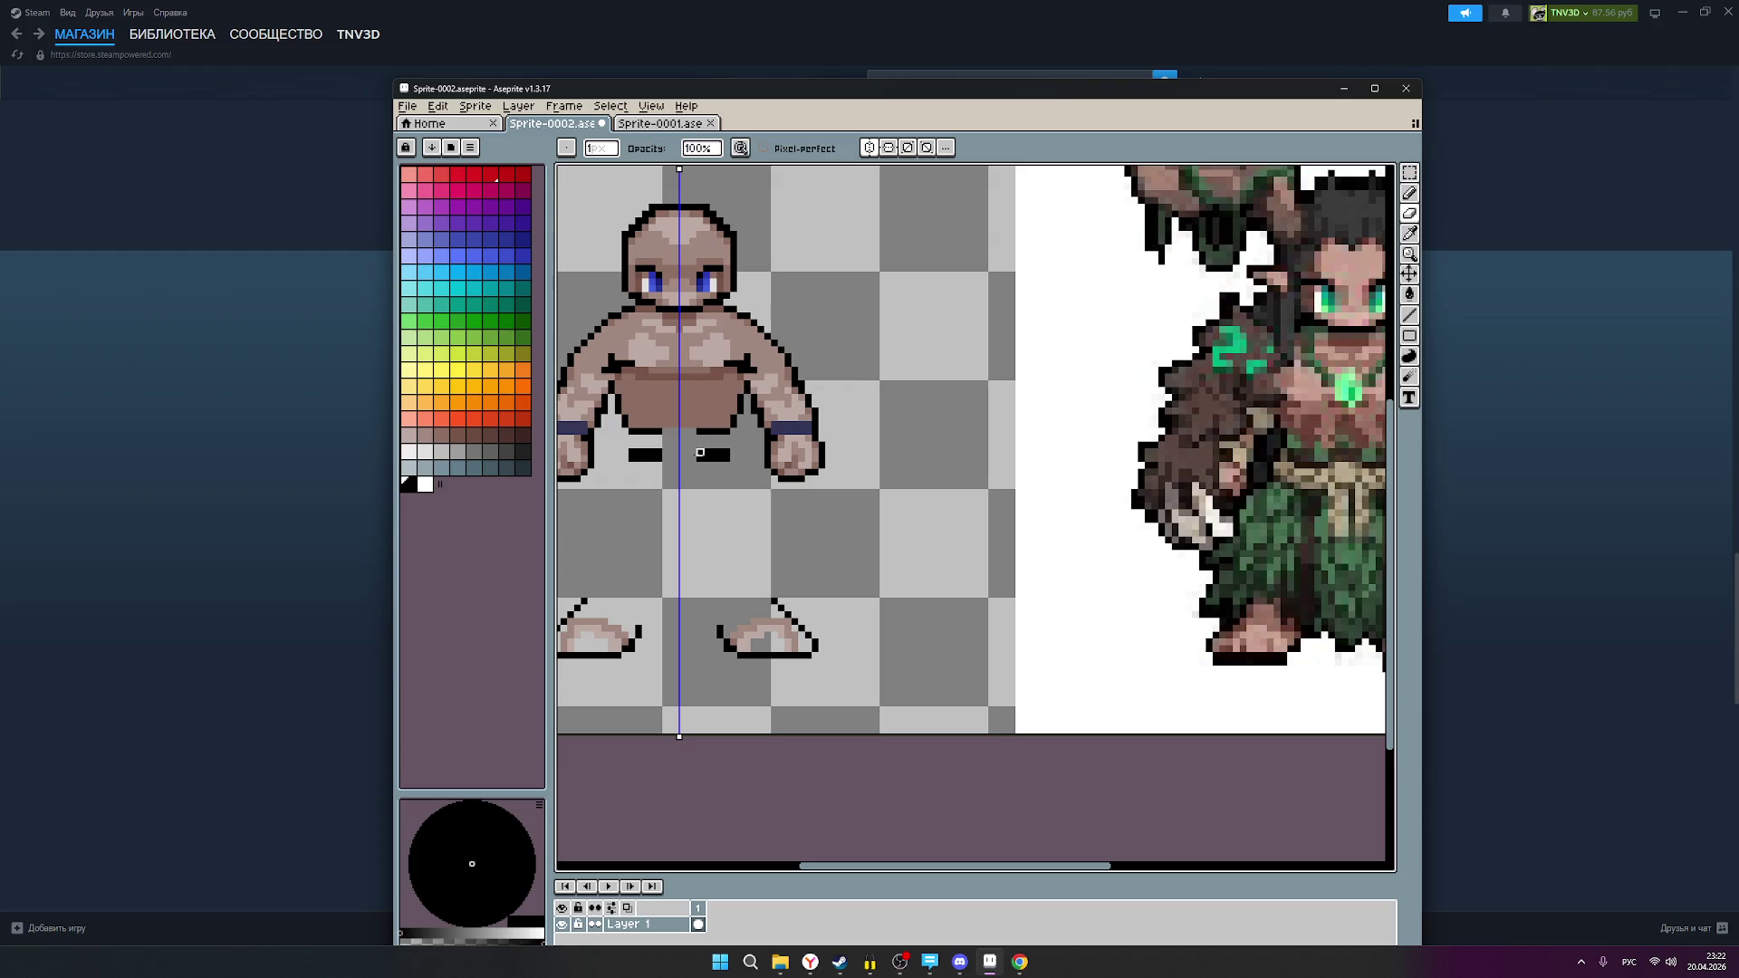
{"action": "left_click_drag", "start_coordinate": [667, 452], "coordinate": [632, 452]}
{"action": "scroll", "coordinate": [762, 486], "scroll_direction": "down", "scroll_amount": 1}
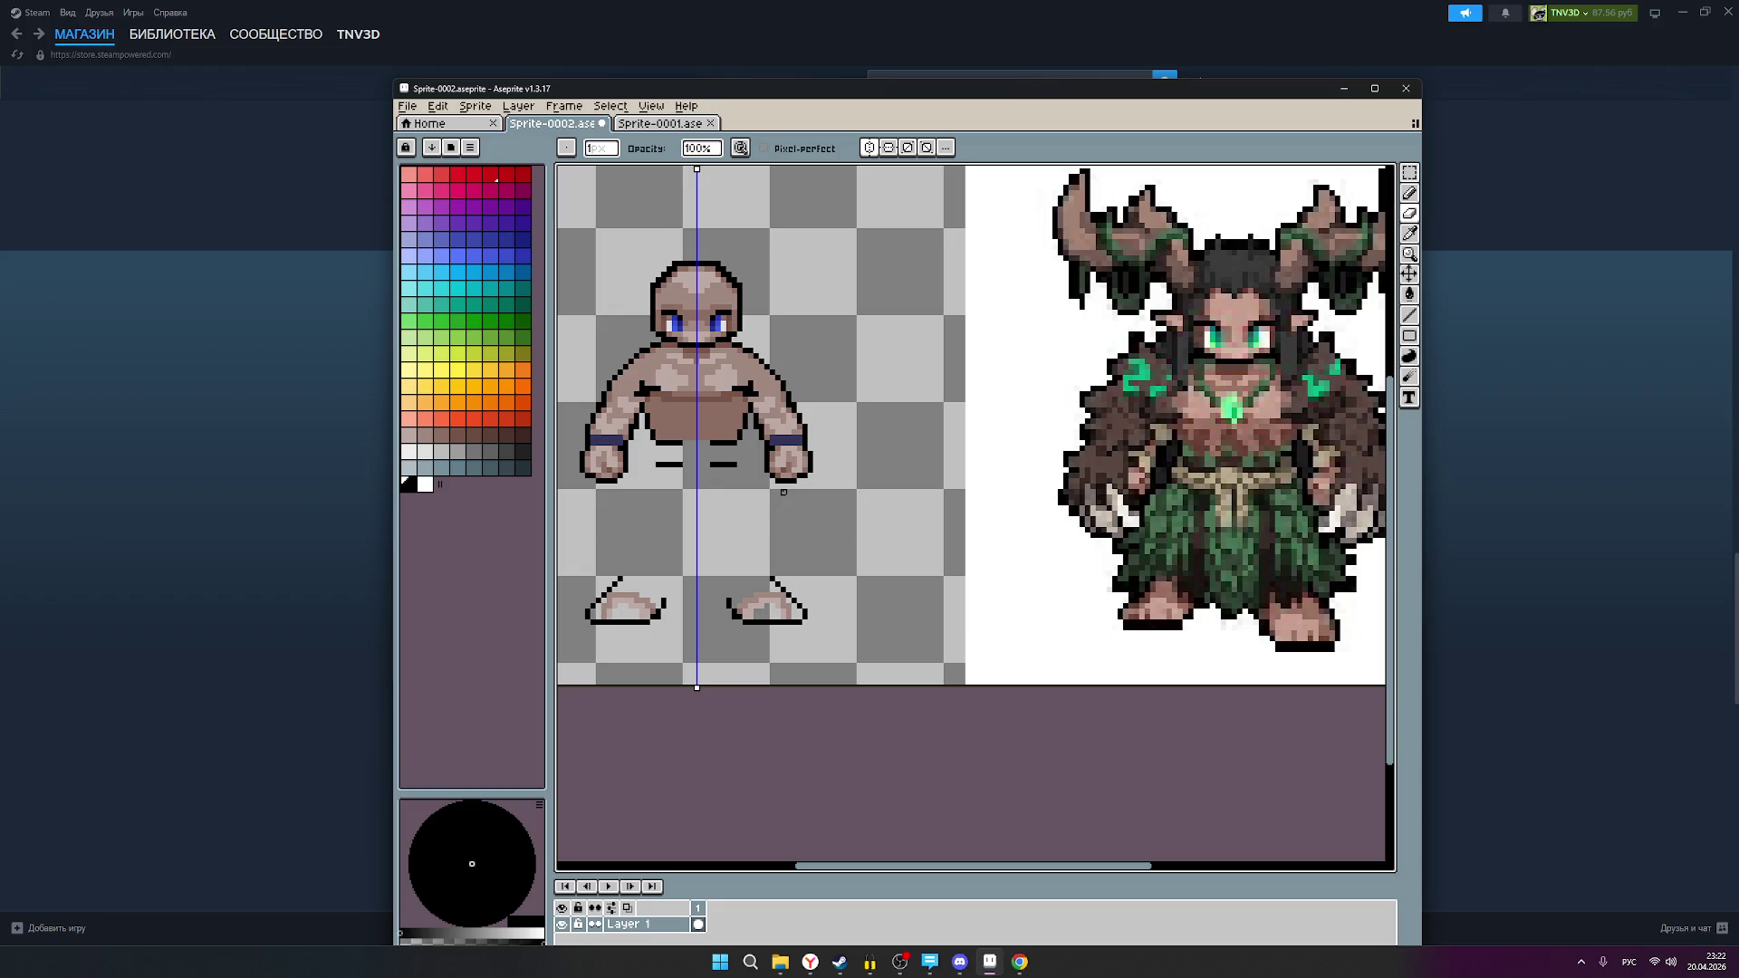
{"action": "scroll", "coordinate": [794, 486], "scroll_direction": "down", "scroll_amount": 1}
{"action": "scroll", "coordinate": [776, 468], "scroll_direction": "up", "scroll_amount": 1}
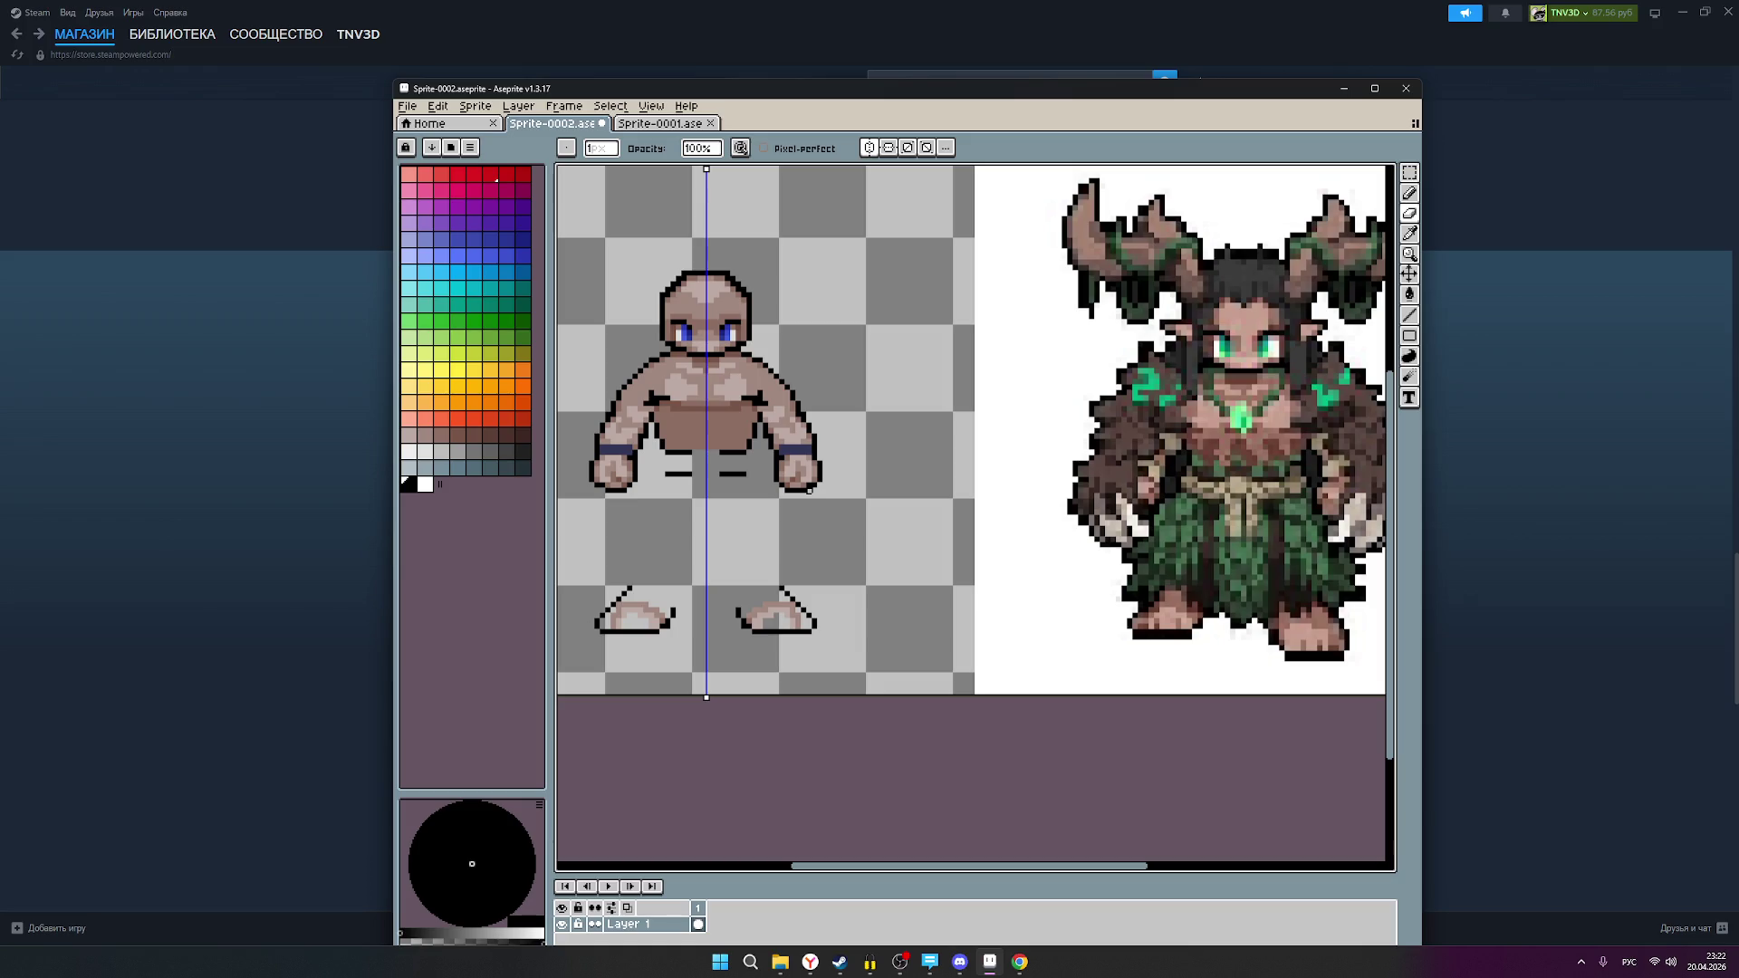
{"action": "scroll", "coordinate": [749, 529], "scroll_direction": "down", "scroll_amount": 1}
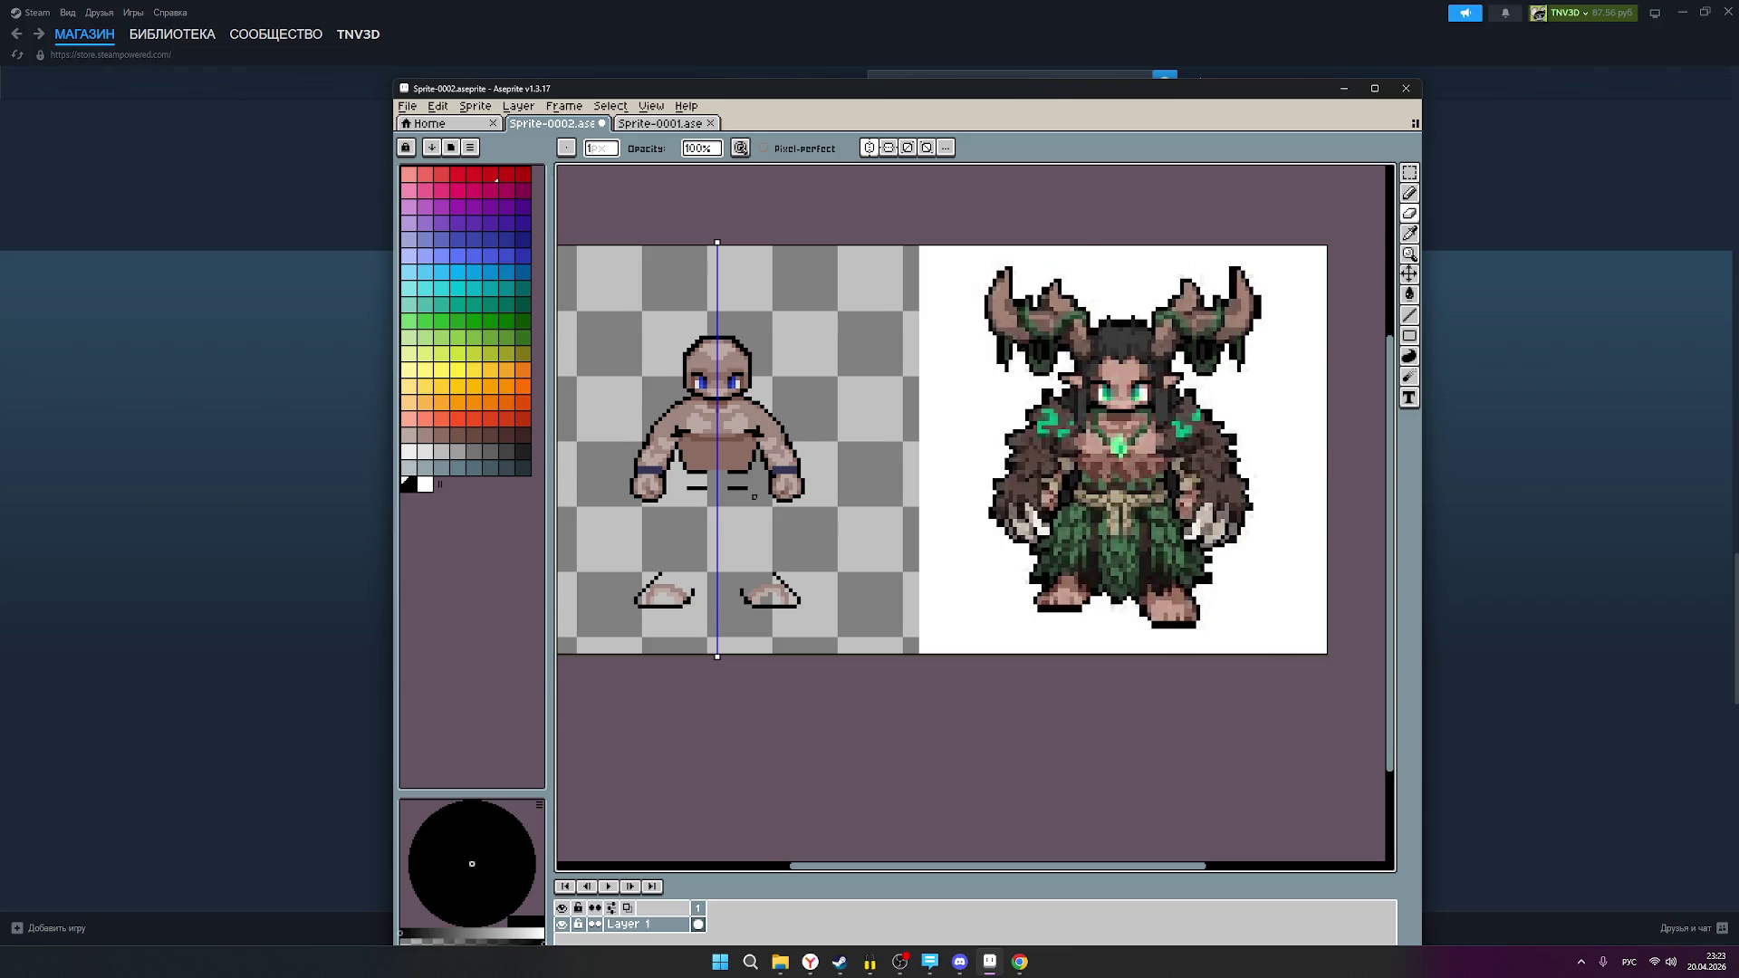
{"action": "scroll", "coordinate": [754, 496], "scroll_direction": "up", "scroll_amount": 1}
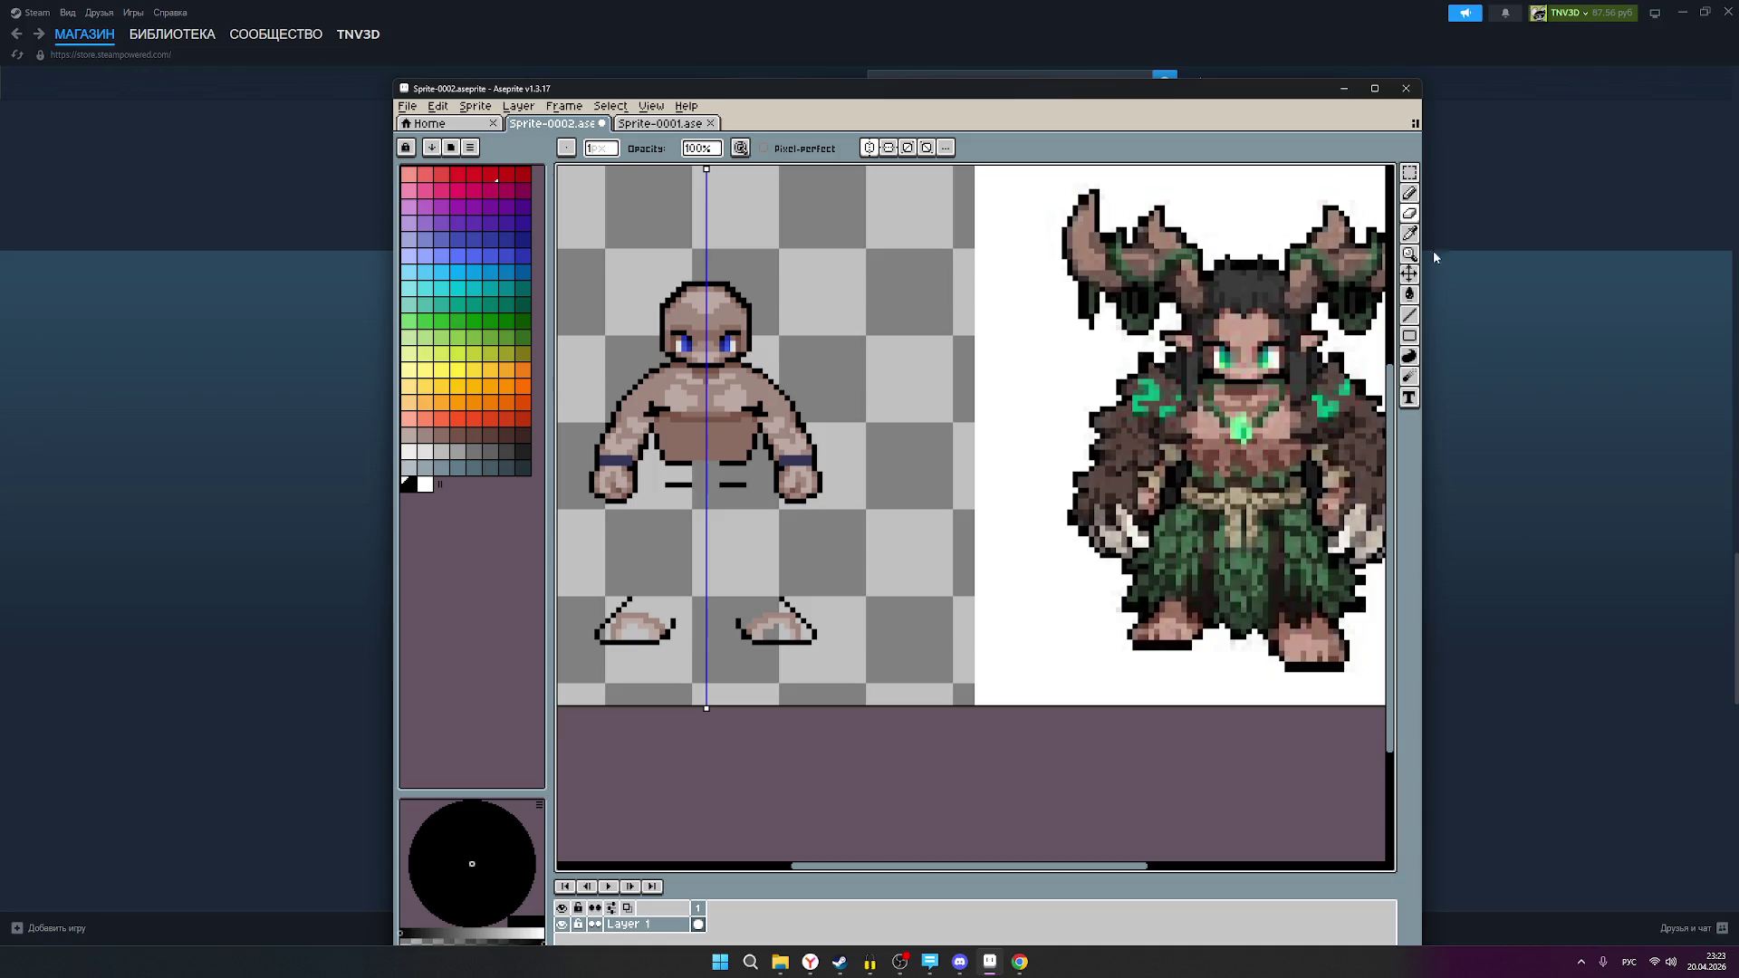
{"action": "left_click", "coordinate": [1411, 210]}
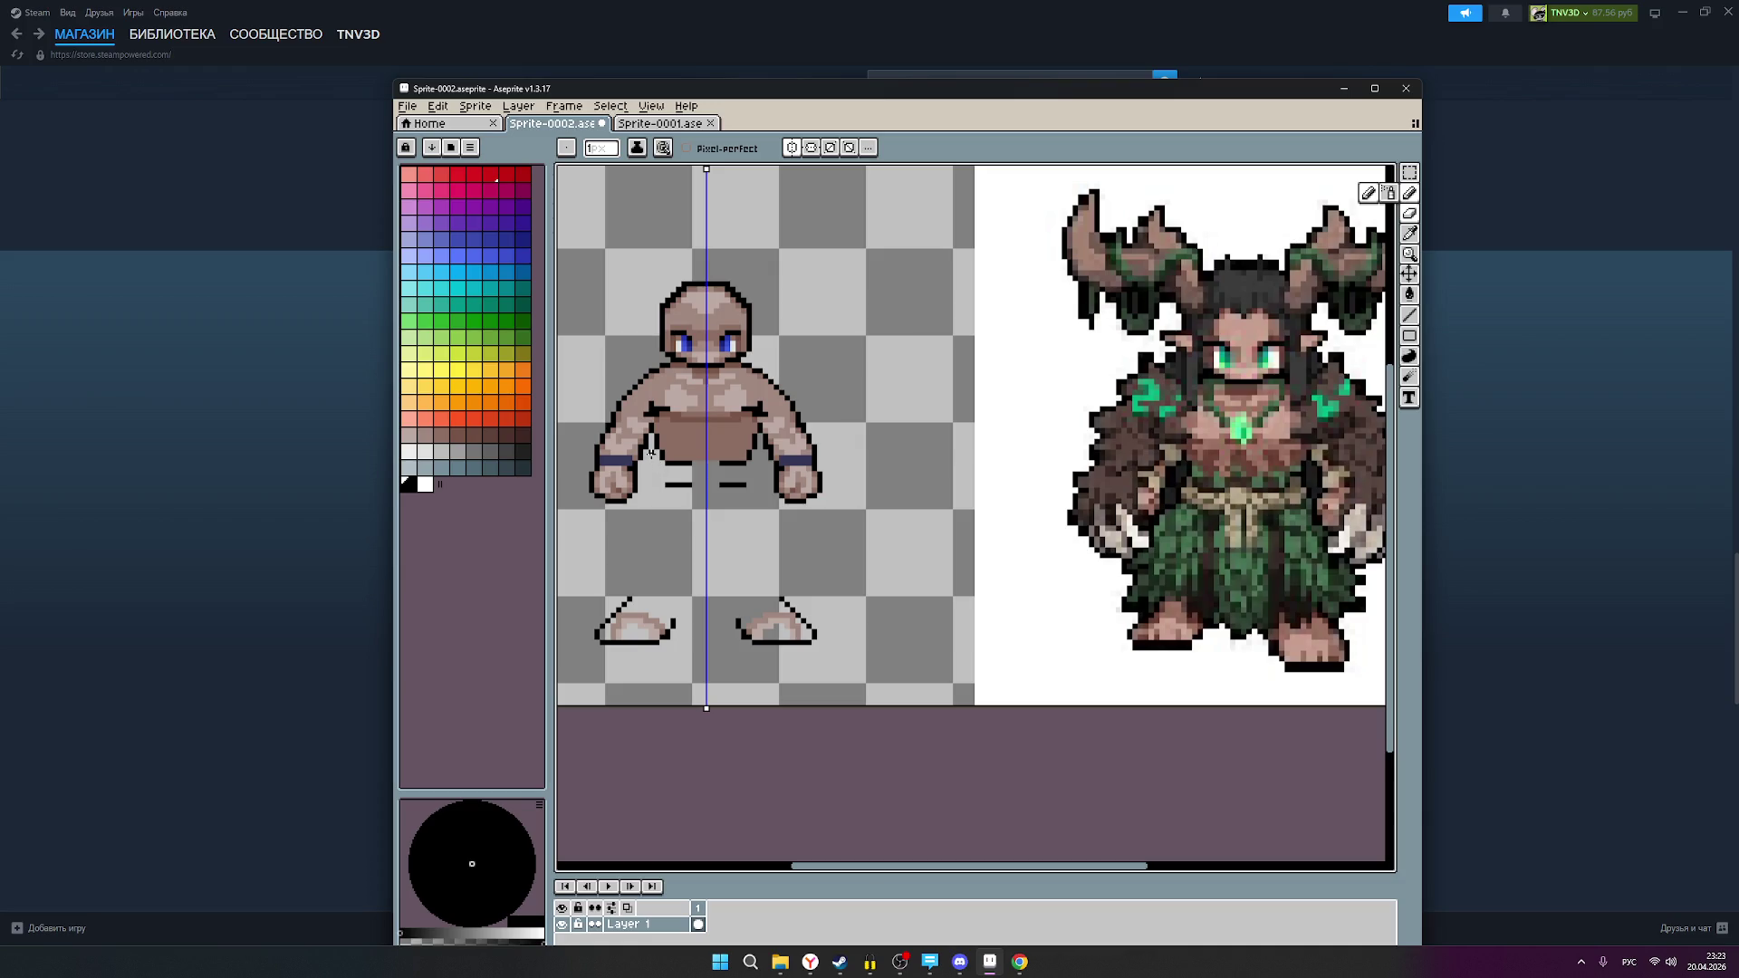
Step: Outline both legs with mirrored black inner and outer lines from crotch to feet
{"action": "left_click_drag", "start_coordinate": [651, 453], "coordinate": [650, 493]}
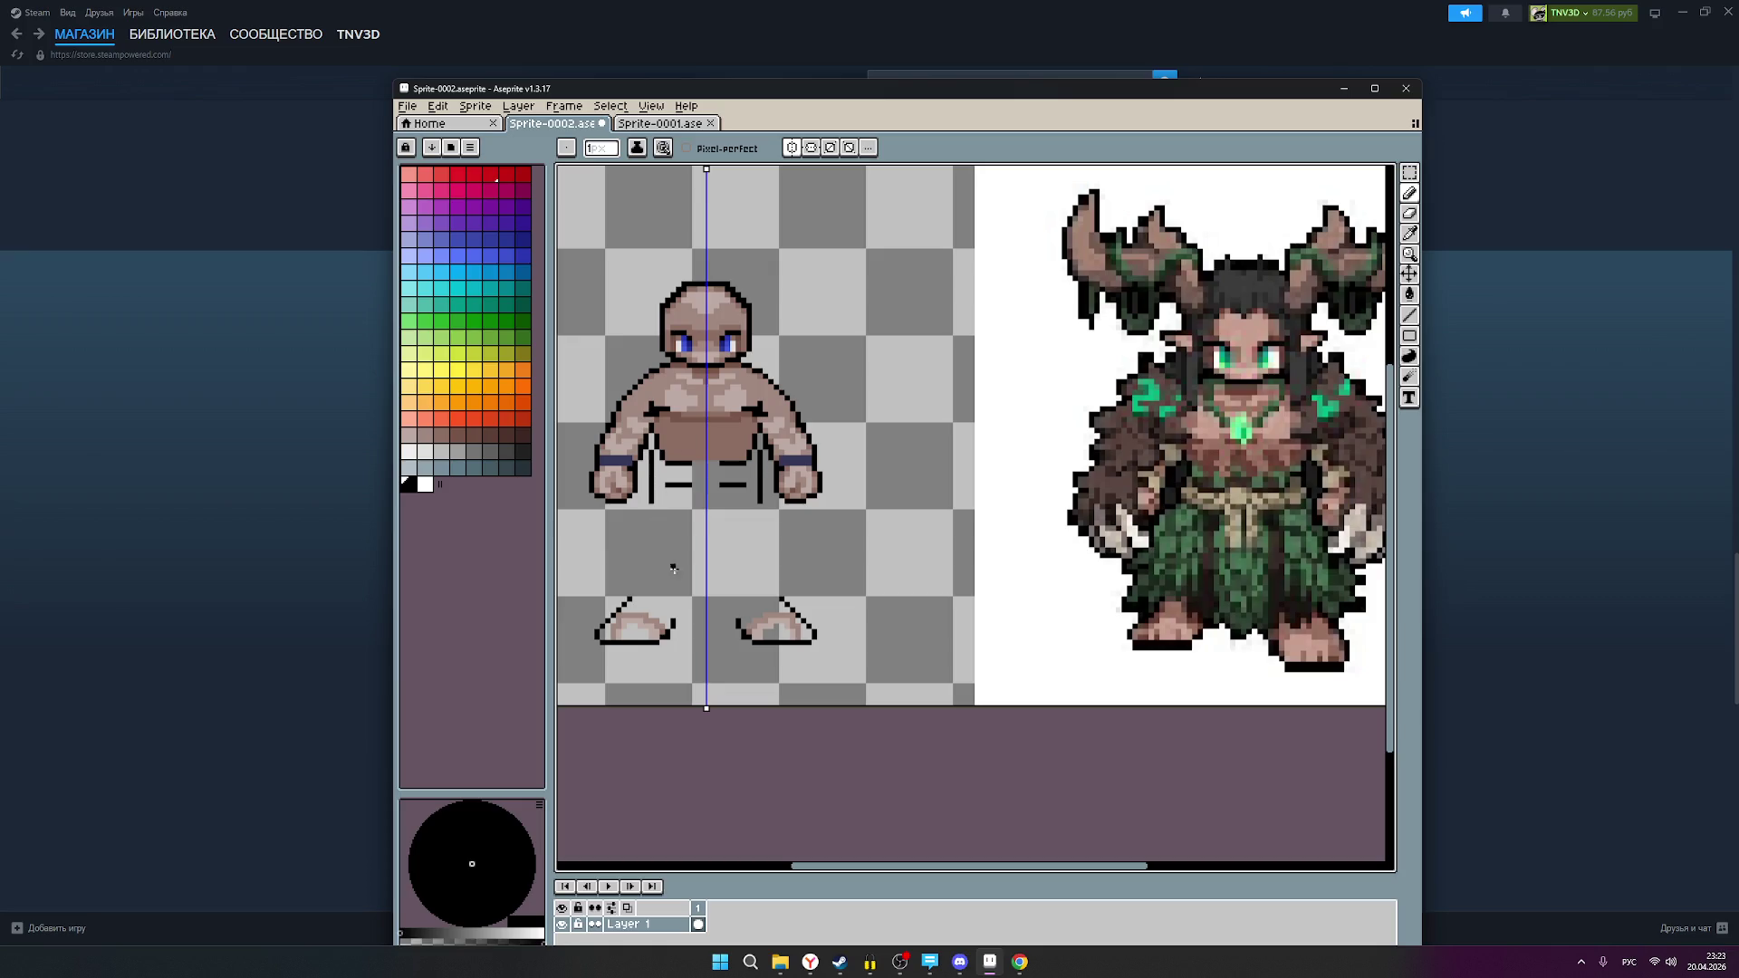
{"action": "key", "text": "ctrl+z"}
{"action": "mouse_move", "coordinate": [672, 599]}
{"action": "left_mouse_down"}
{"action": "mouse_move", "coordinate": [701, 539]}
{"action": "mouse_move", "coordinate": [705, 553]}
{"action": "left_mouse_up"}
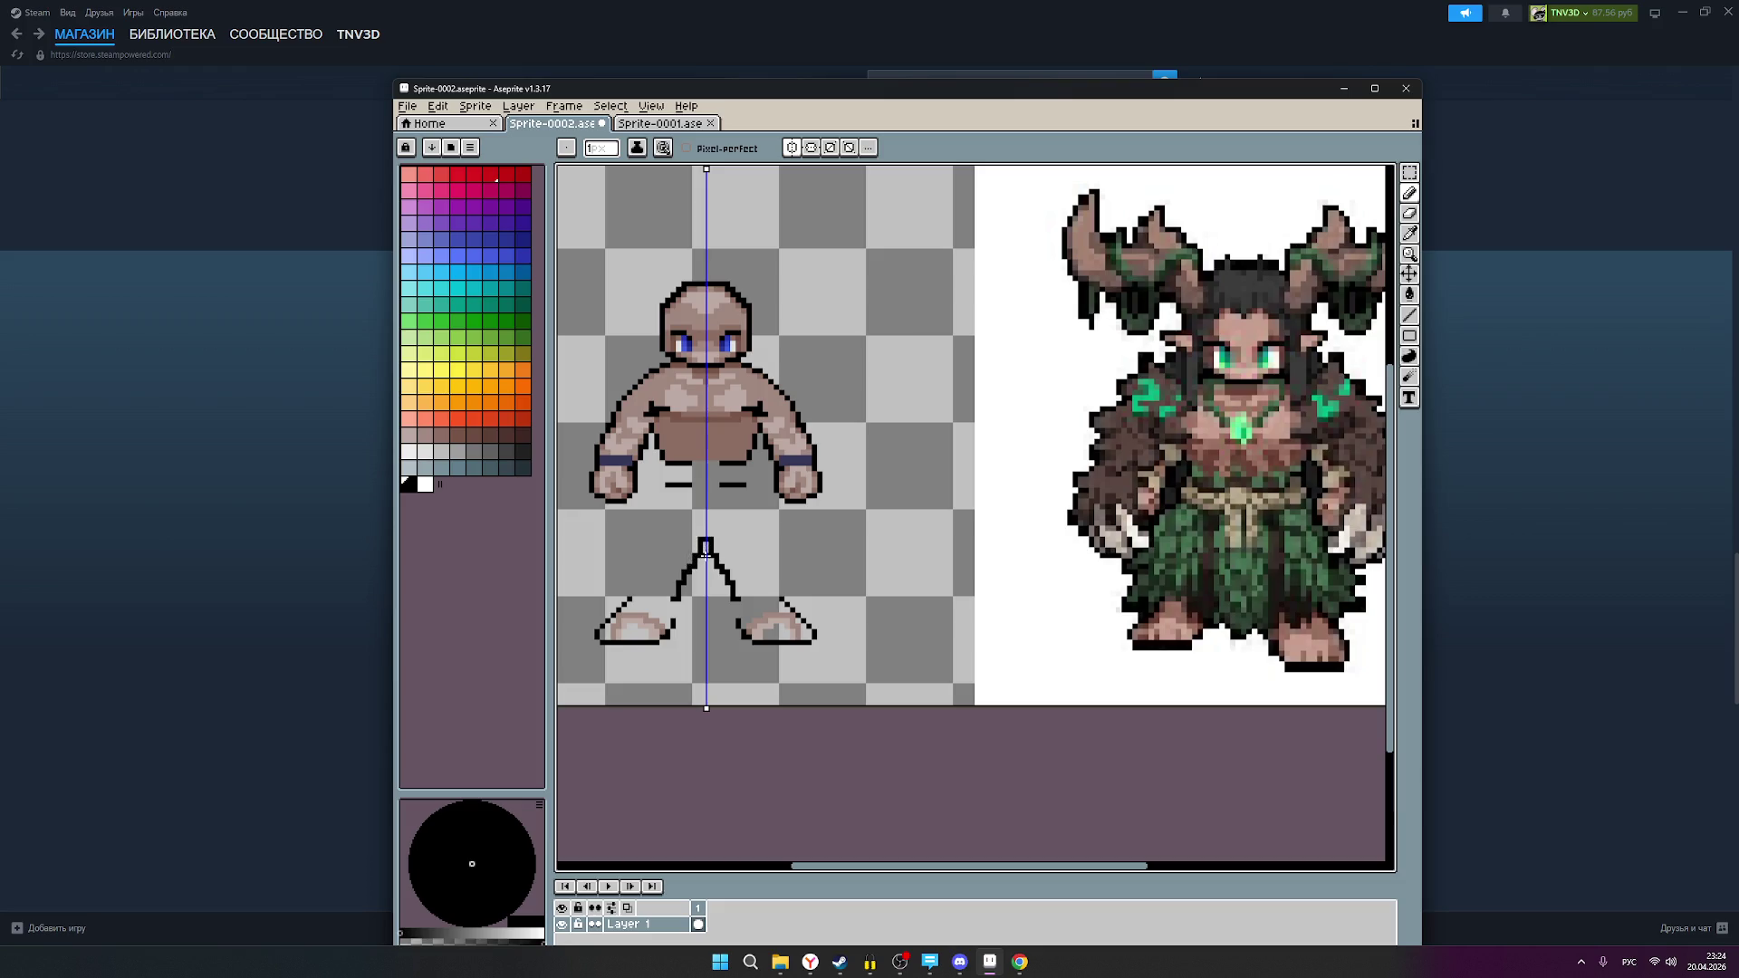
{"action": "key", "text": "ctrl+z"}
{"action": "key", "text": "ctrl+z"}
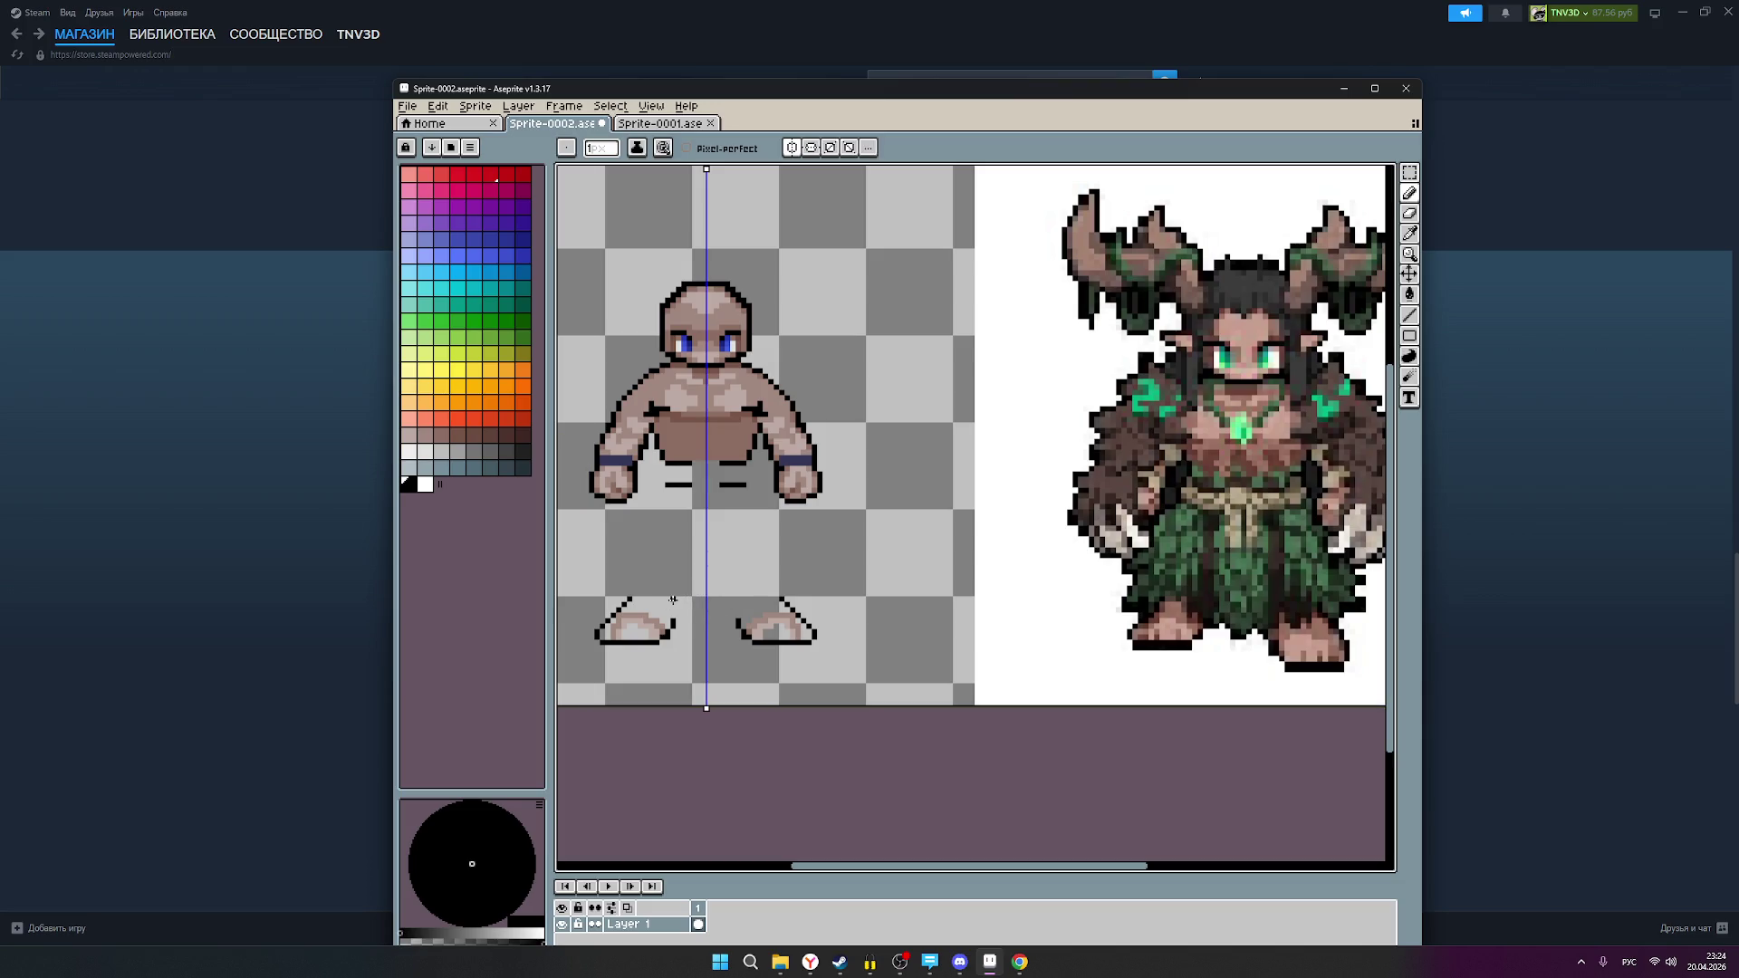
{"action": "left_click_drag", "start_coordinate": [672, 599], "coordinate": [699, 499]}
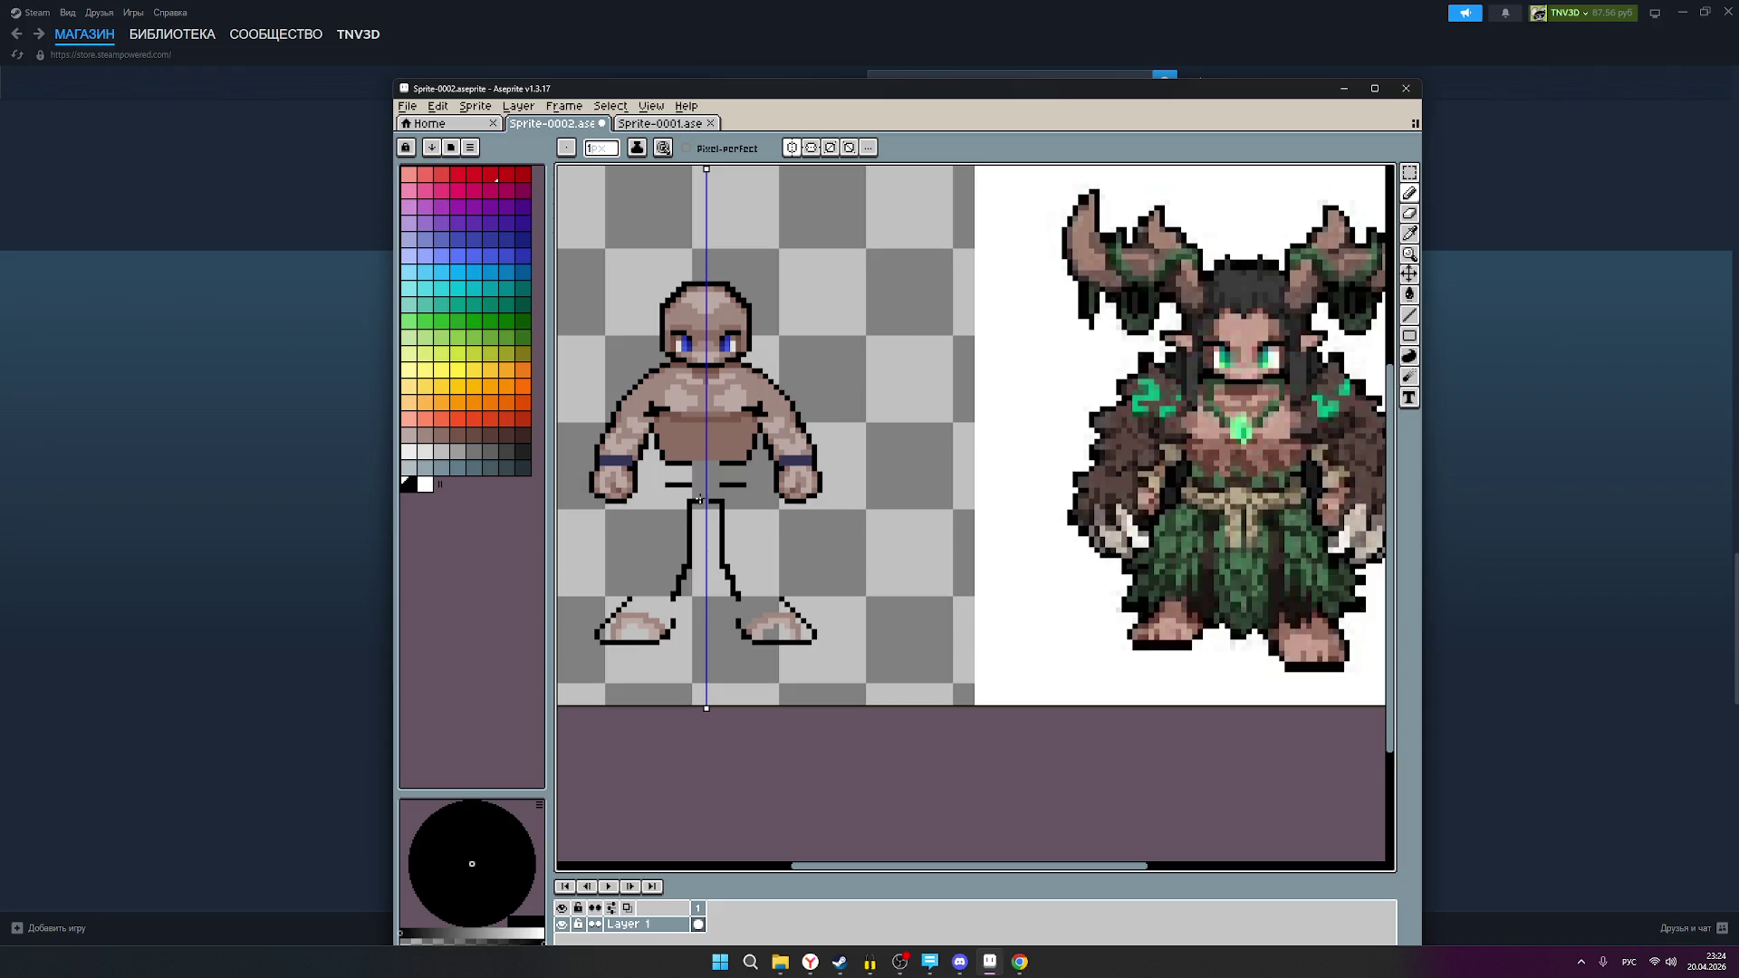
{"action": "key", "text": "ctrl+z"}
{"action": "key", "text": "ctrl+z"}
{"action": "key", "text": "ctrl+z"}
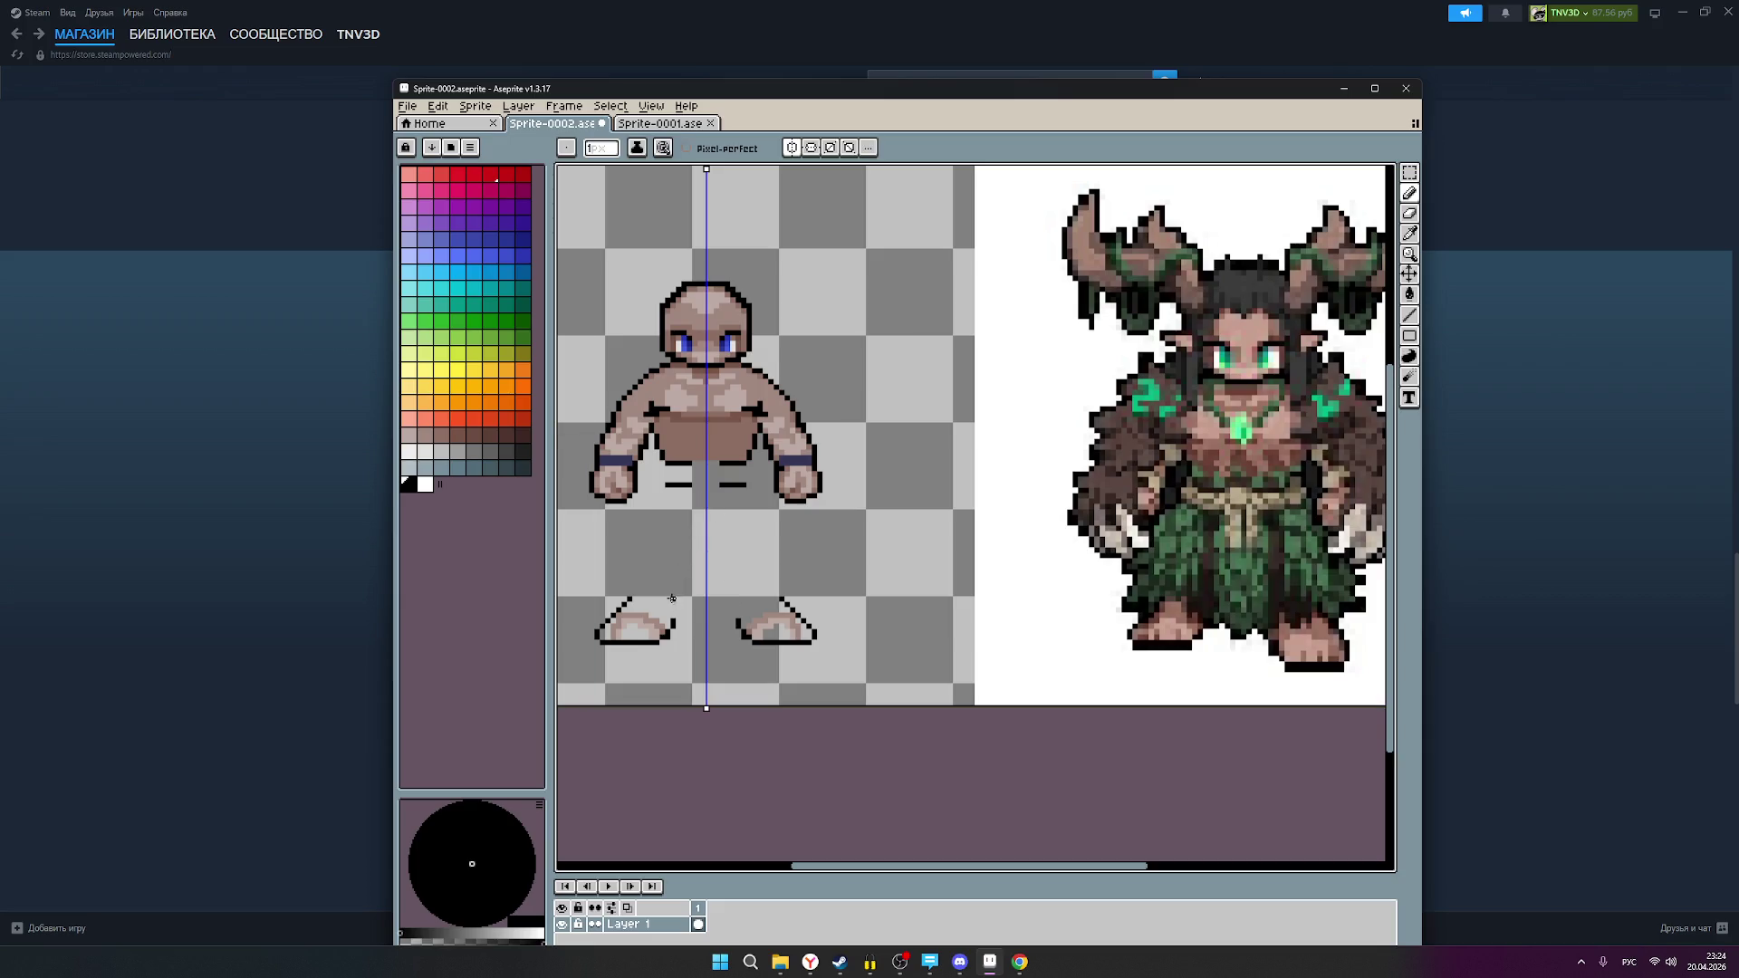
{"action": "left_click_drag", "start_coordinate": [671, 599], "coordinate": [698, 534]}
{"action": "left_click_drag", "start_coordinate": [753, 495], "coordinate": [777, 571]}
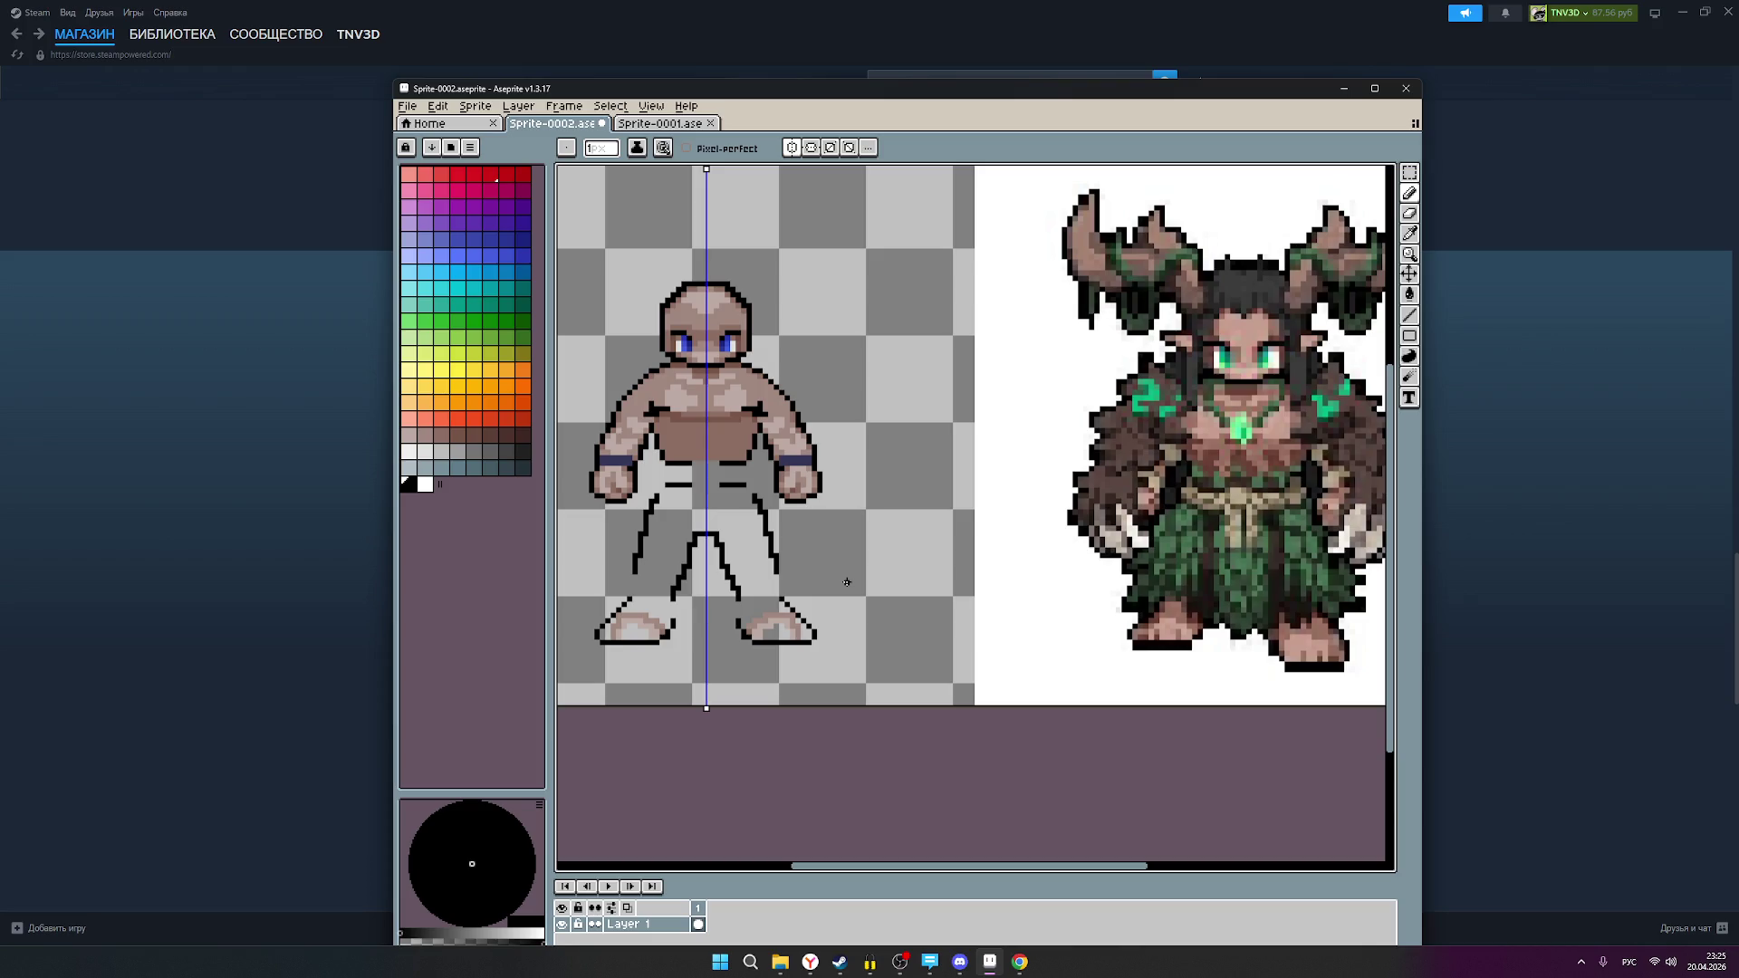
Step: Pick a grey-brown swatch and paint darker shading strips down both sides of the belly
{"action": "left_click", "coordinate": [459, 436]}
{"action": "scroll", "coordinate": [741, 450], "scroll_direction": "up", "scroll_amount": 1}
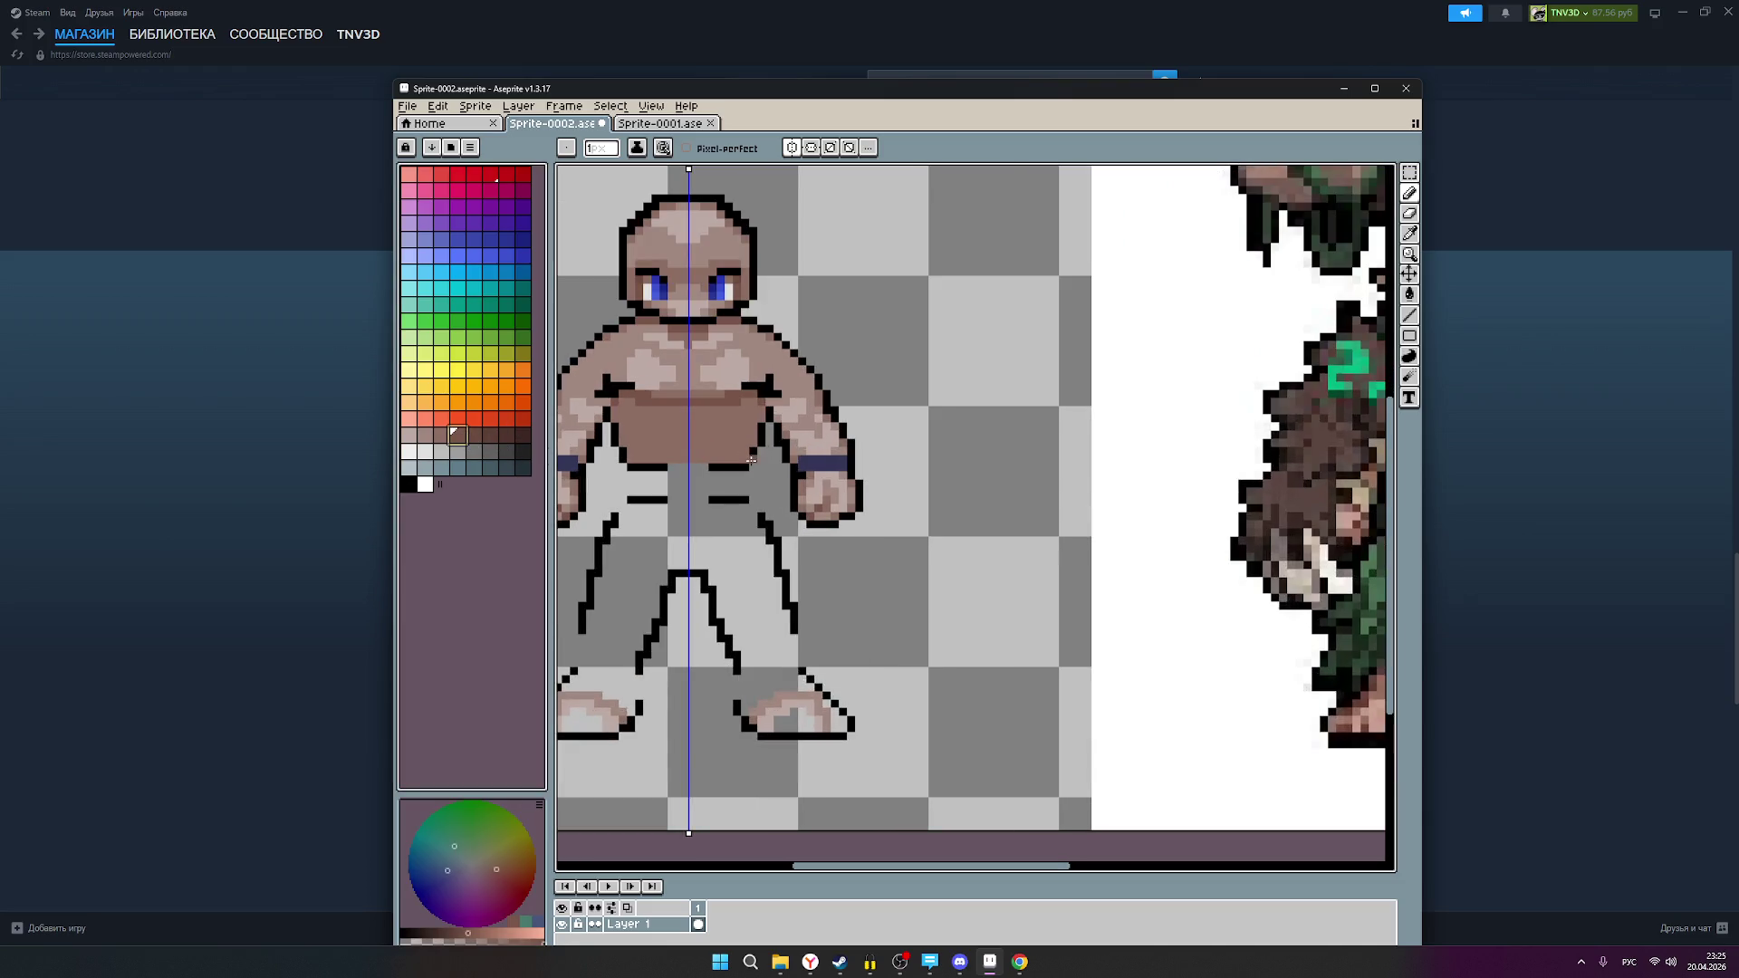
{"action": "scroll", "coordinate": [770, 457], "scroll_direction": "down", "scroll_amount": 1}
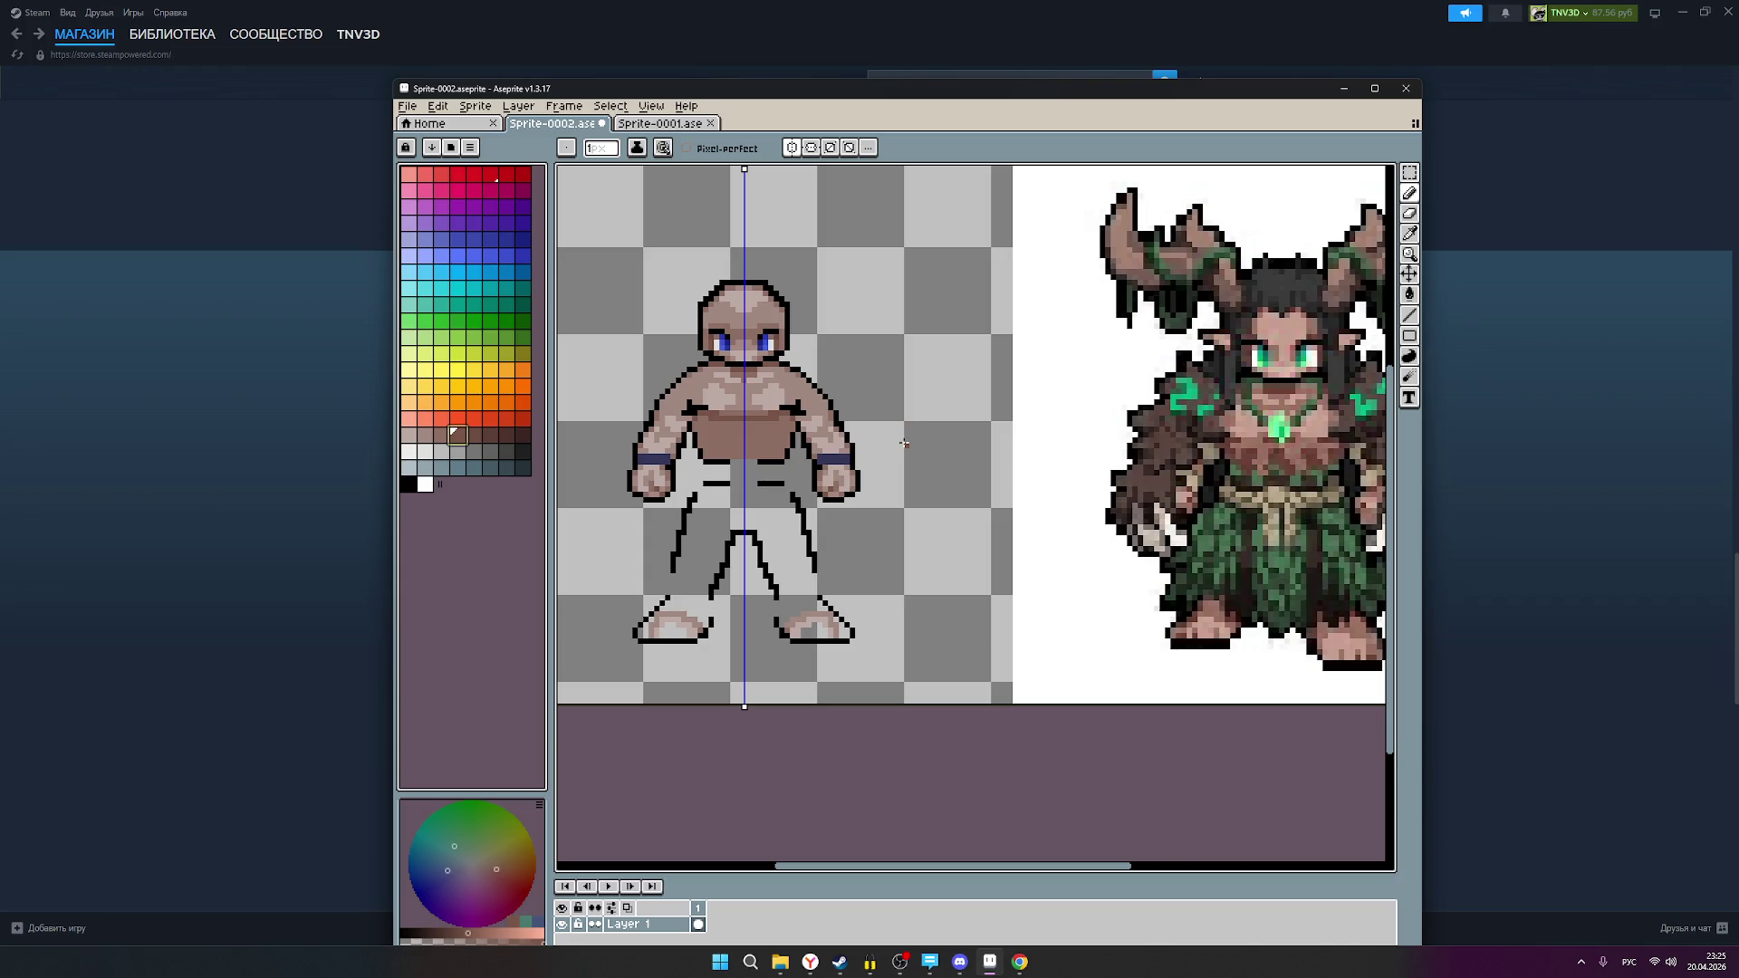
{"action": "scroll", "coordinate": [937, 433], "scroll_direction": "down", "scroll_amount": 3}
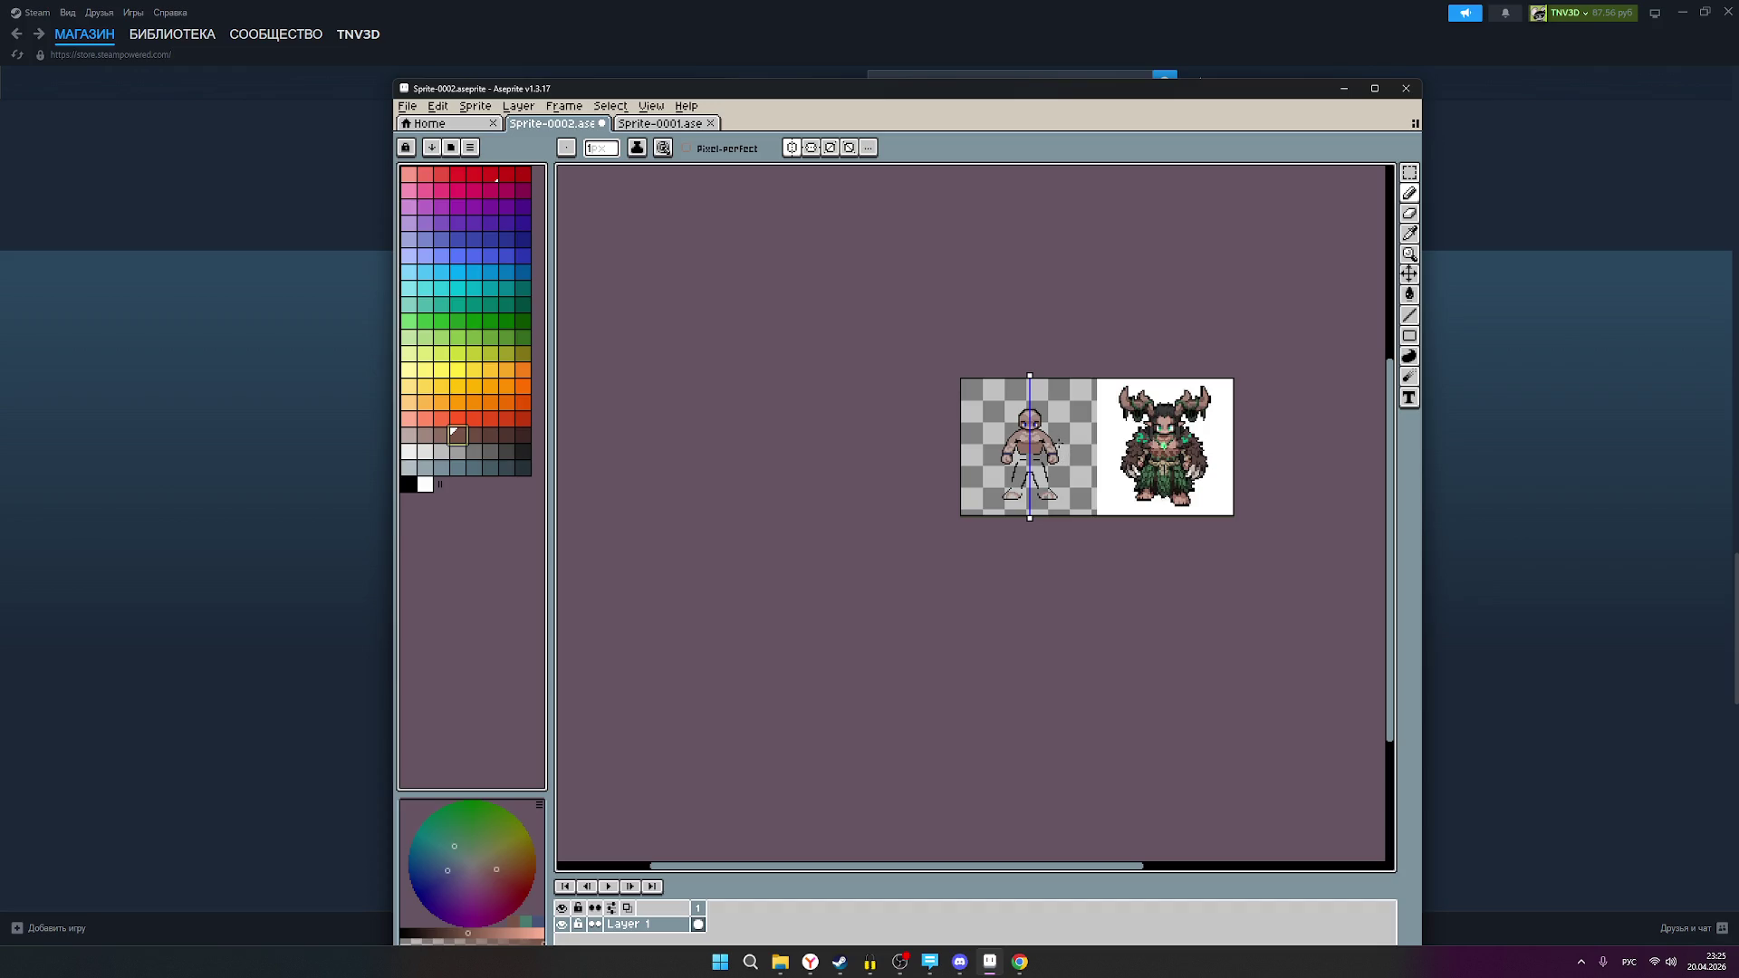
{"action": "scroll", "coordinate": [1057, 433], "scroll_direction": "up", "scroll_amount": 2}
{"action": "scroll", "coordinate": [1055, 426], "scroll_direction": "up", "scroll_amount": 1}
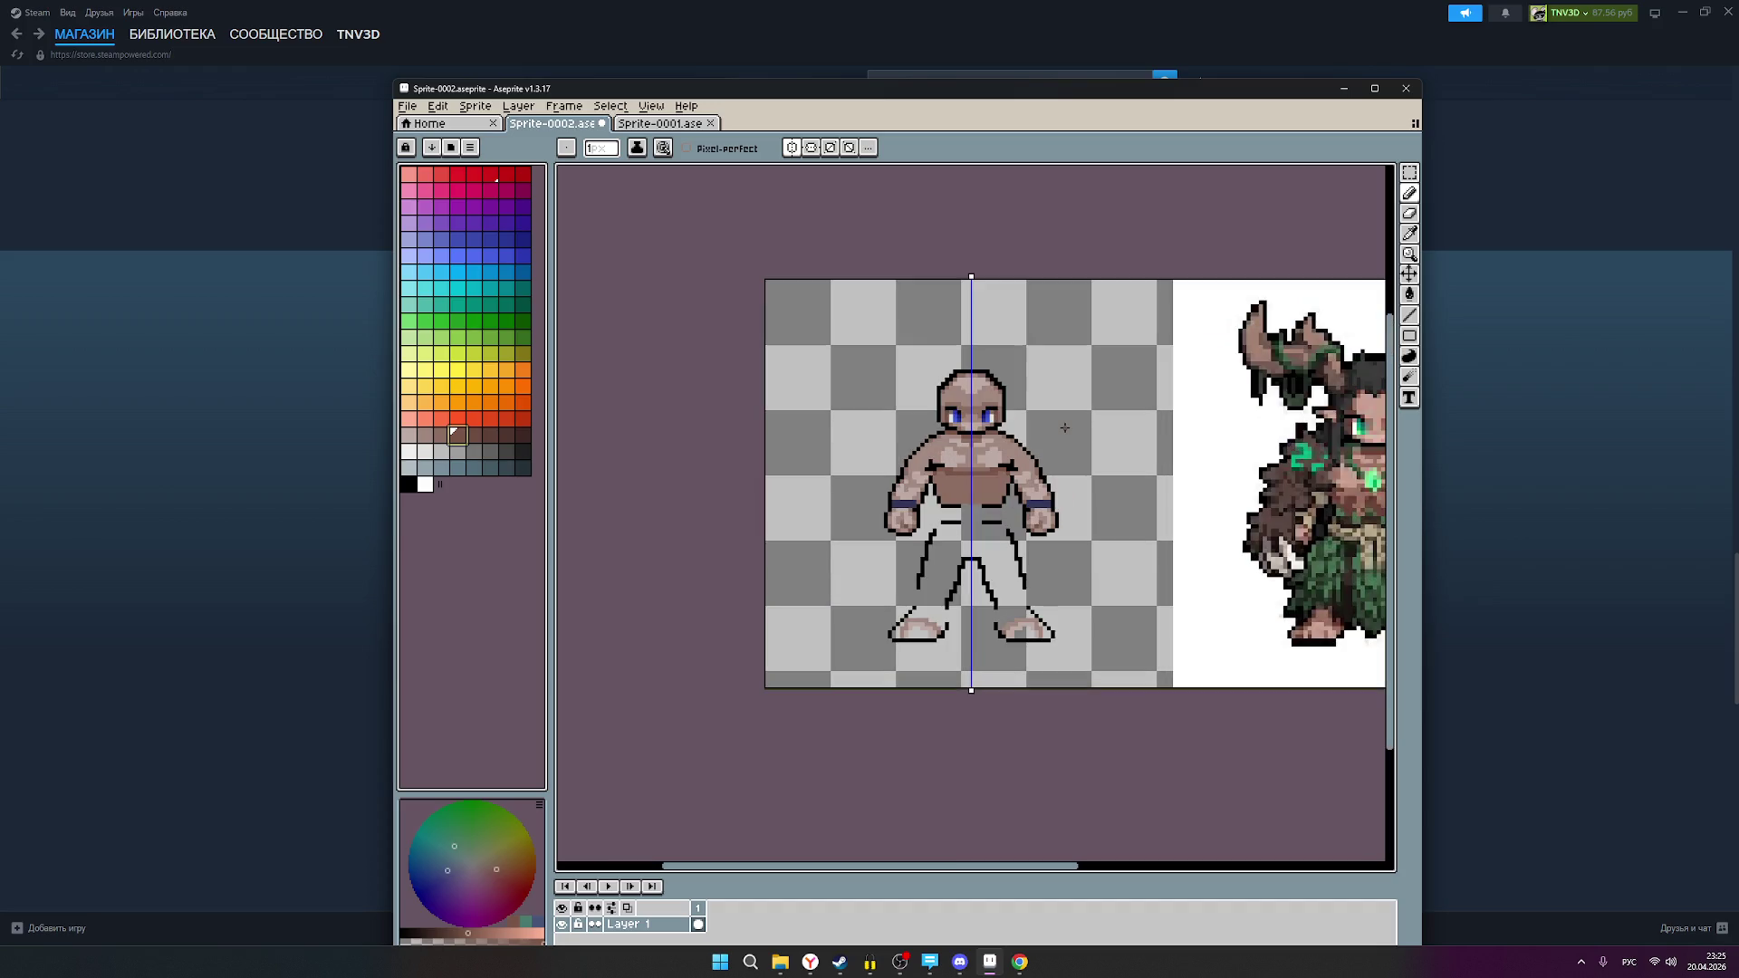
{"action": "scroll", "coordinate": [1082, 448], "scroll_direction": "up", "scroll_amount": 1}
{"action": "scroll", "coordinate": [993, 479], "scroll_direction": "right", "scroll_amount": 3}
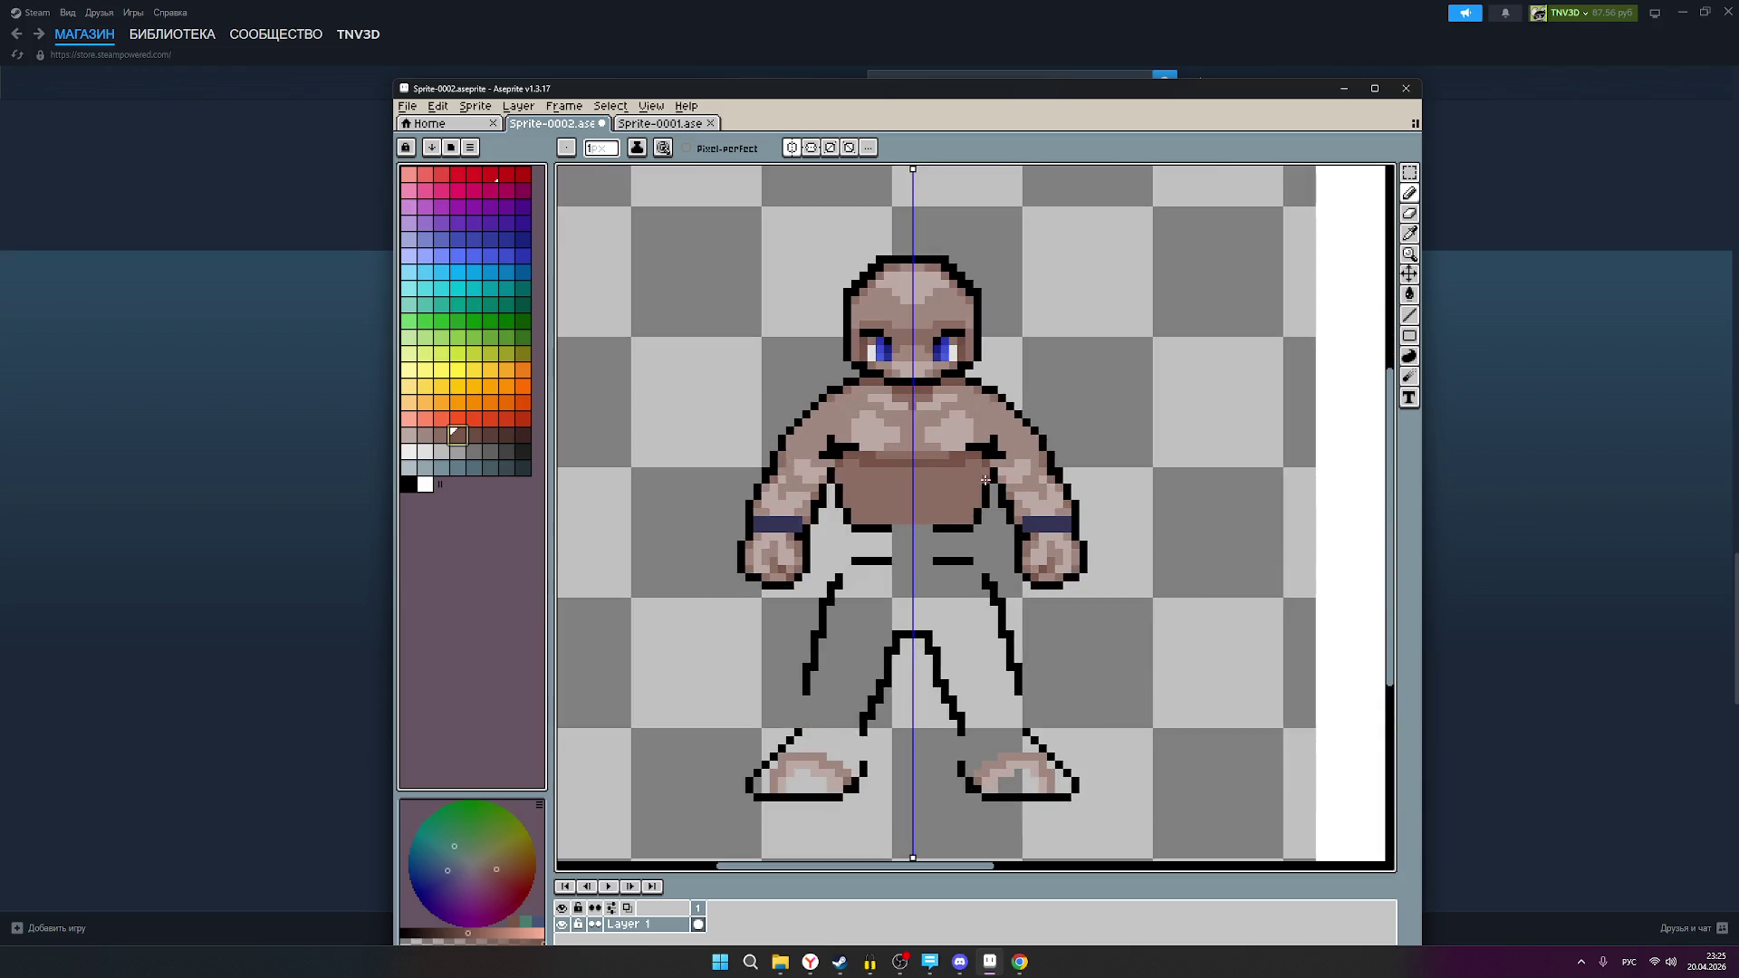
{"action": "scroll", "coordinate": [745, 503], "scroll_direction": "up", "scroll_amount": 1}
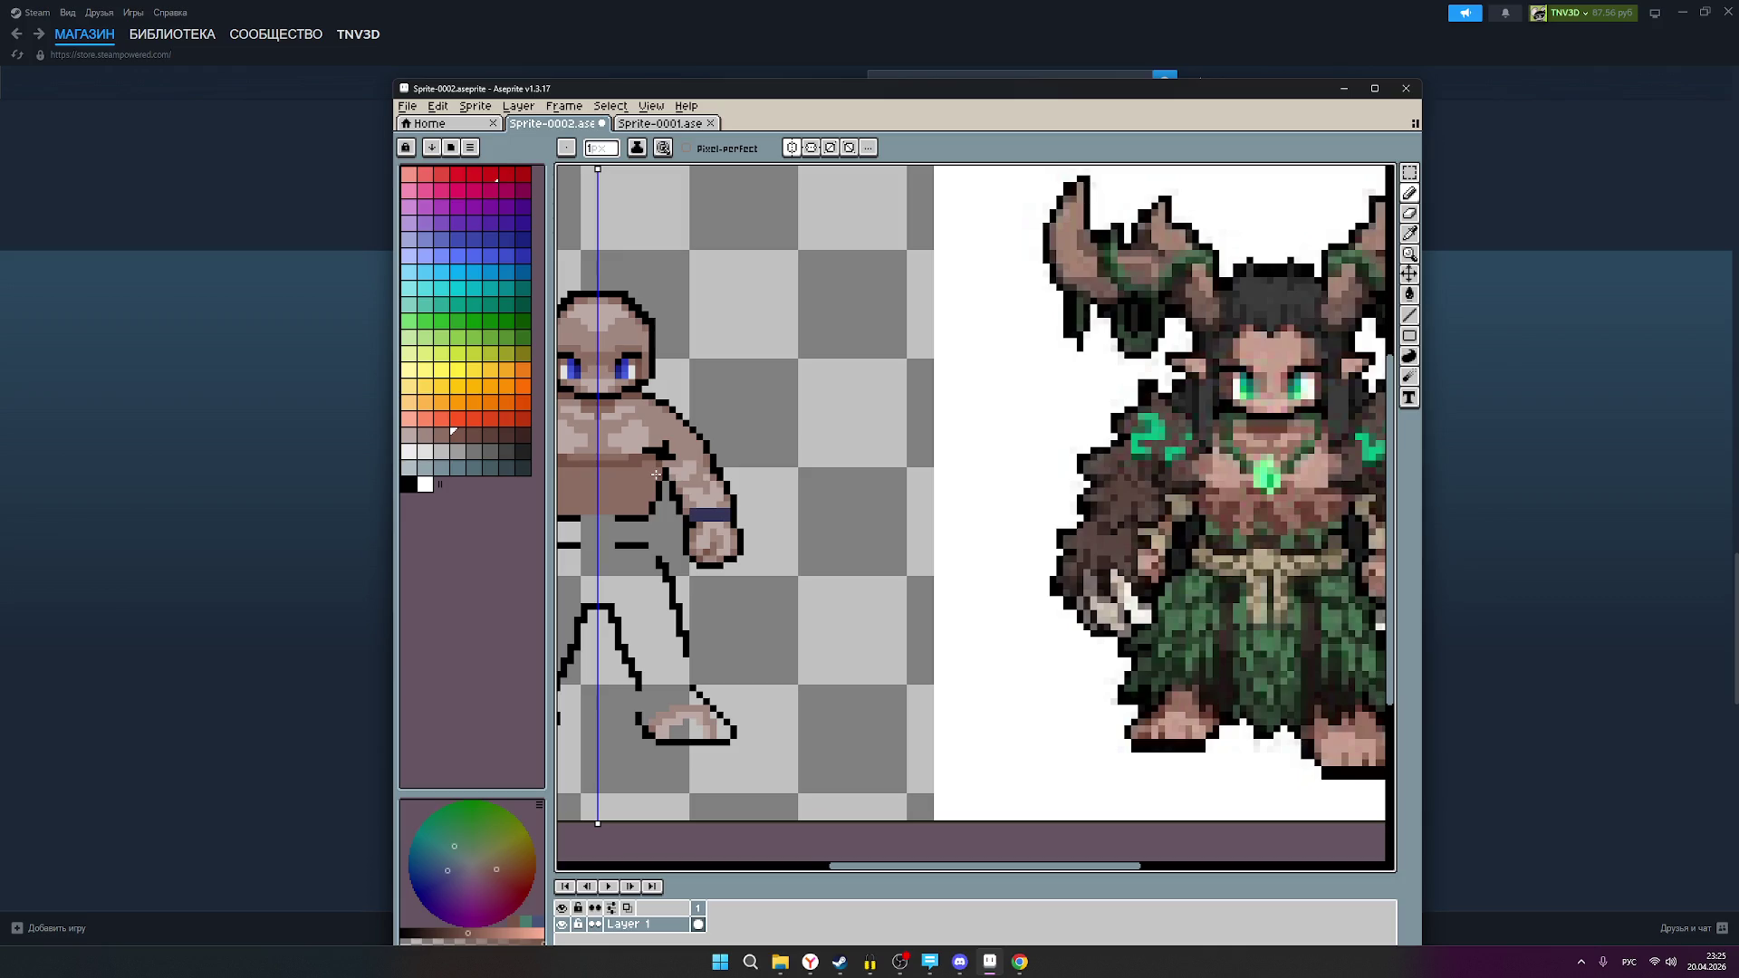
{"action": "scroll", "coordinate": [656, 475], "scroll_direction": "down", "scroll_amount": 1}
{"action": "scroll", "coordinate": [778, 493], "scroll_direction": "up", "scroll_amount": 2}
{"action": "mouse_move", "coordinate": [790, 504]}
{"action": "left_mouse_down"}
{"action": "mouse_move", "coordinate": [768, 559]}
{"action": "mouse_move", "coordinate": [725, 562]}
{"action": "left_mouse_up"}
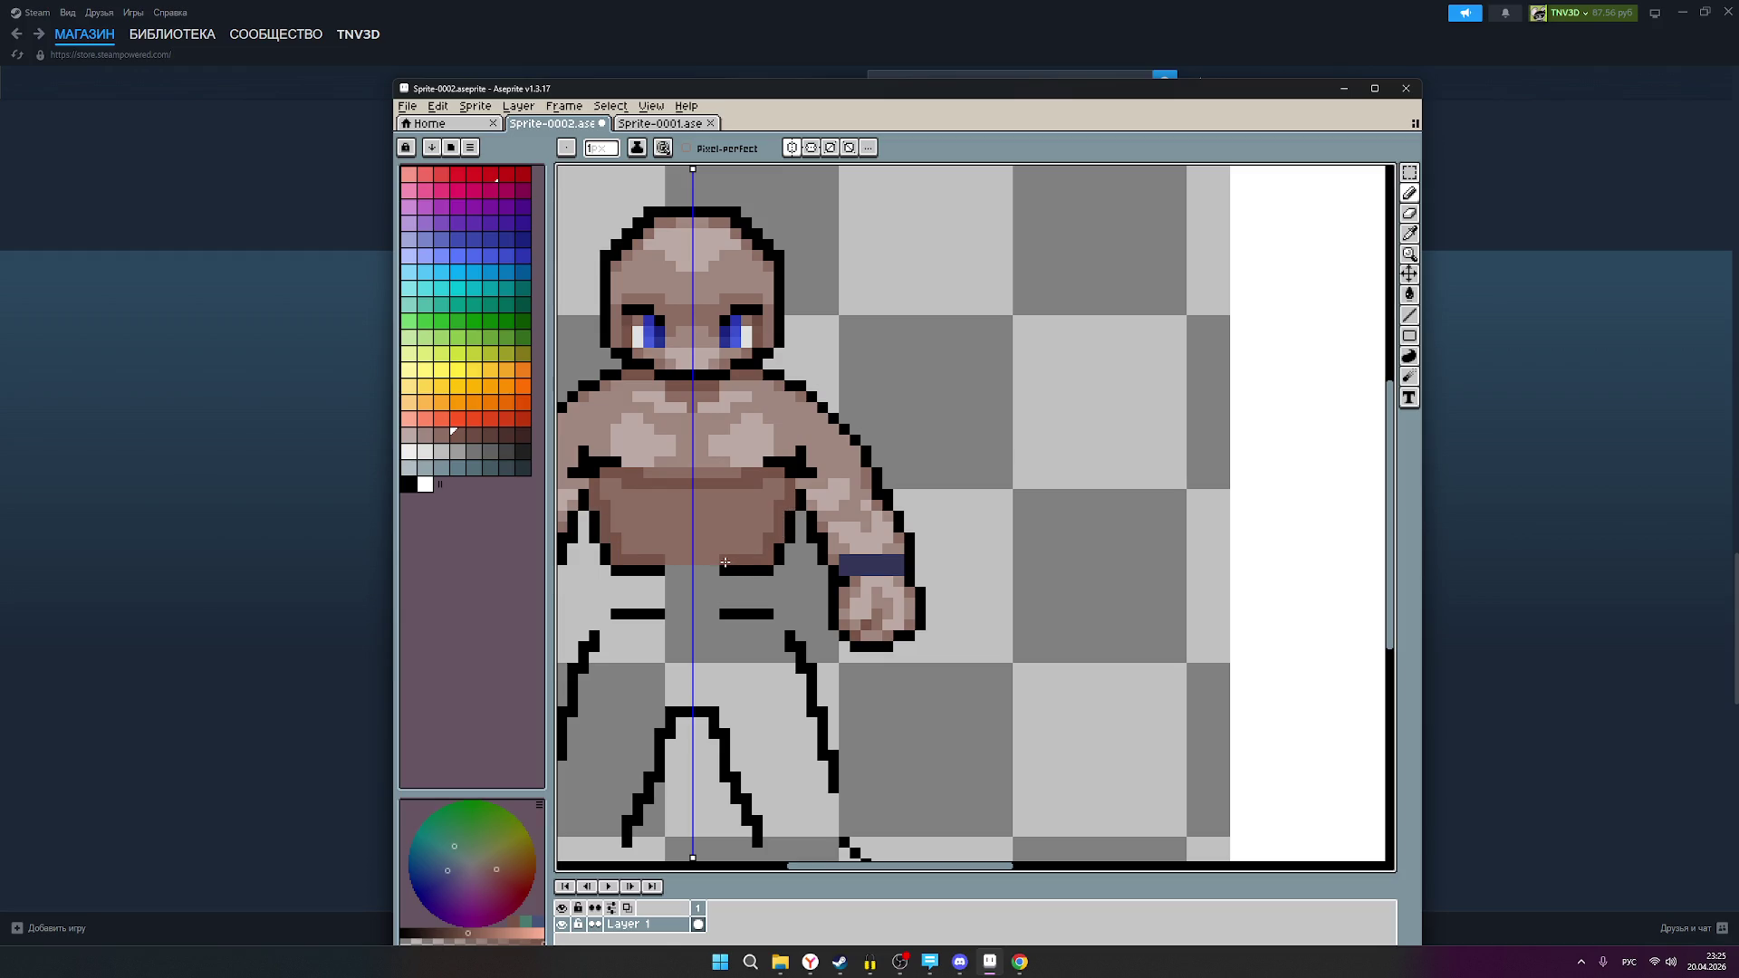
{"action": "scroll", "coordinate": [815, 546], "scroll_direction": "down", "scroll_amount": 2}
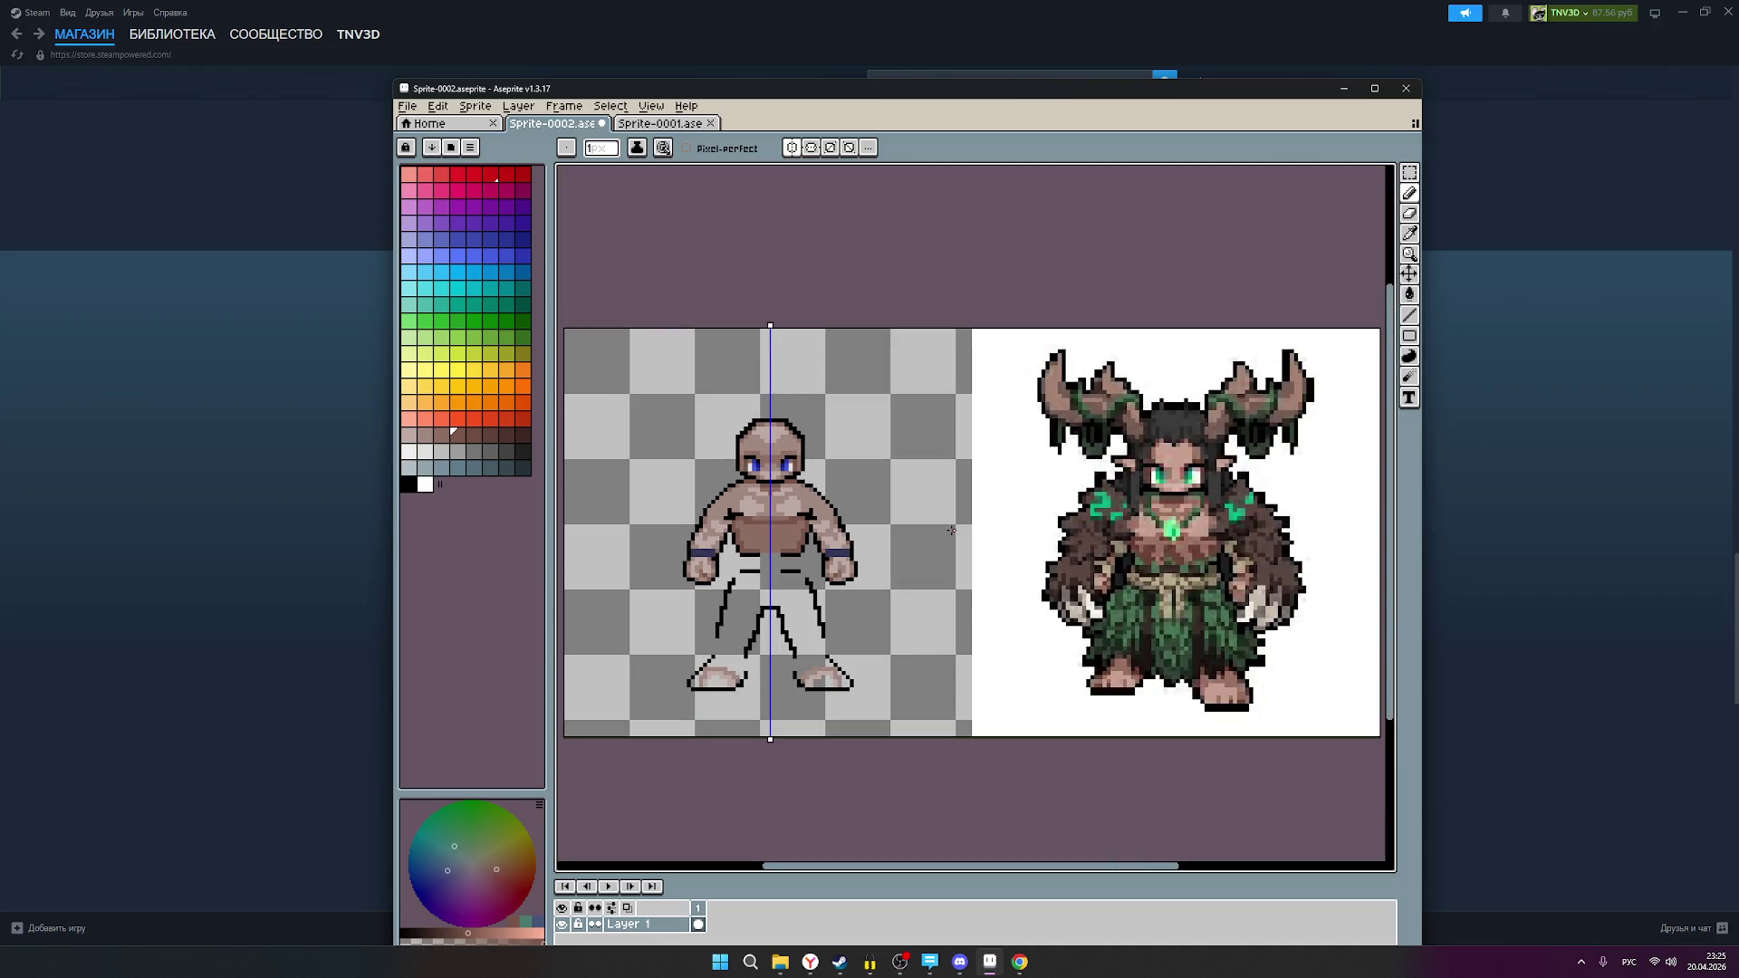
{"action": "scroll", "coordinate": [808, 538], "scroll_direction": "up", "scroll_amount": 2}
{"action": "left_click_drag", "start_coordinate": [809, 513], "coordinate": [787, 576]}
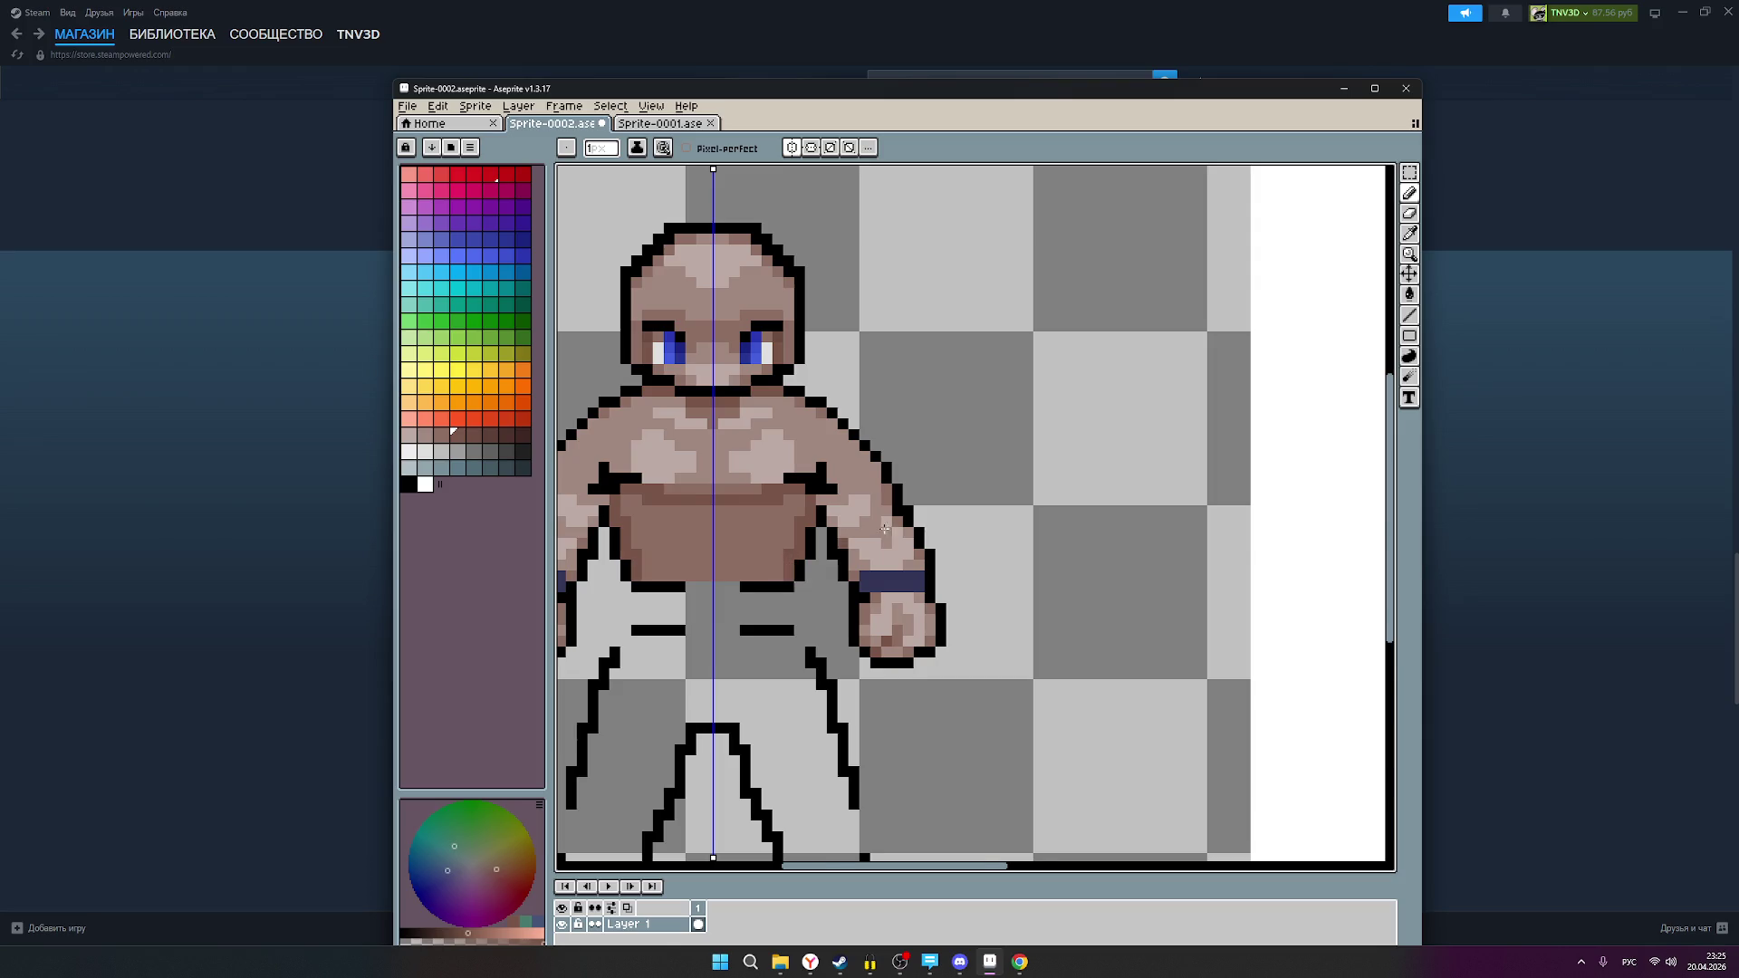
Step: Add darker shading pixels along the bottom of the belly
{"action": "scroll", "coordinate": [865, 537], "scroll_direction": "down", "scroll_amount": 2}
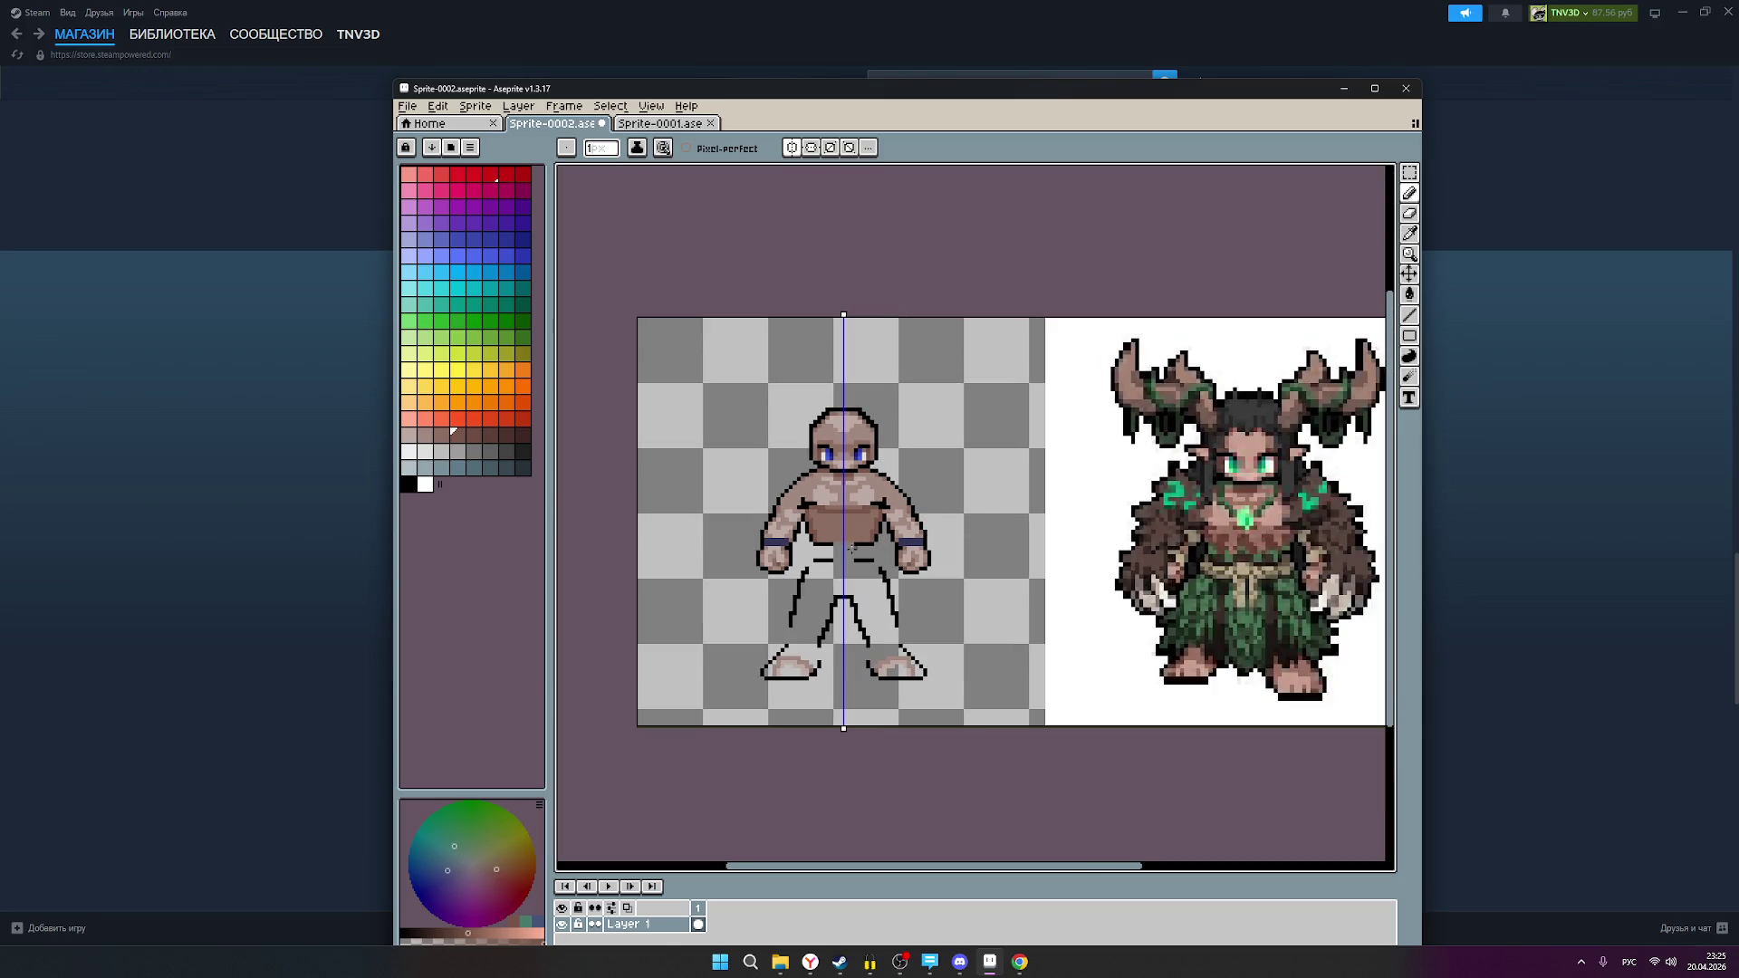
{"action": "scroll", "coordinate": [856, 546], "scroll_direction": "up", "scroll_amount": 2}
{"action": "left_click", "coordinate": [802, 551]}
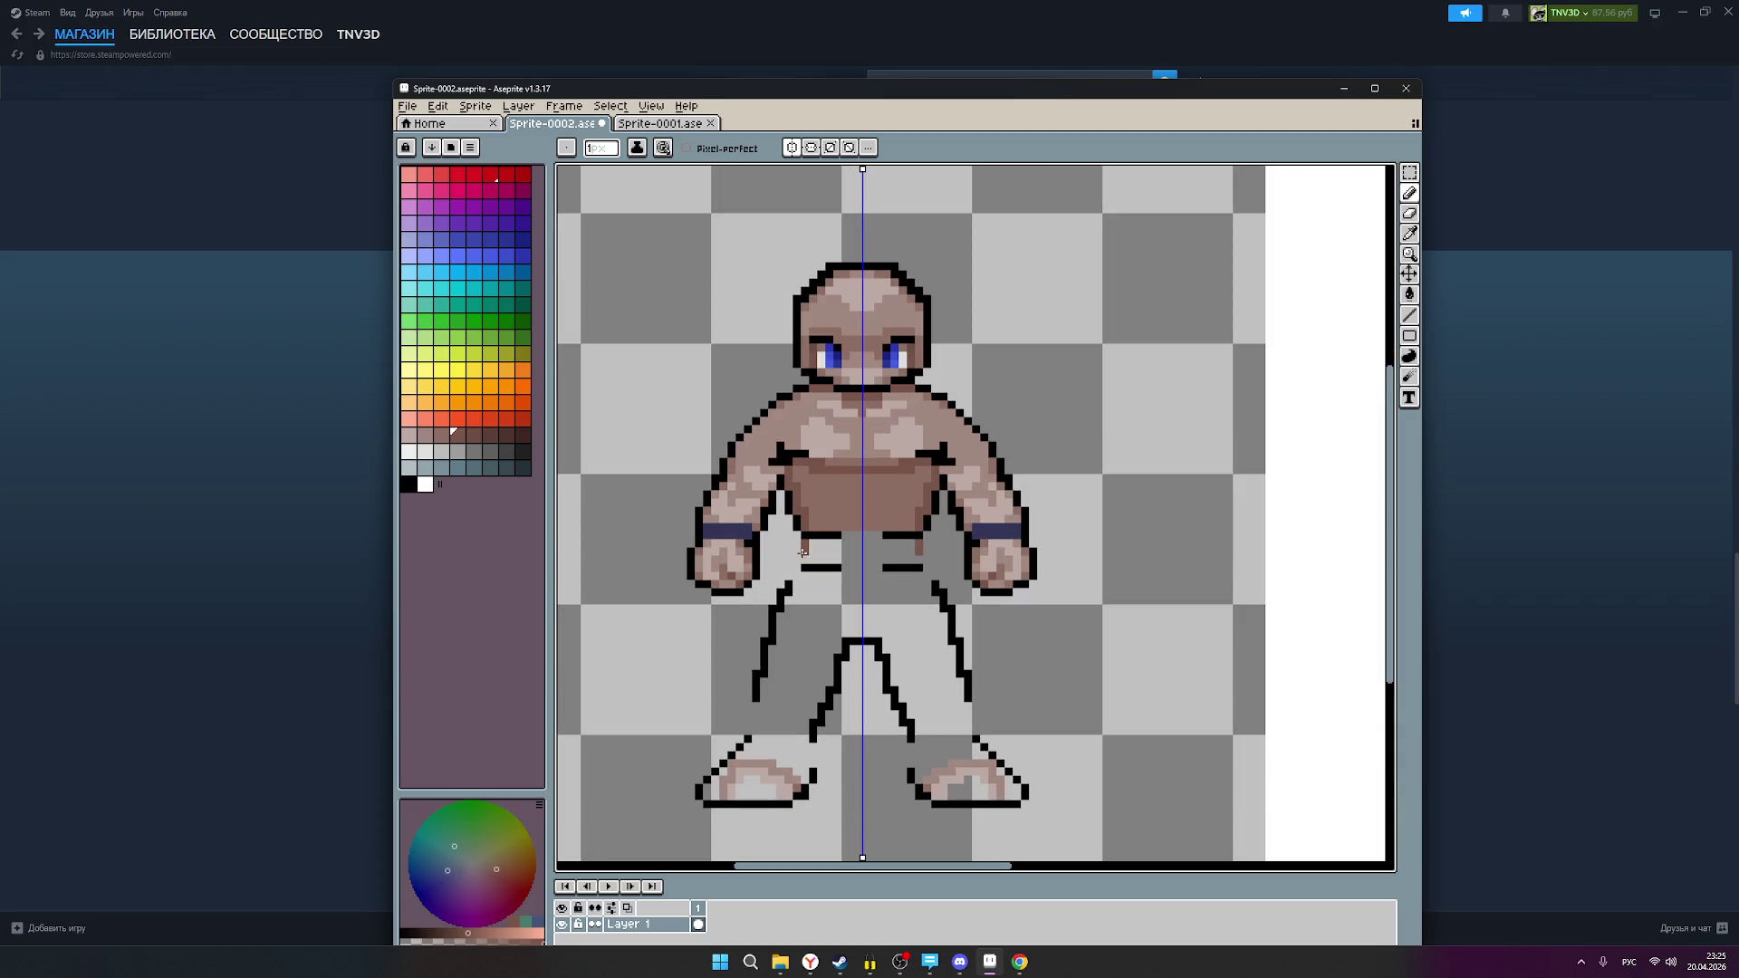
{"action": "scroll", "coordinate": [1050, 570], "scroll_direction": "down", "scroll_amount": 1}
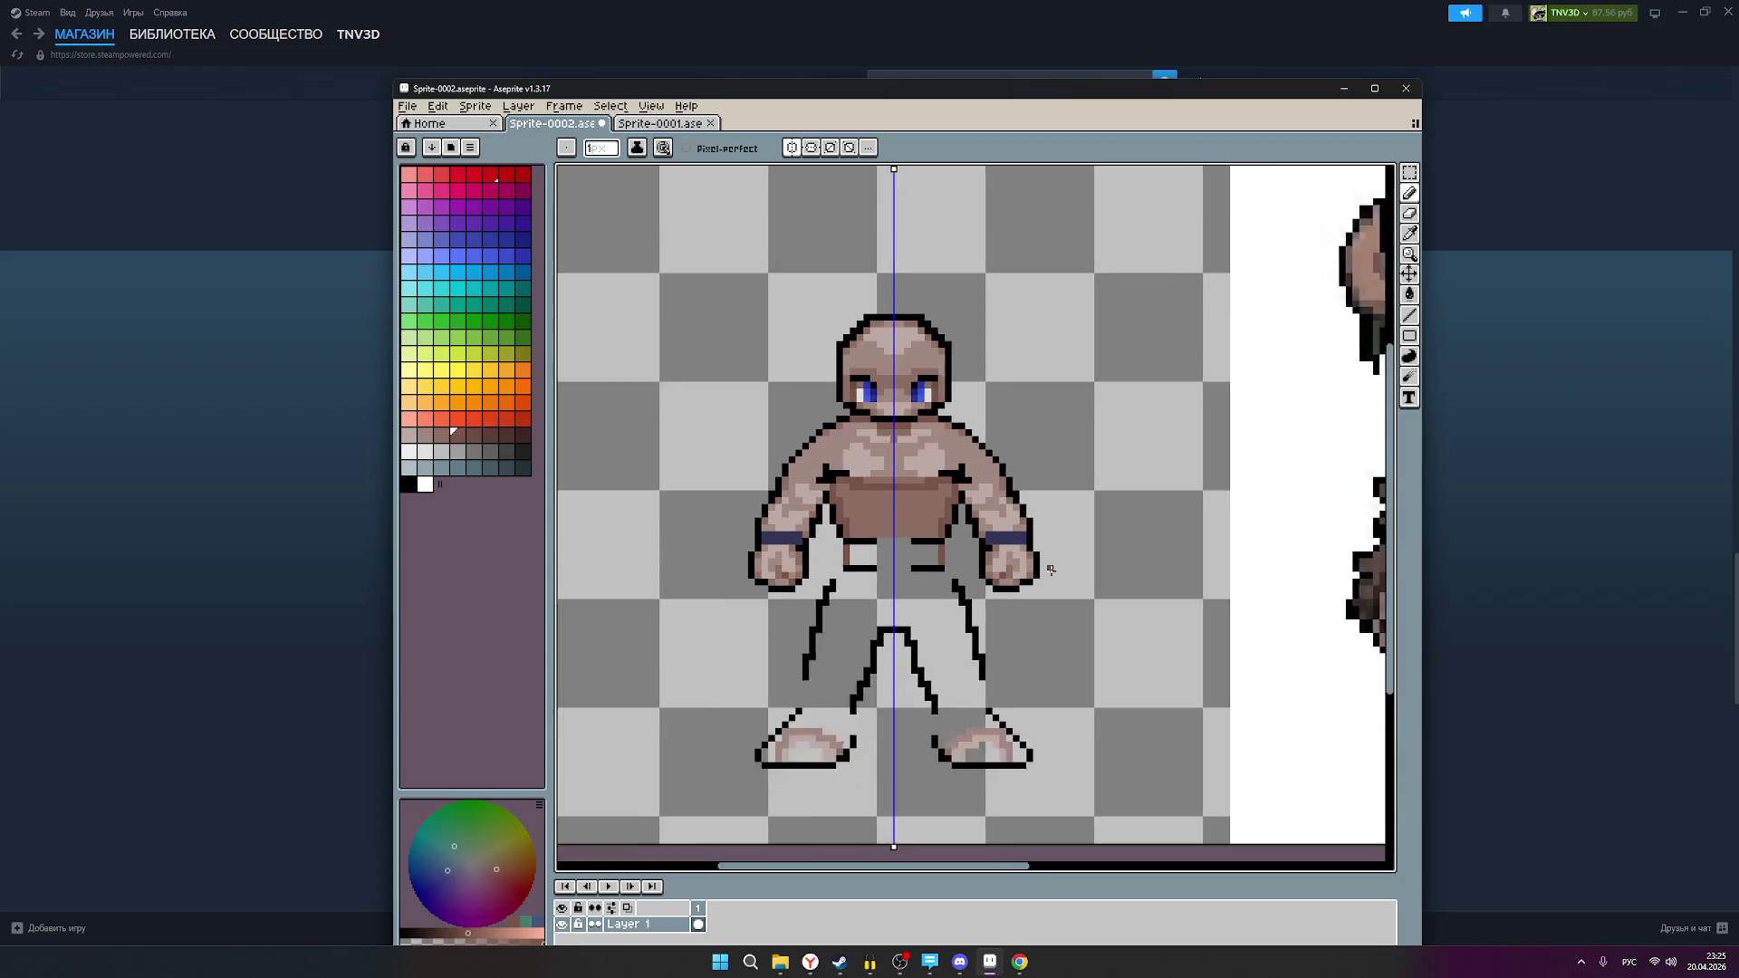
{"action": "scroll", "coordinate": [1051, 569], "scroll_direction": "down", "scroll_amount": 1}
{"action": "scroll", "coordinate": [1085, 574], "scroll_direction": "down", "scroll_amount": 1}
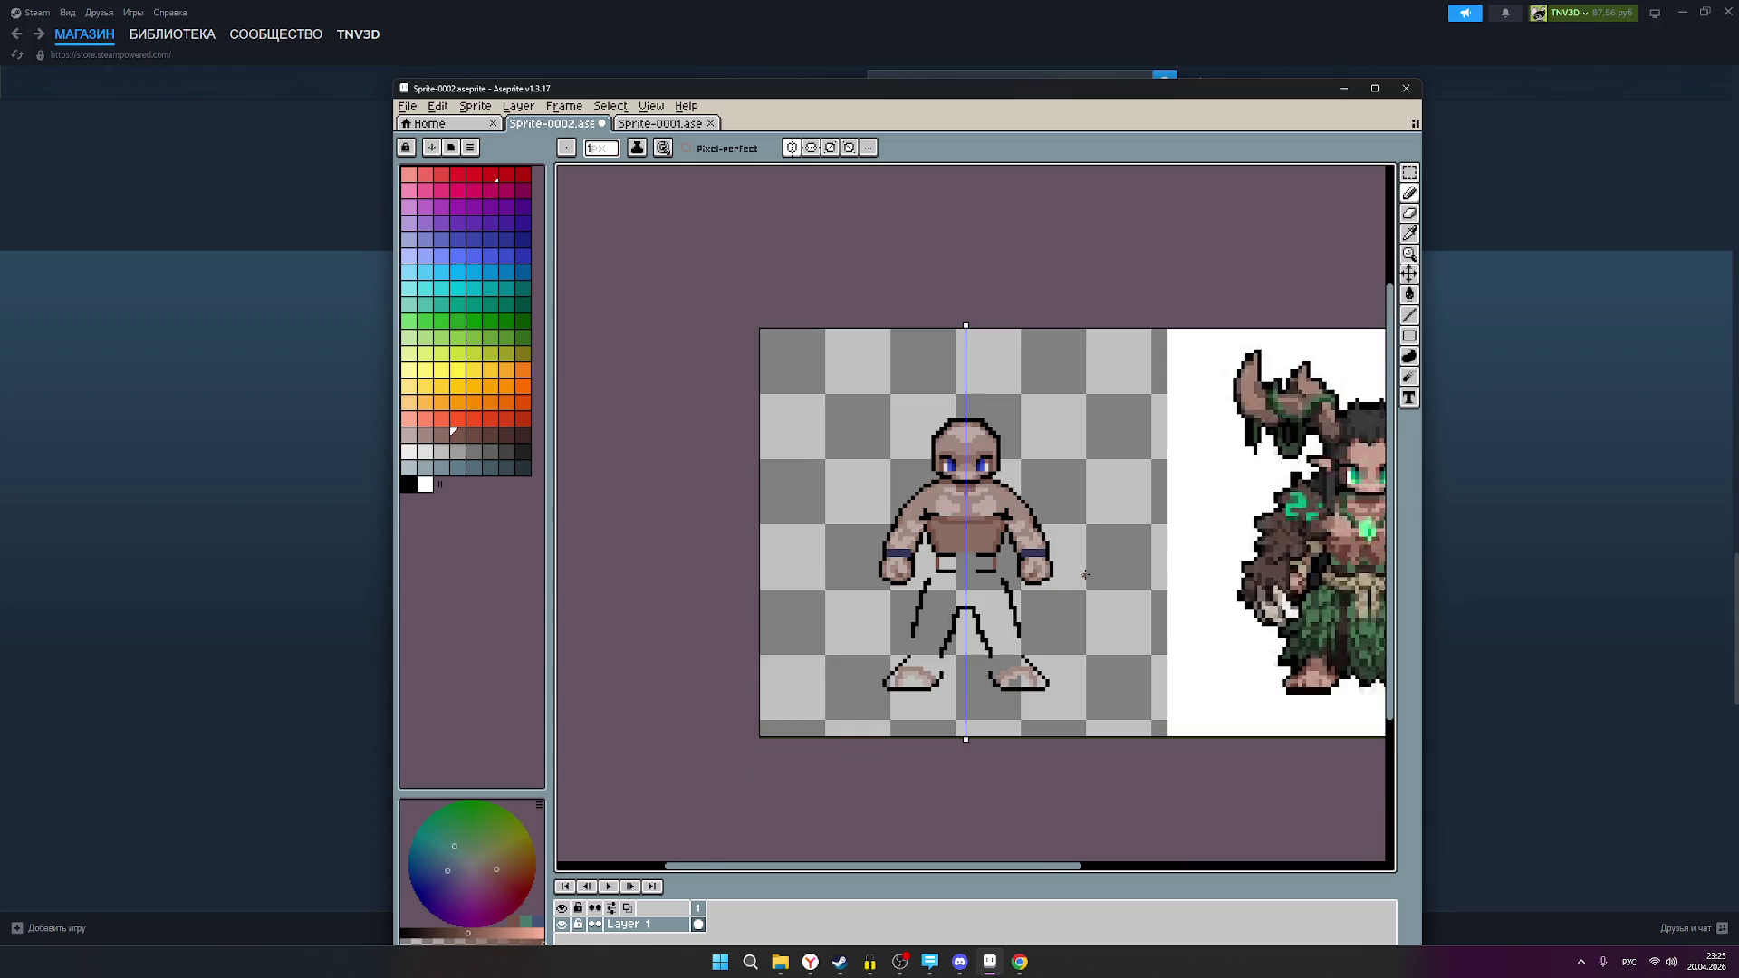
Step: Pan the canvas to bring the whole druid reference into view
{"action": "left_click_drag", "start_coordinate": [1056, 569], "coordinate": [908, 571]}
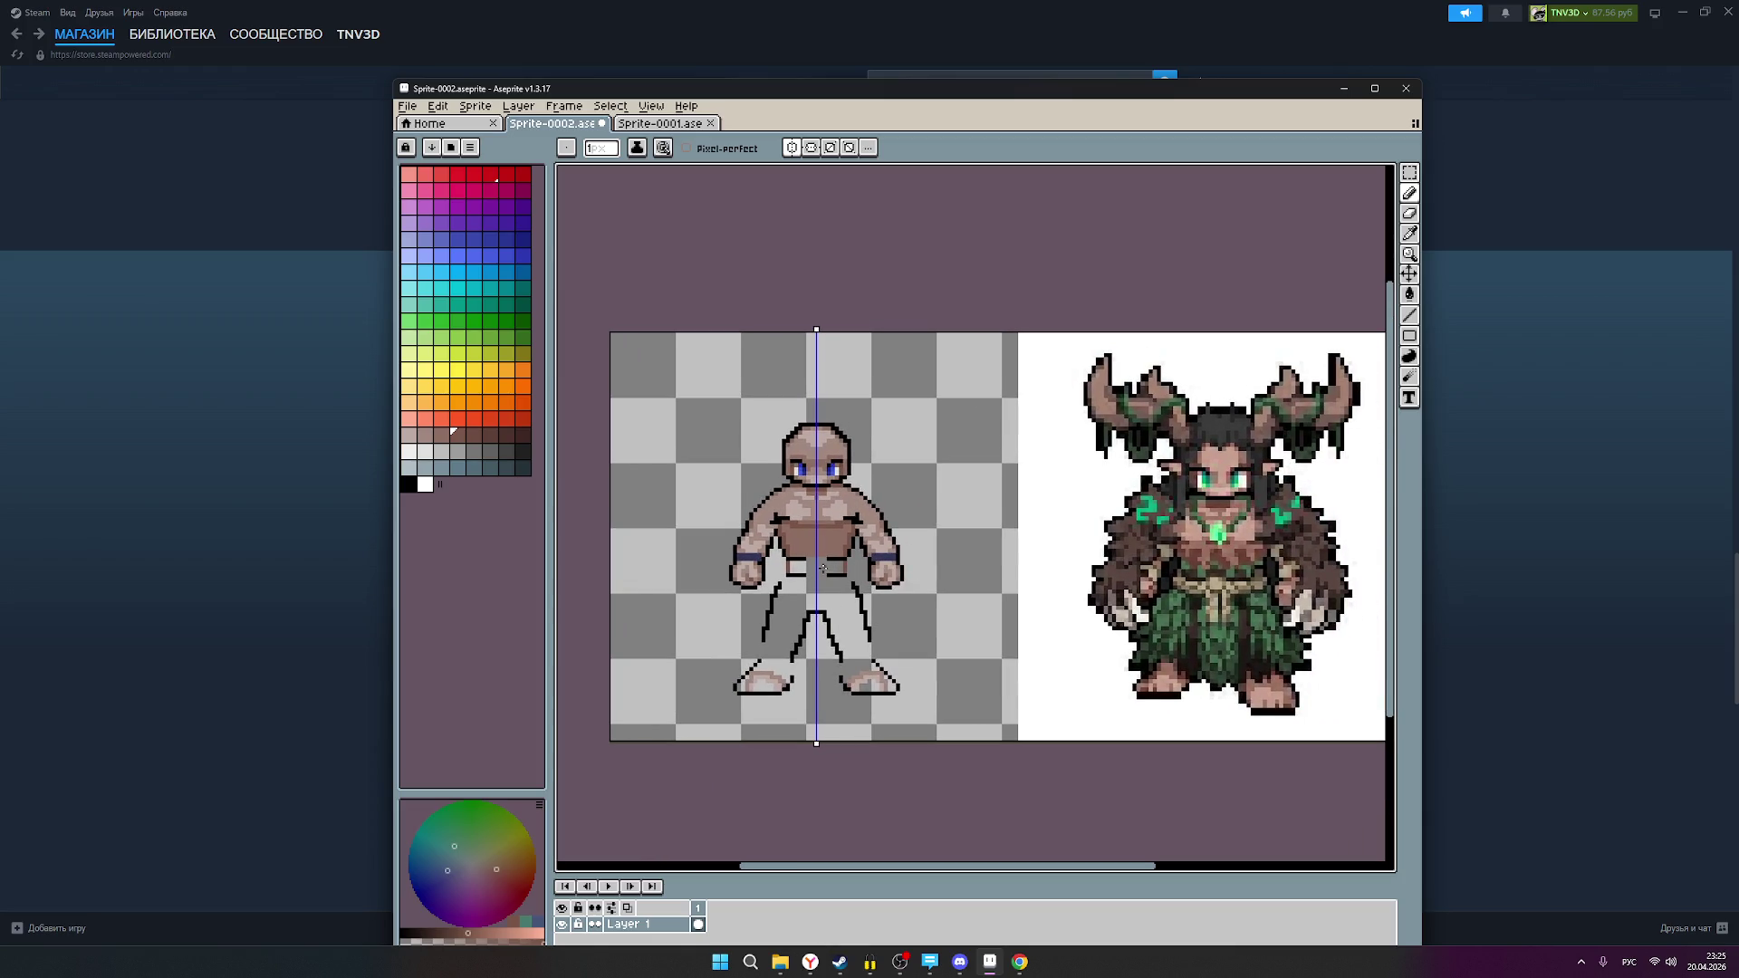
{"action": "scroll", "coordinate": [794, 572], "scroll_direction": "up", "scroll_amount": 2}
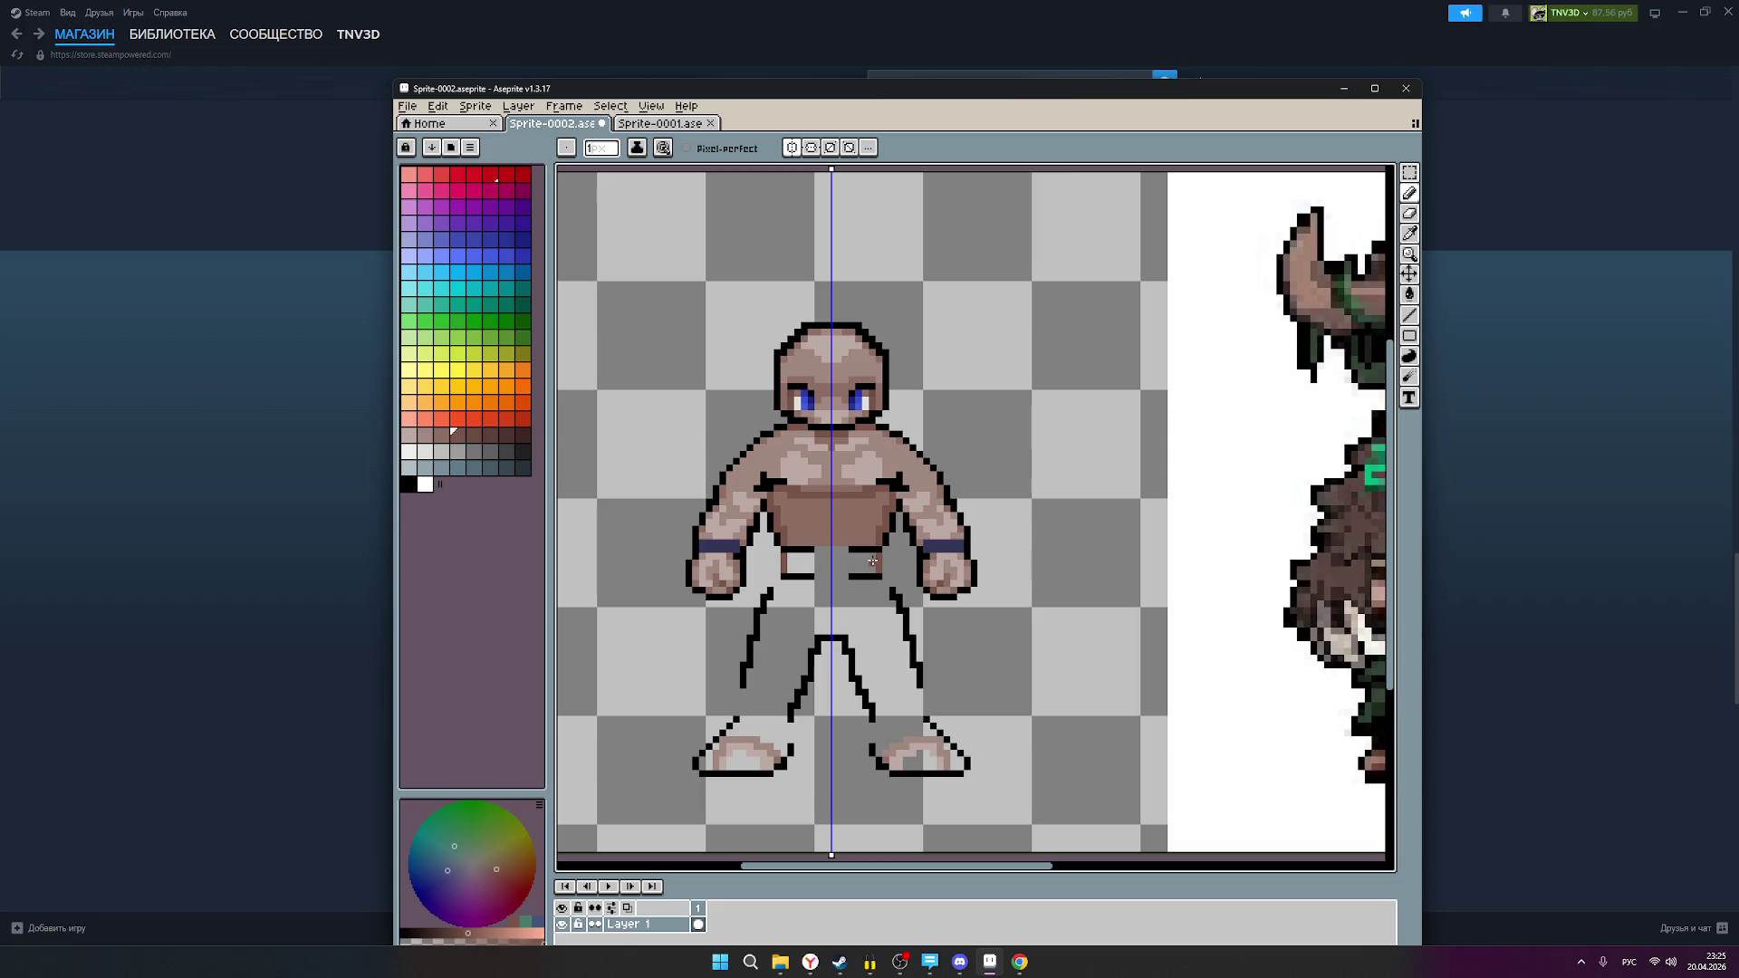
{"action": "scroll", "coordinate": [872, 562], "scroll_direction": "down", "scroll_amount": 1}
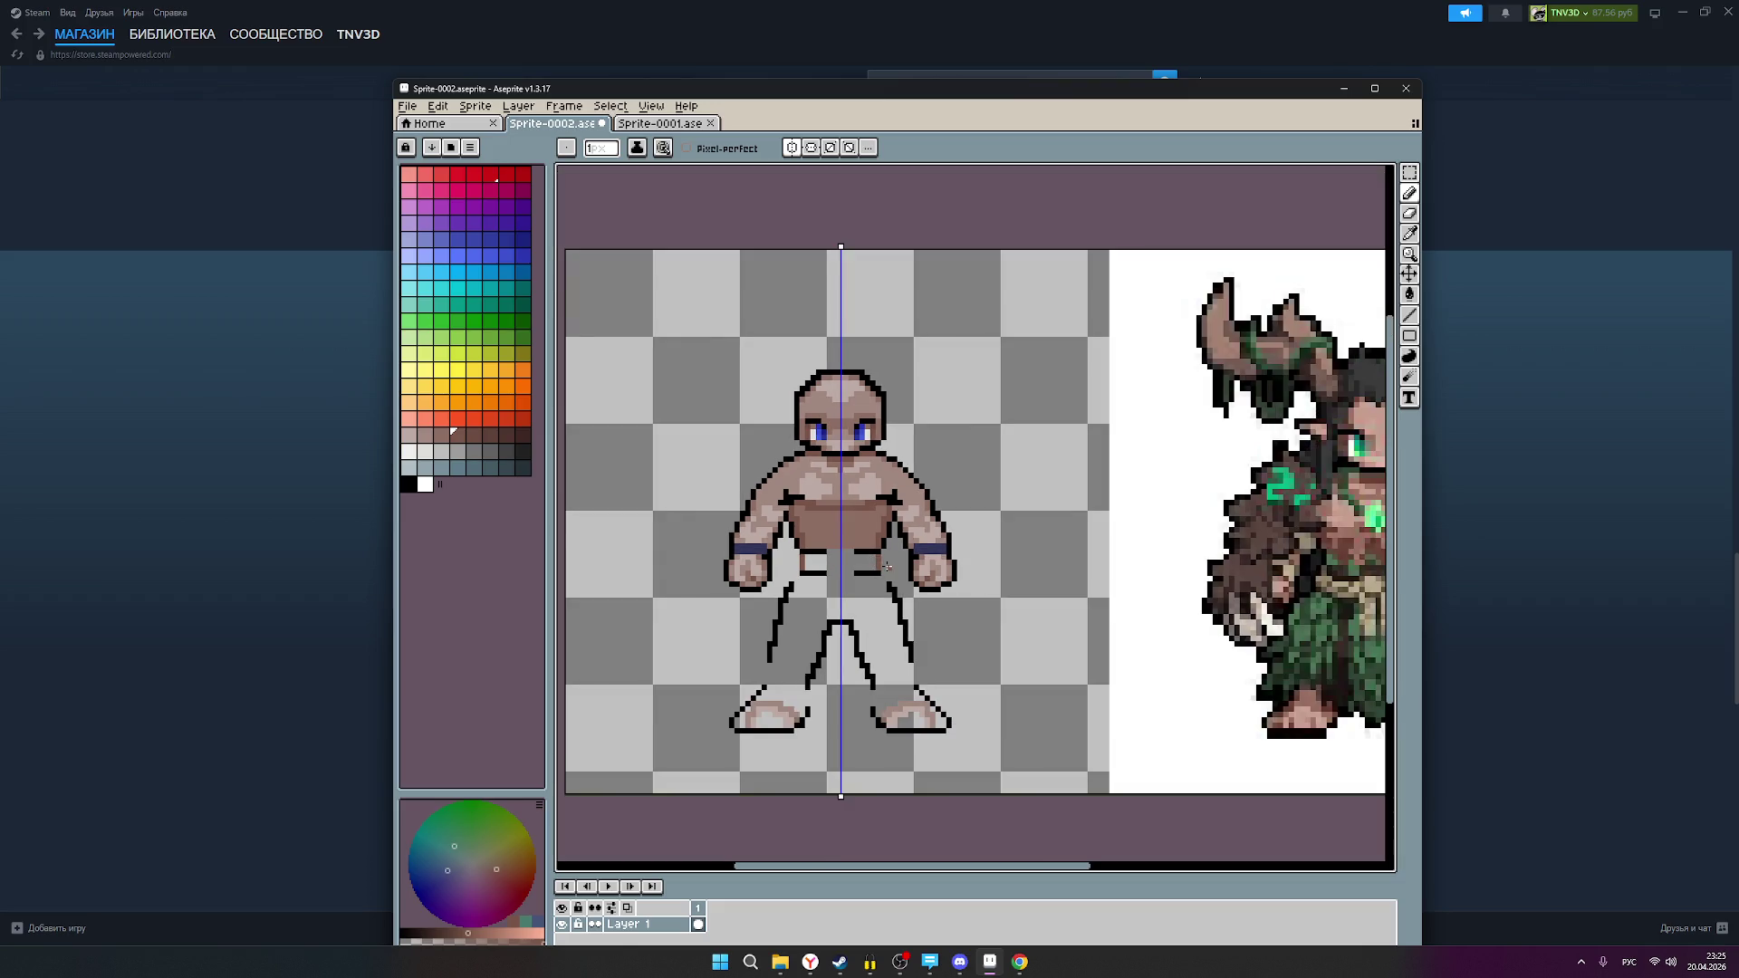
{"action": "left_click_drag", "start_coordinate": [965, 599], "coordinate": [832, 601]}
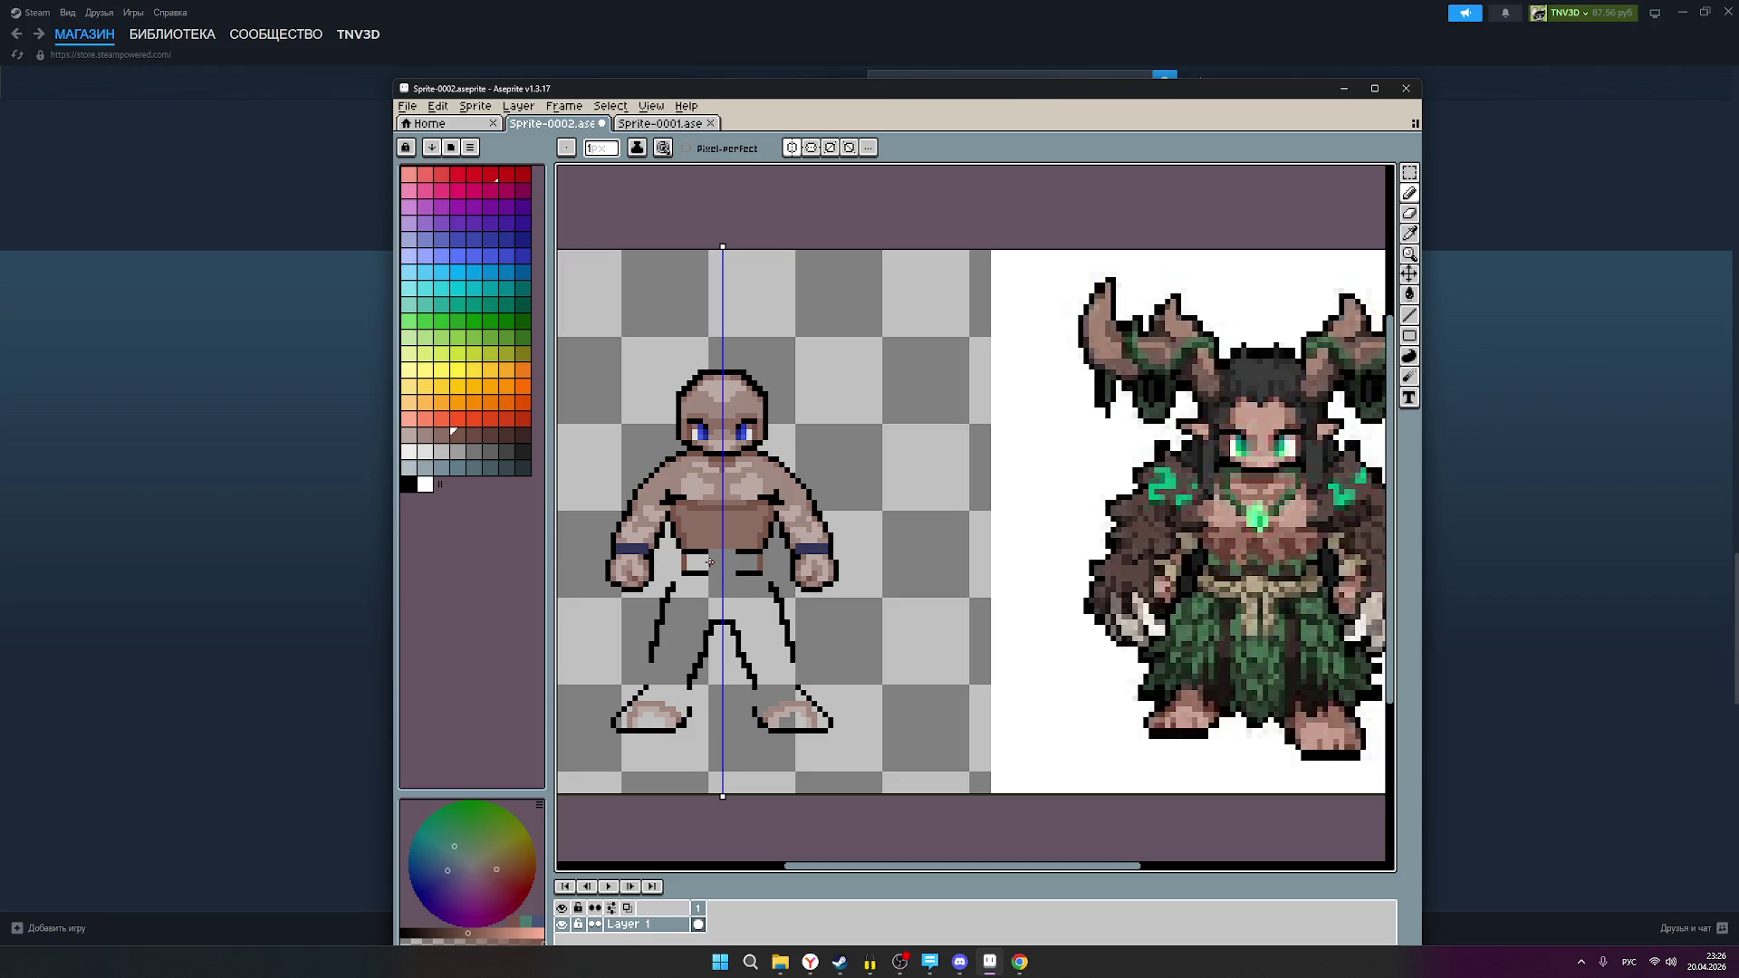
{"action": "left_click_drag", "start_coordinate": [689, 569], "coordinate": [695, 568]}
{"action": "scroll", "coordinate": [690, 571], "scroll_direction": "left", "scroll_amount": 1}
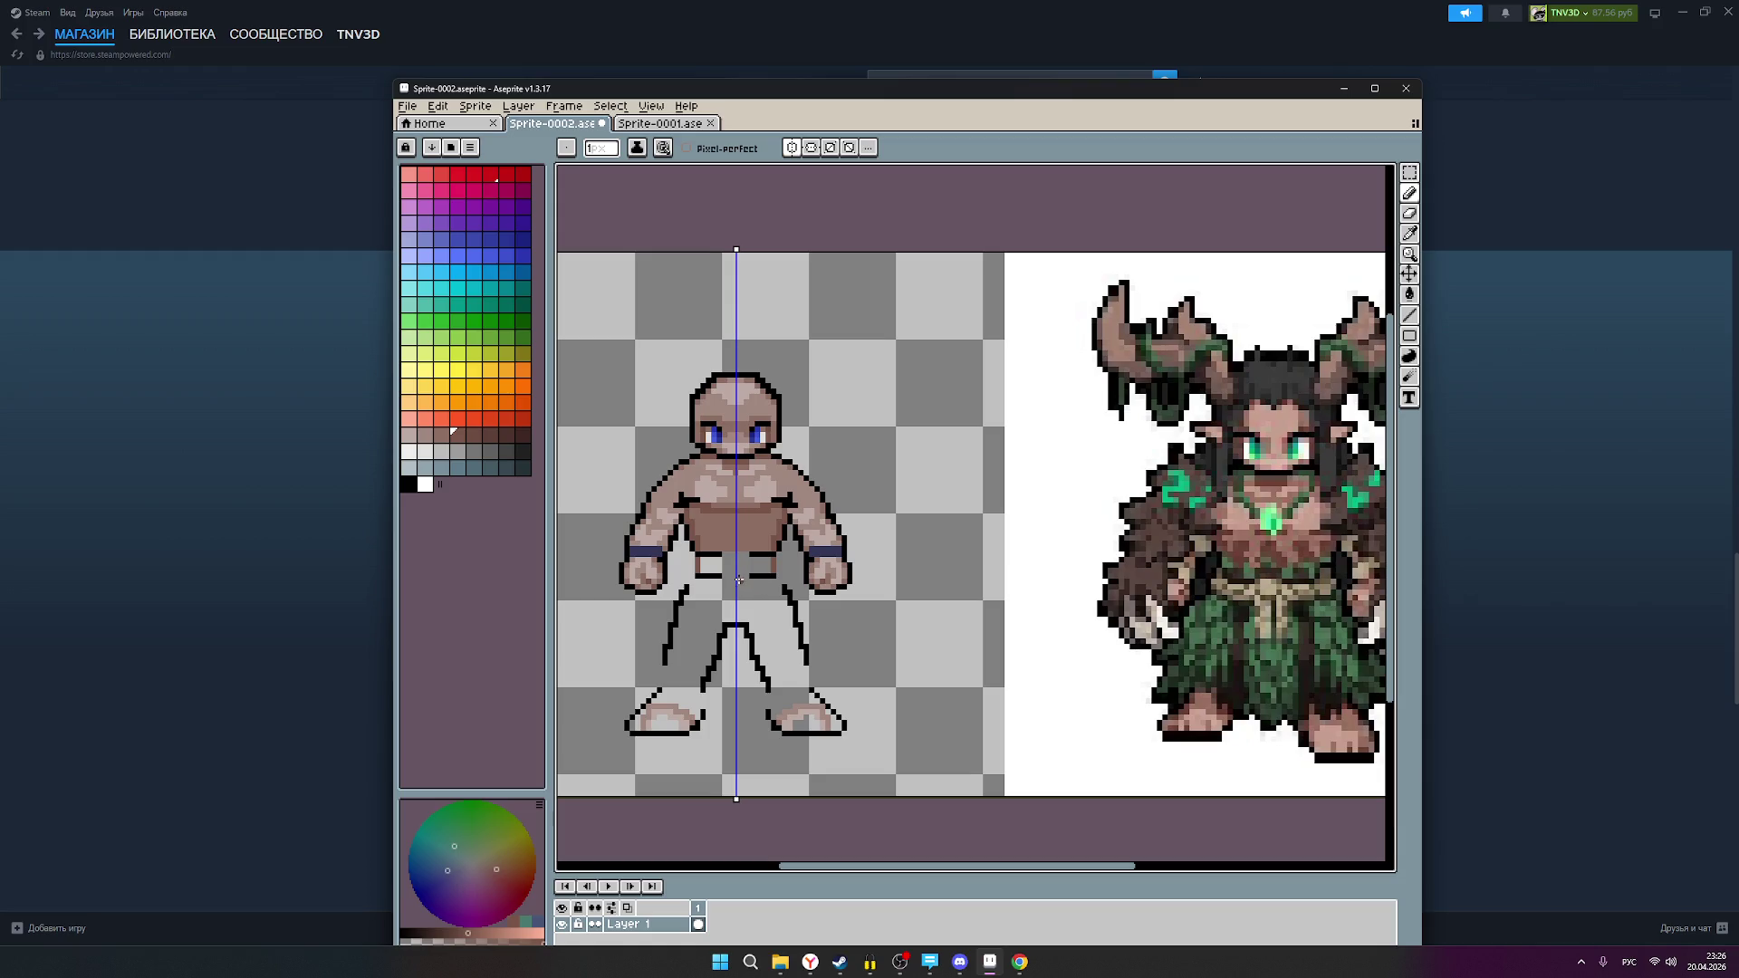
{"action": "left_click", "coordinate": [441, 434]}
{"action": "scroll", "coordinate": [728, 563], "scroll_direction": "up", "scroll_amount": 1}
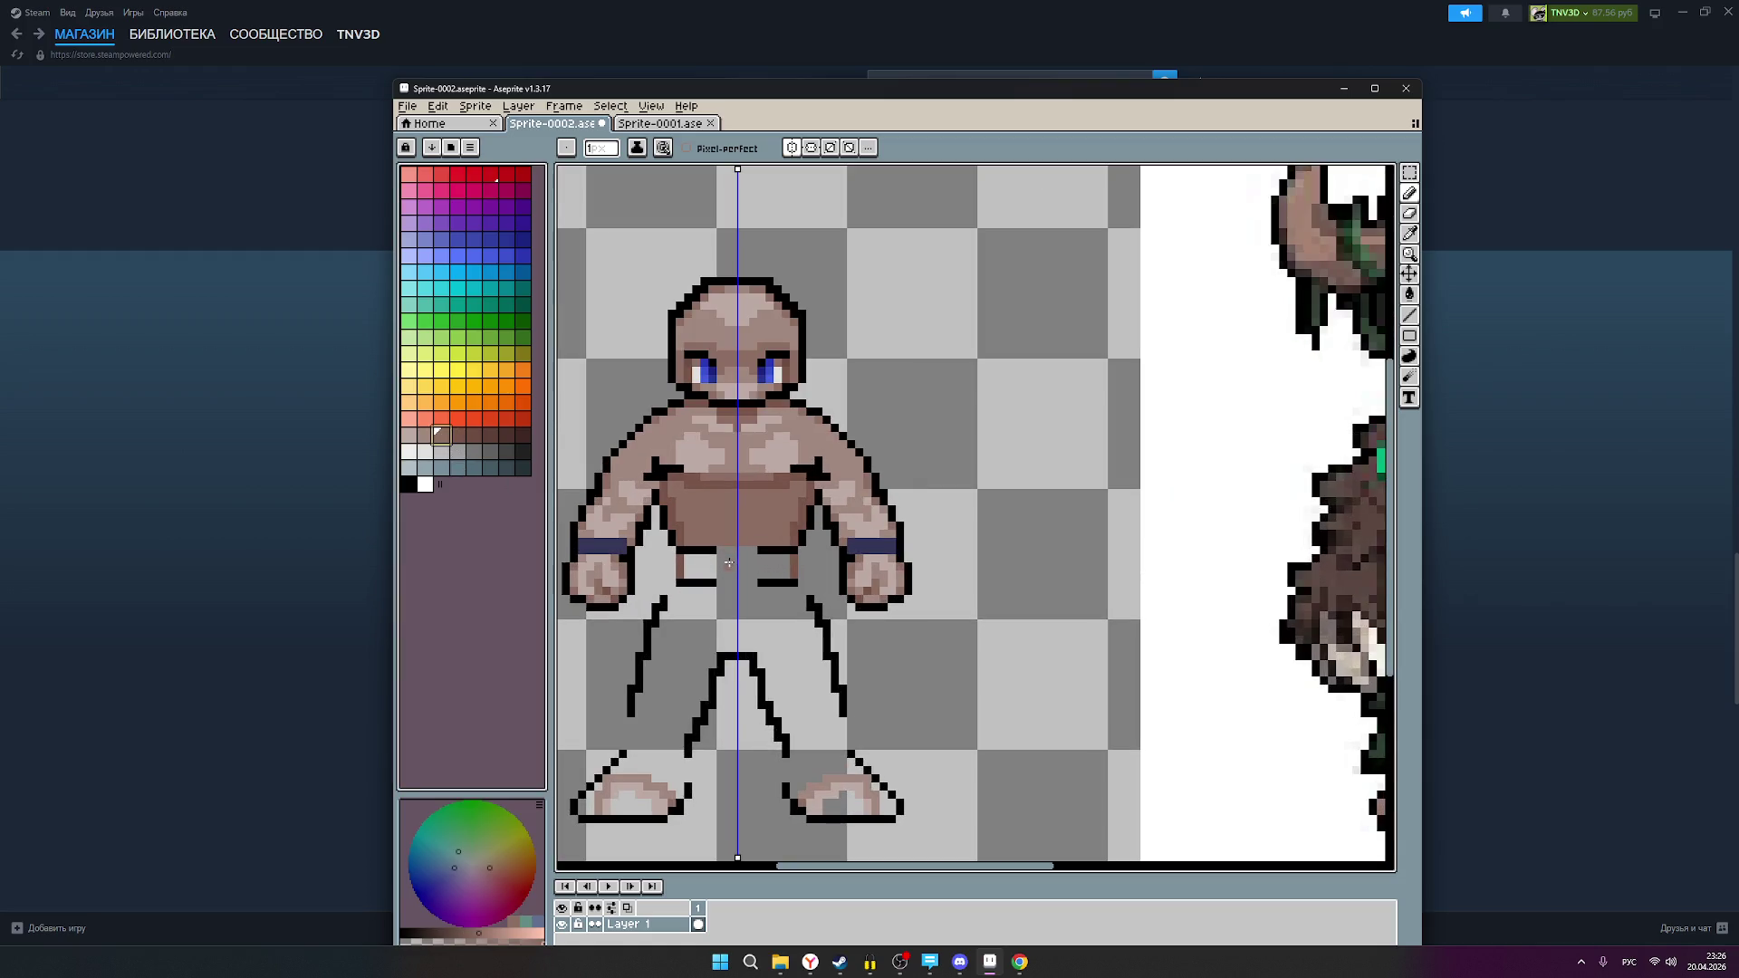
{"action": "left_click", "coordinate": [727, 551]}
{"action": "mouse_move", "coordinate": [694, 564]}
{"action": "left_mouse_down"}
{"action": "mouse_move", "coordinate": [770, 563]}
{"action": "mouse_move", "coordinate": [686, 573]}
{"action": "mouse_move", "coordinate": [747, 572]}
{"action": "left_mouse_up"}
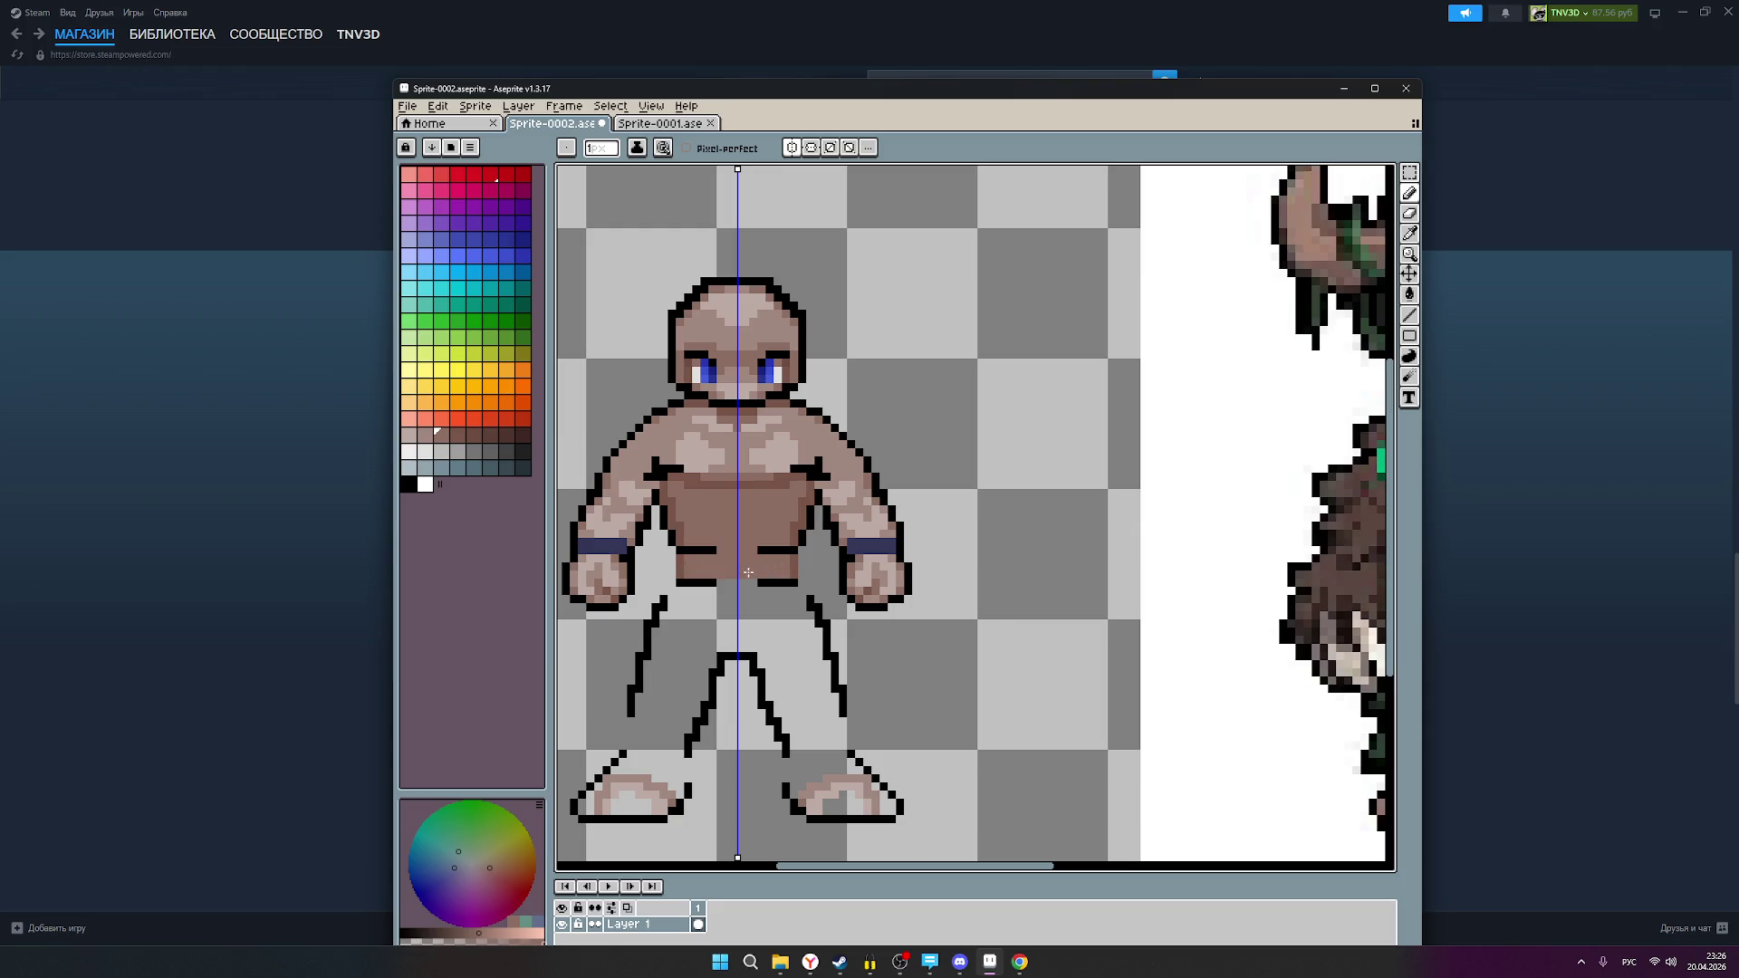
{"action": "scroll", "coordinate": [802, 563], "scroll_direction": "down", "scroll_amount": 2}
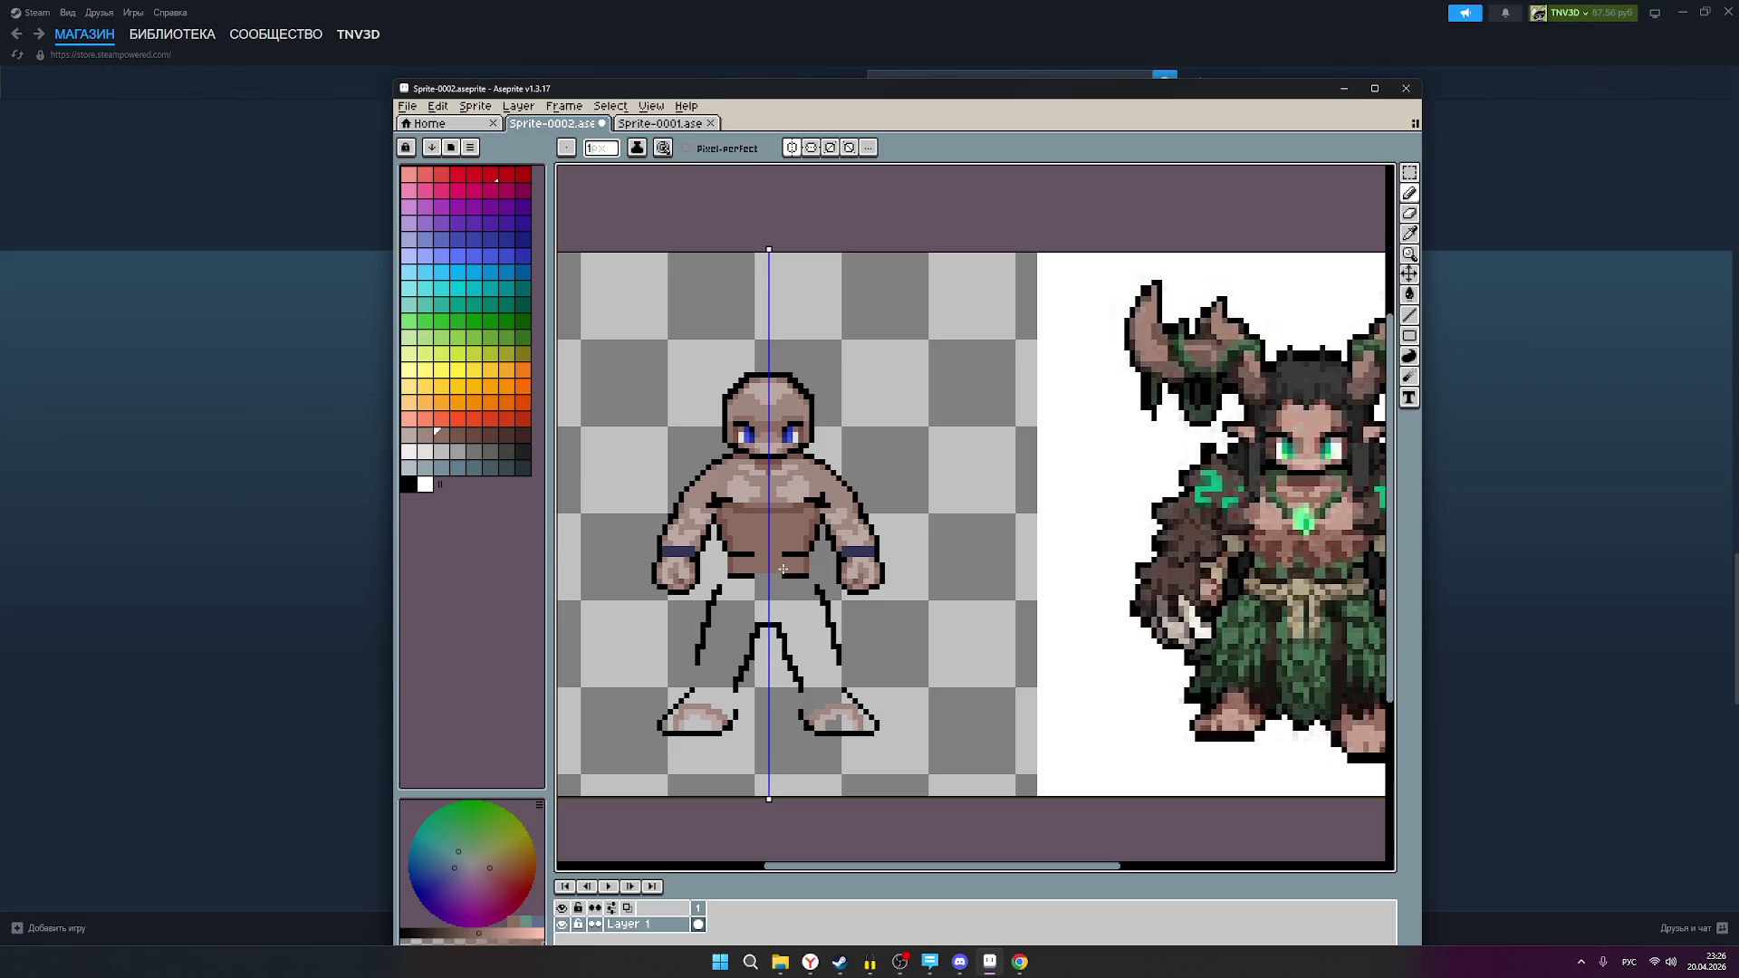
{"action": "scroll", "coordinate": [806, 552], "scroll_direction": "down", "scroll_amount": 1}
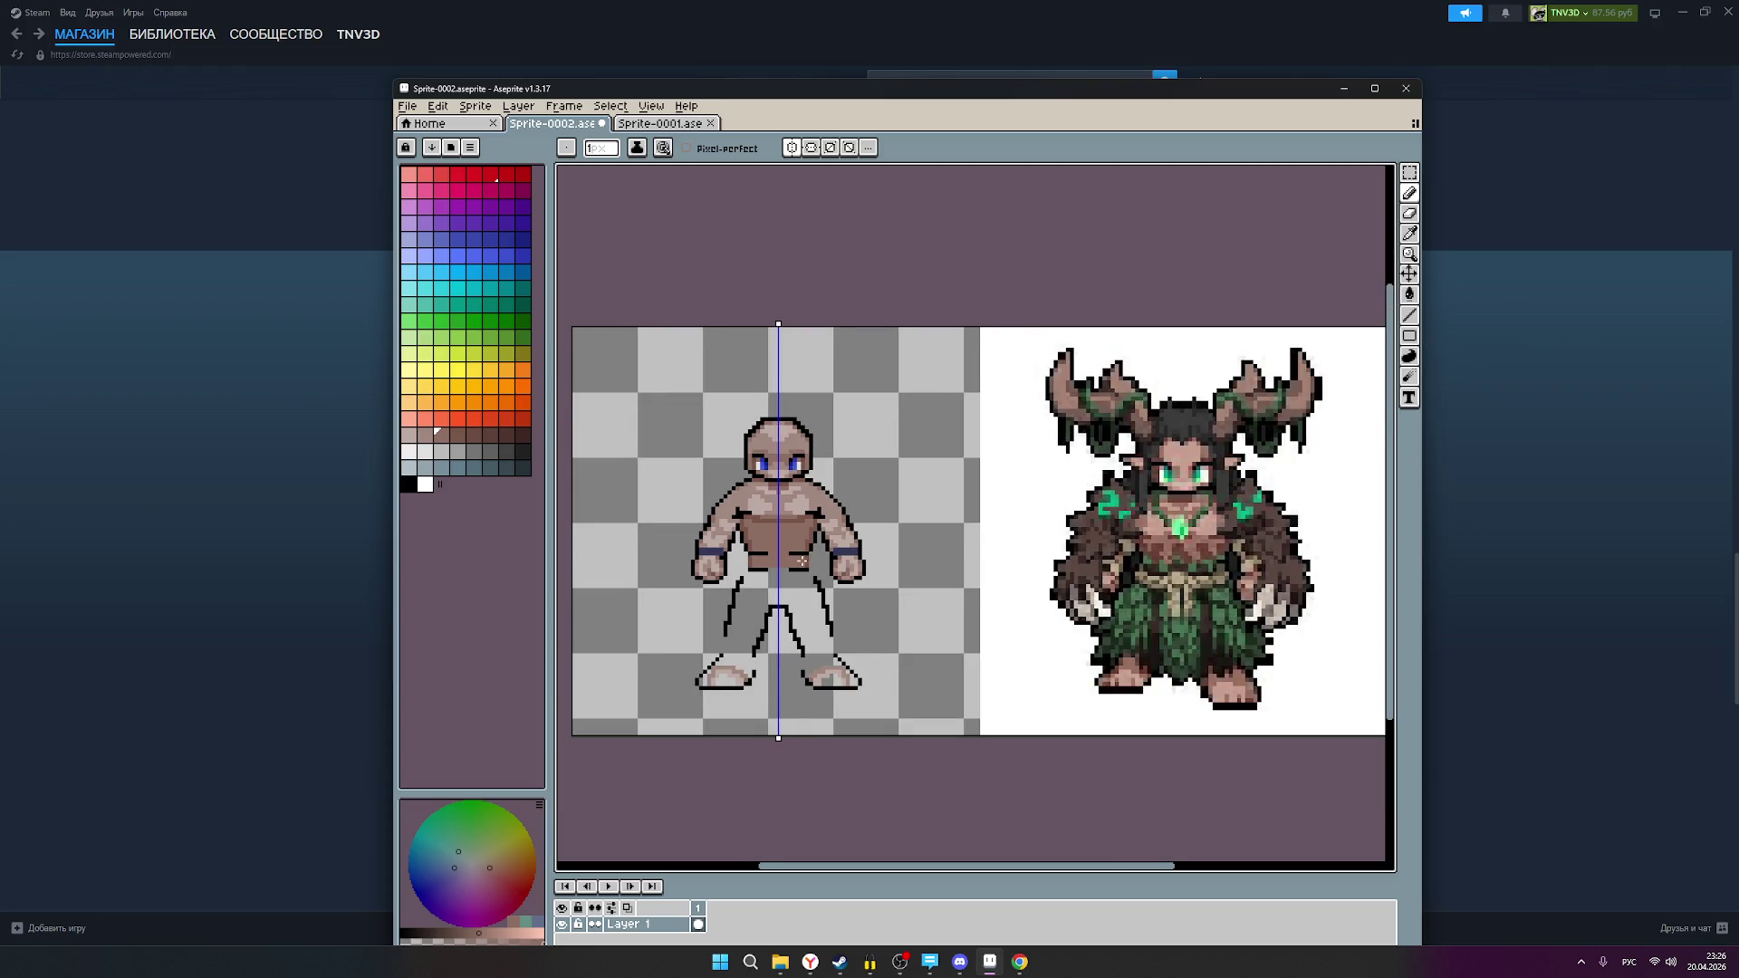
{"action": "scroll", "coordinate": [802, 561], "scroll_direction": "up", "scroll_amount": 1}
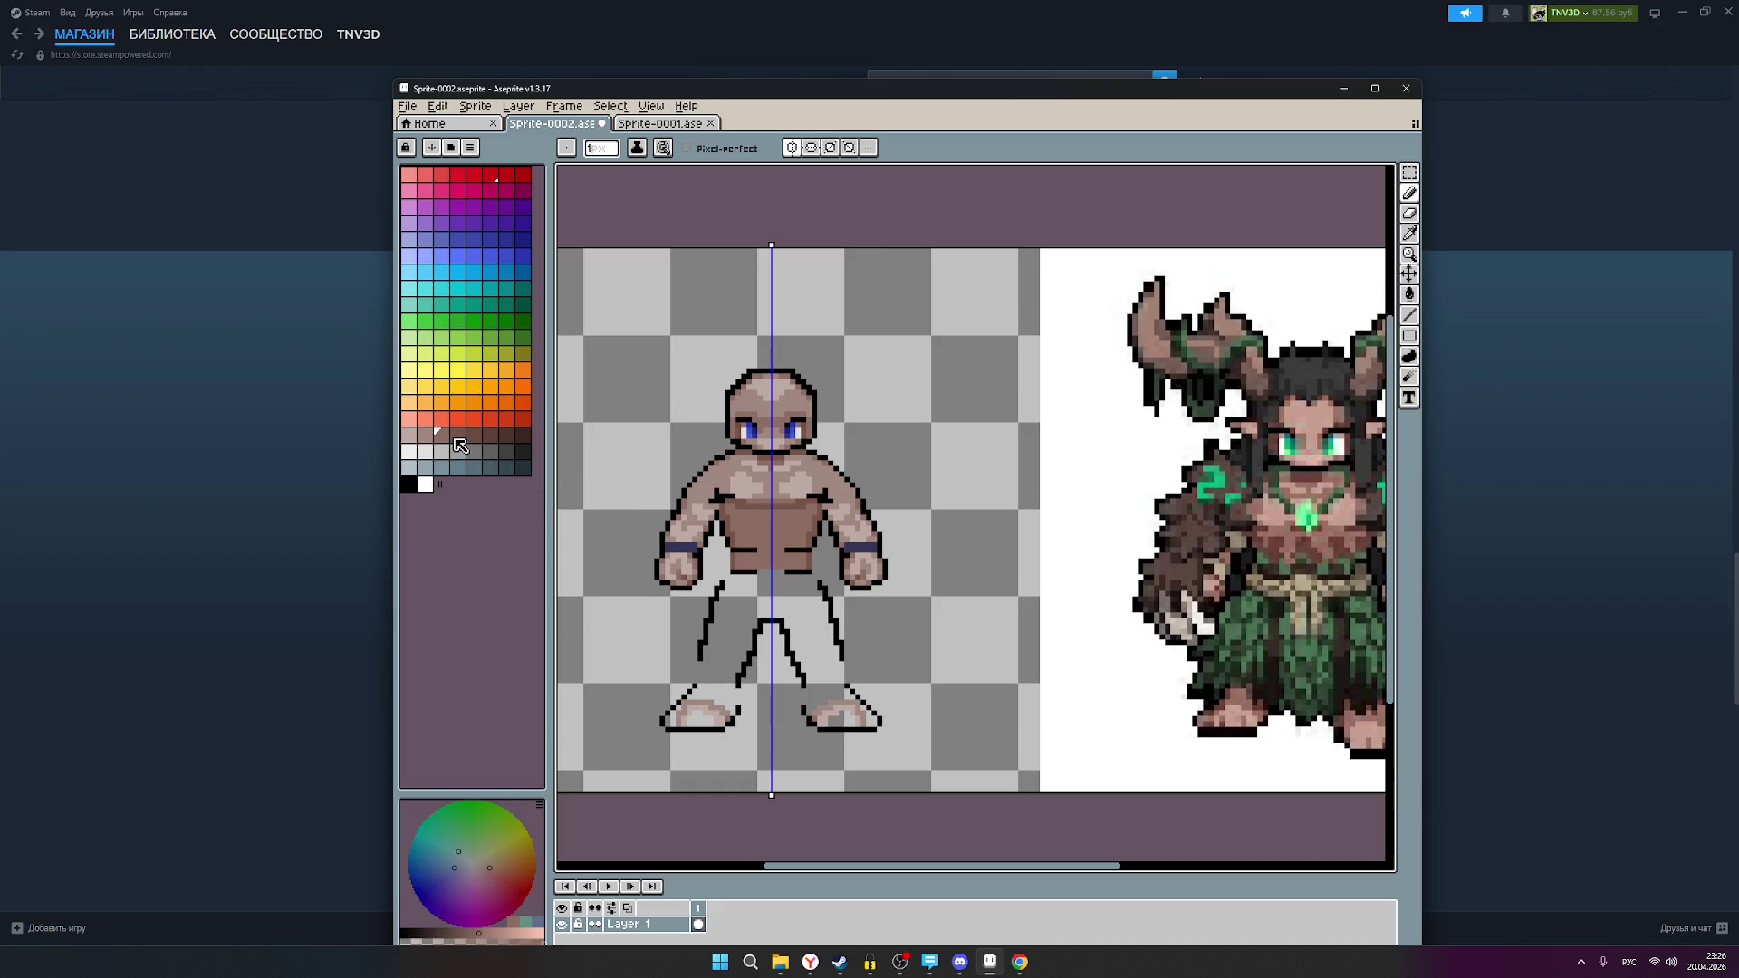
Step: Select a brown-grey skin tone and zoom in and out to inspect the shaded torso
{"action": "left_click", "coordinate": [458, 435]}
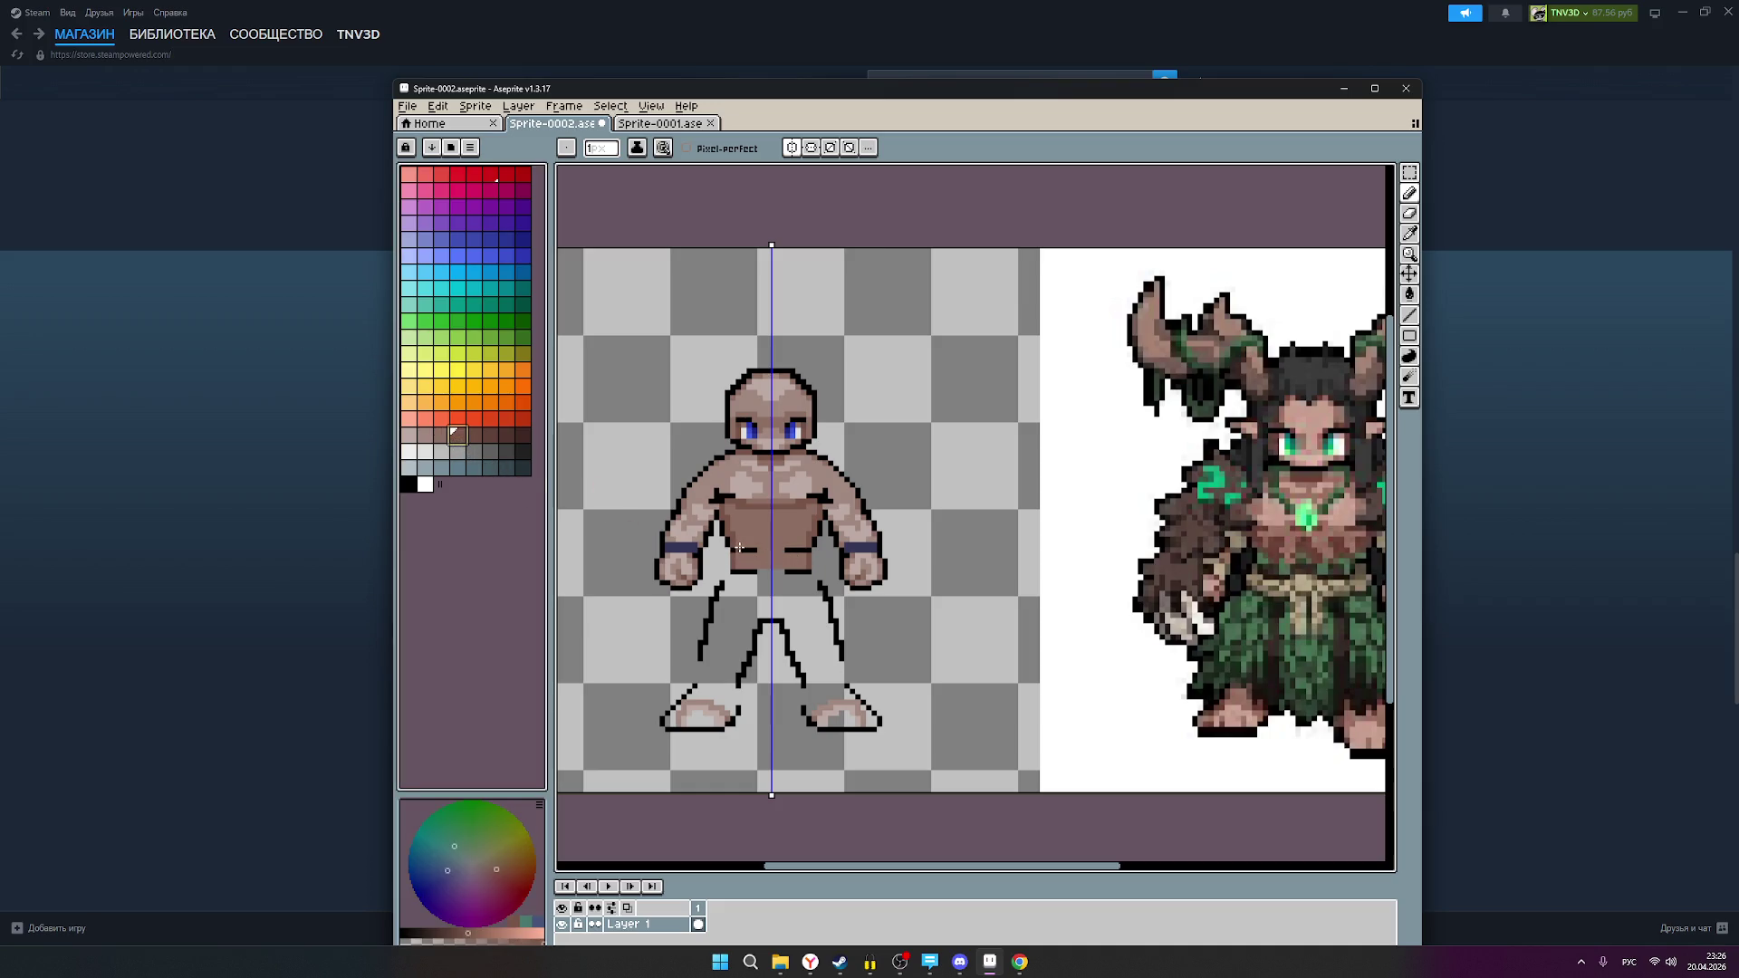
{"action": "scroll", "coordinate": [747, 549], "scroll_direction": "up", "scroll_amount": 1}
{"action": "scroll", "coordinate": [753, 549], "scroll_direction": "down", "scroll_amount": 1}
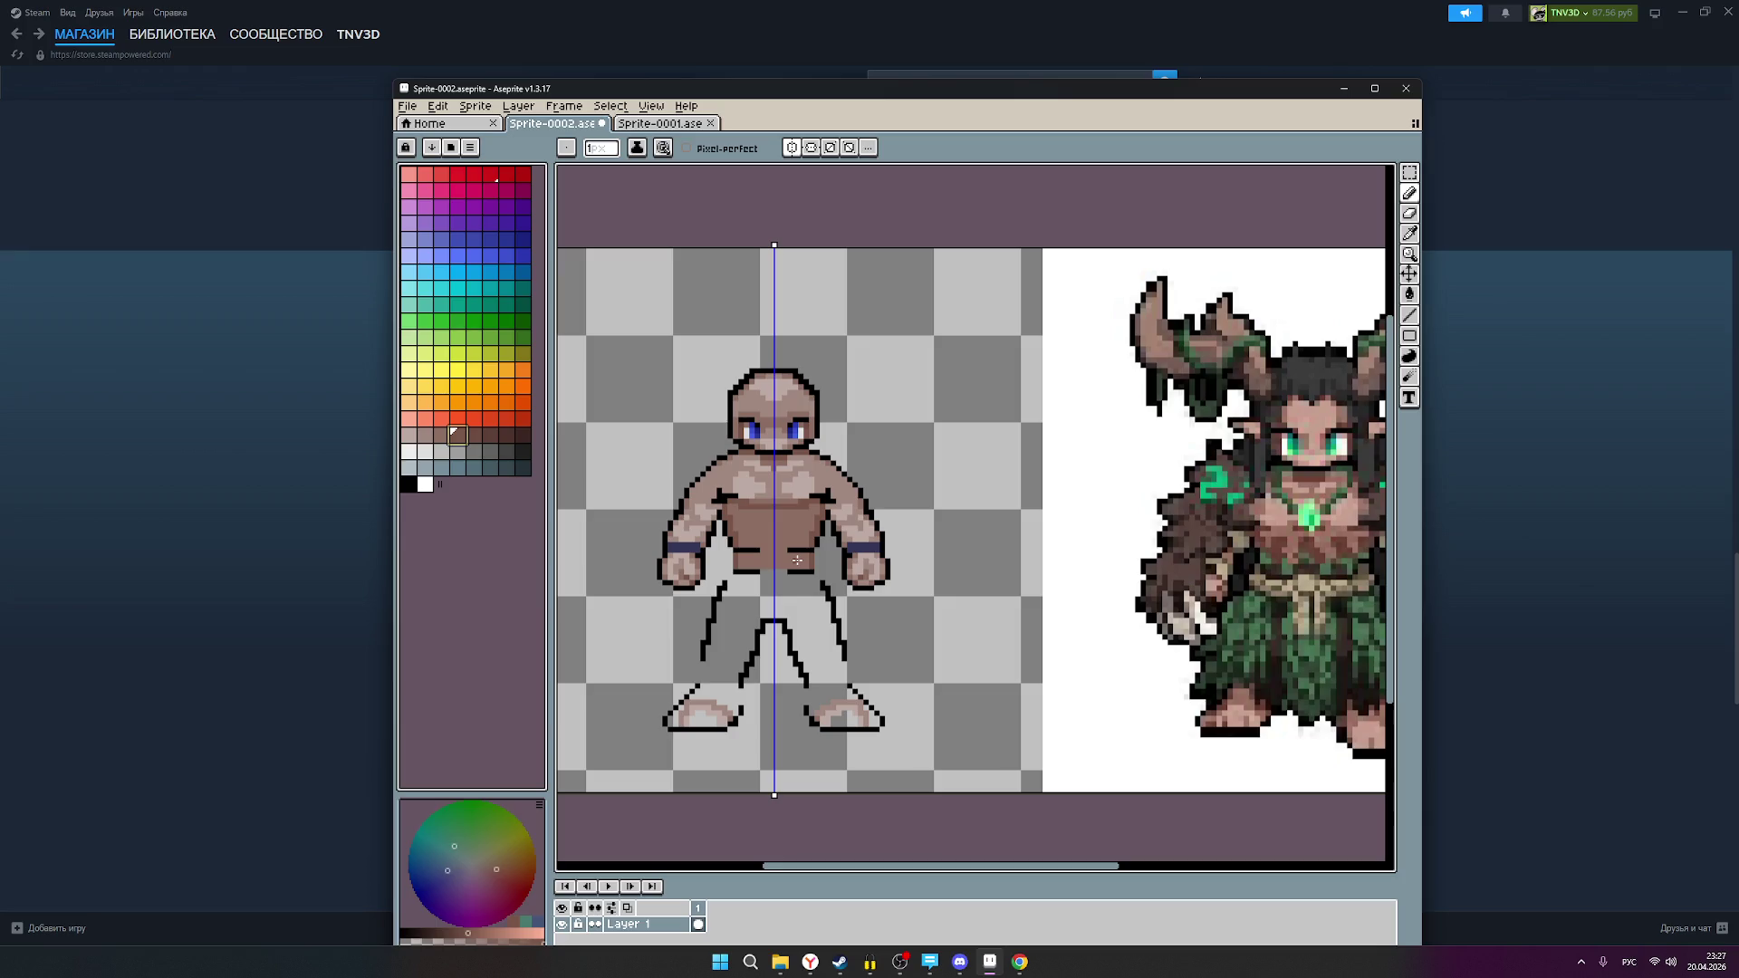
{"action": "scroll", "coordinate": [797, 561], "scroll_direction": "up", "scroll_amount": 1}
{"action": "scroll", "coordinate": [790, 561], "scroll_direction": "down", "scroll_amount": 1}
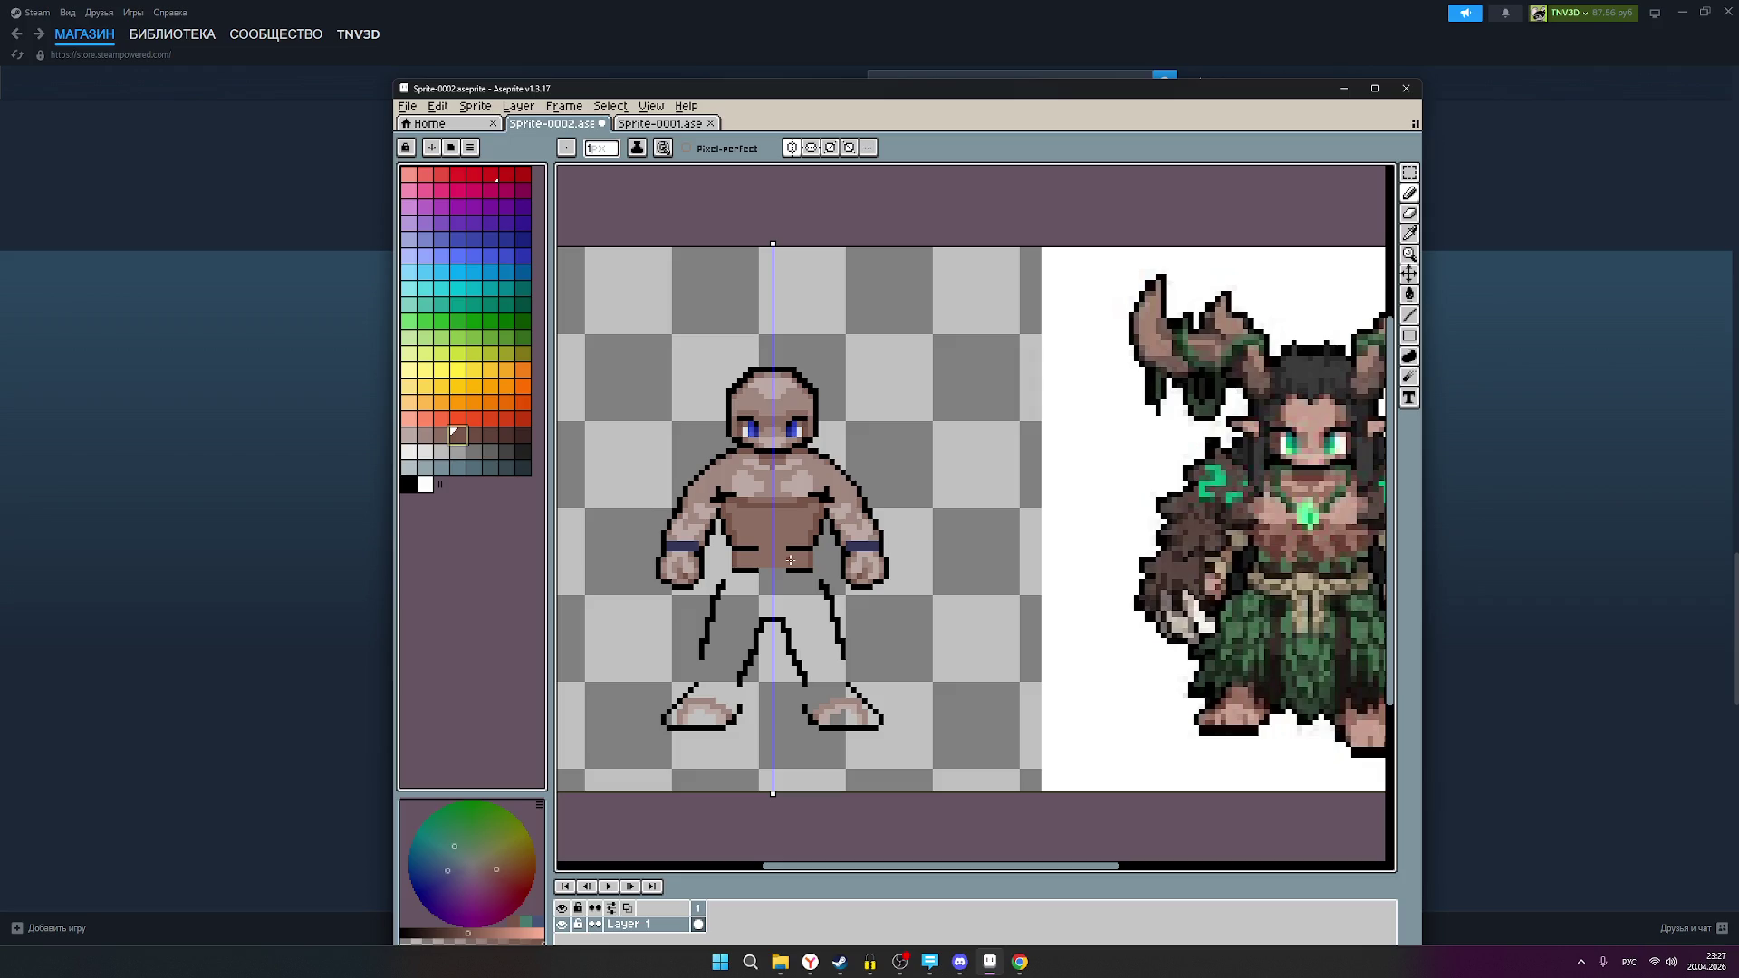
{"action": "scroll", "coordinate": [790, 561], "scroll_direction": "up", "scroll_amount": 1}
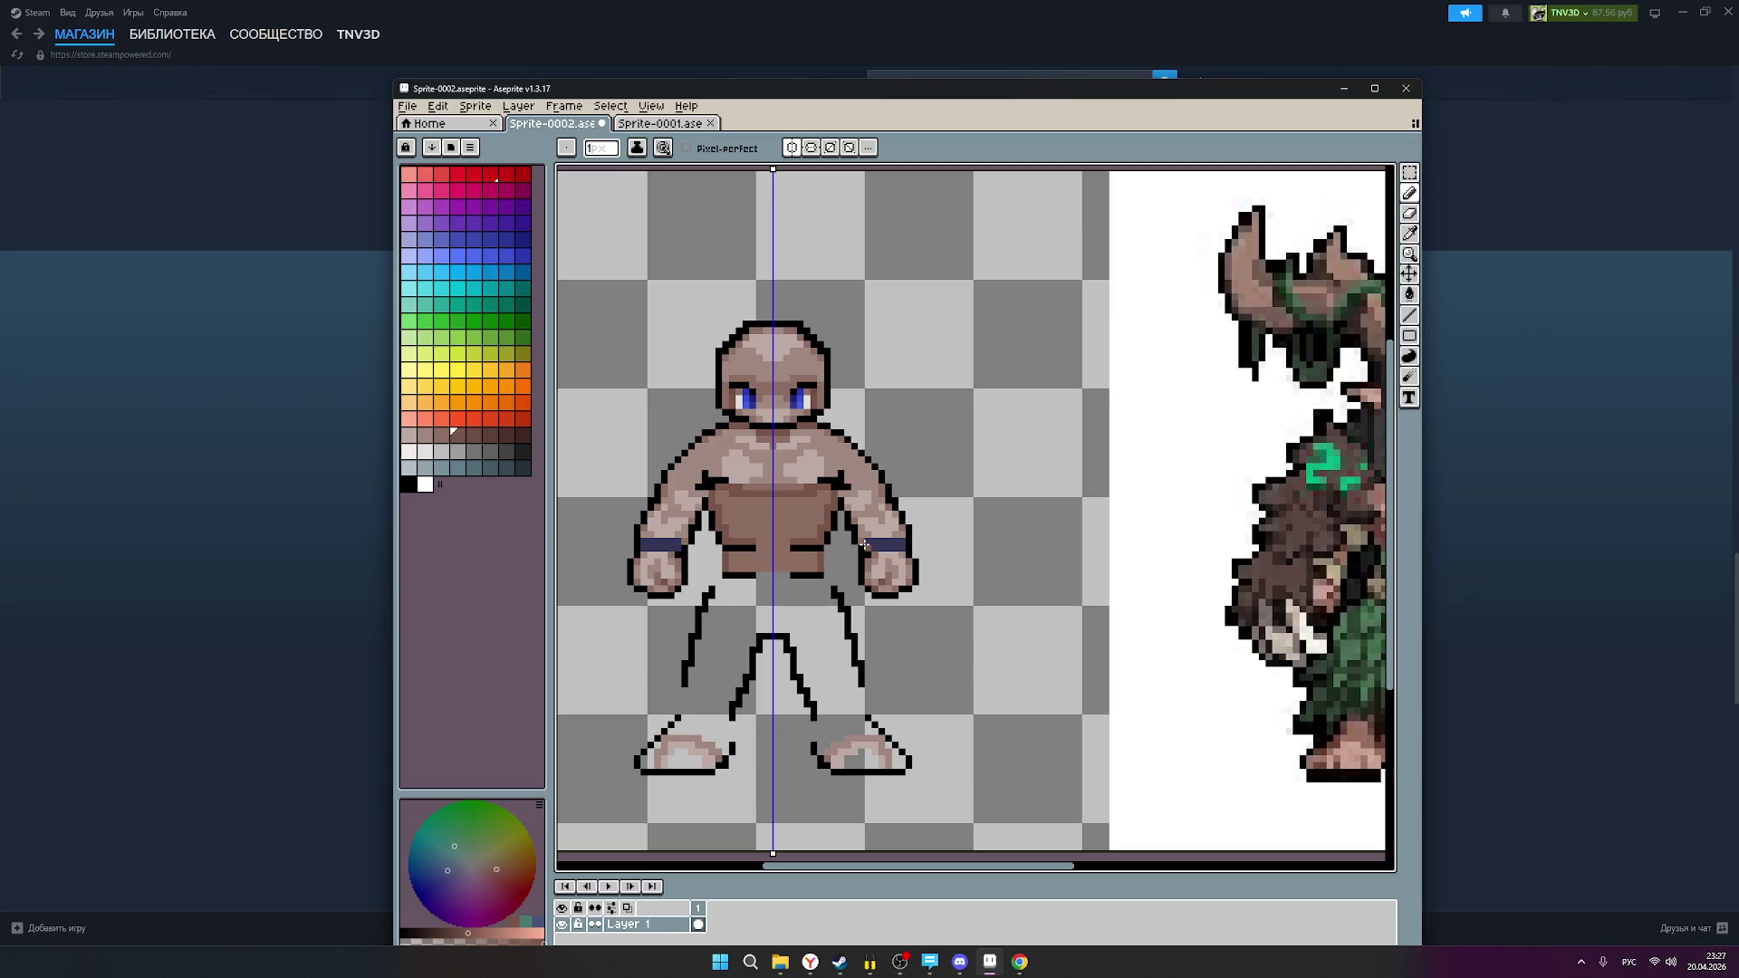
{"action": "scroll", "coordinate": [867, 545], "scroll_direction": "down", "scroll_amount": 1}
{"action": "scroll", "coordinate": [868, 544], "scroll_direction": "down", "scroll_amount": 1}
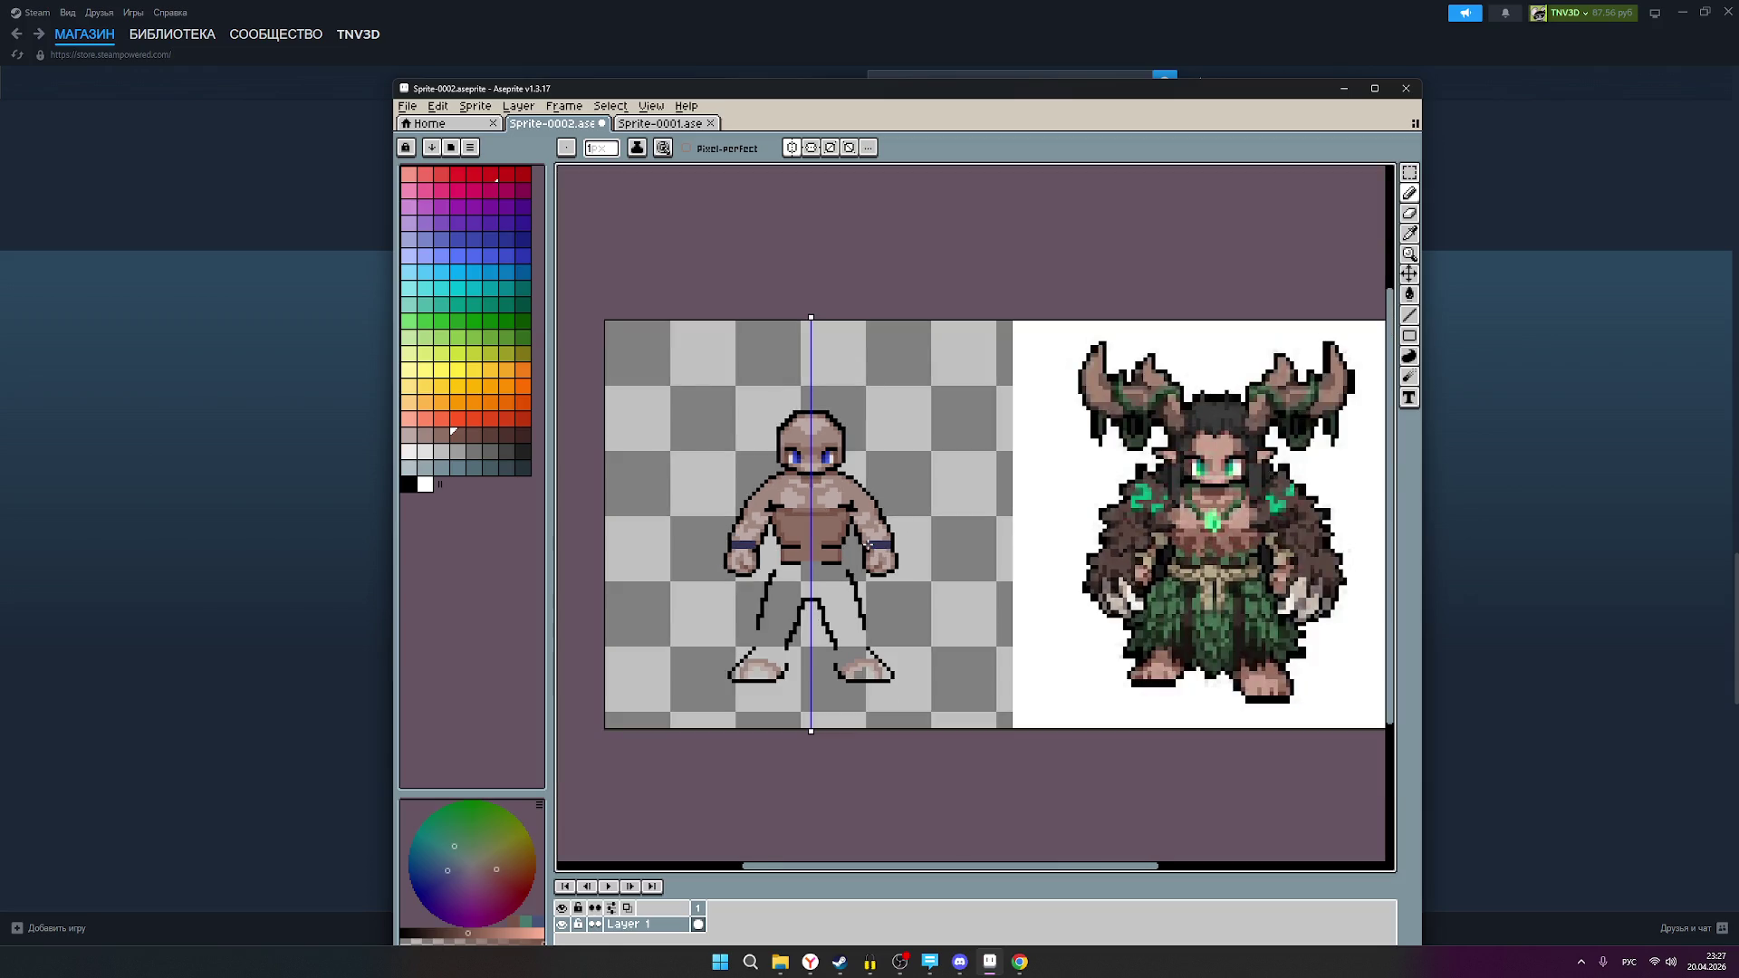
{"action": "scroll", "coordinate": [868, 545], "scroll_direction": "down", "scroll_amount": 1}
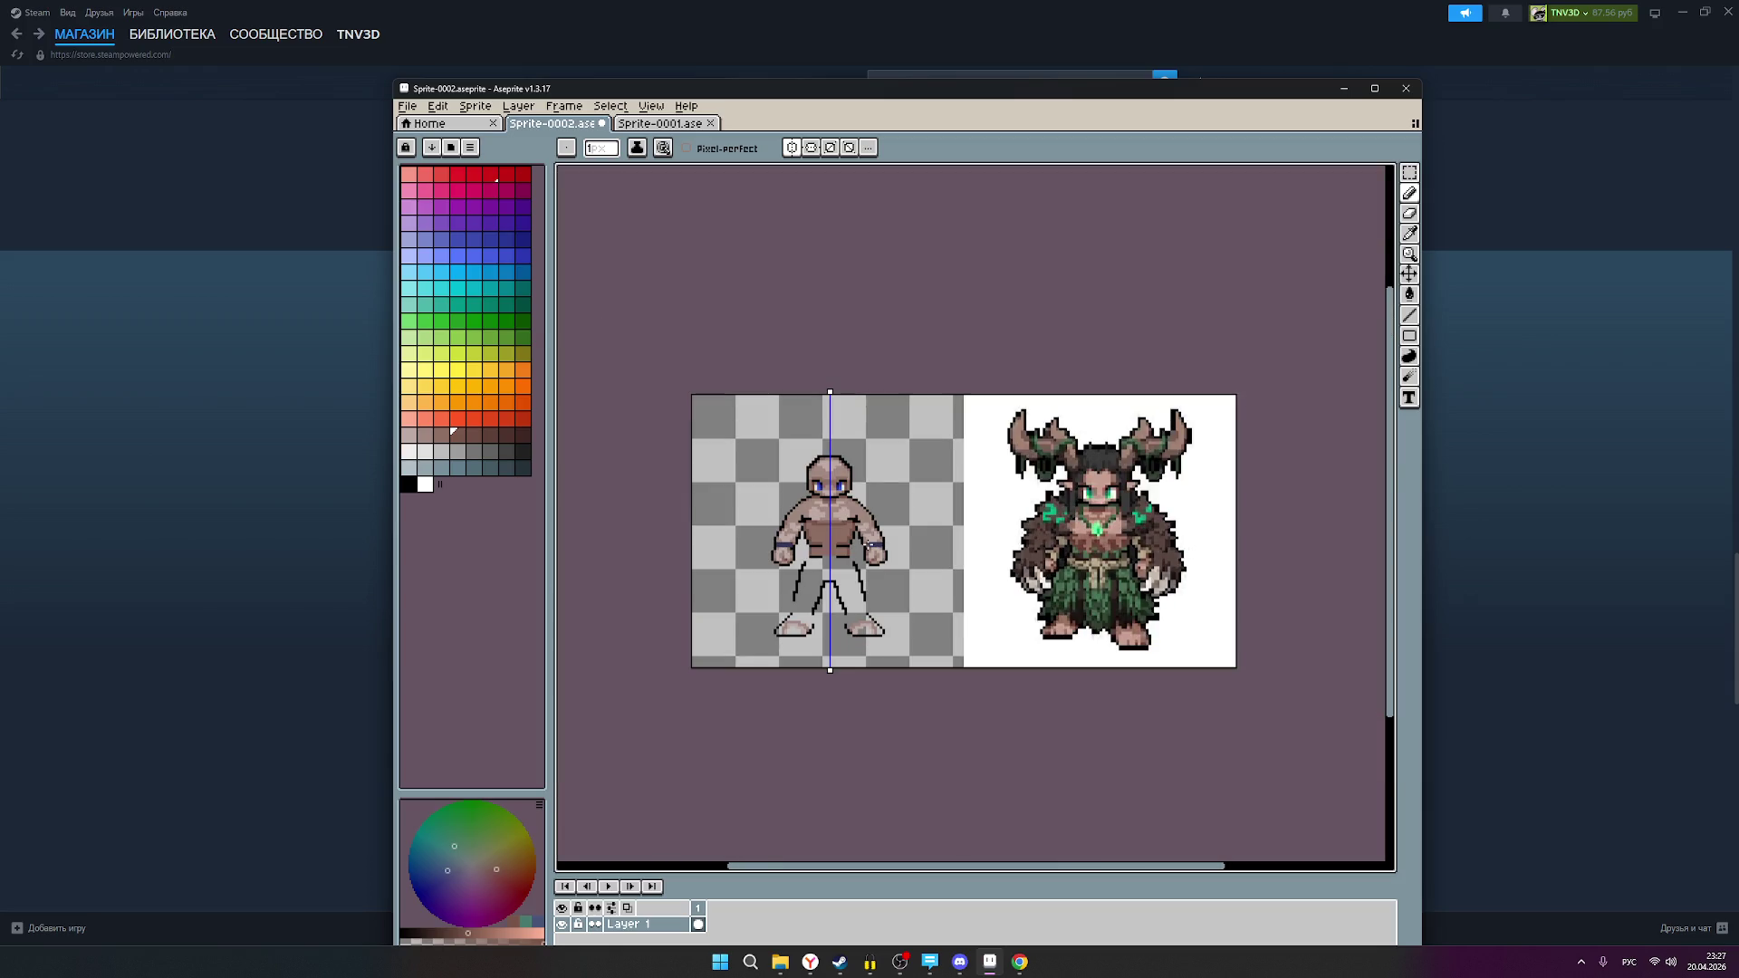
{"action": "scroll", "coordinate": [821, 542], "scroll_direction": "up", "scroll_amount": 1}
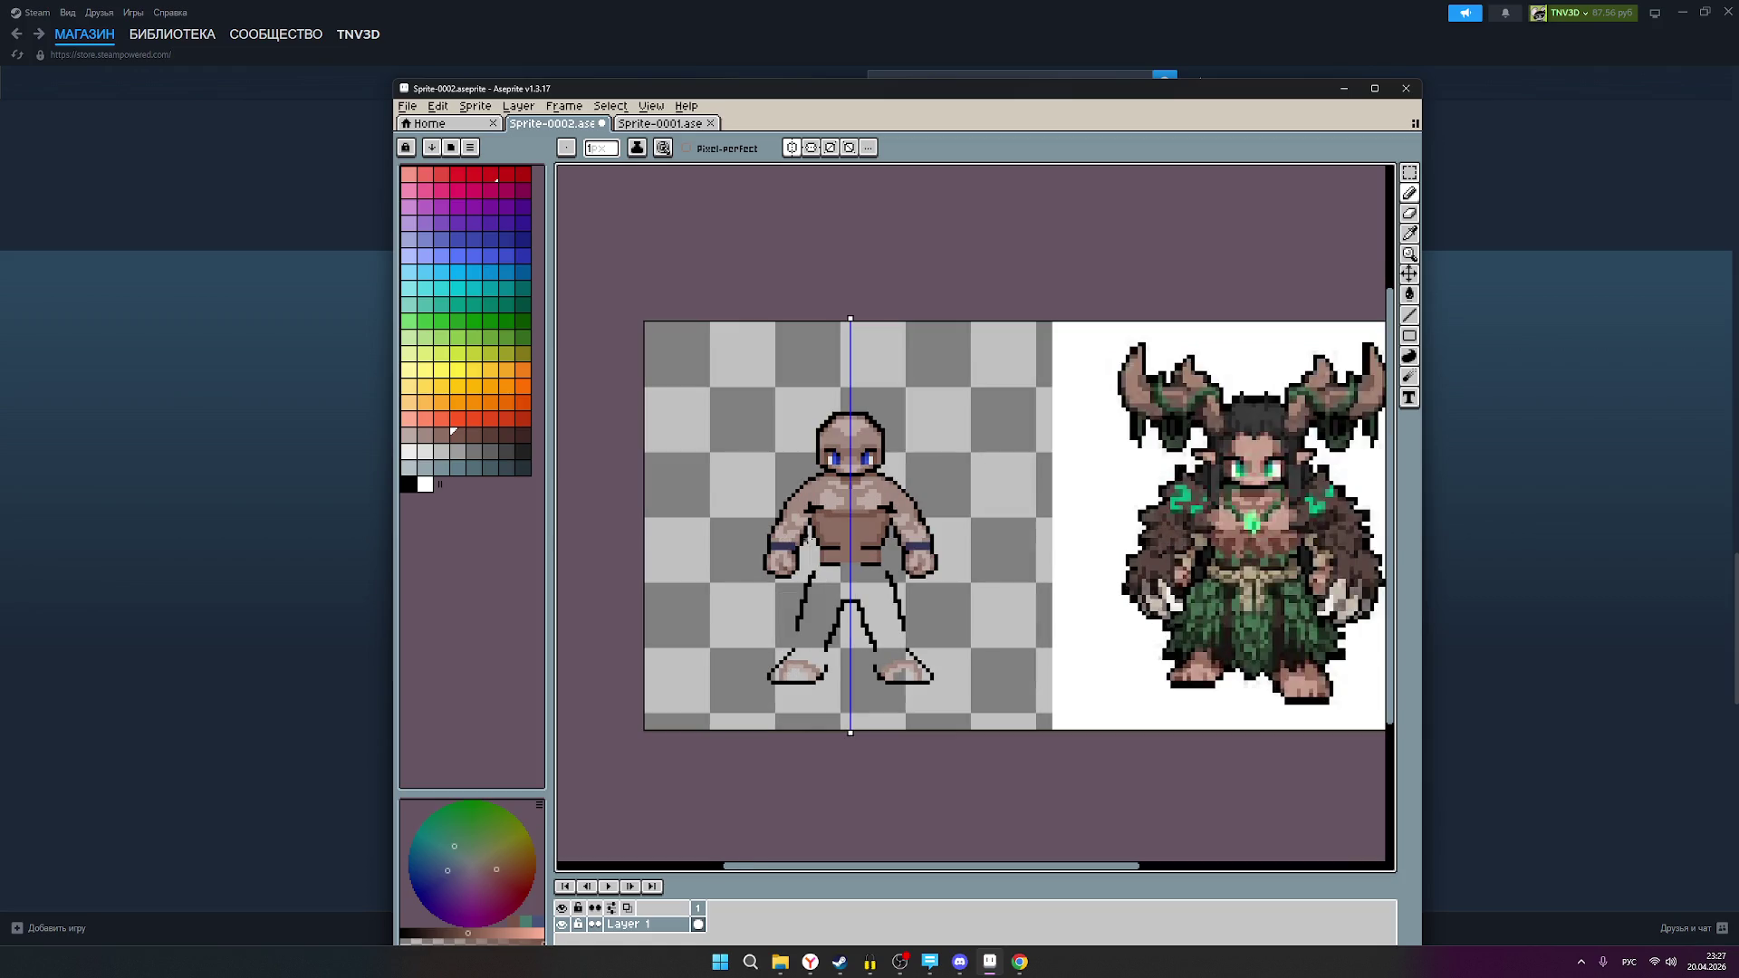
{"action": "scroll", "coordinate": [822, 540], "scroll_direction": "up", "scroll_amount": 1}
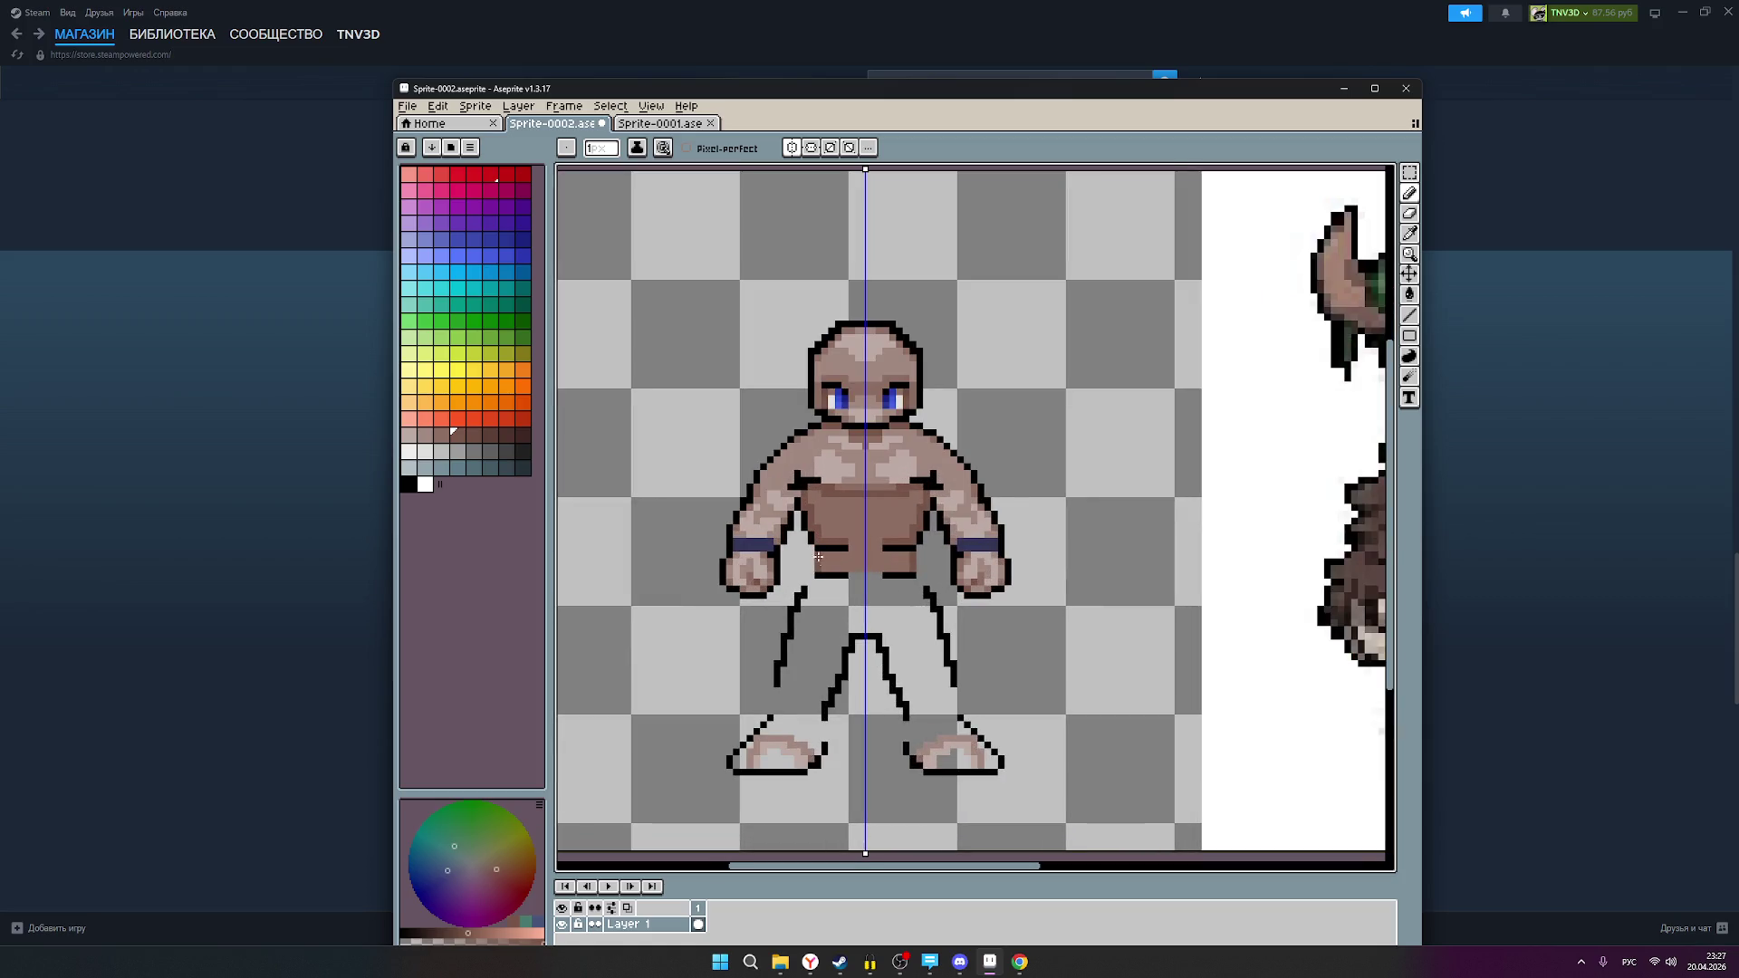
{"action": "scroll", "coordinate": [855, 533], "scroll_direction": "down", "scroll_amount": 2}
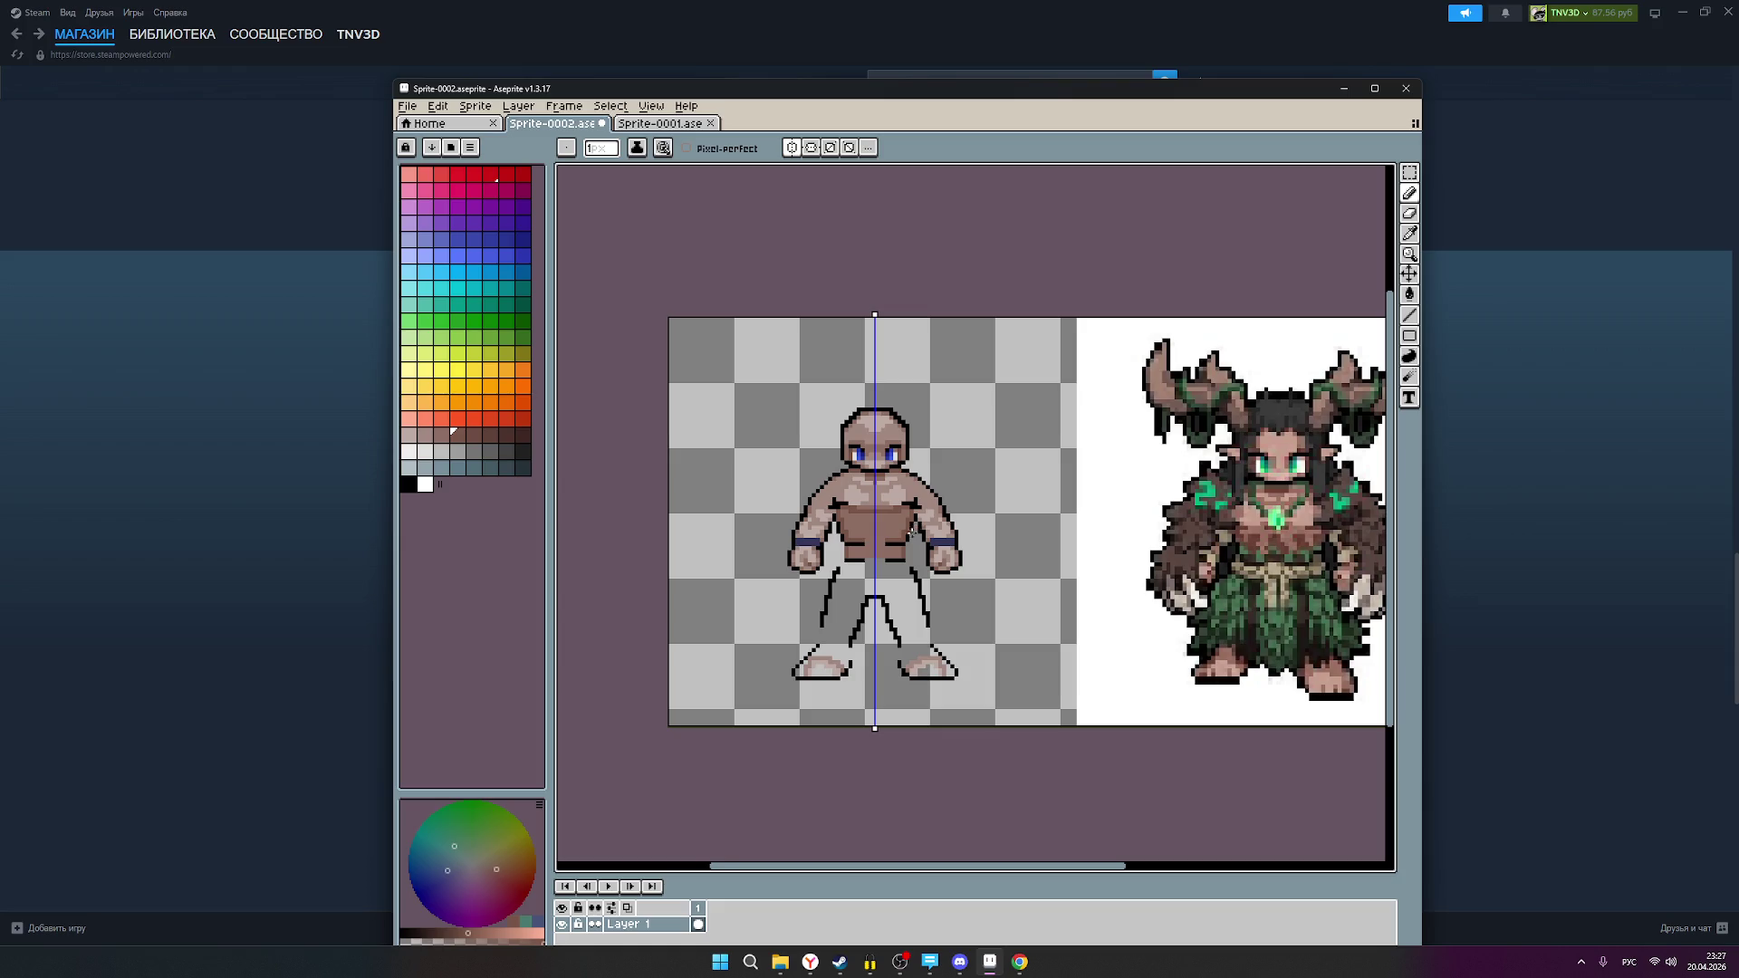
{"action": "scroll", "coordinate": [910, 534], "scroll_direction": "up", "scroll_amount": 2}
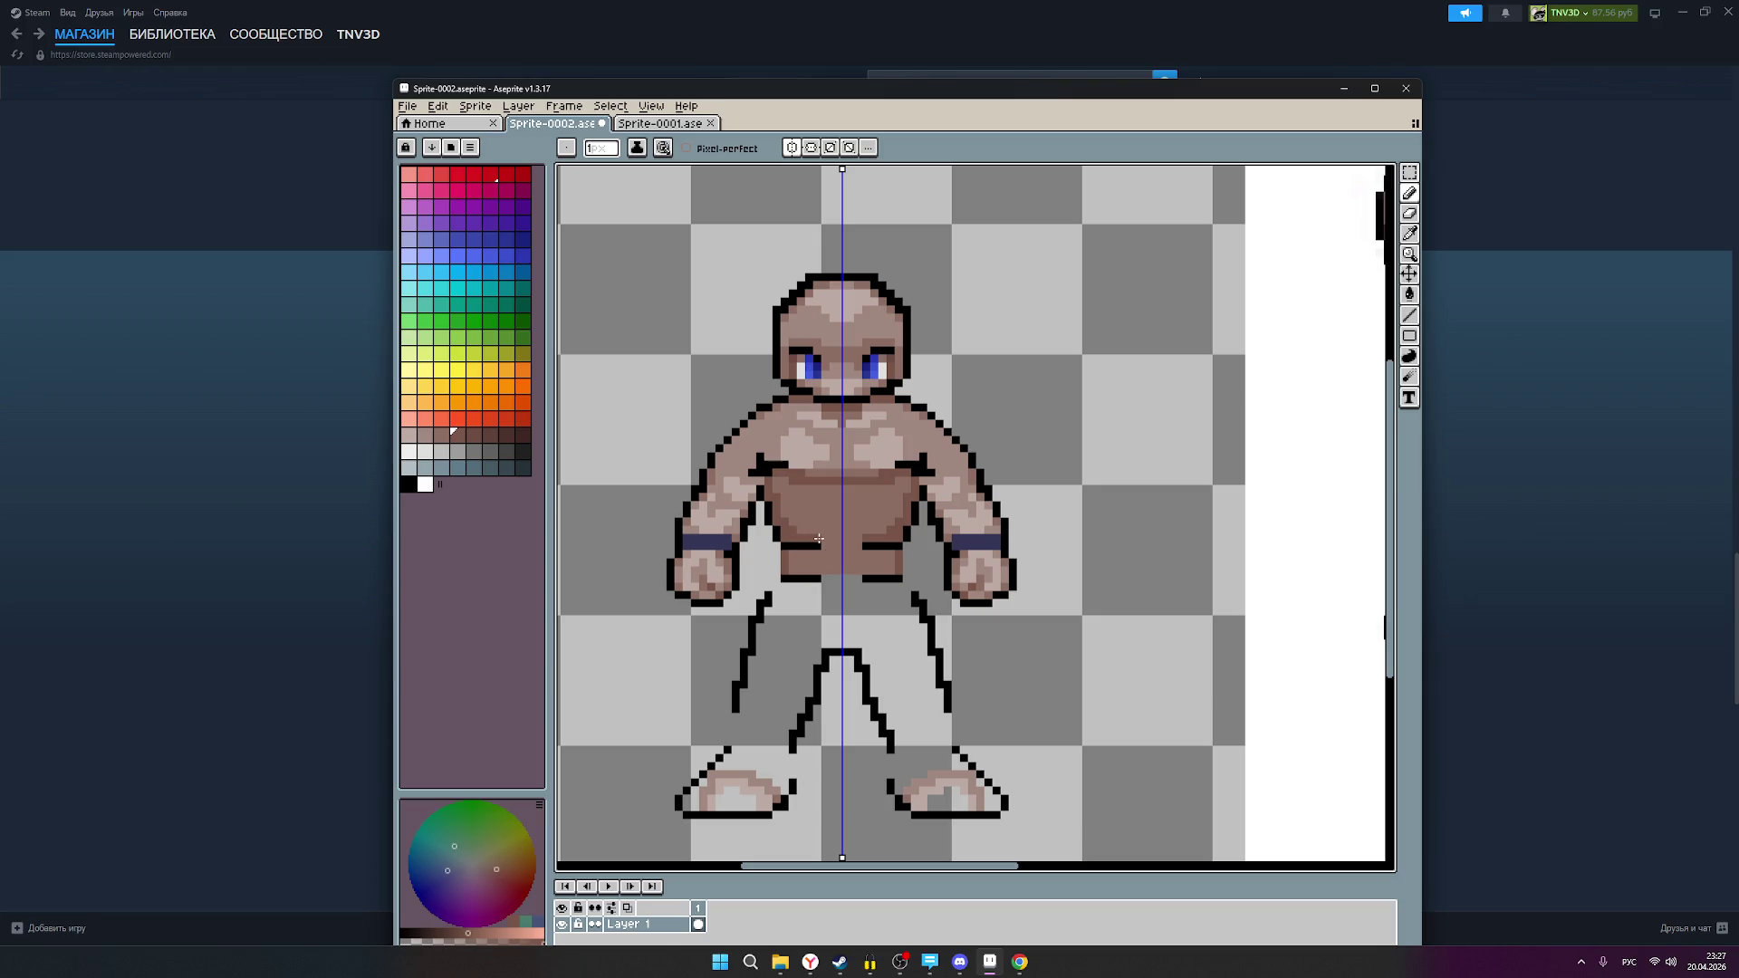
{"action": "scroll", "coordinate": [828, 542], "scroll_direction": "down", "scroll_amount": 2}
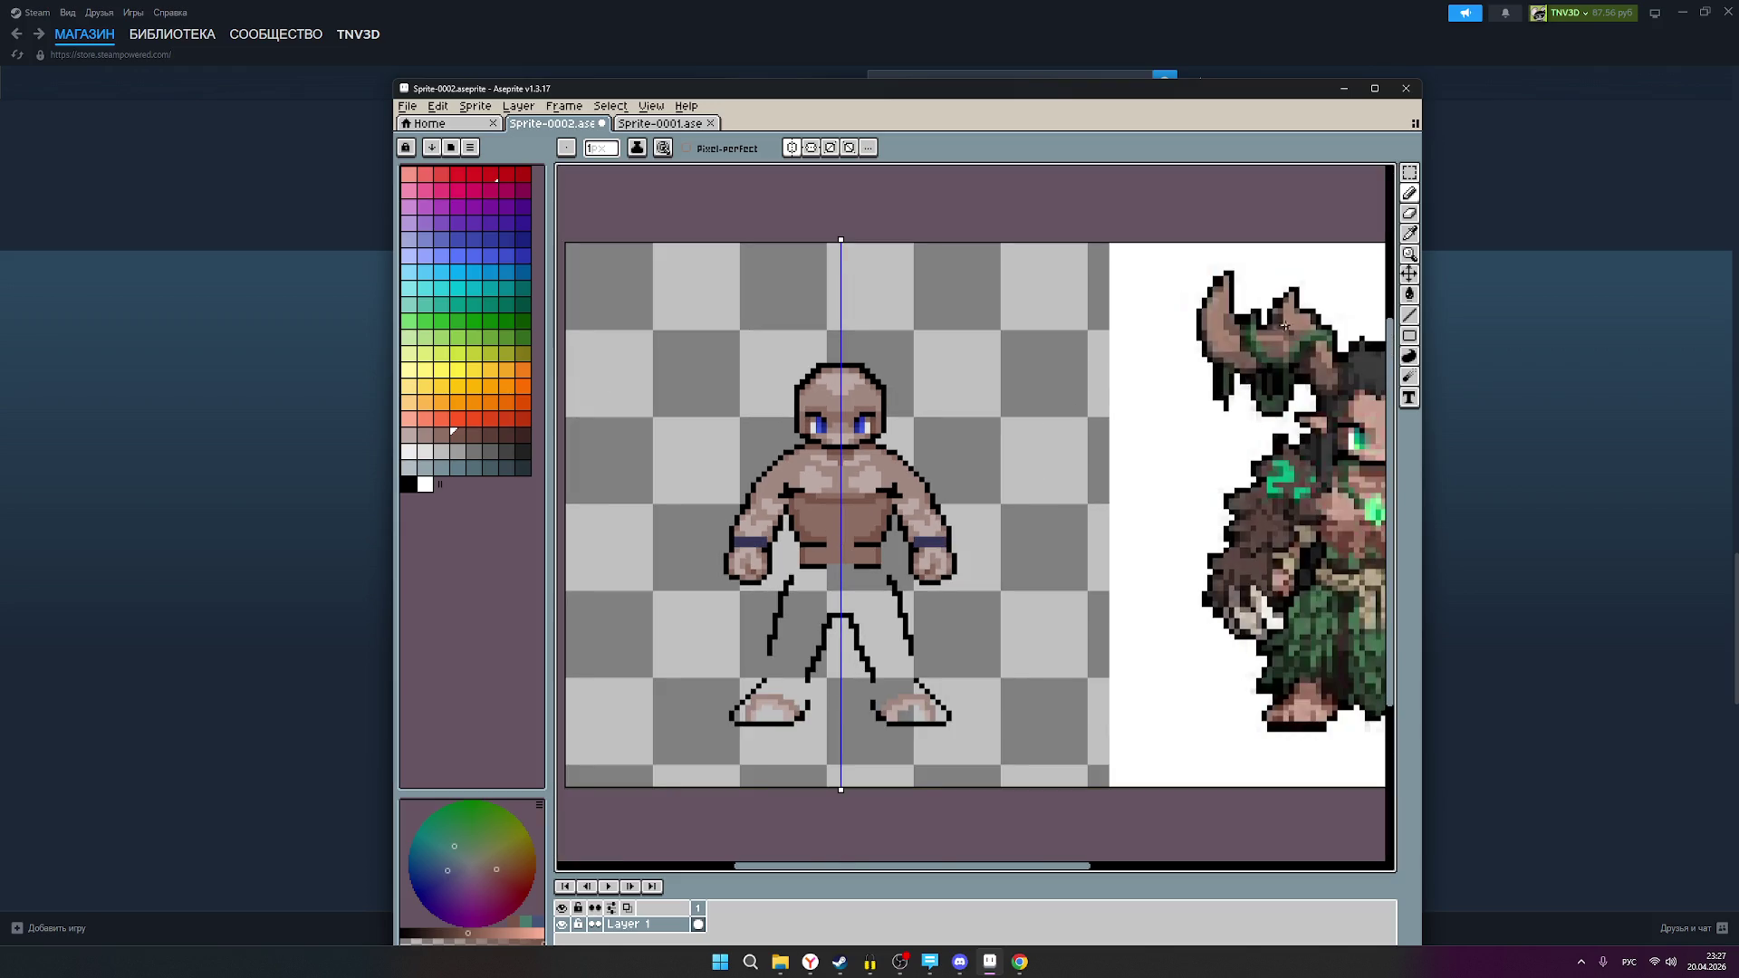
Step: Try another brown tone, compare with the full druid reference, and finish with black selected
{"action": "left_click", "coordinate": [441, 436]}
{"action": "scroll", "coordinate": [815, 524], "scroll_direction": "up", "scroll_amount": 2}
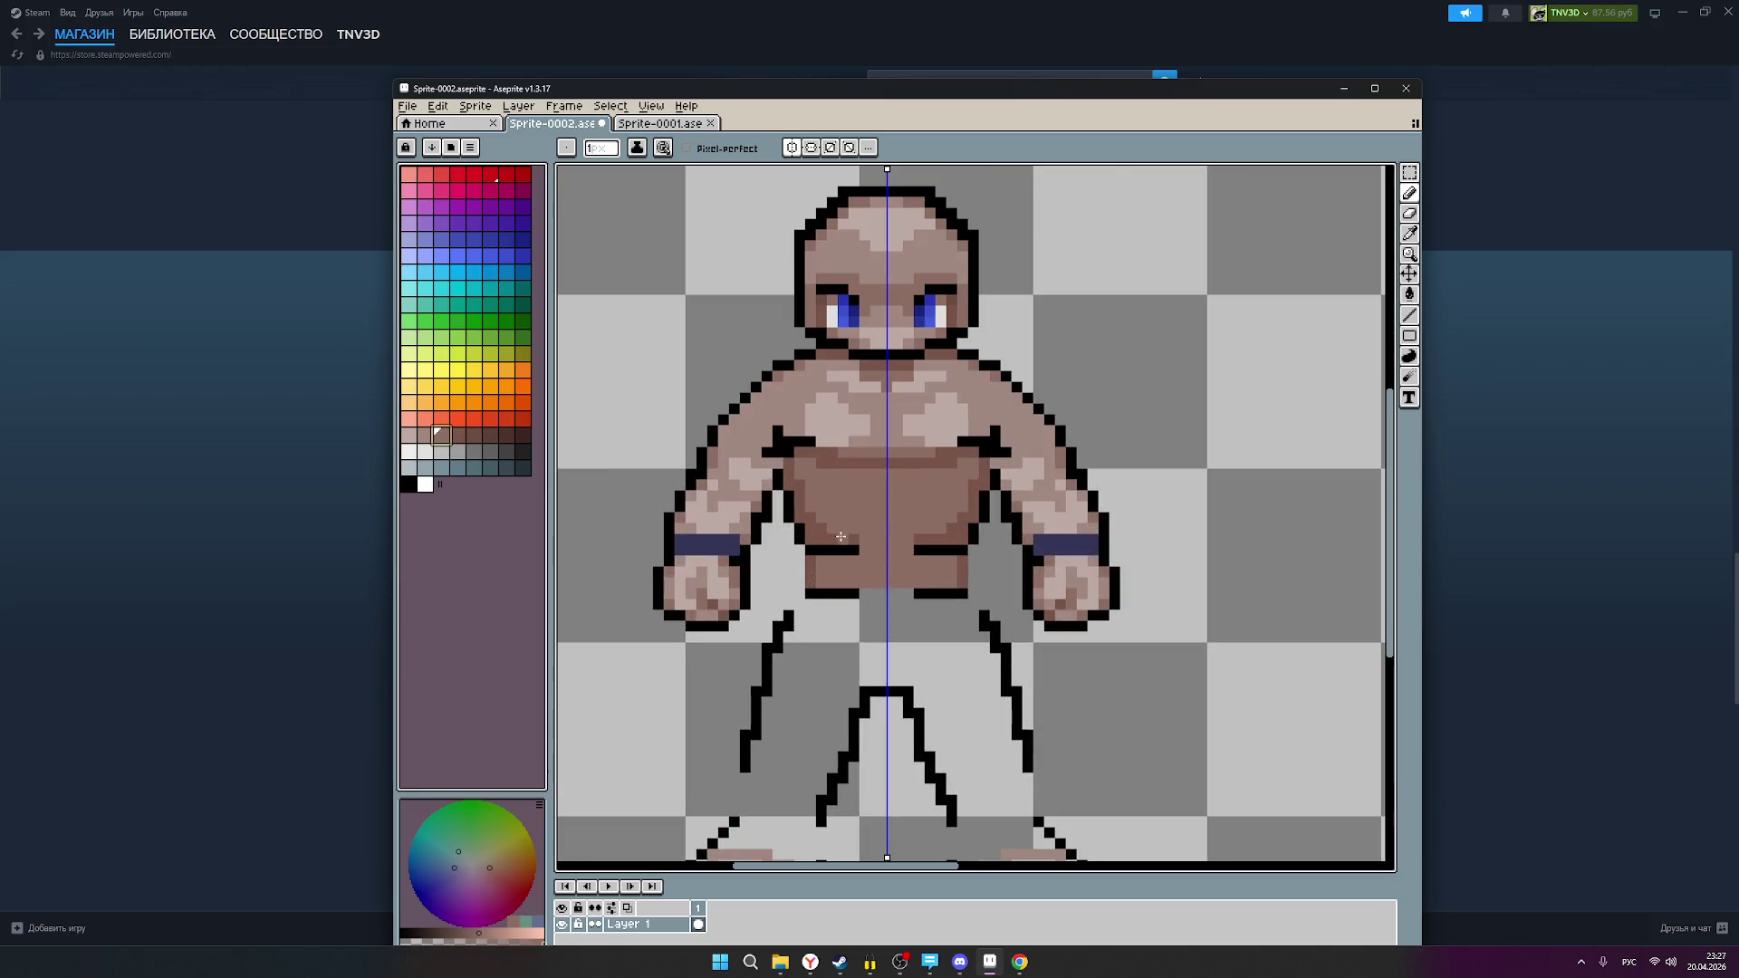
{"action": "scroll", "coordinate": [1027, 542], "scroll_direction": "down", "scroll_amount": 2}
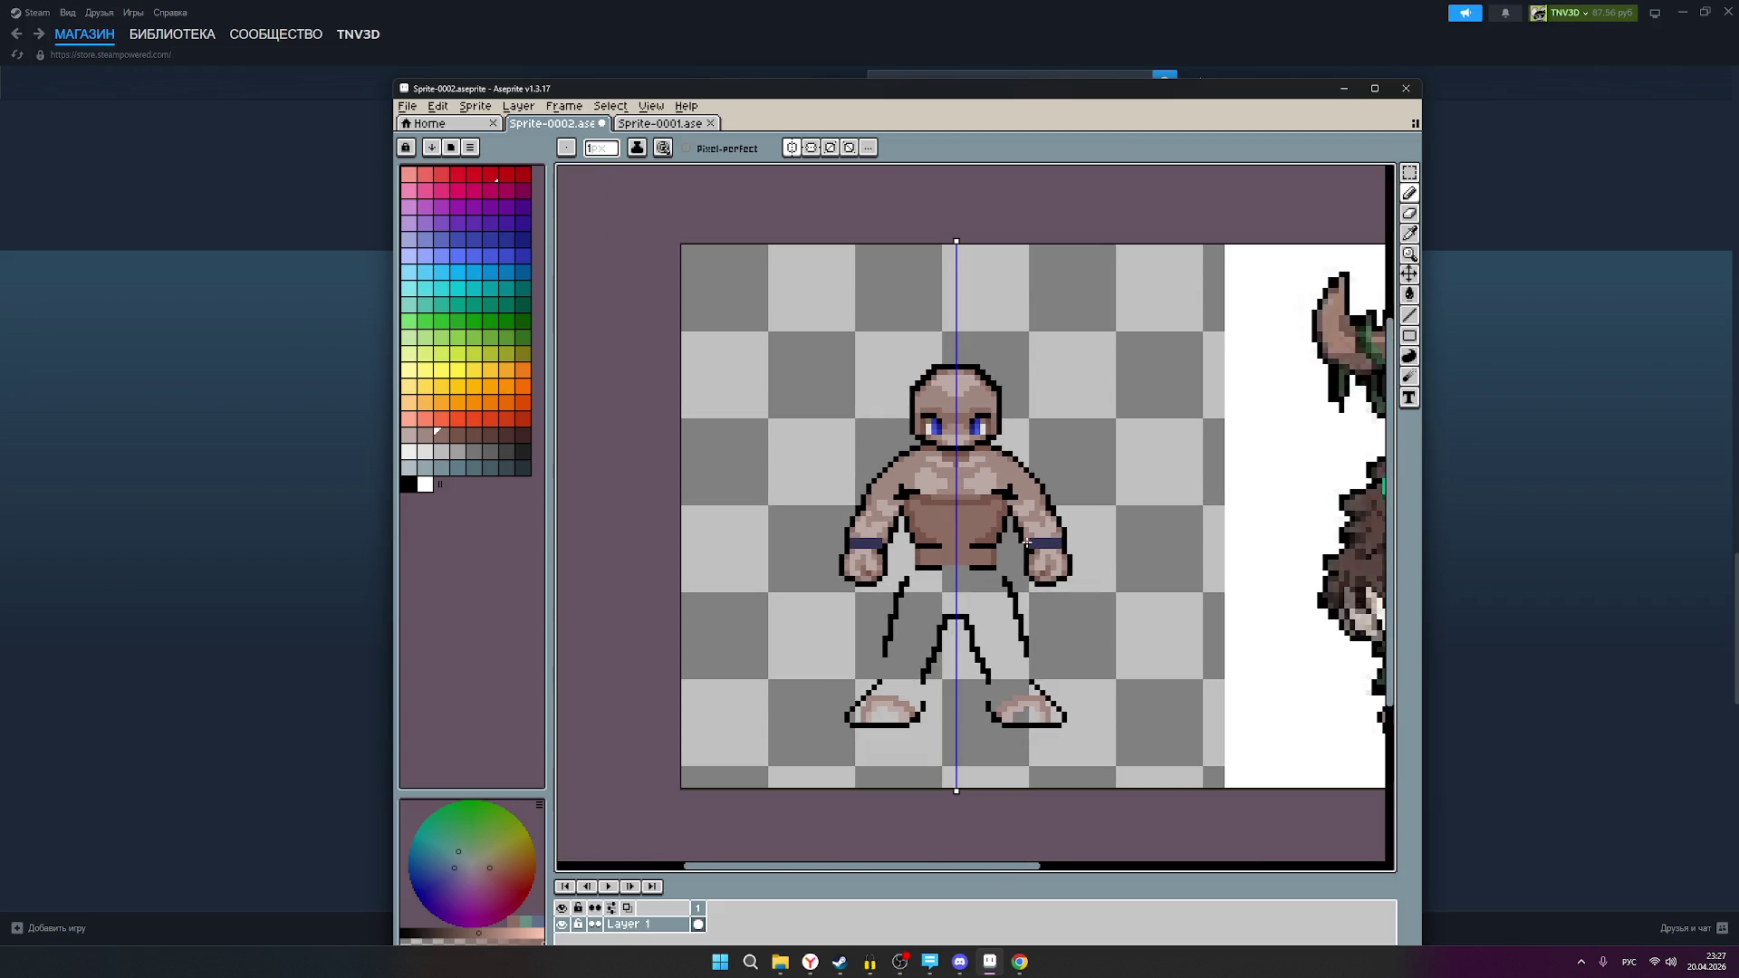
{"action": "scroll", "coordinate": [1049, 543], "scroll_direction": "down", "scroll_amount": 1}
{"action": "left_click_drag", "start_coordinate": [1049, 543], "coordinate": [851, 563]}
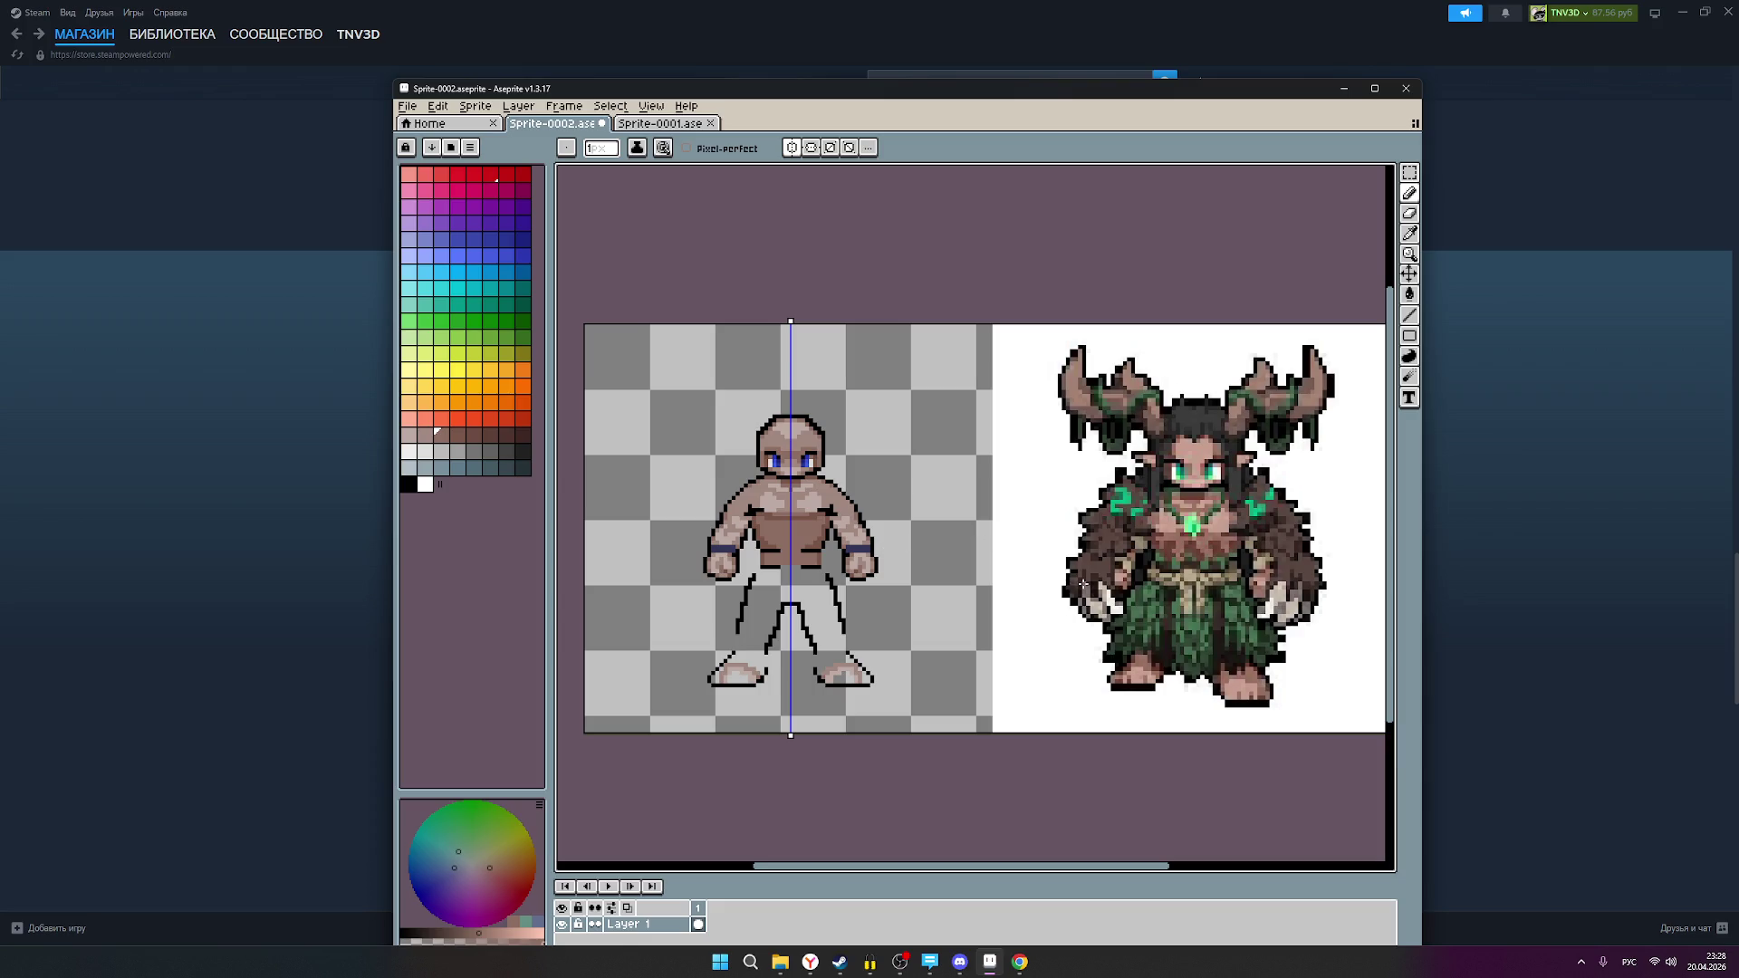
{"action": "left_click", "coordinate": [408, 485]}
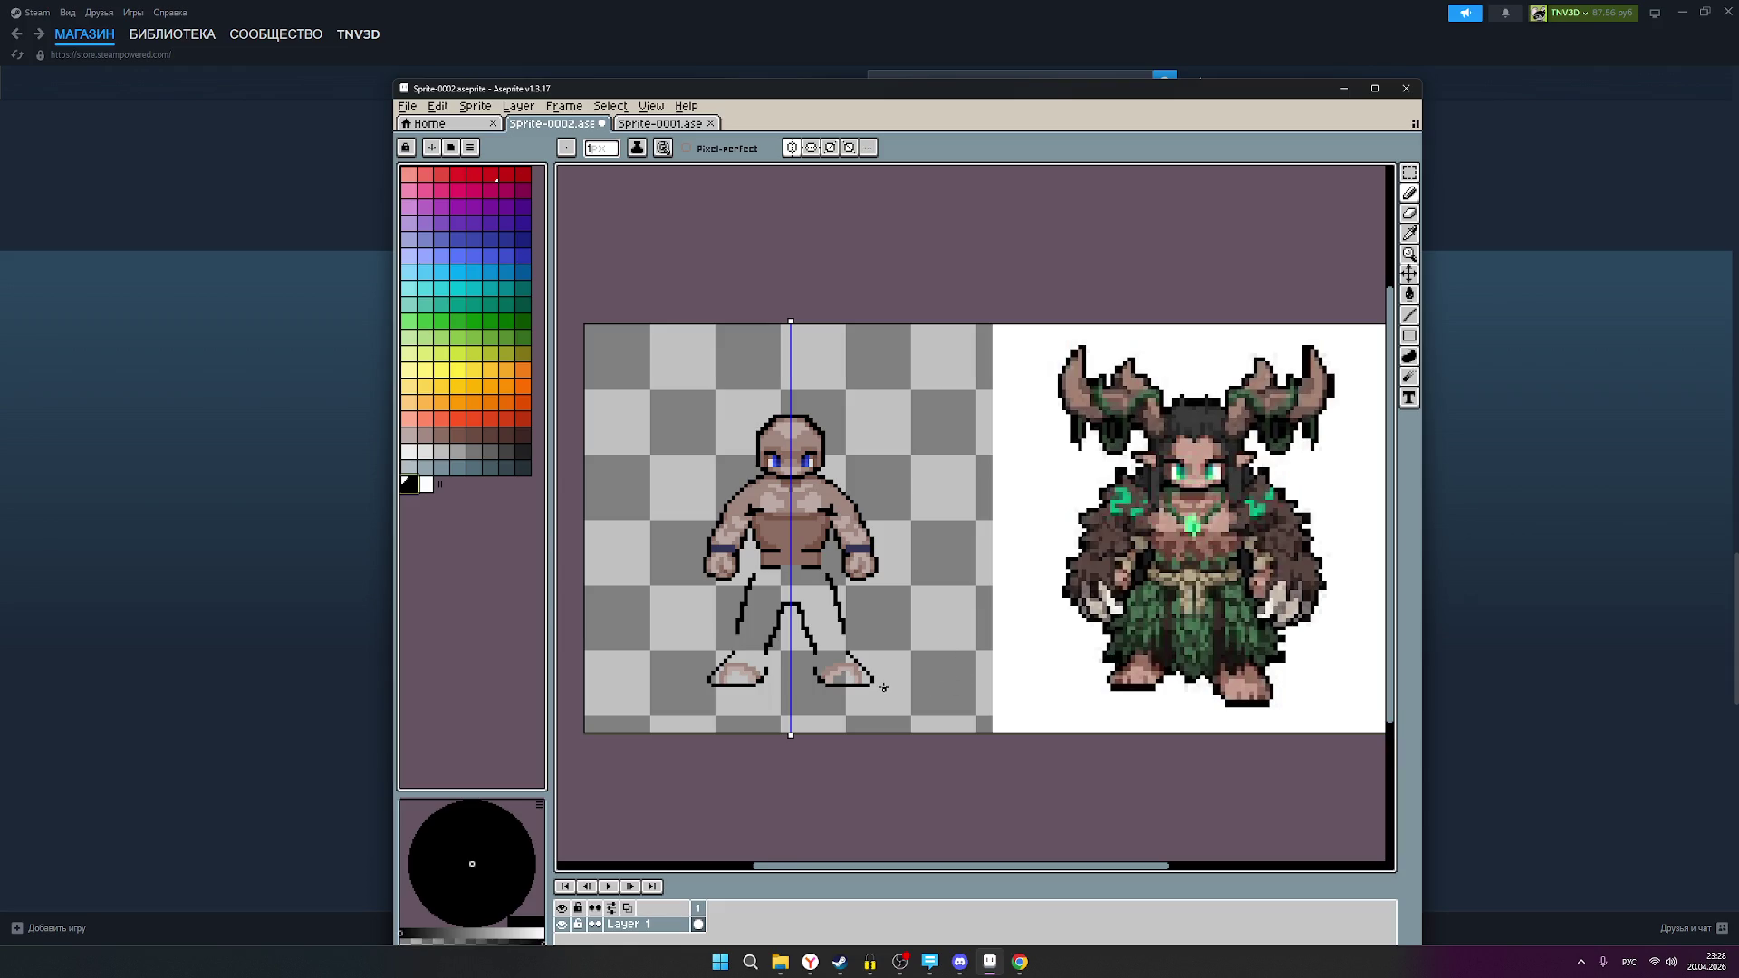
Step: Draw trial black ground lines beneath the feet and undo them
{"action": "scroll", "coordinate": [883, 690], "scroll_direction": "up", "scroll_amount": 2}
{"action": "mouse_move", "coordinate": [877, 685]}
{"action": "left_mouse_down"}
{"action": "mouse_move", "coordinate": [1338, 690]}
{"action": "mouse_move", "coordinate": [900, 682]}
{"action": "left_mouse_up"}
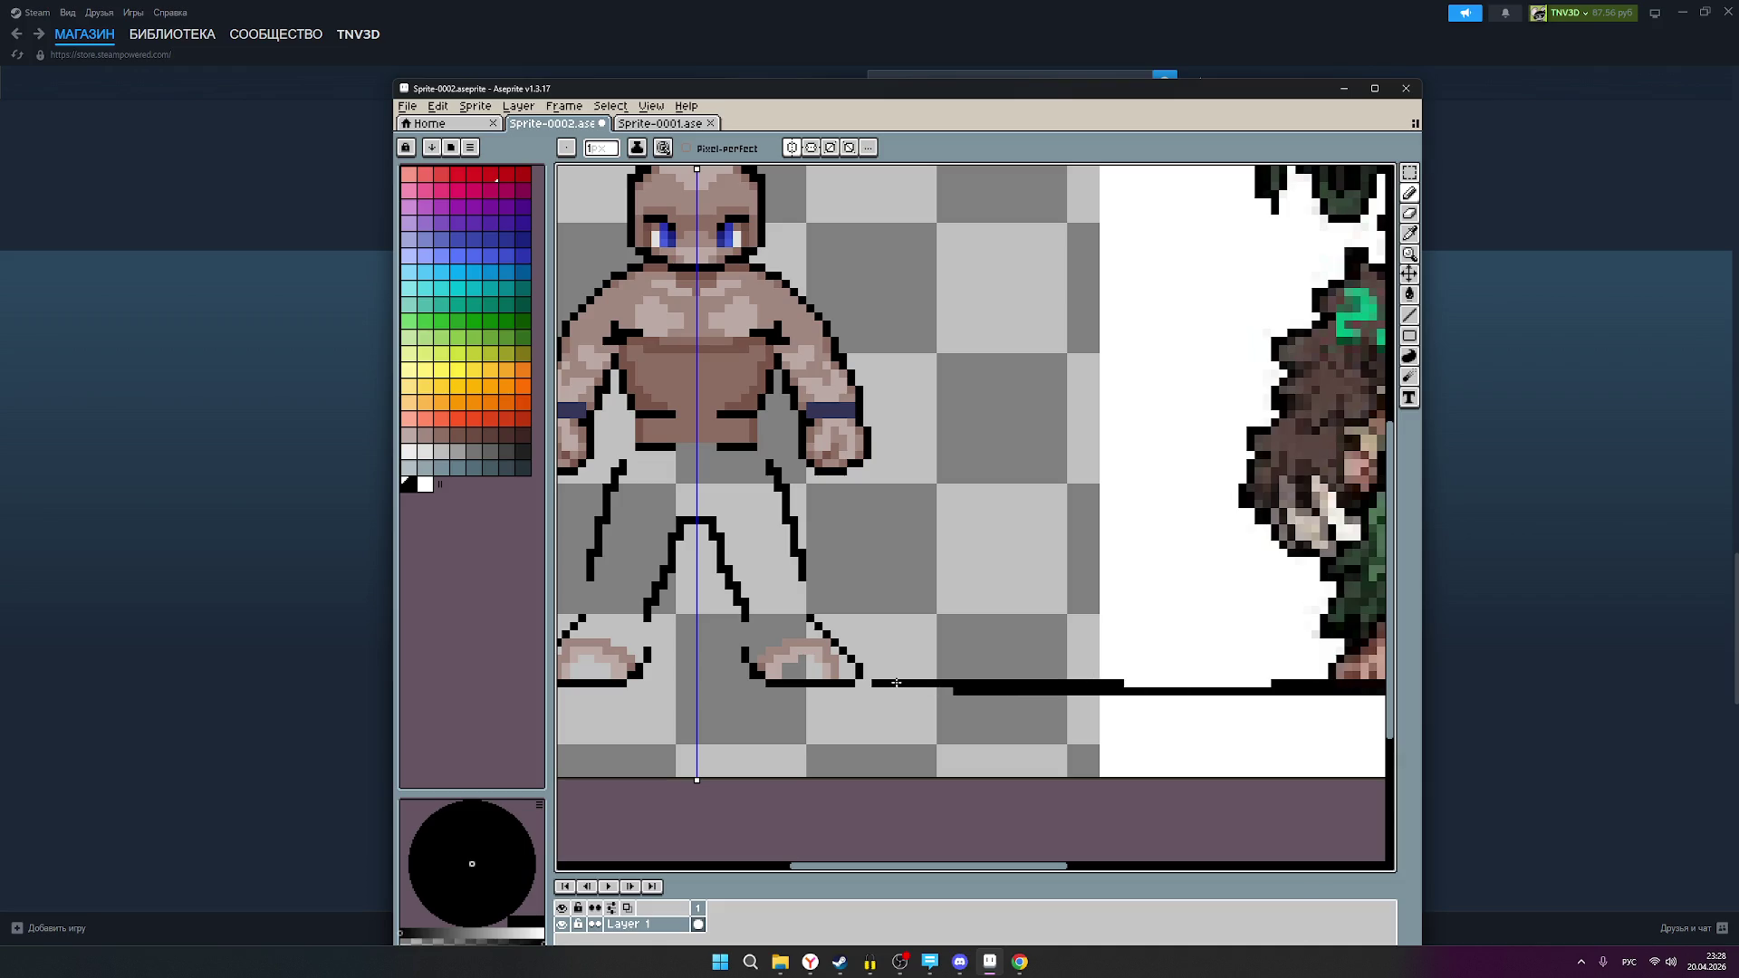
{"action": "left_click_drag", "start_coordinate": [1182, 681], "coordinate": [1266, 680]}
{"action": "key", "text": "ctrl+z"}
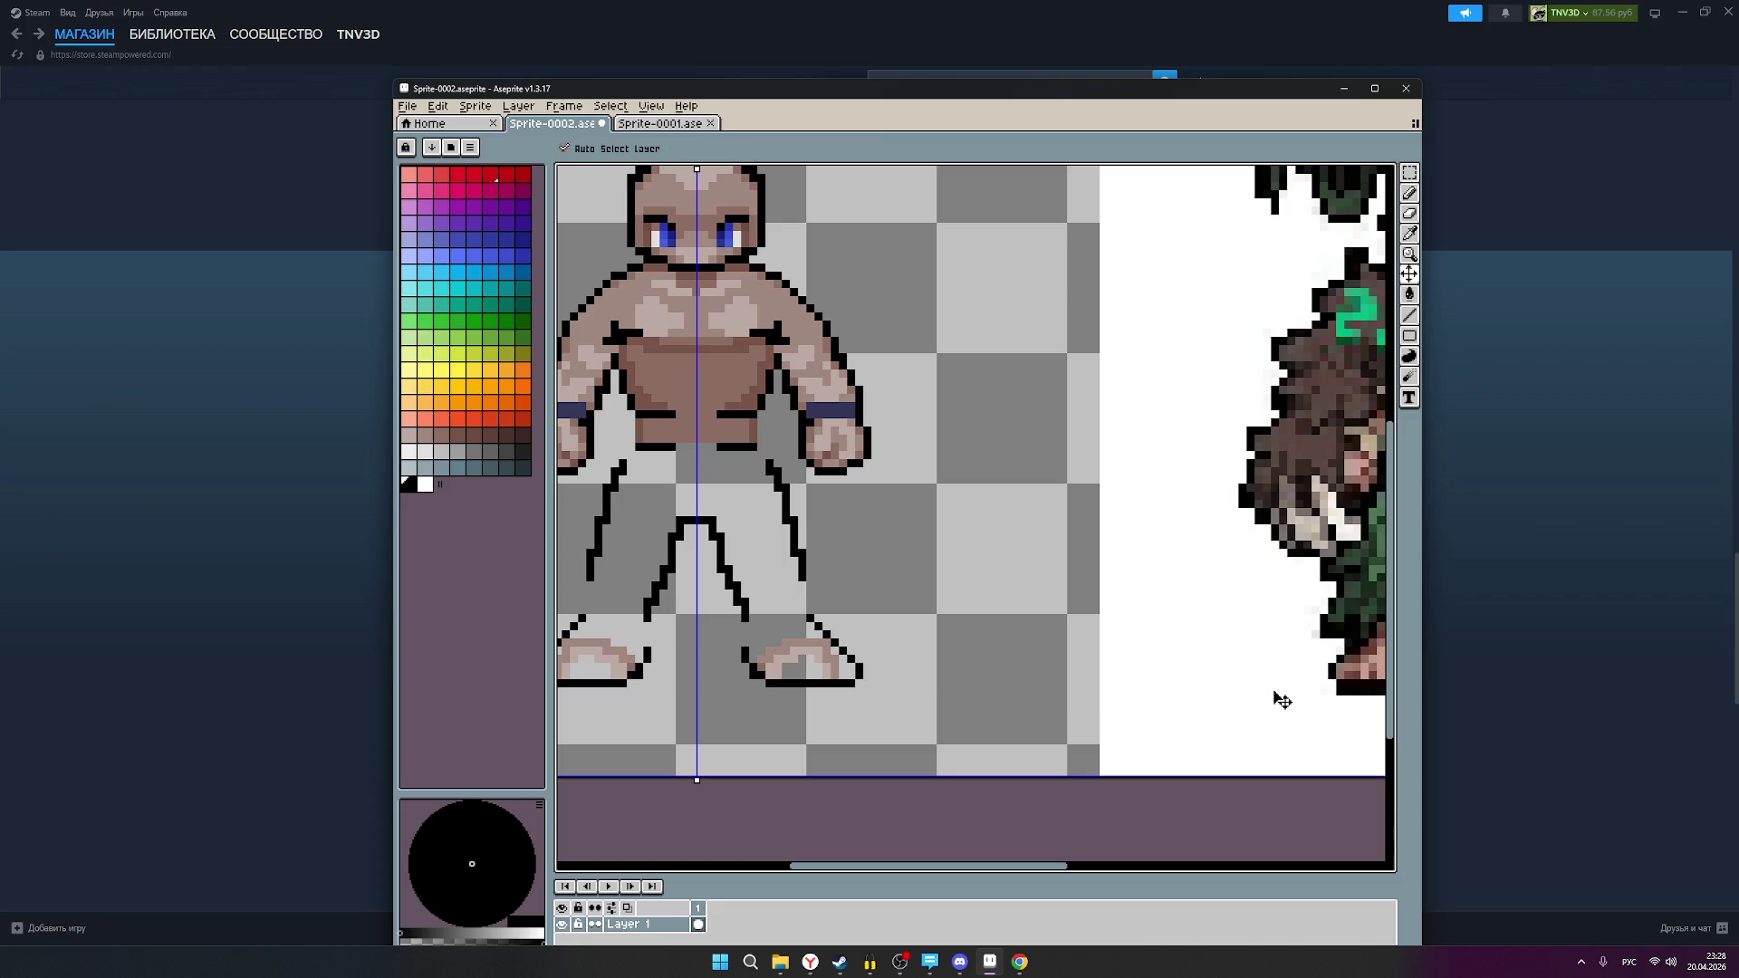
{"action": "left_click_drag", "start_coordinate": [1329, 681], "coordinate": [850, 683]}
{"action": "scroll", "coordinate": [1157, 672], "scroll_direction": "down", "scroll_amount": 1}
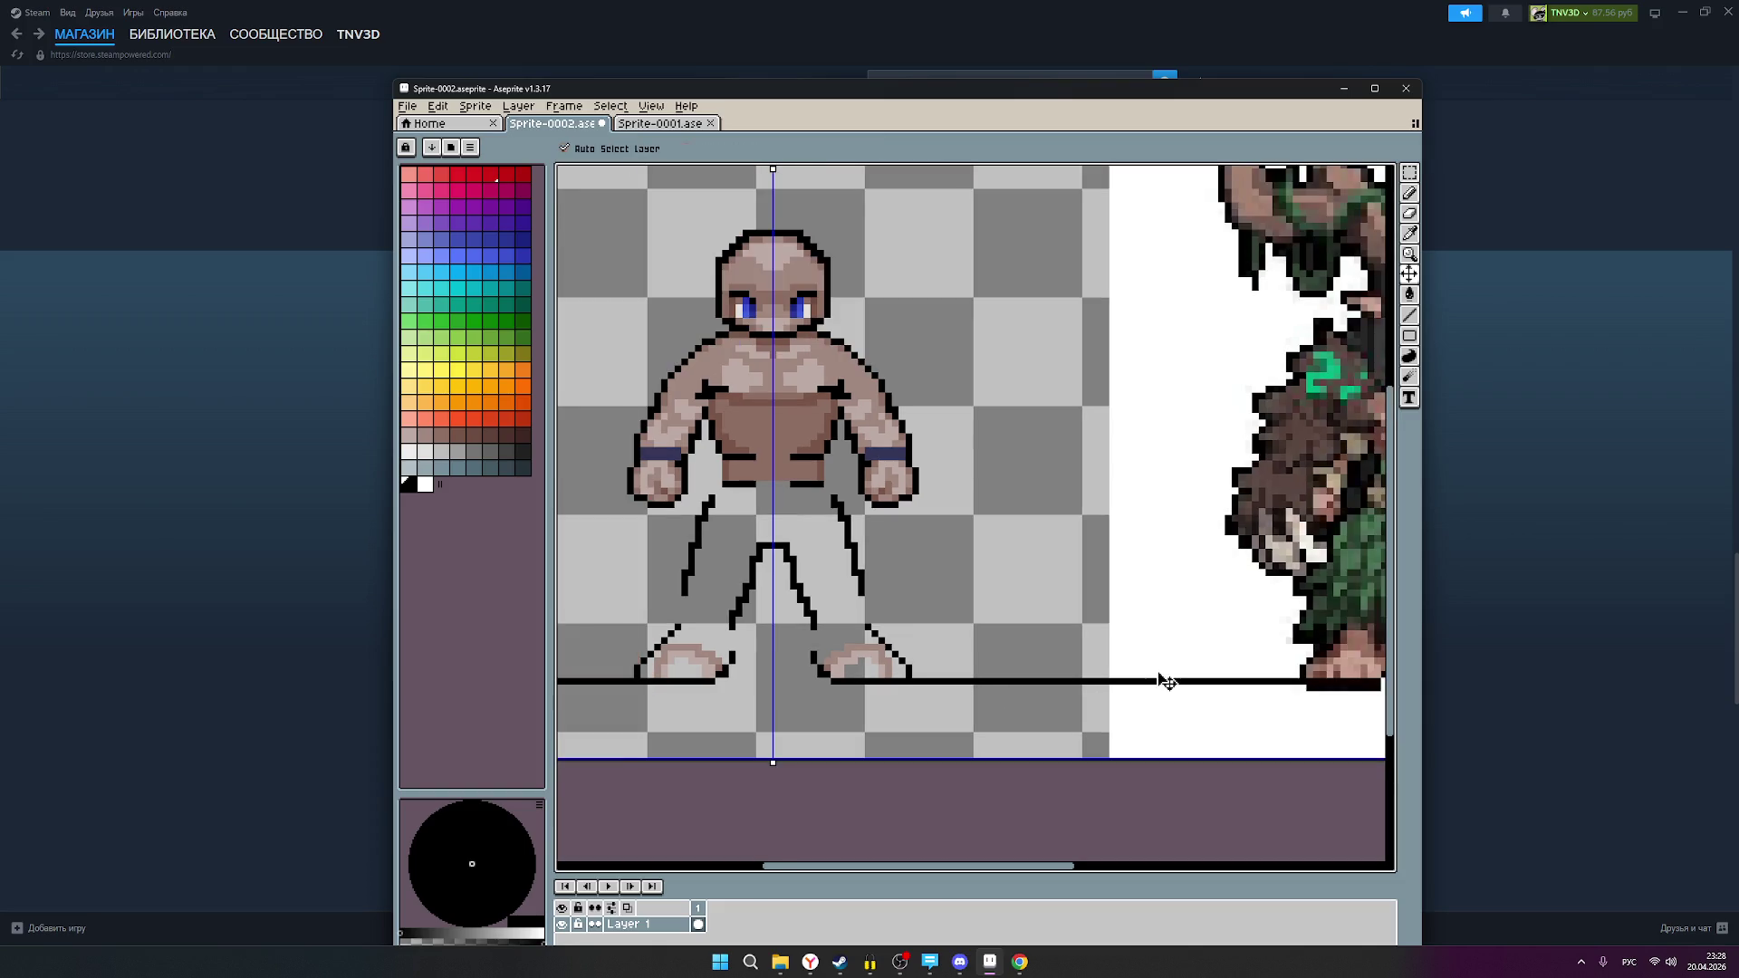
{"action": "key", "text": "ctrl+z"}
Step: Test and undo horizontal comparison strokes across the druid, then select the Line tool
{"action": "scroll", "coordinate": [1223, 661], "scroll_direction": "down", "scroll_amount": 1}
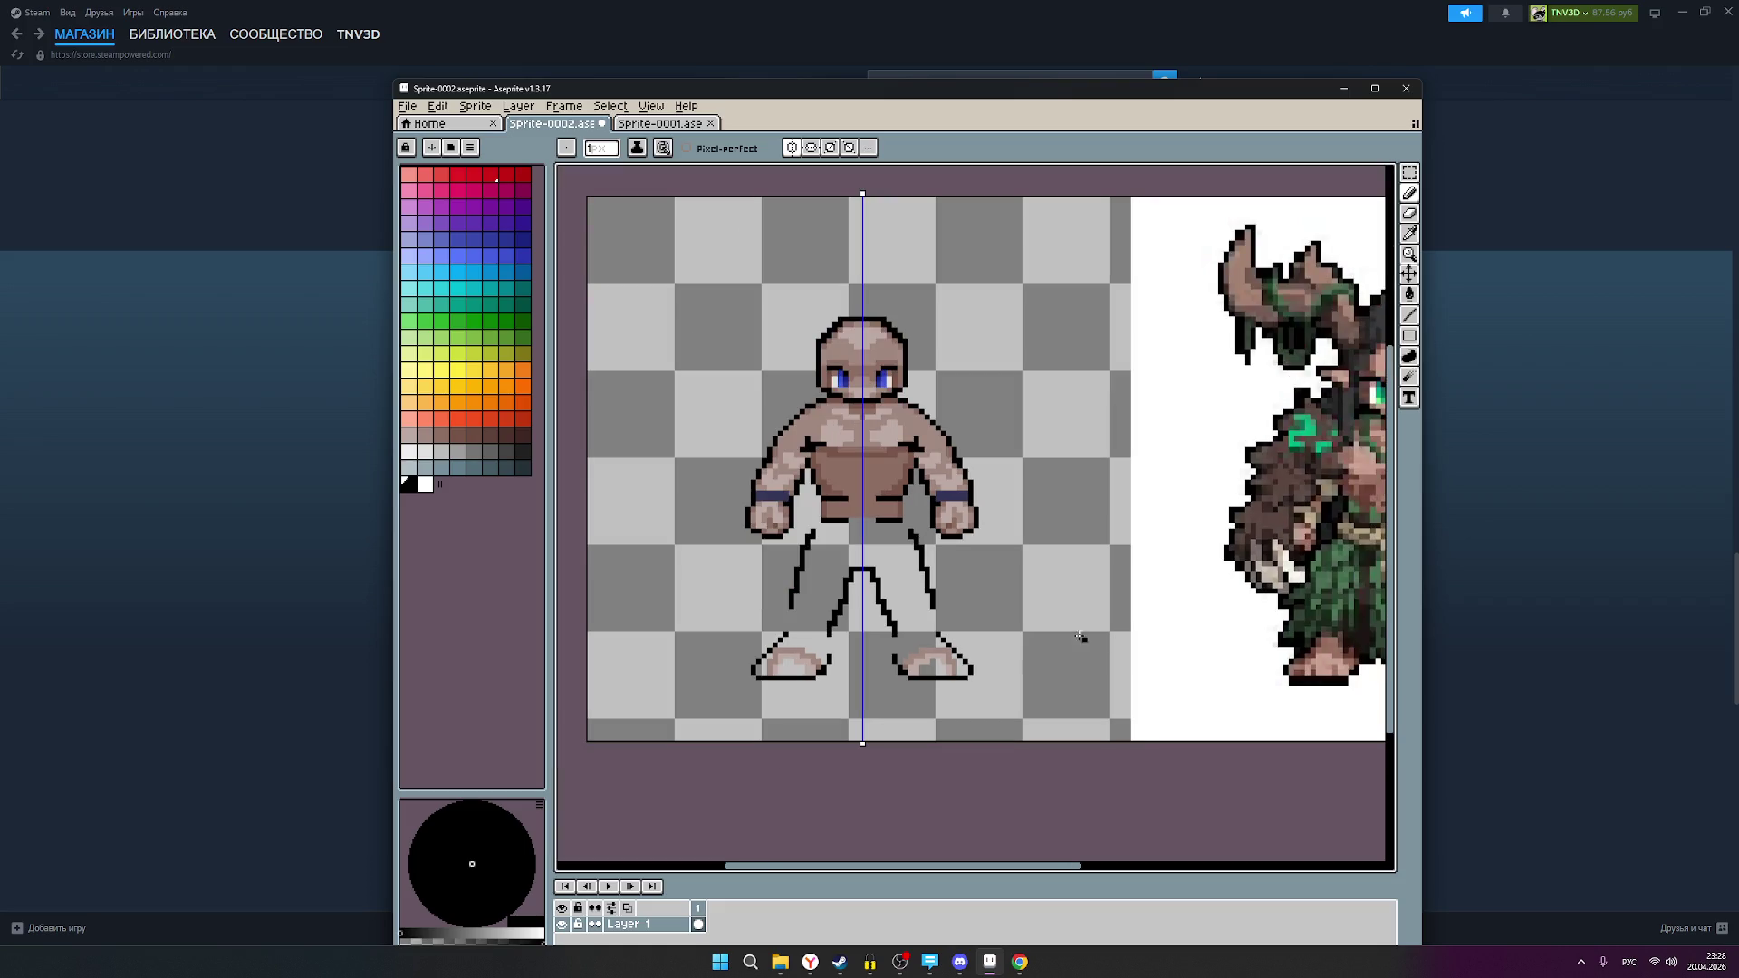
{"action": "left_click_drag", "start_coordinate": [1109, 611], "coordinate": [994, 653]}
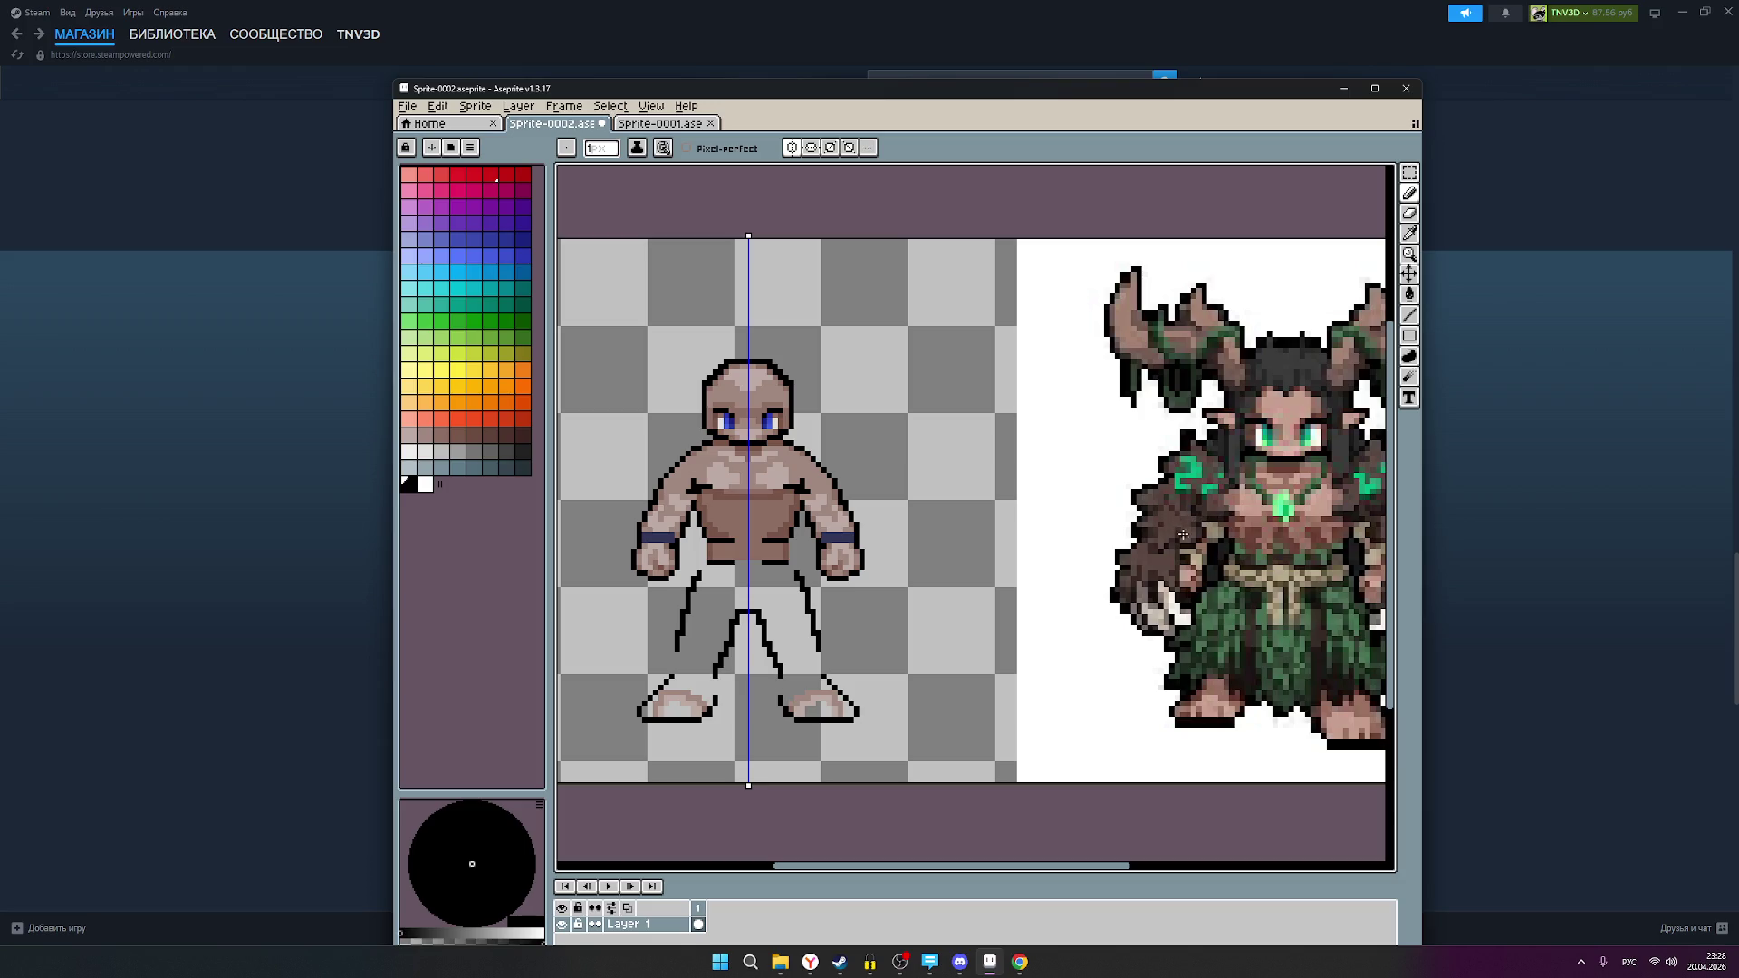
{"action": "left_click_drag", "start_coordinate": [1328, 514], "coordinate": [1071, 523]}
{"action": "key", "text": "ctrl+z"}
{"action": "left_click_drag", "start_coordinate": [1331, 514], "coordinate": [1083, 515]}
{"action": "key", "text": "ctrl+z"}
{"action": "left_click_drag", "start_coordinate": [1333, 514], "coordinate": [953, 507]}
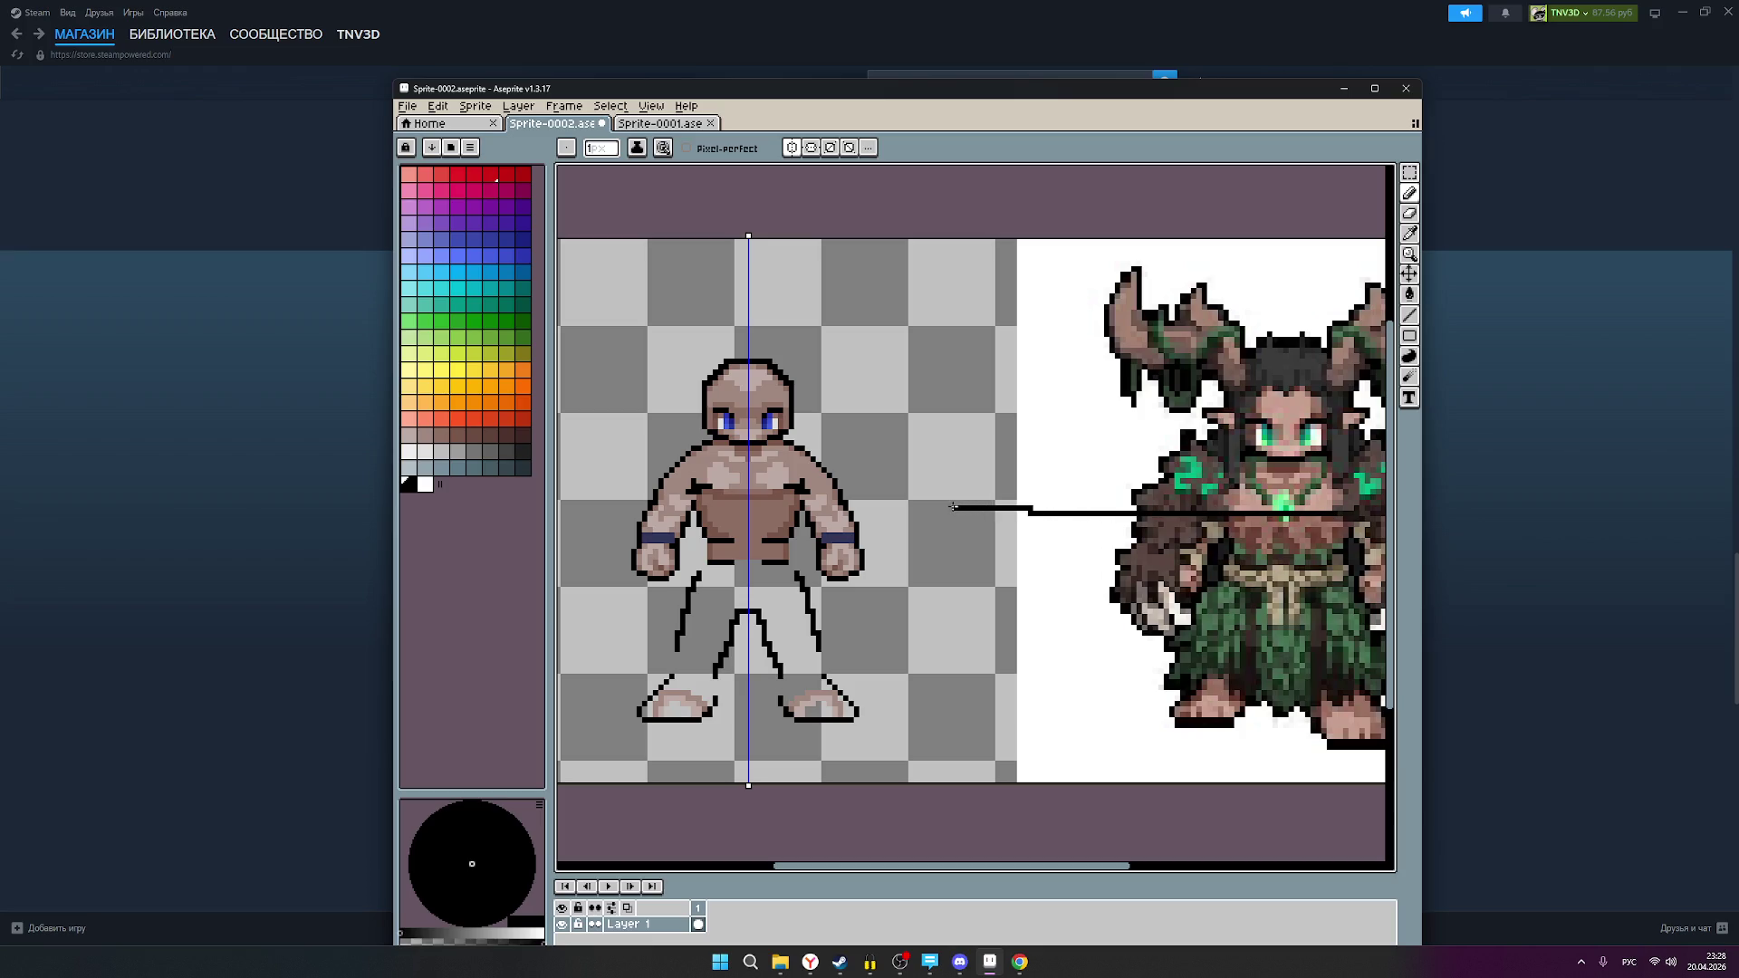
{"action": "key", "text": "ctrl+z"}
{"action": "left_click", "coordinate": [1411, 194]}
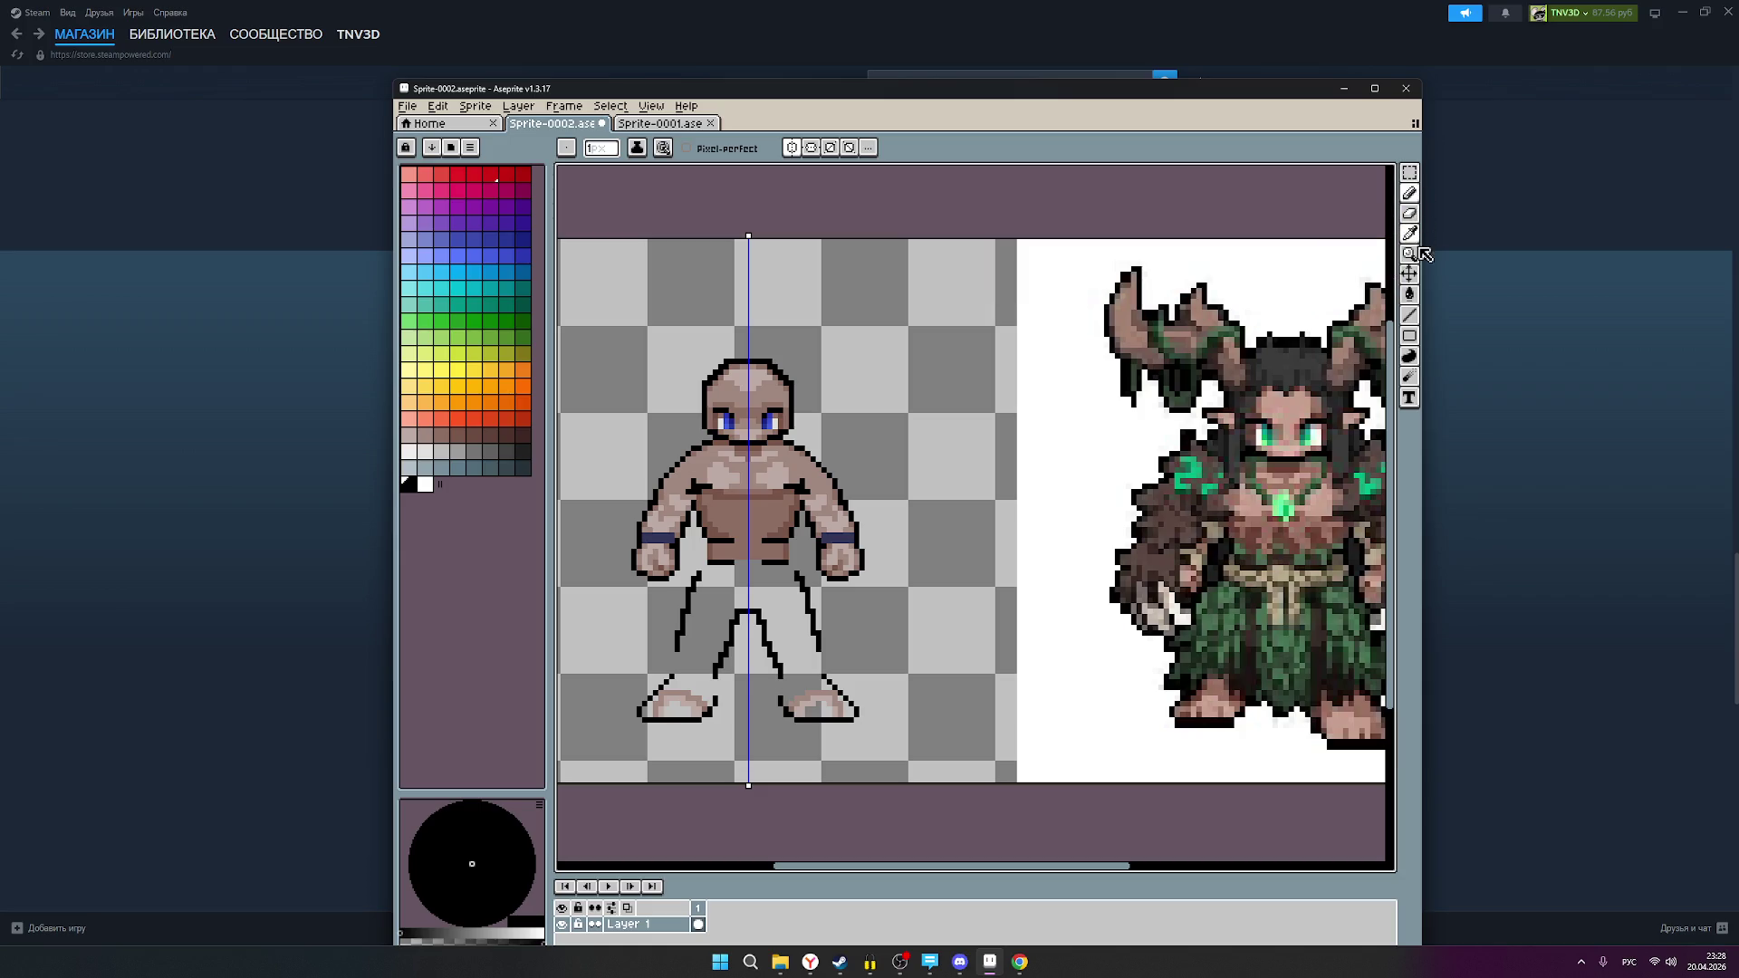
{"action": "left_click", "coordinate": [1409, 315]}
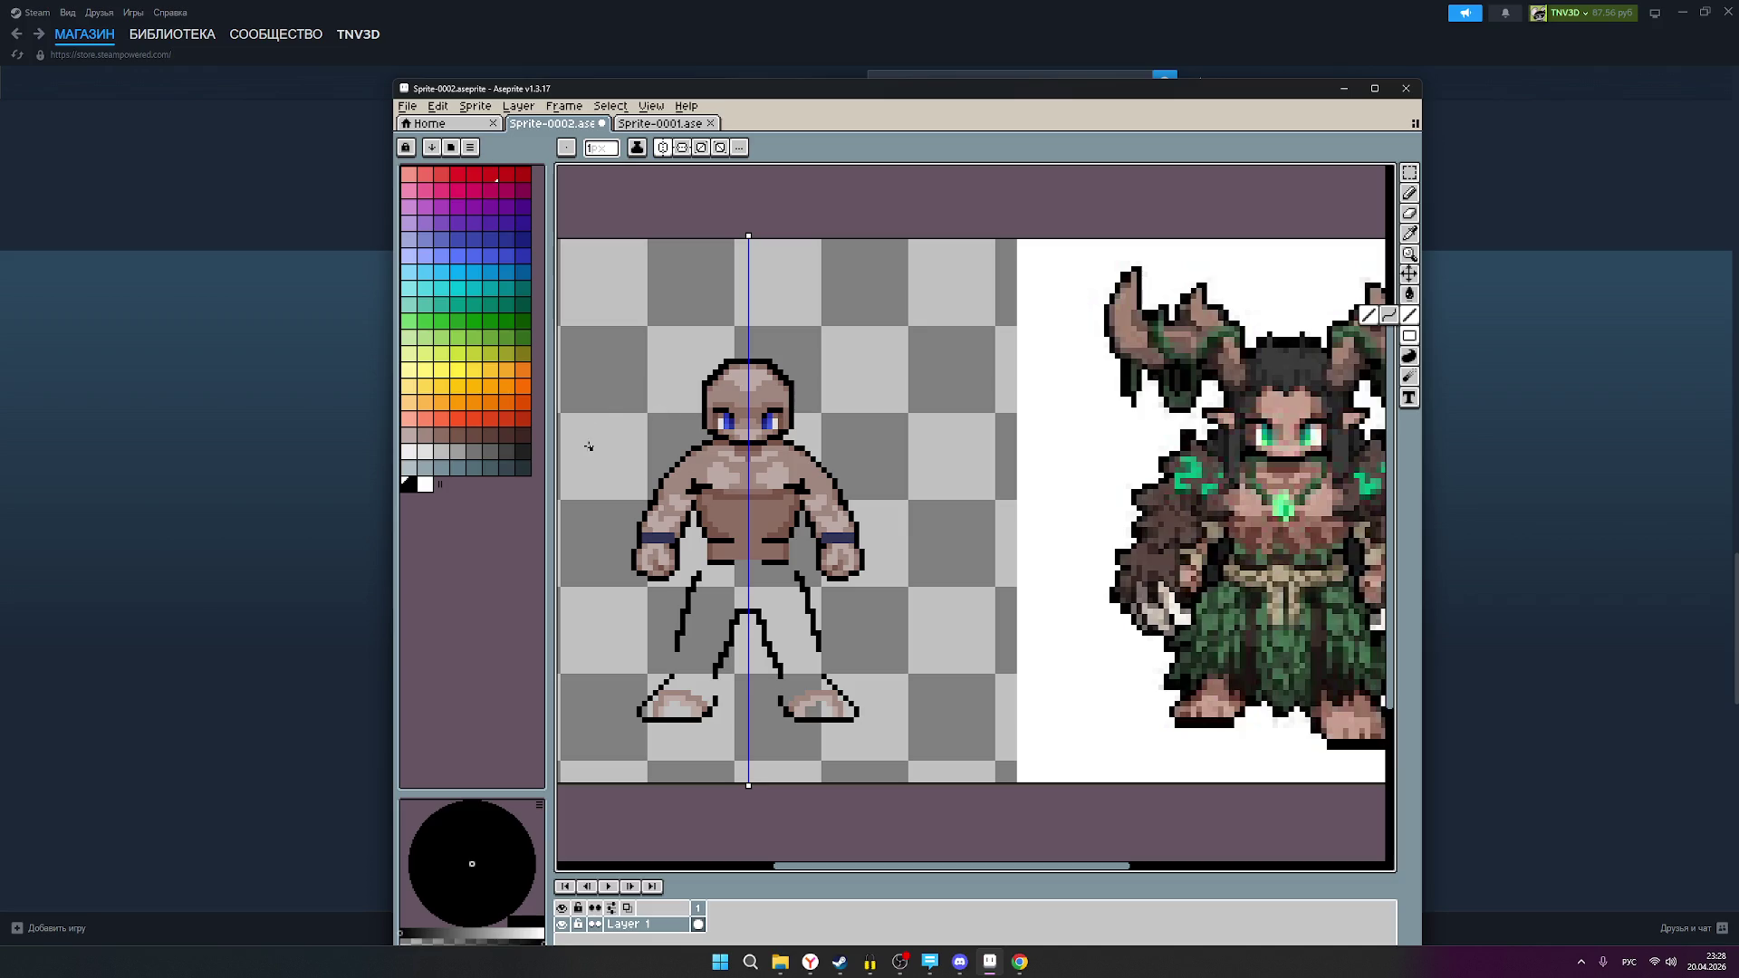
Step: Pick red and try a level line from the druid's chest to the sprite, then undo it
{"action": "left_click", "coordinate": [521, 176]}
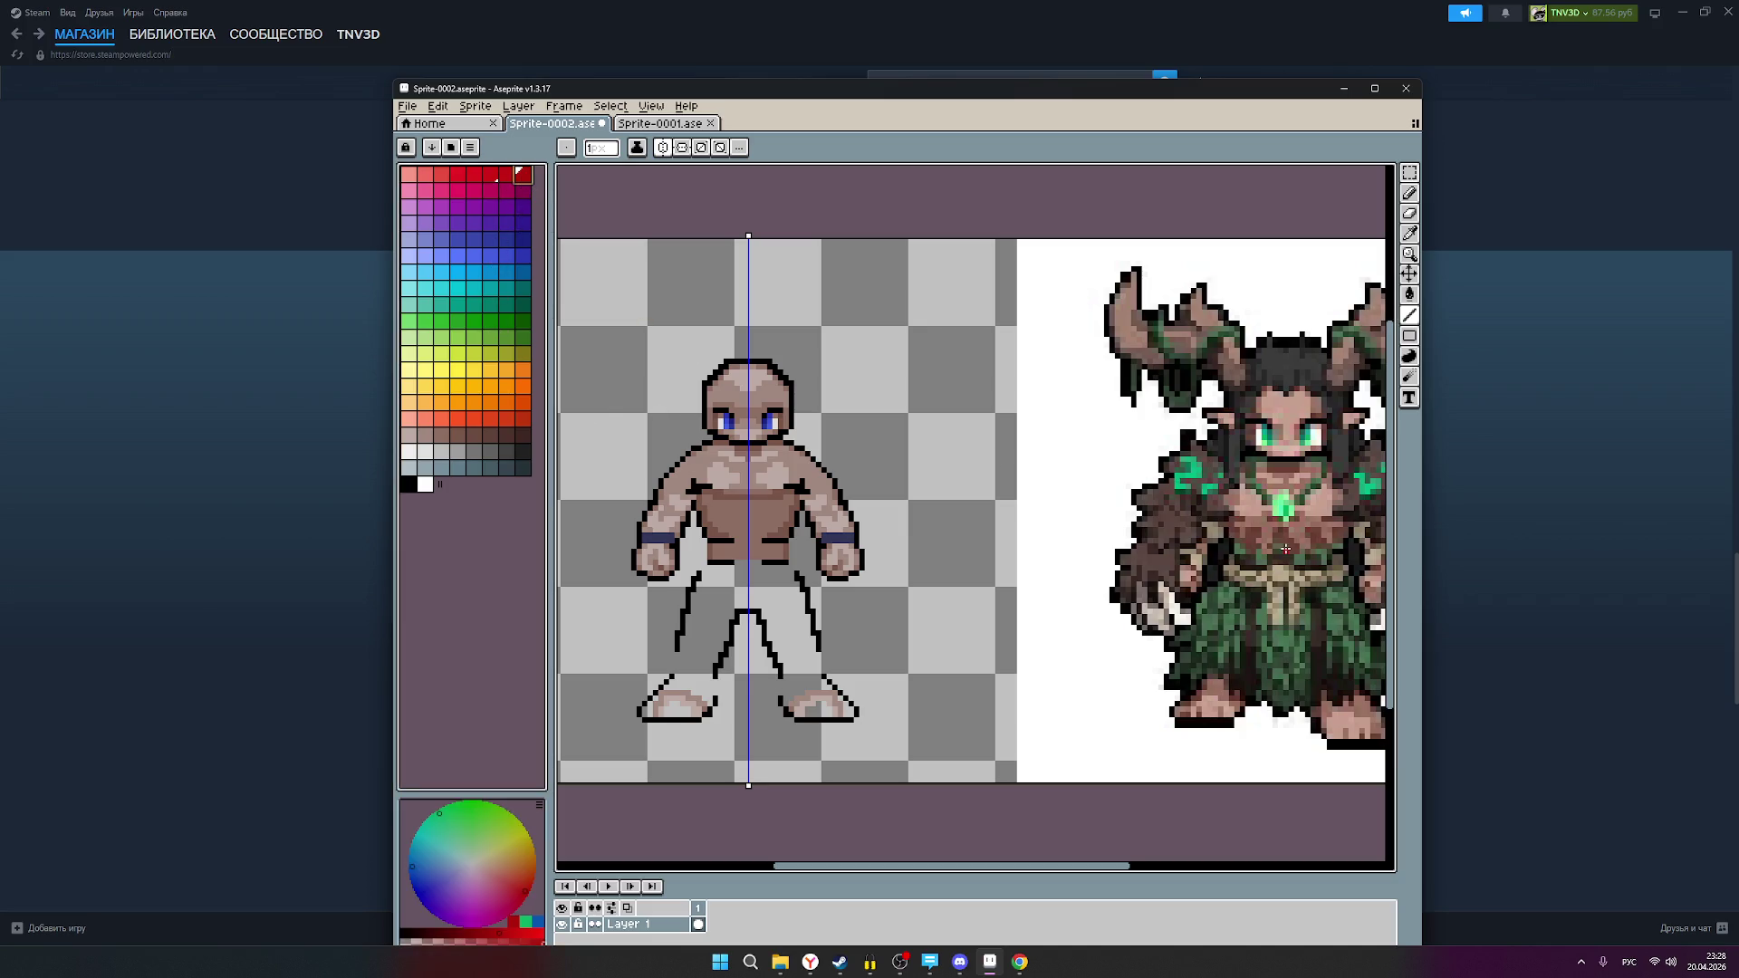
{"action": "scroll", "coordinate": [1265, 527], "scroll_direction": "up", "scroll_amount": 1}
{"action": "scroll", "coordinate": [1265, 530], "scroll_direction": "down", "scroll_amount": 1}
{"action": "scroll", "coordinate": [1265, 535], "scroll_direction": "up", "scroll_amount": 1}
{"action": "scroll", "coordinate": [1265, 537], "scroll_direction": "up", "scroll_amount": 1}
{"action": "scroll", "coordinate": [1263, 539], "scroll_direction": "down", "scroll_amount": 1}
{"action": "scroll", "coordinate": [1259, 543], "scroll_direction": "down", "scroll_amount": 1}
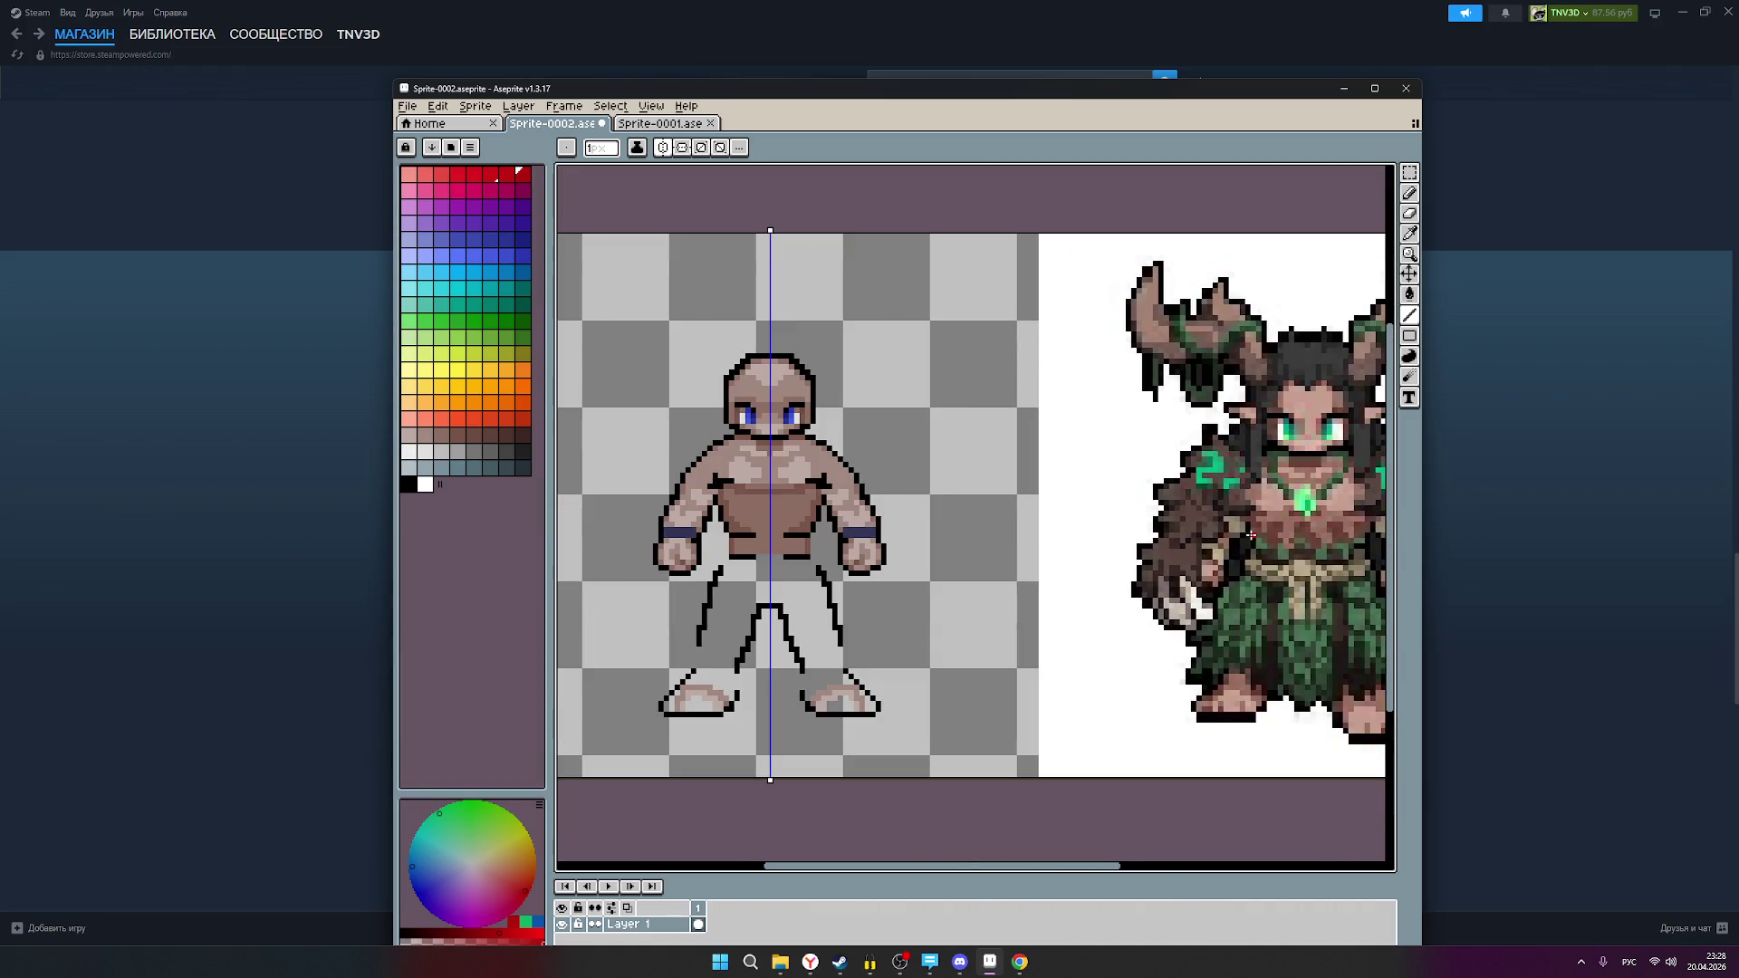
{"action": "left_click_drag", "start_coordinate": [1300, 545], "coordinate": [1228, 557]}
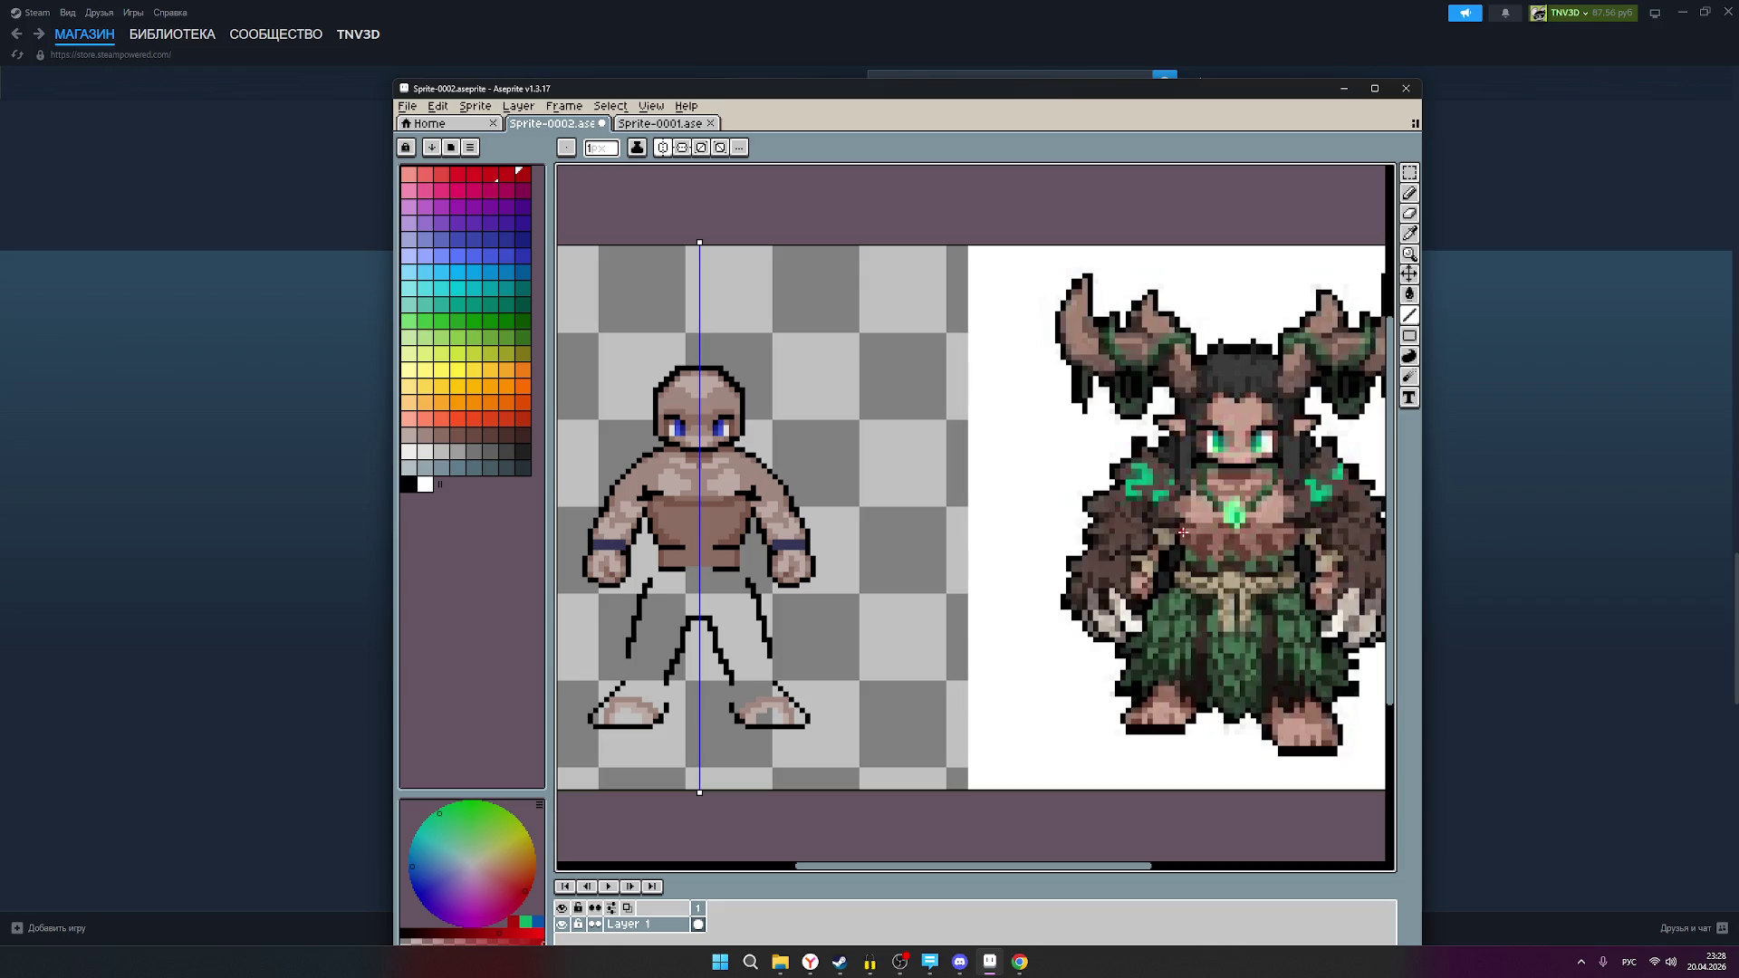
{"action": "mouse_move", "coordinate": [1280, 523]}
{"action": "left_mouse_down"}
{"action": "mouse_move", "coordinate": [813, 515]}
{"action": "mouse_move", "coordinate": [842, 519]}
{"action": "left_mouse_up"}
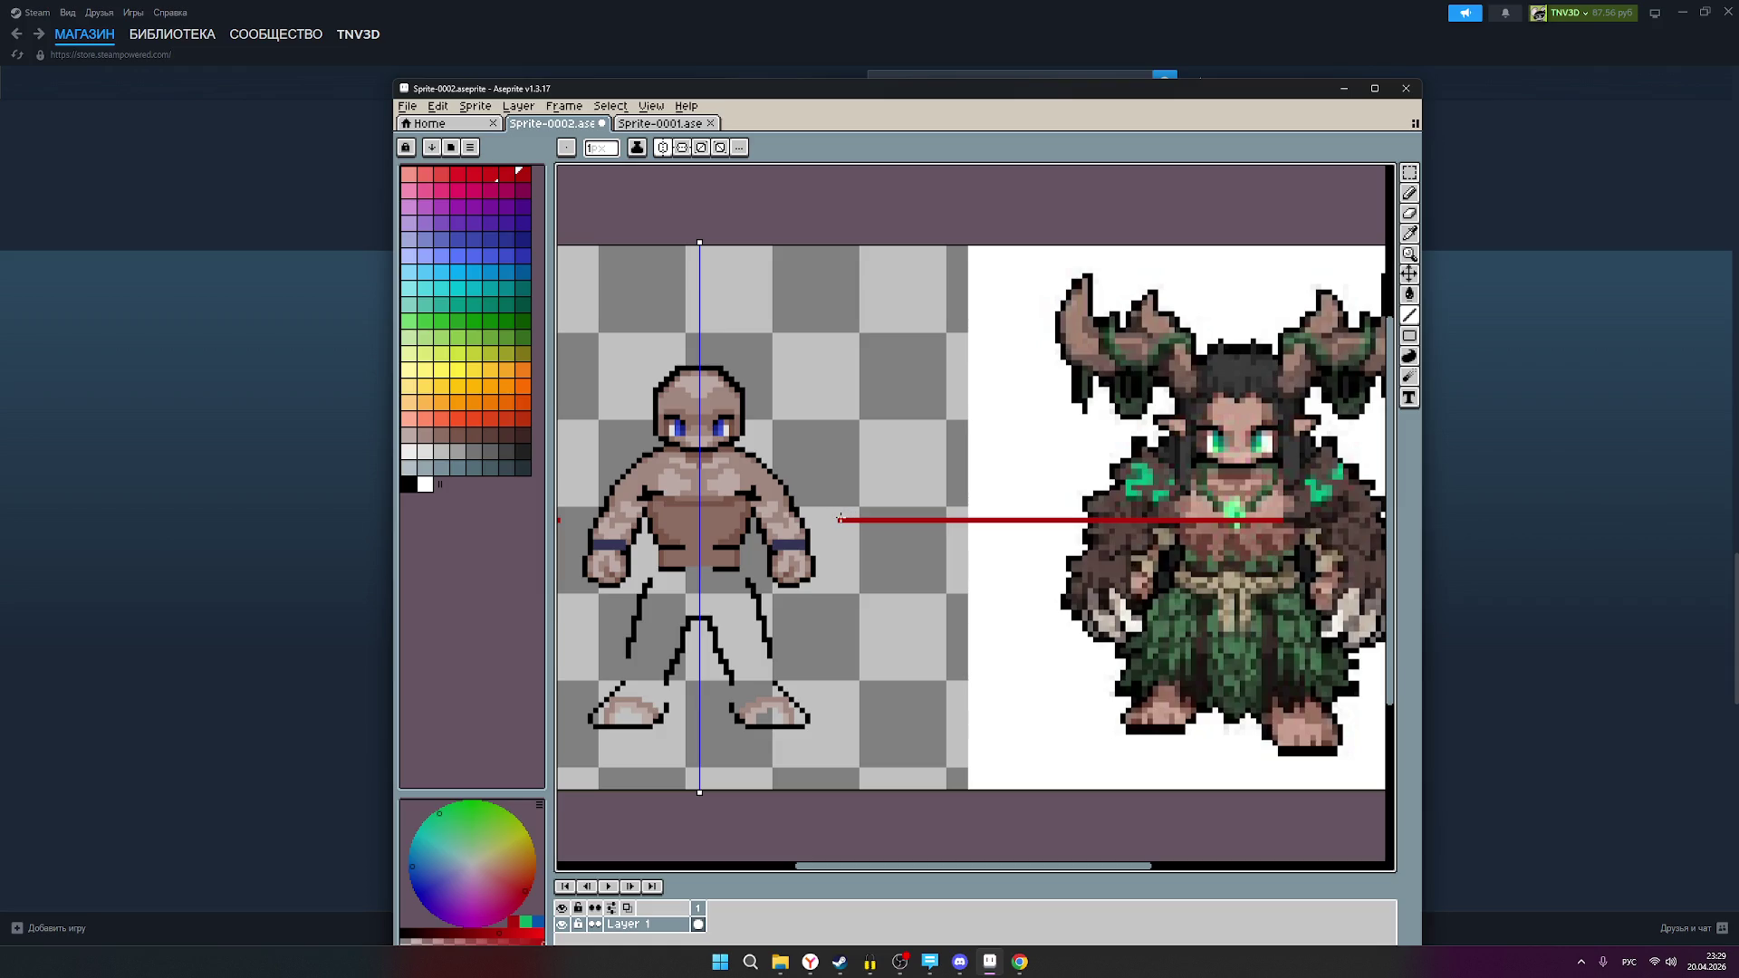
{"action": "key", "text": "ctrl+z"}
Step: Draw a short red mark beside the sprite and a red line across to the druid's chest
{"action": "left_click_drag", "start_coordinate": [840, 518], "coordinate": [851, 519]}
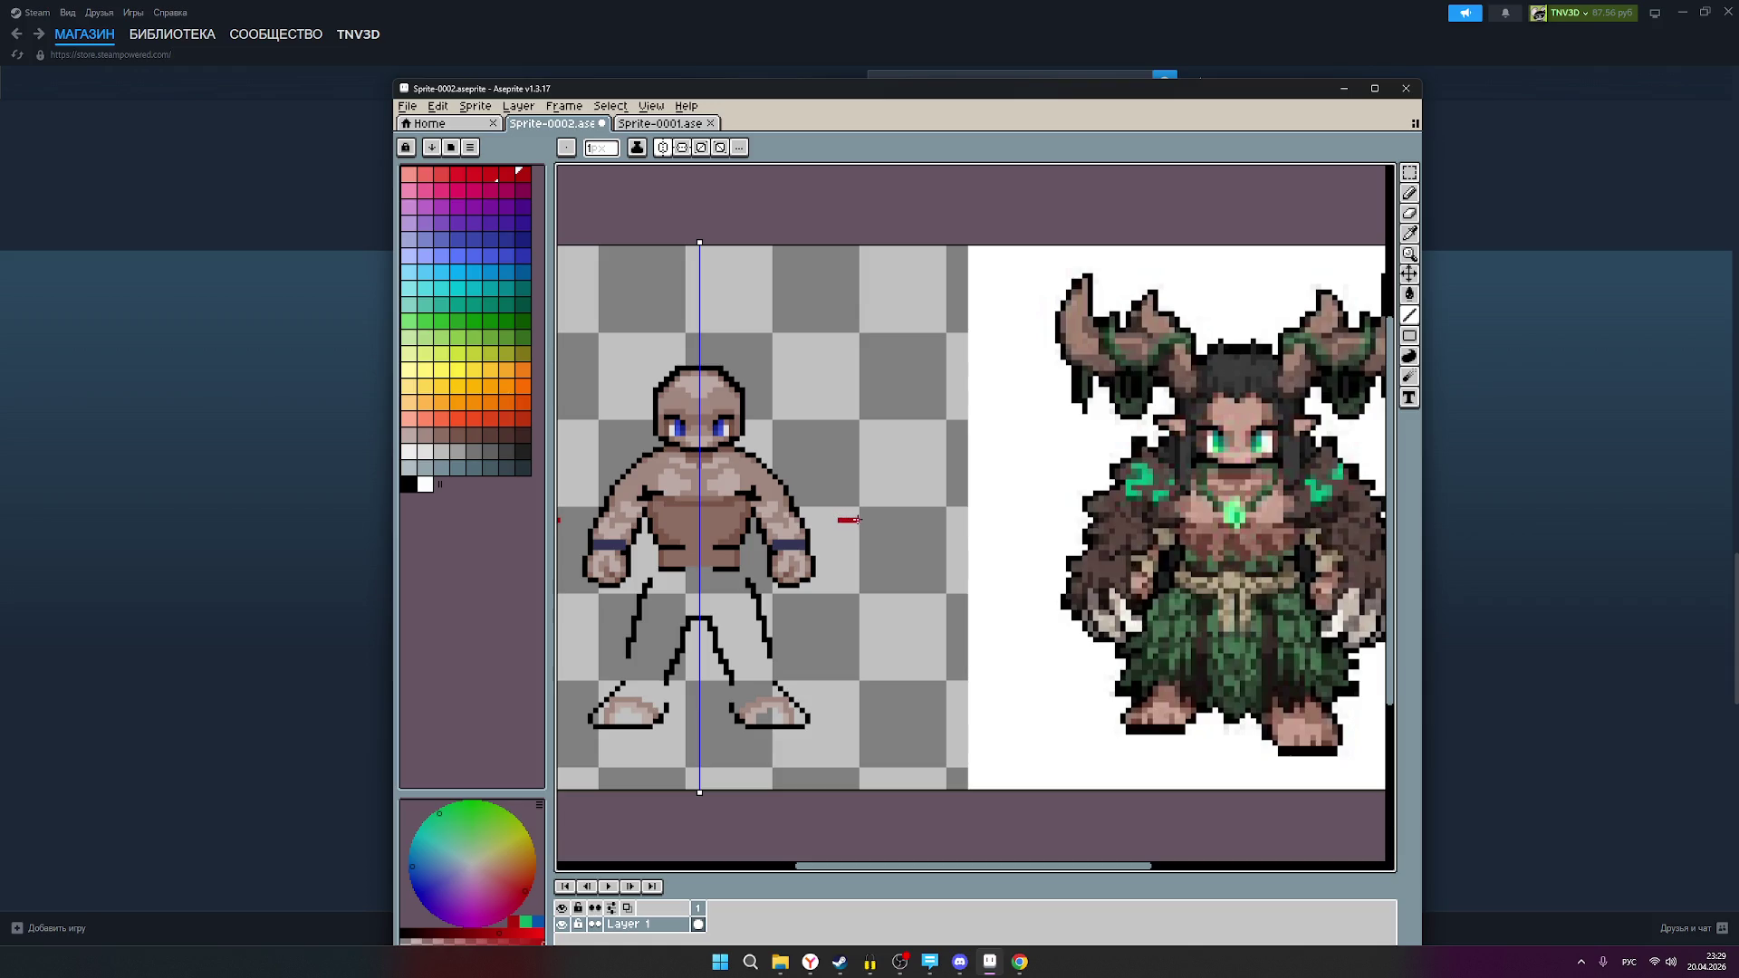
{"action": "left_click", "coordinate": [1005, 519], "text": "shift"}
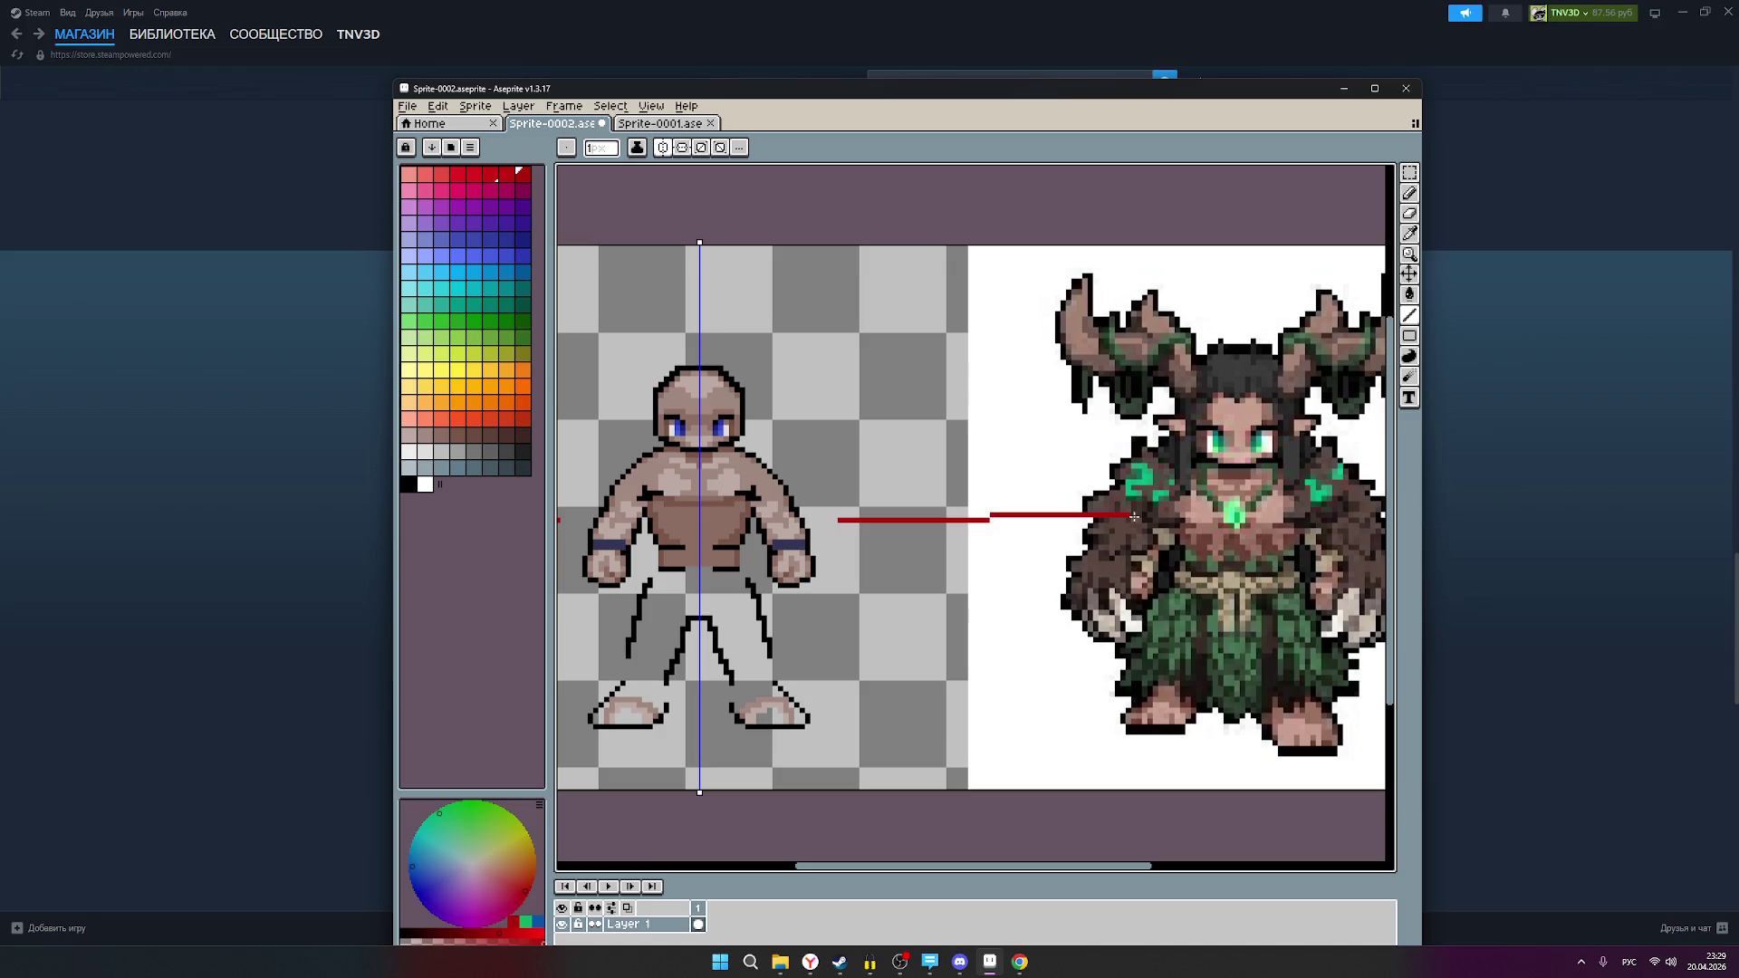
{"action": "left_click", "coordinate": [1275, 521], "text": "shift"}
{"action": "scroll", "coordinate": [868, 546], "scroll_direction": "down", "scroll_amount": 1}
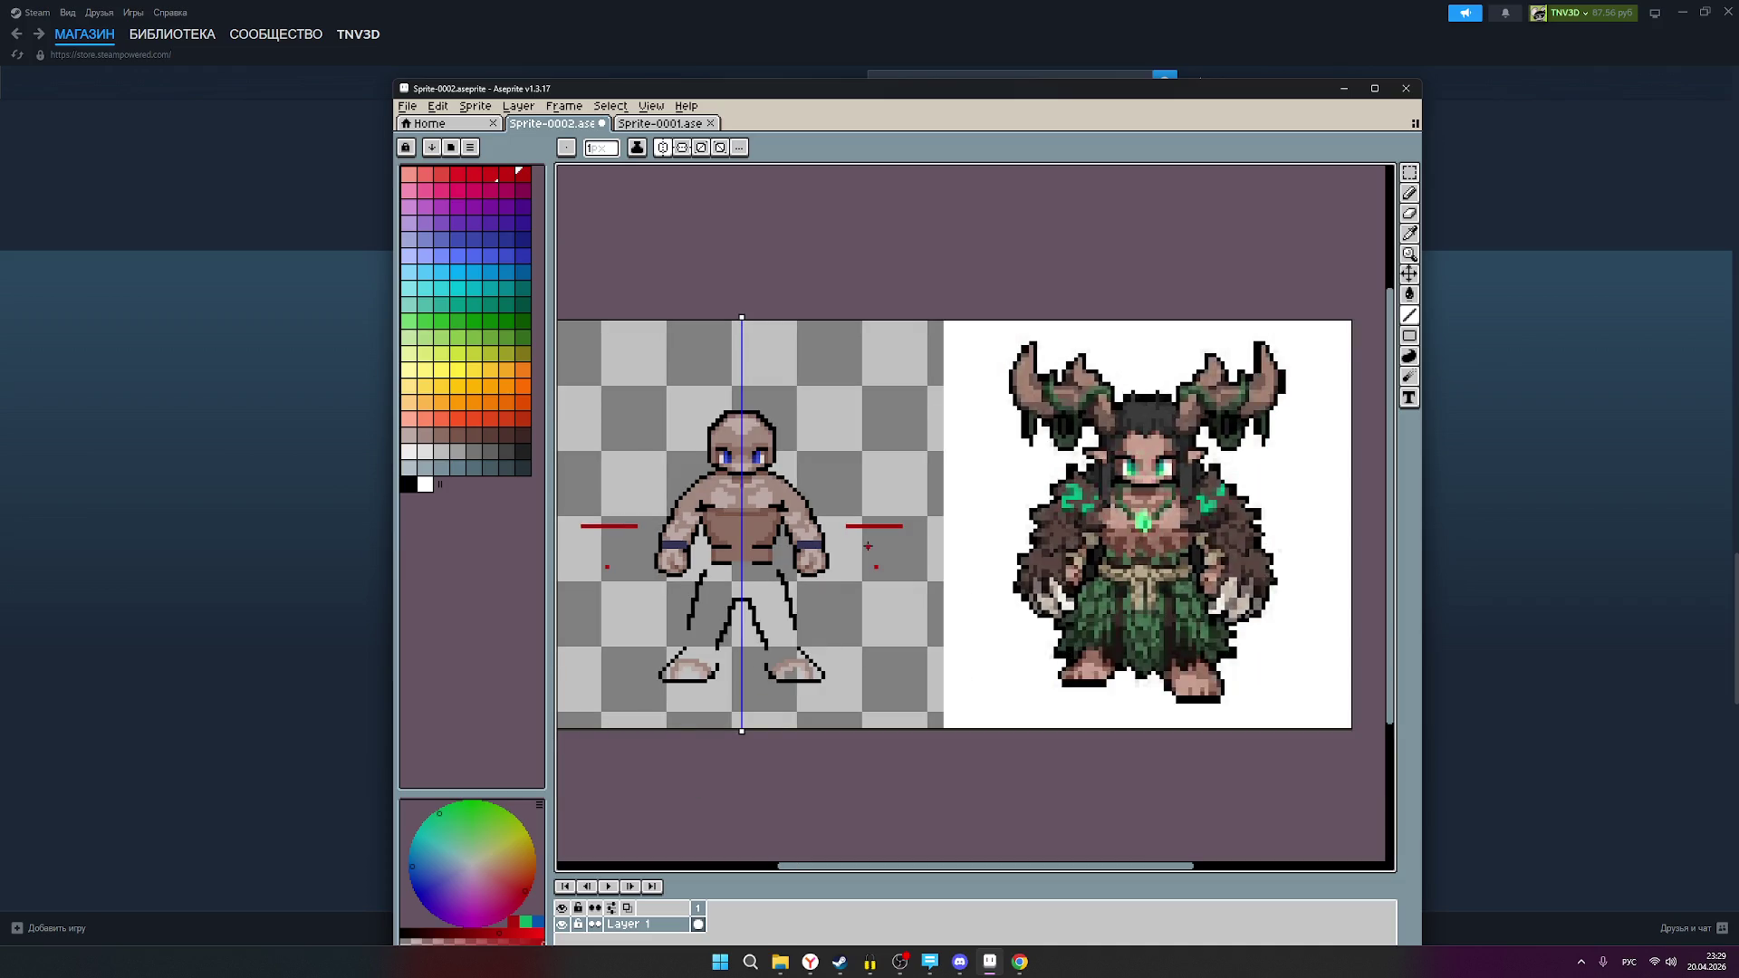
{"action": "scroll", "coordinate": [866, 547], "scroll_direction": "down", "scroll_amount": 1}
{"action": "scroll", "coordinate": [852, 553], "scroll_direction": "up", "scroll_amount": 1}
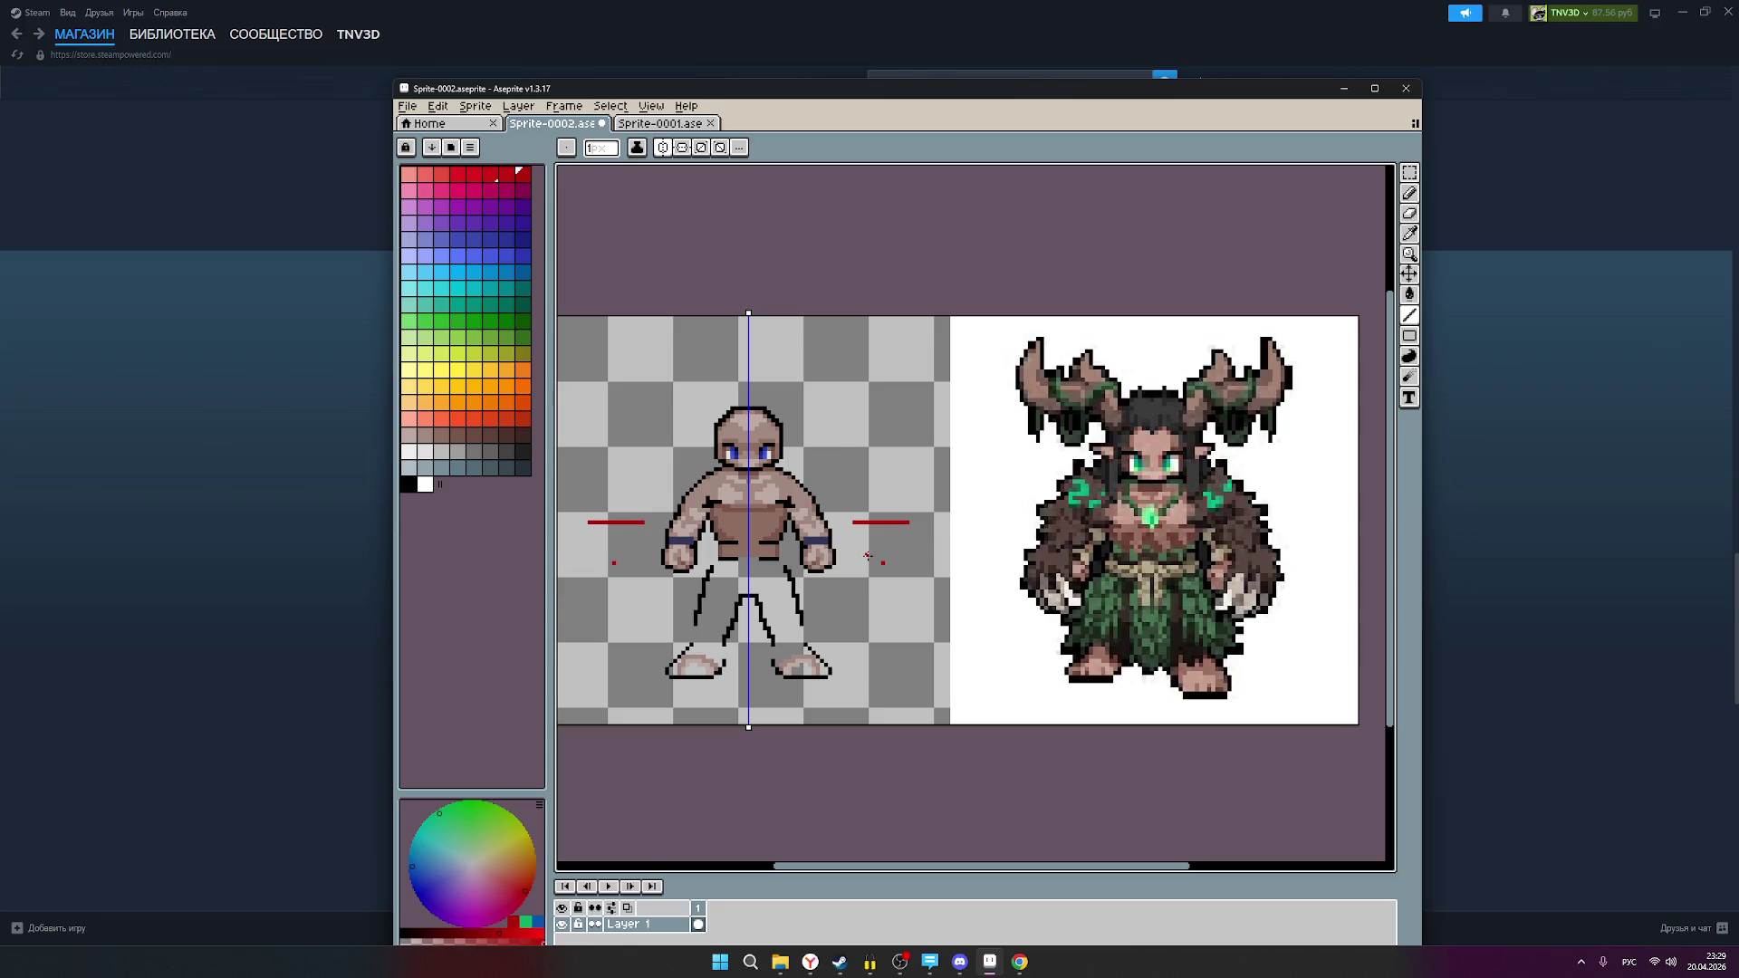
Step: Switch to the Eraser, then to the Rectangular Marquee tool
{"action": "left_click", "coordinate": [1409, 214]}
{"action": "scroll", "coordinate": [777, 584], "scroll_direction": "up", "scroll_amount": 1}
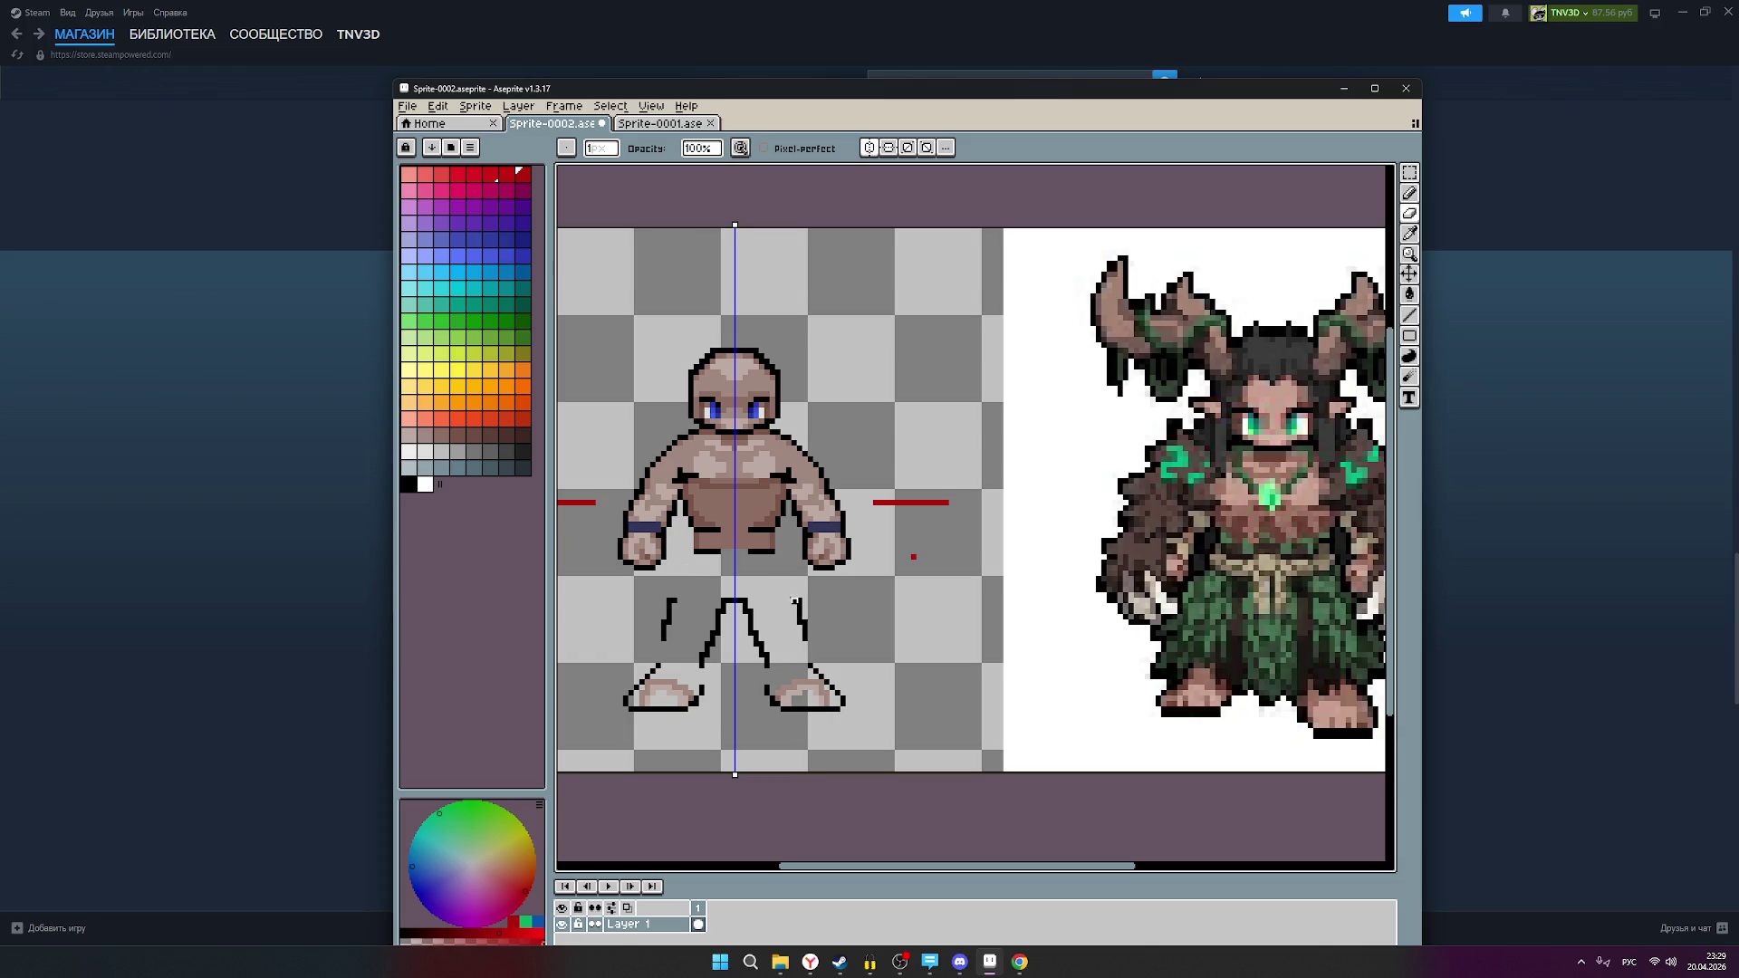
{"action": "scroll", "coordinate": [950, 568], "scroll_direction": "down", "scroll_amount": 1}
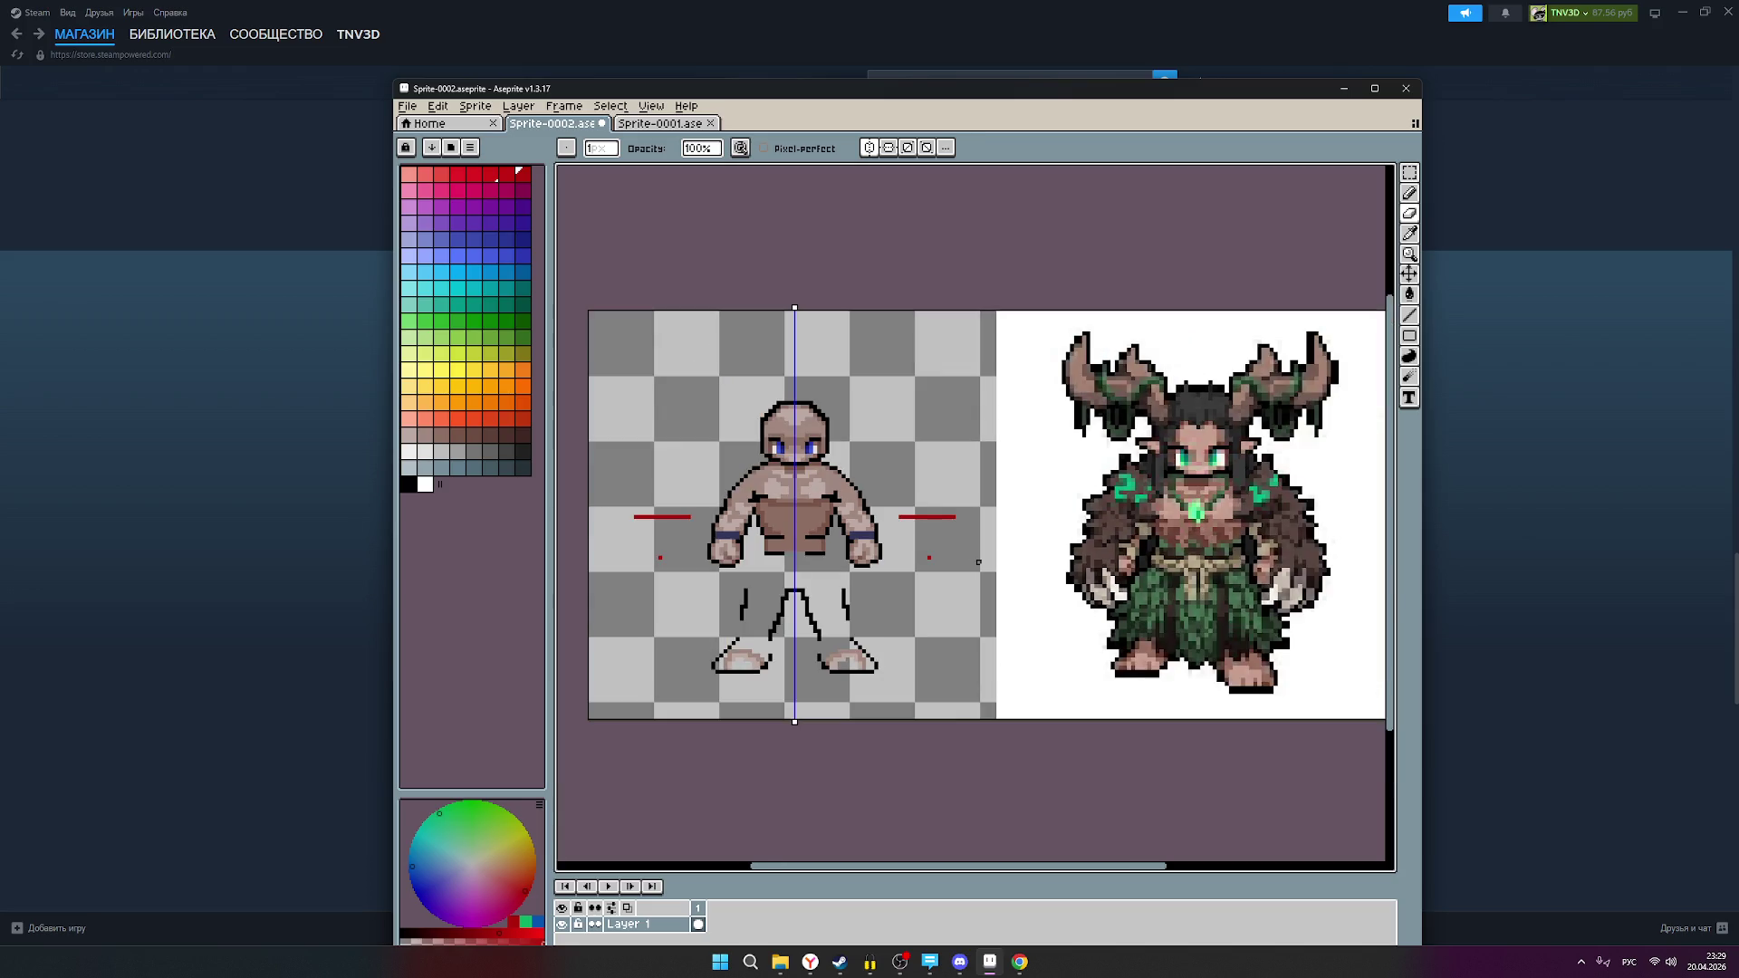
{"action": "left_click", "coordinate": [1409, 172]}
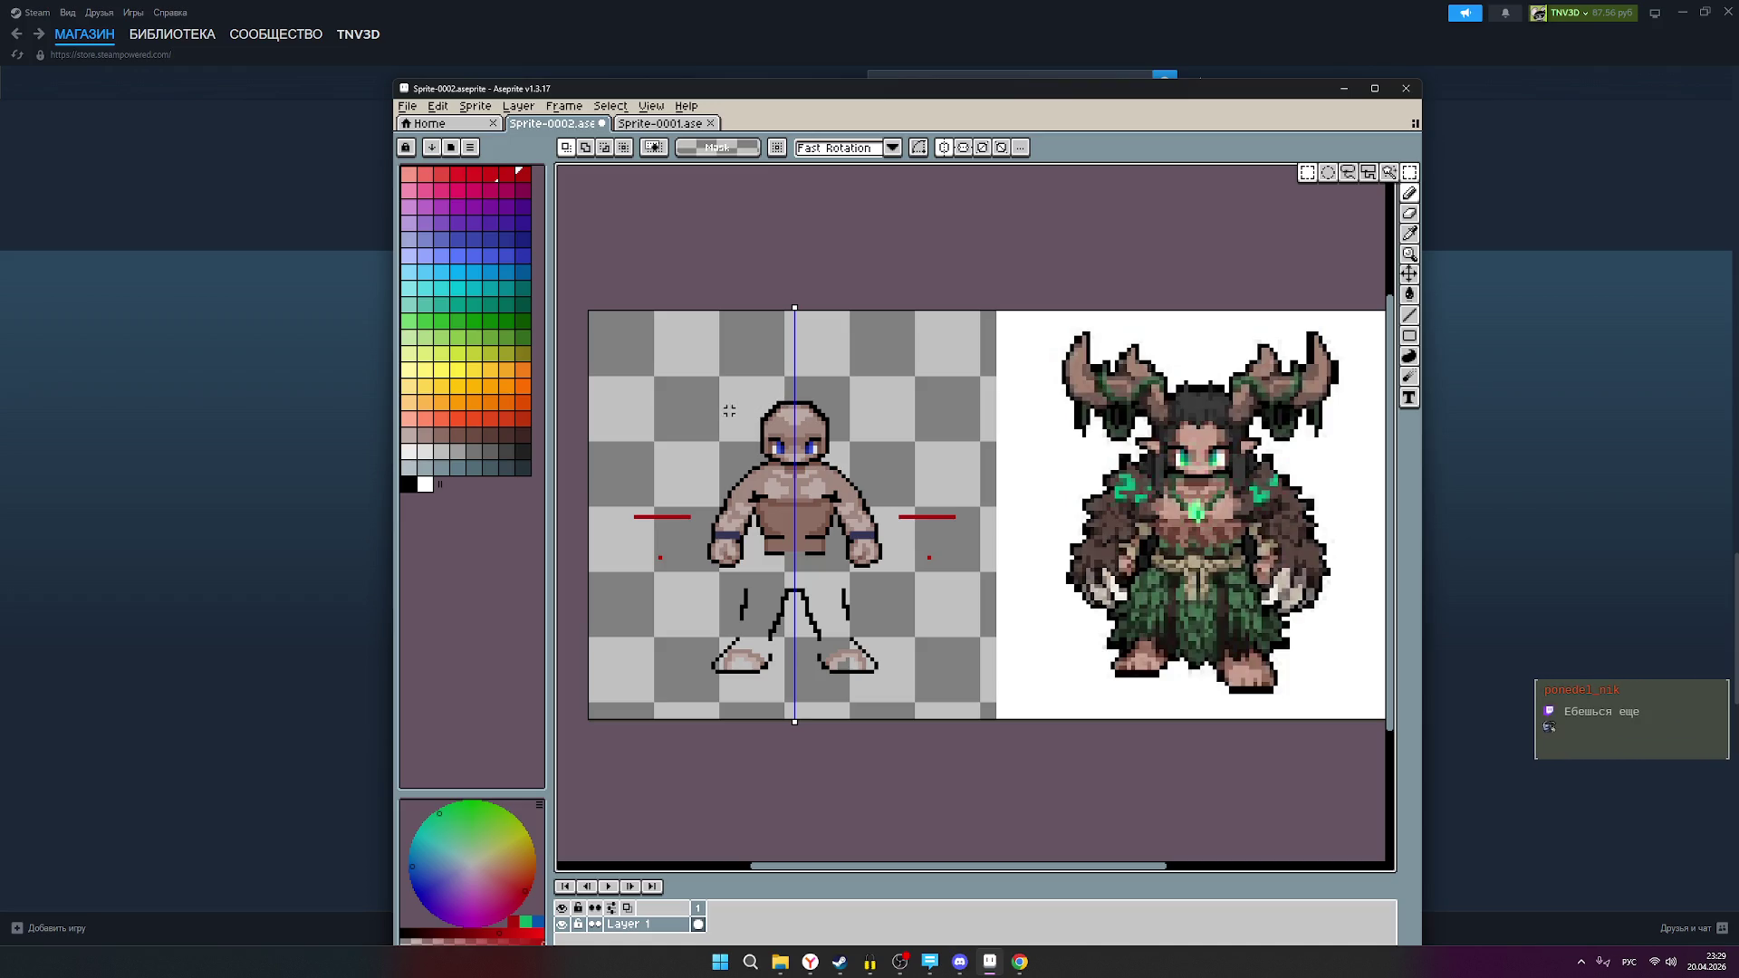
{"action": "mouse_move", "coordinate": [720, 399]}
{"action": "left_mouse_down"}
{"action": "mouse_move", "coordinate": [869, 409]}
{"action": "mouse_move", "coordinate": [889, 566]}
{"action": "mouse_move", "coordinate": [835, 534]}
{"action": "mouse_move", "coordinate": [840, 548]}
{"action": "left_mouse_up"}
{"action": "scroll", "coordinate": [839, 548], "scroll_direction": "up", "scroll_amount": 3}
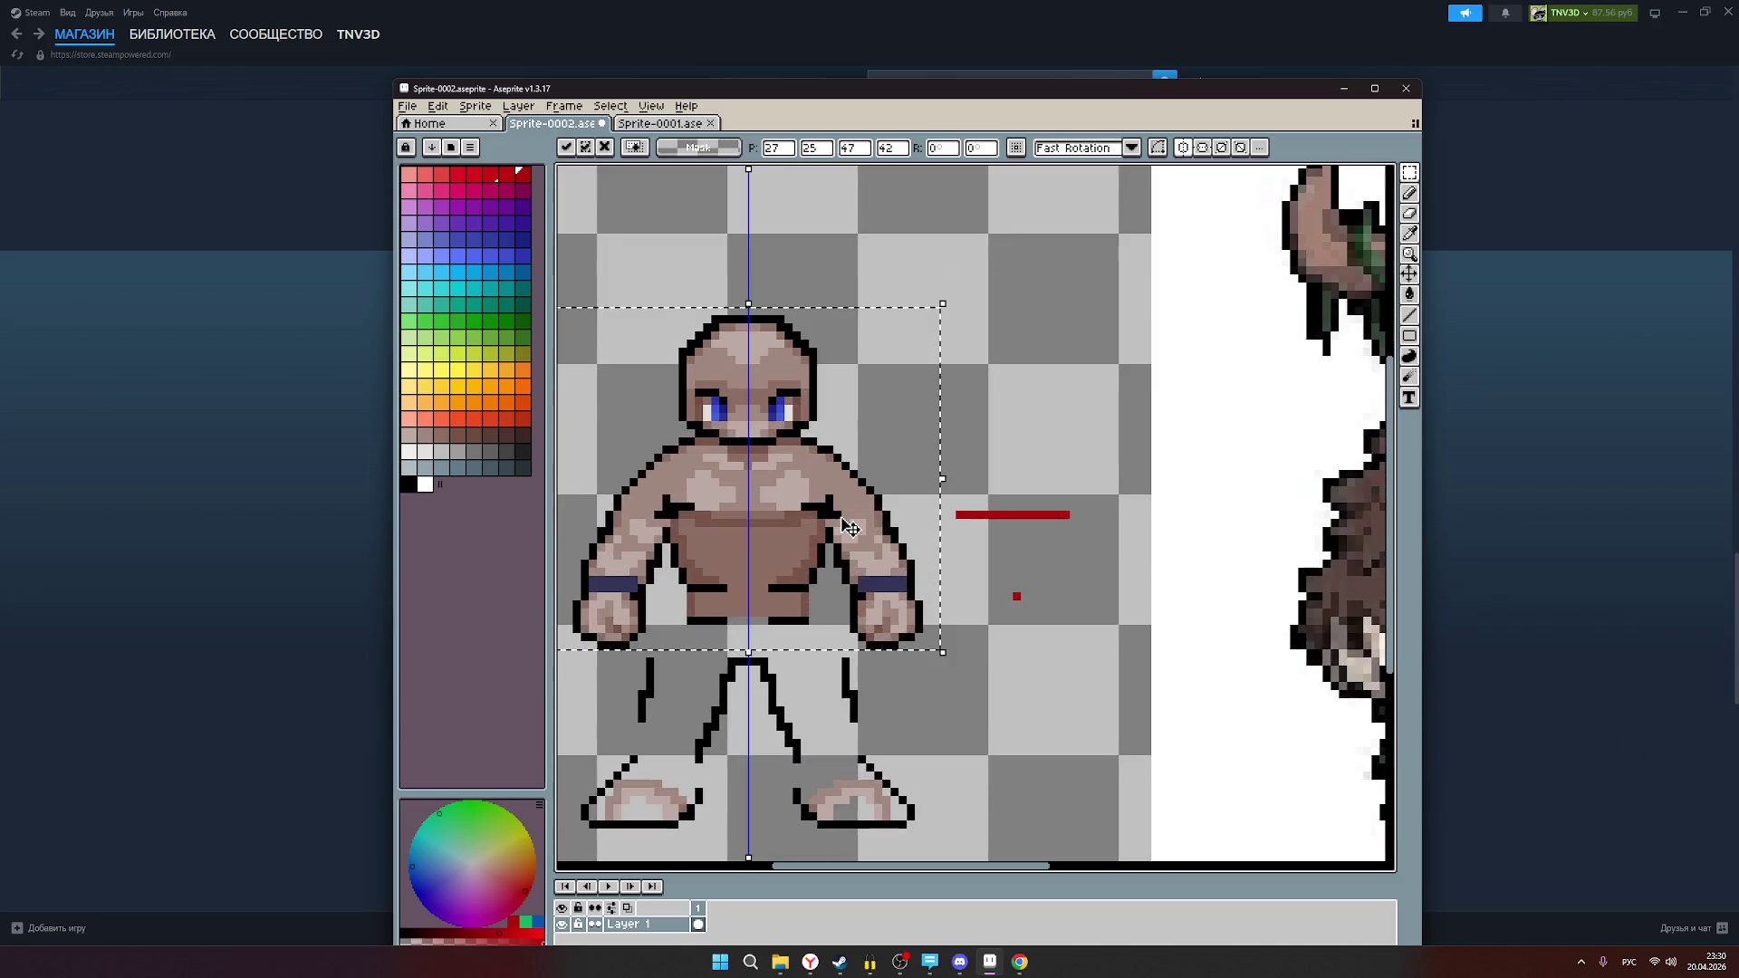
{"action": "scroll", "coordinate": [1007, 514], "scroll_direction": "up", "scroll_amount": 1}
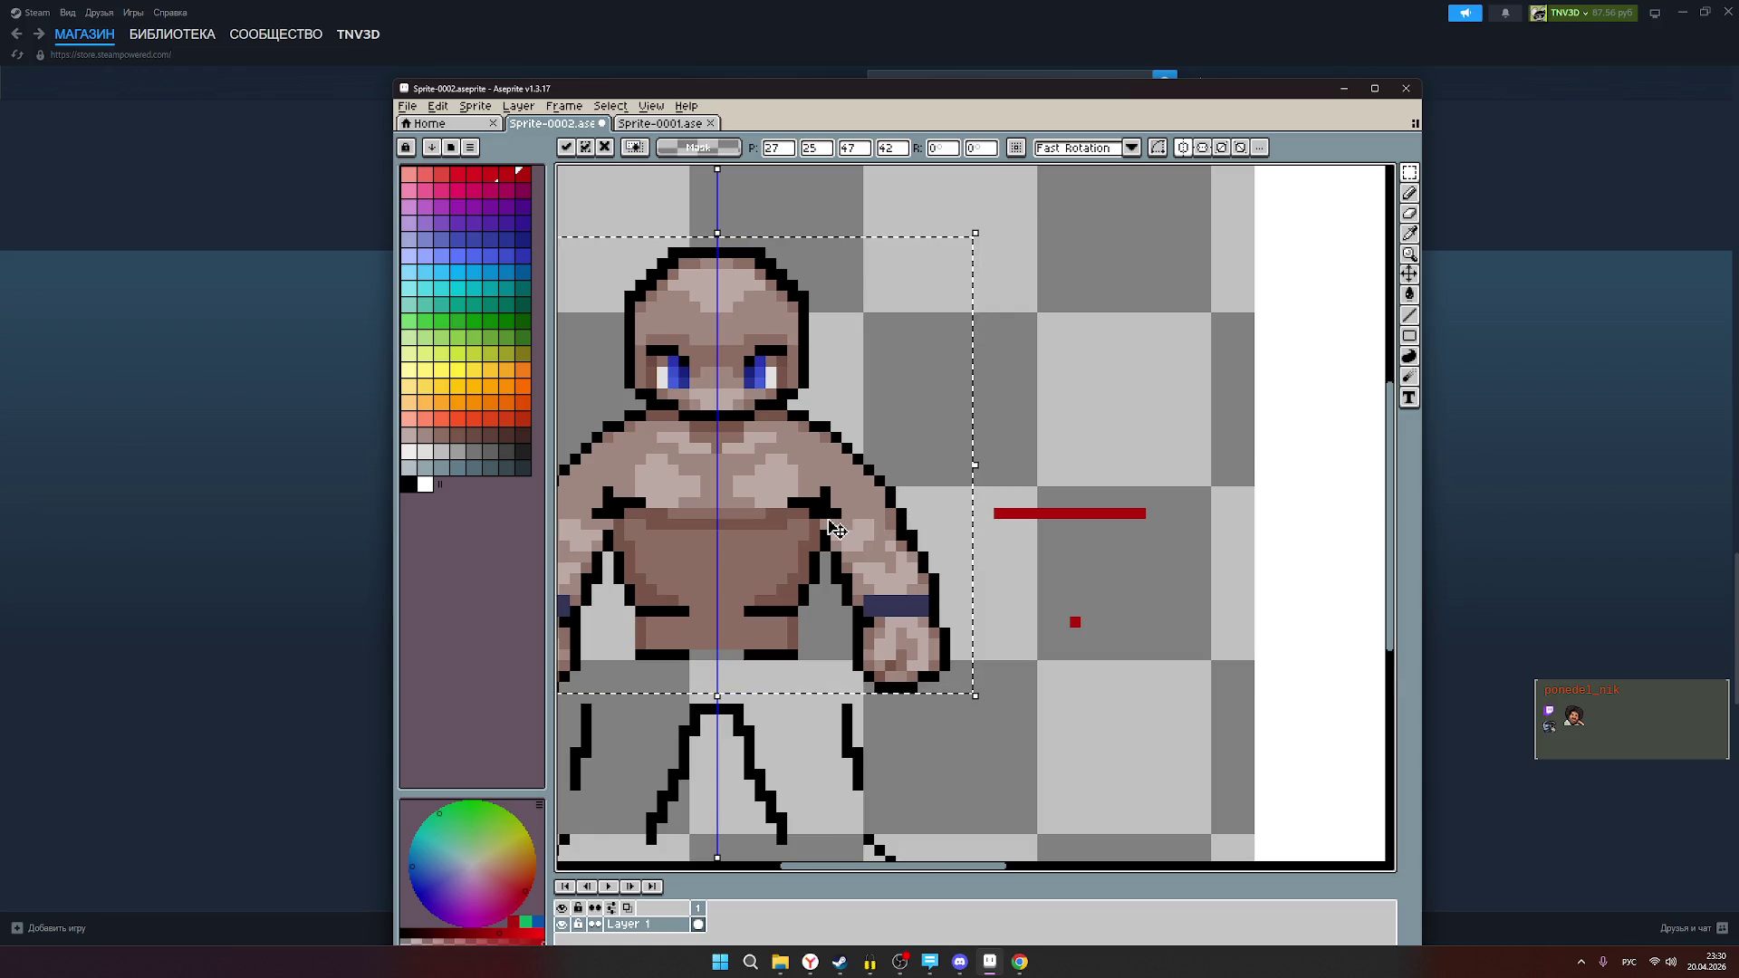
{"action": "scroll", "coordinate": [831, 520], "scroll_direction": "down", "scroll_amount": 1}
{"action": "scroll", "coordinate": [833, 523], "scroll_direction": "down", "scroll_amount": 3}
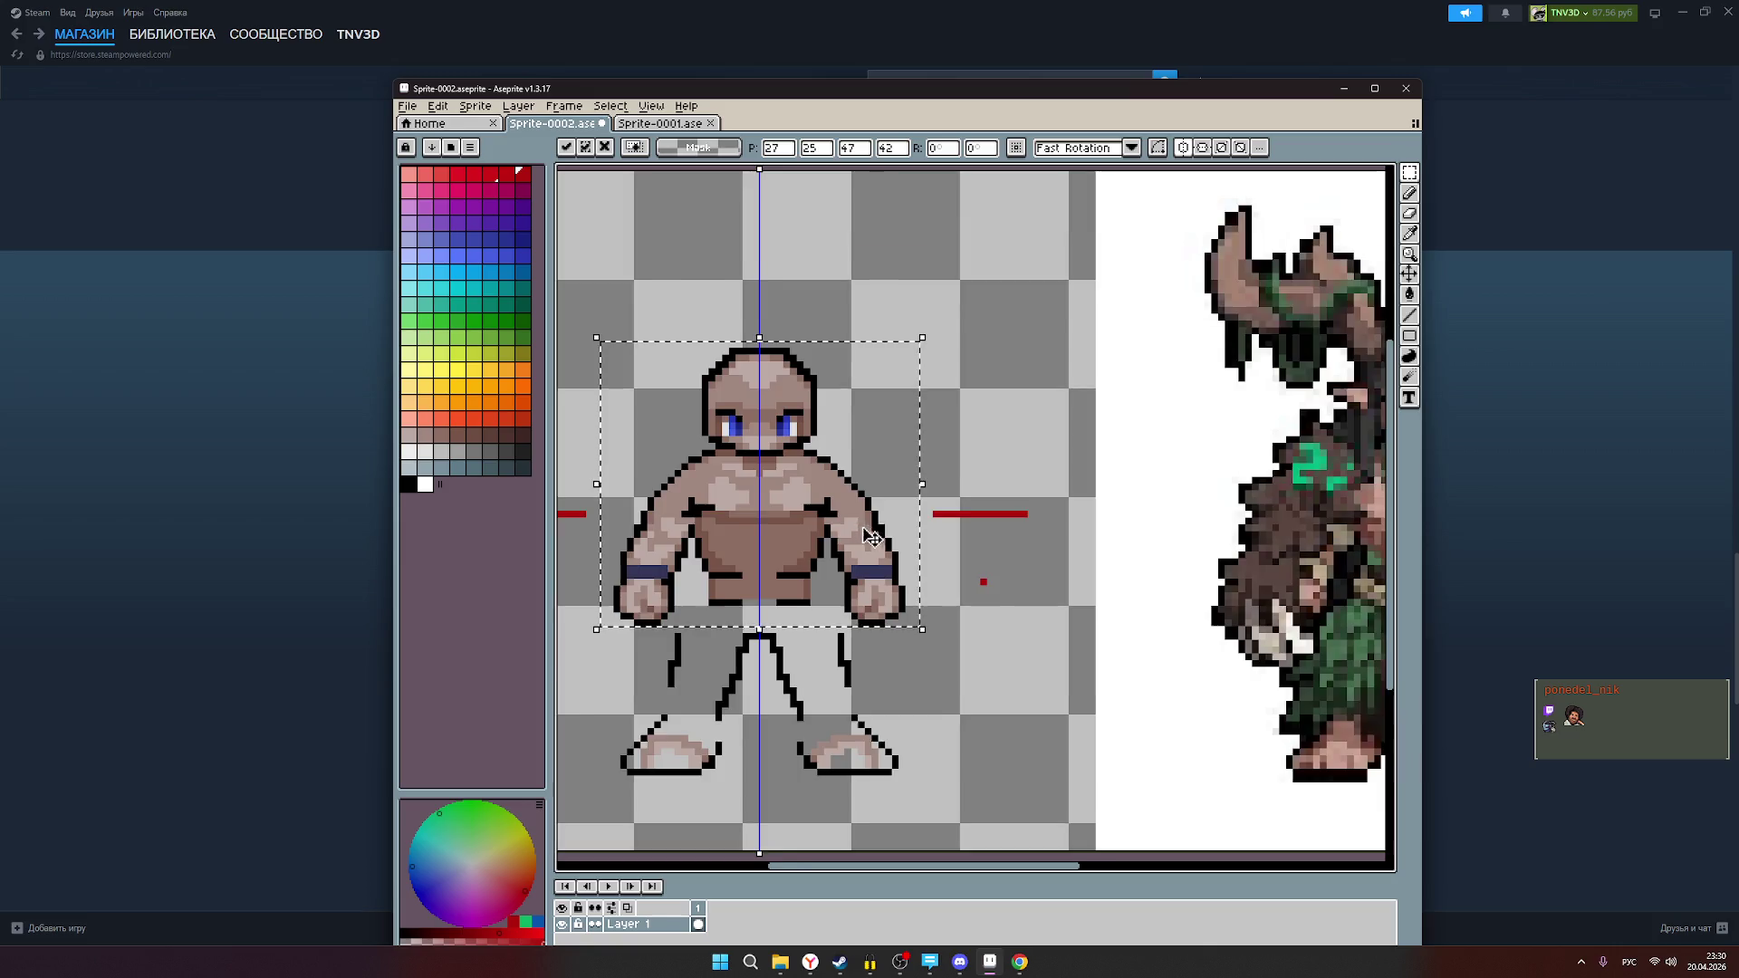
{"action": "left_click", "coordinate": [885, 653]}
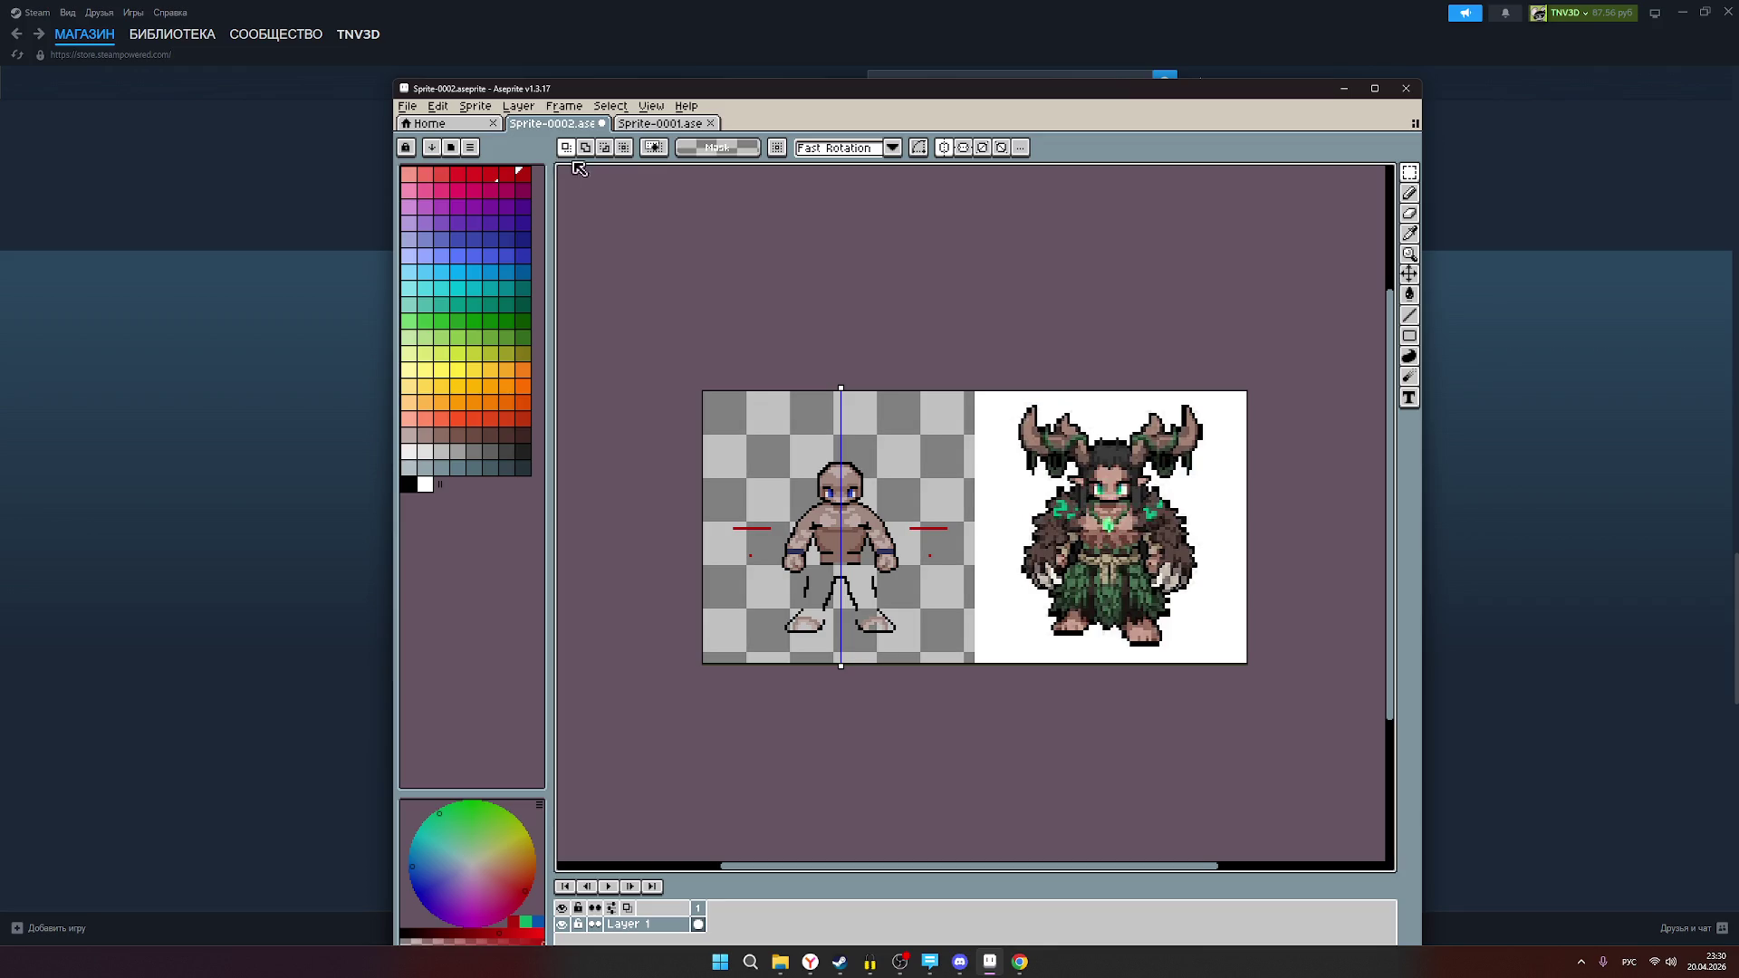
{"action": "left_click", "coordinate": [1413, 216]}
Step: Erase both red guide lines beside the base sprite
{"action": "scroll", "coordinate": [869, 583], "scroll_direction": "up", "scroll_amount": 2}
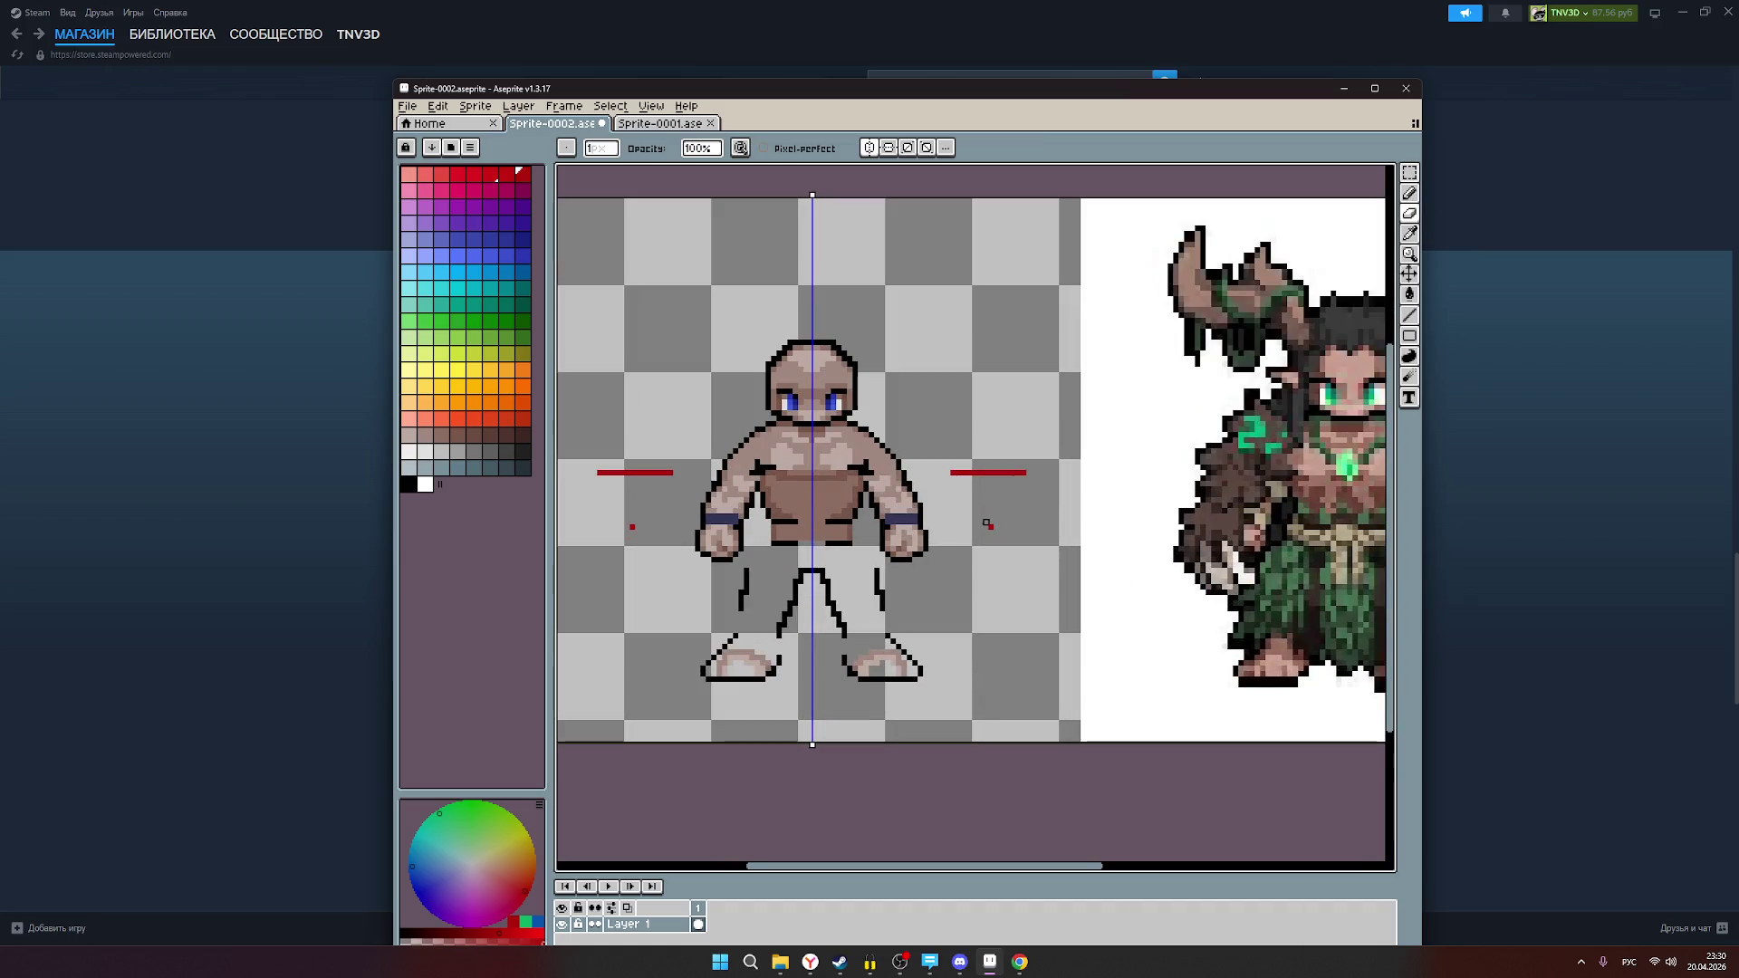
{"action": "mouse_move", "coordinate": [1024, 484]}
{"action": "left_mouse_down"}
{"action": "mouse_move", "coordinate": [953, 473]}
{"action": "mouse_move", "coordinate": [993, 471]}
{"action": "left_mouse_up"}
{"action": "scroll", "coordinate": [997, 478], "scroll_direction": "down", "scroll_amount": 2}
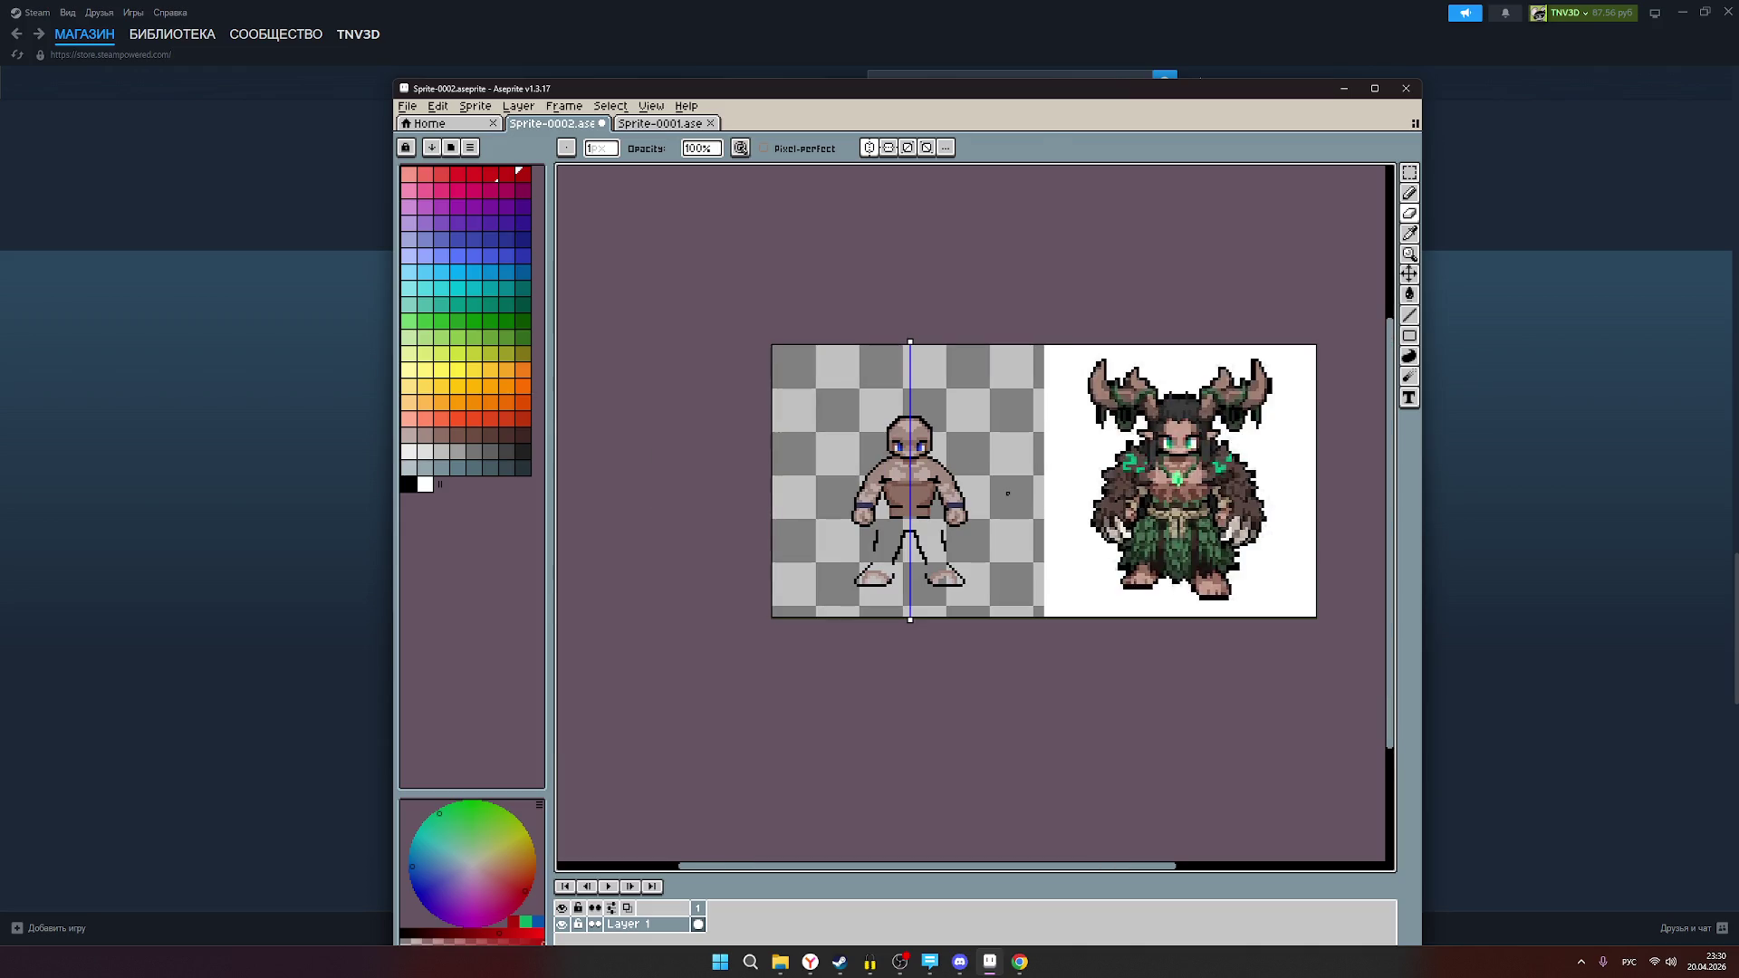
{"action": "scroll", "coordinate": [1007, 493], "scroll_direction": "up", "scroll_amount": 1}
{"action": "scroll", "coordinate": [1005, 493], "scroll_direction": "down", "scroll_amount": 1}
{"action": "scroll", "coordinate": [1020, 530], "scroll_direction": "up", "scroll_amount": 1}
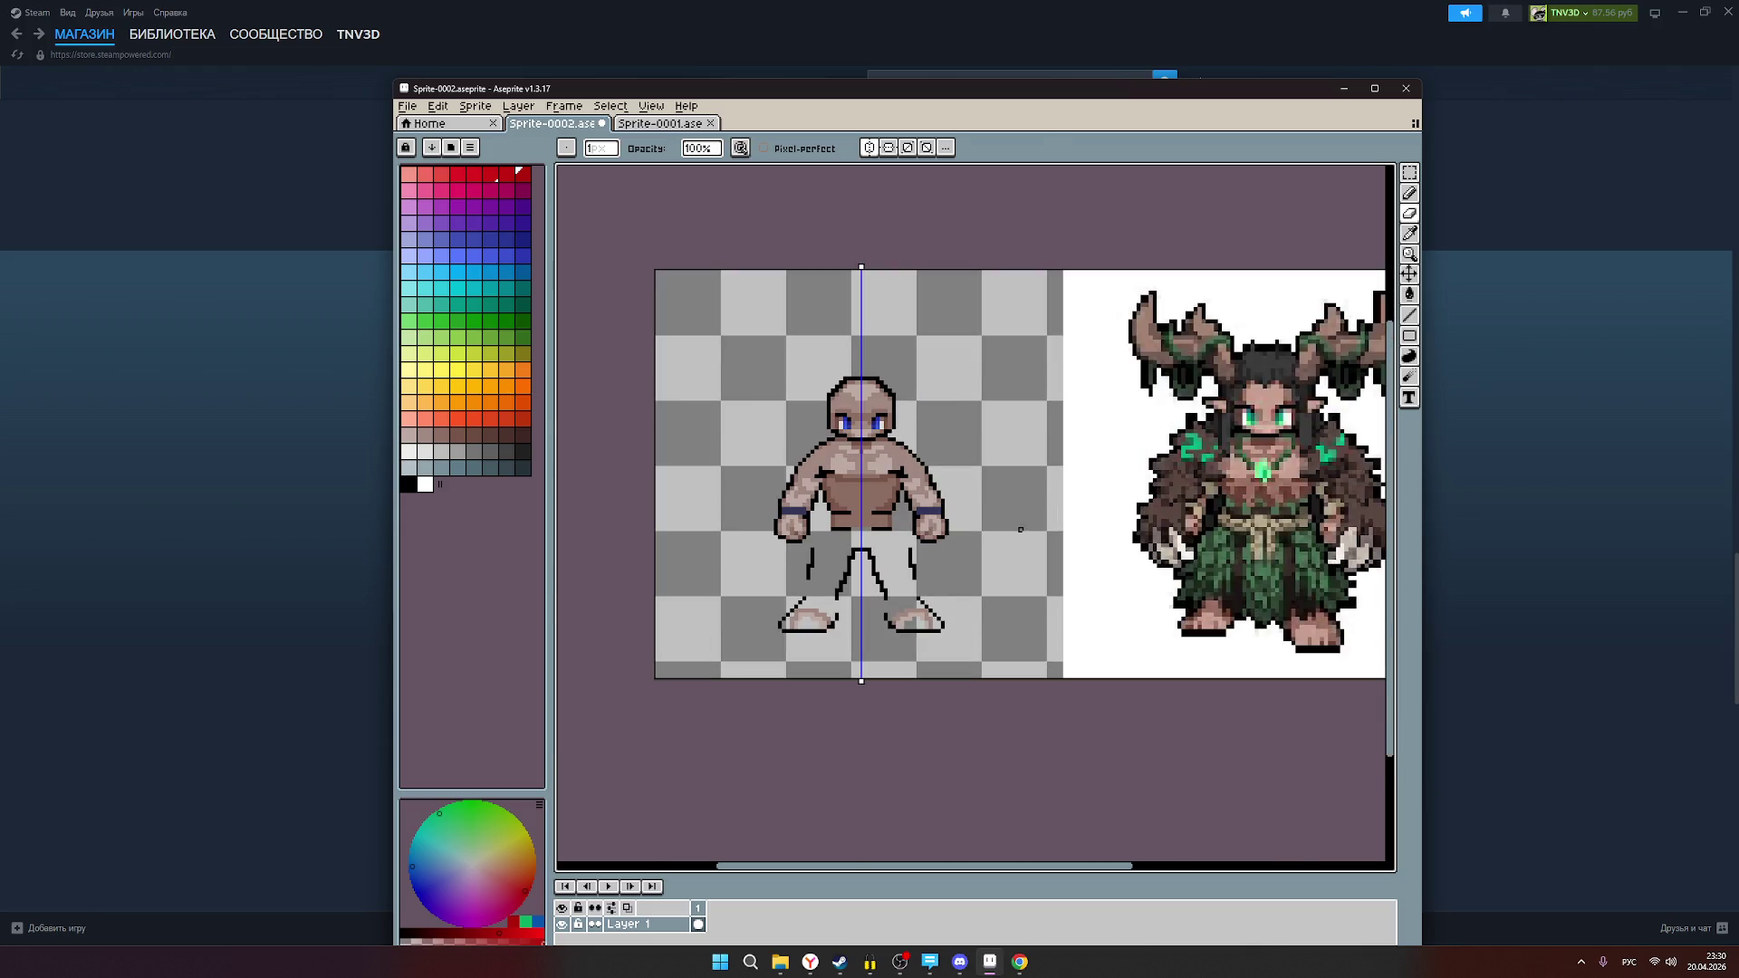
{"action": "scroll", "coordinate": [1071, 390], "scroll_direction": "down", "scroll_amount": 1}
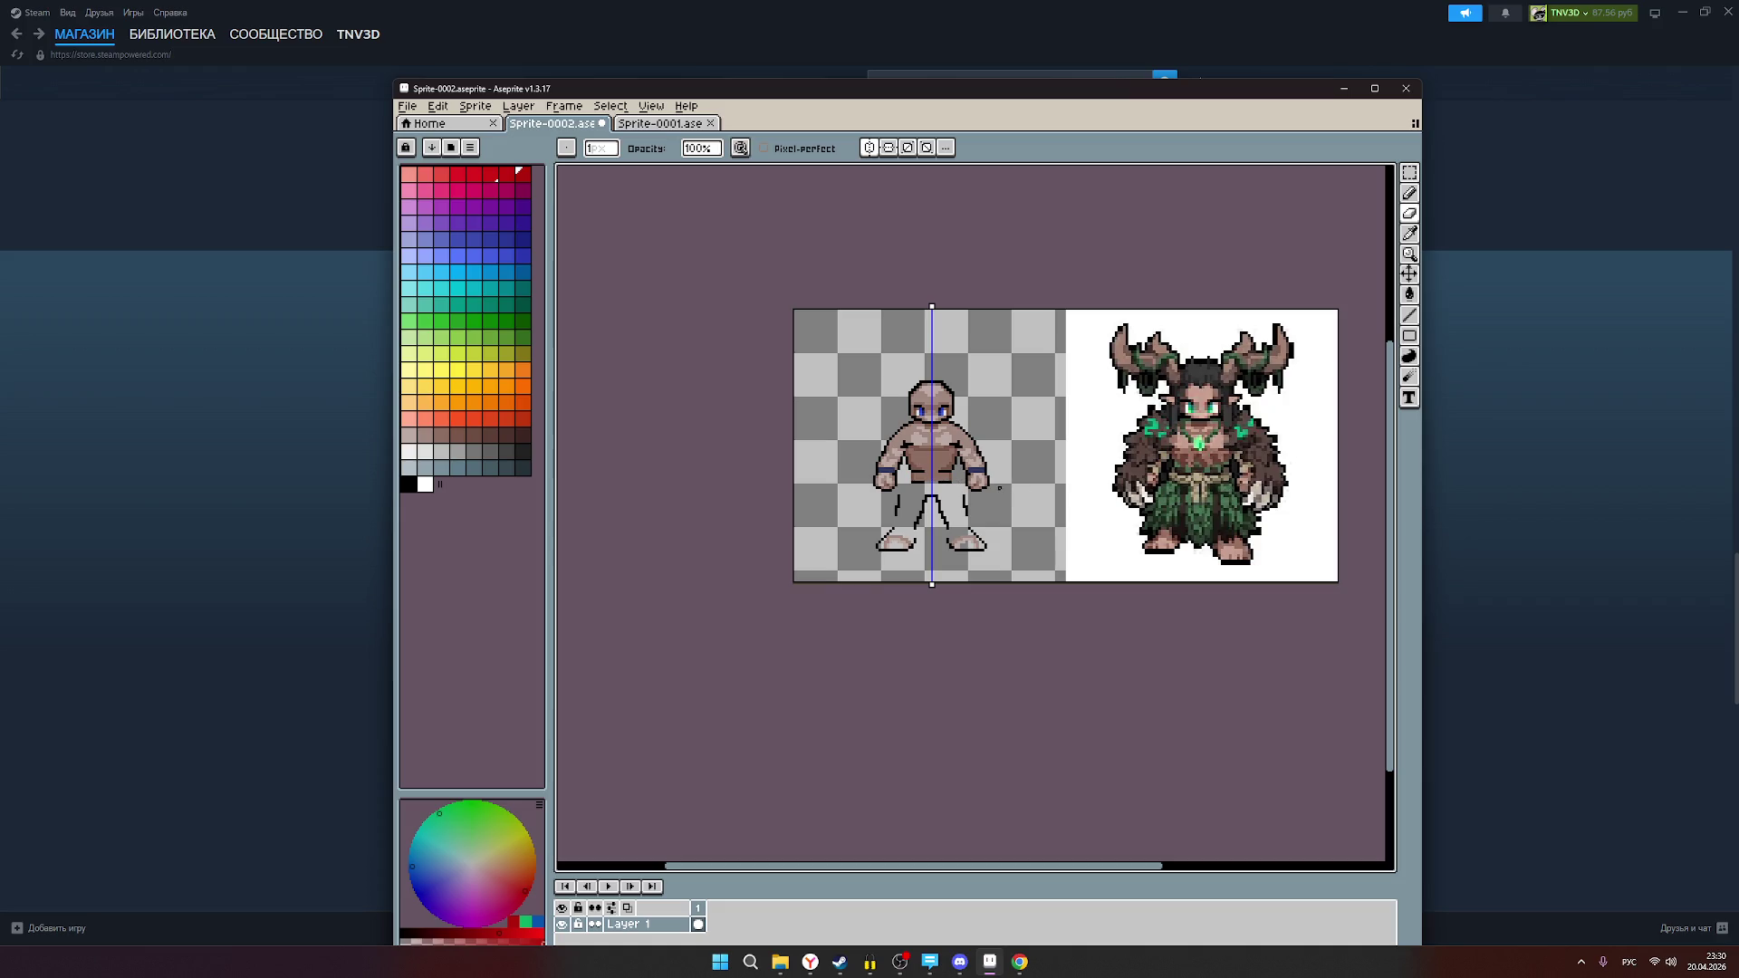
{"action": "scroll", "coordinate": [999, 488], "scroll_direction": "up", "scroll_amount": 1}
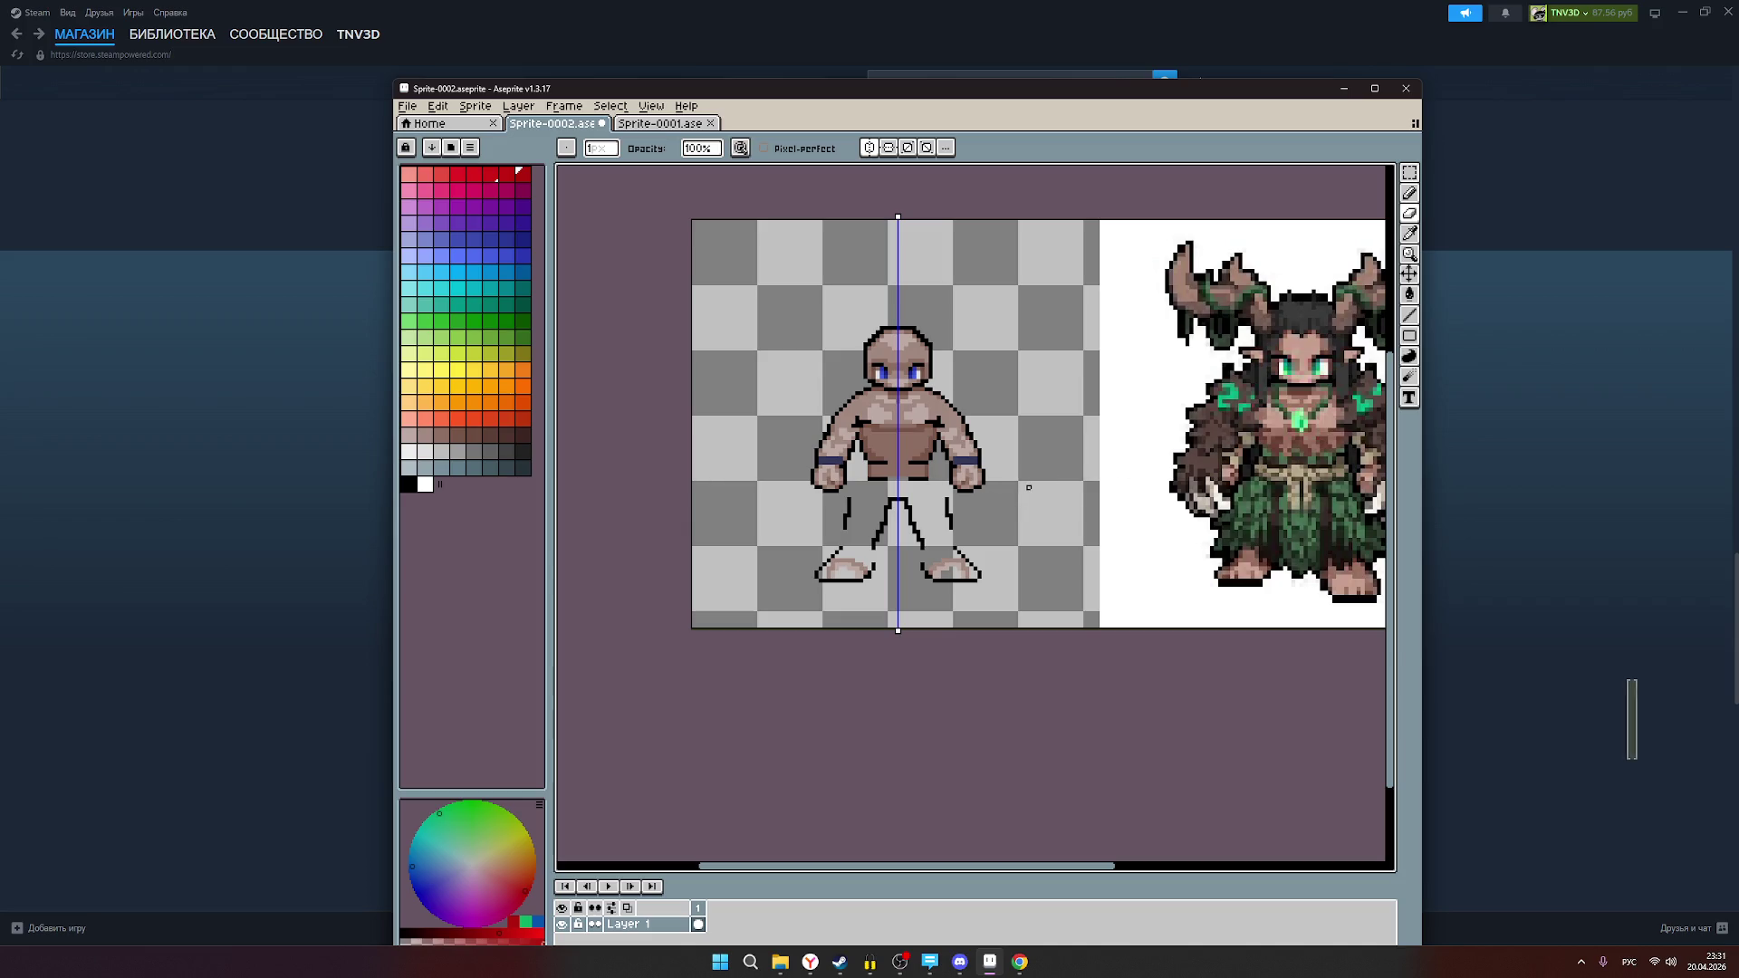
{"action": "scroll", "coordinate": [1027, 488], "scroll_direction": "down", "scroll_amount": 1}
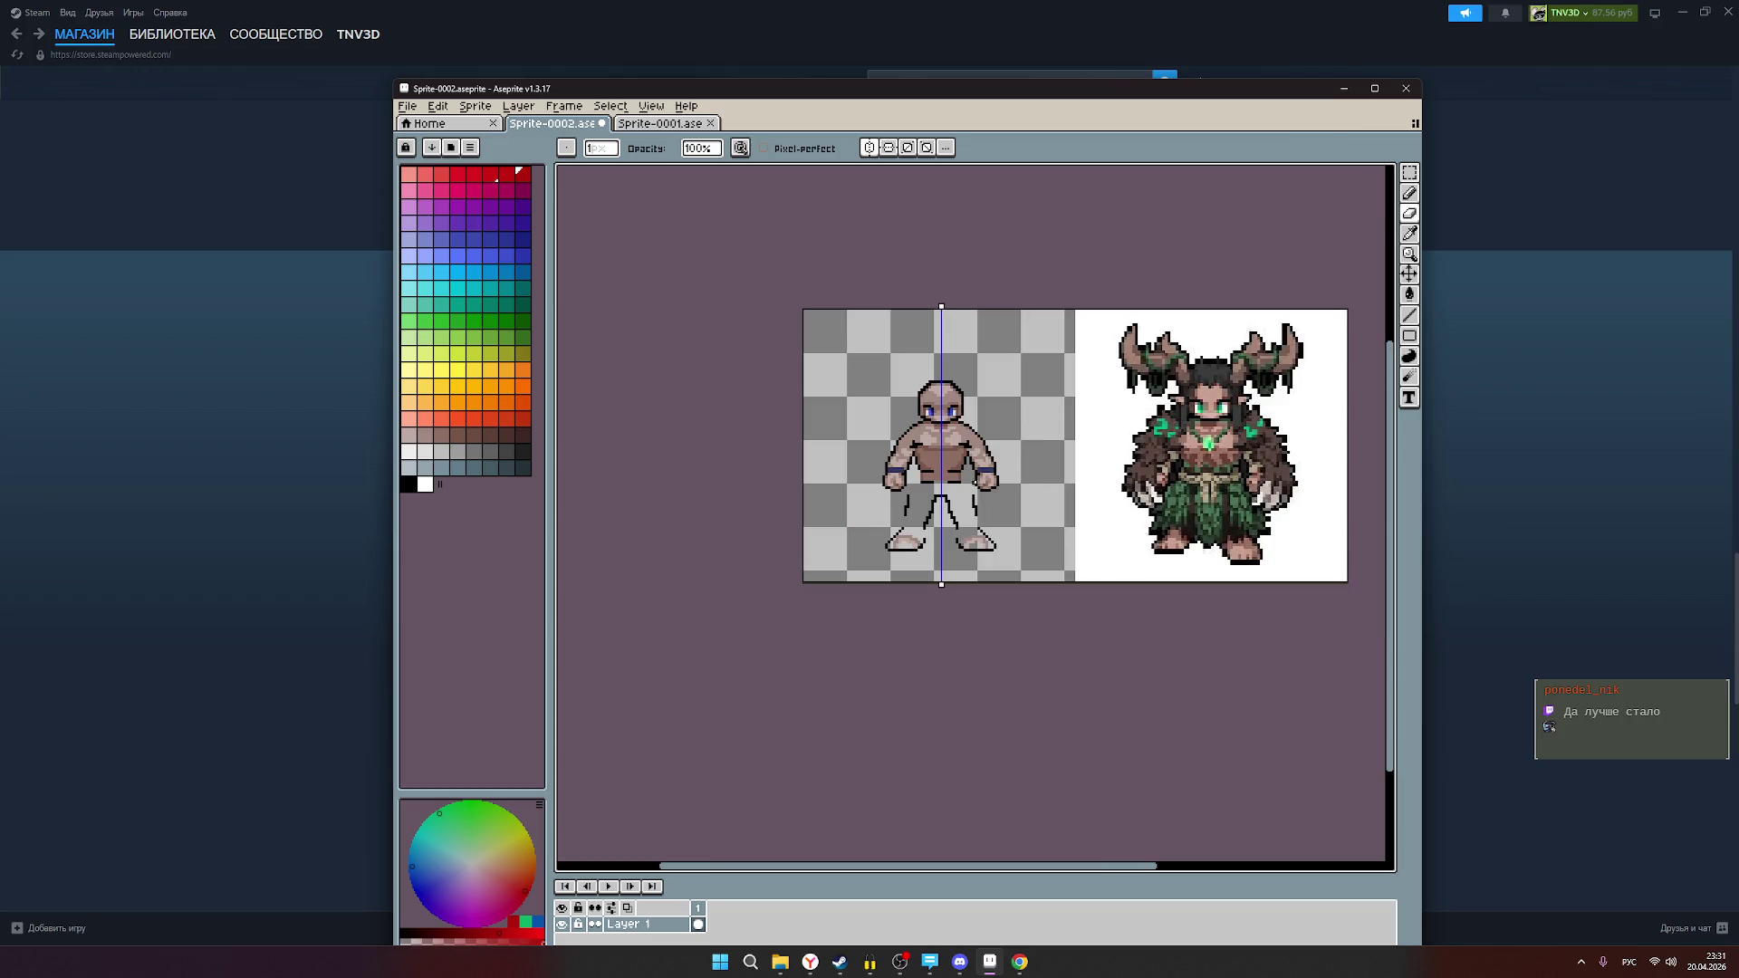
Step: Switch to Sprite-0001 and pan around the older white figure
{"action": "left_click", "coordinate": [676, 125]}
{"action": "scroll", "coordinate": [1107, 566], "scroll_direction": "down", "scroll_amount": 1}
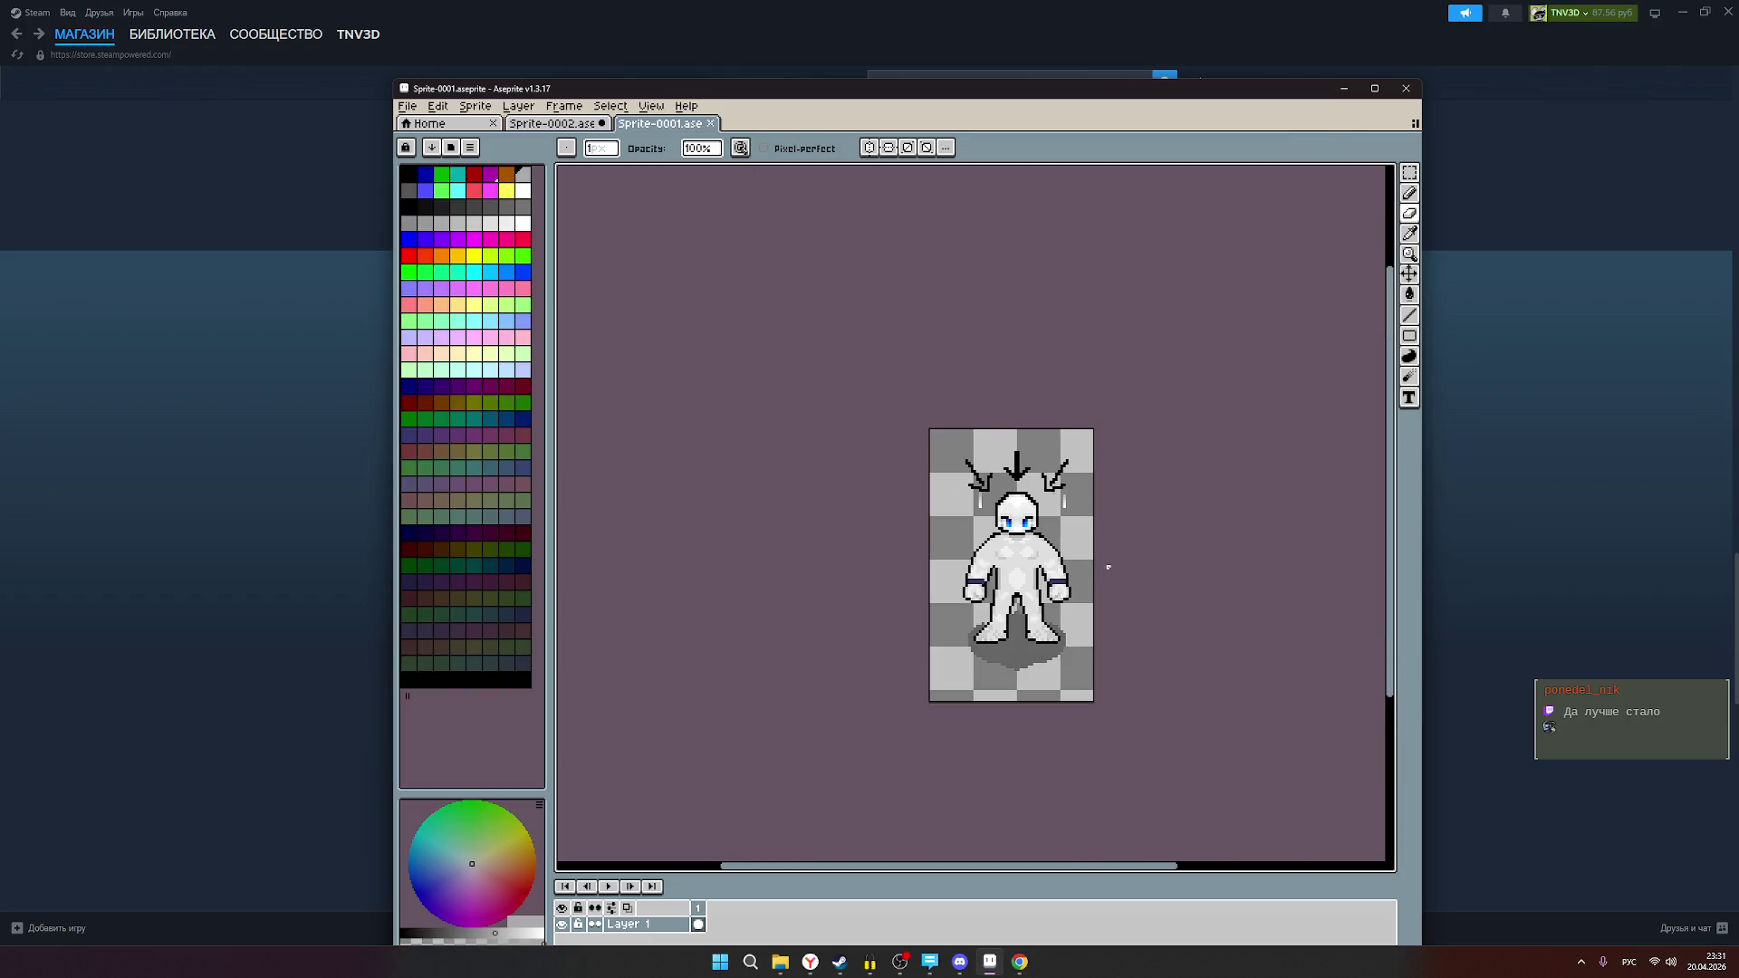
{"action": "left_click_drag", "start_coordinate": [1089, 568], "coordinate": [980, 469]}
{"action": "scroll", "coordinate": [980, 468], "scroll_direction": "up", "scroll_amount": 1}
{"action": "scroll", "coordinate": [980, 468], "scroll_direction": "down", "scroll_amount": 1}
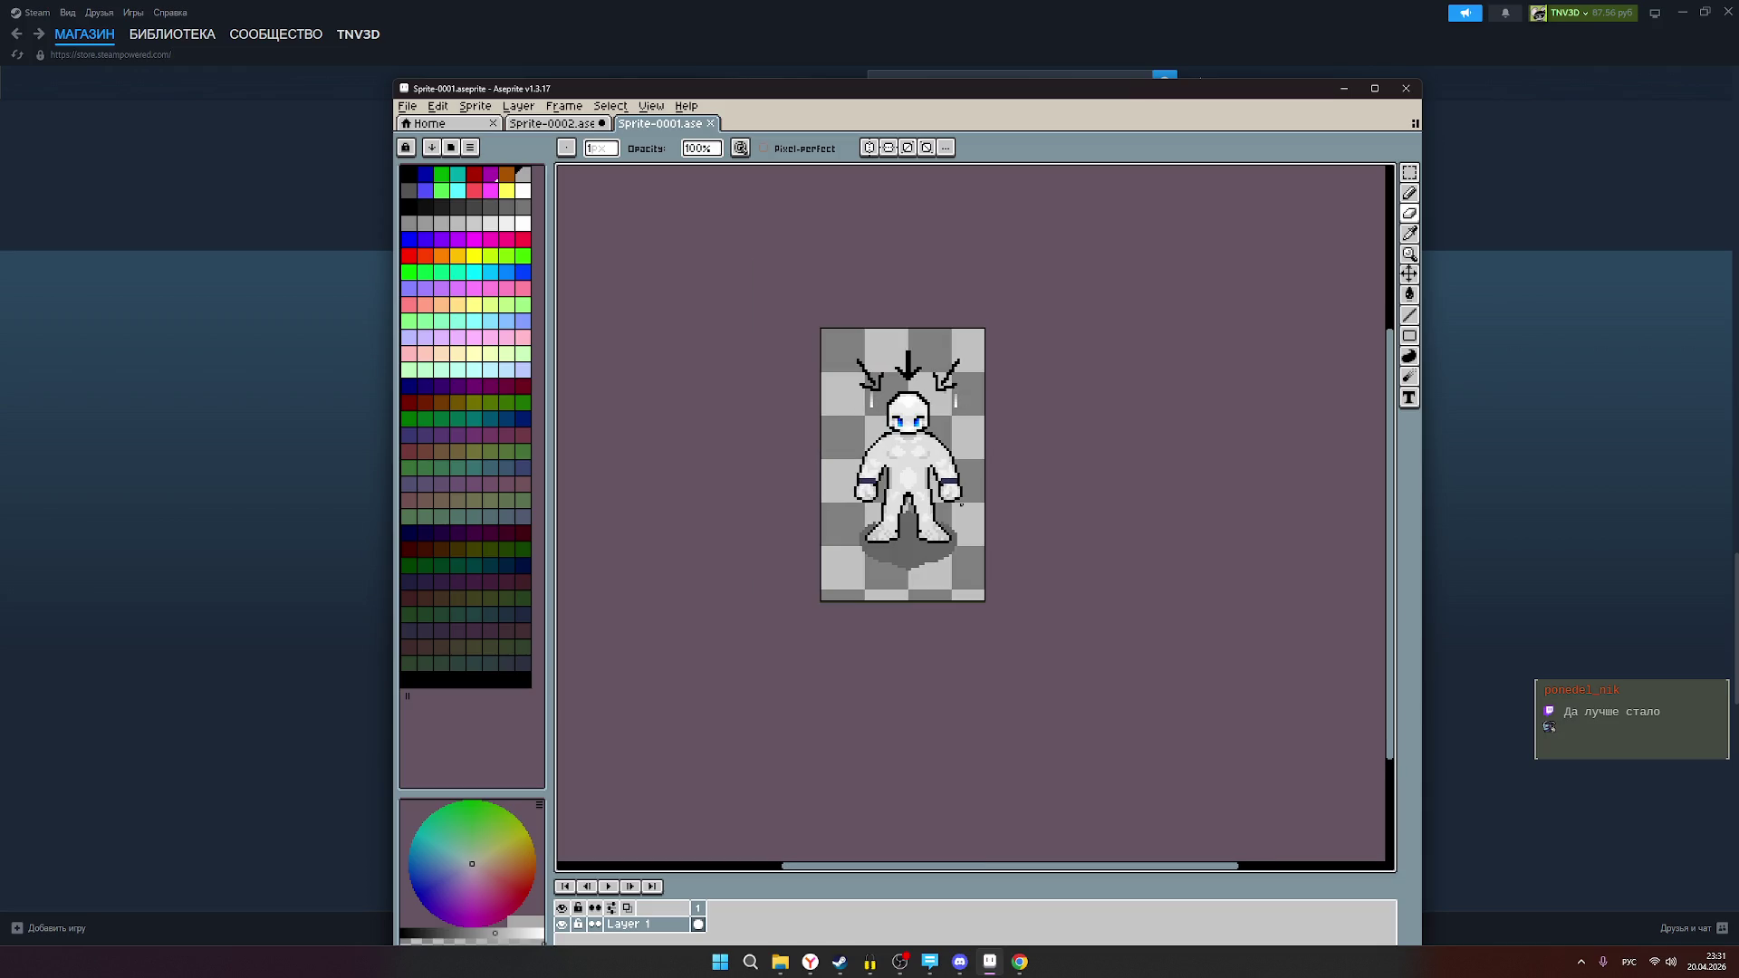
{"action": "scroll", "coordinate": [874, 443], "scroll_direction": "up", "scroll_amount": 1}
{"action": "scroll", "coordinate": [951, 467], "scroll_direction": "down", "scroll_amount": 1}
{"action": "scroll", "coordinate": [918, 509], "scroll_direction": "up", "scroll_amount": 1}
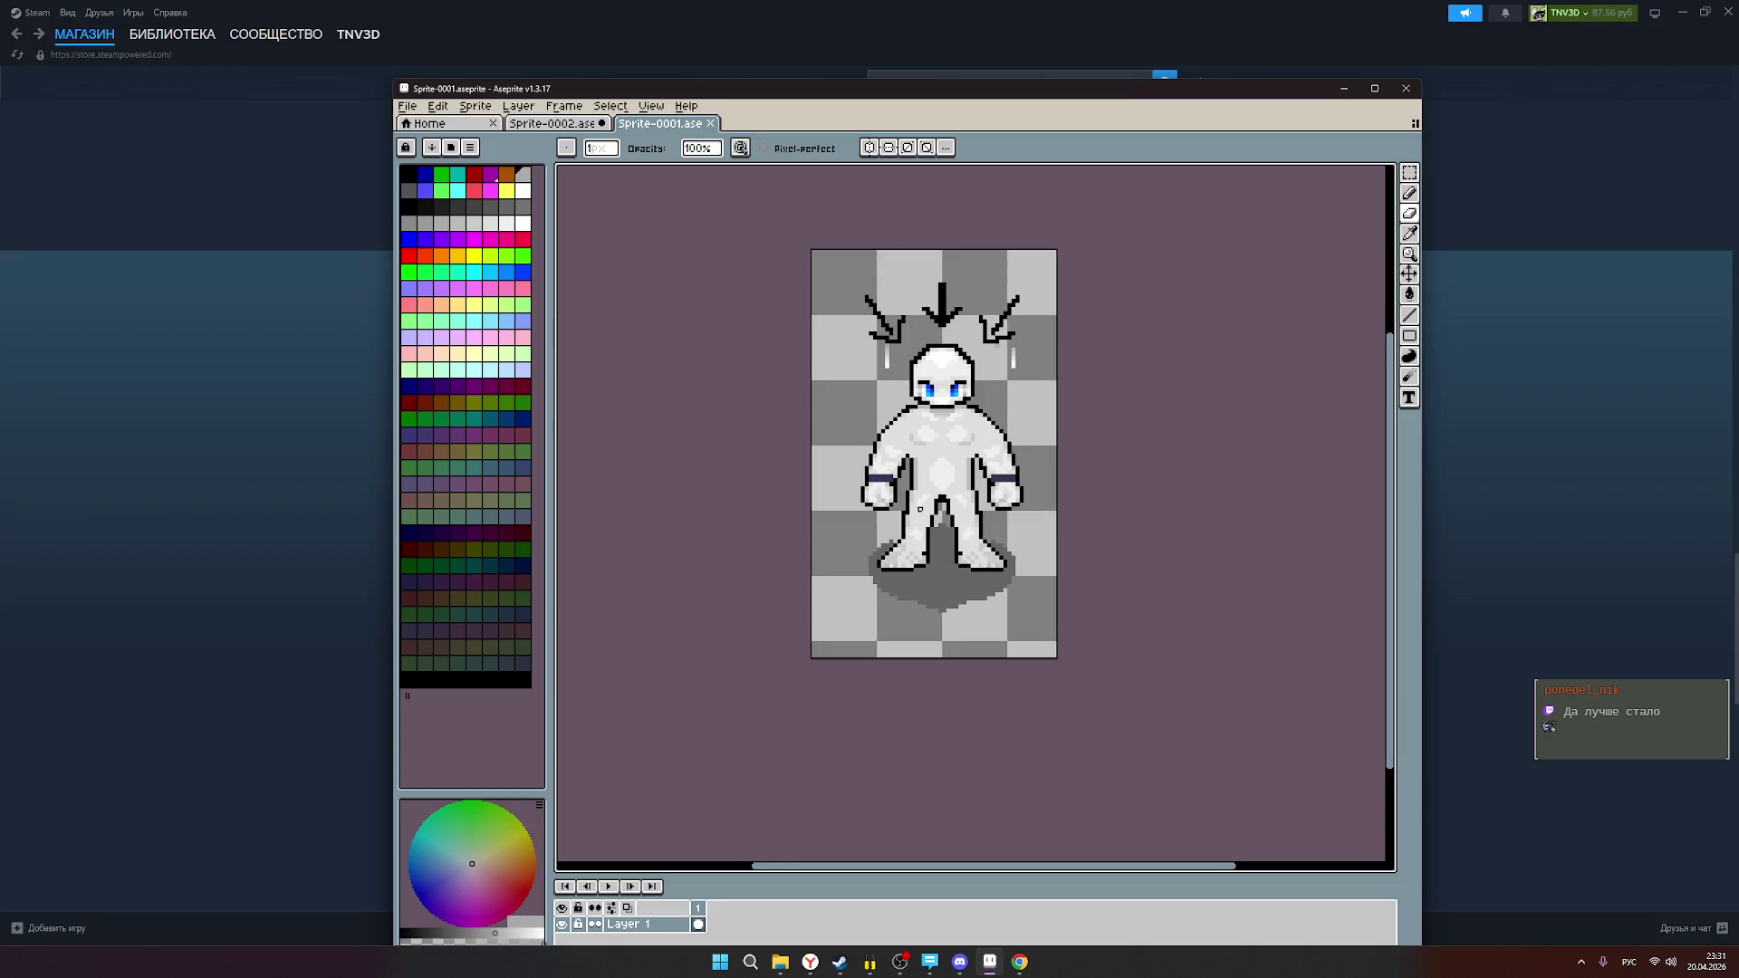
{"action": "scroll", "coordinate": [925, 491], "scroll_direction": "down", "scroll_amount": 1}
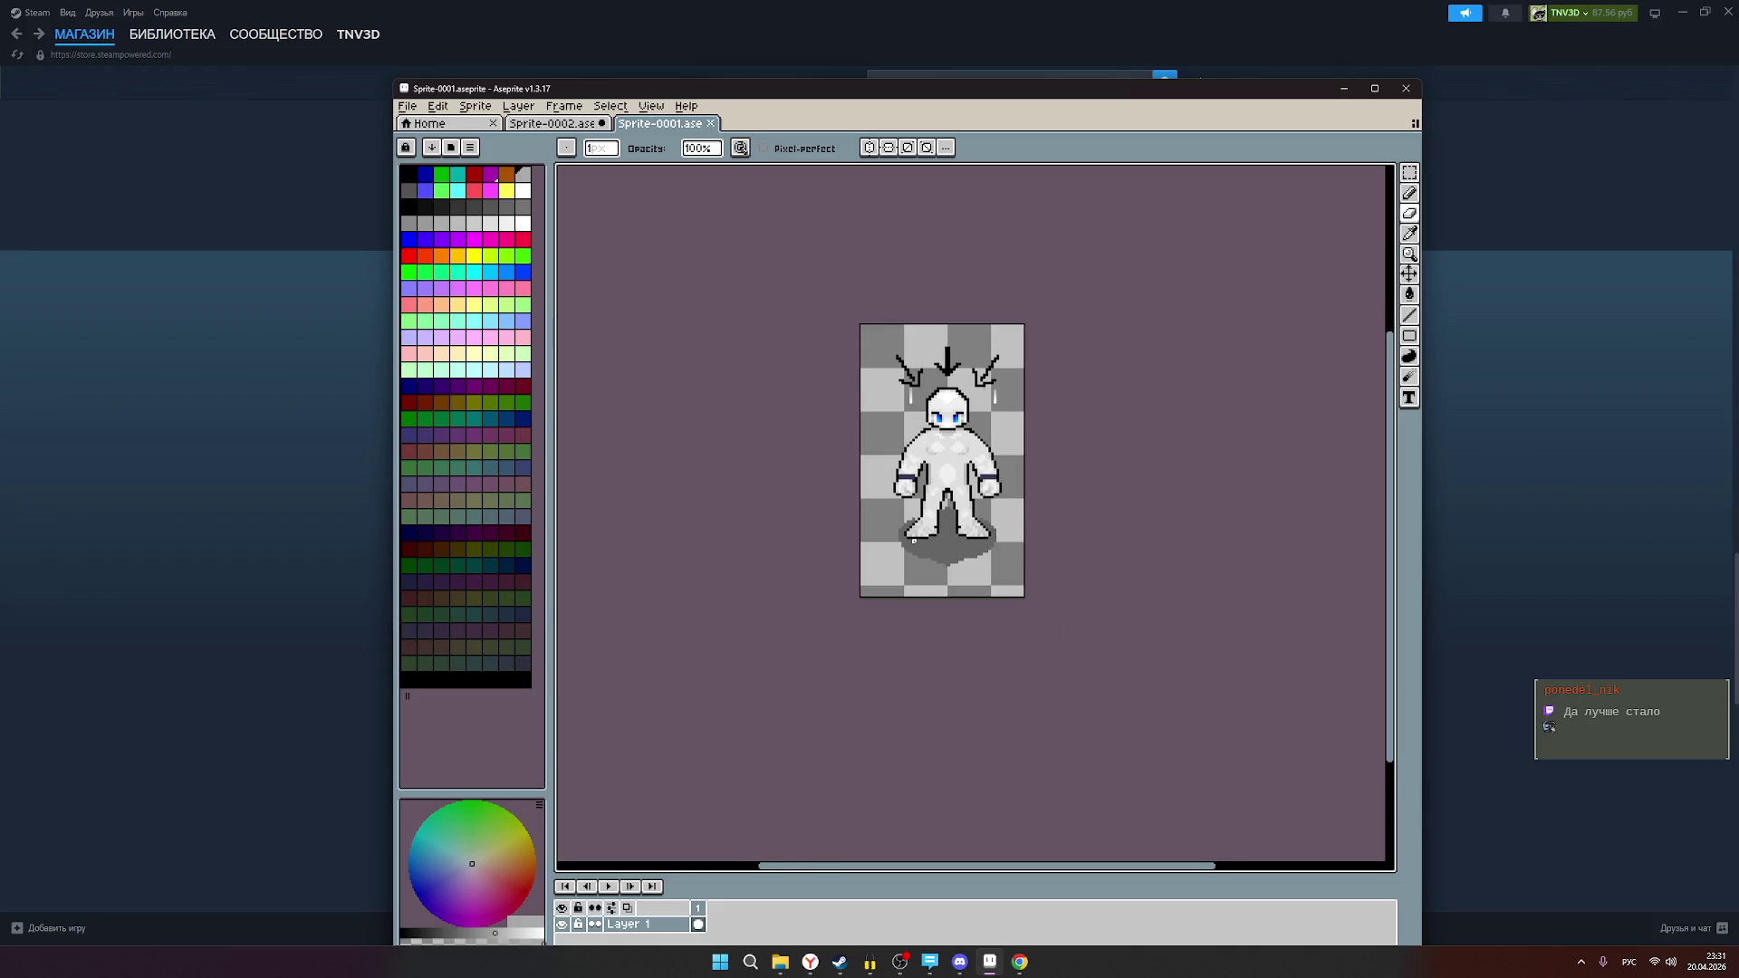
Step: Flip between Sprite-0002 and Sprite-0001 to compare, ending on Sprite-0002
{"action": "left_click", "coordinate": [546, 124]}
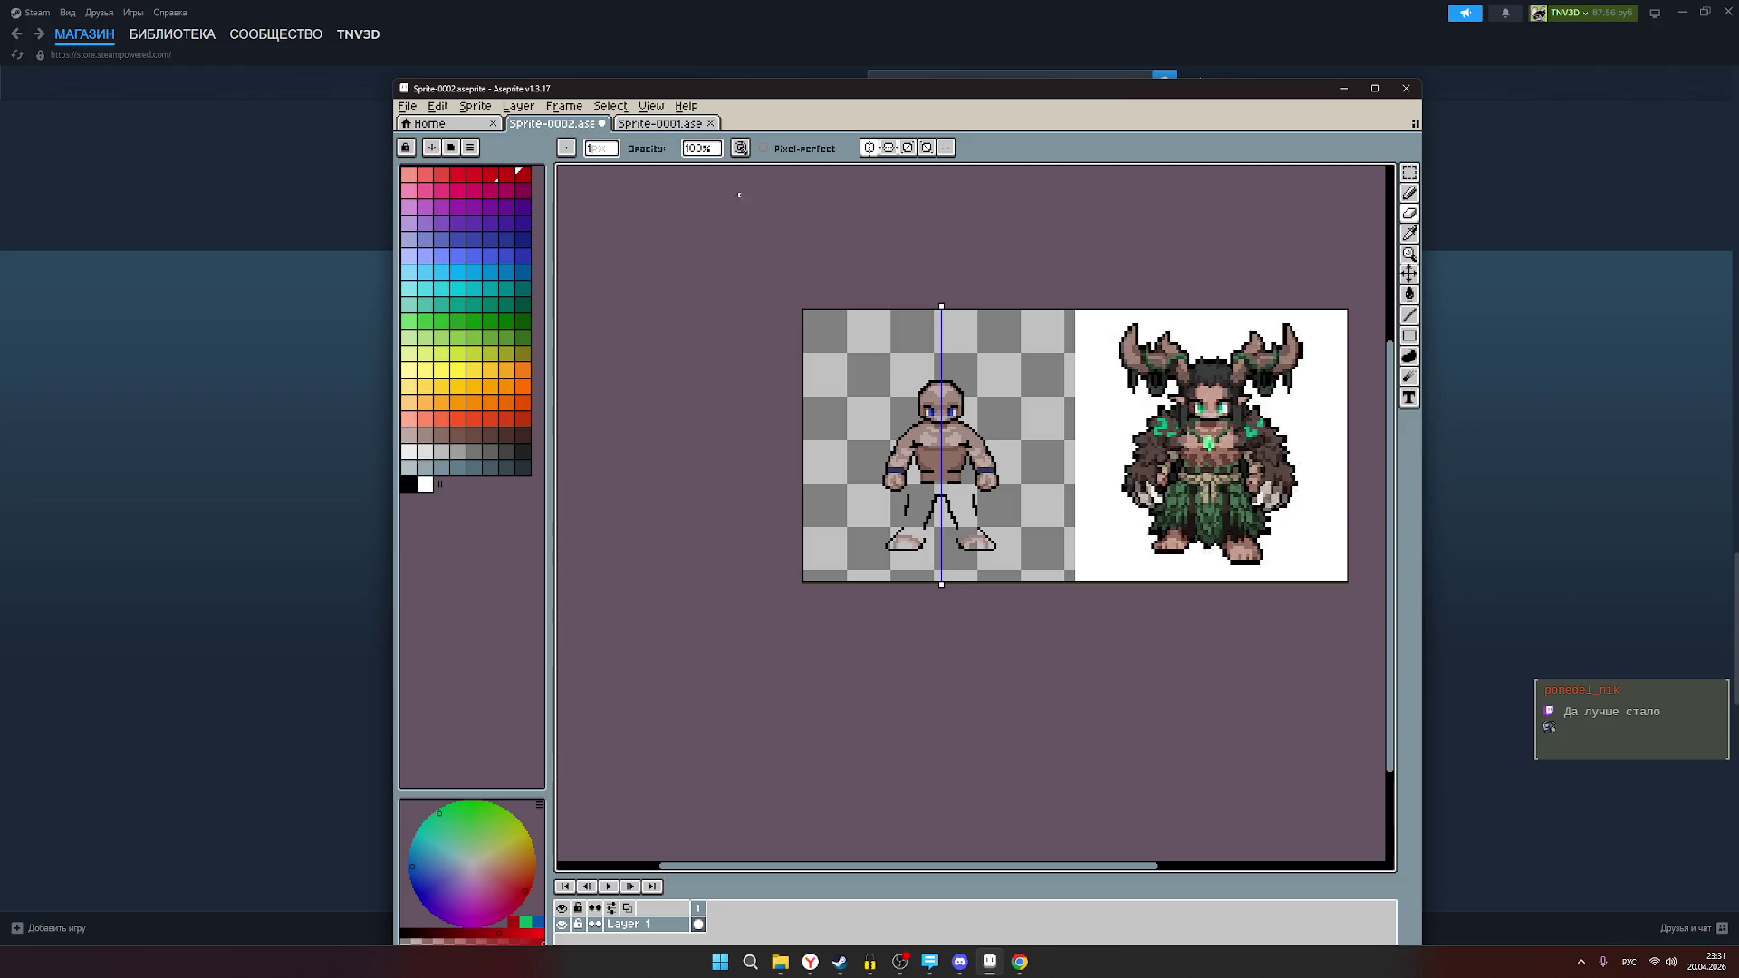
{"action": "scroll", "coordinate": [965, 480], "scroll_direction": "up", "scroll_amount": 1}
{"action": "scroll", "coordinate": [965, 479], "scroll_direction": "down", "scroll_amount": 1}
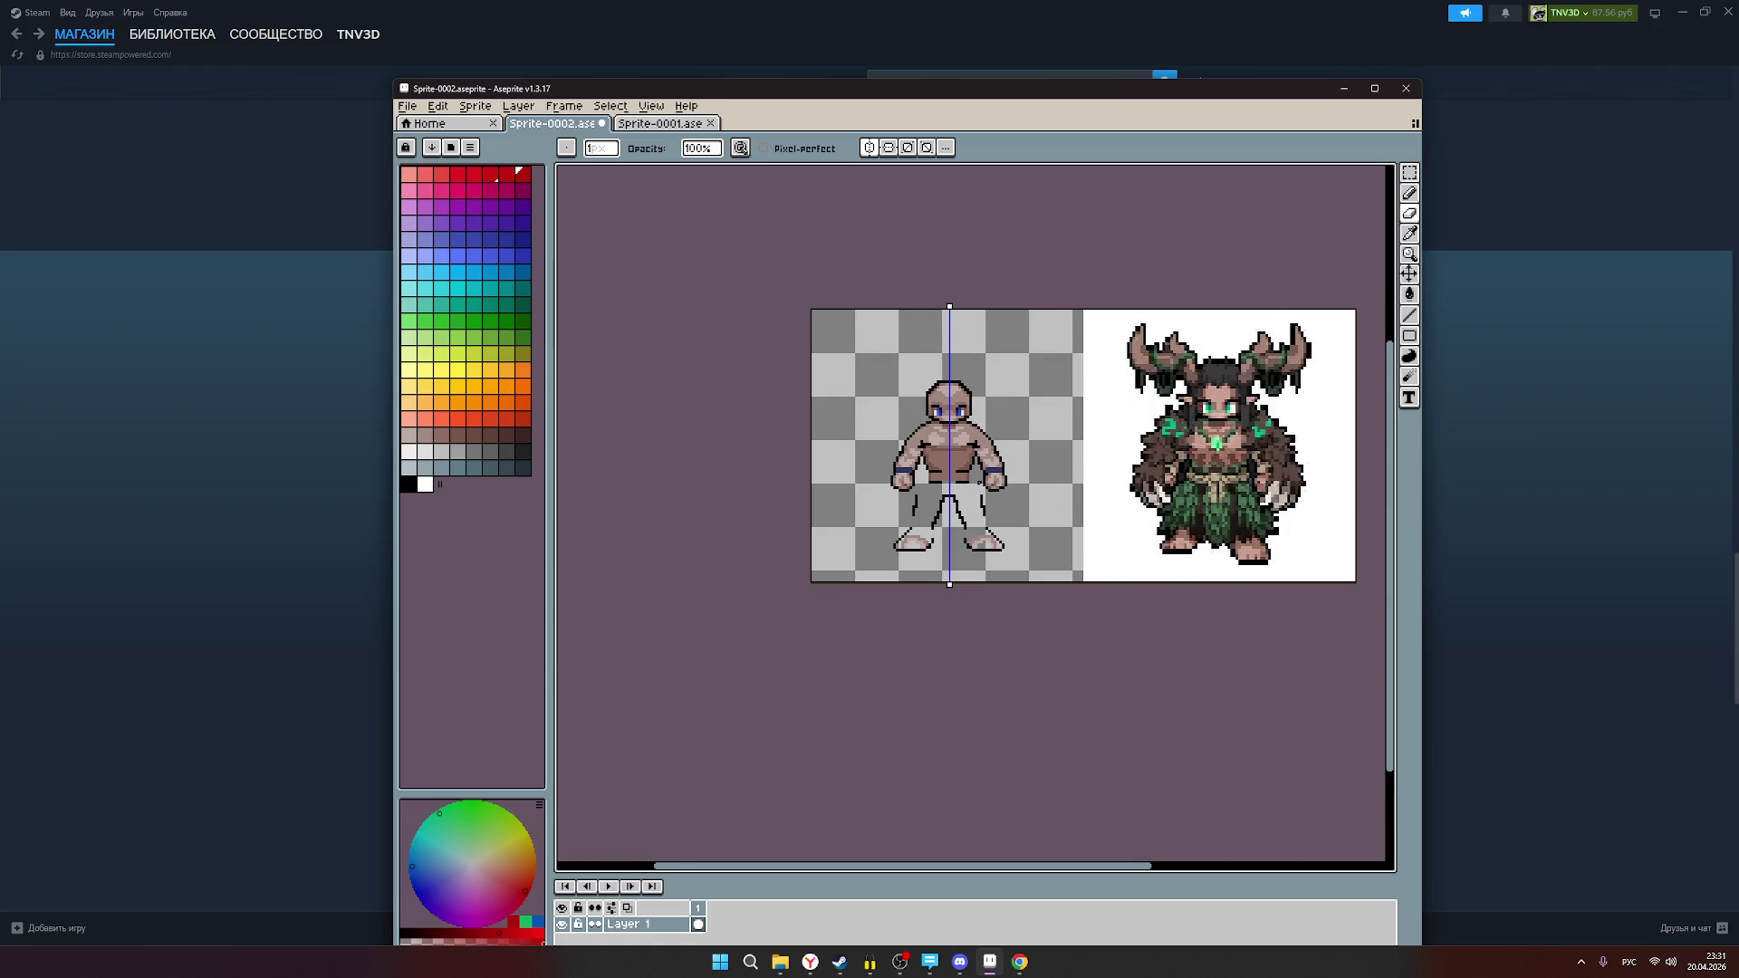
{"action": "scroll", "coordinate": [978, 482], "scroll_direction": "up", "scroll_amount": 1}
{"action": "scroll", "coordinate": [979, 482], "scroll_direction": "down", "scroll_amount": 1}
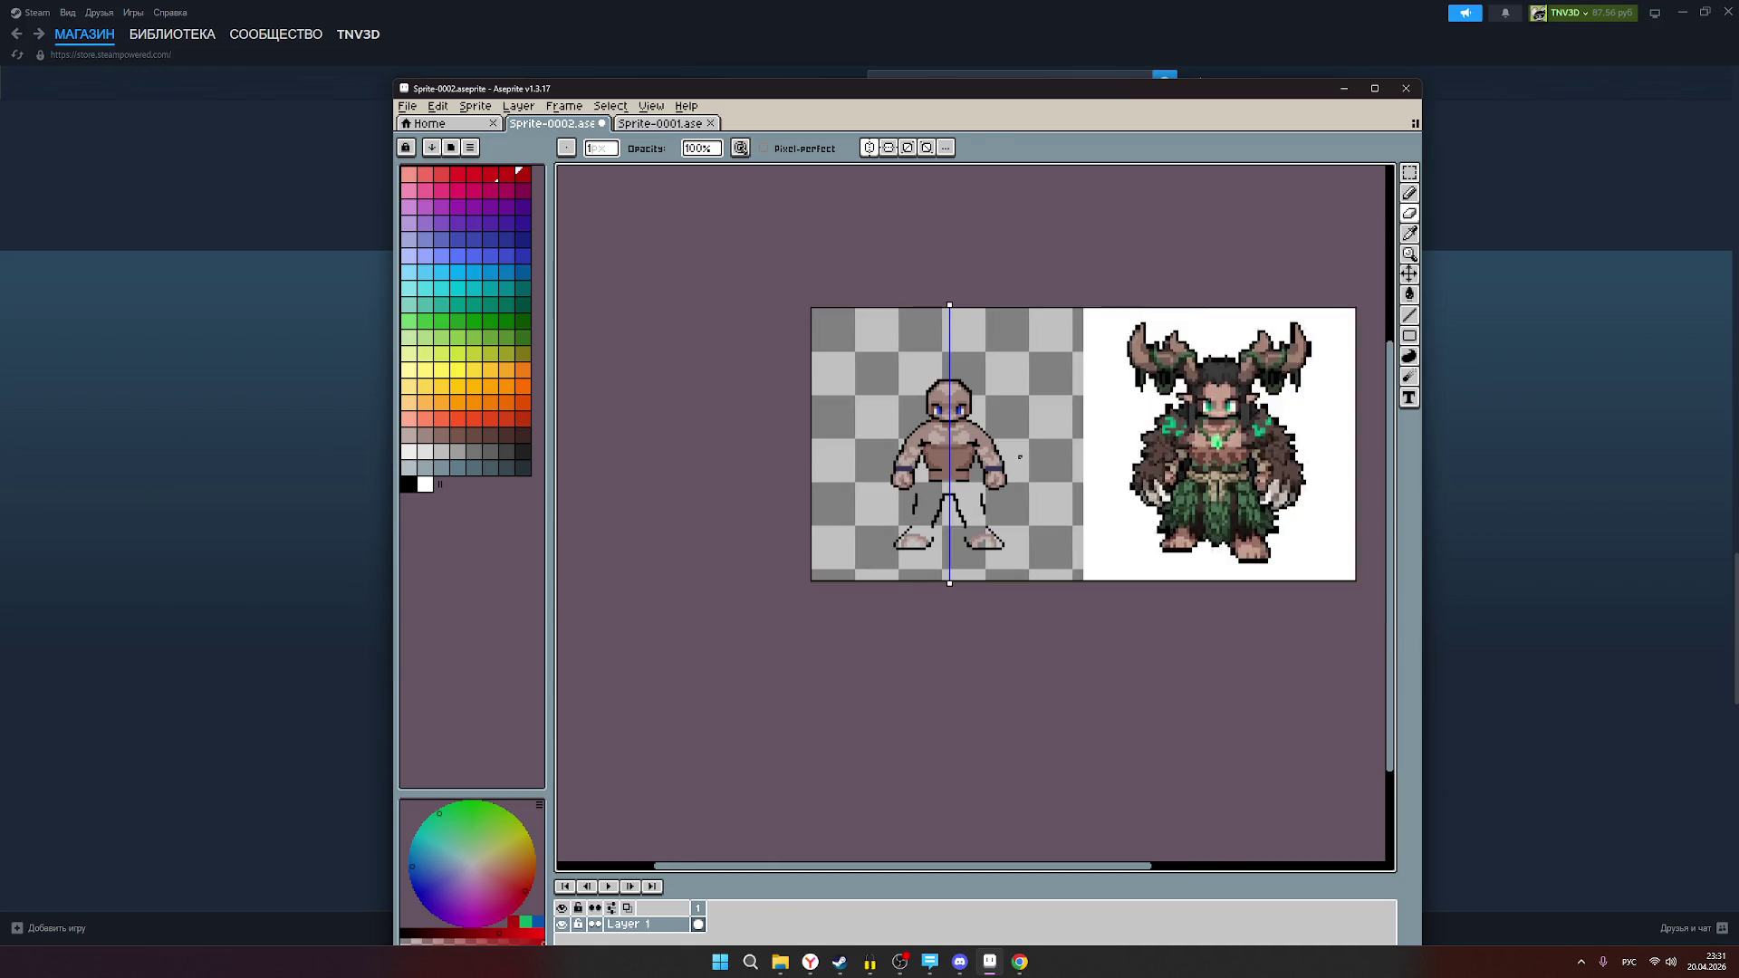
{"action": "left_click", "coordinate": [657, 125]}
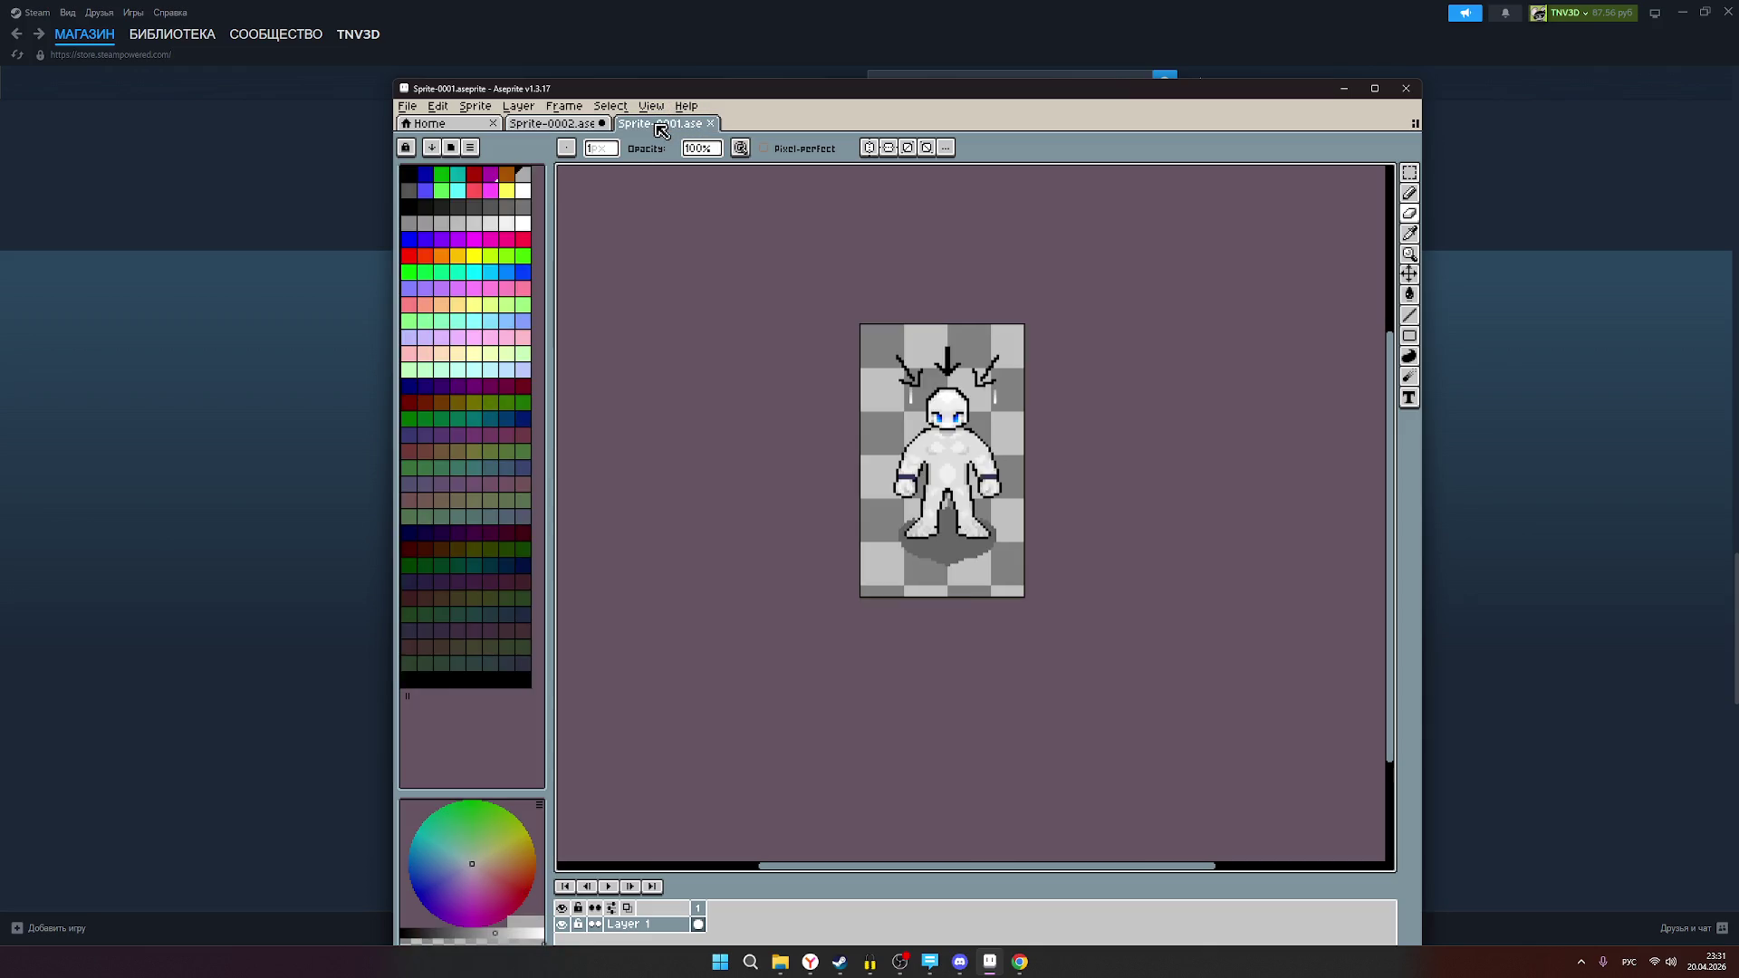
{"action": "left_click", "coordinate": [556, 127]}
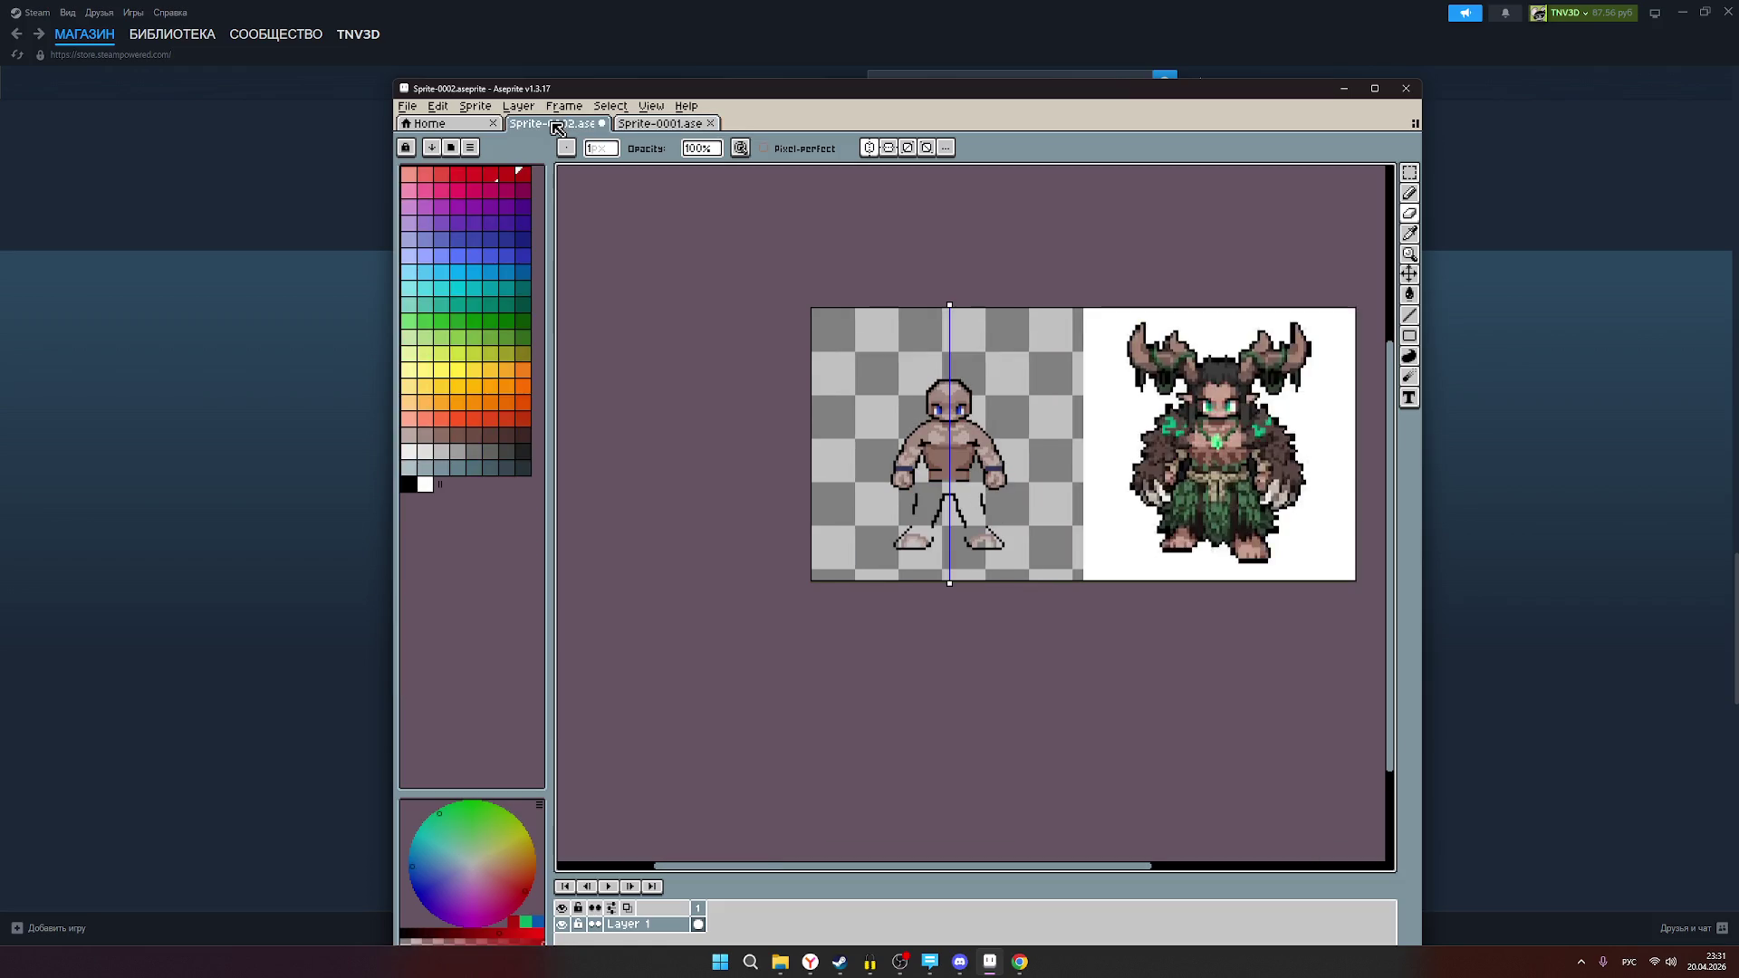
{"action": "left_click", "coordinate": [647, 134]}
{"action": "left_click", "coordinate": [565, 128]}
Step: Pick a dark swatch and pencil an outline across the top of the bald head
{"action": "scroll", "coordinate": [1016, 470], "scroll_direction": "up", "scroll_amount": 1}
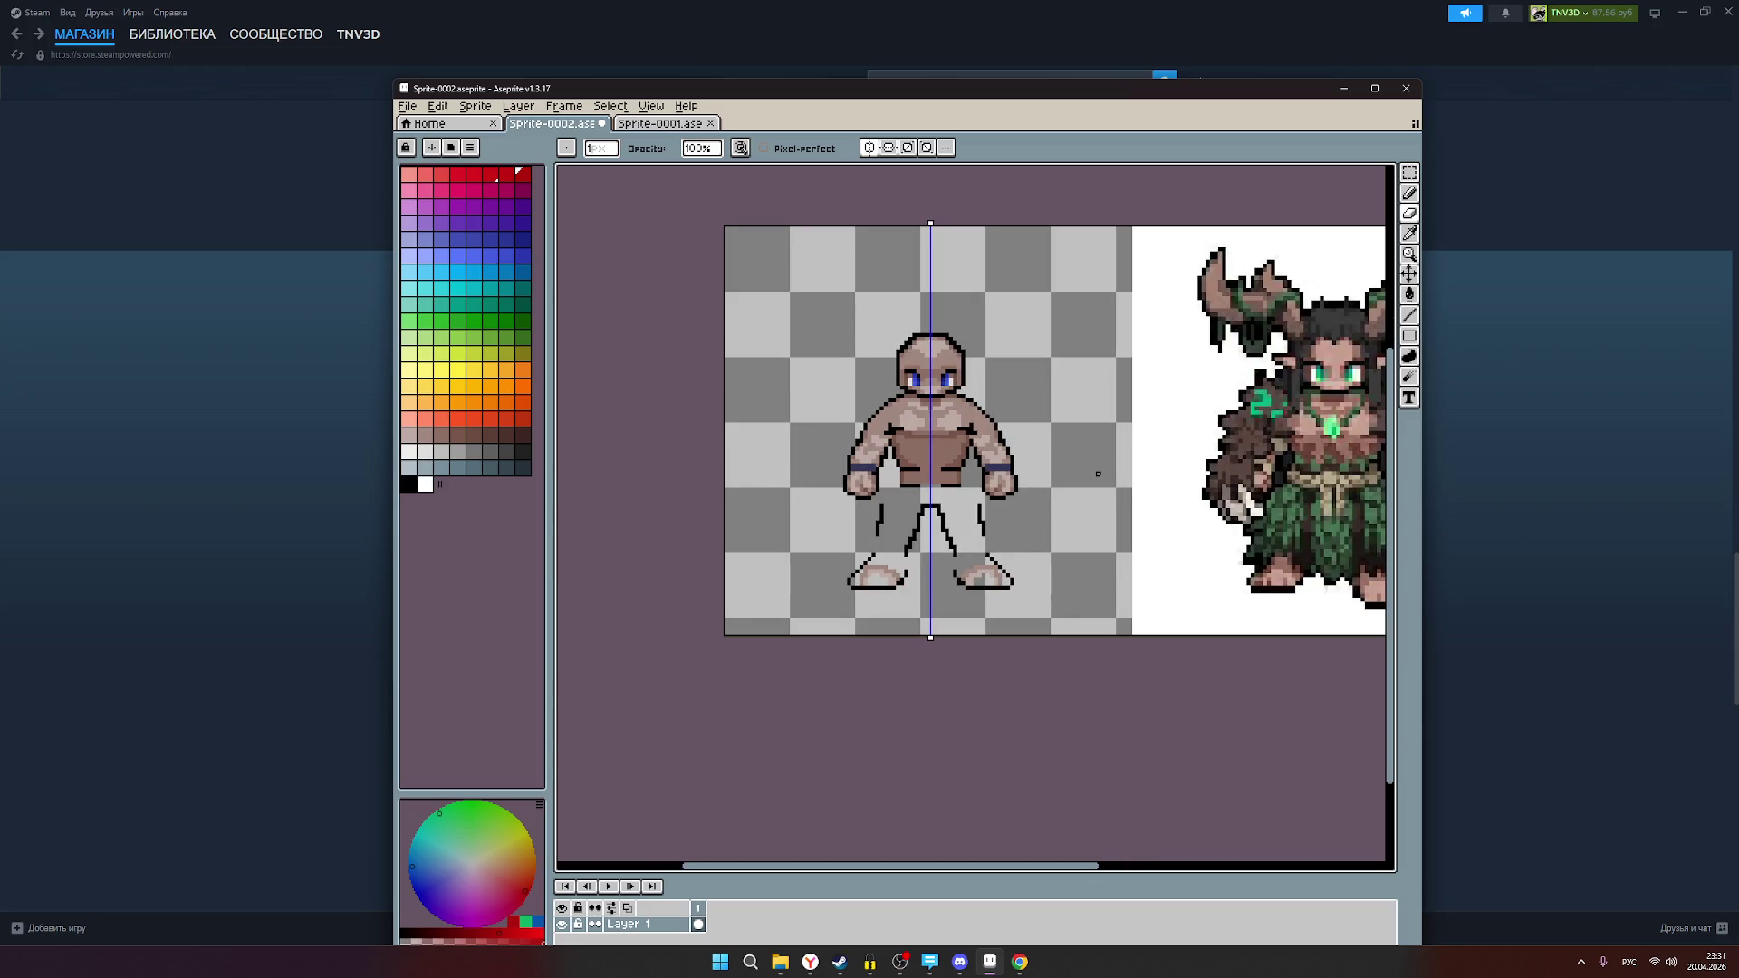
{"action": "left_click_drag", "start_coordinate": [1056, 470], "coordinate": [958, 470]}
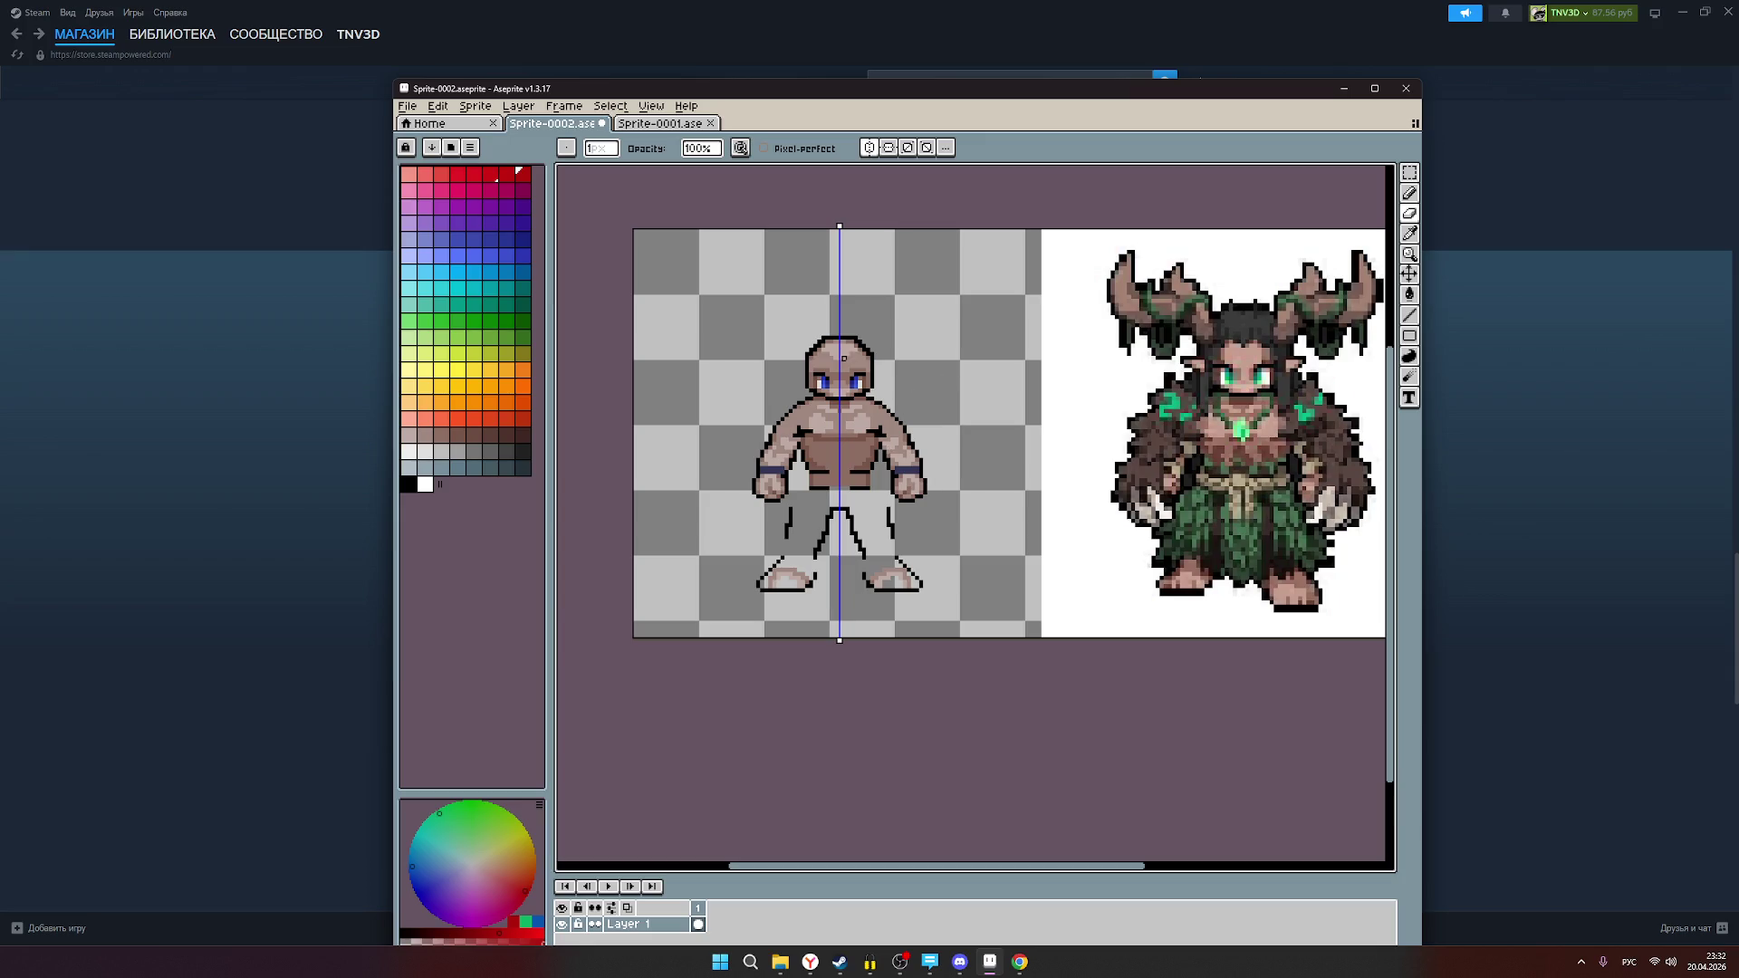
{"action": "left_click", "coordinate": [503, 188]}
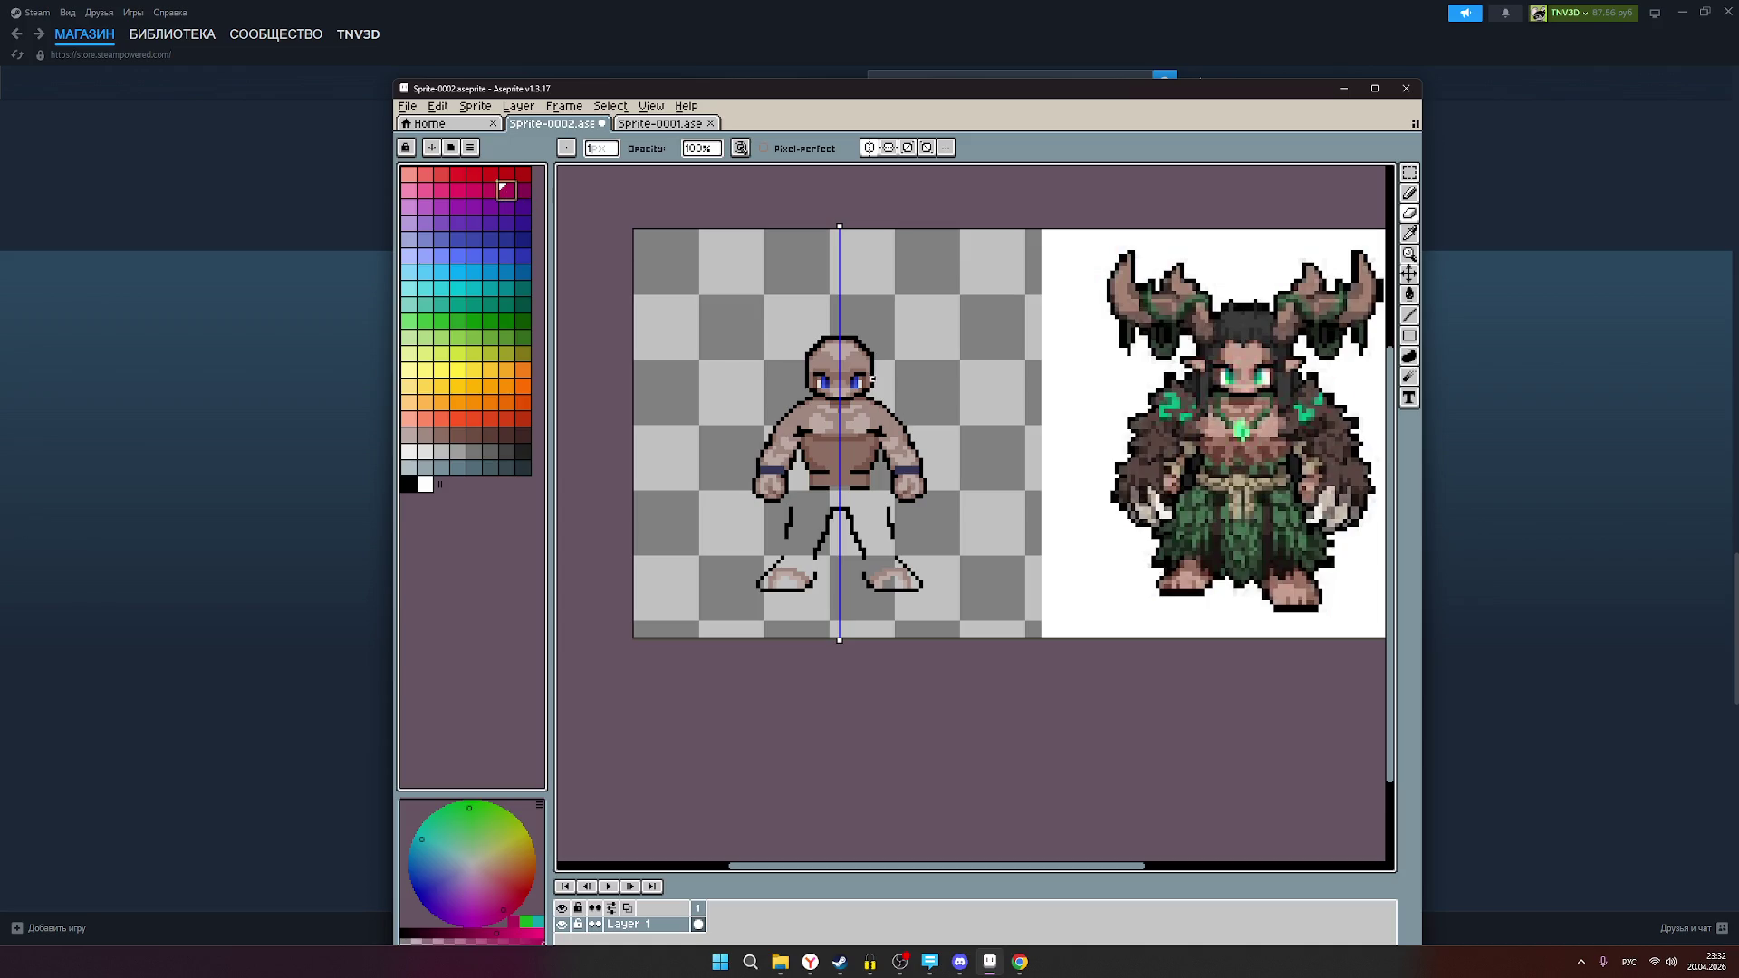
{"action": "left_click_drag", "start_coordinate": [820, 340], "coordinate": [860, 341]}
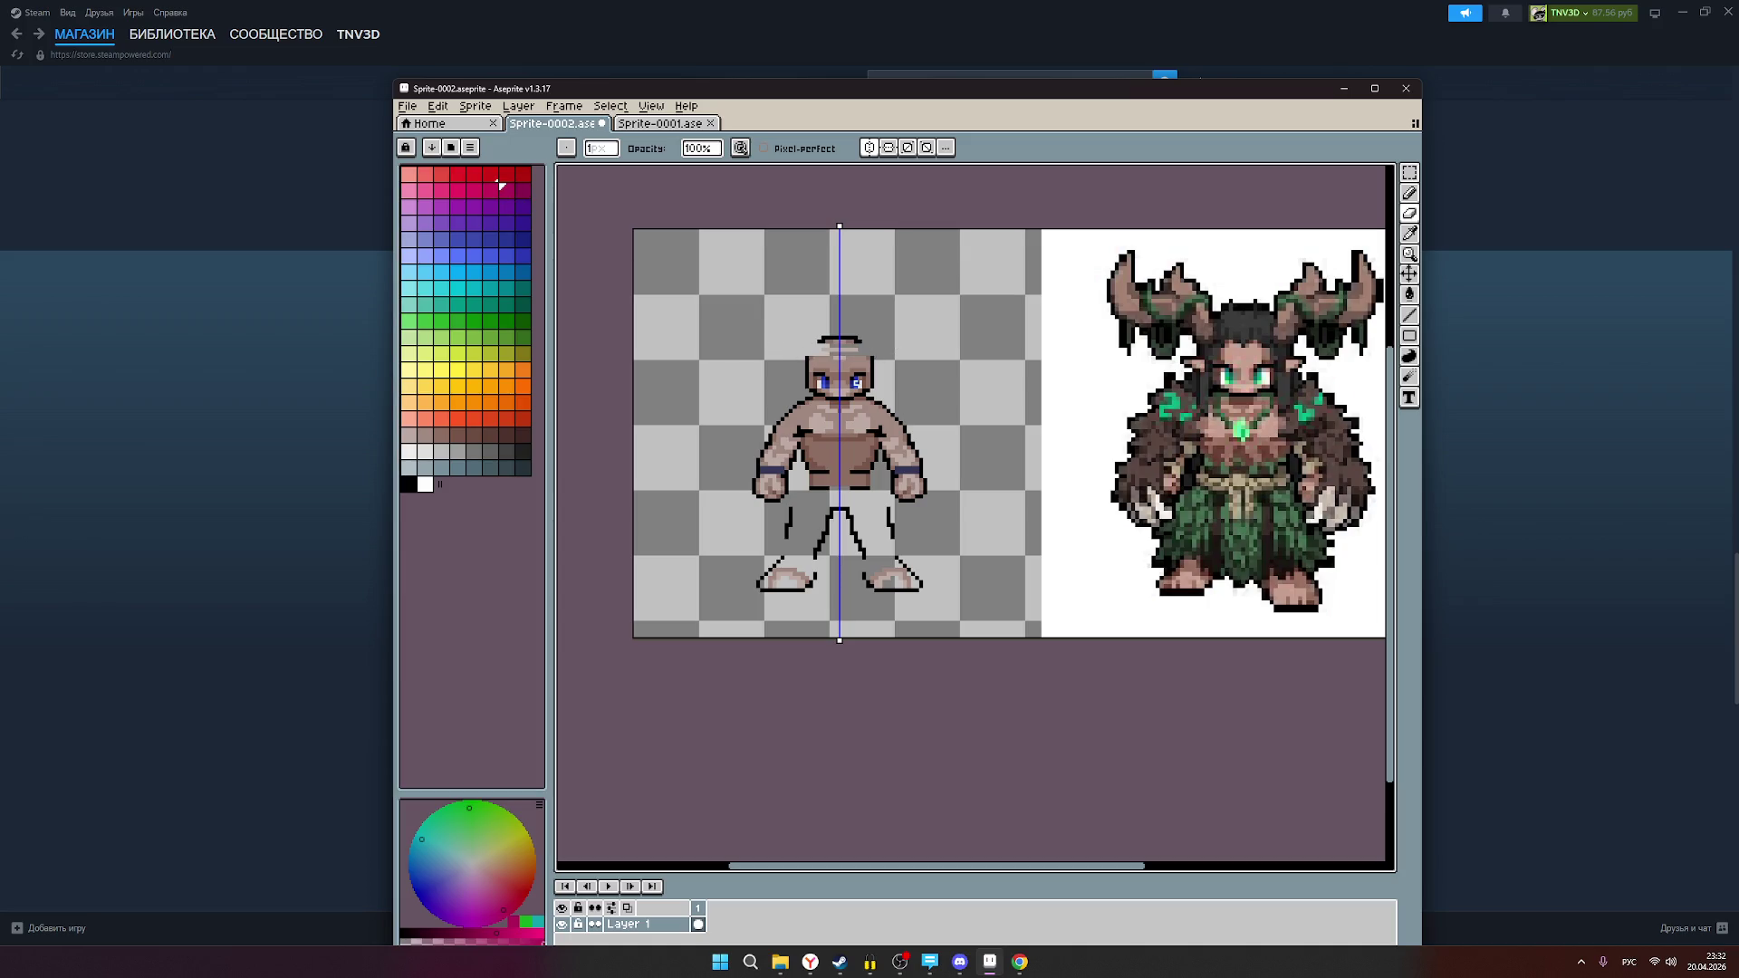
{"action": "left_click", "coordinate": [1409, 213]}
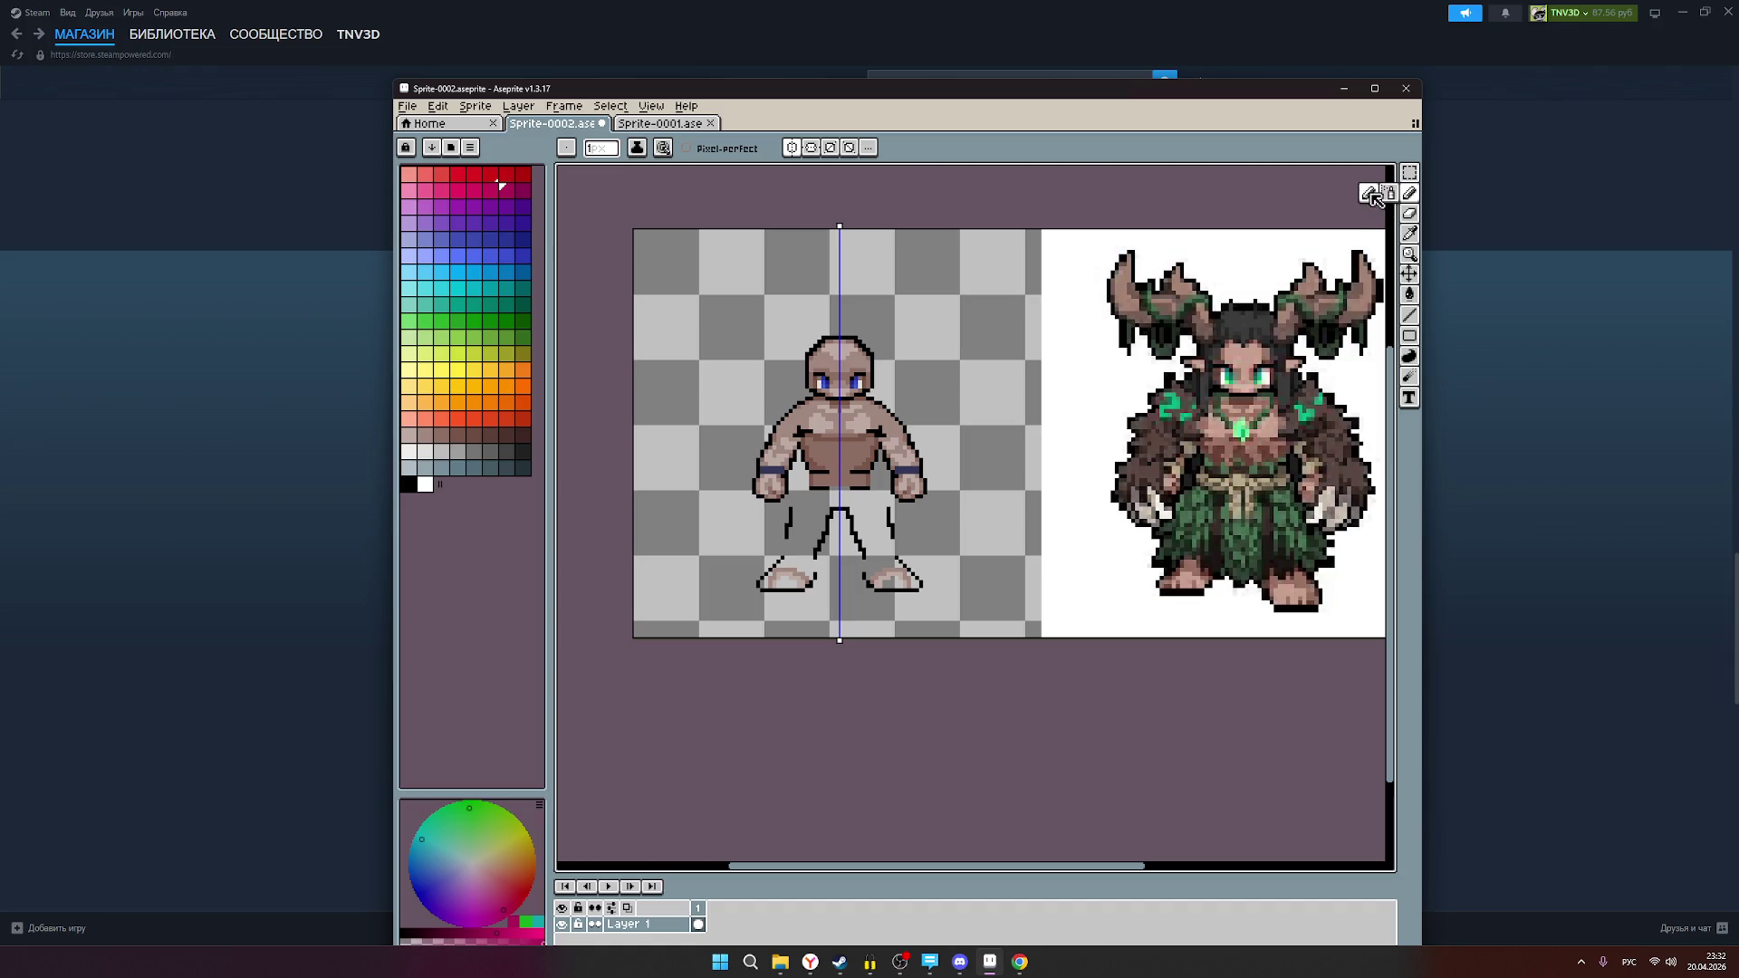
{"action": "left_click", "coordinate": [516, 177]}
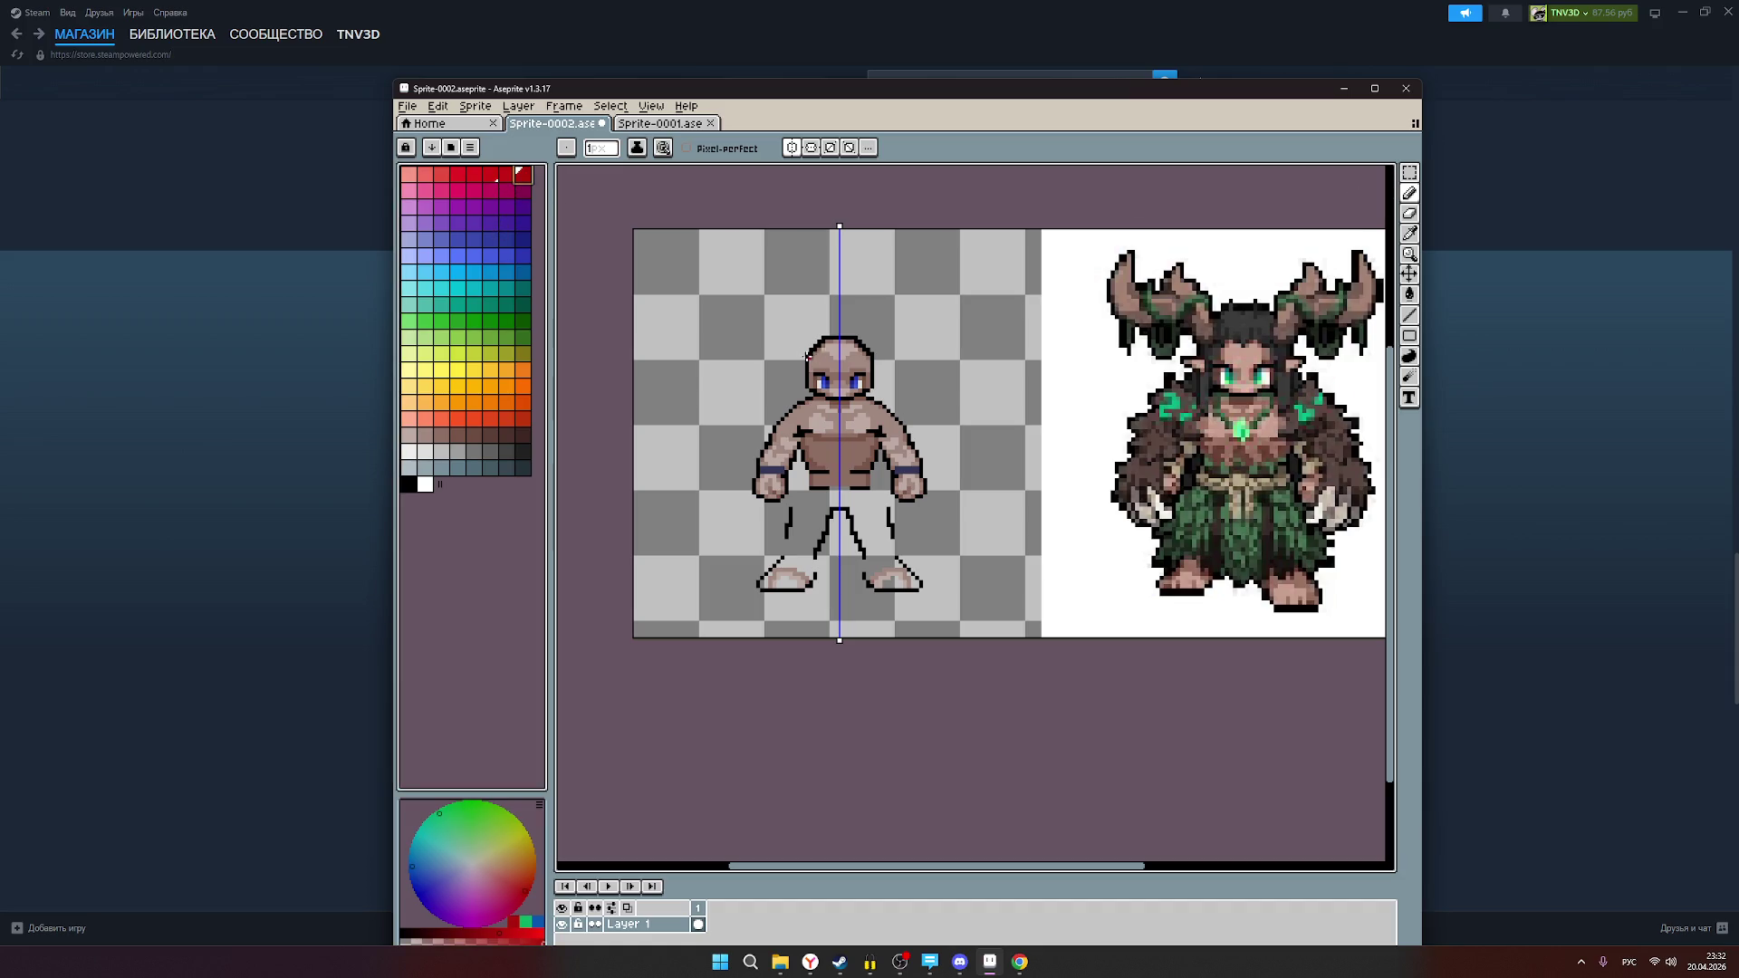